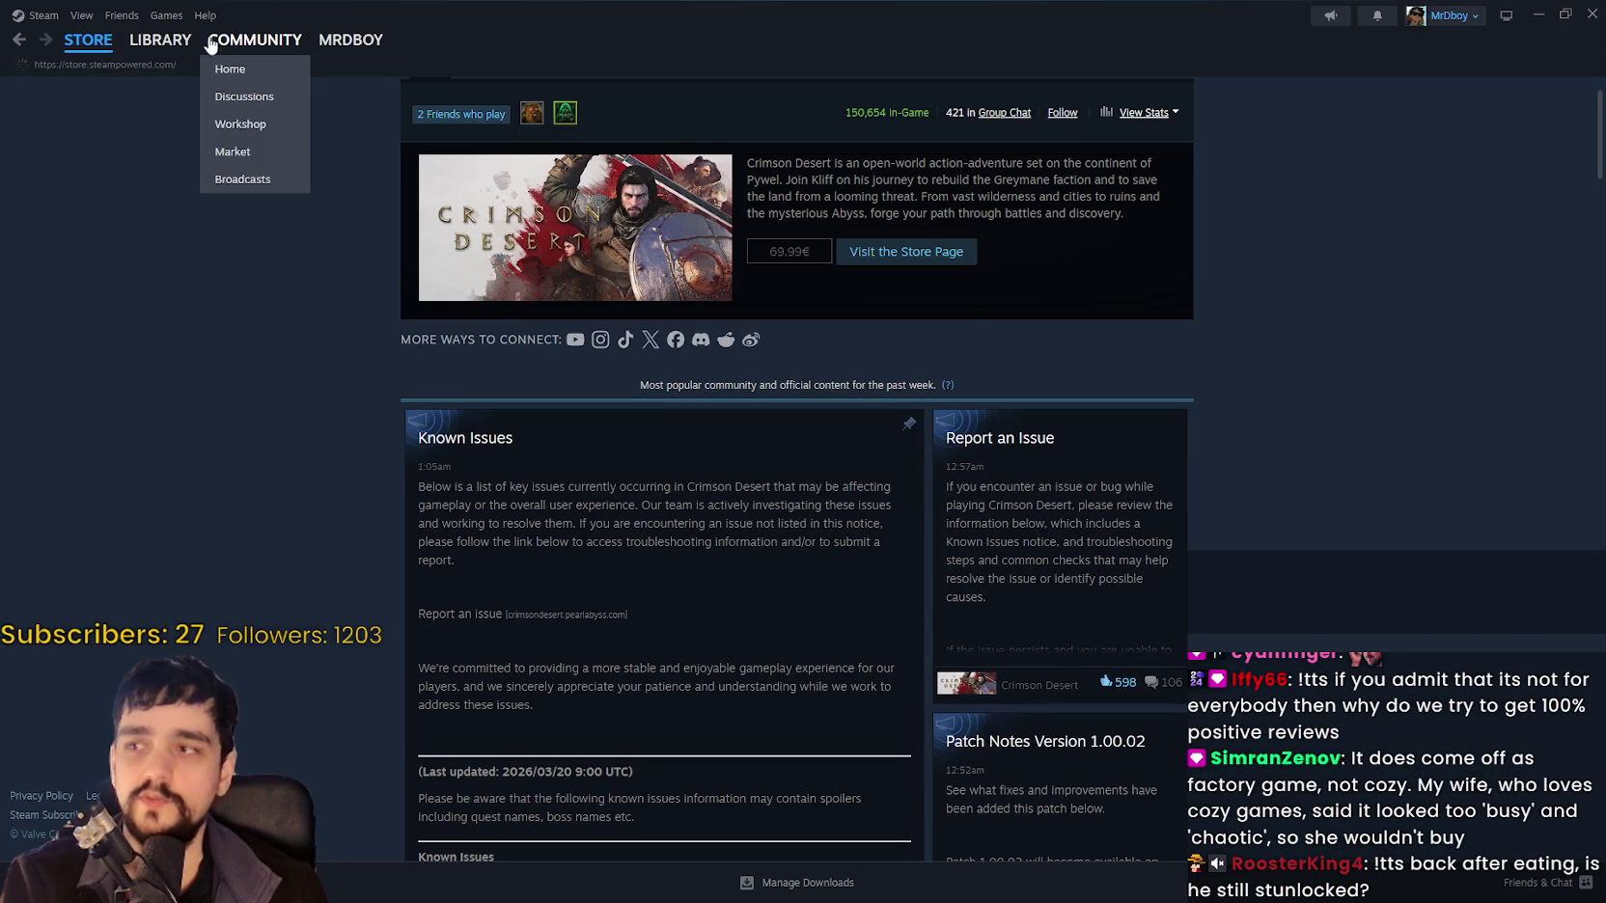
From the MR FARMBOY Steam store page's Recent Events, open the Monthly Community Showcase #1 post.
{"action": "left_click", "coordinate": [178, 42]}
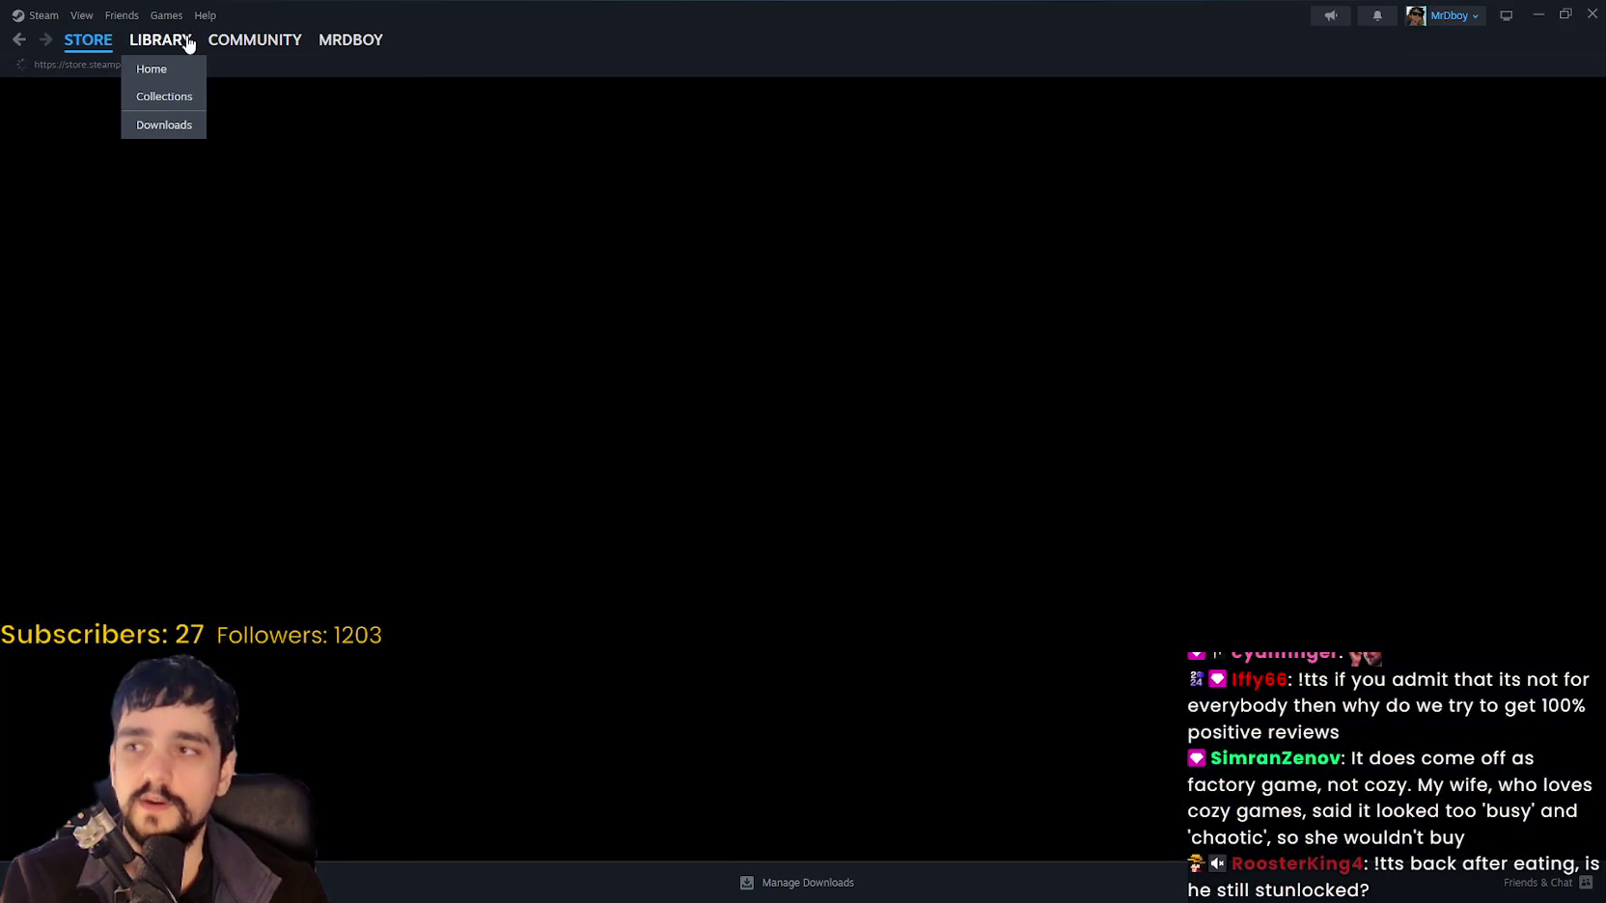
{"action": "left_click", "coordinate": [639, 409]}
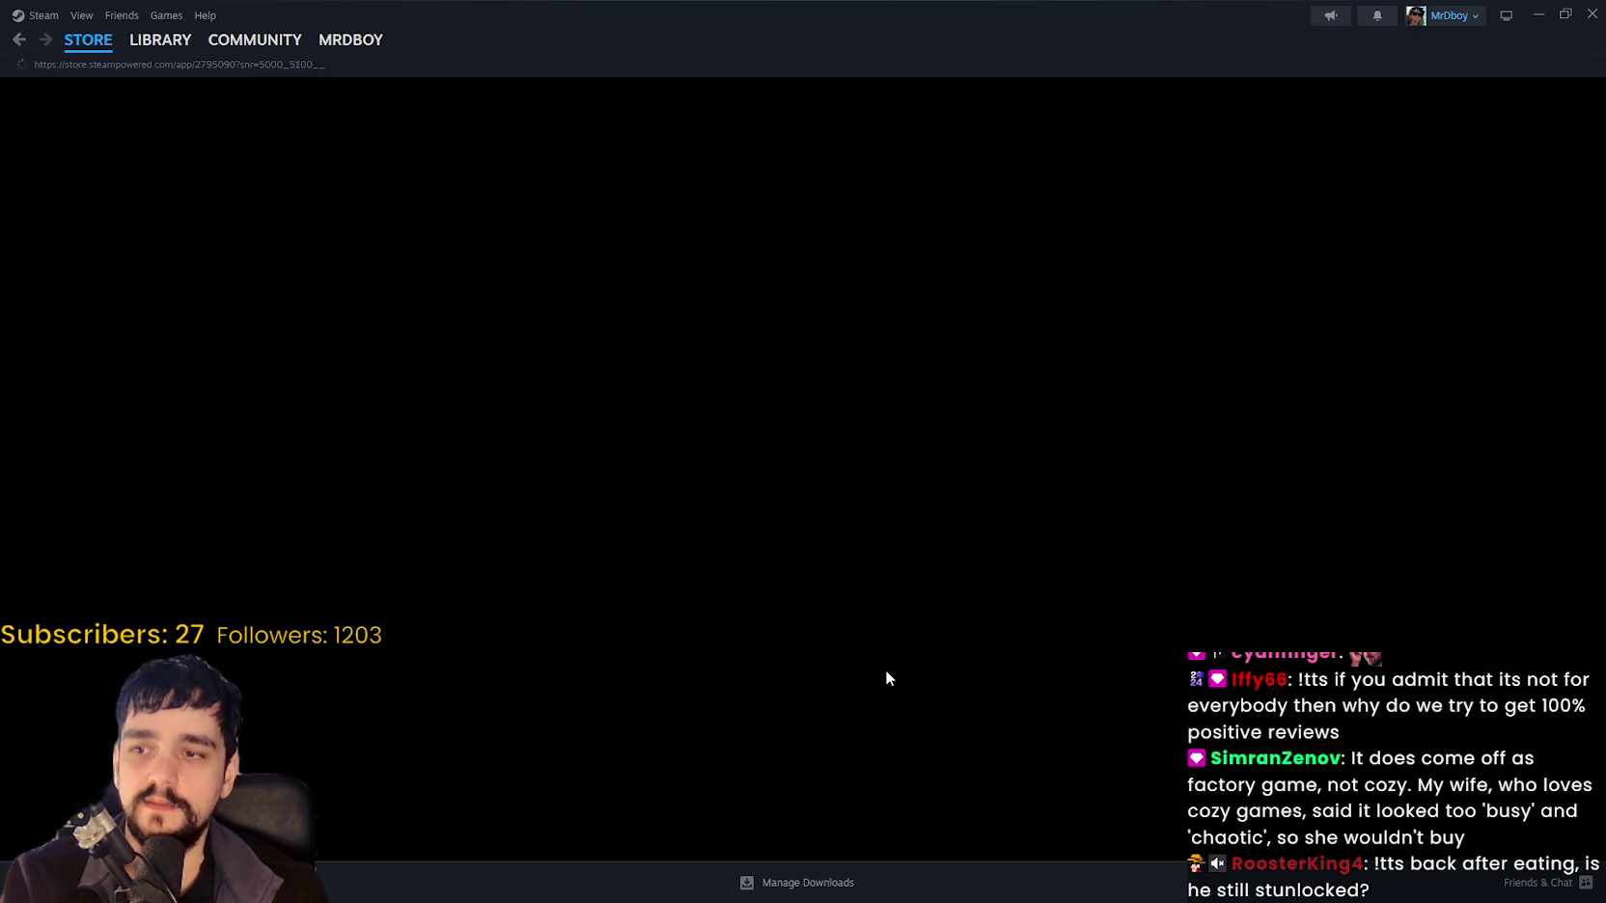
{"action": "scroll", "coordinate": [885, 649], "scroll_direction": "down", "scroll_amount": 15}
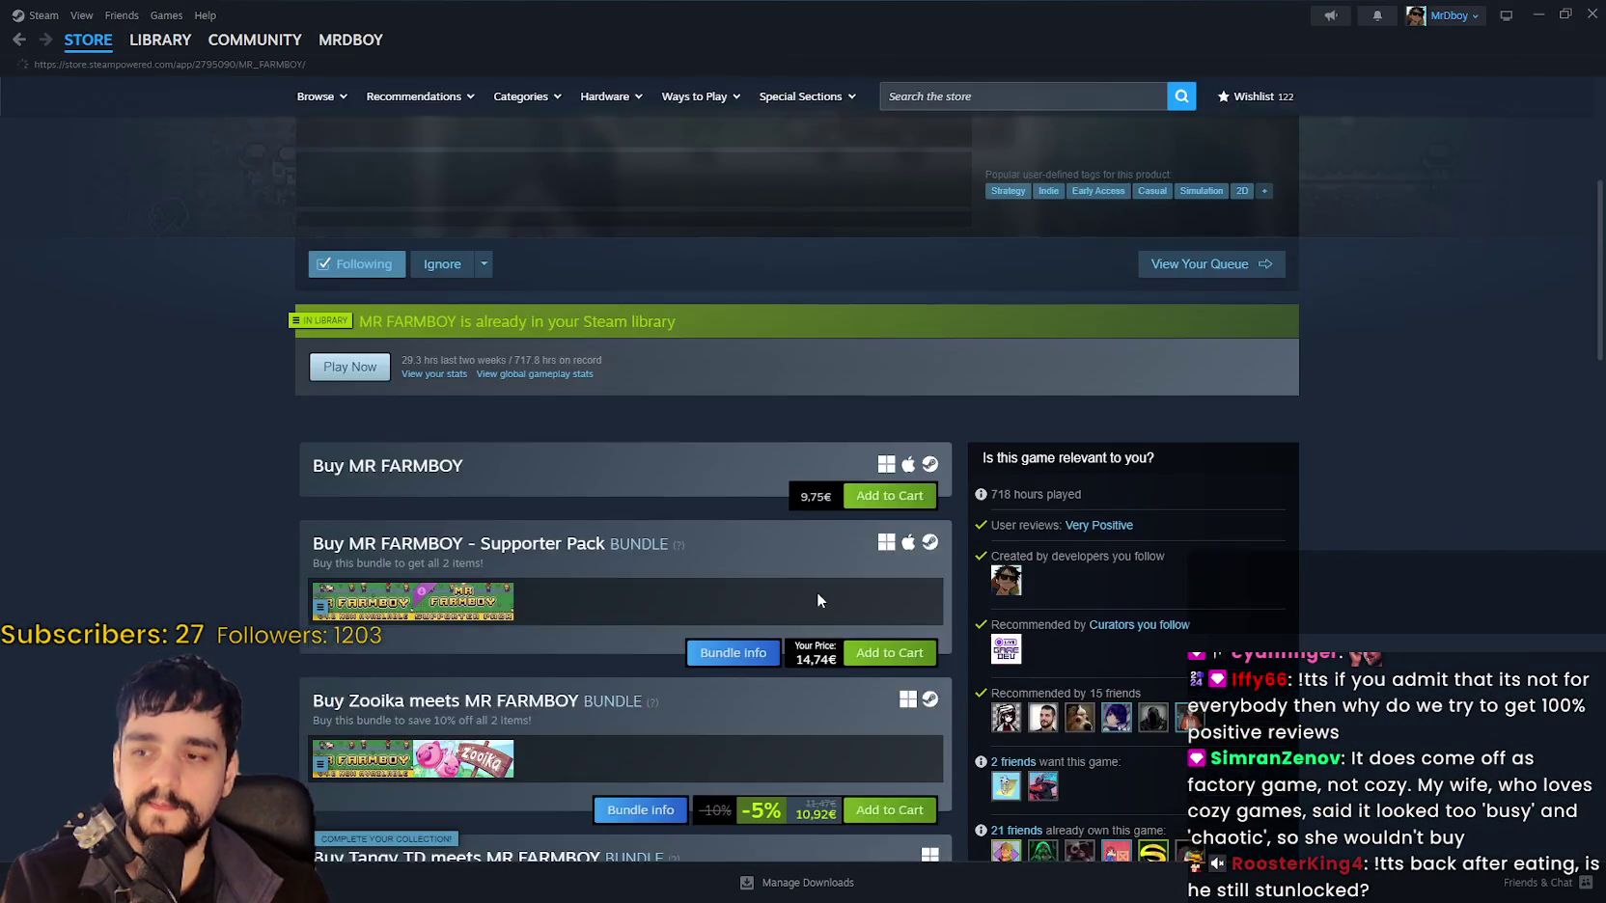
{"action": "scroll", "coordinate": [444, 567], "scroll_direction": "down", "scroll_amount": 2}
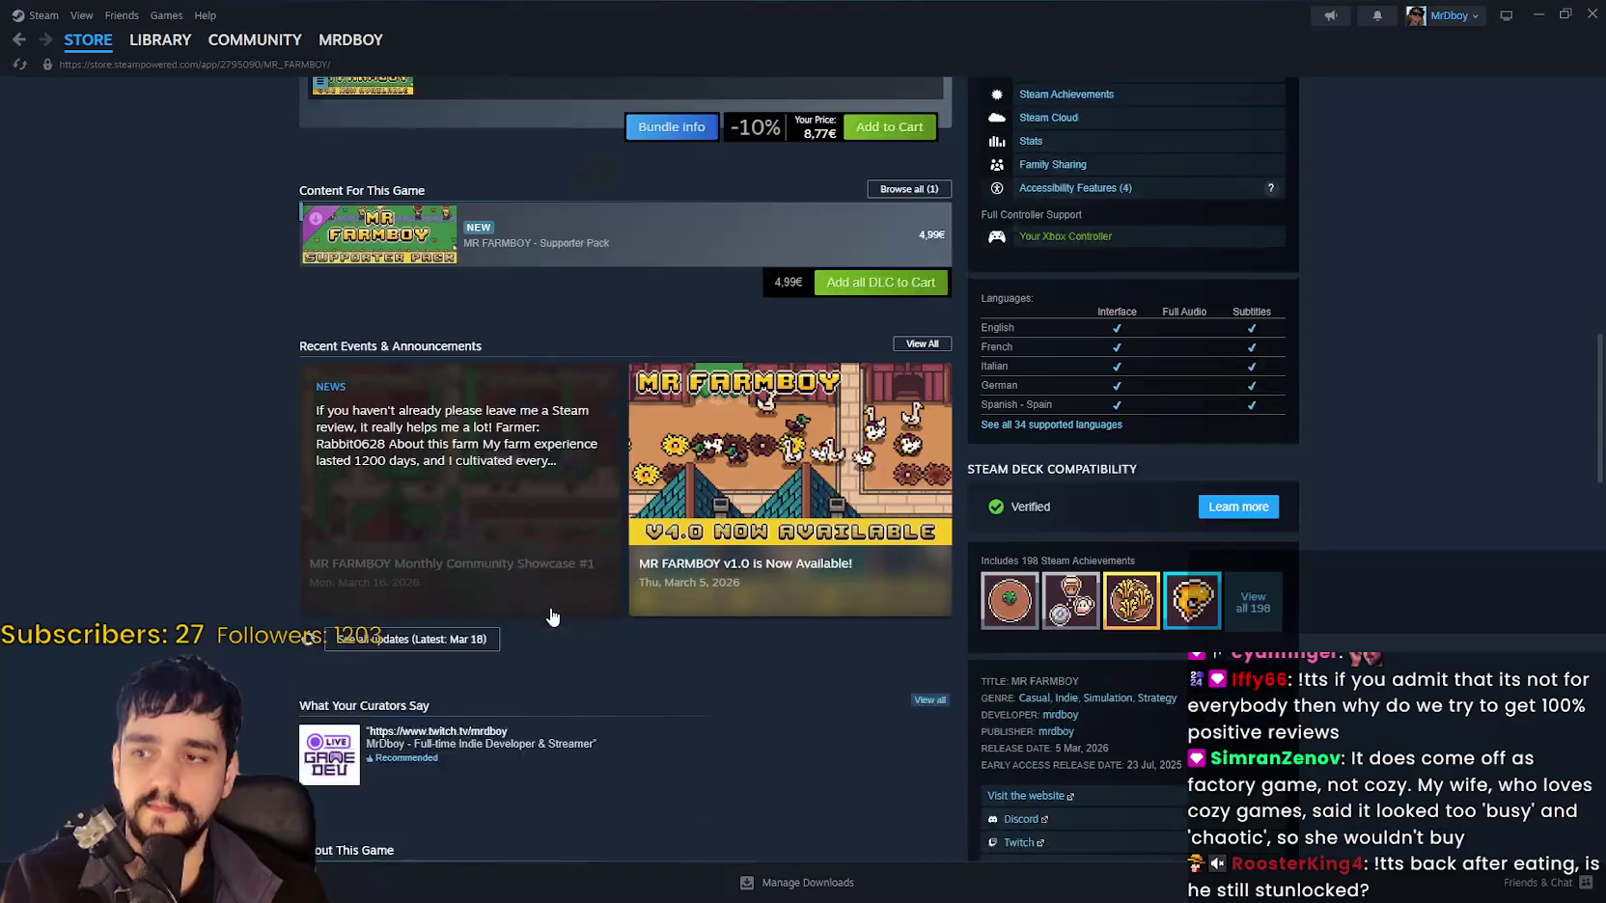
{"action": "left_click", "coordinate": [541, 454]}
{"action": "scroll", "coordinate": [794, 438], "scroll_direction": "down", "scroll_amount": 1}
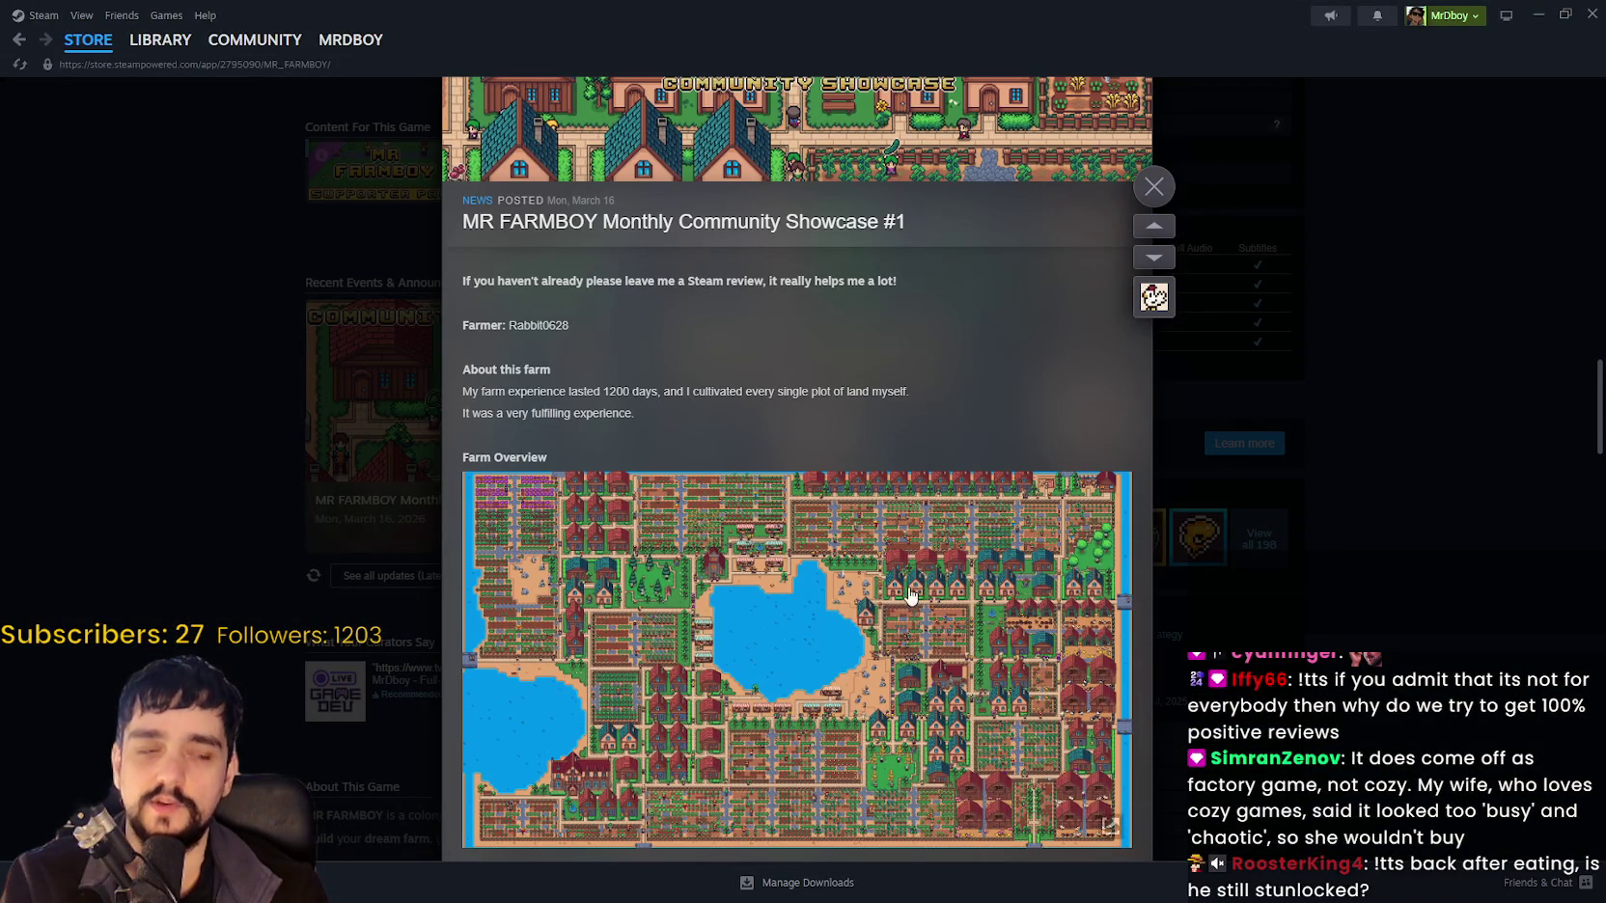
Scroll through the Community Showcase #1 post to the Diligent logging and blessed churches screenshot.
{"action": "scroll", "coordinate": [909, 594], "scroll_direction": "up", "scroll_amount": 4}
{"action": "scroll", "coordinate": [909, 586], "scroll_direction": "down", "scroll_amount": 1}
{"action": "scroll", "coordinate": [910, 579], "scroll_direction": "down", "scroll_amount": 2}
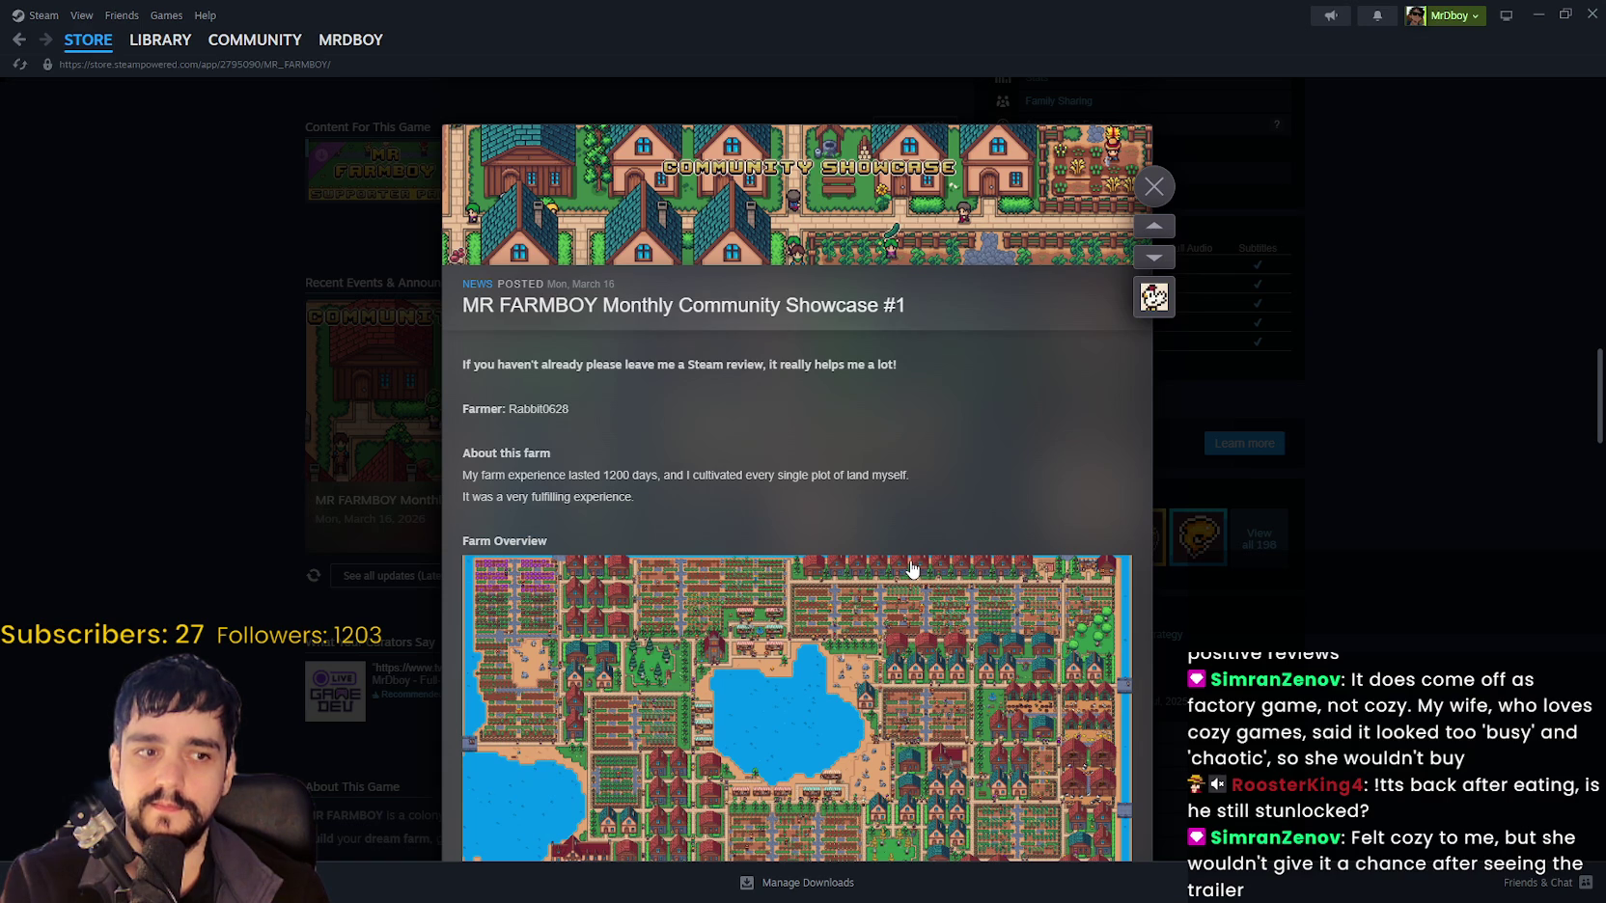
{"action": "scroll", "coordinate": [821, 409], "scroll_direction": "down", "scroll_amount": 1}
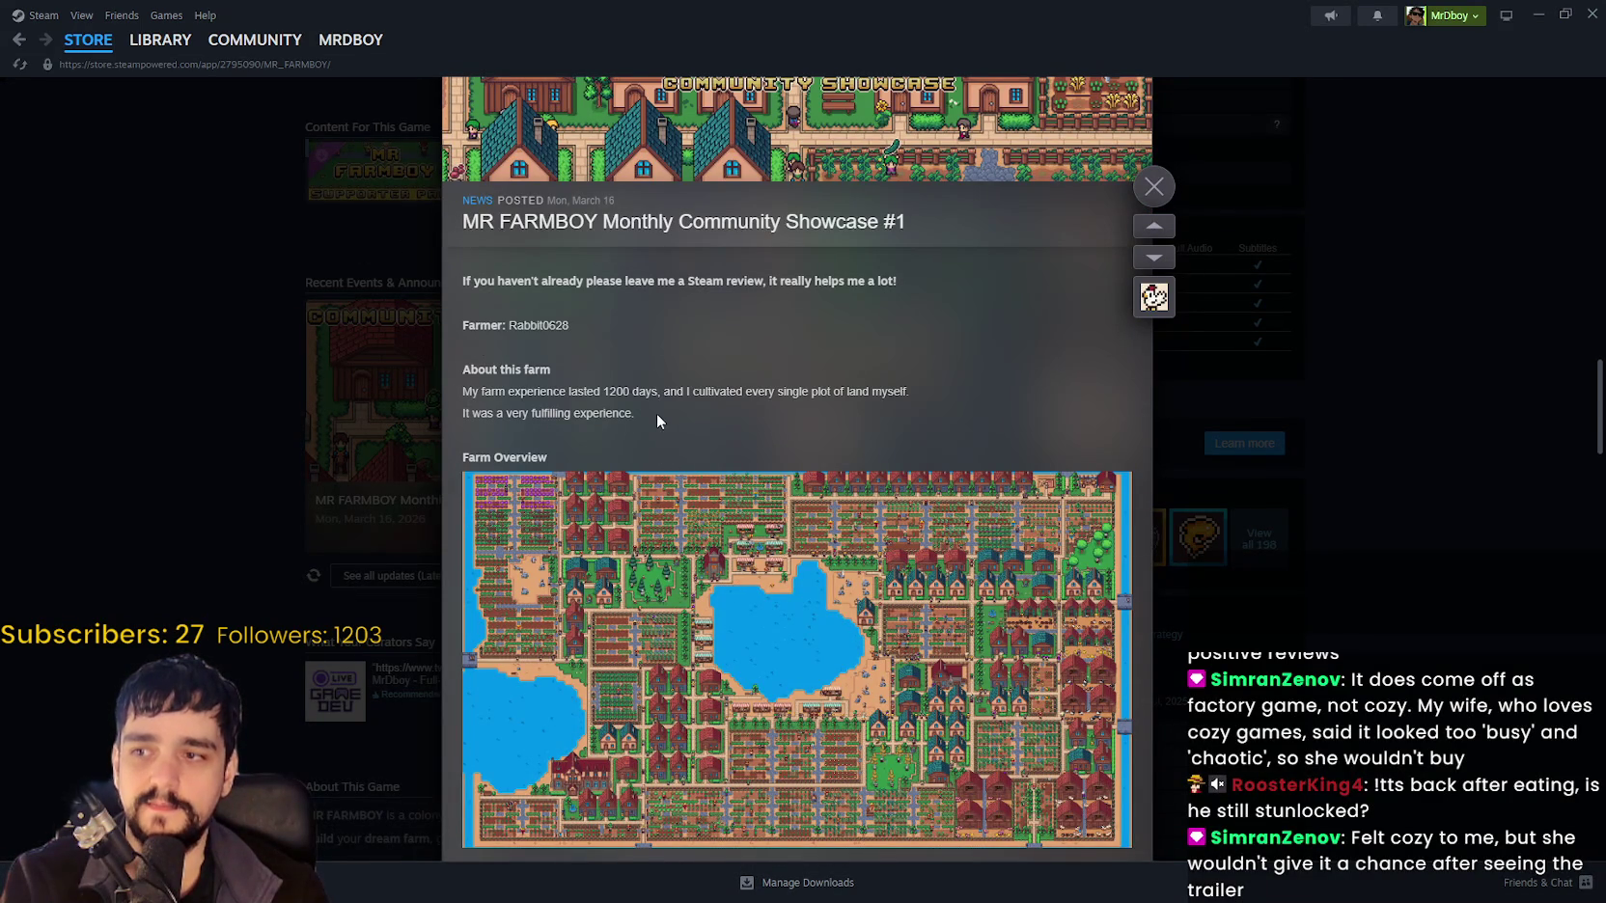
{"action": "scroll", "coordinate": [658, 416], "scroll_direction": "down", "scroll_amount": 2}
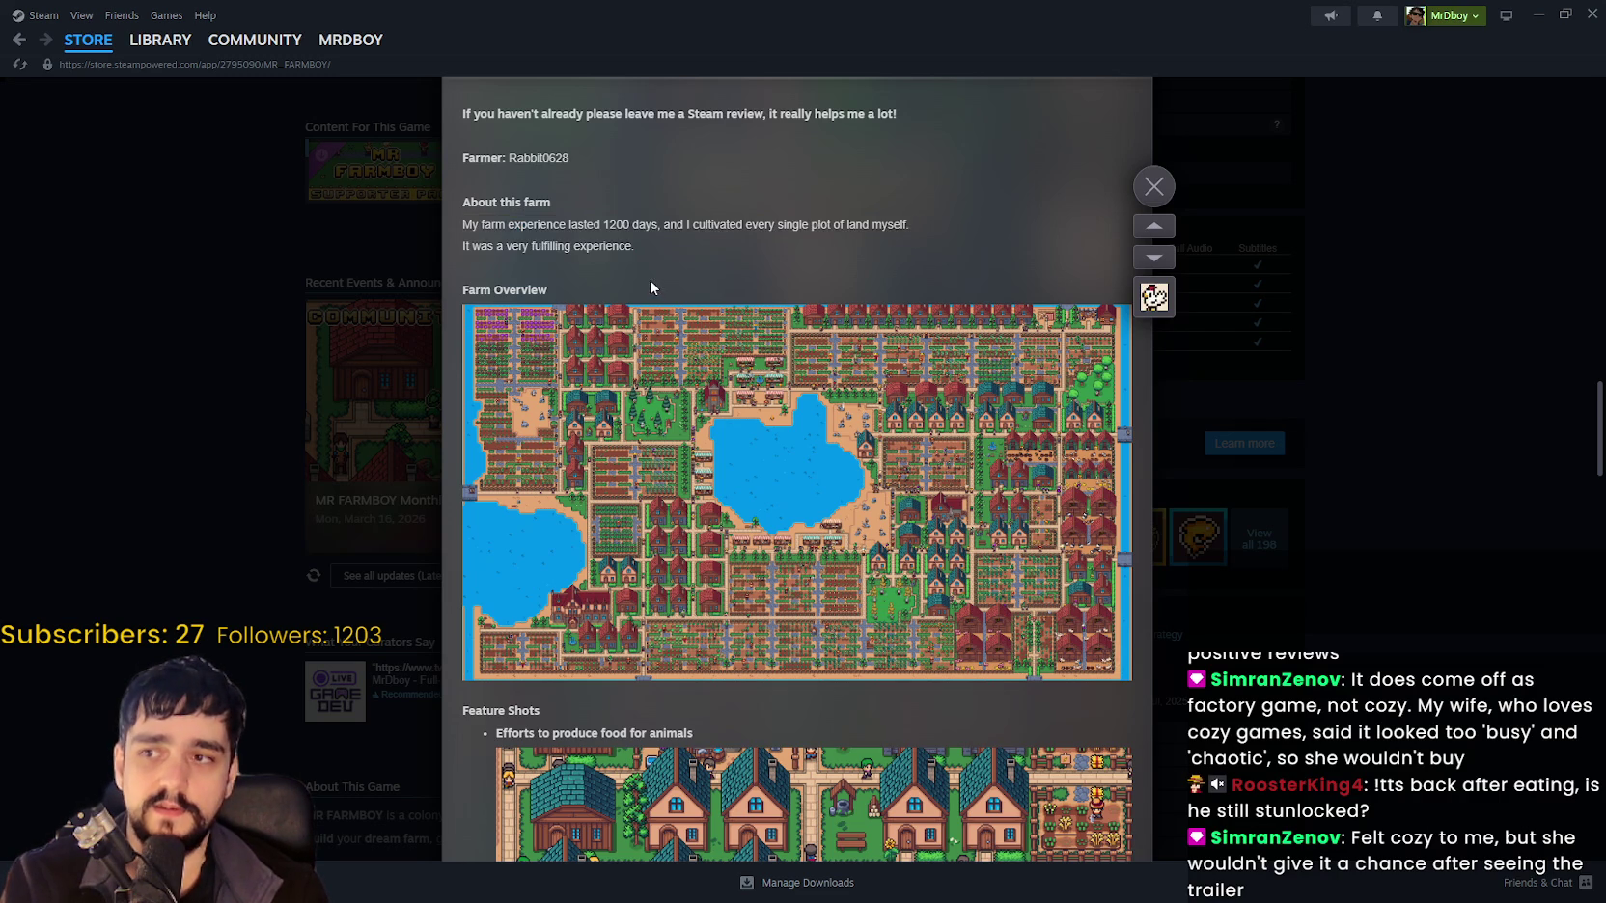
{"action": "scroll", "coordinate": [650, 287], "scroll_direction": "down", "scroll_amount": 1}
{"action": "scroll", "coordinate": [1047, 490], "scroll_direction": "down", "scroll_amount": 5}
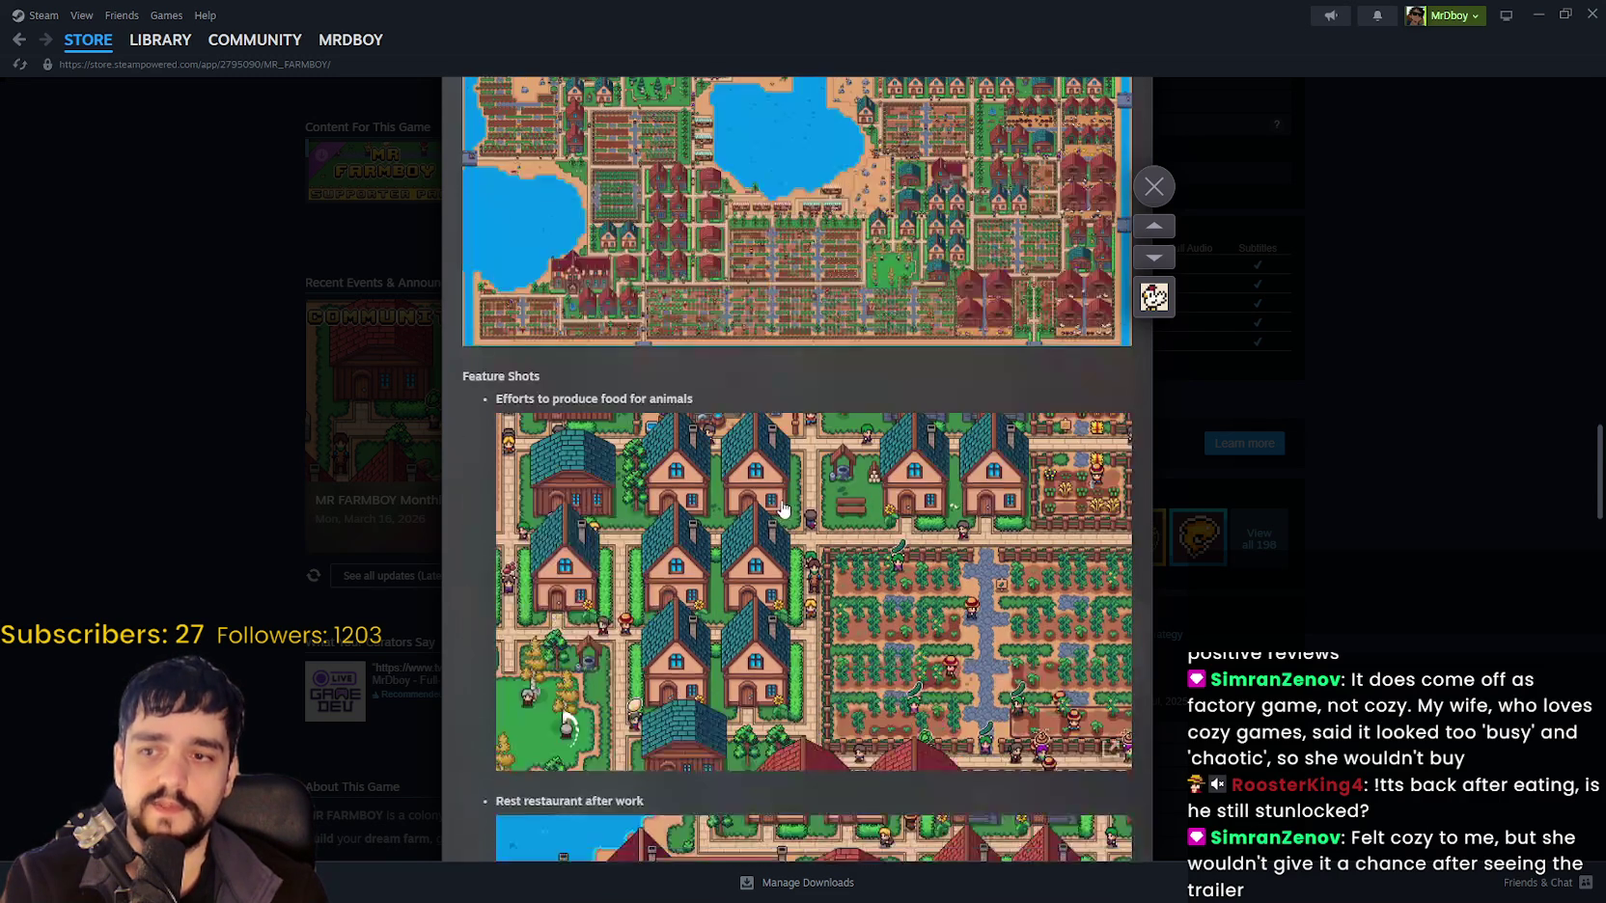
{"action": "scroll", "coordinate": [901, 531], "scroll_direction": "up", "scroll_amount": 1}
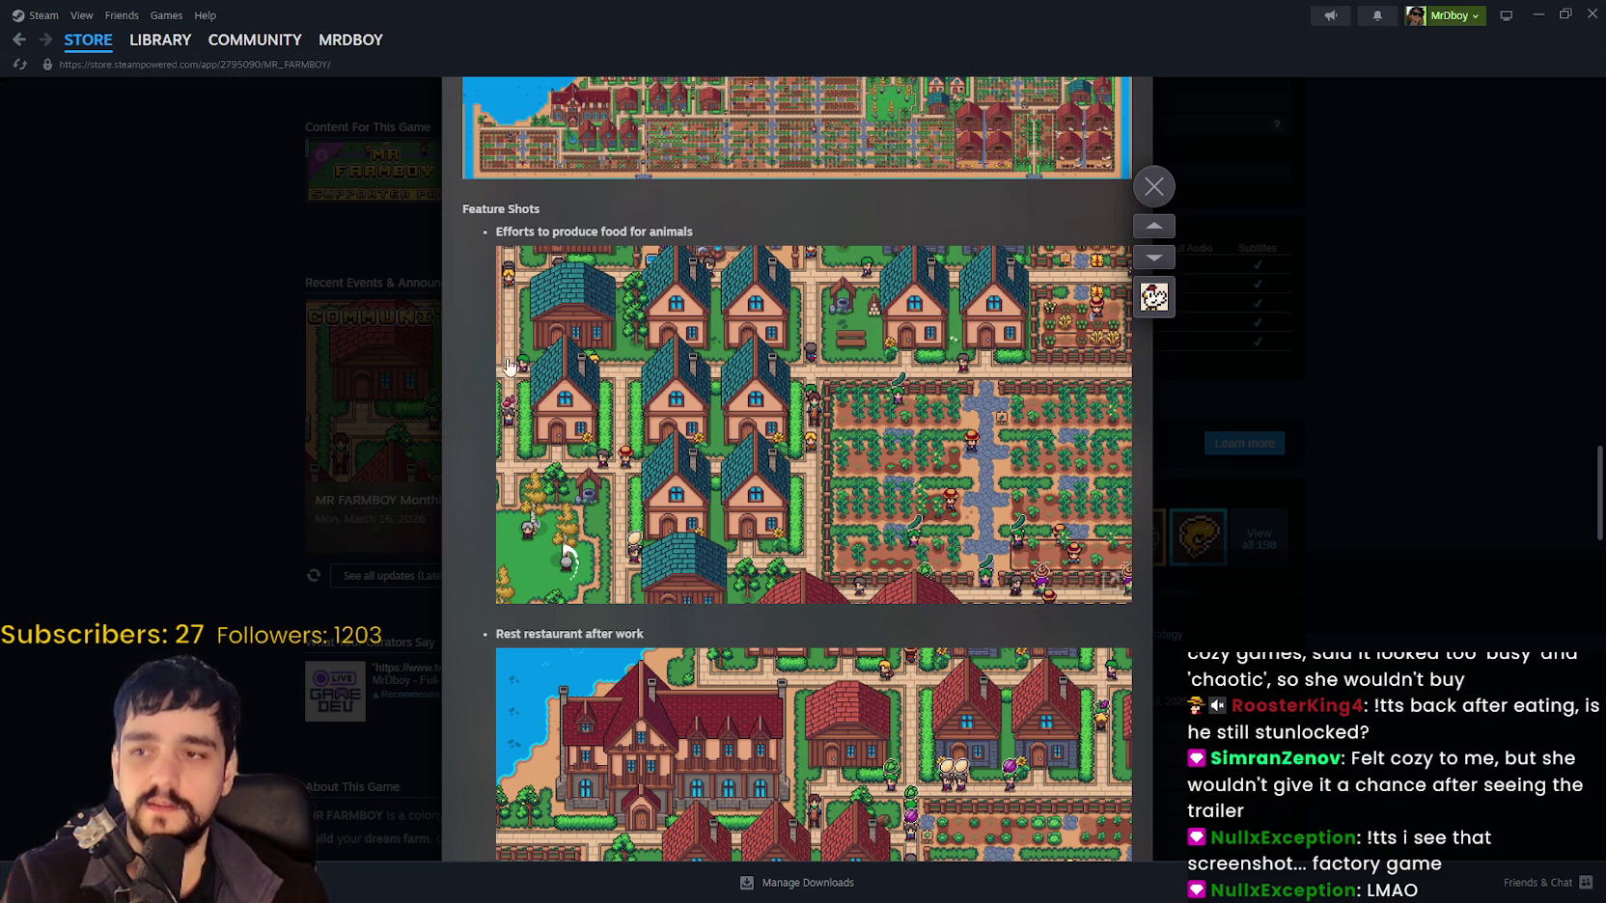
{"action": "scroll", "coordinate": [806, 634], "scroll_direction": "down", "scroll_amount": 3}
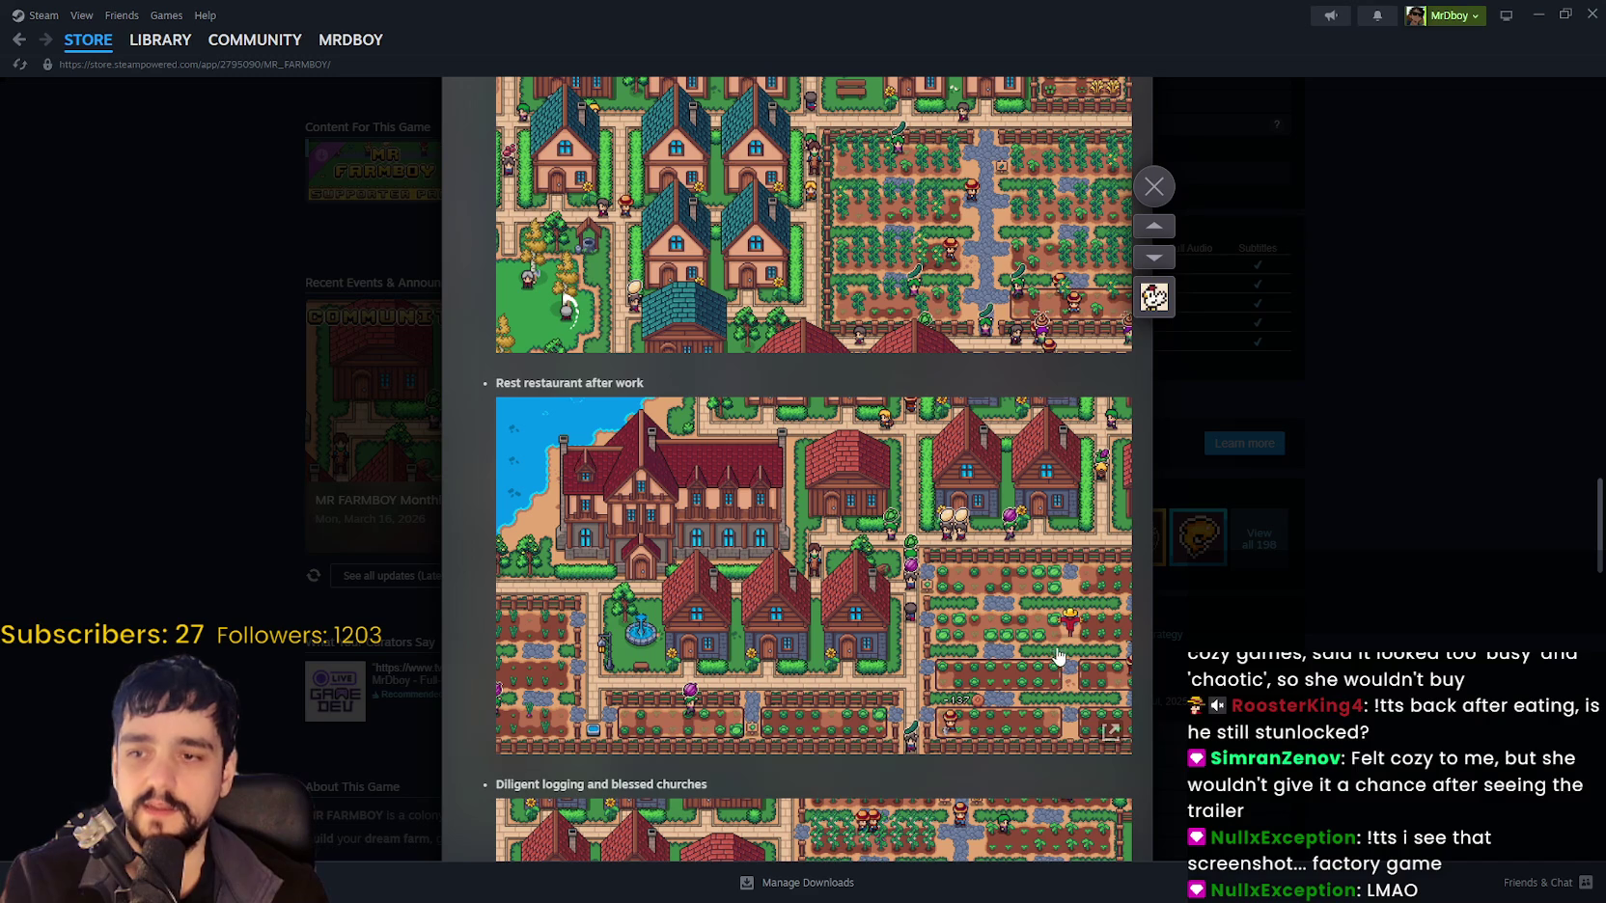
{"action": "scroll", "coordinate": [897, 673], "scroll_direction": "down", "scroll_amount": 5}
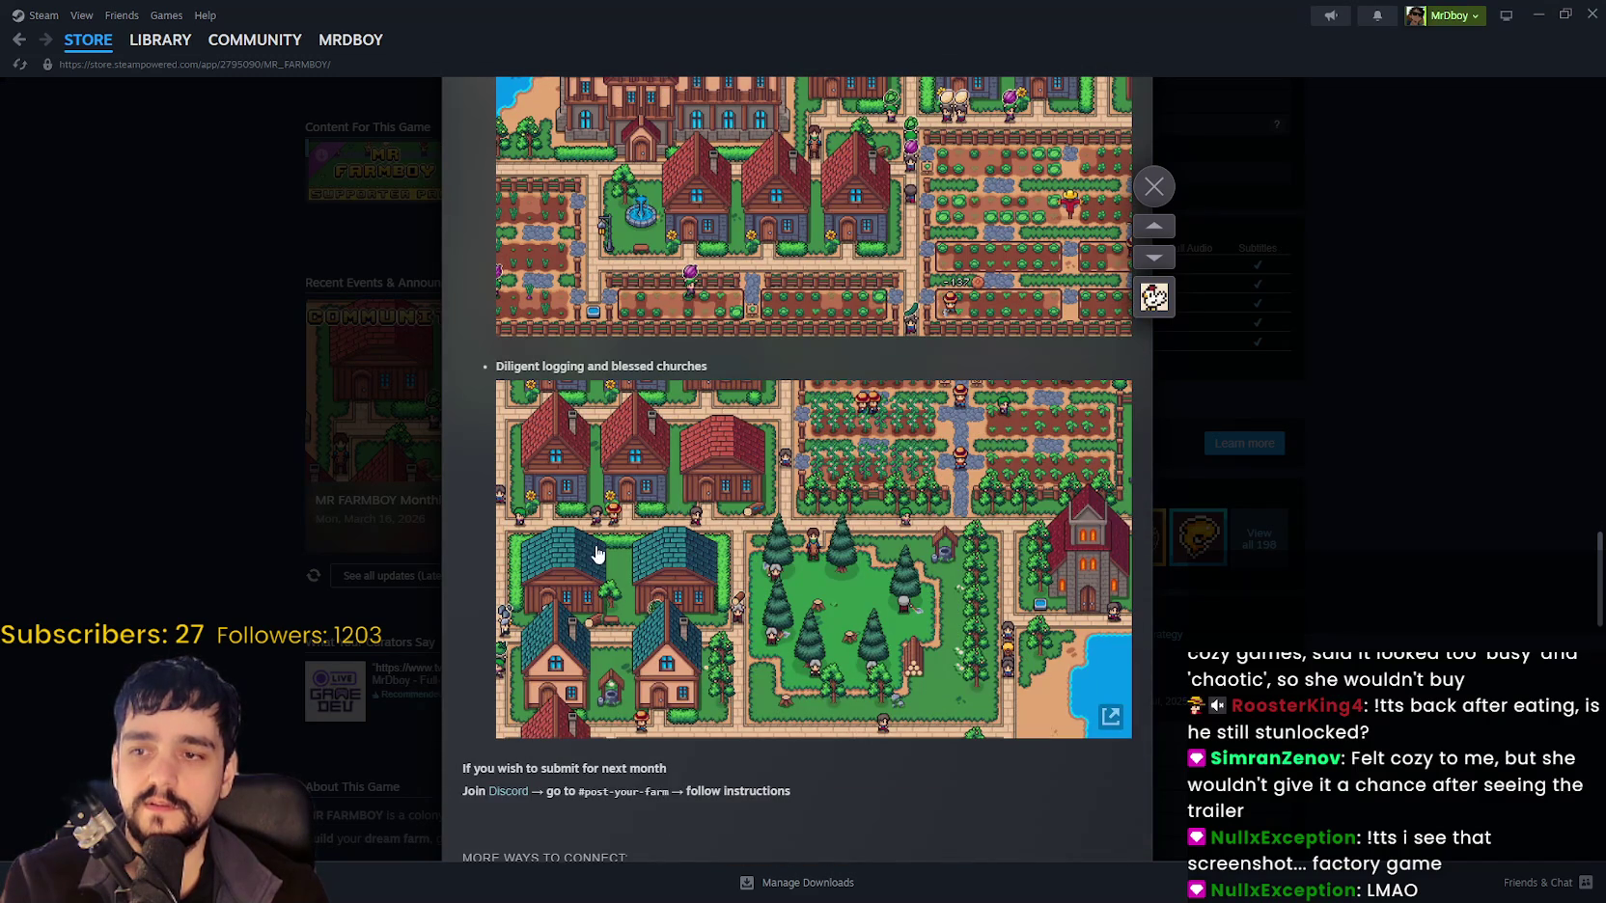
{"action": "scroll", "coordinate": [651, 586], "scroll_direction": "down", "scroll_amount": 3}
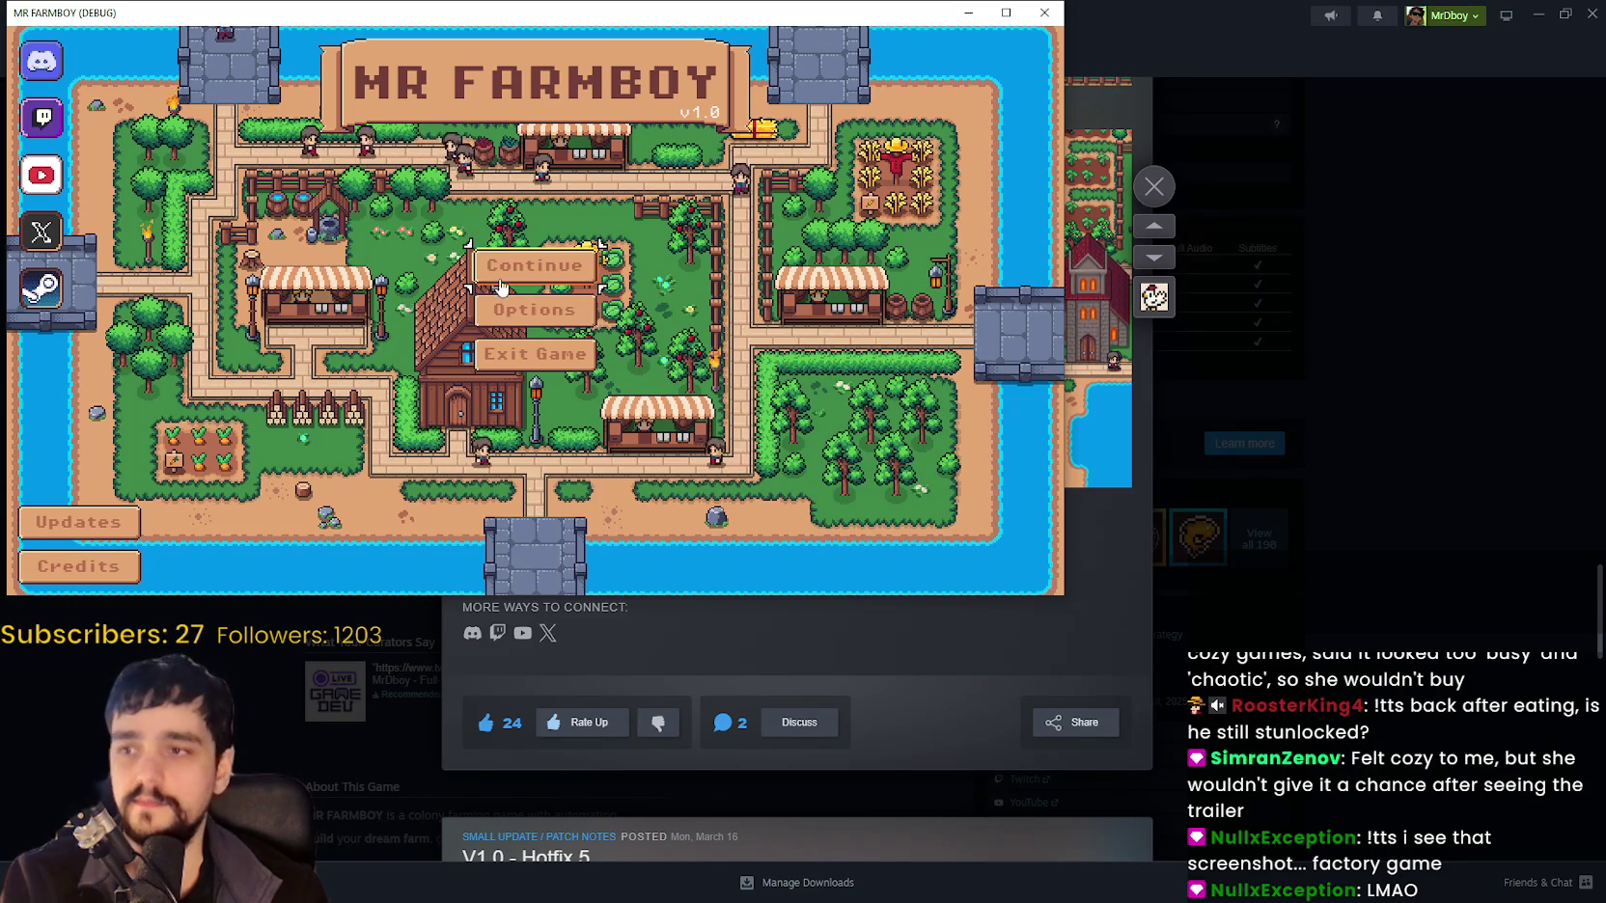
Load a saved farm via Continue and maximize the MR FARMBOY debug window.
{"action": "left_click", "coordinate": [501, 275]}
{"action": "left_click", "coordinate": [505, 249]}
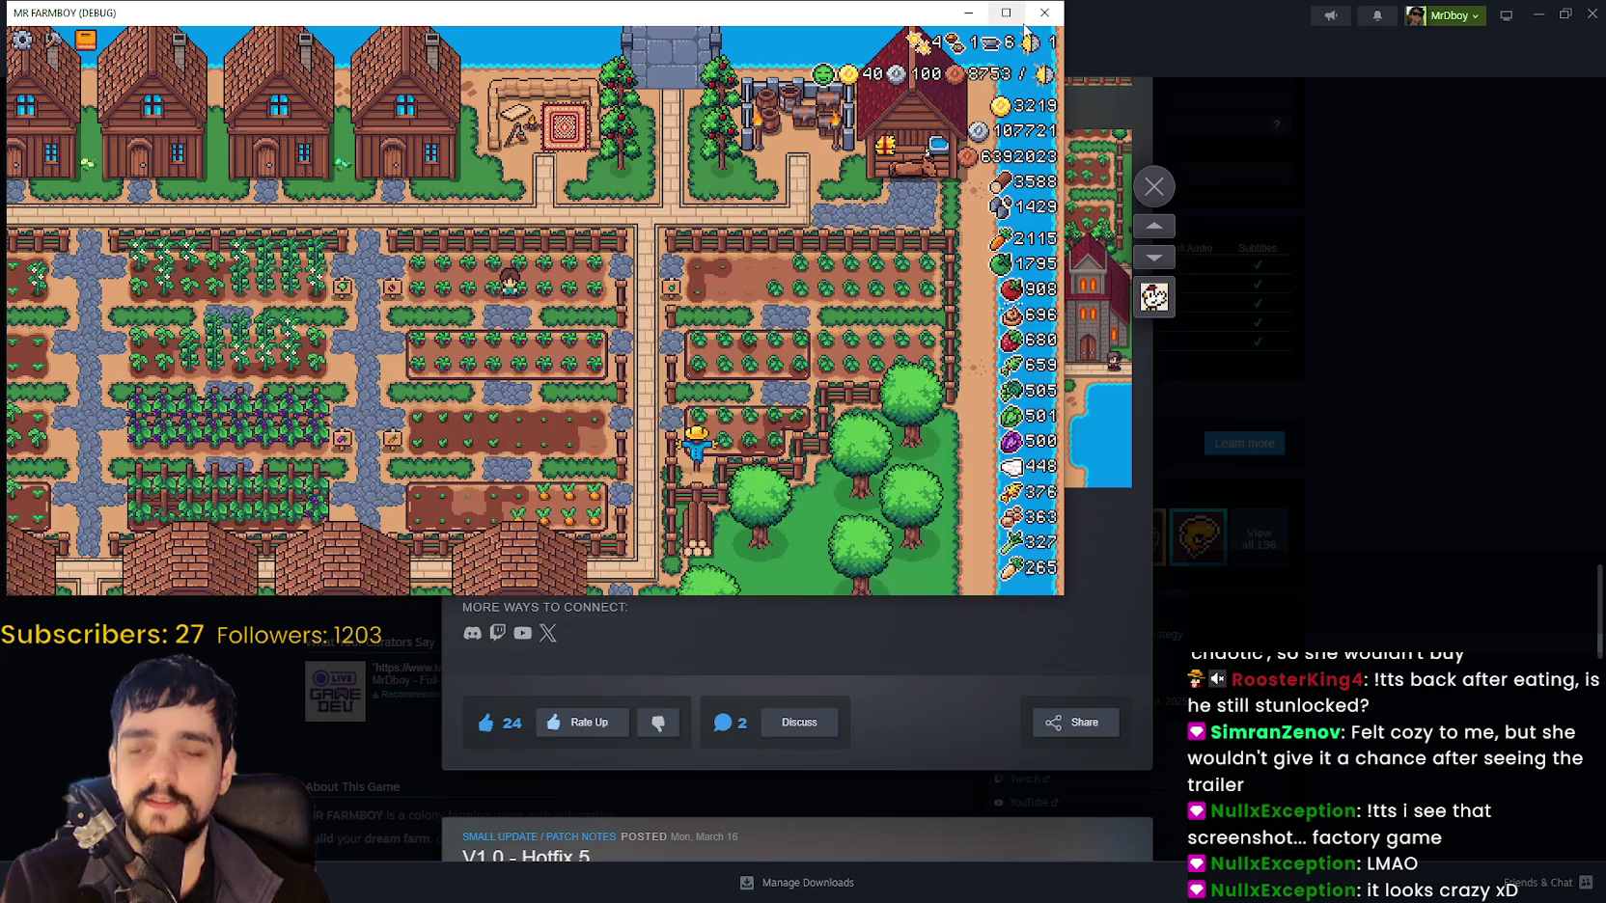
{"action": "left_click", "coordinate": [1006, 13]}
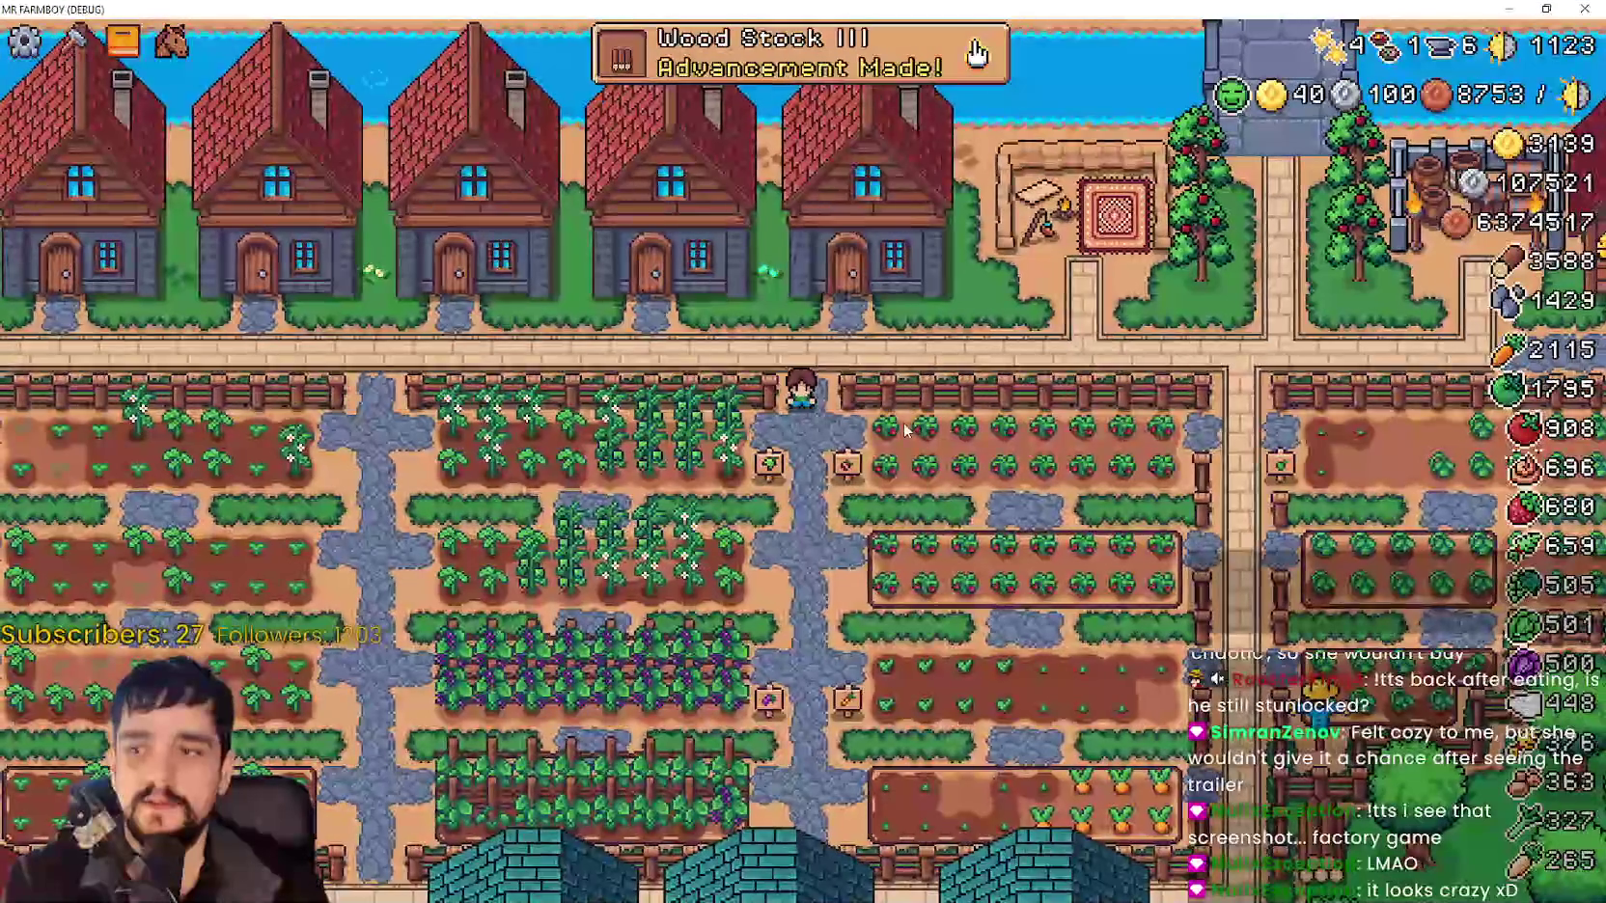
Open and close the Advancements overview, then pause the game once the player reaches the market.
{"action": "left_click", "coordinate": [965, 56]}
{"action": "left_click", "coordinate": [1215, 133]}
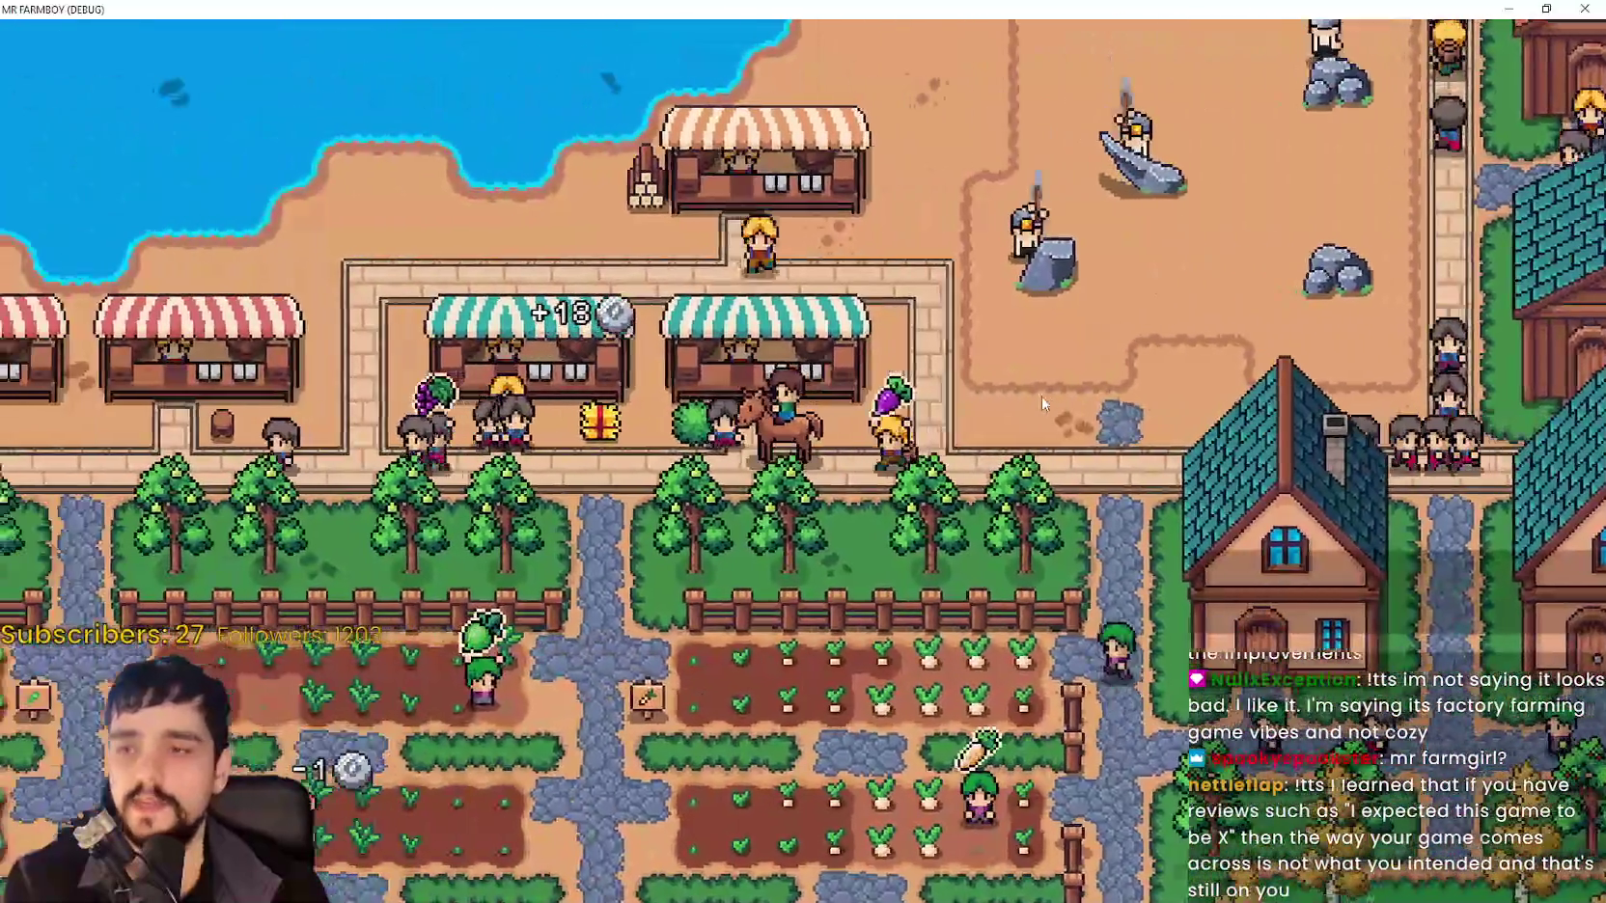
{"action": "key", "text": "Escape"}
{"action": "left_click", "coordinate": [666, 359]}
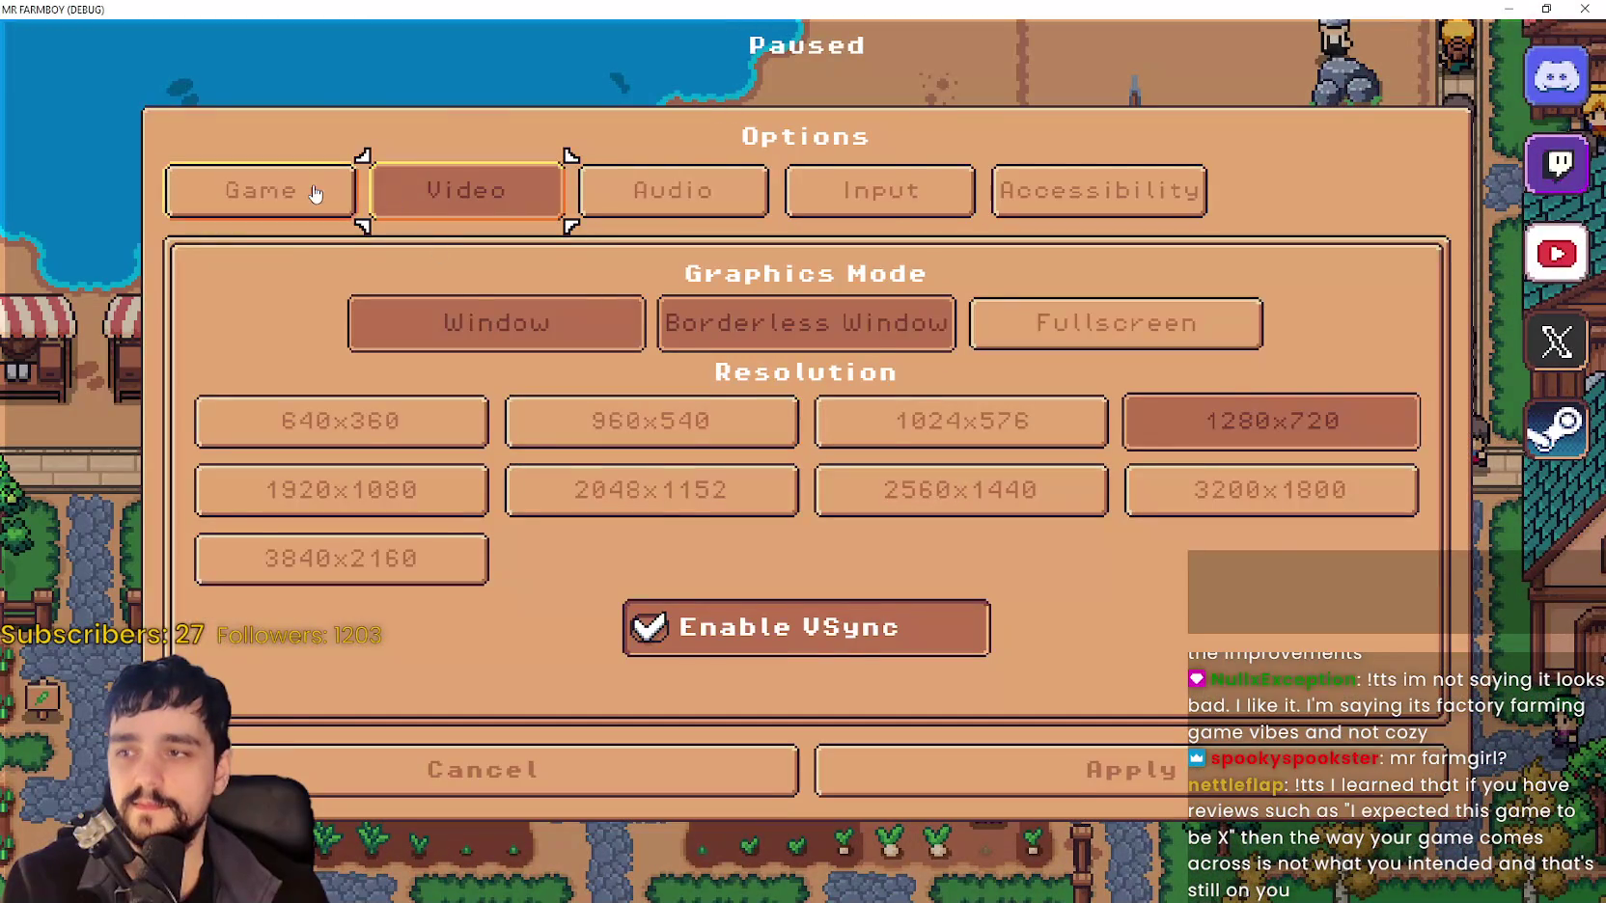
{"action": "left_click", "coordinate": [343, 197]}
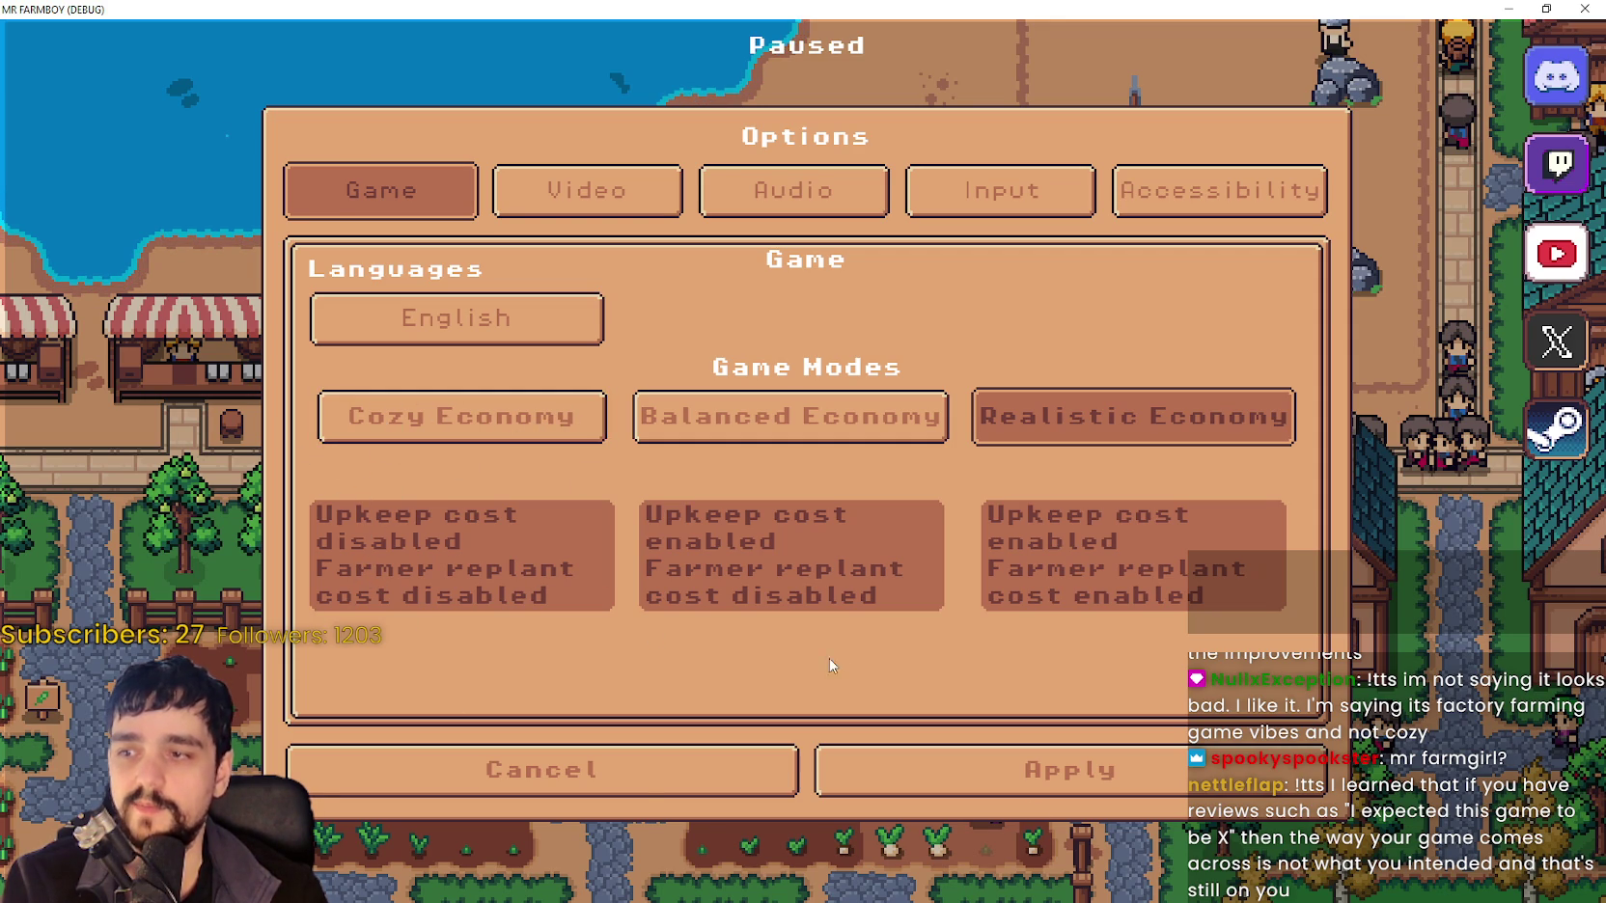
{"action": "left_click", "coordinate": [644, 797]}
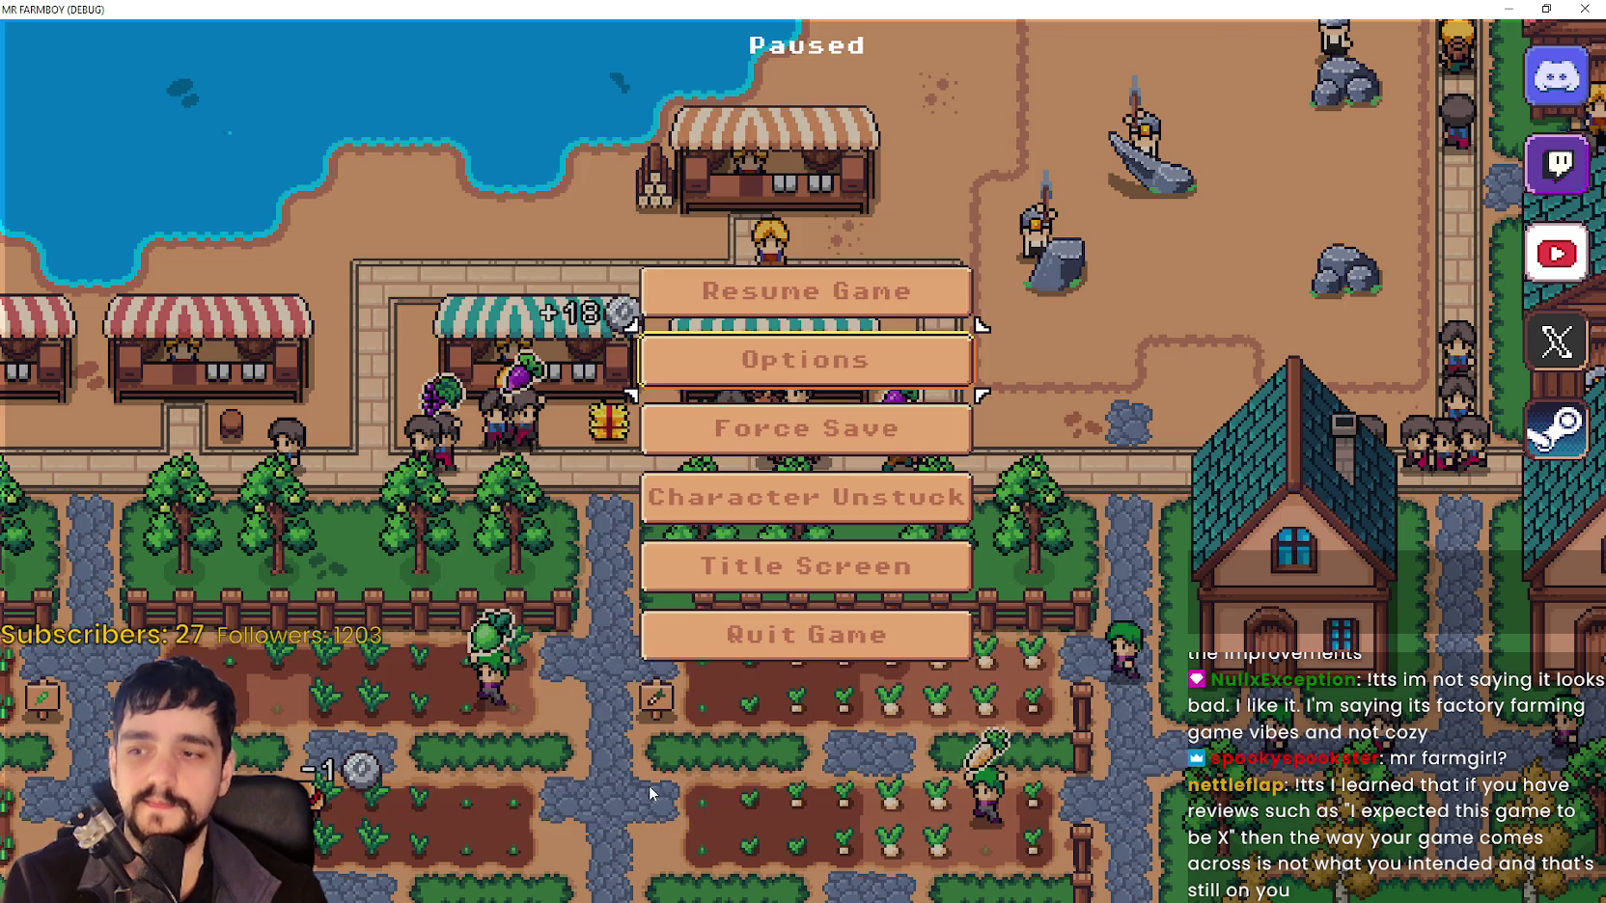
{"action": "left_click", "coordinate": [806, 309]}
{"action": "key", "text": "a"}
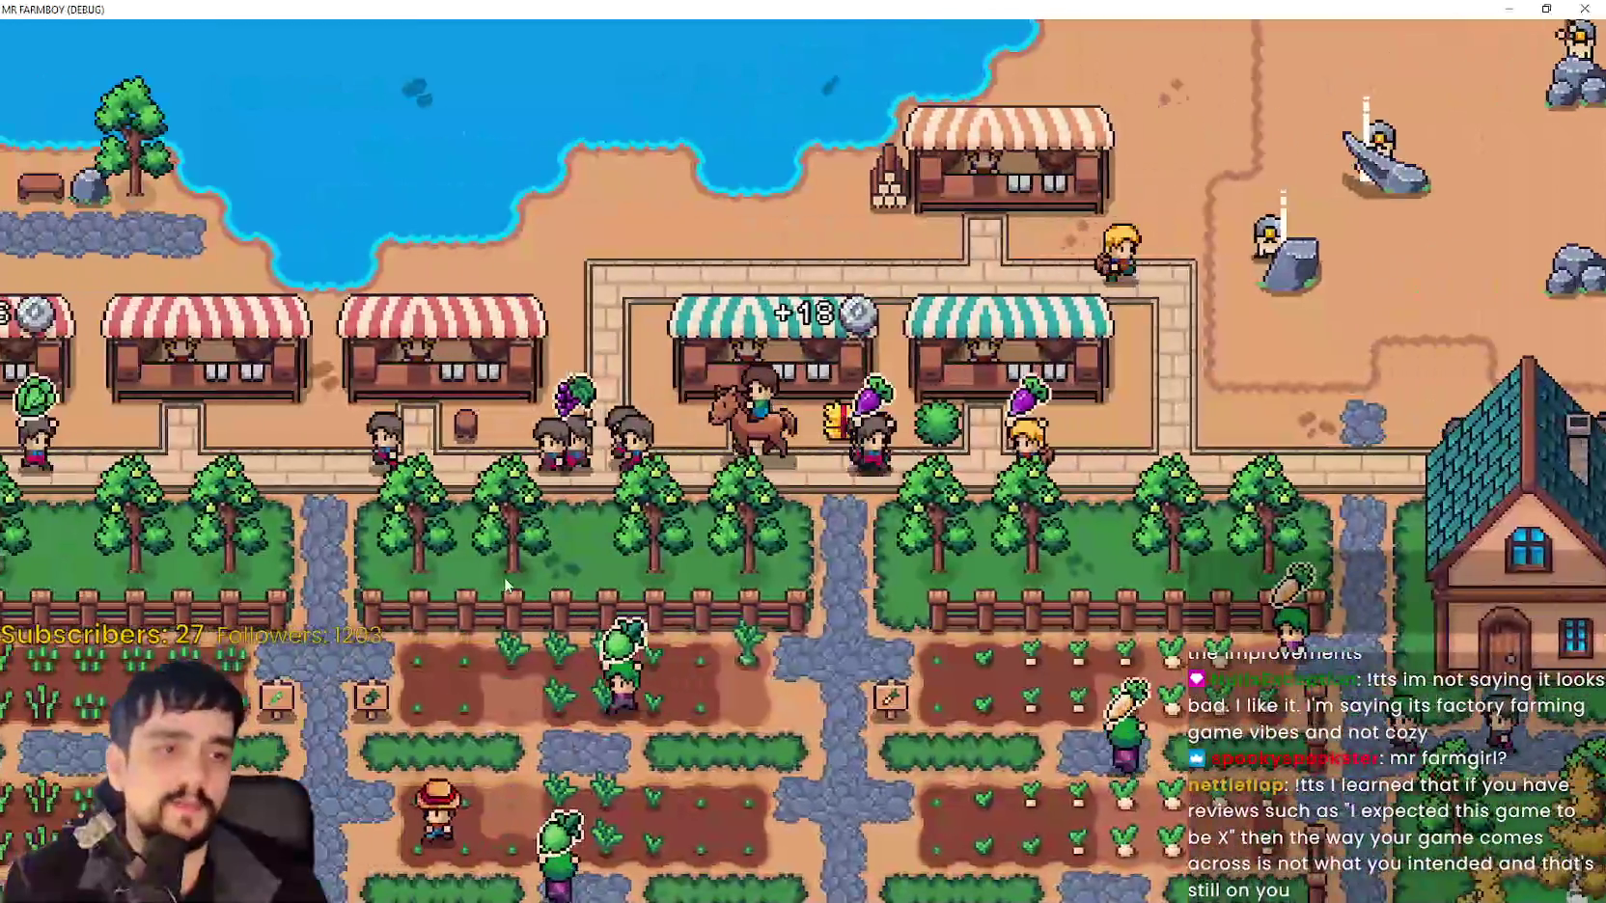
Ride the horse through the housing district and market stalls, then north past the crop fields.
{"action": "key", "text": "a"}
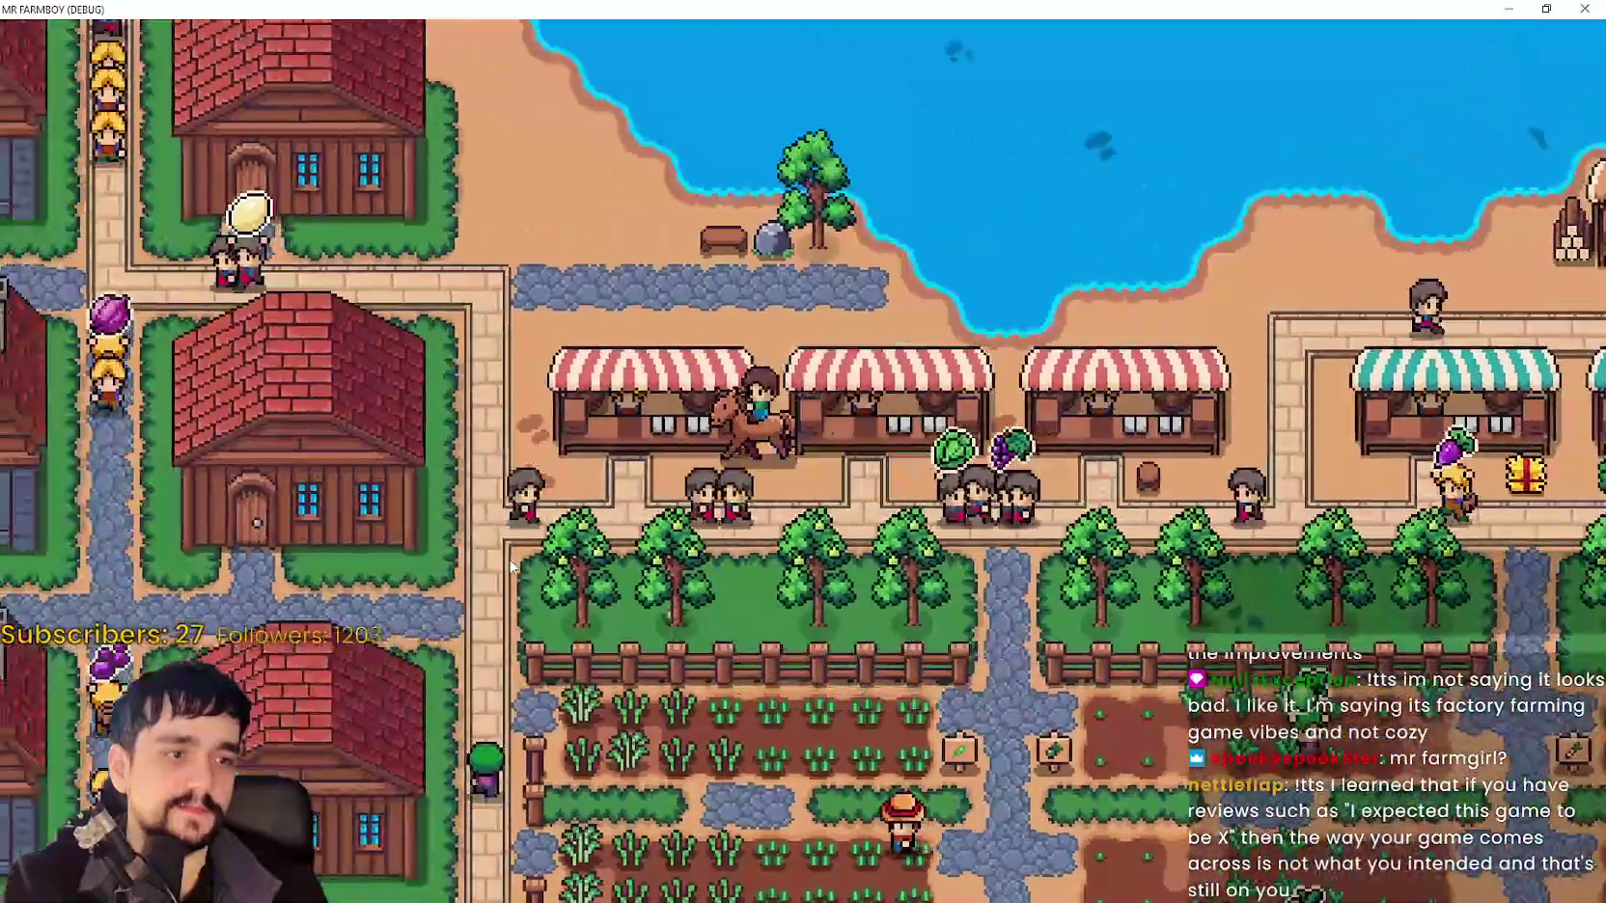
{"action": "key", "text": "w"}
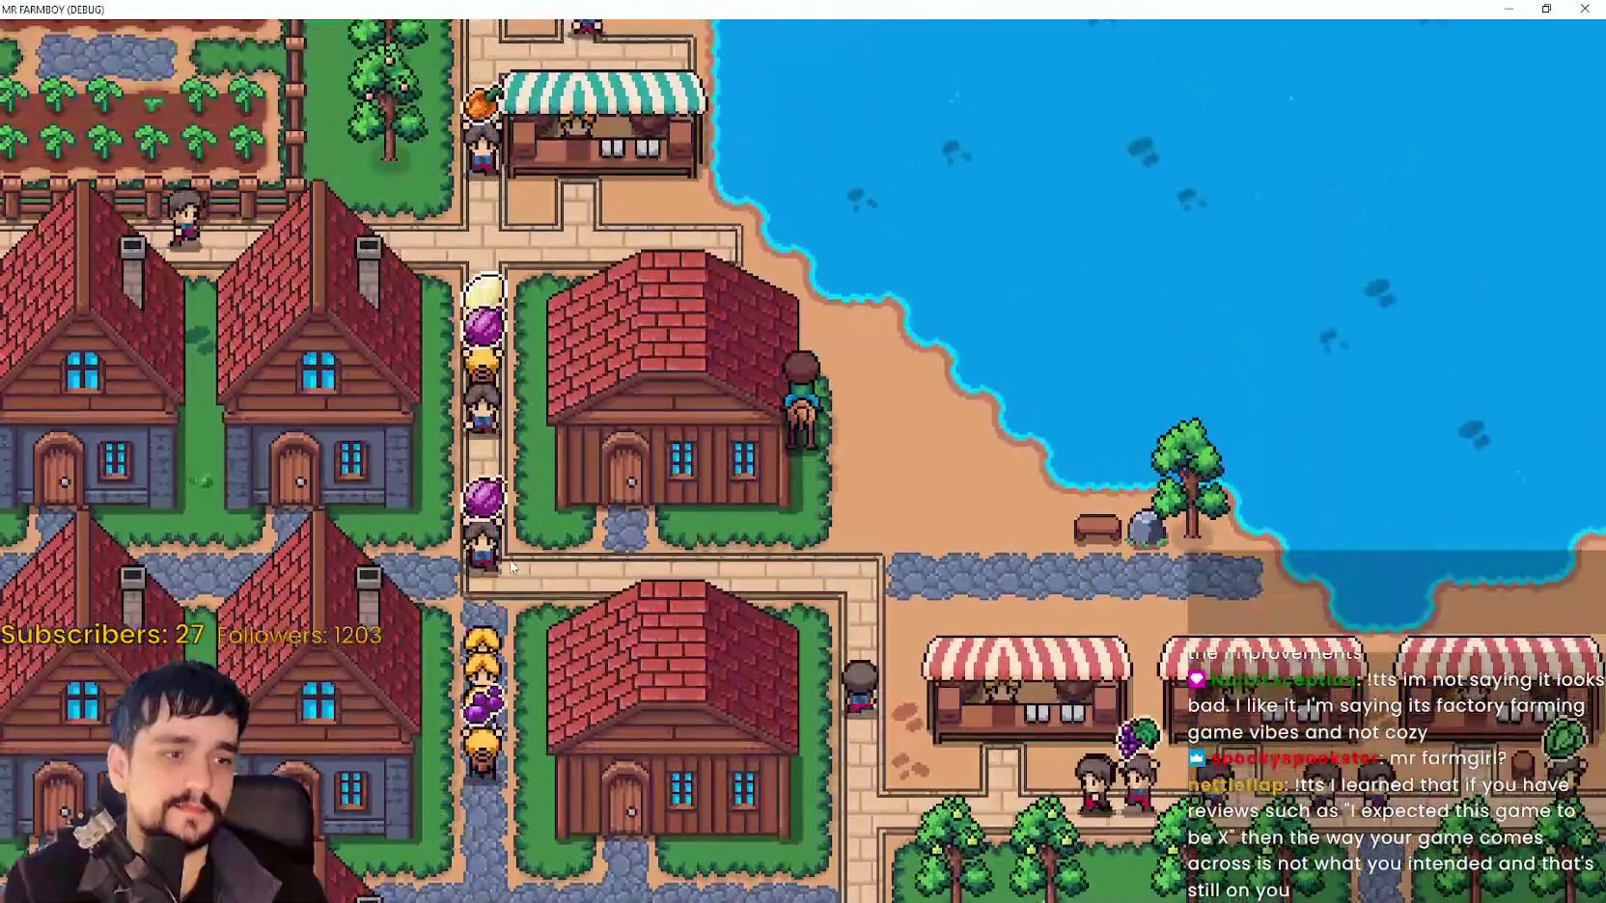
{"action": "key", "text": "s"}
{"action": "key", "text": "a"}
{"action": "key", "text": "a"}
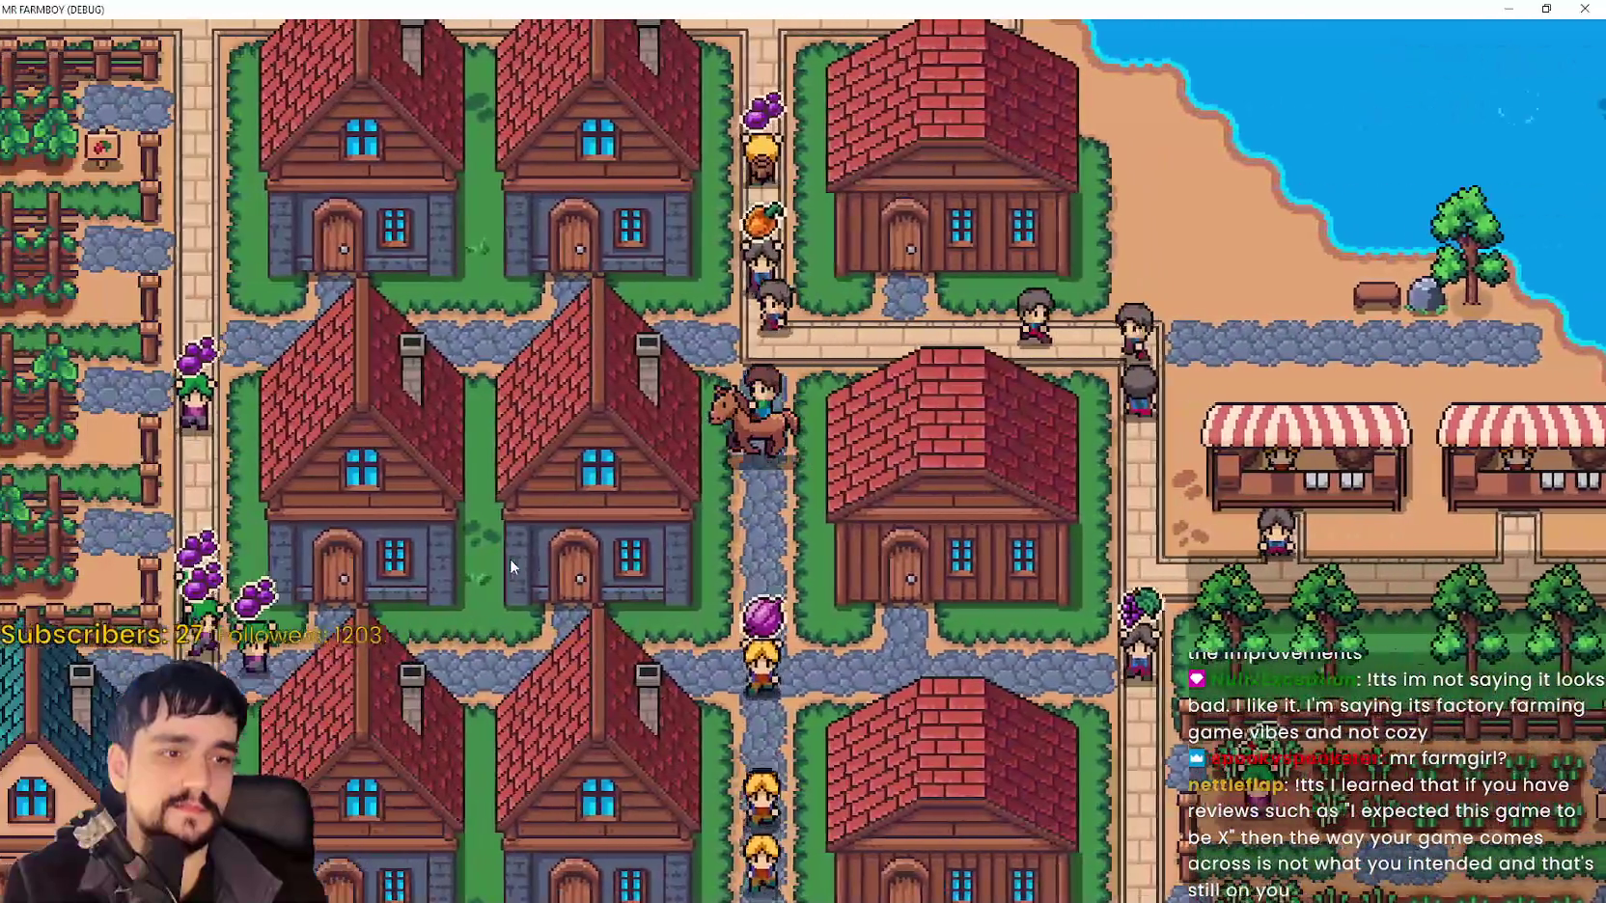
{"action": "key", "text": "d"}
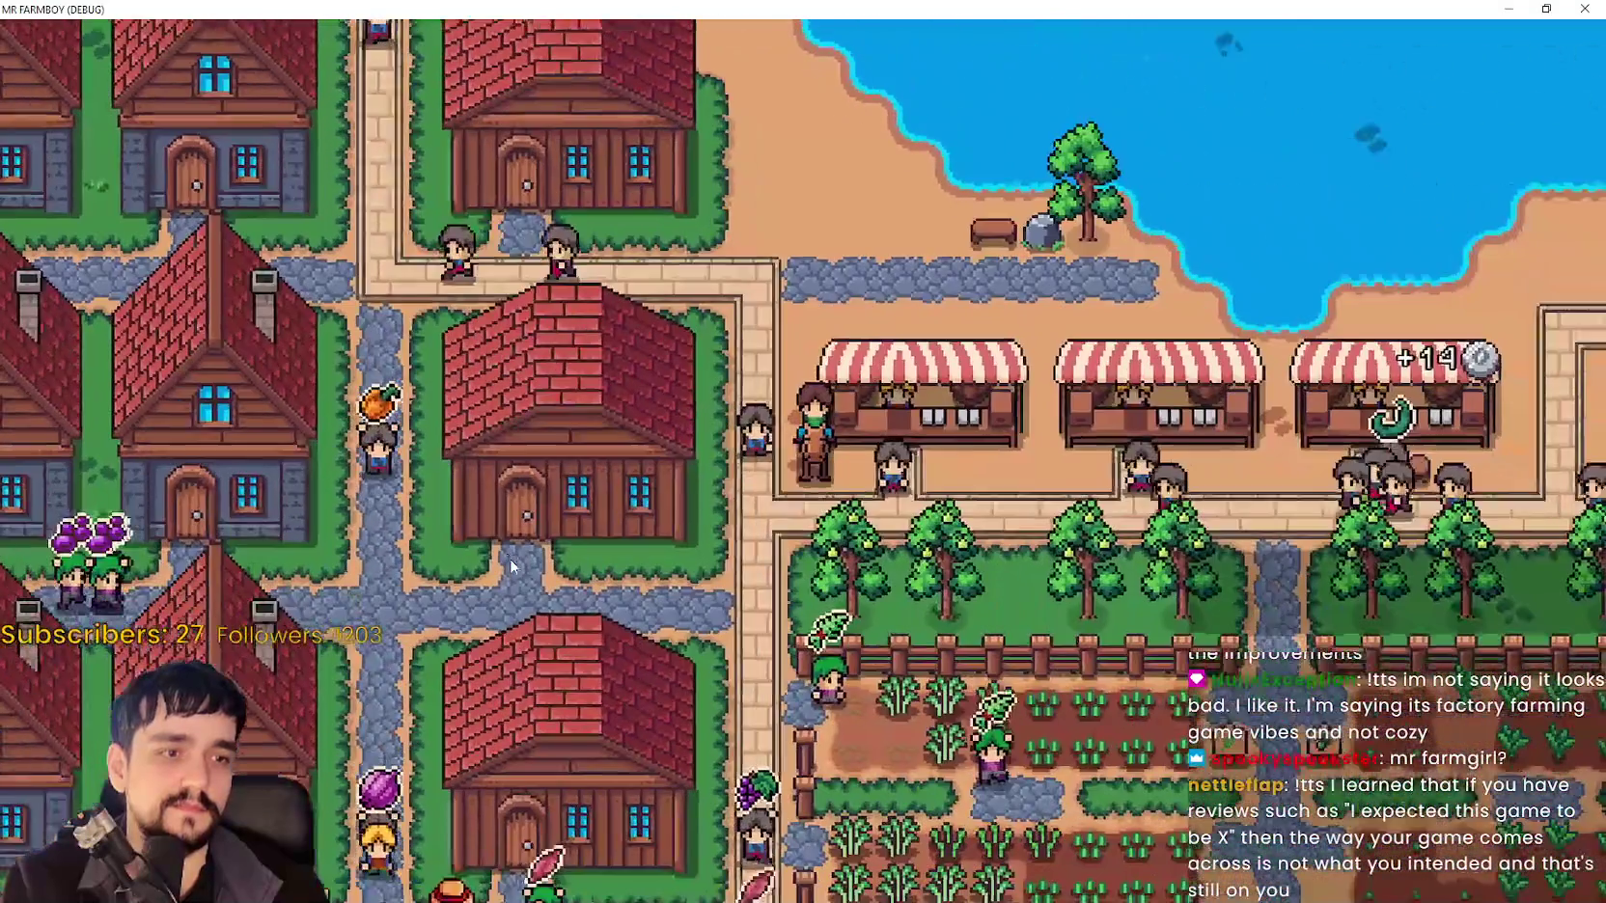
{"action": "key", "text": "a"}
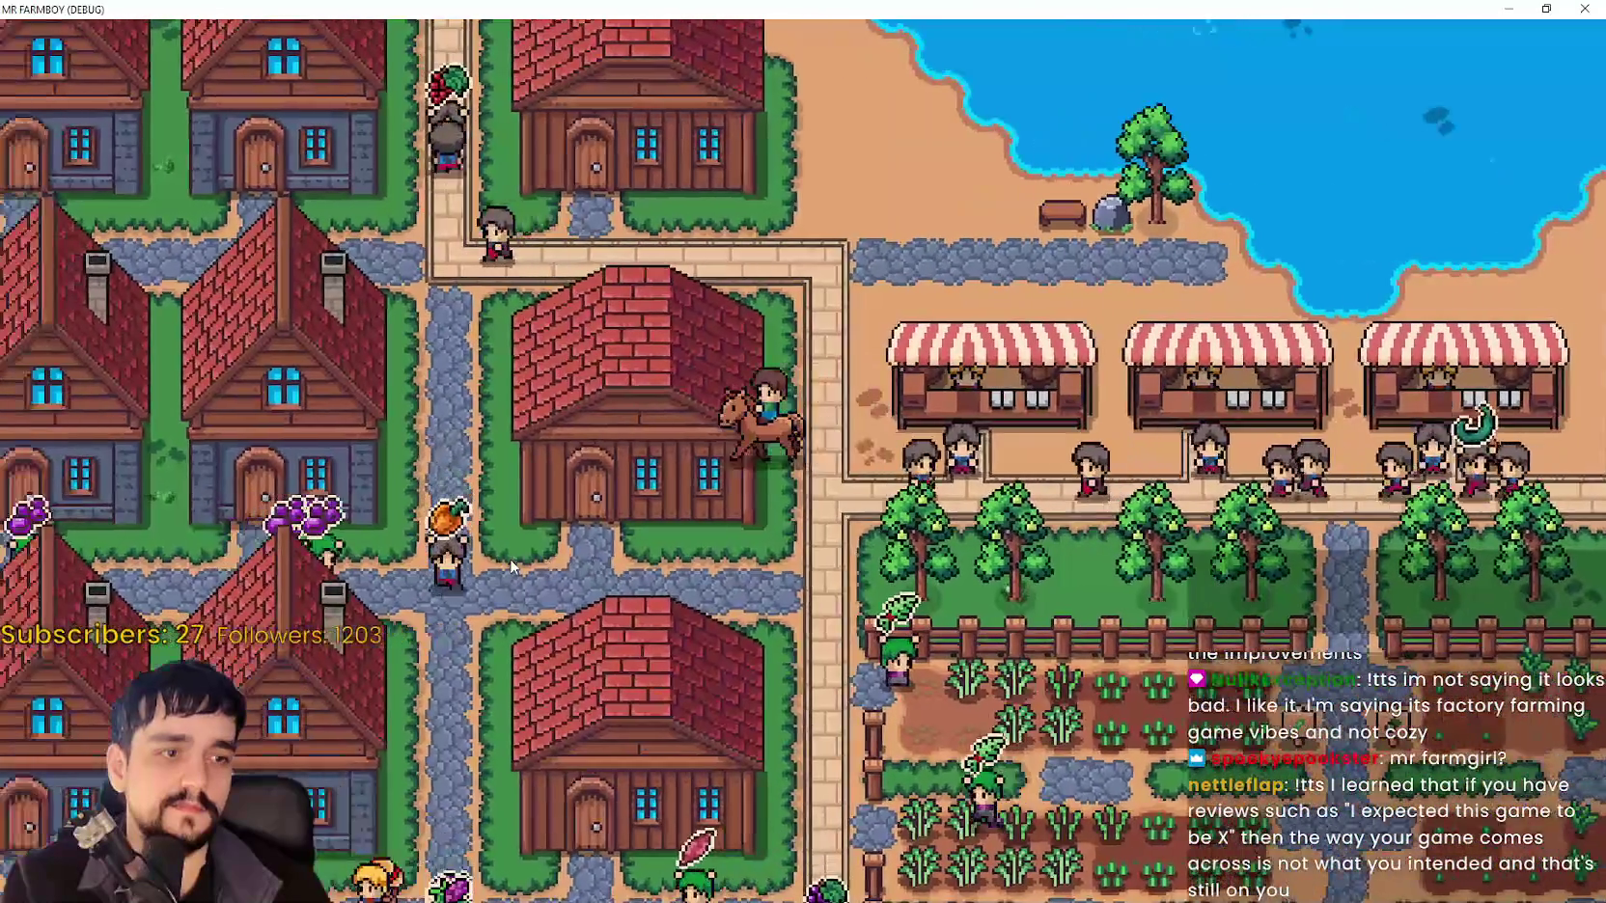
{"action": "key", "text": "w"}
{"action": "key", "text": "a"}
{"action": "key", "text": "w"}
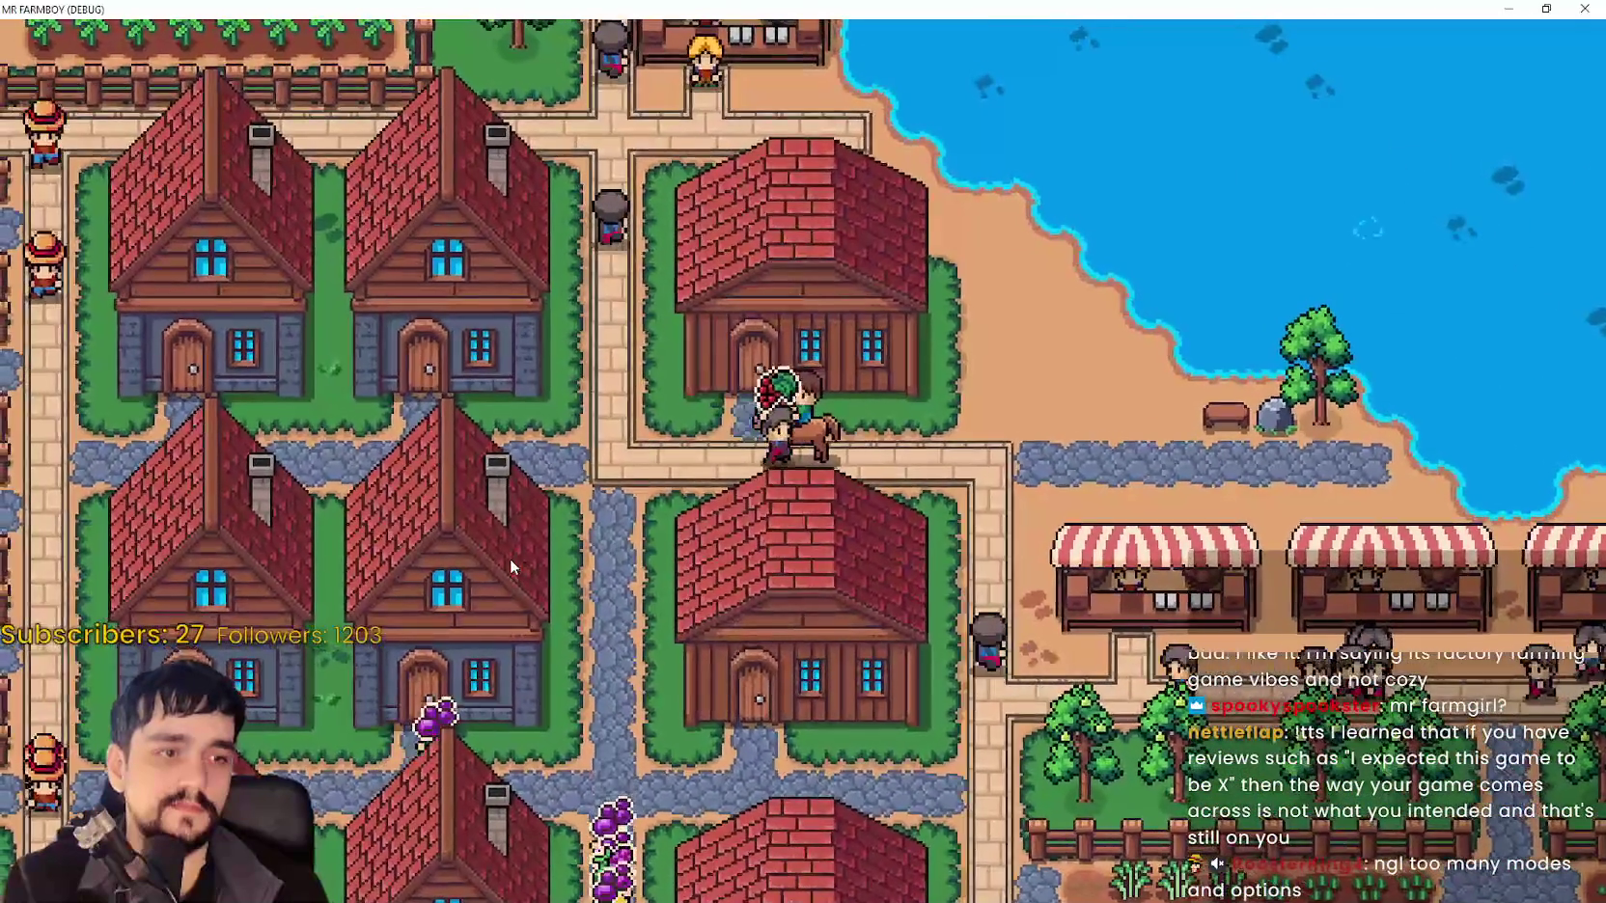
{"action": "key", "text": "a"}
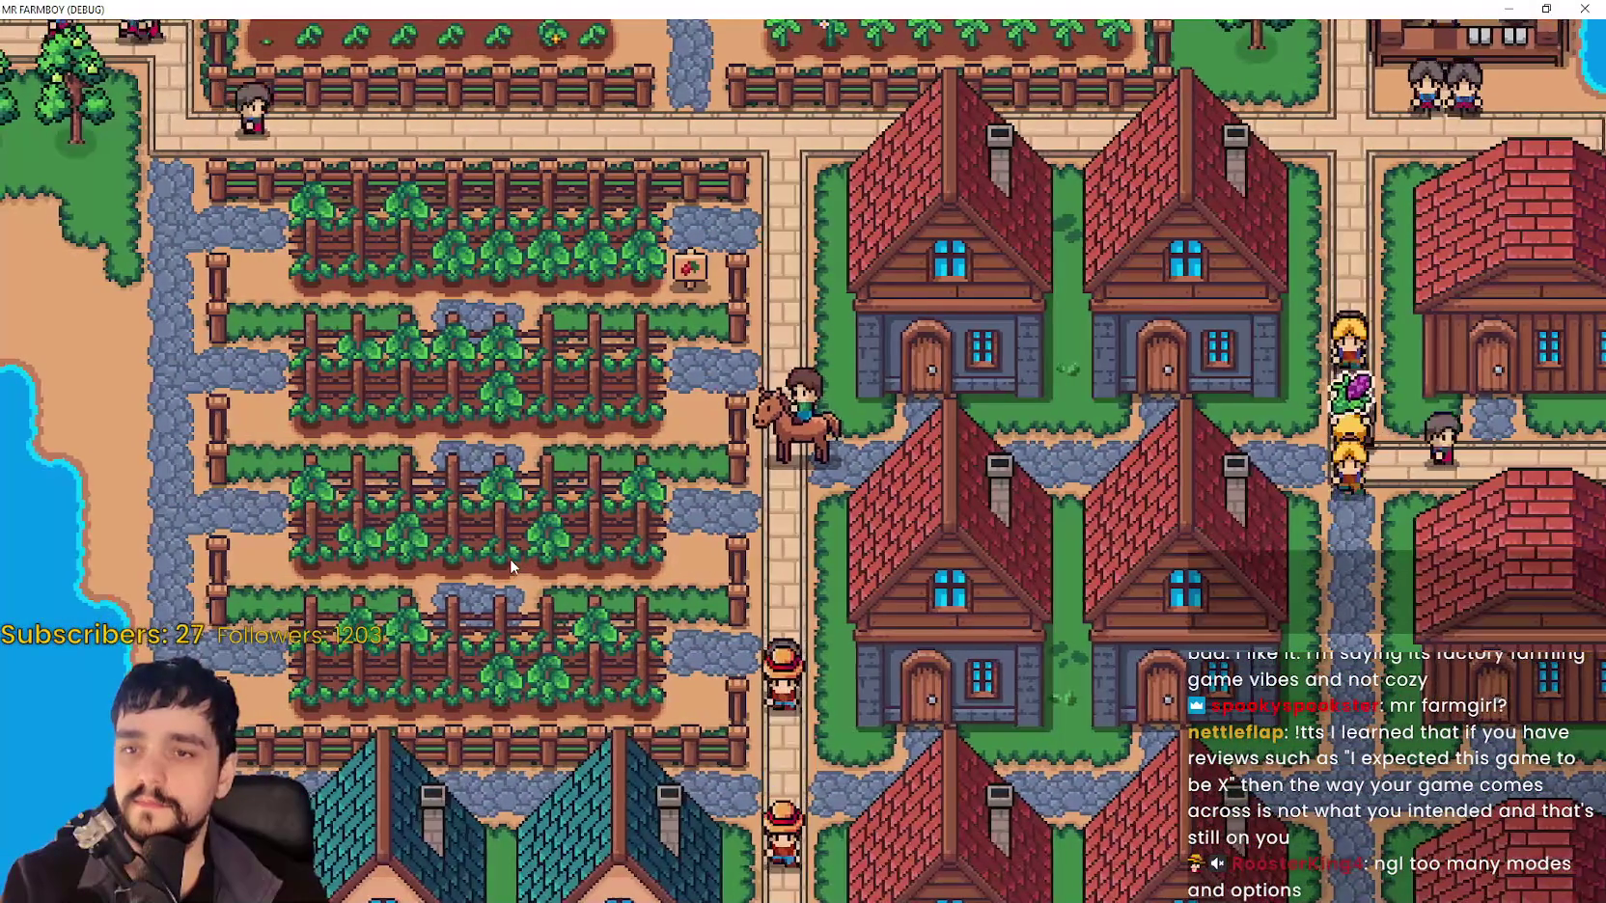
{"action": "key", "text": "w"}
{"action": "key", "text": "a"}
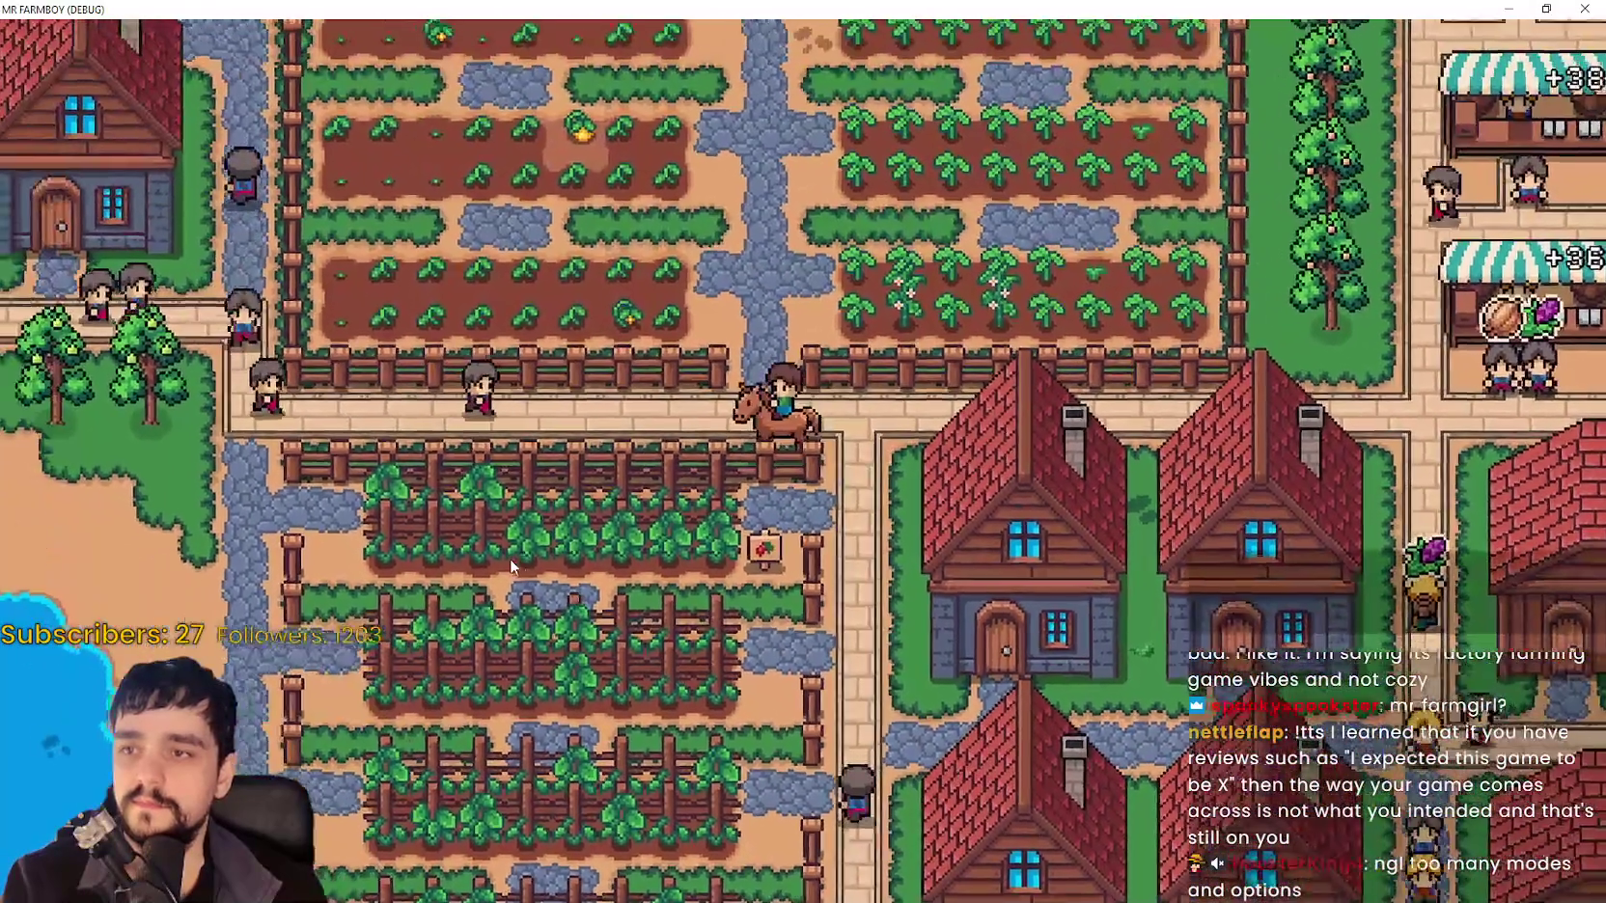
{"action": "key", "text": "w"}
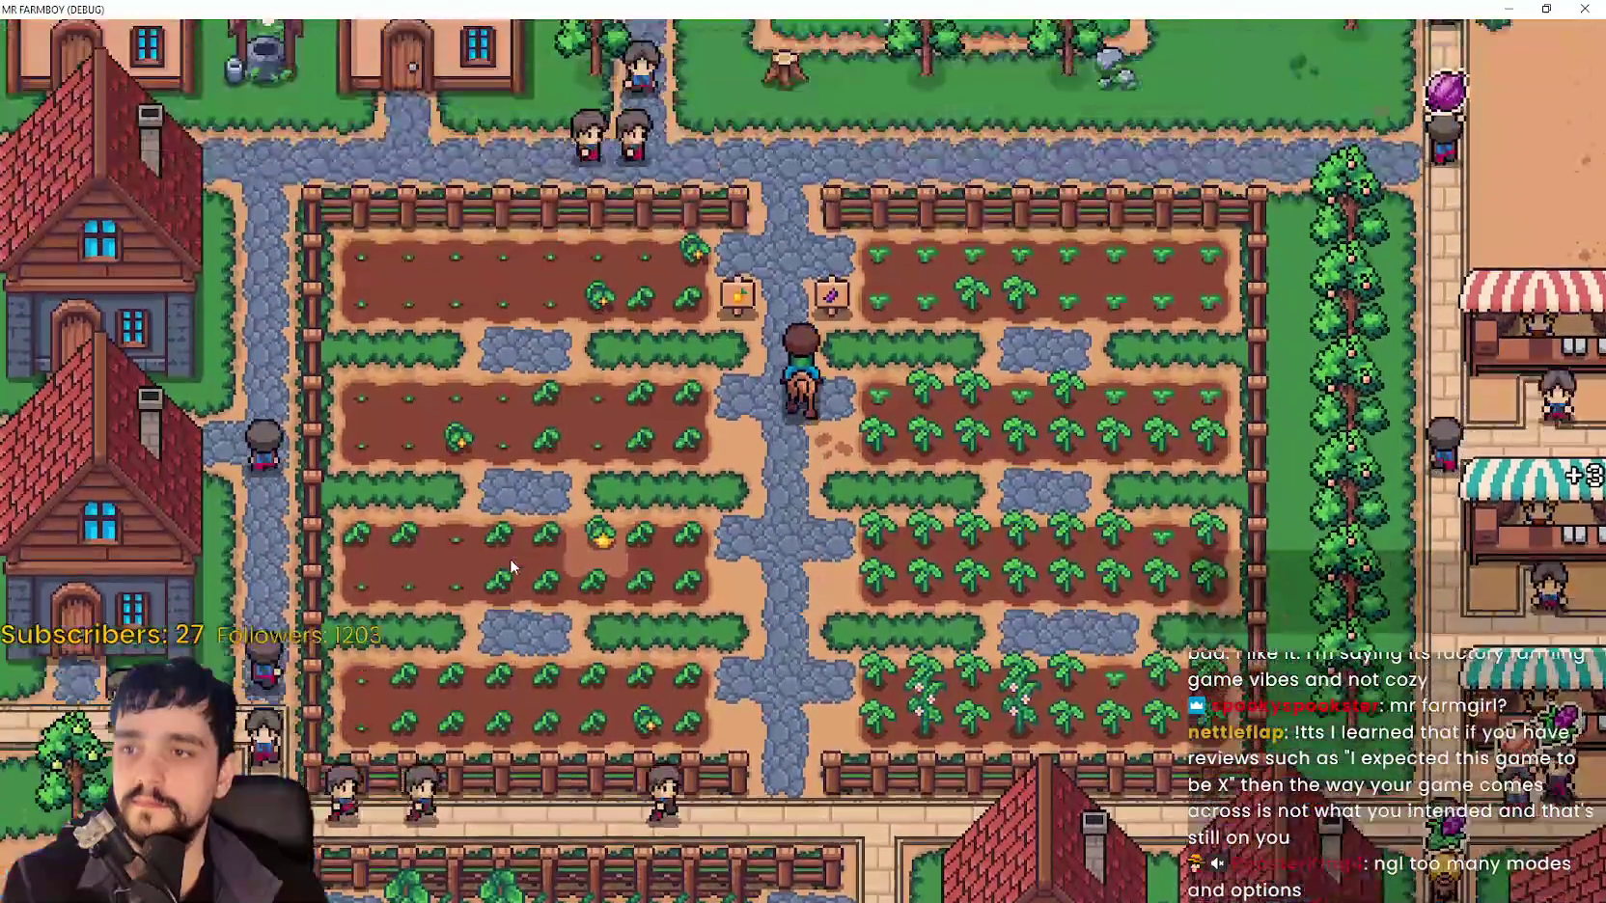
{"action": "key", "text": "a"}
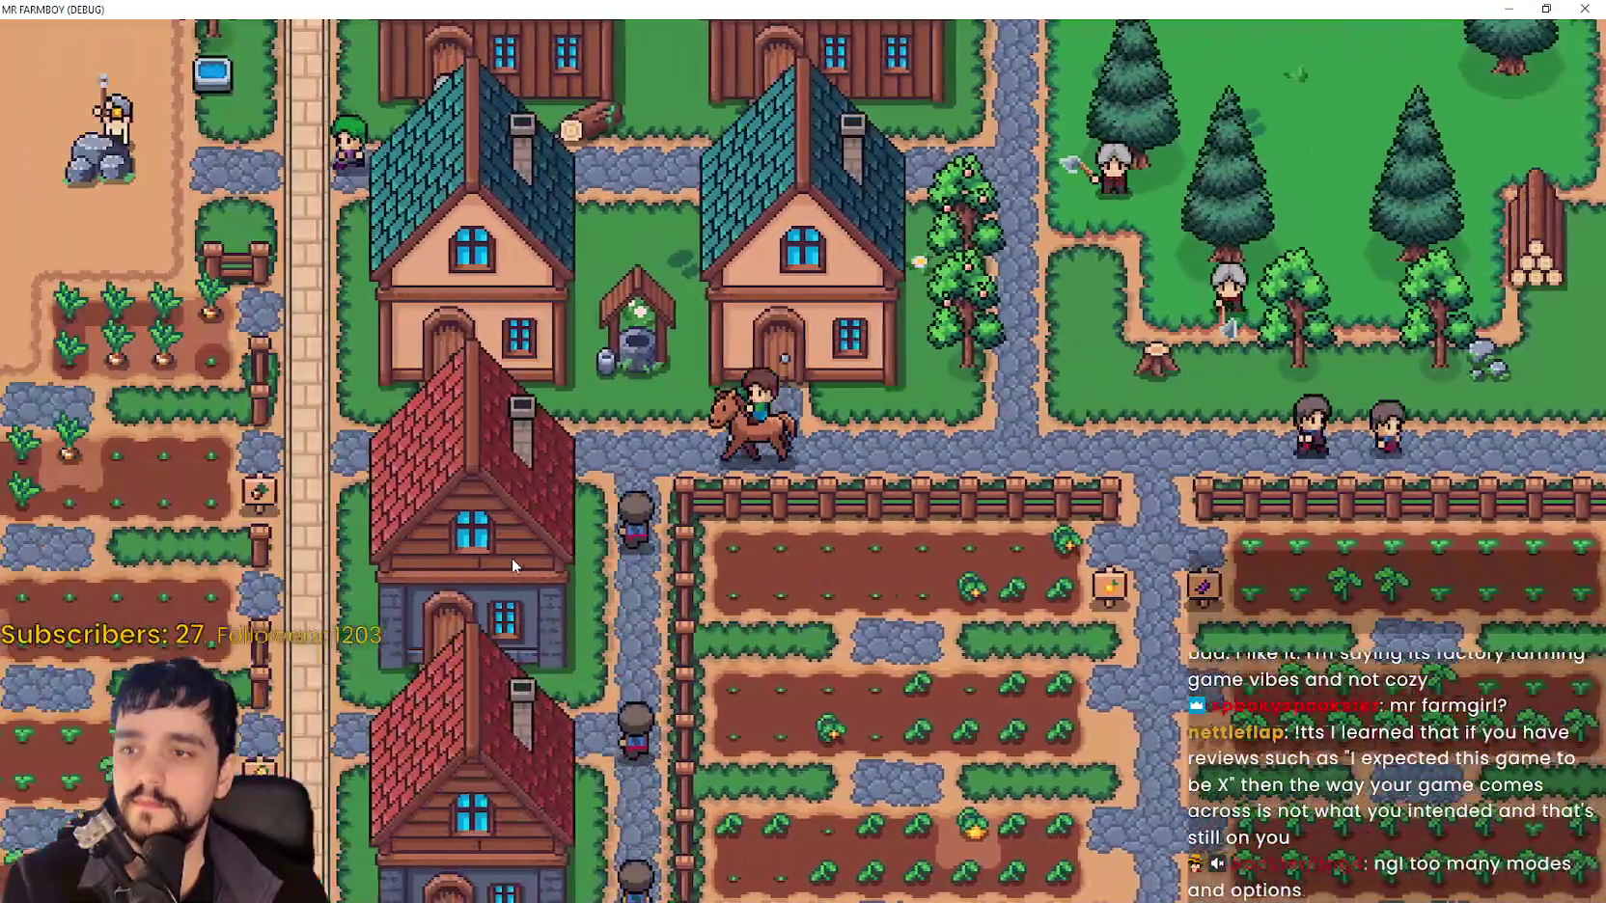
Ride west across the farm, then back east past the church and market stalls.
{"action": "scroll", "coordinate": [511, 557], "scroll_direction": "down", "scroll_amount": 2}
{"action": "key", "text": "a"}
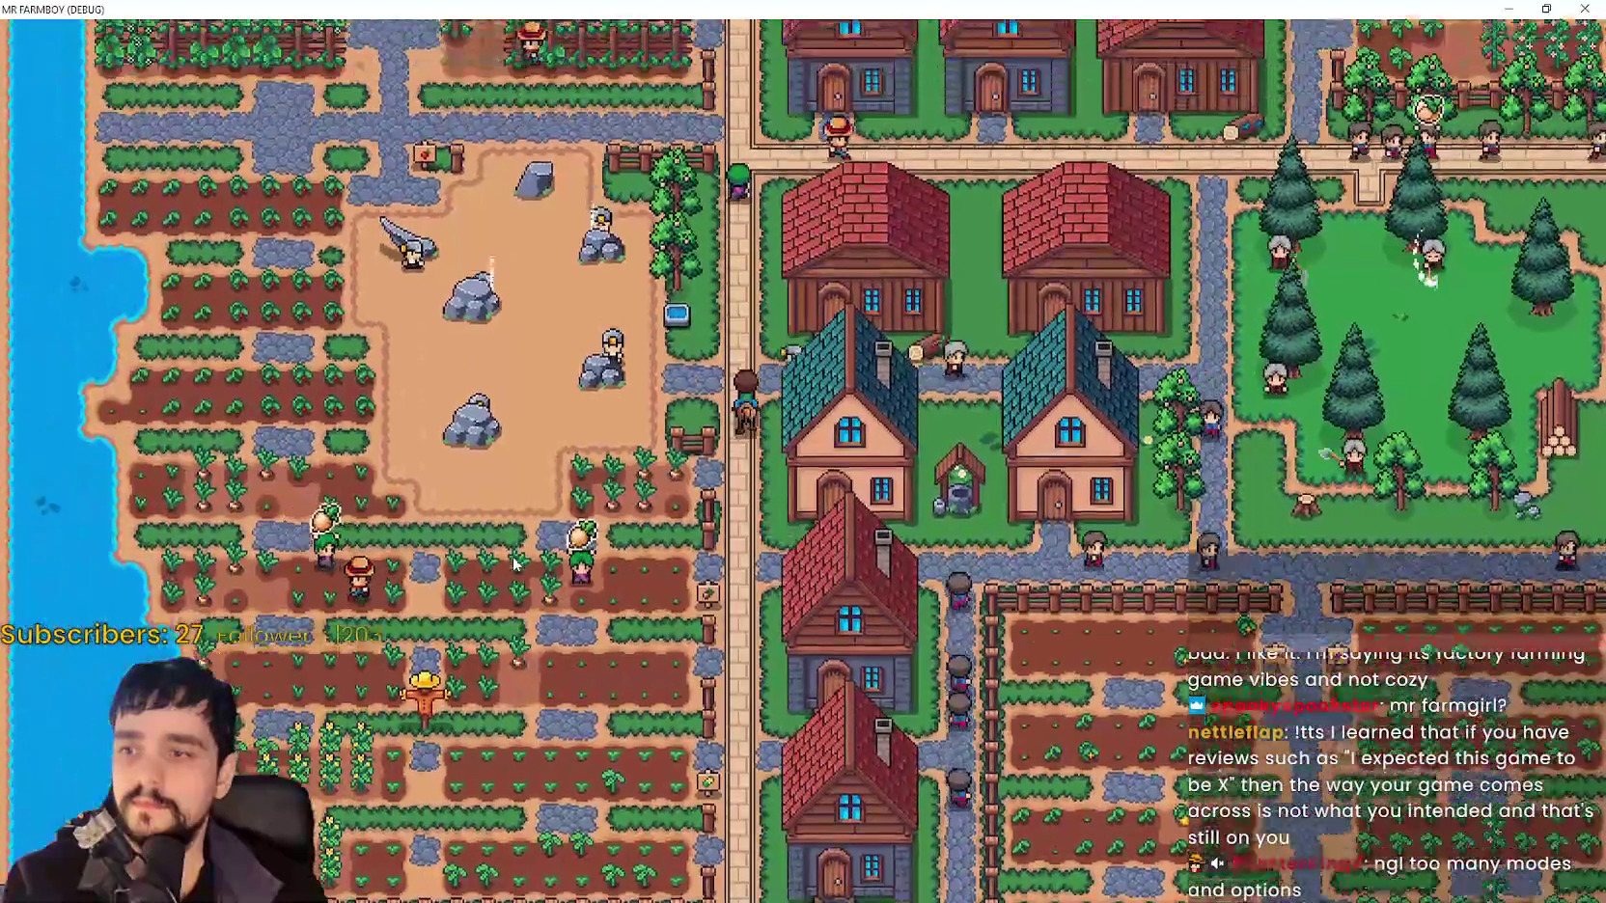
{"action": "key", "text": "w"}
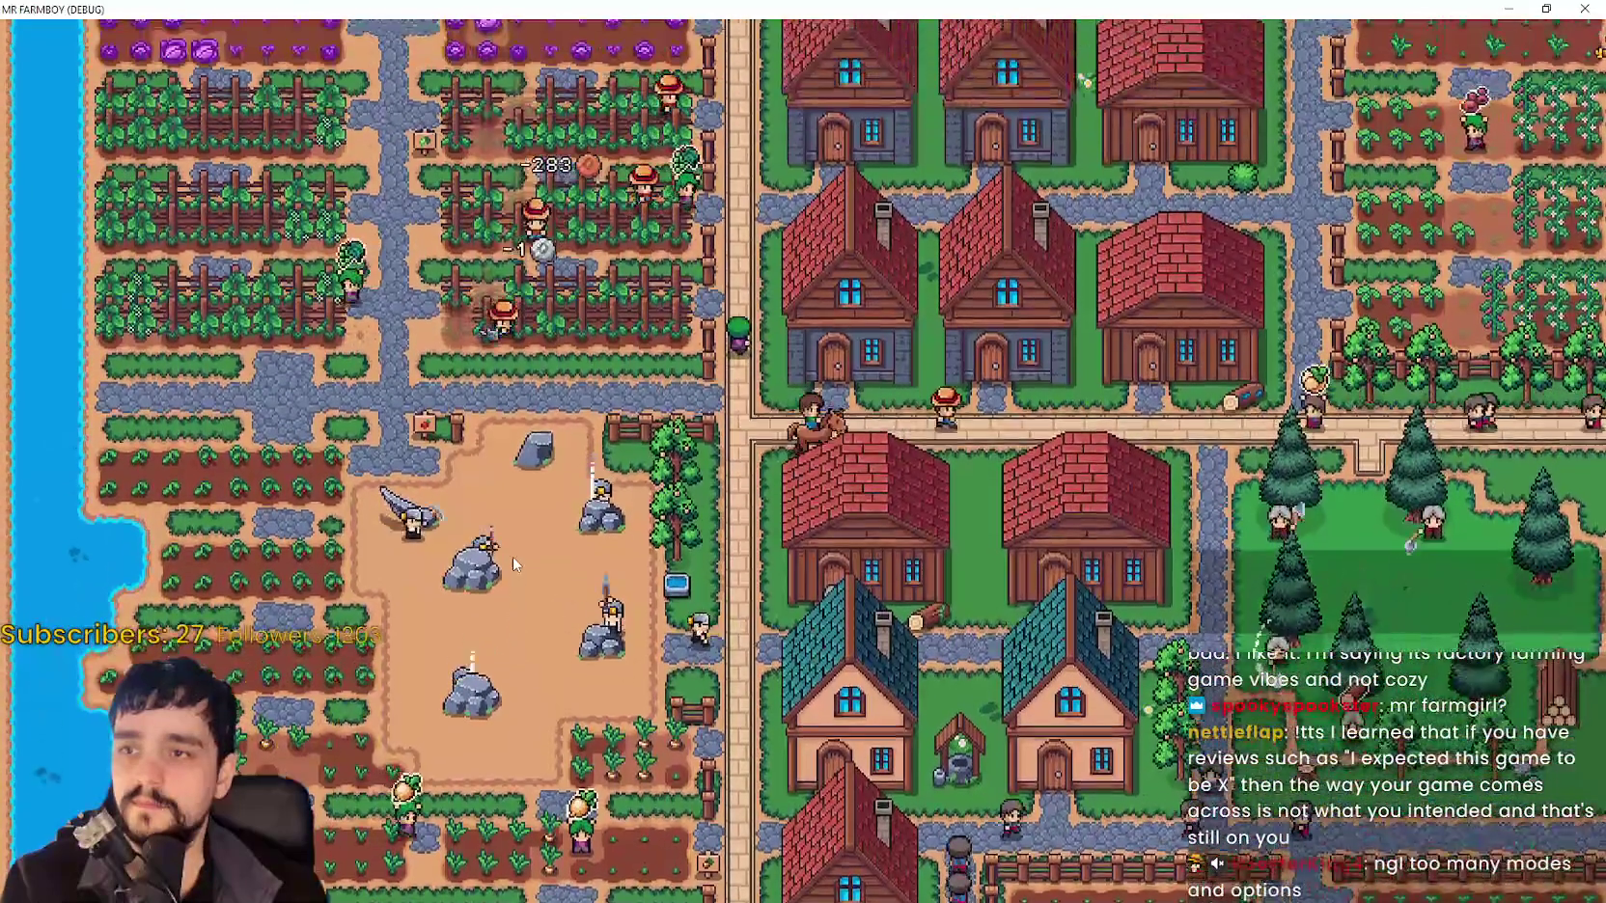
{"action": "key", "text": "d"}
{"action": "scroll", "coordinate": [514, 564], "scroll_direction": "up", "scroll_amount": 2}
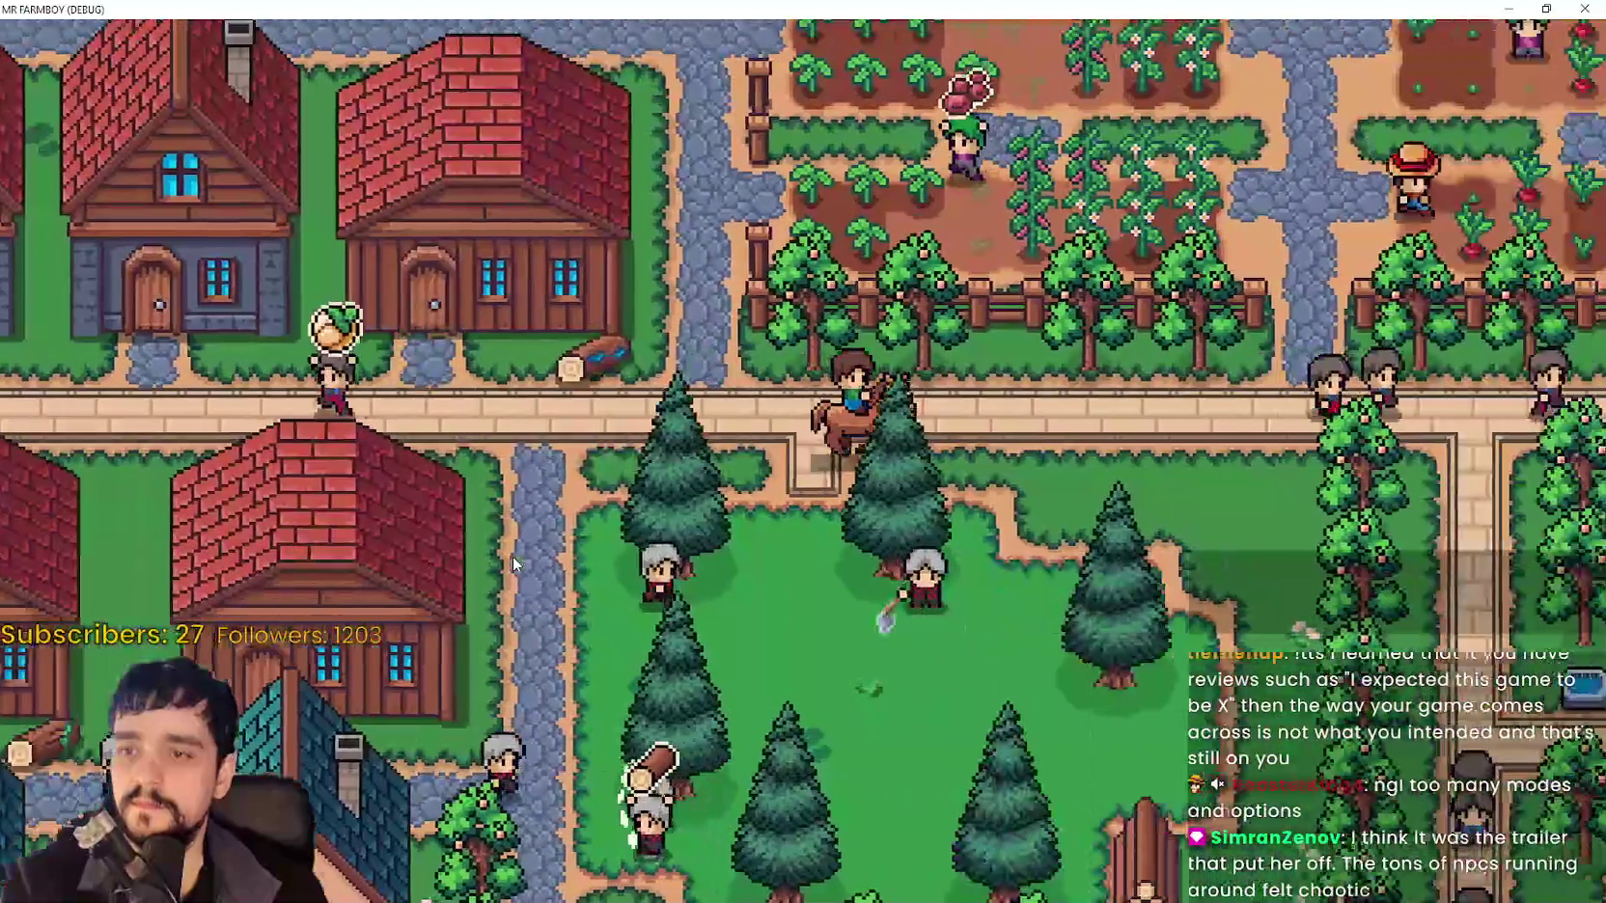
{"action": "key", "text": "d"}
{"action": "key", "text": "d"}
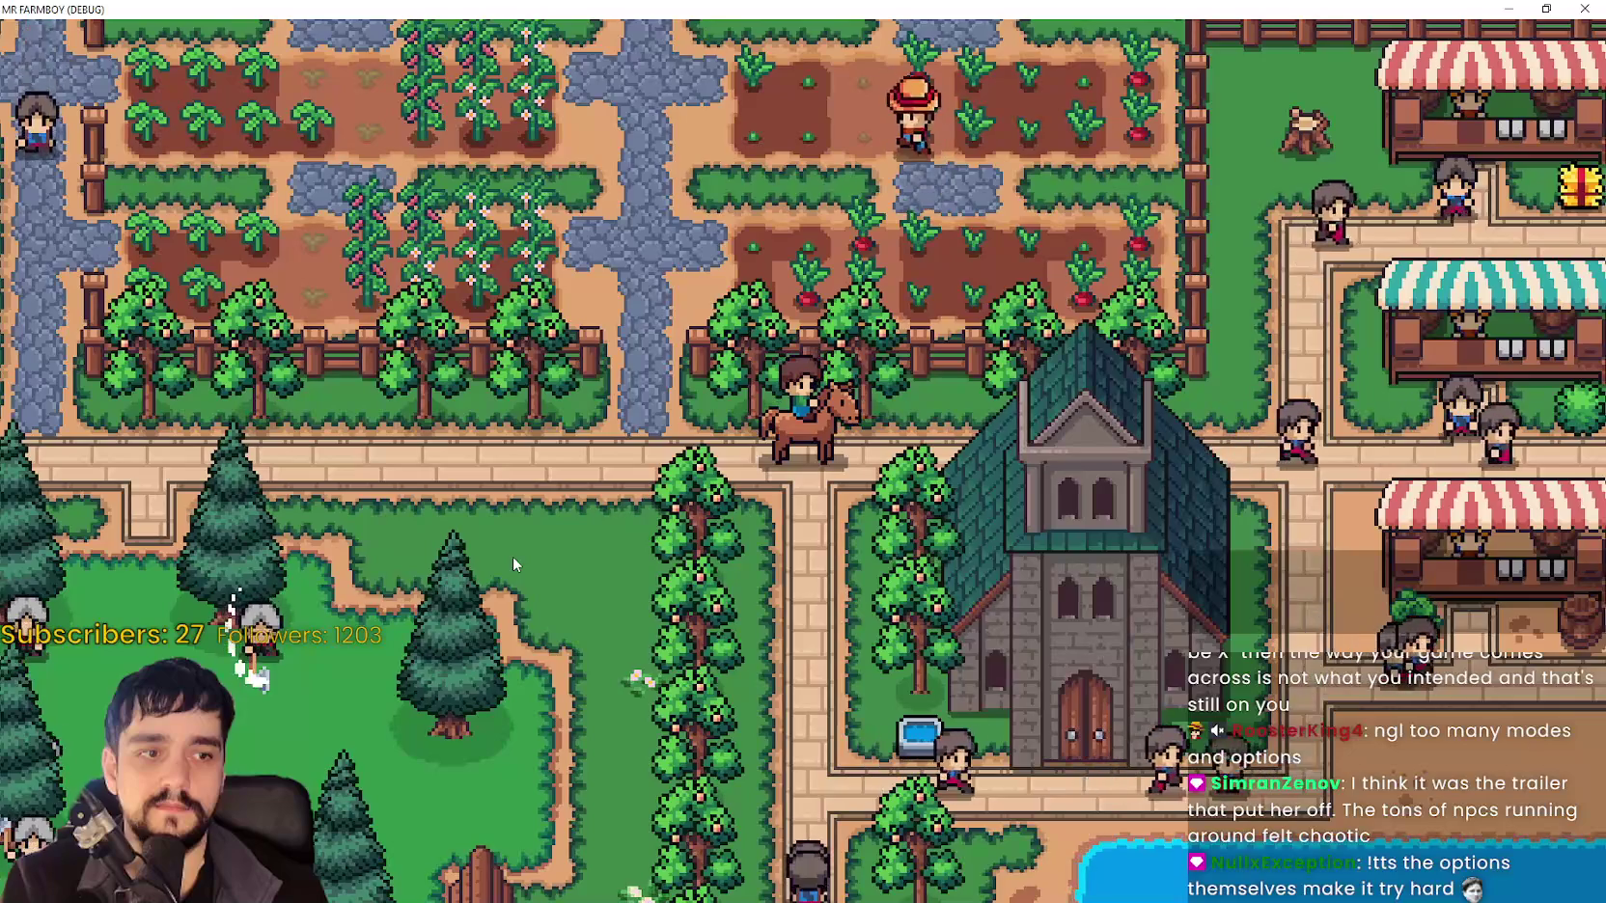
{"action": "key", "text": "a"}
{"action": "key", "text": "d"}
{"action": "key", "text": "d"}
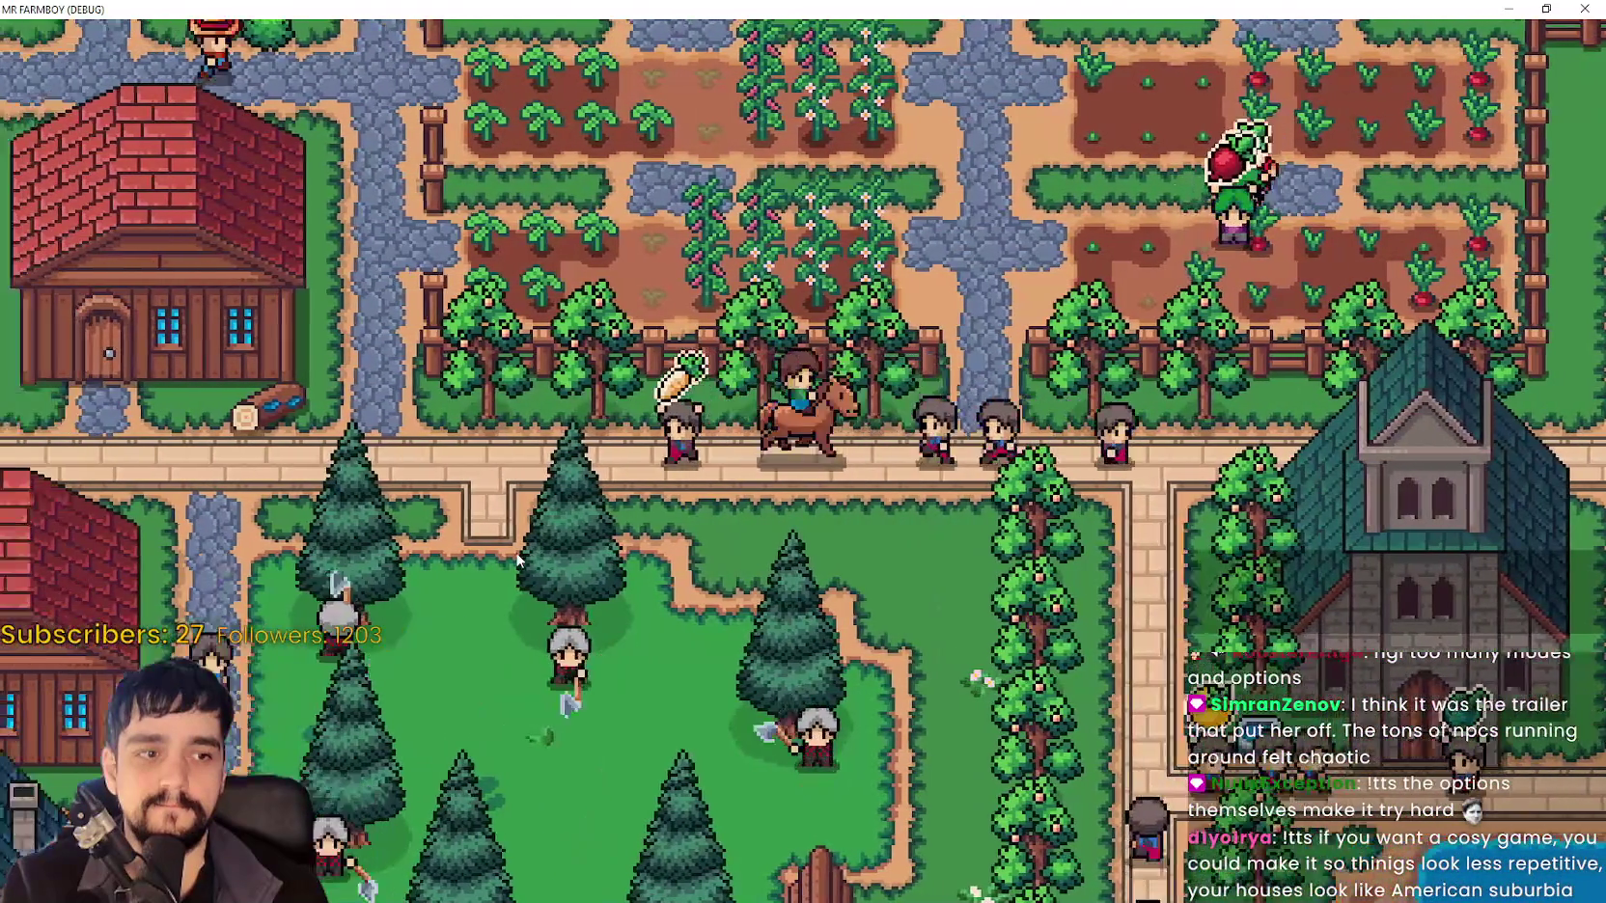
{"action": "key", "text": "a"}
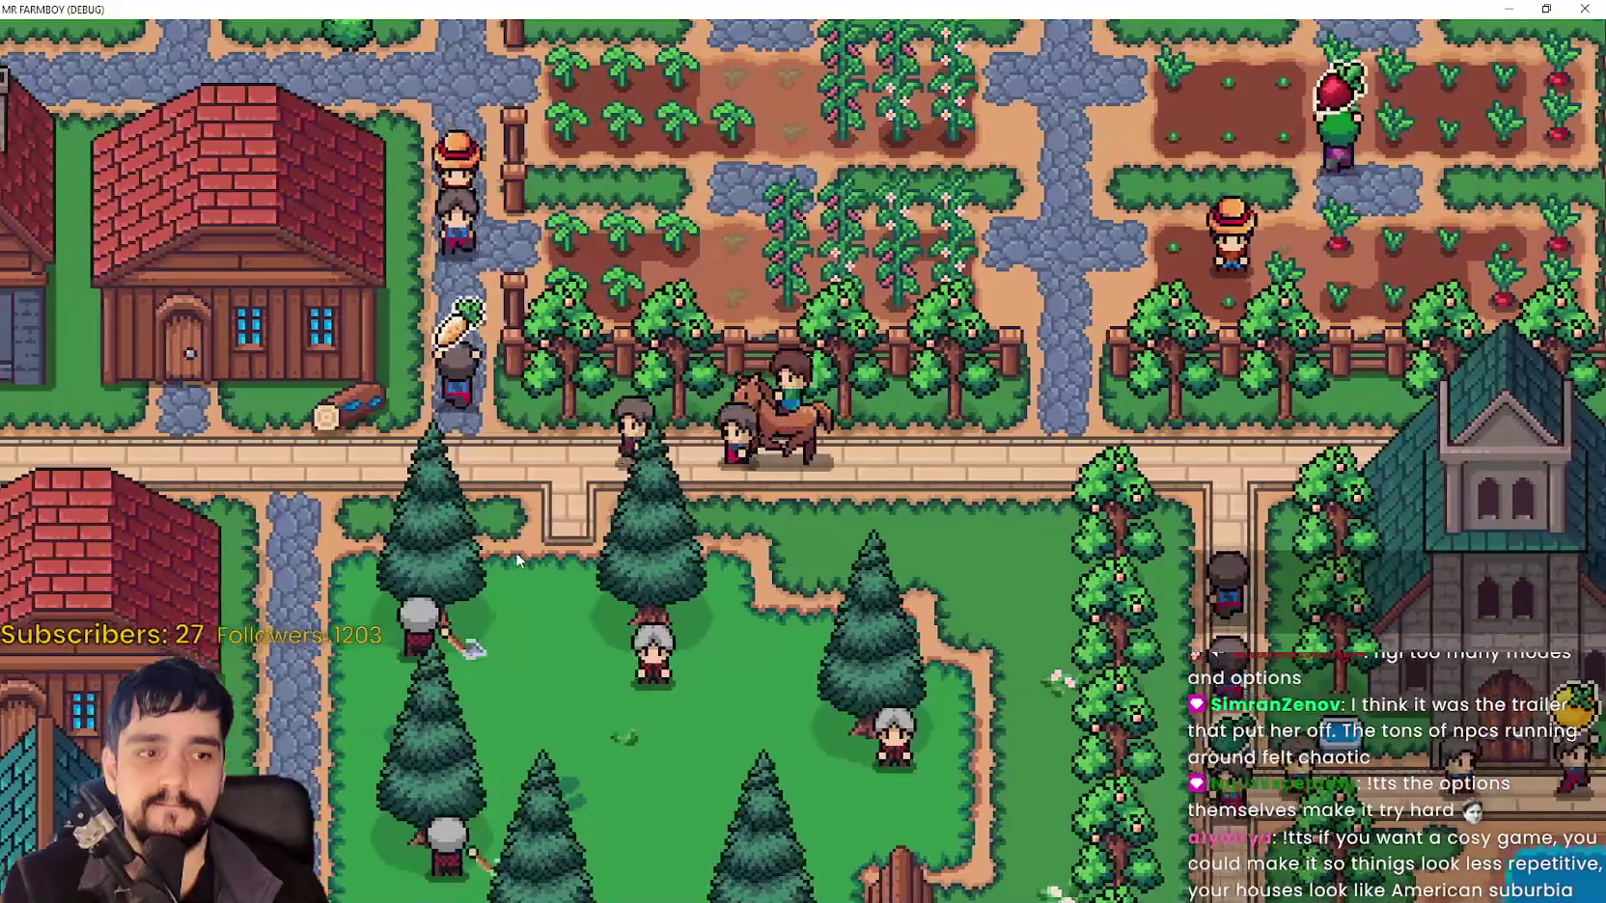
{"action": "key", "text": "a"}
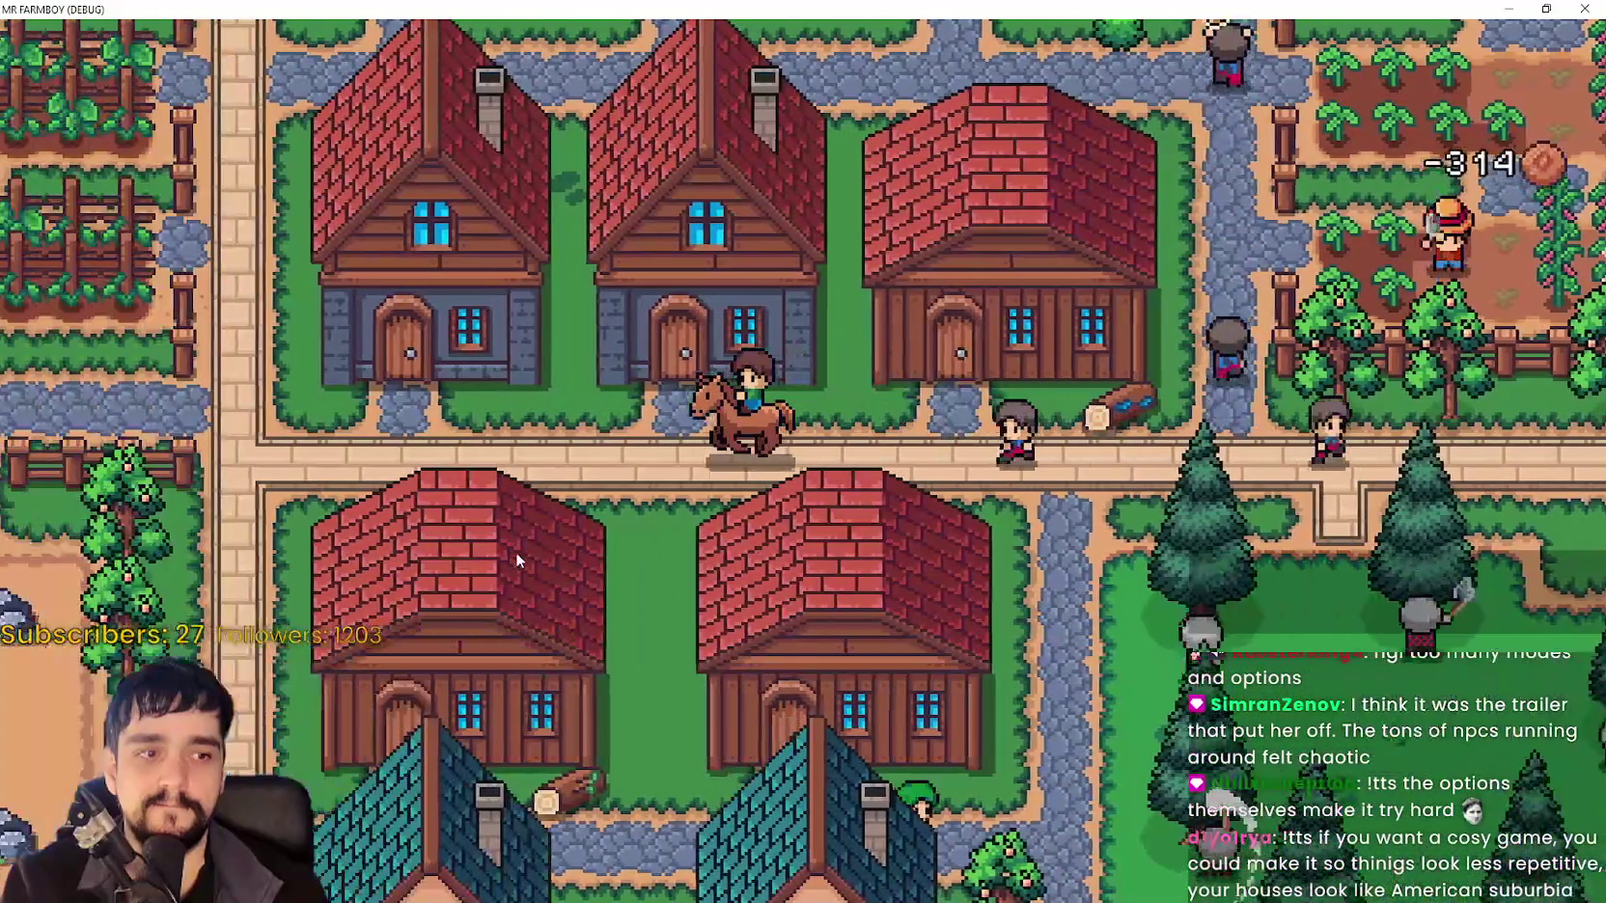
{"action": "key", "text": "a"}
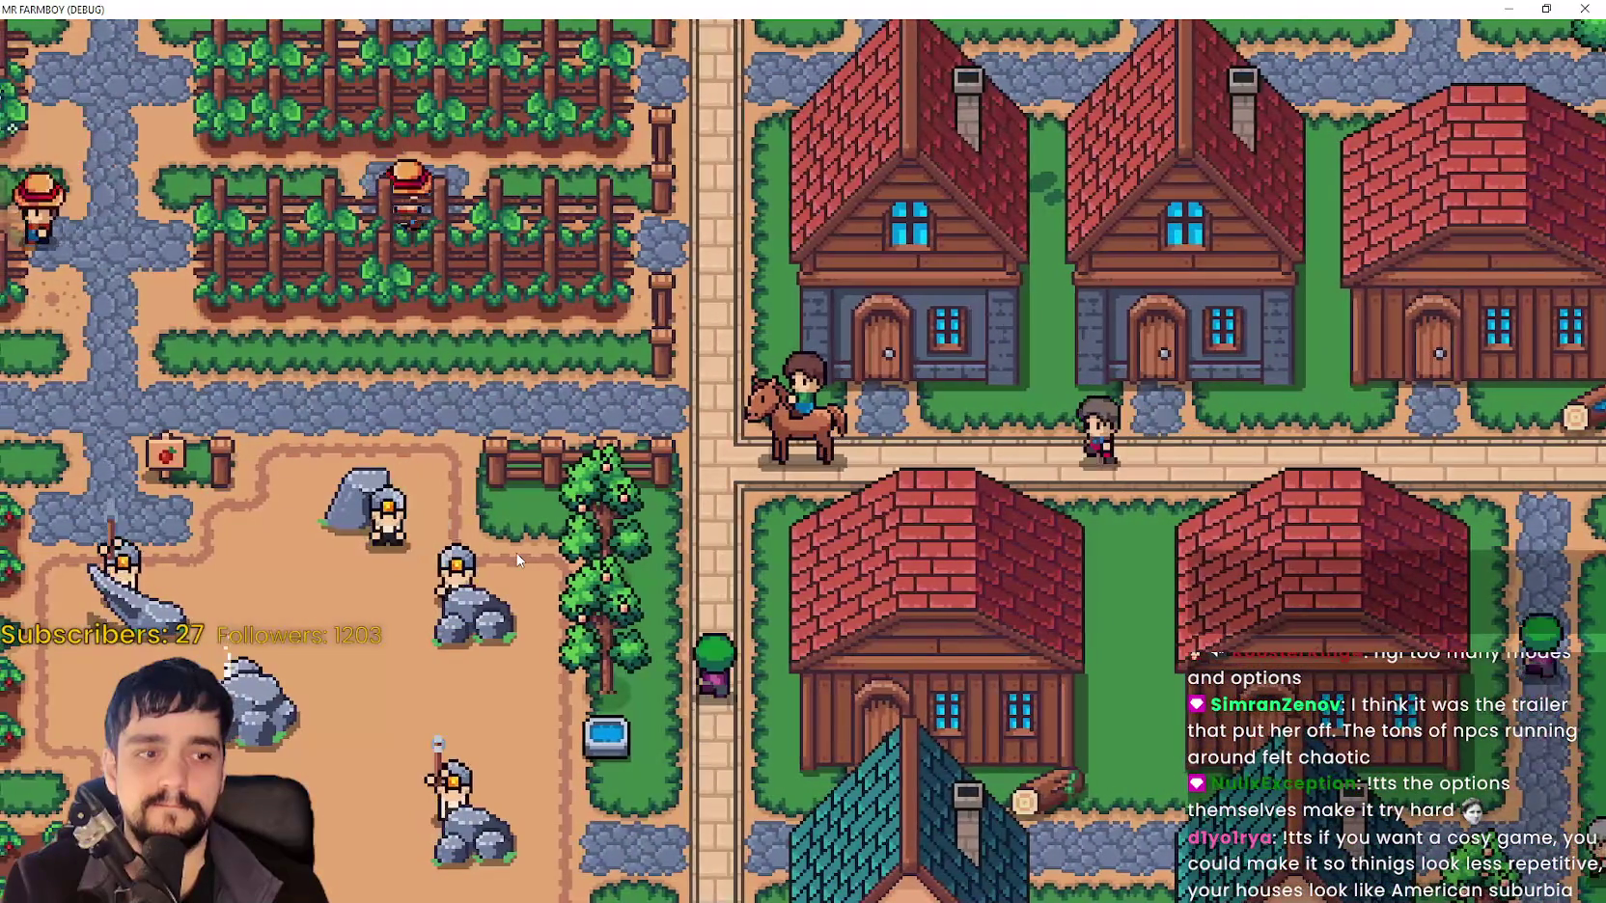
{"action": "key", "text": "d"}
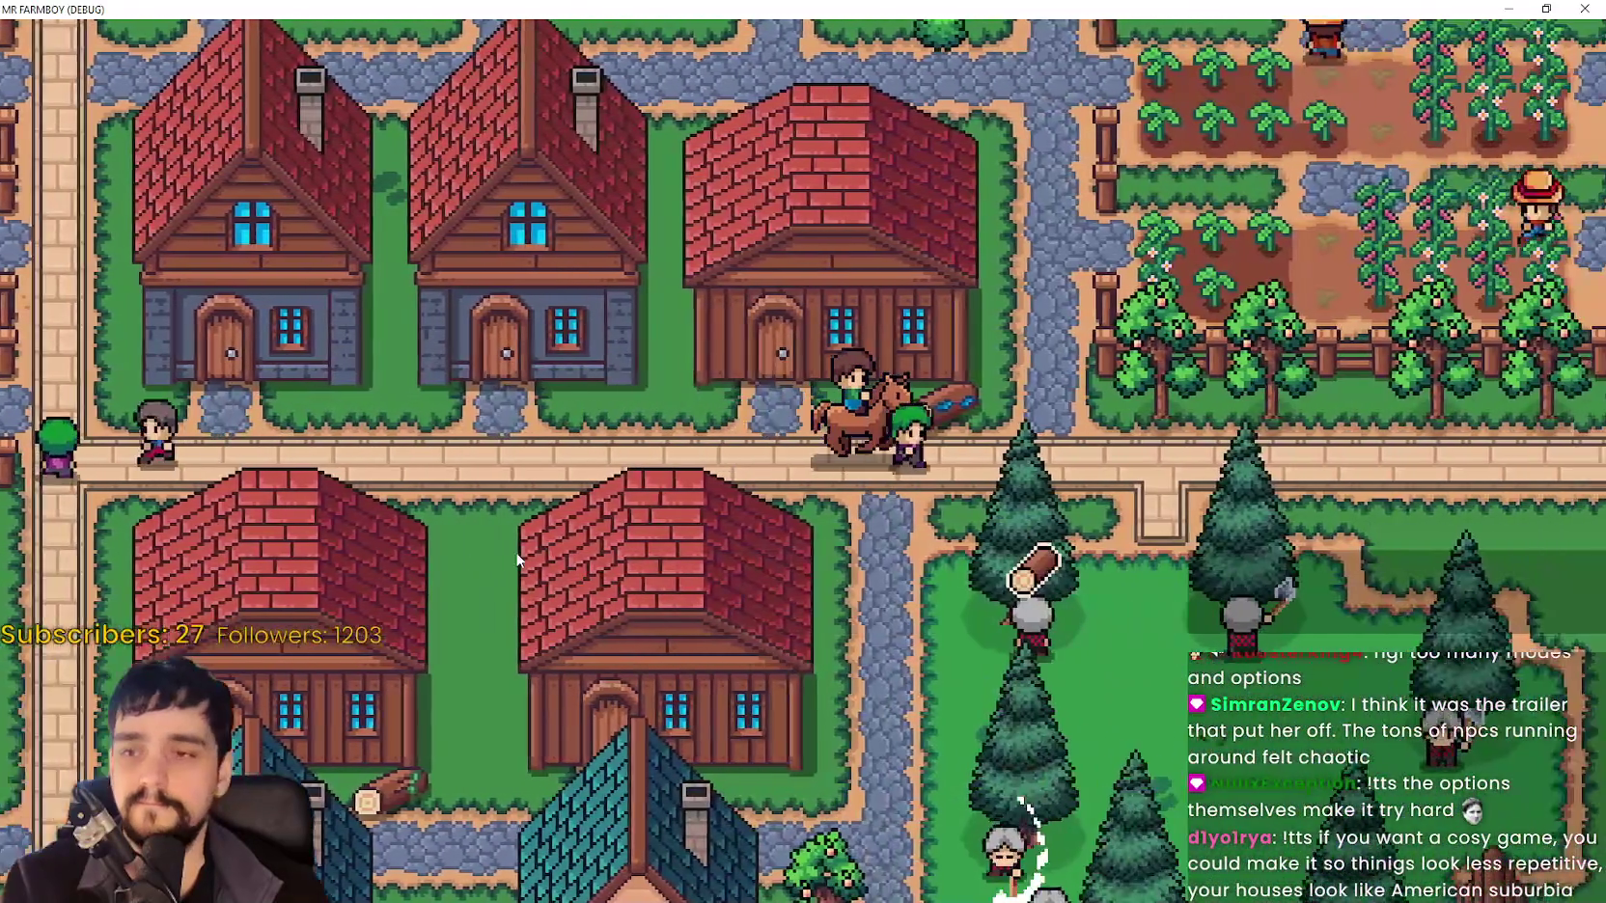
{"action": "key", "text": "d"}
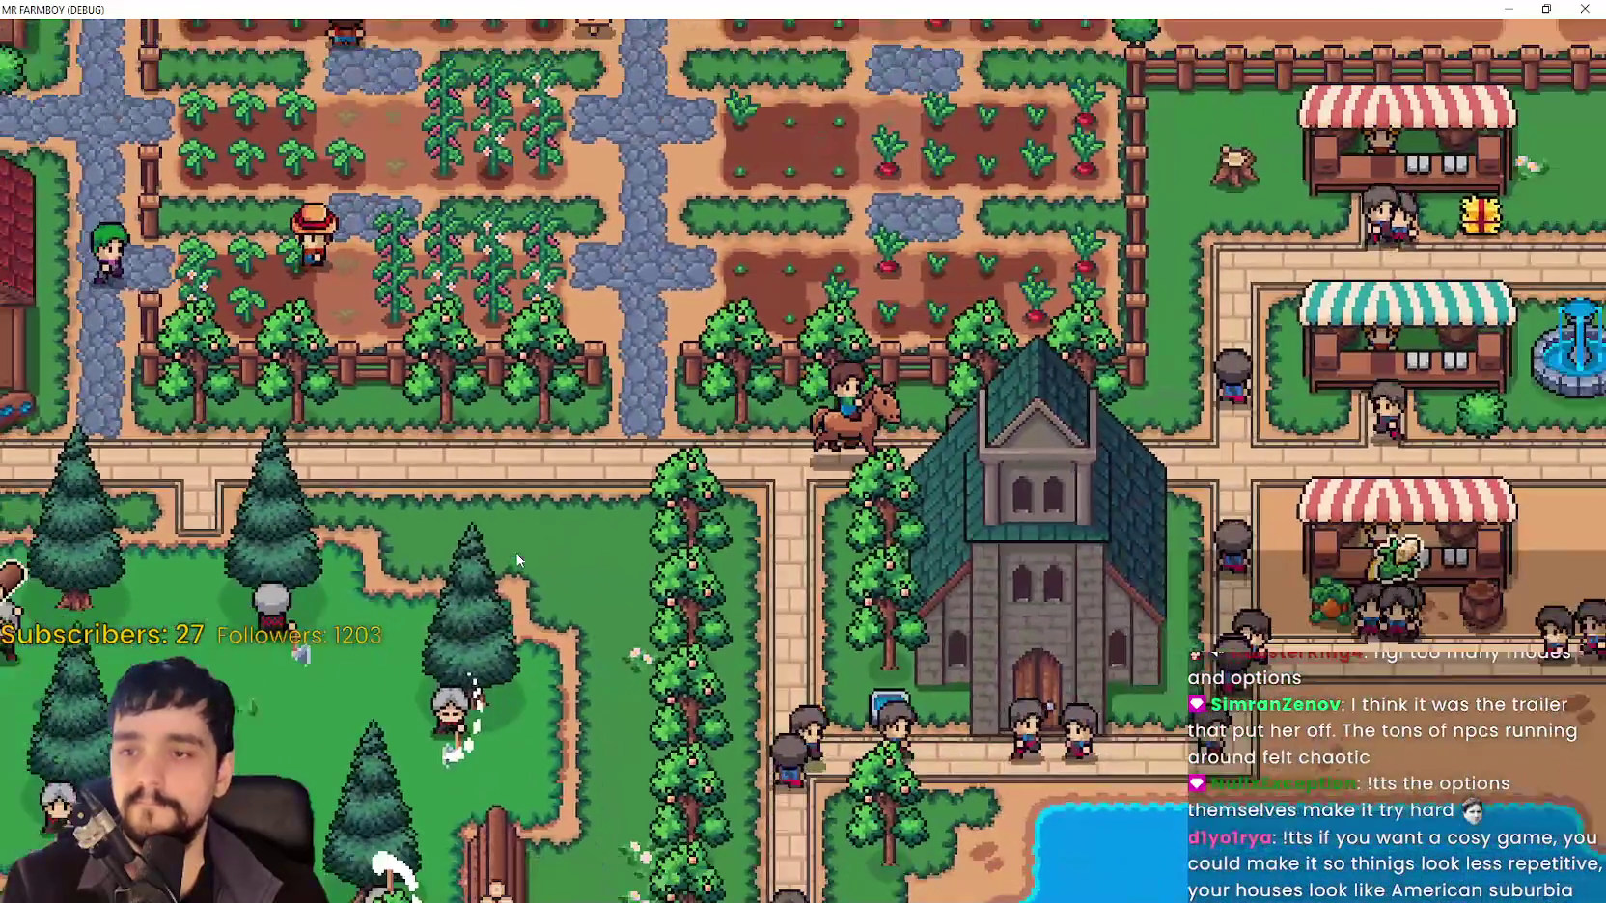
{"action": "key", "text": "d"}
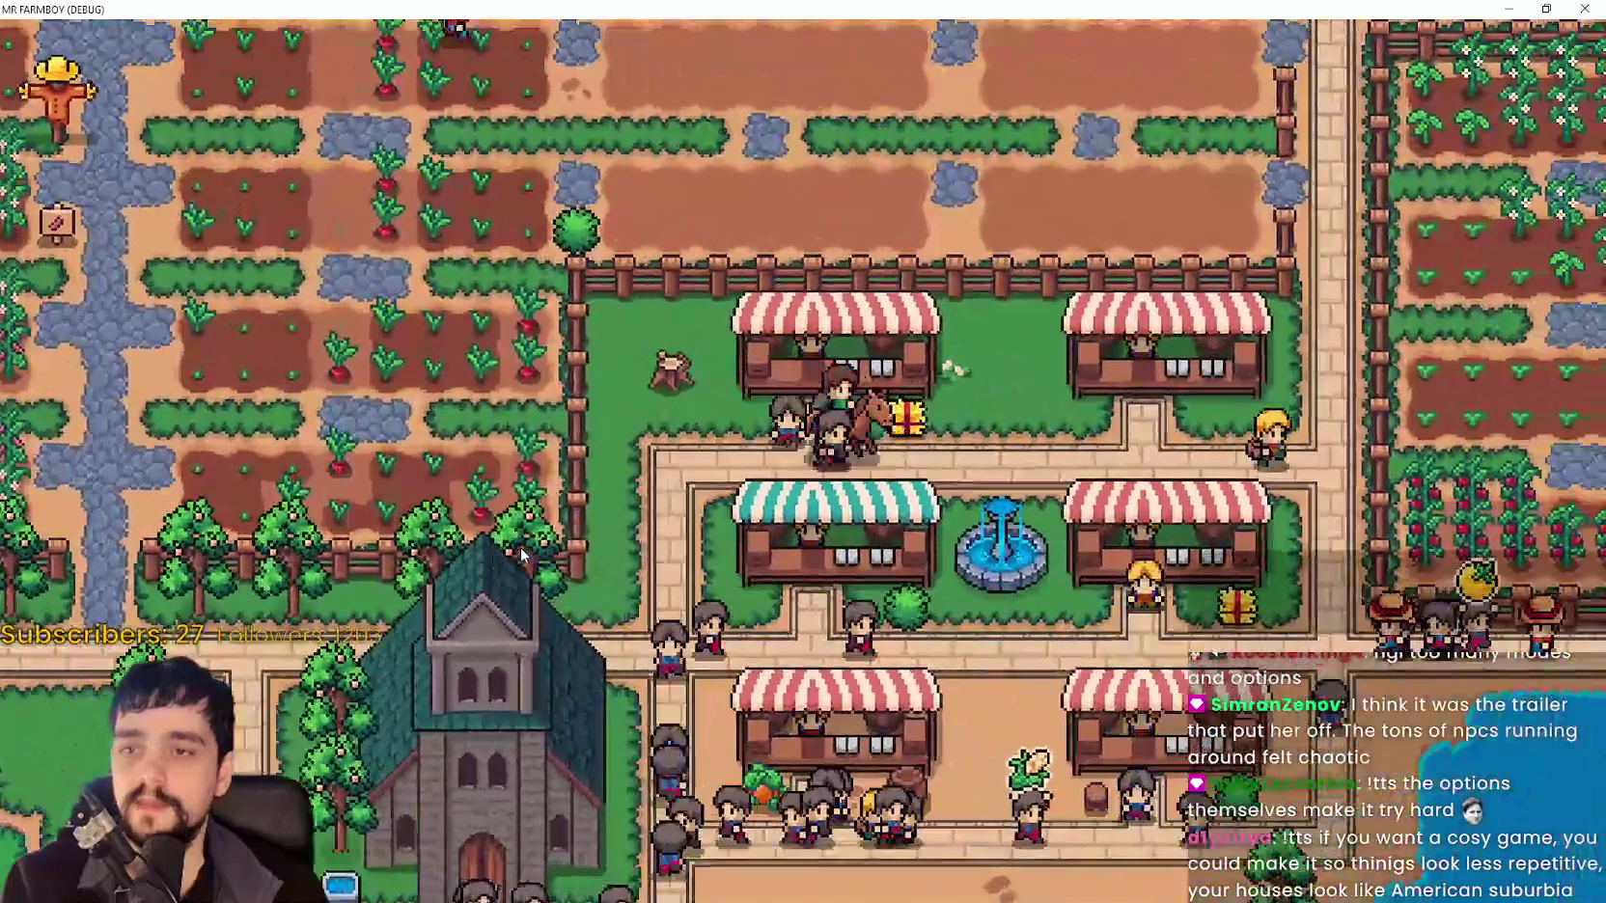
{"action": "key", "text": "d"}
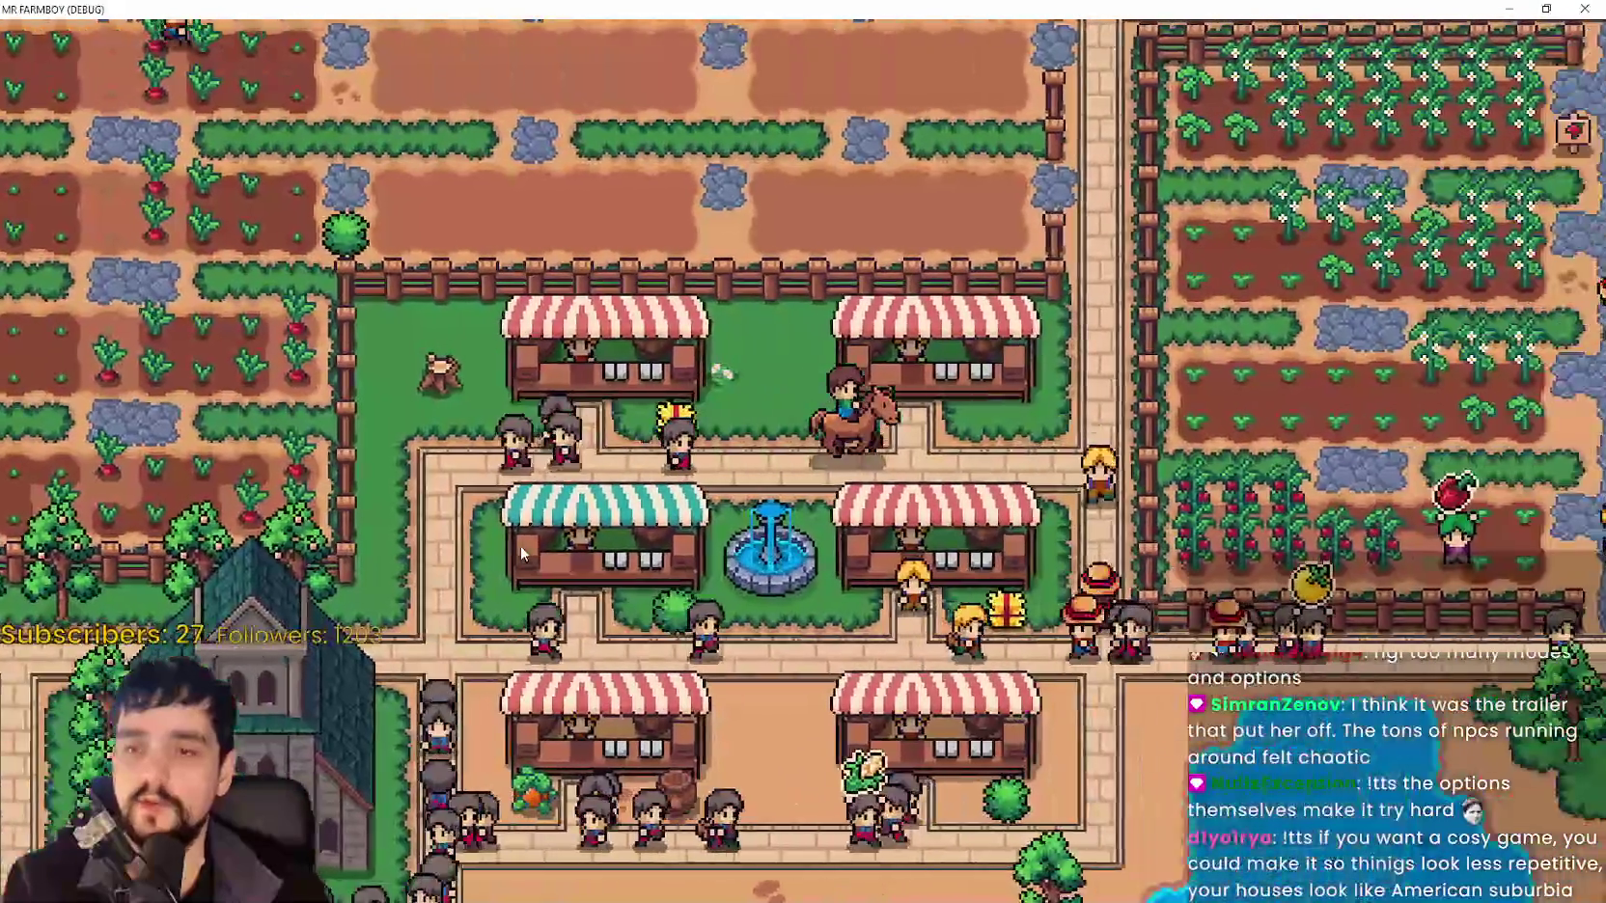
{"action": "key", "text": "w"}
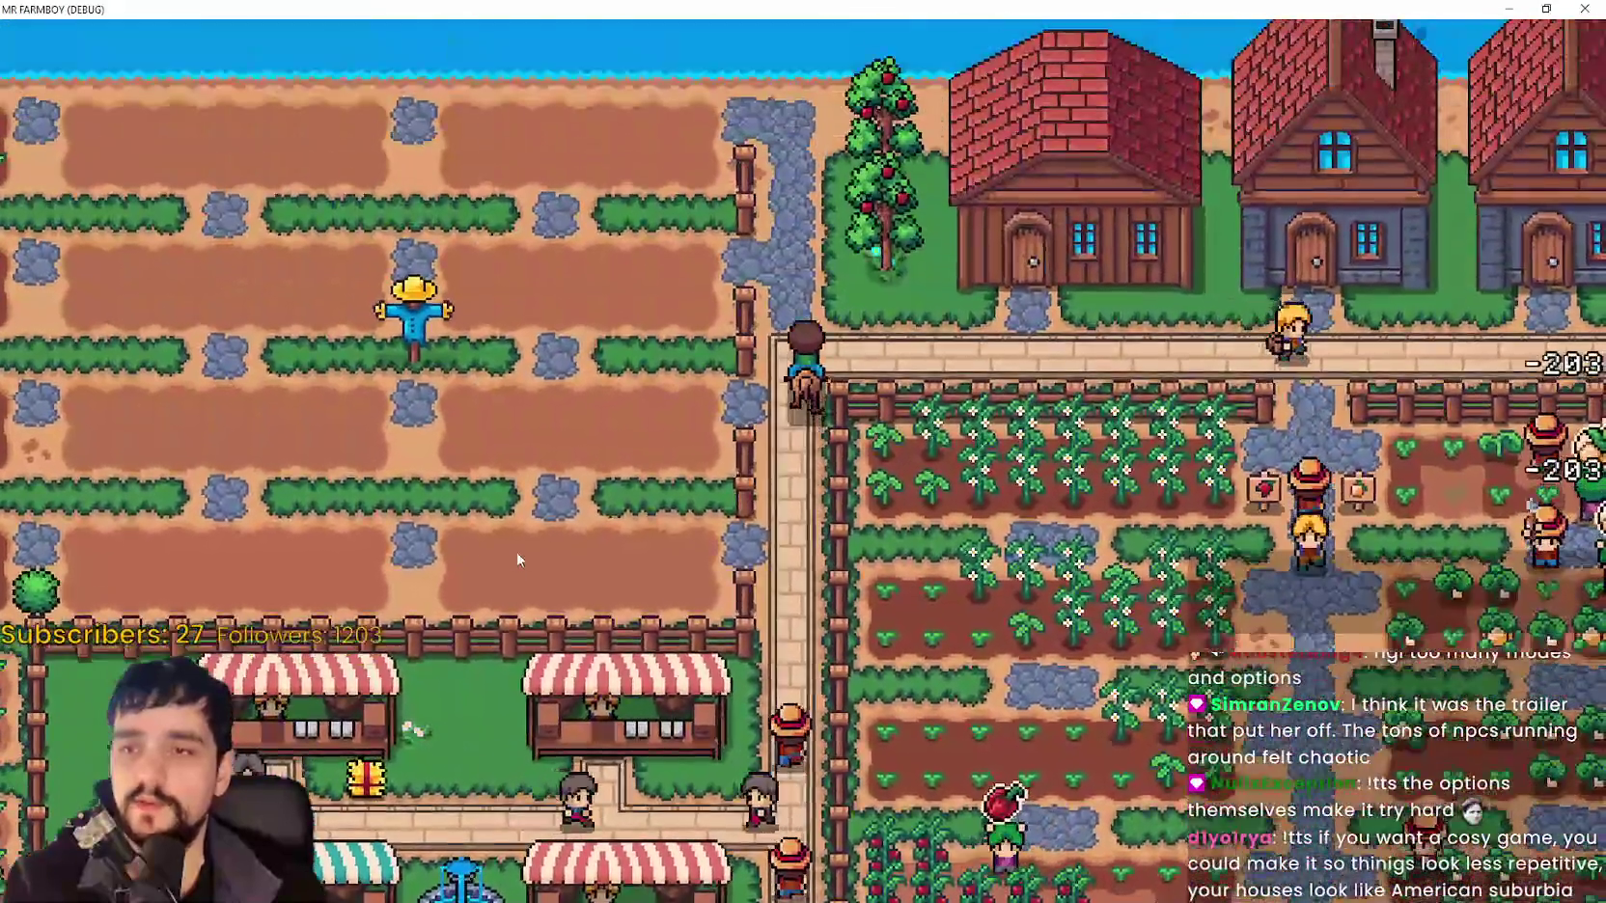
{"action": "key", "text": "d"}
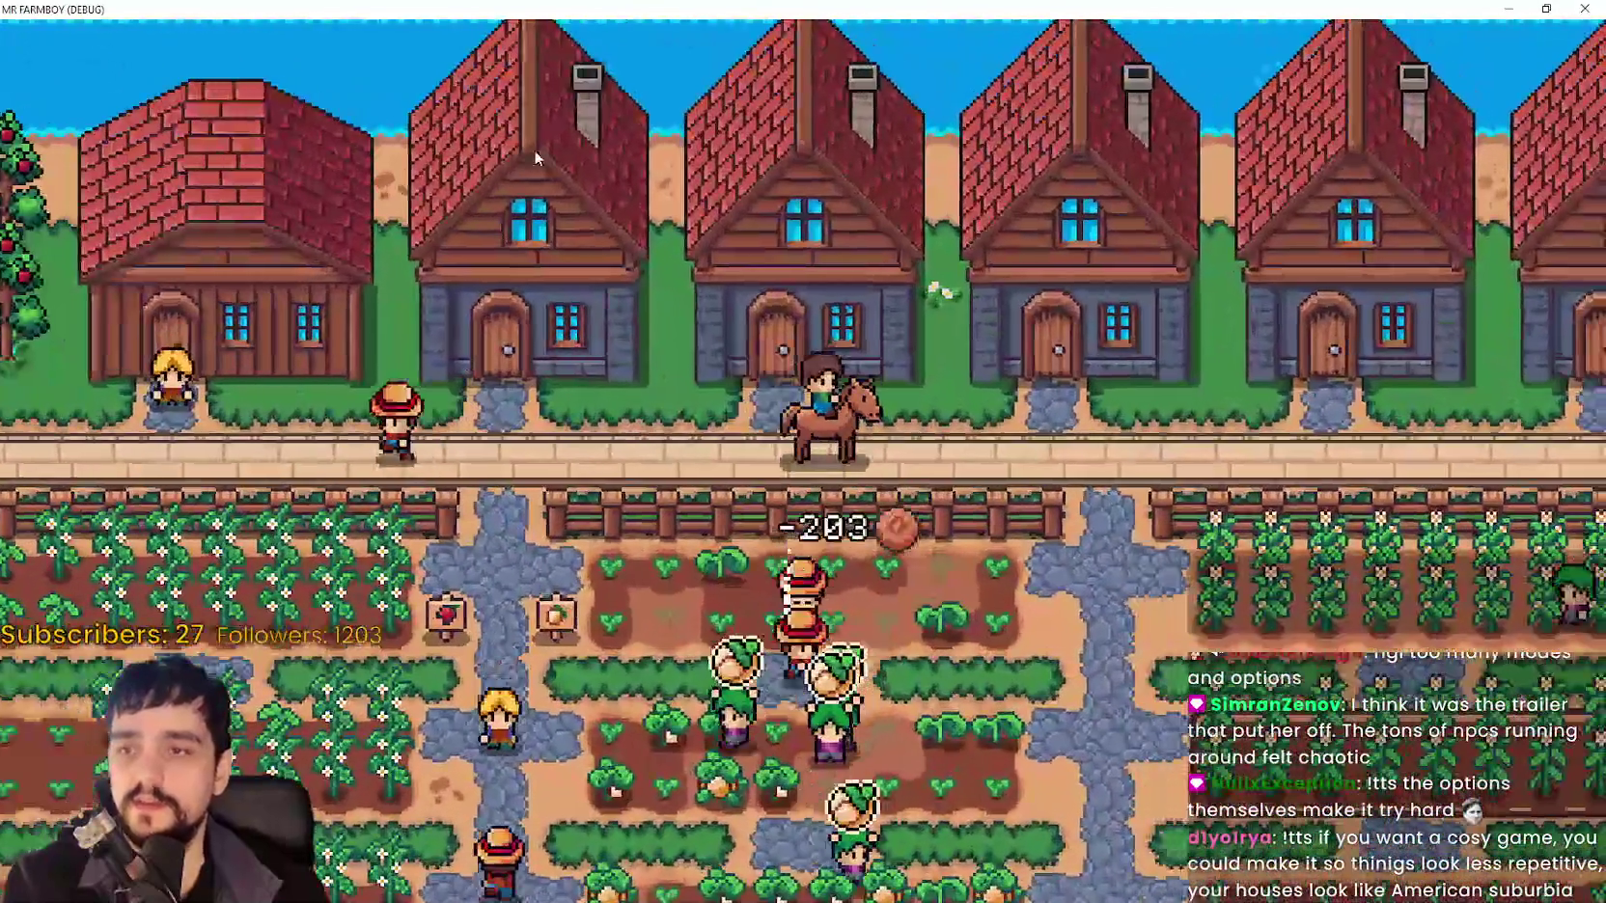
{"action": "key", "text": "d"}
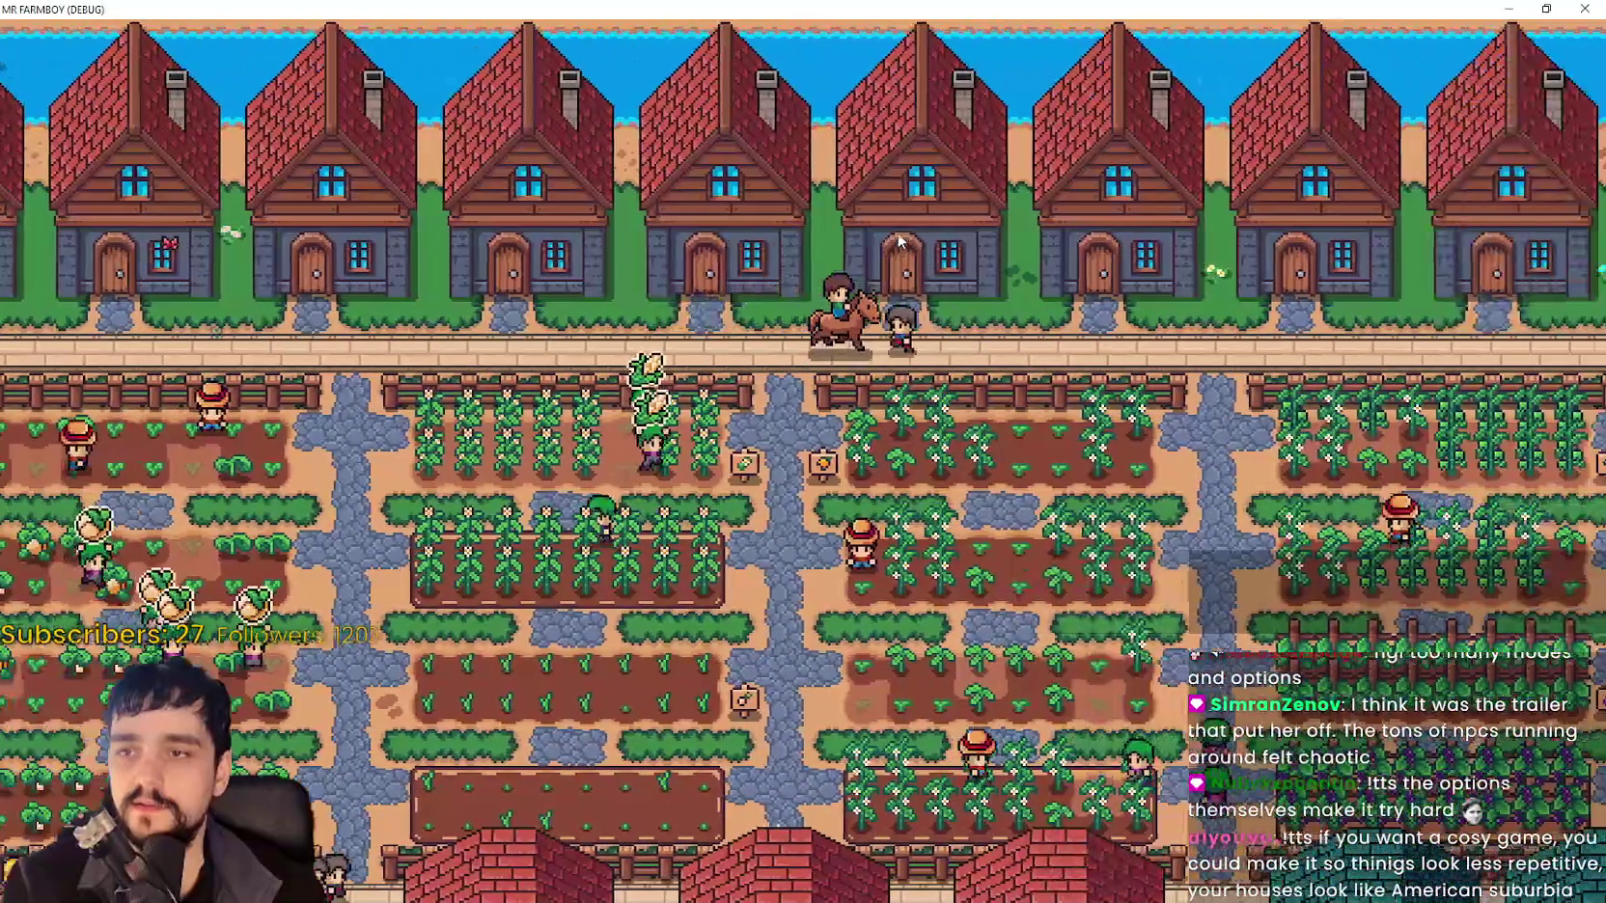
Ride south through the housing area toward the beach, north into the farm fields, then to the pond.
{"action": "key", "text": "s"}
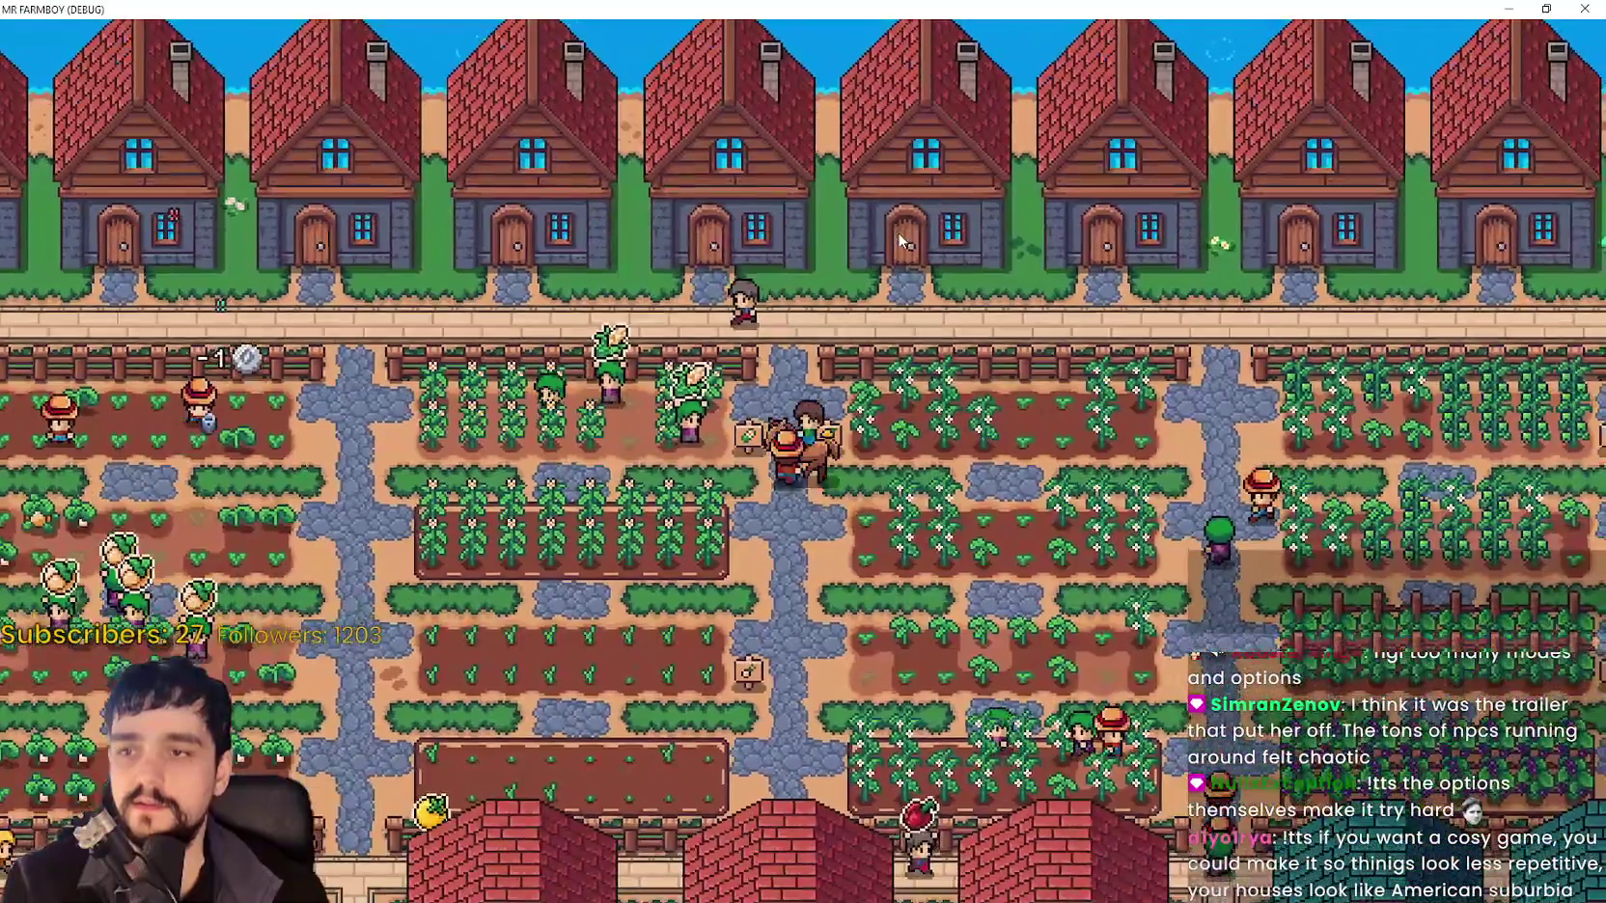
{"action": "key", "text": "w"}
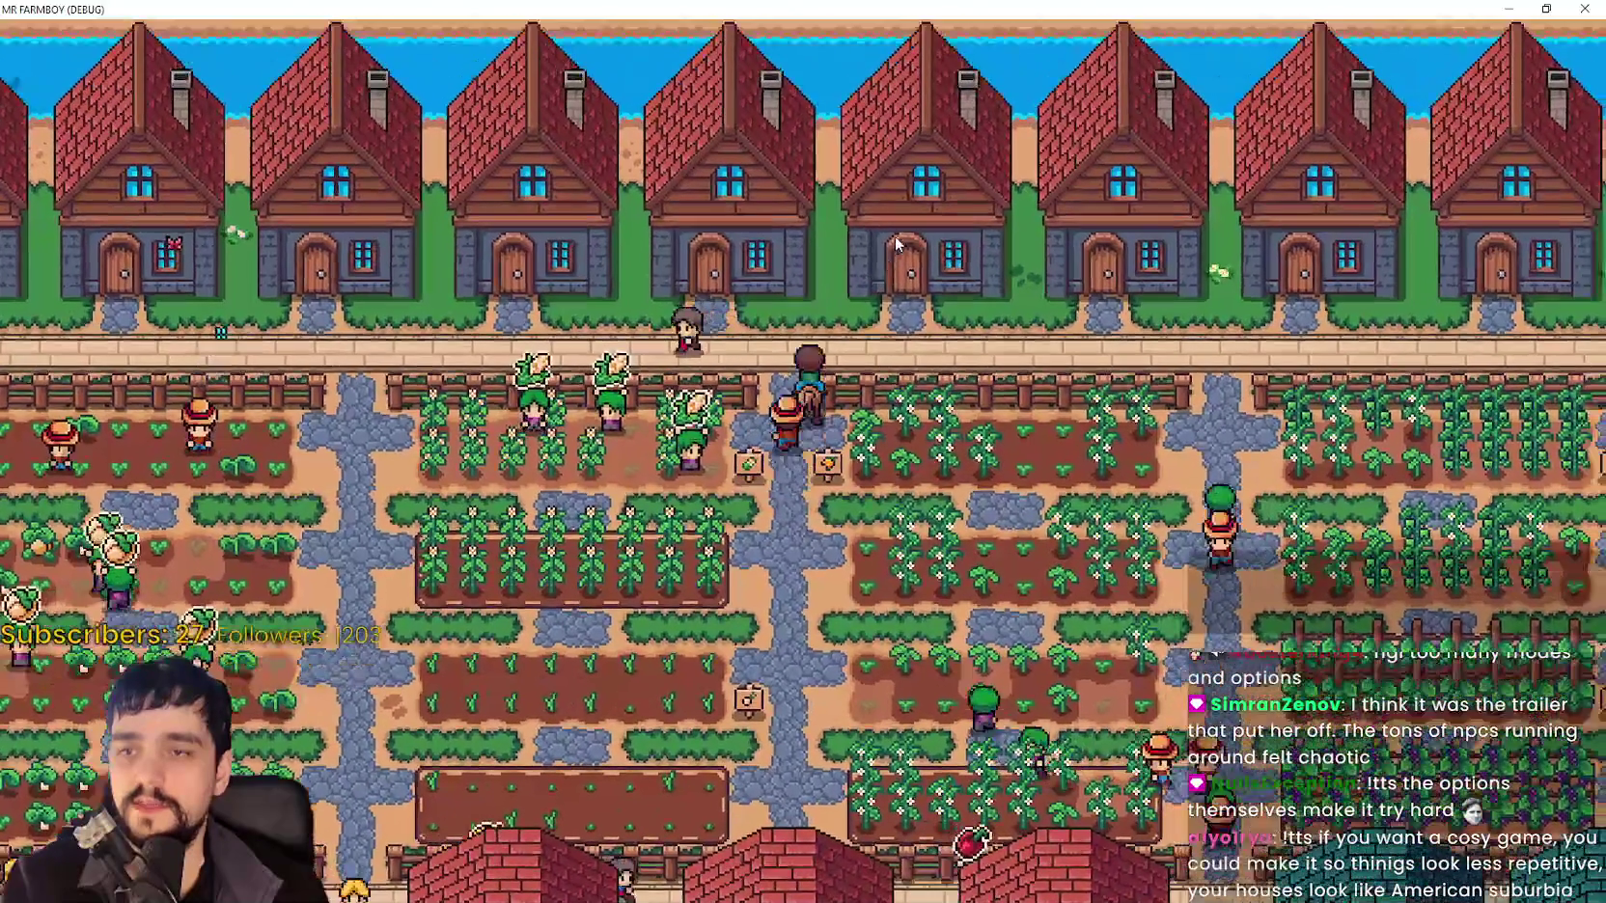
{"action": "key", "text": "d"}
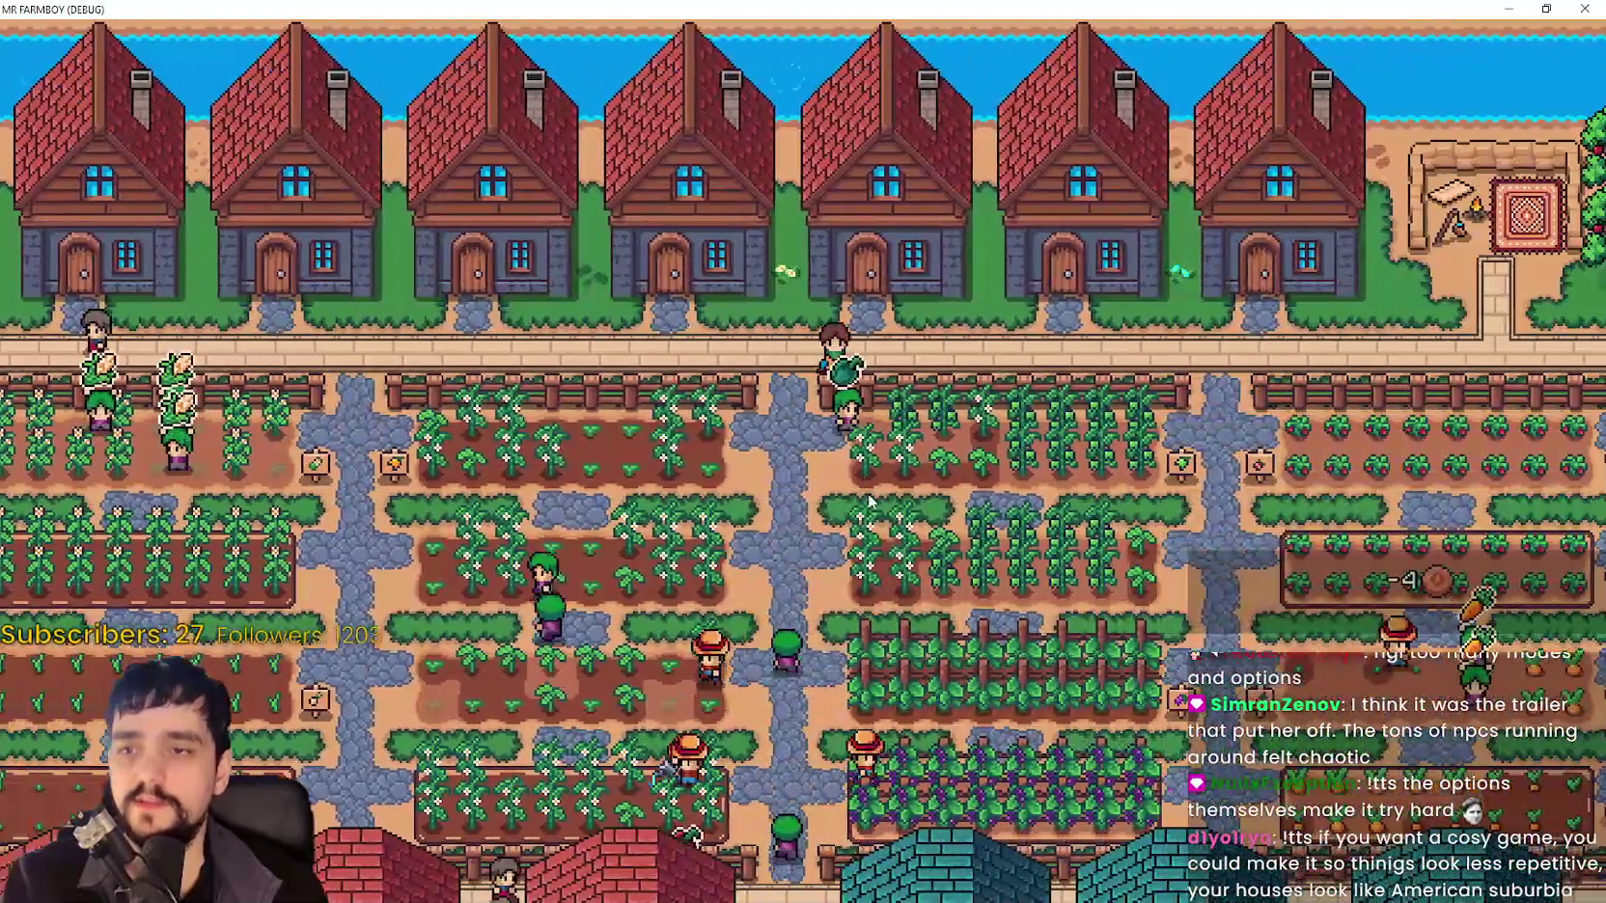
{"action": "key", "text": "s"}
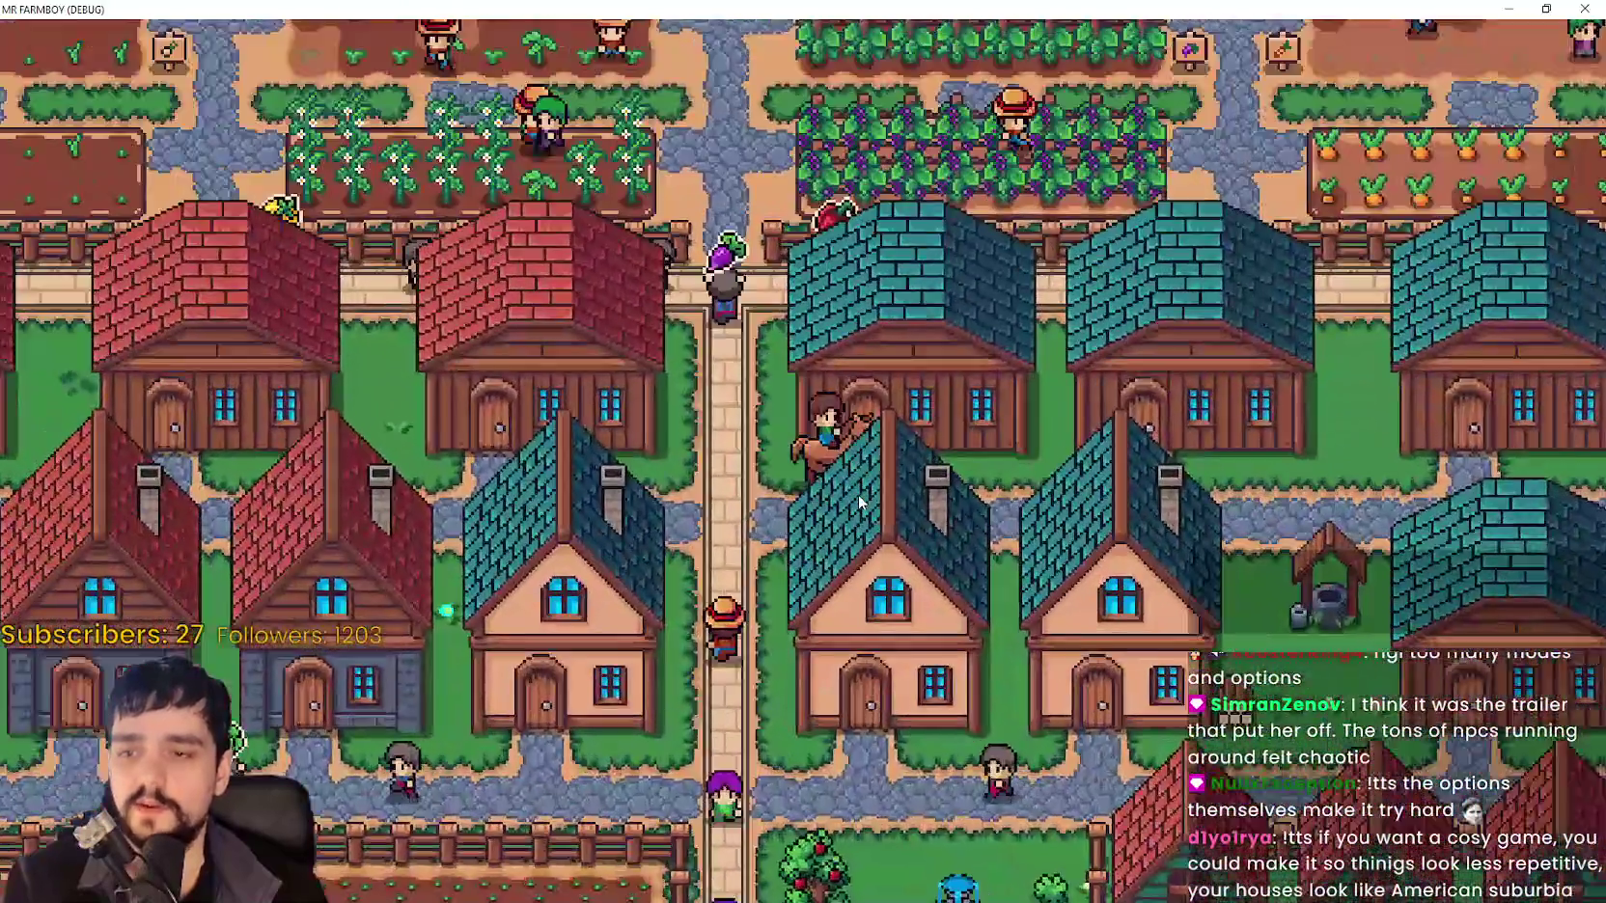
{"action": "key", "text": "s"}
{"action": "key", "text": "a"}
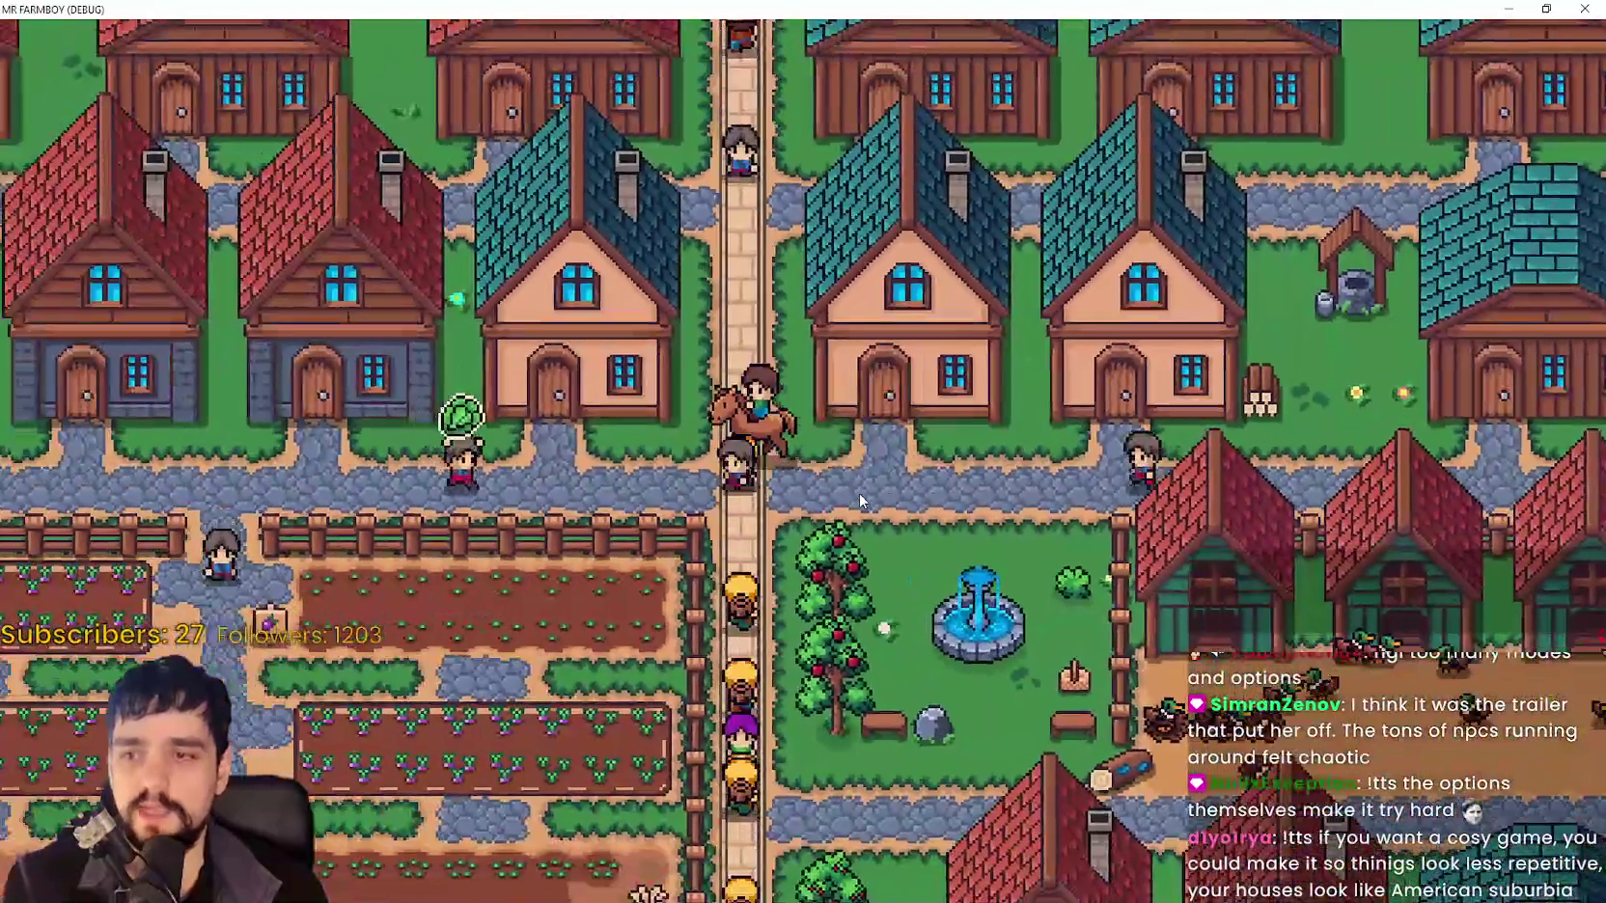
{"action": "key", "text": "a"}
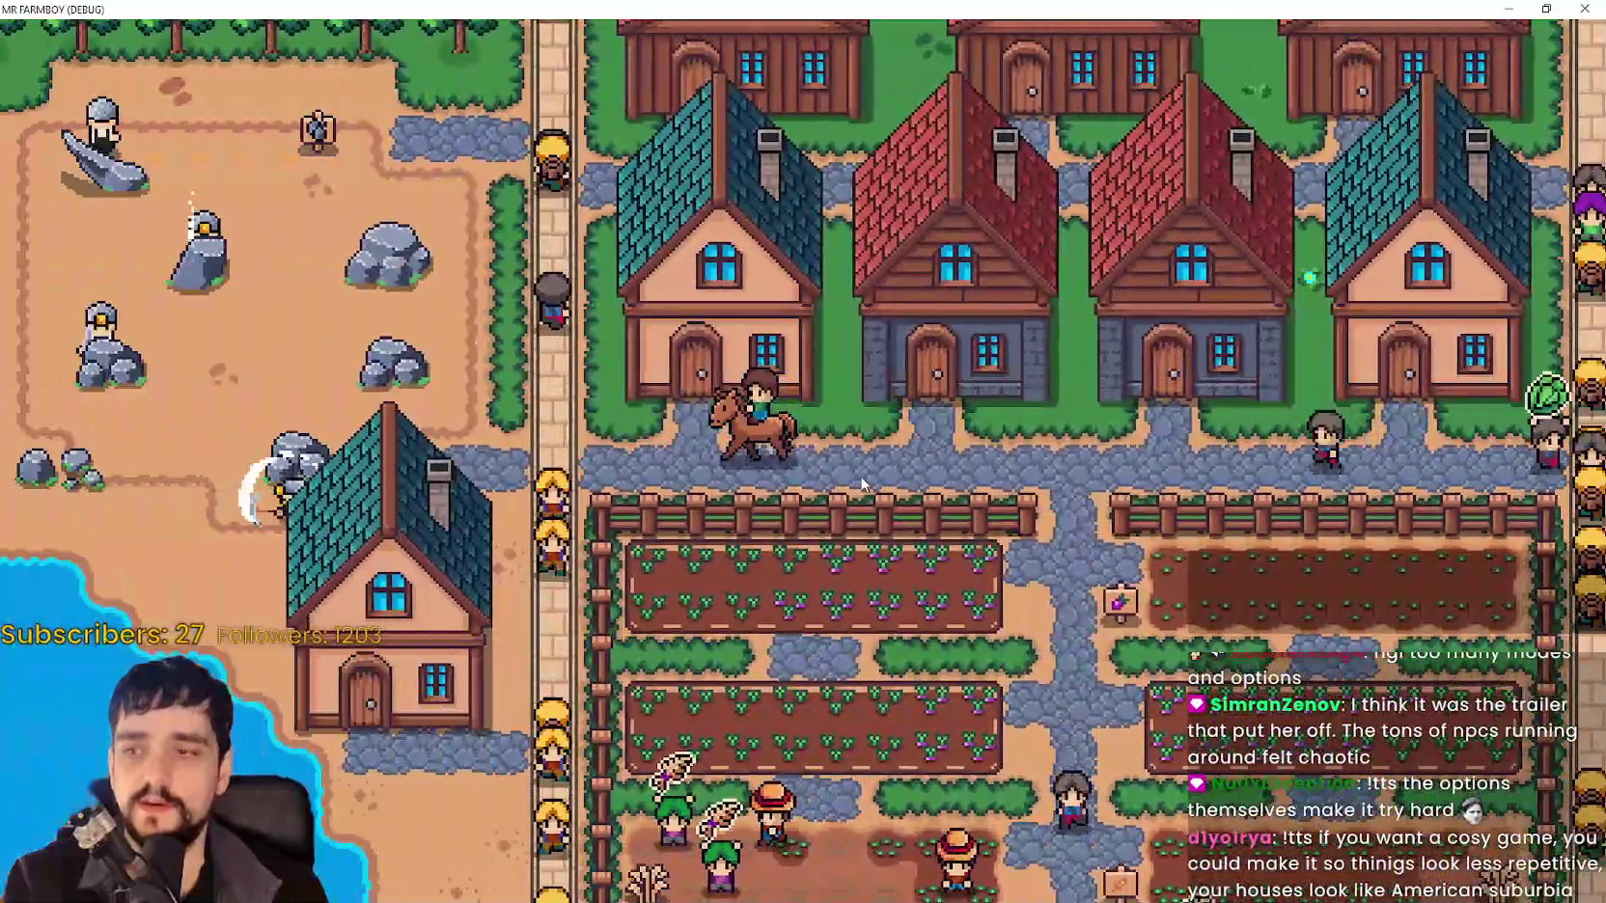
{"action": "key", "text": "a"}
{"action": "key", "text": "s"}
{"action": "key", "text": "w"}
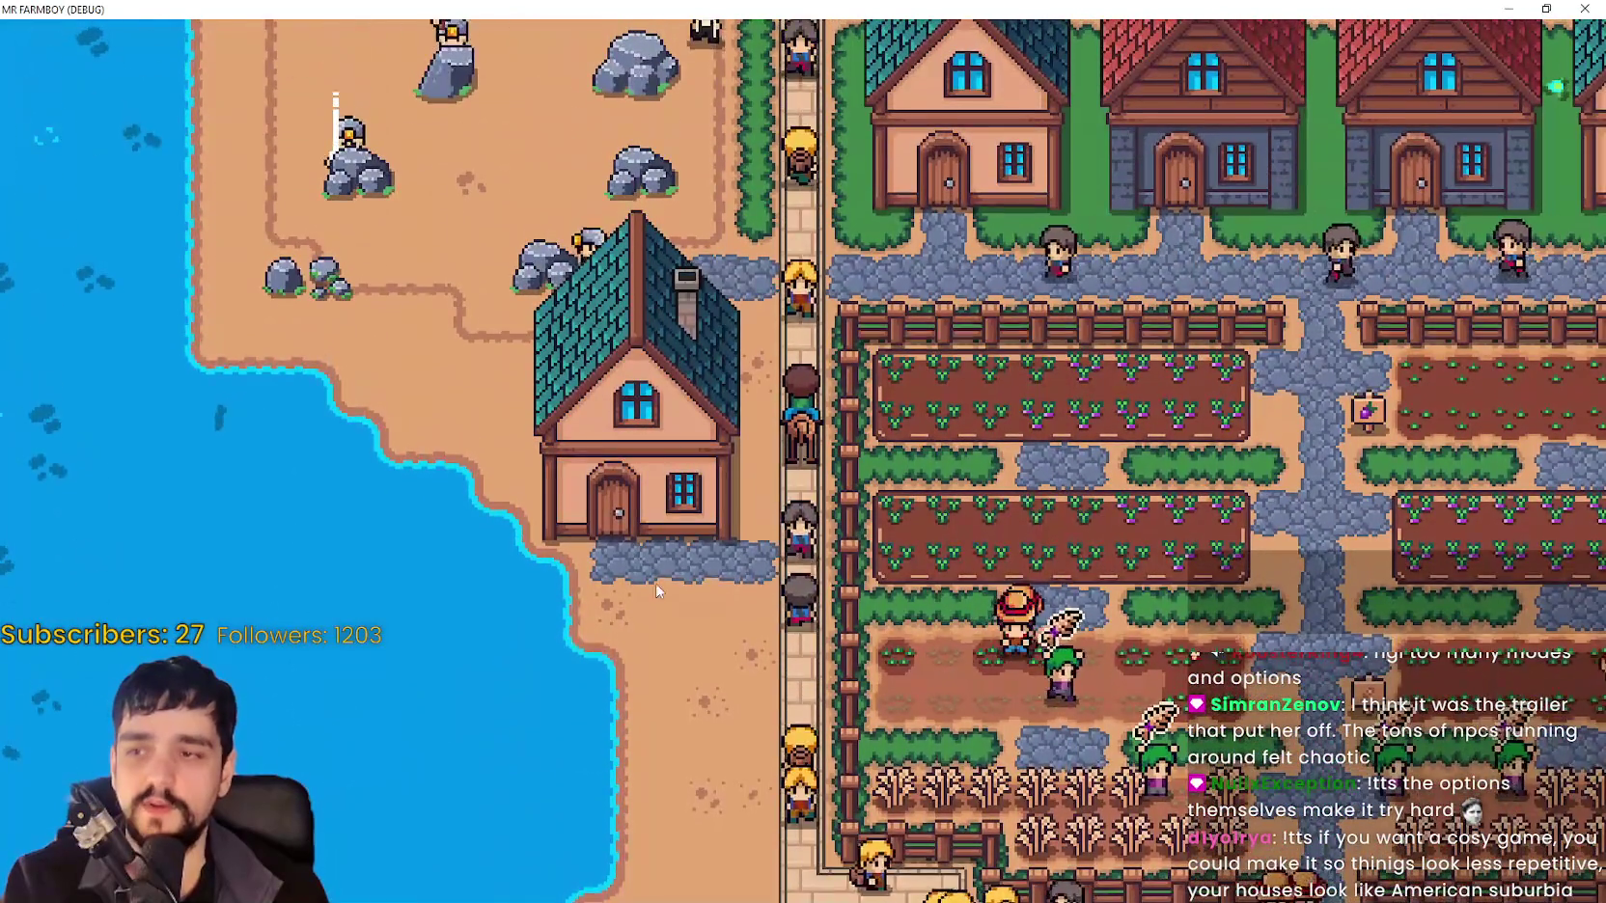
{"action": "key", "text": "w"}
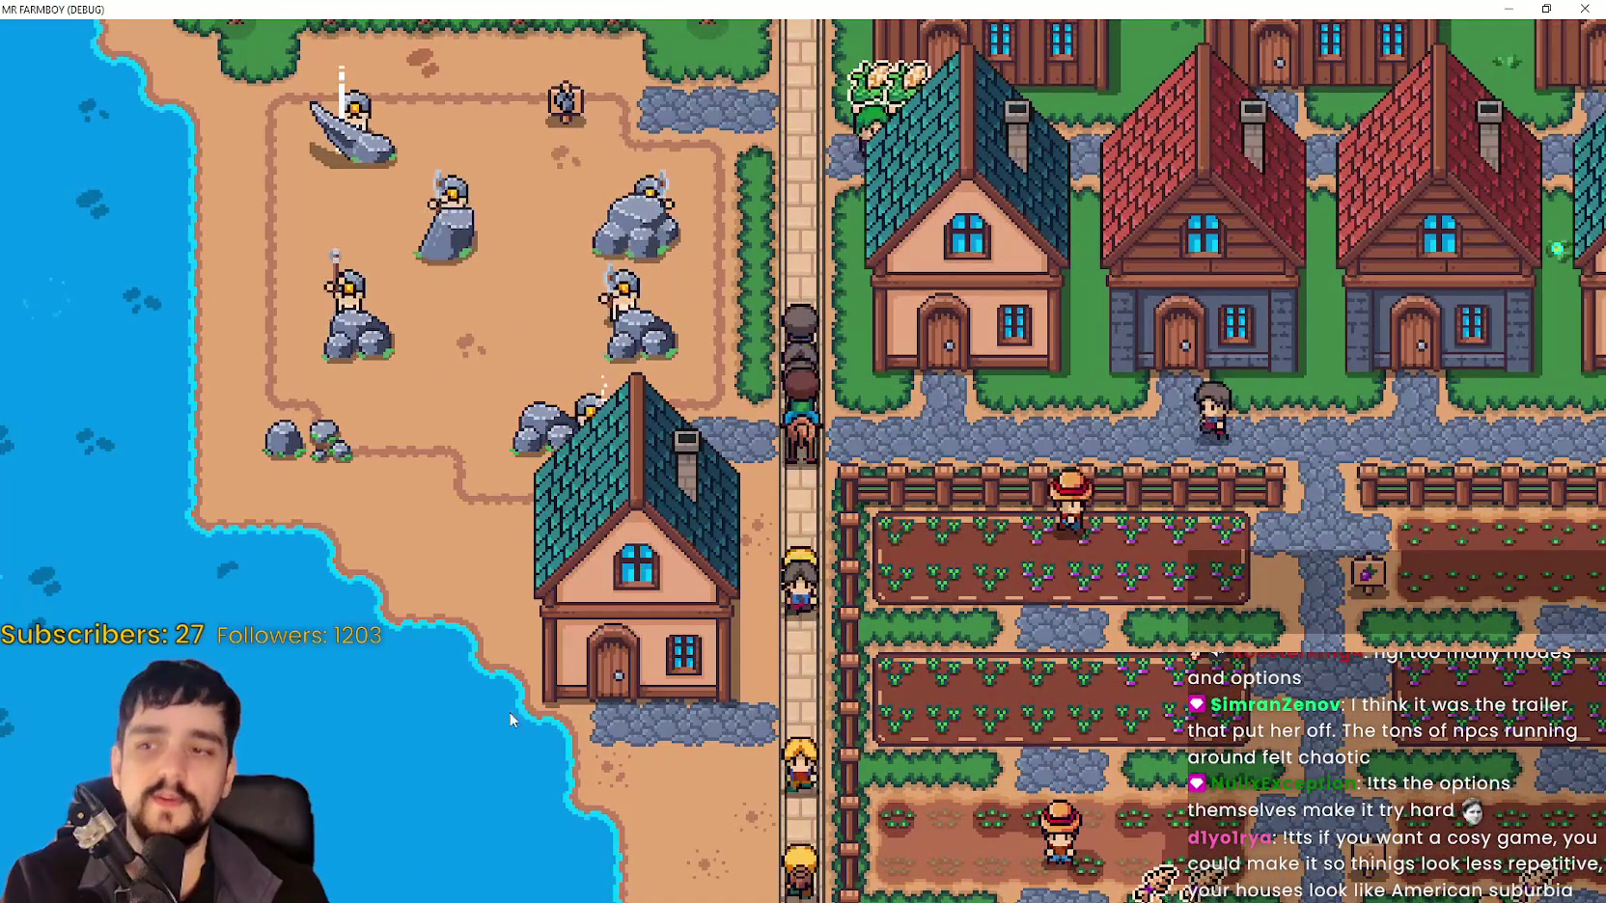
{"action": "key", "text": "w"}
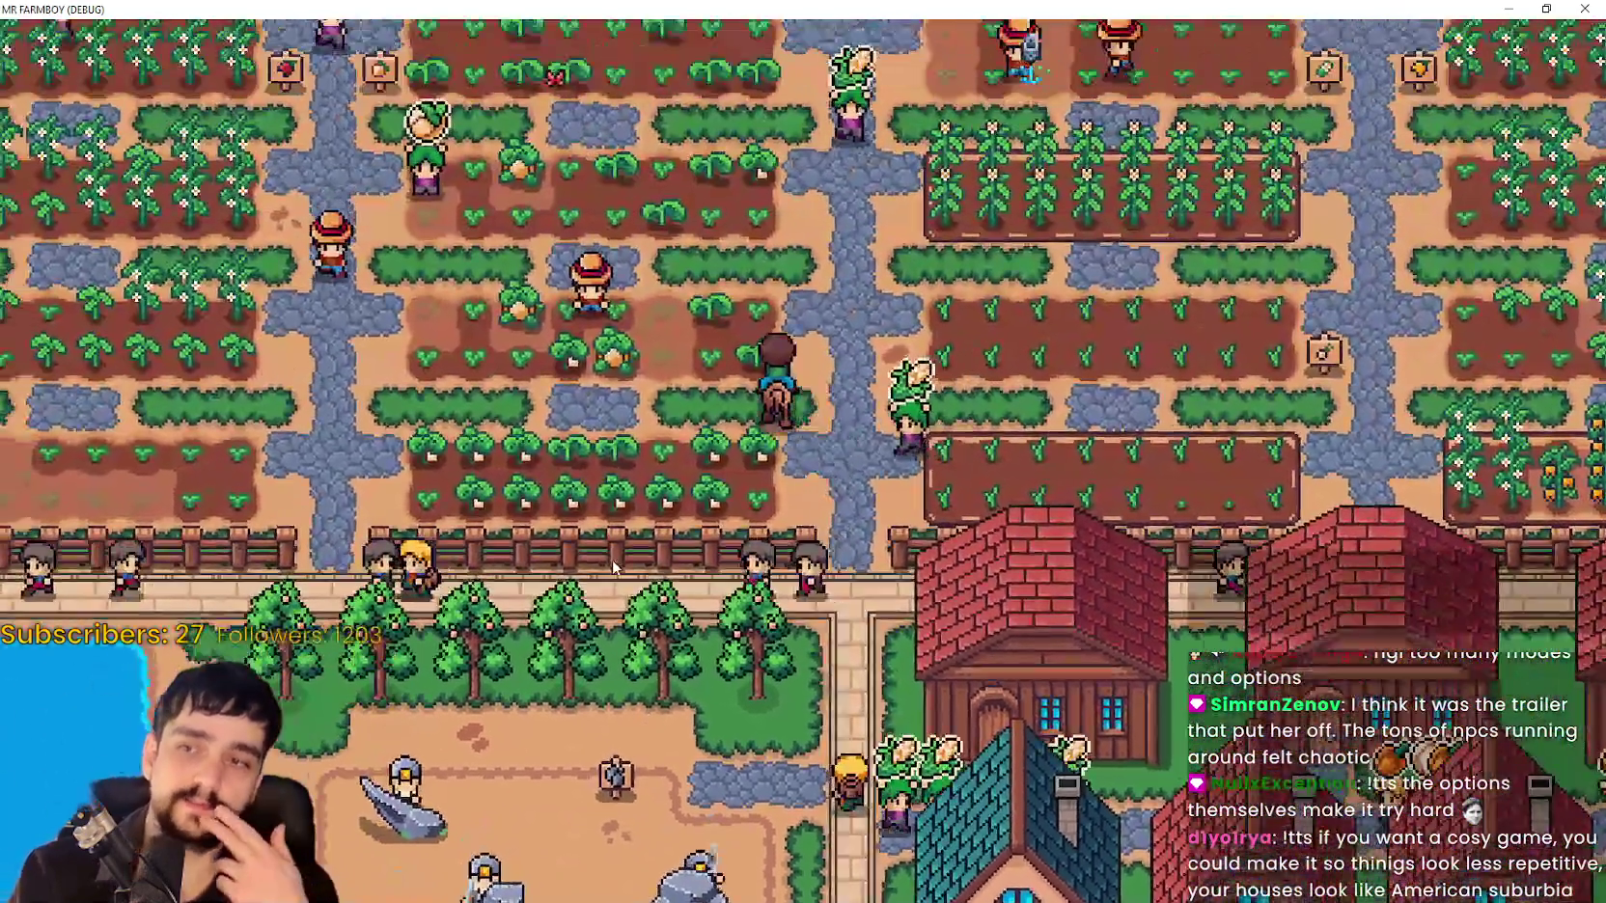
{"action": "key", "text": "s"}
{"action": "key", "text": "a"}
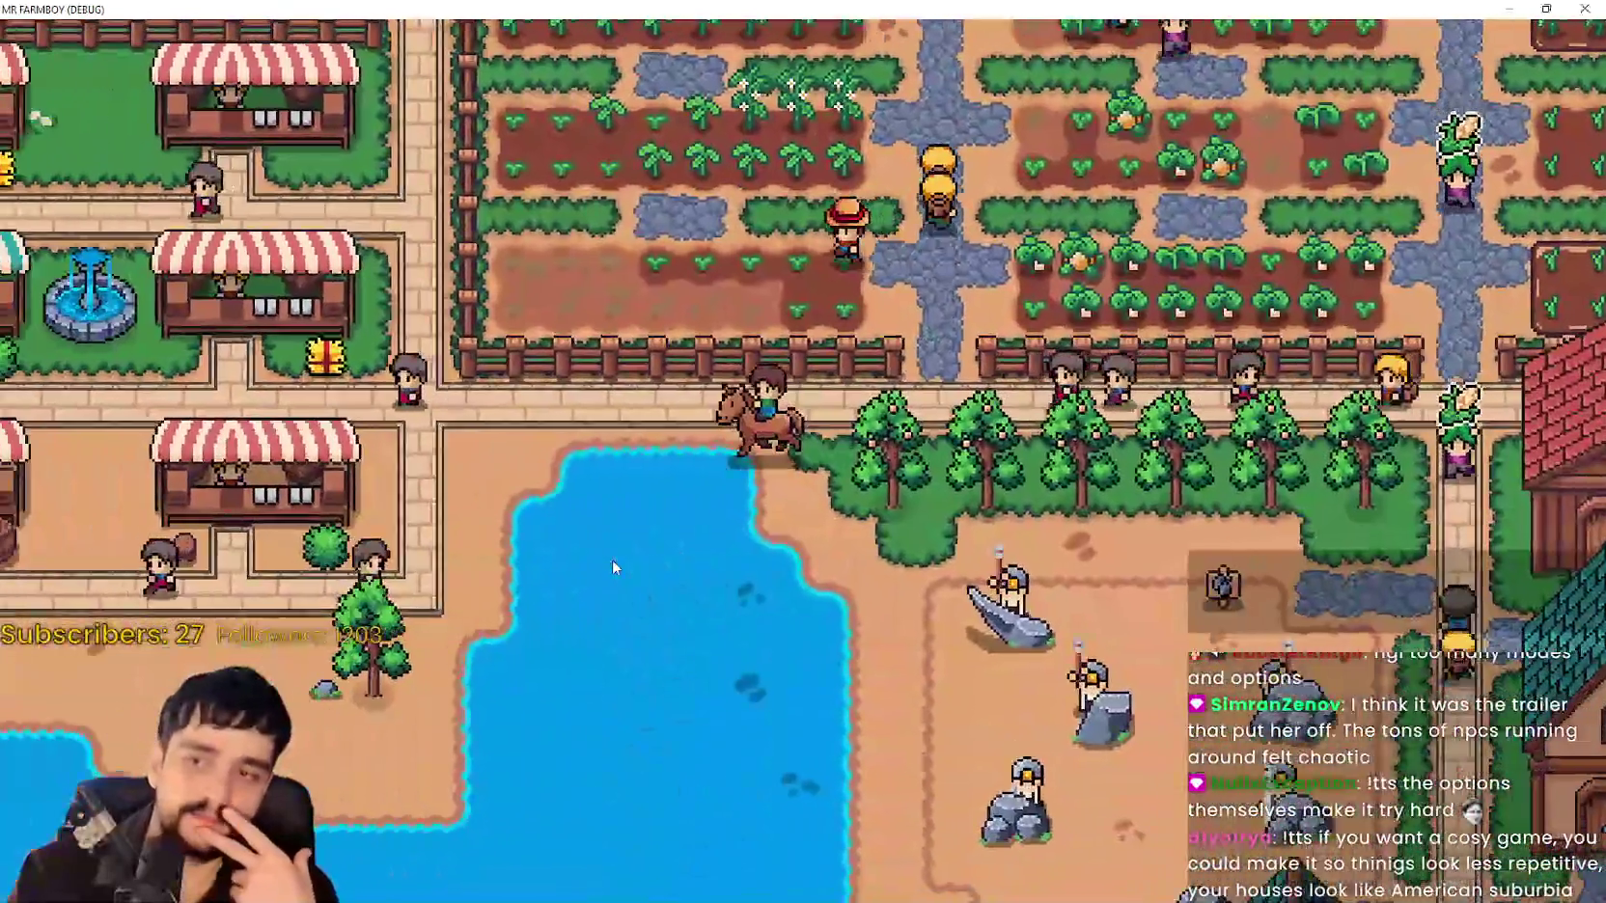
{"action": "key", "text": "a"}
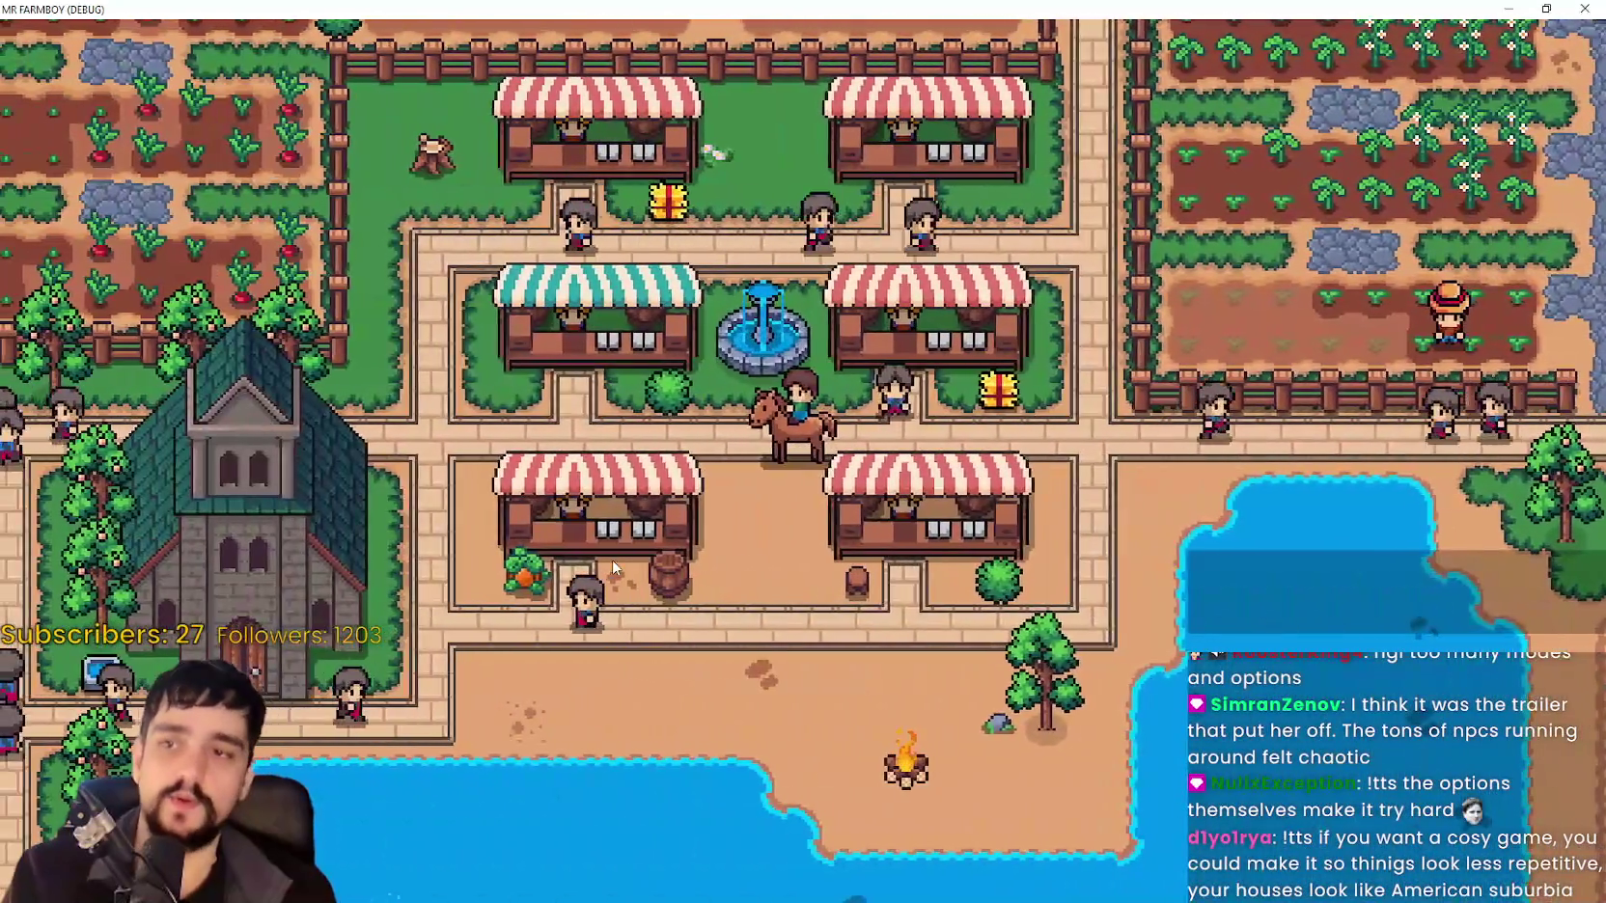
{"action": "key", "text": "d"}
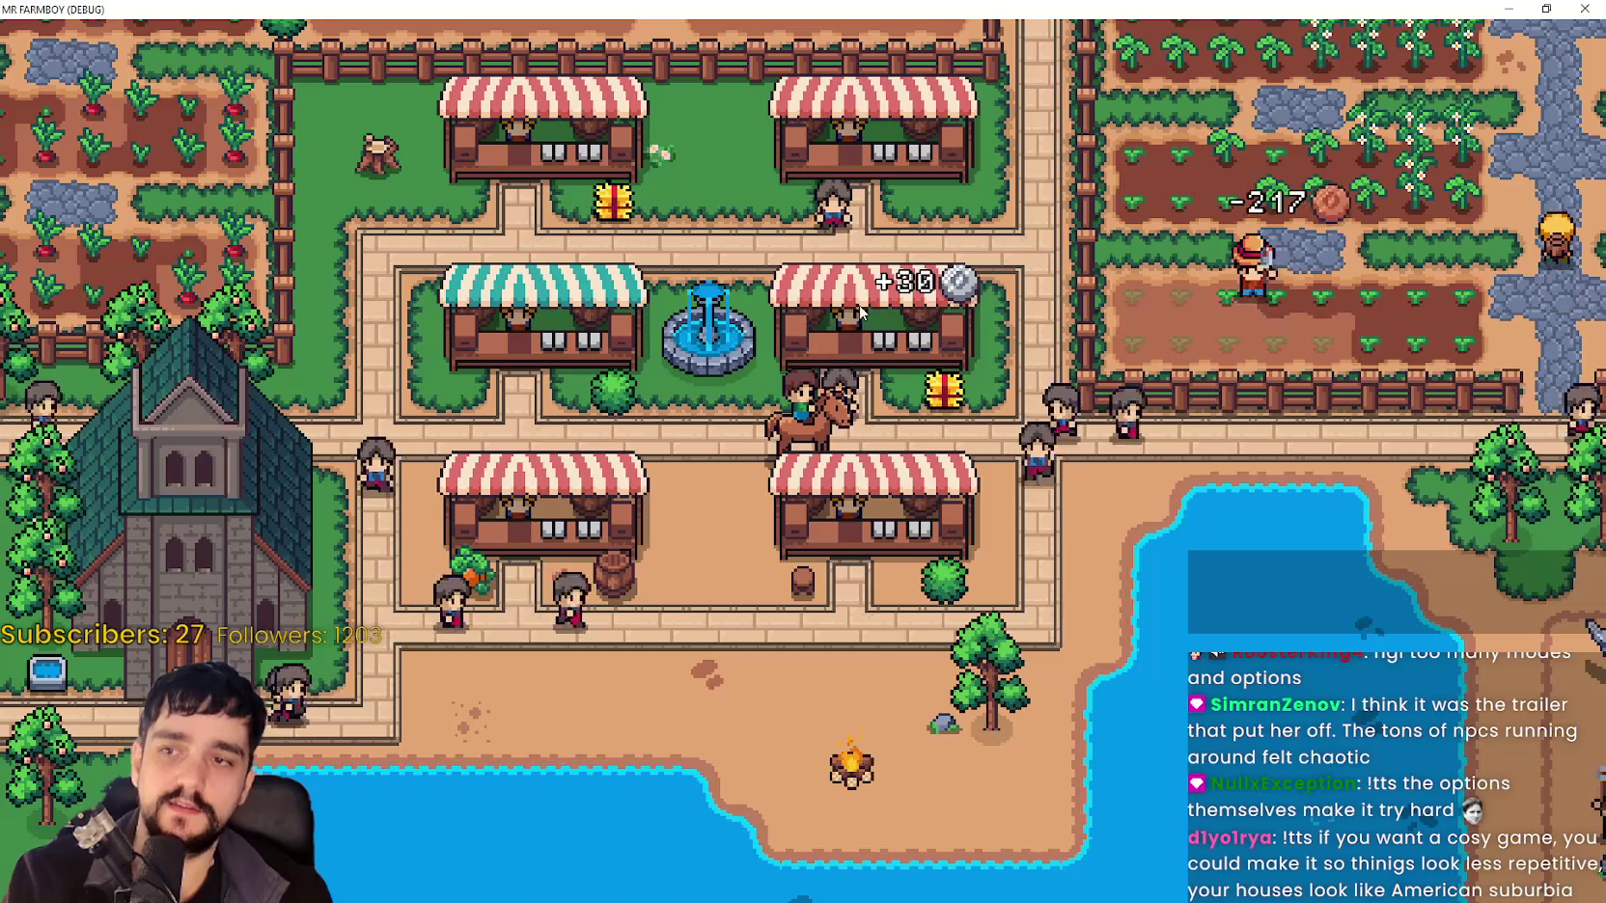
Ride between the lower market stalls and houses, through the fence into the fields and market square.
{"action": "scroll", "coordinate": [854, 314], "scroll_direction": "up", "scroll_amount": 3}
{"action": "key", "text": "s"}
{"action": "key", "text": "a"}
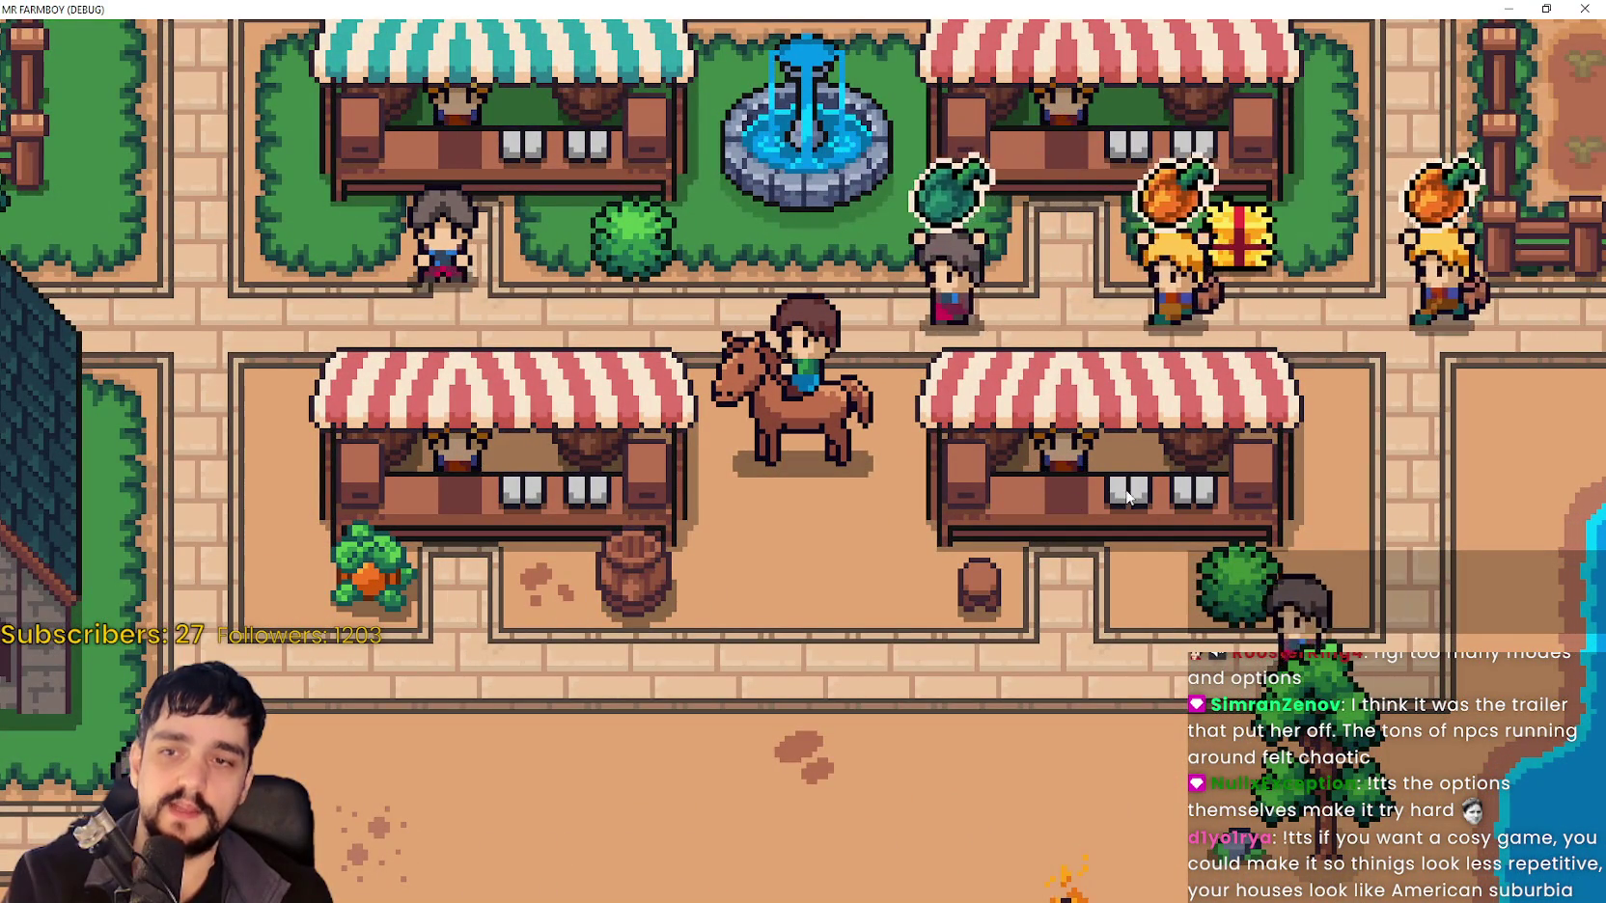
{"action": "scroll", "coordinate": [1088, 512], "scroll_direction": "down", "scroll_amount": 3}
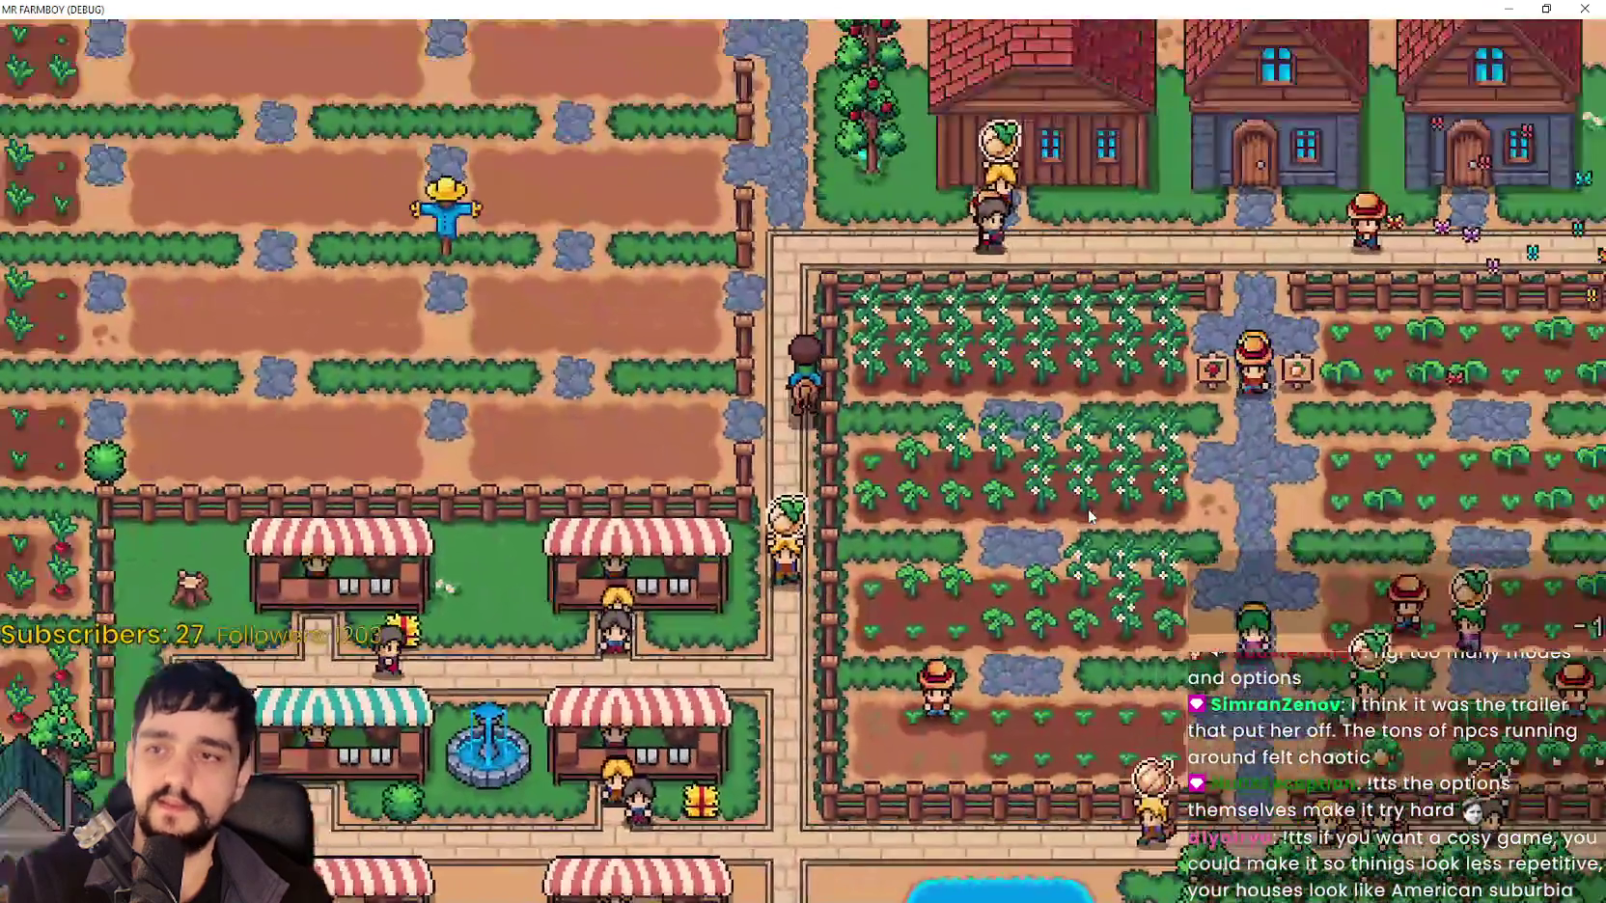
{"action": "scroll", "coordinate": [775, 232], "scroll_direction": "up", "scroll_amount": 5}
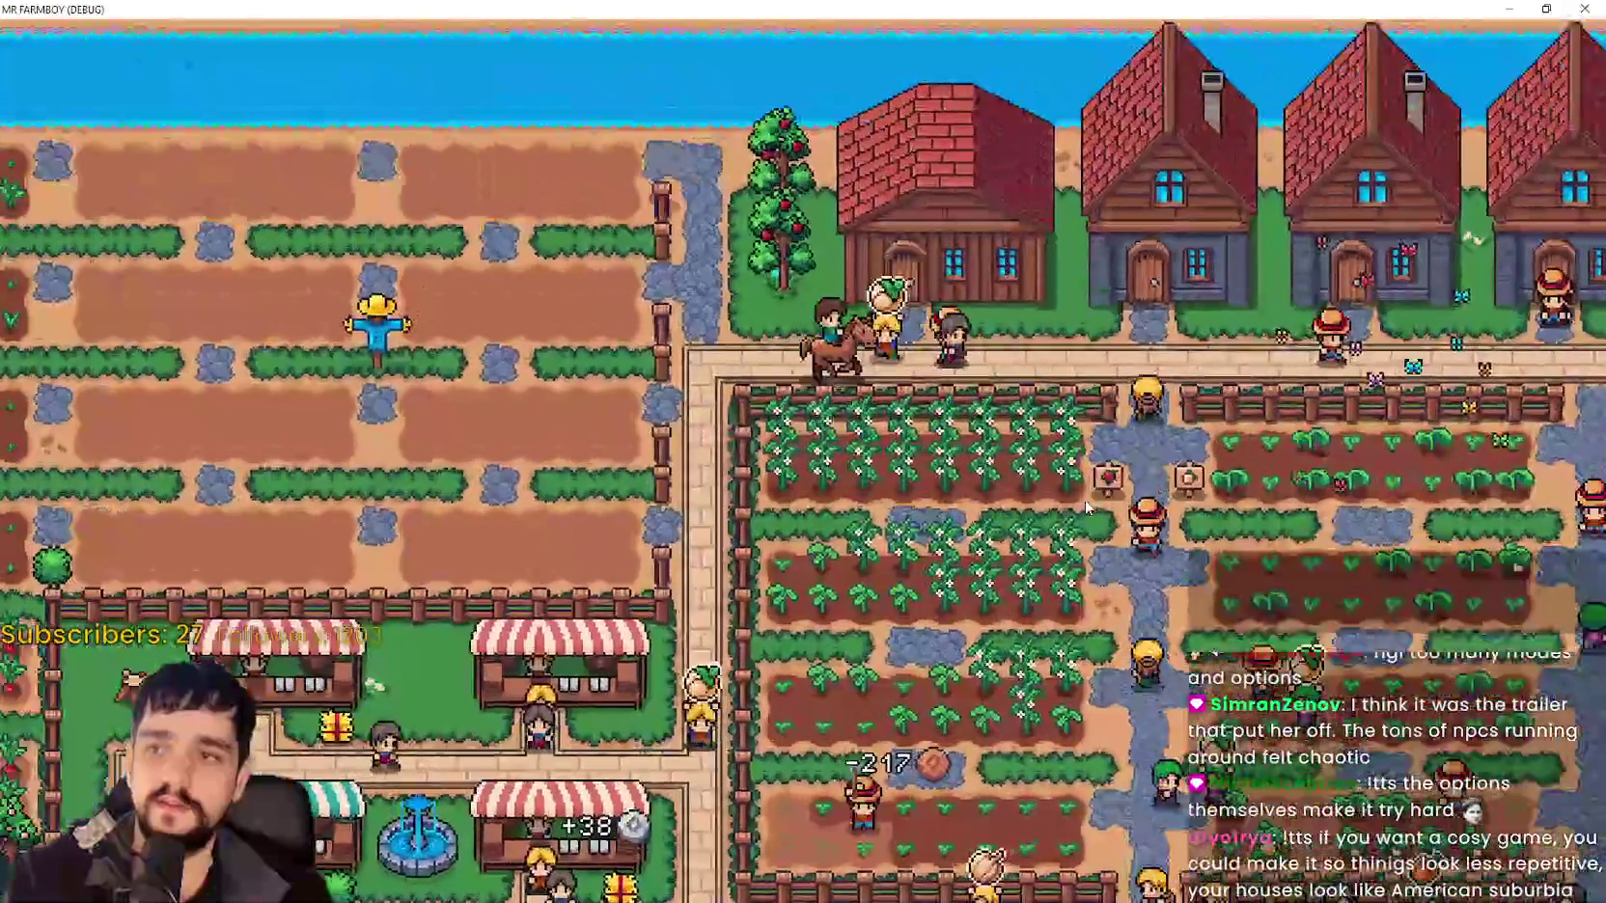
{"action": "scroll", "coordinate": [775, 231], "scroll_direction": "down", "scroll_amount": 3}
{"action": "scroll", "coordinate": [790, 342], "scroll_direction": "up", "scroll_amount": 3}
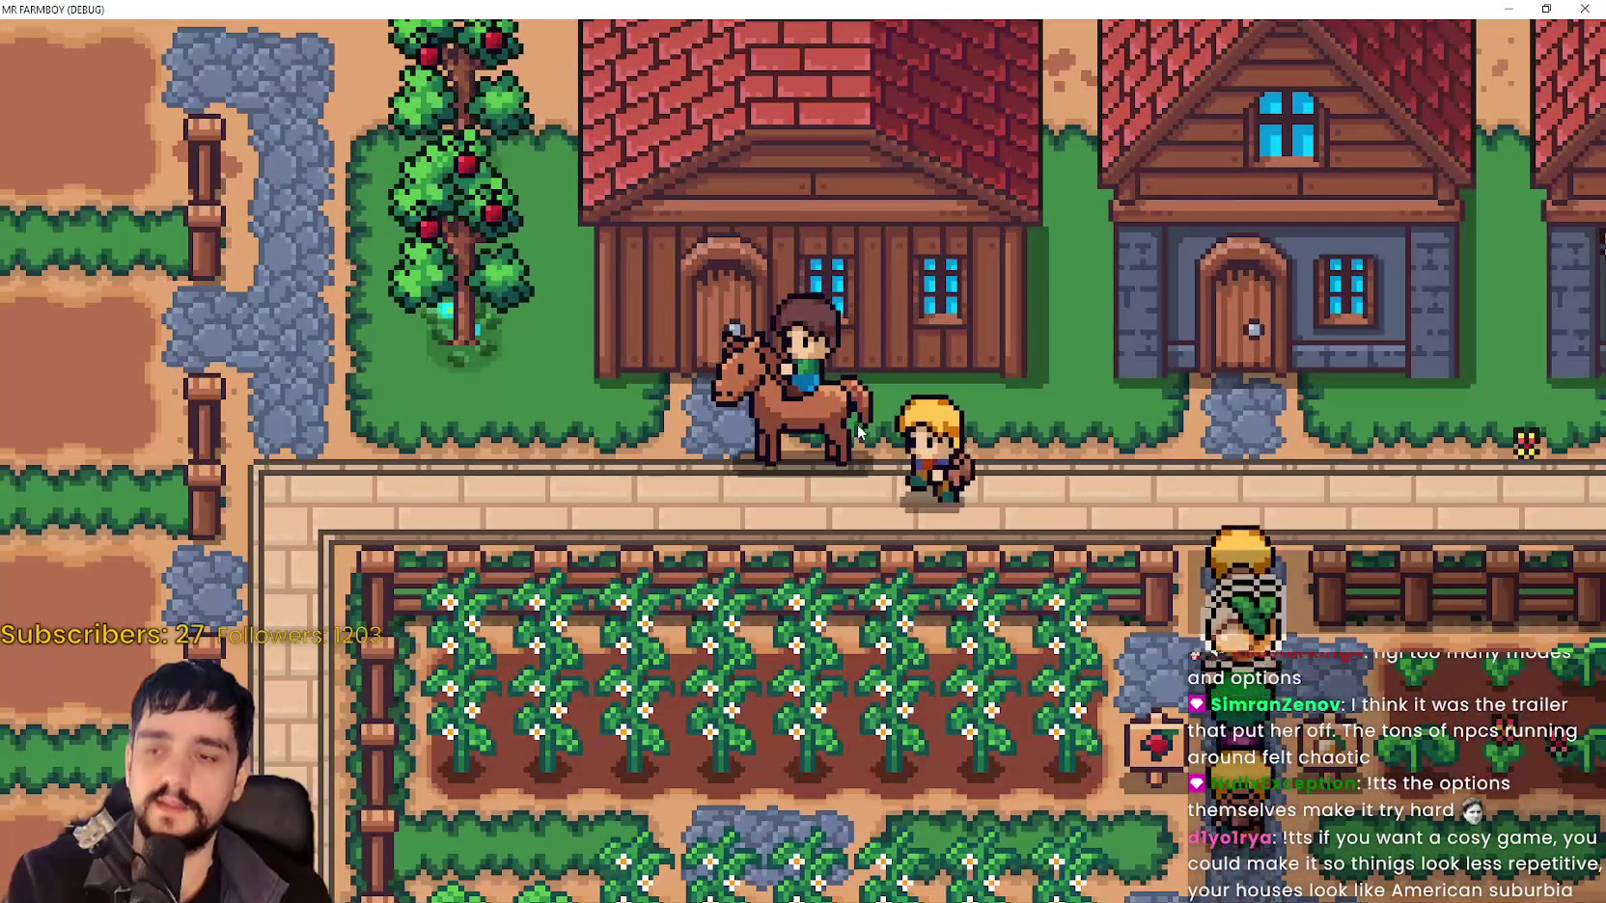
{"action": "scroll", "coordinate": [862, 432], "scroll_direction": "down", "scroll_amount": 3}
{"action": "scroll", "coordinate": [920, 413], "scroll_direction": "up", "scroll_amount": 2}
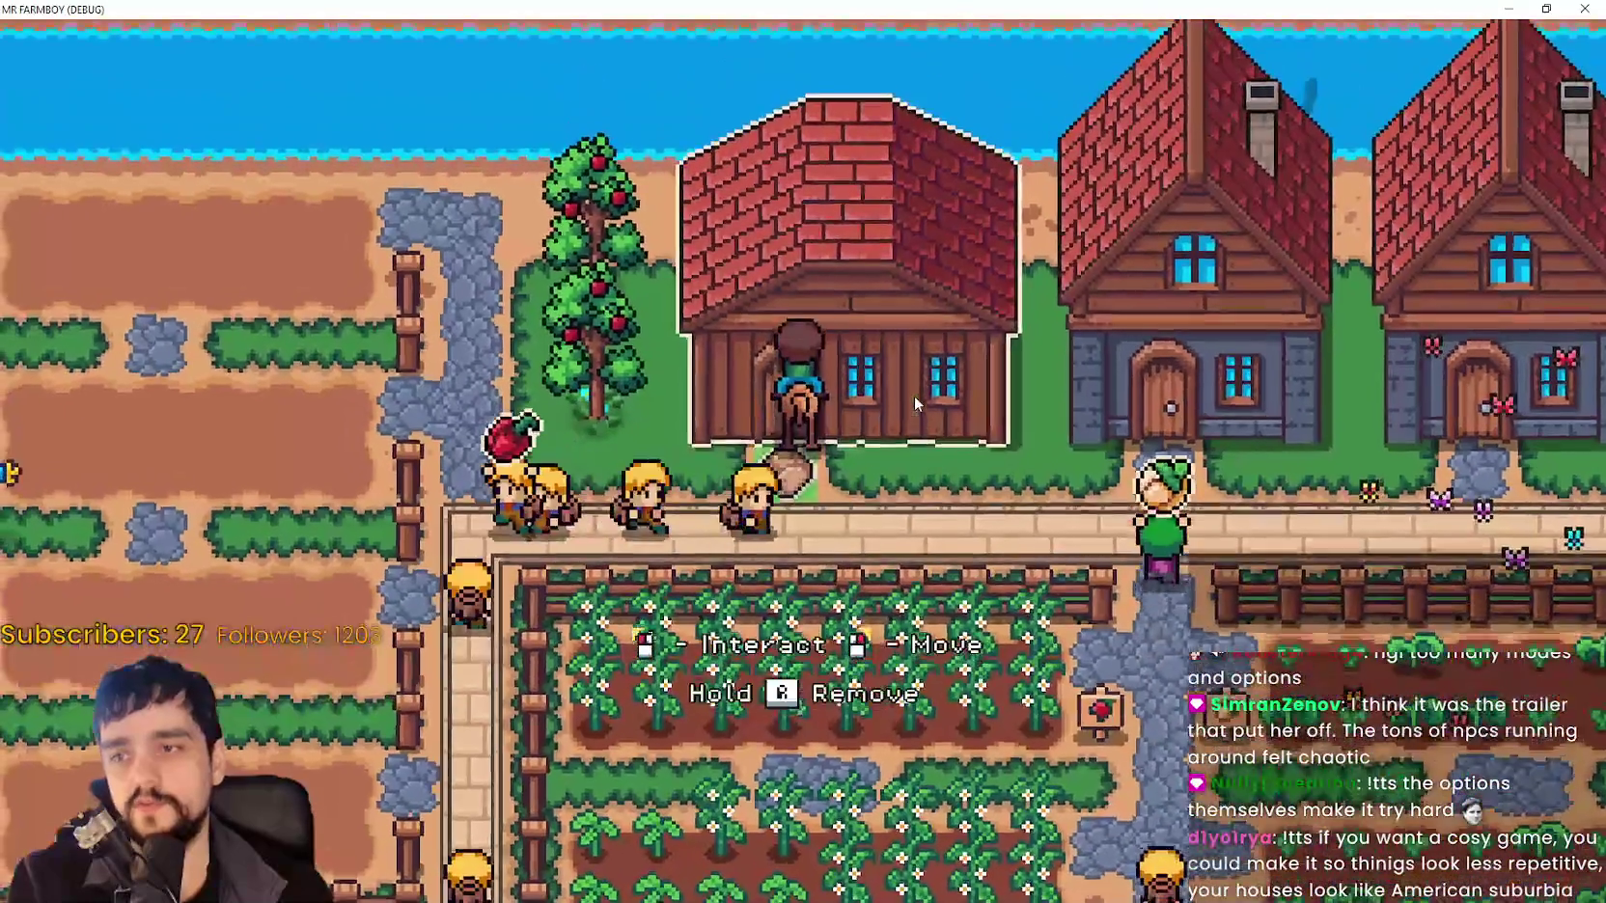
{"action": "key", "text": "s"}
{"action": "key", "text": "w"}
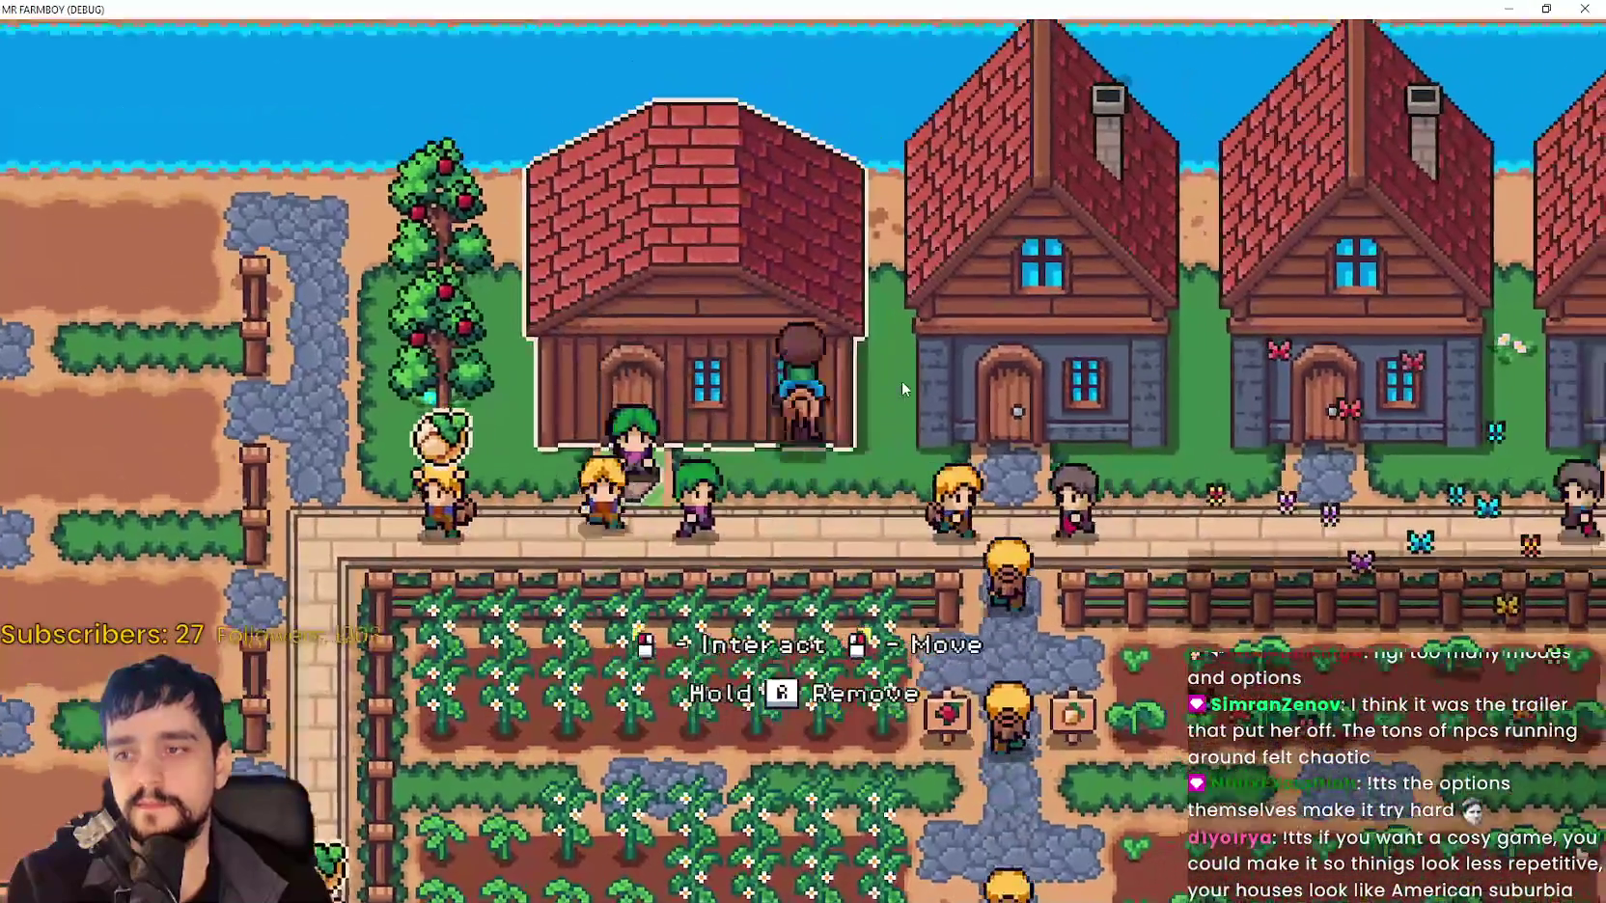
{"action": "key", "text": "d"}
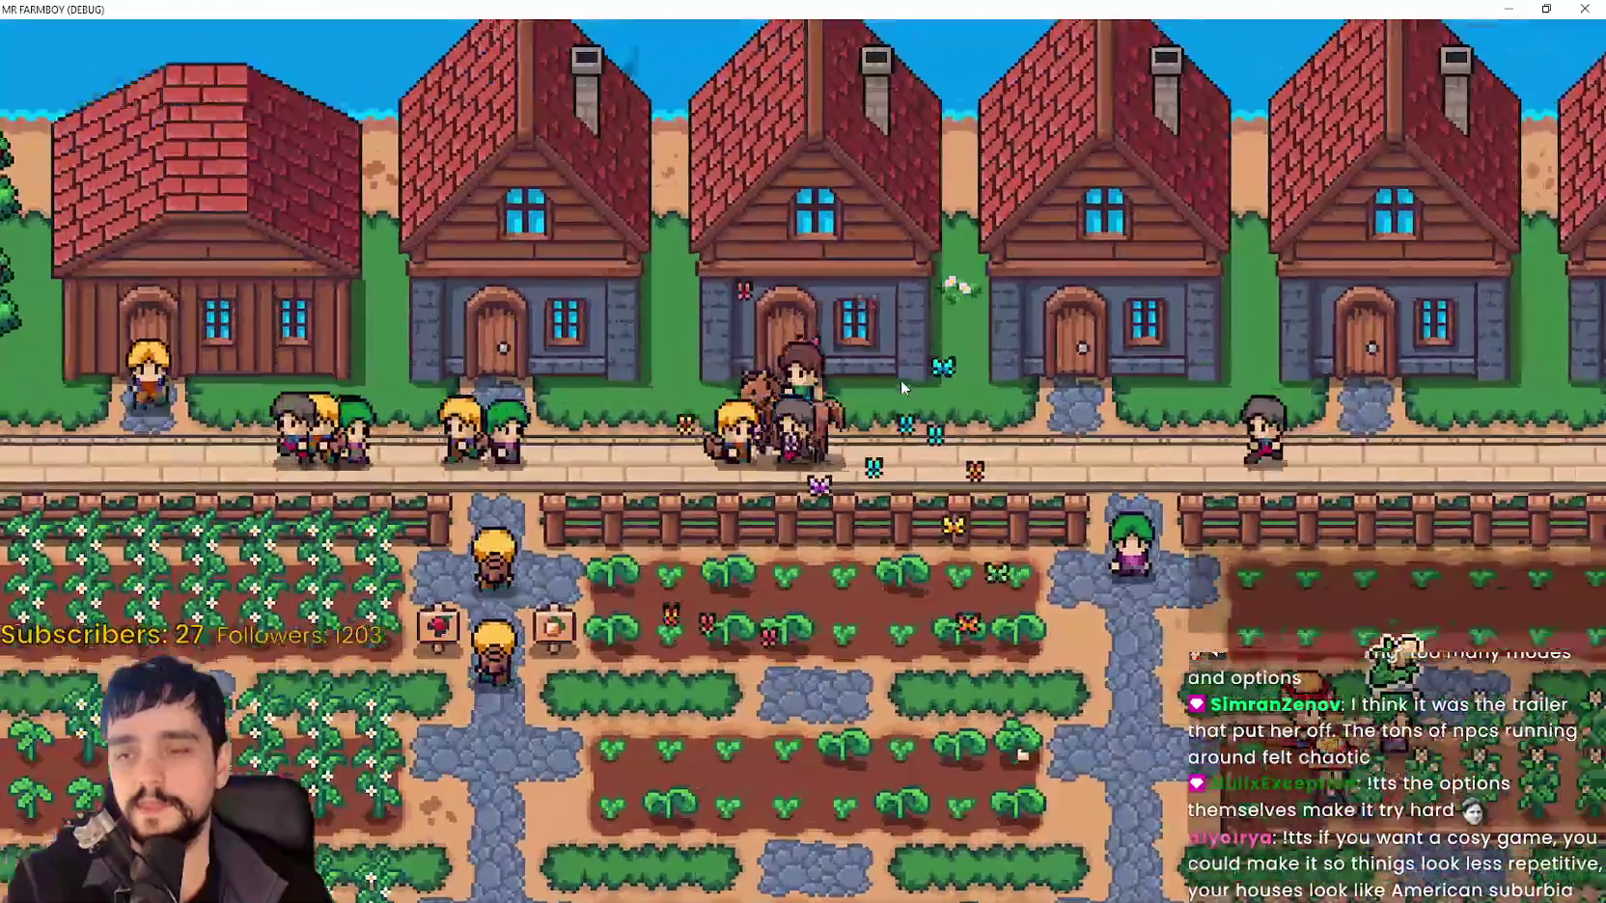
{"action": "key", "text": "a"}
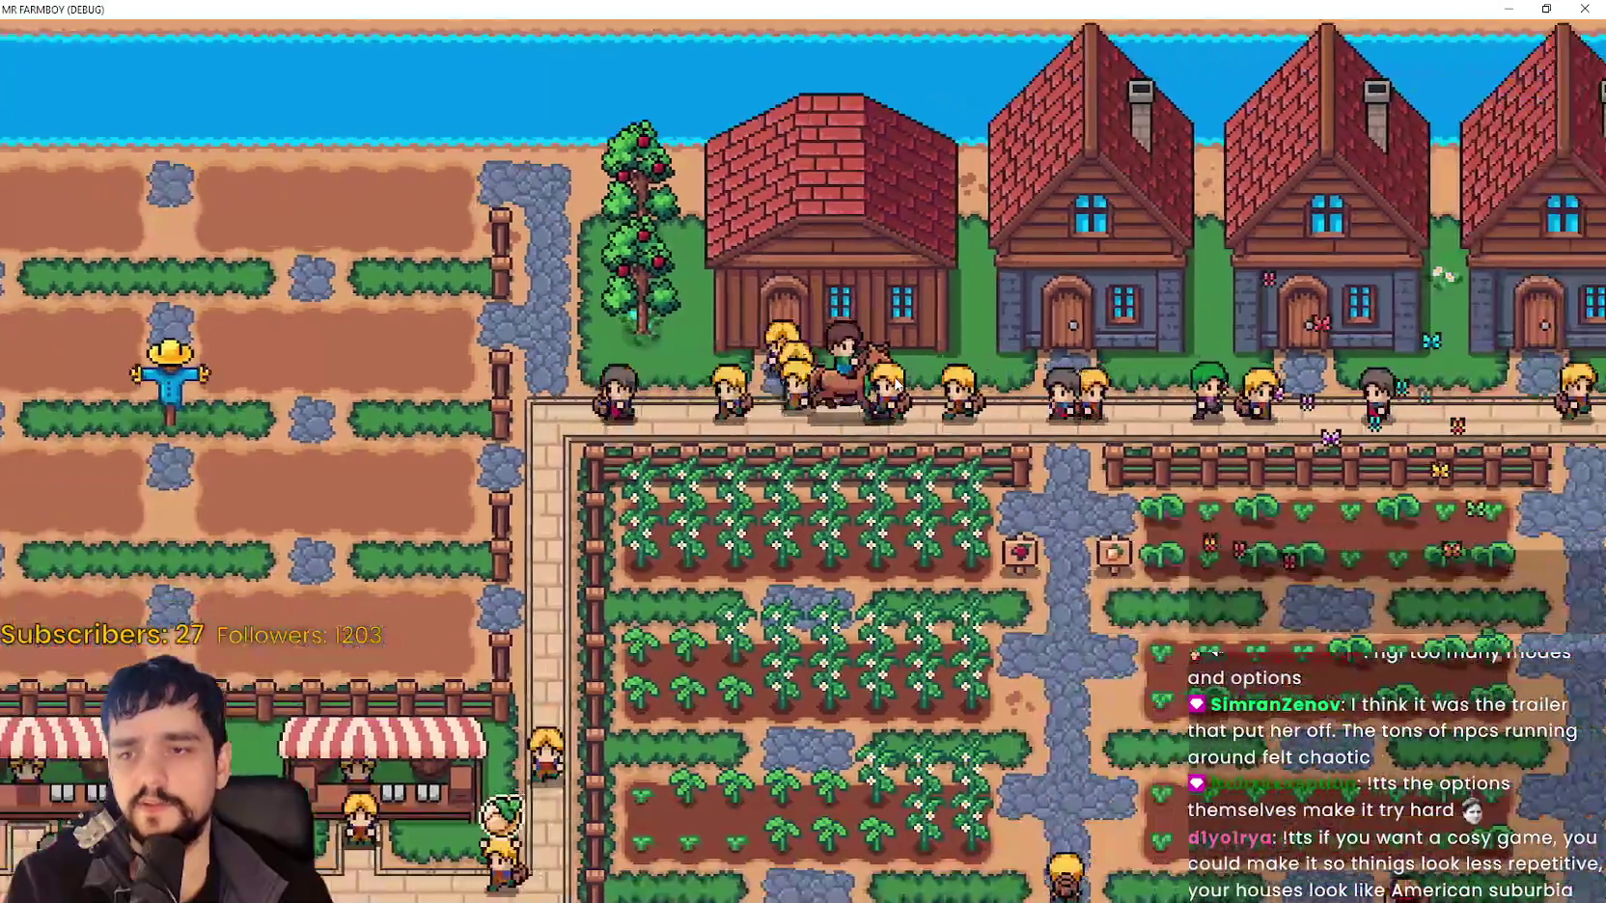
{"action": "key", "text": "d"}
{"action": "key", "text": "s"}
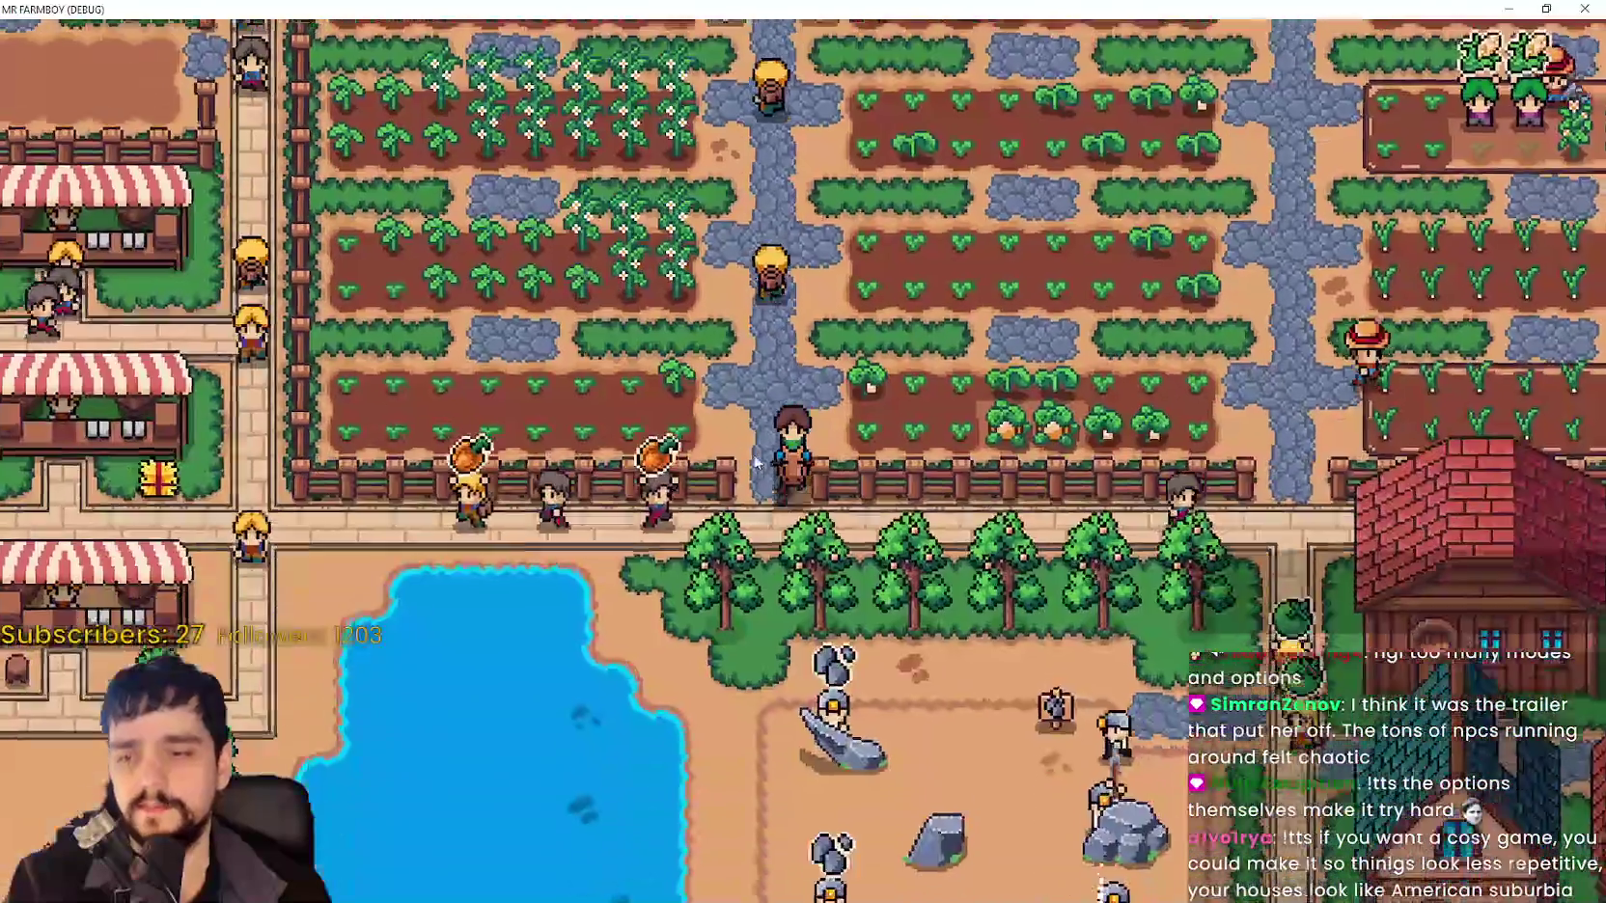
{"action": "key", "text": "a"}
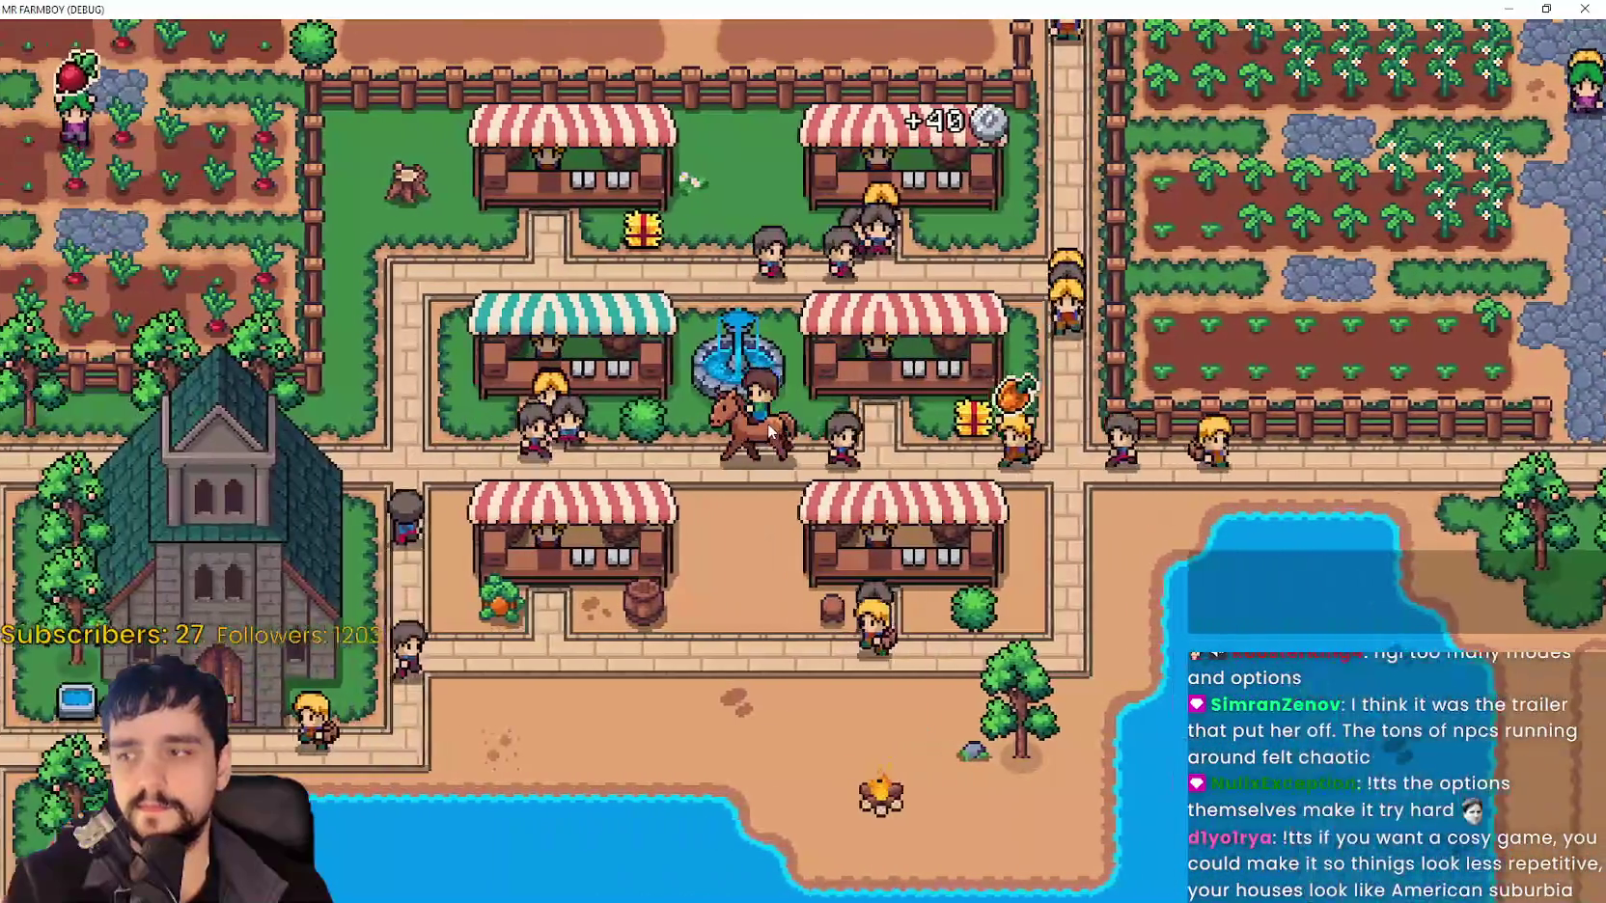
{"action": "key", "text": "a"}
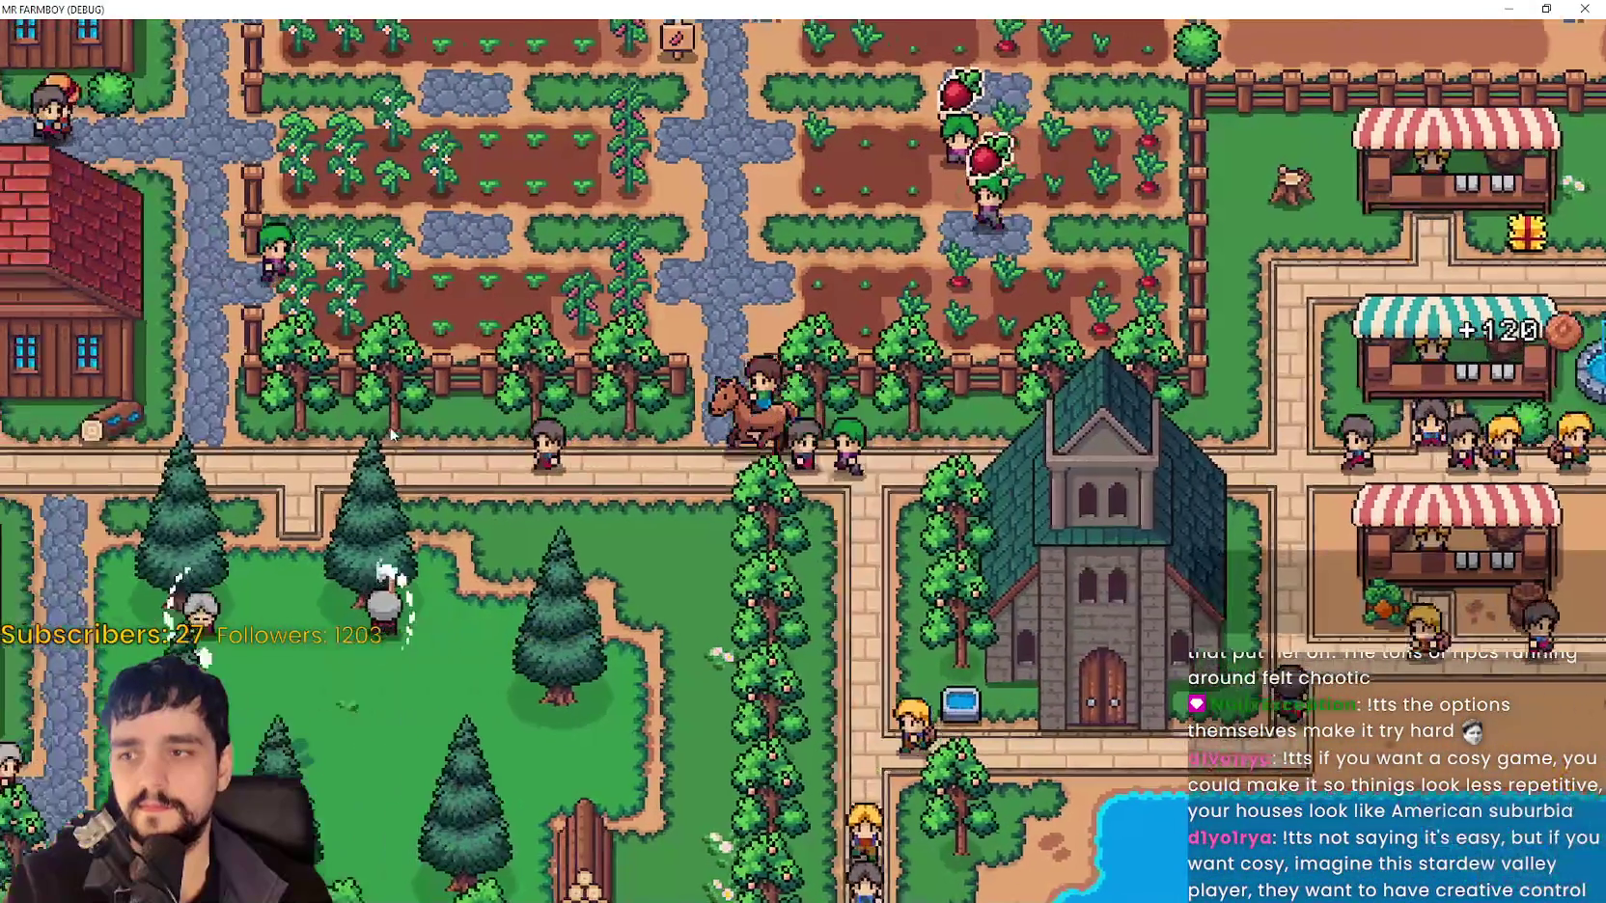
{"action": "key", "text": "a"}
{"action": "key", "text": "w"}
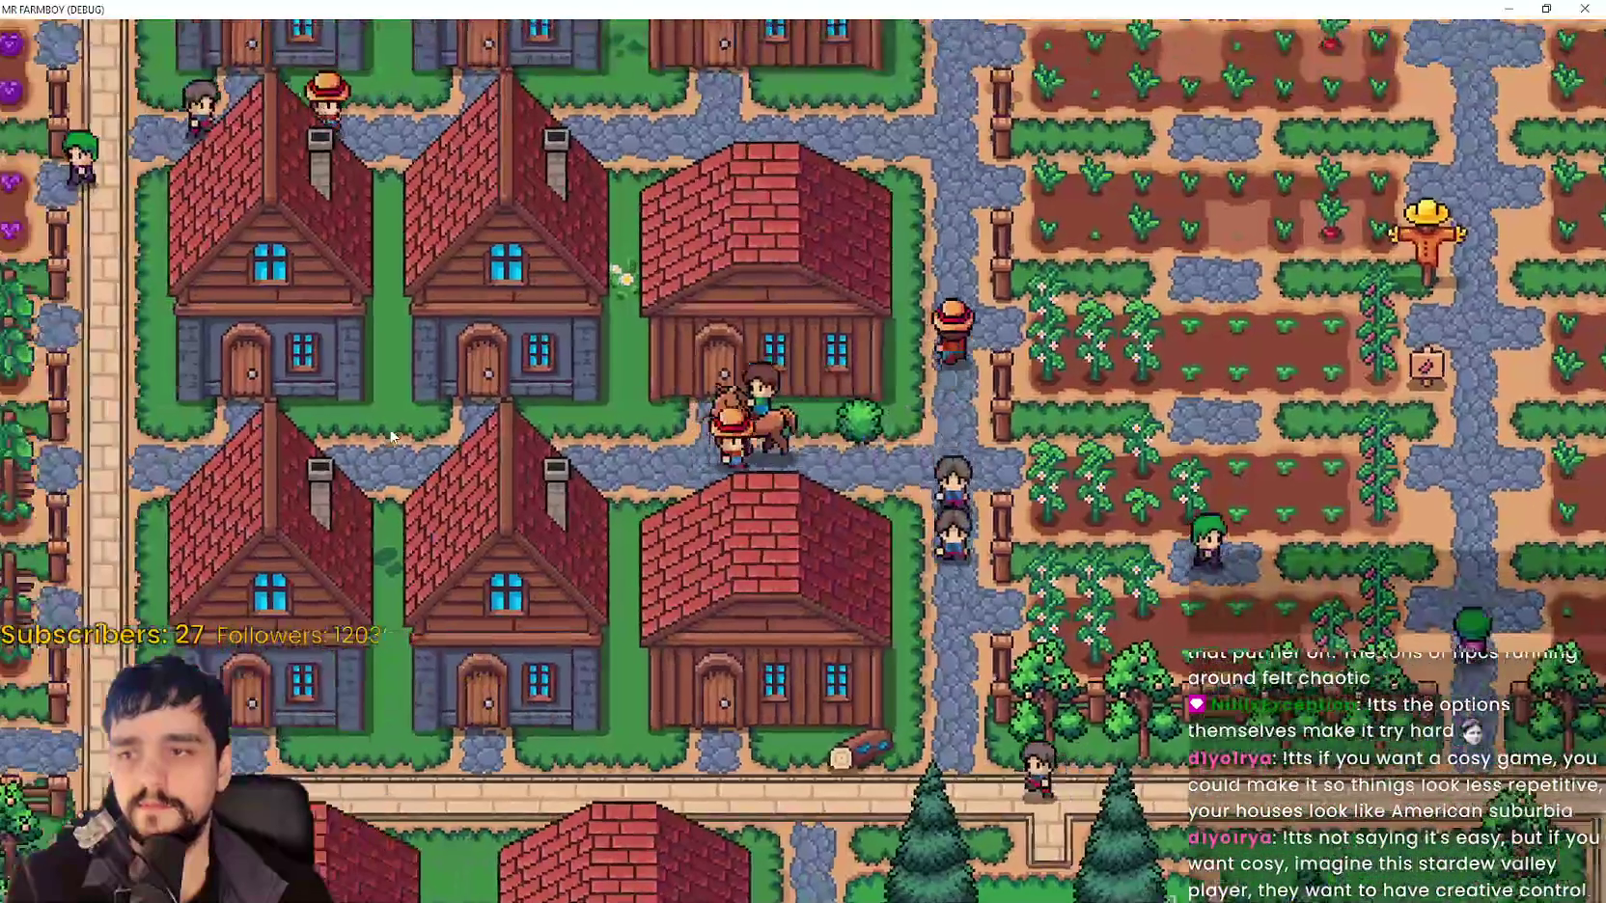
{"action": "key", "text": "a"}
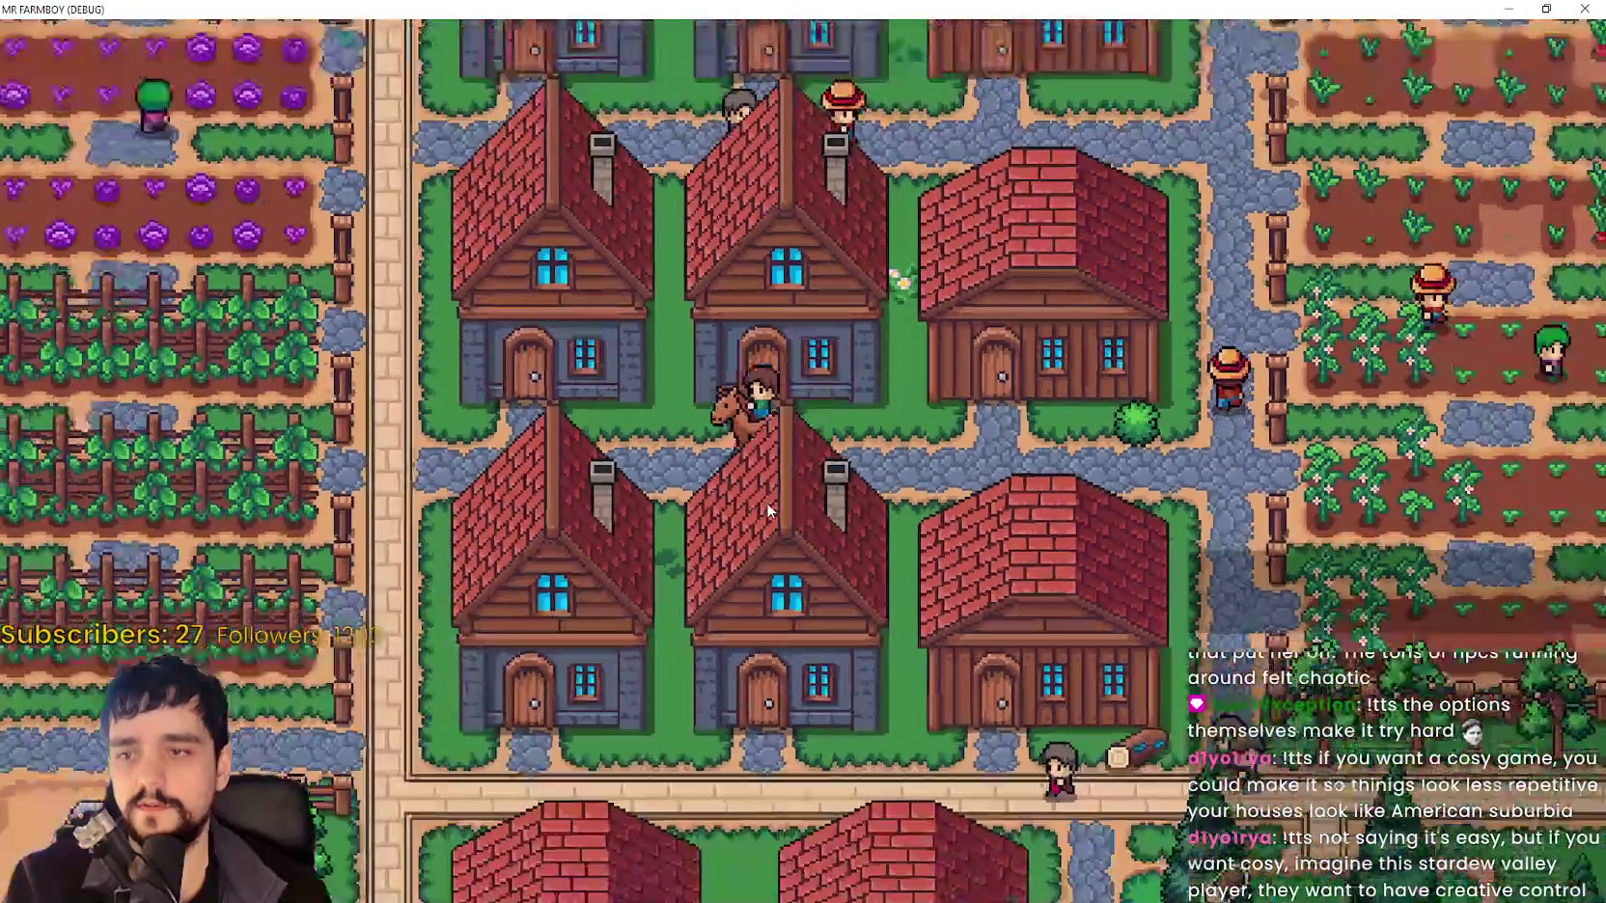
{"action": "key", "text": "a"}
Ride south to the beach market, along the vertical and farm roads to the fountain, then pause.
{"action": "key", "text": "s"}
{"action": "key", "text": "s"}
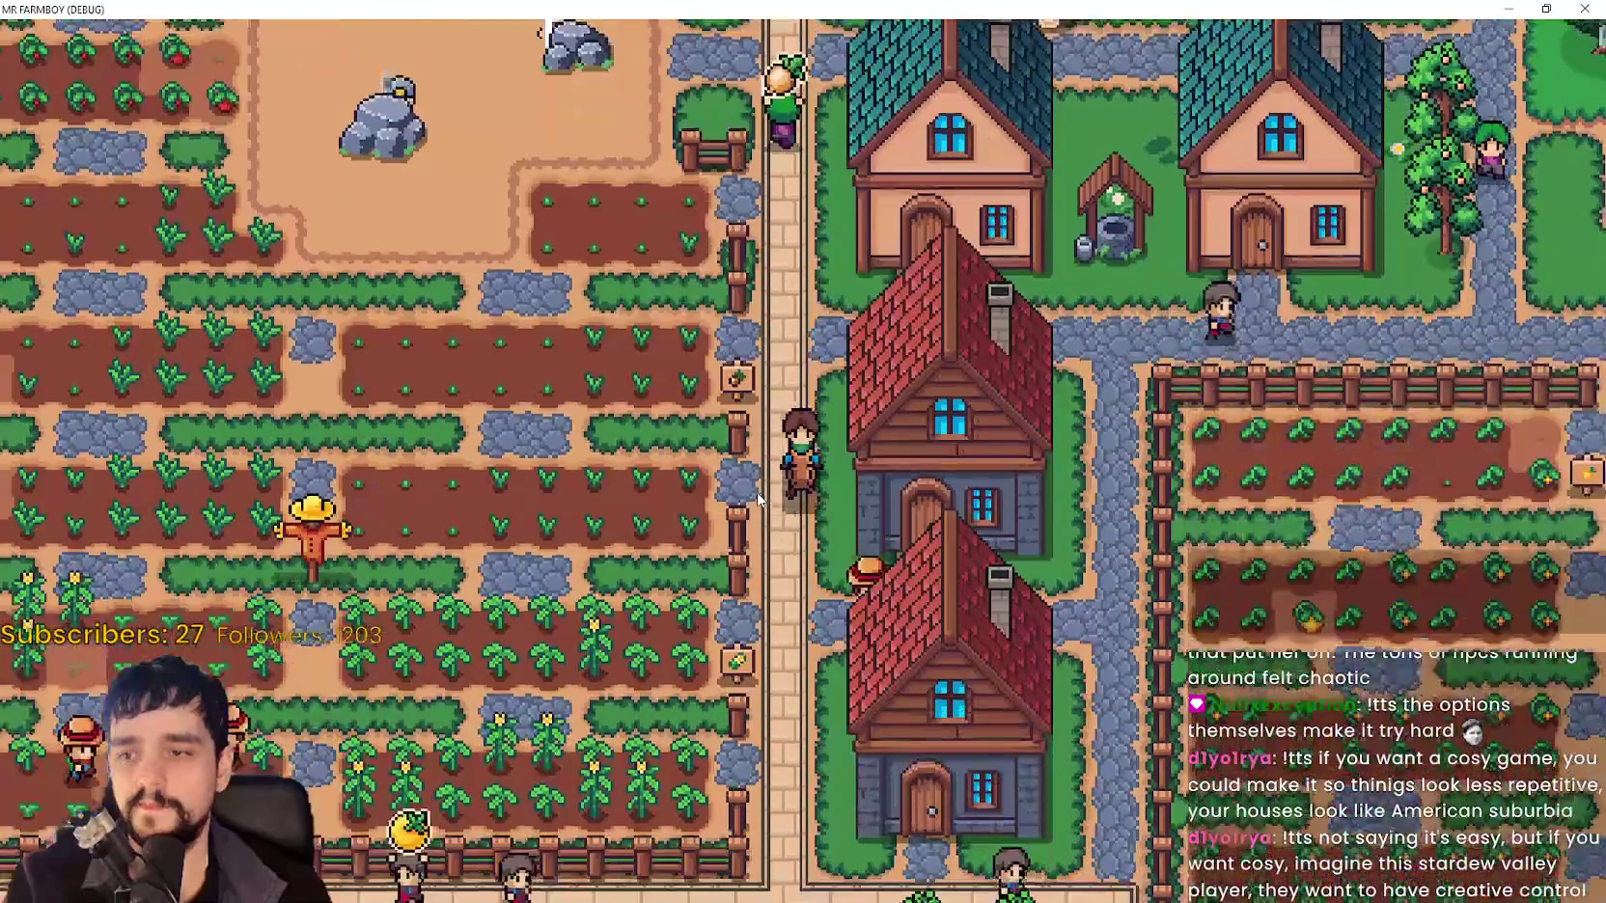
{"action": "key", "text": "s"}
{"action": "key", "text": "d"}
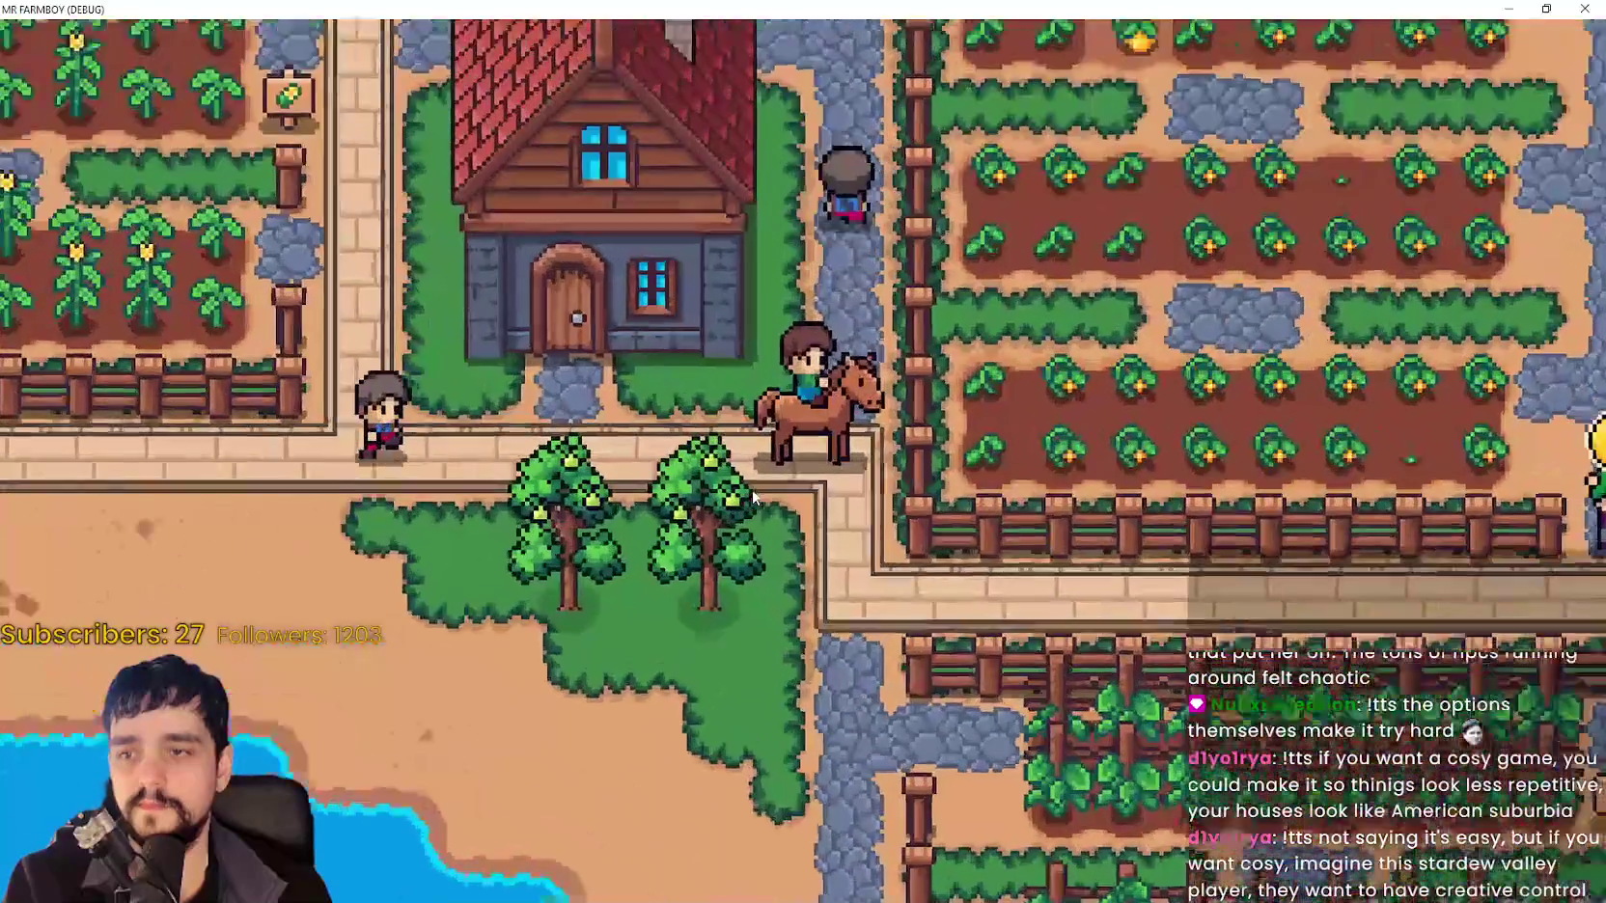
{"action": "key", "text": "d"}
{"action": "key", "text": "s"}
{"action": "key", "text": "s"}
{"action": "key", "text": "d"}
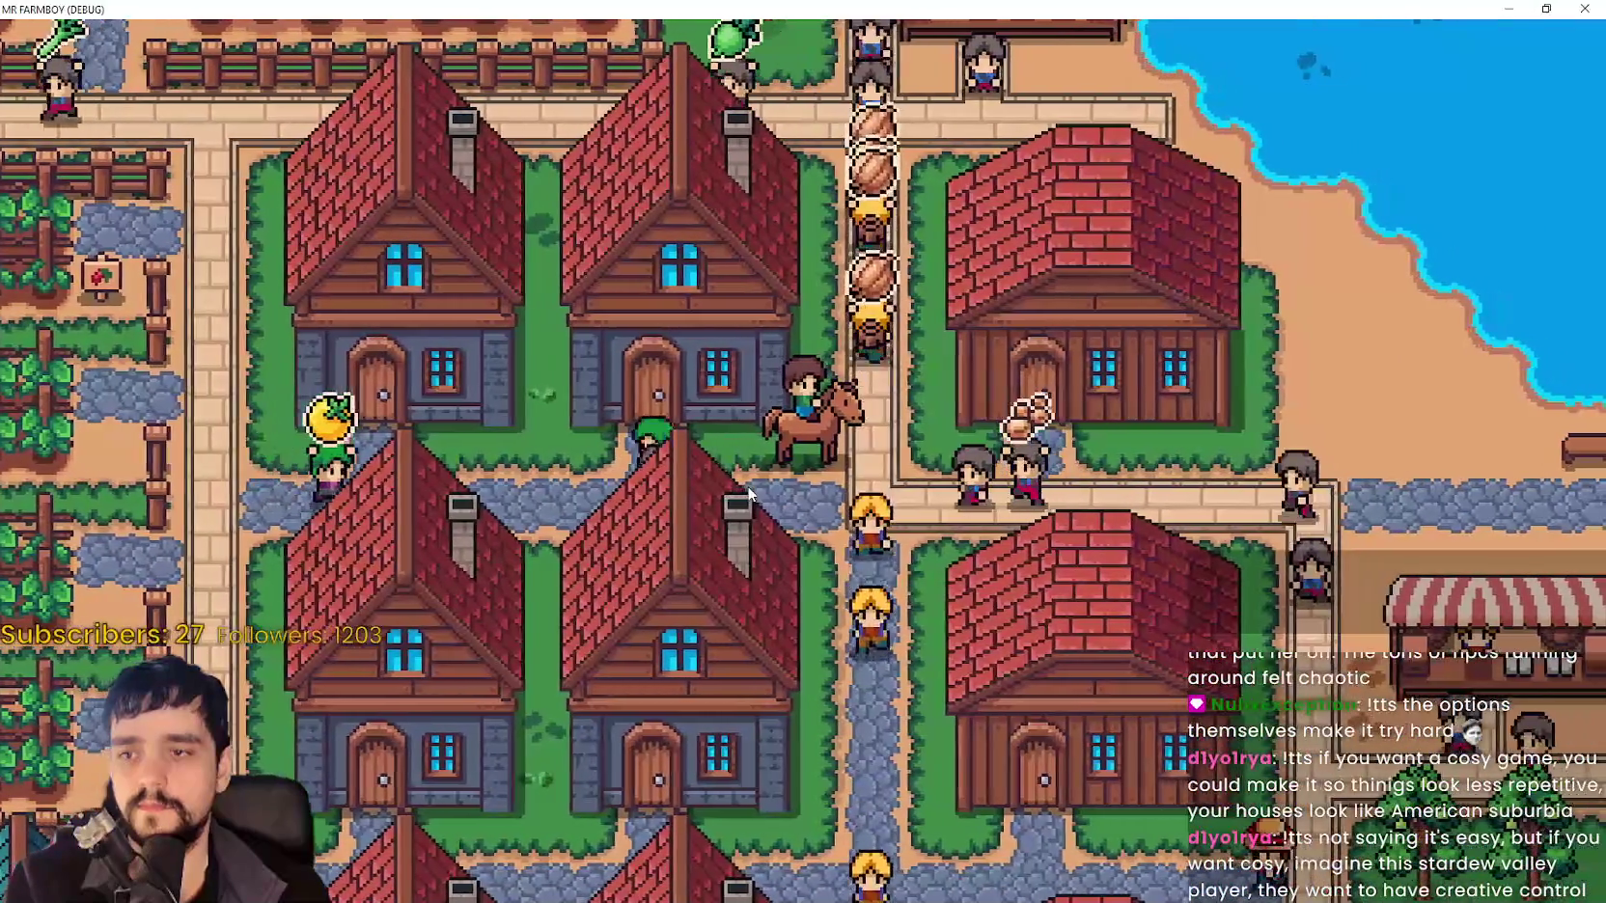
{"action": "key", "text": "d"}
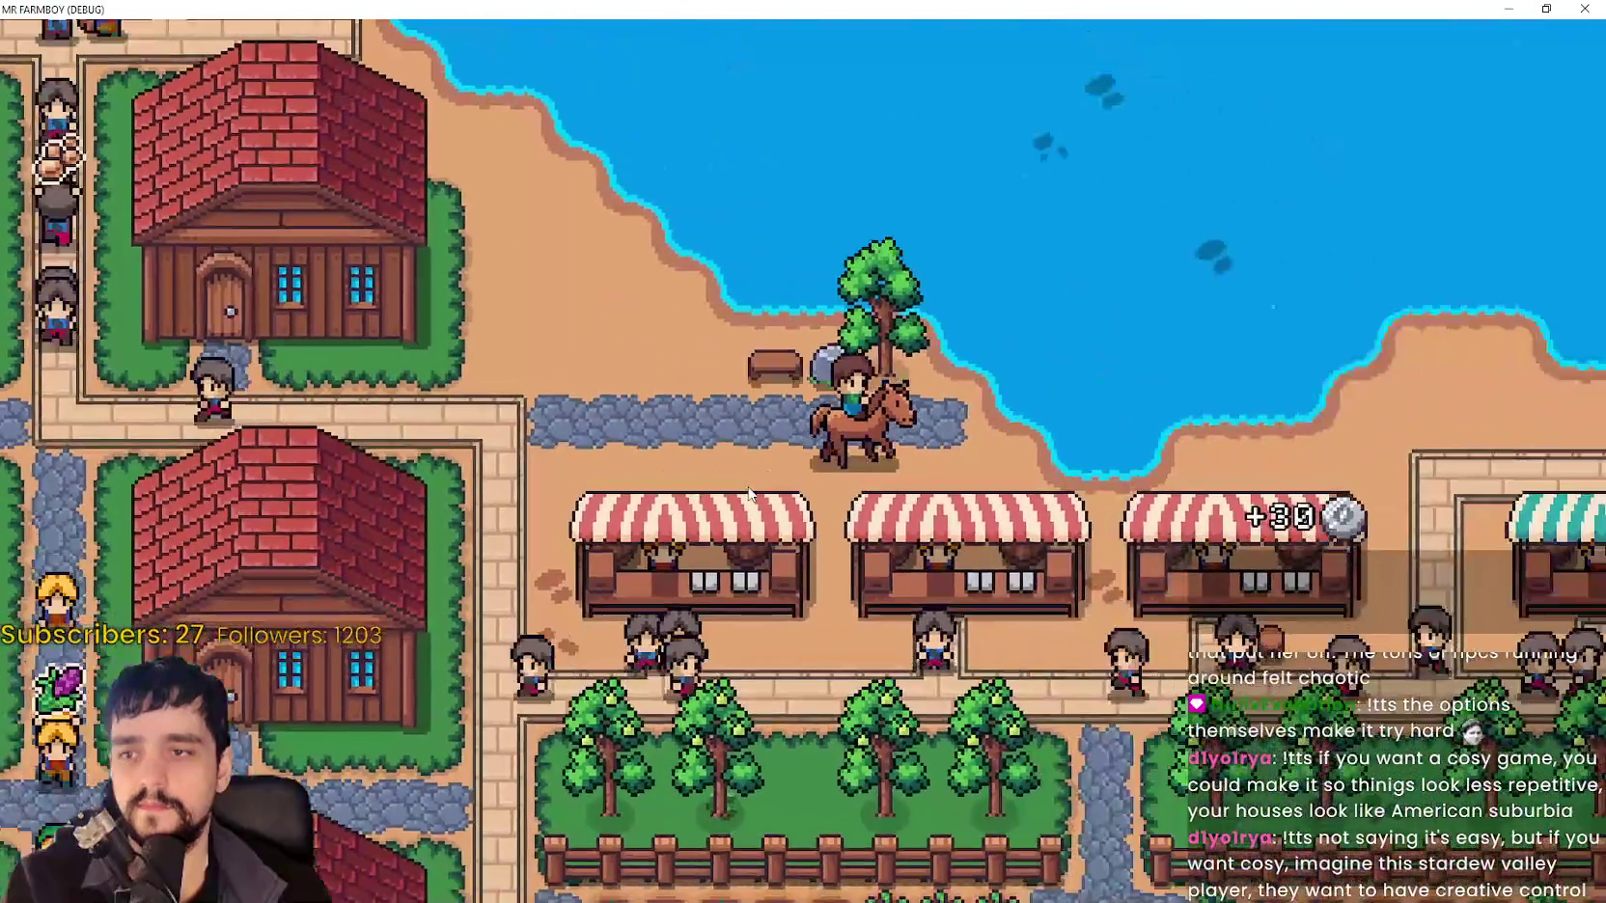
{"action": "key", "text": "d"}
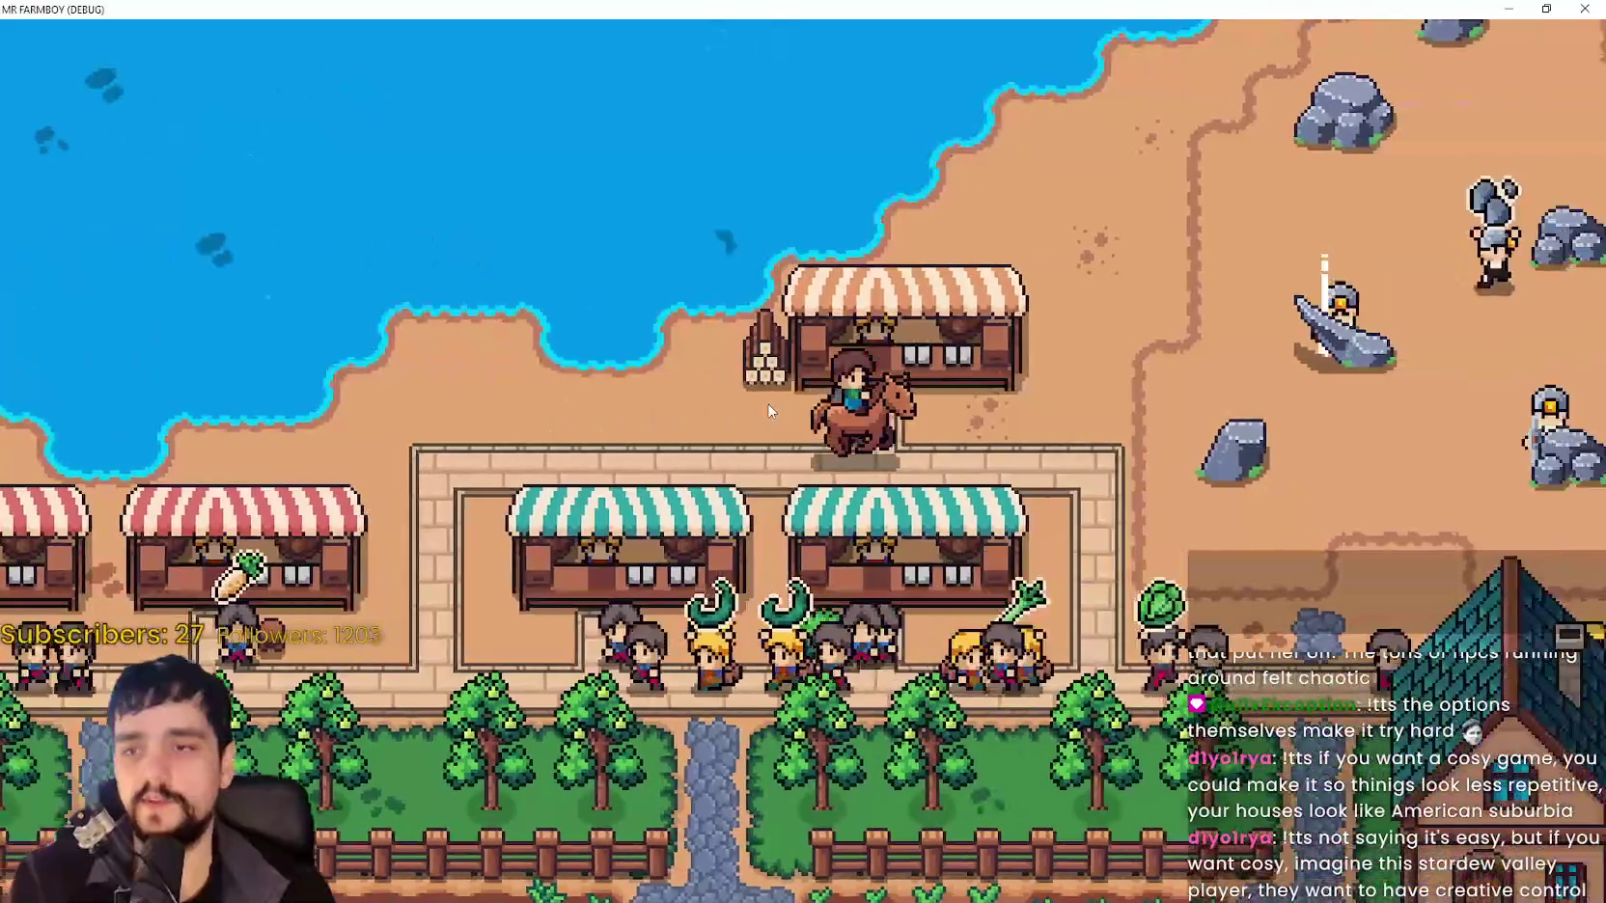
{"action": "key", "text": "s"}
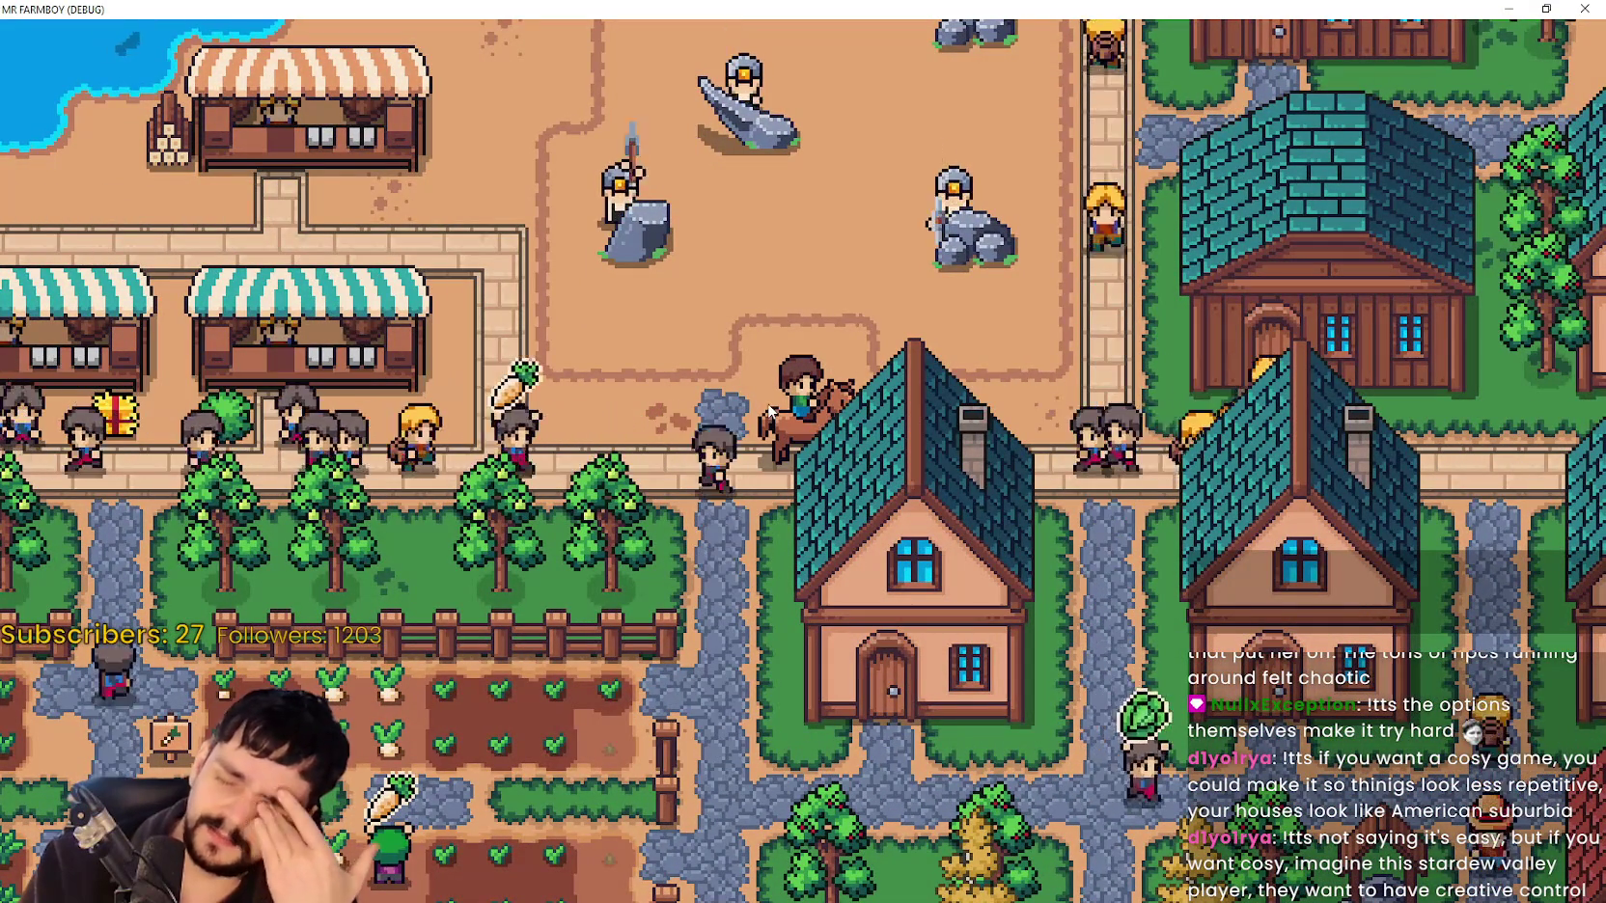
{"action": "key", "text": "w"}
{"action": "key", "text": "d"}
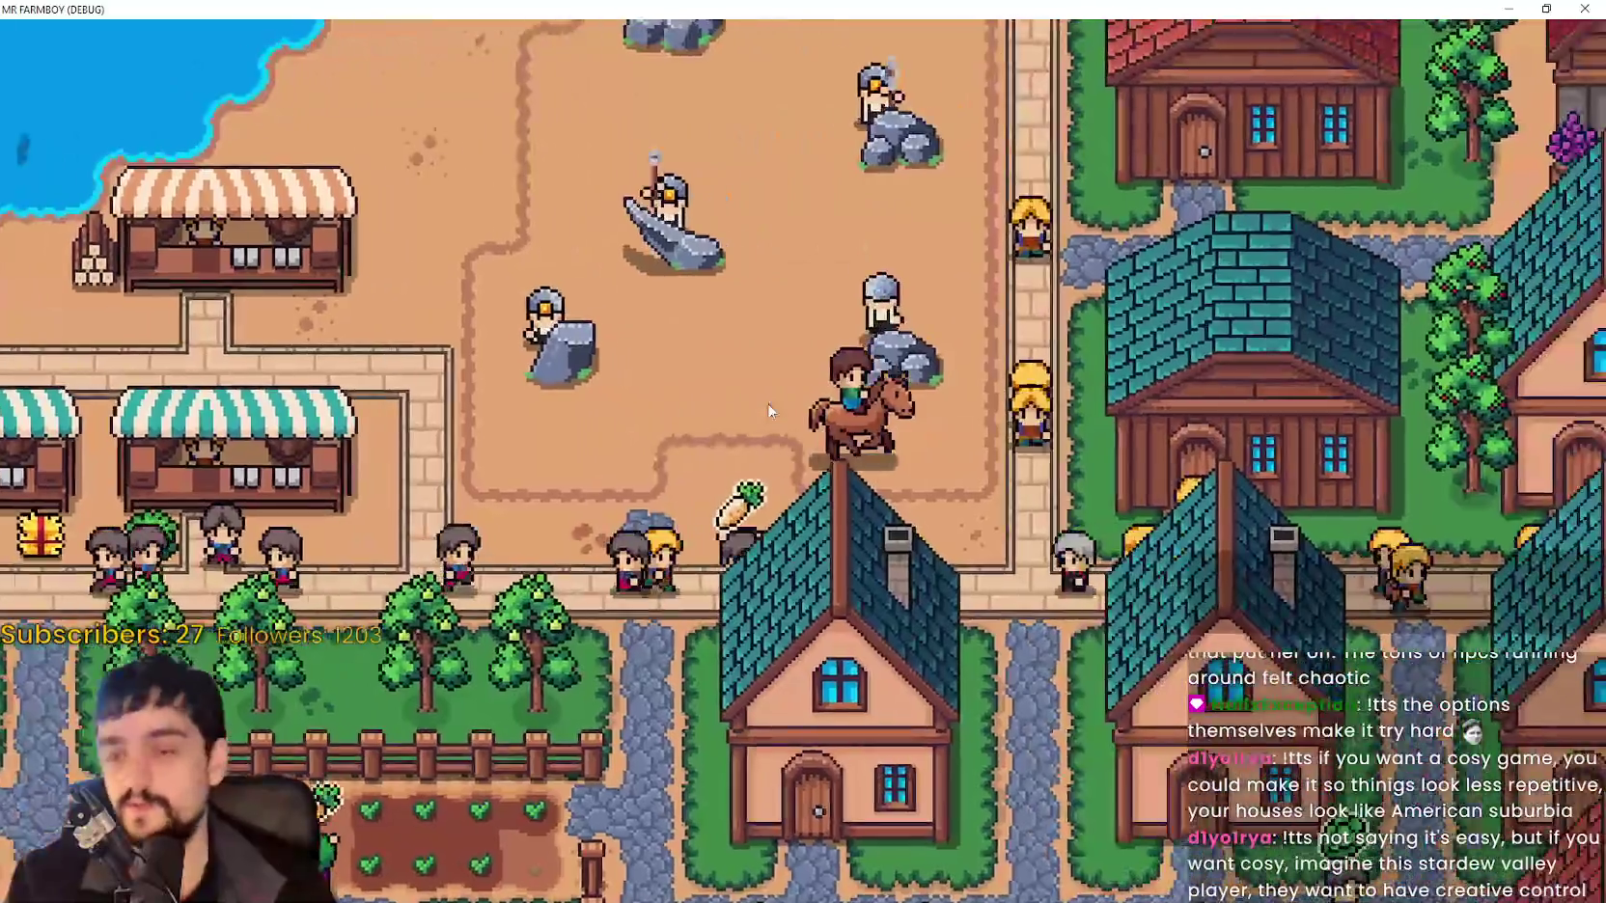
{"action": "key", "text": "s"}
{"action": "key", "text": "w"}
{"action": "key", "text": "d"}
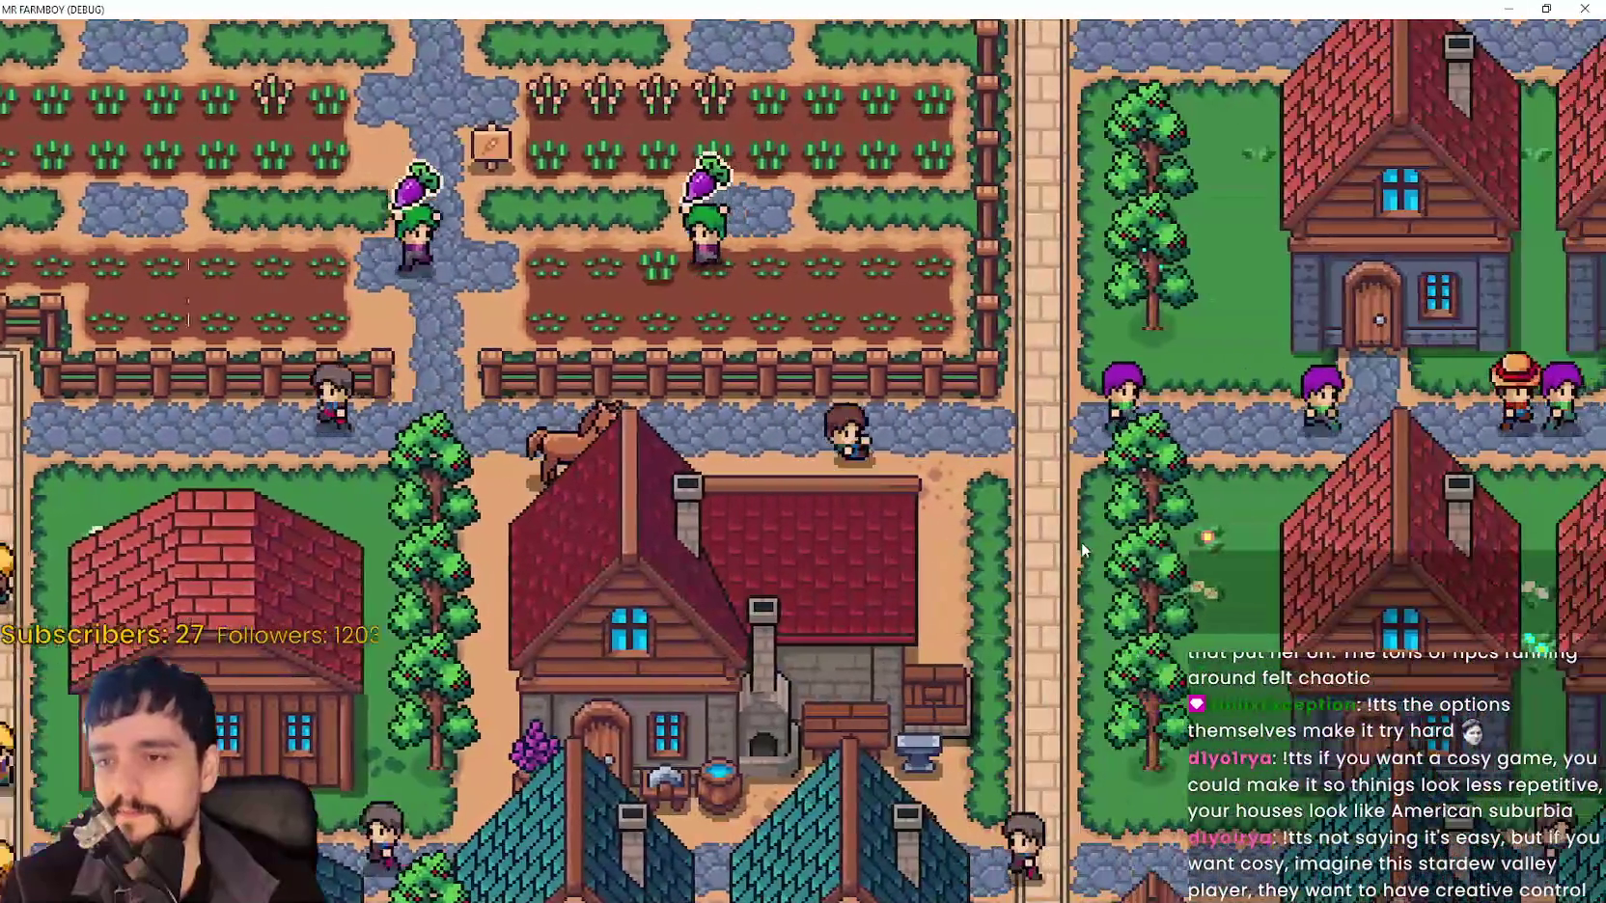
{"action": "key", "text": "w"}
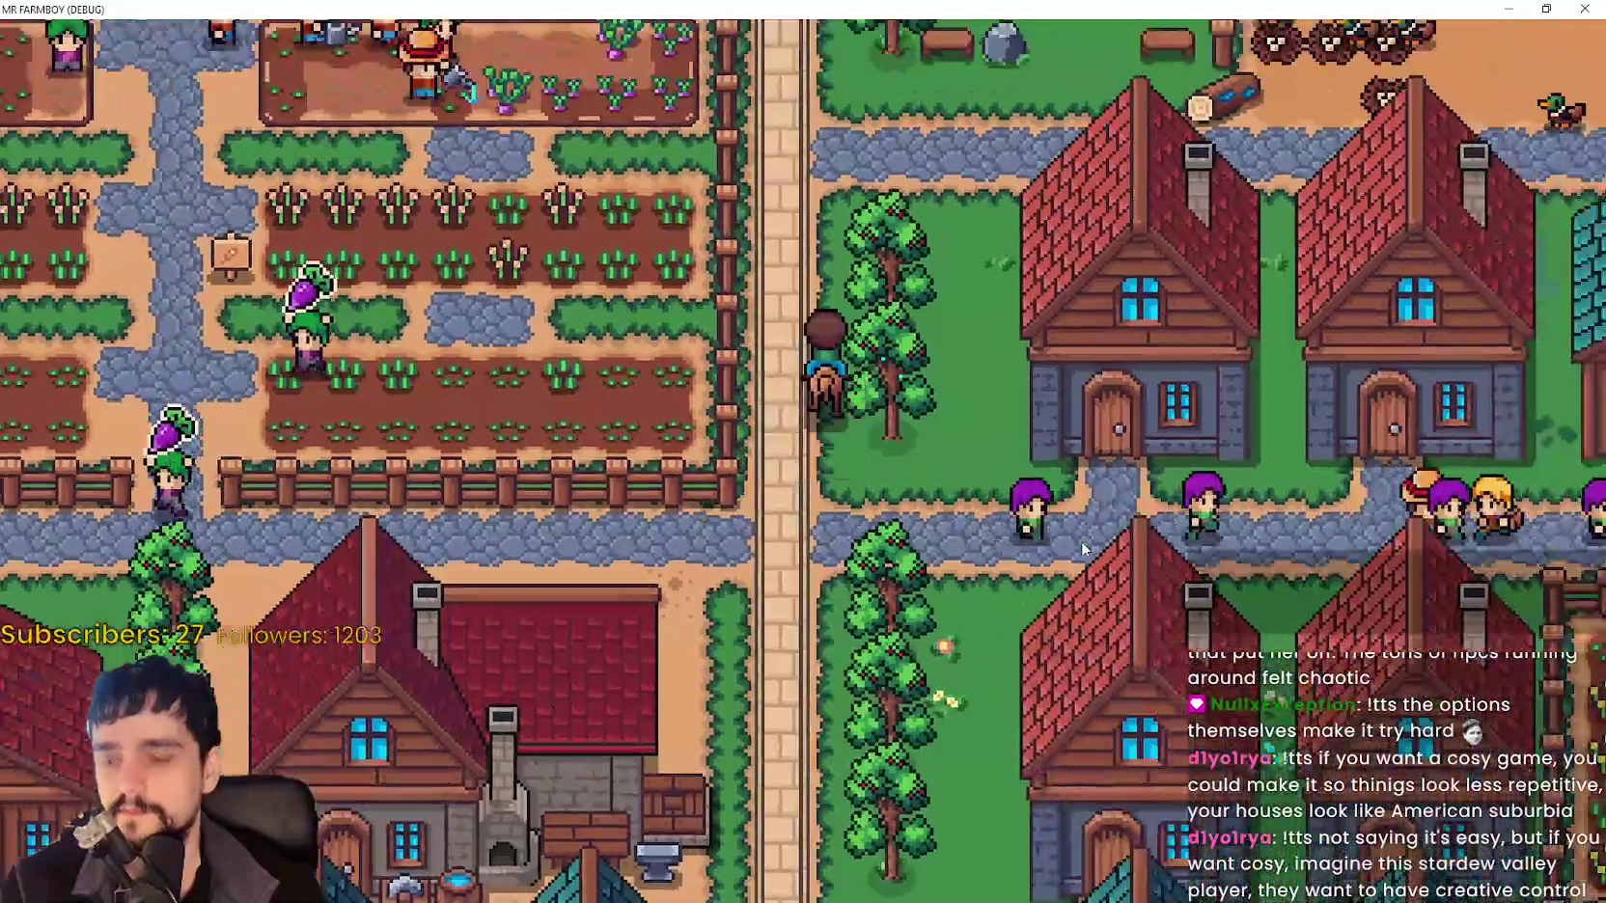
{"action": "key", "text": "d"}
{"action": "key", "text": "Escape"}
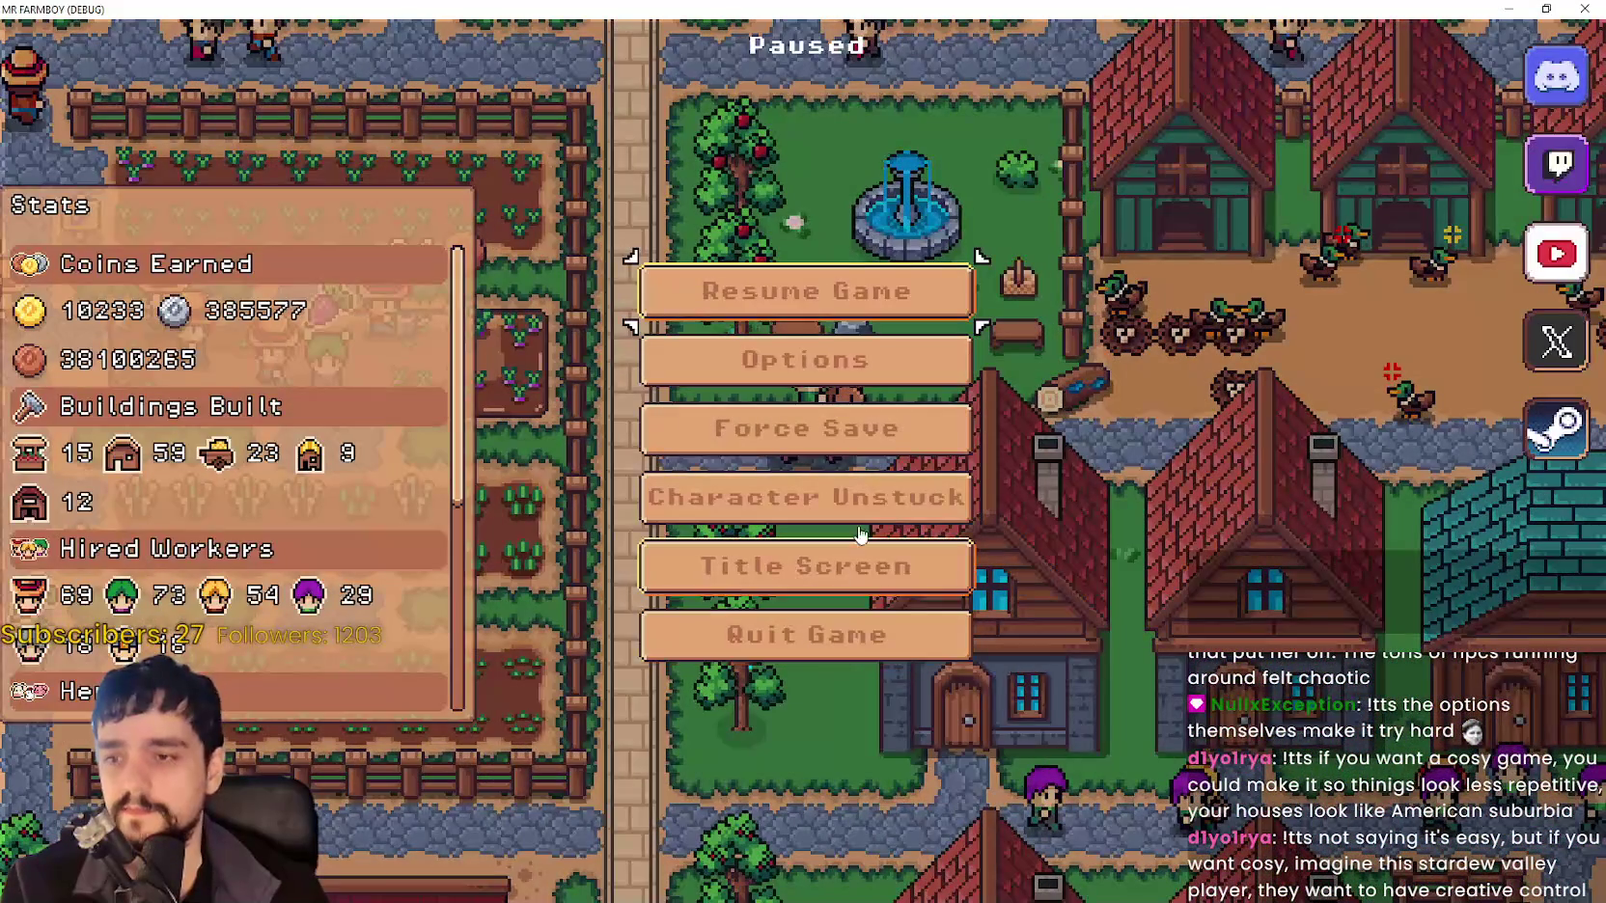
Resume play and pan the view down and left toward the lake and market.
{"action": "left_click", "coordinate": [846, 273]}
{"action": "scroll", "coordinate": [810, 439], "scroll_direction": "down", "scroll_amount": 5}
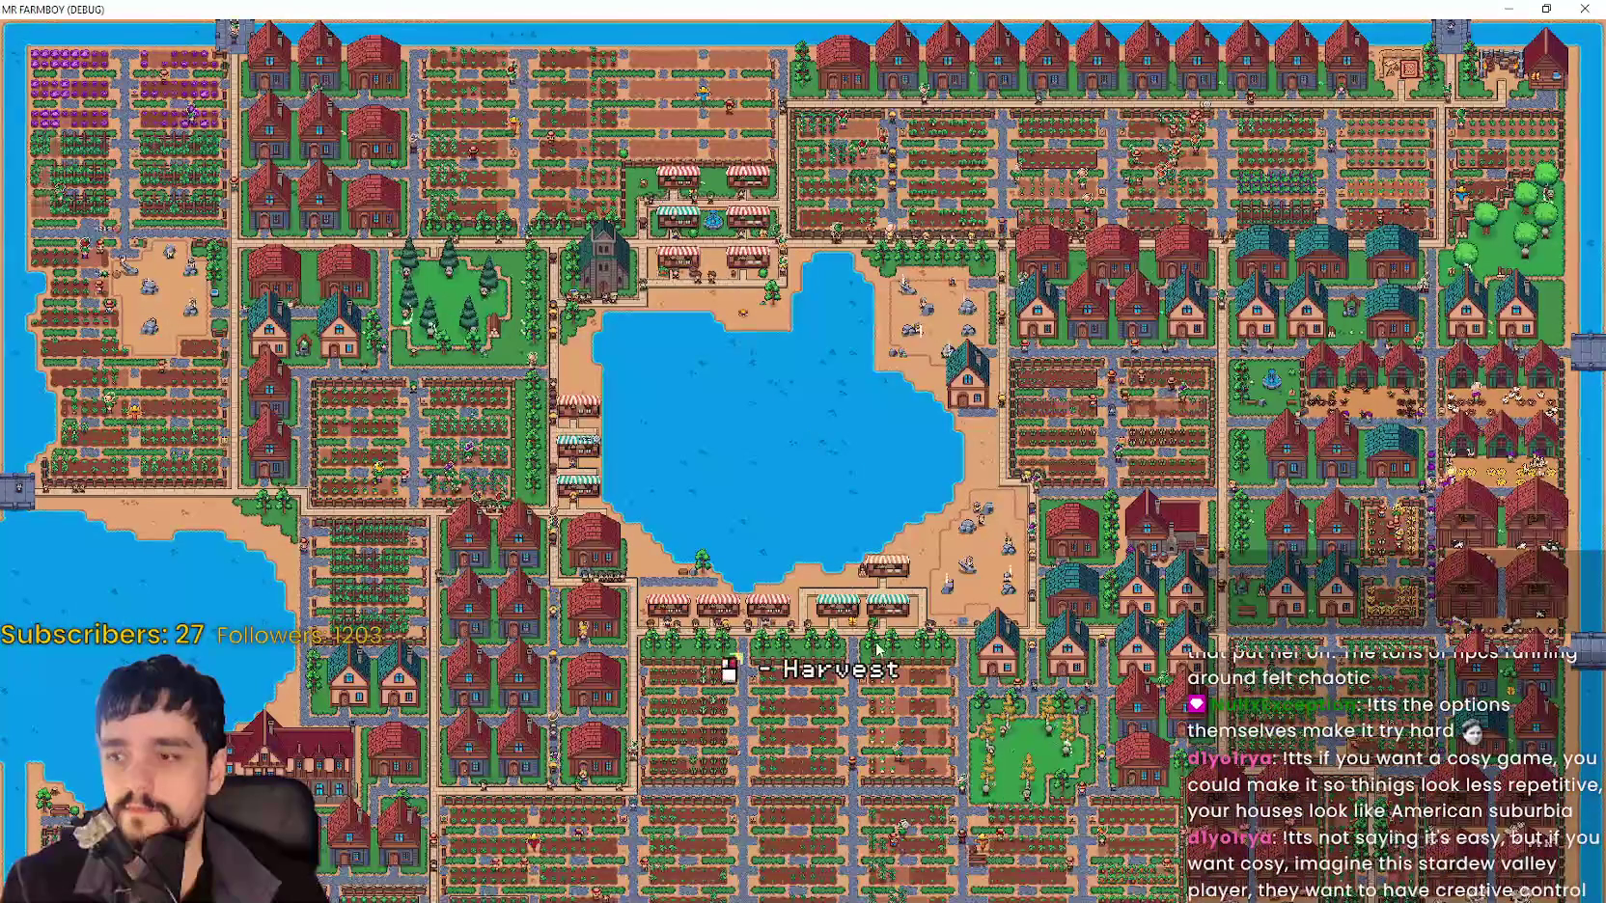
{"action": "scroll", "coordinate": [880, 647], "scroll_direction": "up", "scroll_amount": 5}
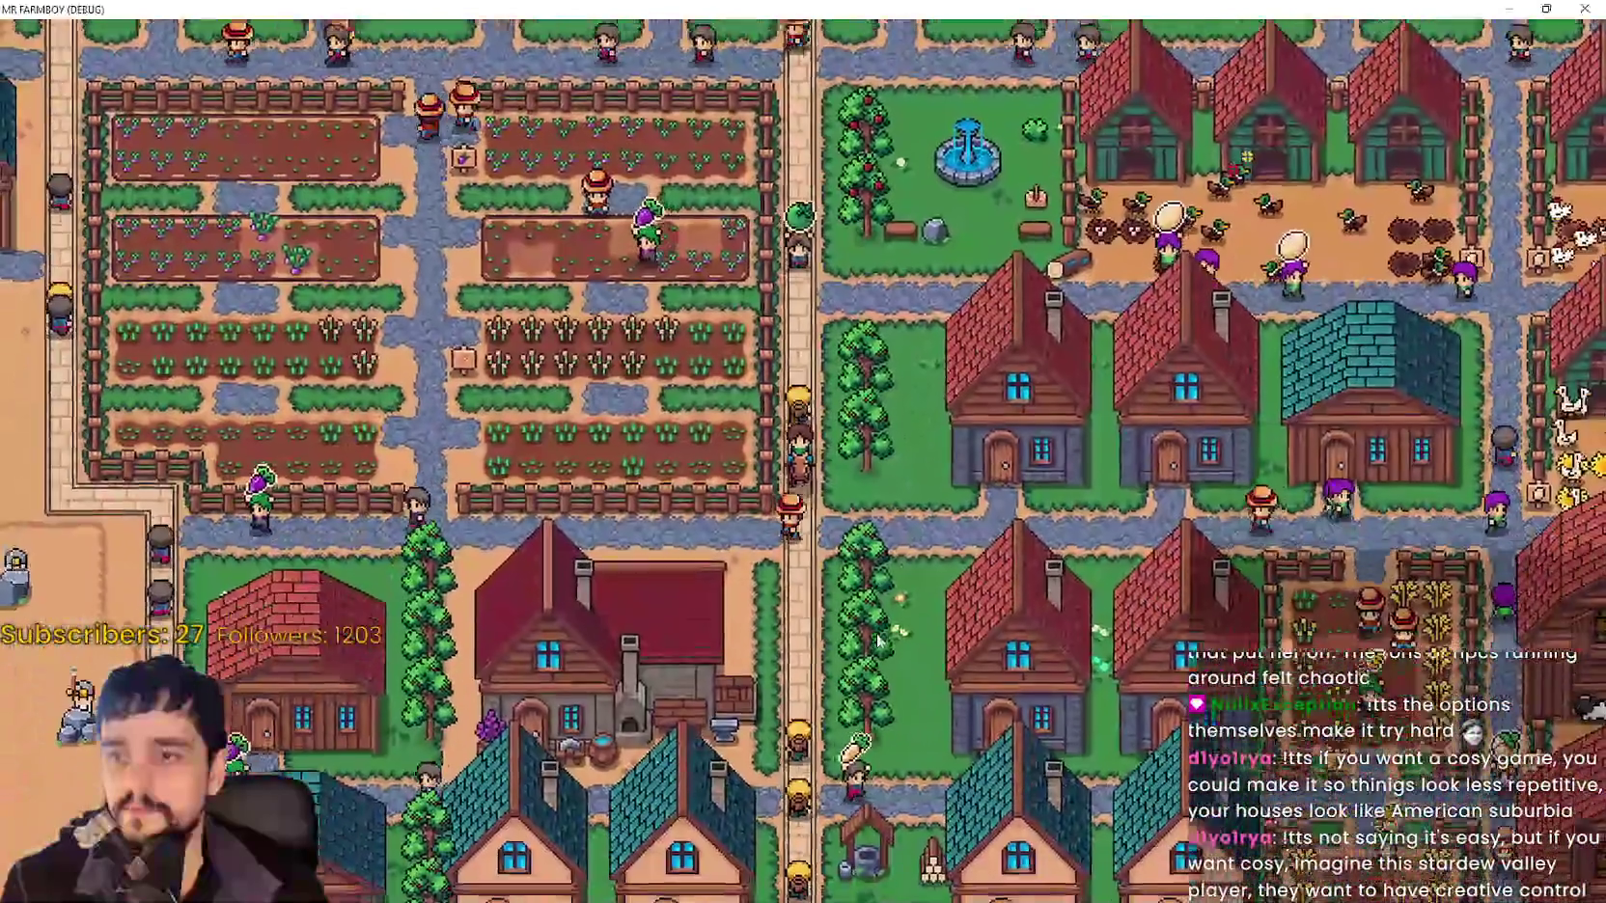
{"action": "key", "text": "s"}
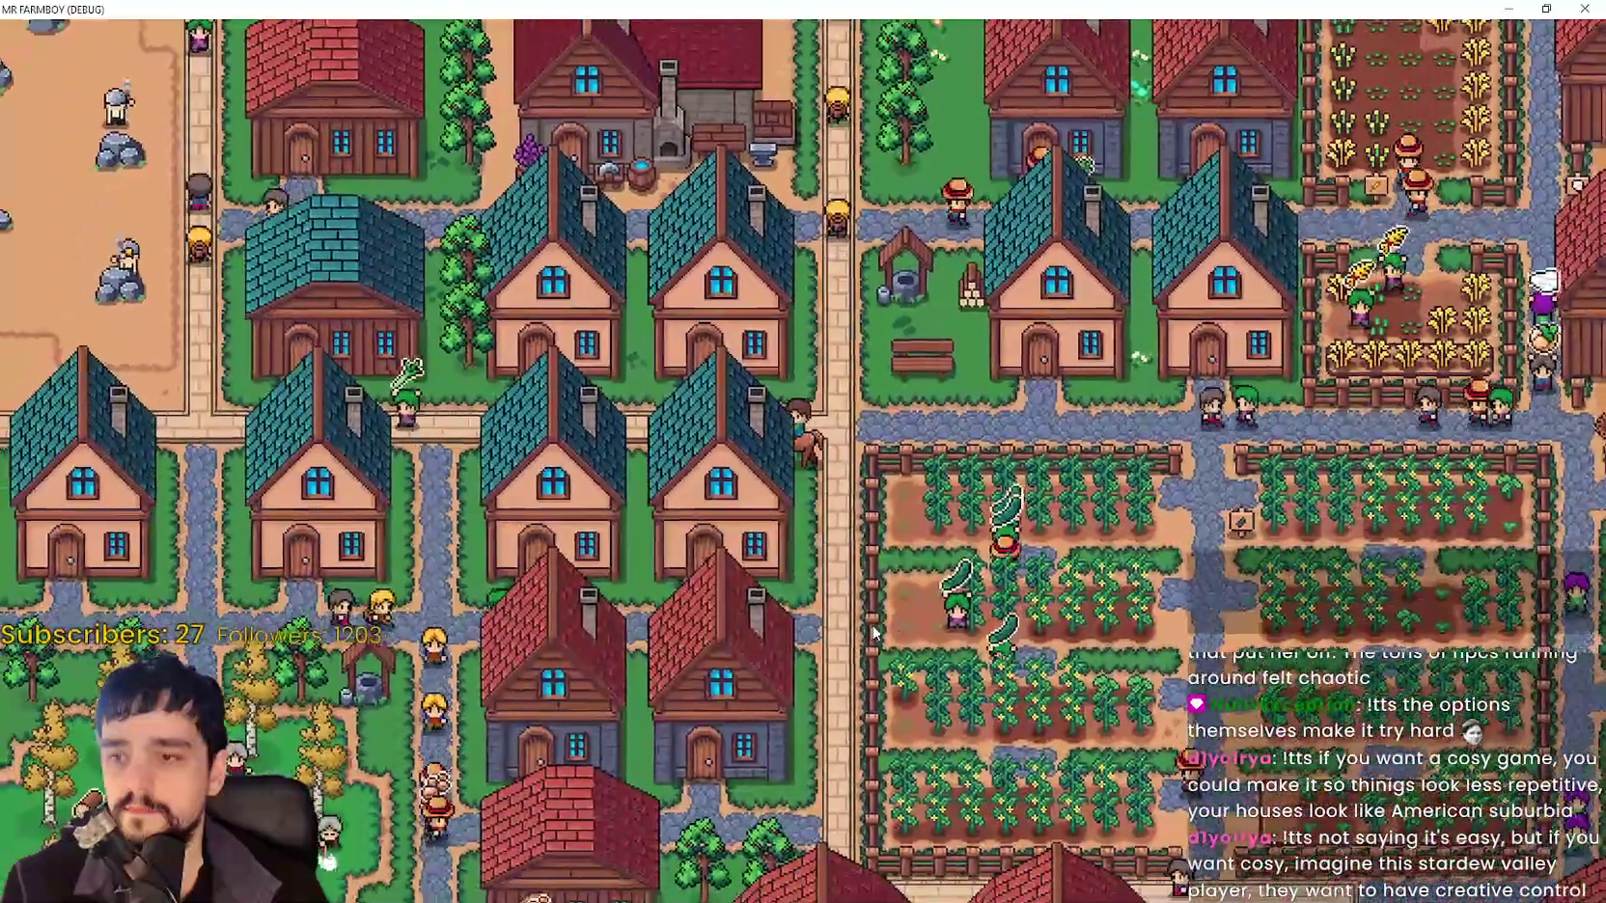
{"action": "key", "text": "a"}
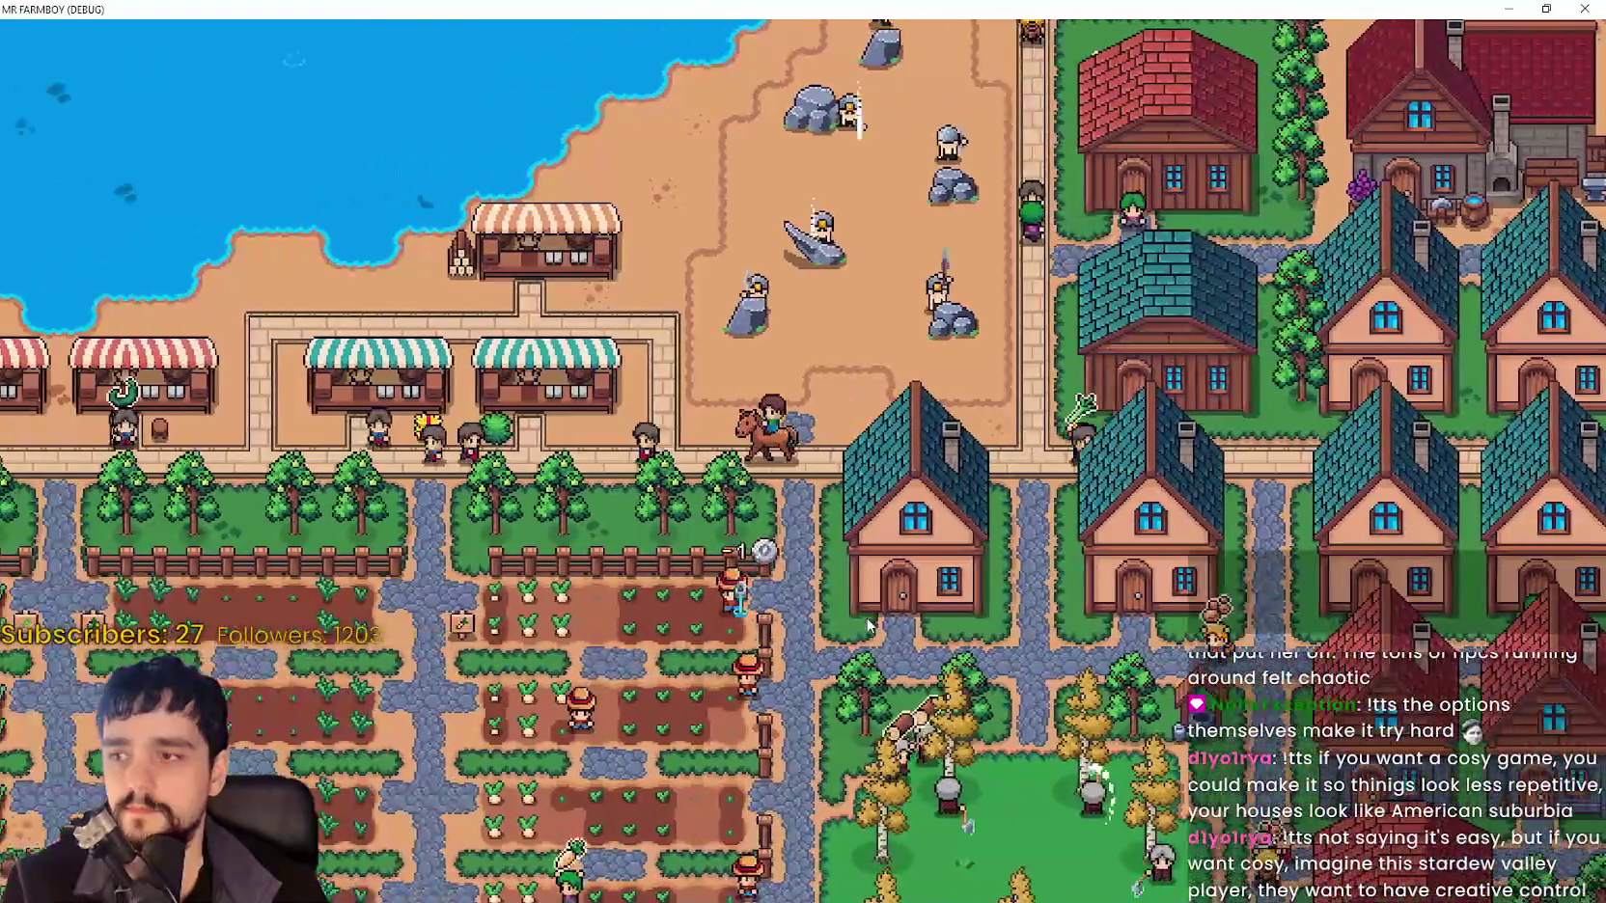
{"action": "scroll", "coordinate": [711, 566], "scroll_direction": "up", "scroll_amount": 3}
Return to the title screen's saved games list and load Save 8.
{"action": "key", "text": "Escape"}
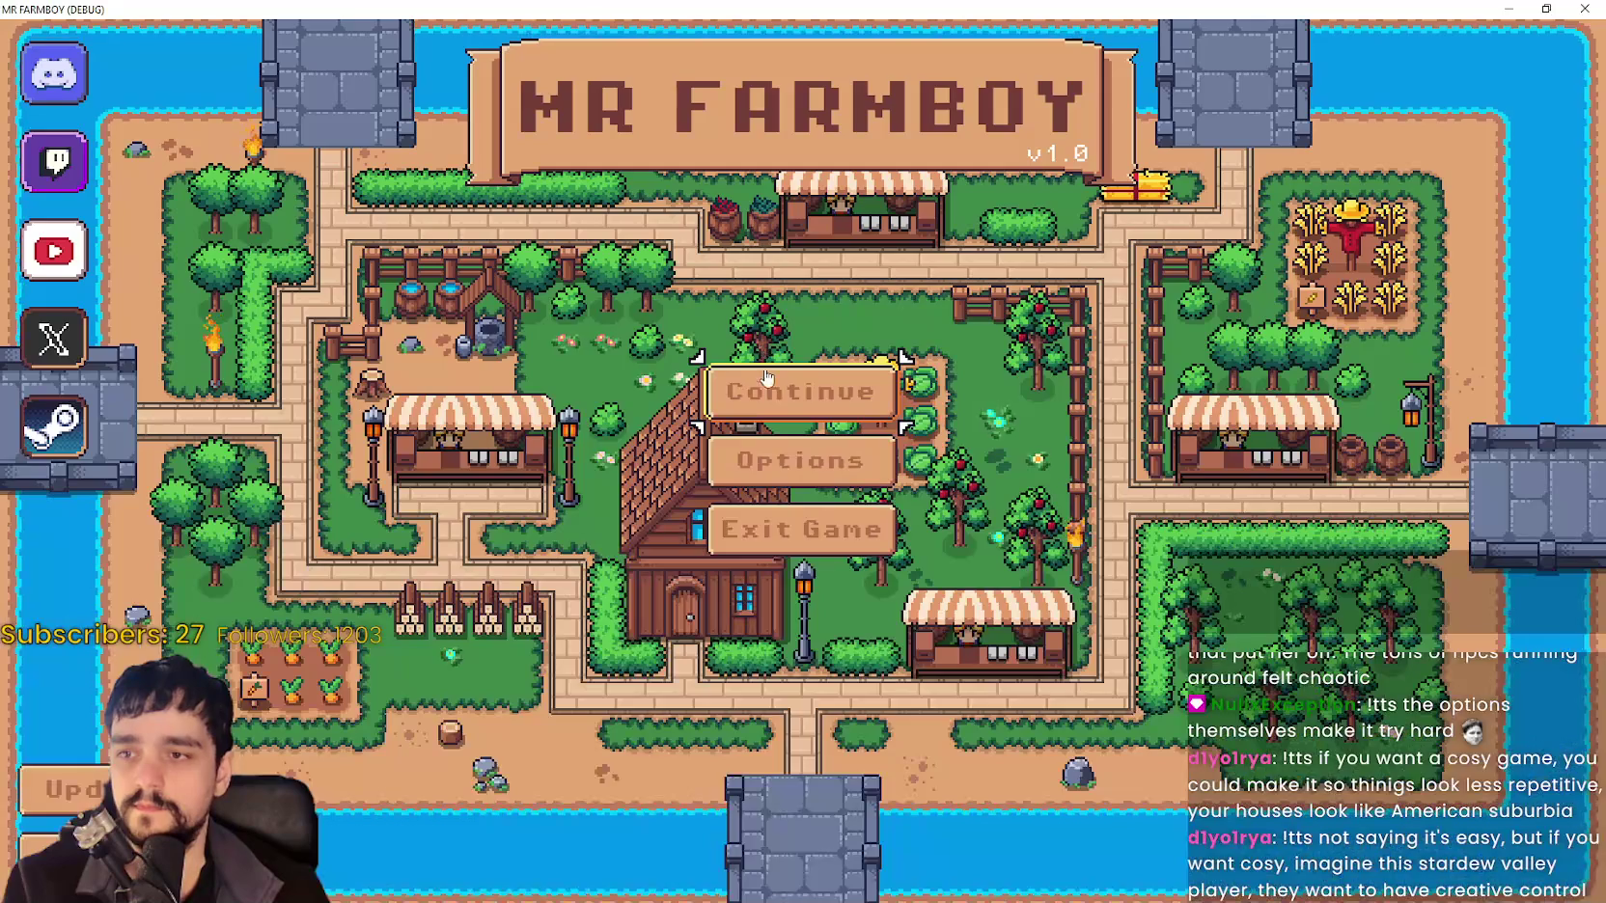
{"action": "left_click", "coordinate": [763, 376]}
{"action": "scroll", "coordinate": [777, 464], "scroll_direction": "down", "scroll_amount": 5}
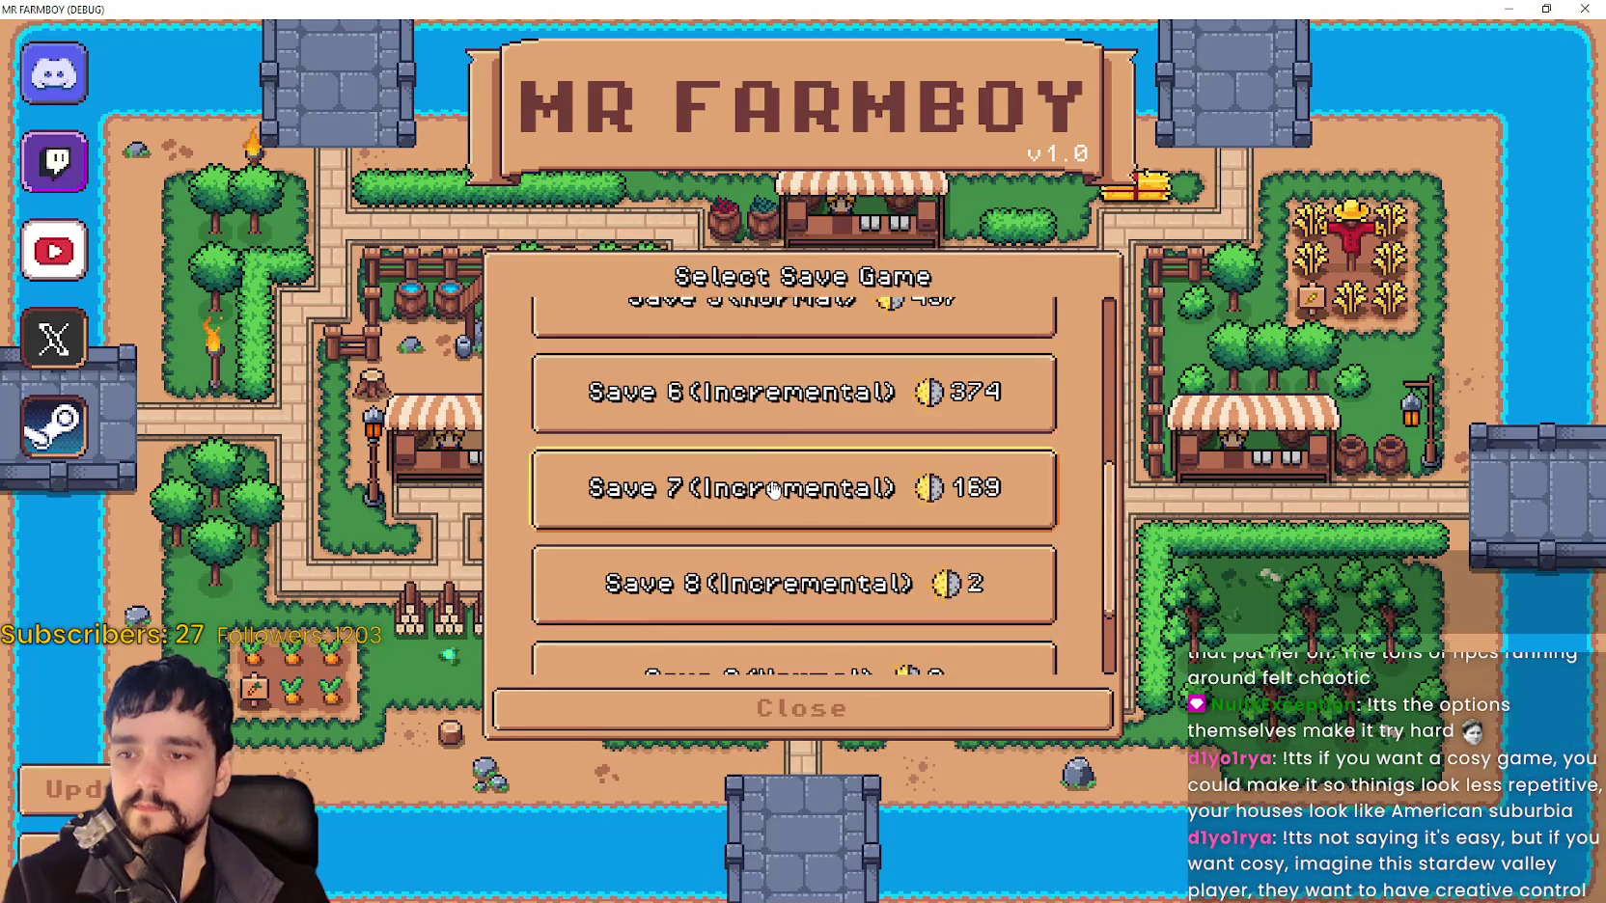
{"action": "left_click", "coordinate": [777, 481]}
{"action": "left_click", "coordinate": [708, 471]}
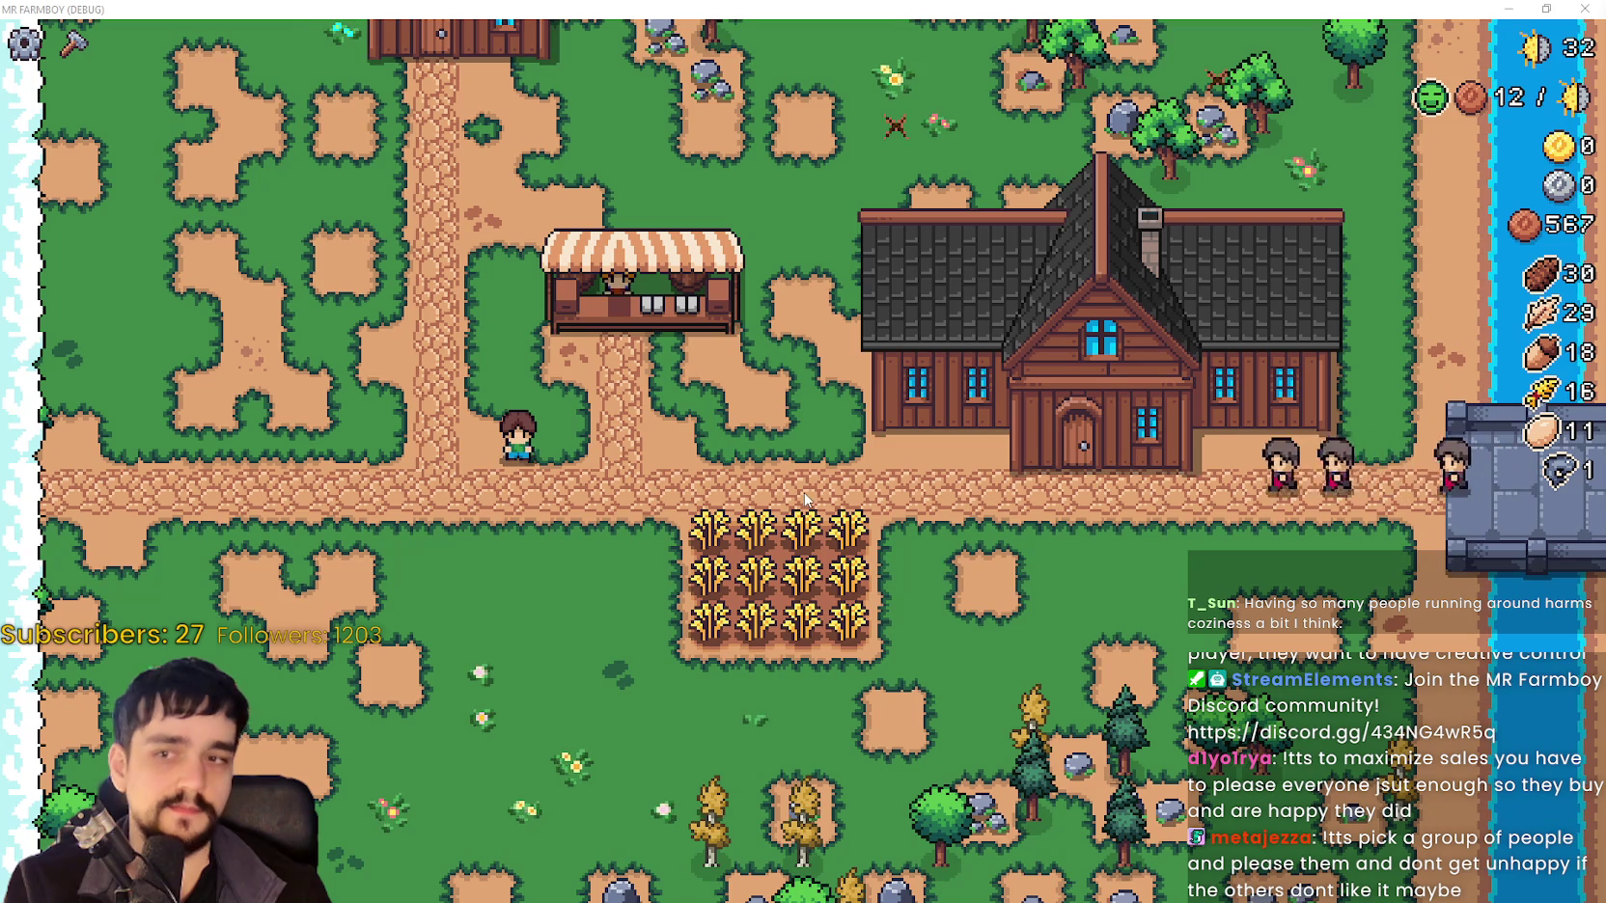
Walk the farmer right along the path and down onto the grass by the market stall, adjusting zoom.
{"action": "key", "text": "d"}
{"action": "scroll", "coordinate": [758, 472], "scroll_direction": "up", "scroll_amount": 2}
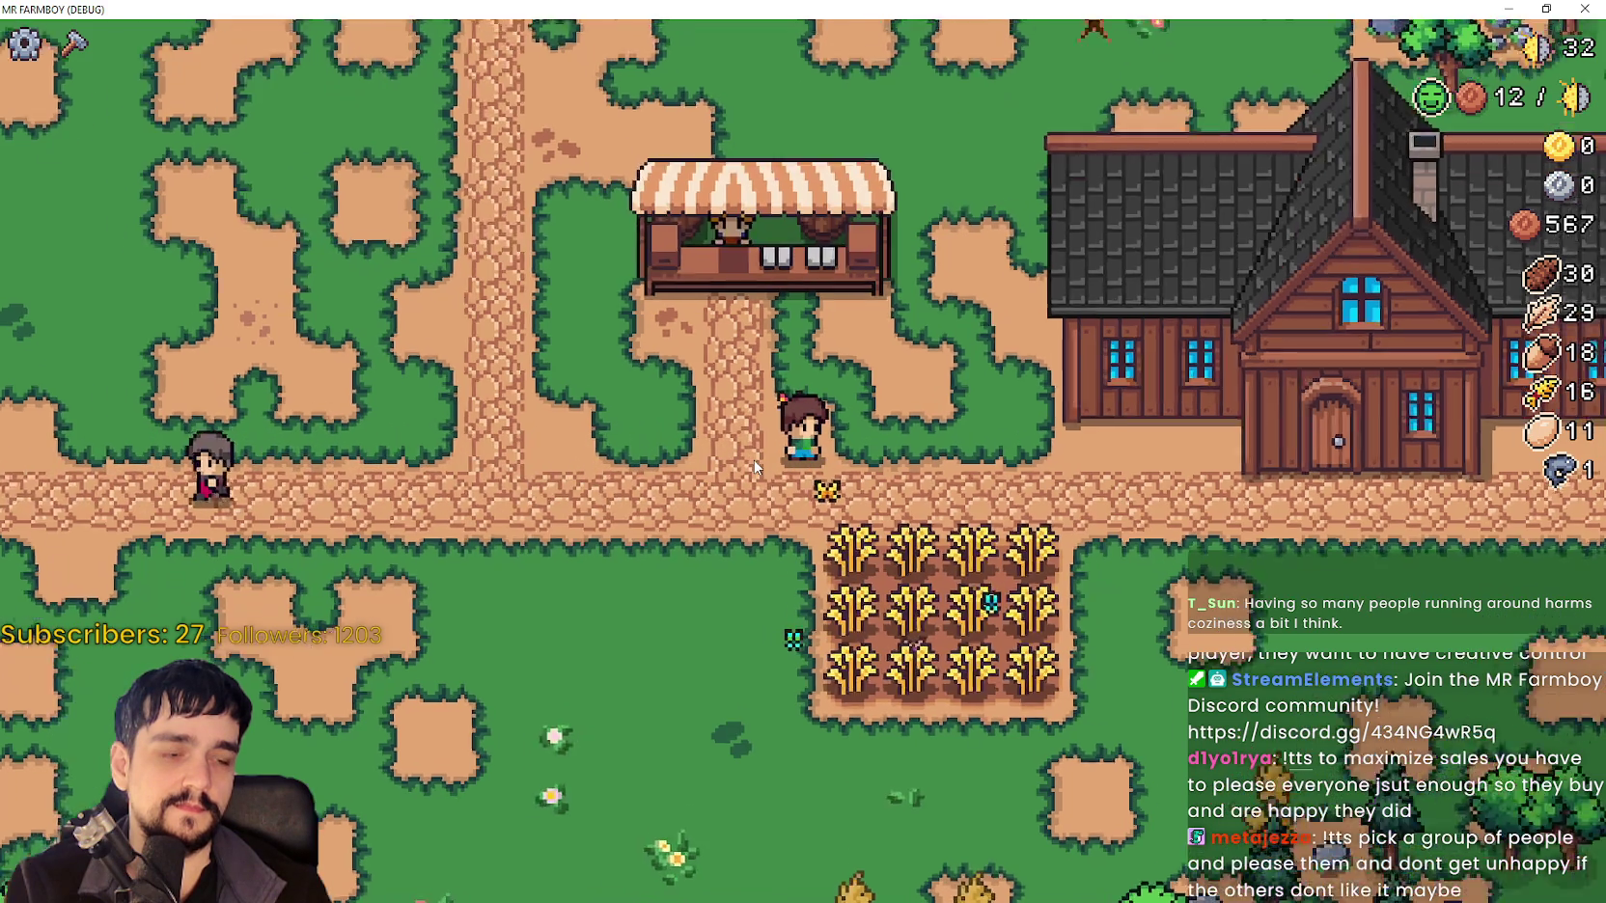
{"action": "scroll", "coordinate": [754, 456], "scroll_direction": "up", "scroll_amount": 2}
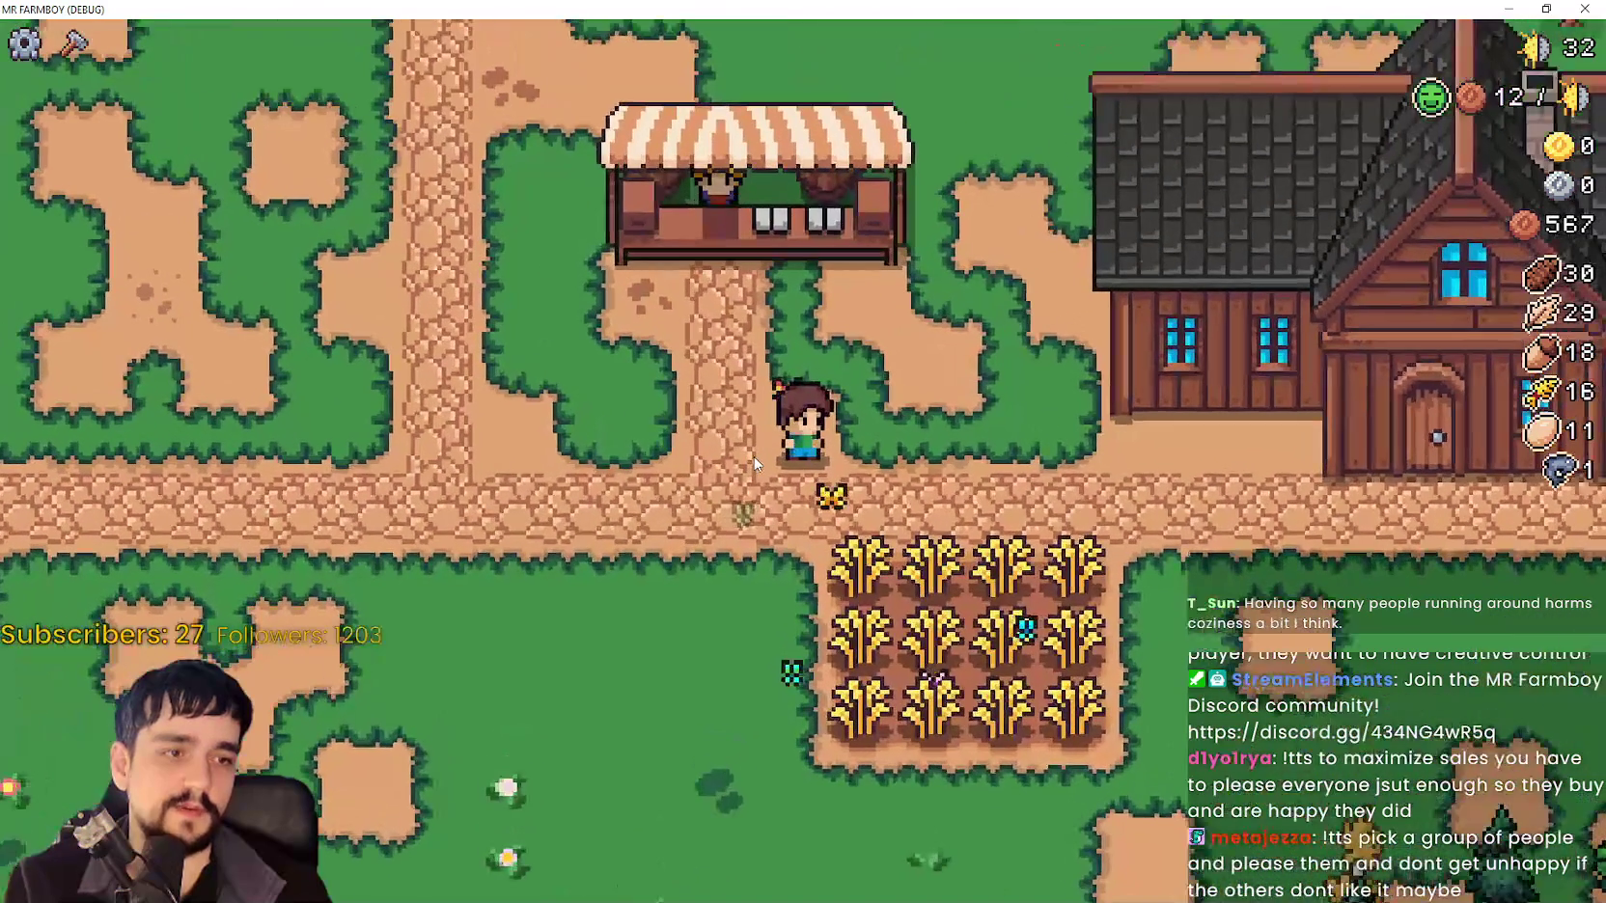
{"action": "scroll", "coordinate": [754, 456], "scroll_direction": "down", "scroll_amount": 3}
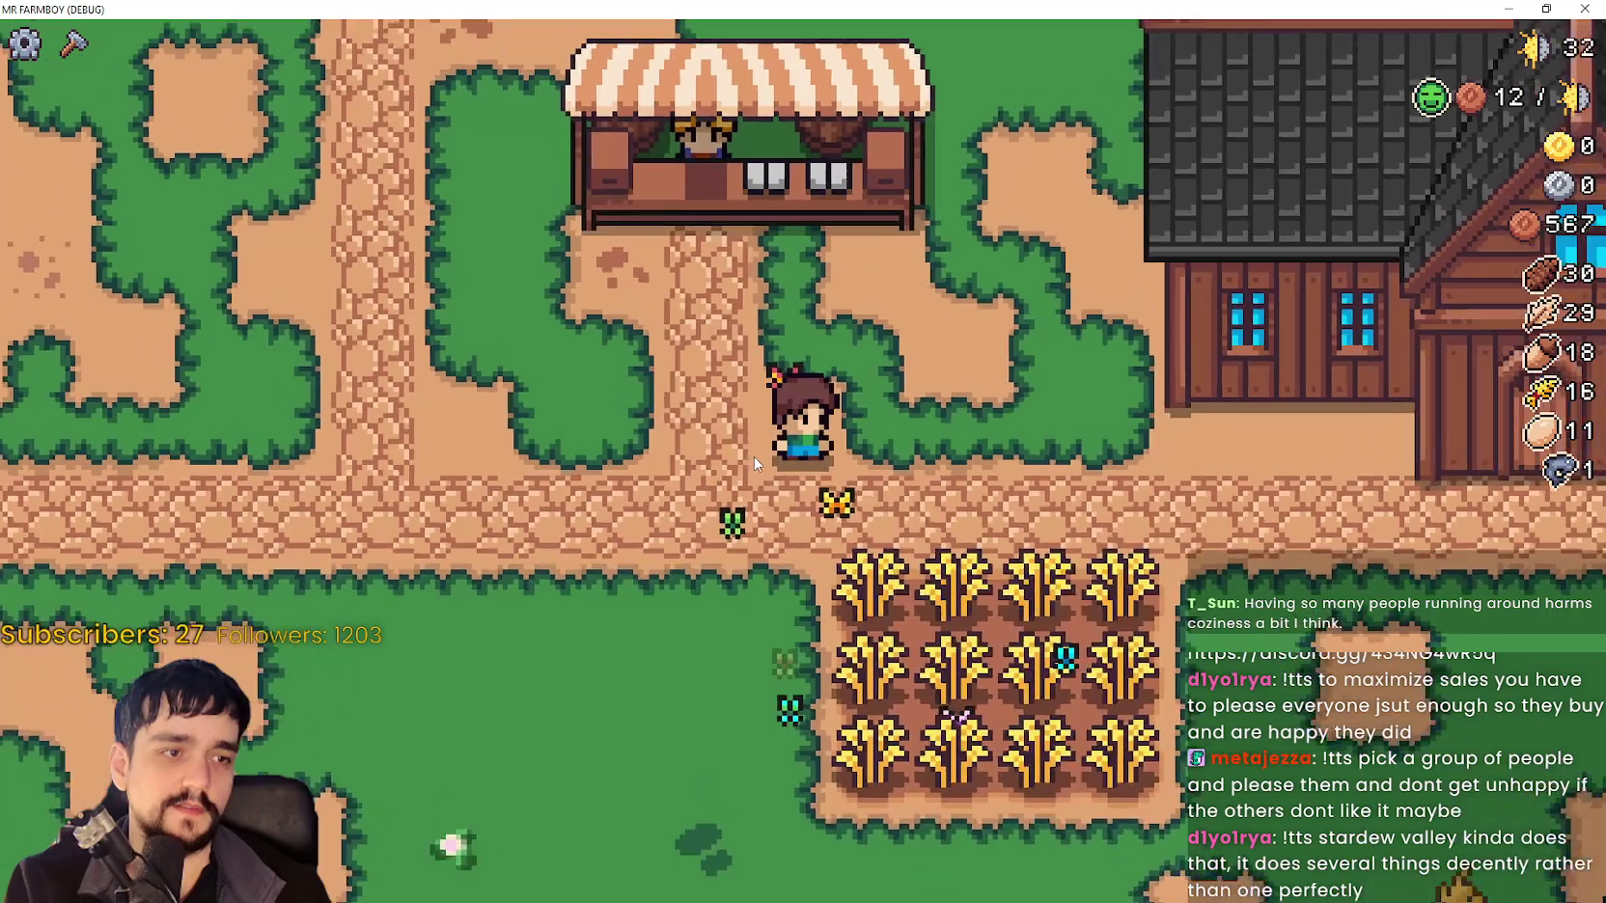
{"action": "scroll", "coordinate": [739, 473], "scroll_direction": "up", "scroll_amount": 3}
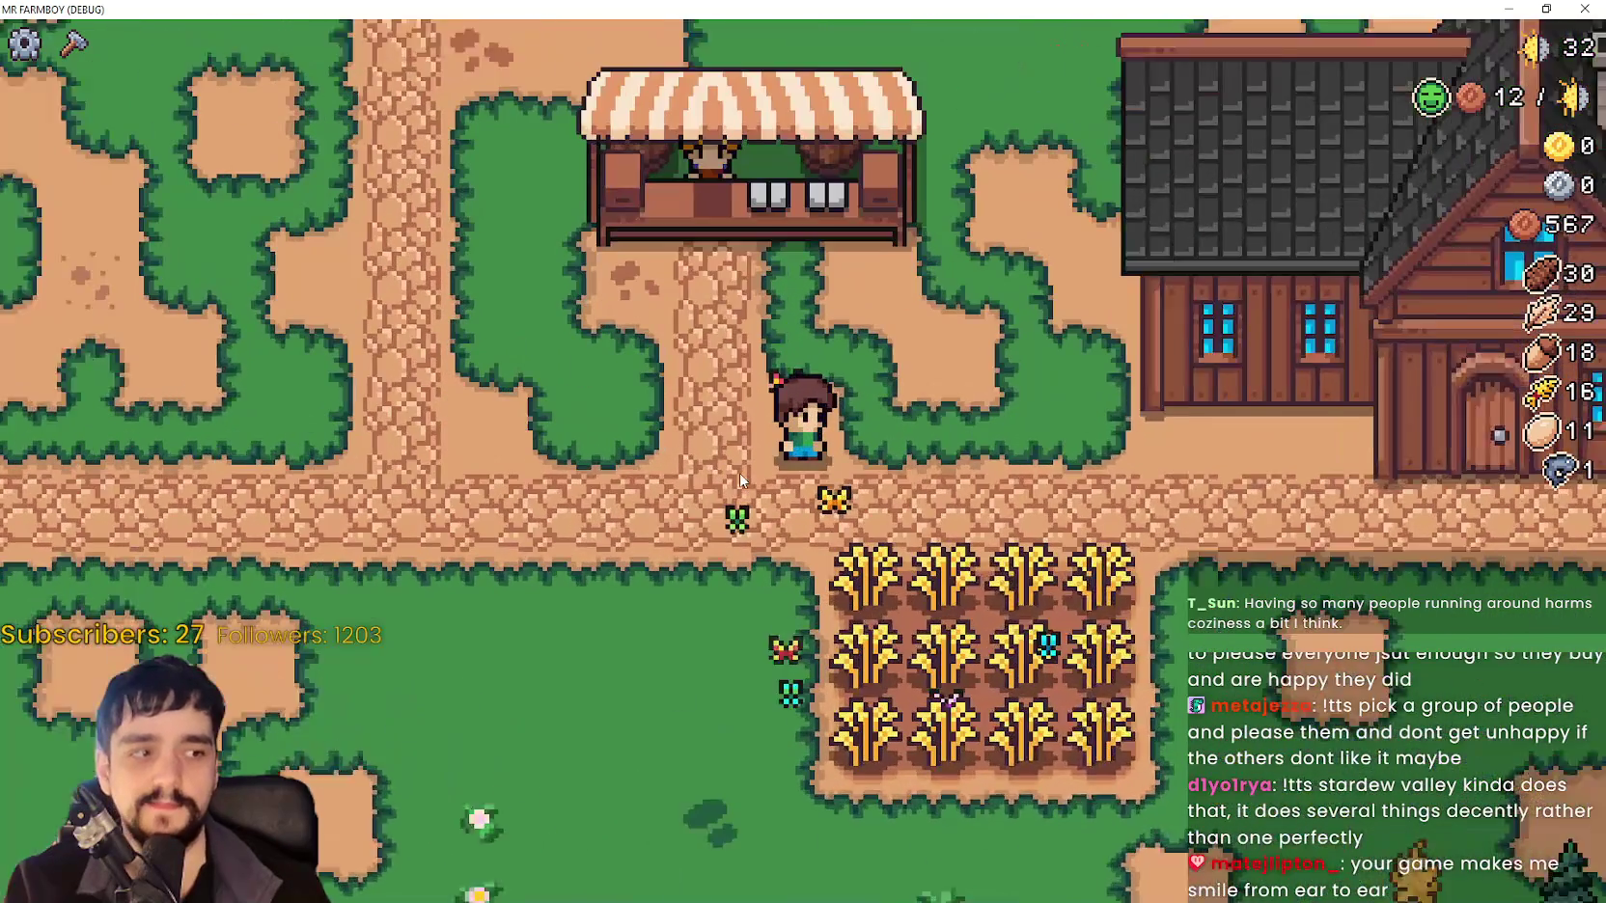
{"action": "key", "text": "s"}
{"action": "scroll", "coordinate": [740, 461], "scroll_direction": "down", "scroll_amount": 2}
Open Crafting, walk the farmer below the '!' market stall, then cancel placement and close the panel.
{"action": "key", "text": "w"}
{"action": "key", "text": "w"}
{"action": "key", "text": "c"}
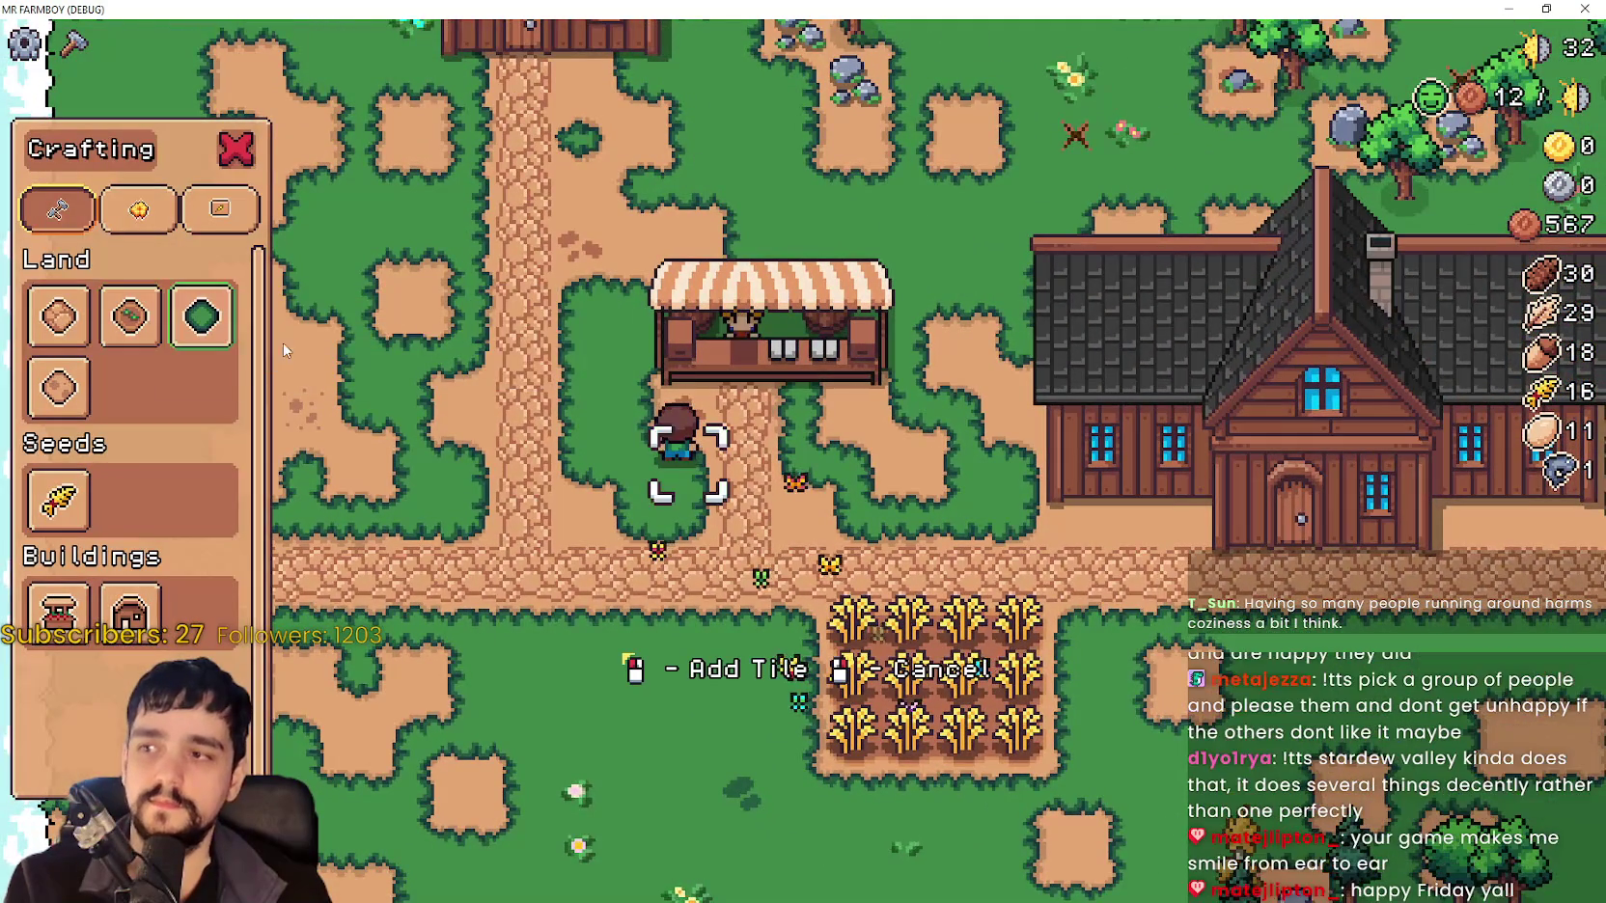
{"action": "key", "text": "d"}
{"action": "key", "text": "s"}
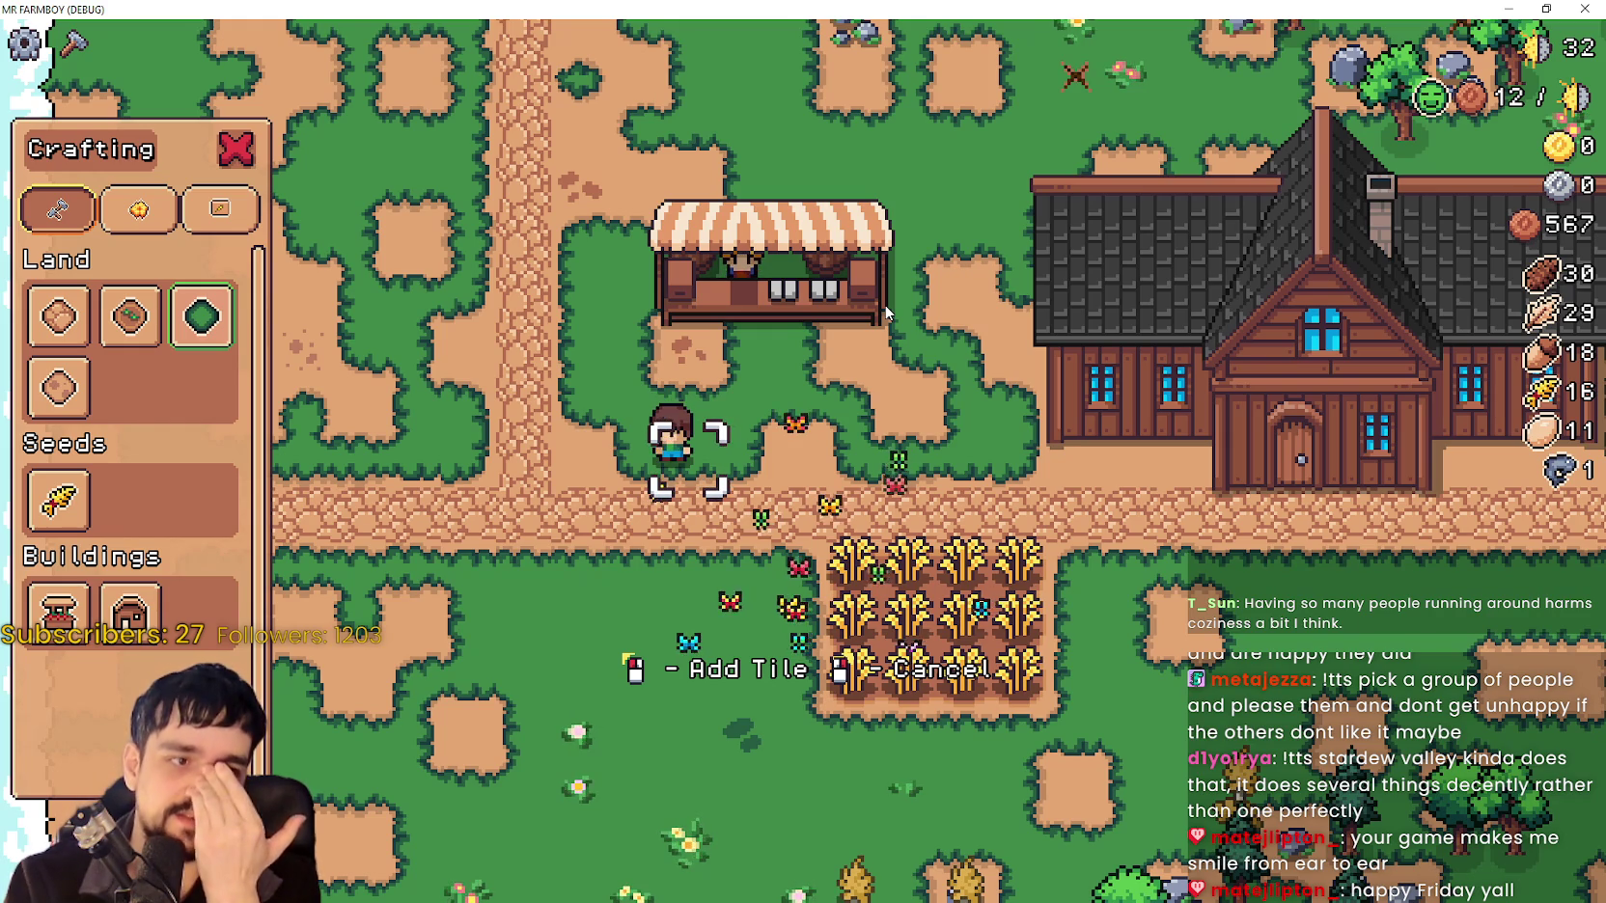
{"action": "right_click", "coordinate": [887, 313]}
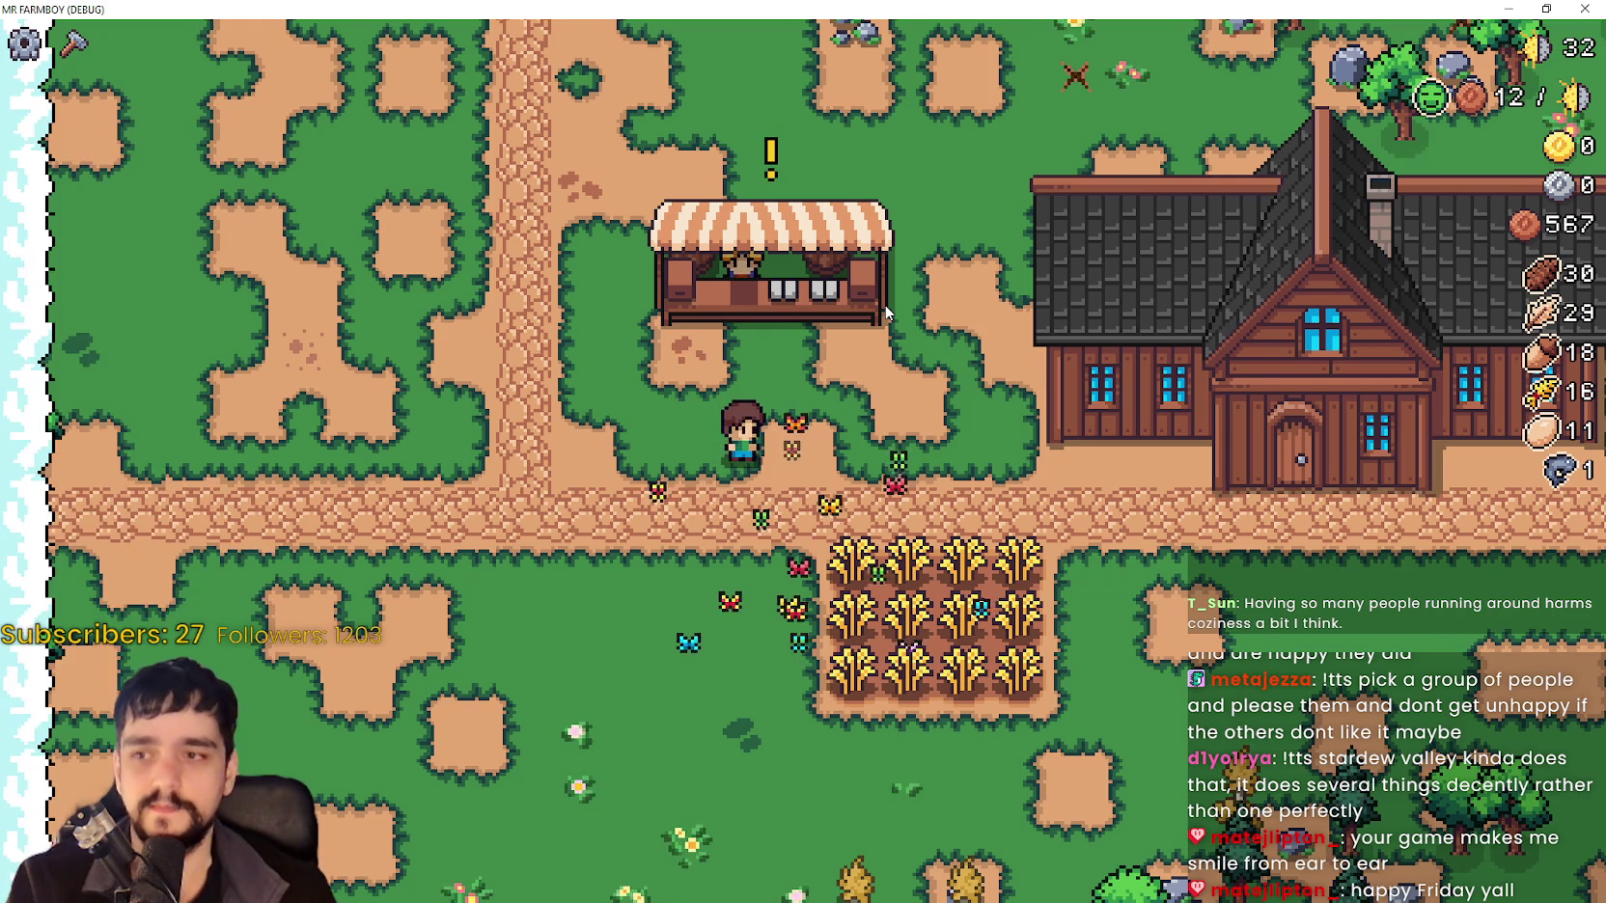
Walk the farmer along the market stall's top edge until tr_road_connection_missing appears, then step away.
{"action": "key", "text": "w"}
{"action": "key", "text": "a"}
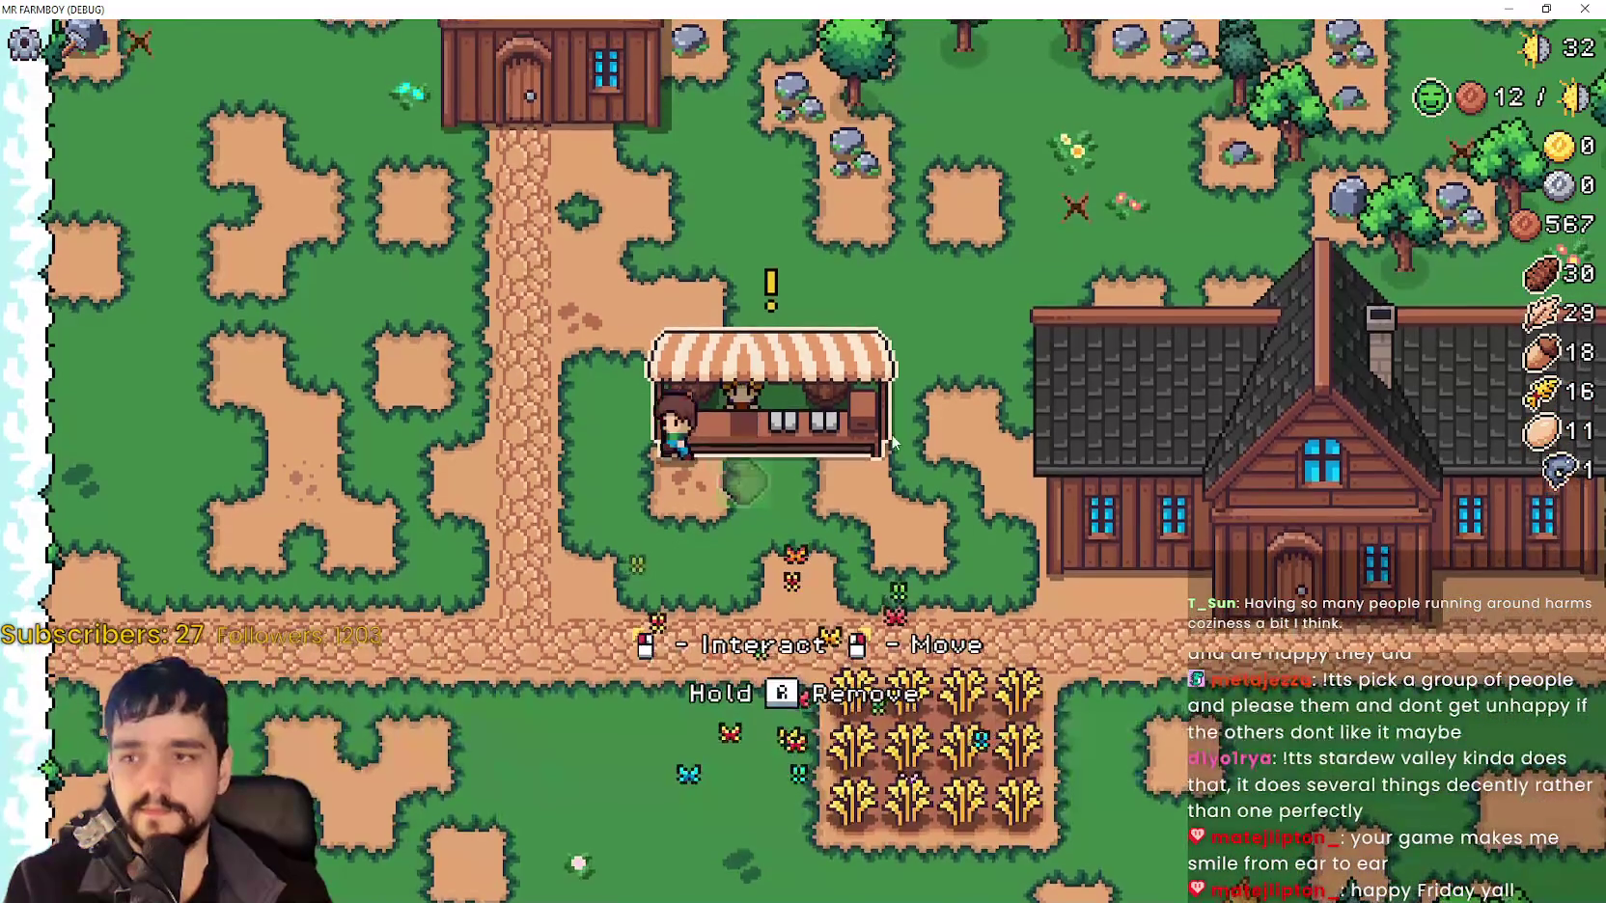
{"action": "key", "text": "w"}
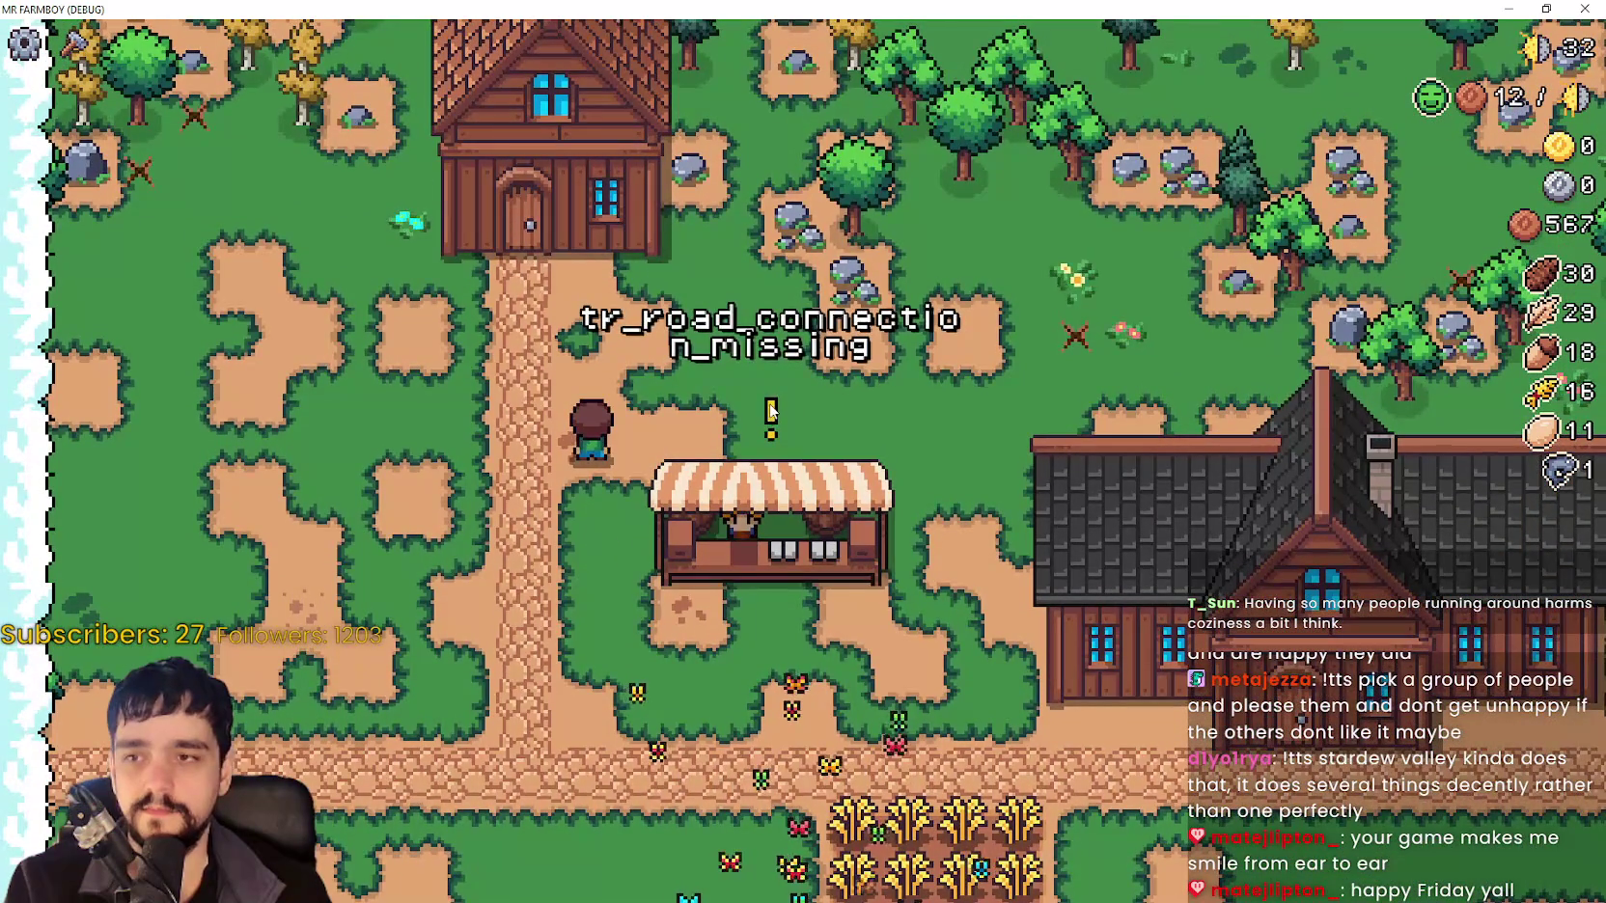
{"action": "key", "text": "d"}
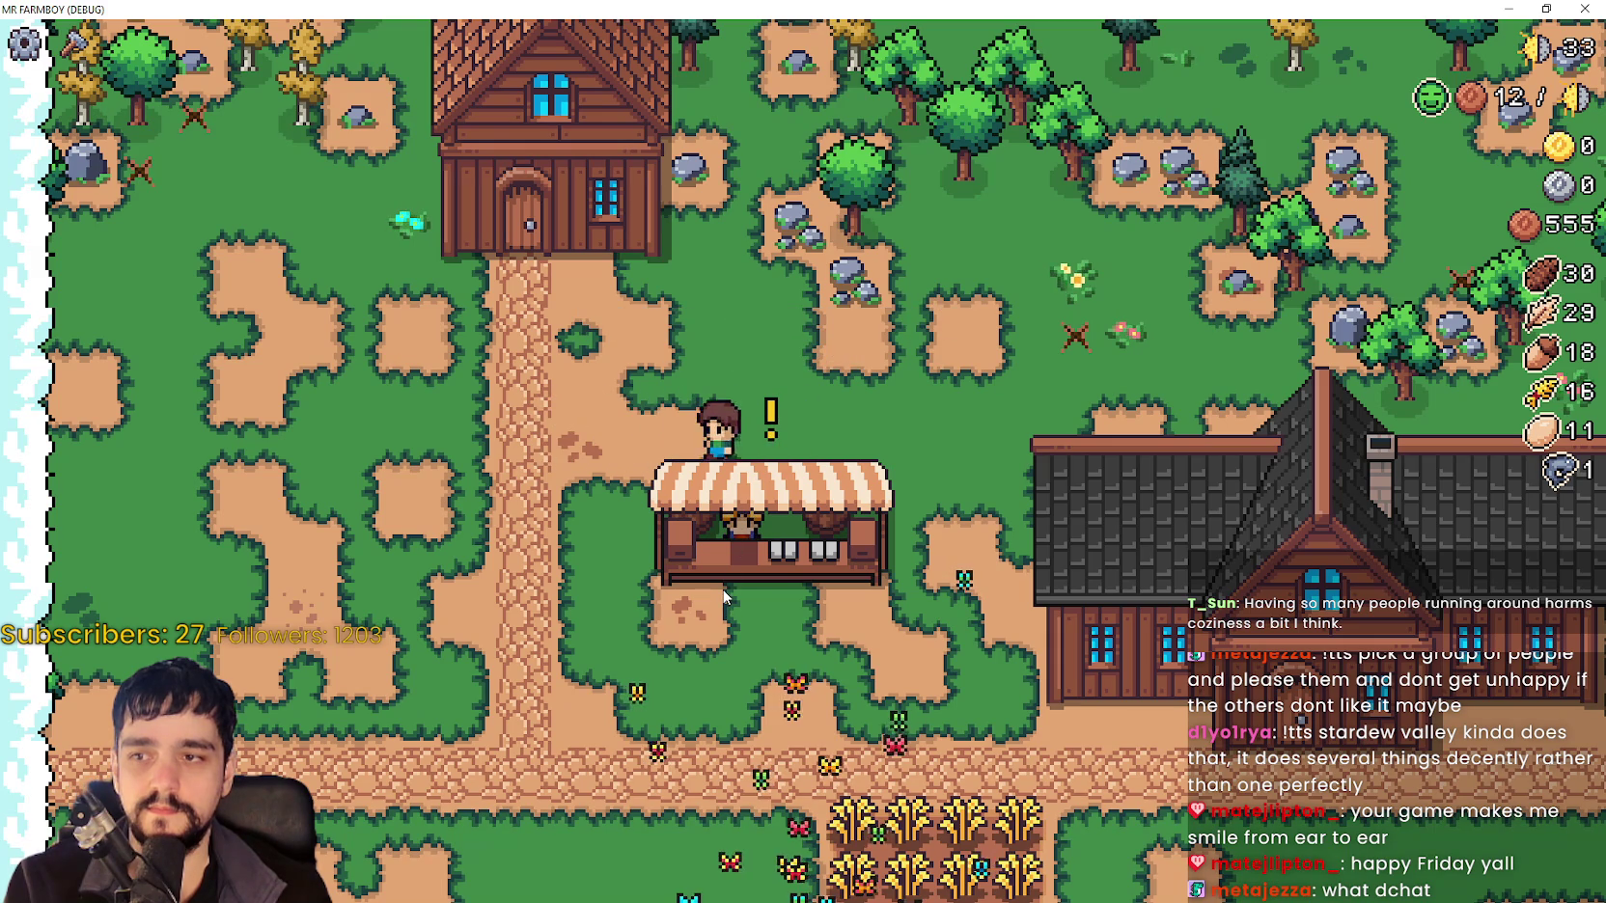
{"action": "key", "text": "d"}
{"action": "key", "text": "a"}
{"action": "key", "text": "d"}
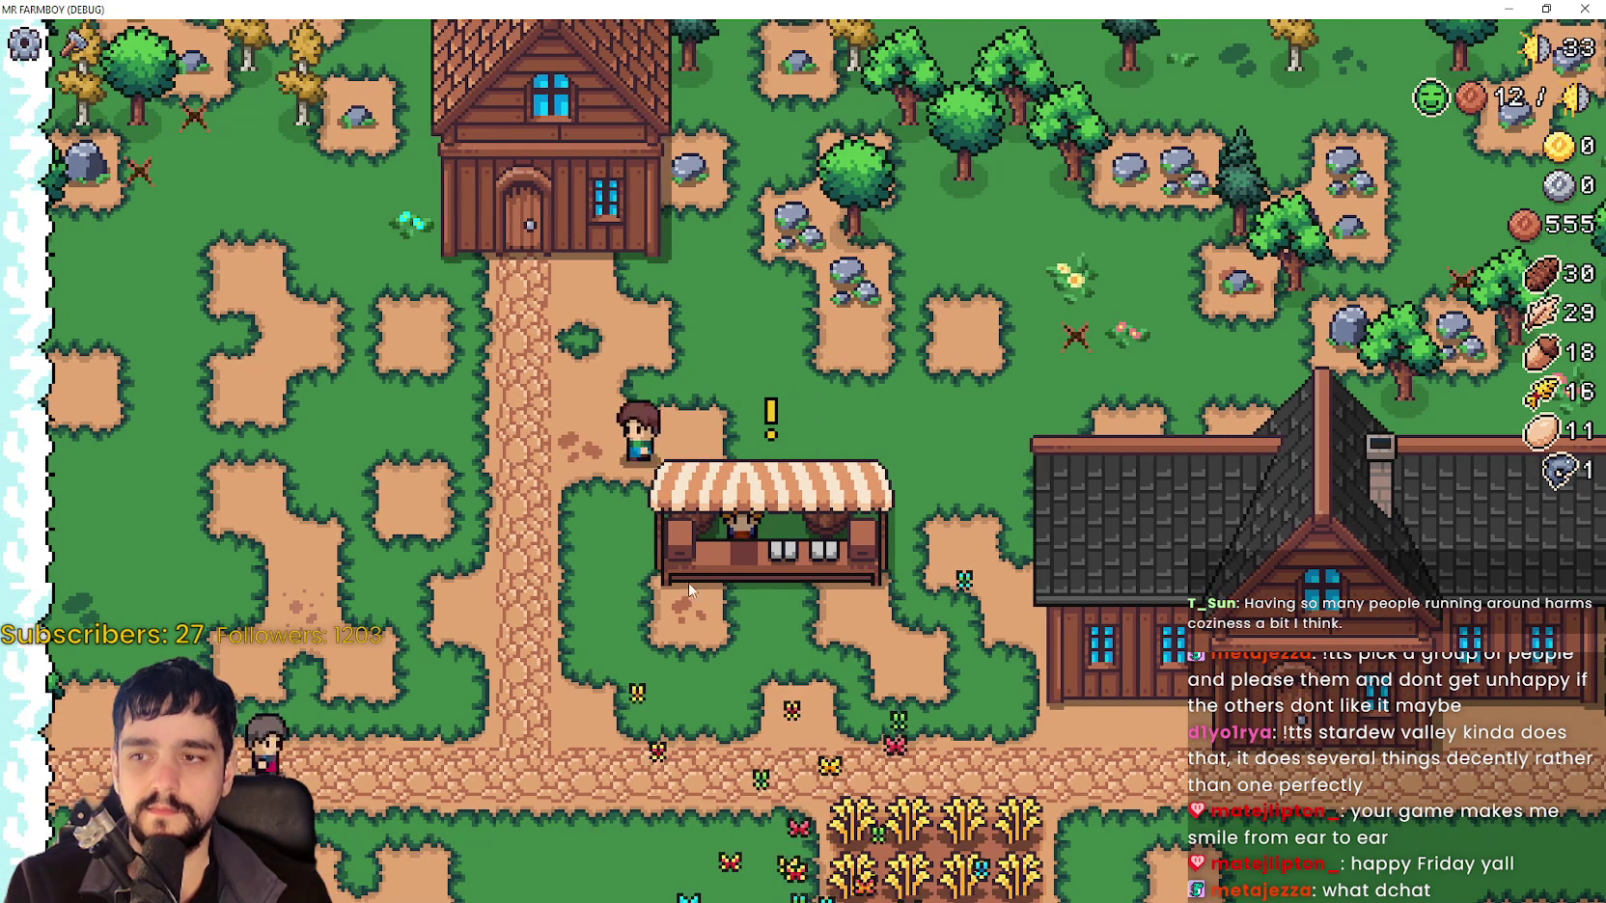
{"action": "key", "text": "d"}
{"action": "key", "text": "a"}
{"action": "key", "text": "d"}
{"action": "key", "text": "a"}
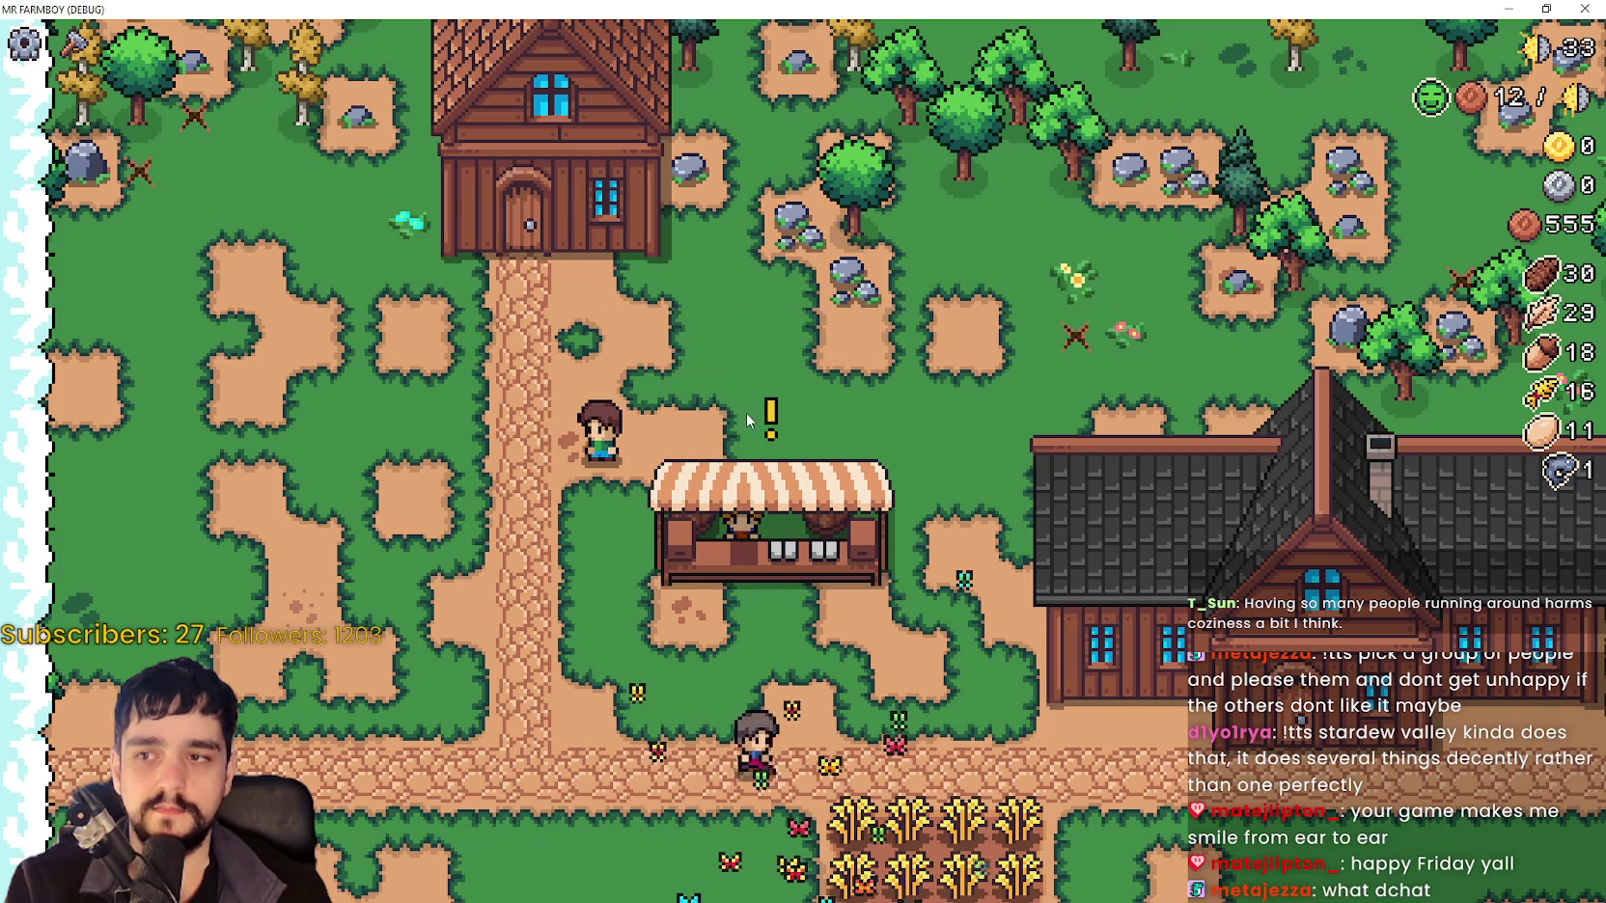
{"action": "key", "text": "s"}
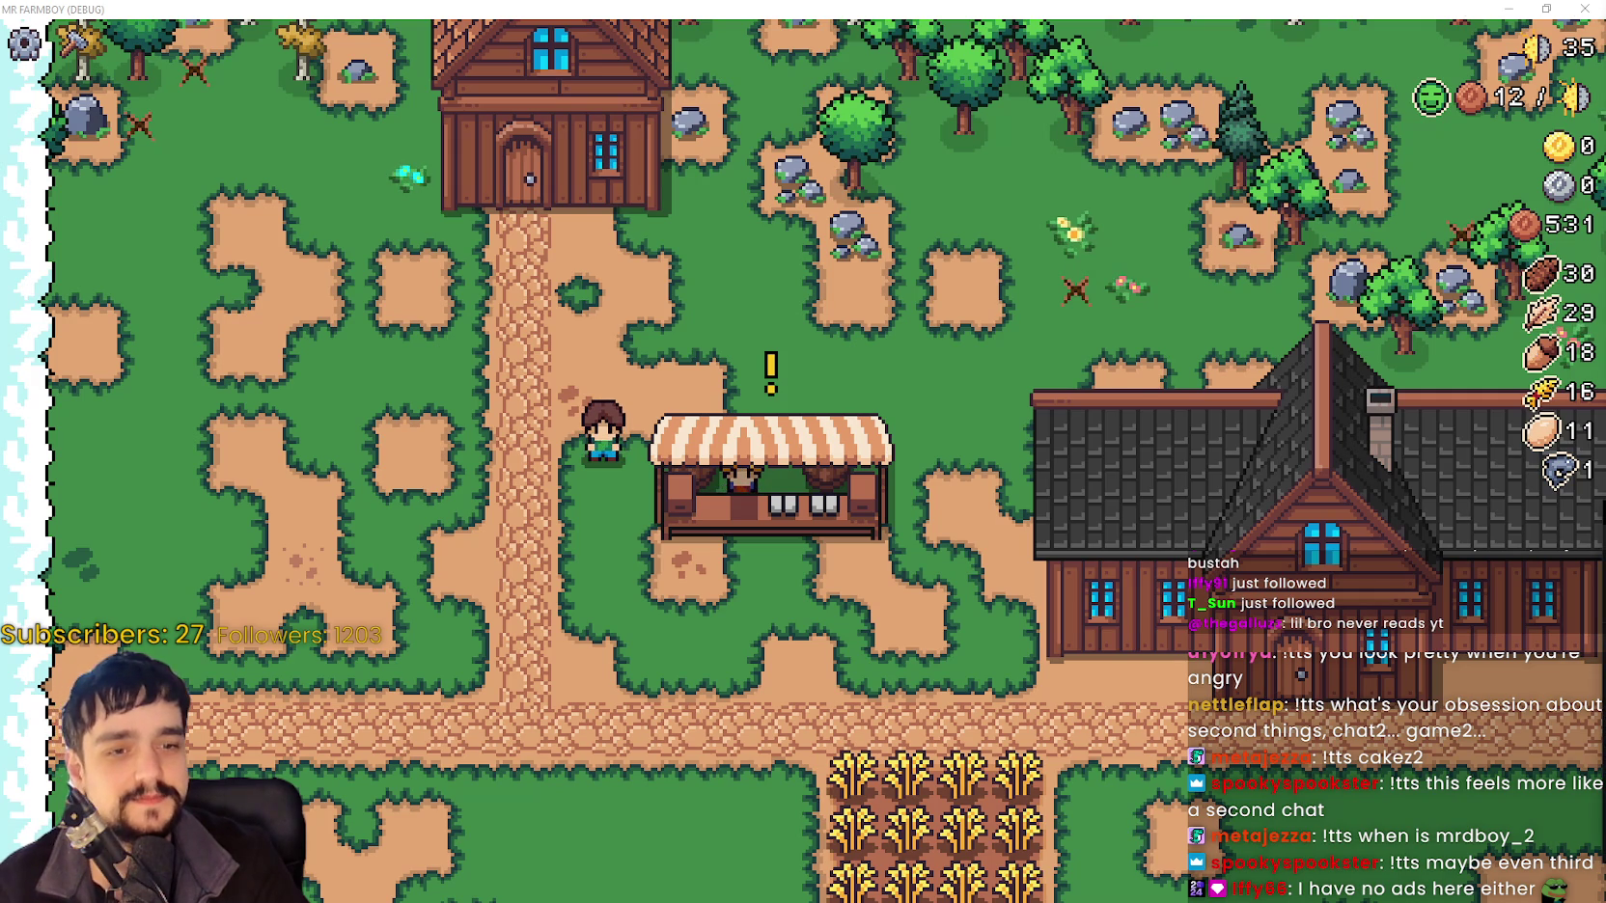
Move the Casterlabs chat dashboard up, make it taller, and push it off the right screen edge.
{"action": "key", "text": "alt+Tab"}
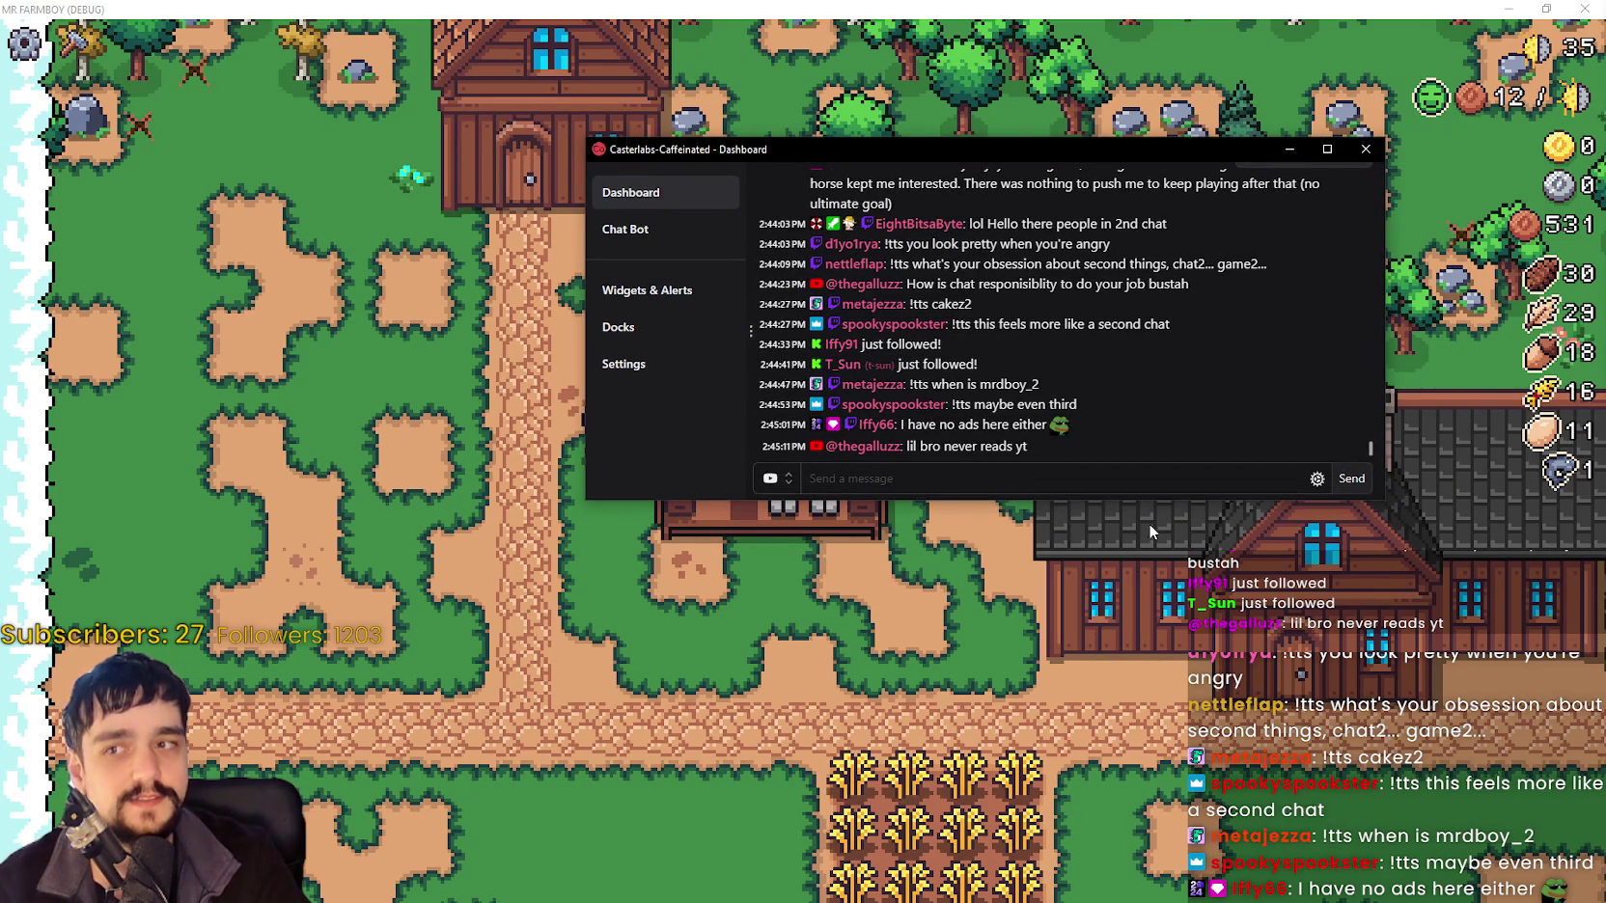
{"action": "left_click_drag", "start_coordinate": [1198, 156], "coordinate": [1195, 128]}
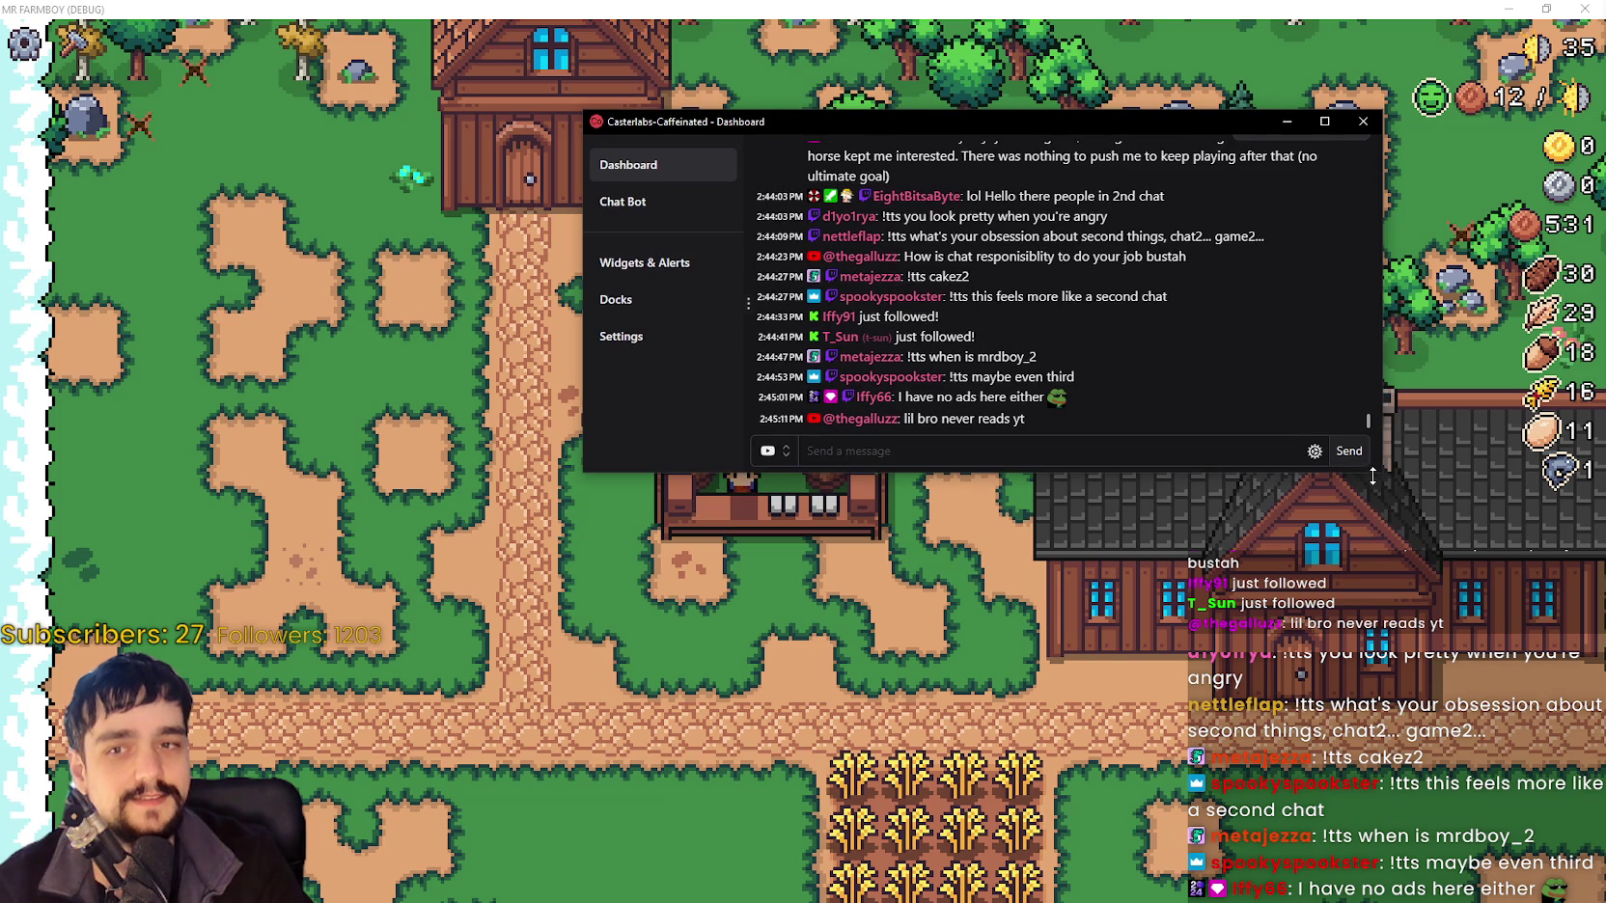
{"action": "left_click_drag", "start_coordinate": [1375, 476], "coordinate": [1352, 563]}
{"action": "mouse_move", "coordinate": [1043, 132]}
{"action": "left_mouse_down"}
{"action": "mouse_move", "coordinate": [744, 244]}
{"action": "mouse_move", "coordinate": [1605, 289]}
{"action": "mouse_move", "coordinate": [1605, 269]}
{"action": "left_mouse_up"}
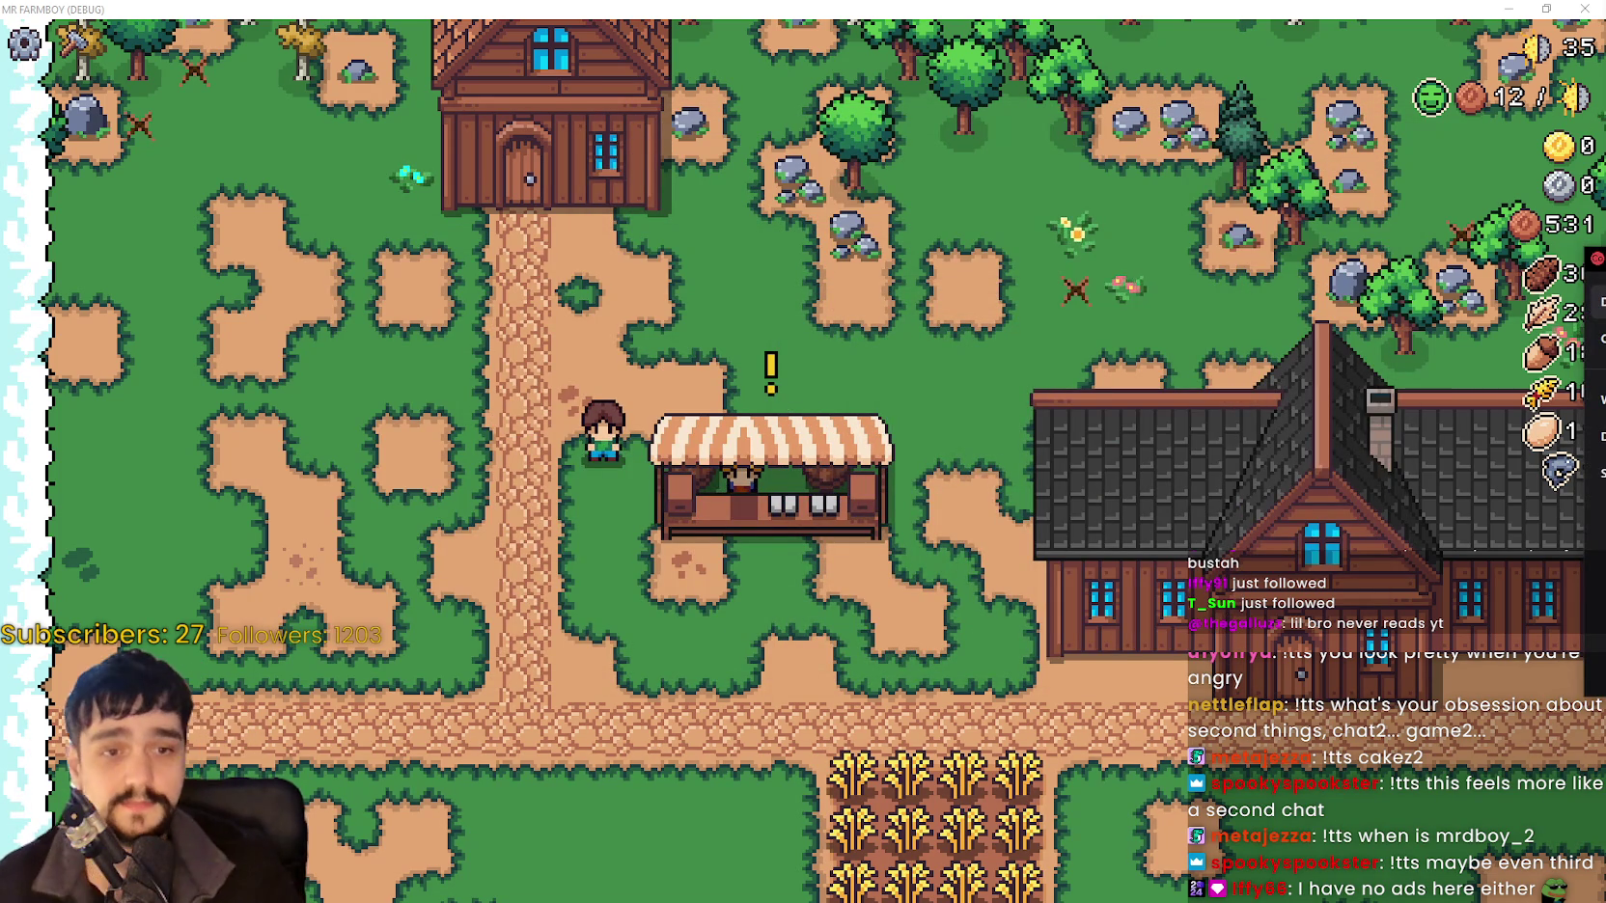
{"action": "key", "text": "alt+Tab"}
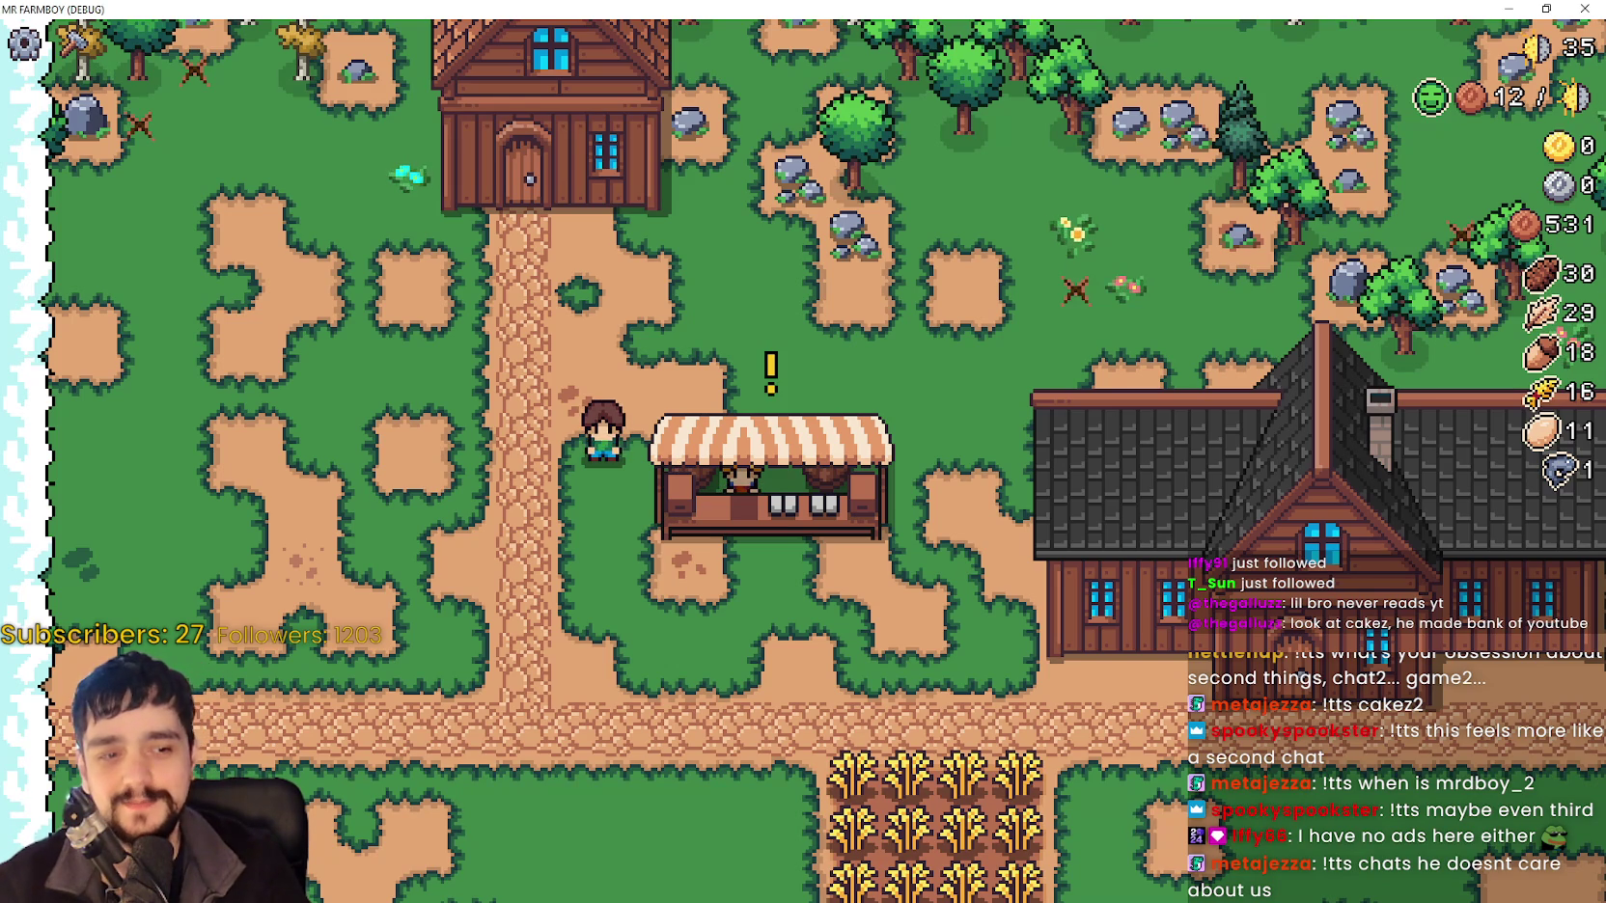
Walk the farmer past the market stall's '!' notice and stop in front of the stall.
{"action": "key", "text": "d"}
{"action": "key", "text": "w"}
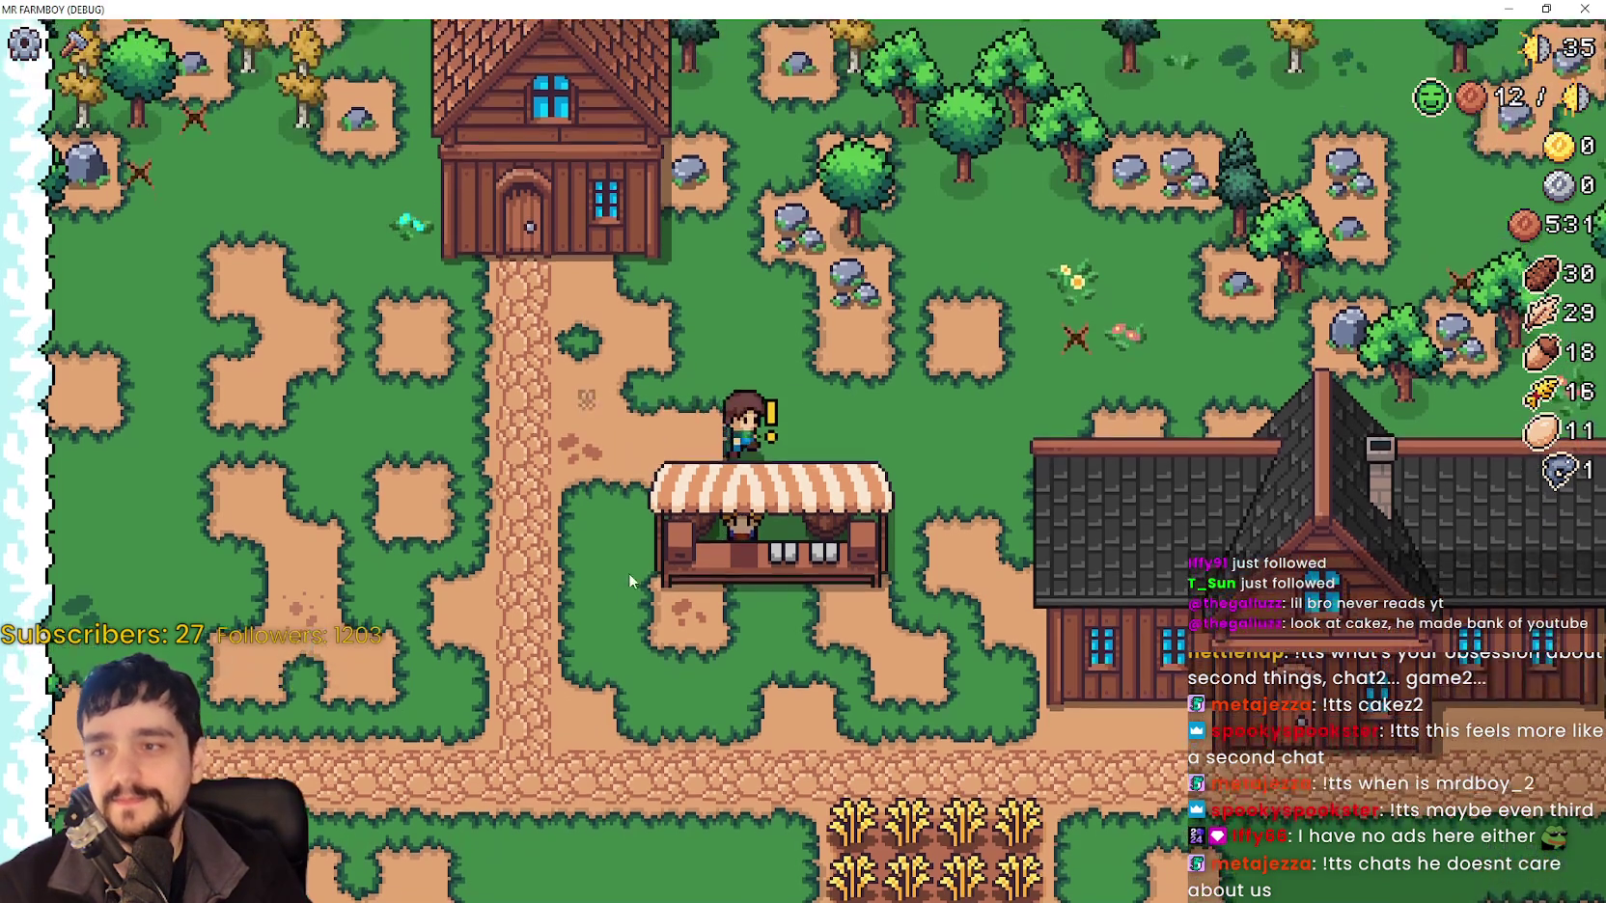
{"action": "key", "text": "a"}
{"action": "key", "text": "s"}
{"action": "key", "text": "d"}
{"action": "key", "text": "w"}
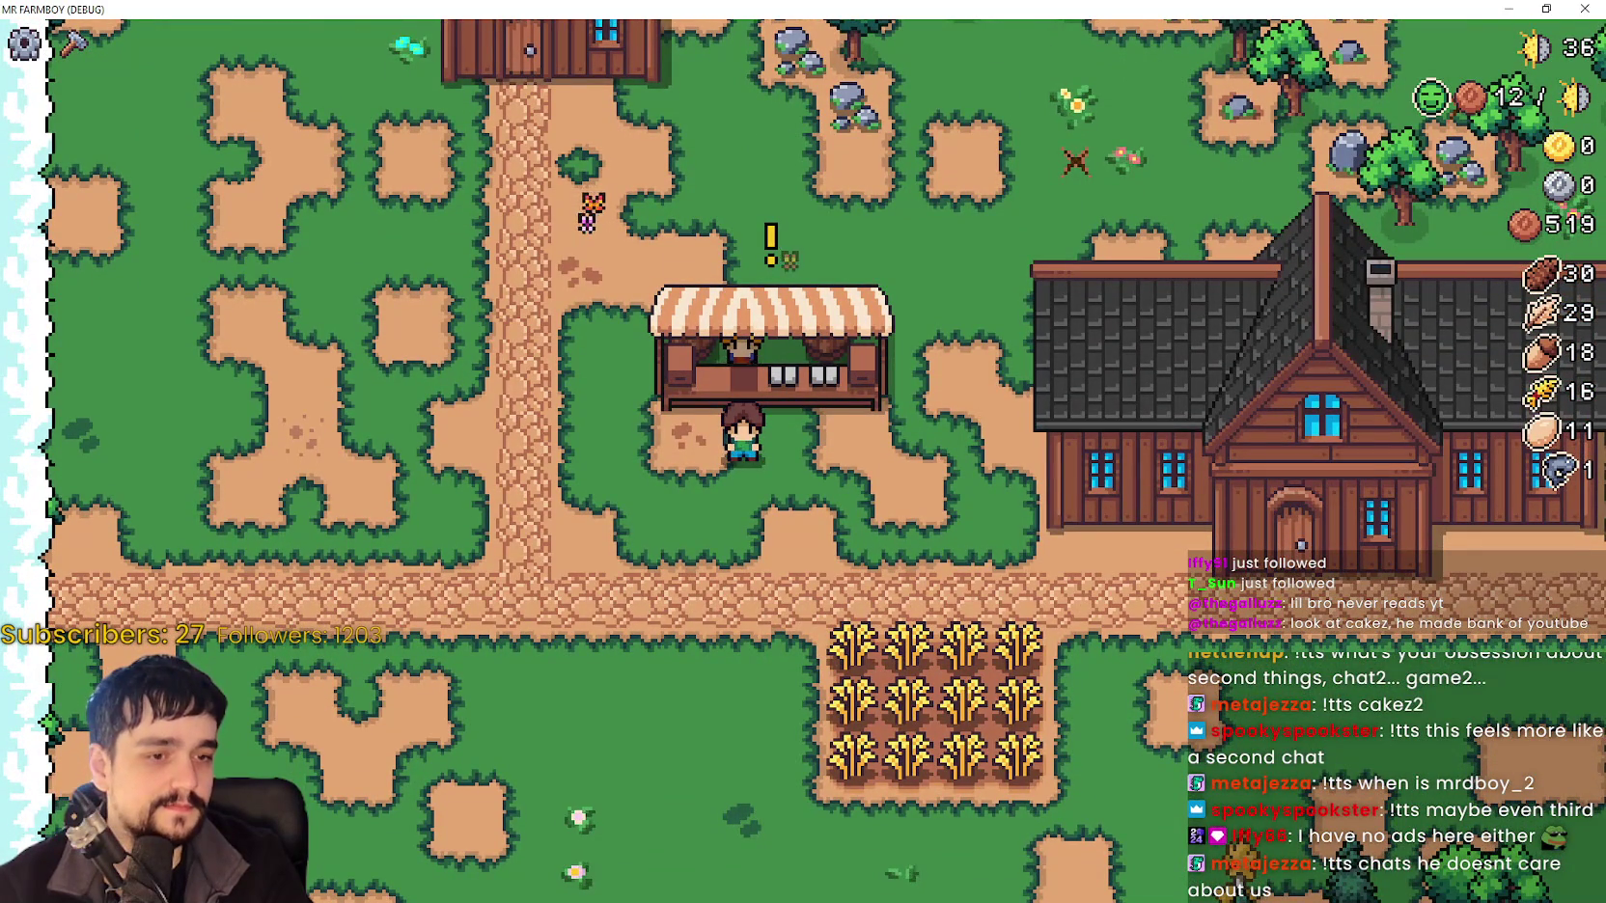
{"action": "key", "text": "alt+Tab"}
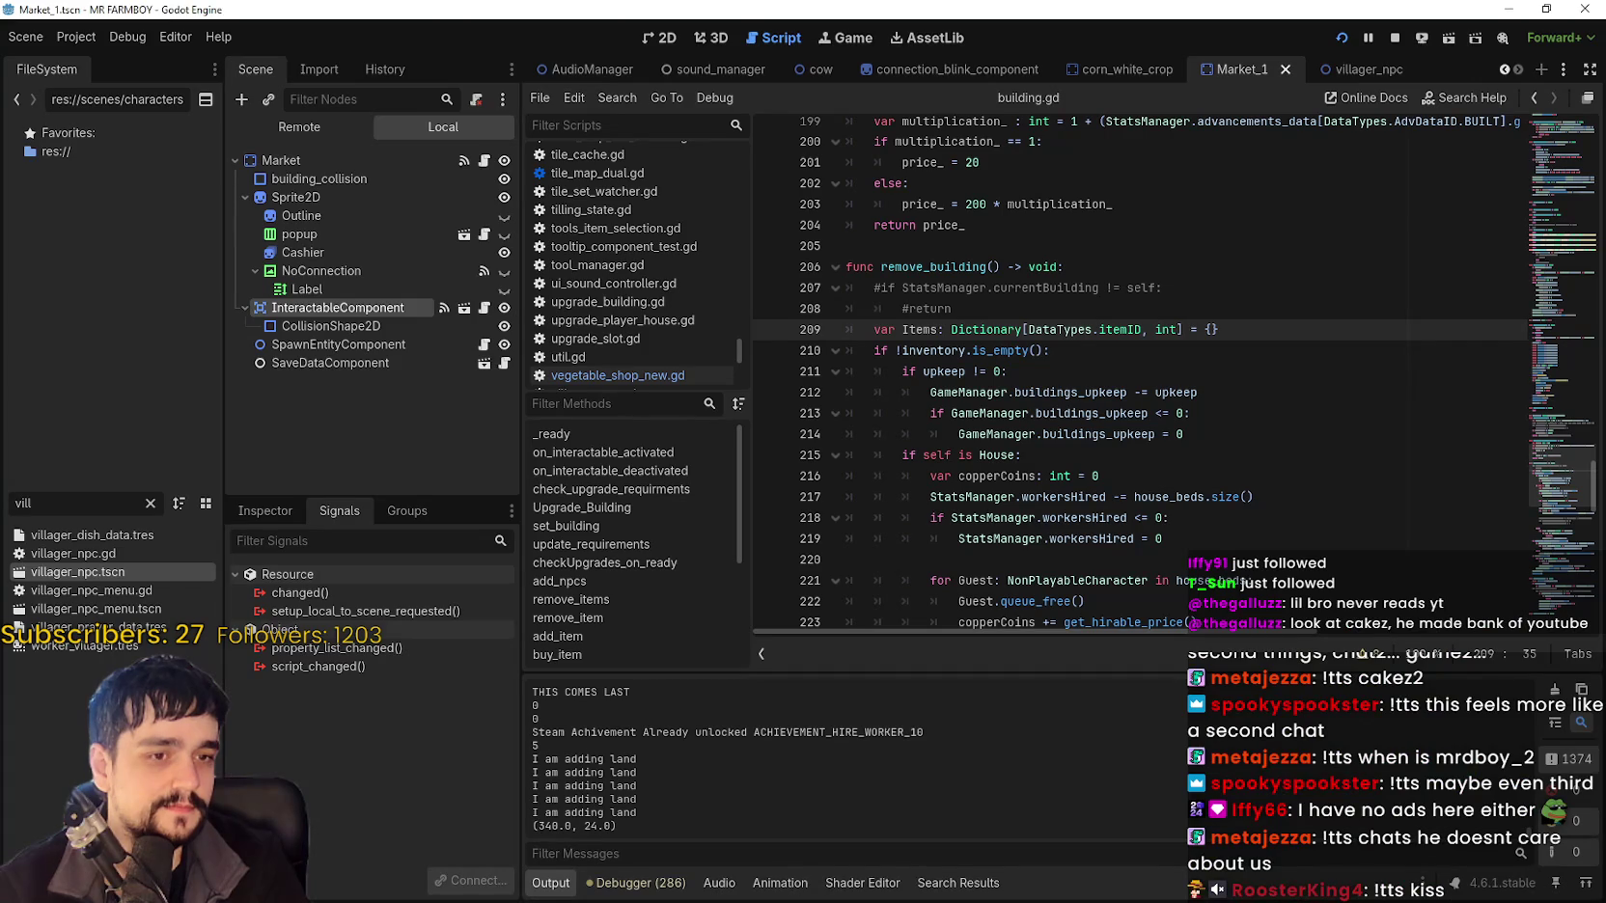
{"action": "left_click", "coordinate": [649, 39]}
{"action": "left_click", "coordinate": [333, 272]}
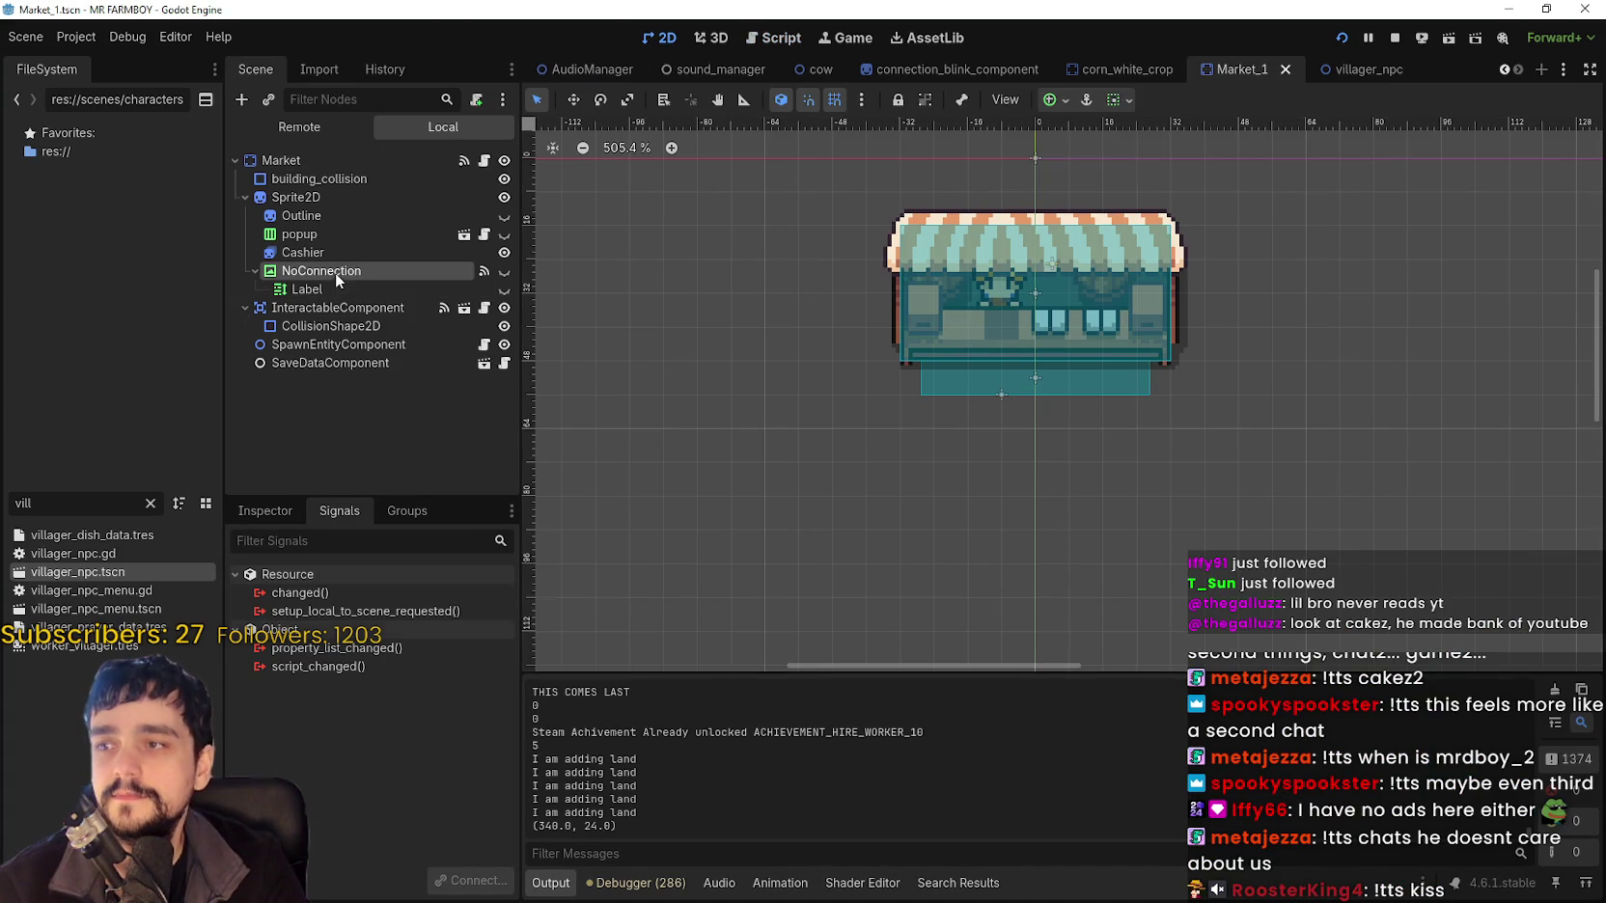
{"action": "scroll", "coordinate": [947, 595], "scroll_direction": "down", "scroll_amount": 1}
{"action": "left_click", "coordinate": [392, 289]}
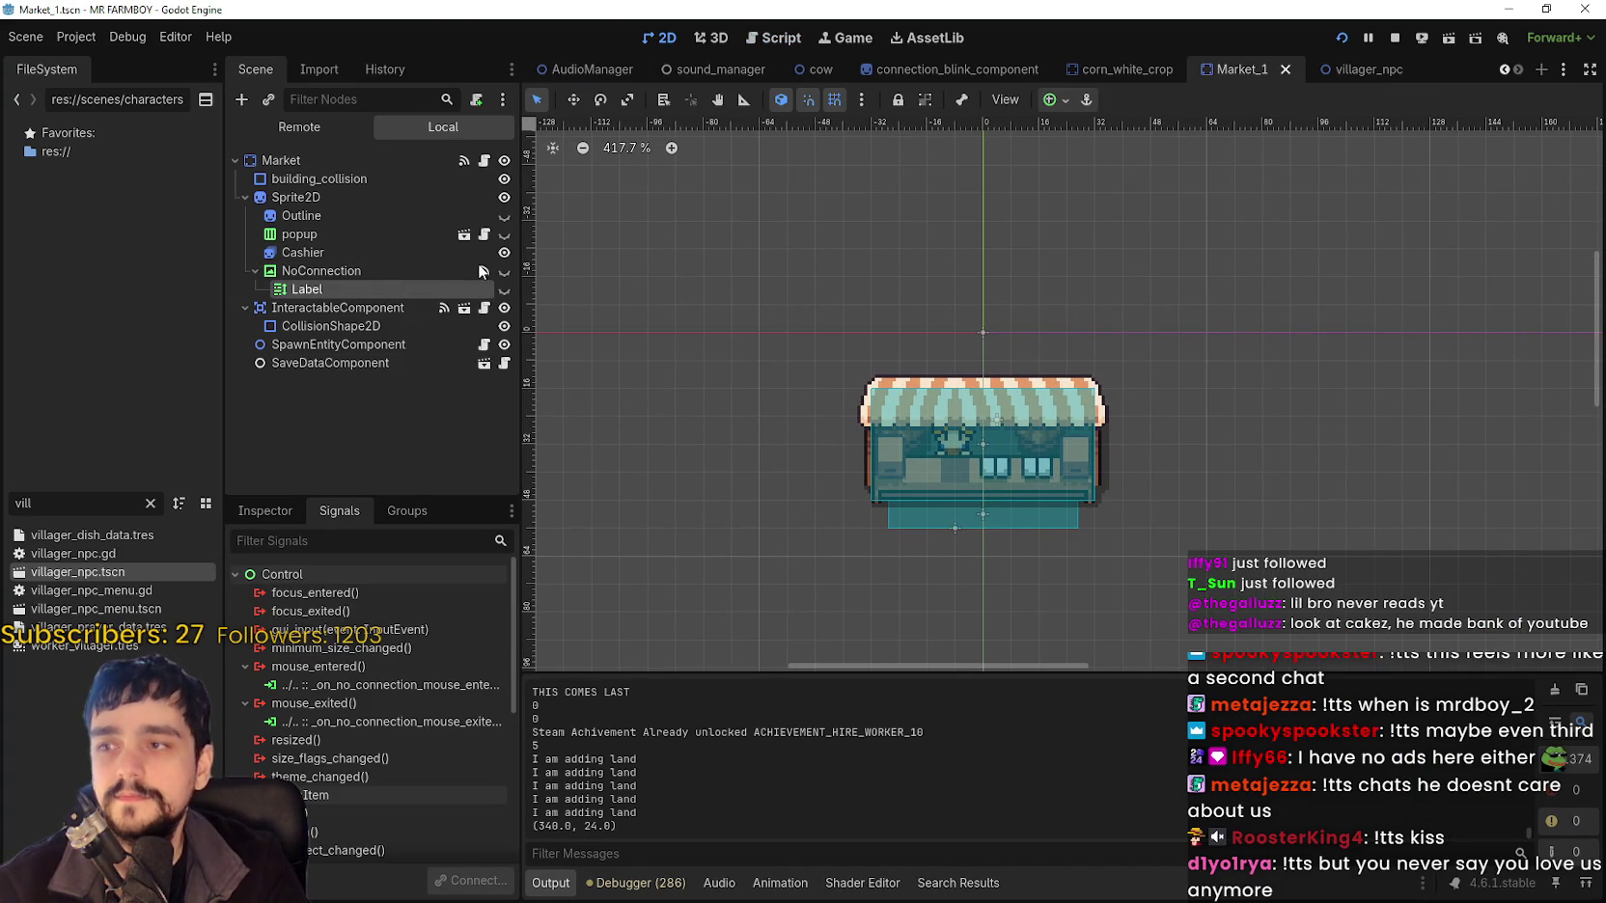
{"action": "left_click", "coordinate": [415, 271]}
{"action": "left_click", "coordinate": [504, 271]}
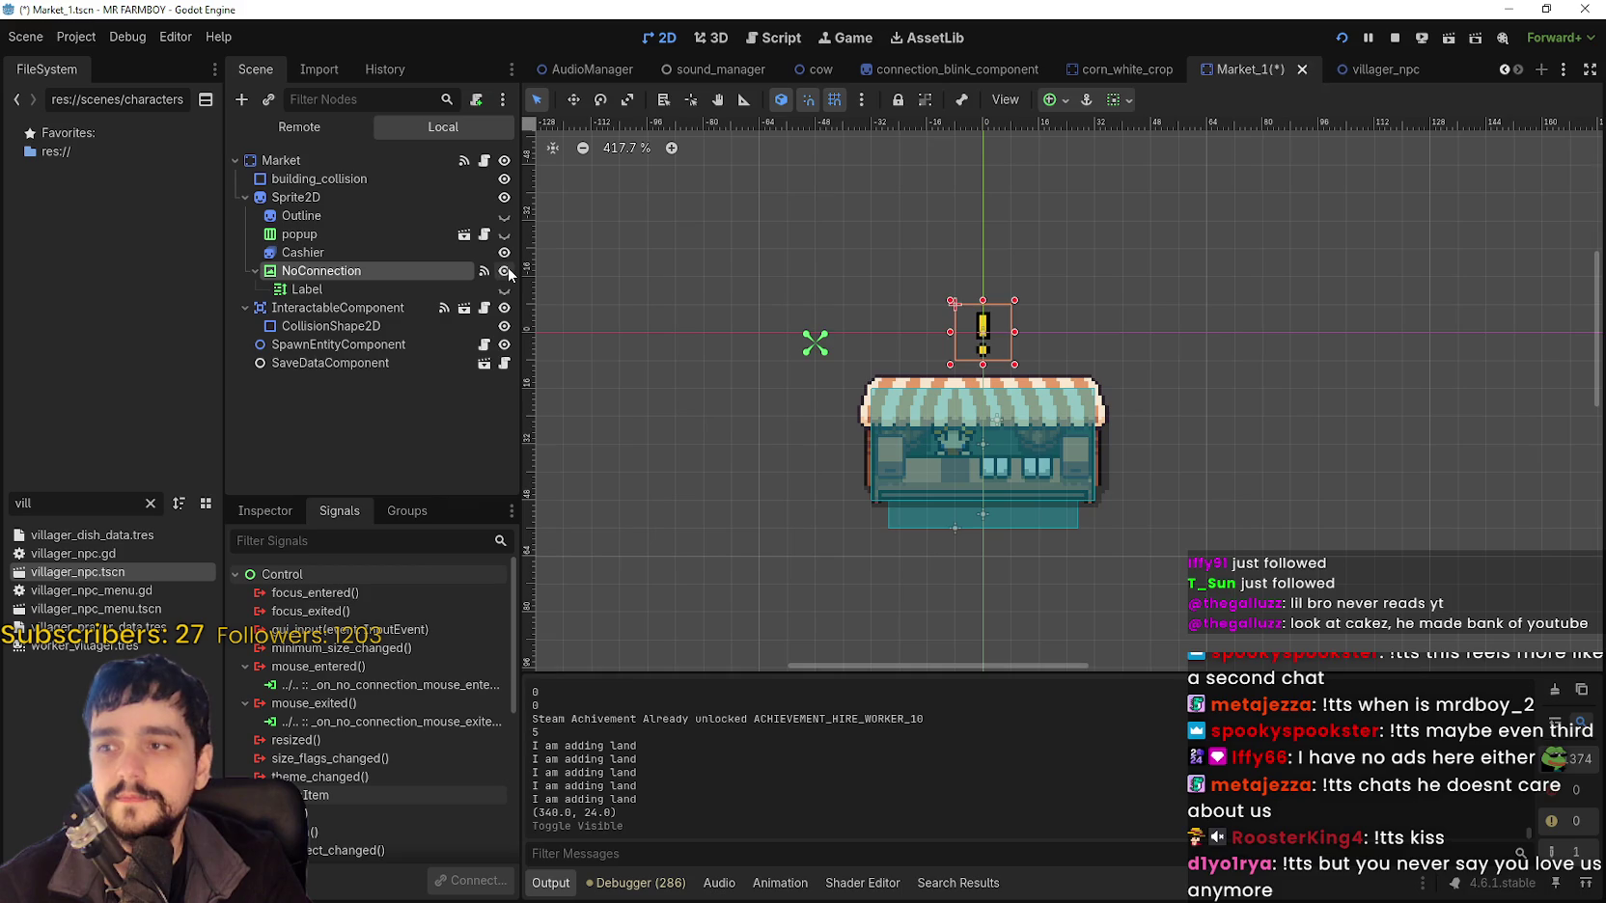
{"action": "left_click", "coordinate": [407, 293]}
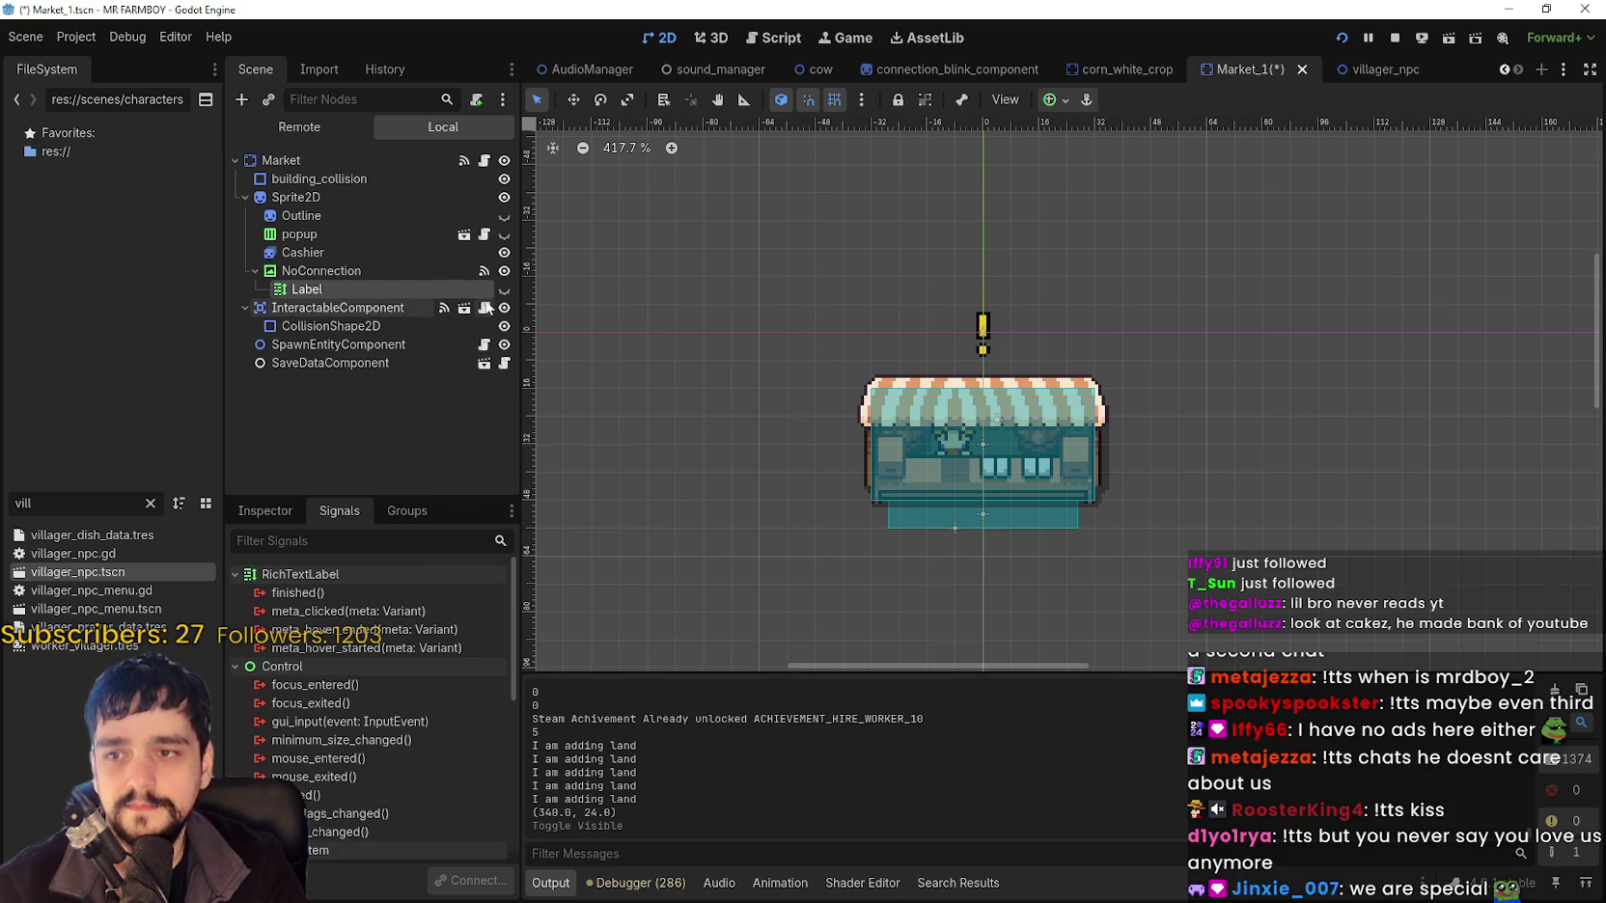
{"action": "left_click", "coordinate": [503, 290]}
{"action": "left_click", "coordinate": [504, 289]}
{"action": "left_click", "coordinate": [504, 290]}
{"action": "left_click", "coordinate": [504, 289]}
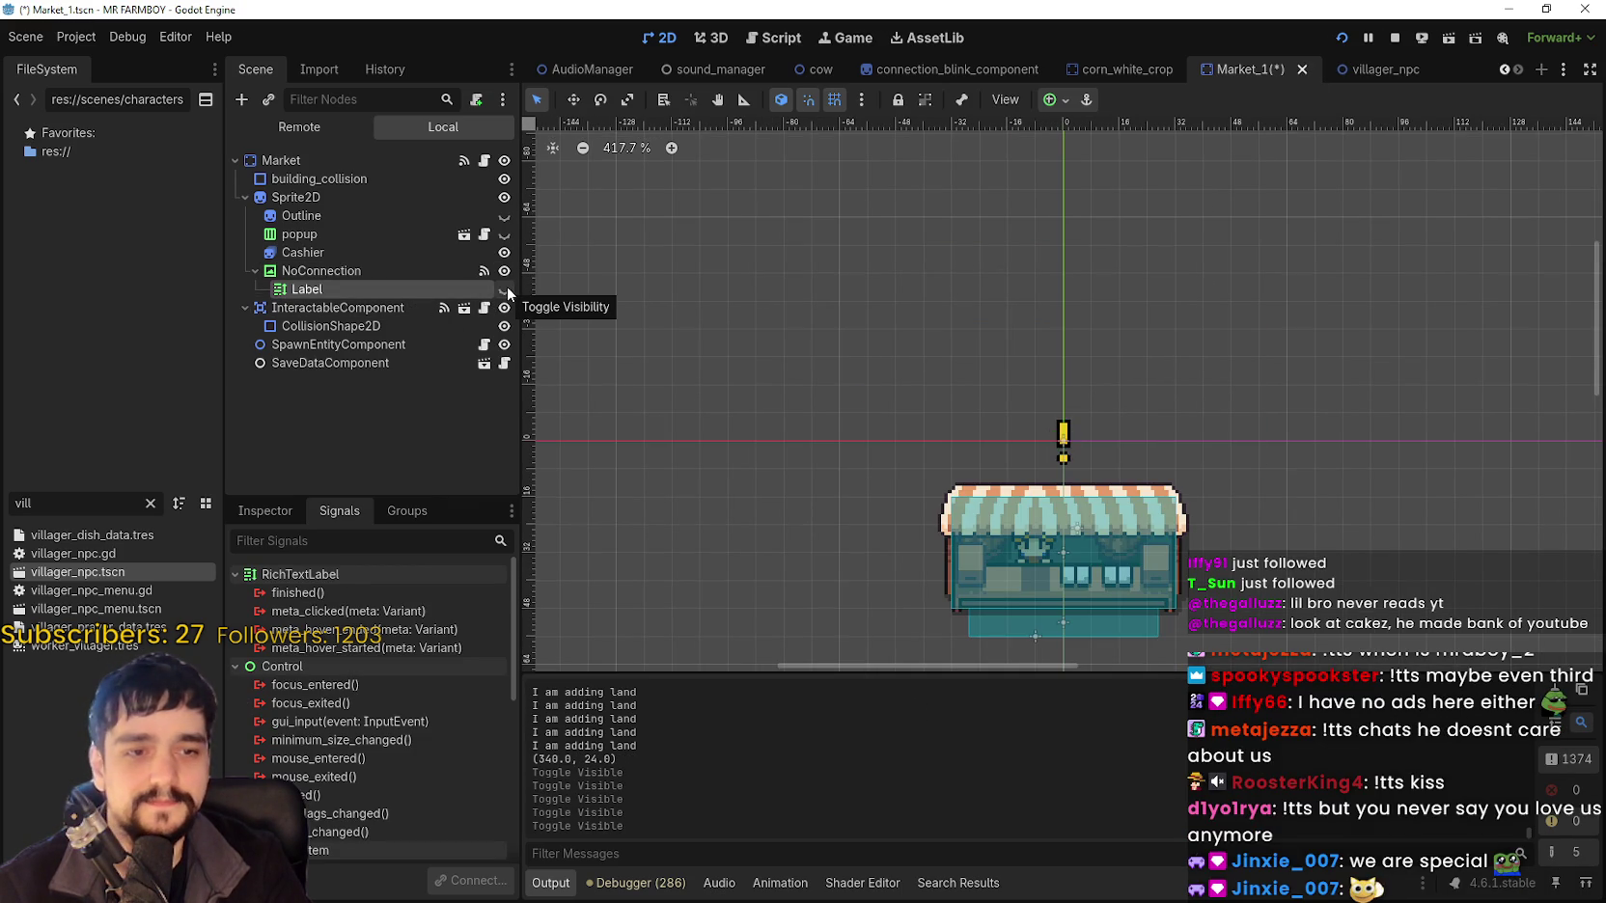
{"action": "left_click", "coordinate": [505, 274]}
{"action": "left_click", "coordinate": [504, 273]}
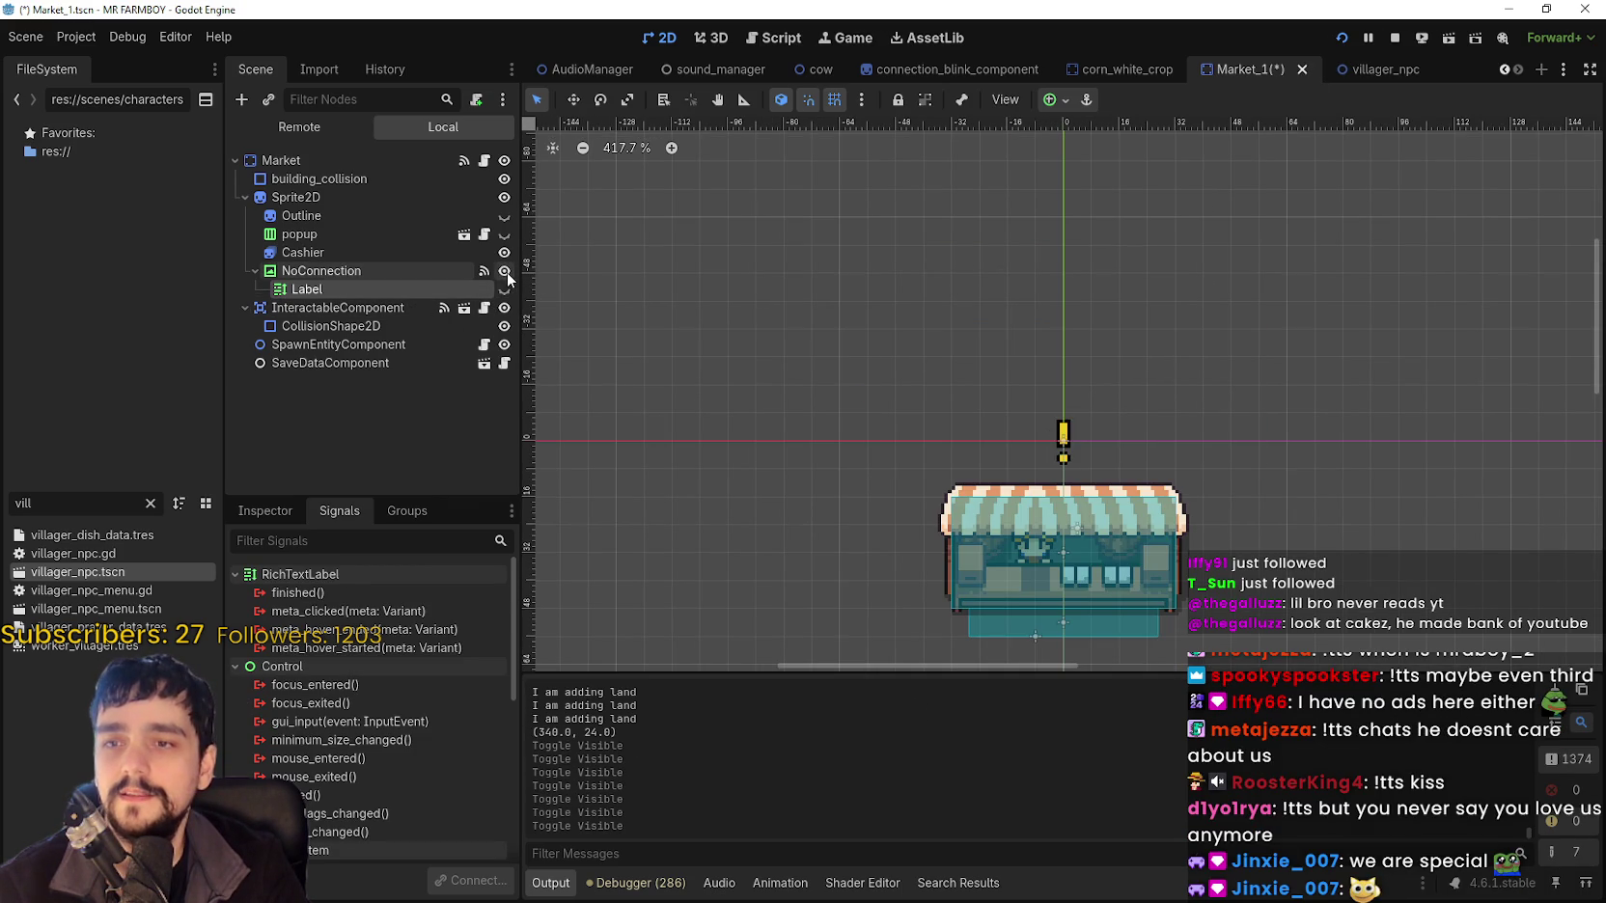
{"action": "scroll", "coordinate": [1180, 373], "scroll_direction": "down", "scroll_amount": 5}
{"action": "scroll", "coordinate": [1154, 352], "scroll_direction": "up", "scroll_amount": 2}
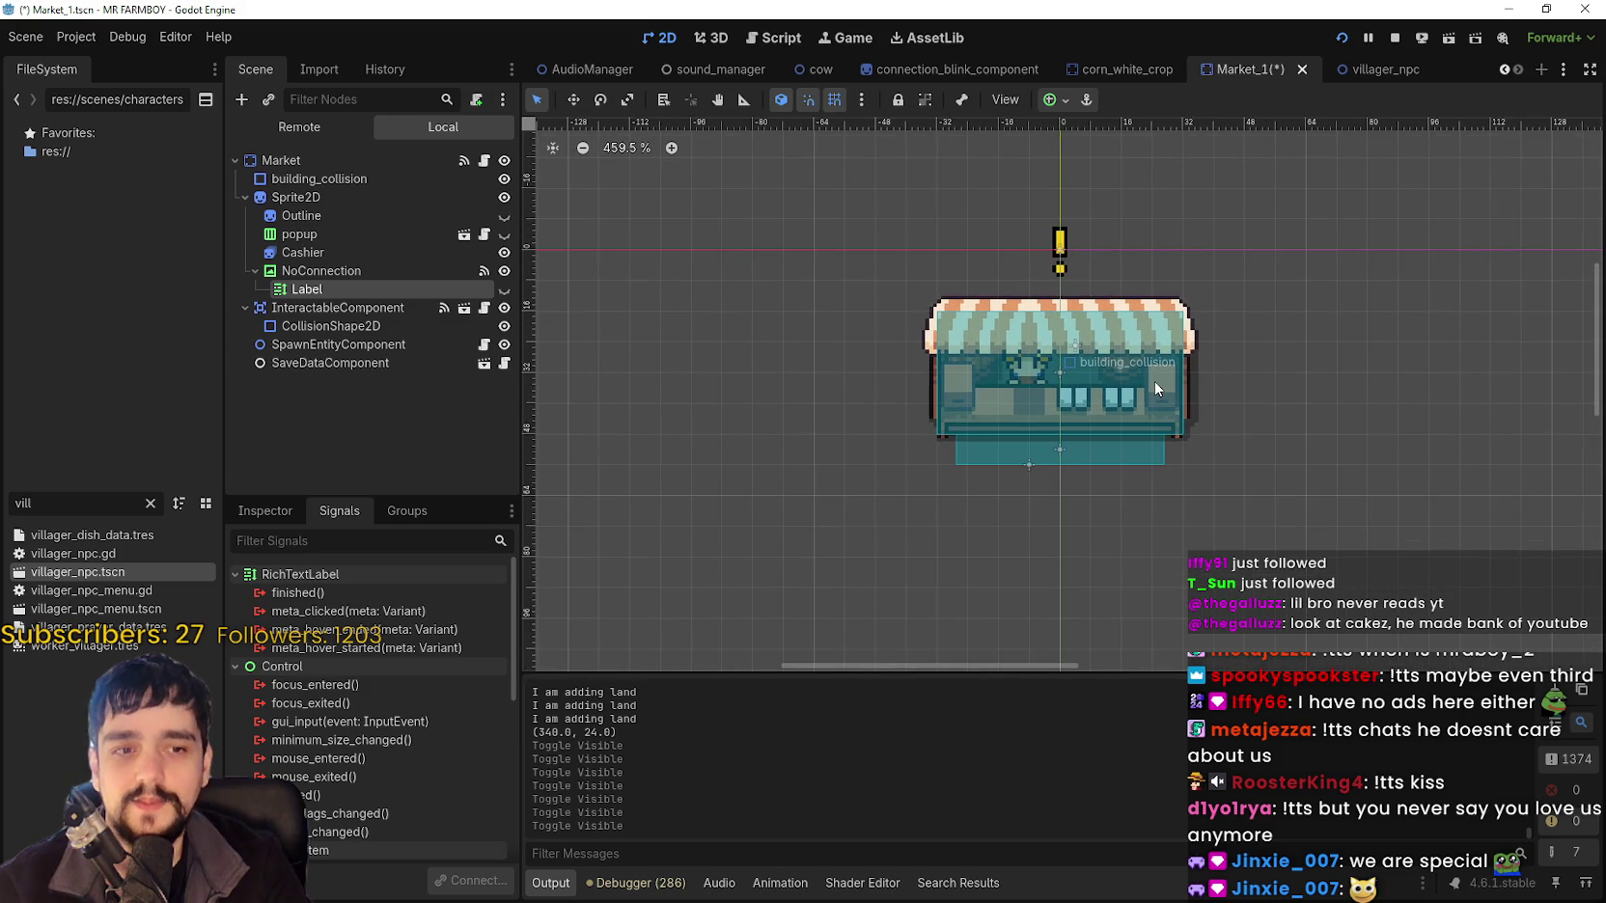
{"action": "scroll", "coordinate": [1228, 328], "scroll_direction": "up", "scroll_amount": 1}
{"action": "scroll", "coordinate": [1224, 330], "scroll_direction": "down", "scroll_amount": 3}
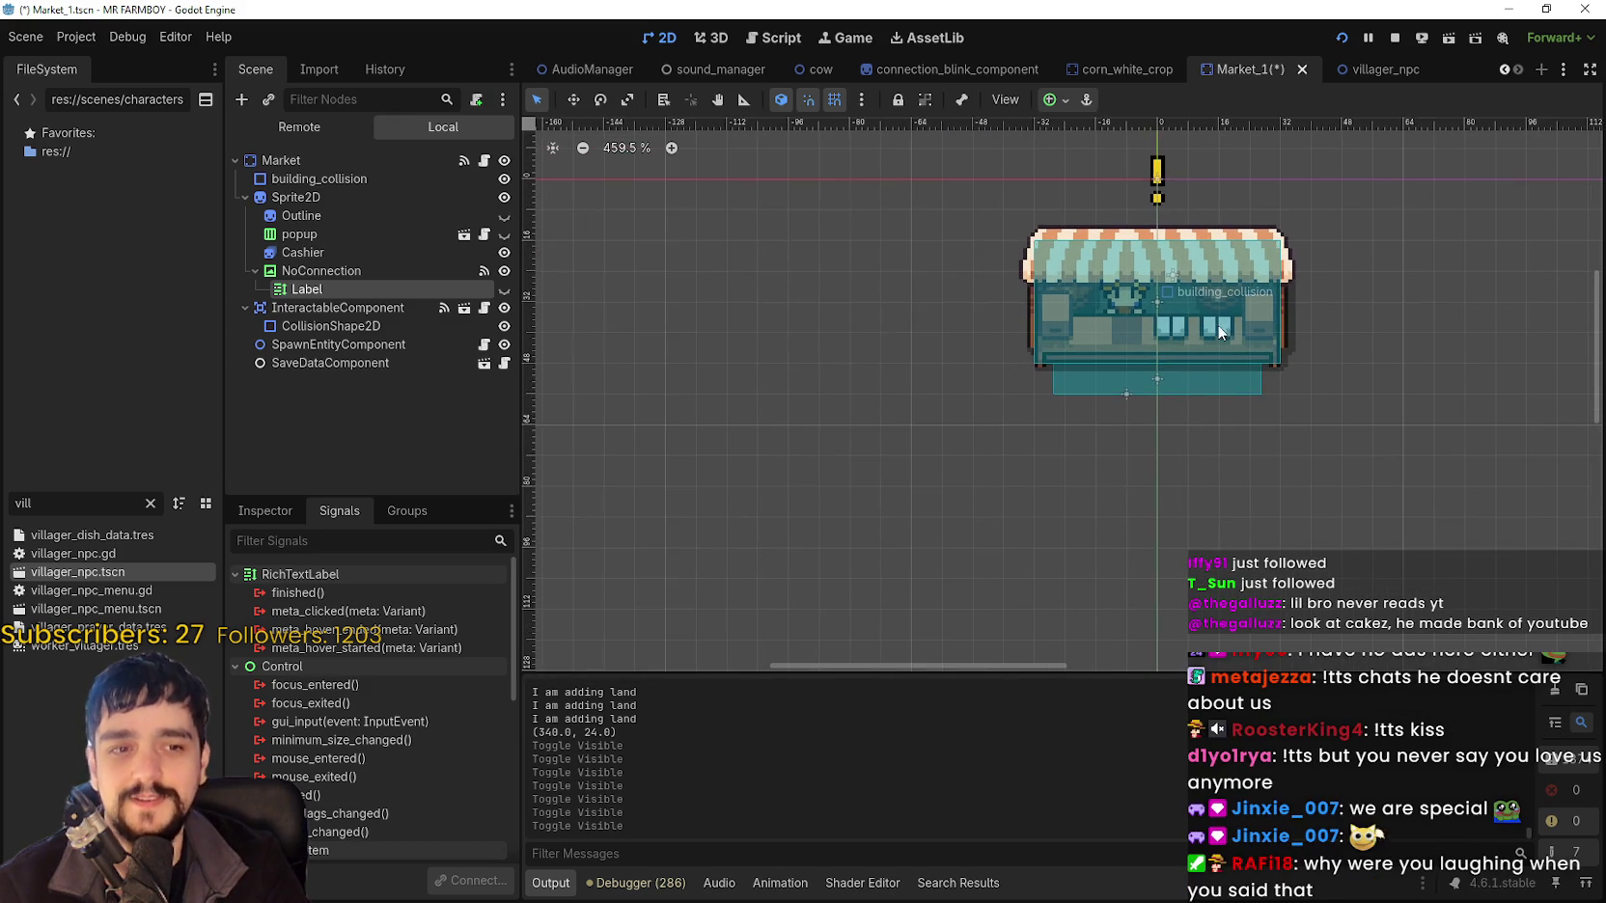
{"action": "scroll", "coordinate": [1134, 417], "scroll_direction": "up", "scroll_amount": 2}
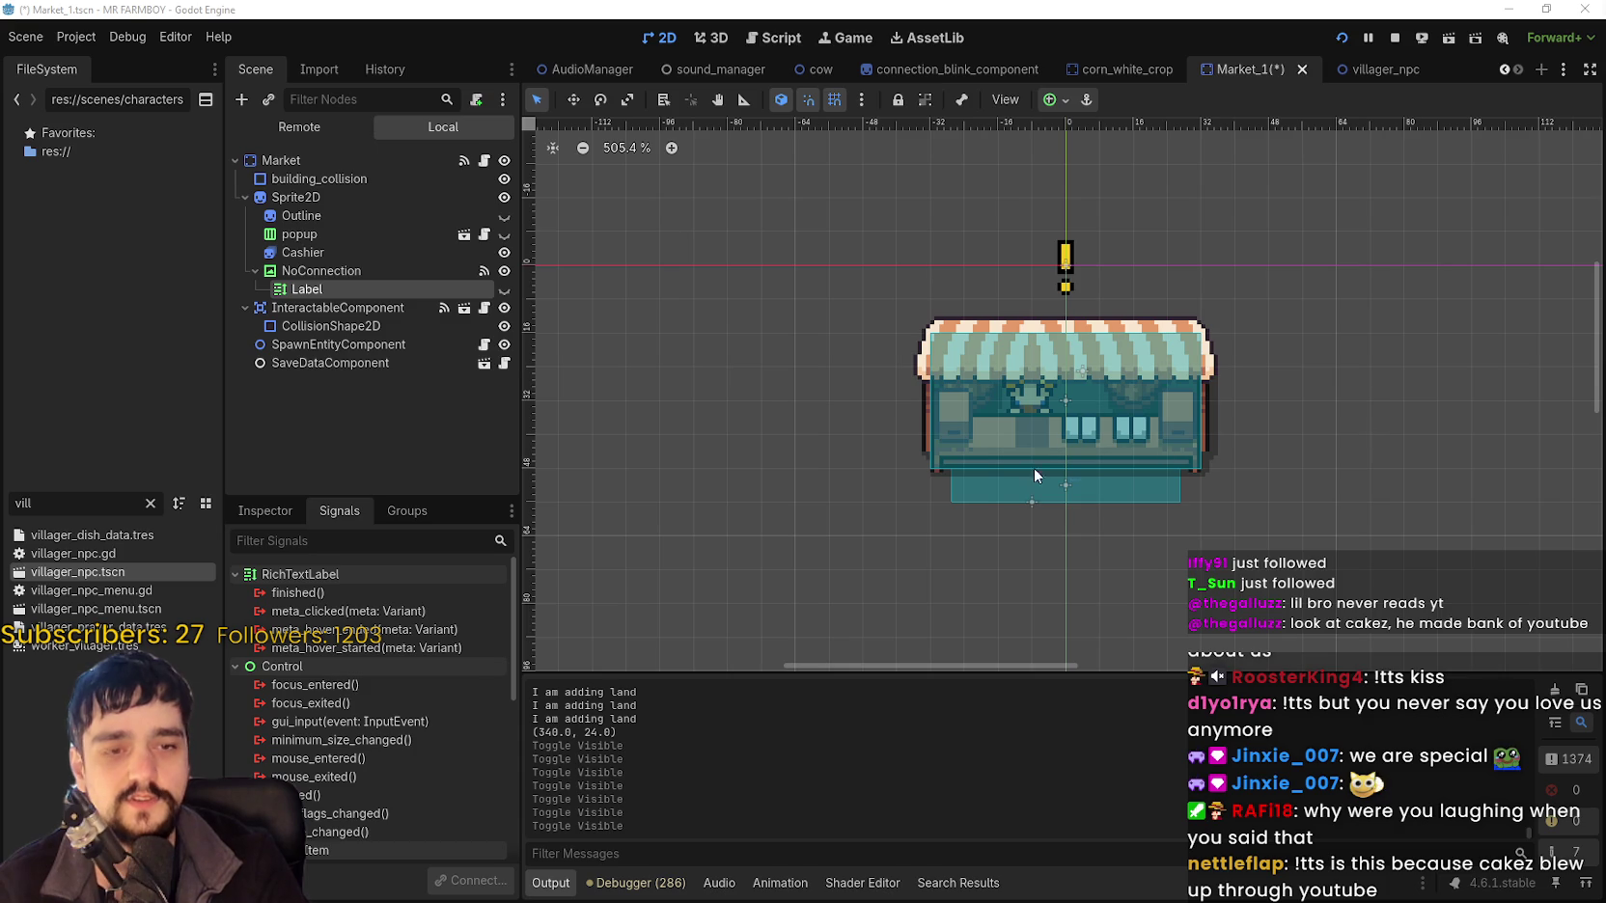
{"action": "scroll", "coordinate": [1129, 435], "scroll_direction": "down", "scroll_amount": 2}
{"action": "scroll", "coordinate": [1092, 414], "scroll_direction": "up", "scroll_amount": 3}
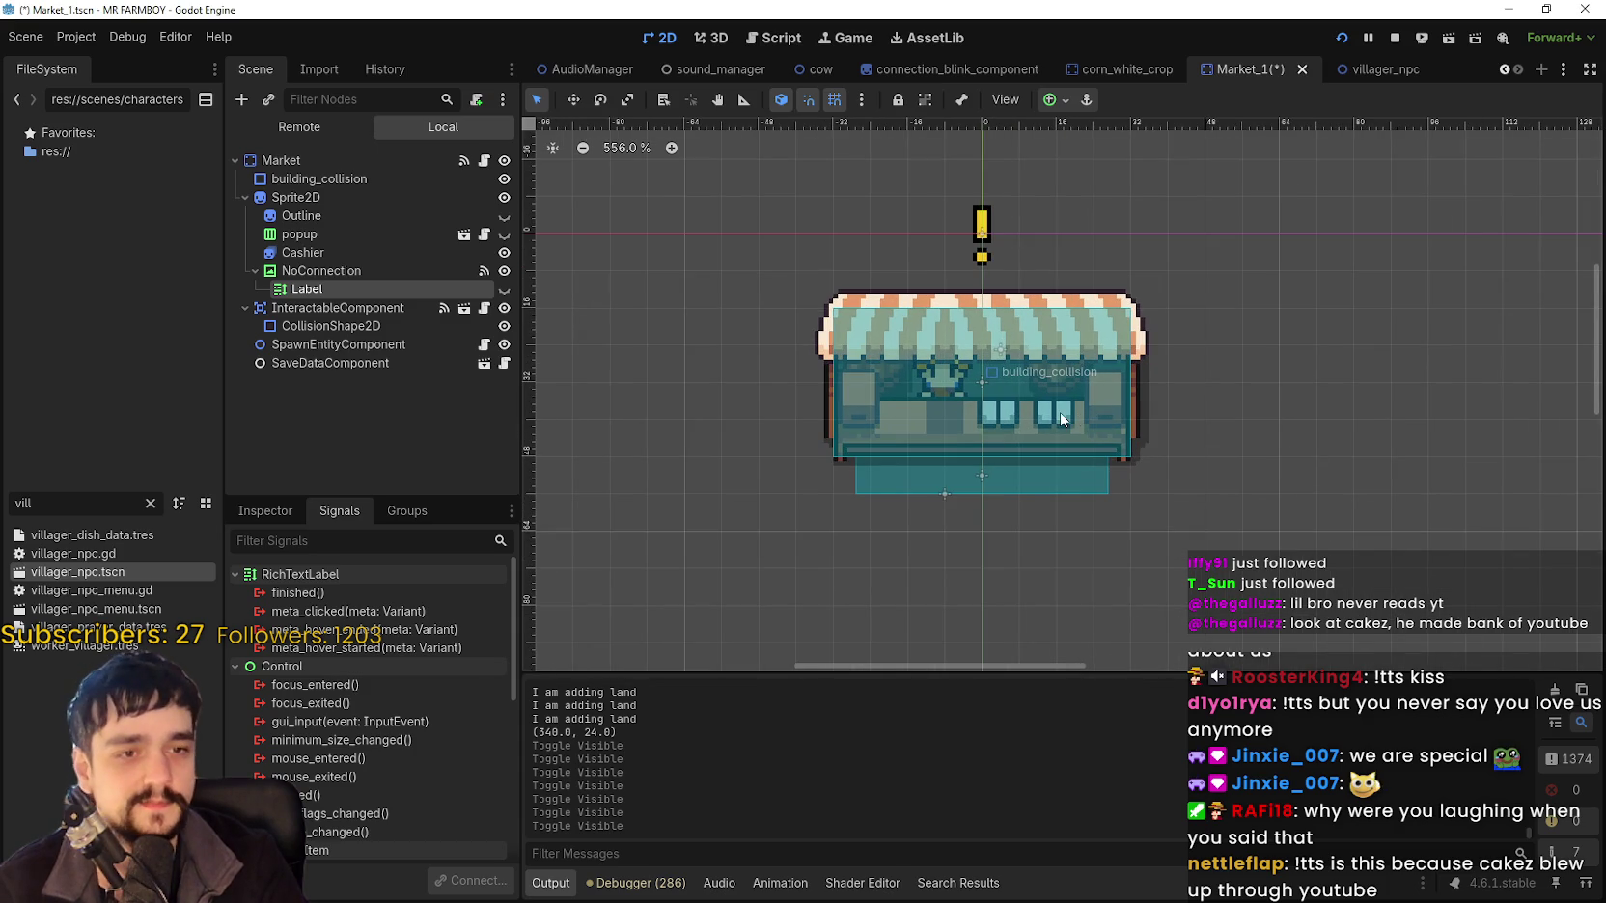
{"action": "scroll", "coordinate": [1060, 411], "scroll_direction": "up", "scroll_amount": 2}
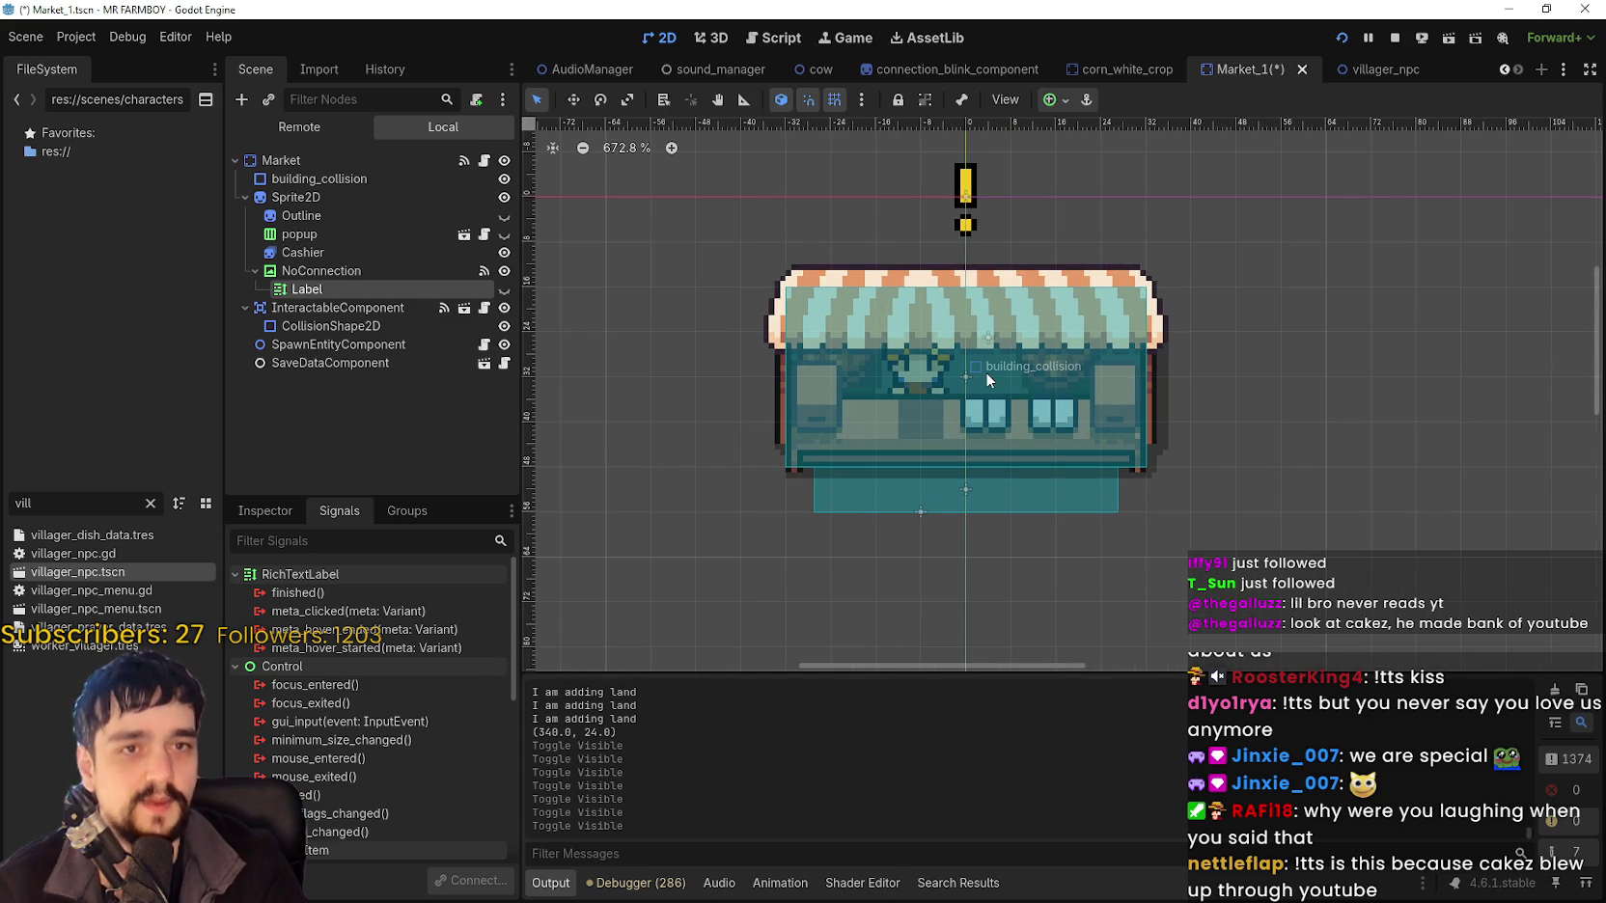
{"action": "scroll", "coordinate": [970, 361], "scroll_direction": "down", "scroll_amount": 3}
{"action": "scroll", "coordinate": [1003, 405], "scroll_direction": "up", "scroll_amount": 5}
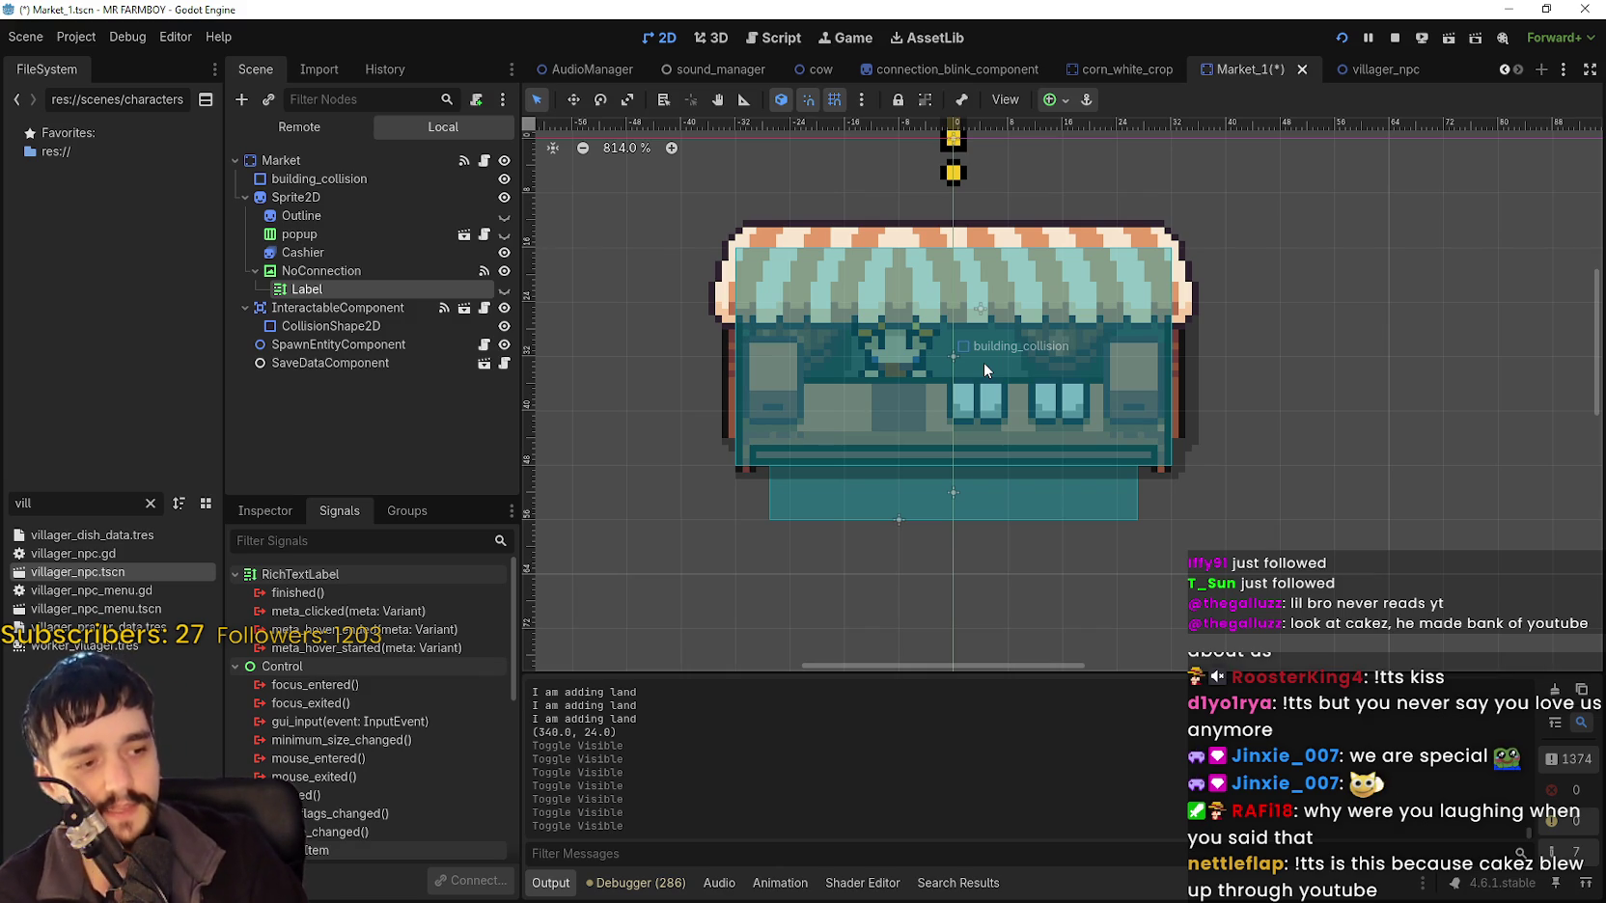
{"action": "scroll", "coordinate": [1004, 386], "scroll_direction": "down", "scroll_amount": 4}
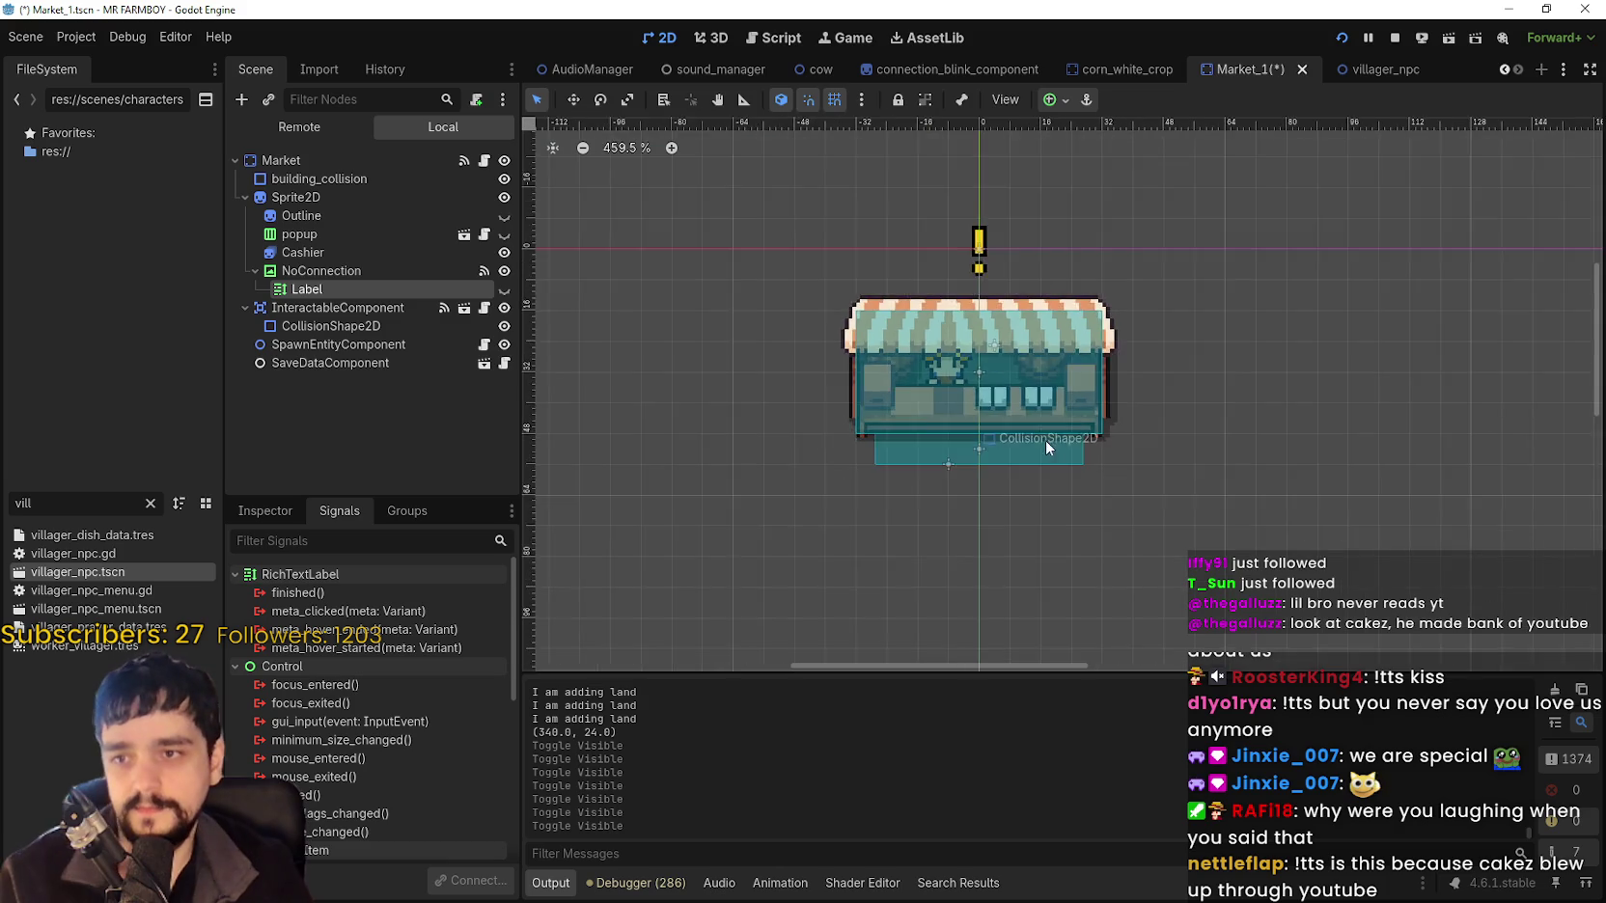
{"action": "scroll", "coordinate": [959, 329], "scroll_direction": "up", "scroll_amount": 5}
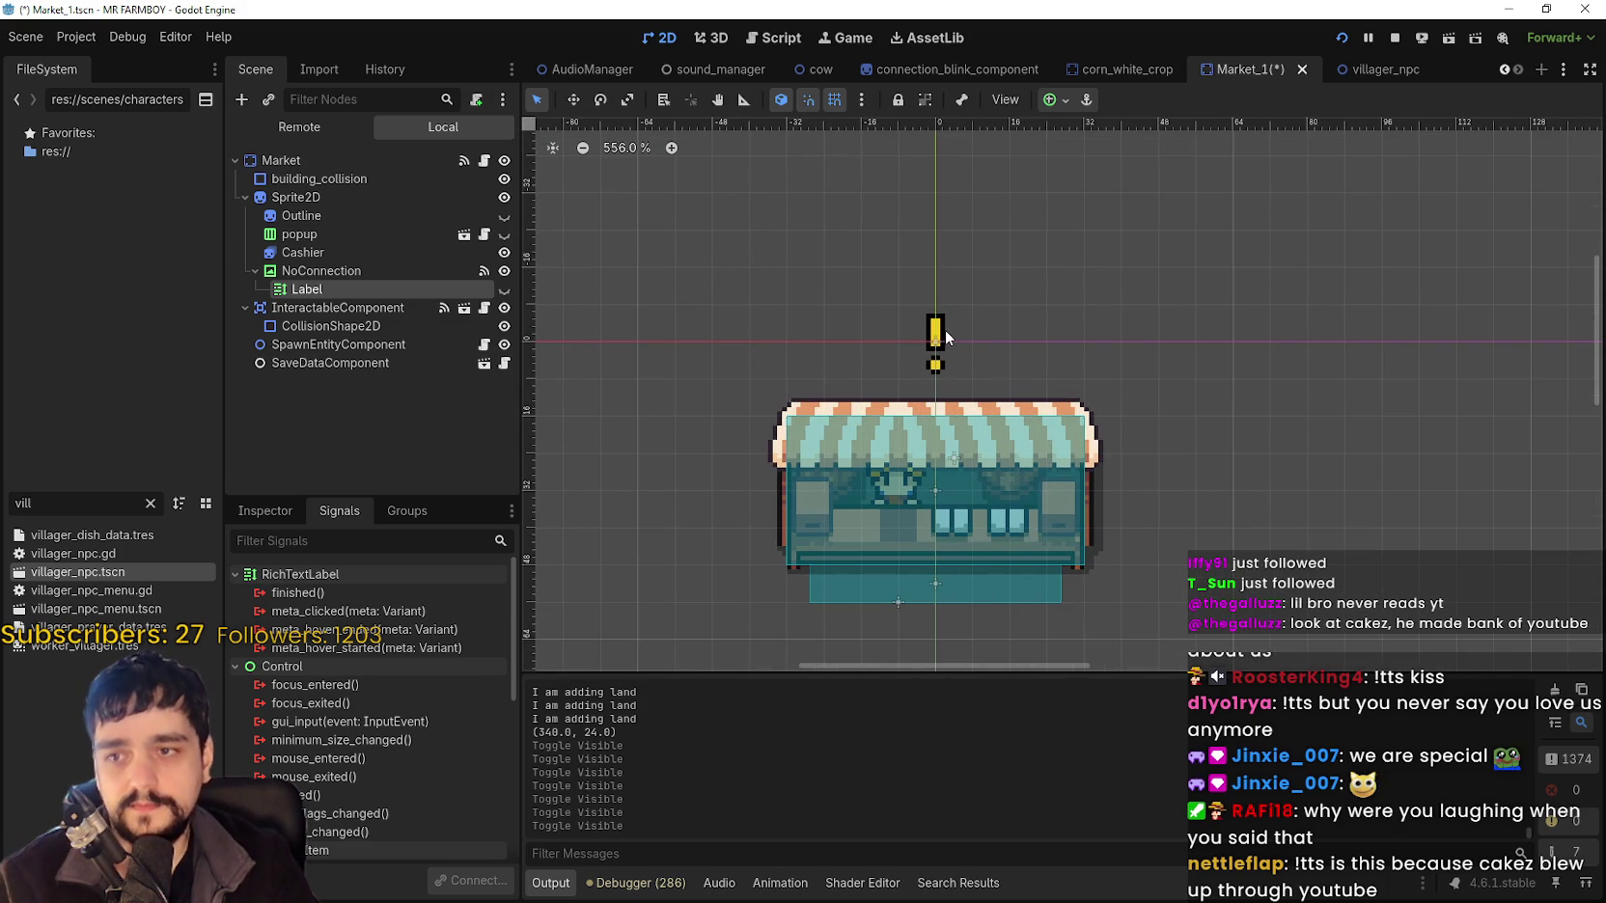
{"action": "left_click", "coordinate": [946, 337]}
{"action": "scroll", "coordinate": [946, 336], "scroll_direction": "down", "scroll_amount": 6}
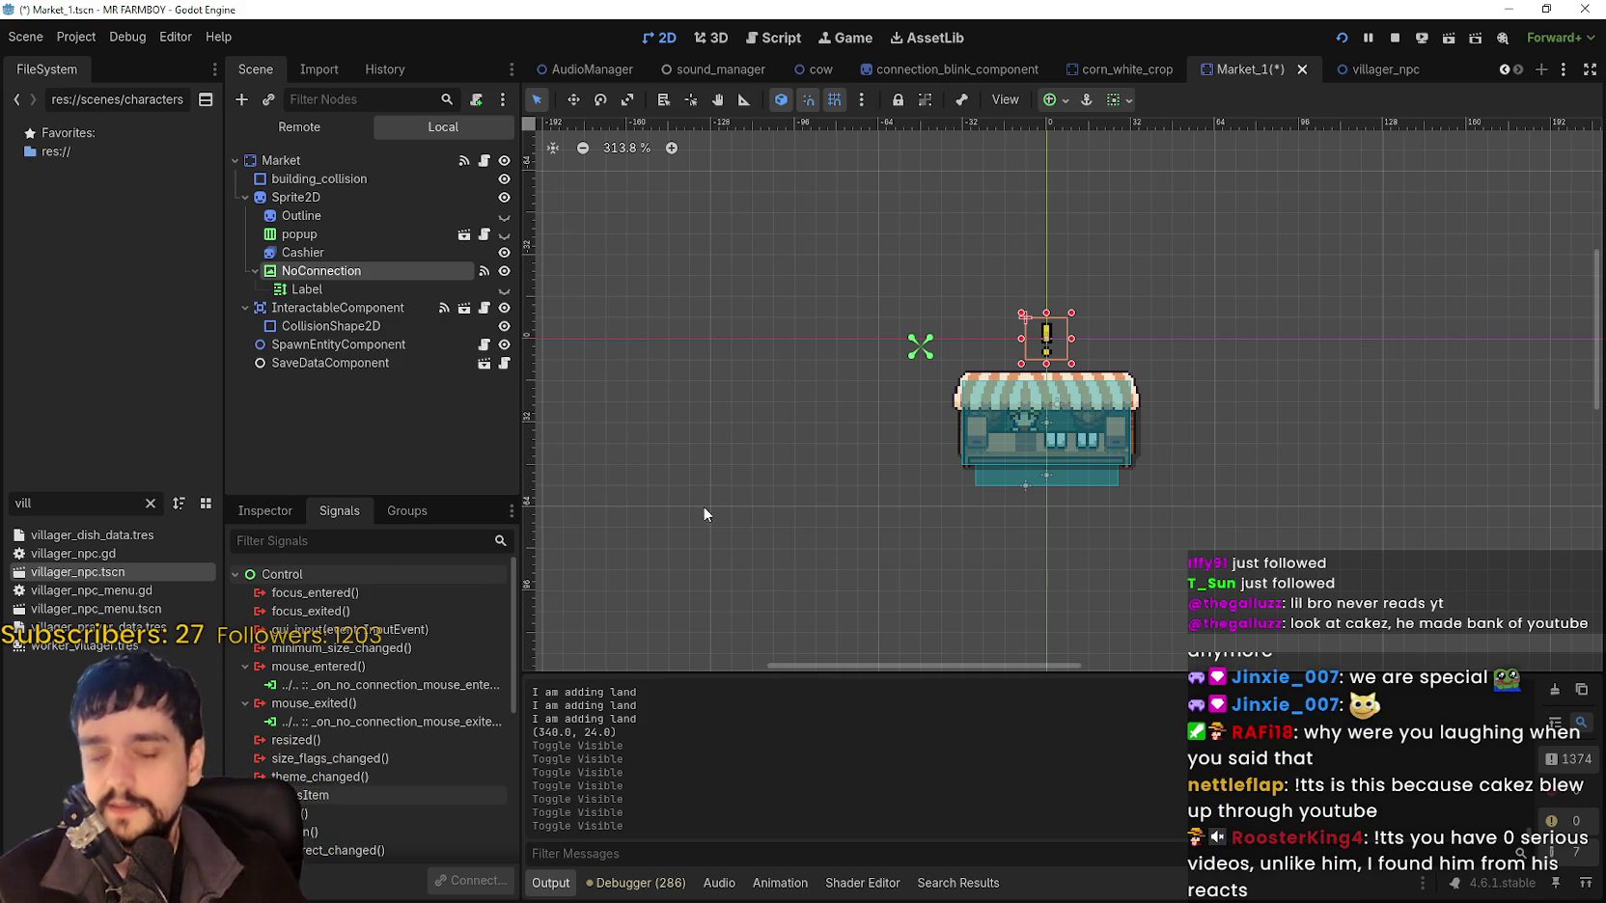
Shift the canvas so the shop sits further right and save the Market_1 scene.
{"action": "scroll", "coordinate": [845, 476], "scroll_direction": "up", "scroll_amount": 3}
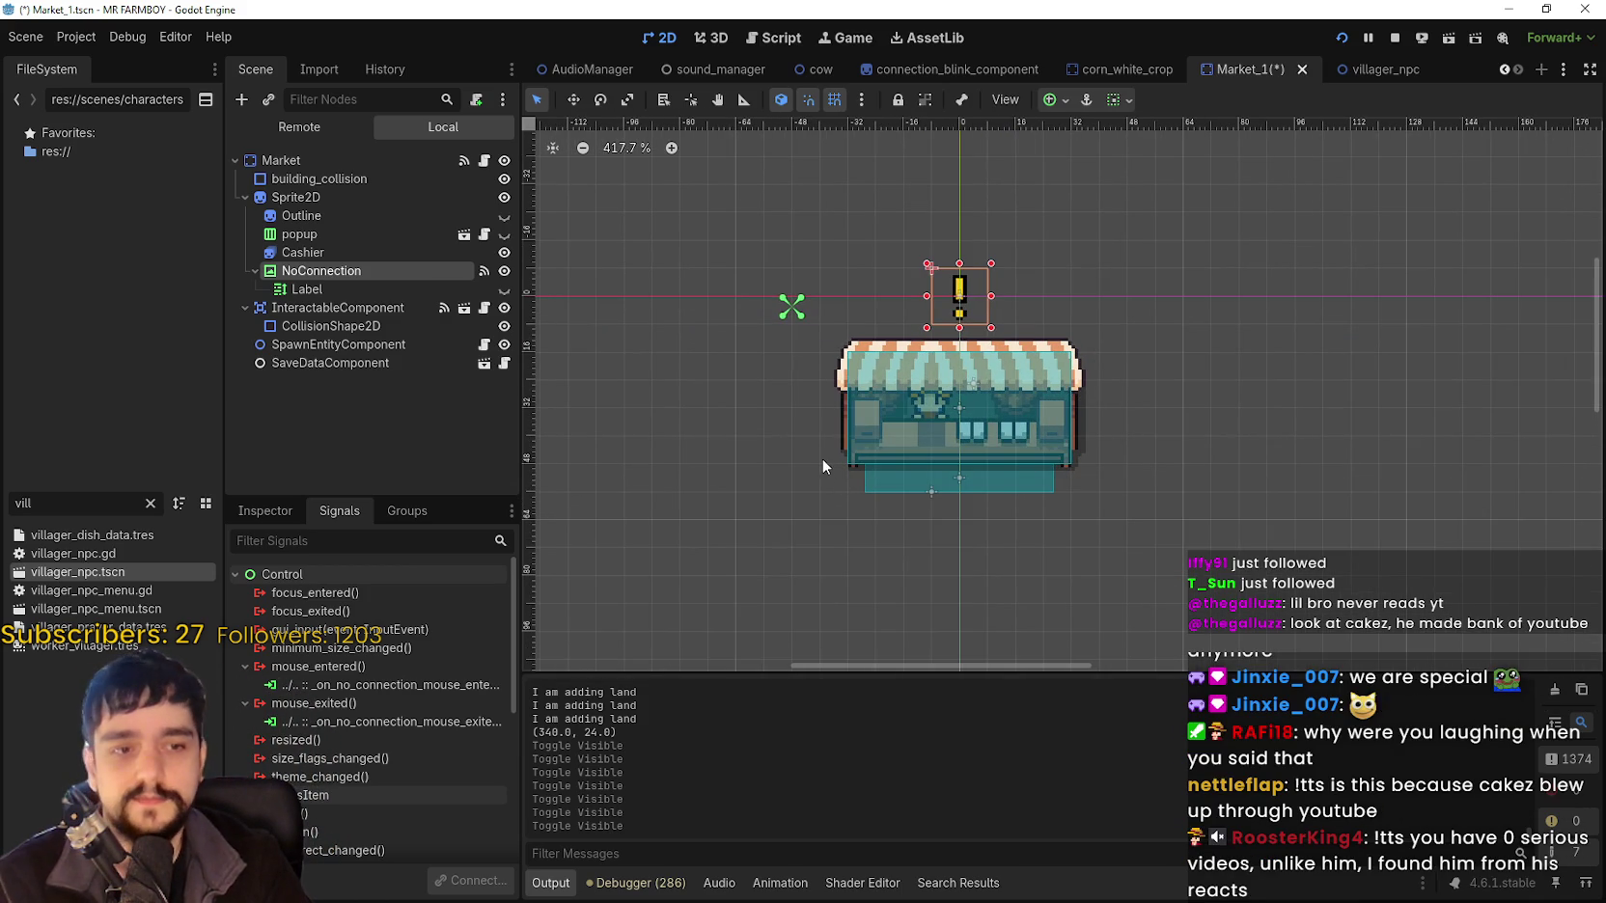
{"action": "scroll", "coordinate": [819, 447], "scroll_direction": "down", "scroll_amount": 1}
{"action": "left_click_drag", "start_coordinate": [823, 436], "coordinate": [907, 426]}
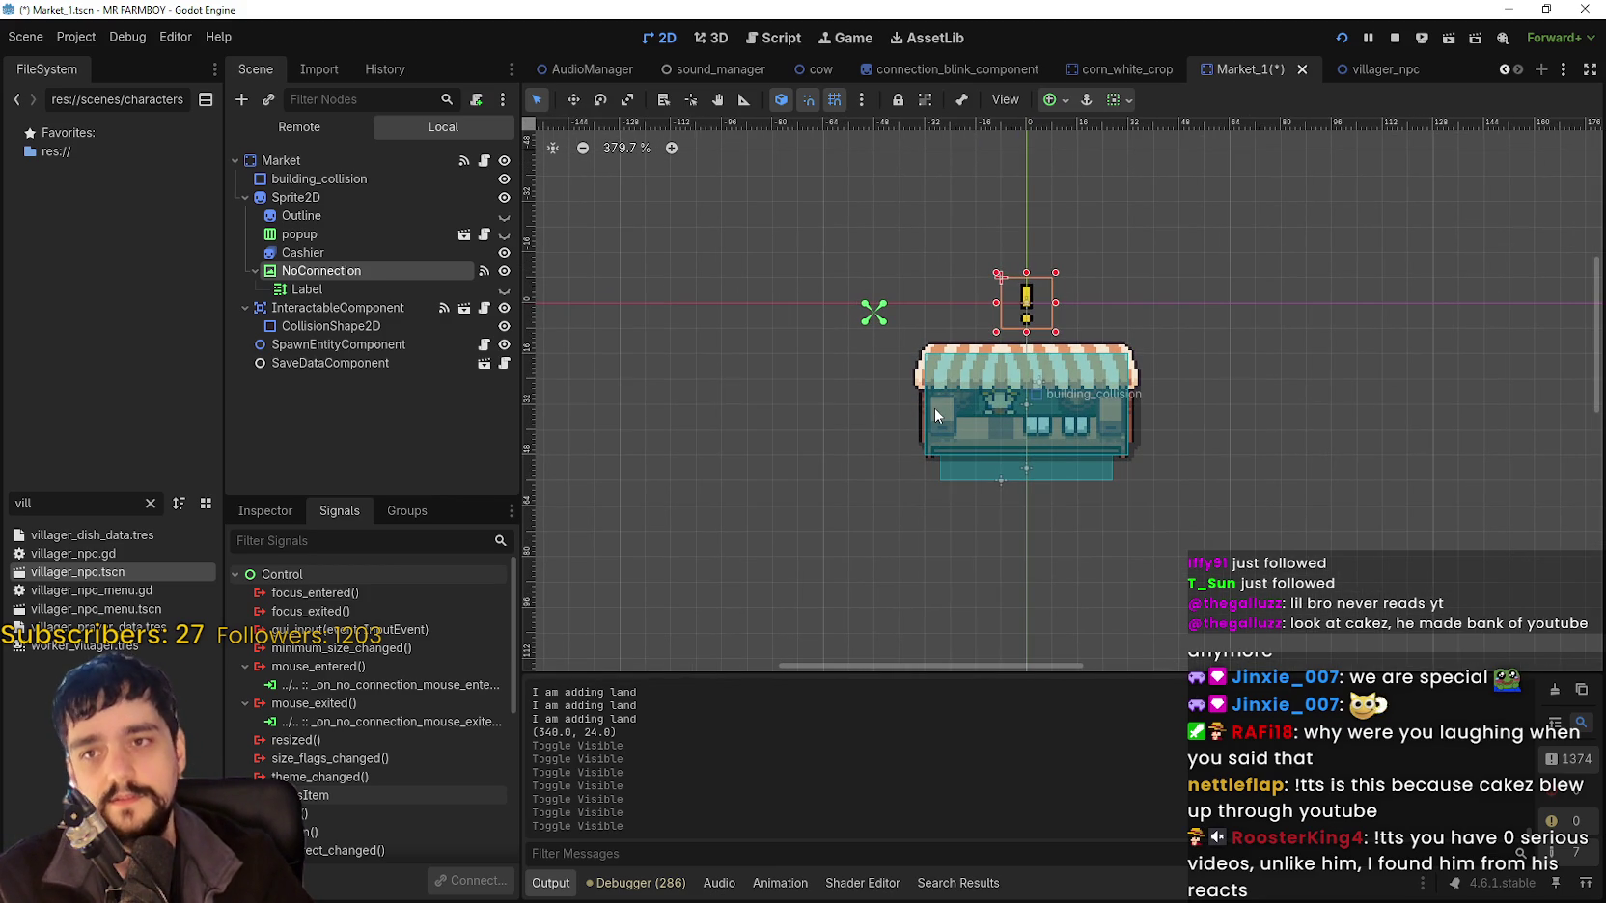
{"action": "key", "text": "ctrl+s"}
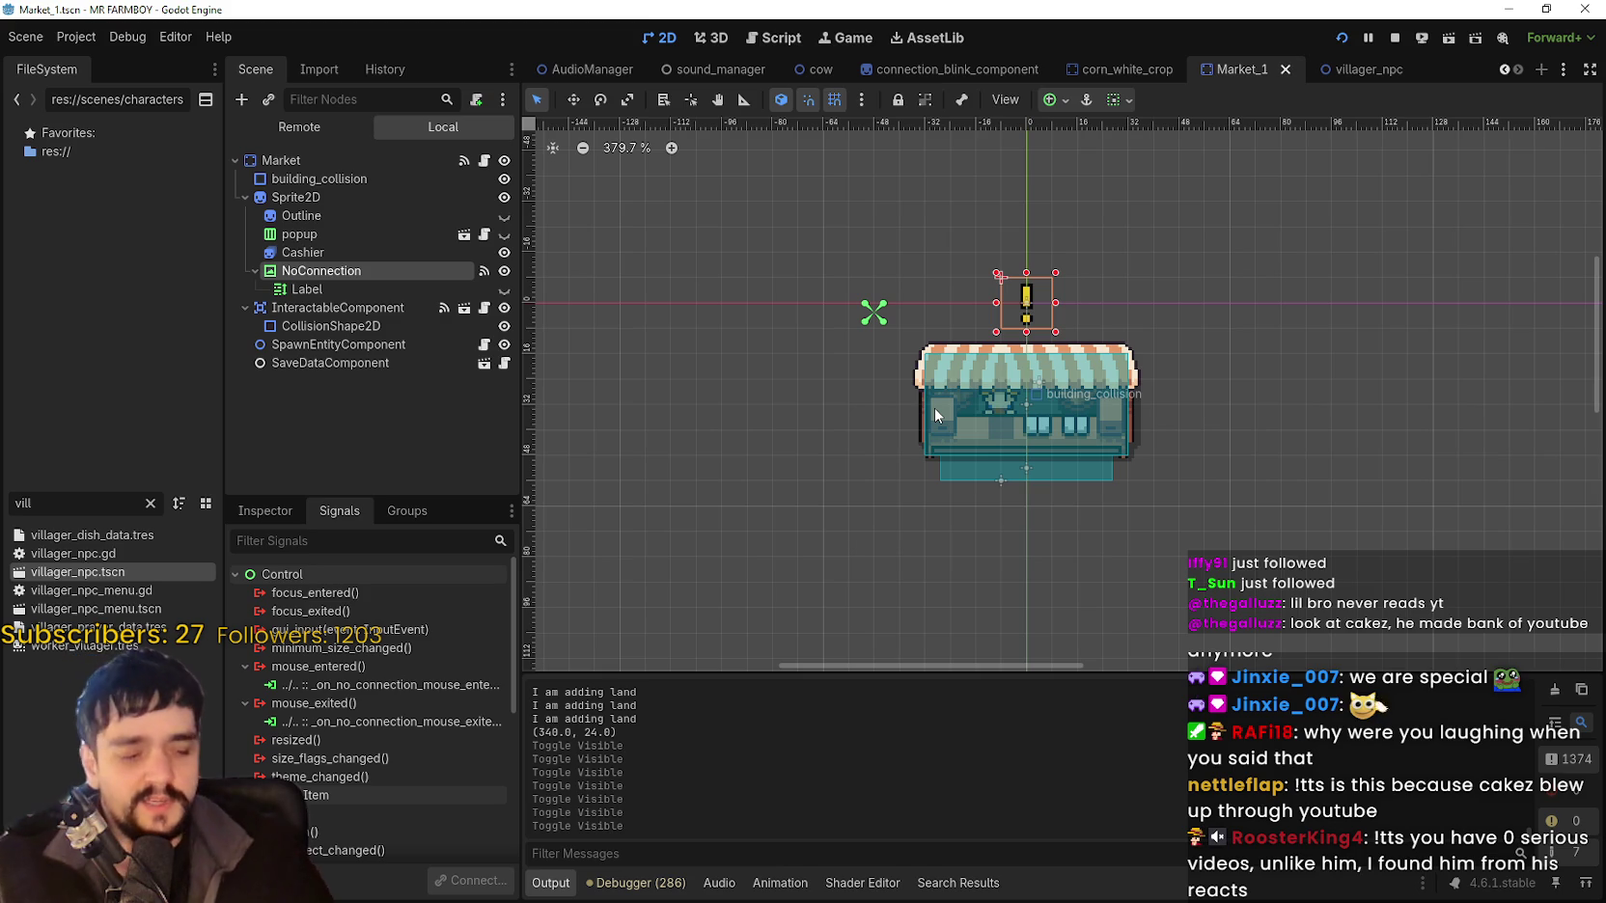
Pan and zoom the 2D canvas so the shop sits higher in view.
{"action": "scroll", "coordinate": [1052, 299], "scroll_direction": "up", "scroll_amount": 2}
{"action": "scroll", "coordinate": [1040, 317], "scroll_direction": "down", "scroll_amount": 3}
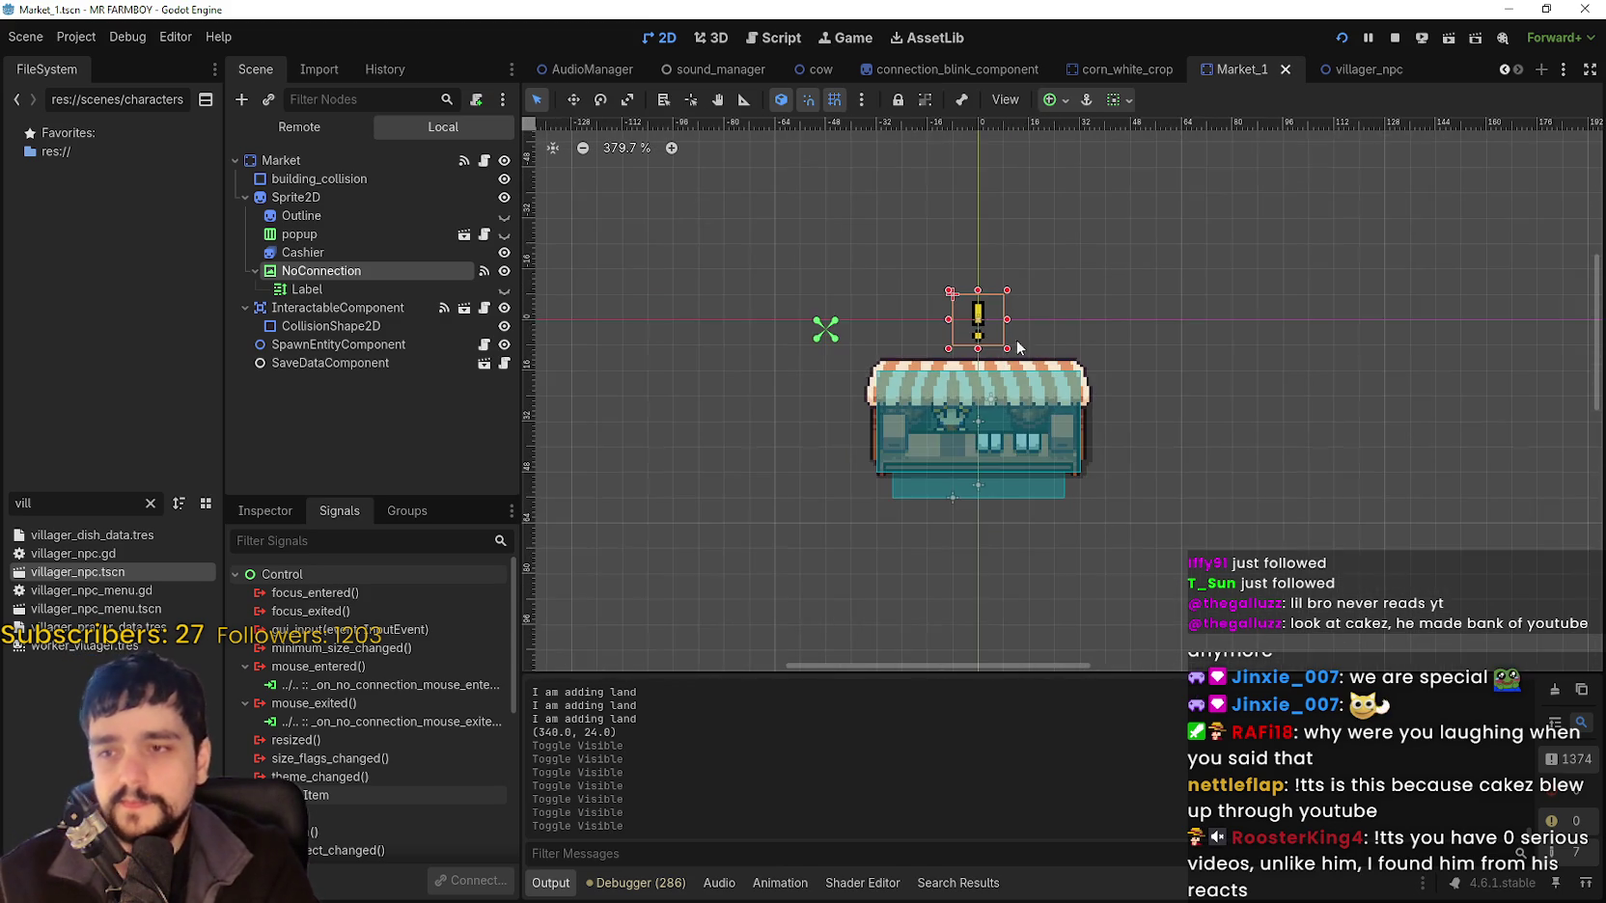
{"action": "scroll", "coordinate": [1043, 328], "scroll_direction": "up", "scroll_amount": 4}
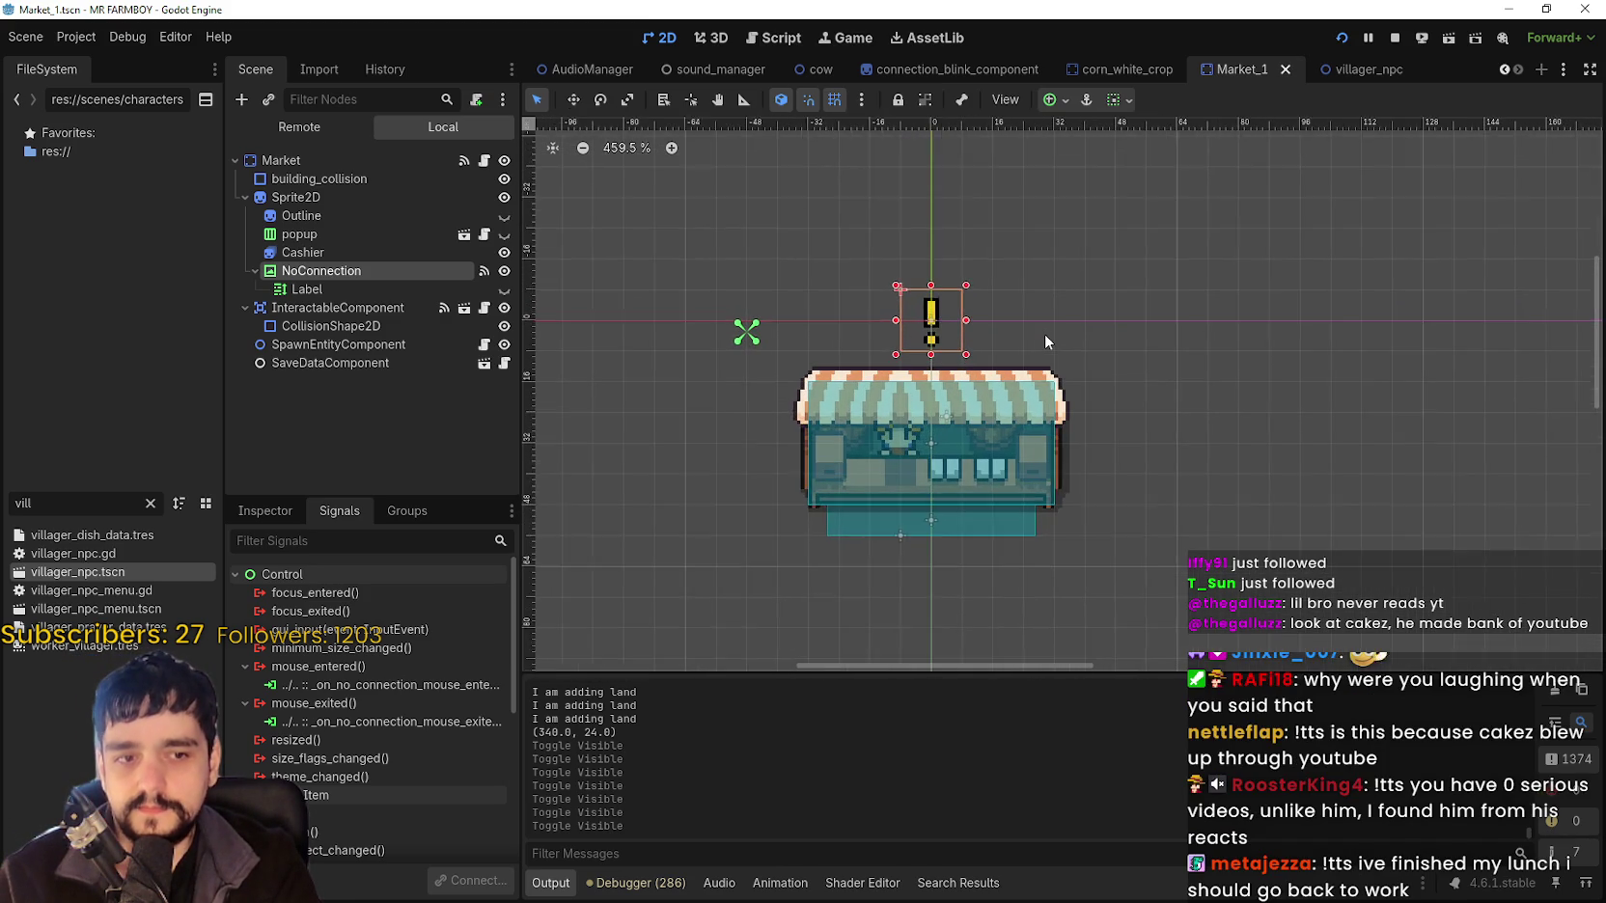
{"action": "left_click_drag", "start_coordinate": [1100, 248], "coordinate": [1070, 265]}
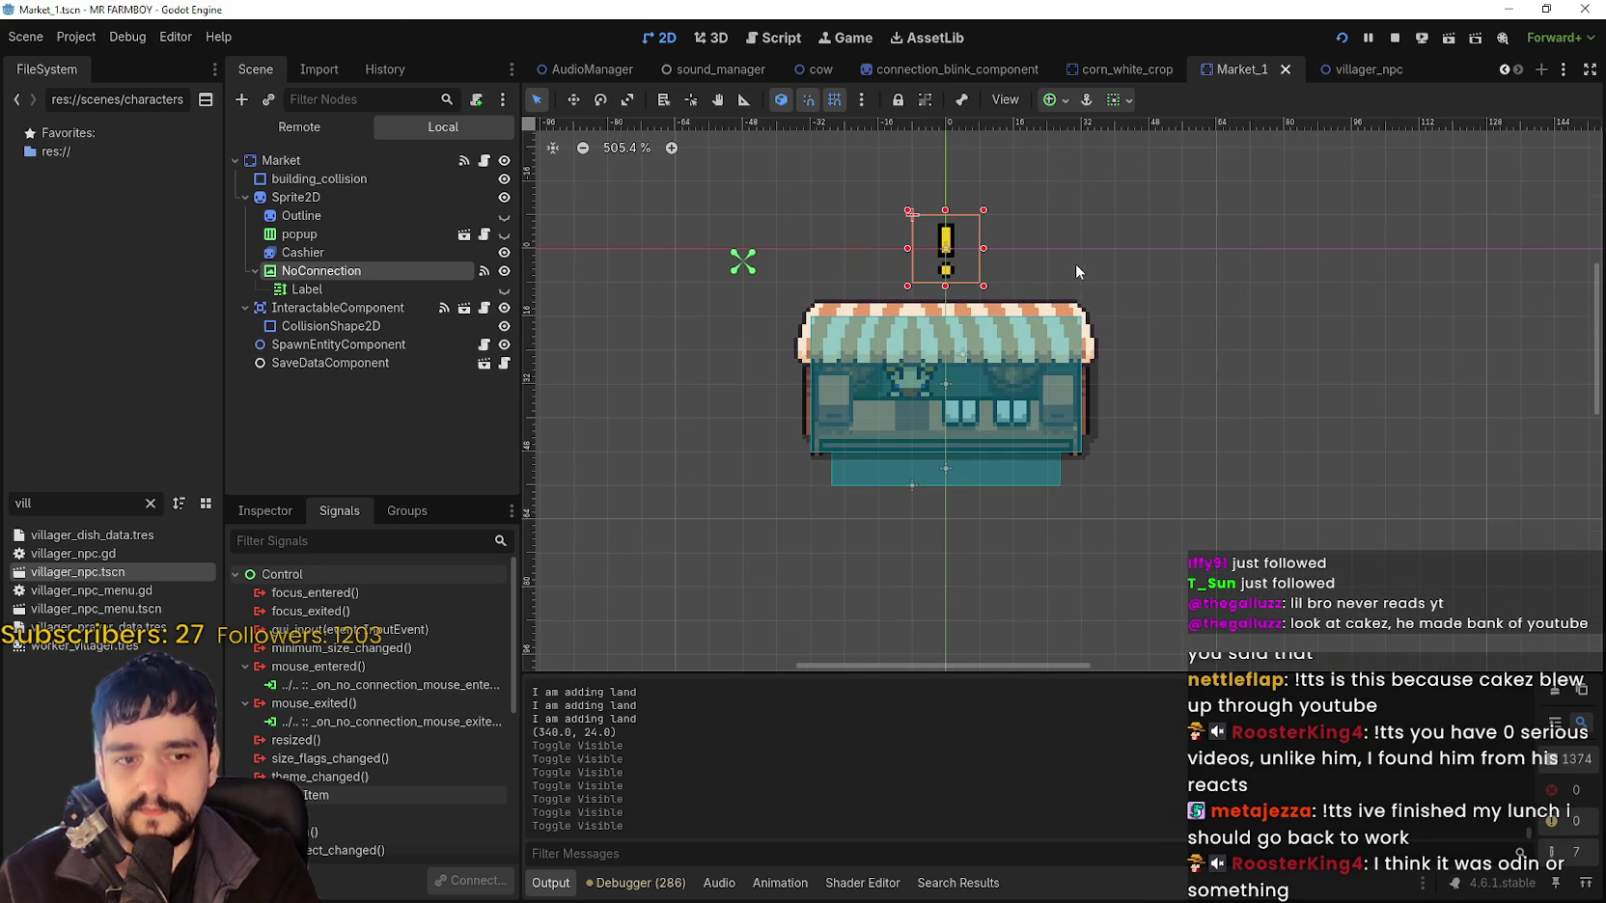
{"action": "scroll", "coordinate": [1078, 261], "scroll_direction": "up", "scroll_amount": 1}
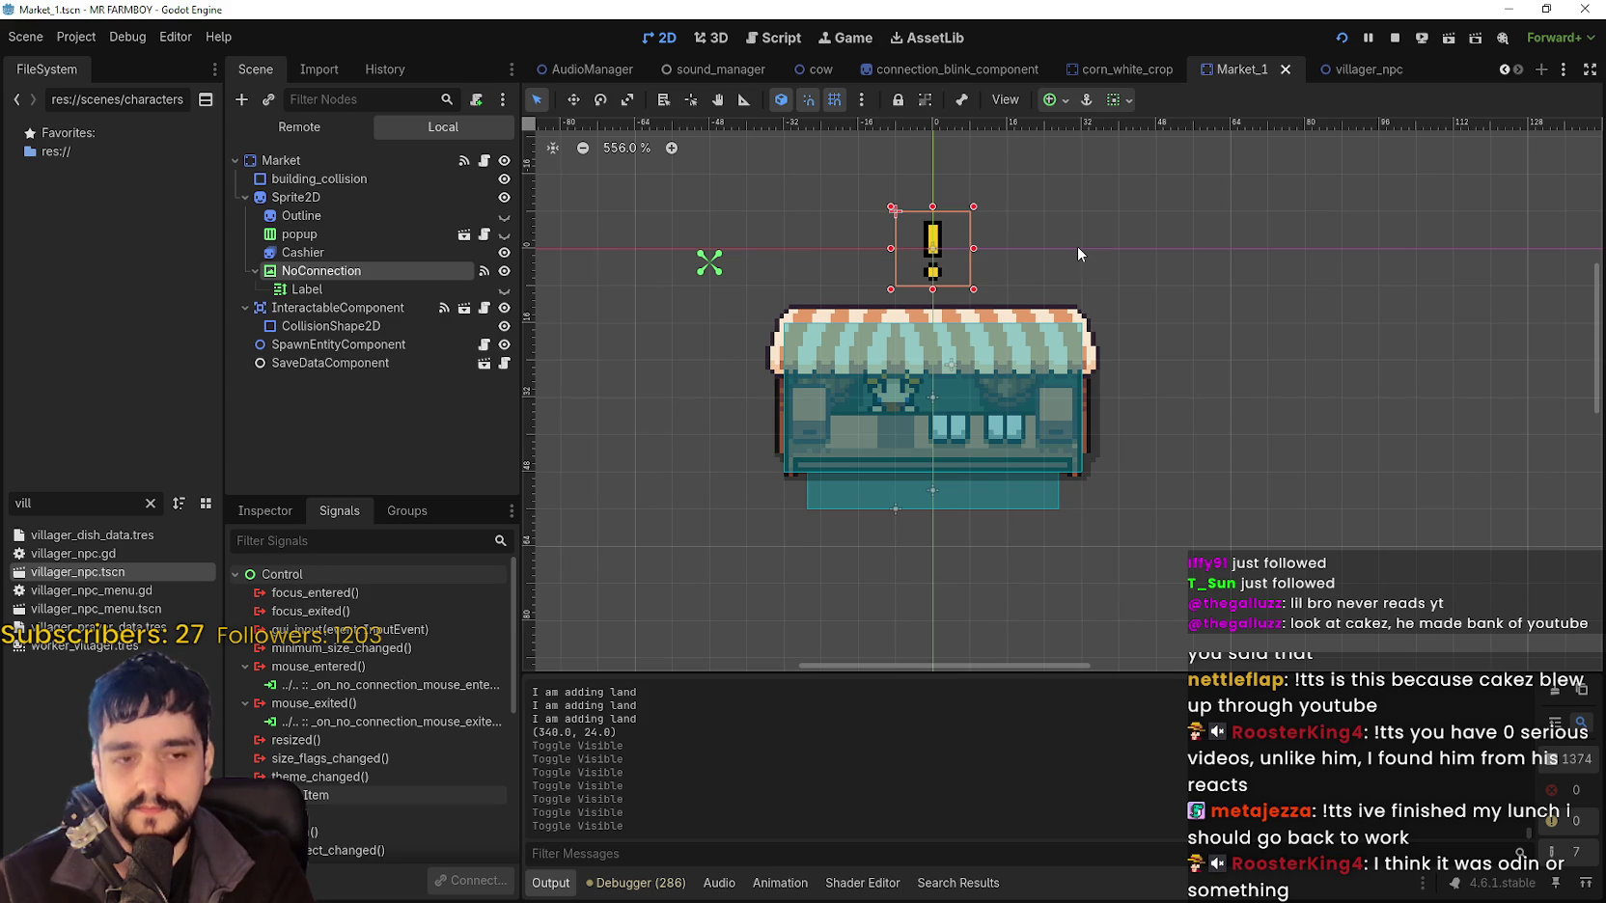
{"action": "scroll", "coordinate": [1076, 247], "scroll_direction": "down", "scroll_amount": 1}
{"action": "scroll", "coordinate": [1074, 310], "scroll_direction": "up", "scroll_amount": 1}
{"action": "scroll", "coordinate": [1063, 270], "scroll_direction": "down", "scroll_amount": 1}
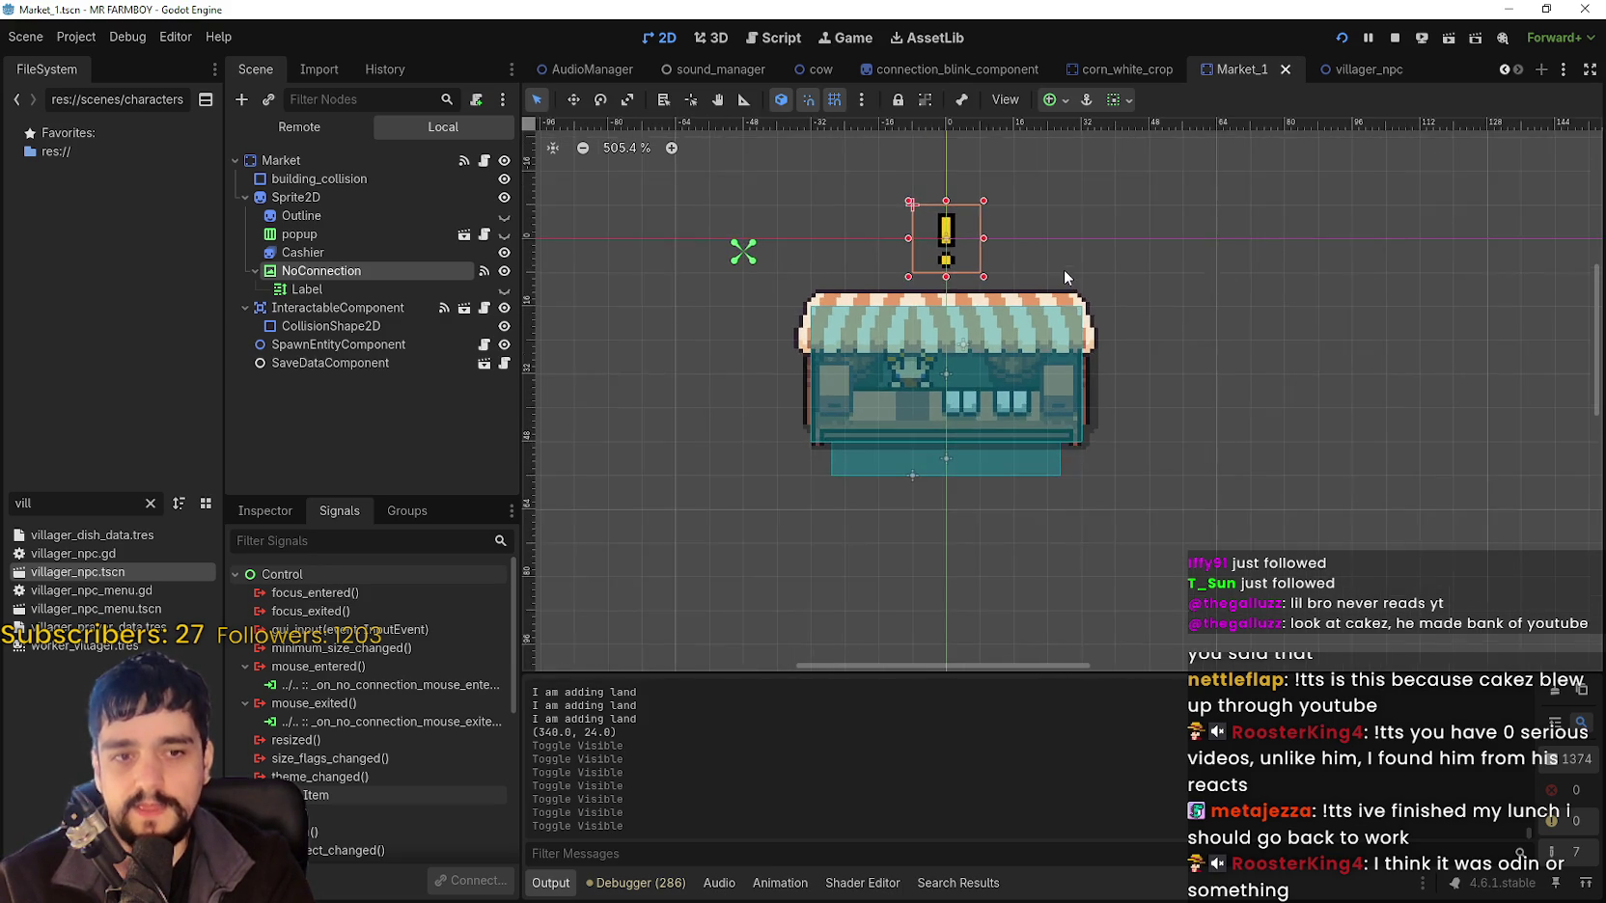
{"action": "scroll", "coordinate": [1051, 234], "scroll_direction": "down", "scroll_amount": 4}
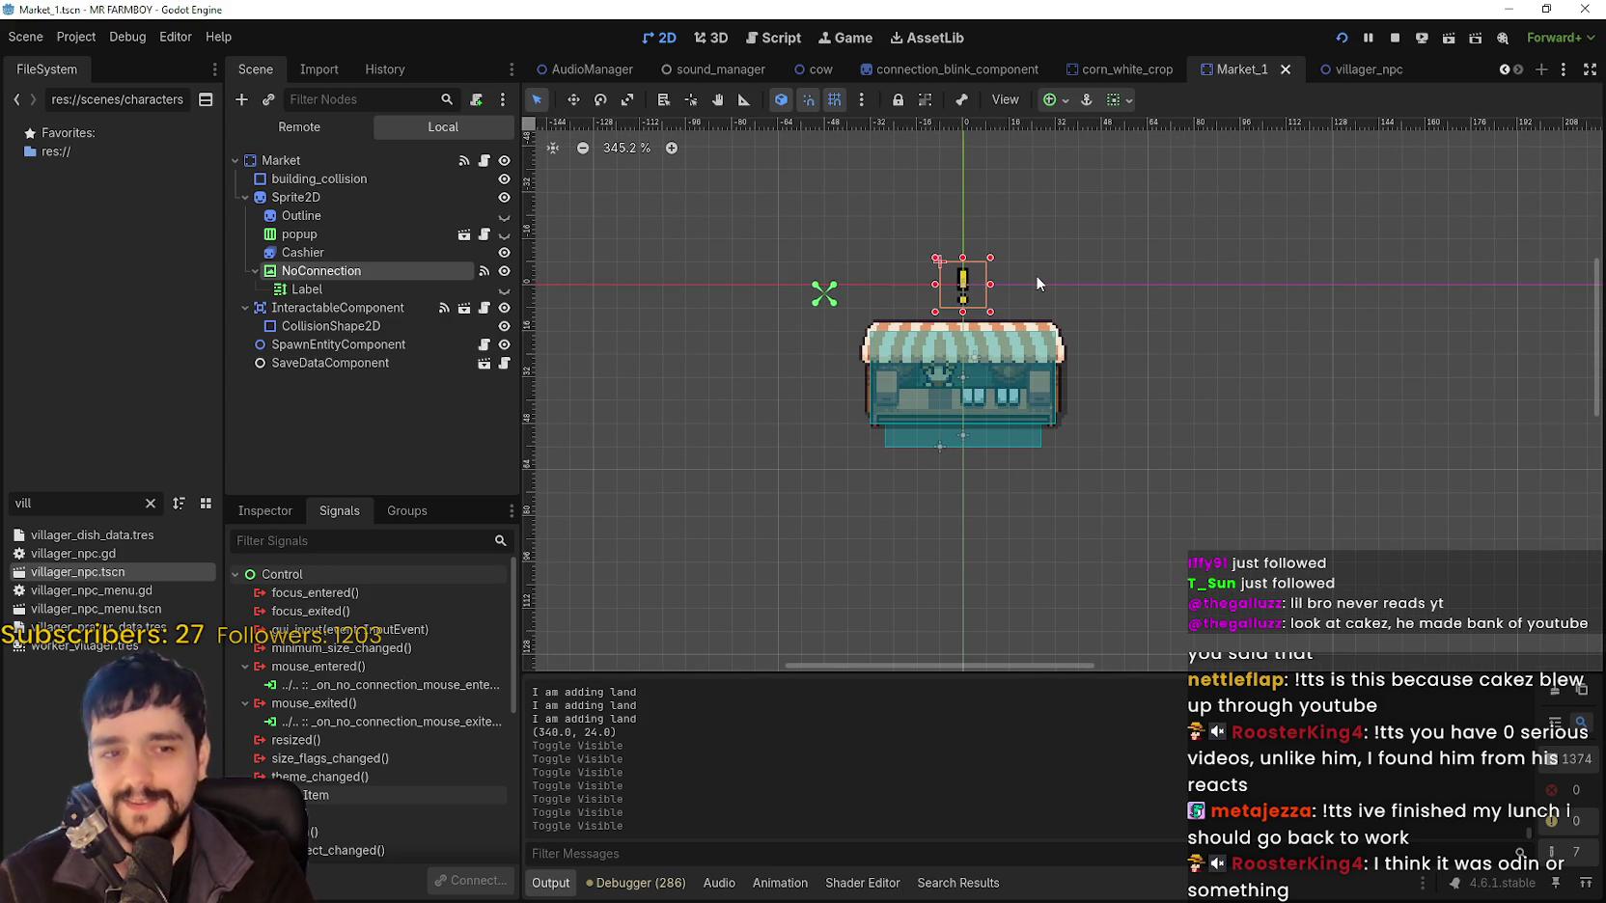
{"action": "scroll", "coordinate": [1129, 371], "scroll_direction": "up", "scroll_amount": 3}
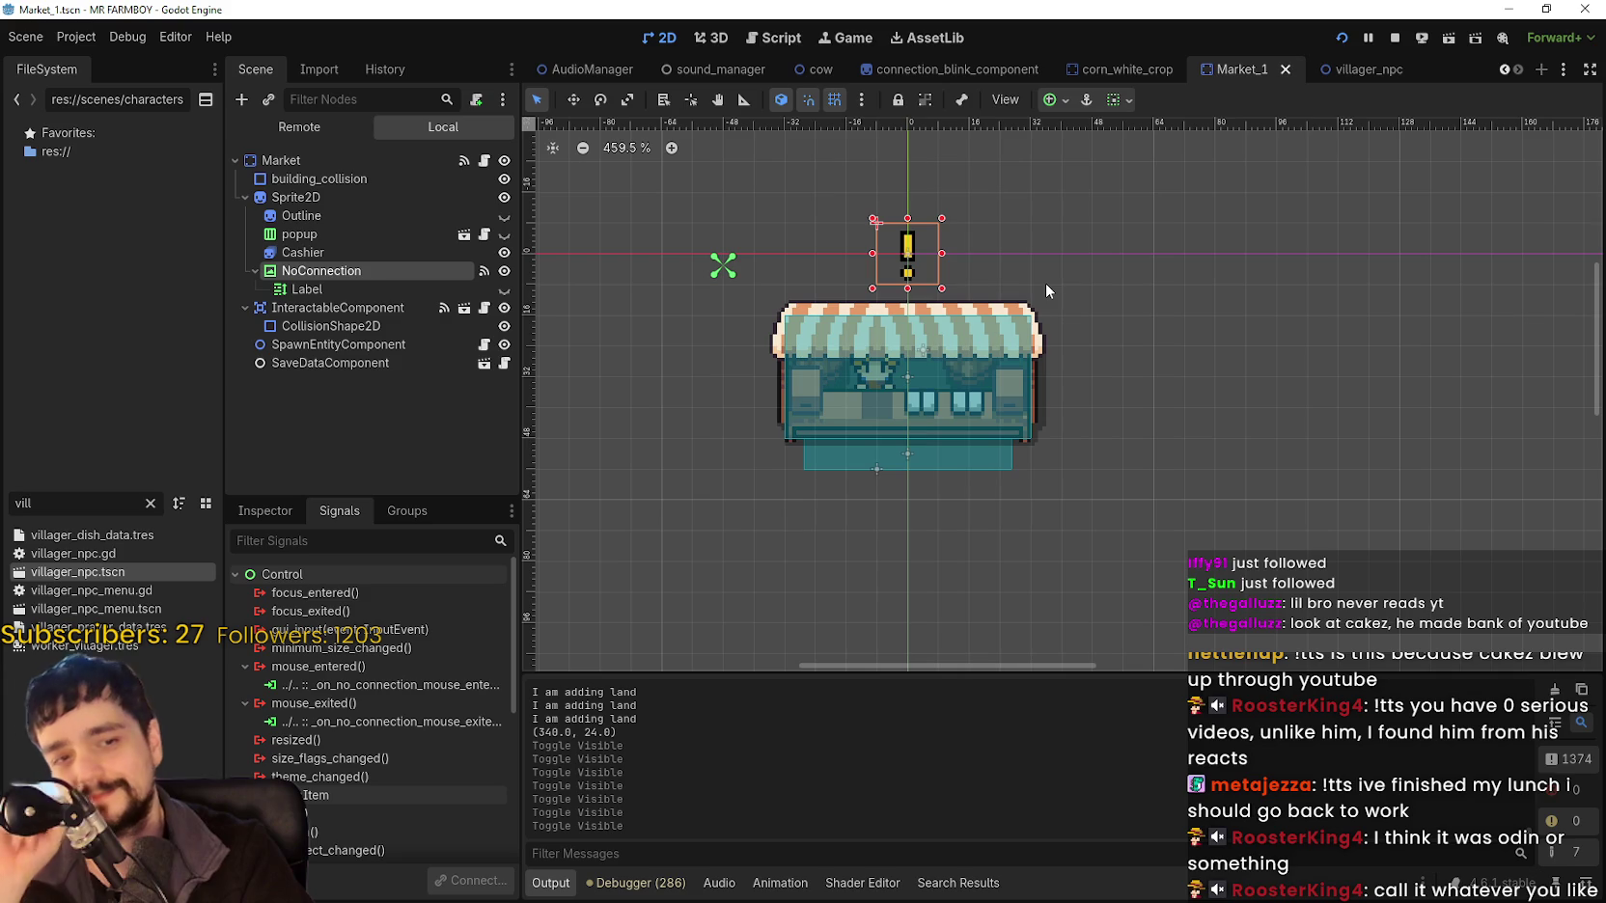
Deselect and reselect the no-connection marker, then bring up the browser briefly.
{"action": "left_click", "coordinate": [1046, 290]}
{"action": "scroll", "coordinate": [1047, 289], "scroll_direction": "down", "scroll_amount": 4}
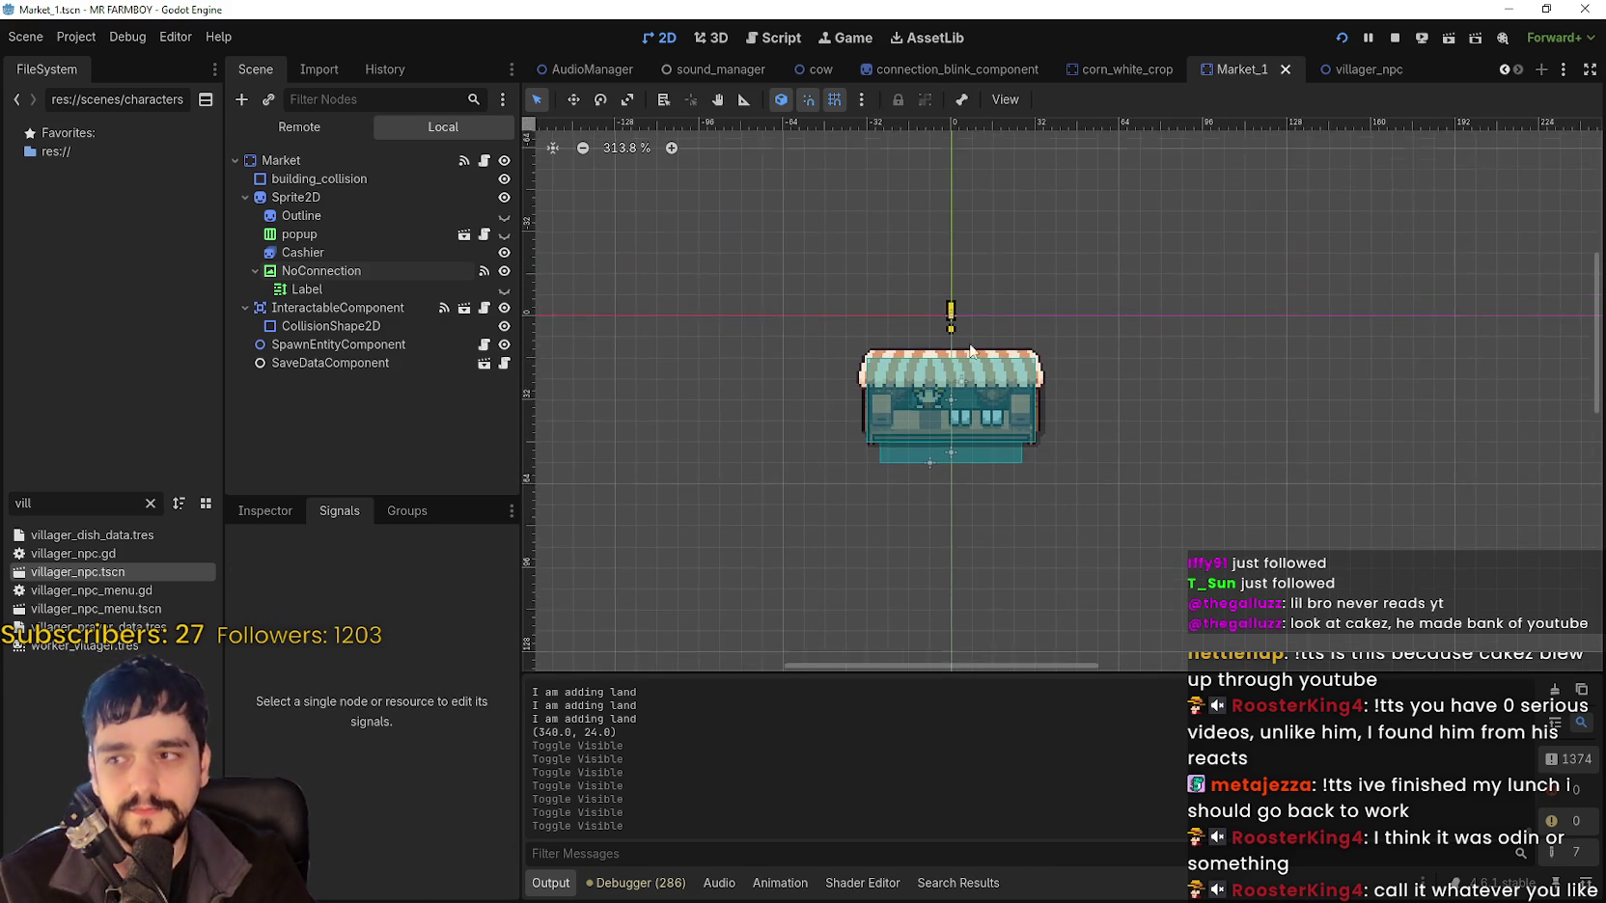
{"action": "scroll", "coordinate": [973, 313], "scroll_direction": "up", "scroll_amount": 1}
{"action": "left_click", "coordinate": [959, 317]}
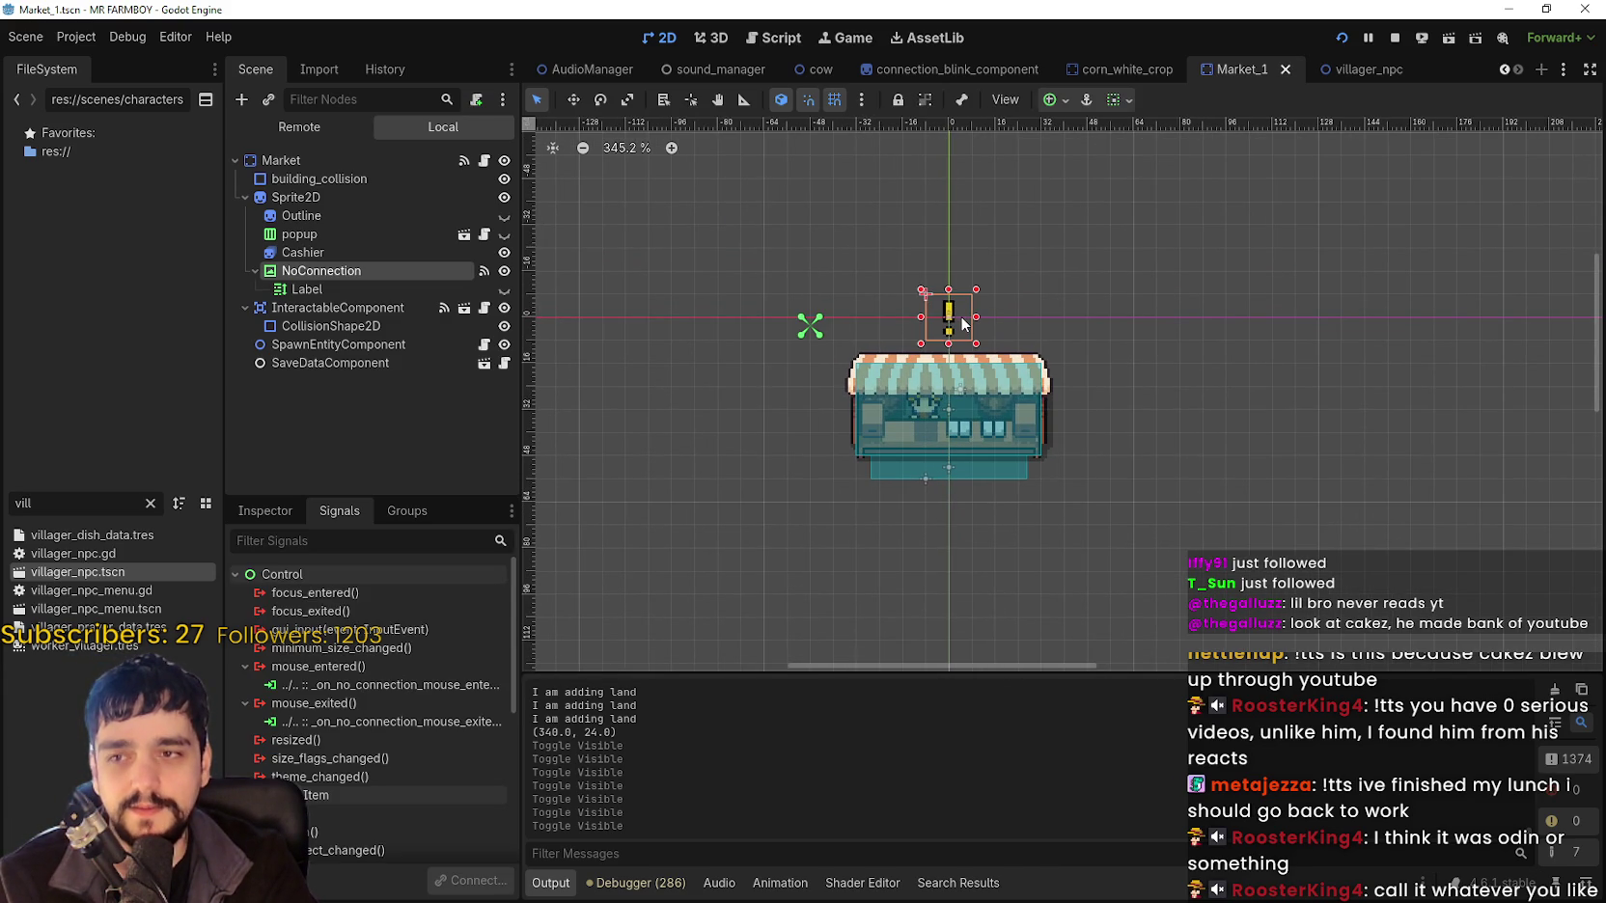
{"action": "scroll", "coordinate": [962, 318], "scroll_direction": "up", "scroll_amount": 2}
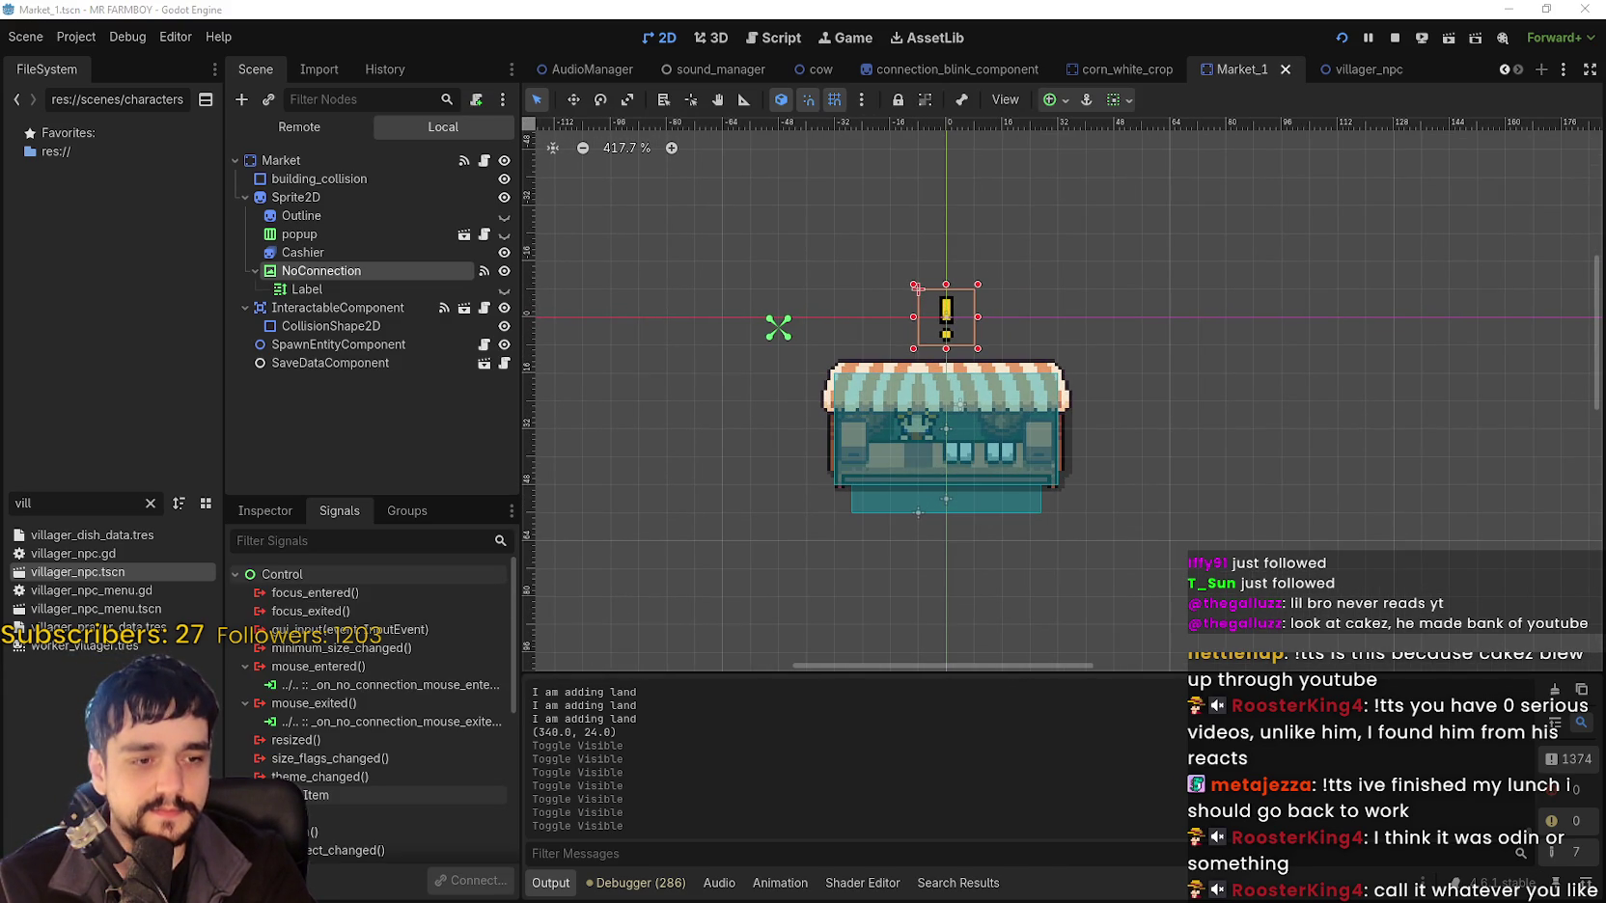
{"action": "key", "text": "alt+Tab"}
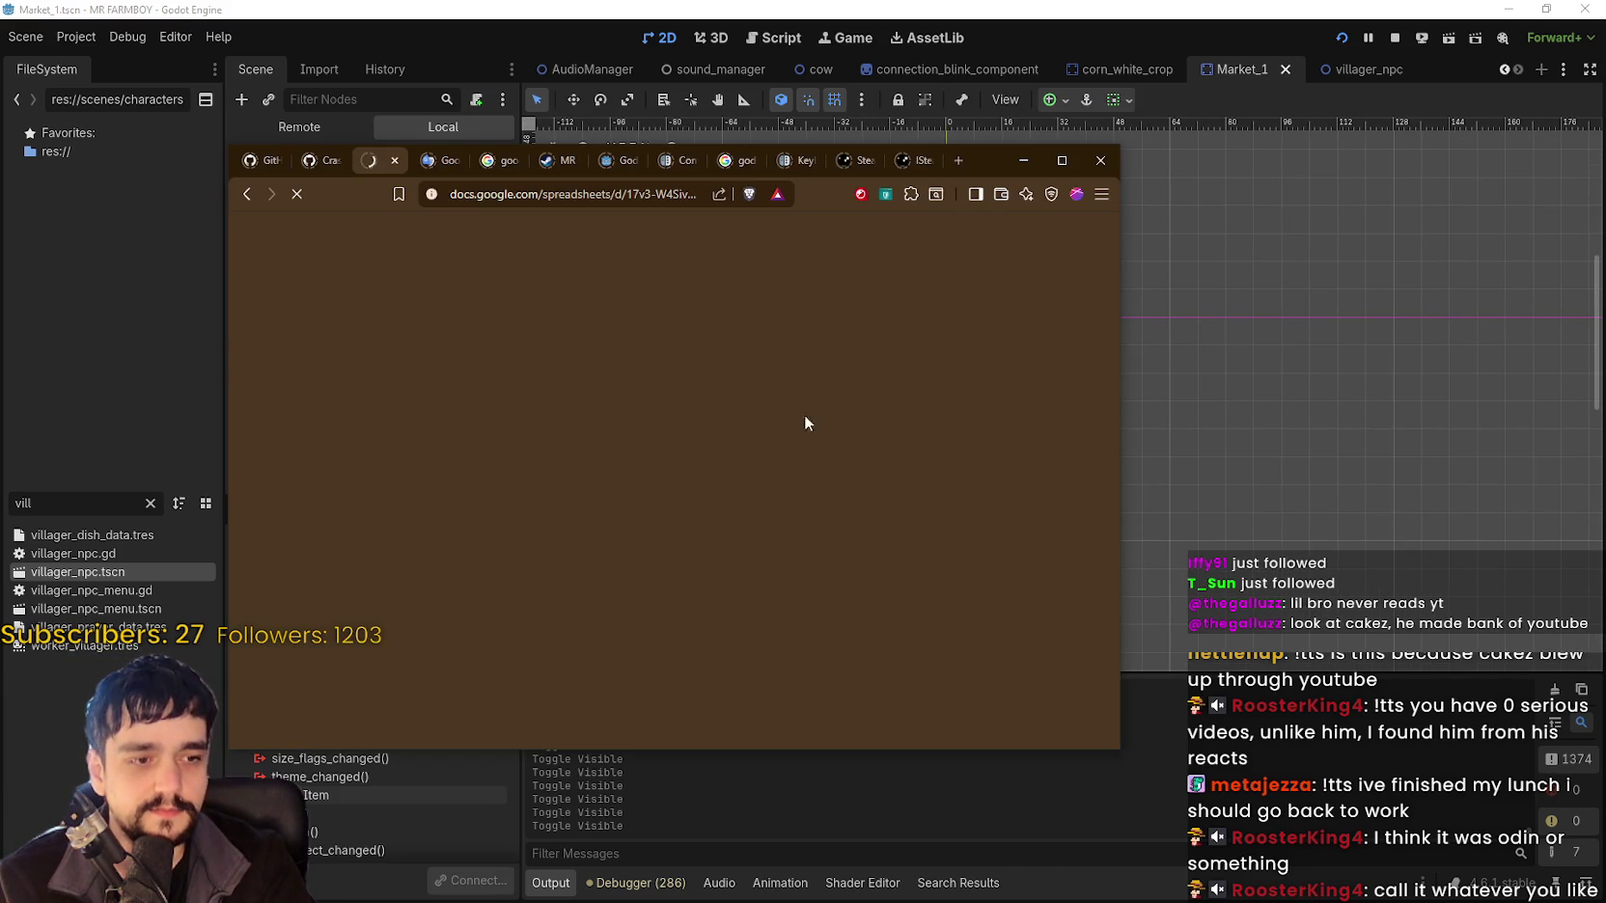
Select the NoConnection Label and highlight its text key road_connection_missing in the Inspector.
{"action": "key", "text": "alt+Tab"}
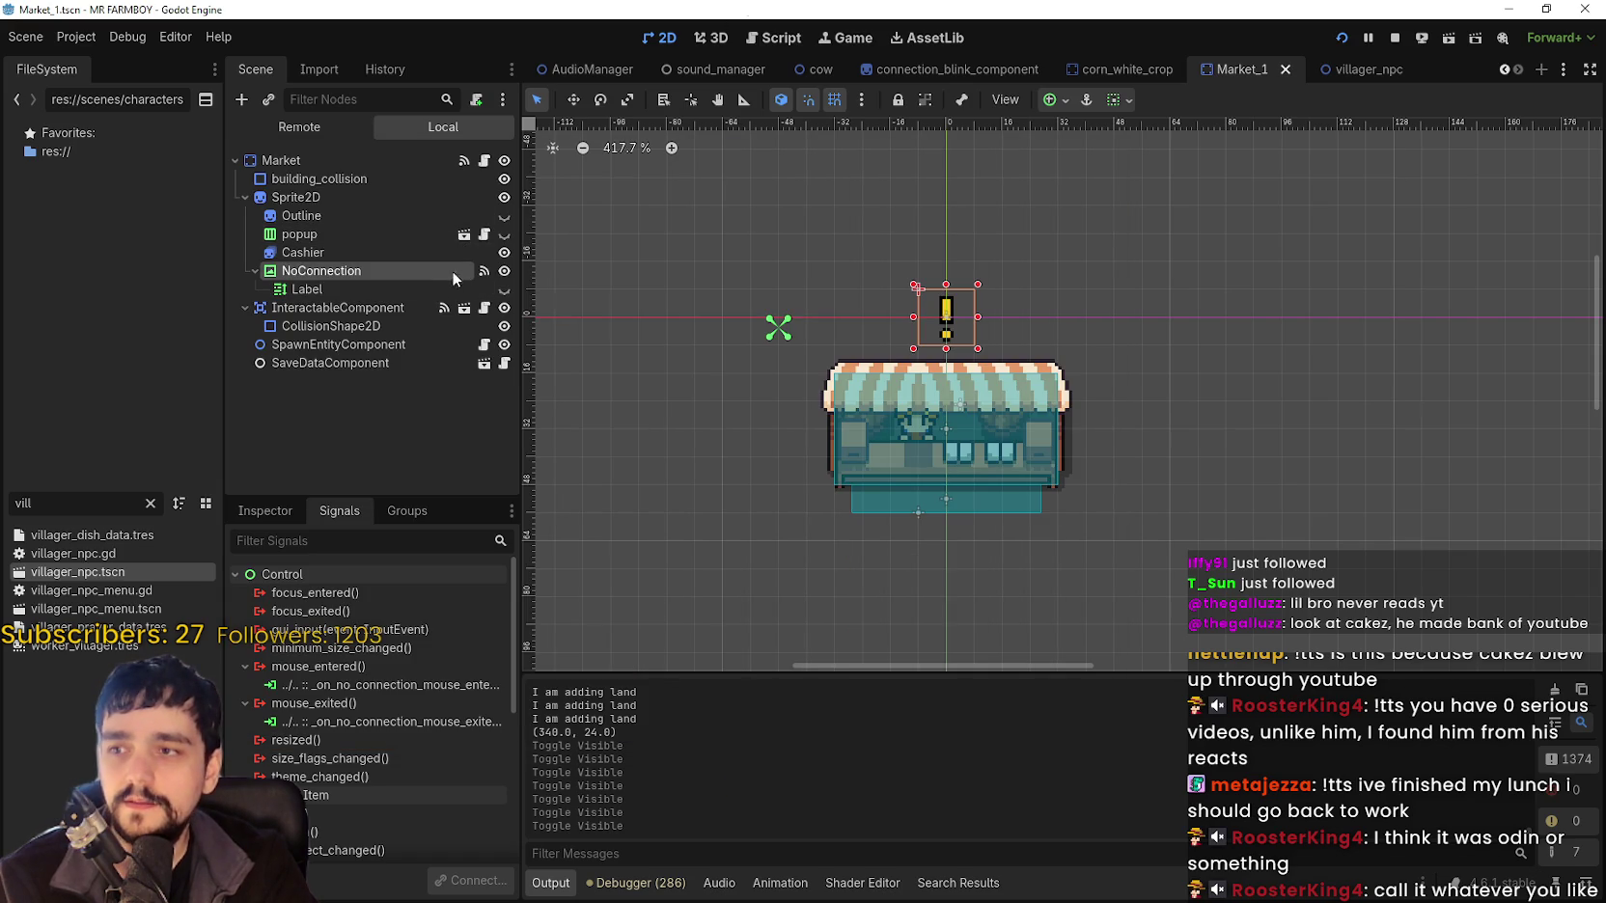
{"action": "key", "text": "ctrl+F3"}
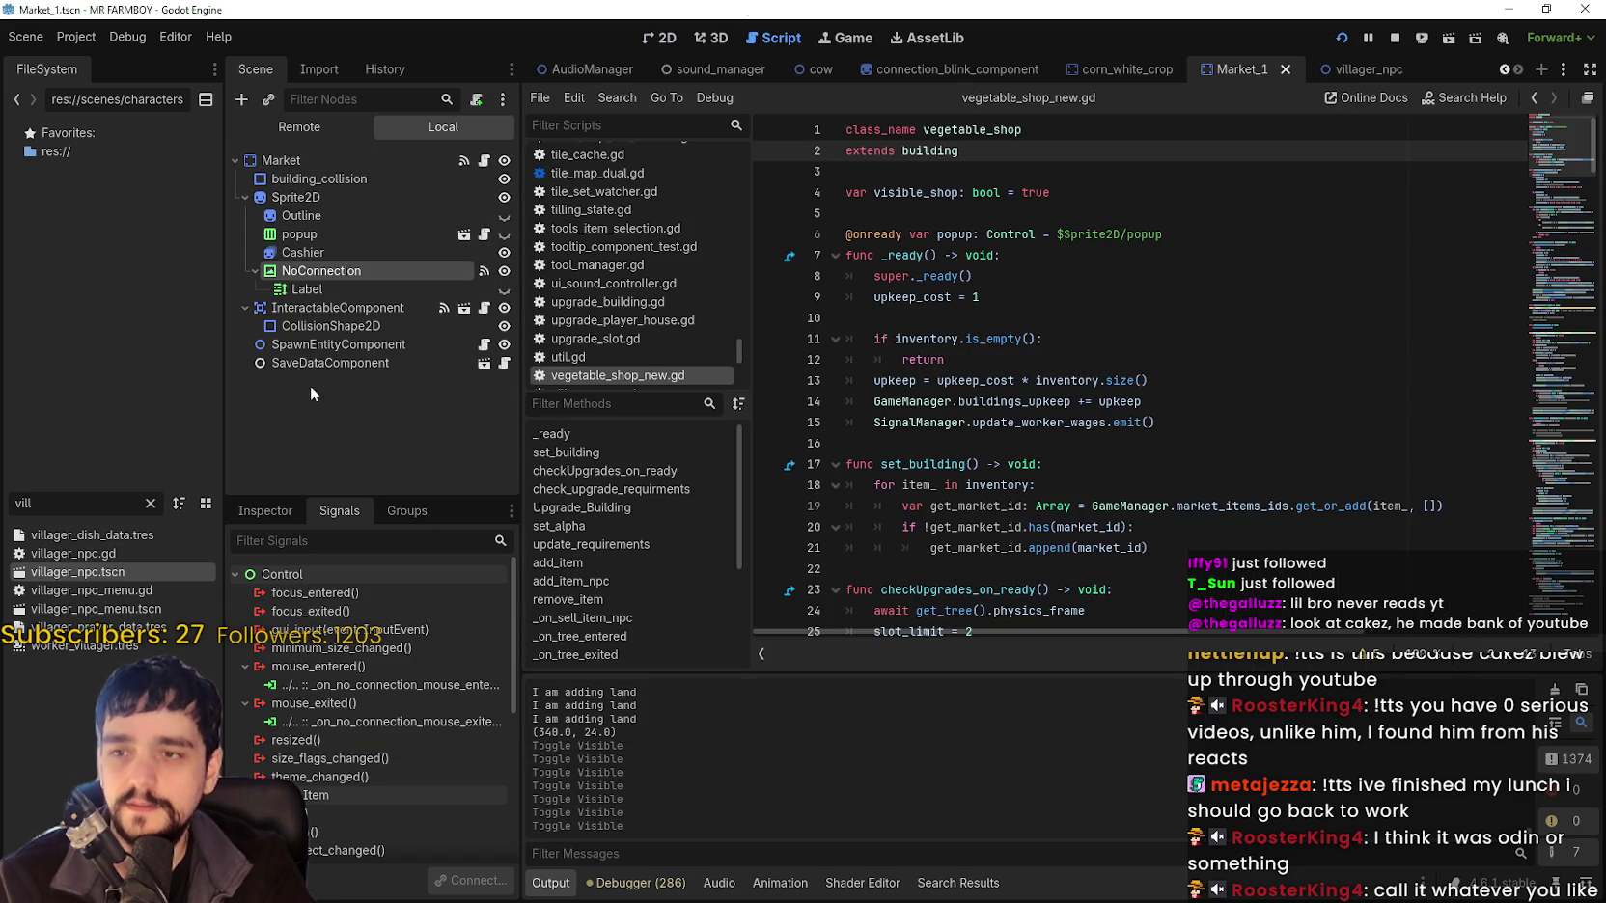
{"action": "left_click", "coordinate": [345, 293]}
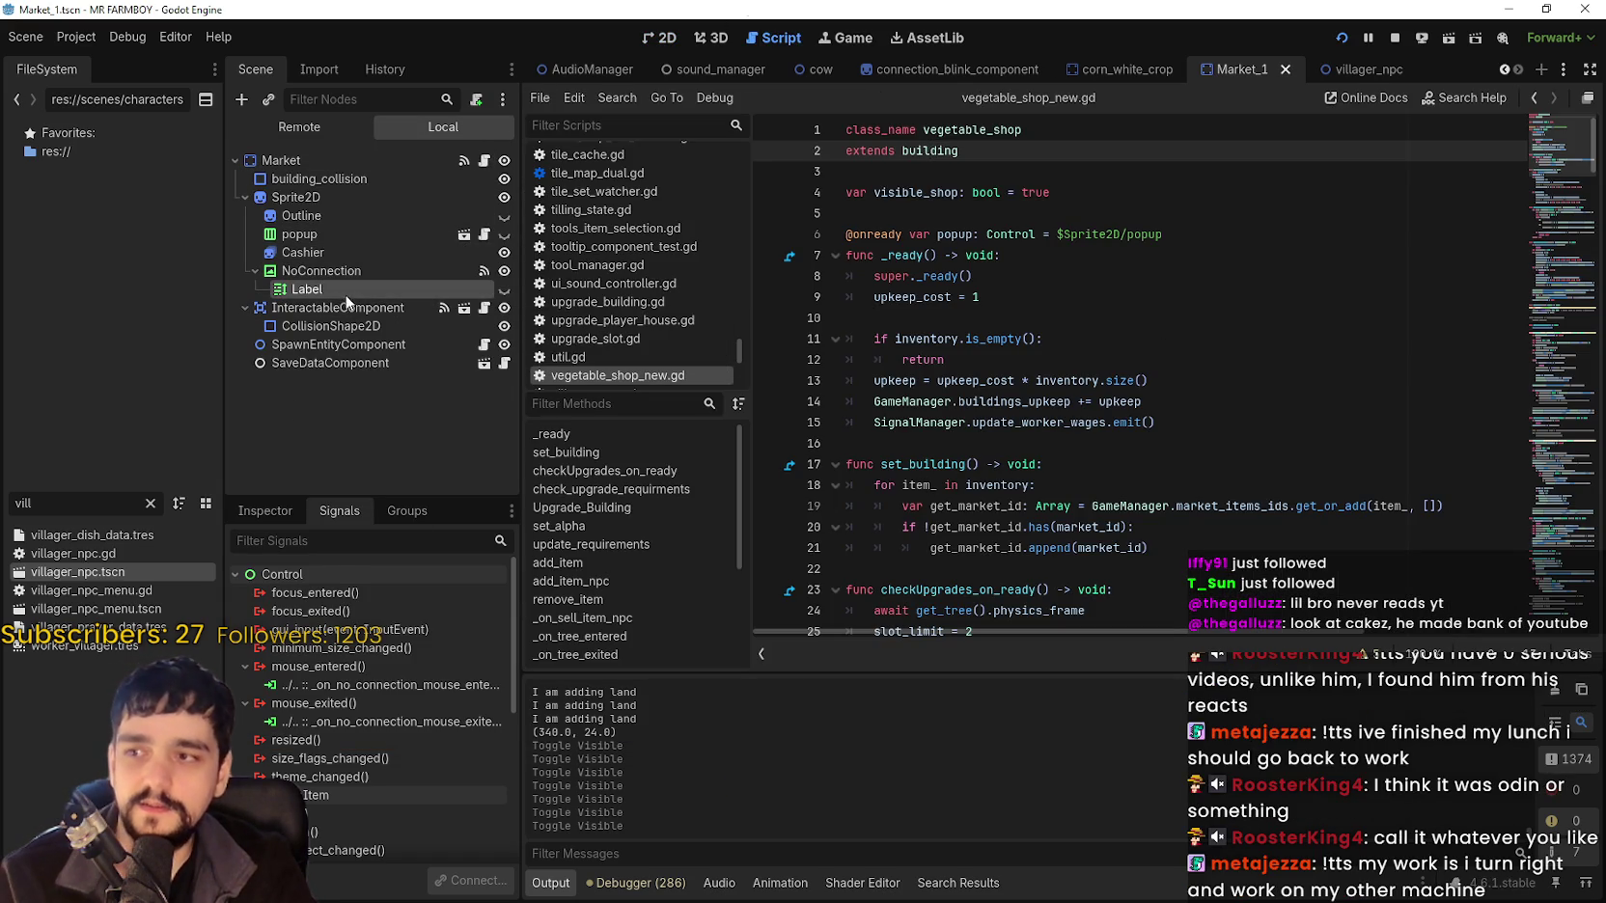
{"action": "left_click", "coordinate": [286, 511]}
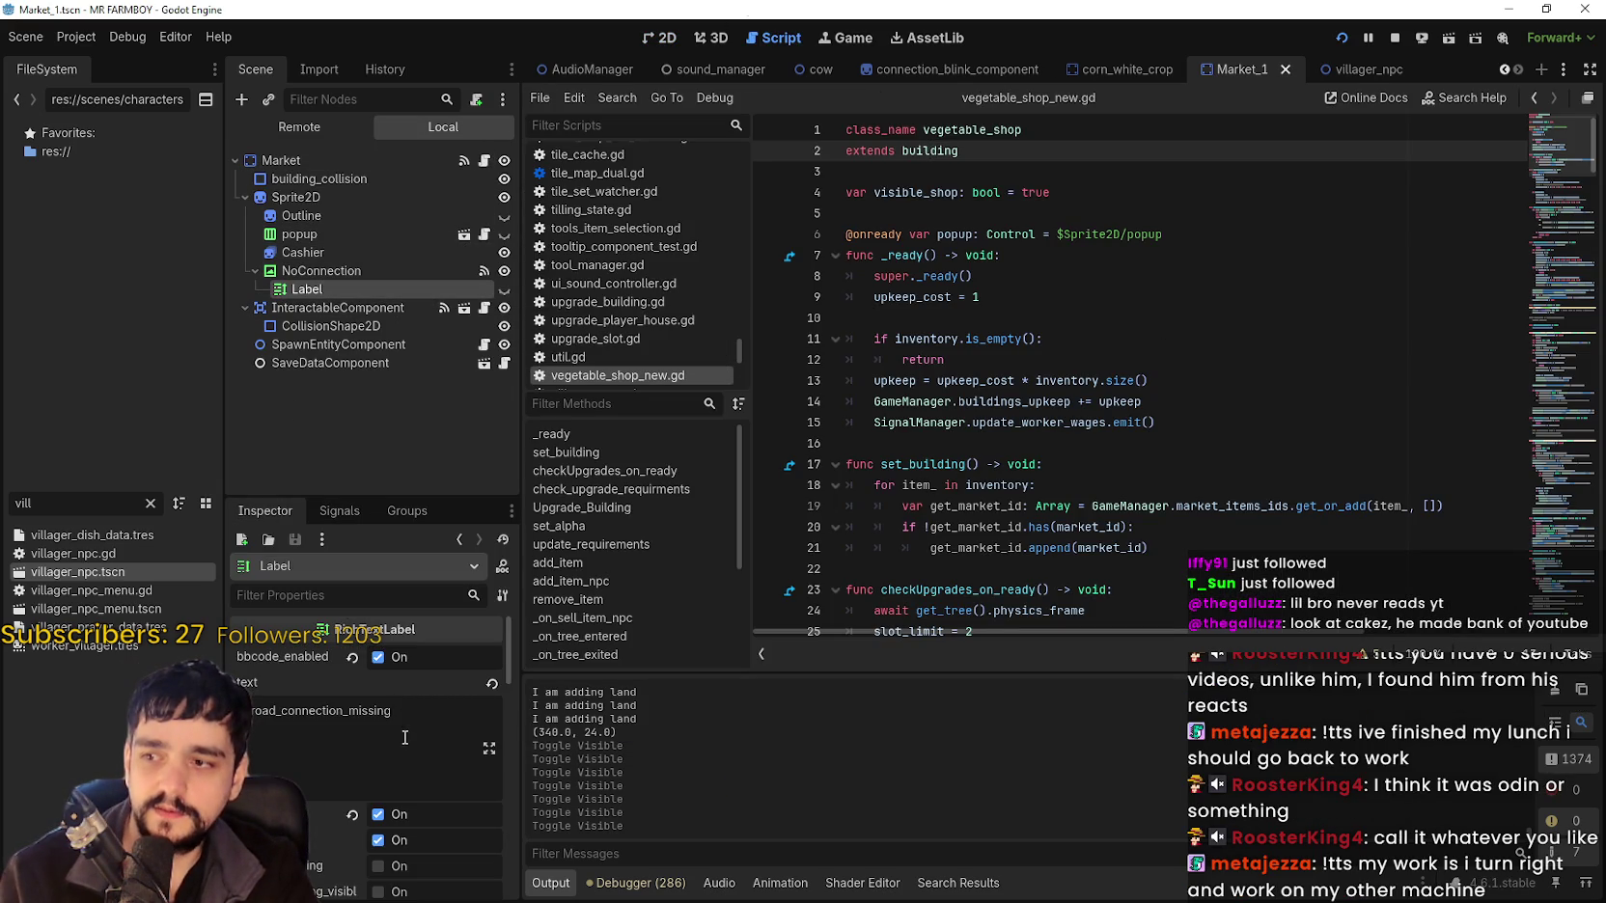
{"action": "double_click", "coordinate": [318, 710]}
{"action": "key", "text": "alt+Tab"}
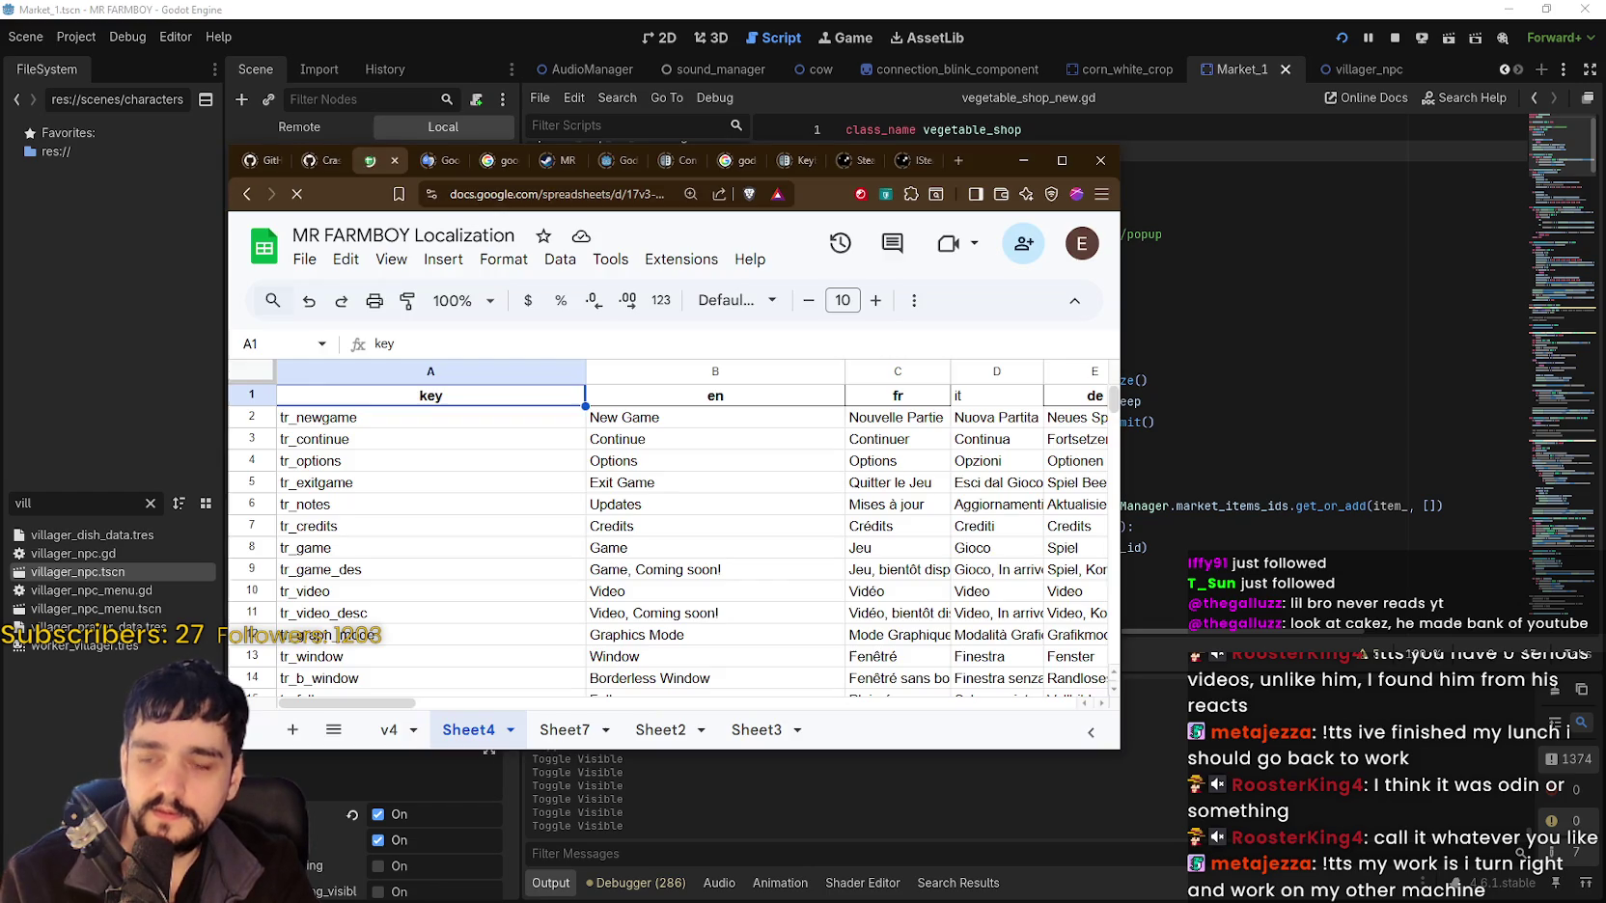
Scroll Sheet4 to the empty row 871 and paste tr_road_connection_missing into A871.
{"action": "left_click", "coordinate": [751, 537]}
{"action": "scroll", "coordinate": [1093, 430], "scroll_direction": "down", "scroll_amount": 12}
{"action": "scroll", "coordinate": [1107, 483], "scroll_direction": "down", "scroll_amount": 12}
{"action": "left_click_drag", "start_coordinate": [1113, 413], "coordinate": [1113, 529]}
{"action": "scroll", "coordinate": [440, 538], "scroll_direction": "up", "scroll_amount": 6}
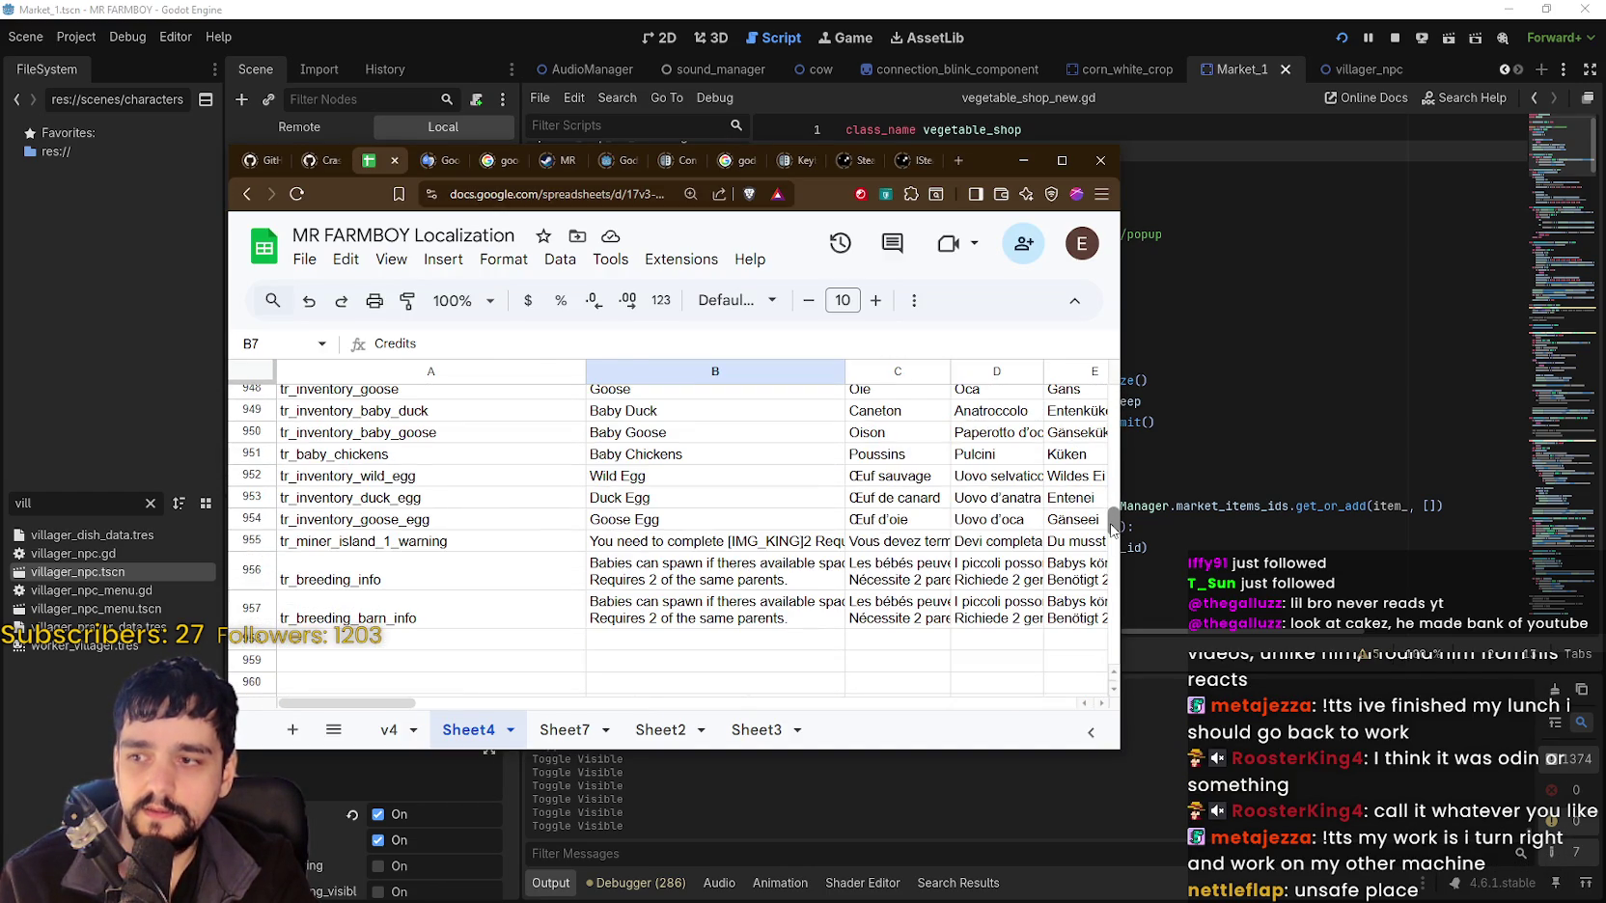
{"action": "scroll", "coordinate": [440, 538], "scroll_direction": "down", "scroll_amount": 3}
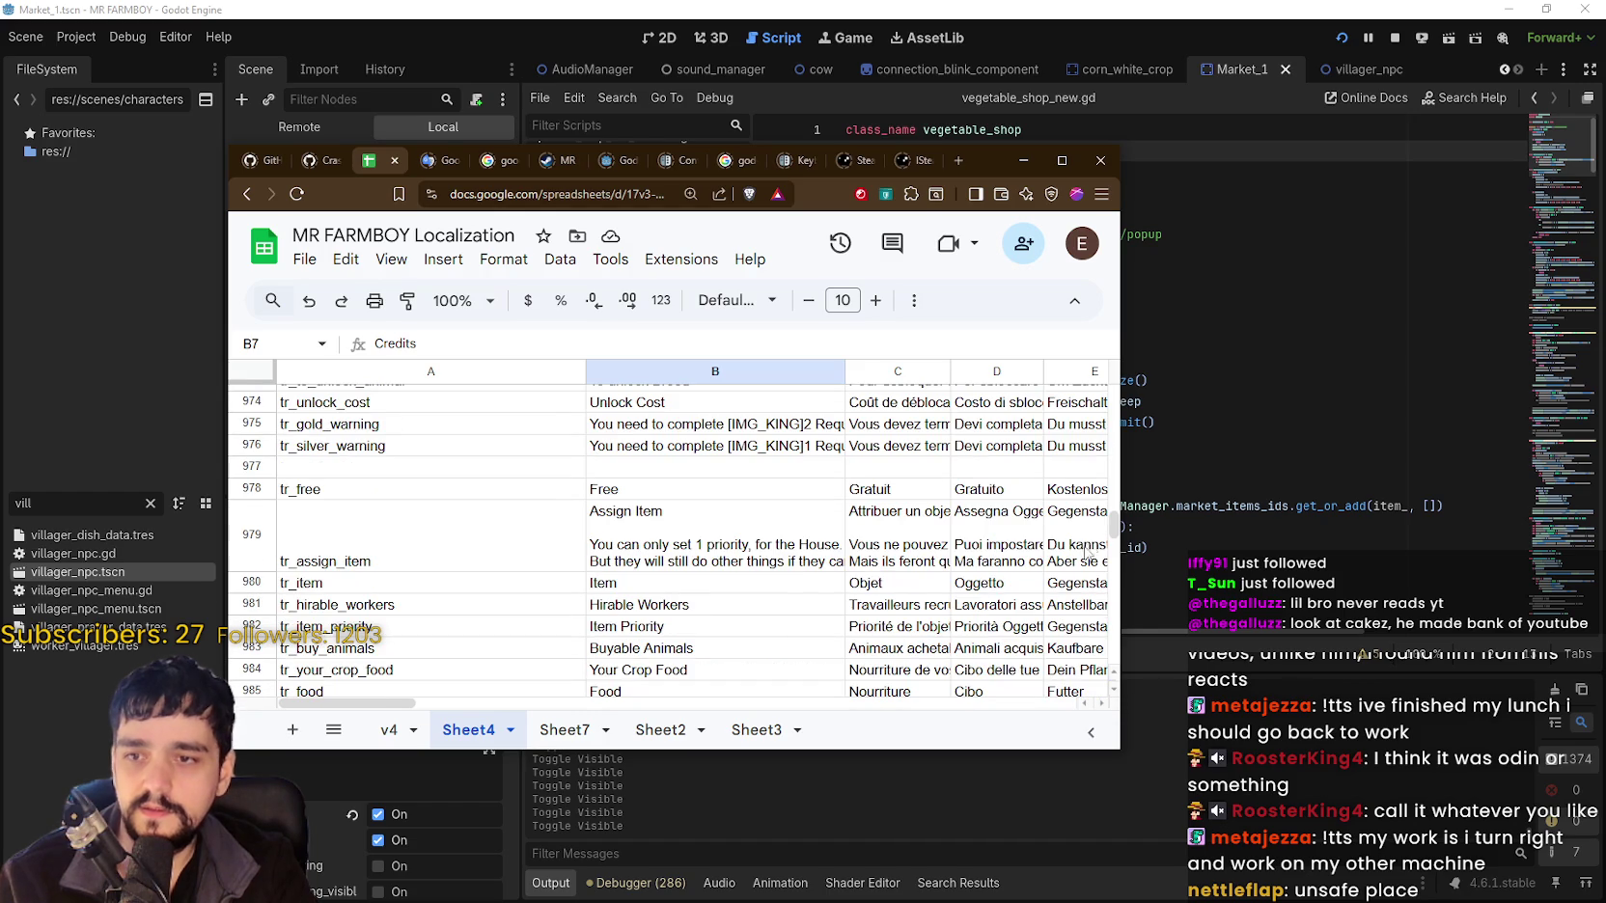
{"action": "left_click_drag", "start_coordinate": [1115, 527], "coordinate": [1120, 521]}
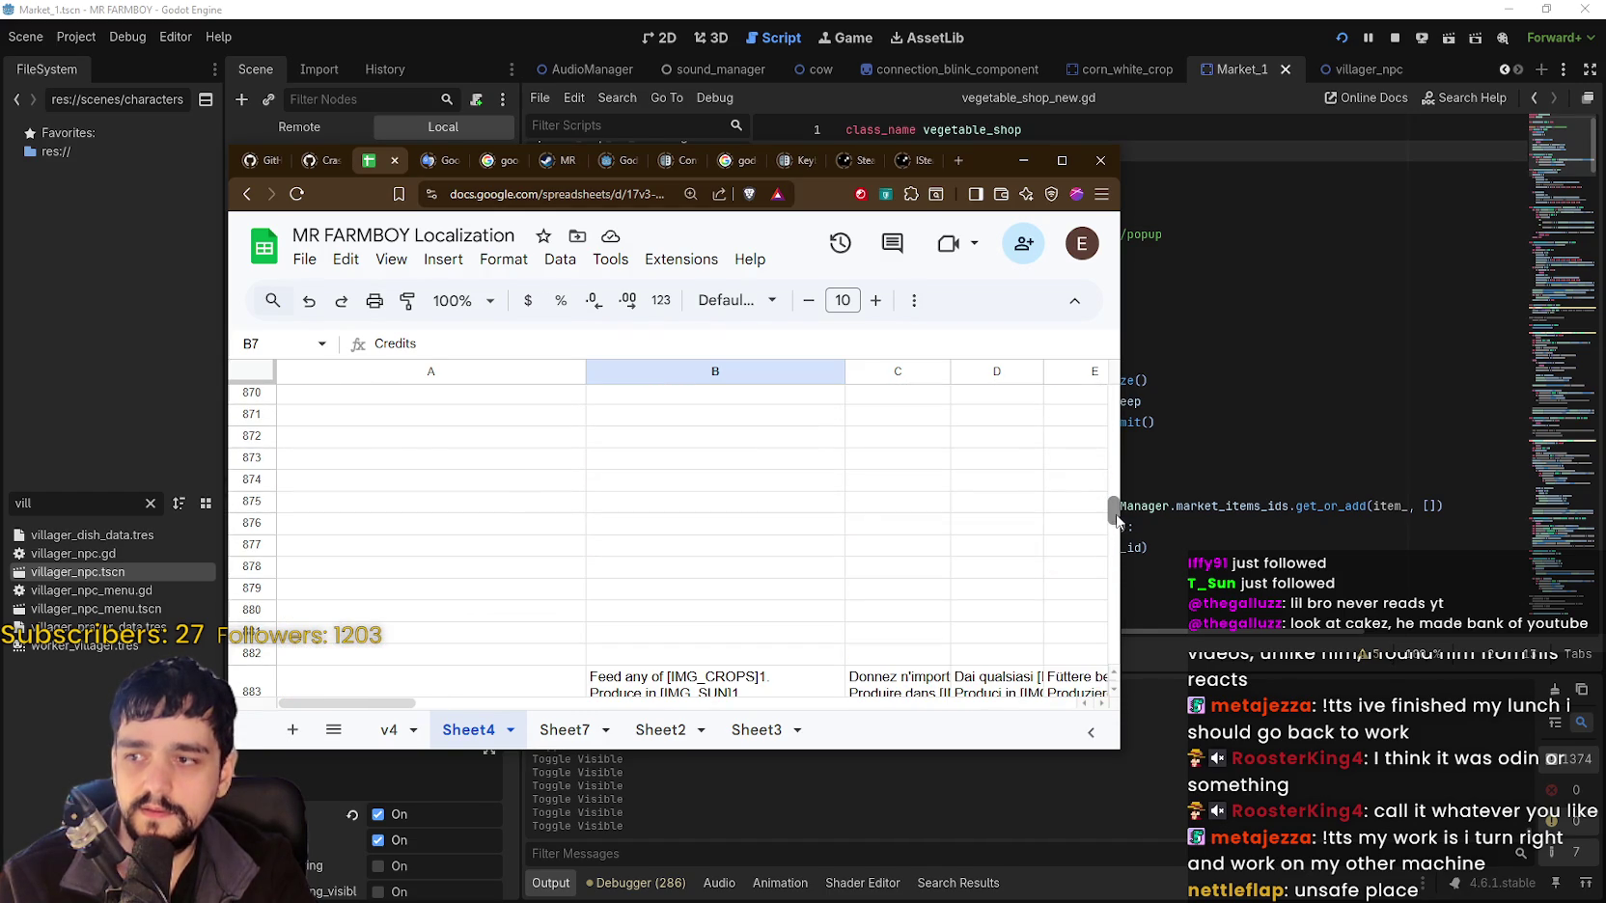
{"action": "scroll", "coordinate": [359, 502], "scroll_direction": "up", "scroll_amount": 1}
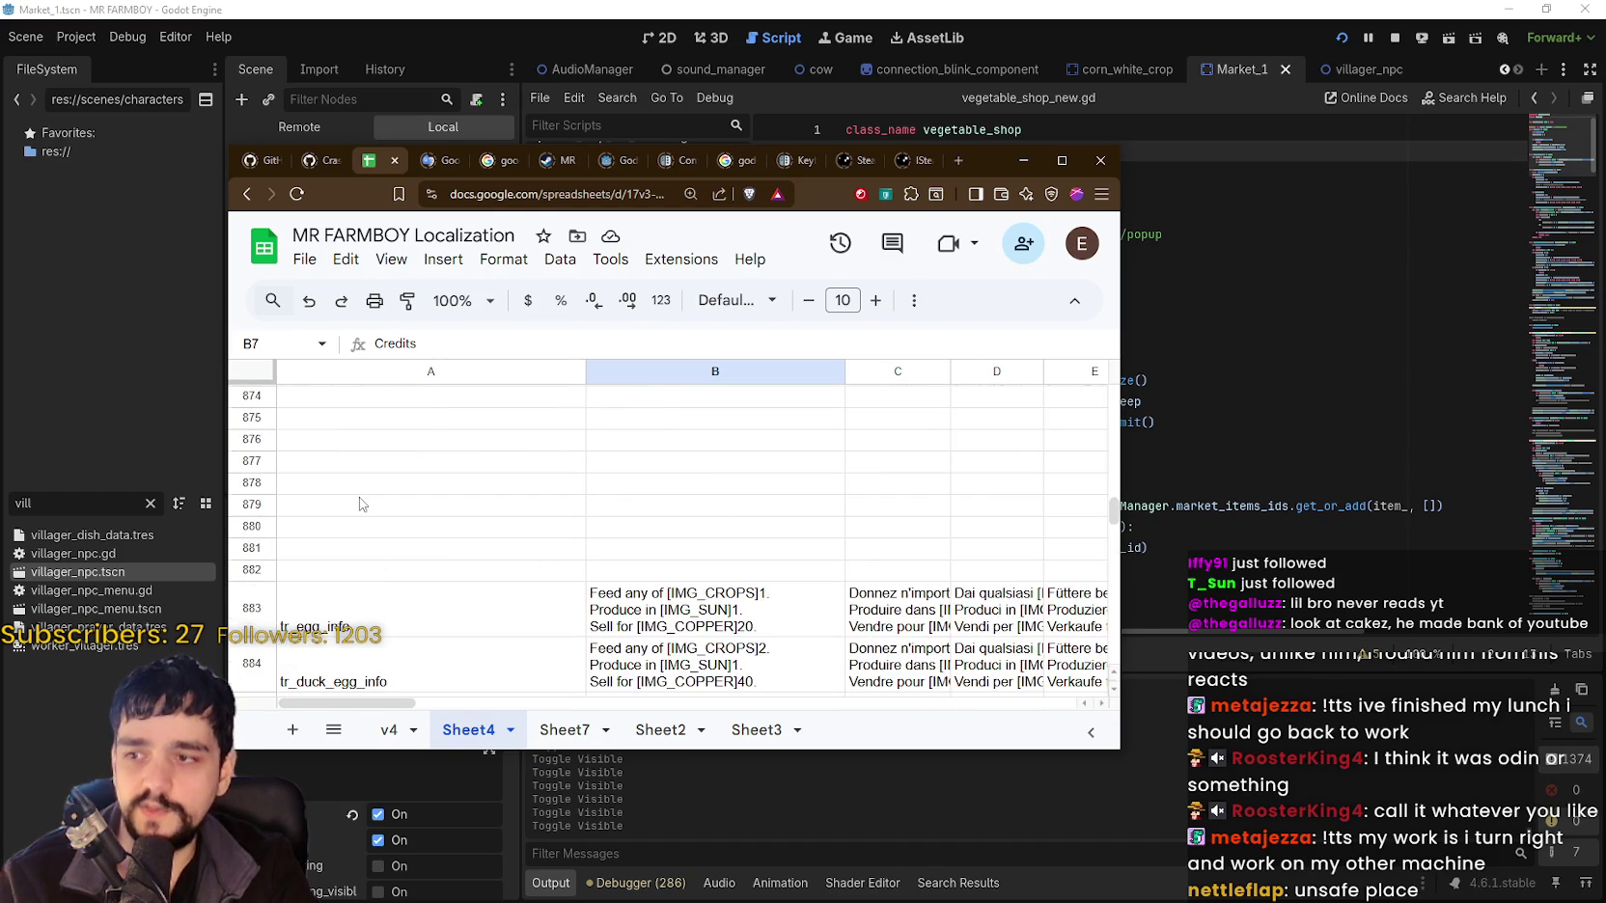
{"action": "left_click", "coordinate": [359, 499]}
{"action": "type", "text": "tr_road_connection_missing"}
{"action": "left_click", "coordinate": [731, 499]}
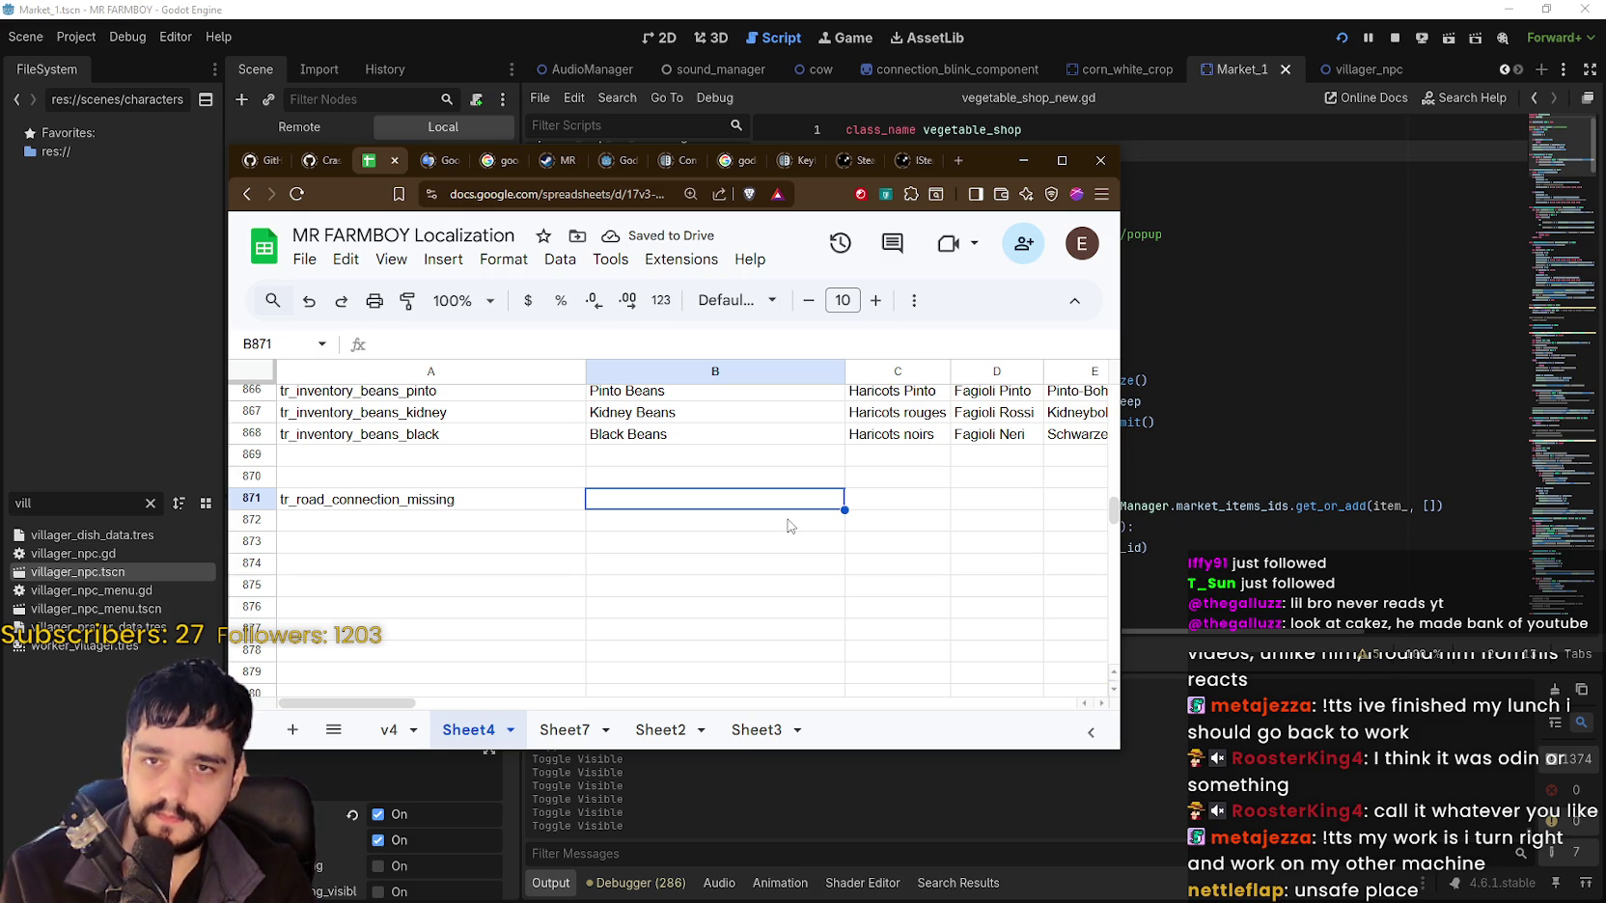
Append _market to the A871 key, making it tr_road_connection_missing_market.
{"action": "key", "text": "Return"}
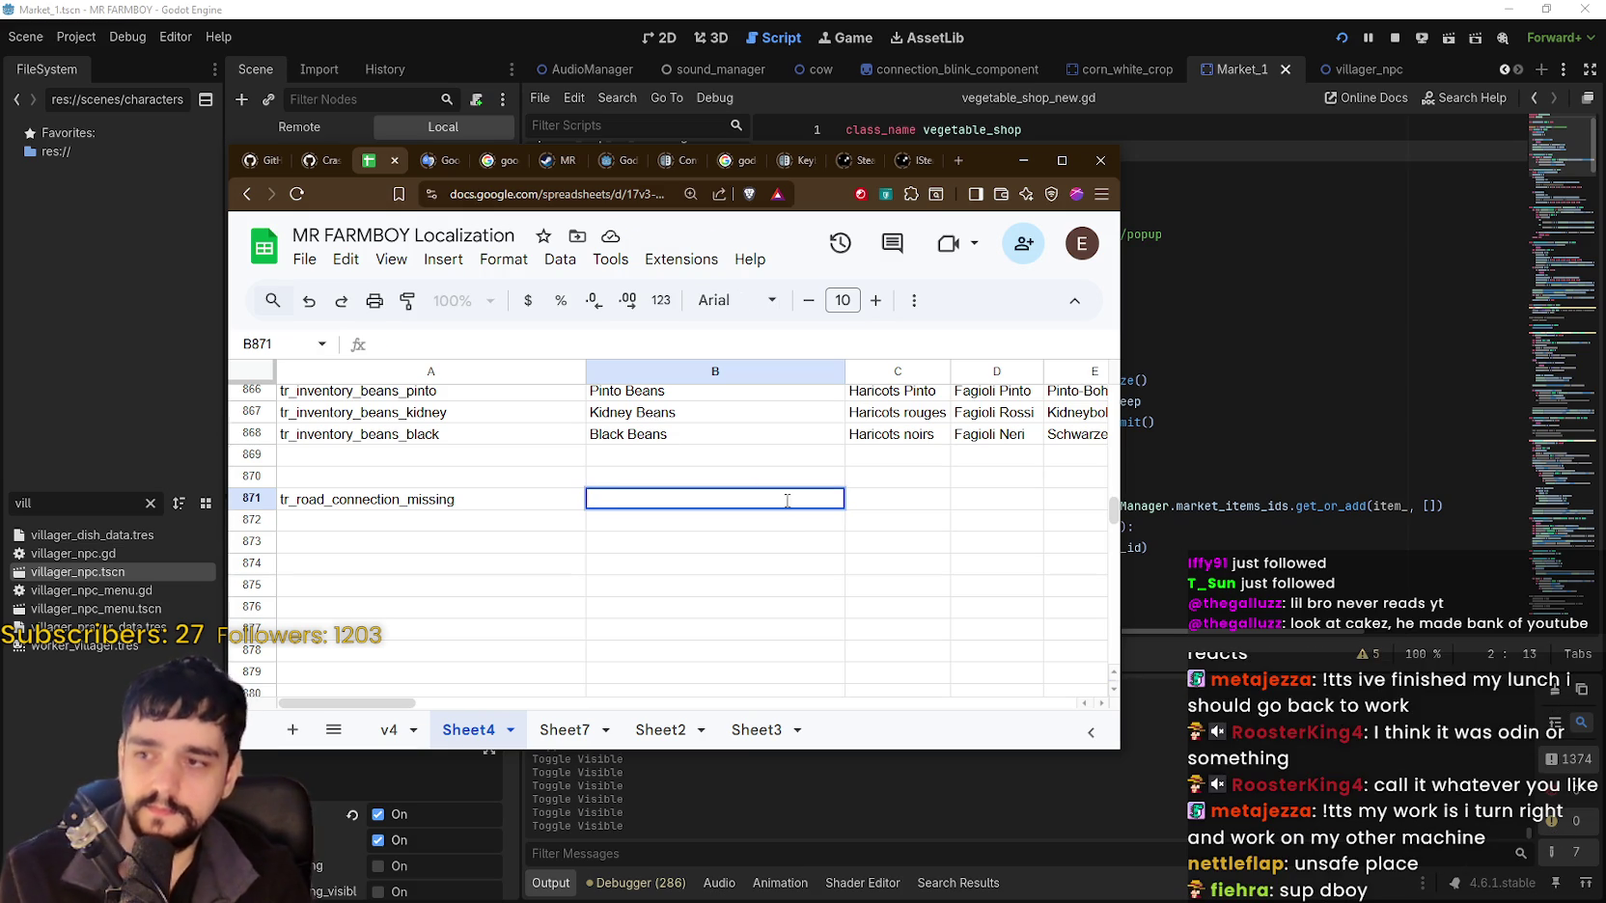
{"action": "left_click", "coordinate": [386, 563]}
{"action": "left_click", "coordinate": [378, 501]}
{"action": "key", "text": "Return"}
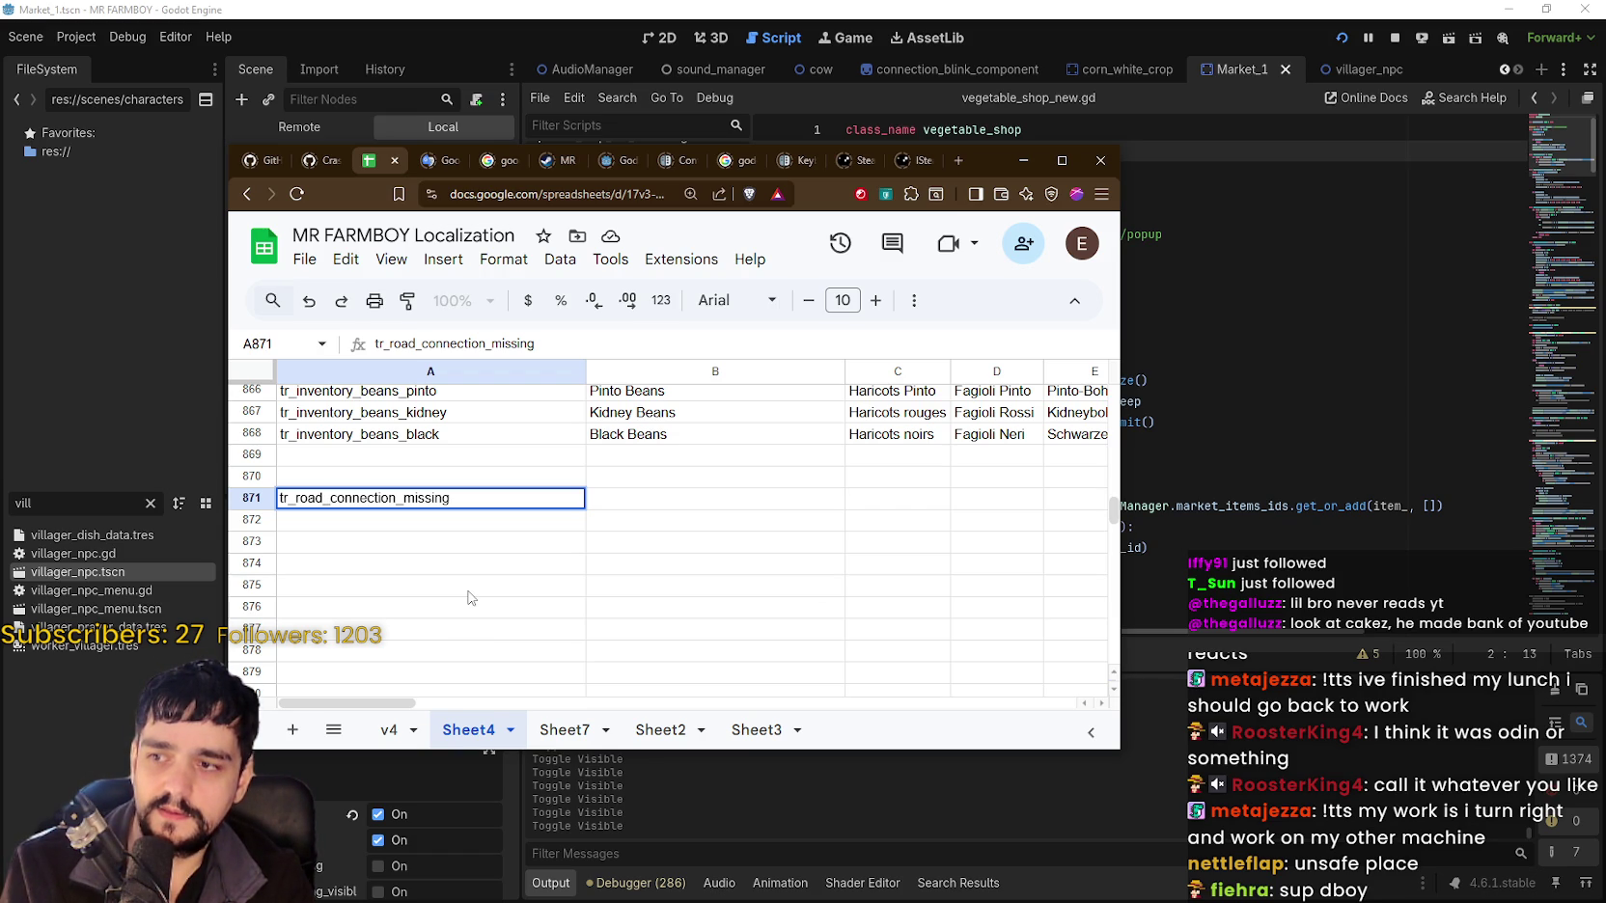
{"action": "key", "text": "Escape"}
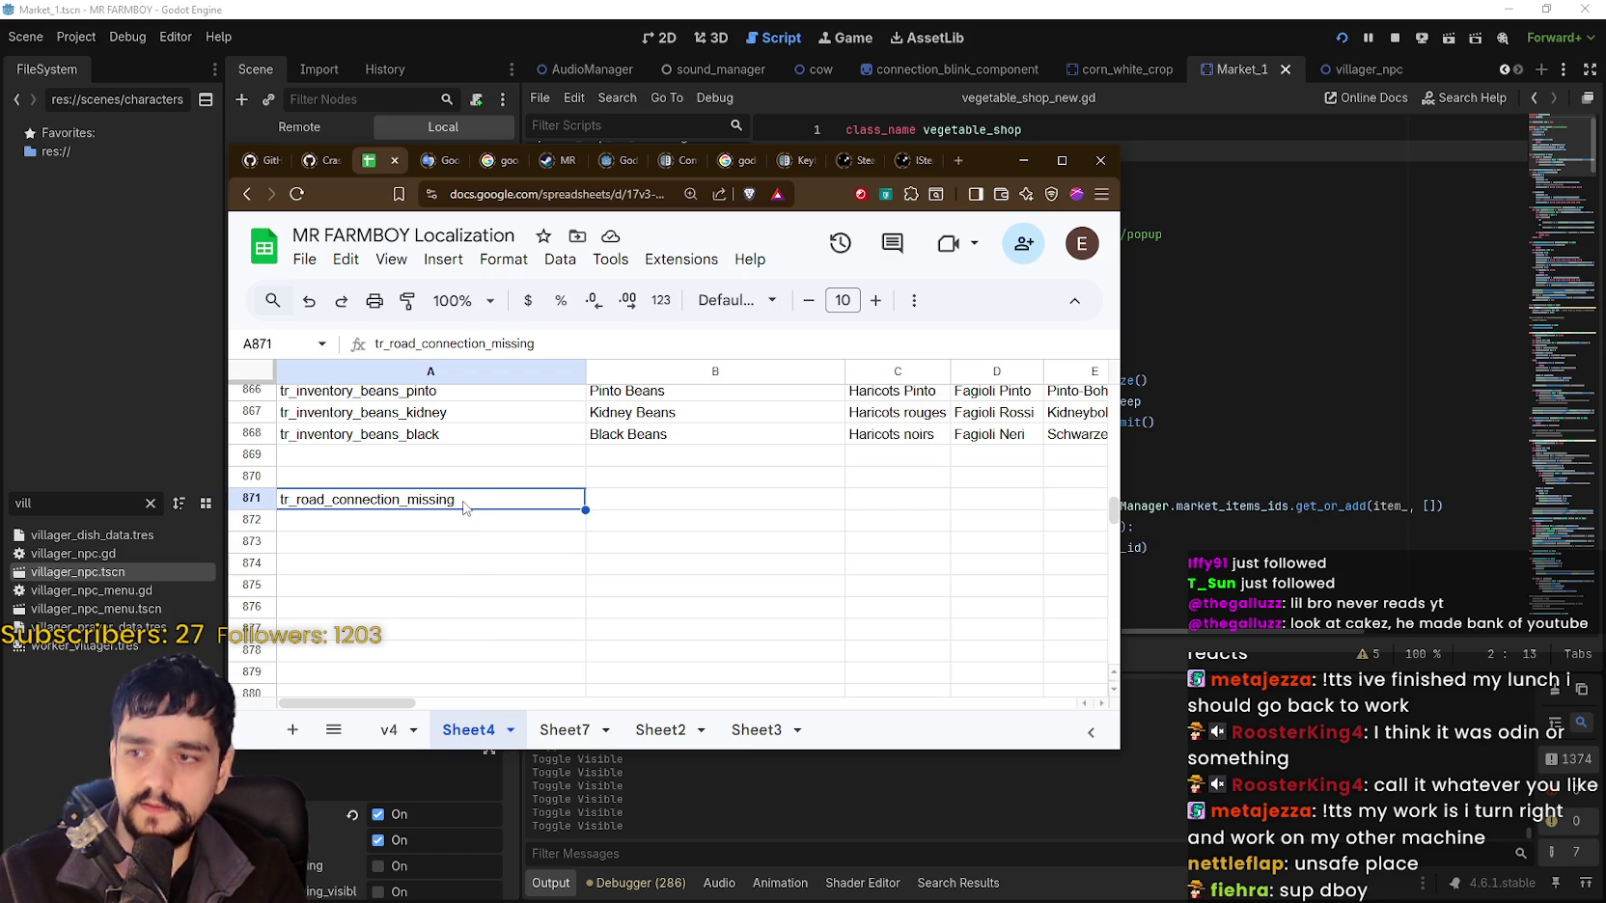
{"action": "double_click", "coordinate": [462, 502]}
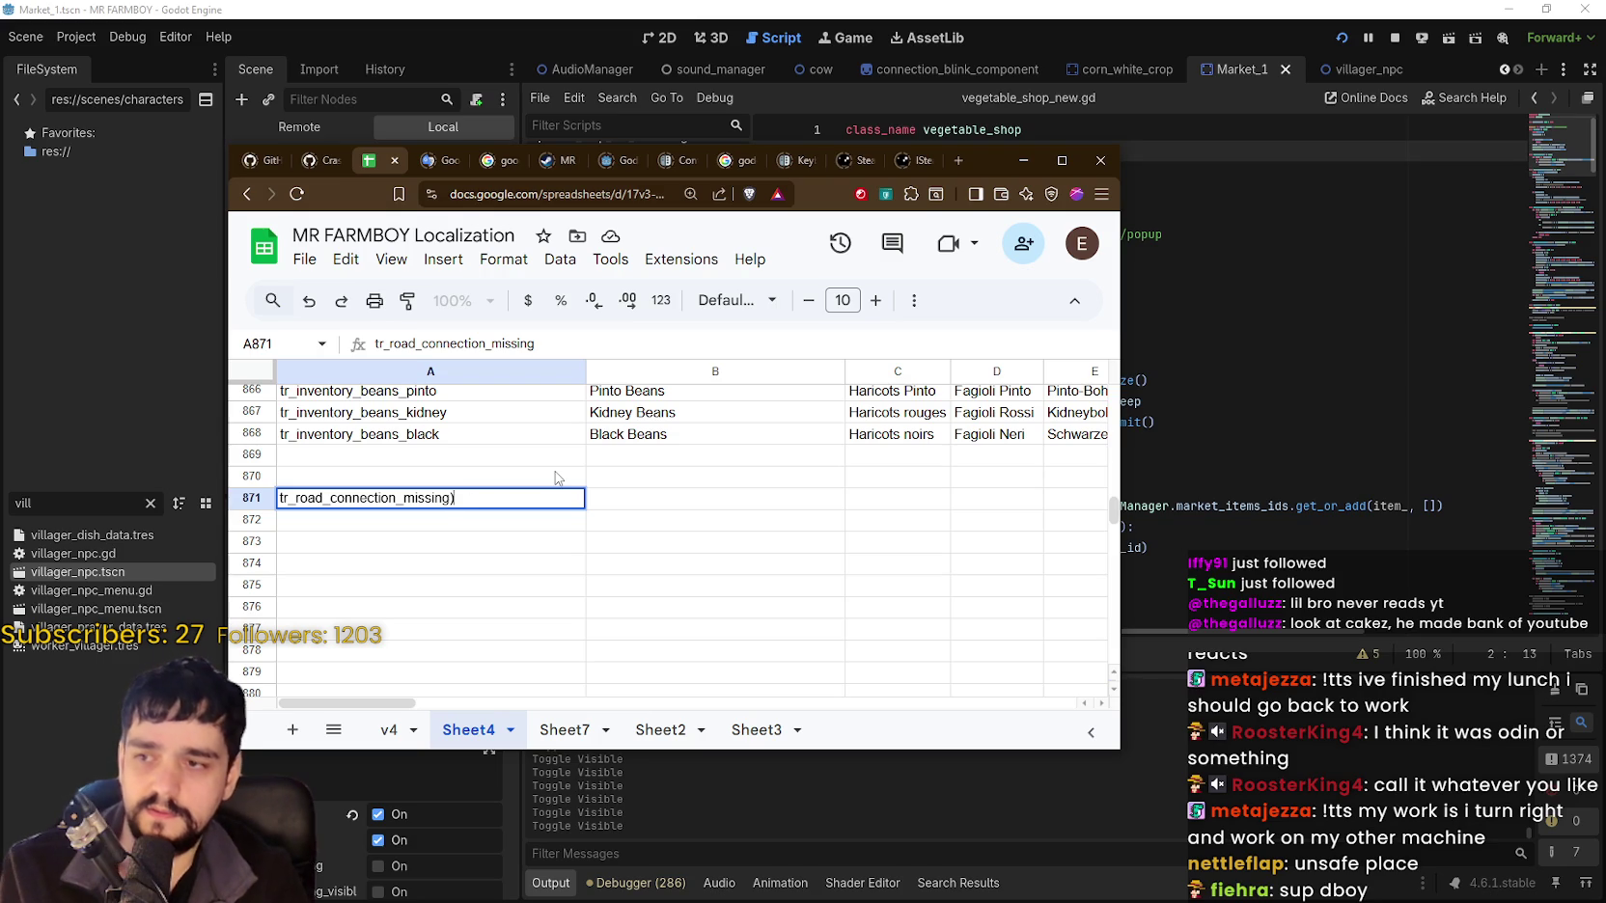
{"action": "type", "text": "_marke"}
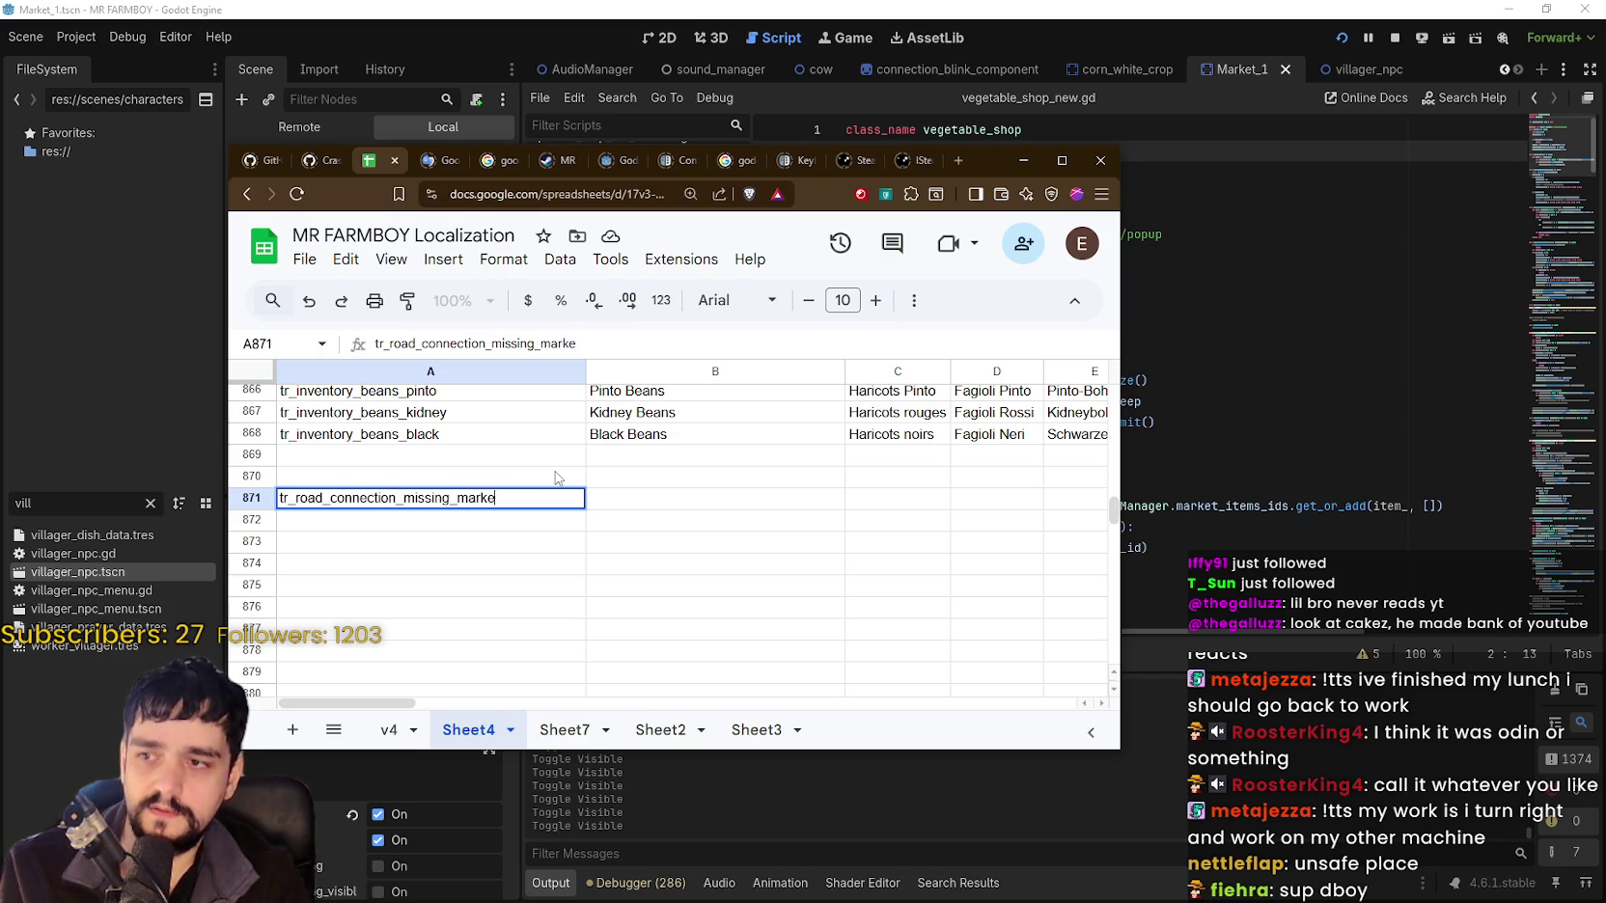
{"action": "type", "text": "t"}
{"action": "key", "text": "Return"}
{"action": "left_click", "coordinate": [670, 499]}
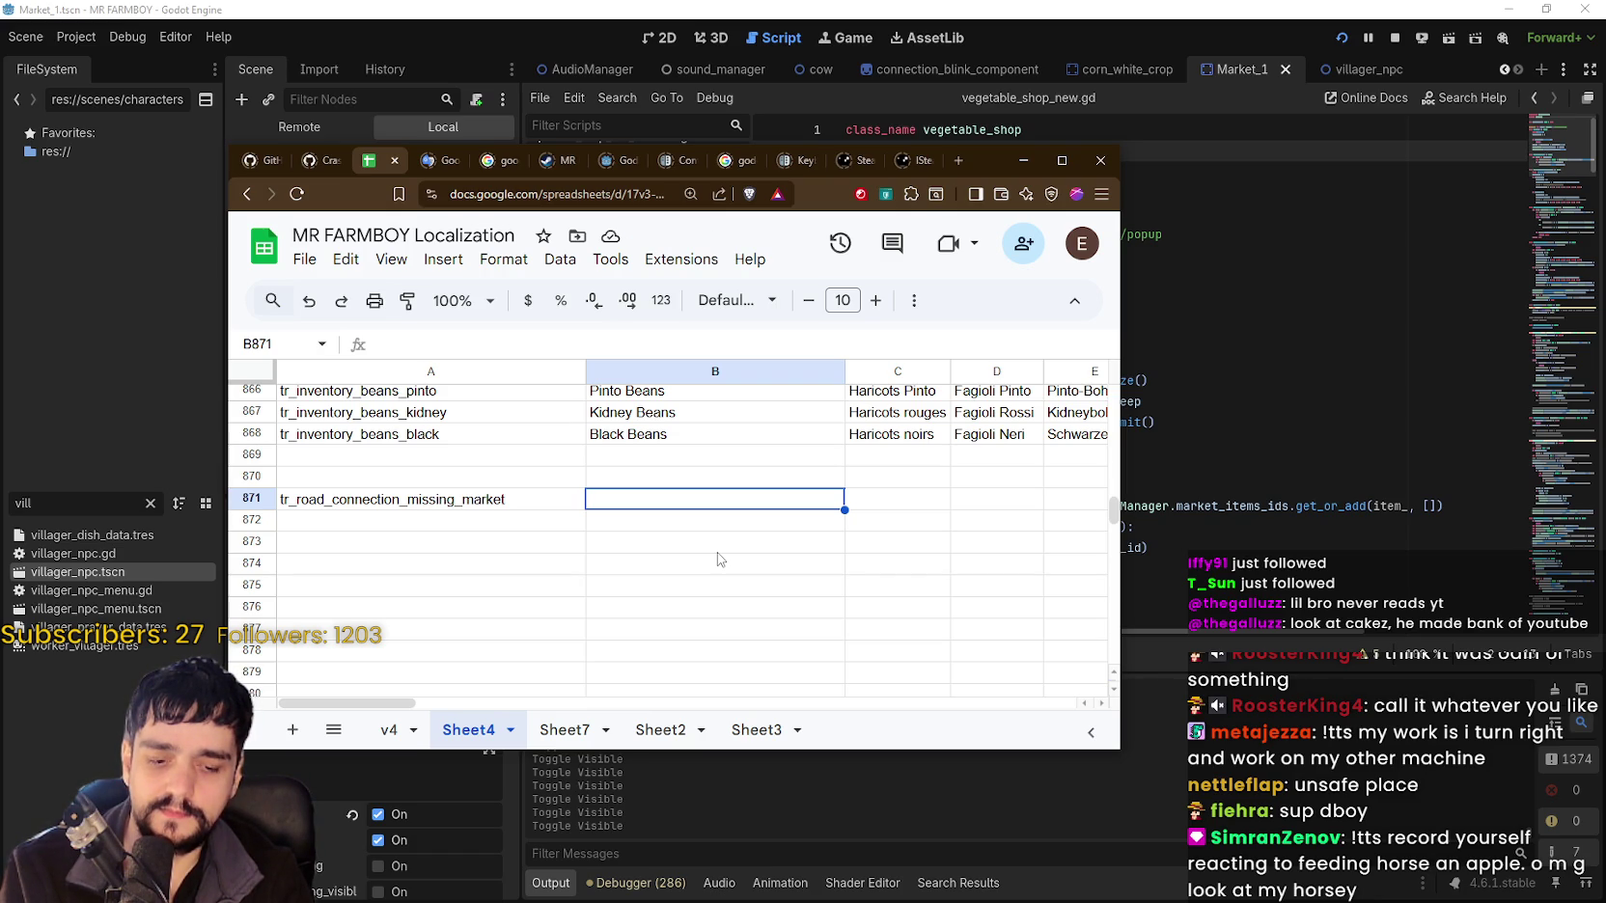
Enter 'Market is missing [IMG_ROAD]Road connection to the Main Road.' in B871.
{"action": "type", "text": "Road"}
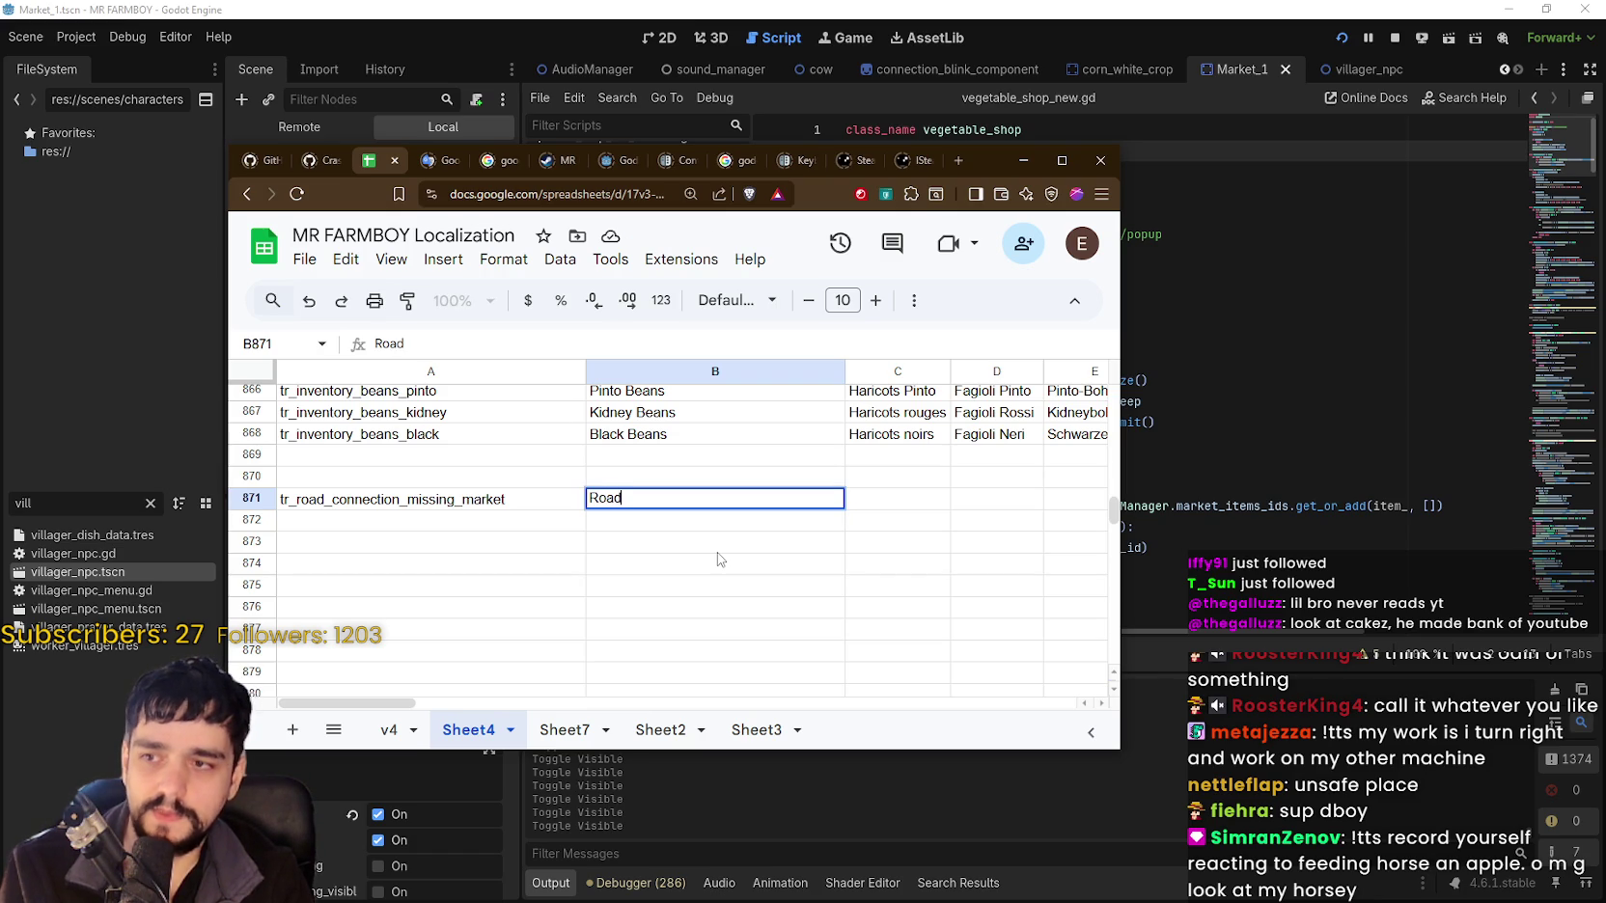
{"action": "type", "text": " Co"}
{"action": "key", "text": "BackSpace"}
{"action": "key", "text": "BackSpace"}
{"action": "type", "text": "co"}
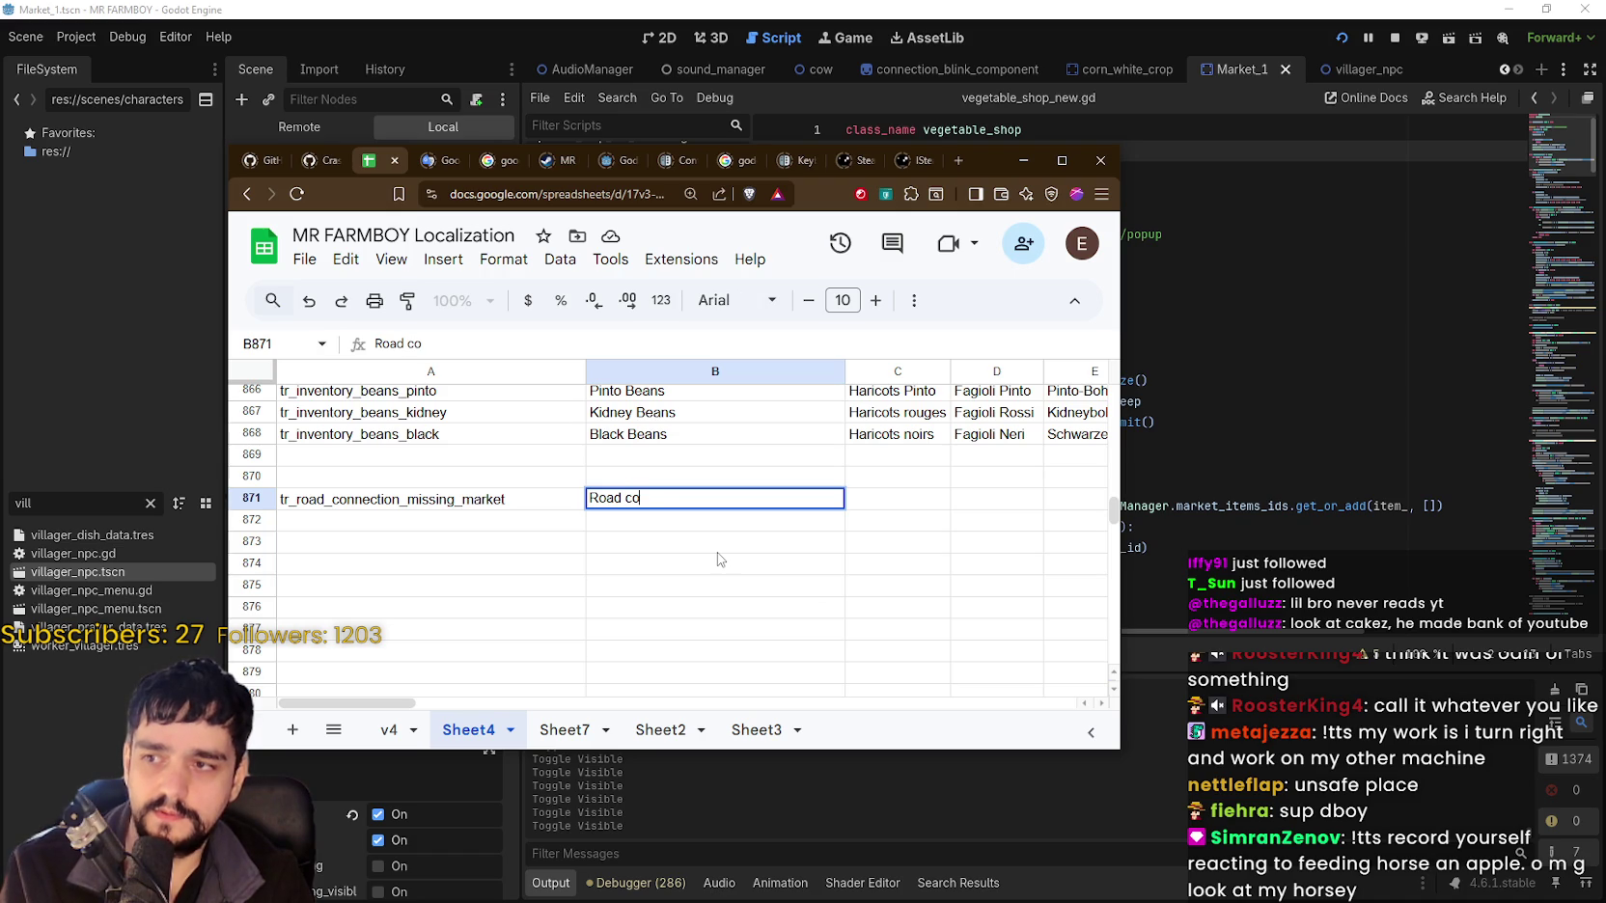
{"action": "type", "text": "nnection M"}
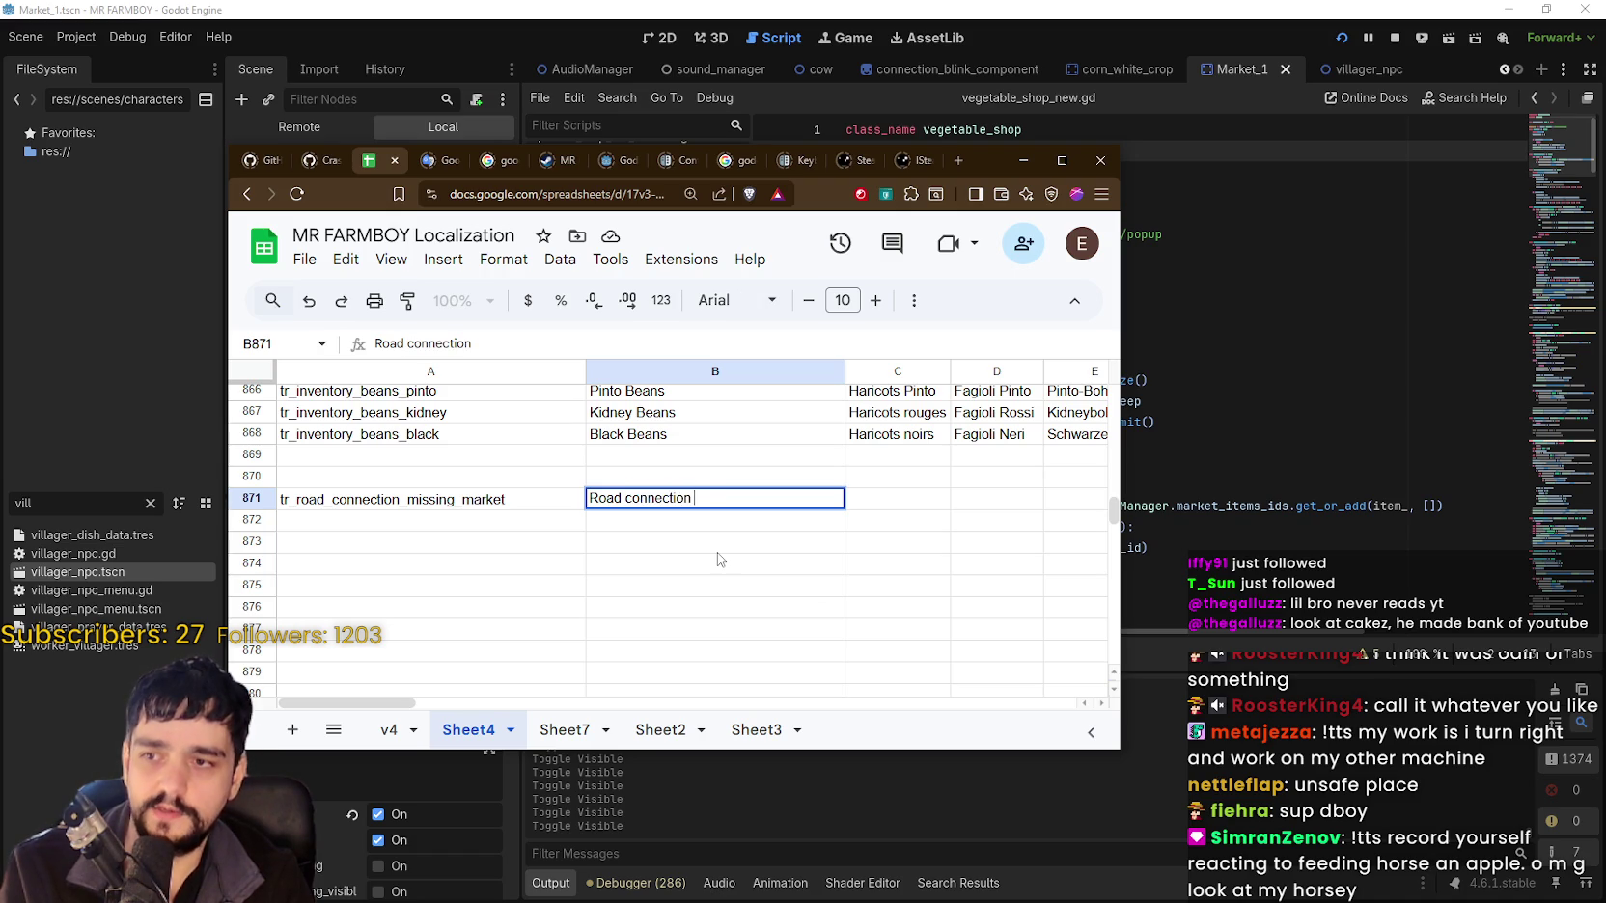
{"action": "key", "text": "BackSpace"}
{"action": "type", "text": "missi"}
{"action": "key", "text": "BackSpace"}
{"action": "key", "text": "BackSpace"}
{"action": "key", "text": "BackSpace"}
{"action": "key", "text": "BackSpace"}
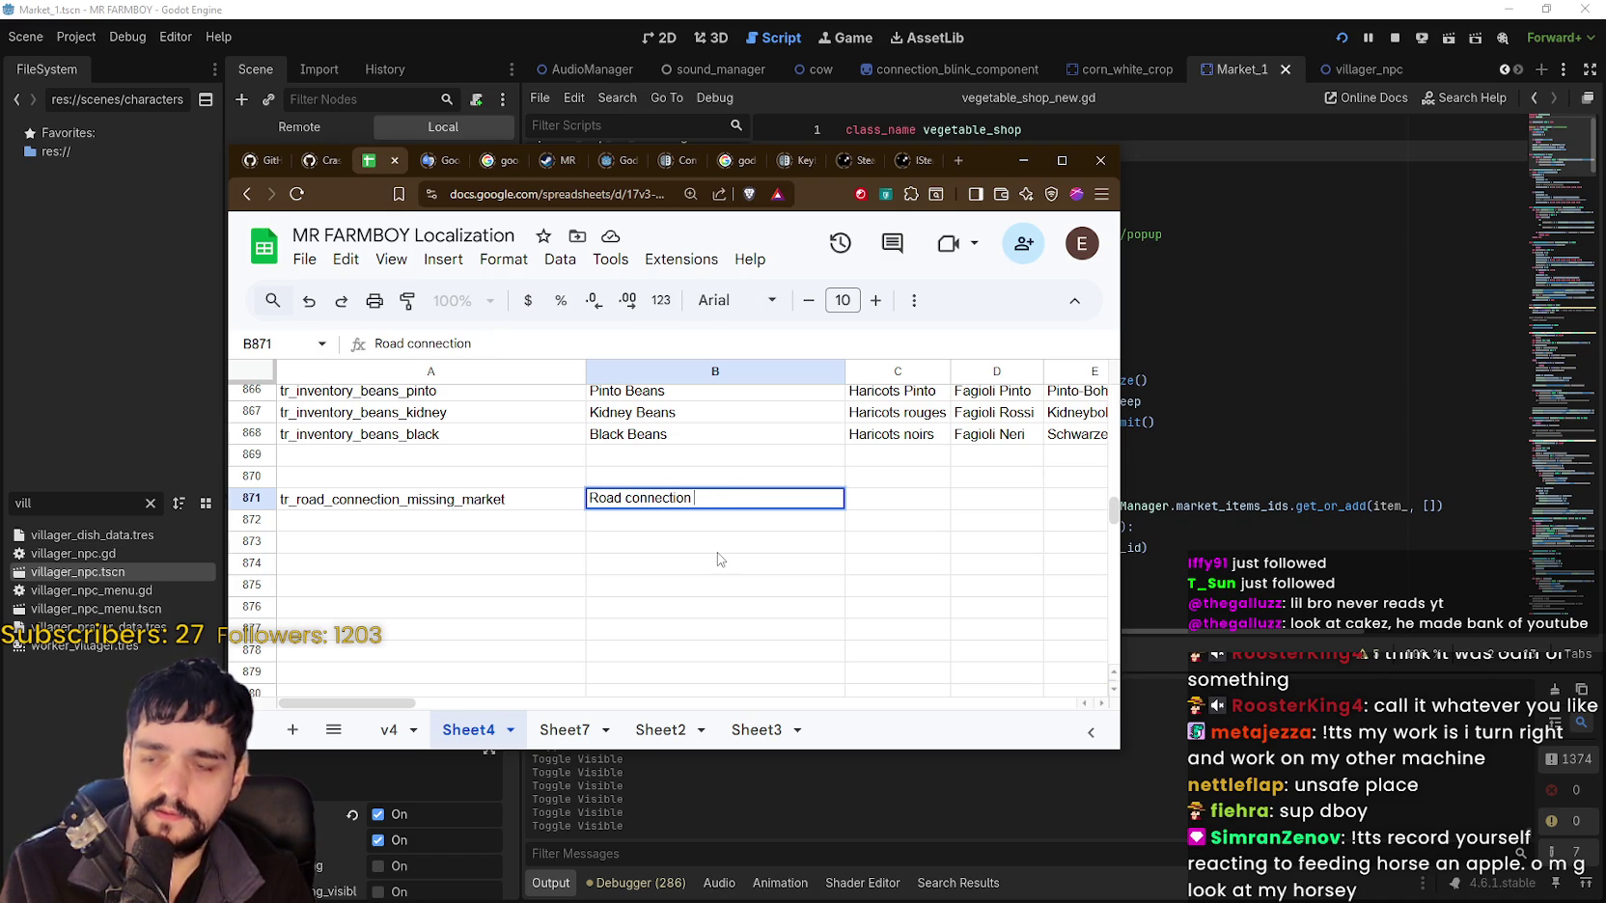
{"action": "key", "text": "BackSpace"}
{"action": "key", "text": "BackSpace"}
{"action": "key", "text": "BackSpace"}
{"action": "type", "text": "st"}
{"action": "key", "text": "BackSpace"}
{"action": "key", "text": "BackSpace"}
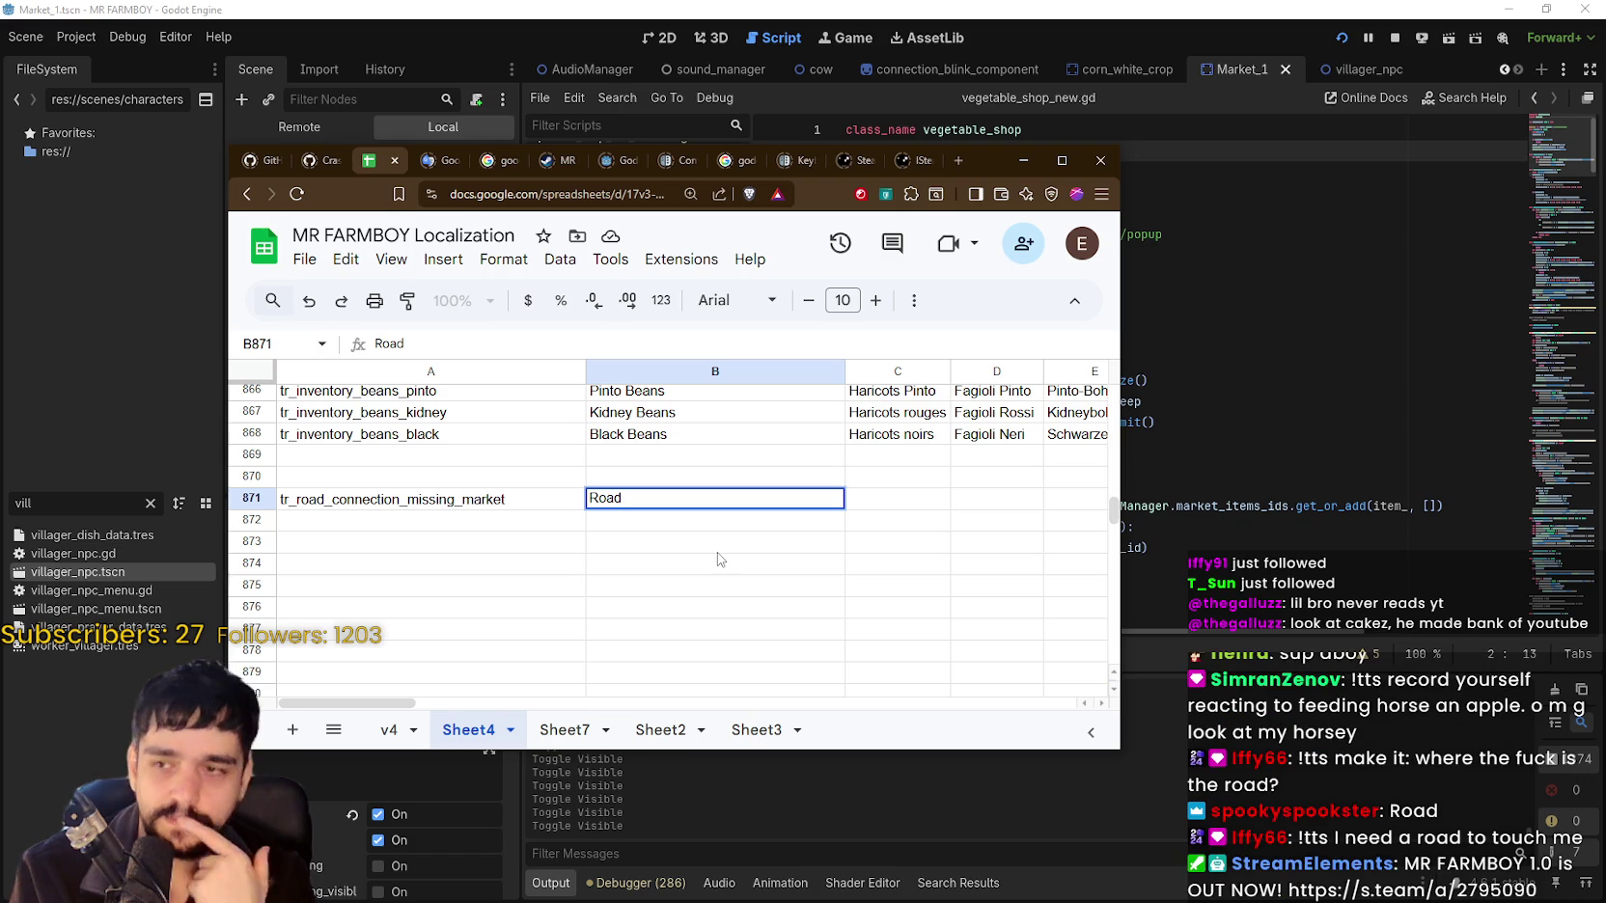
{"action": "key", "text": "BackSpace"}
{"action": "key", "text": "BackSpace"}
{"action": "key", "text": "BackSpace"}
{"action": "key", "text": "BackSpace"}
{"action": "type", "text": "The Market"}
{"action": "key", "text": "BackSpace"}
{"action": "key", "text": "BackSpace"}
{"action": "key", "text": "BackSpace"}
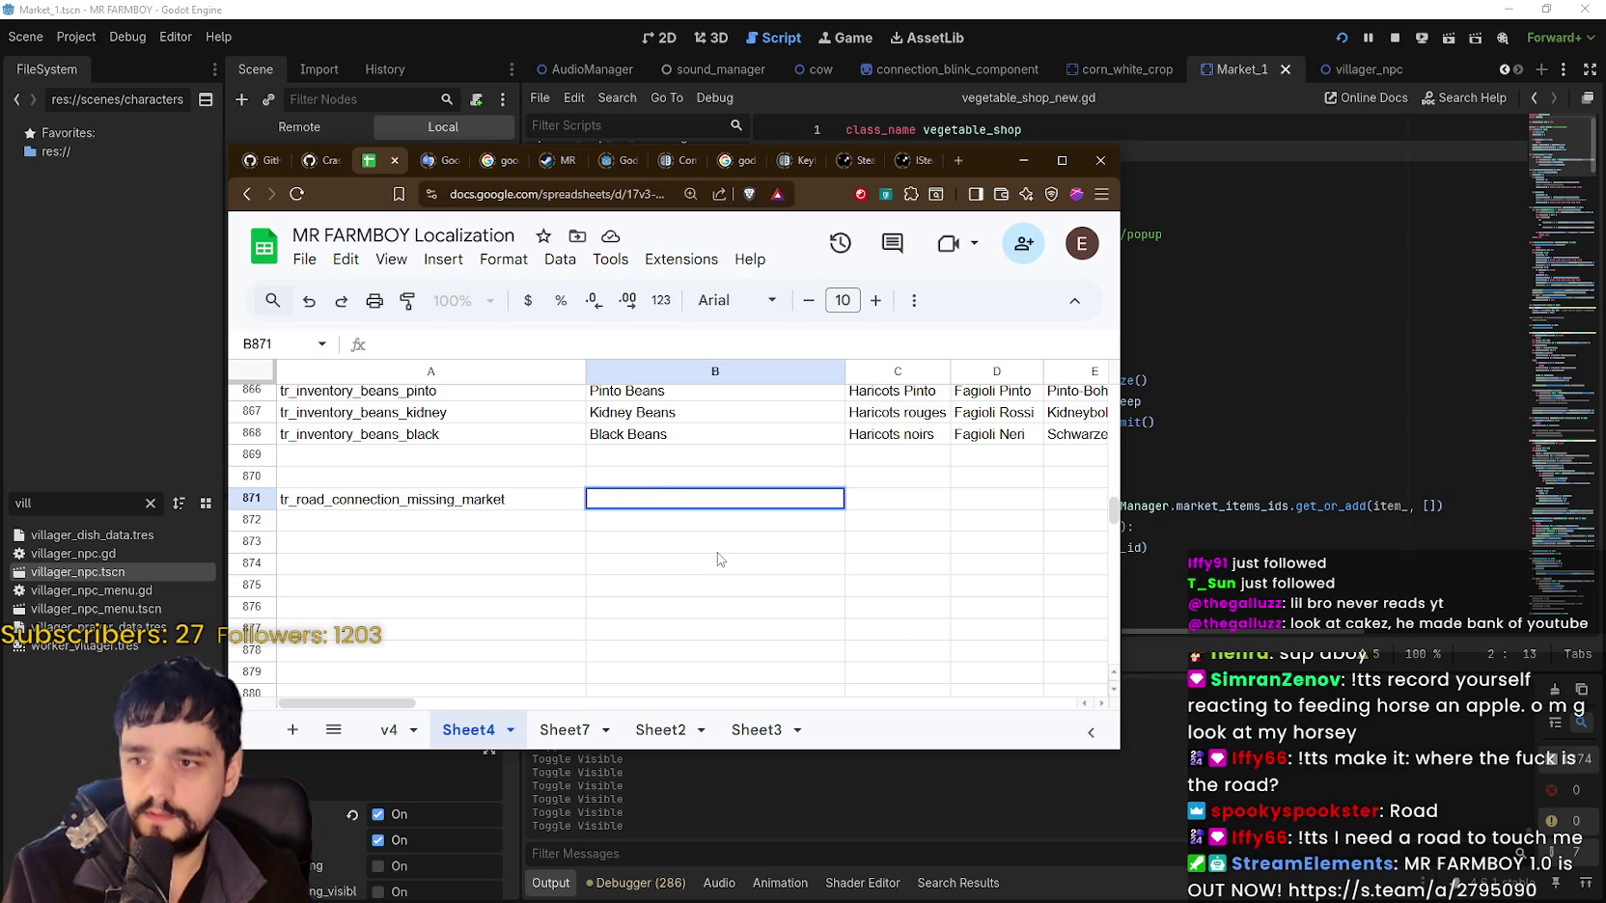
{"action": "type", "text": "arket is missing ["}
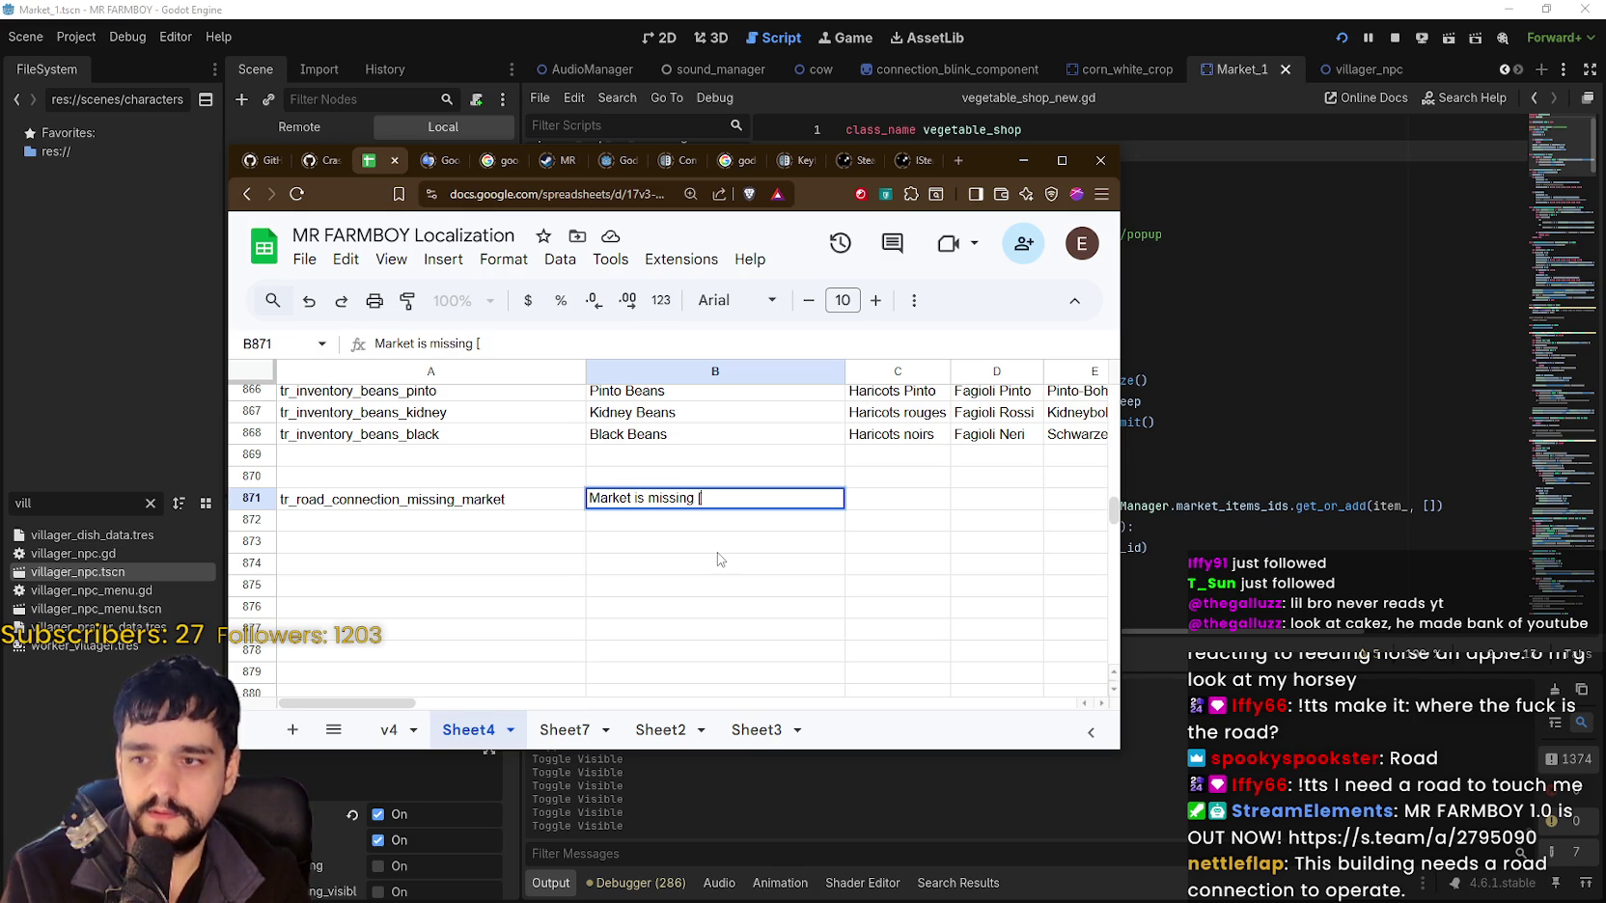
{"action": "type", "text": " IM"}
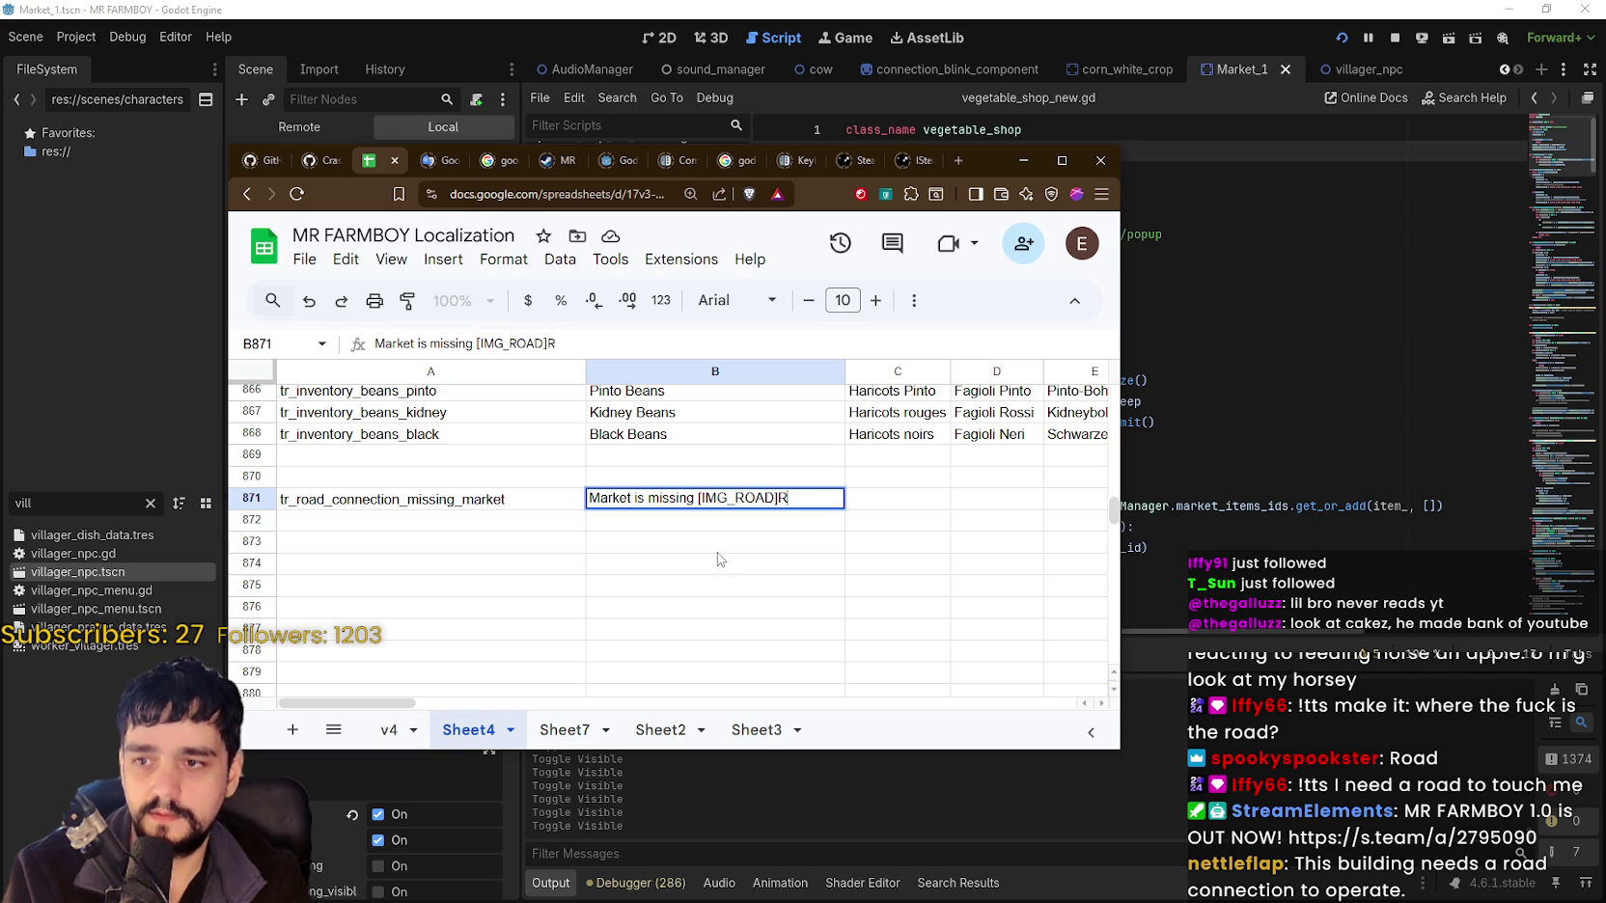
{"action": "type", "text": "nection to the Ma"}
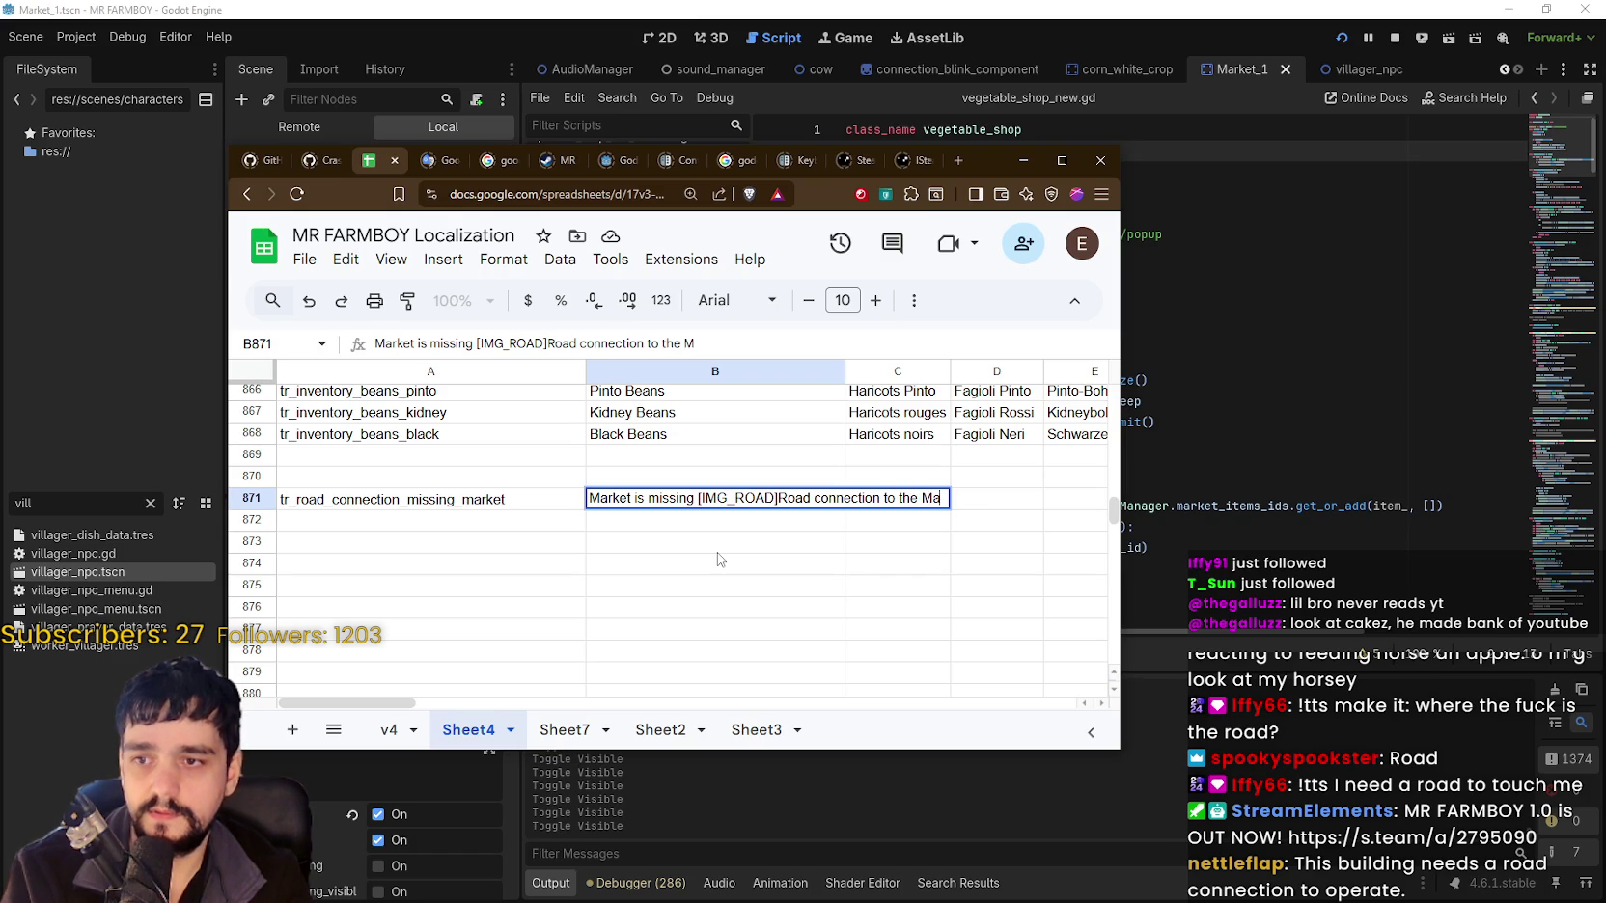
{"action": "type", "text": "in Road."}
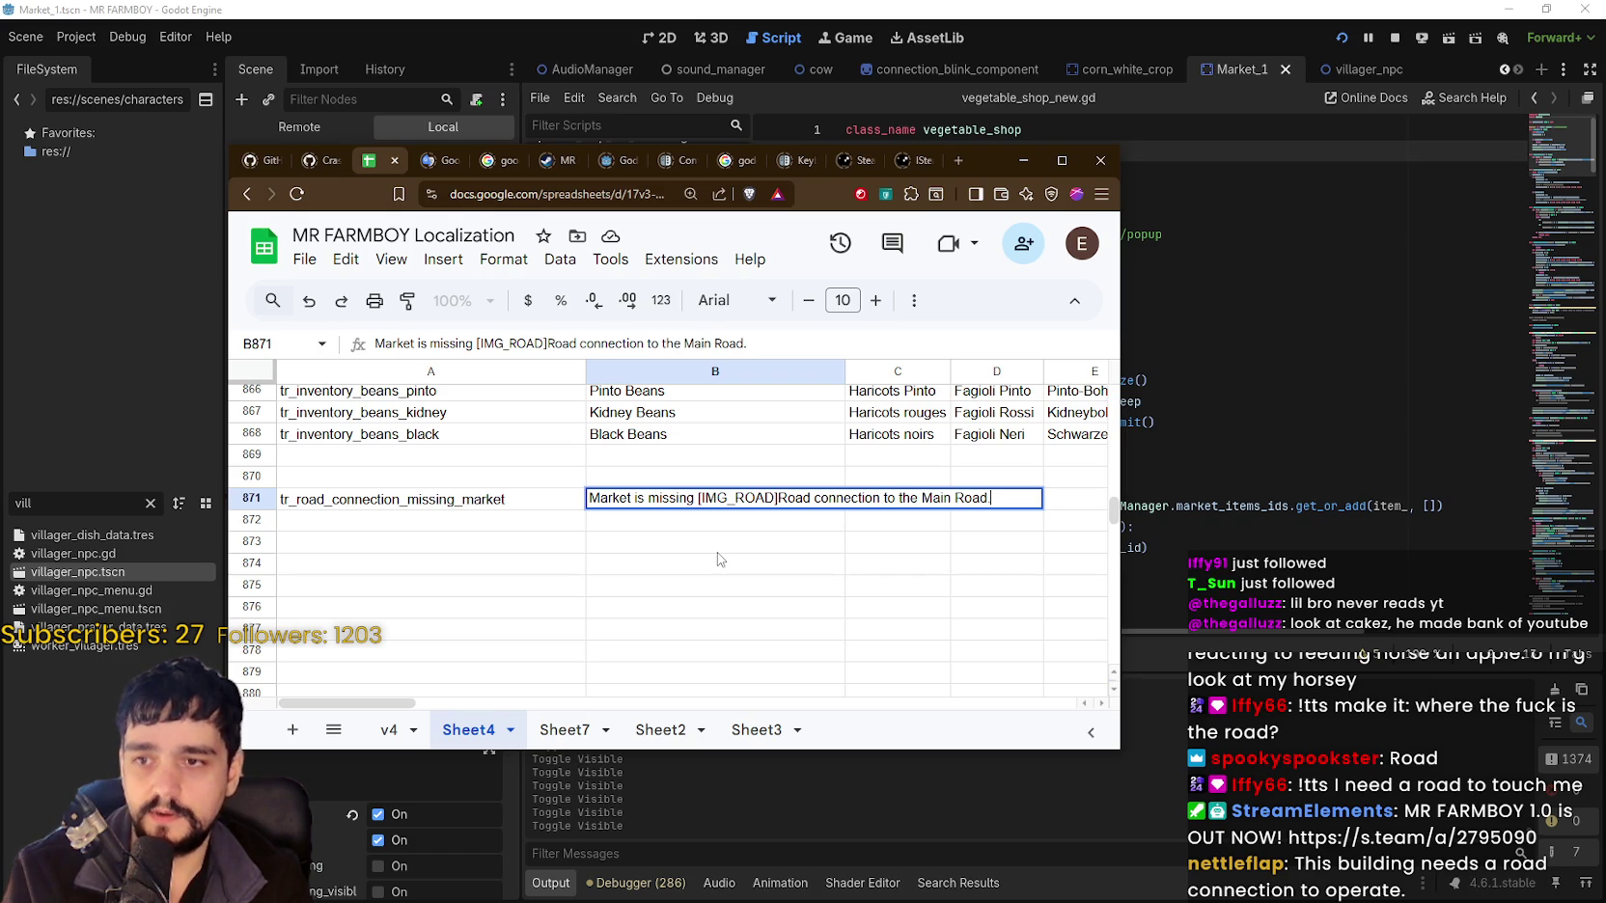
{"action": "left_click", "coordinate": [593, 543]}
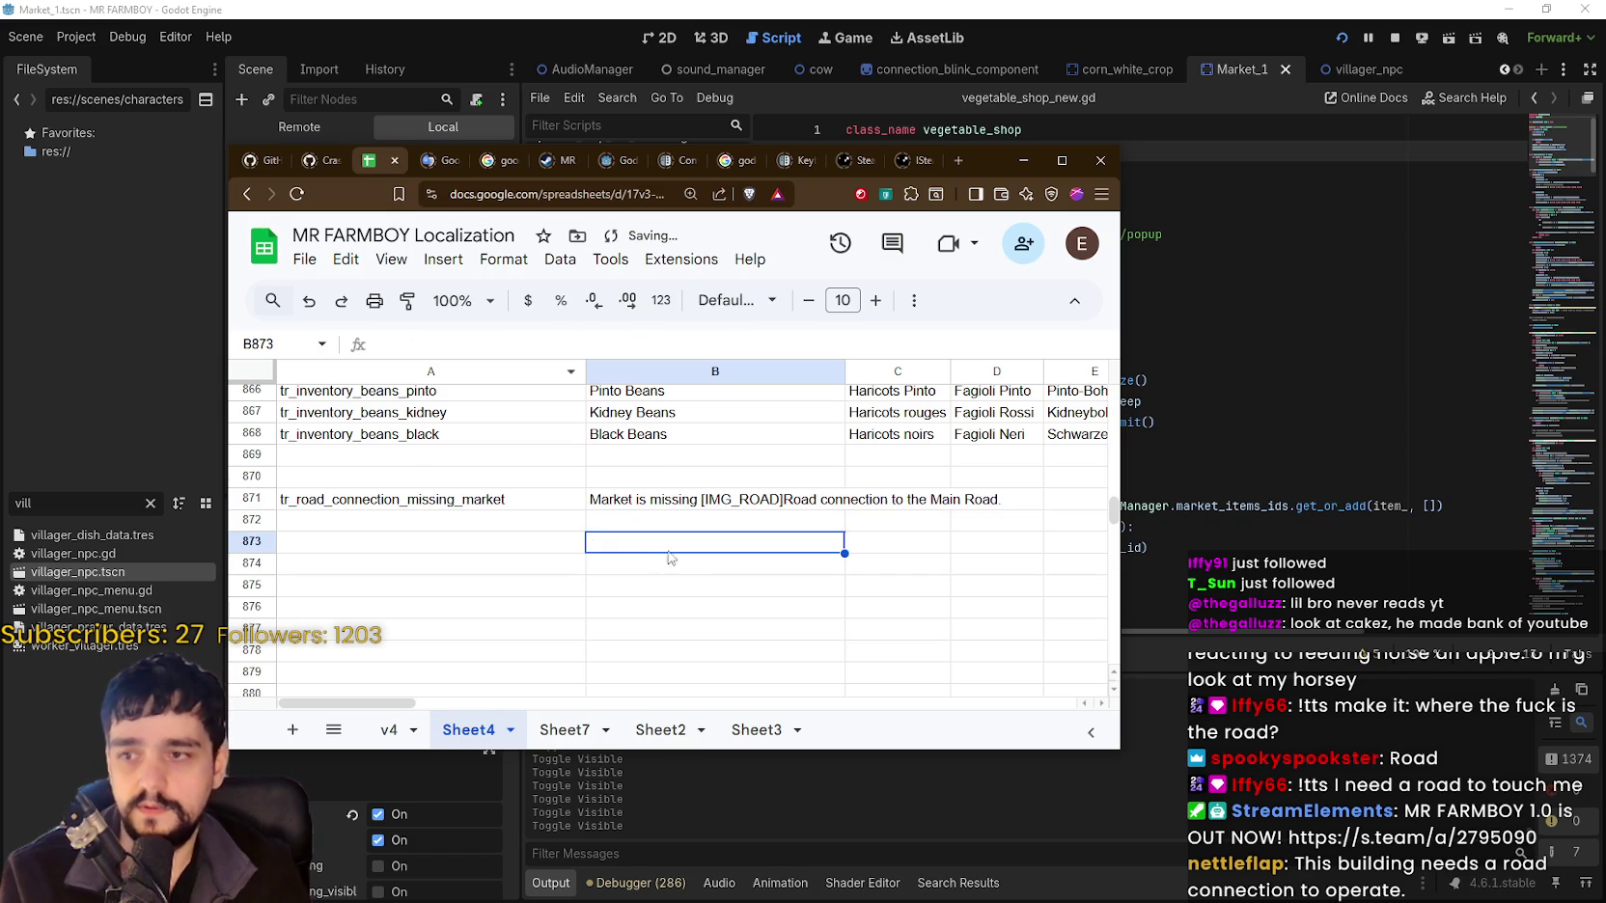
Copy the key tr_road_connection_missing_market from cell A871.
{"action": "left_click", "coordinate": [626, 504]}
{"action": "left_click", "coordinate": [486, 503]}
{"action": "double_click", "coordinate": [485, 503]}
{"action": "key", "text": "ctrl+a"}
{"action": "key", "text": "ctrl+c"}
{"action": "left_click", "coordinate": [699, 548]}
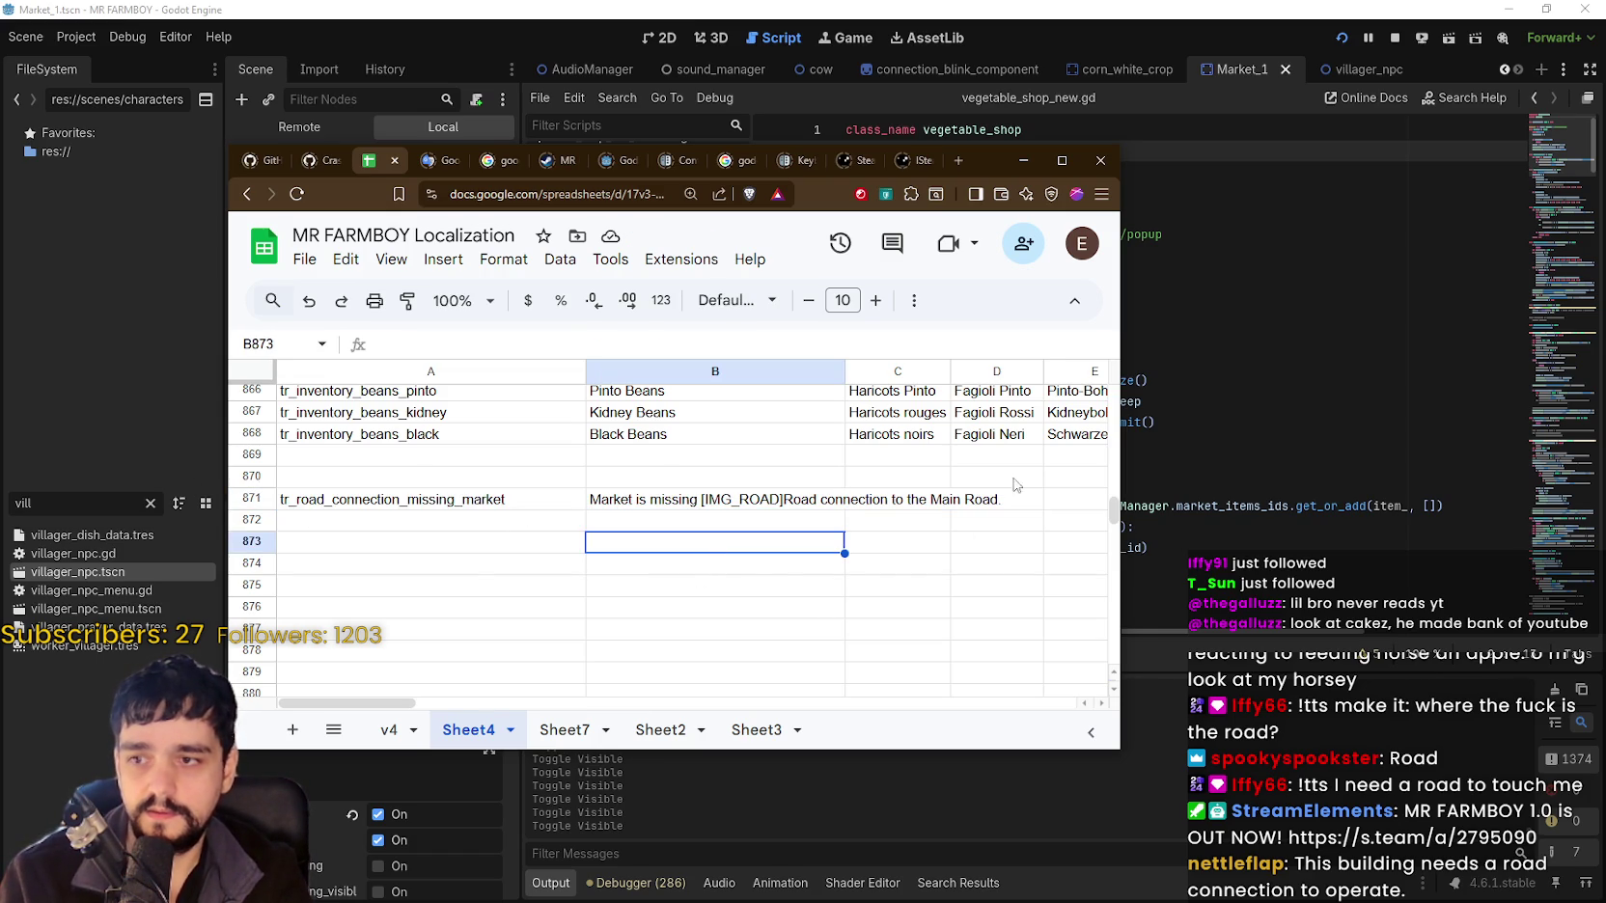
{"action": "key", "text": "alt+Tab"}
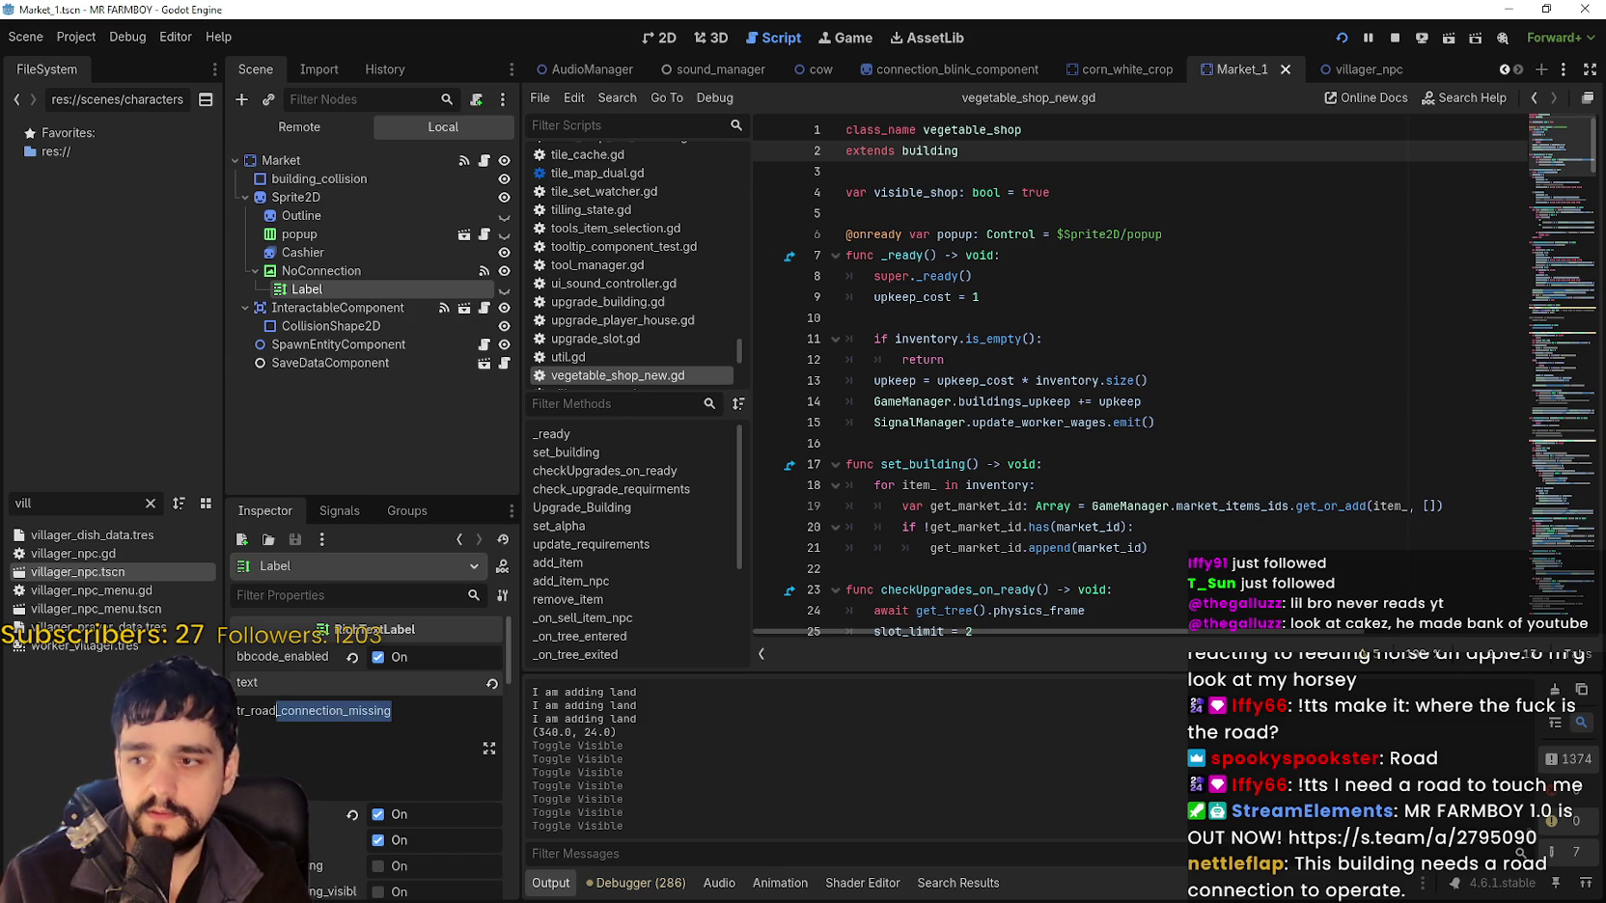
Paste tr_road_connection_missing_market into the Label's text and save the Market_1 scene.
{"action": "key", "text": "ctrl+v"}
{"action": "key", "text": "ctrl+s"}
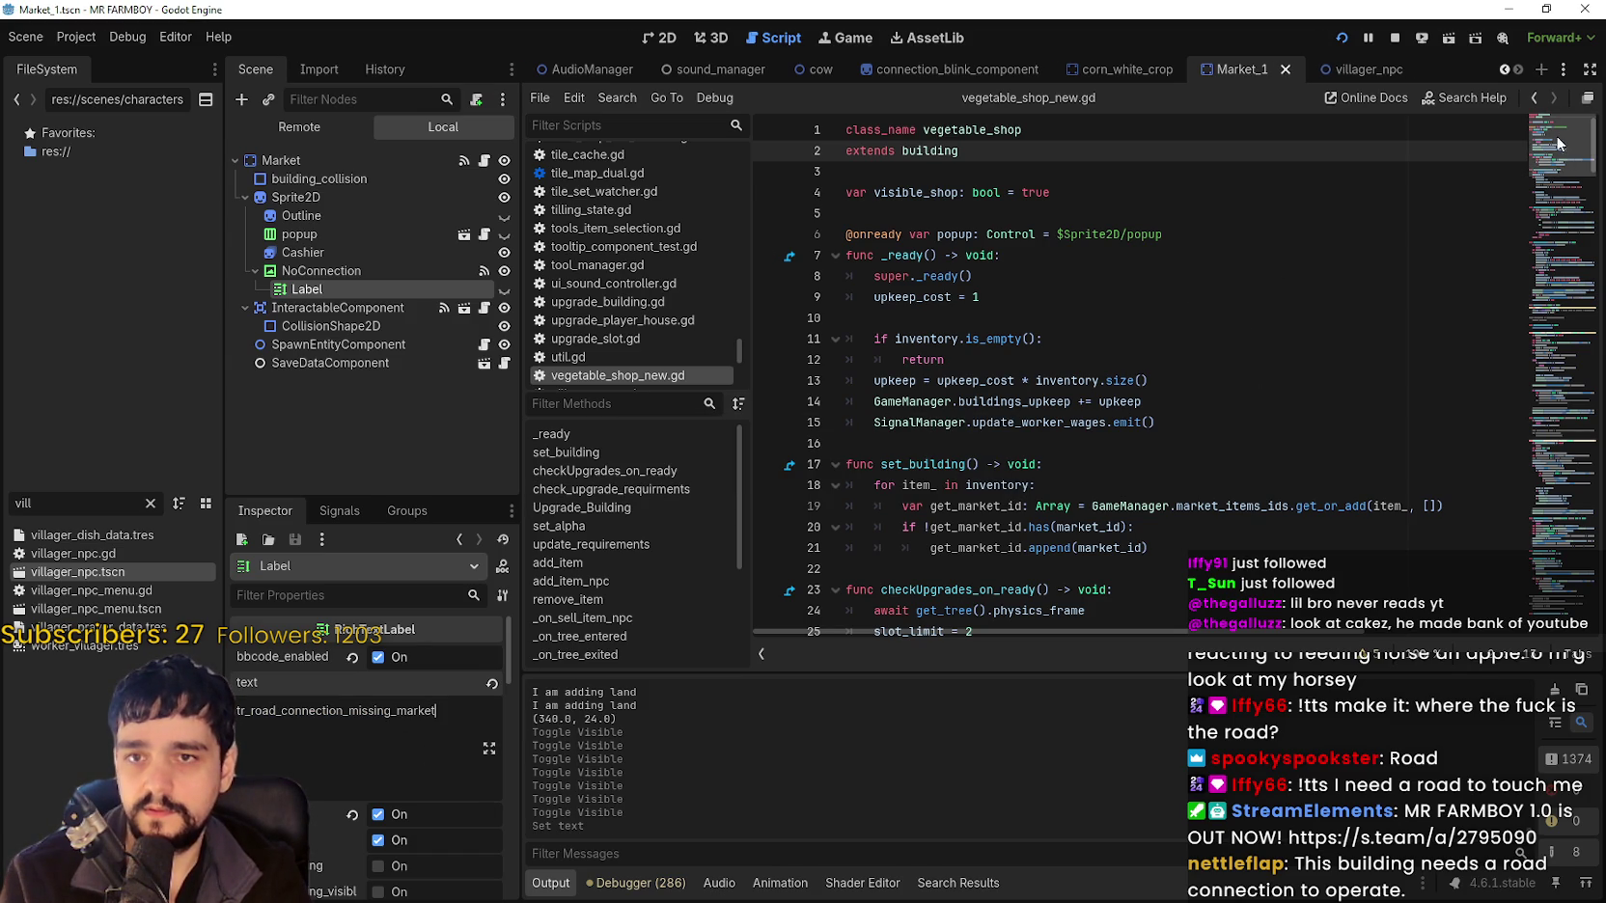
{"action": "left_click", "coordinate": [1187, 339]}
{"action": "mouse_move", "coordinate": [1564, 190]}
{"action": "left_mouse_down"}
{"action": "mouse_move", "coordinate": [1549, 426]}
{"action": "mouse_move", "coordinate": [1550, 393]}
{"action": "left_mouse_up"}
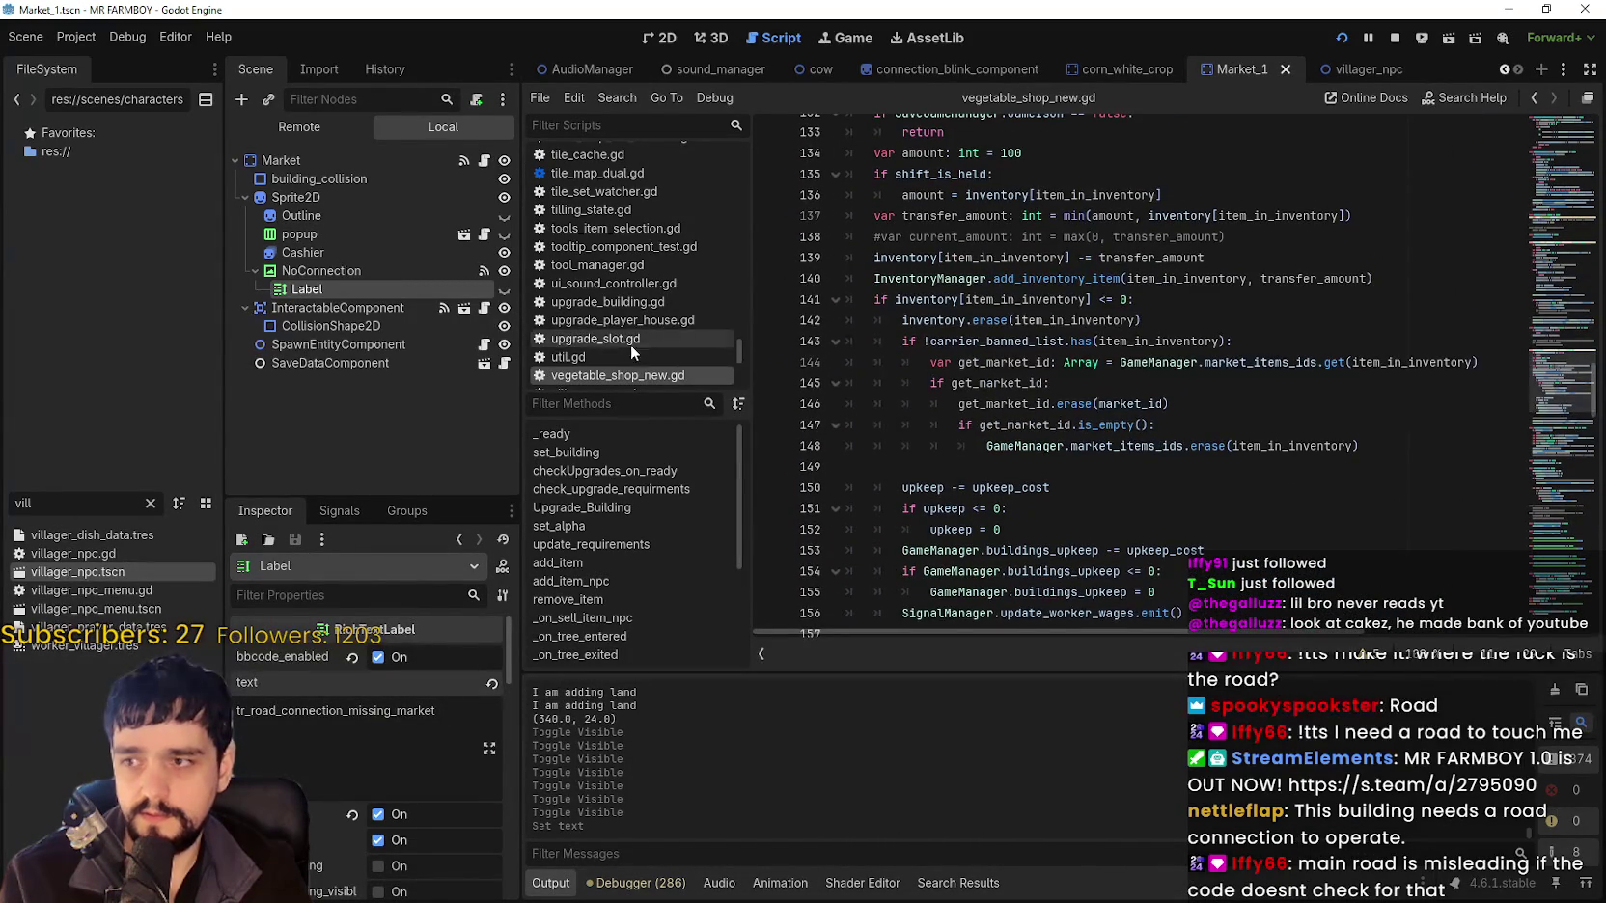
Jump to NoConnection's mouse_entered handler and start a new line after line 201.
{"action": "left_click", "coordinate": [374, 271]}
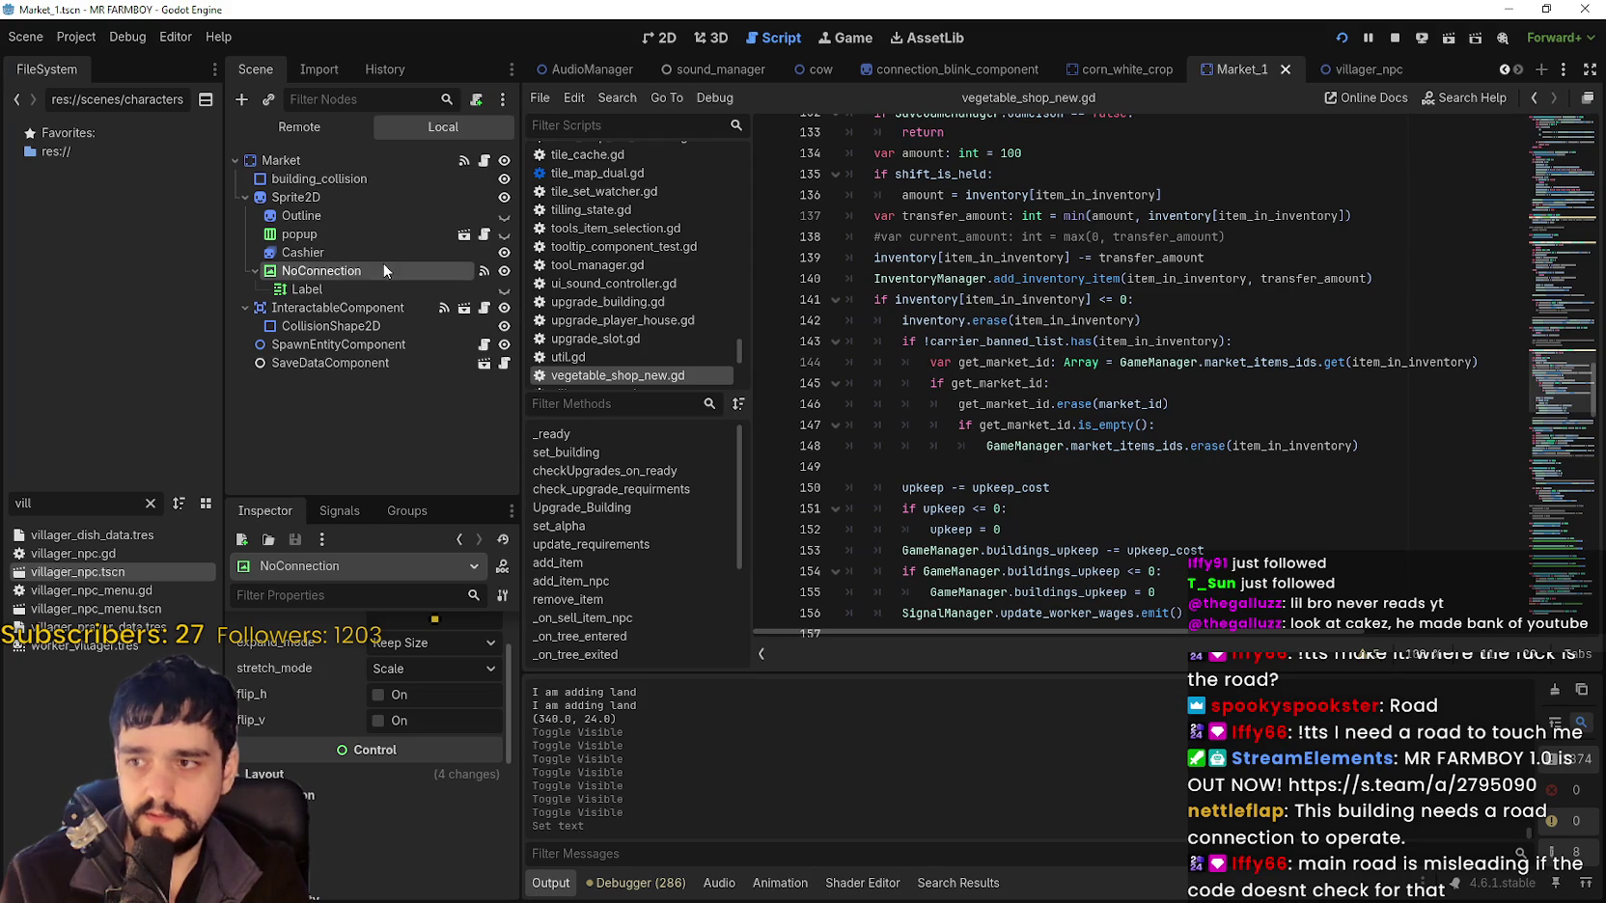
{"action": "left_click", "coordinate": [340, 512]}
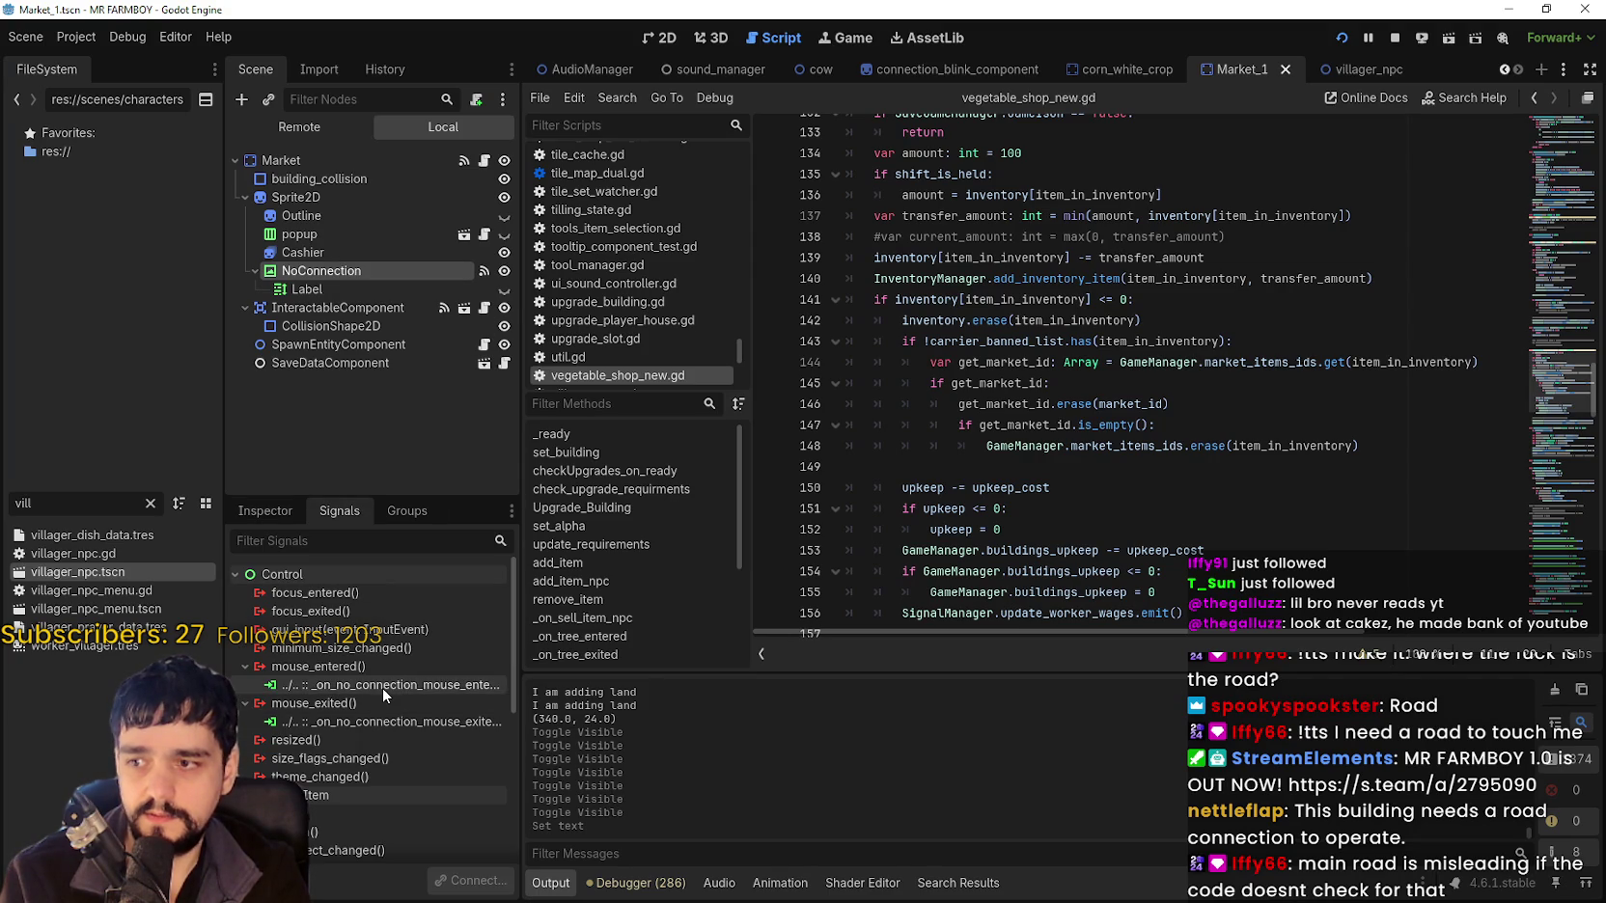
{"action": "double_click", "coordinate": [384, 685]}
{"action": "scroll", "coordinate": [1255, 415], "scroll_direction": "down", "scroll_amount": 2}
{"action": "left_click", "coordinate": [1116, 424]}
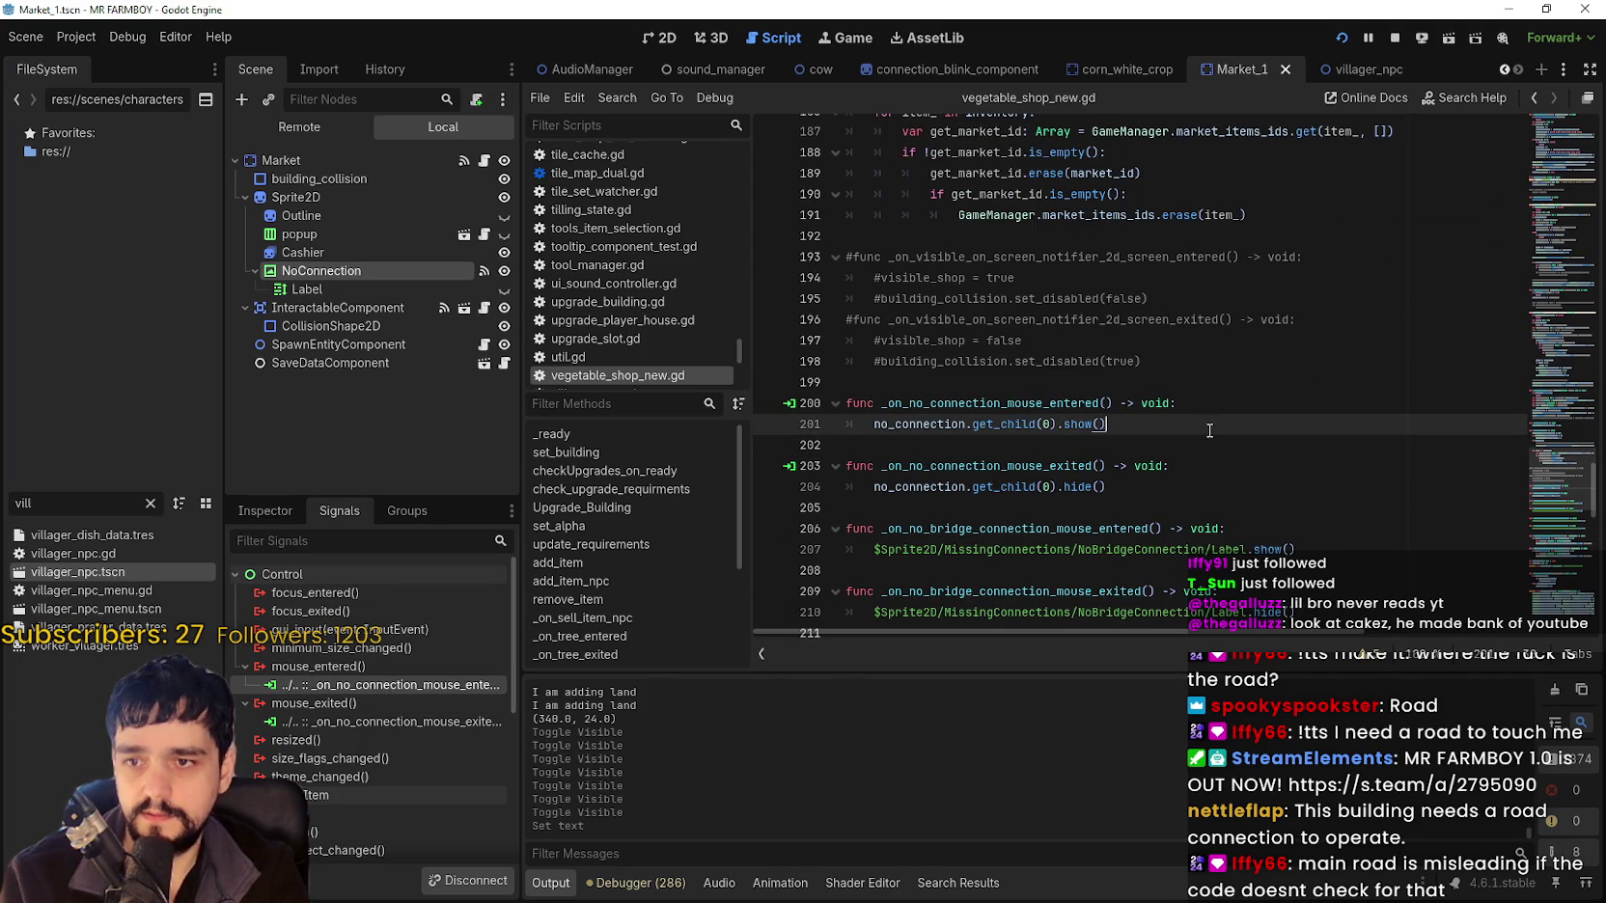
{"action": "key", "text": "Return"}
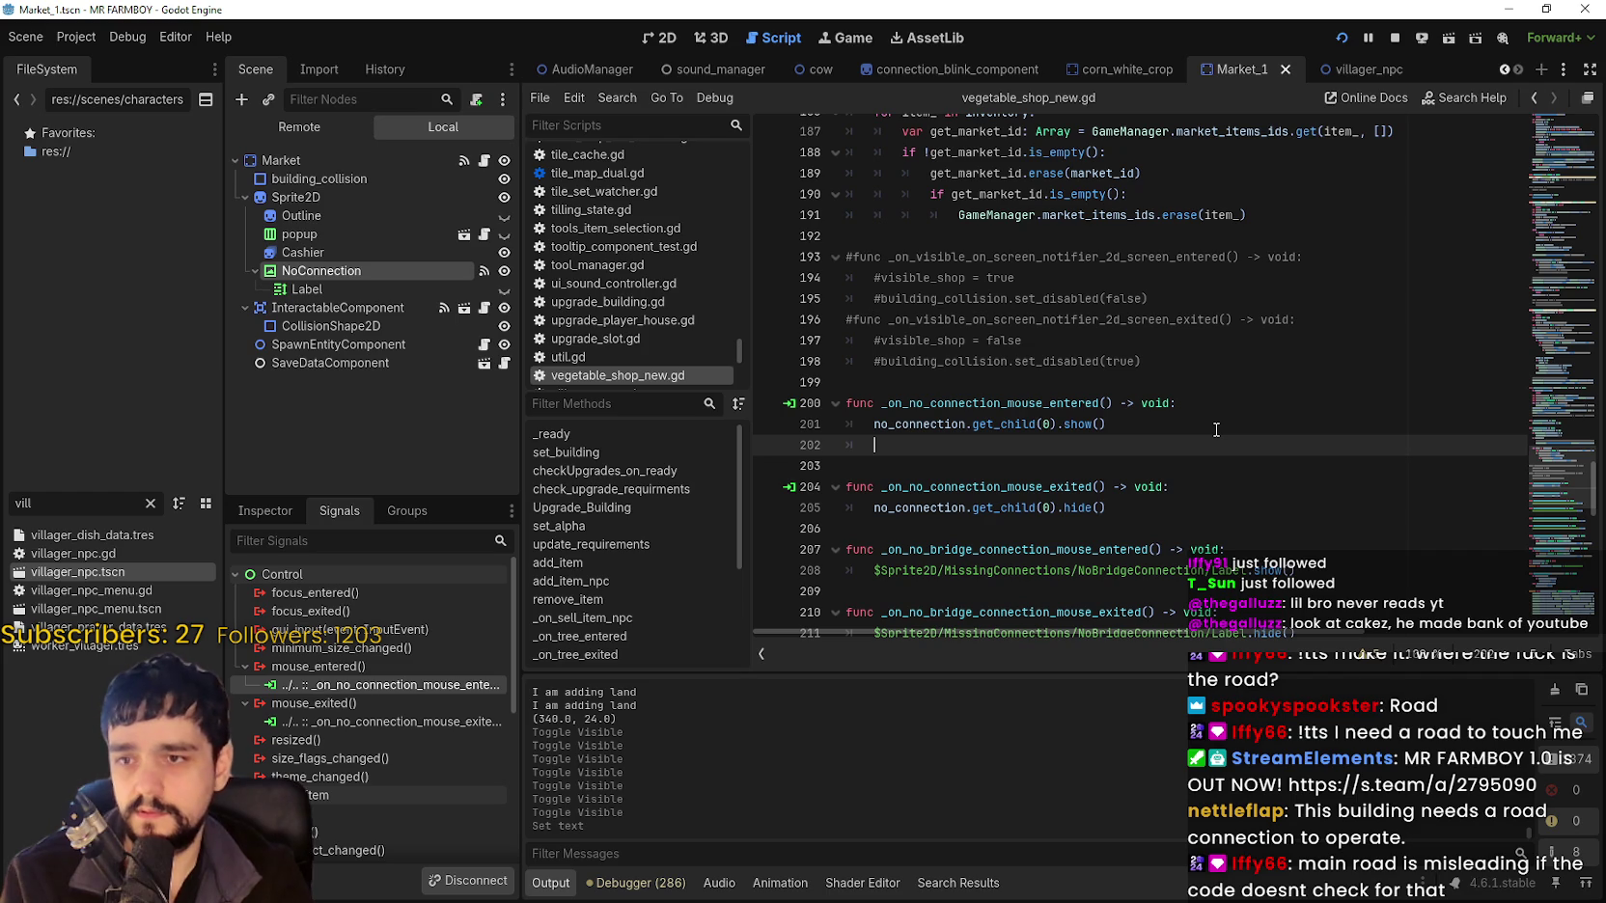
{"action": "type", "text": "tr_road_connection_missing_market"}
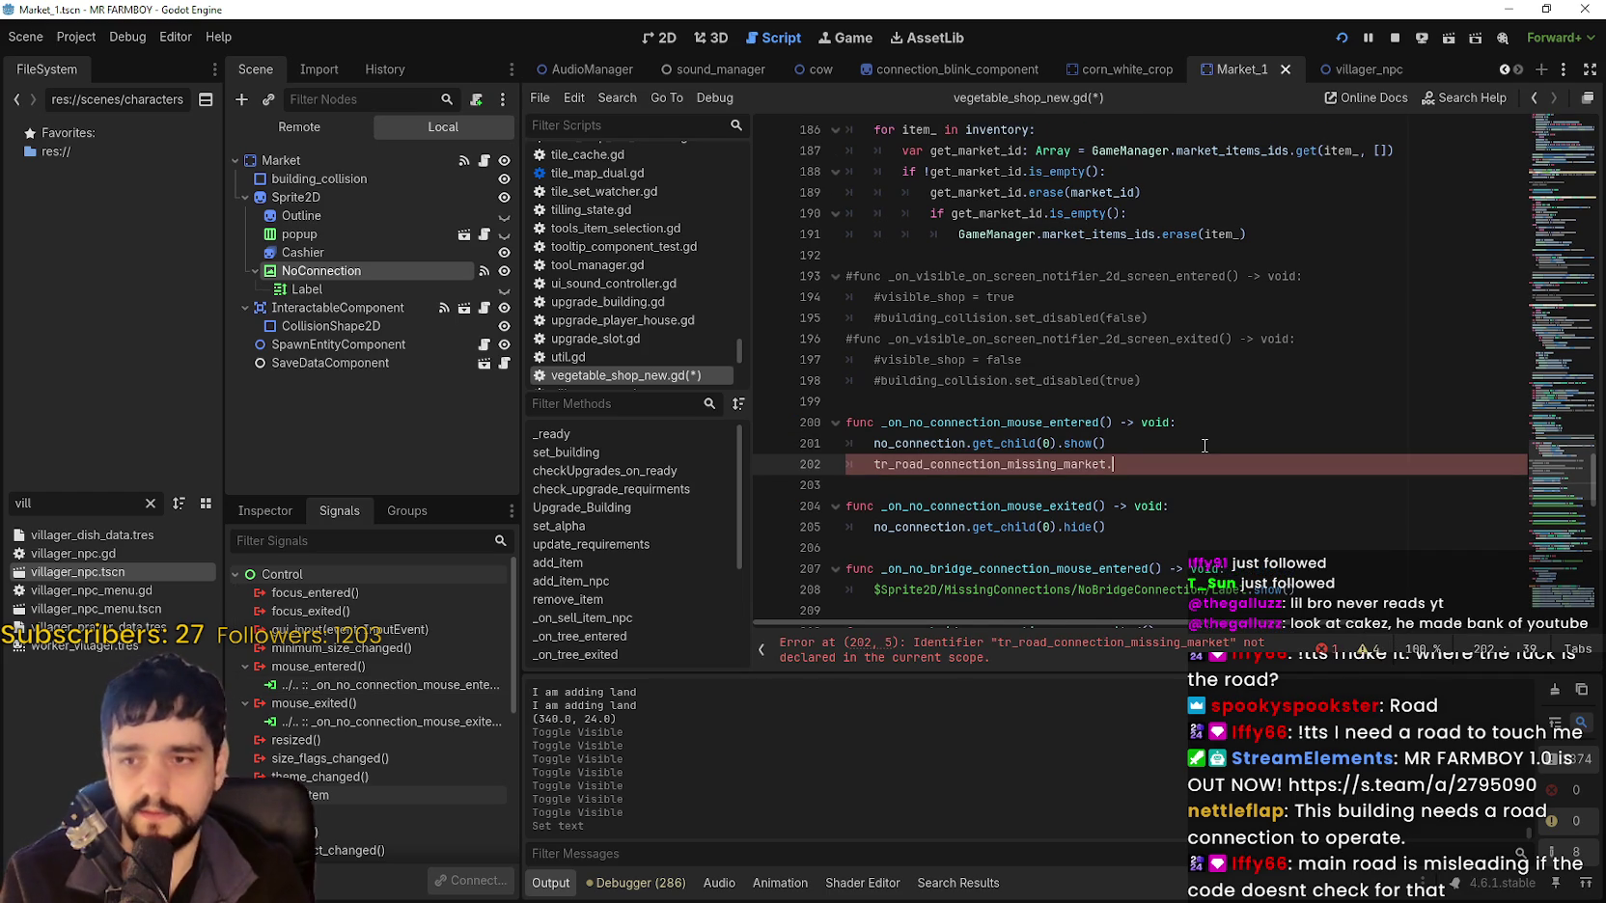
{"action": "type", "text": ".x"}
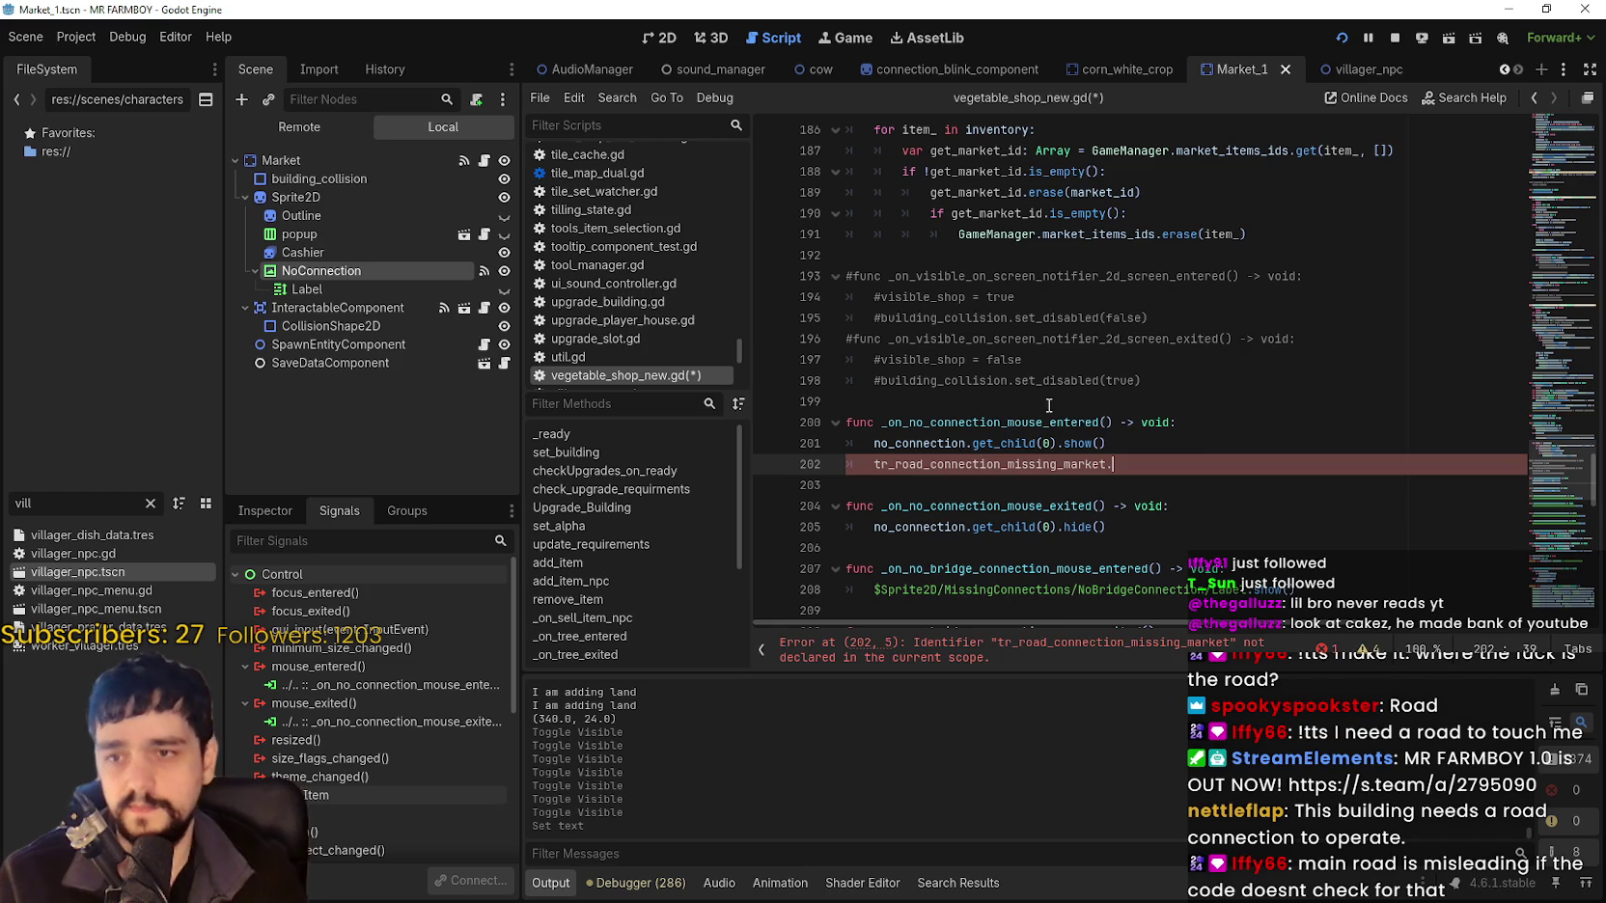
{"action": "type", "text": "."}
Write no_connection.get_child(0).text = " on line 202 and check the Label's key.
{"action": "mouse_move", "coordinate": [873, 443]}
{"action": "left_mouse_down"}
{"action": "mouse_move", "coordinate": [1058, 443]}
{"action": "mouse_move", "coordinate": [874, 465]}
{"action": "left_mouse_up"}
{"action": "key", "text": "ctrl+c"}
{"action": "key", "text": "ctrl+v"}
{"action": "type", "text": ".tex"}
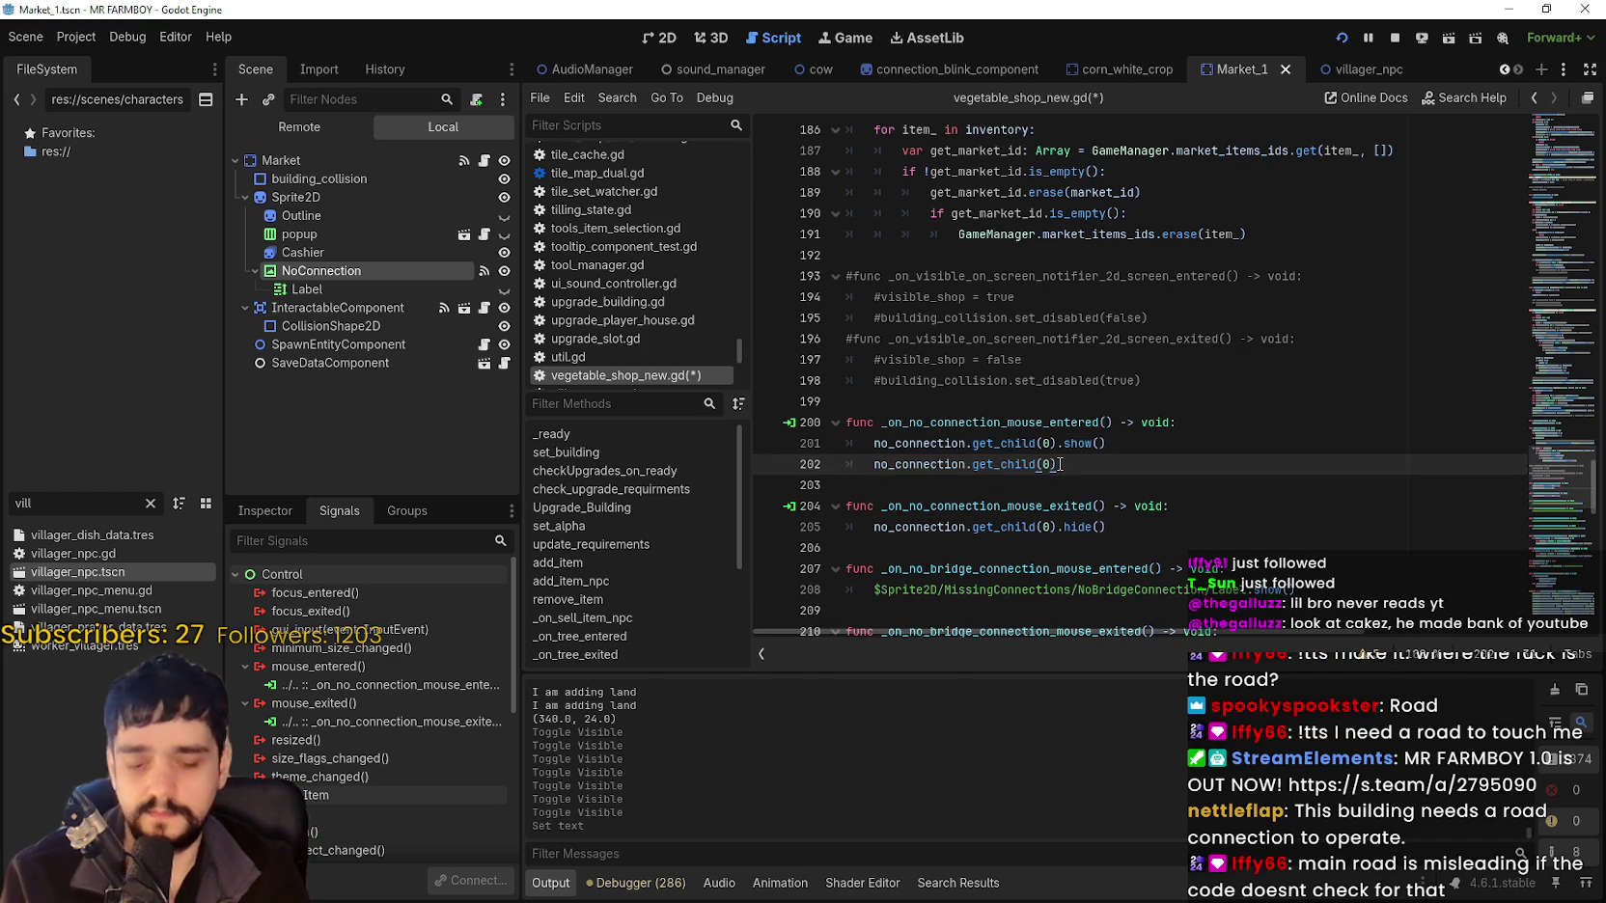
{"action": "type", "text": "t = "}
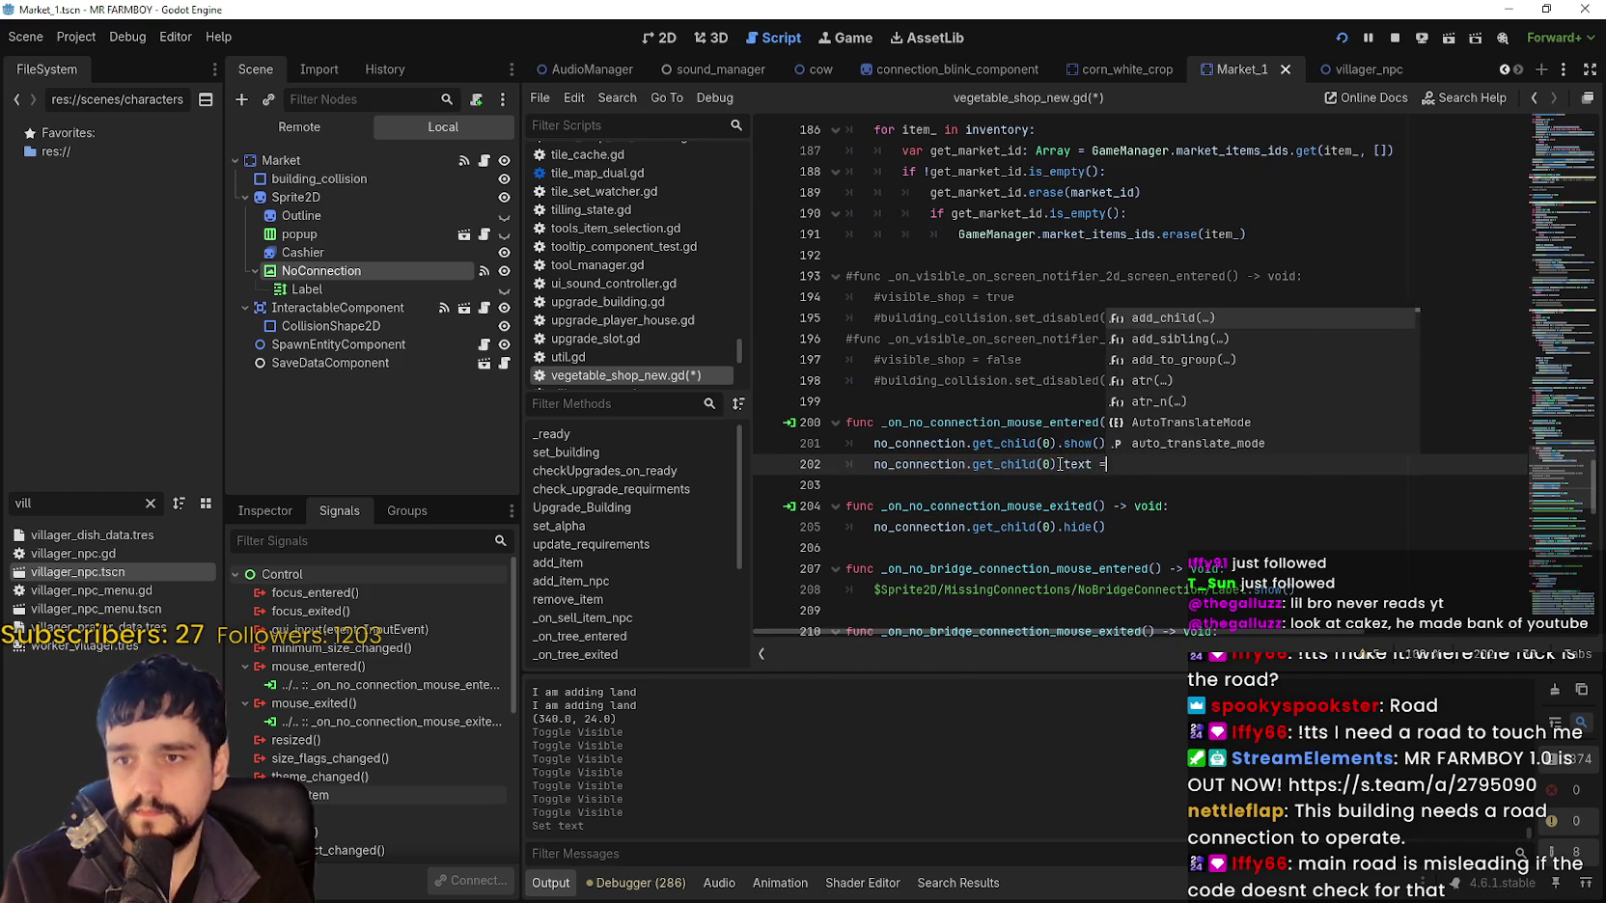
{"action": "type", "text": "\""}
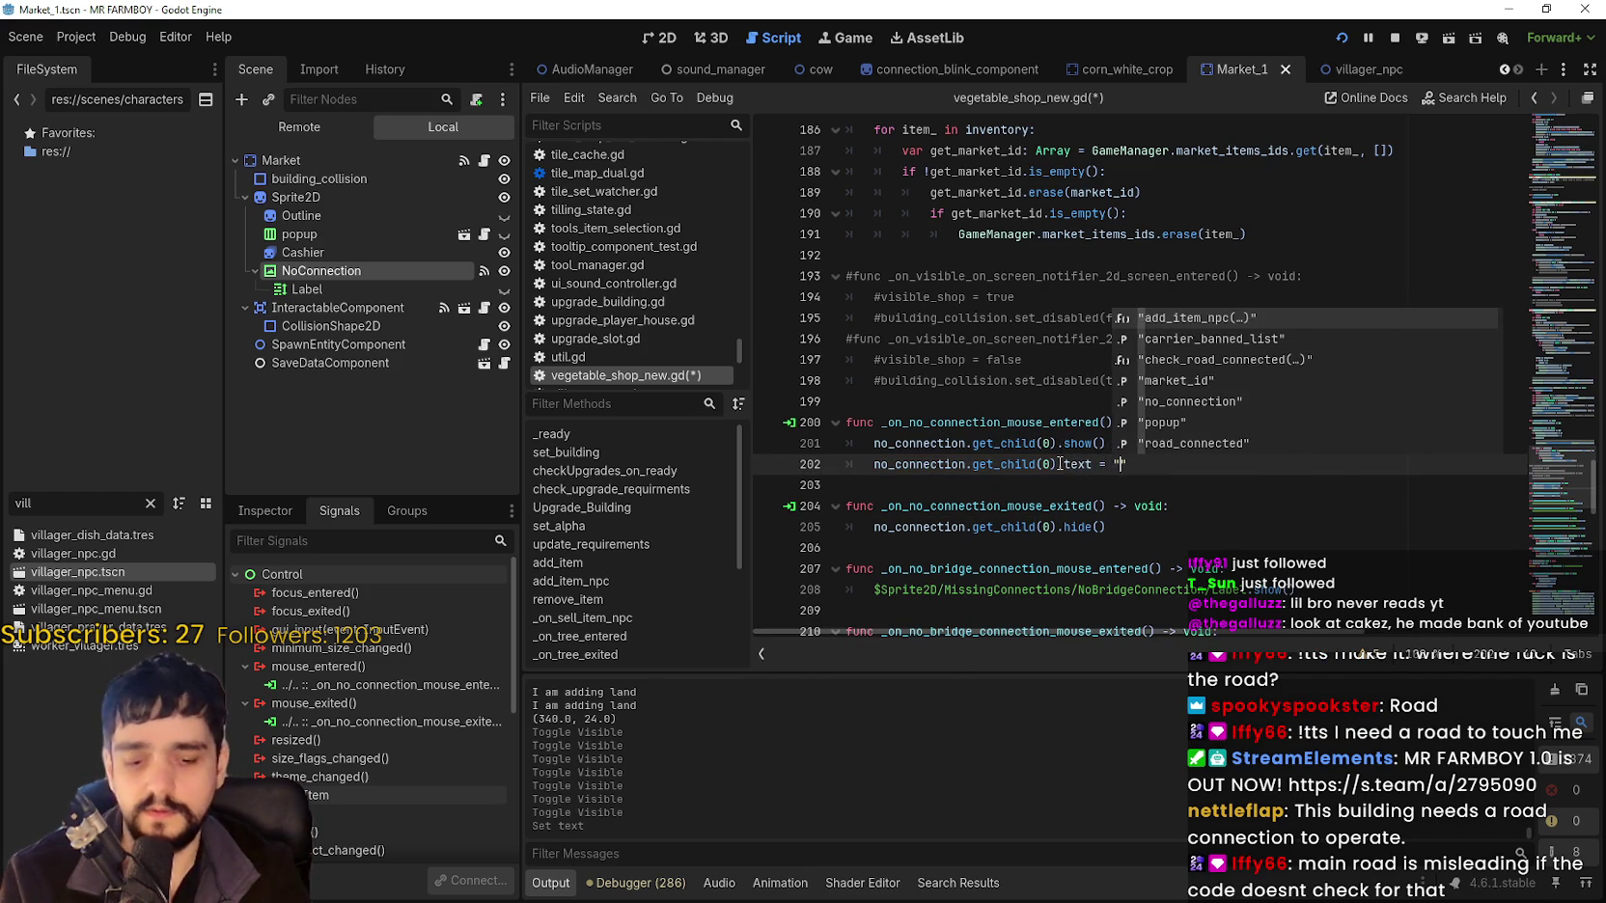
{"action": "left_click", "coordinate": [334, 288]}
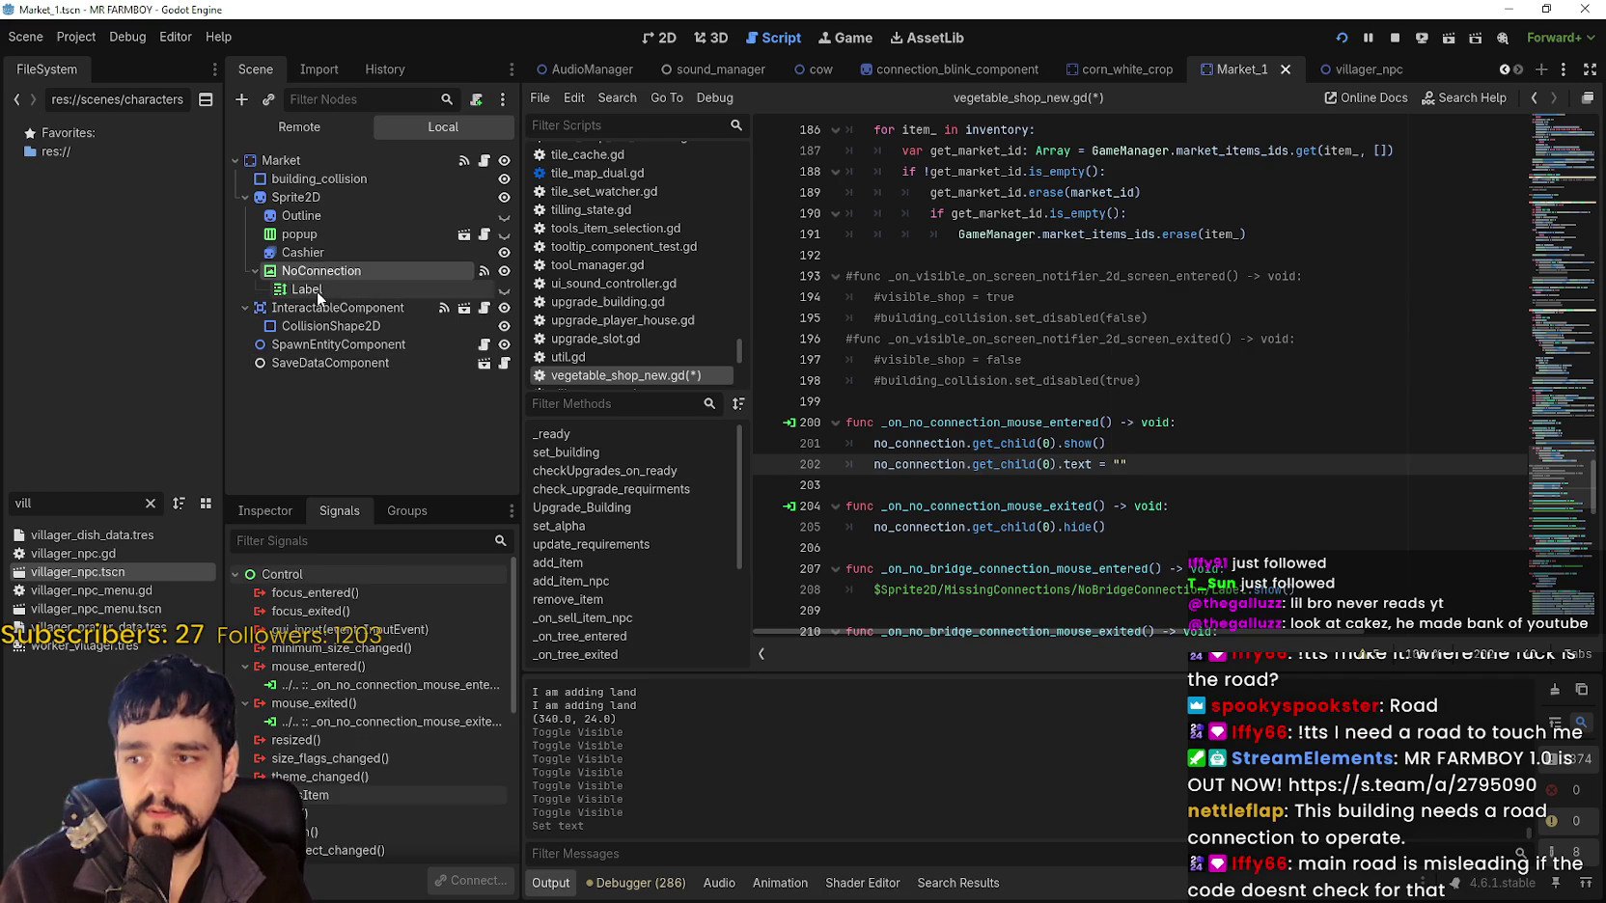
{"action": "left_click", "coordinate": [259, 512]}
{"action": "double_click", "coordinate": [388, 705]}
Try tr() and swap on line 202, remove them, and return to the Localization sheet.
{"action": "left_click", "coordinate": [1119, 464]}
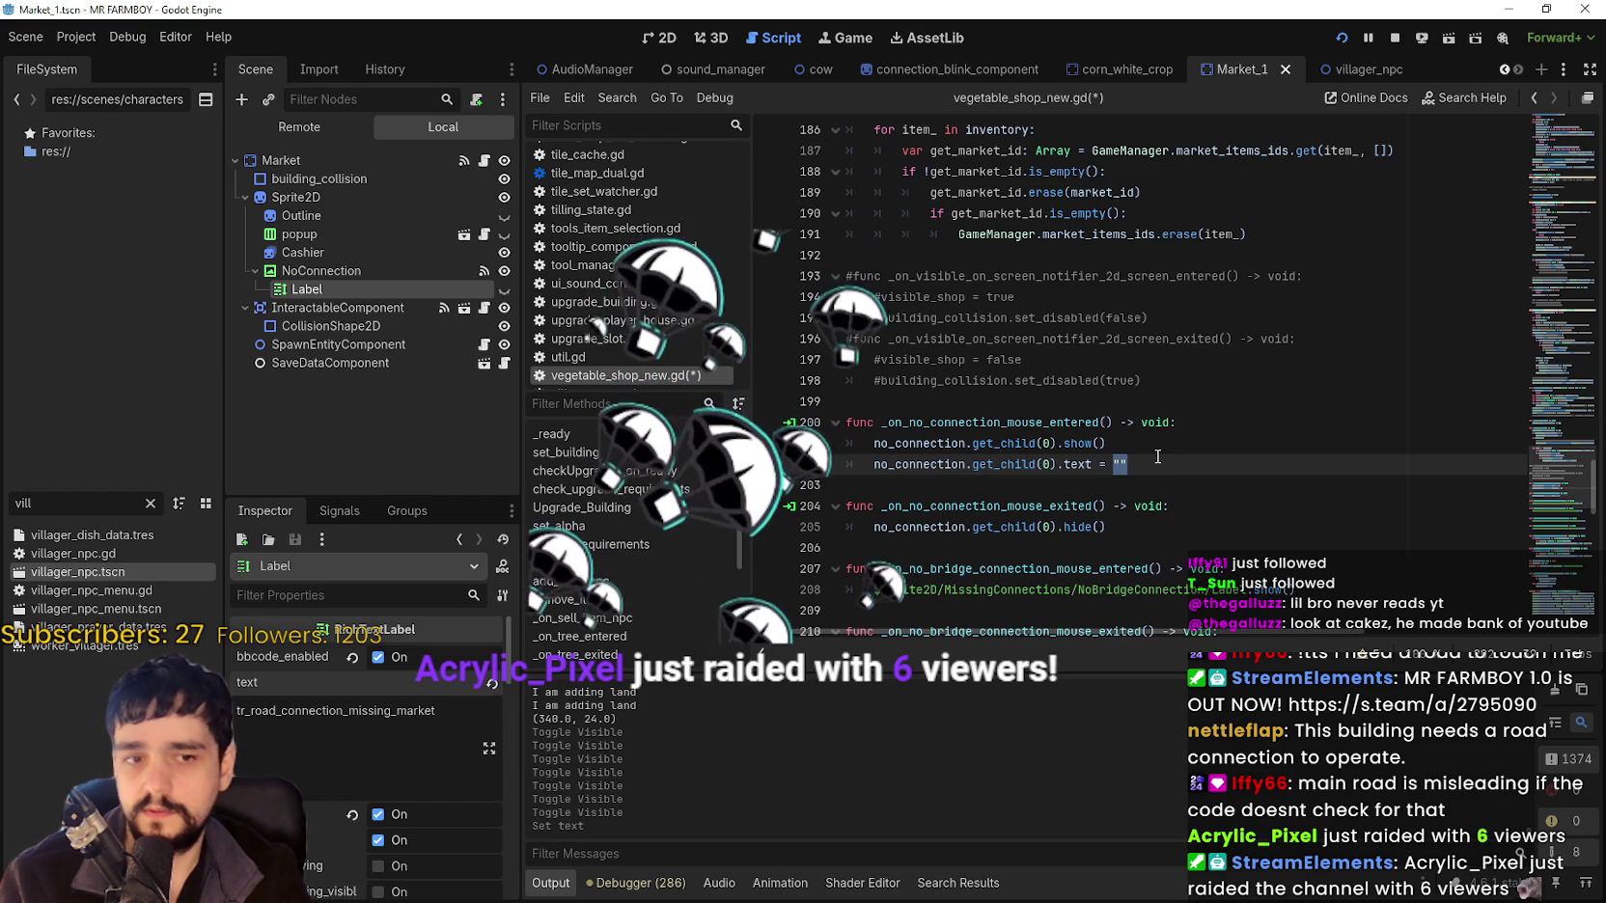
{"action": "type", "text": "tr"}
{"action": "key", "text": "BackSpace"}
{"action": "key", "text": "BackSpace"}
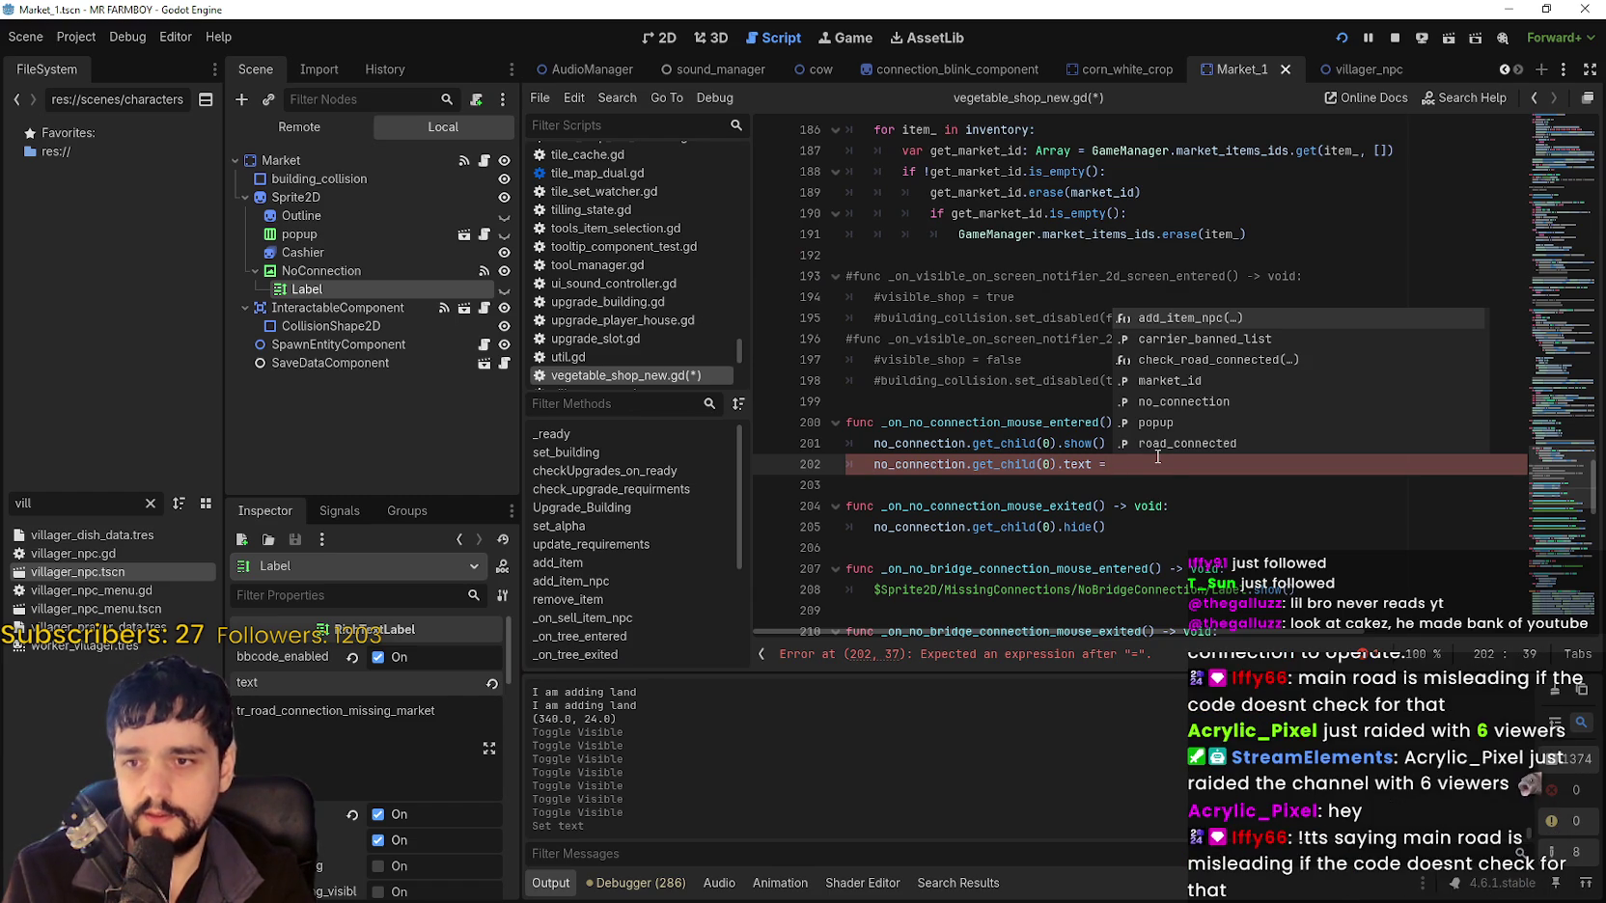
{"action": "type", "text": "tr("}
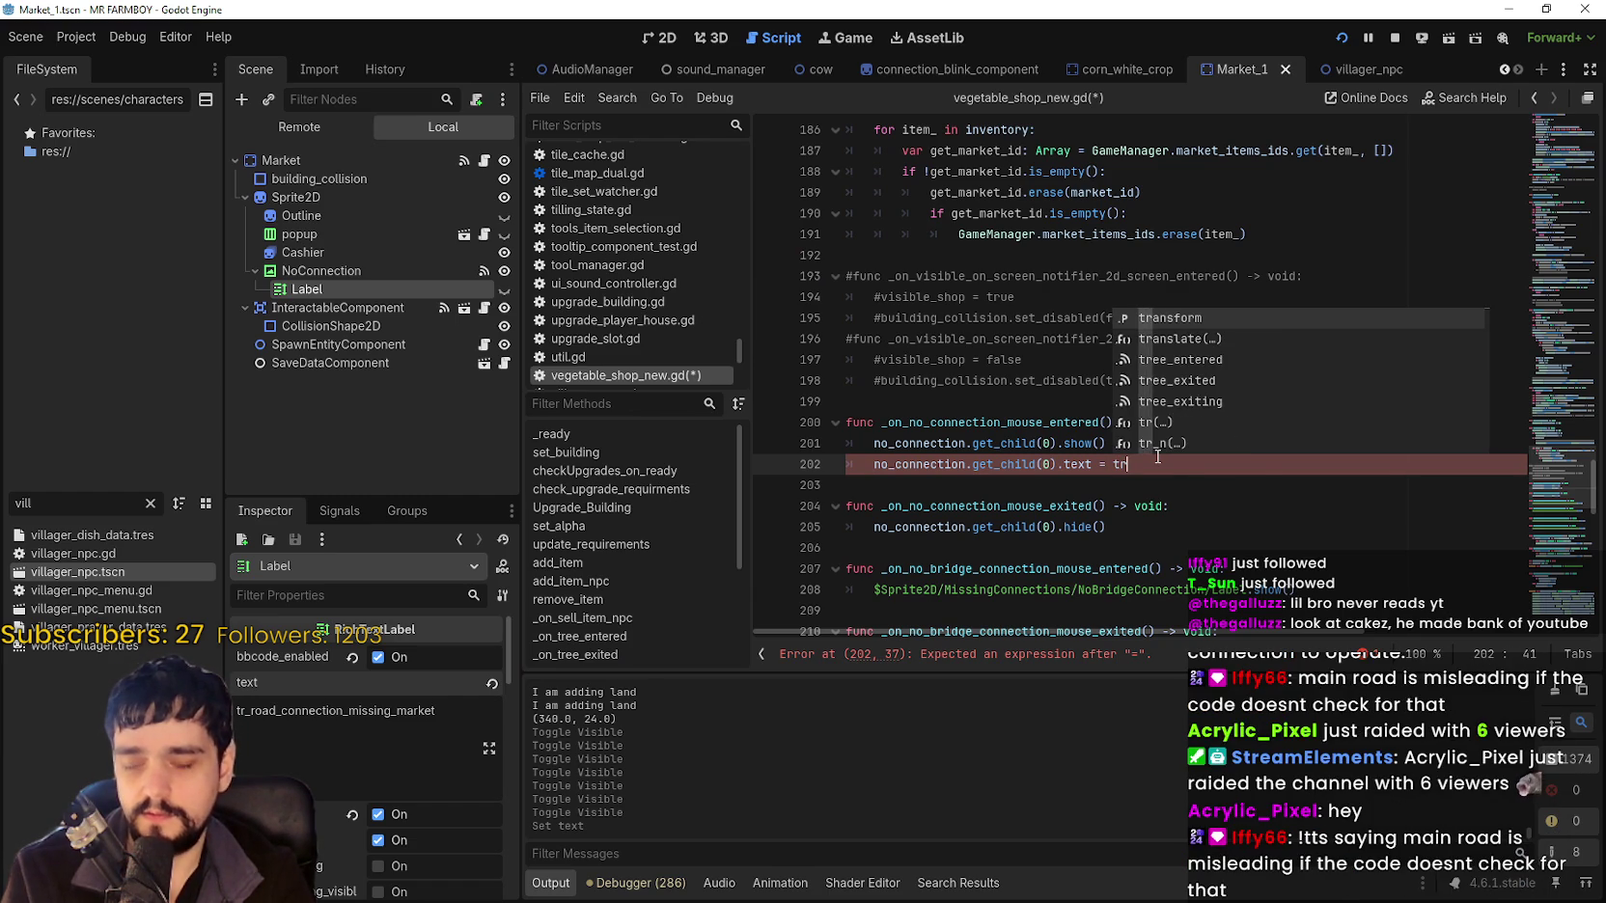
{"action": "key", "text": "BackSpace"}
{"action": "key", "text": "BackSpace"}
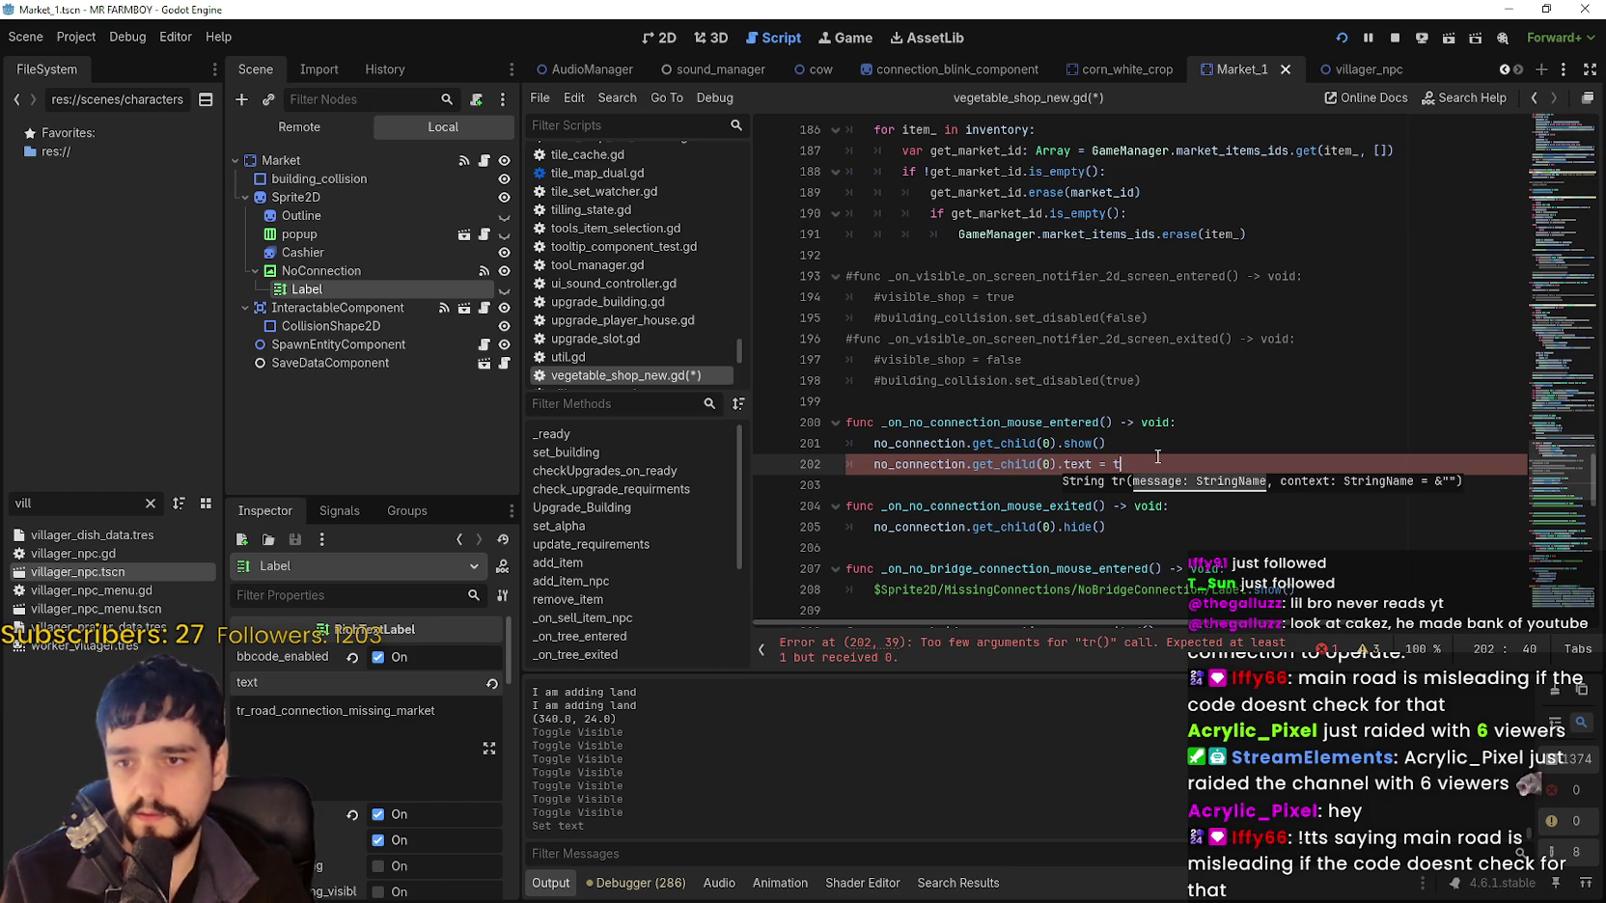
{"action": "type", "text": "swap"}
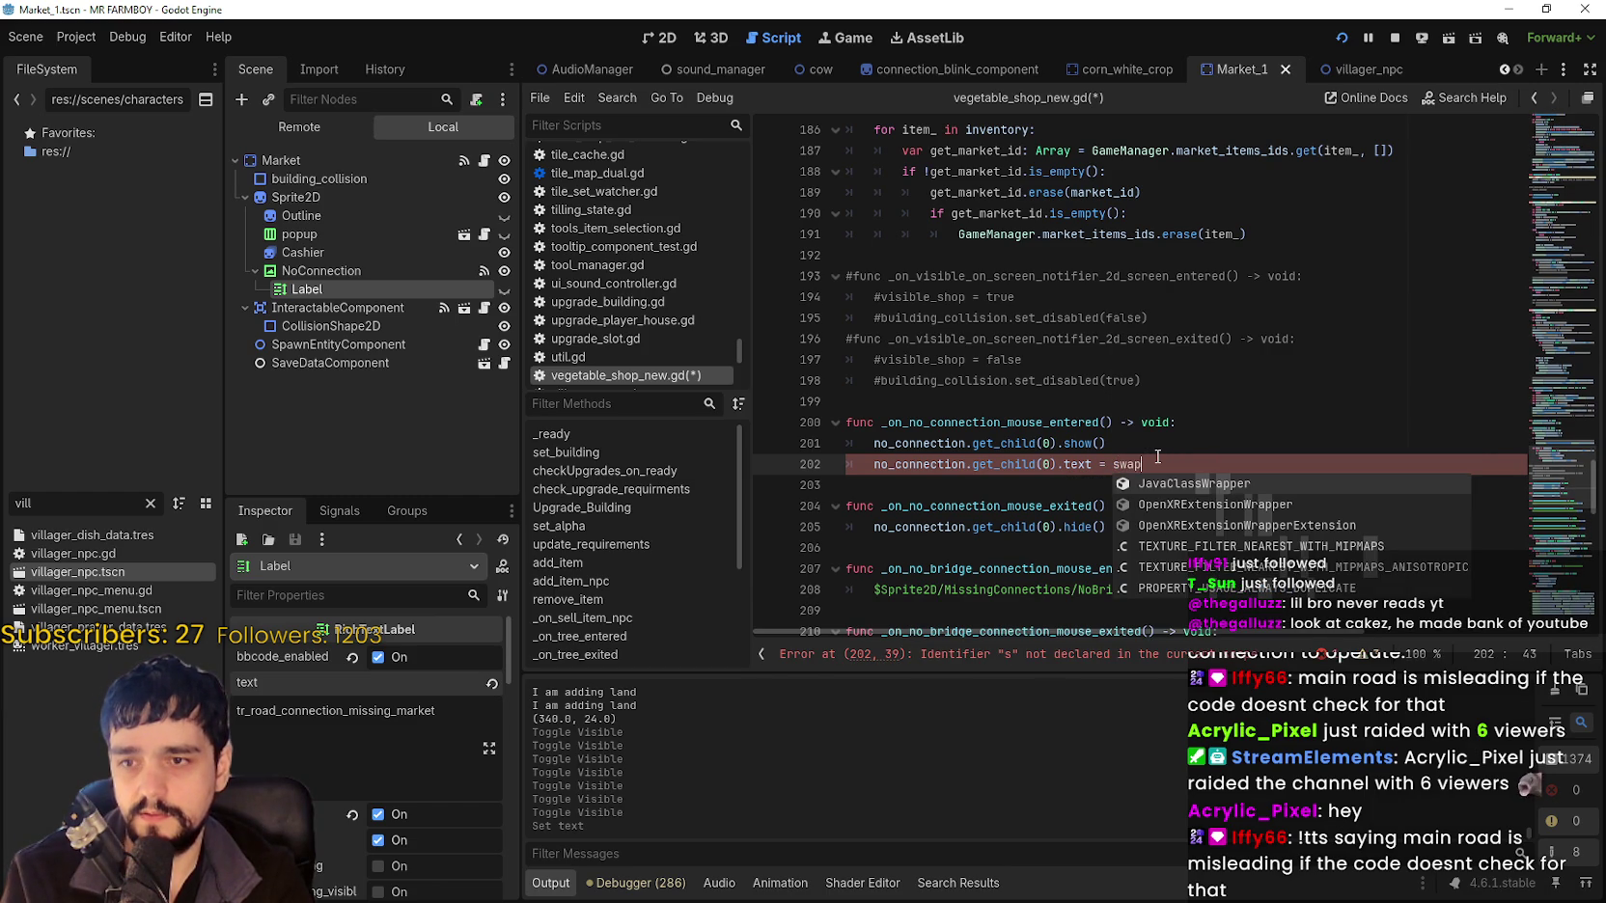
{"action": "key", "text": "BackSpace"}
{"action": "key", "text": "BackSpace"}
{"action": "key", "text": "BackSpace"}
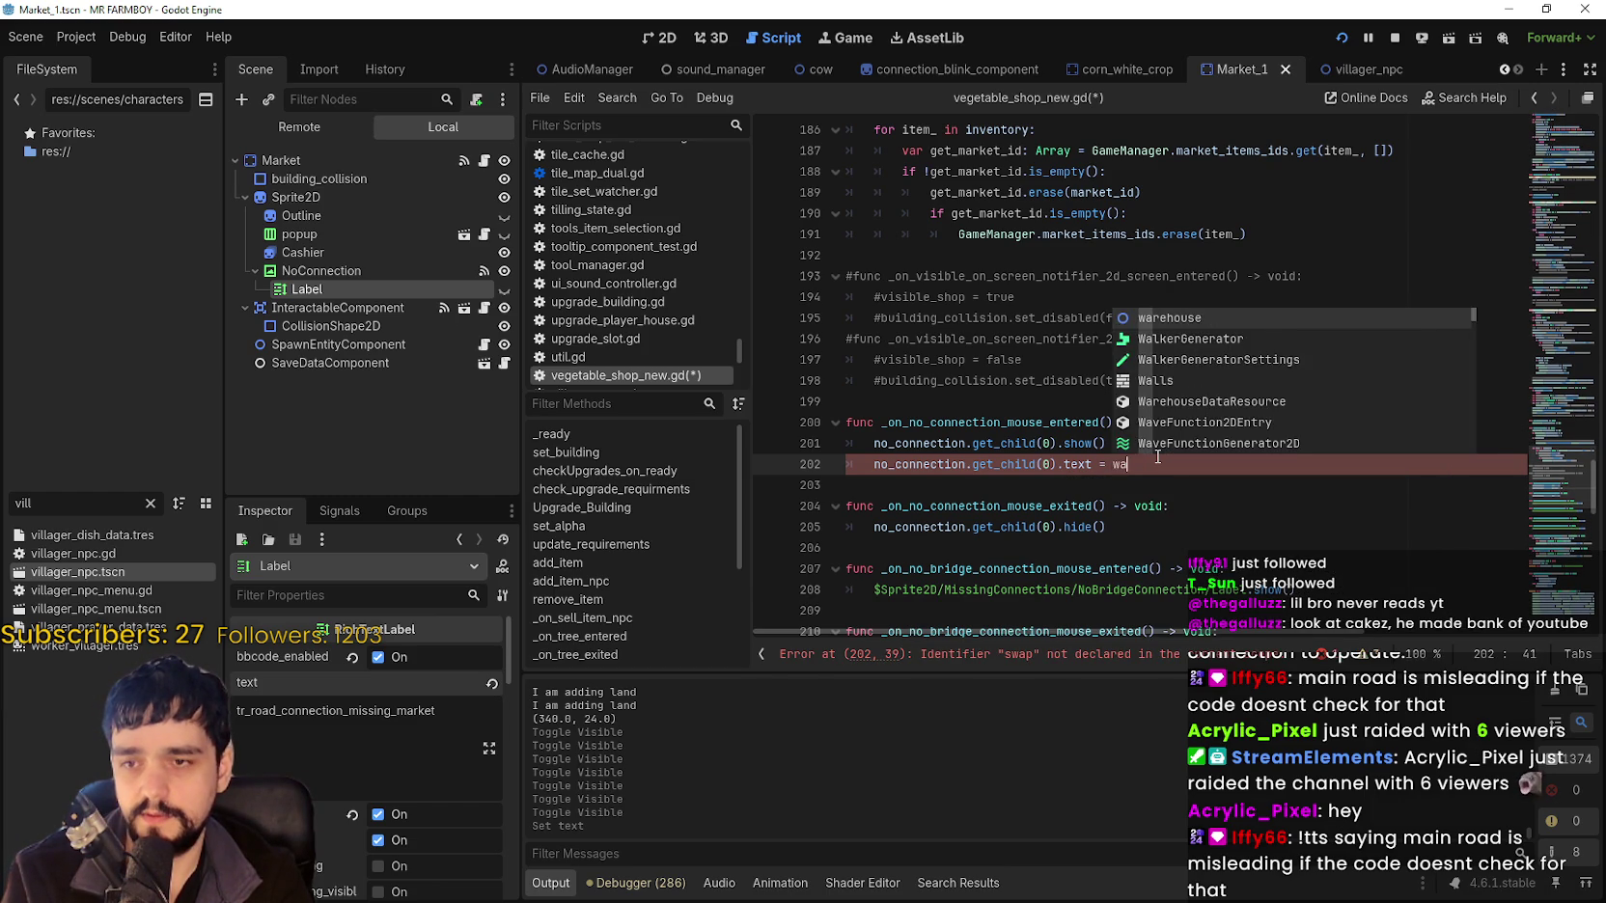
{"action": "type", "text": "swap"}
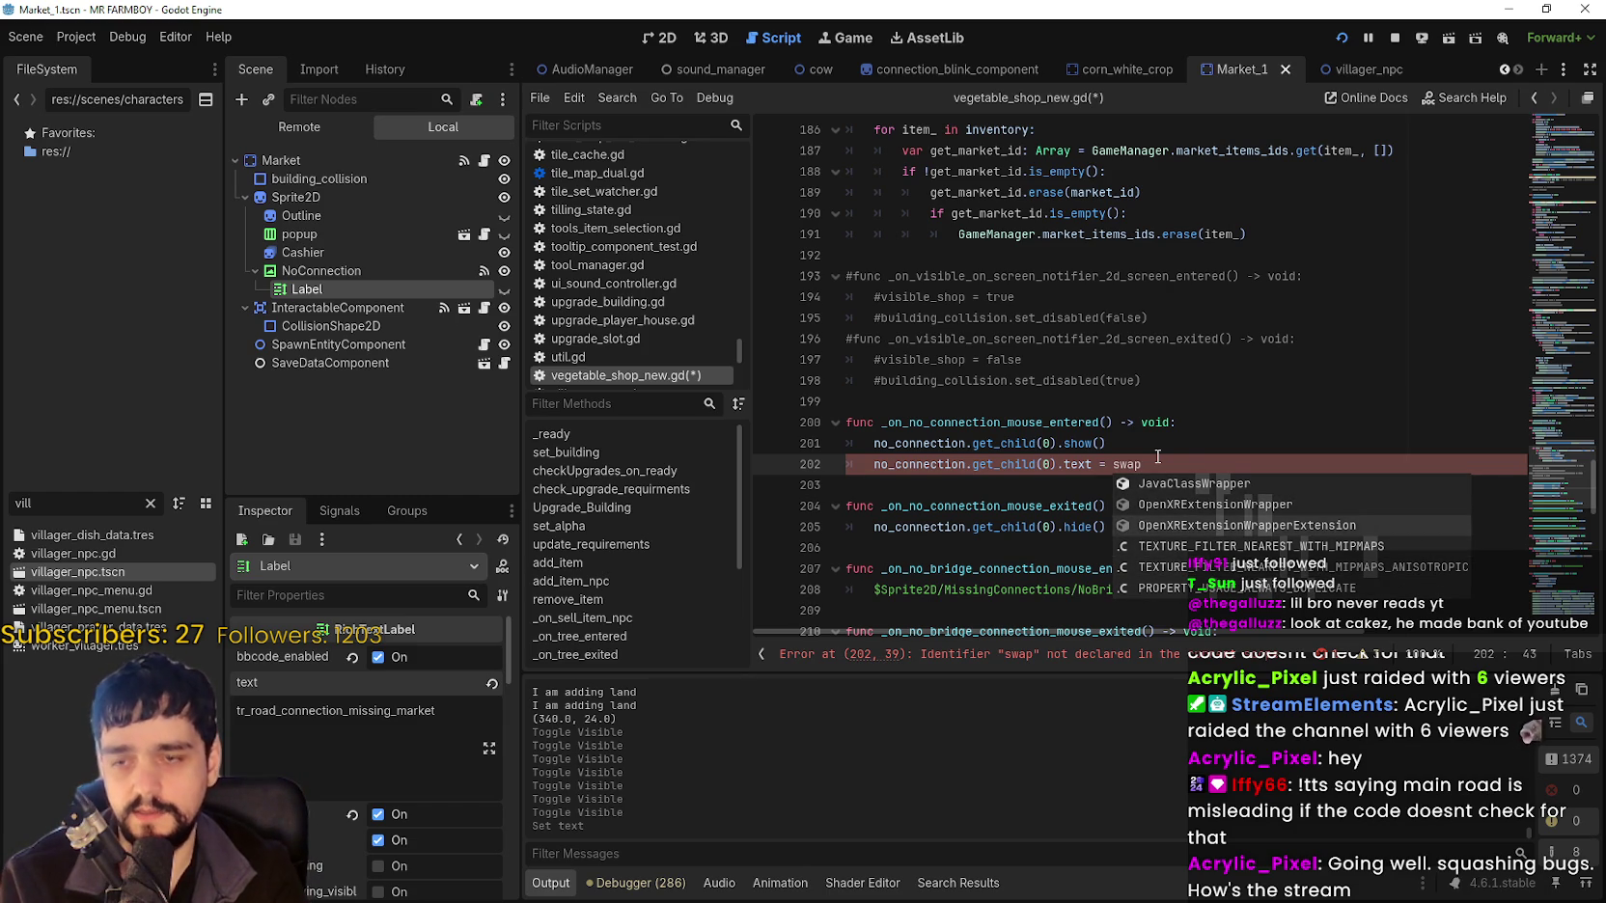
{"action": "key", "text": "BackSpace"}
{"action": "key", "text": "BackSpace"}
{"action": "key", "text": "BackSpace"}
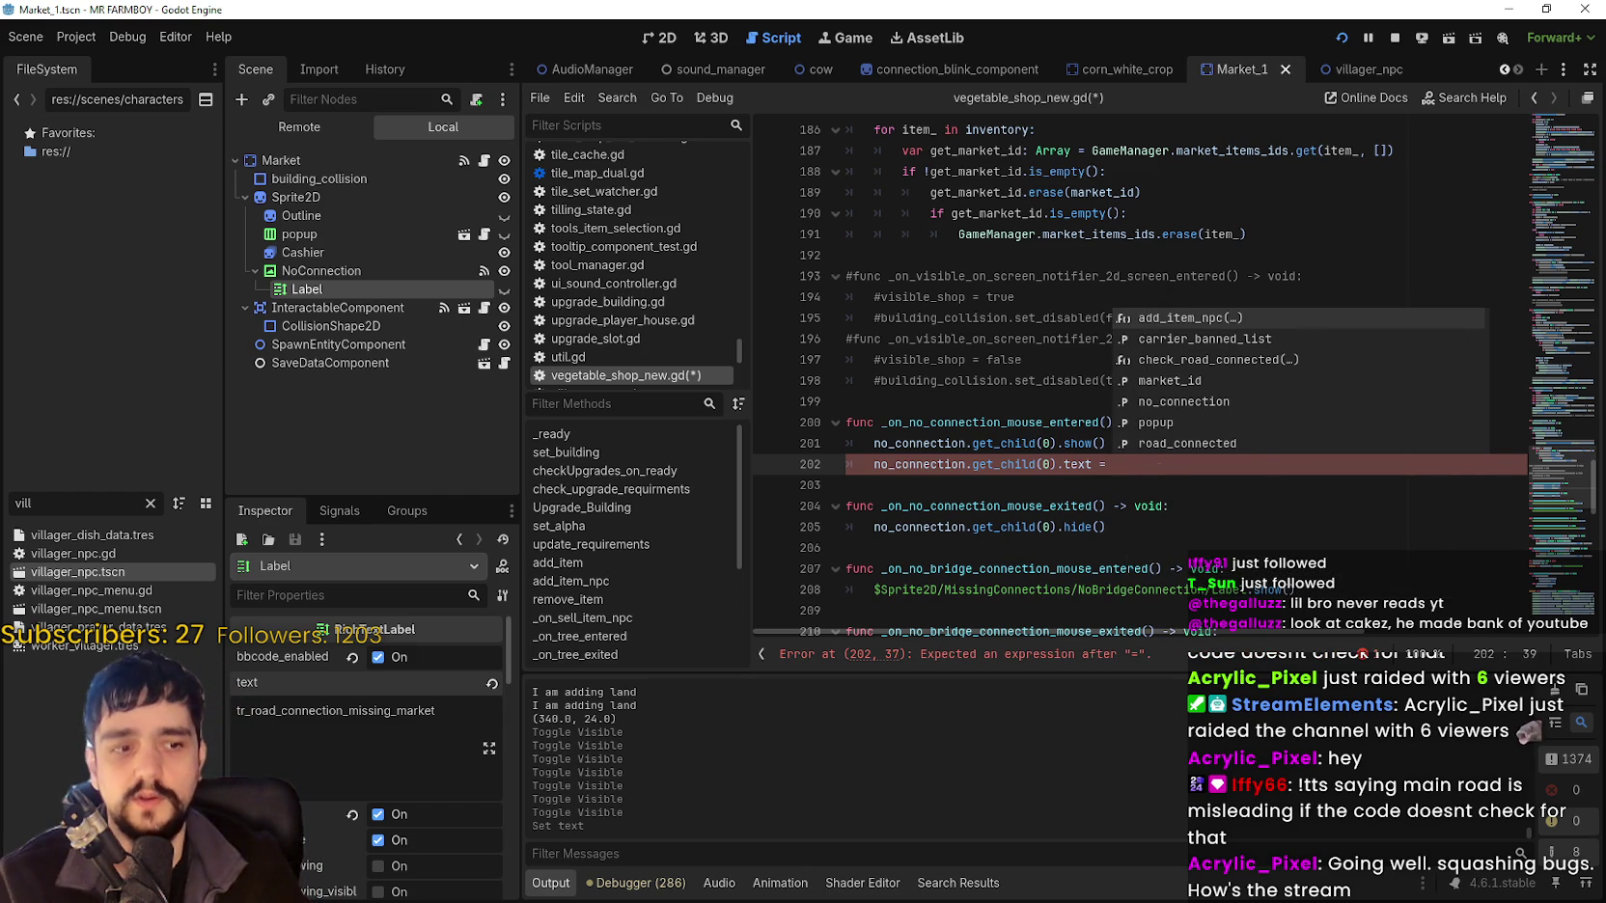
{"action": "key", "text": "alt+Tab"}
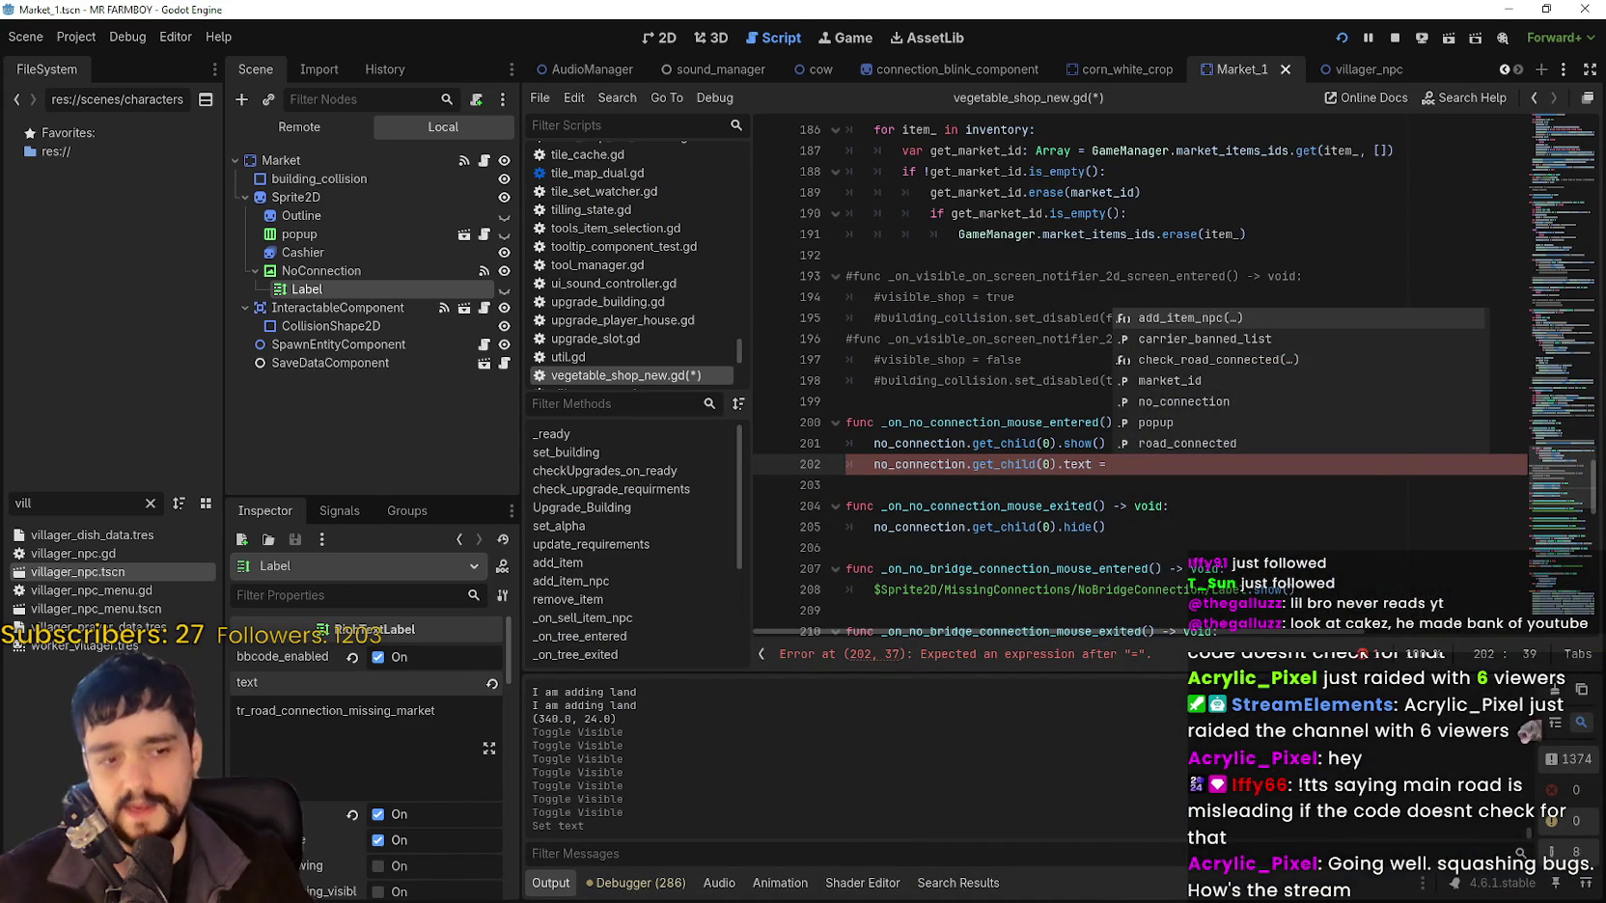
{"action": "key", "text": "alt+Tab"}
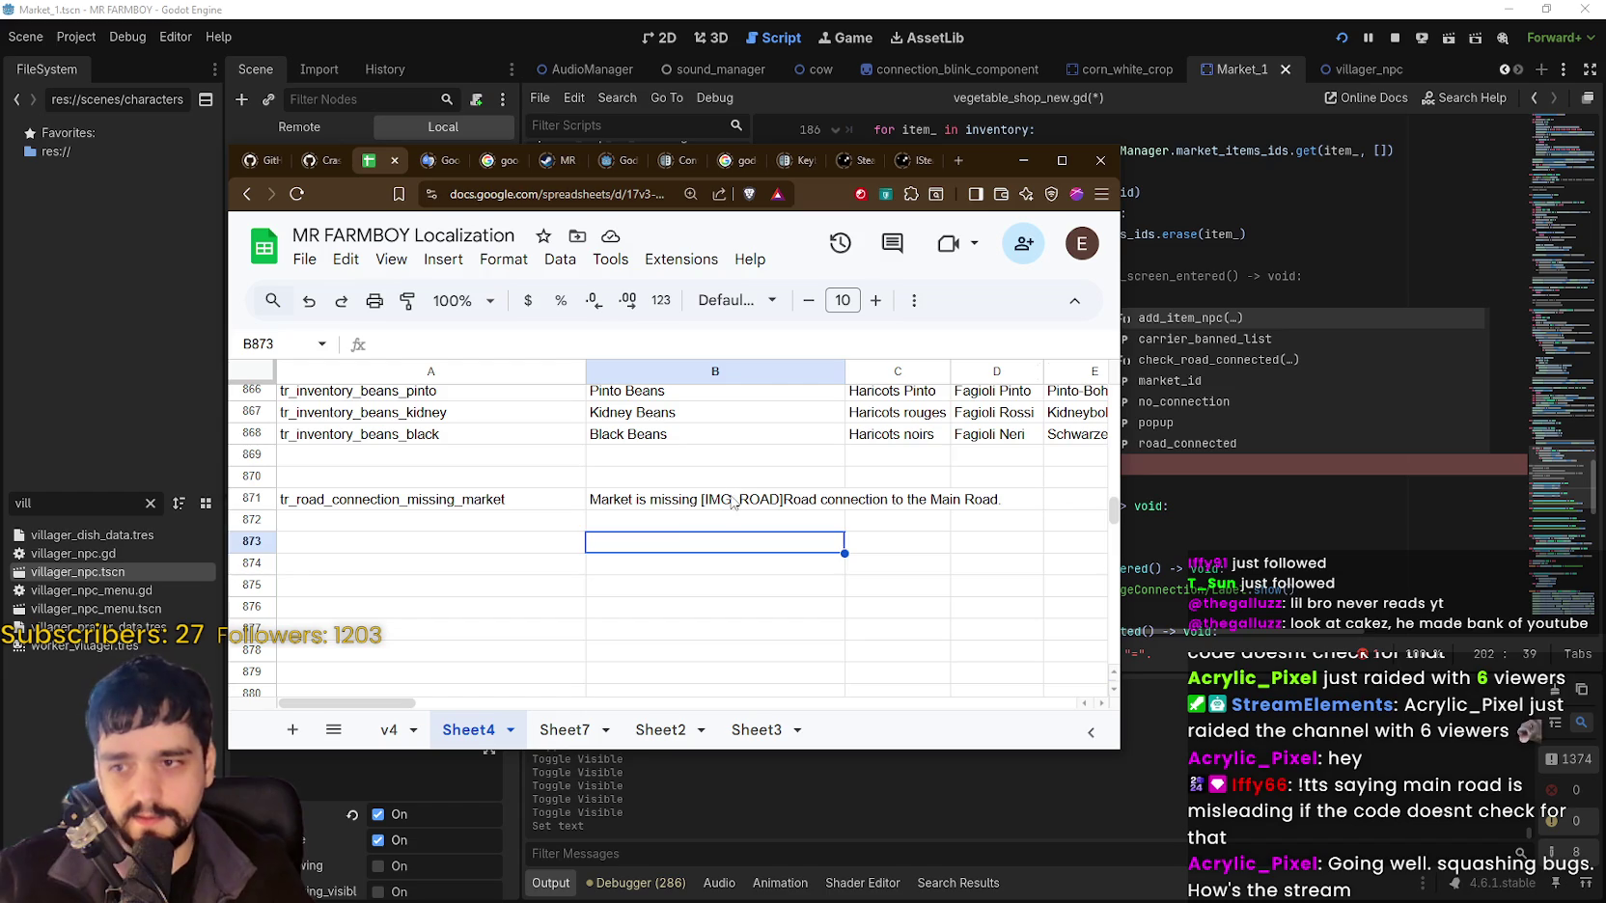
Select B871 to check the Main Road English text.
{"action": "left_click", "coordinate": [707, 501]}
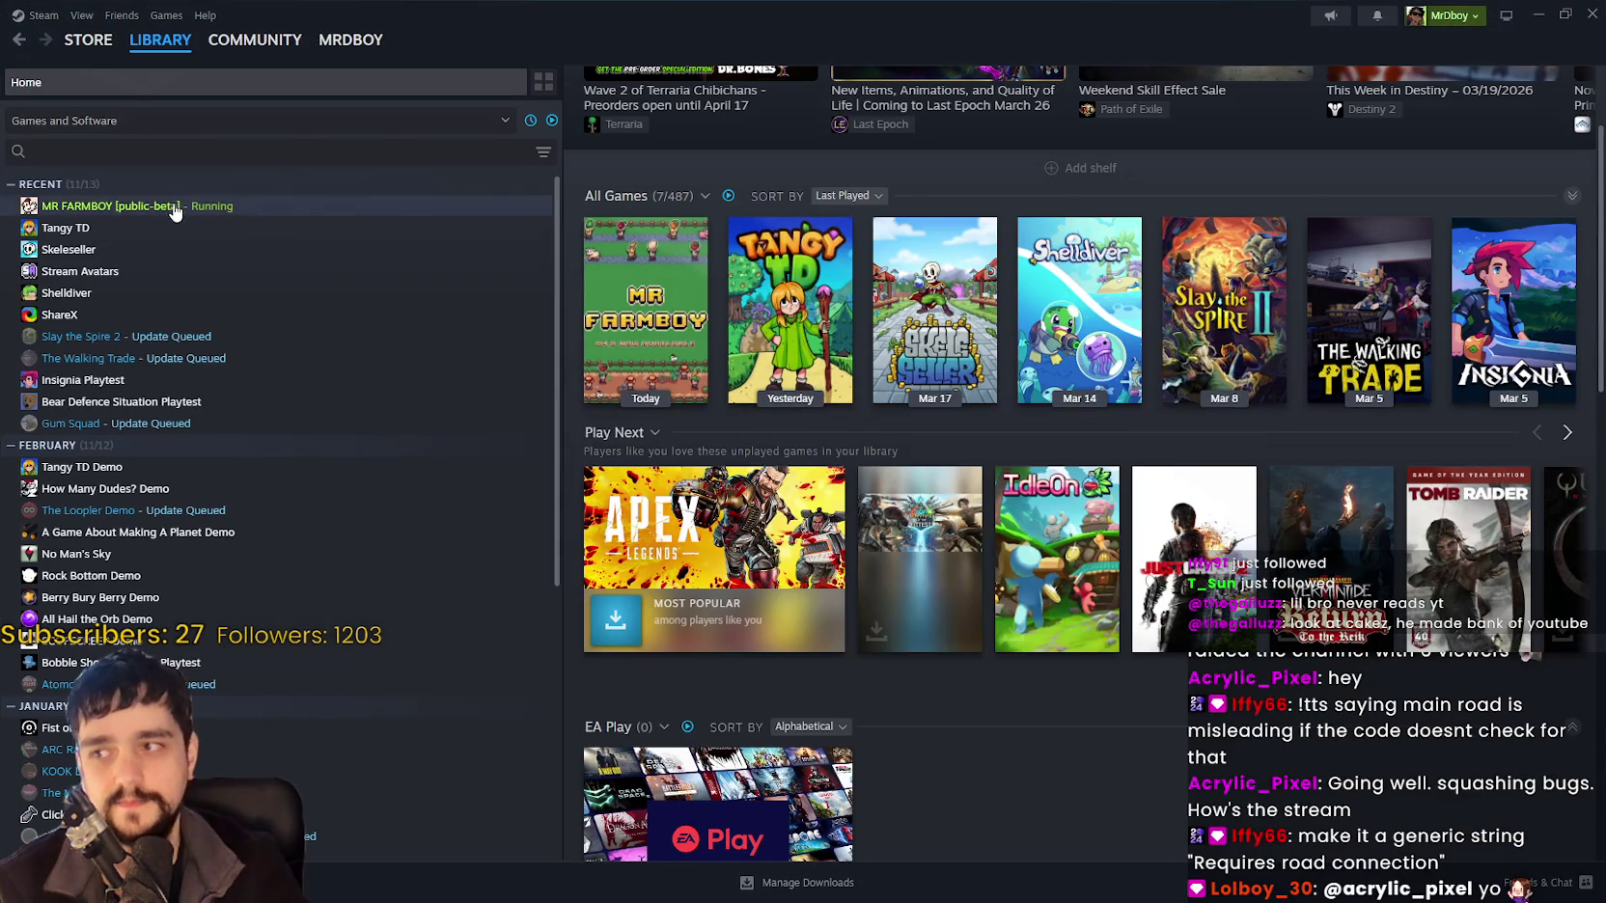
Browse MR FARMBOY's library and store pages and the wishlist, then return to the library.
{"action": "left_click", "coordinate": [174, 209]}
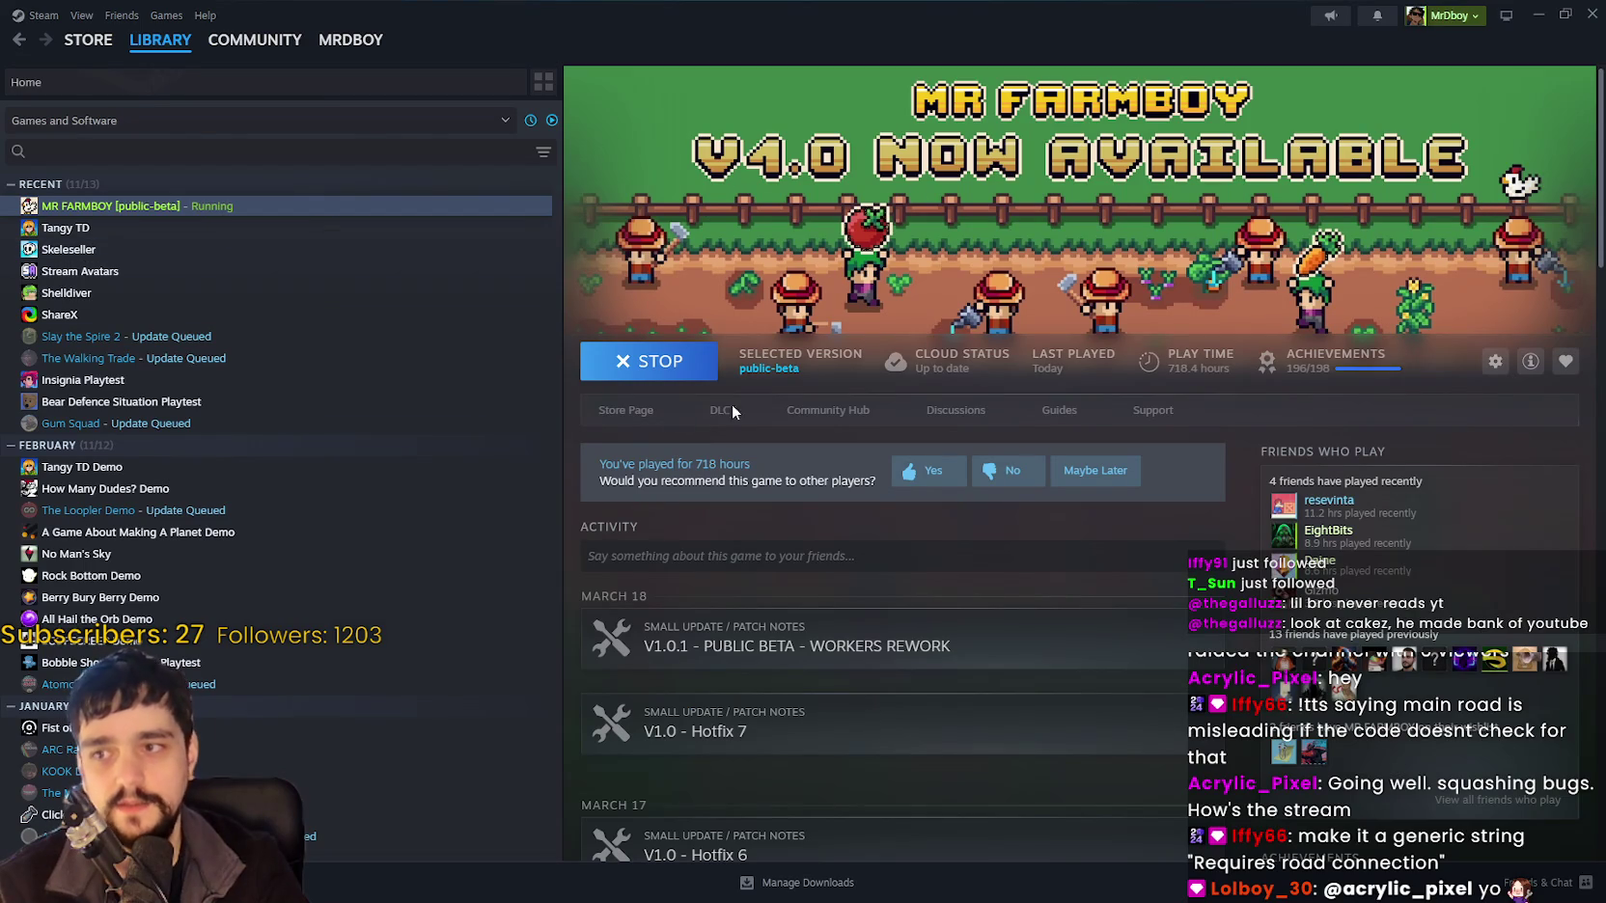
{"action": "left_click", "coordinate": [88, 40]}
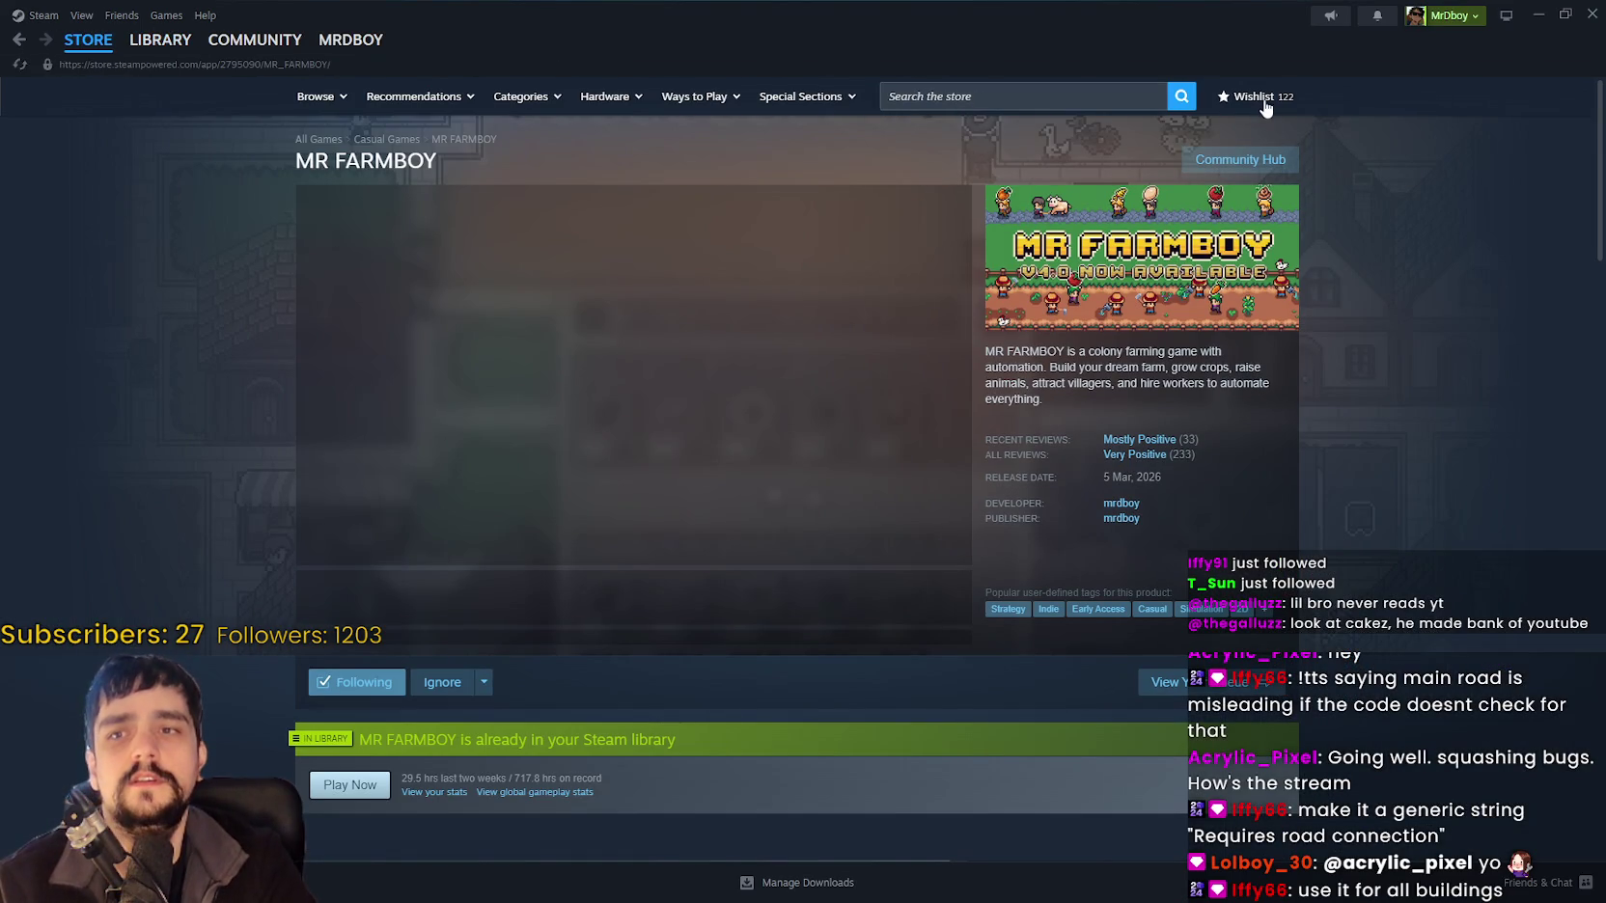
{"action": "left_click", "coordinate": [1264, 106]}
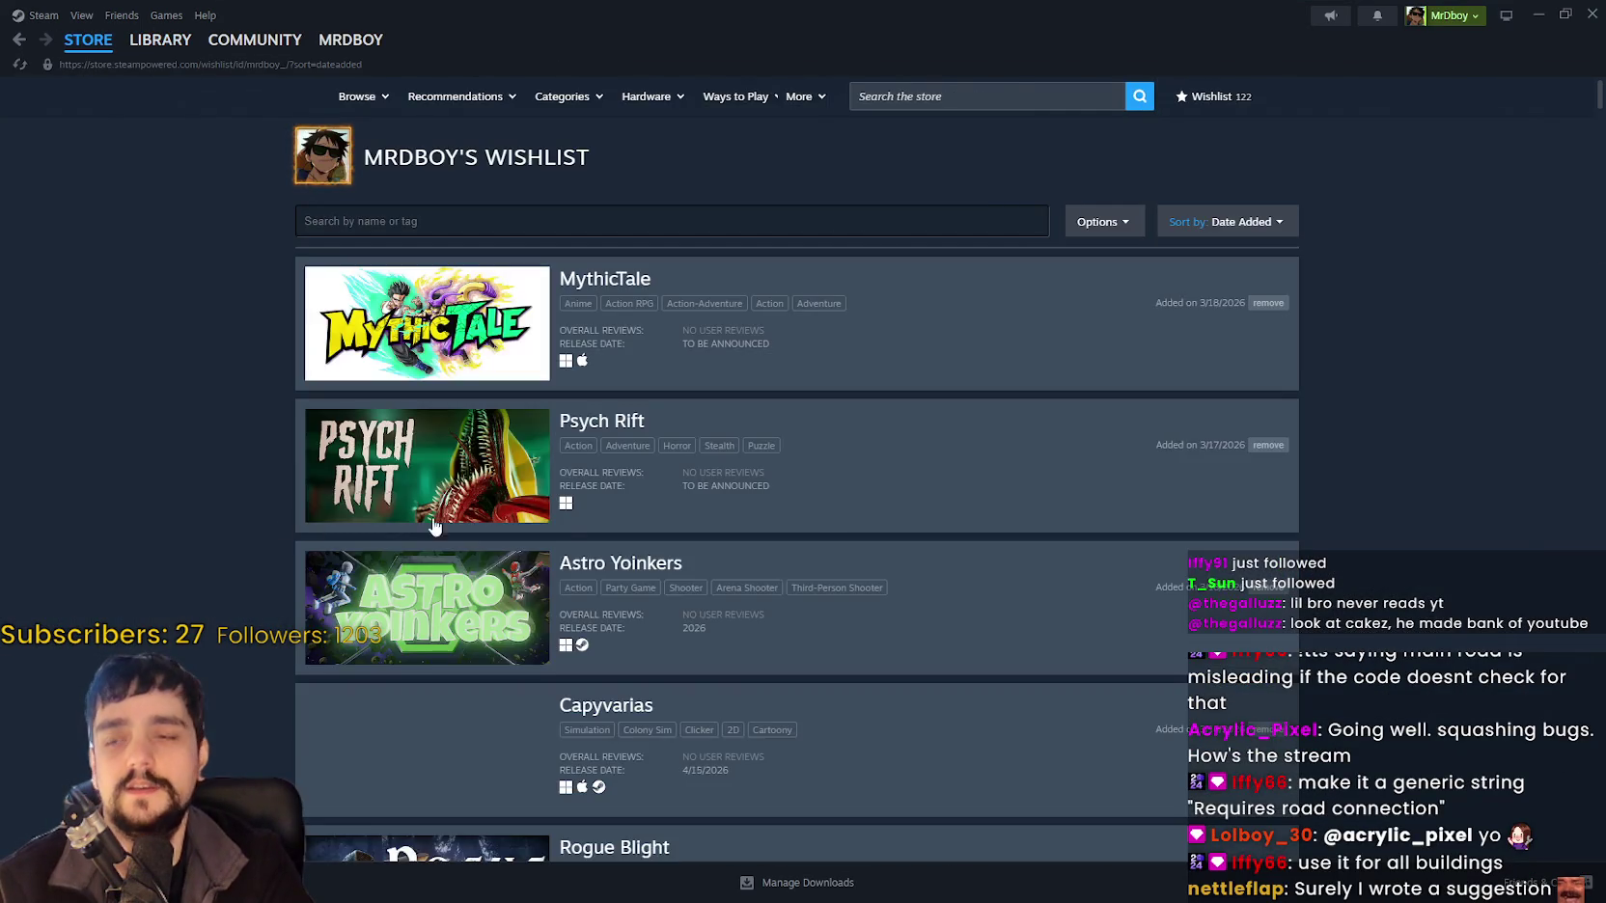
{"action": "scroll", "coordinate": [410, 522], "scroll_direction": "down", "scroll_amount": 8}
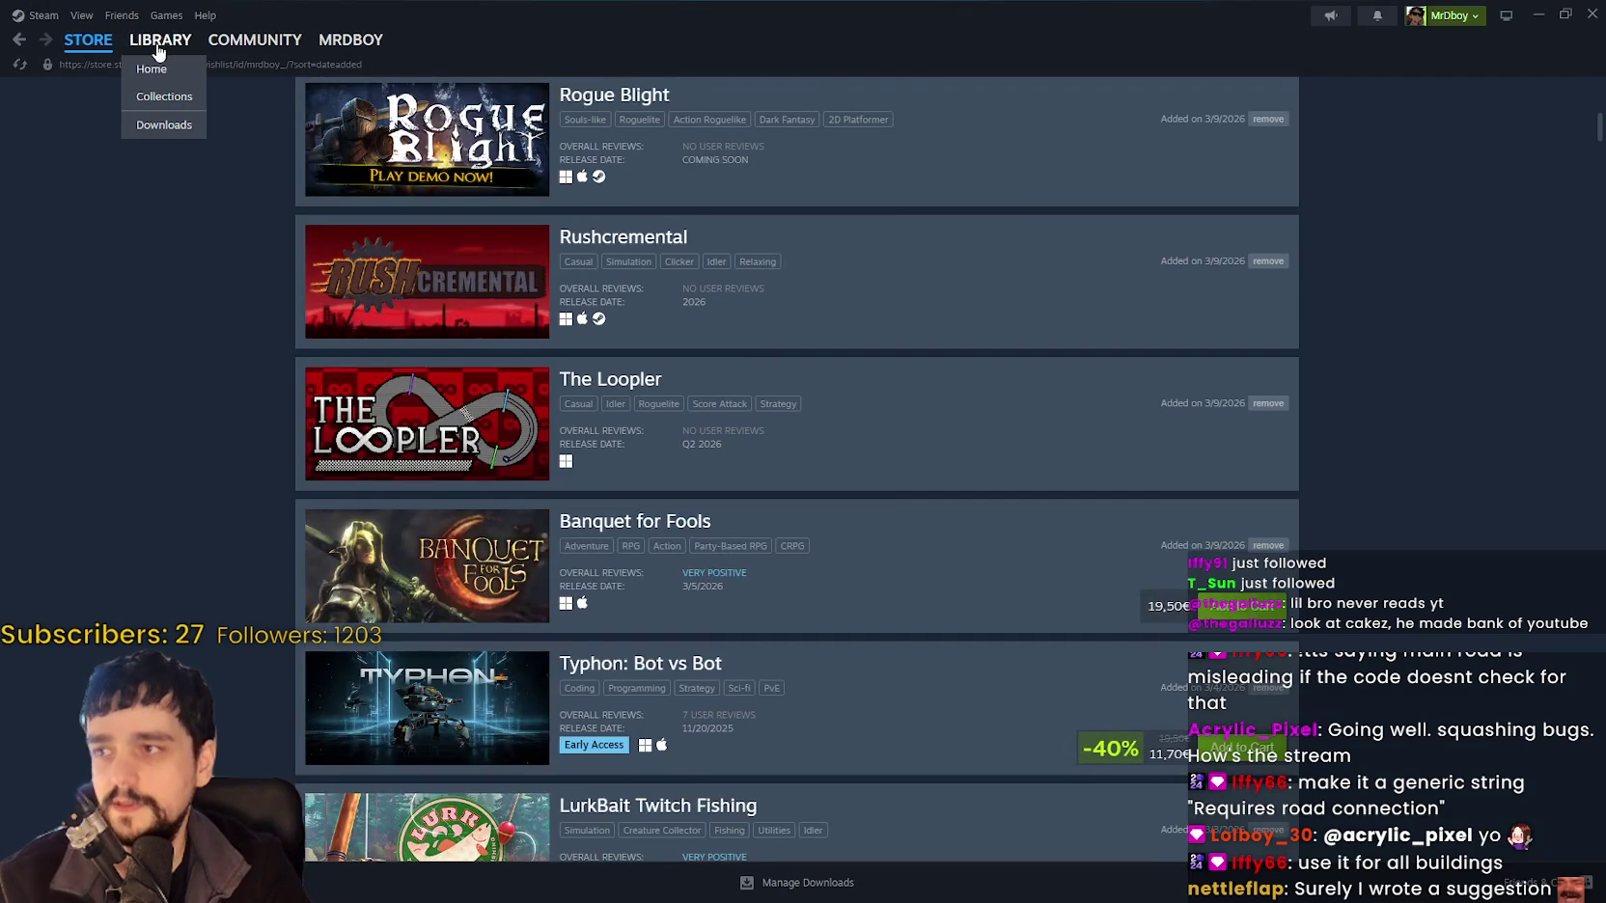
{"action": "left_click", "coordinate": [159, 44]}
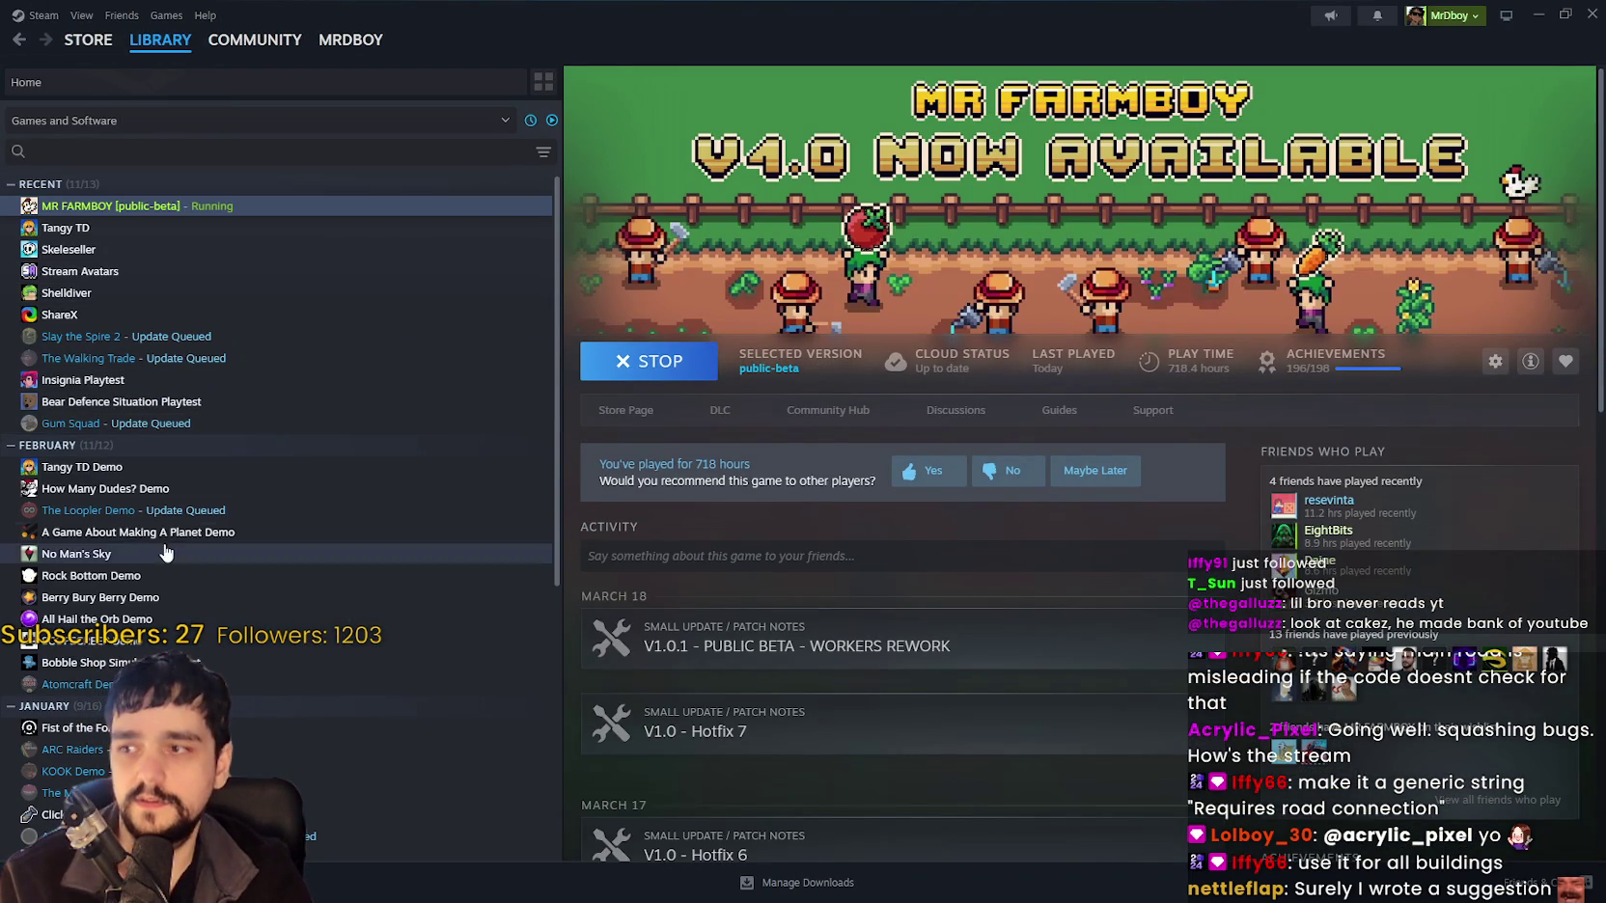
Go from the demo's store page to A Game About Making A Planet and copy its URL.
{"action": "left_click", "coordinate": [172, 532]}
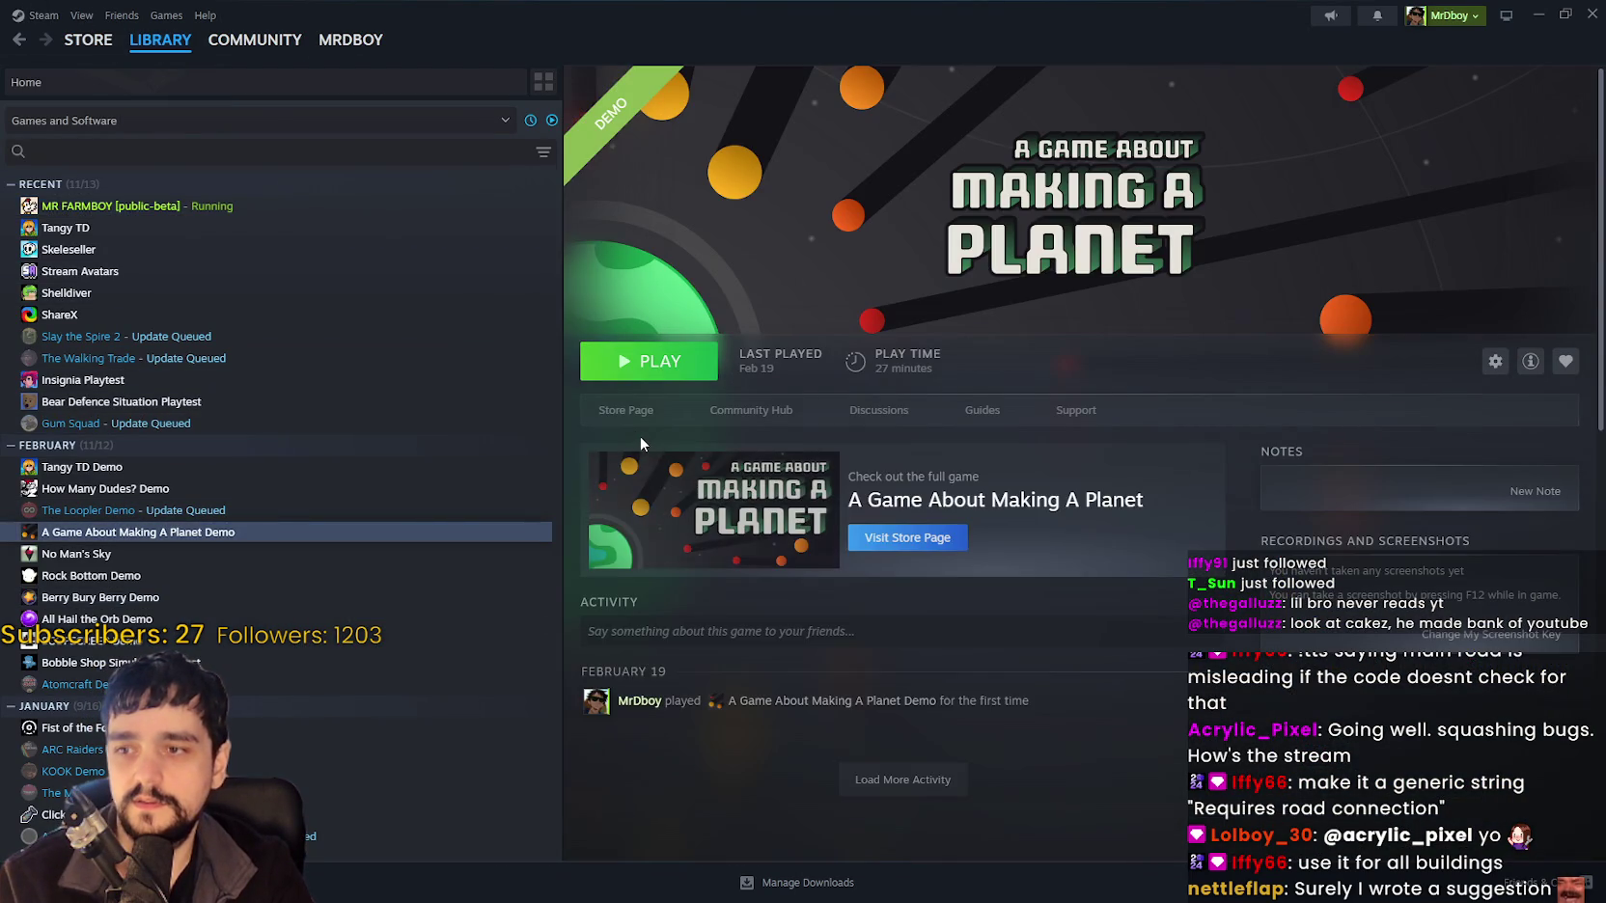
{"action": "left_click", "coordinate": [618, 408]}
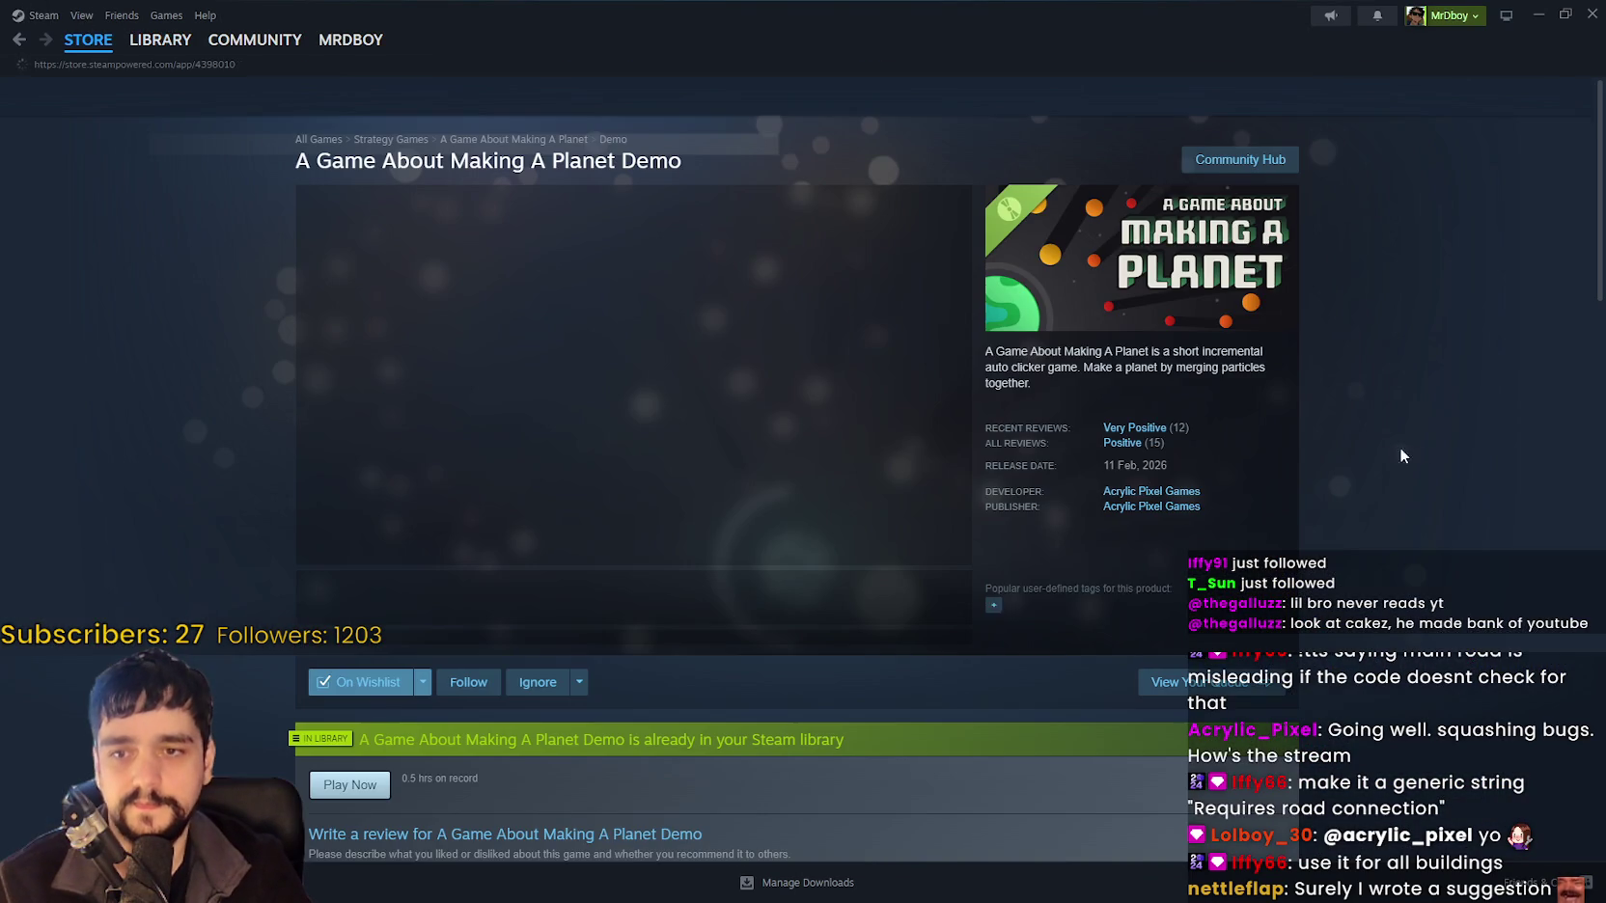
{"action": "right_click", "coordinate": [1381, 446]}
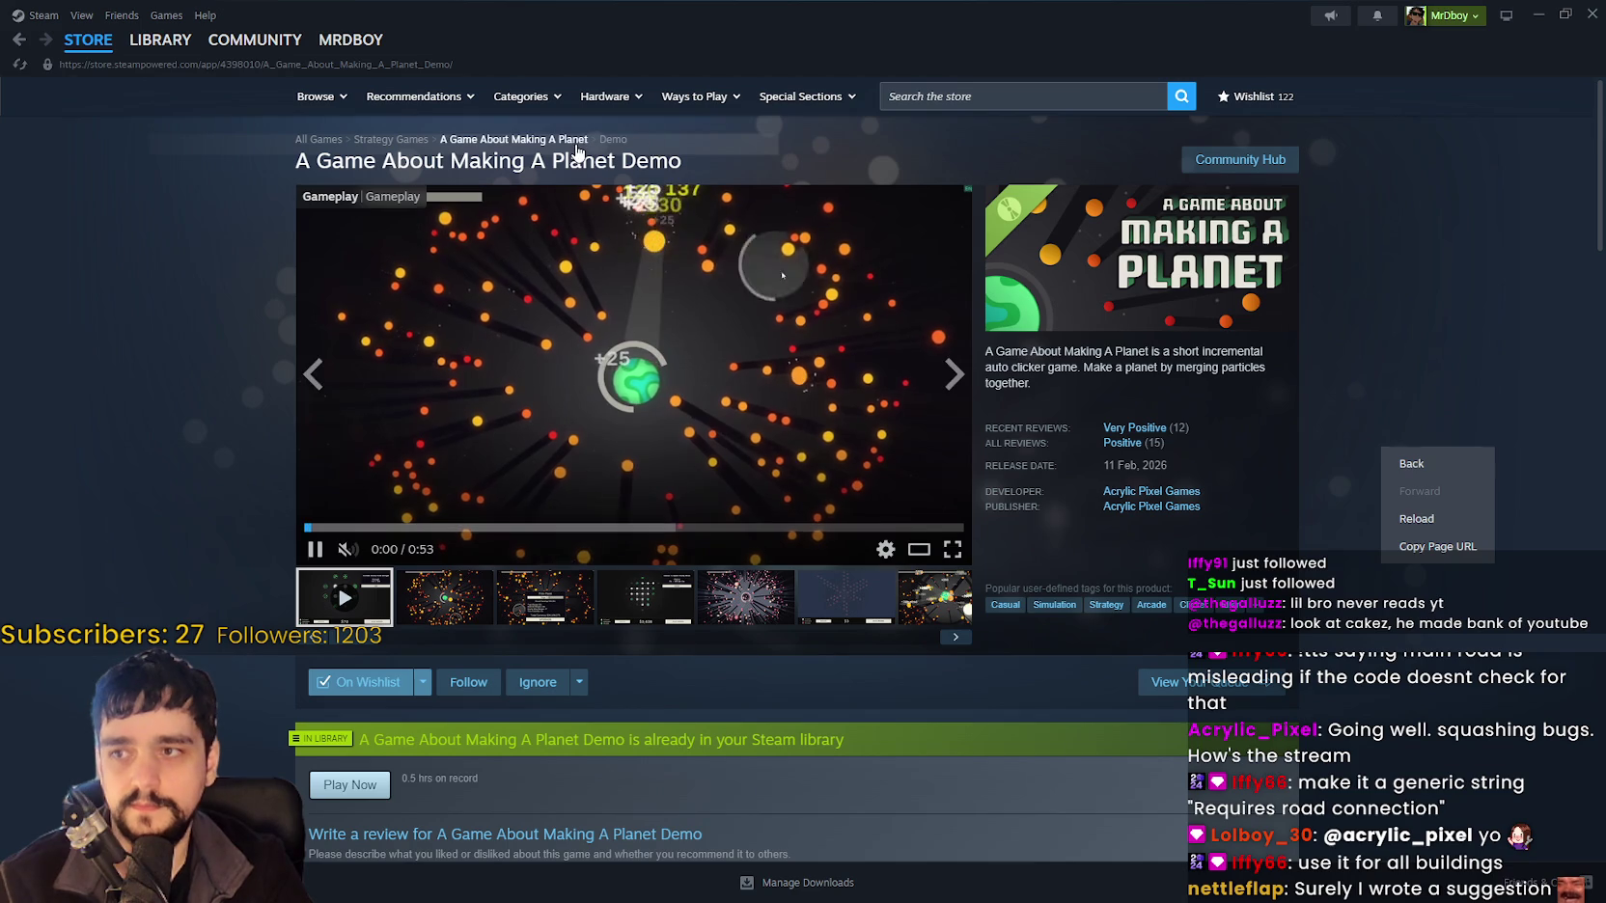
{"action": "left_click", "coordinate": [1411, 463]}
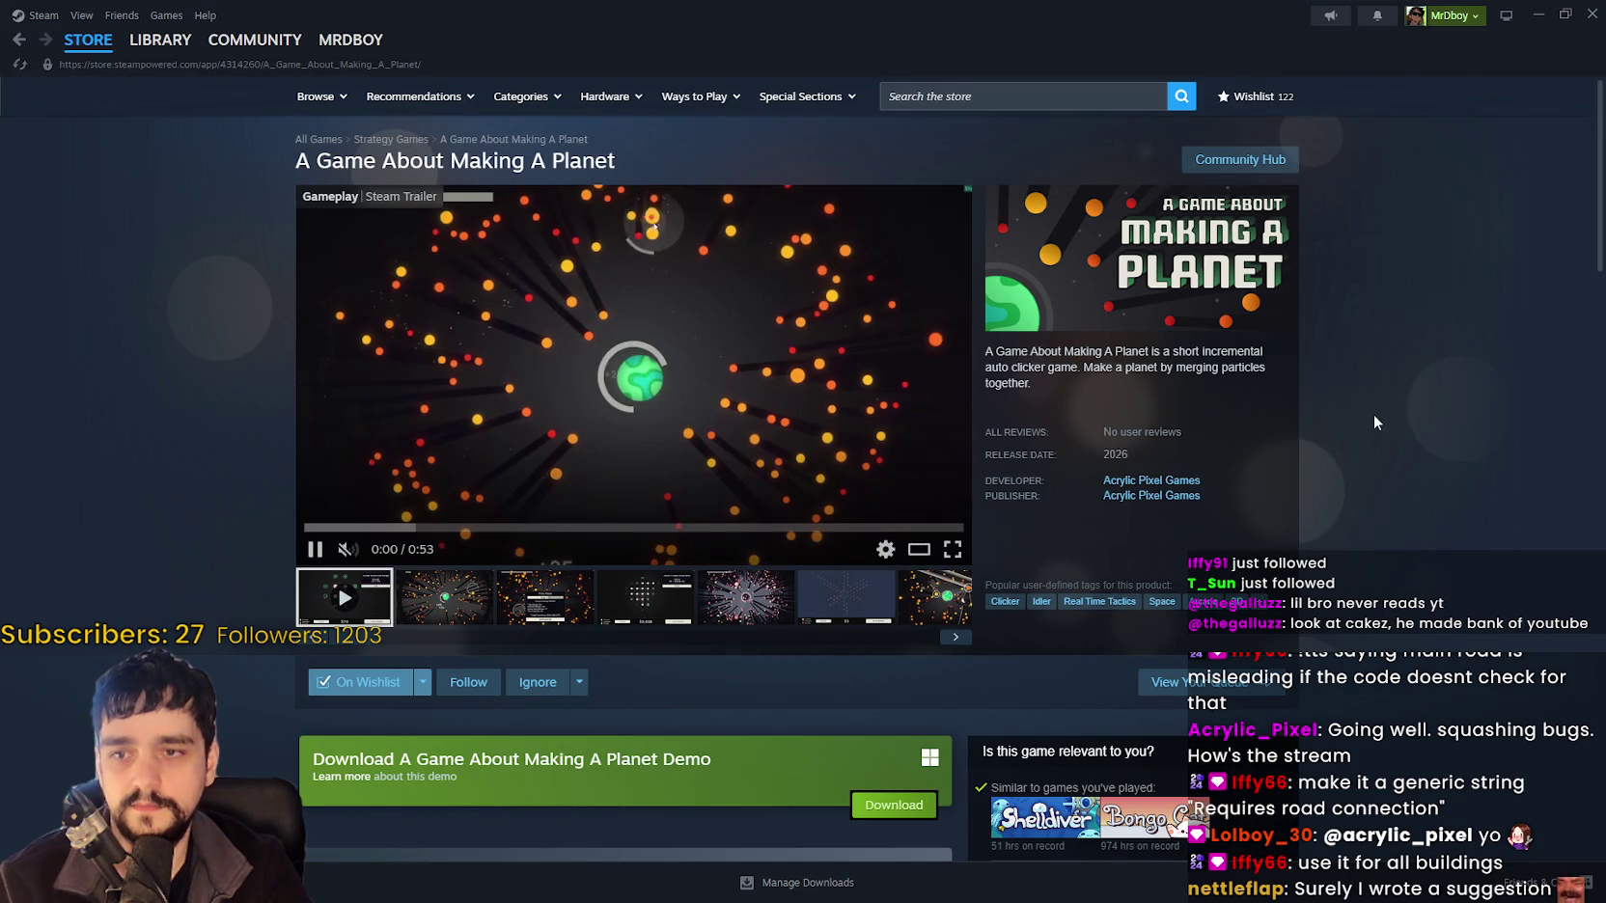
{"action": "right_click", "coordinate": [1374, 414]}
{"action": "left_click", "coordinate": [1405, 512]}
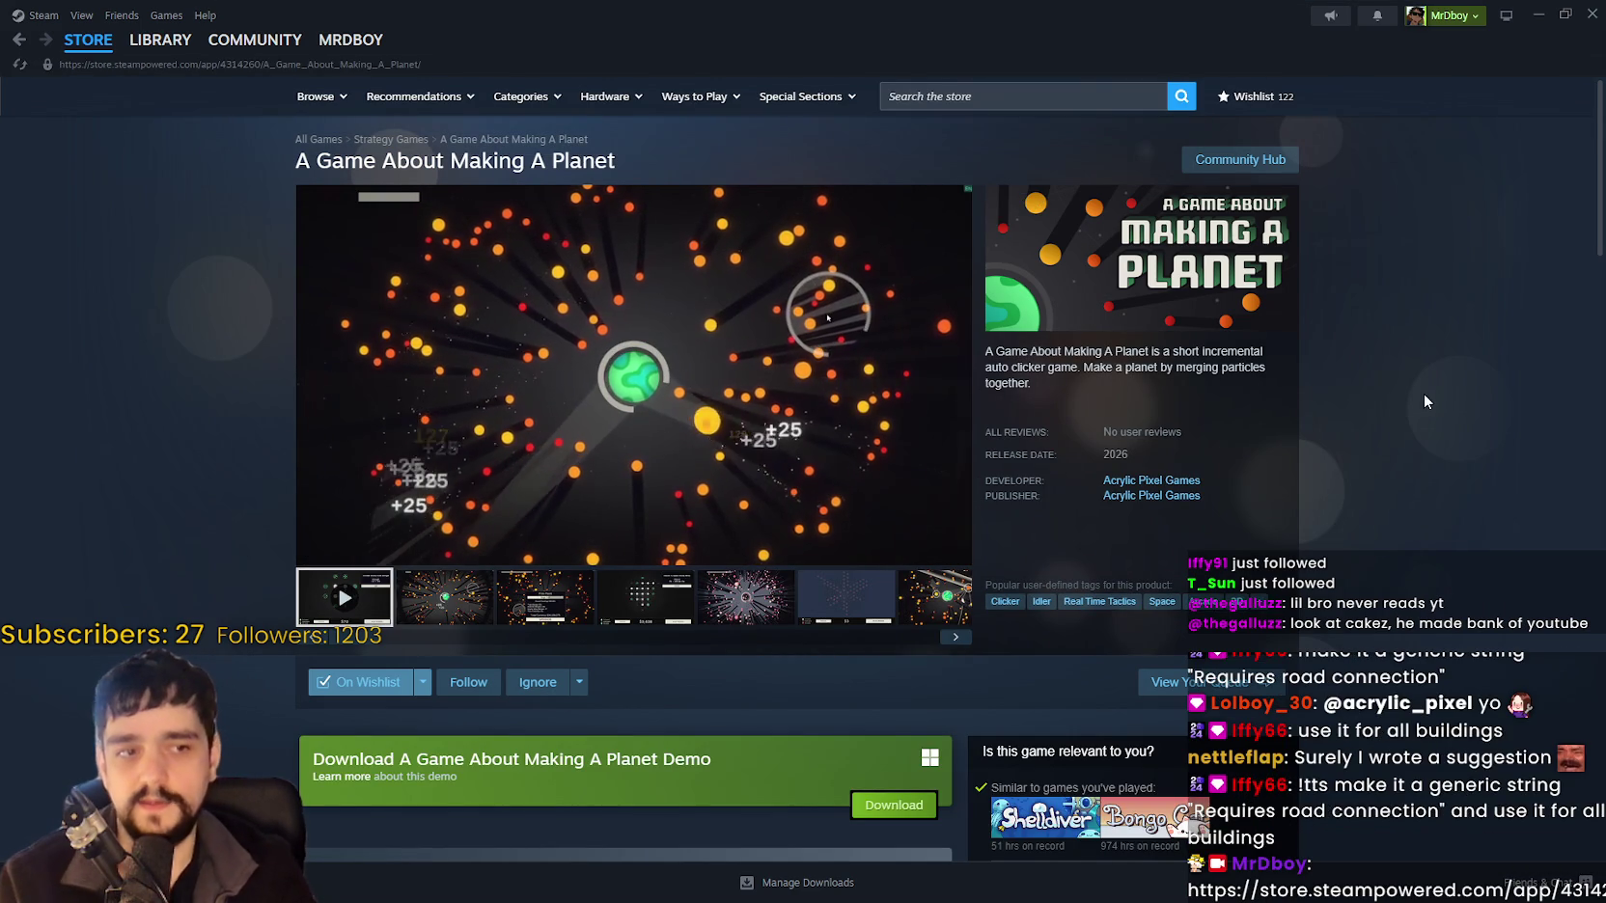
{"action": "scroll", "coordinate": [1383, 600], "scroll_direction": "down", "scroll_amount": 1}
{"action": "scroll", "coordinate": [1383, 600], "scroll_direction": "down", "scroll_amount": 3}
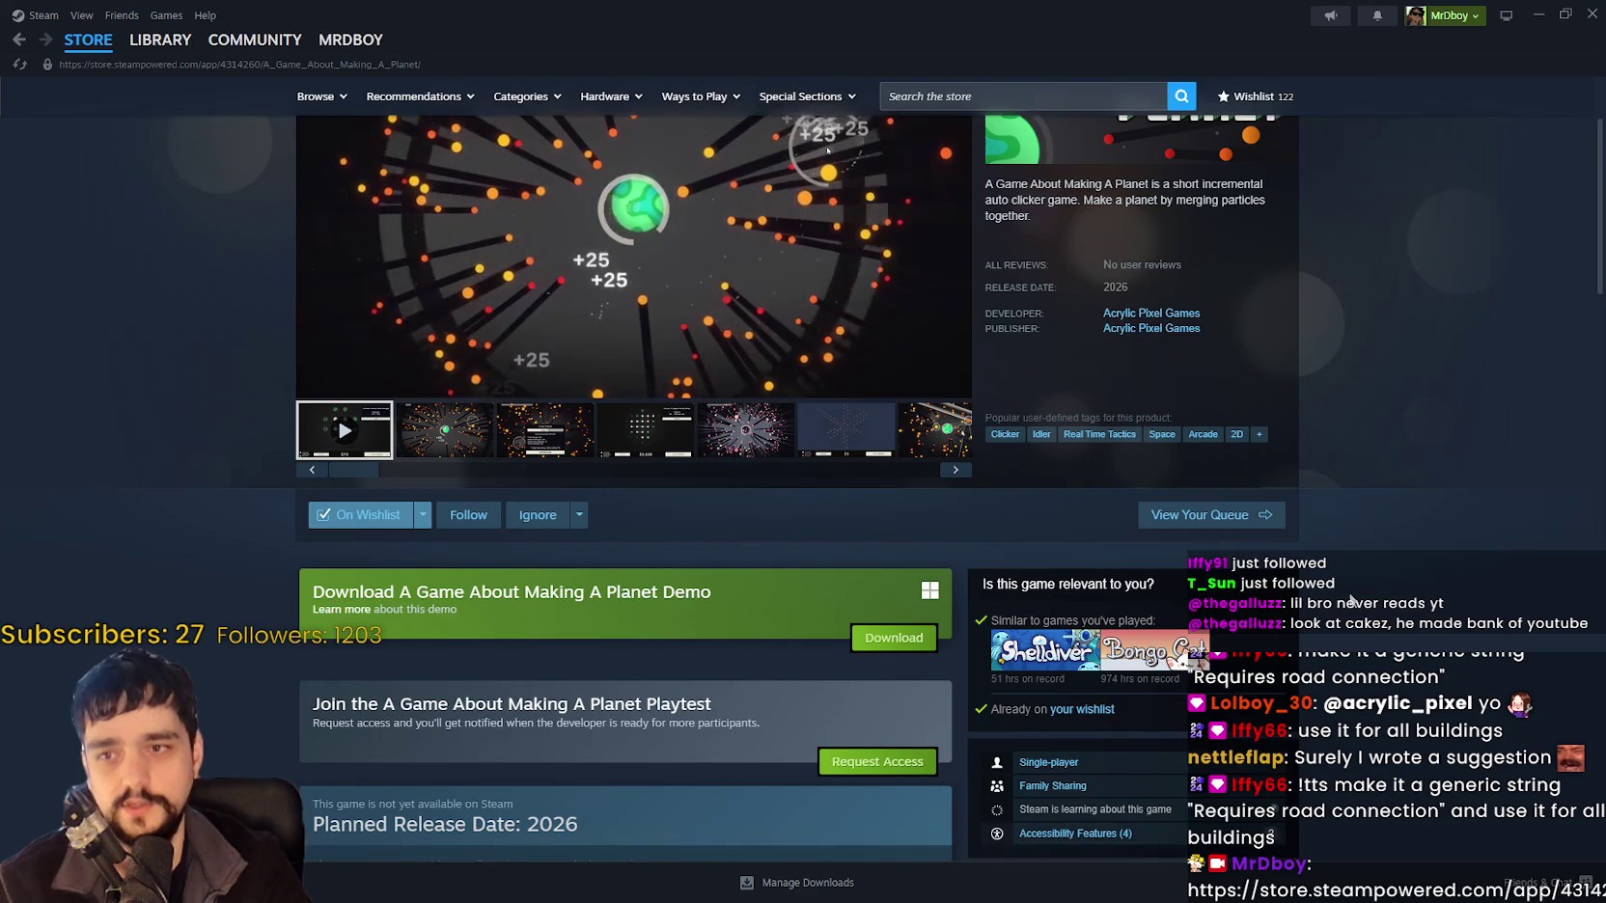
{"action": "scroll", "coordinate": [1327, 435], "scroll_direction": "up", "scroll_amount": 2}
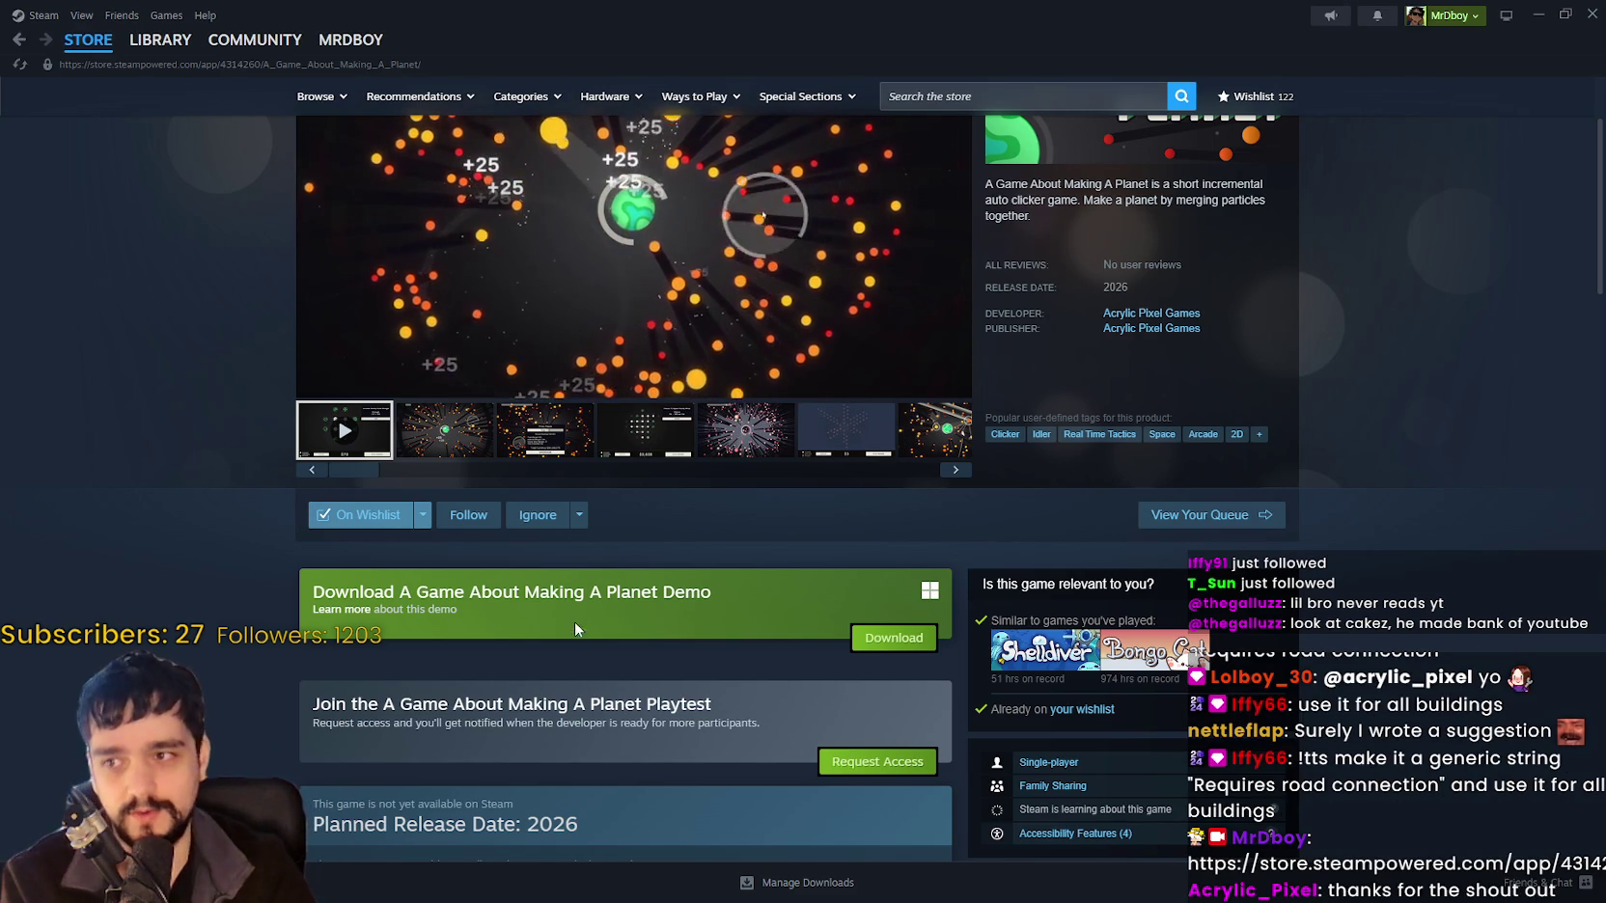
{"action": "scroll", "coordinate": [574, 611], "scroll_direction": "up", "scroll_amount": 2}
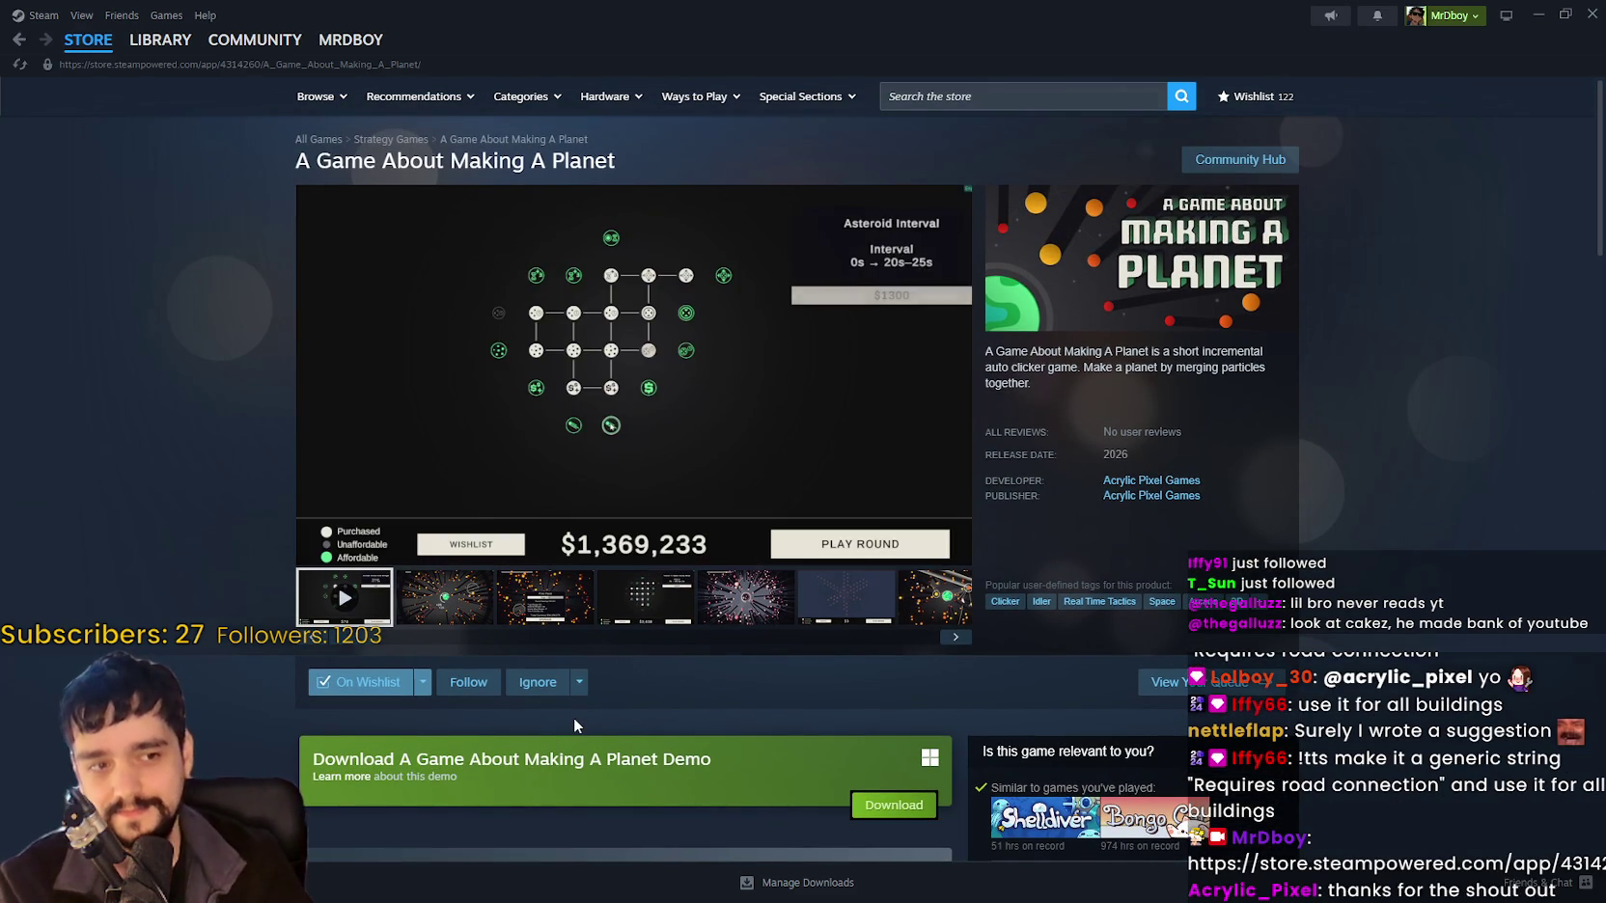
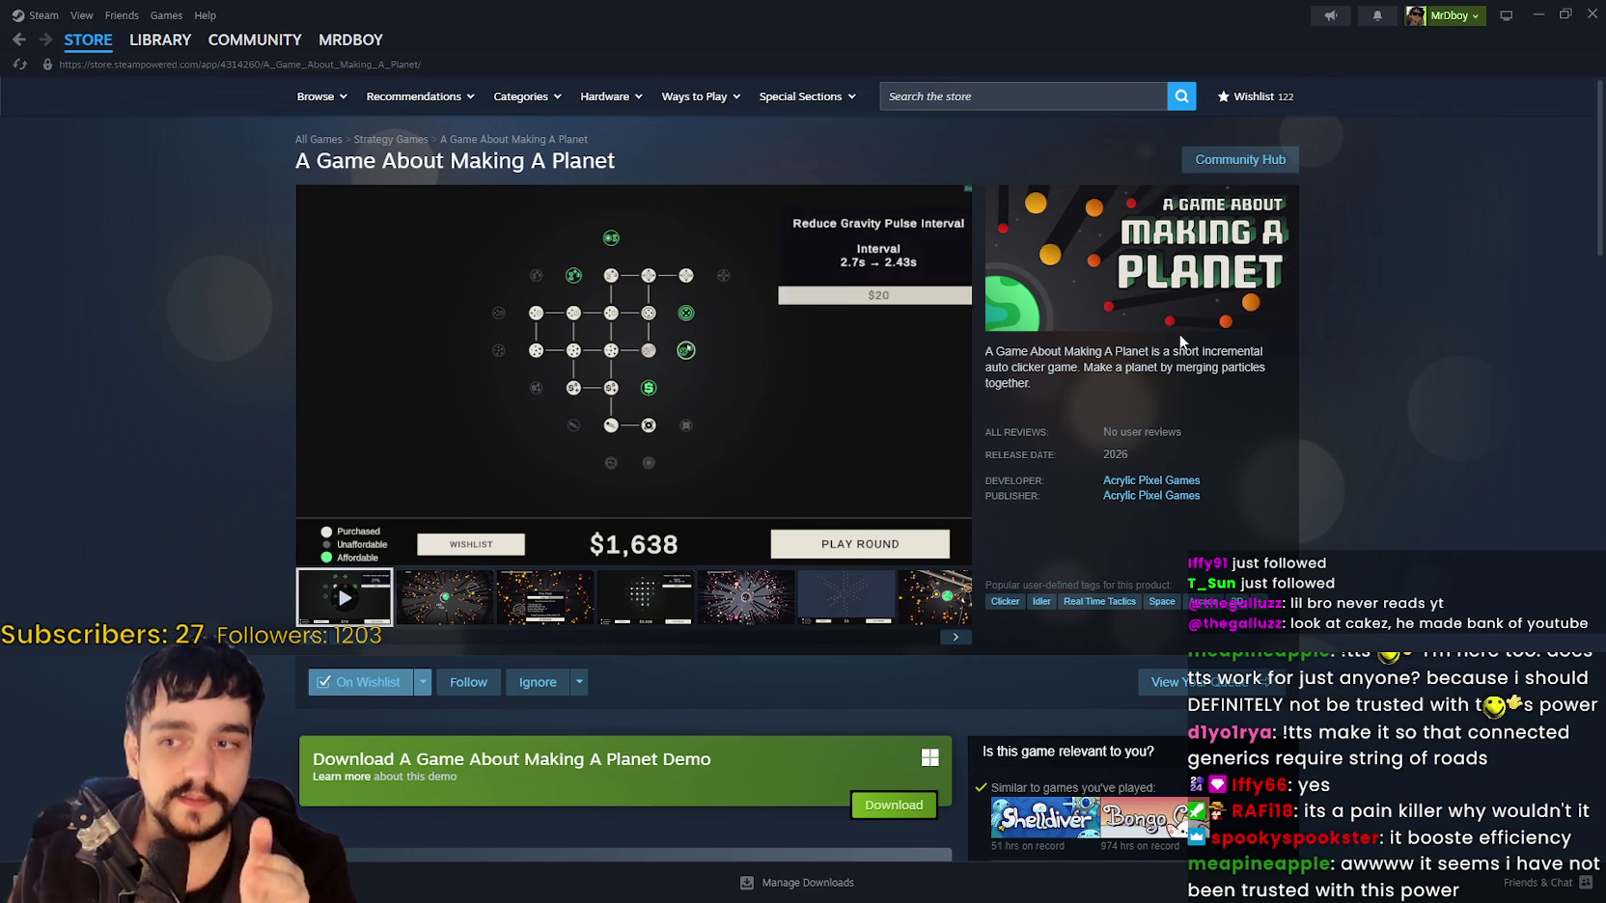
Bring the Speaker.bot TTS message log in front of the Steam store page.
{"action": "mouse_move", "coordinate": [762, 481]}
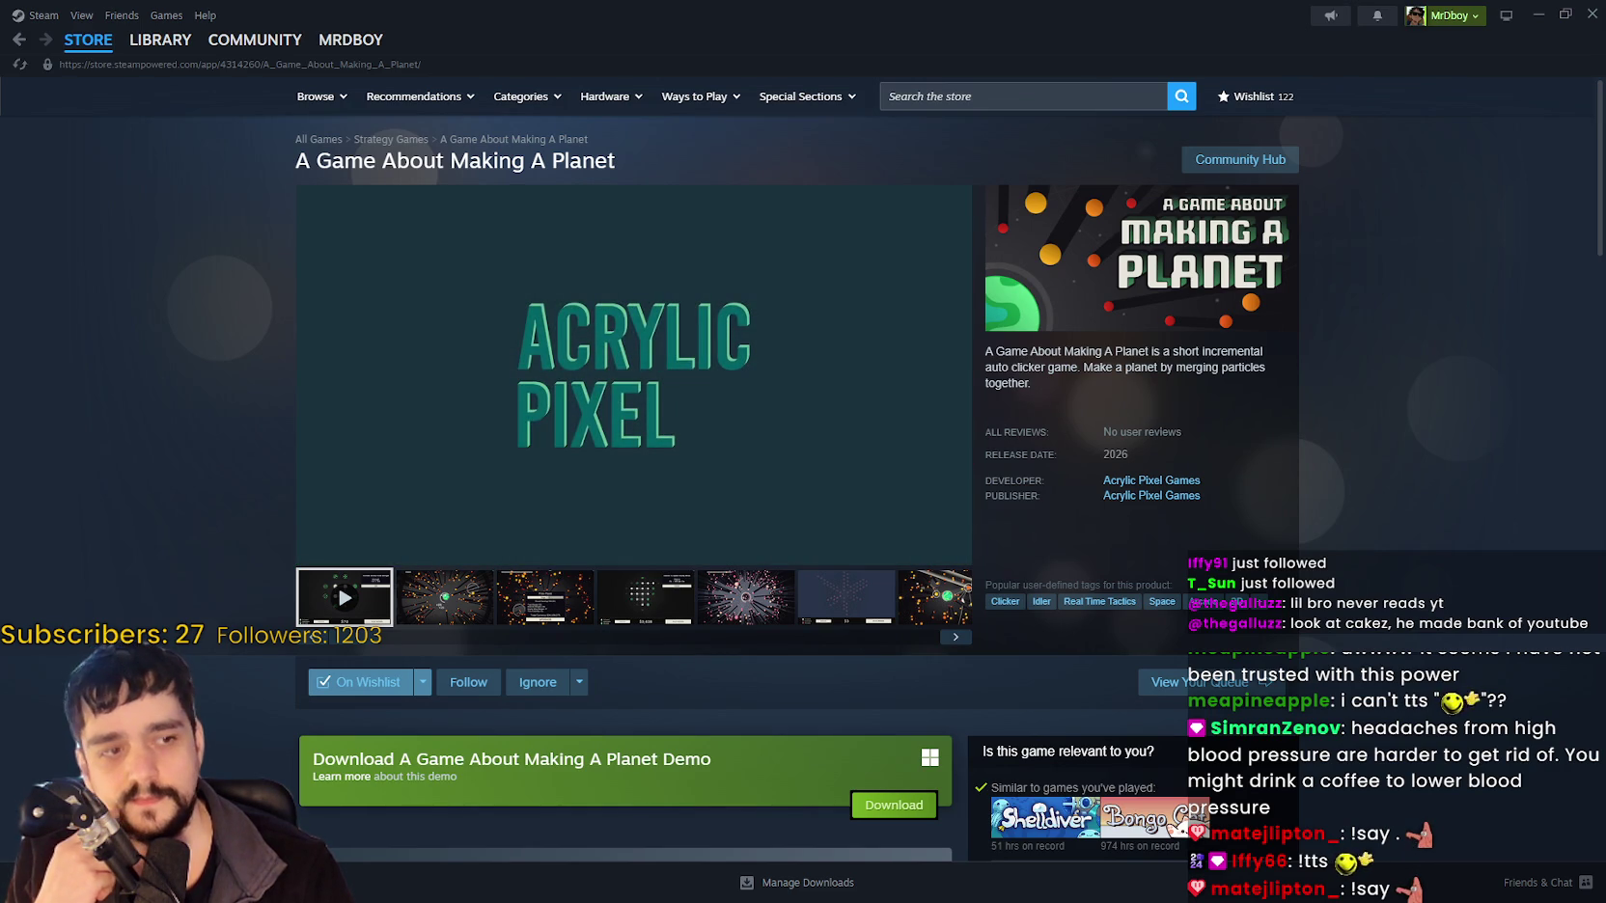
{"action": "key", "text": "alt+Tab"}
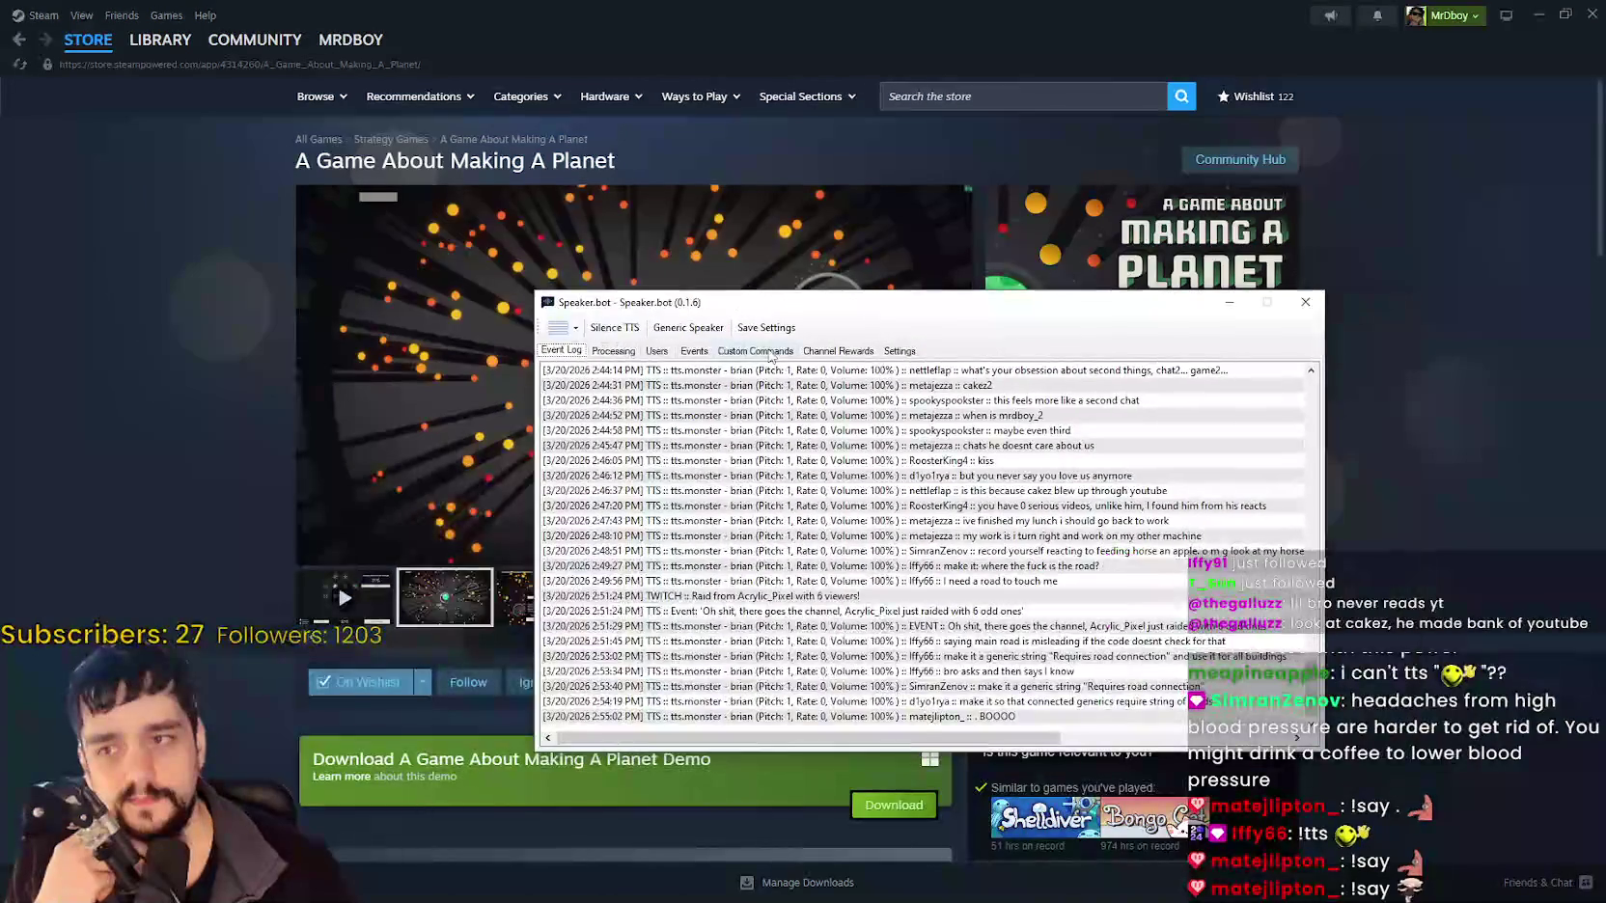
Browse Speaker.bot's Speech Engines and Voice Gate settings, ending on Speaking Options.
{"action": "left_click", "coordinate": [899, 352]}
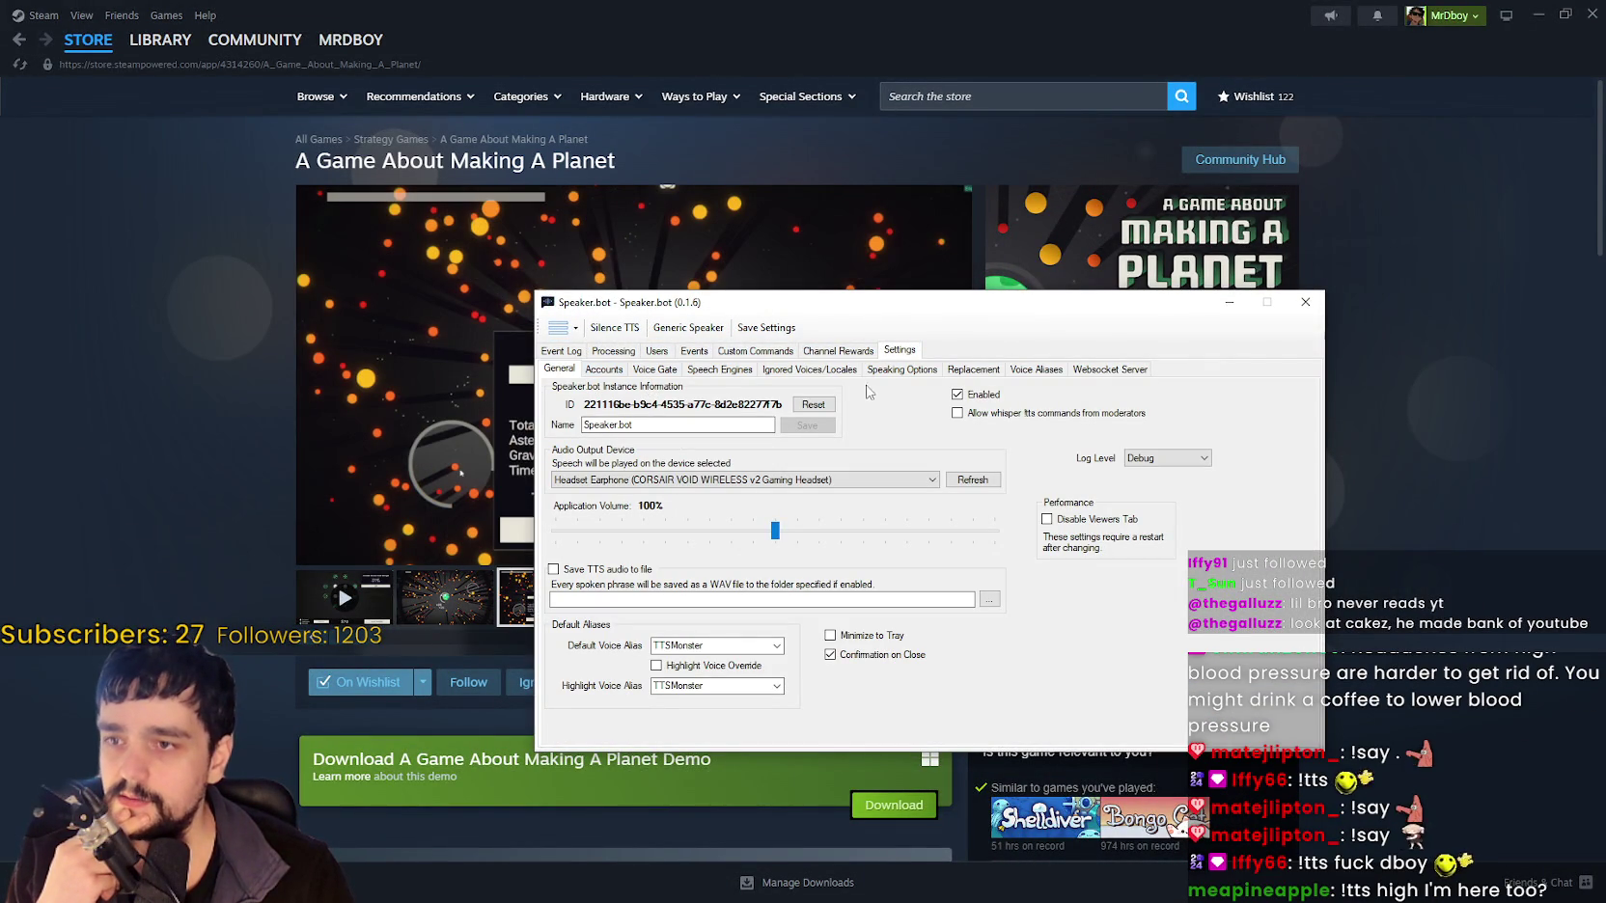
{"action": "left_click", "coordinate": [727, 375]}
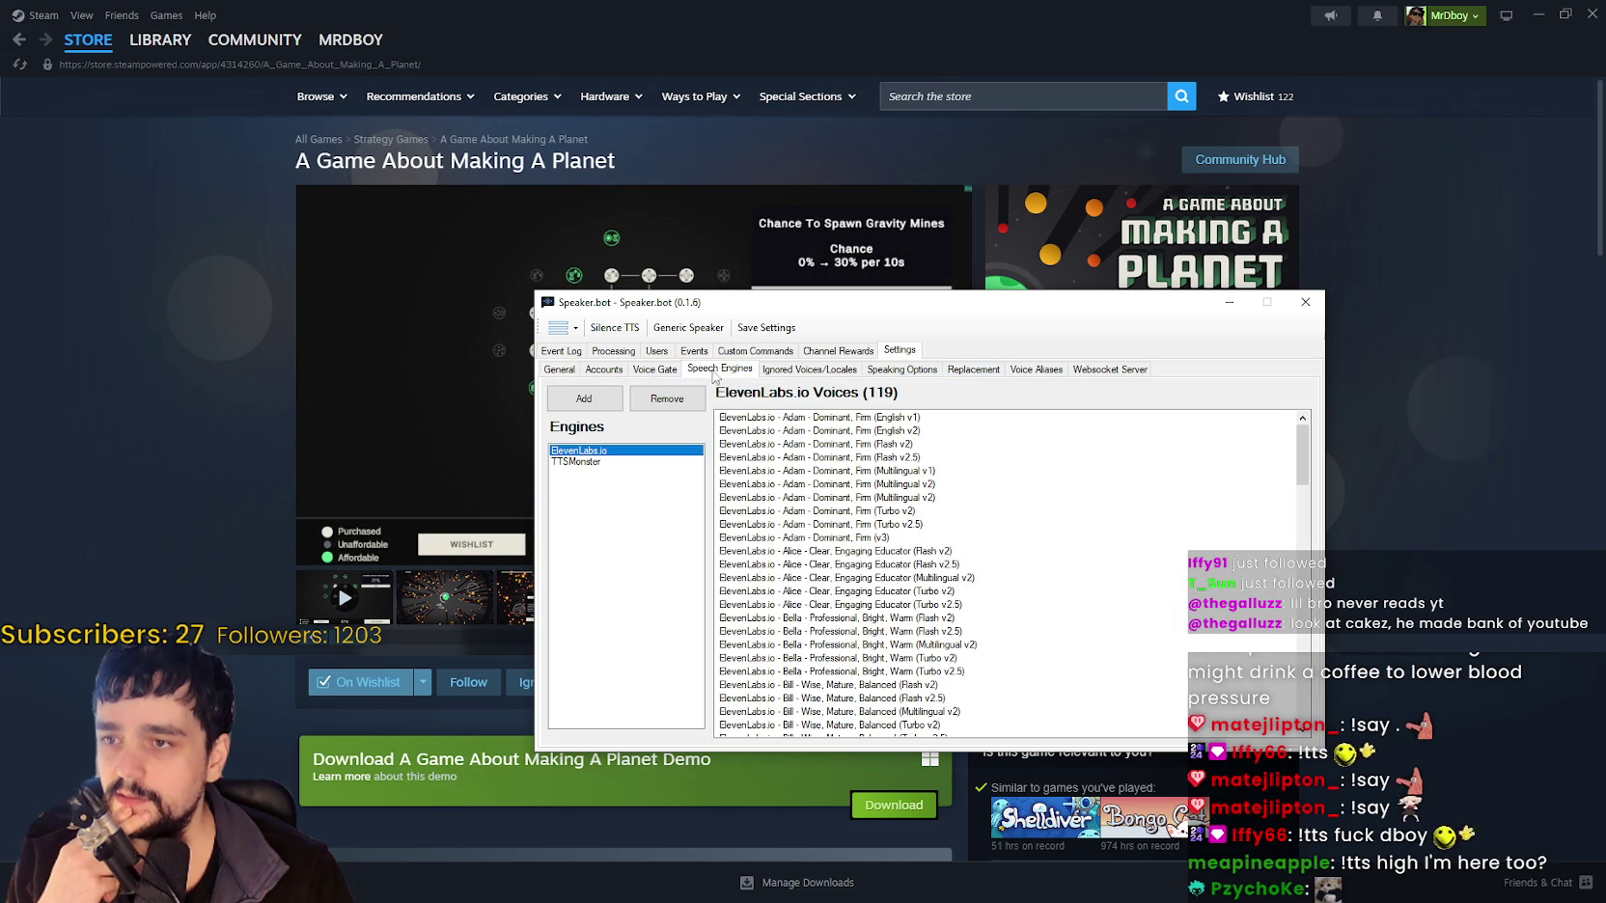
{"action": "left_click", "coordinate": [639, 374]}
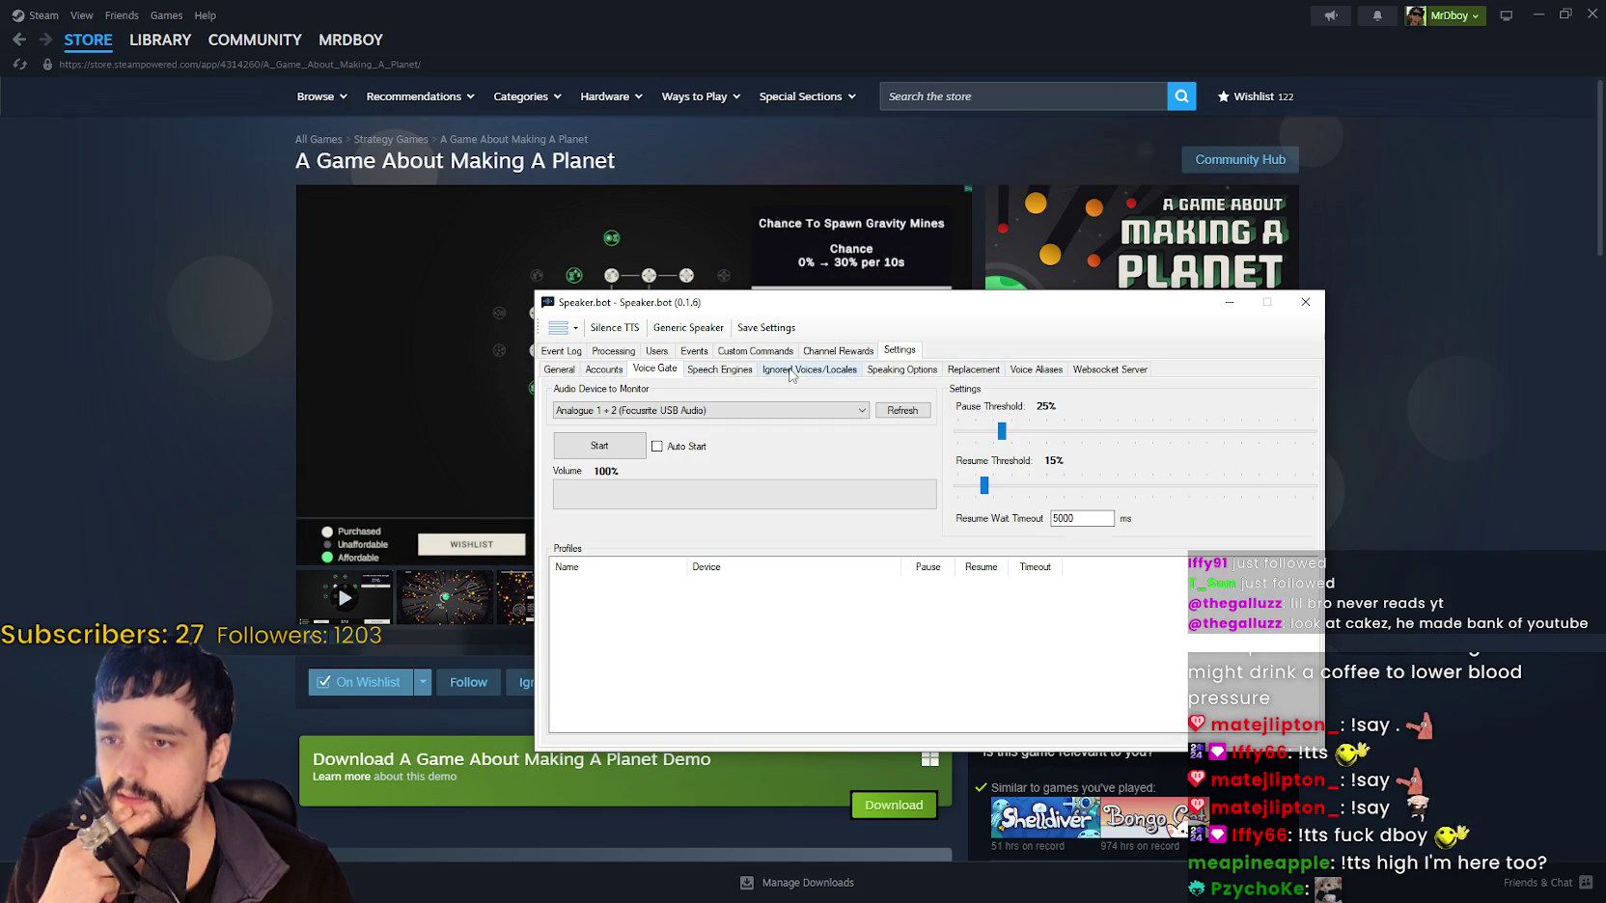
{"action": "left_click", "coordinate": [902, 369]}
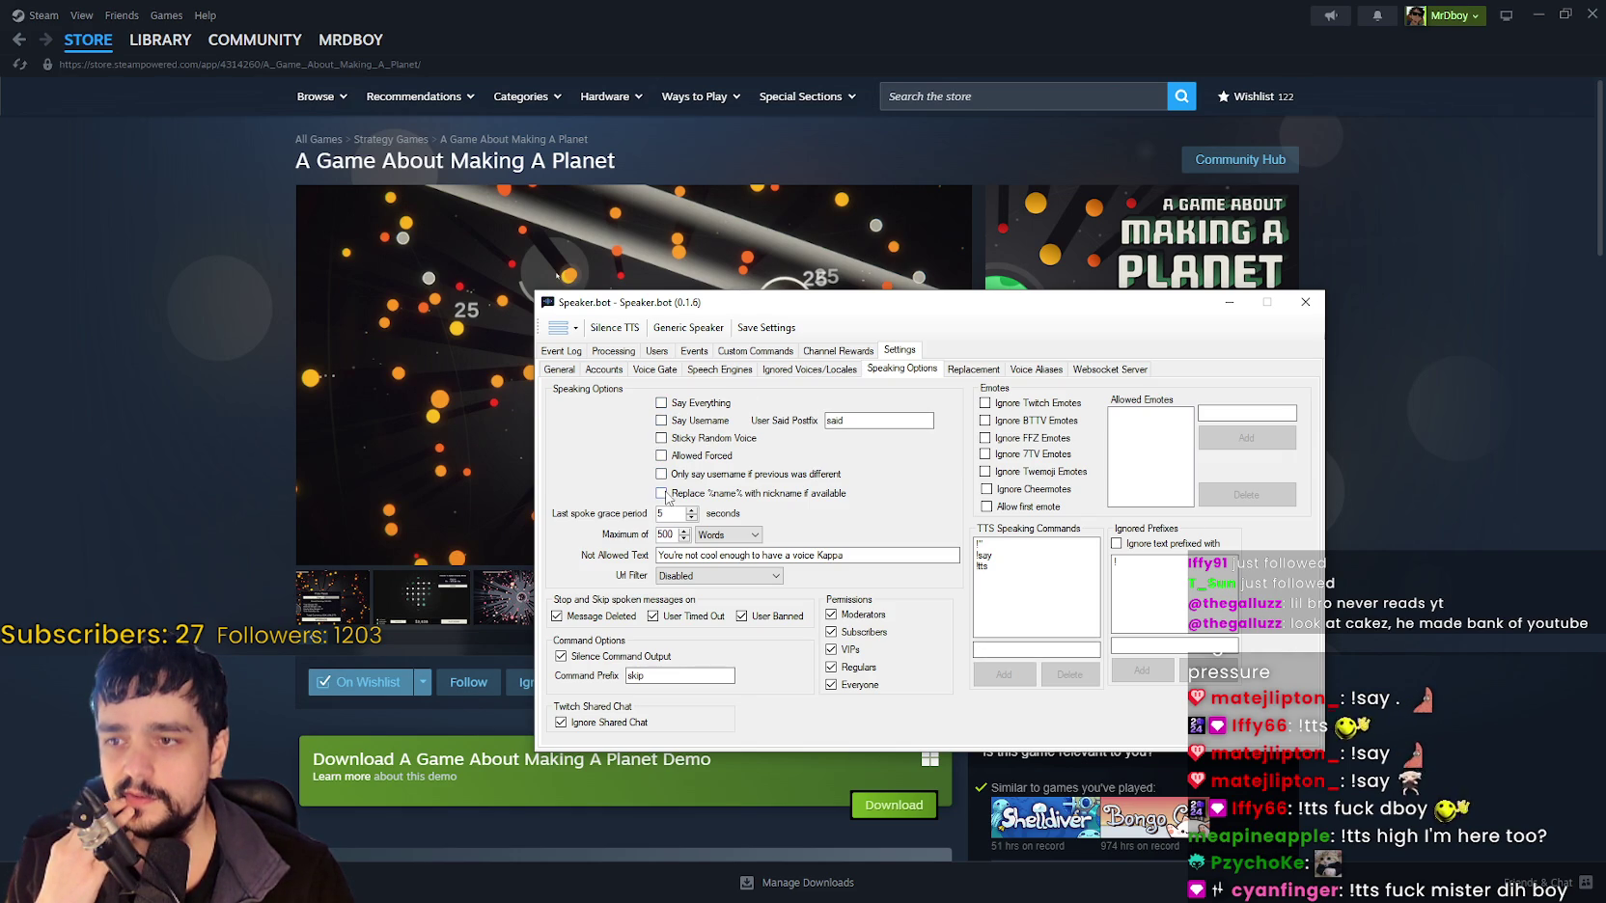
Move the Speaker.bot window up and right, then view the Replacement settings page.
{"action": "mouse_move", "coordinate": [785, 552]}
{"action": "left_mouse_down"}
{"action": "mouse_move", "coordinate": [739, 541]}
{"action": "mouse_move", "coordinate": [893, 430]}
{"action": "left_mouse_up"}
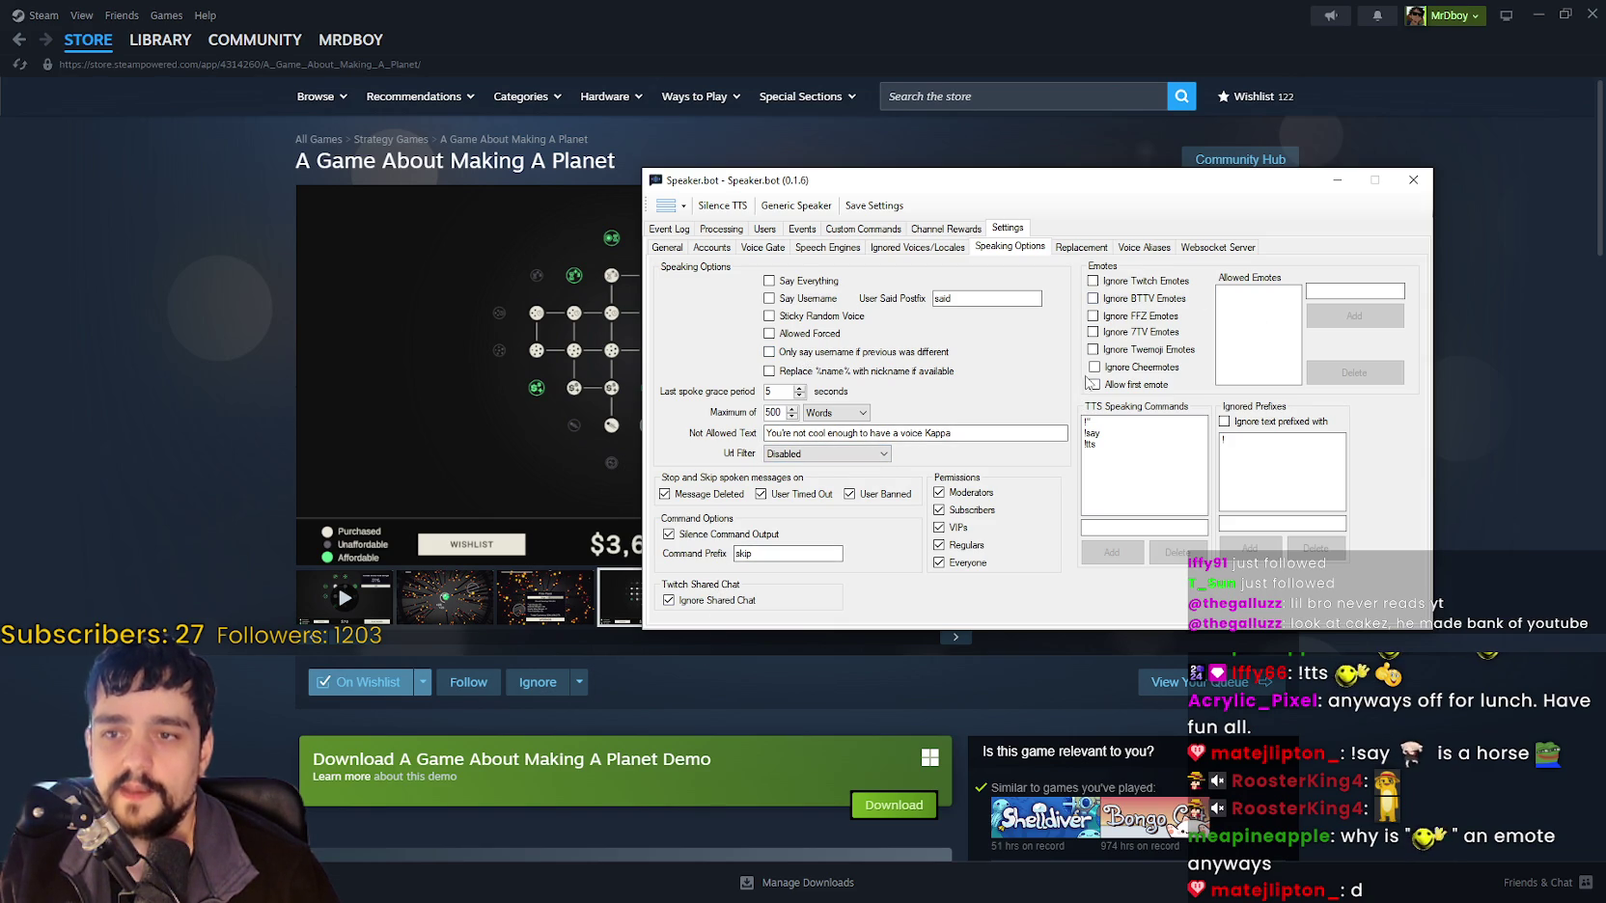
{"action": "left_click", "coordinate": [1071, 250]}
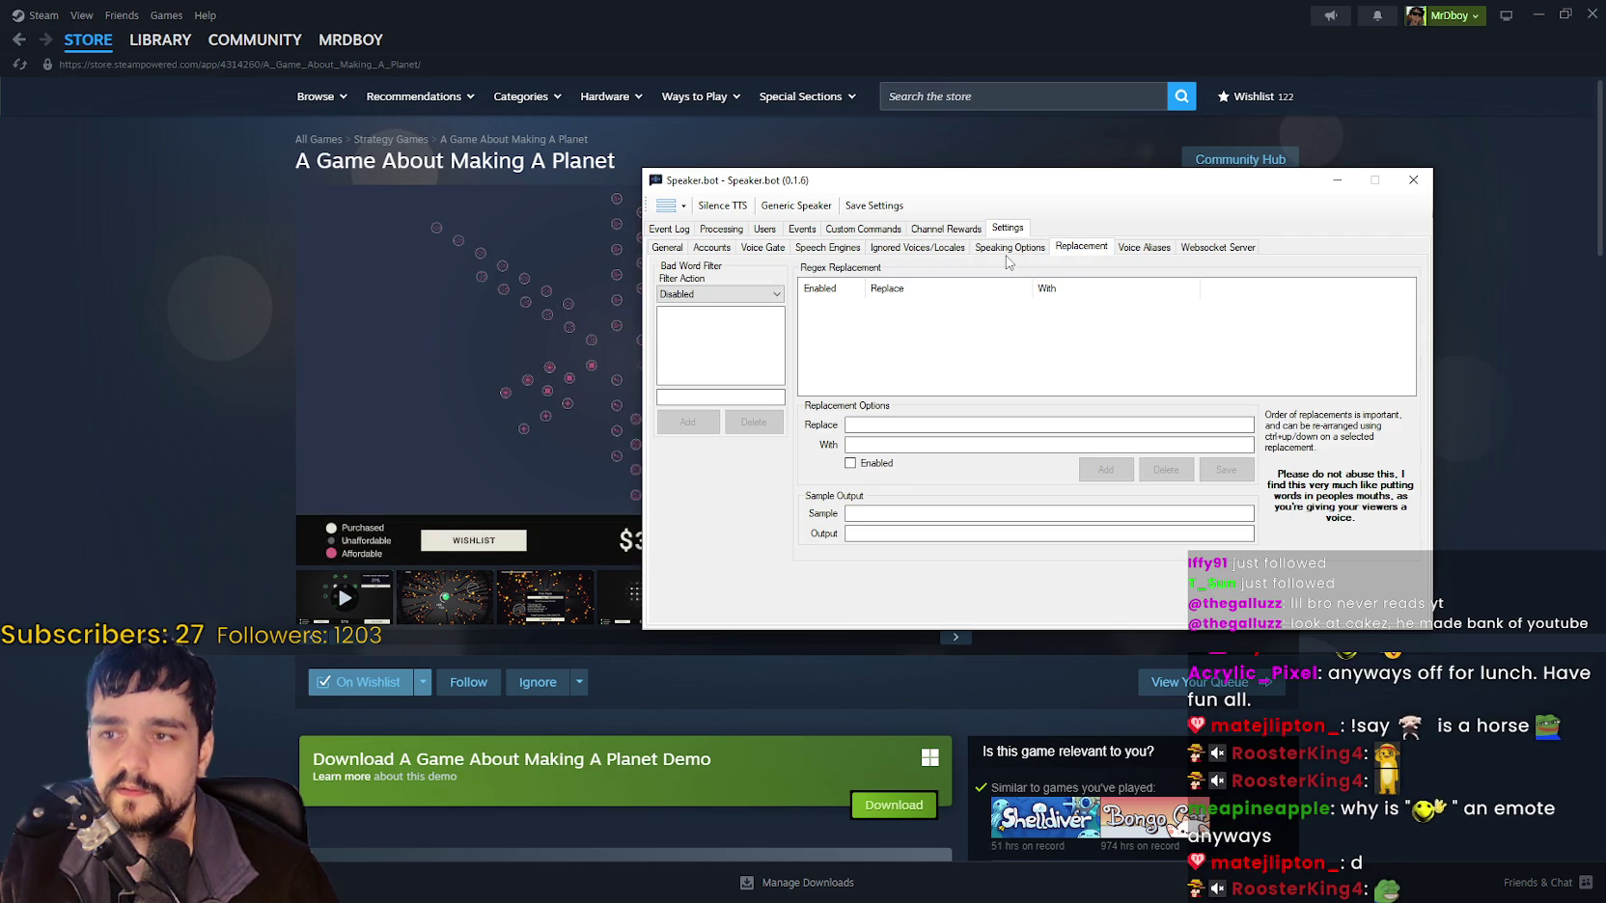
Look through the Speaking Options, Voice Aliases and General settings sub-tabs.
{"action": "left_click", "coordinate": [1012, 251]}
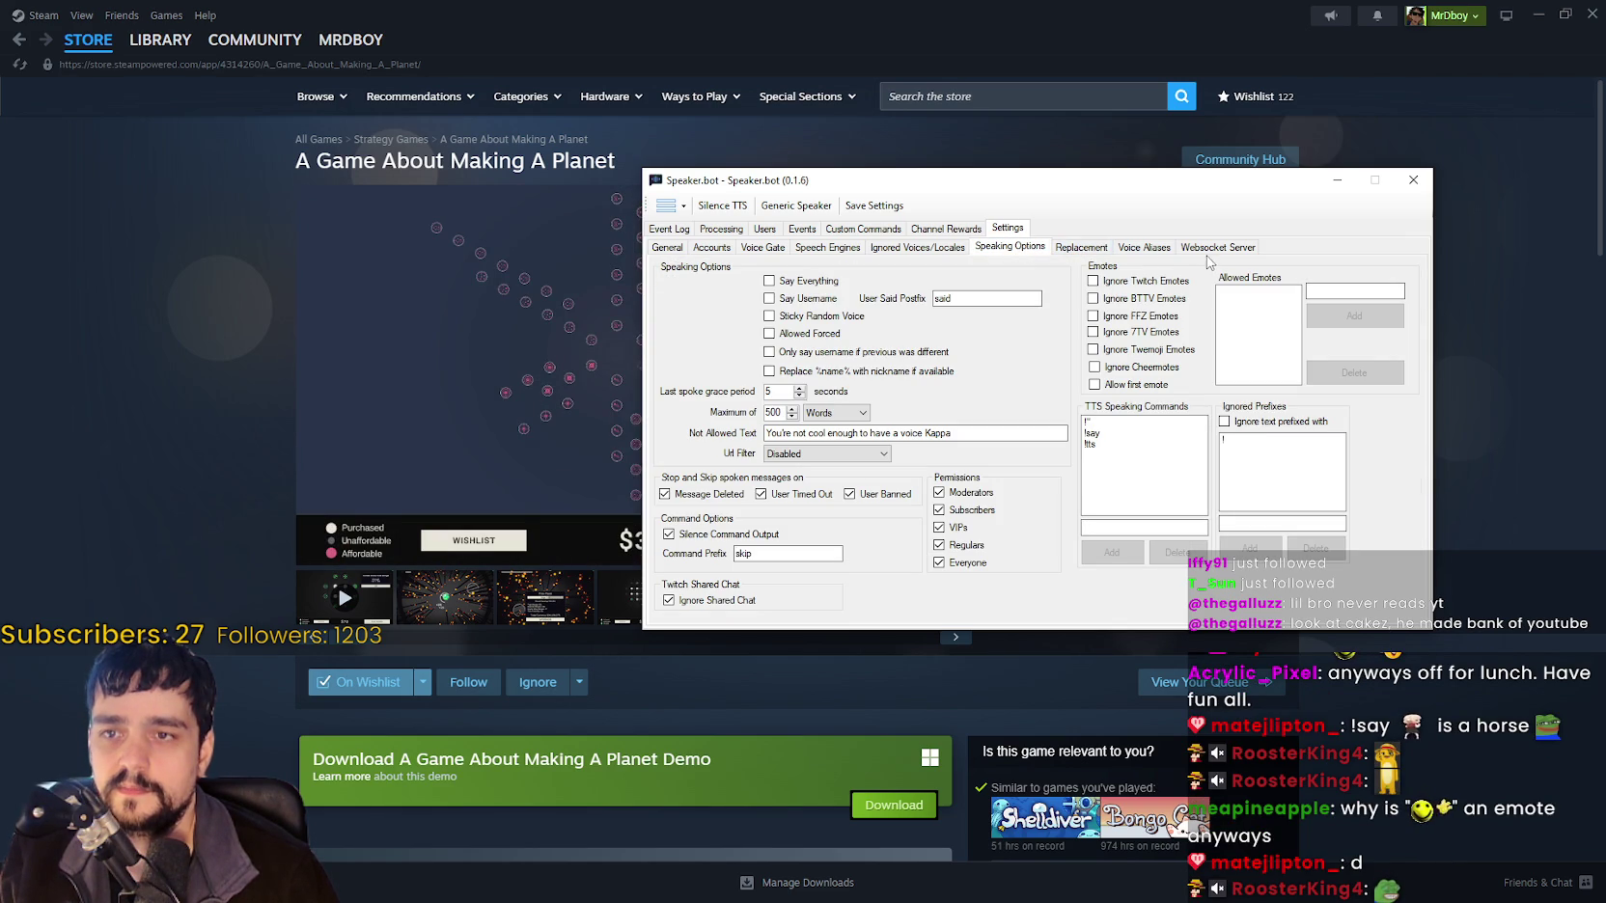
{"action": "left_click", "coordinate": [1159, 248]}
{"action": "left_click", "coordinate": [1019, 253]}
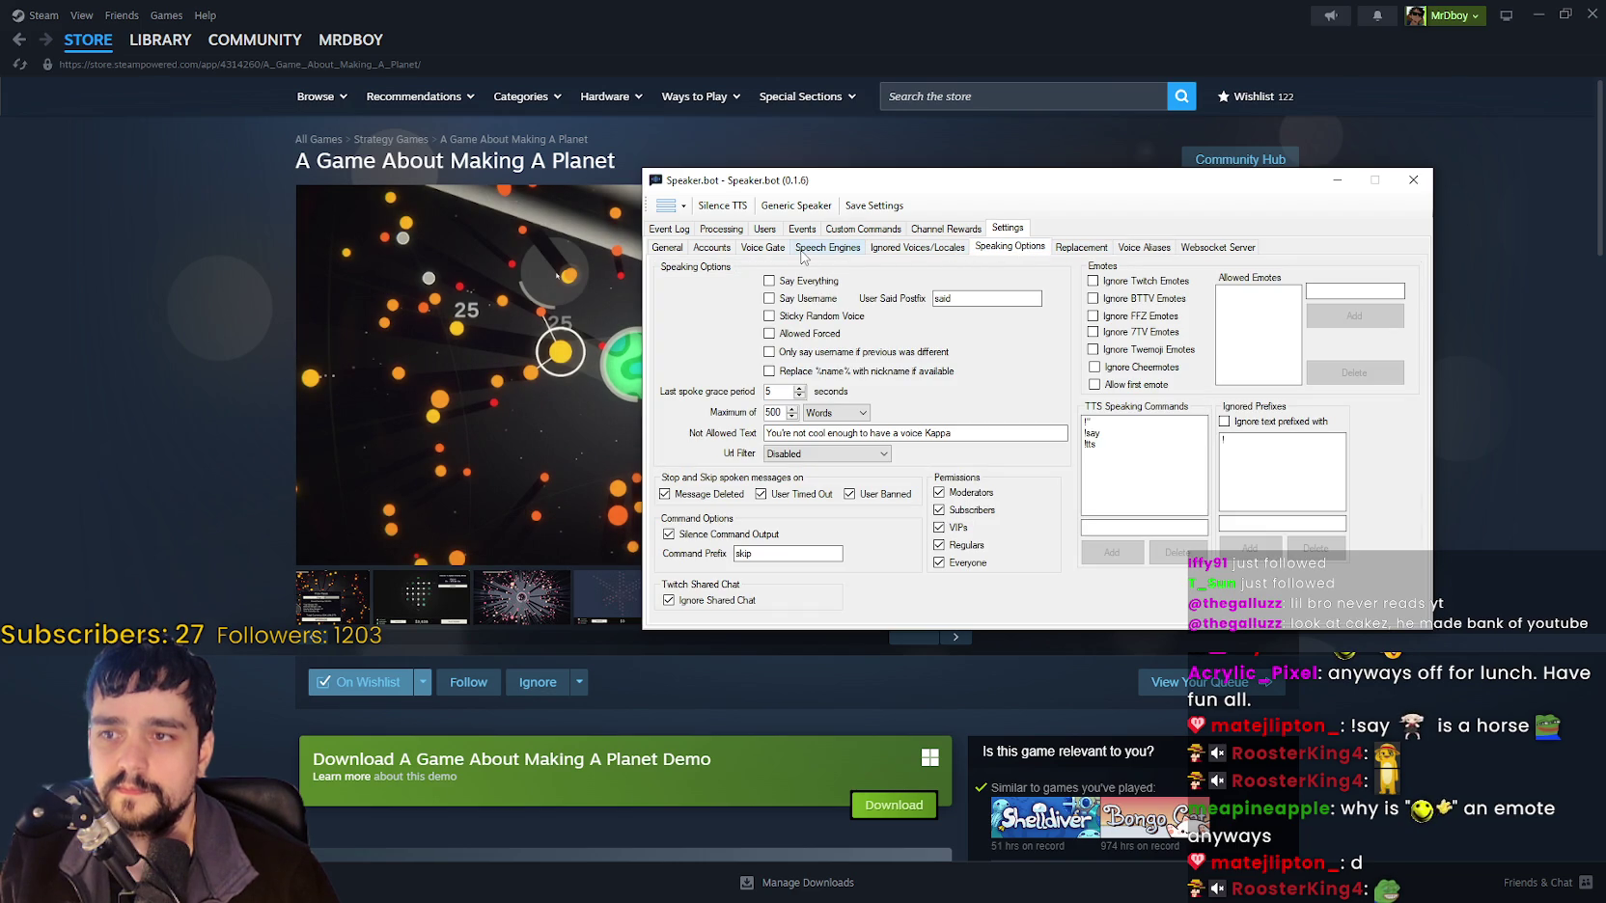
{"action": "left_click", "coordinate": [678, 255]}
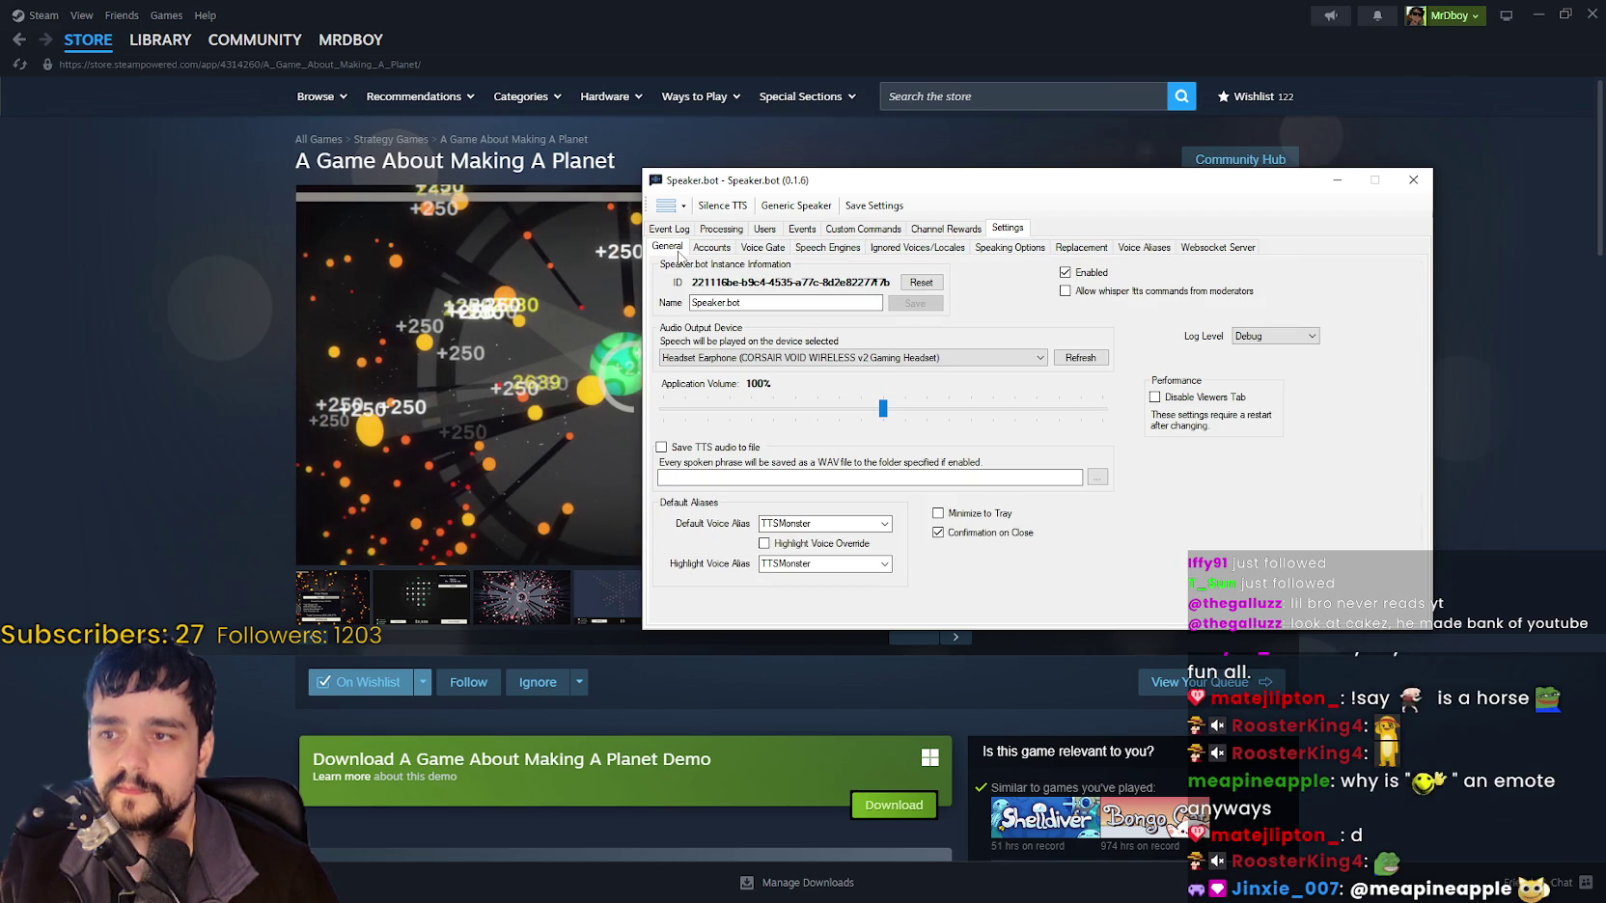
View the Processing page and scroll the Processed list to its newest messages.
{"action": "left_click", "coordinate": [736, 232]}
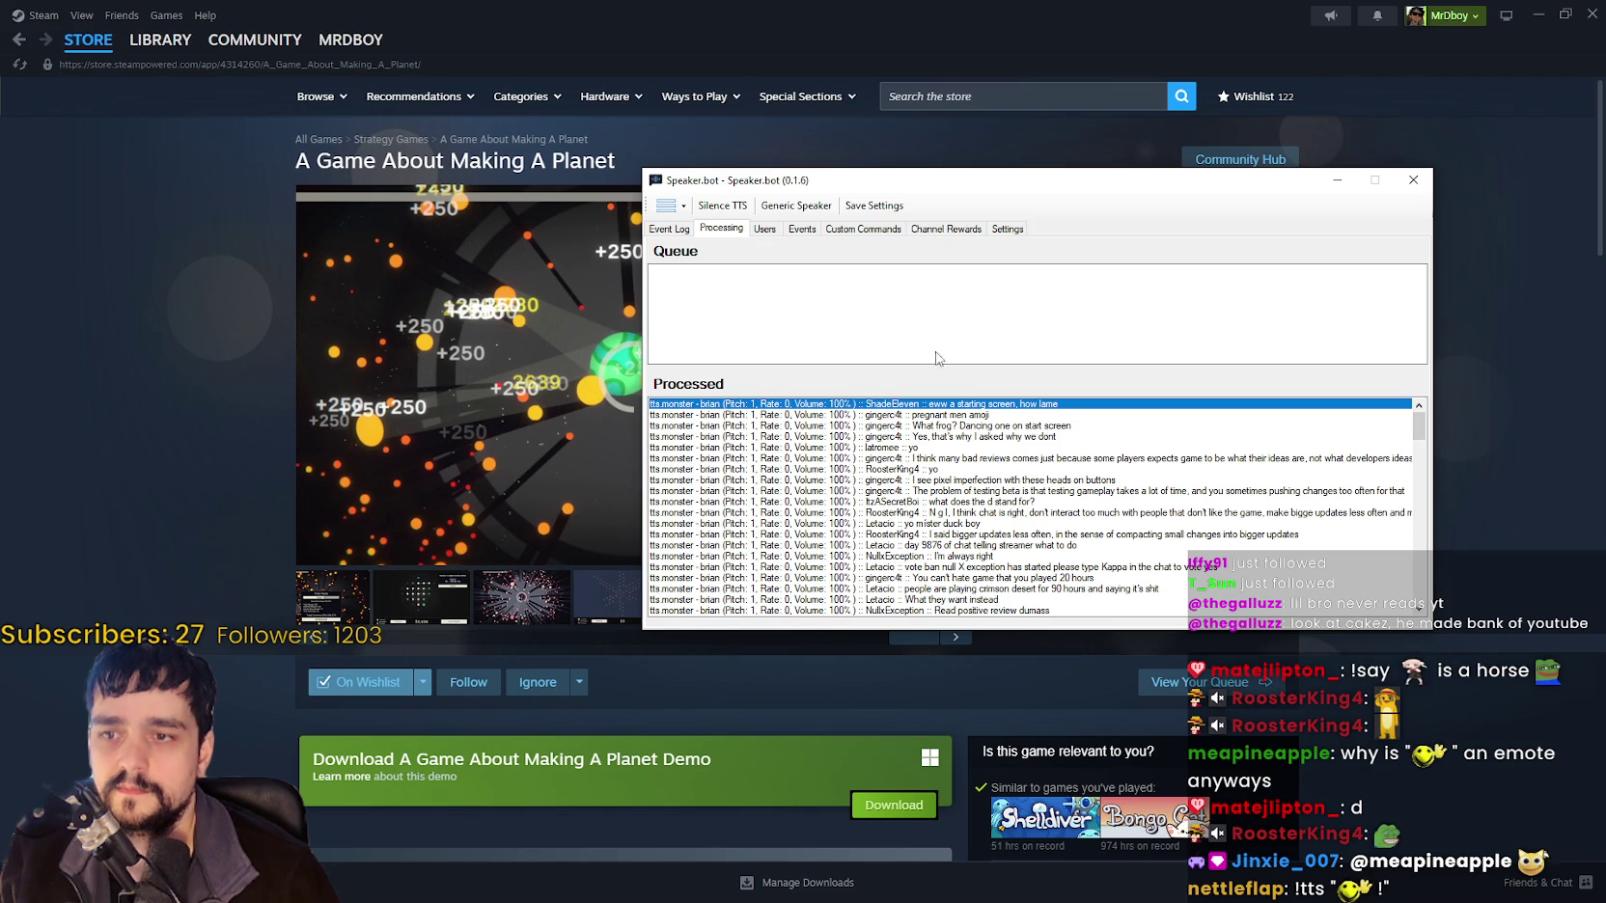
{"action": "scroll", "coordinate": [1074, 461], "scroll_direction": "down", "scroll_amount": 5}
{"action": "scroll", "coordinate": [1074, 461], "scroll_direction": "down", "scroll_amount": 10}
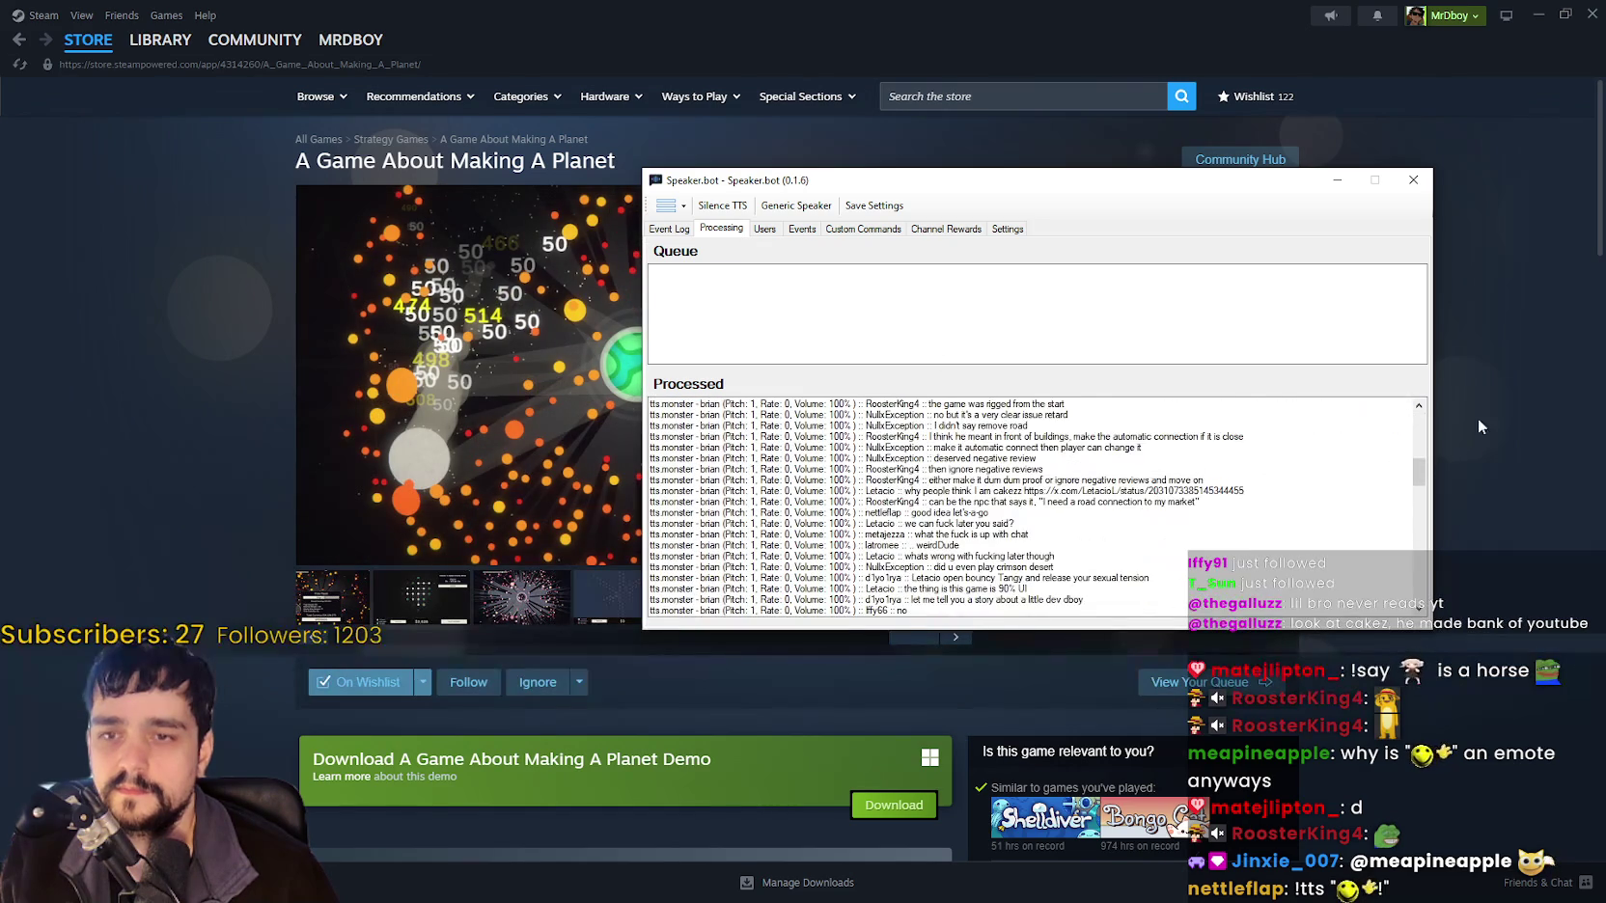
{"action": "left_click_drag", "start_coordinate": [1415, 558], "coordinate": [1414, 631]}
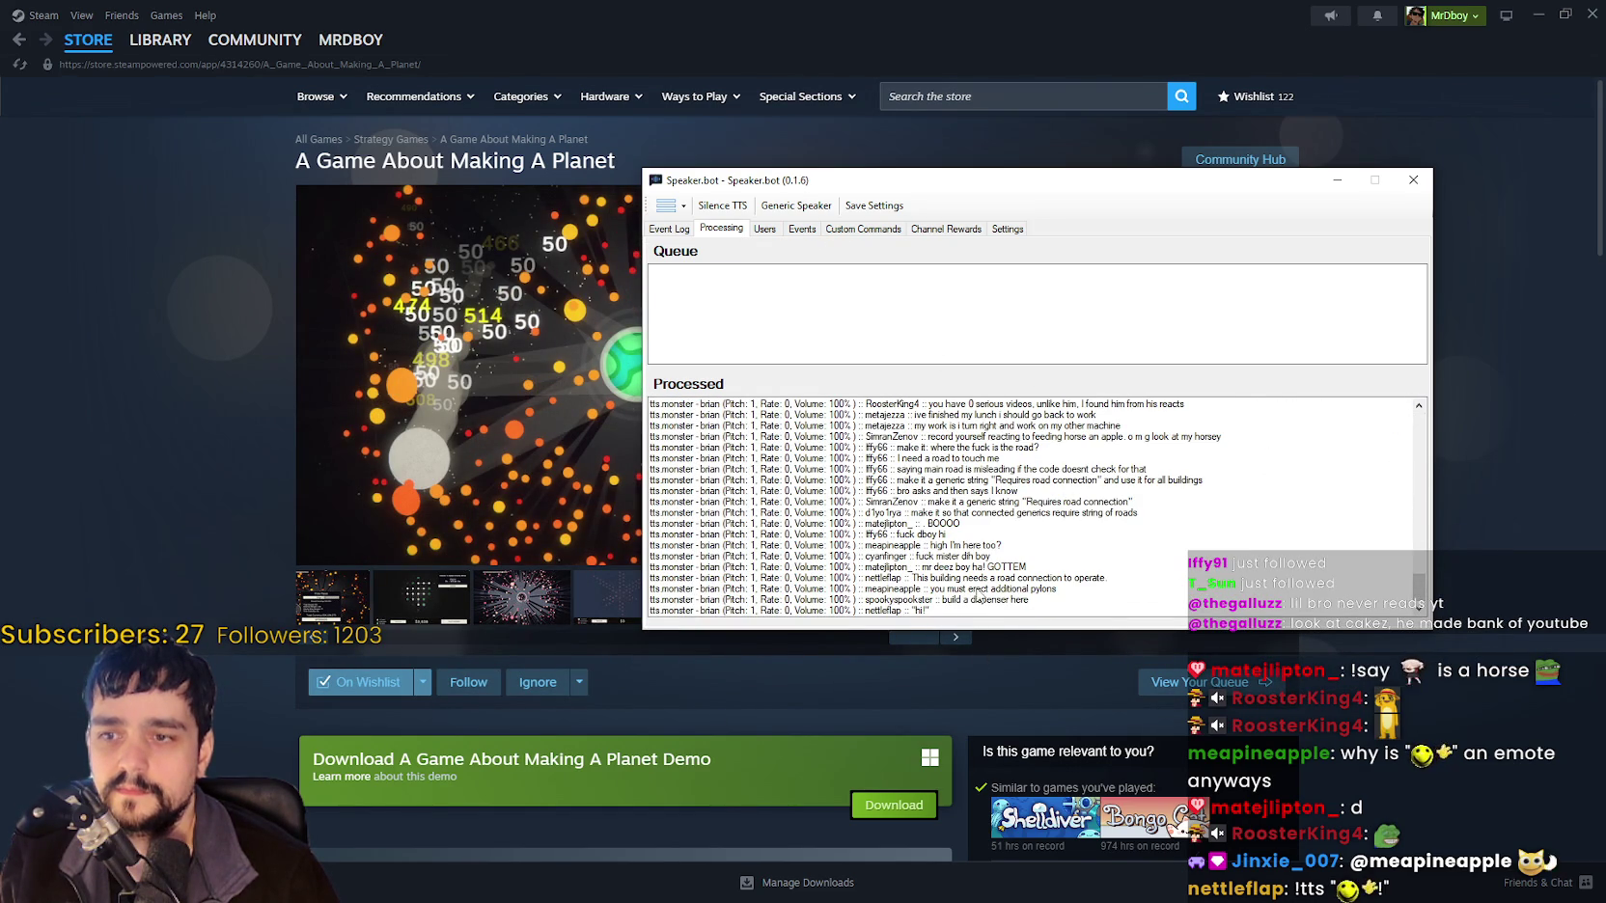
Check Channel Rewards, return to Speaking Options and turn on Say Everything.
{"action": "left_click", "coordinate": [946, 229]}
{"action": "left_click", "coordinate": [1004, 229]}
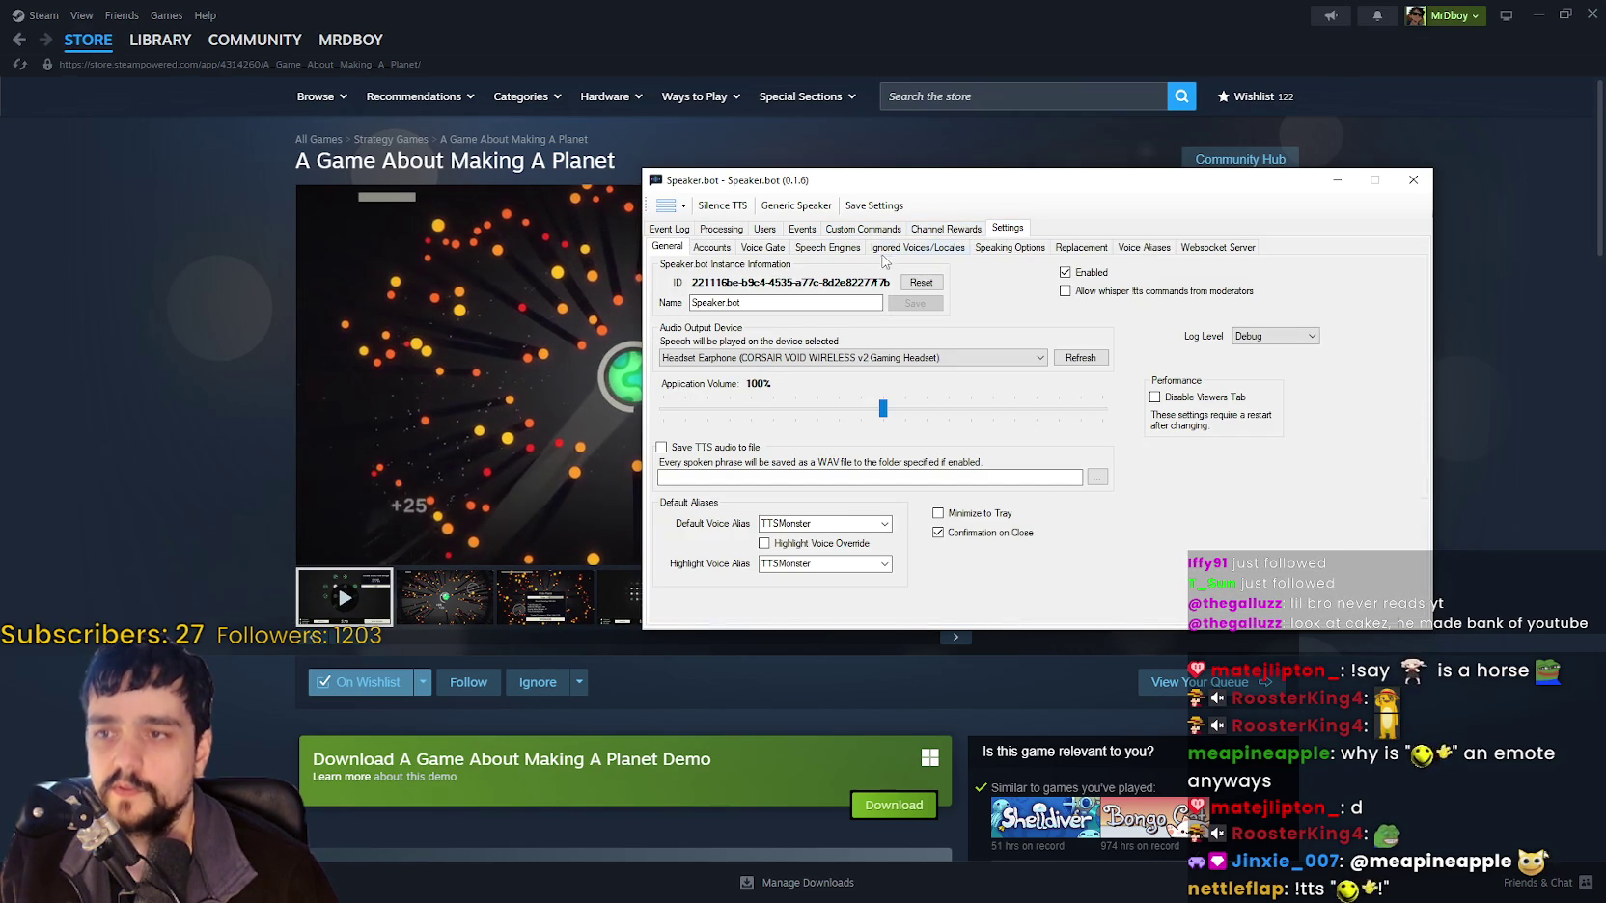
{"action": "left_click", "coordinate": [983, 248]}
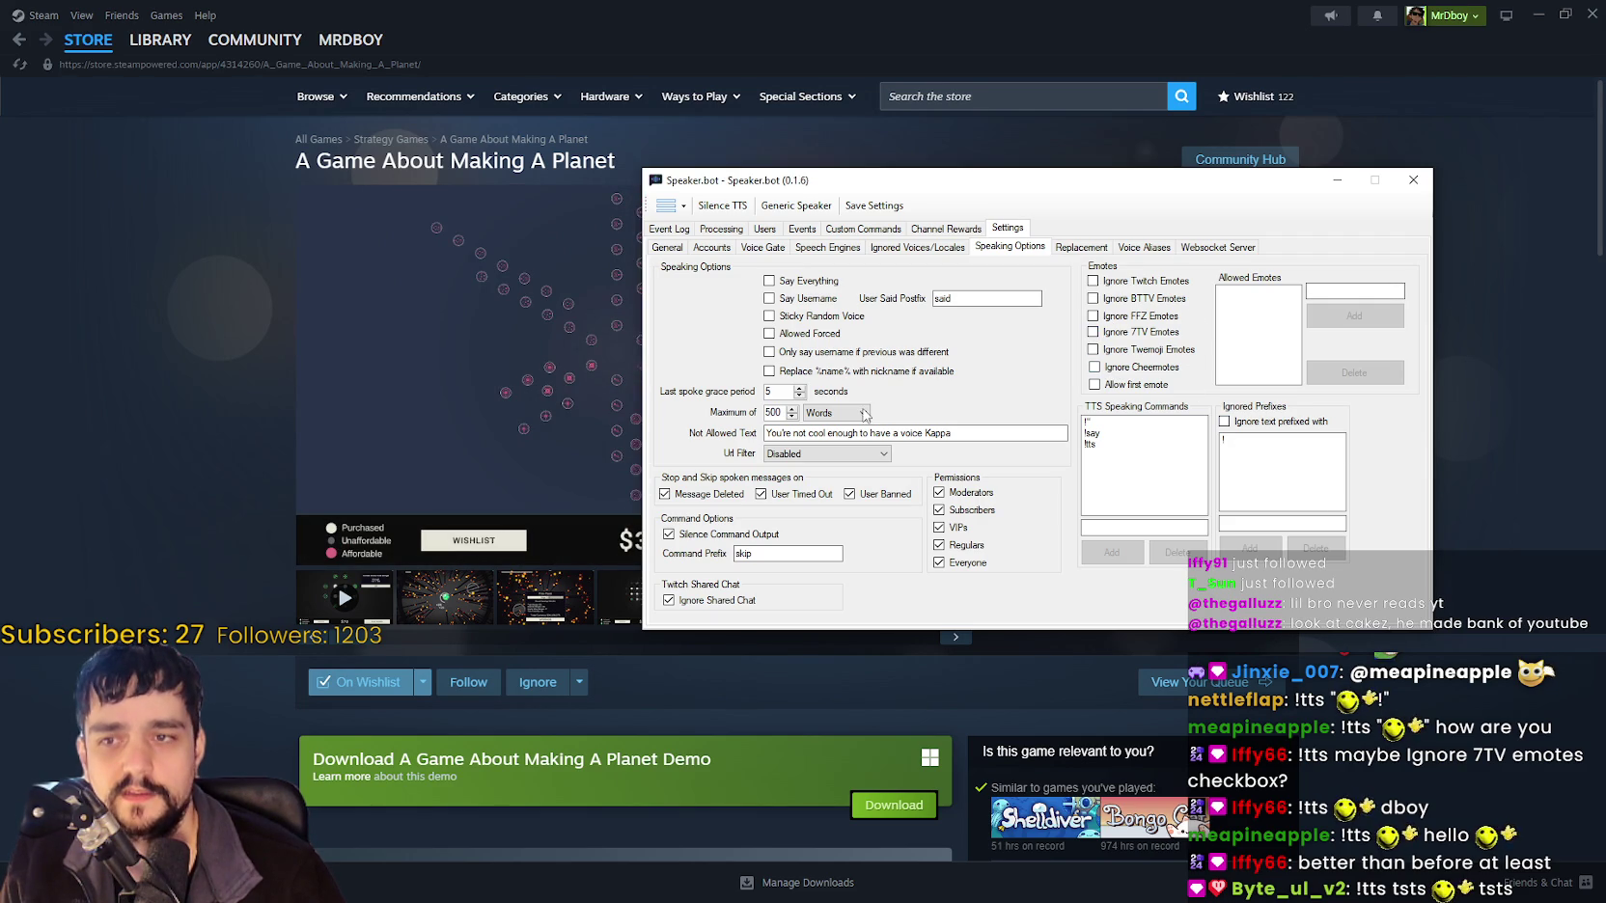
{"action": "left_click", "coordinate": [770, 332]}
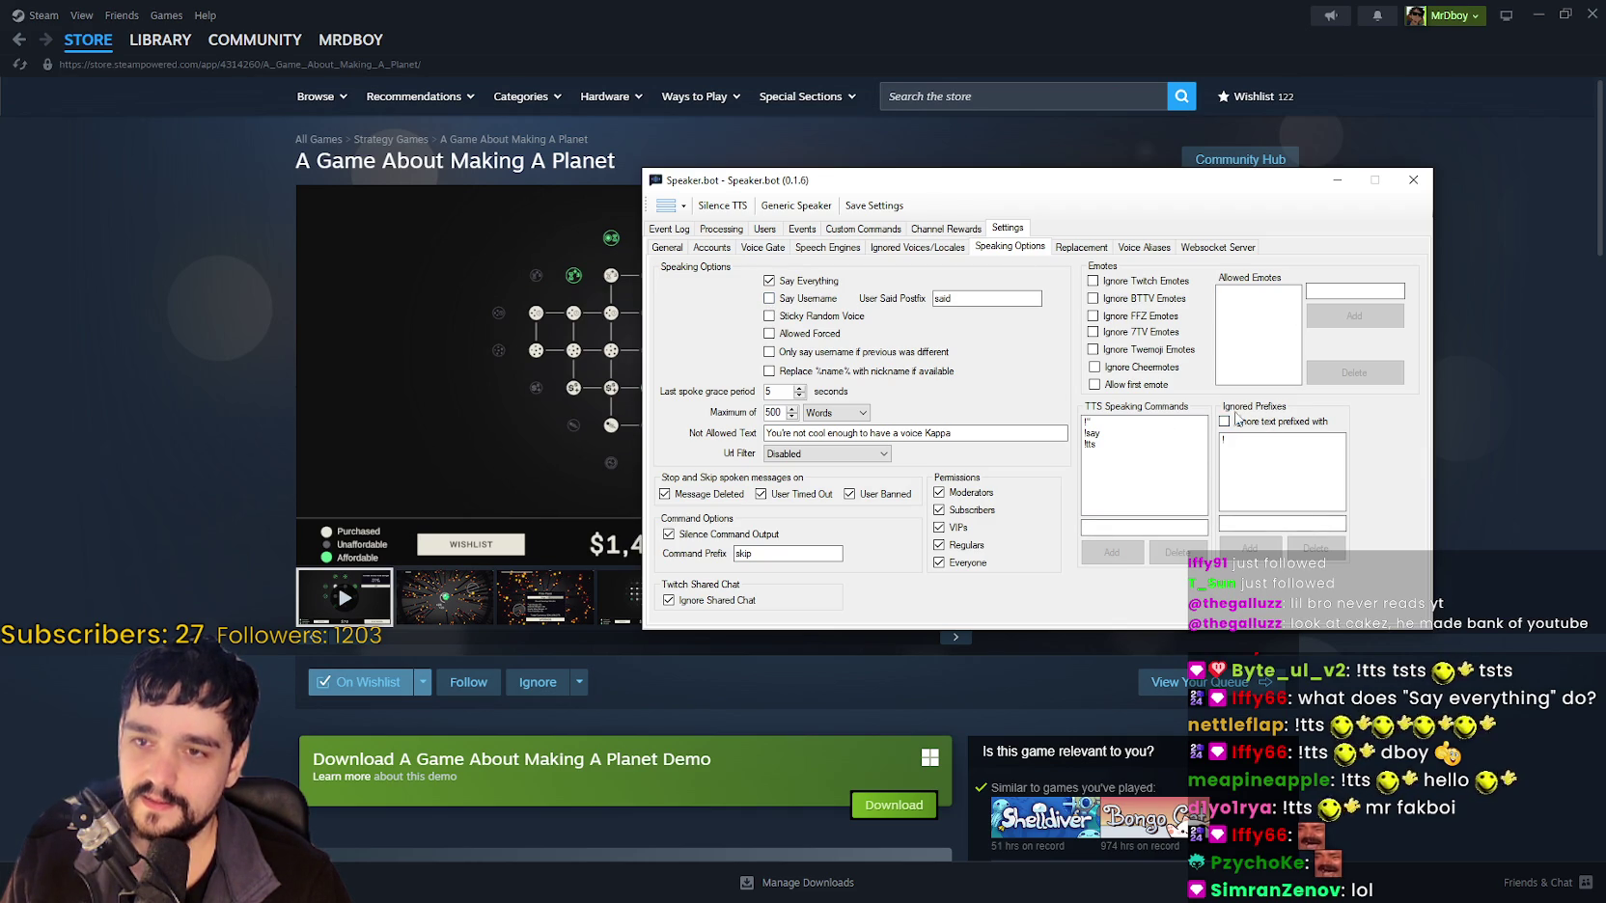
Select the Ignored Prefixes entry box to add a new prefix.
{"action": "left_click", "coordinate": [1274, 522]}
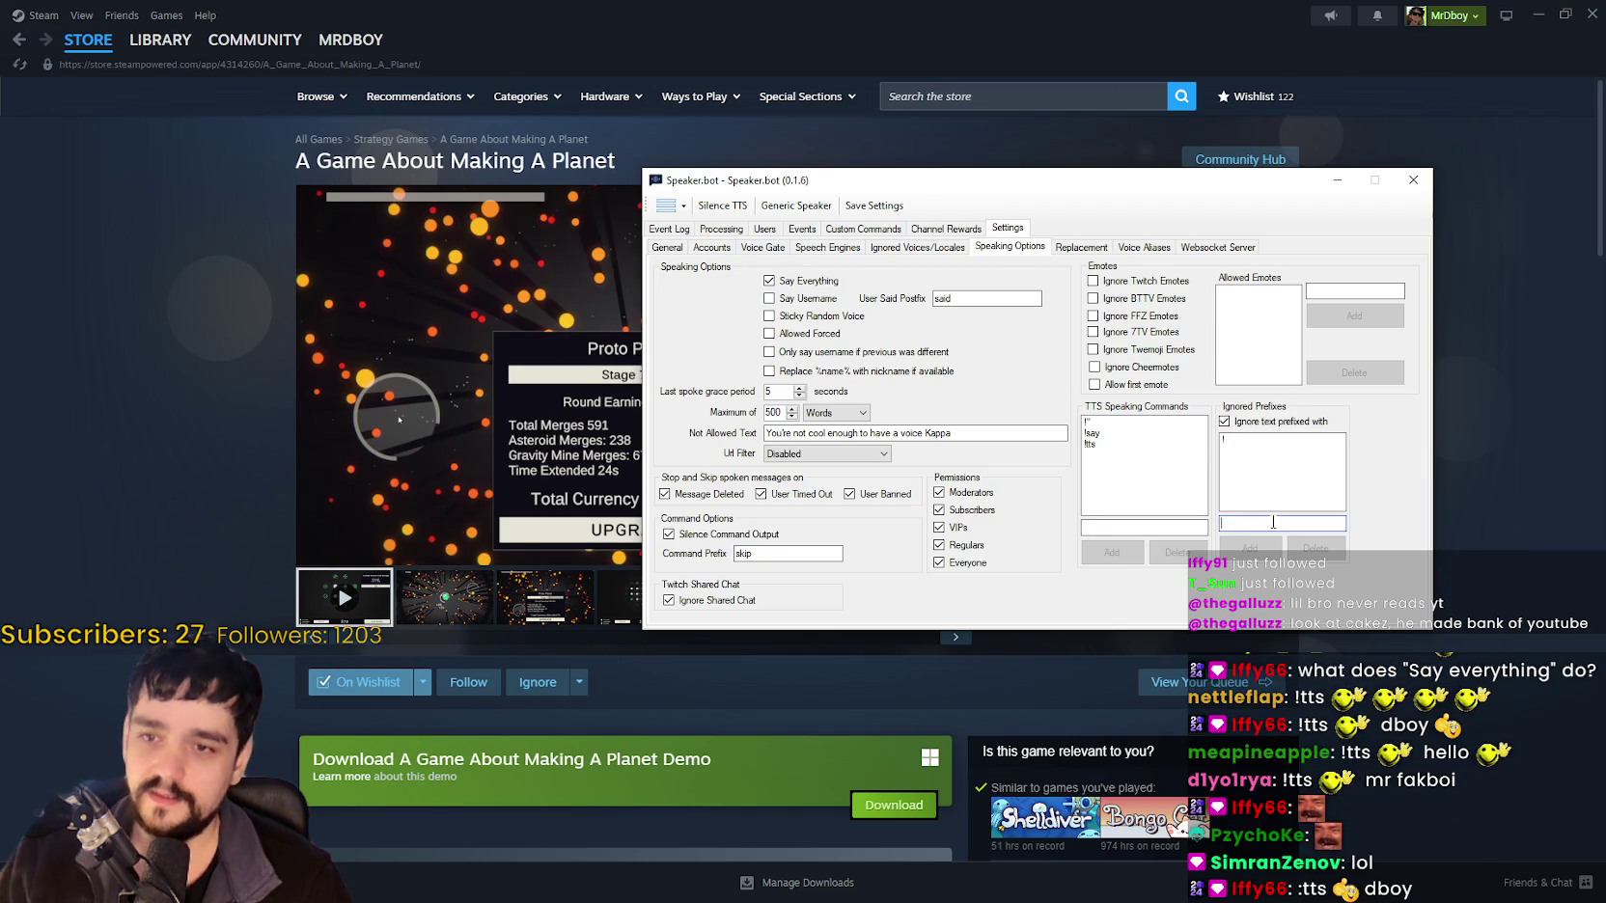
Type and clear a '!' ignored prefix, then enable replacing %name% with nicknames.
{"action": "type", "text": "!"}
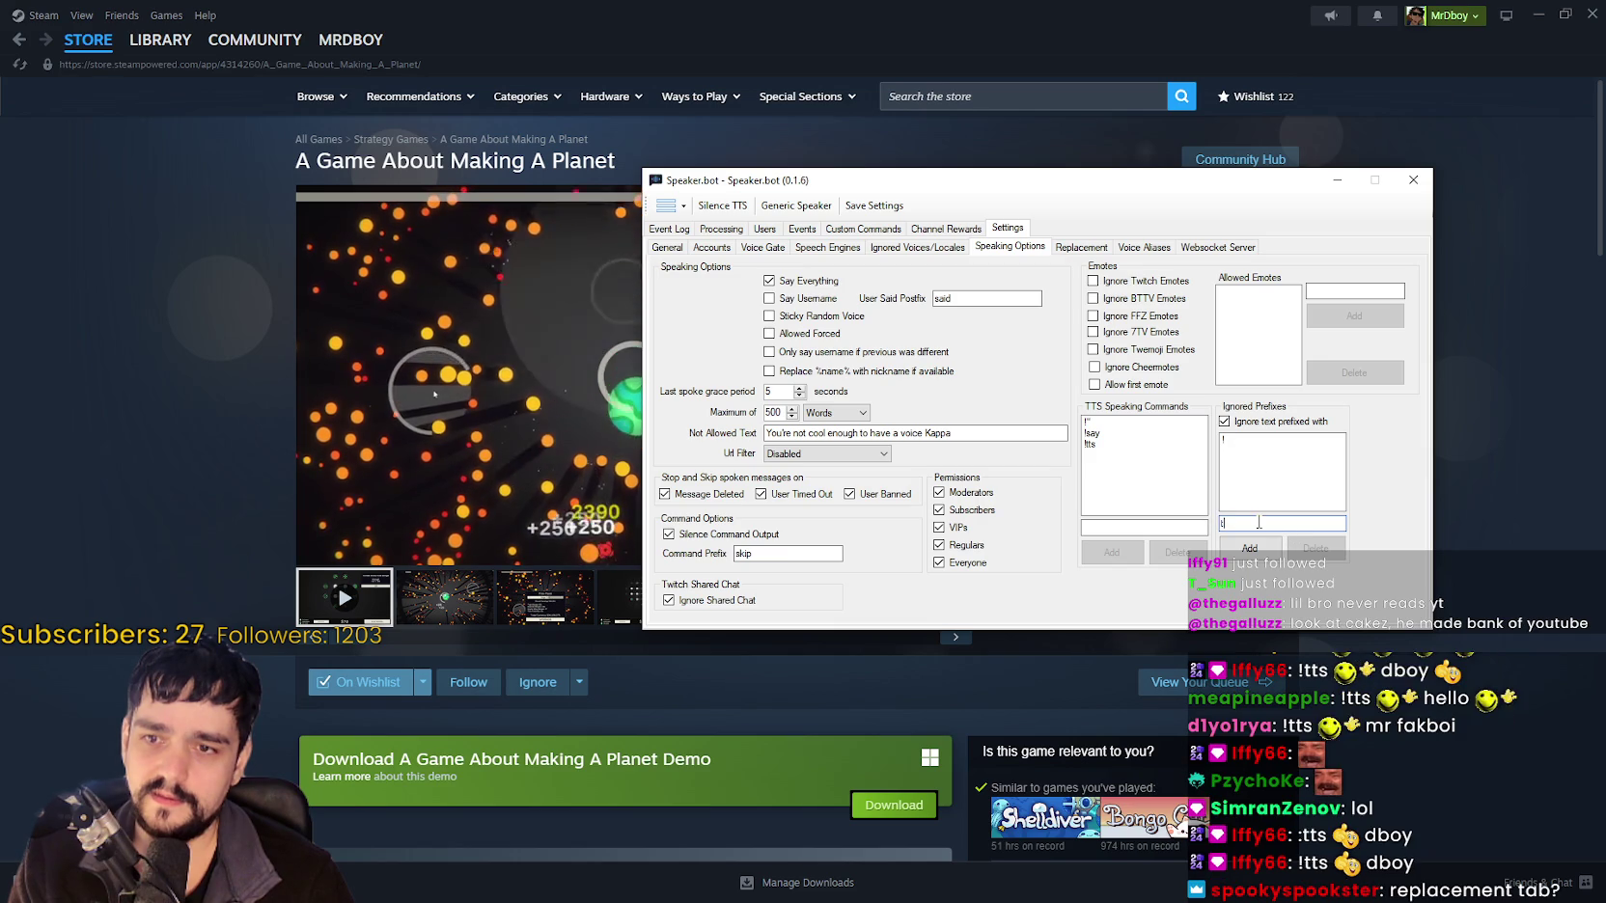
{"action": "key", "text": "BackSpace"}
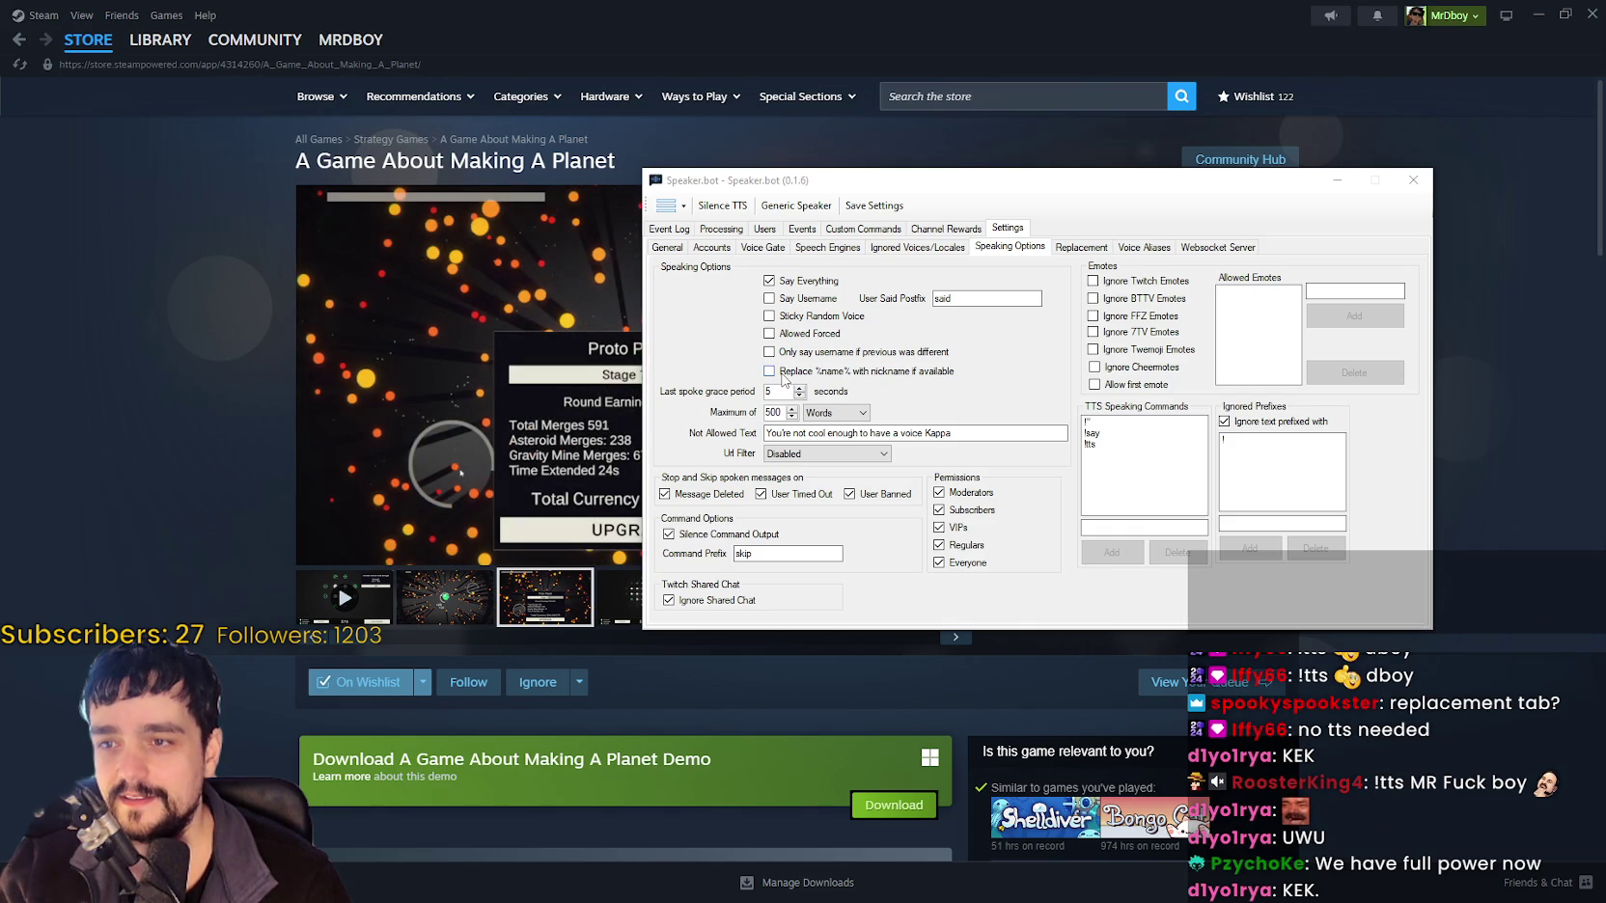
{"action": "left_click", "coordinate": [780, 376]}
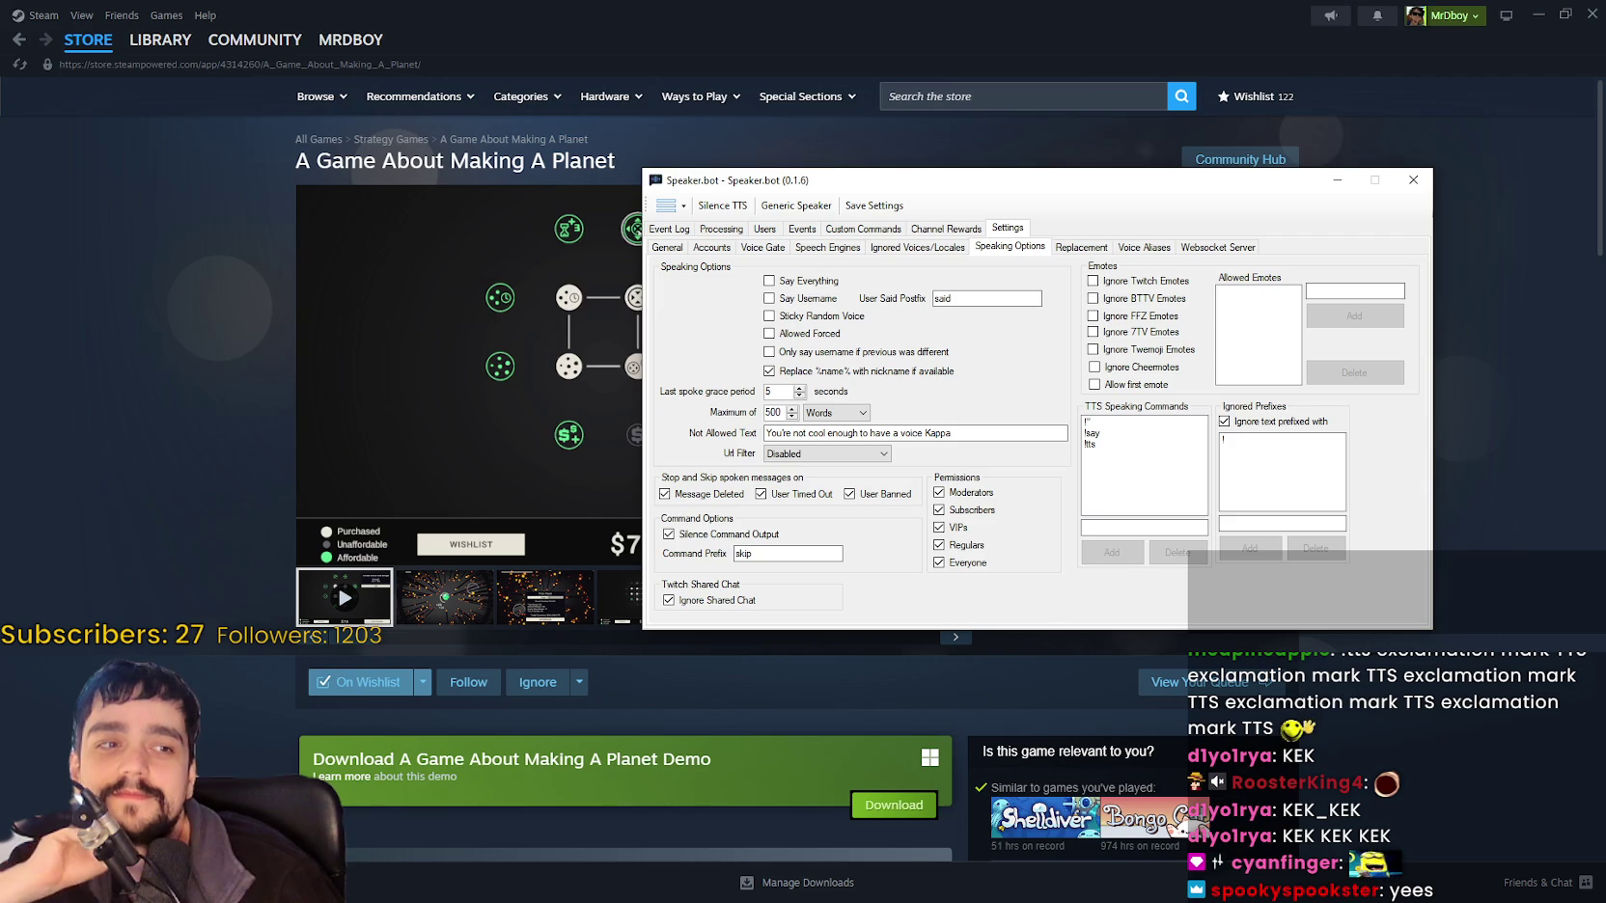
Turn off %name% nickname replacement, leave Allowed Forced unchecked, and view Replacement settings.
{"action": "left_click", "coordinate": [519, 488]}
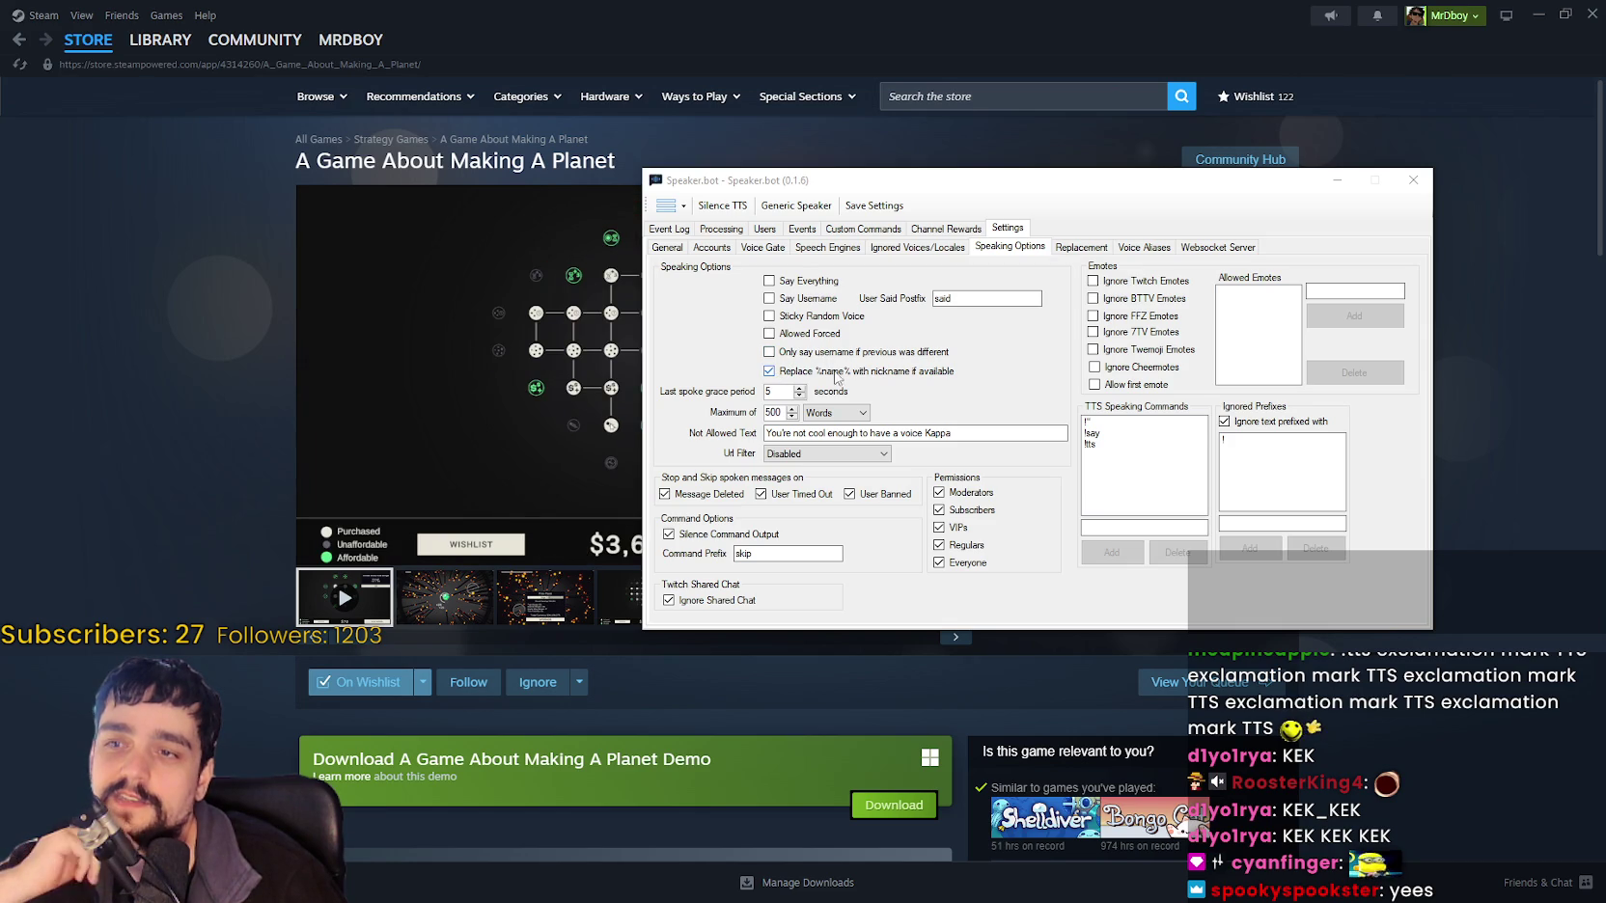
{"action": "left_click", "coordinate": [770, 371]}
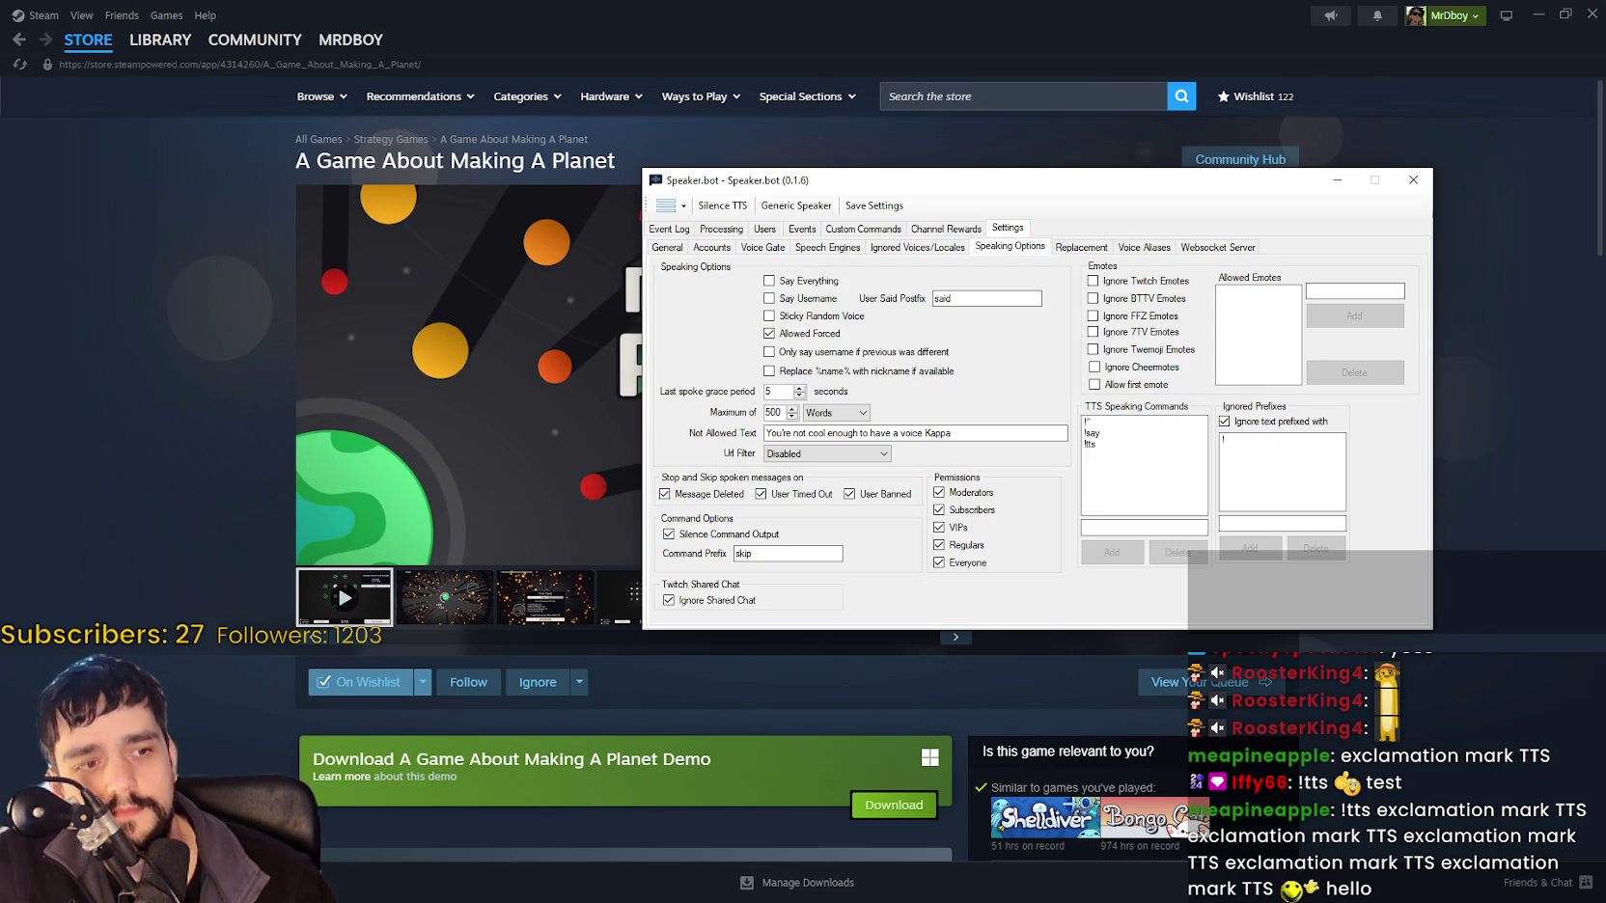
{"action": "left_click", "coordinate": [769, 334]}
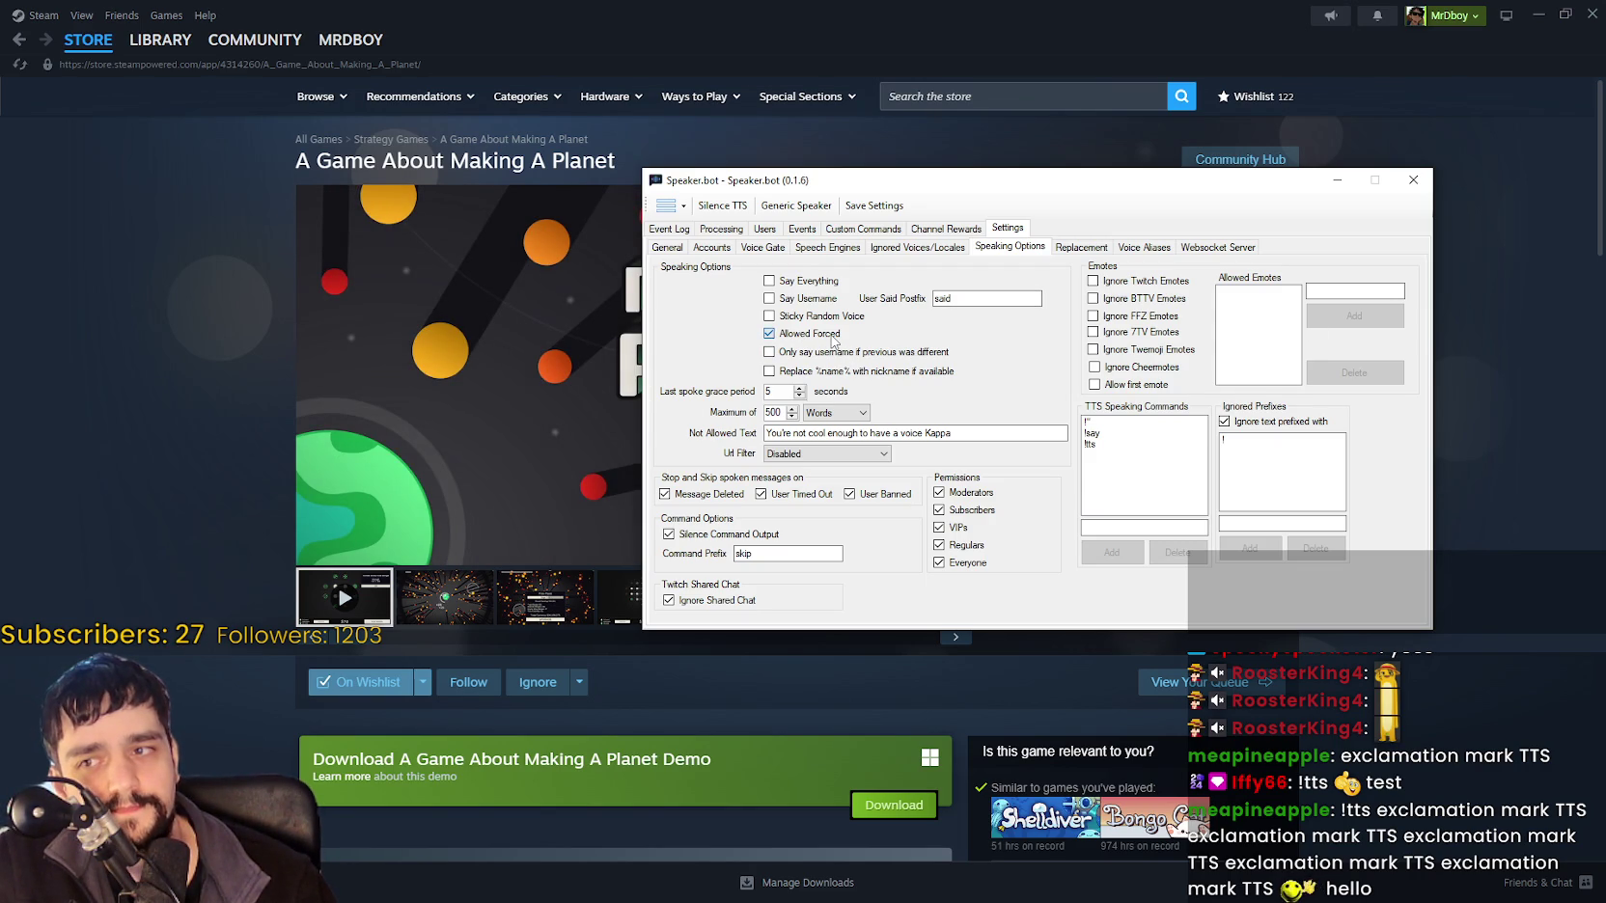
{"action": "left_click", "coordinate": [835, 333]}
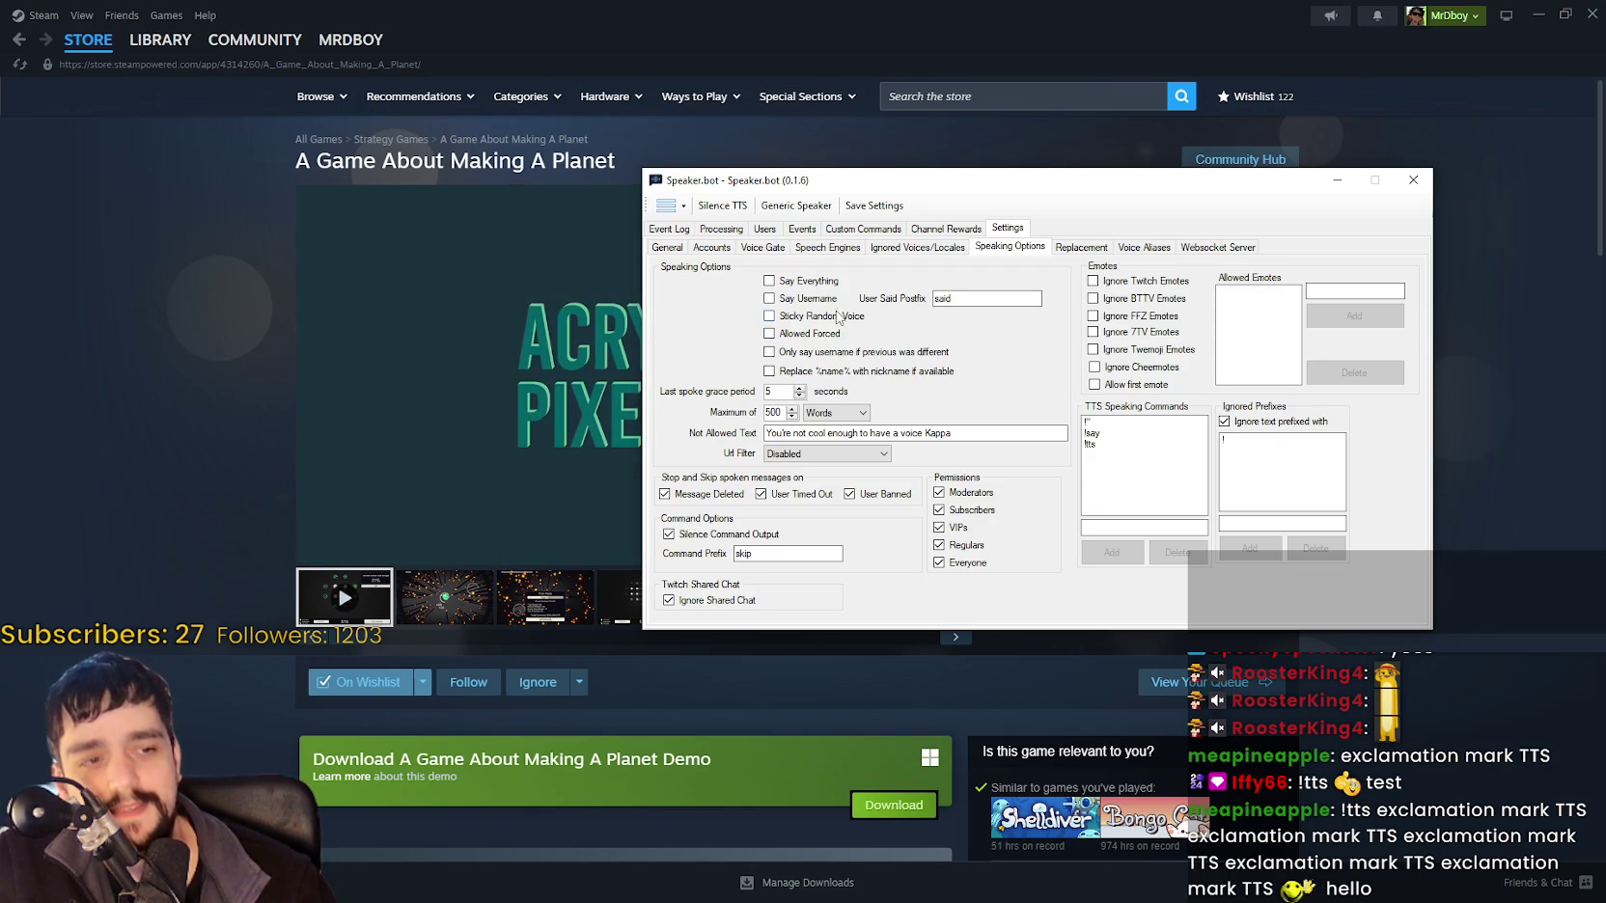
{"action": "left_click", "coordinate": [1096, 248]}
{"action": "left_click", "coordinate": [1026, 249]}
{"action": "left_click", "coordinate": [1062, 249]}
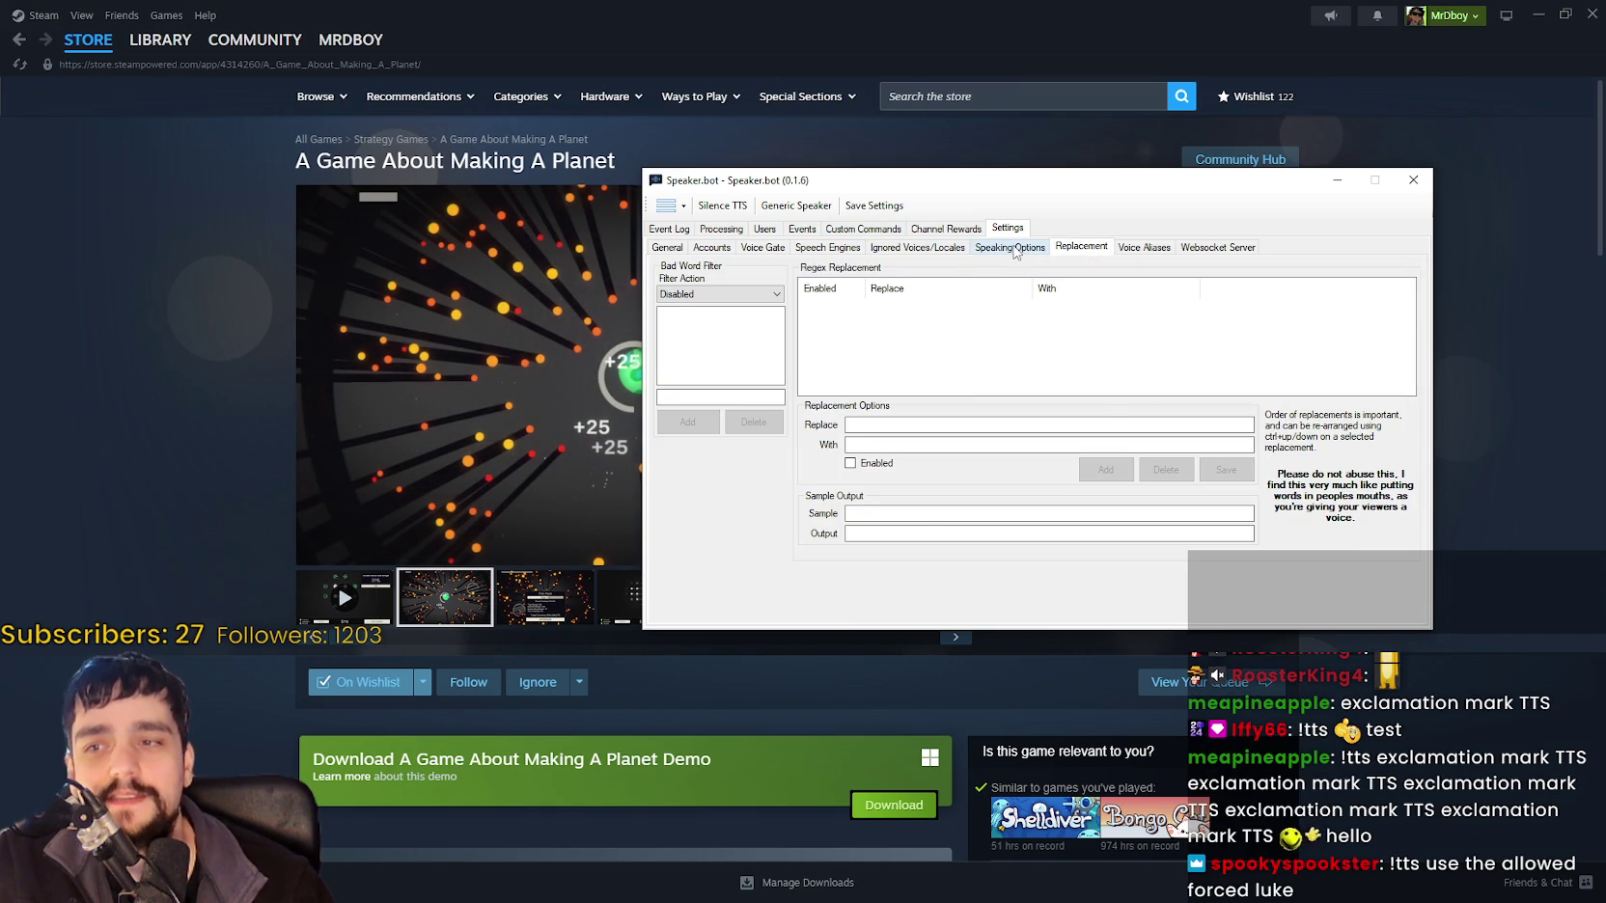
{"action": "left_click", "coordinate": [1131, 248]}
{"action": "left_click", "coordinate": [1183, 248]}
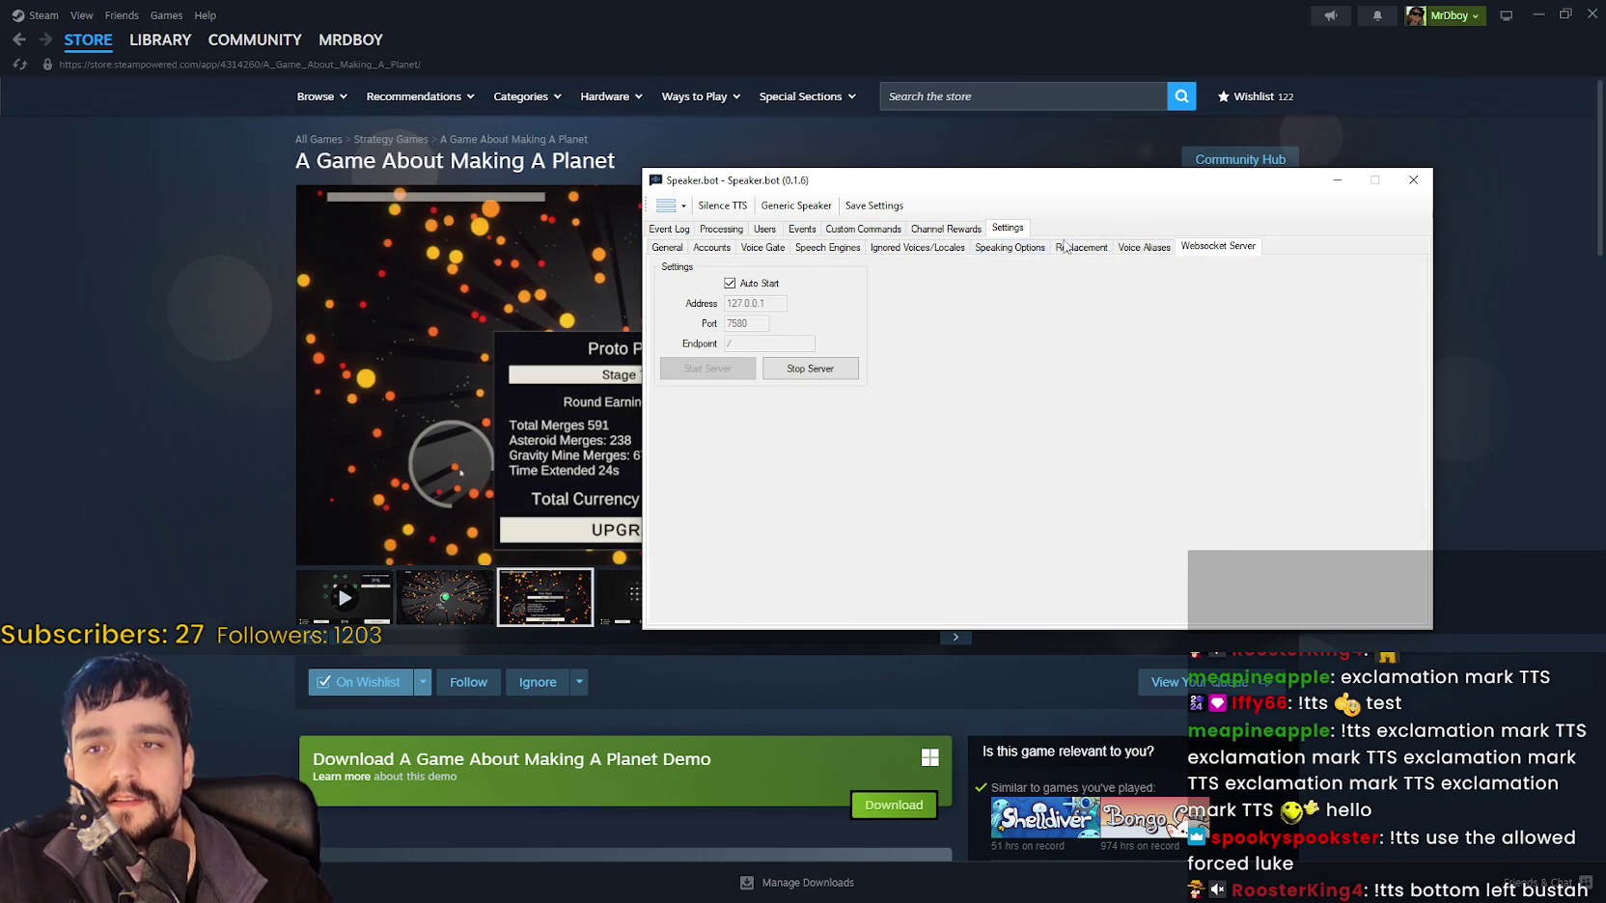
{"action": "left_click", "coordinate": [1007, 247]}
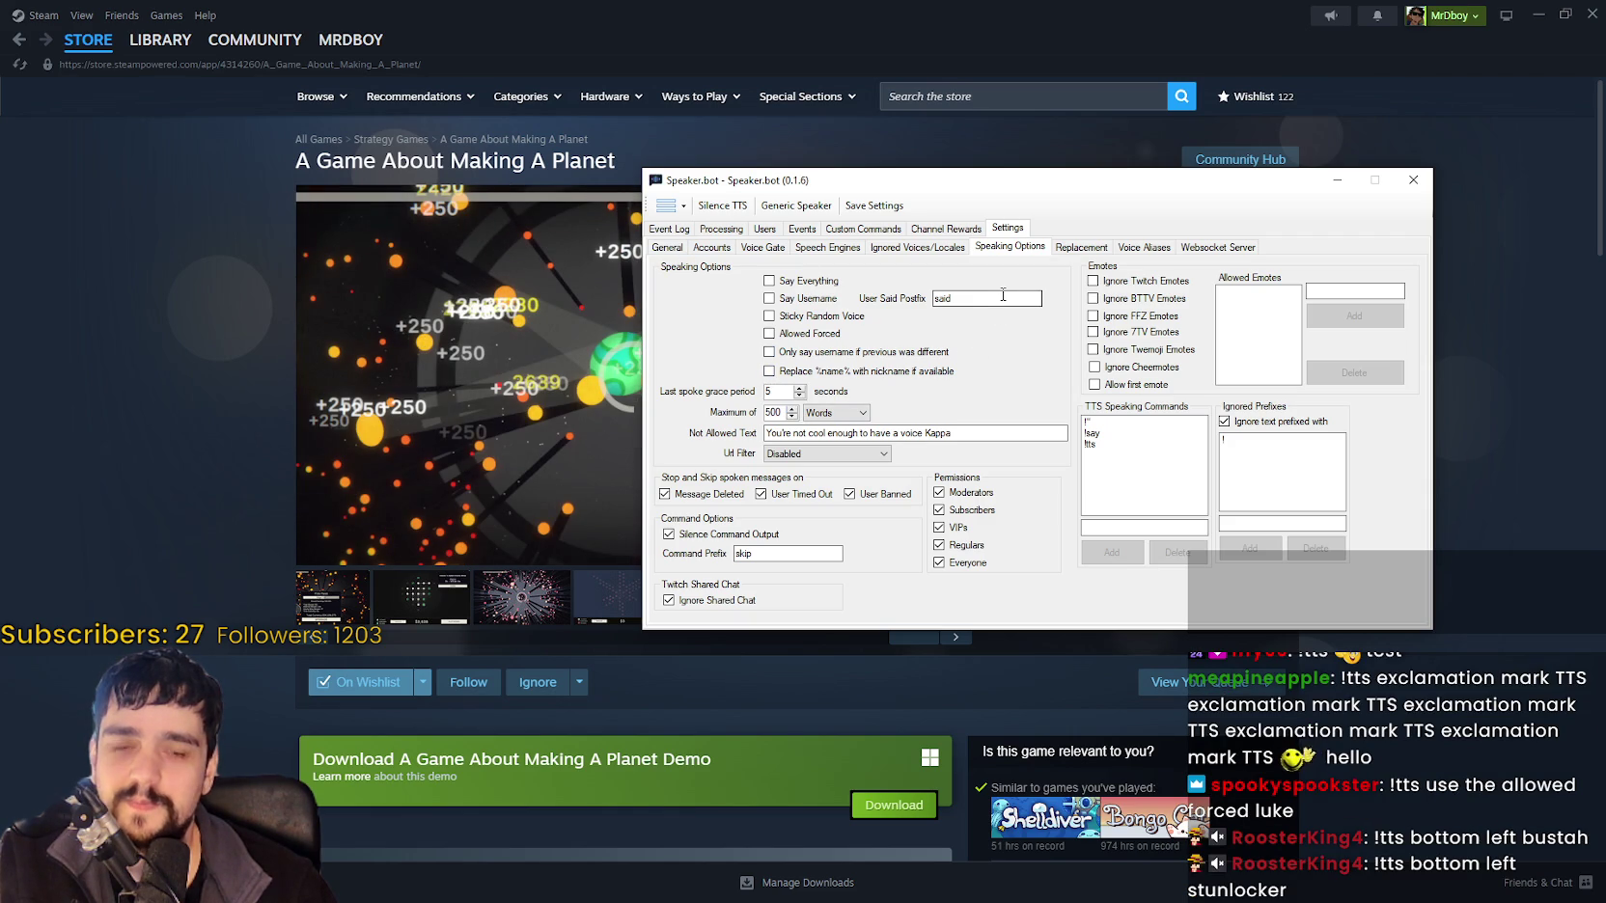
{"action": "left_click_drag", "start_coordinate": [1006, 179], "coordinate": [1017, 52]}
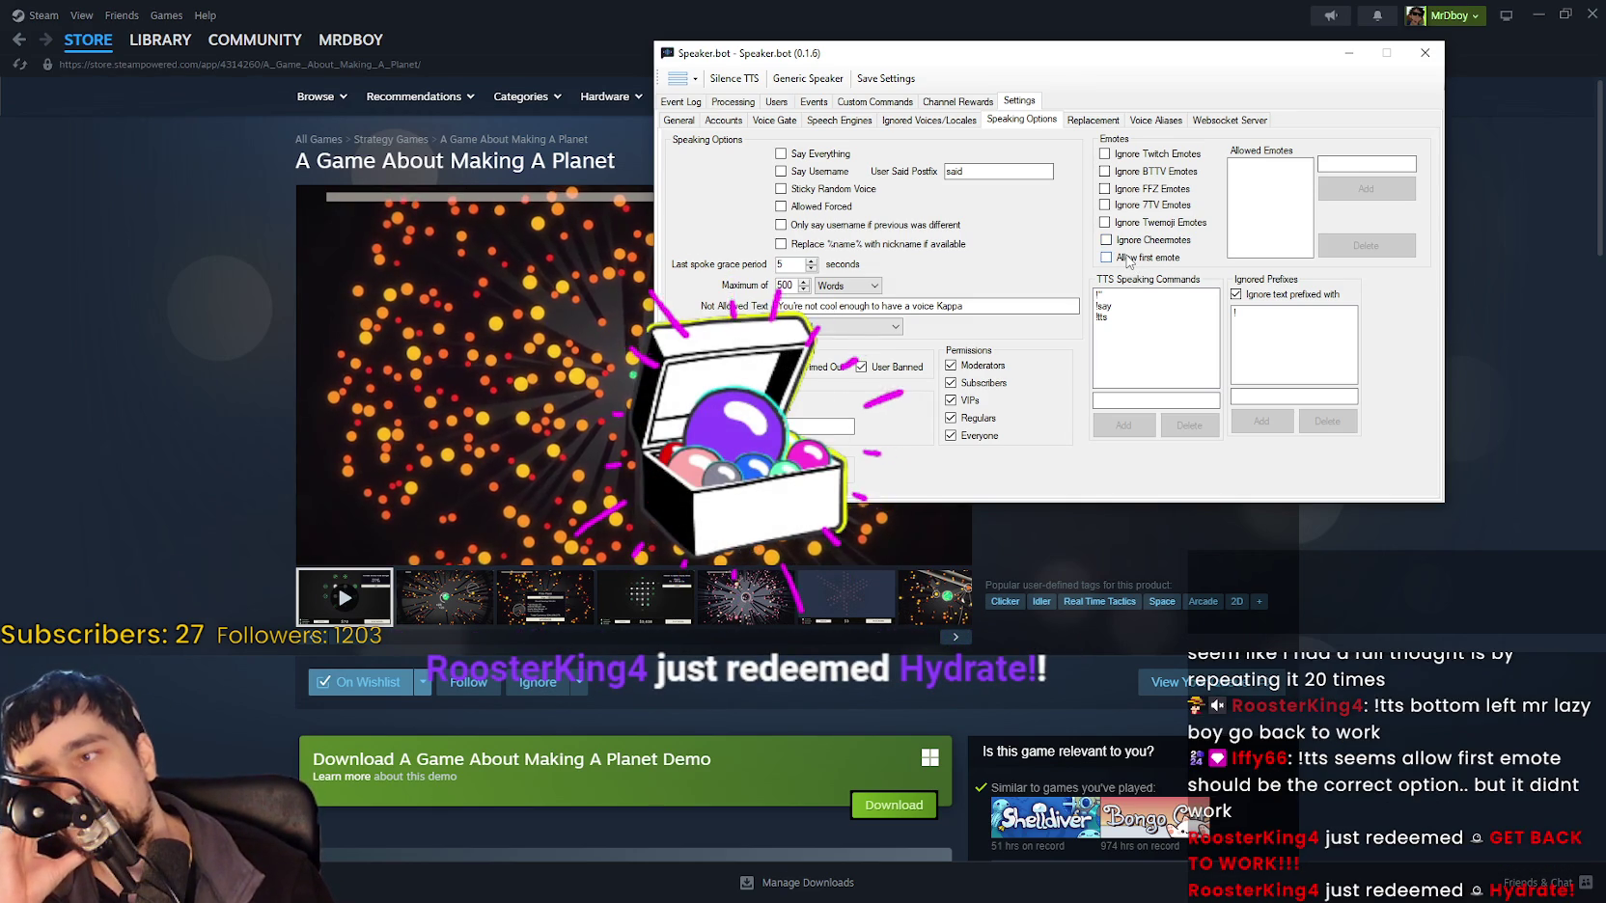
Briefly allow the first emote in messages, turn it back off, and view Processing.
{"action": "left_click", "coordinate": [1128, 259]}
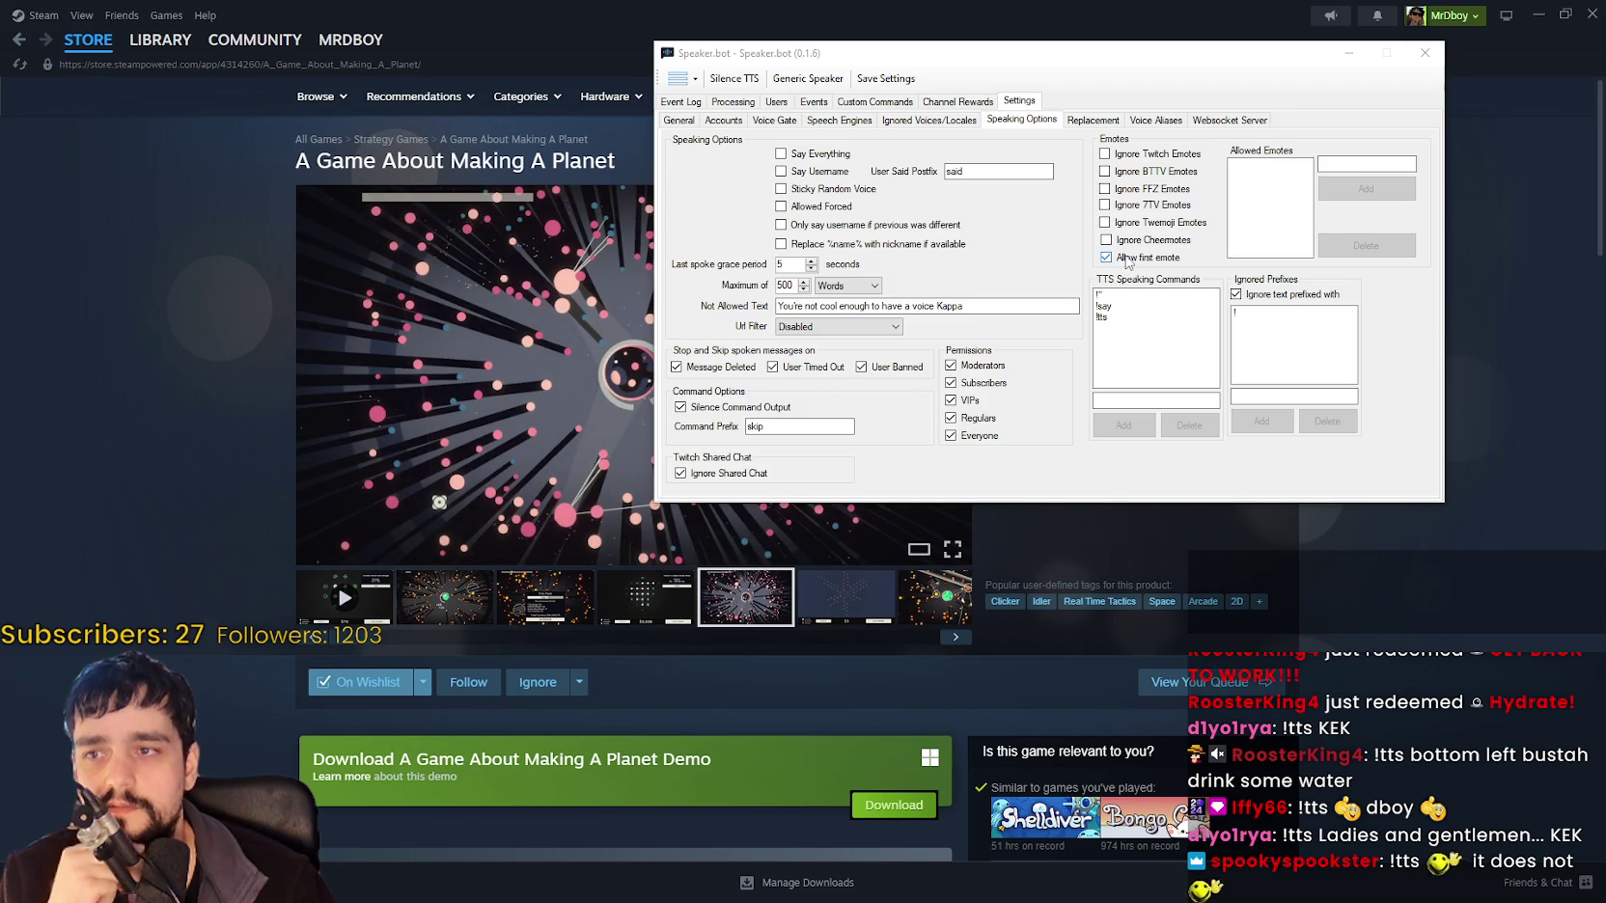
{"action": "left_click", "coordinate": [1142, 261]}
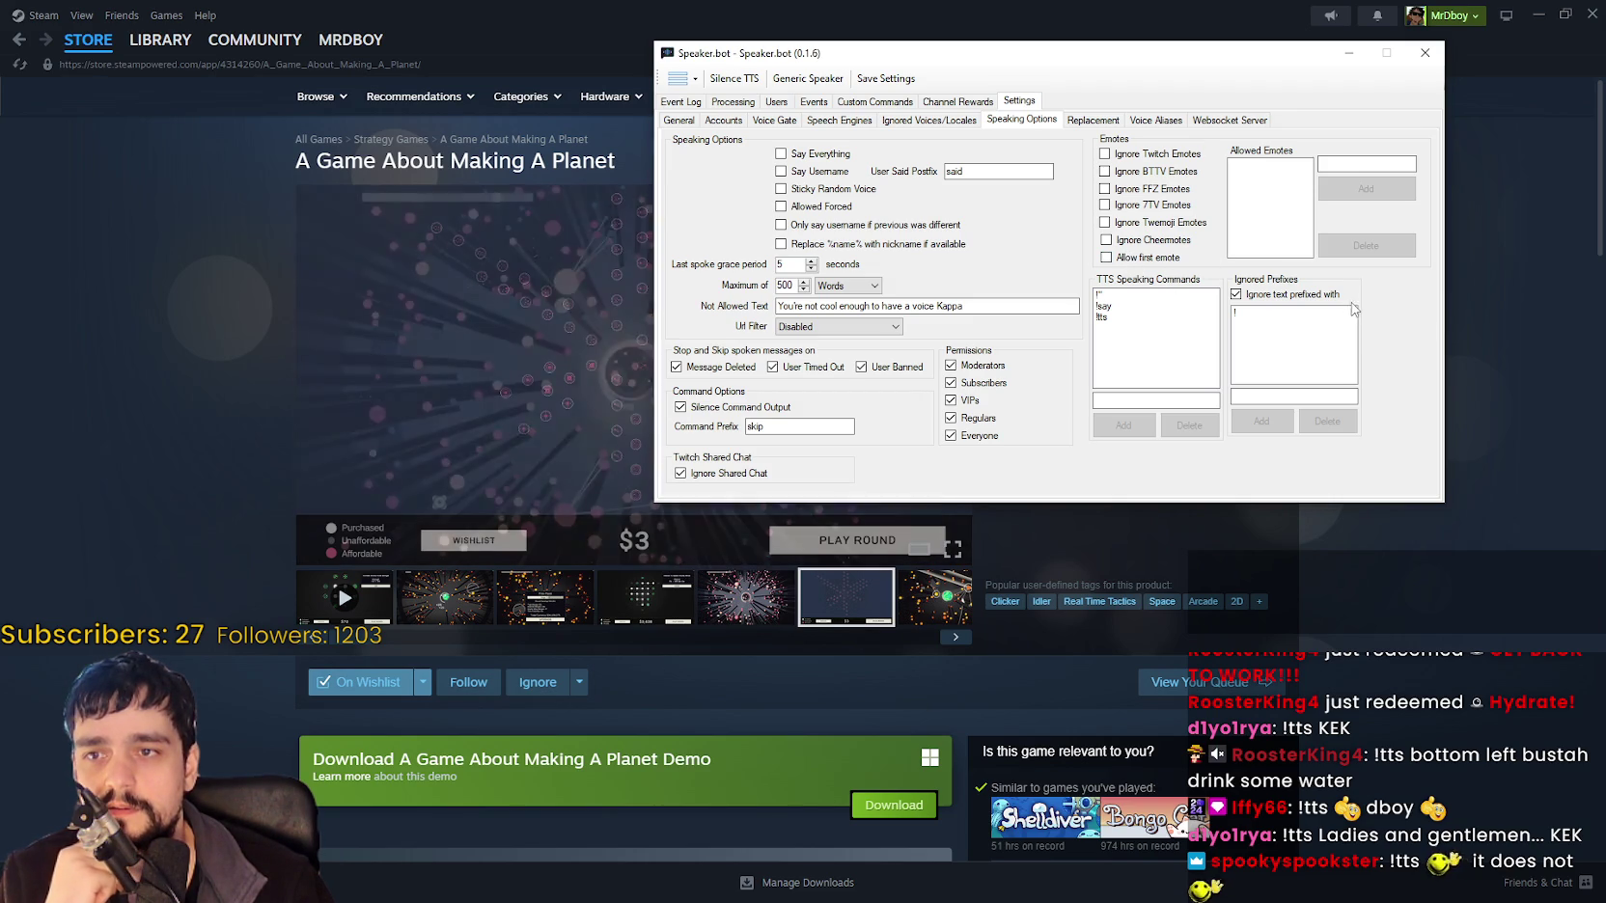
{"action": "left_click", "coordinate": [725, 108]}
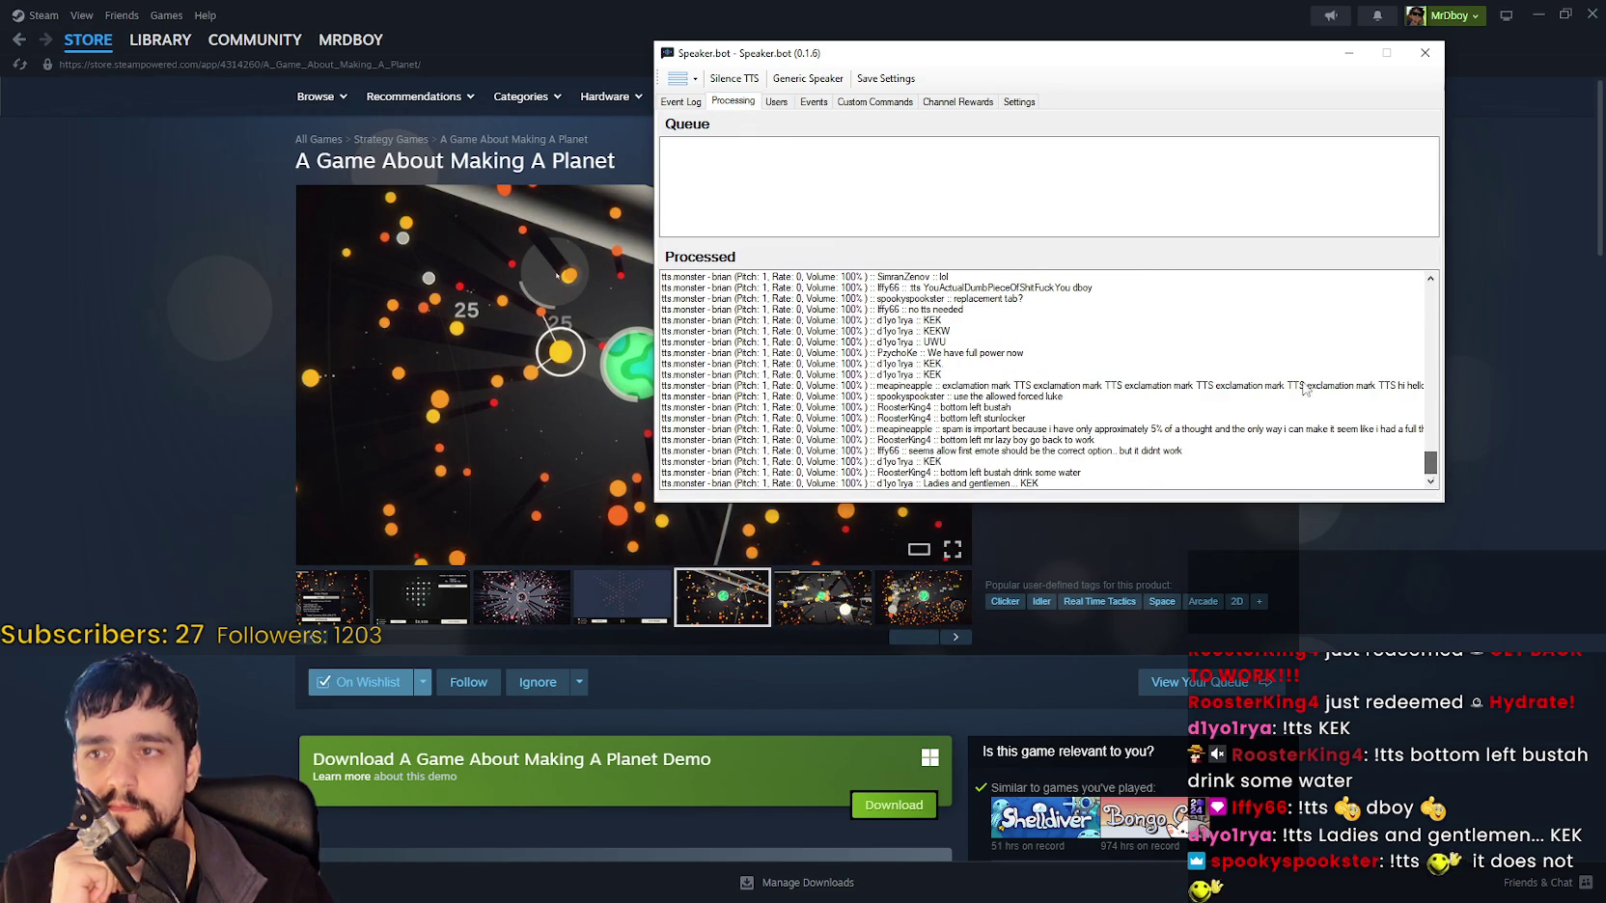
Return to Speaking Options and reposition the Speaker.bot window near the top.
{"action": "left_click", "coordinate": [1018, 101]}
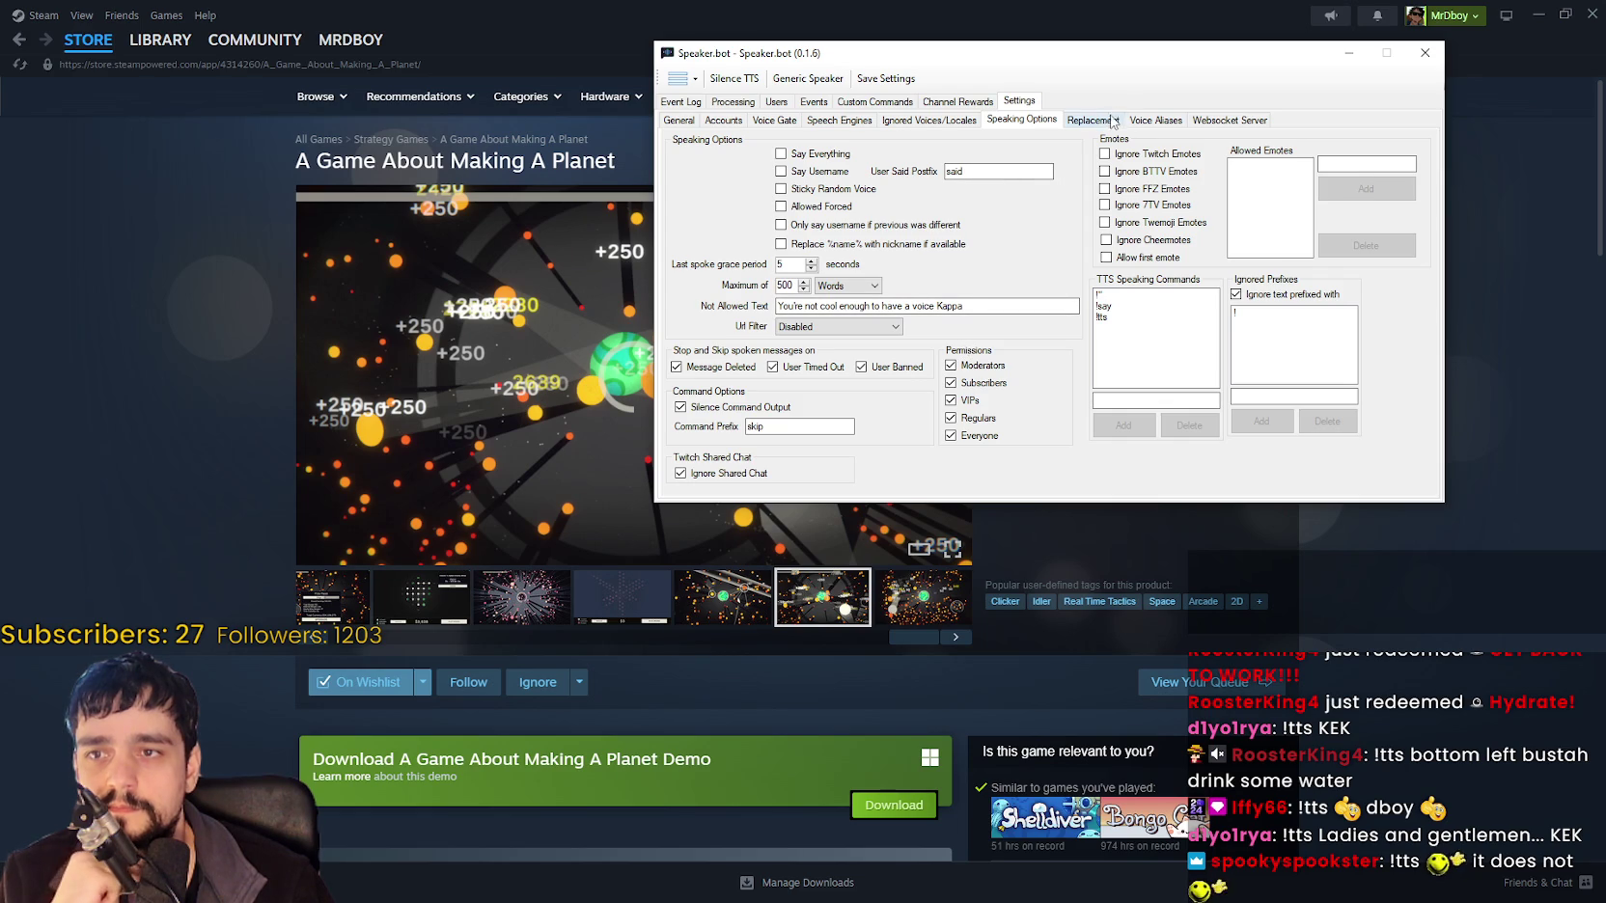
{"action": "left_click_drag", "start_coordinate": [1167, 99], "coordinate": [1161, 112]}
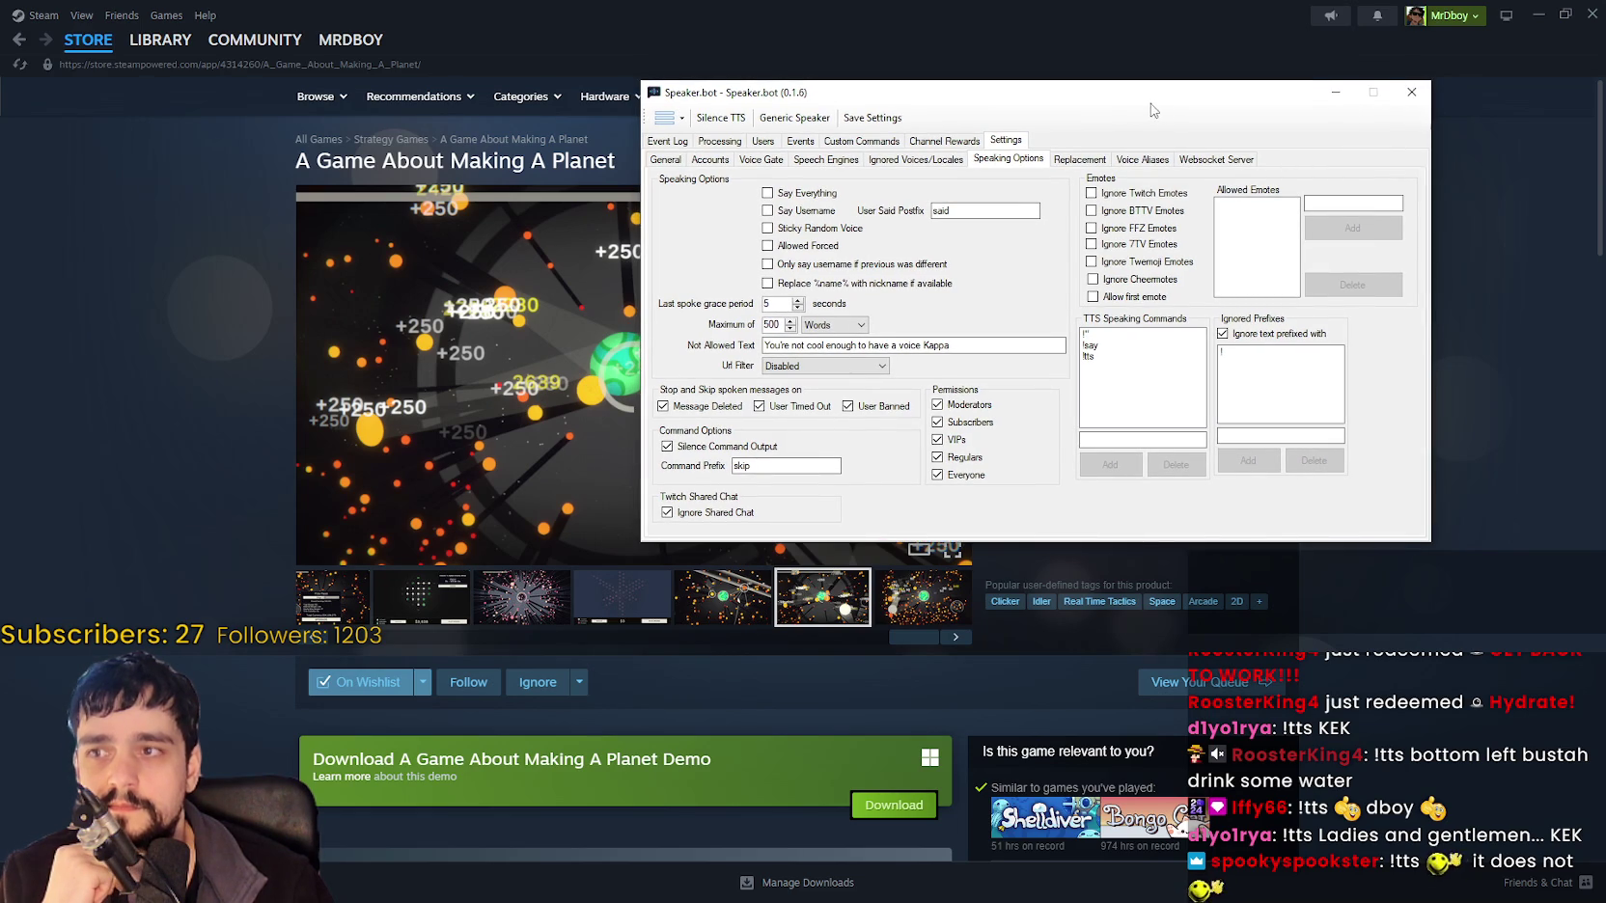
{"action": "left_click_drag", "start_coordinate": [801, 102], "coordinate": [833, 78]}
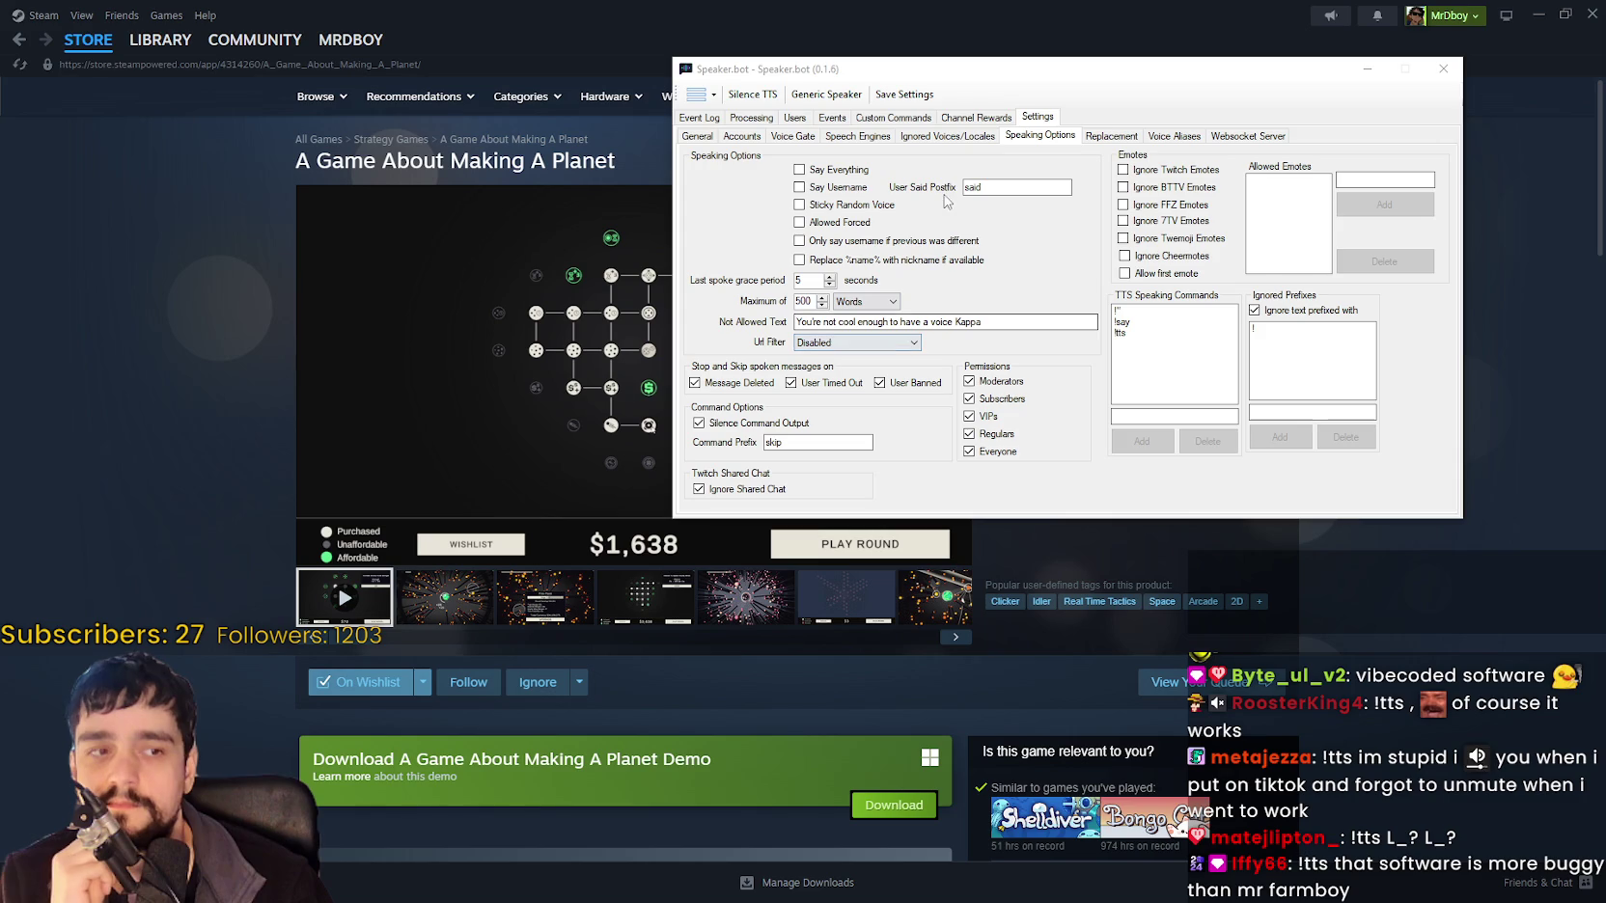
Close Speaker.bot and minimize Steam to reveal the MR FARMBOY Localization spreadsheet.
{"action": "left_click", "coordinate": [1367, 69]}
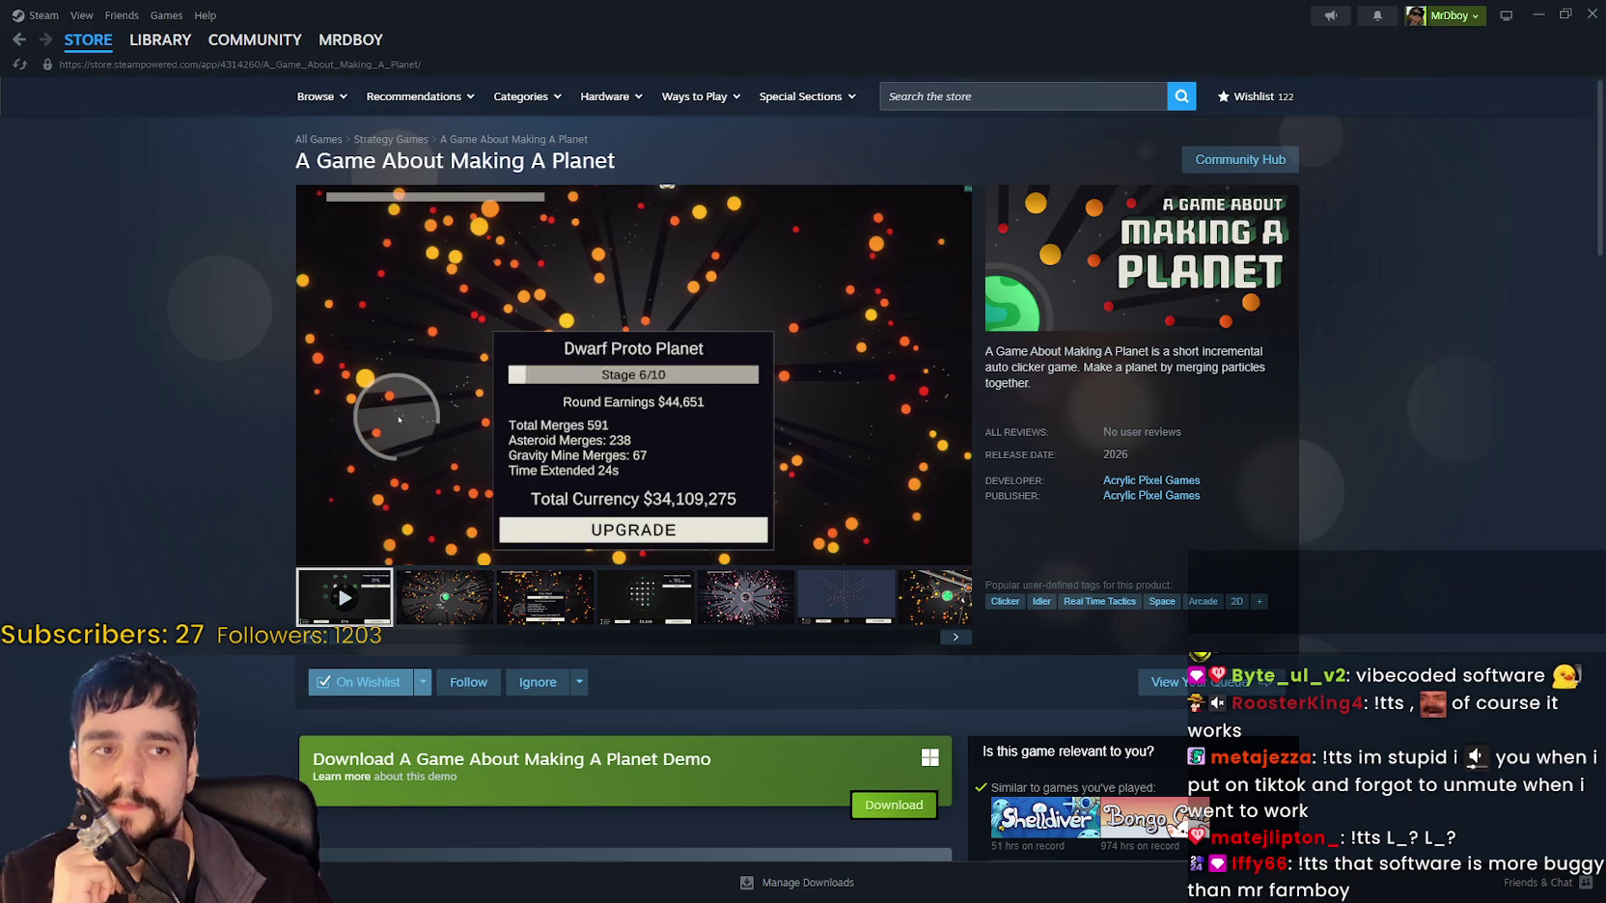
{"action": "left_click", "coordinate": [88, 39]}
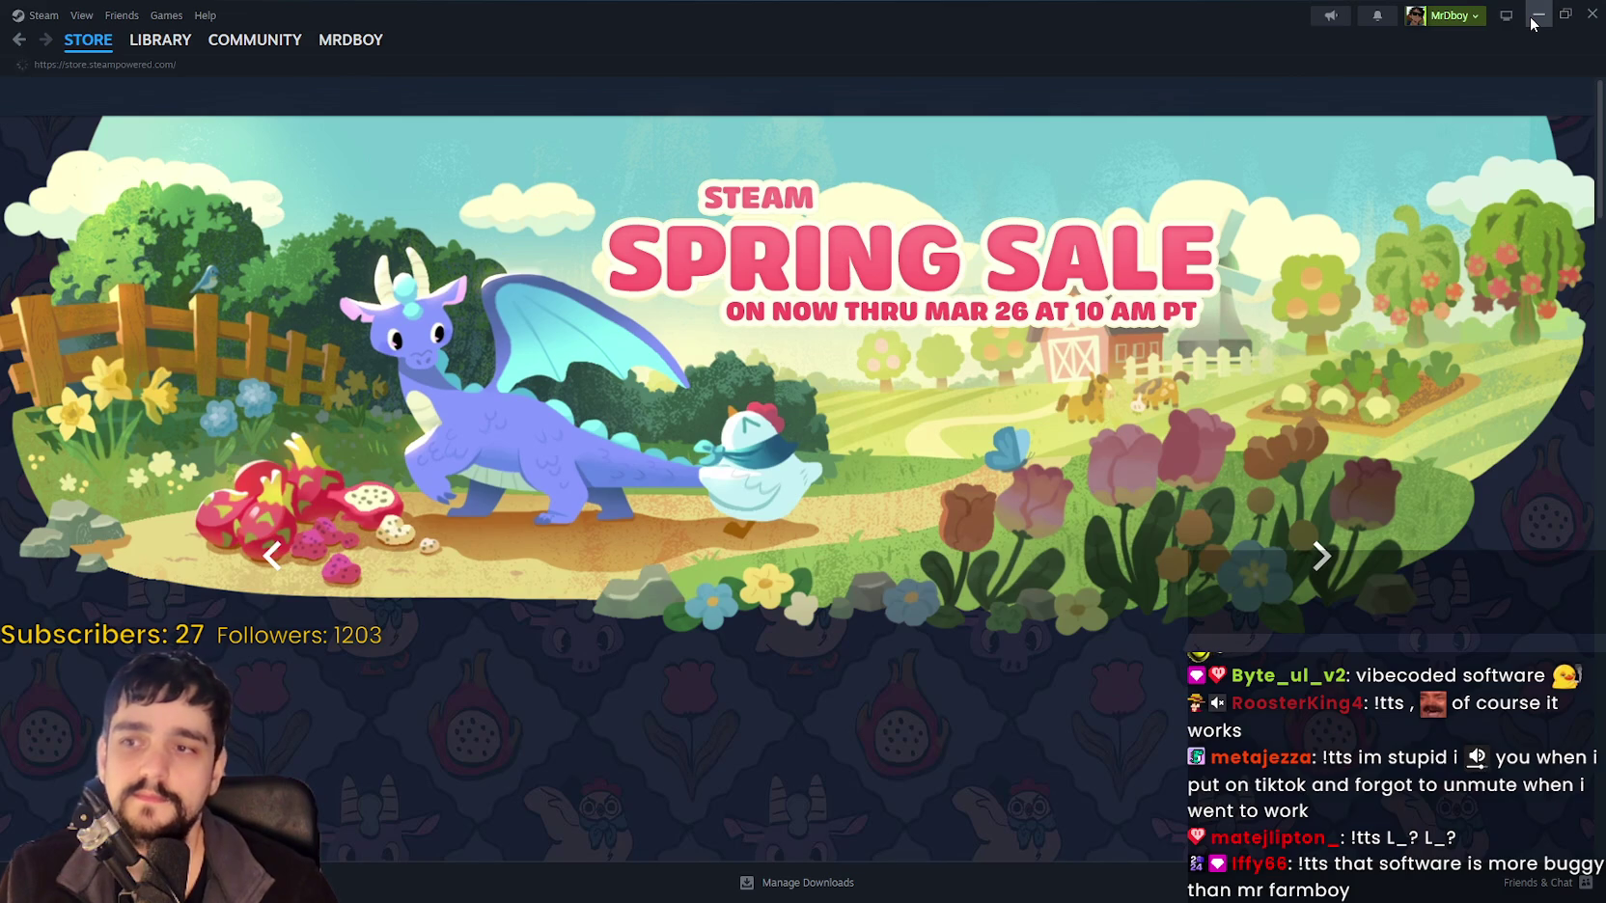
{"action": "left_click", "coordinate": [1535, 15]}
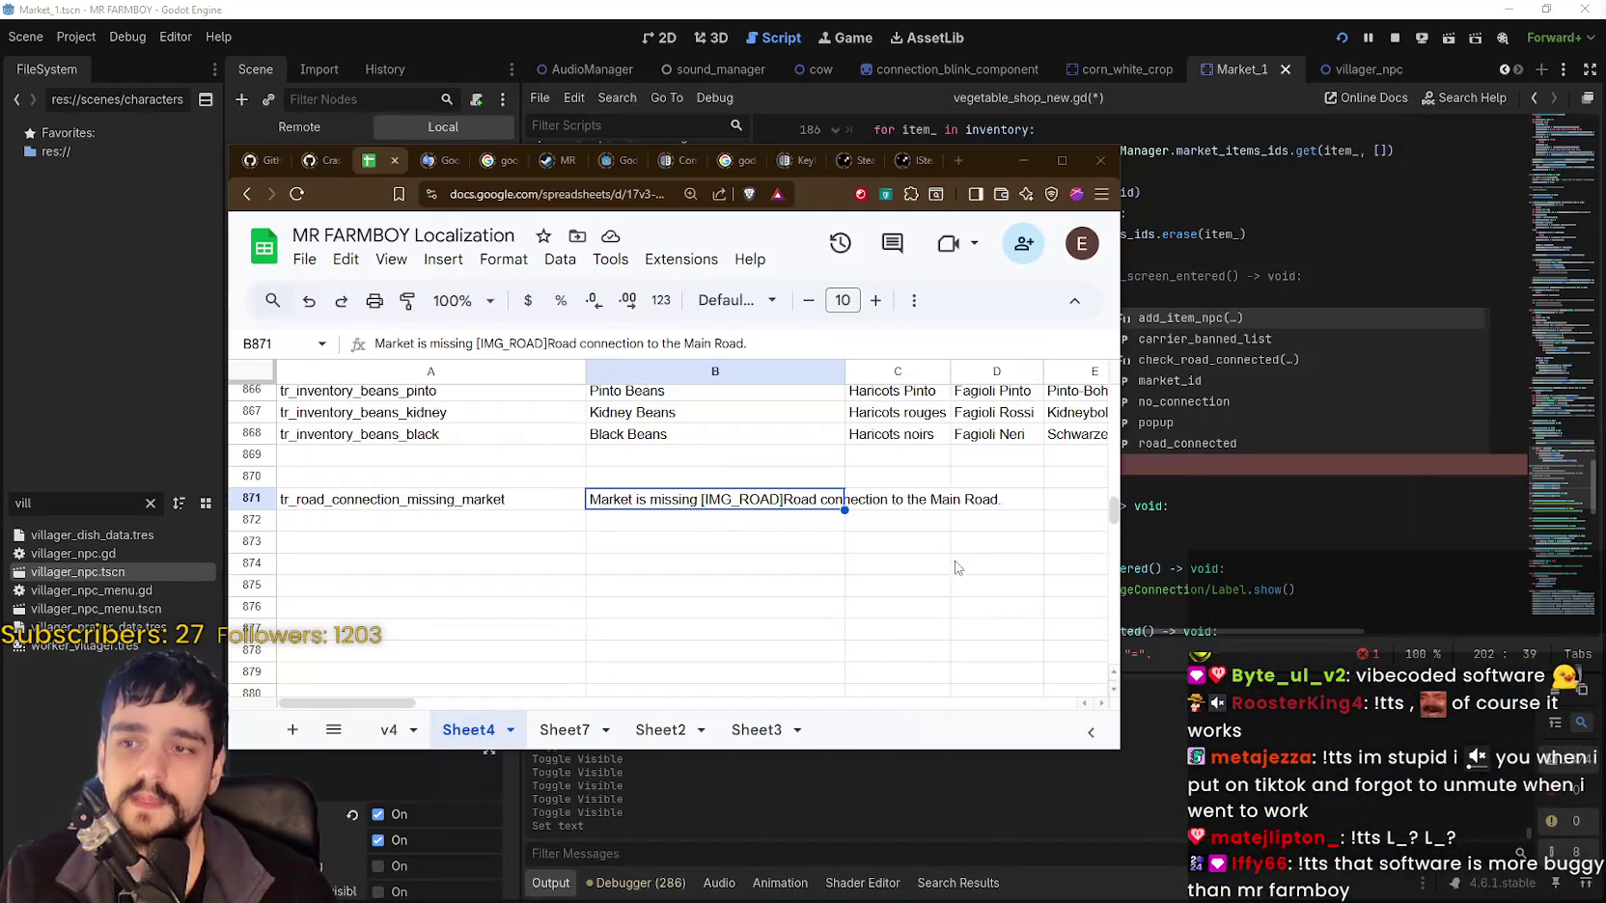
Replace cell B871's text with 'Requires road connection!'.
{"action": "left_click", "coordinate": [897, 564]}
{"action": "left_click", "coordinate": [678, 528]}
{"action": "left_click", "coordinate": [657, 495]}
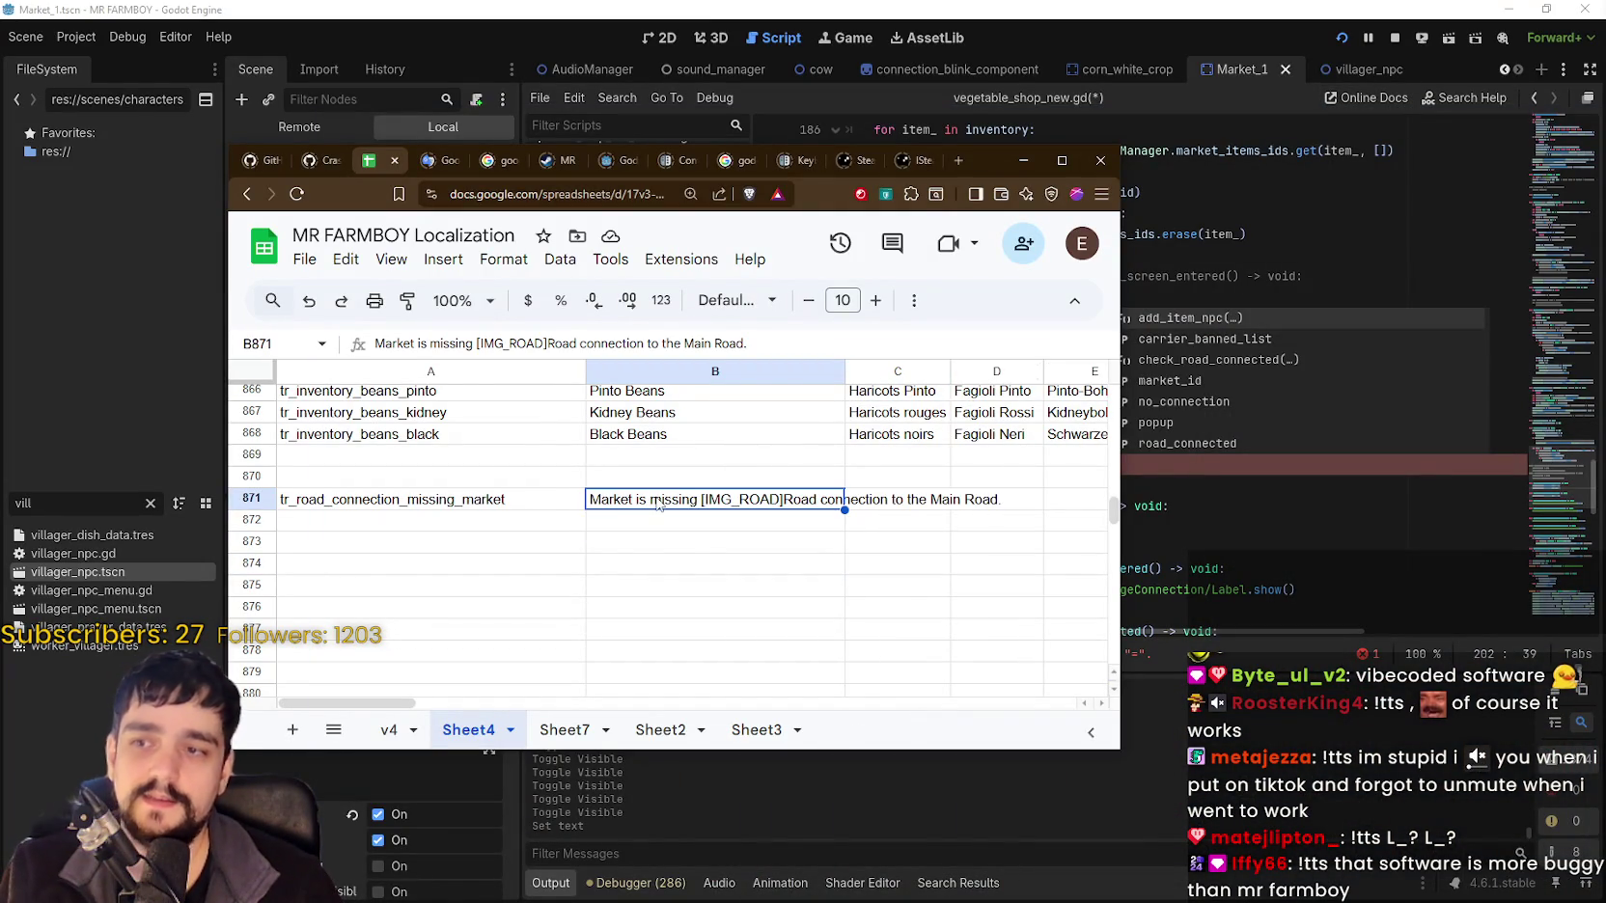
{"action": "double_click", "coordinate": [658, 495]}
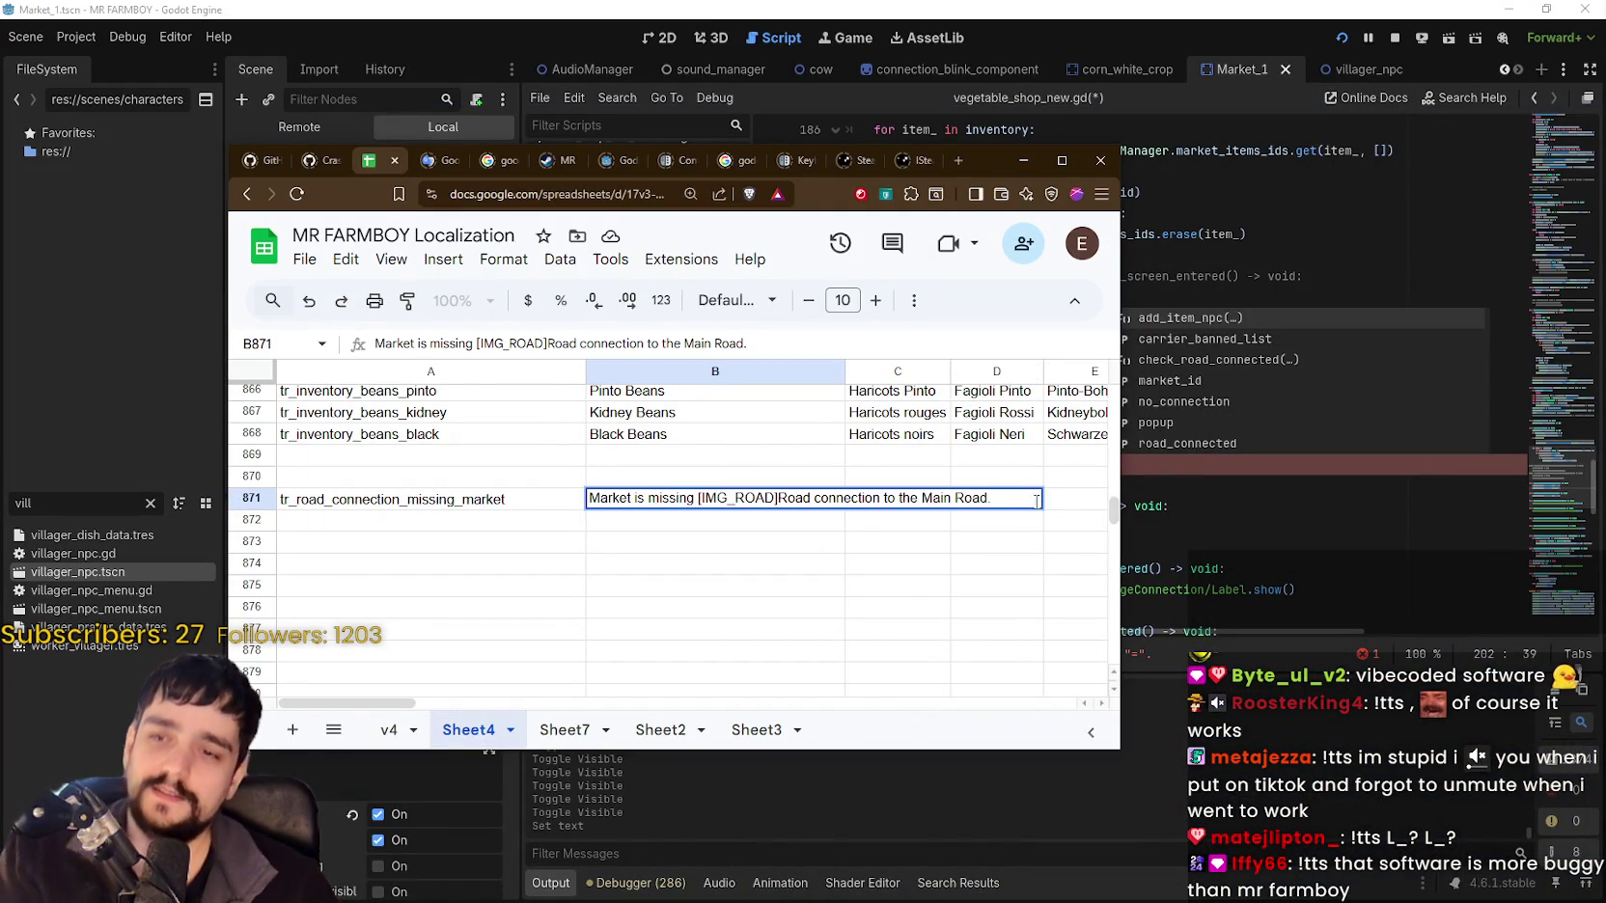
{"action": "left_click_drag", "start_coordinate": [1048, 496], "coordinate": [395, 491]}
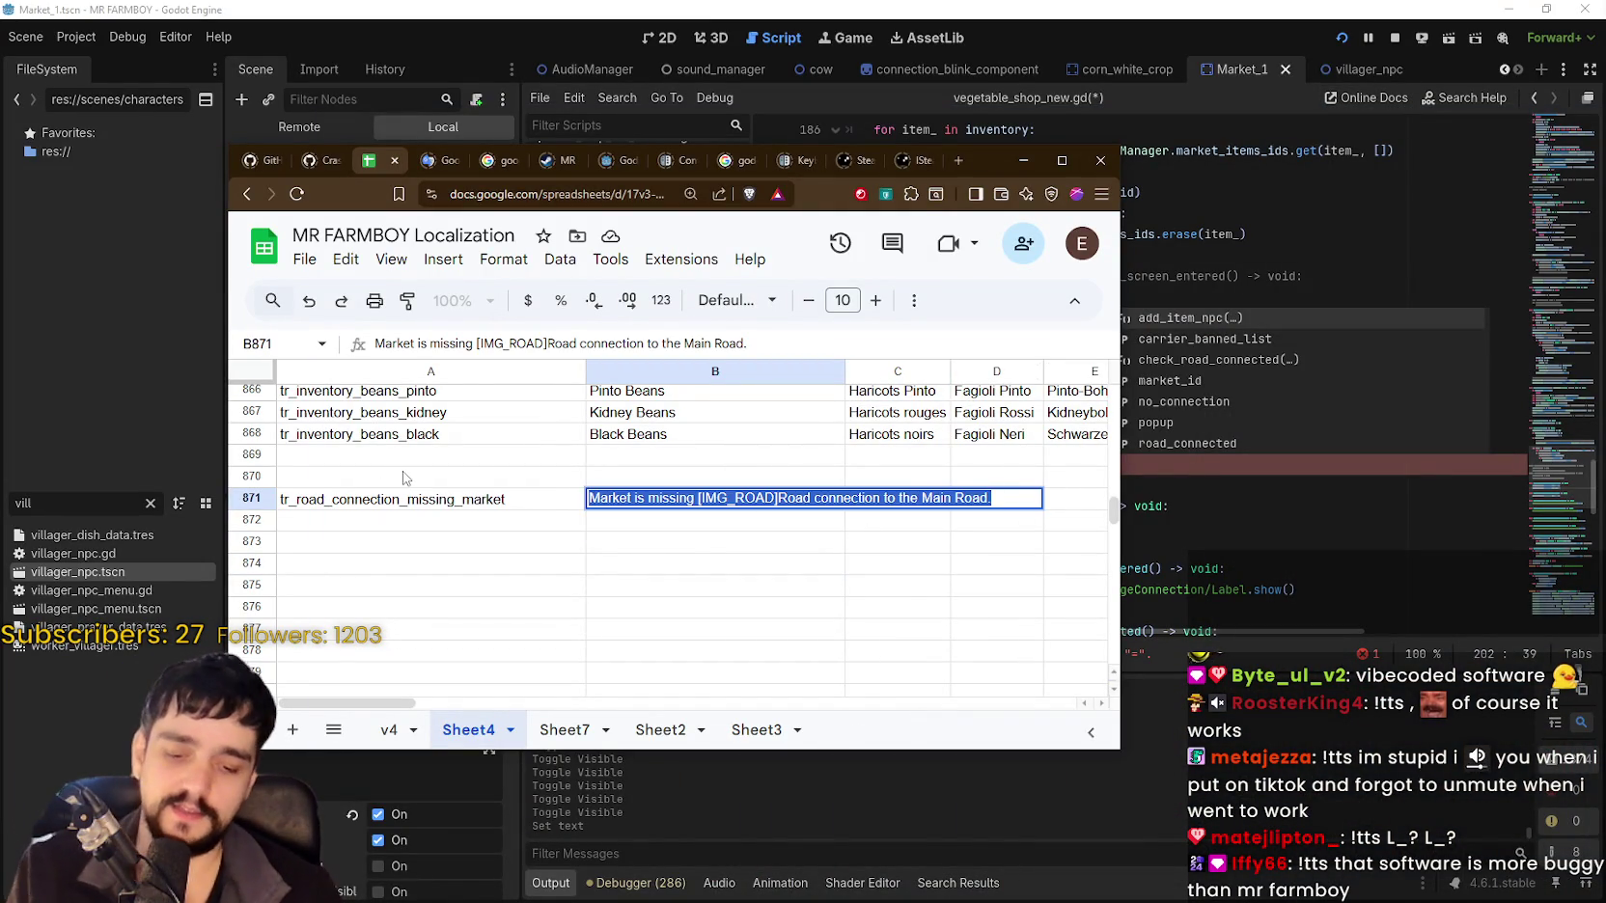
{"action": "type", "text": "V"}
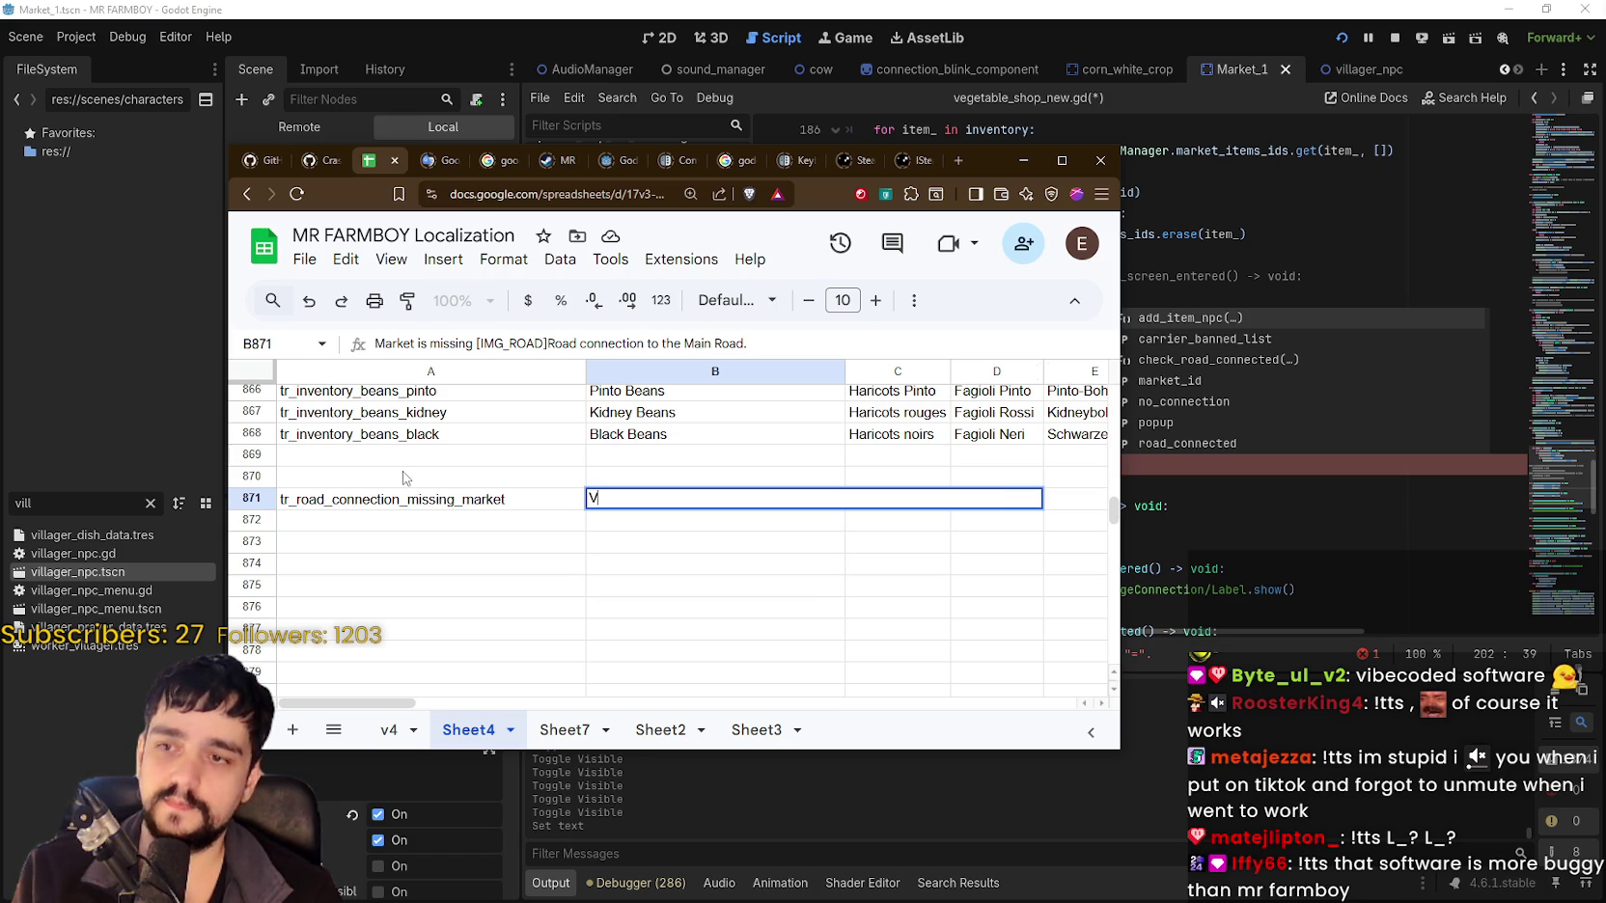
{"action": "type", "text": "illagers and"}
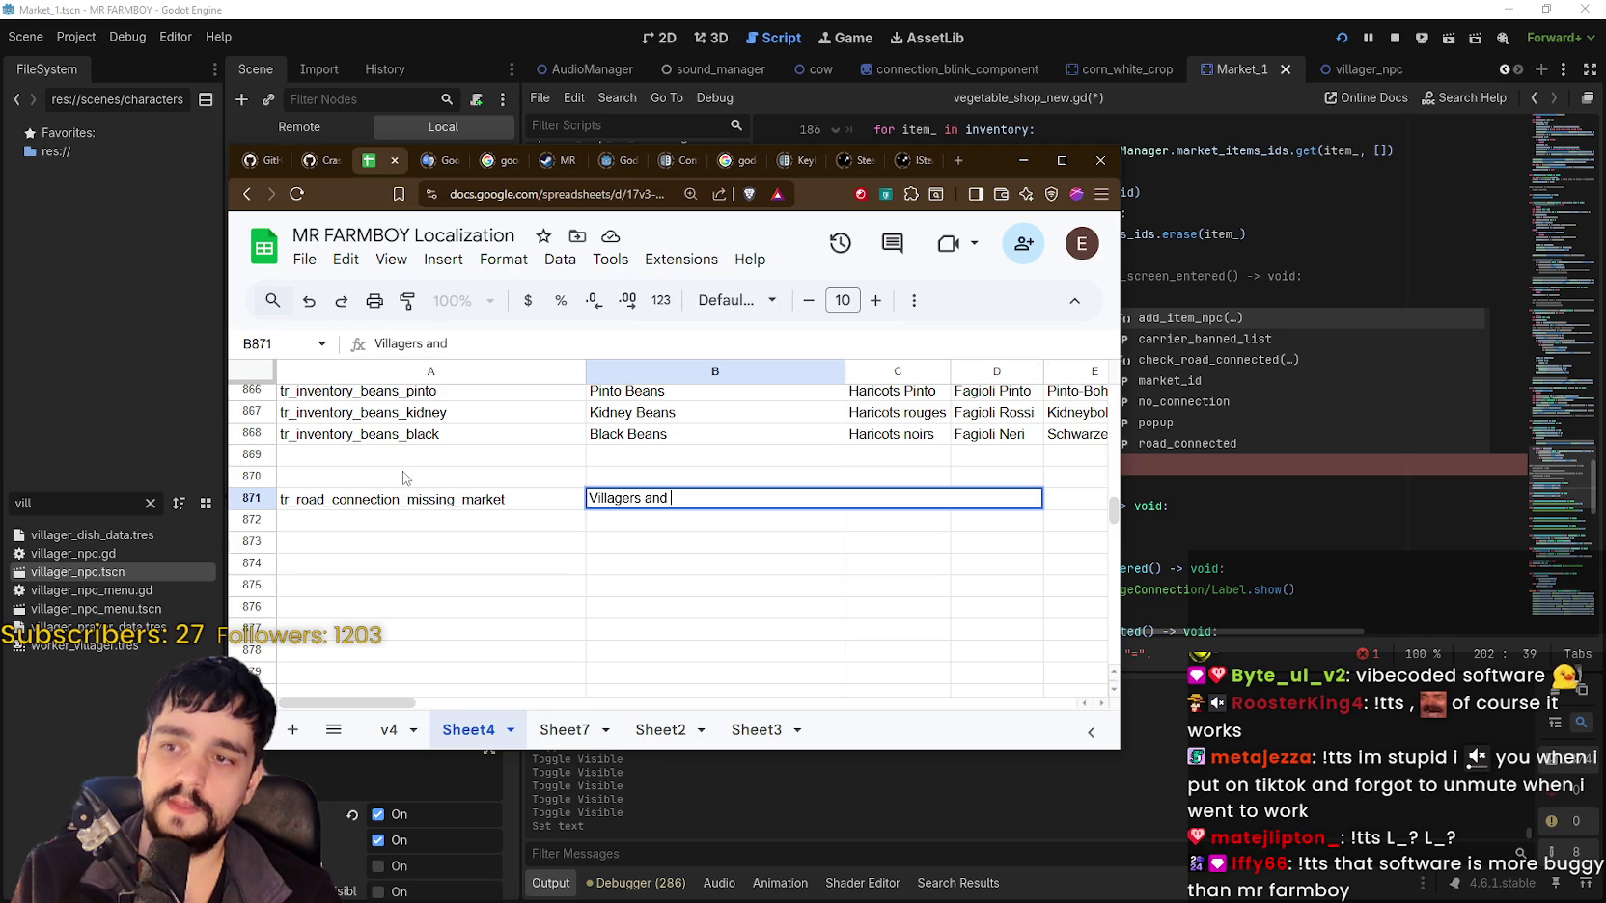
{"action": "type", "text": "rkers are Unable to "}
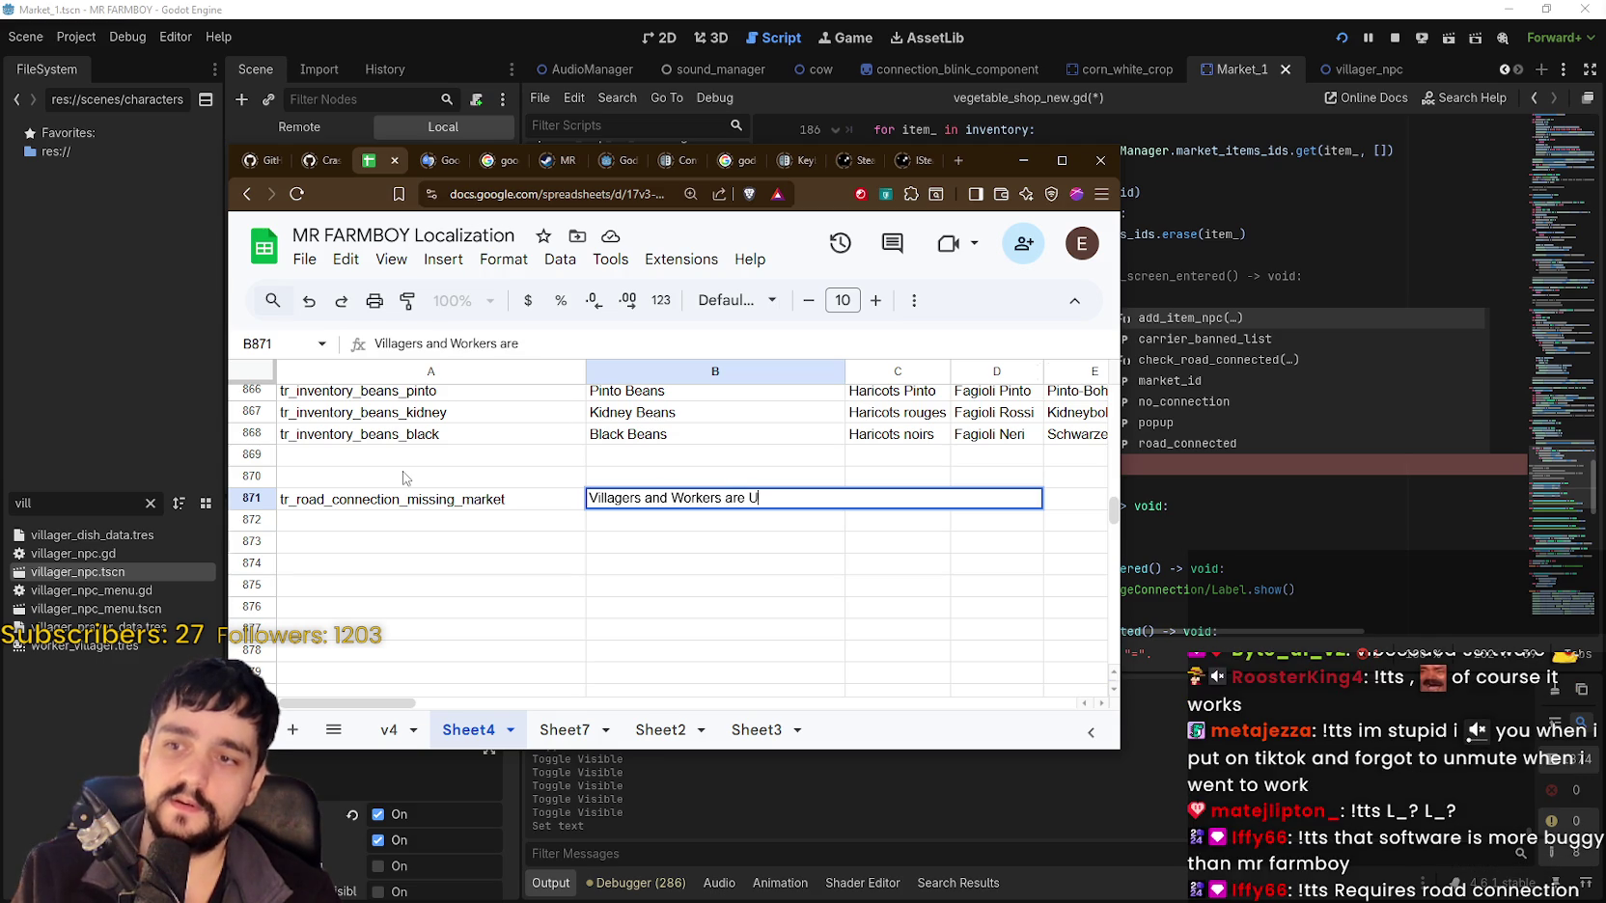
{"action": "type", "text": "Rea"}
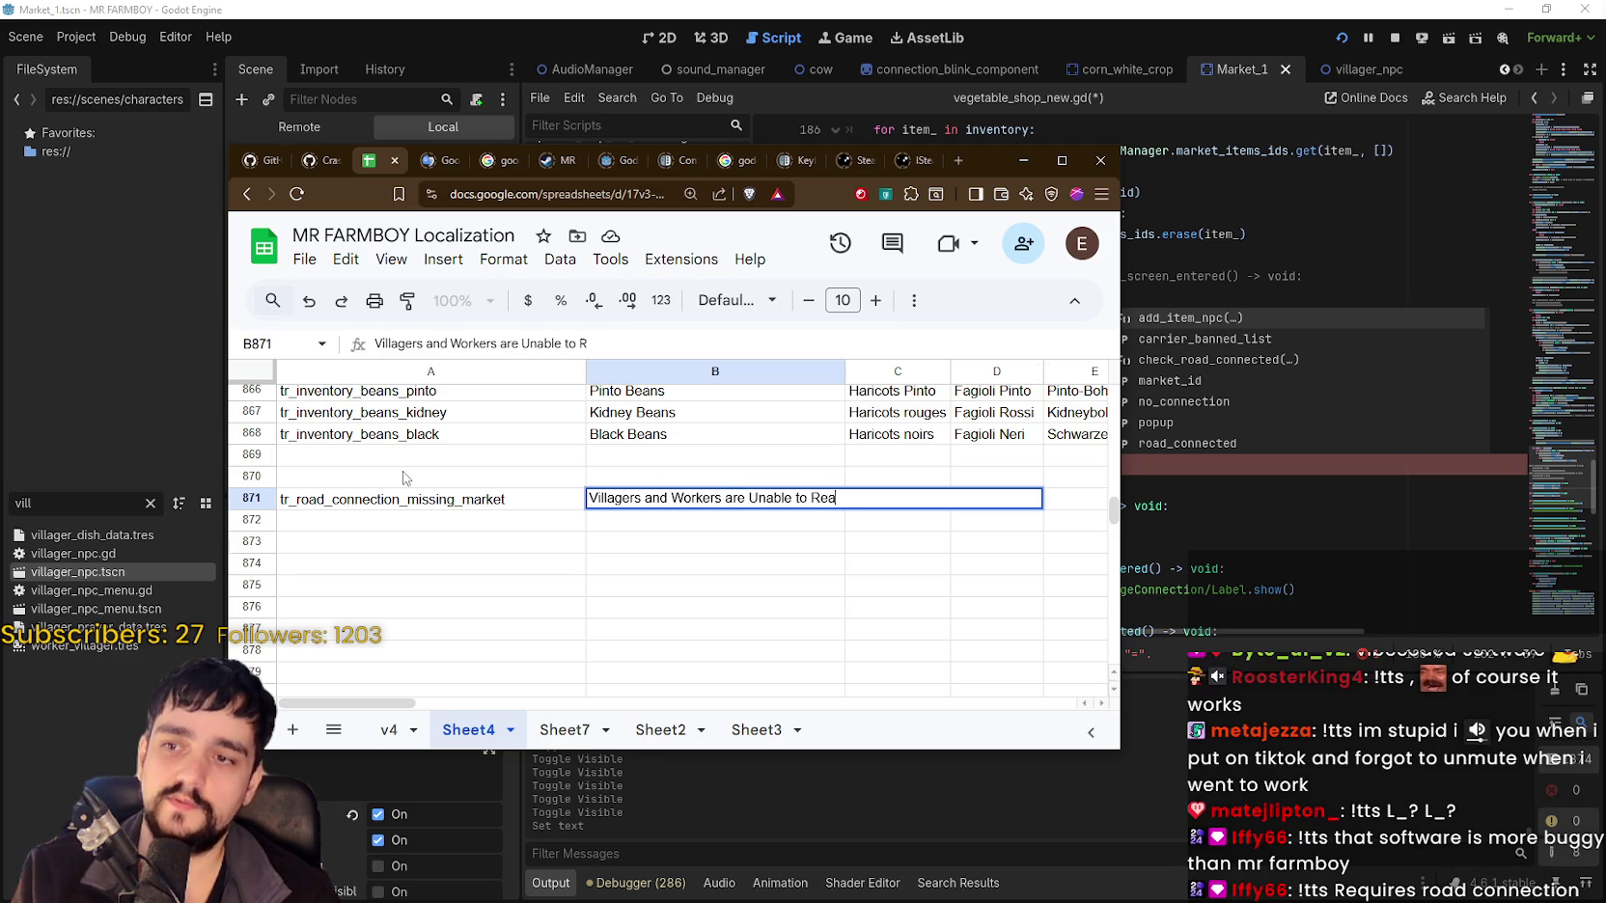
{"action": "key", "text": "BackSpace"}
{"action": "key", "text": "BackSpace"}
{"action": "key", "text": "BackSpace"}
{"action": "type", "text": "reac"}
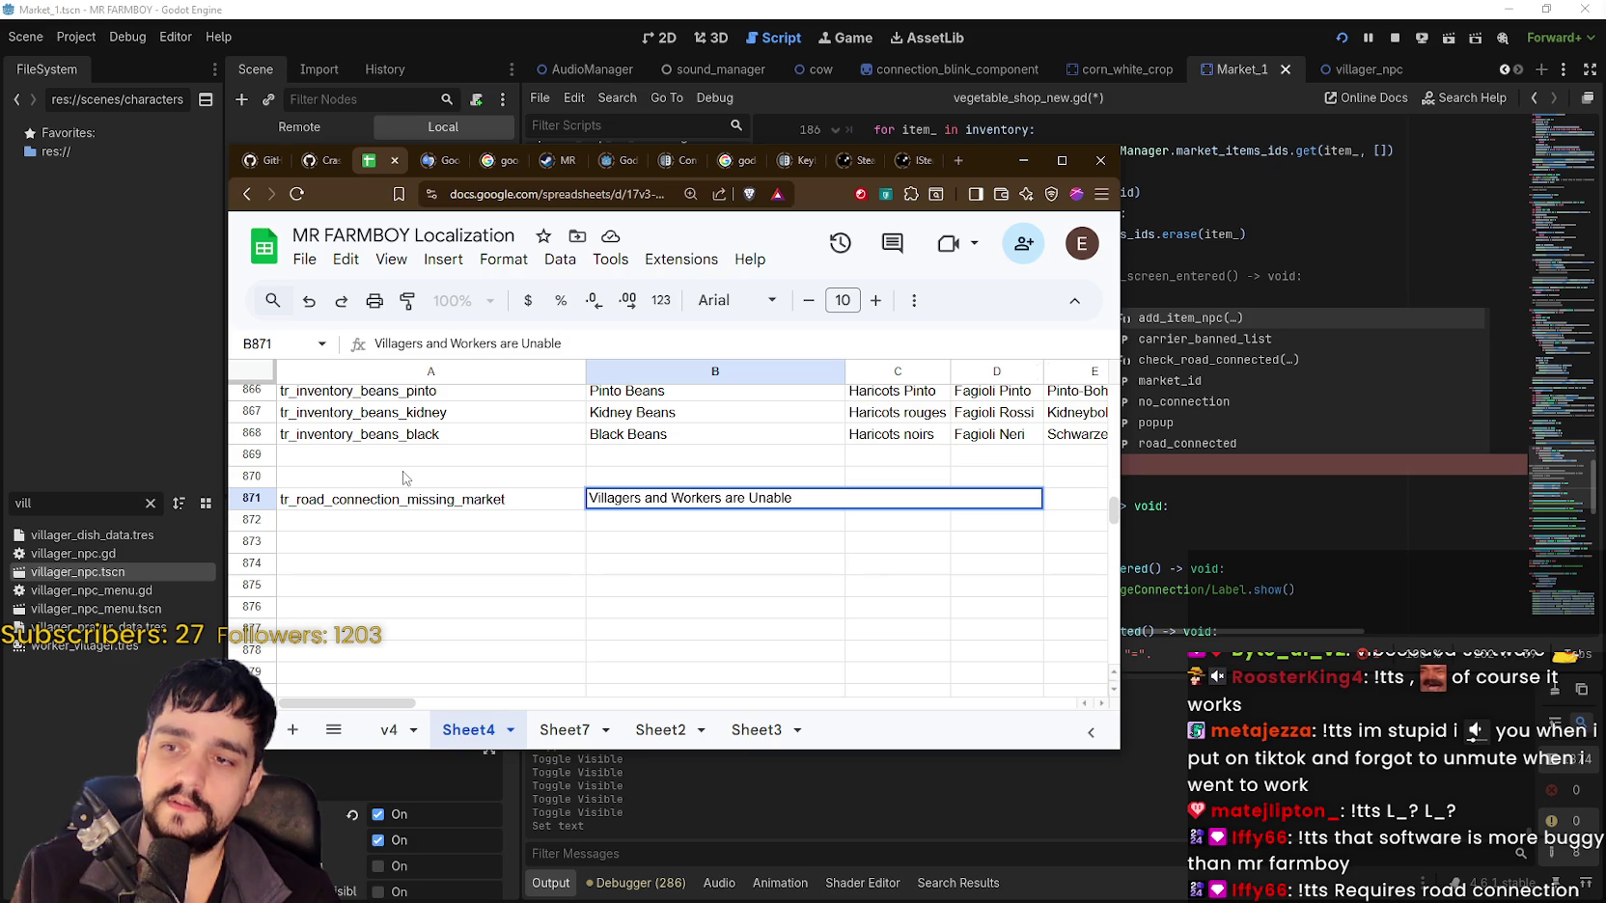
{"action": "type", "text": "ch th"}
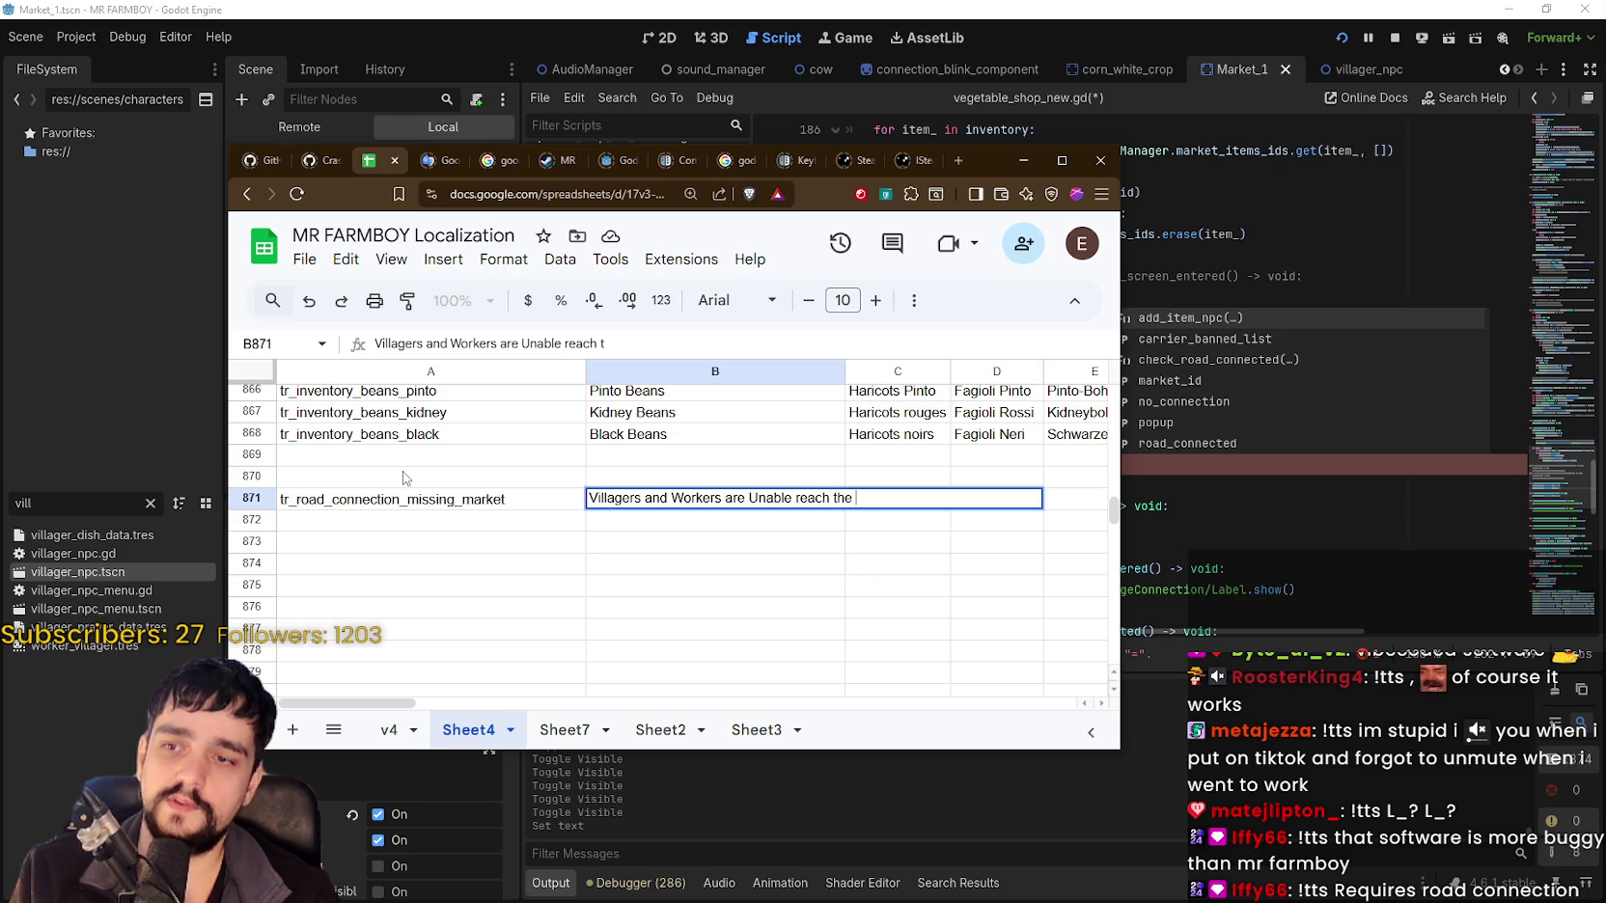
{"action": "type", "text": "et without Road"}
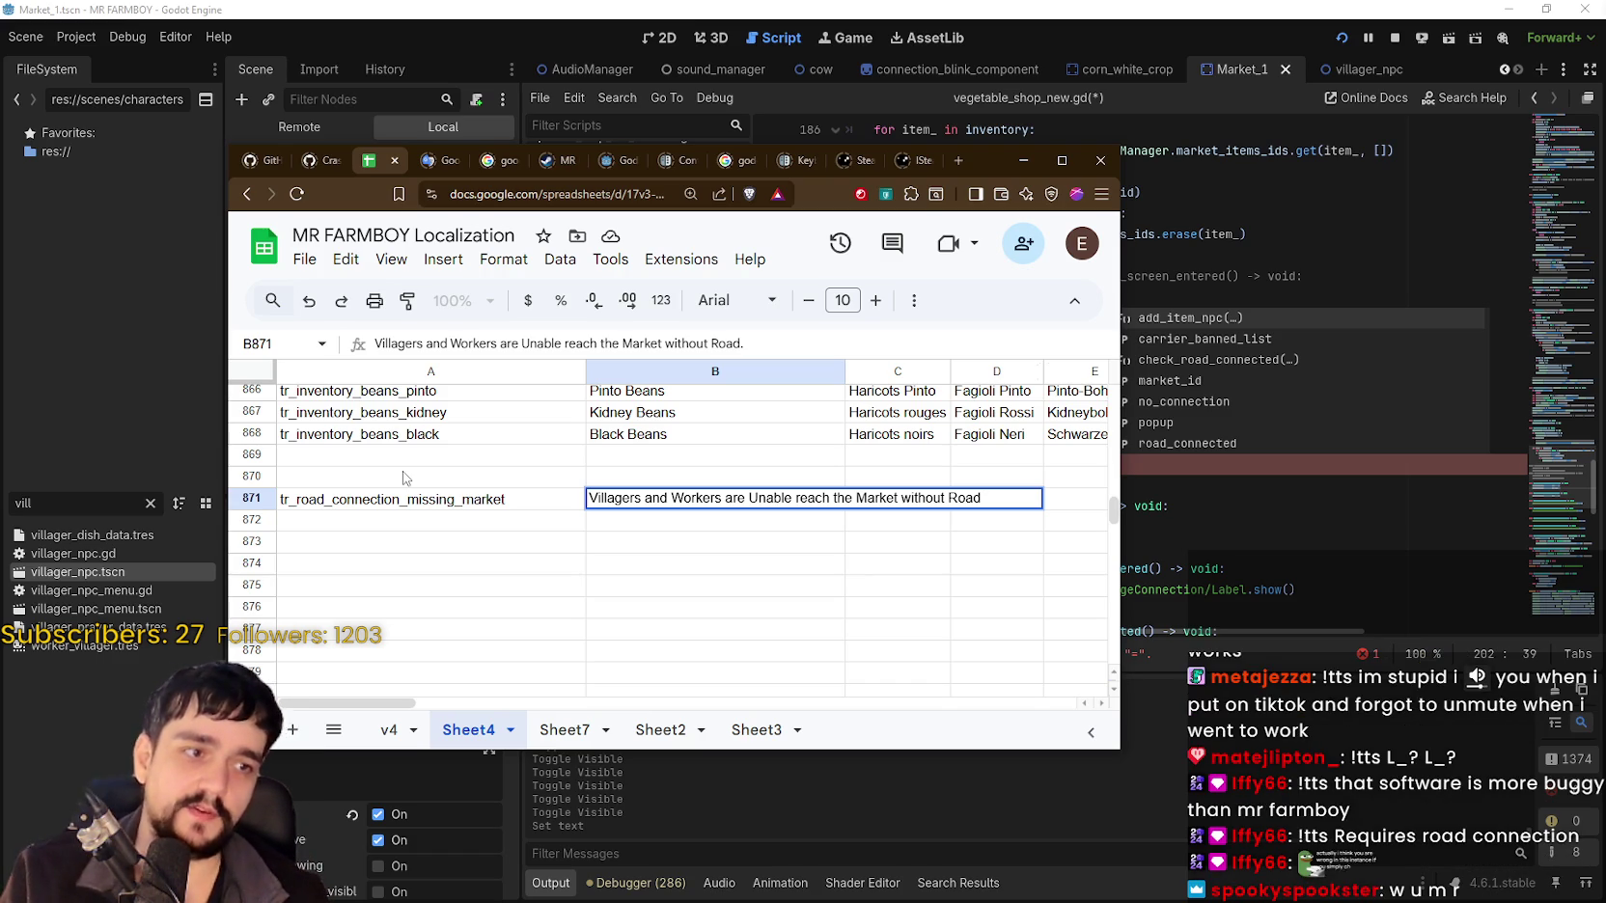
{"action": "key", "text": "BackSpace"}
{"action": "key", "text": "BackSpace"}
{"action": "key", "text": "BackSpace"}
{"action": "key", "text": "BackSpace"}
{"action": "key", "text": "BackSpace"}
{"action": "key", "text": "BackSpace"}
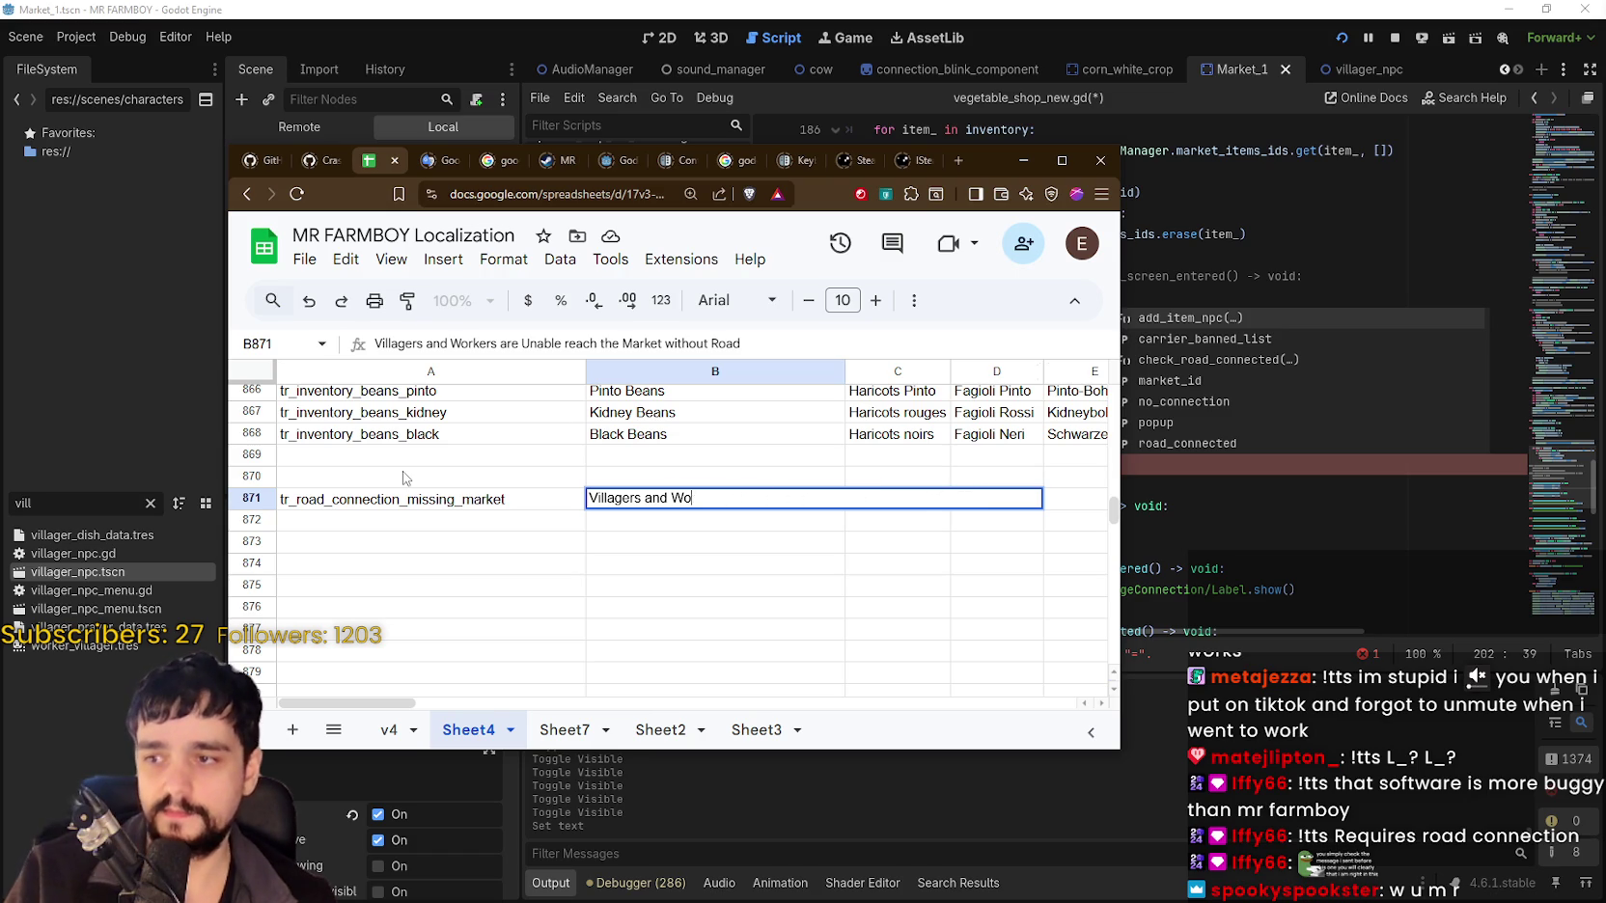
{"action": "type", "text": "Requires road co"}
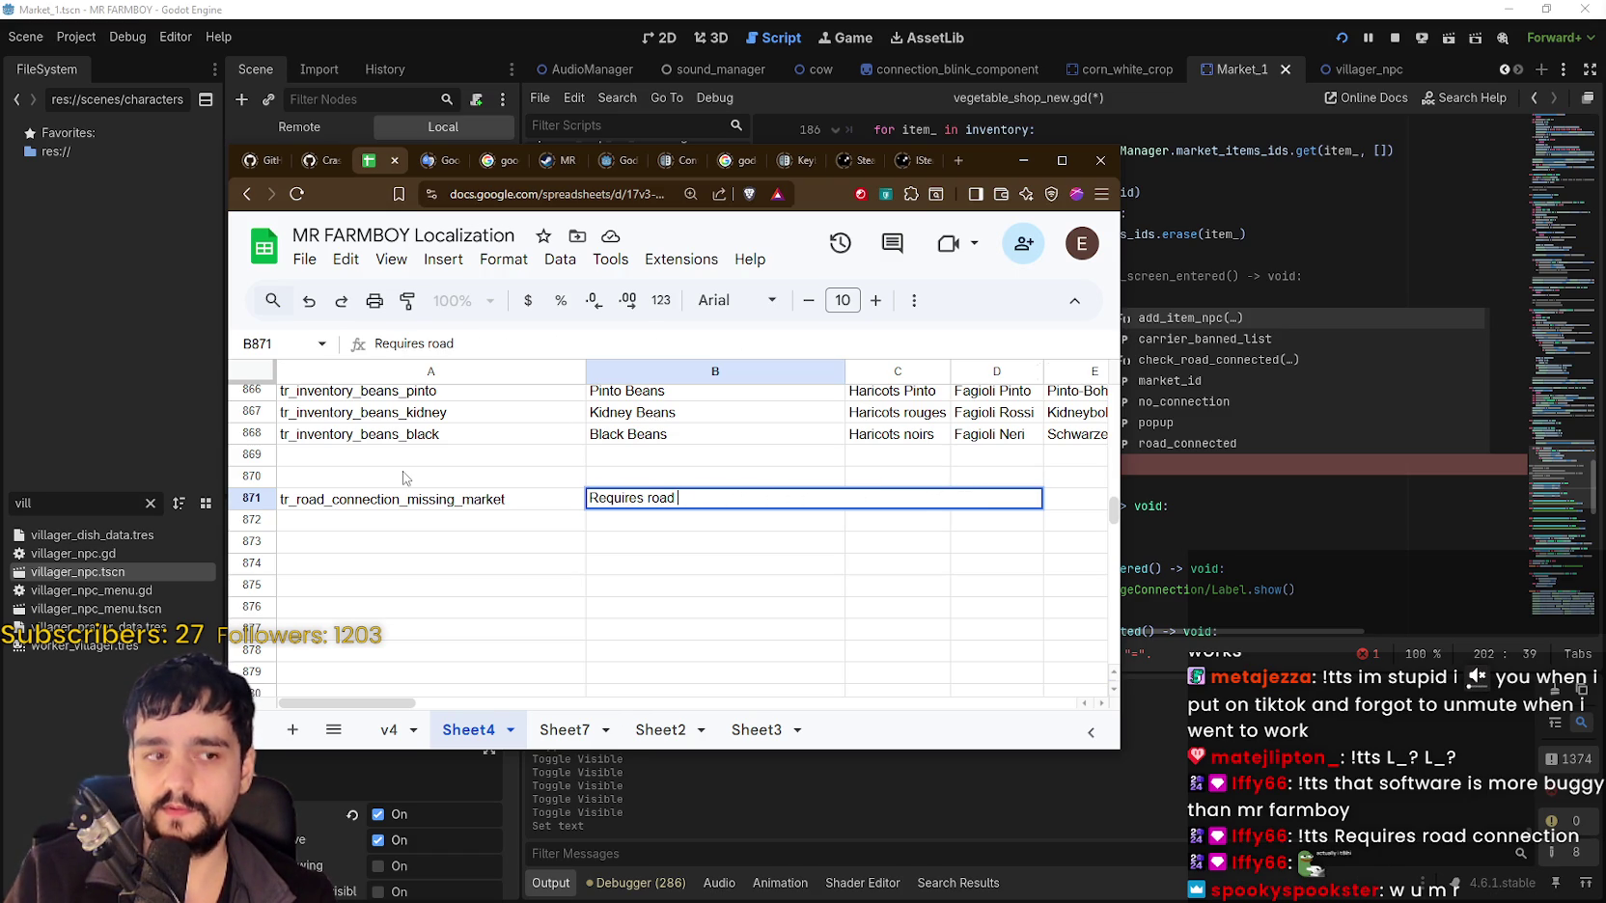
{"action": "type", "text": "nnection"}
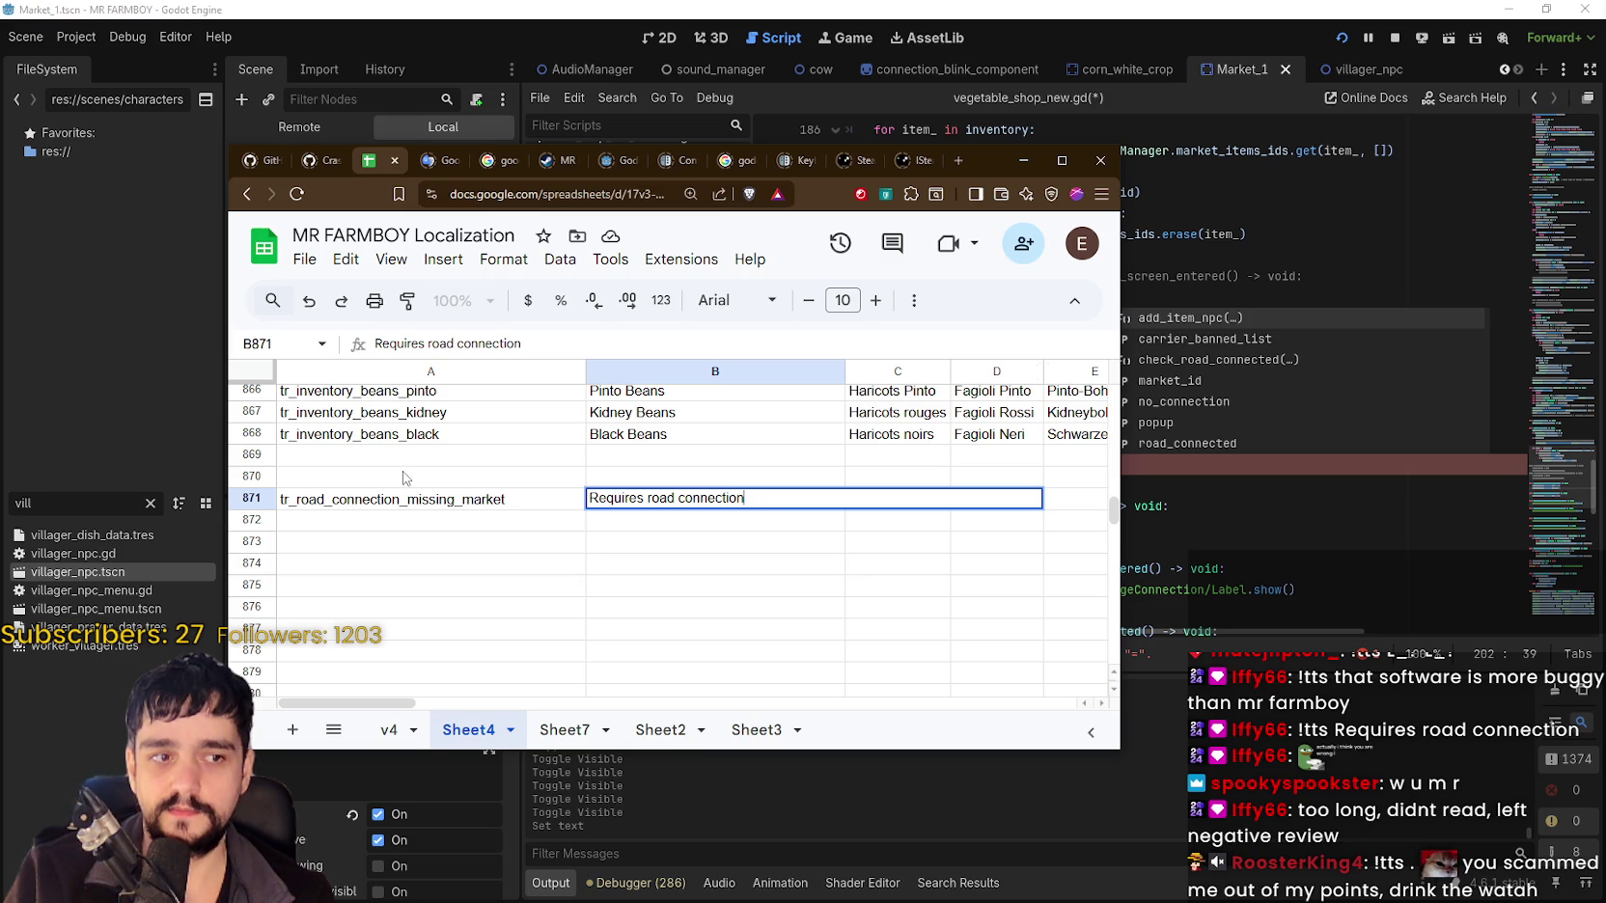
{"action": "type", "text": "!"}
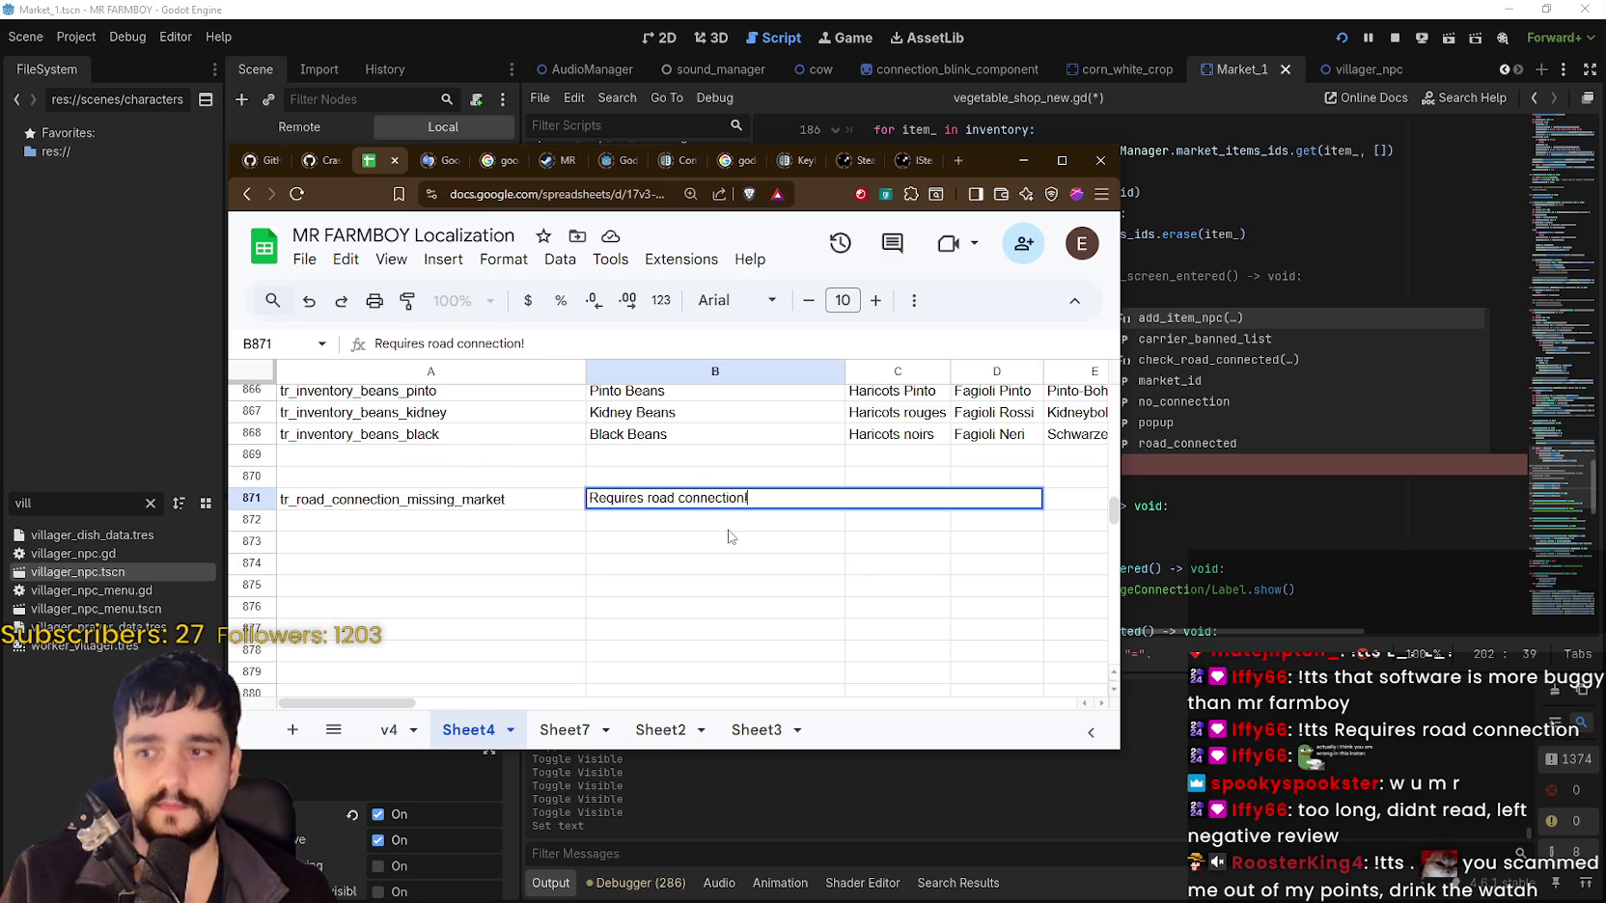
{"action": "key", "text": "Return"}
Copy the key tr_road_connection_missing_market from cell A871.
{"action": "key", "text": "Up"}
{"action": "key", "text": "Left"}
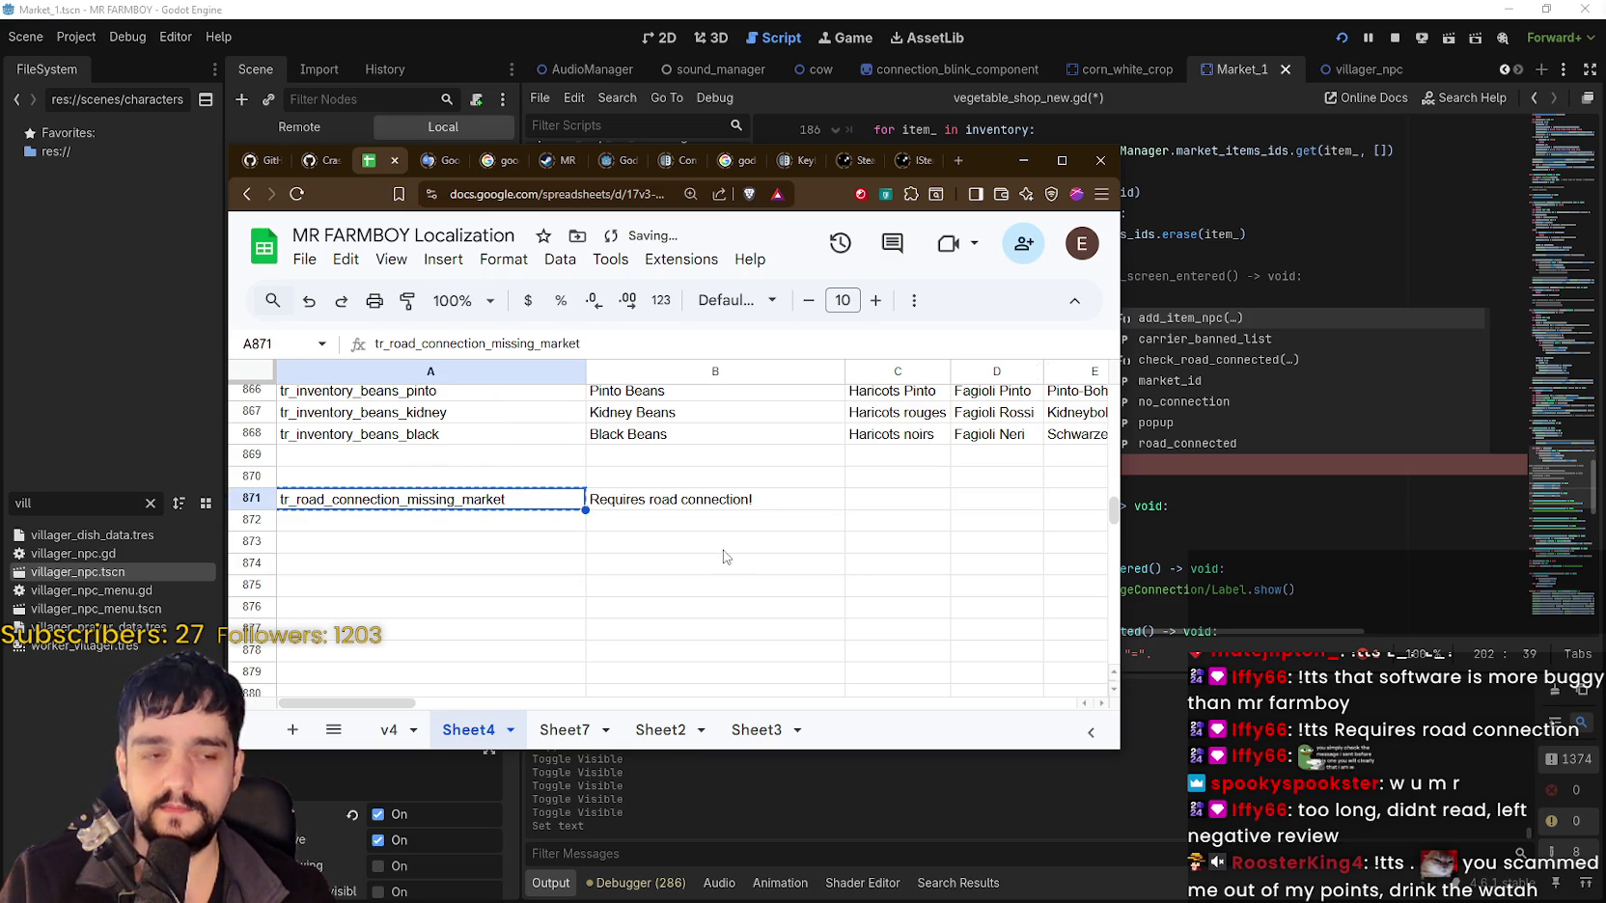
{"action": "key", "text": "ctrl+c"}
{"action": "left_click", "coordinate": [725, 548]}
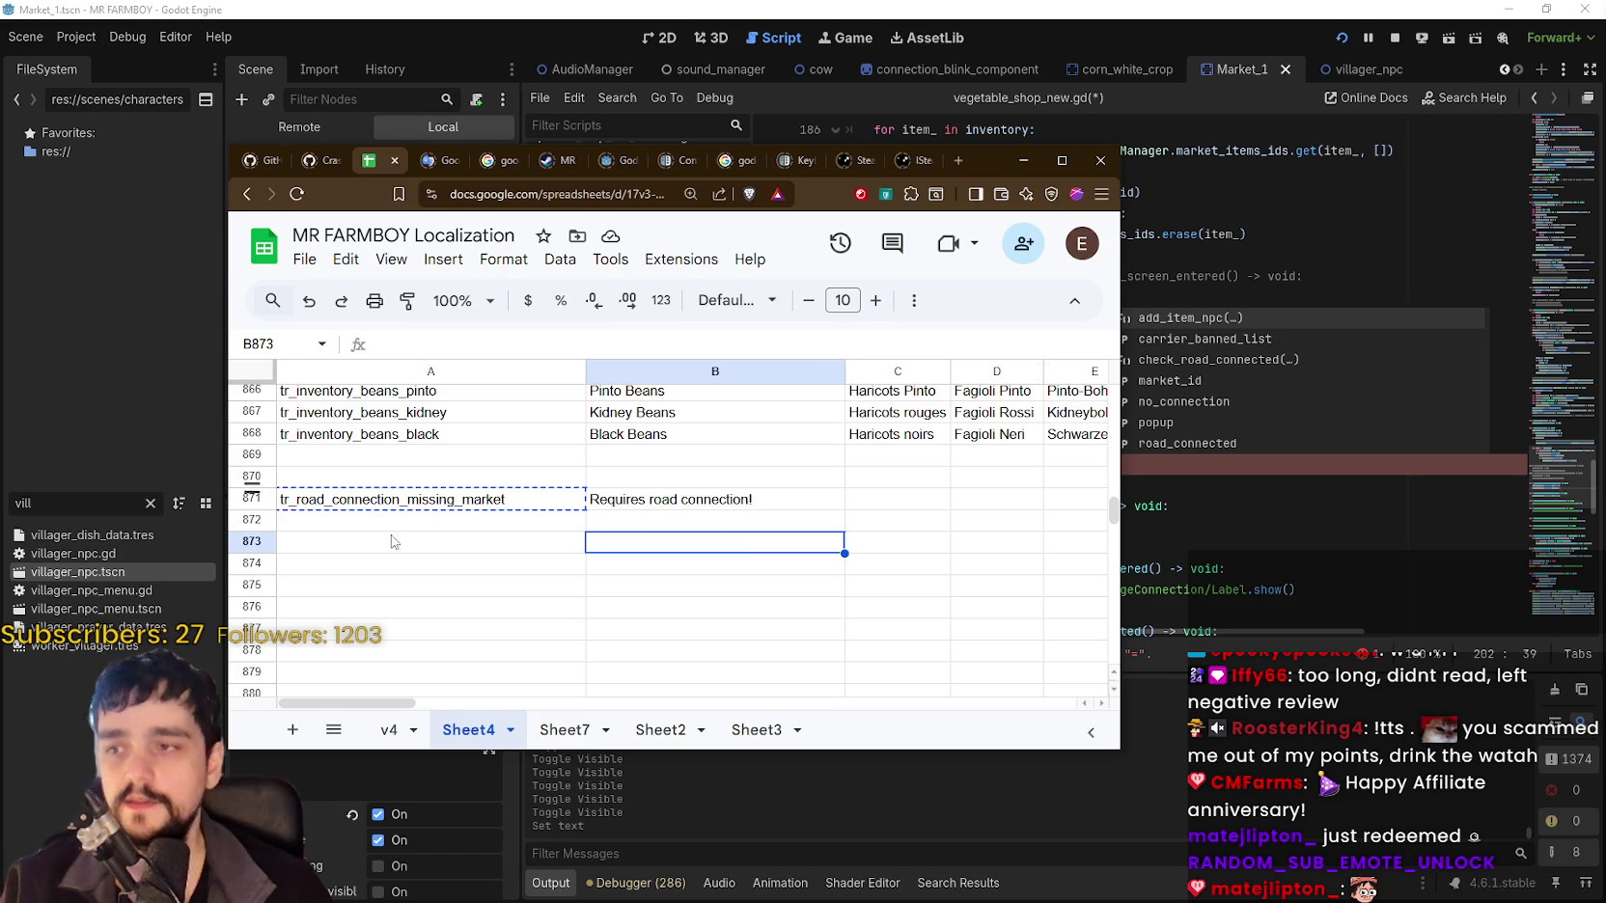
Copy B871's 'Requires road connection!' text and bring the Godot script editor forward.
{"action": "key", "text": "Up"}
{"action": "key", "text": "Up"}
{"action": "key", "text": "Up"}
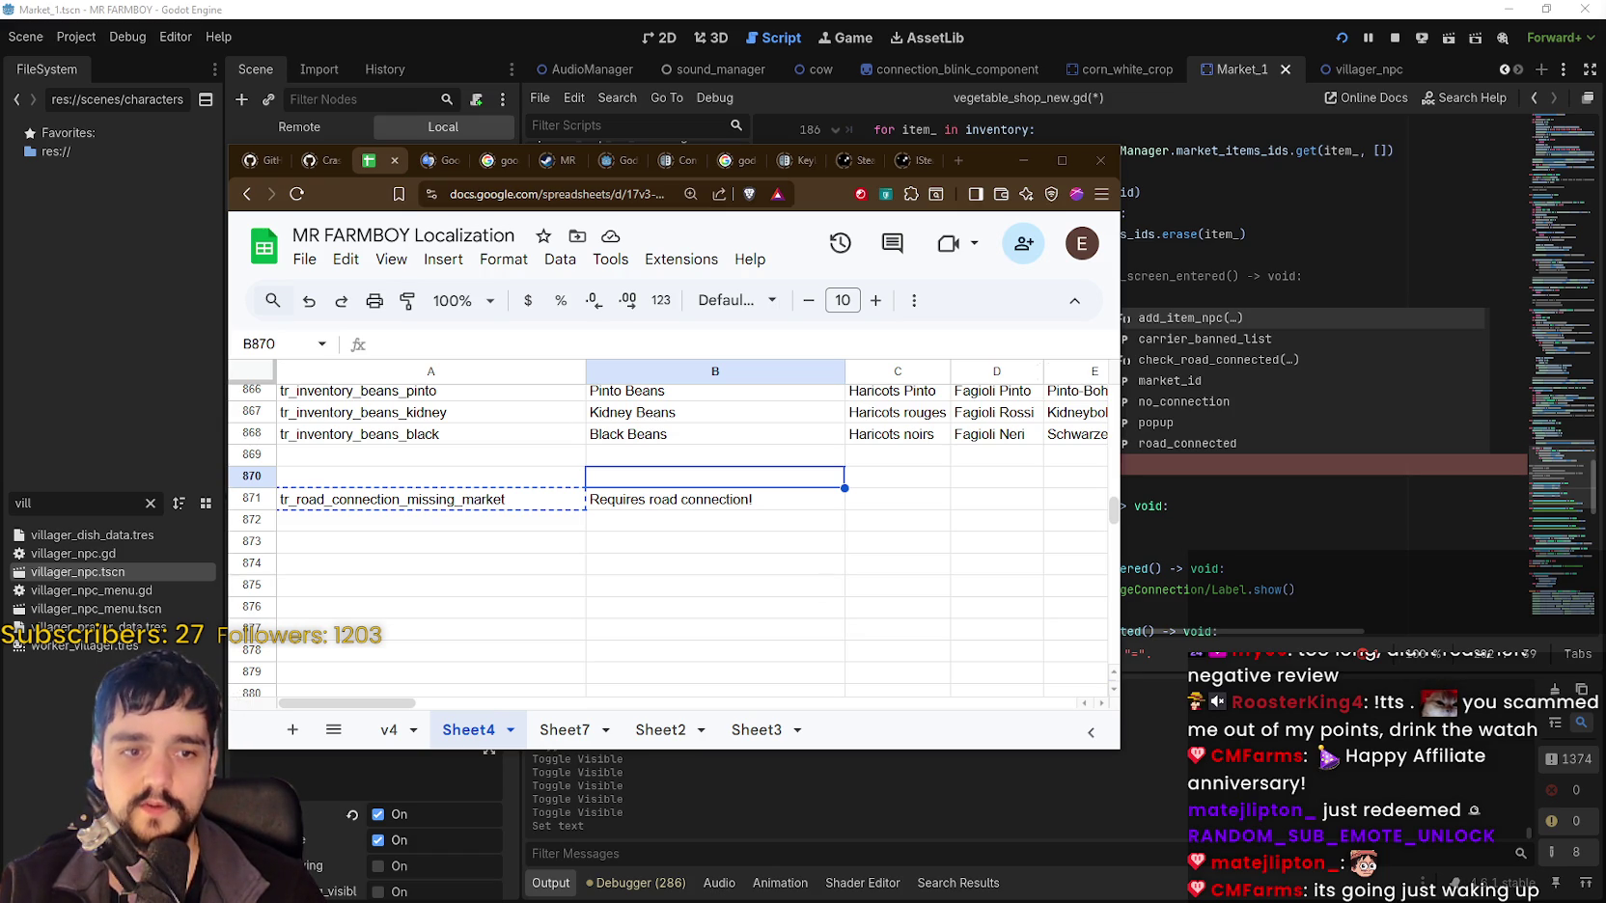
{"action": "left_click", "coordinate": [691, 504]}
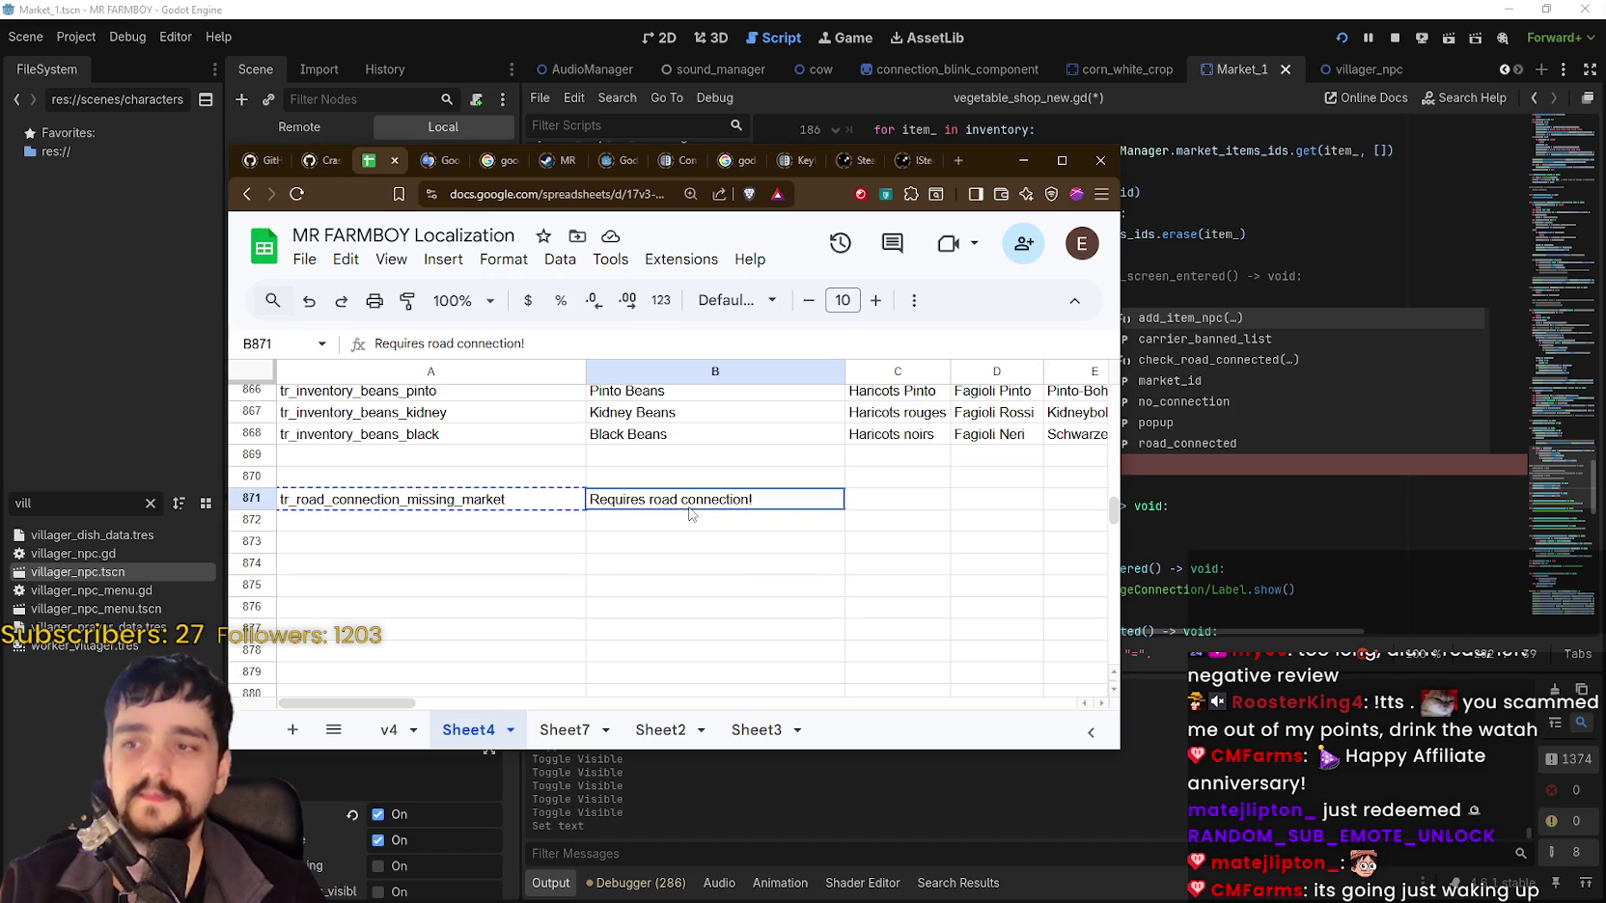
{"action": "key", "text": "ctrl+c"}
{"action": "left_click", "coordinate": [700, 523]}
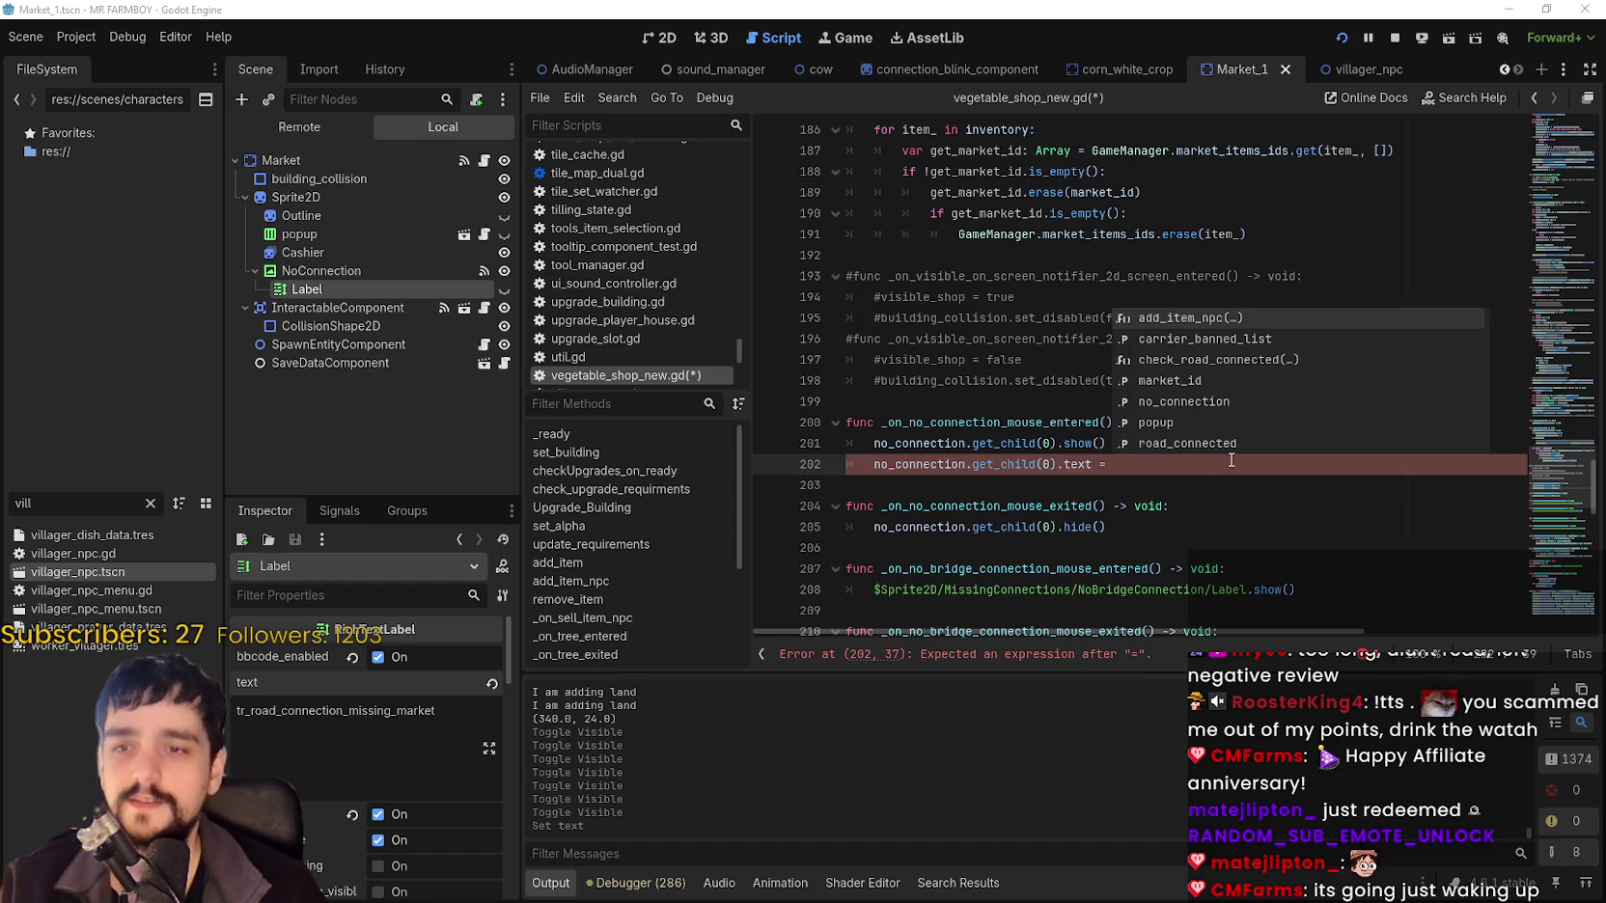
{"action": "left_click", "coordinate": [1166, 467]}
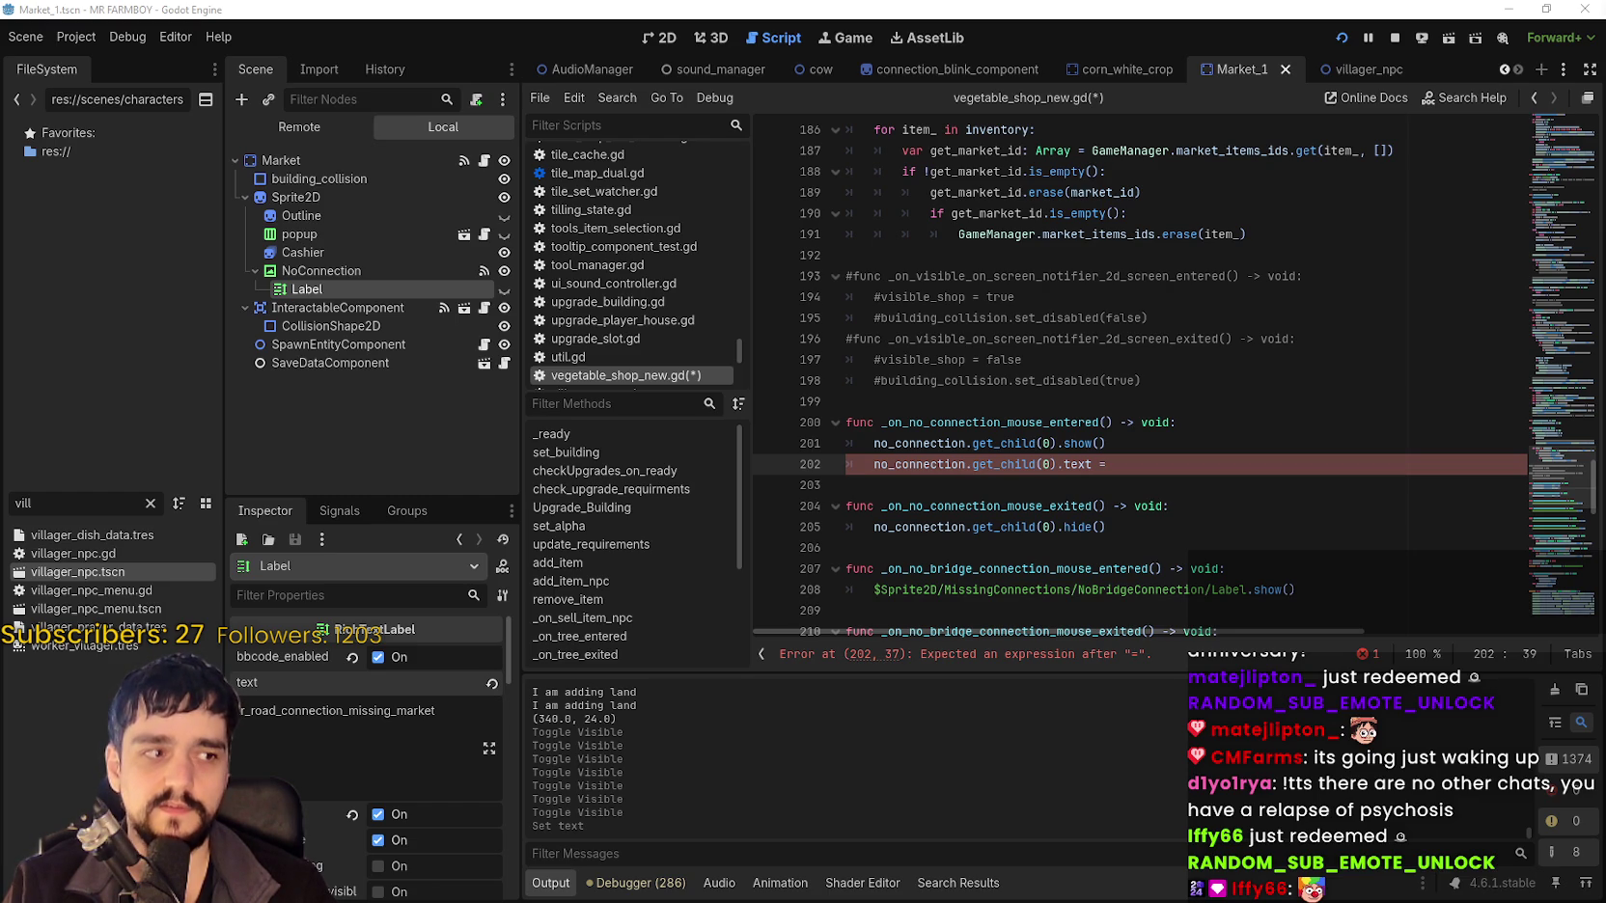
{"action": "left_click", "coordinate": [1073, 384]}
{"action": "left_click", "coordinate": [1158, 386]}
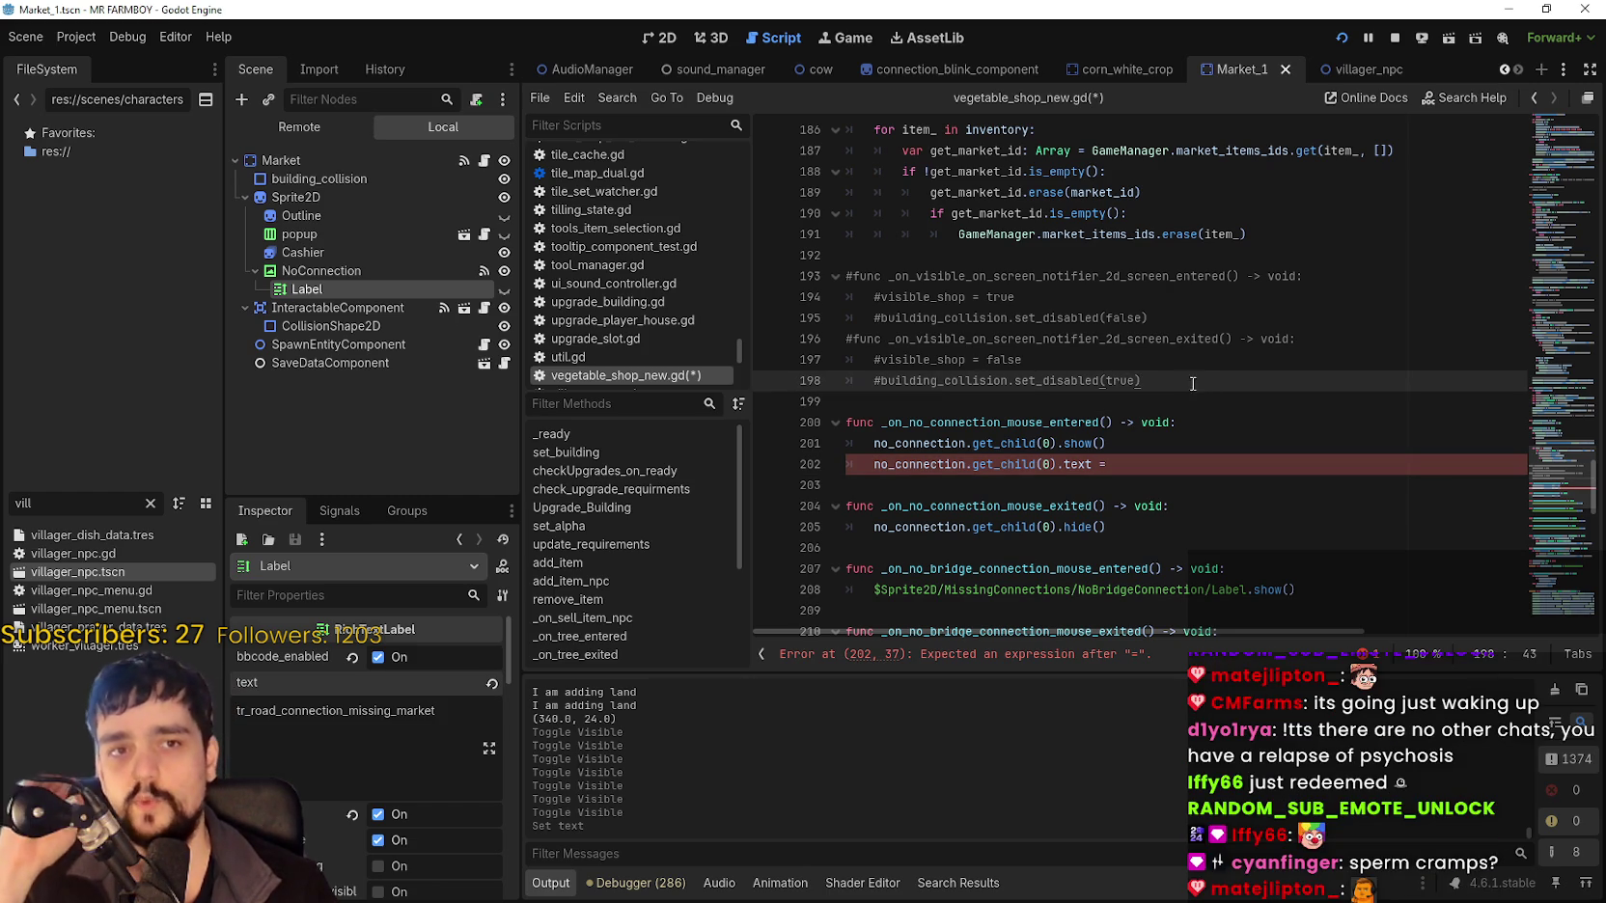
{"action": "left_click", "coordinate": [1140, 403]}
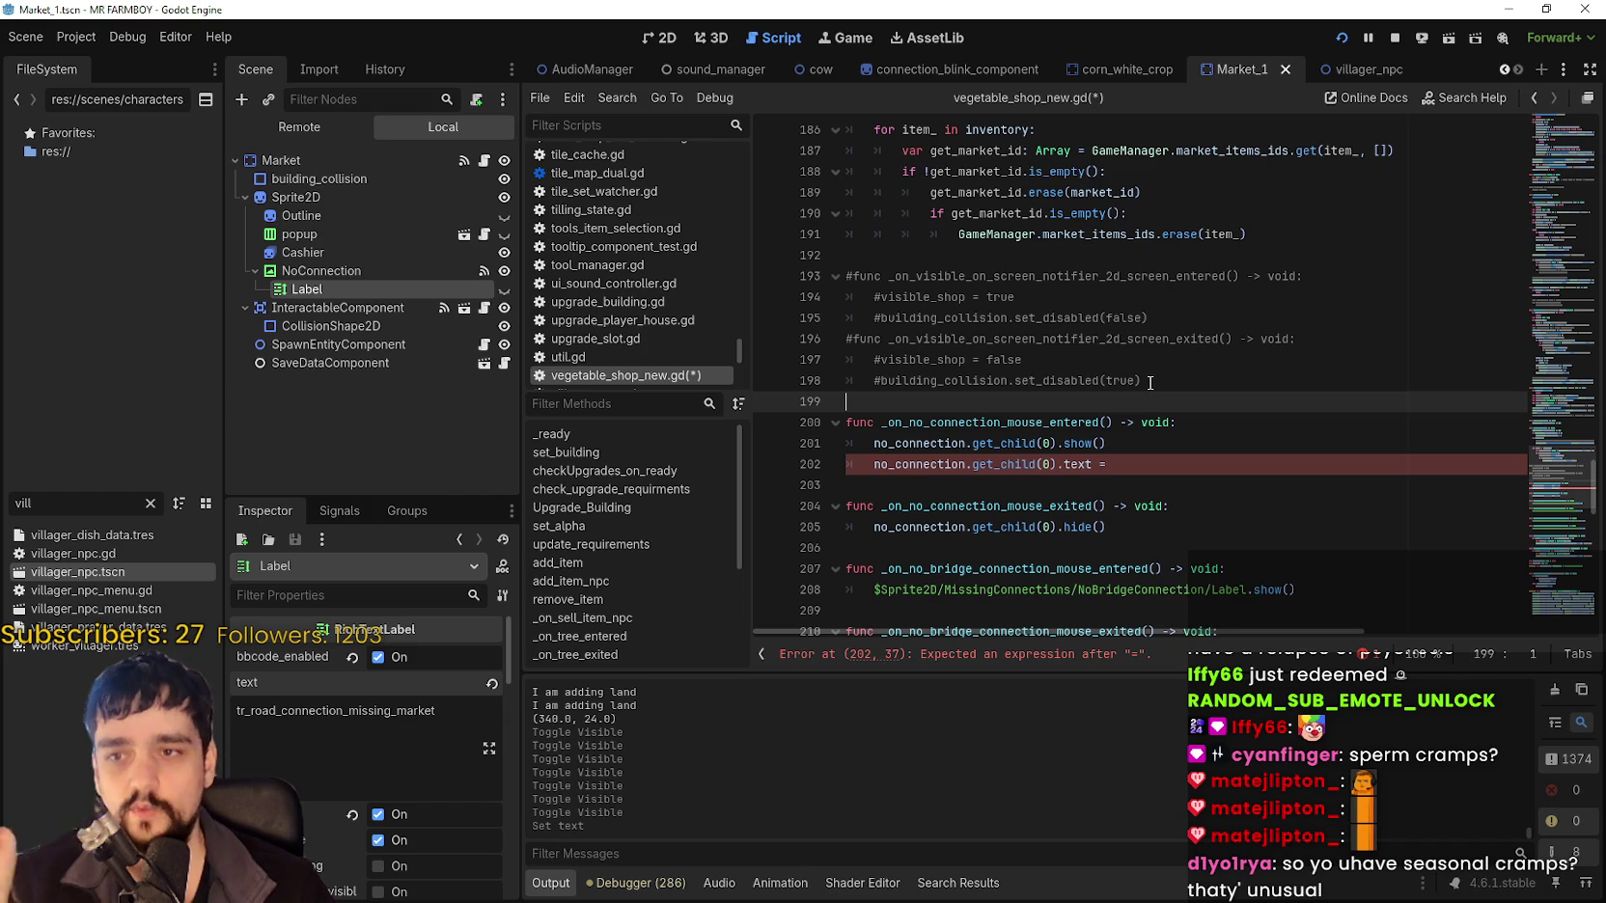
{"action": "left_click", "coordinate": [1150, 383]}
{"action": "left_click", "coordinate": [1023, 403]}
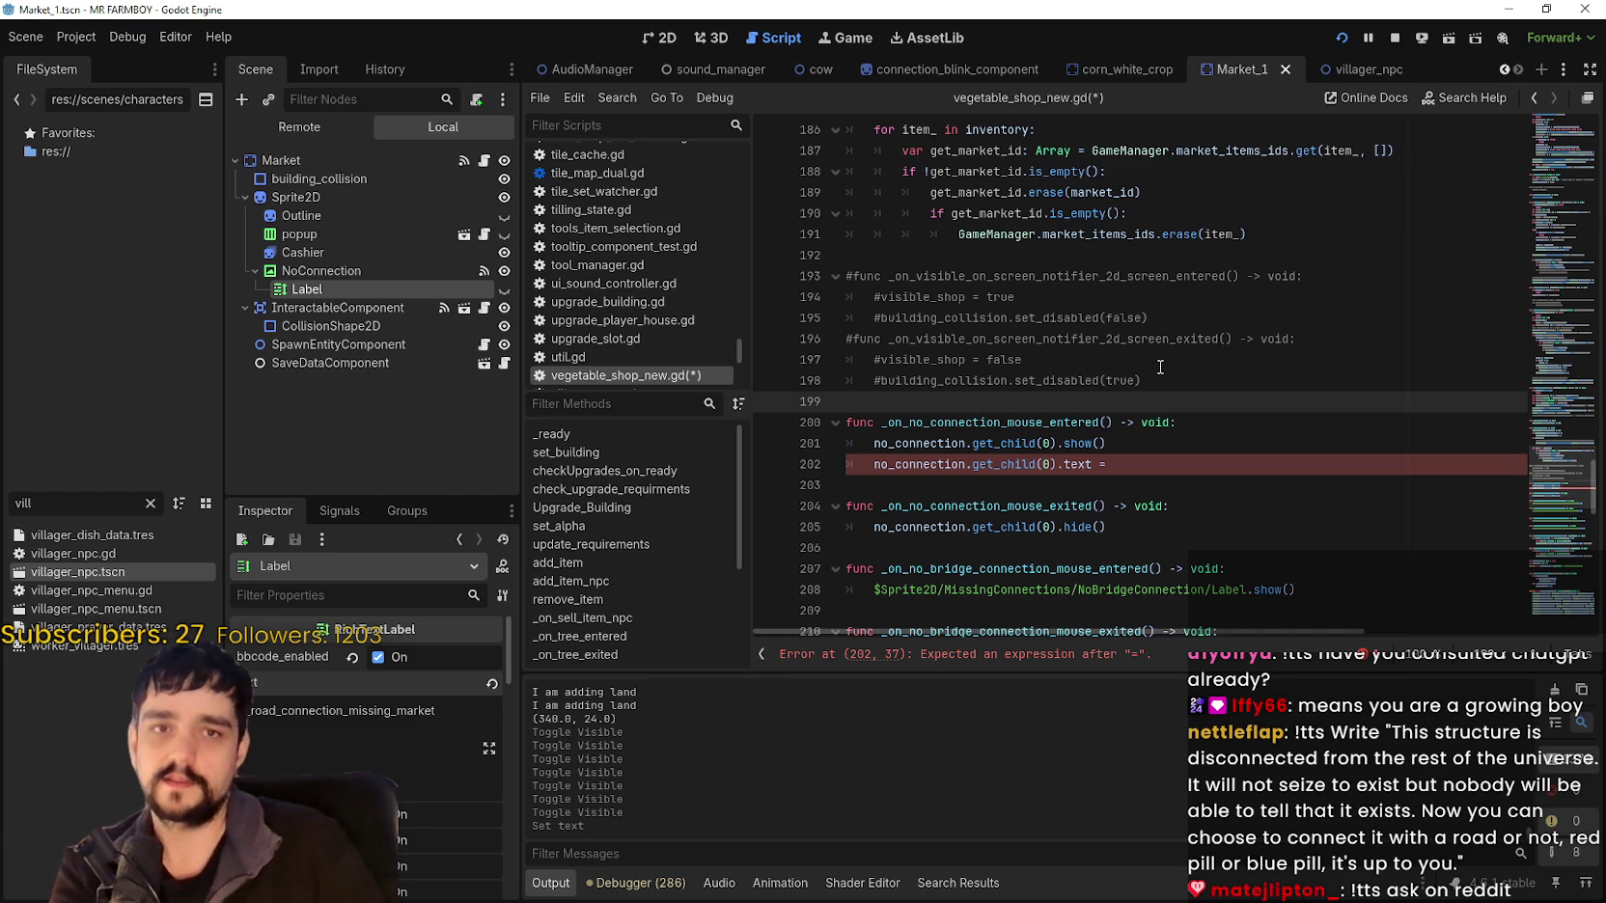
Delete the unfinished line 202 'no_connection.get_child(0).text =' and save vegetable_shop_new.gd.
{"action": "left_click", "coordinate": [1228, 492]}
{"action": "left_click", "coordinate": [1204, 465]}
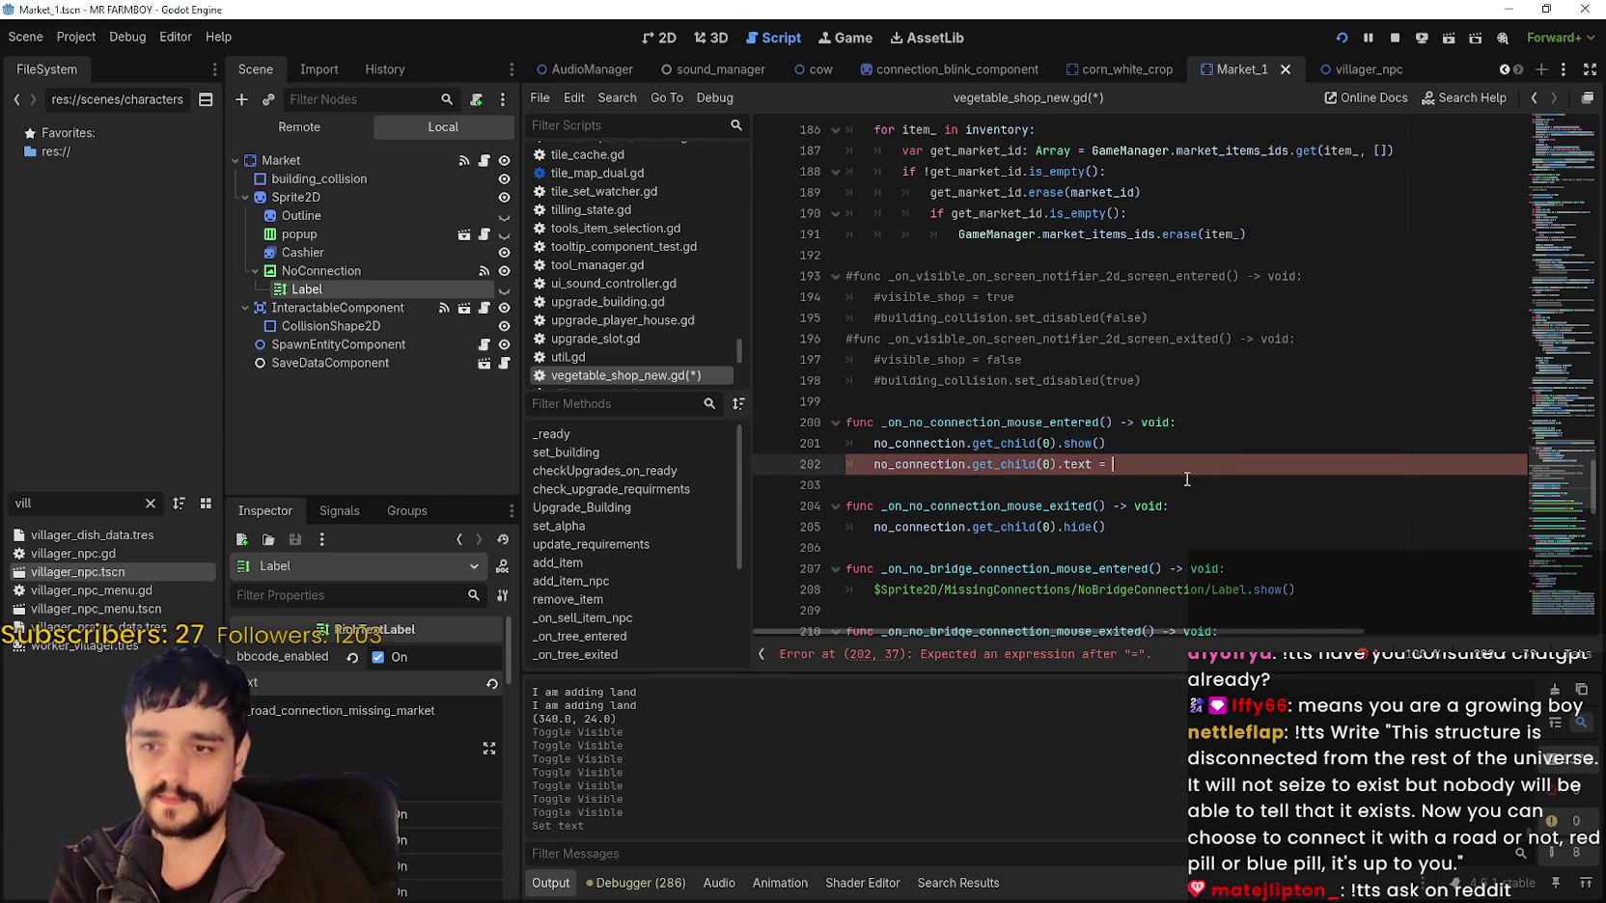
{"action": "mouse_move", "coordinate": [1181, 473]}
{"action": "left_mouse_down"}
{"action": "mouse_move", "coordinate": [821, 425]}
{"action": "mouse_move", "coordinate": [796, 446]}
{"action": "mouse_move", "coordinate": [828, 471]}
{"action": "left_mouse_up"}
{"action": "key", "text": "BackSpace"}
{"action": "key", "text": "BackSpace"}
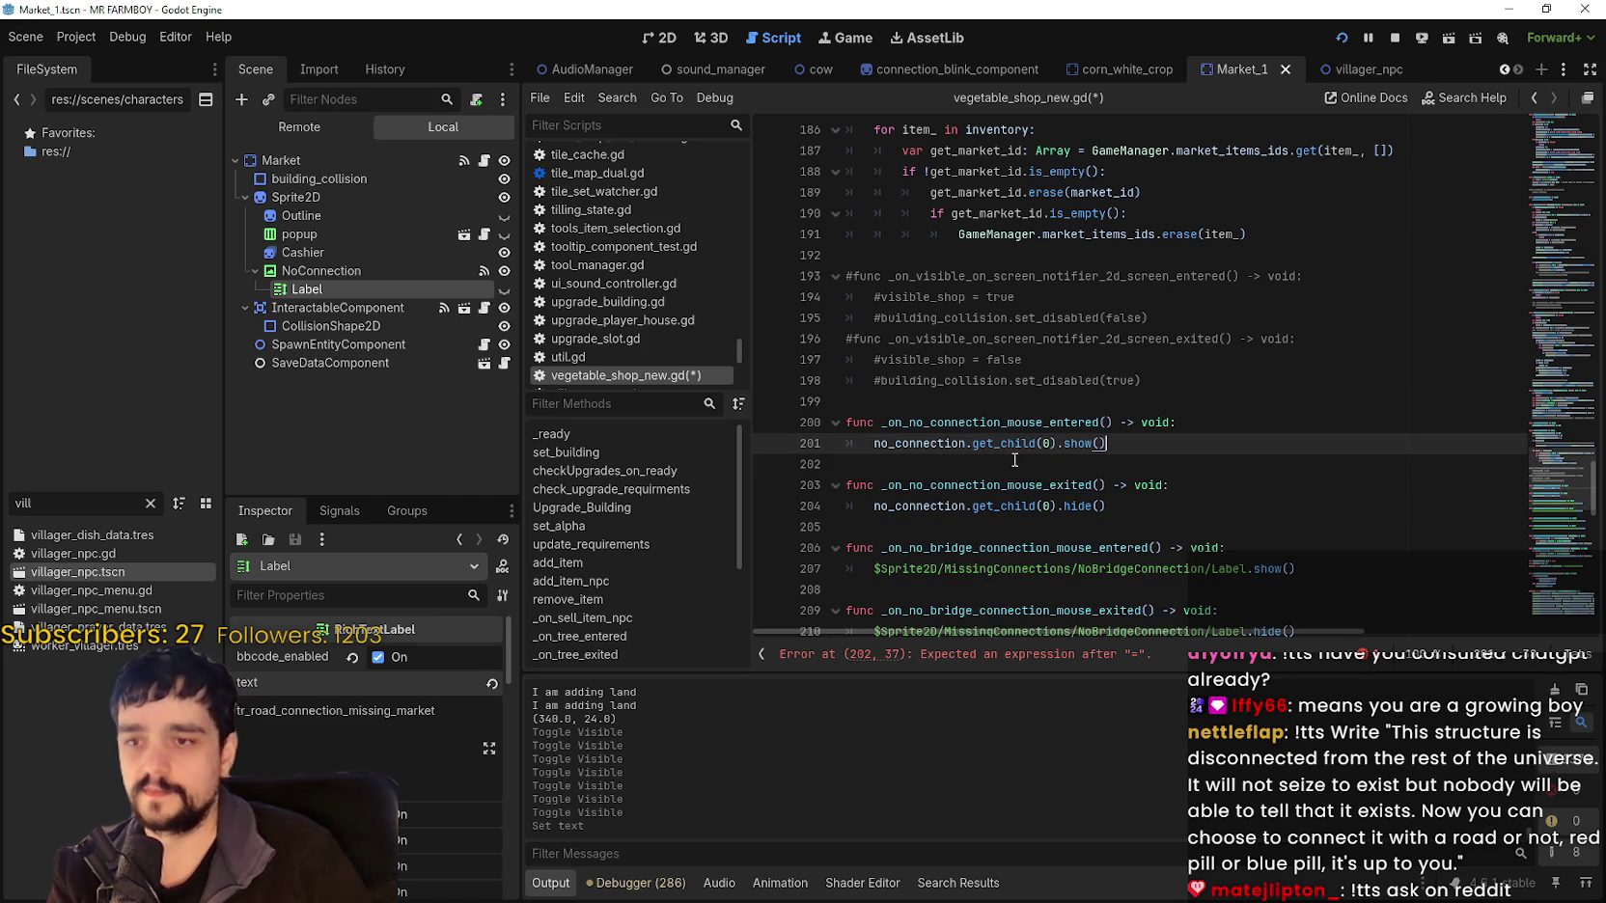
{"action": "key", "text": "ctrl+s"}
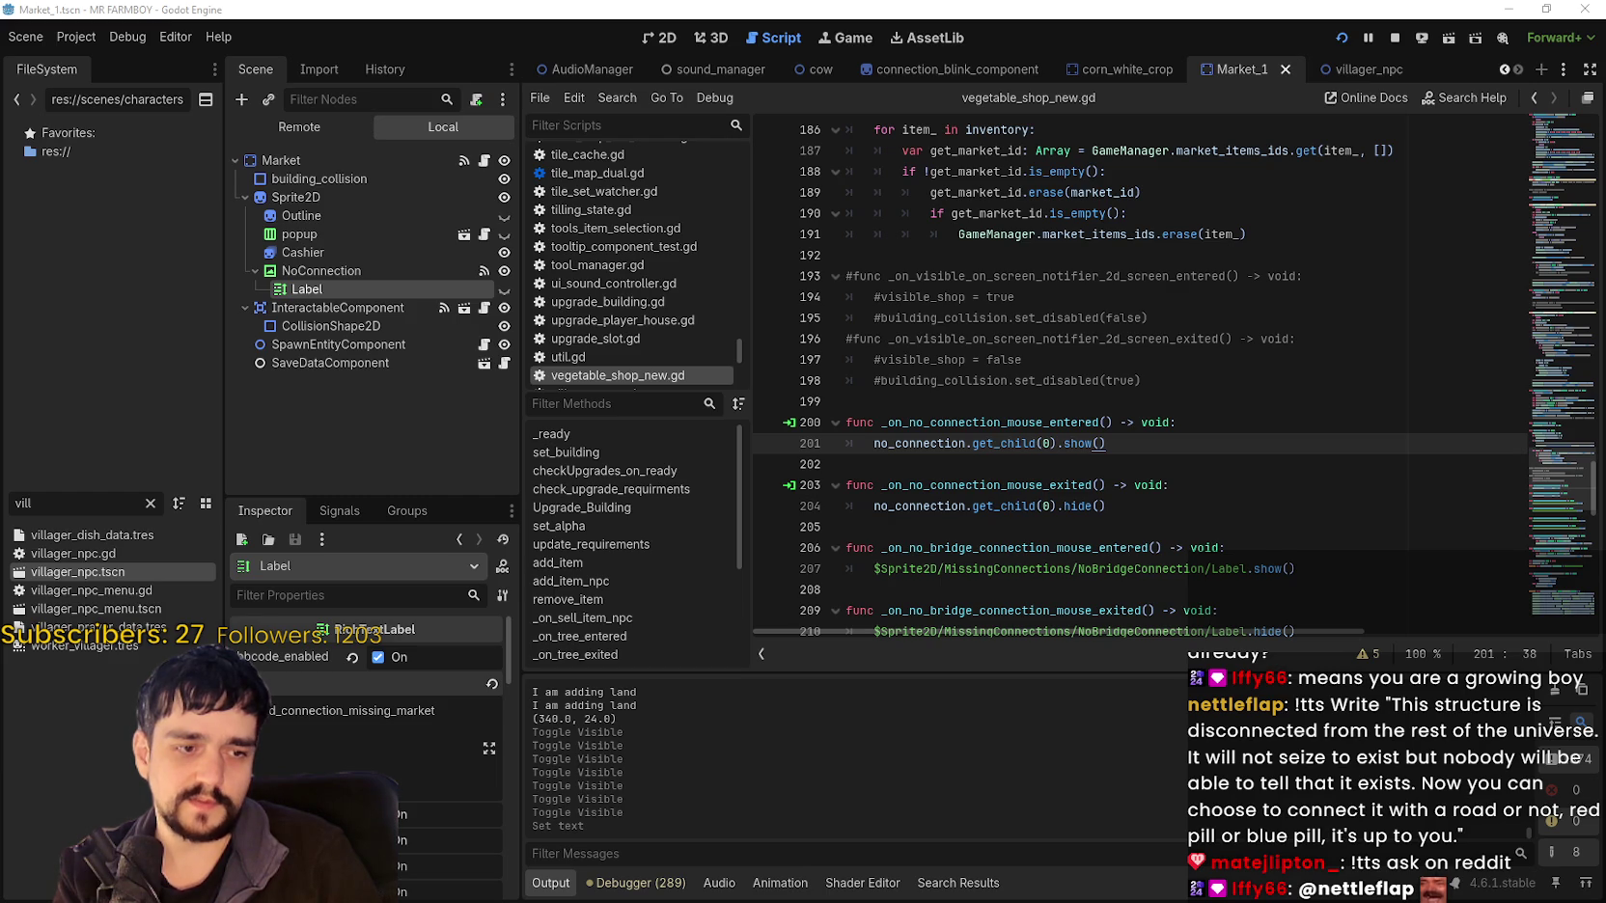
{"action": "key", "text": "alt+Tab"}
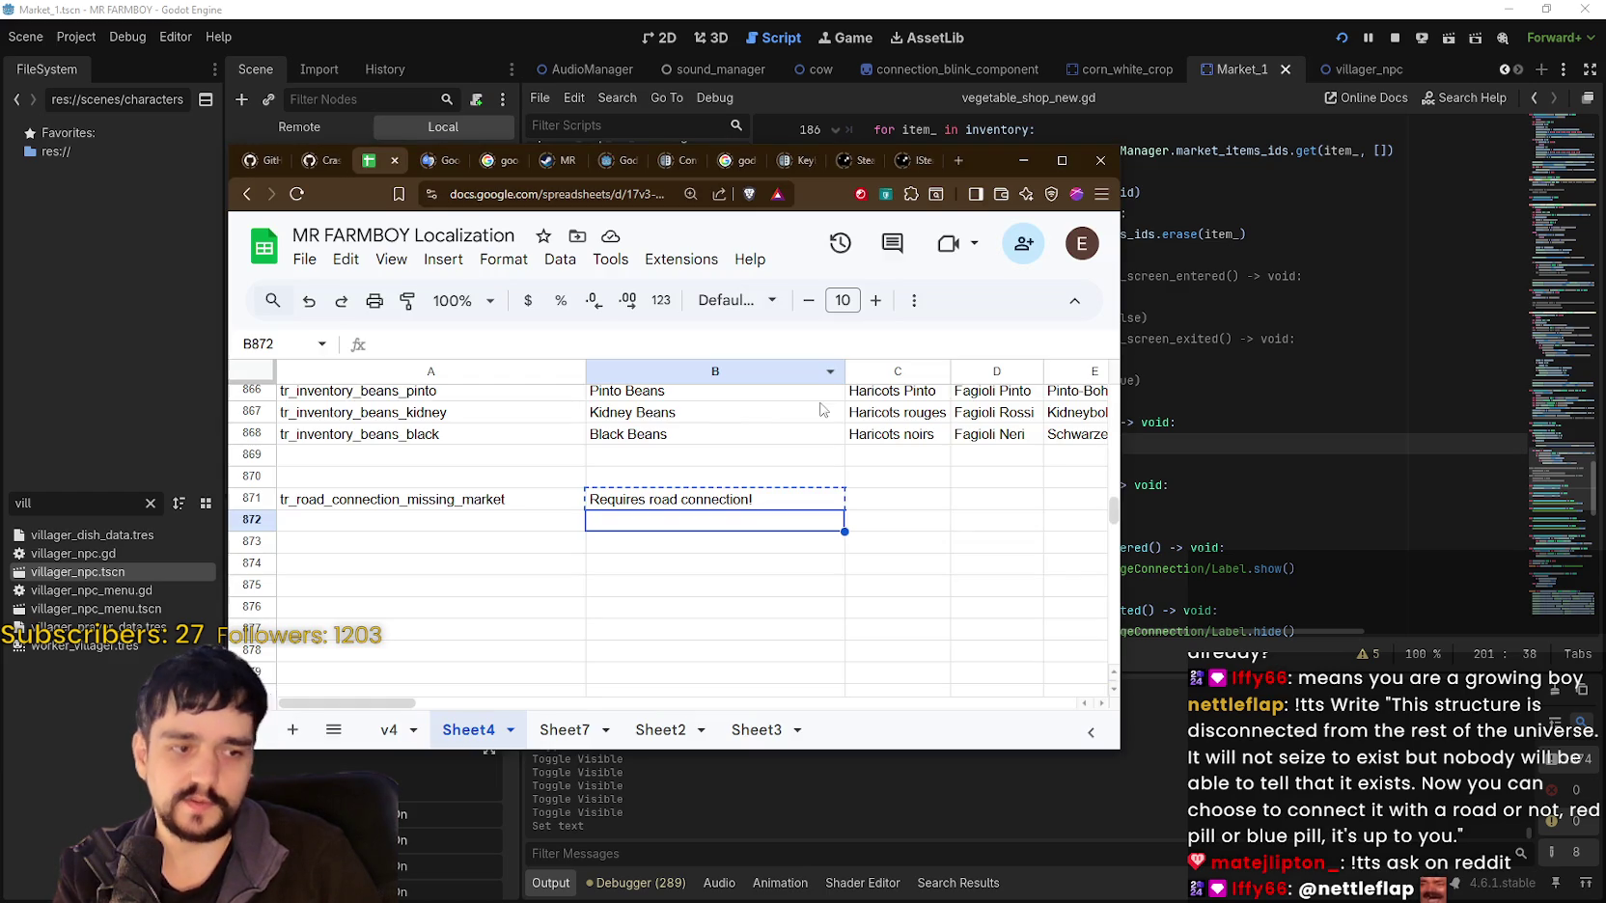
Download the sheet as CSV, replacing translations.csv in data/translations.
{"action": "left_click", "coordinate": [739, 502]}
{"action": "left_click", "coordinate": [929, 502]}
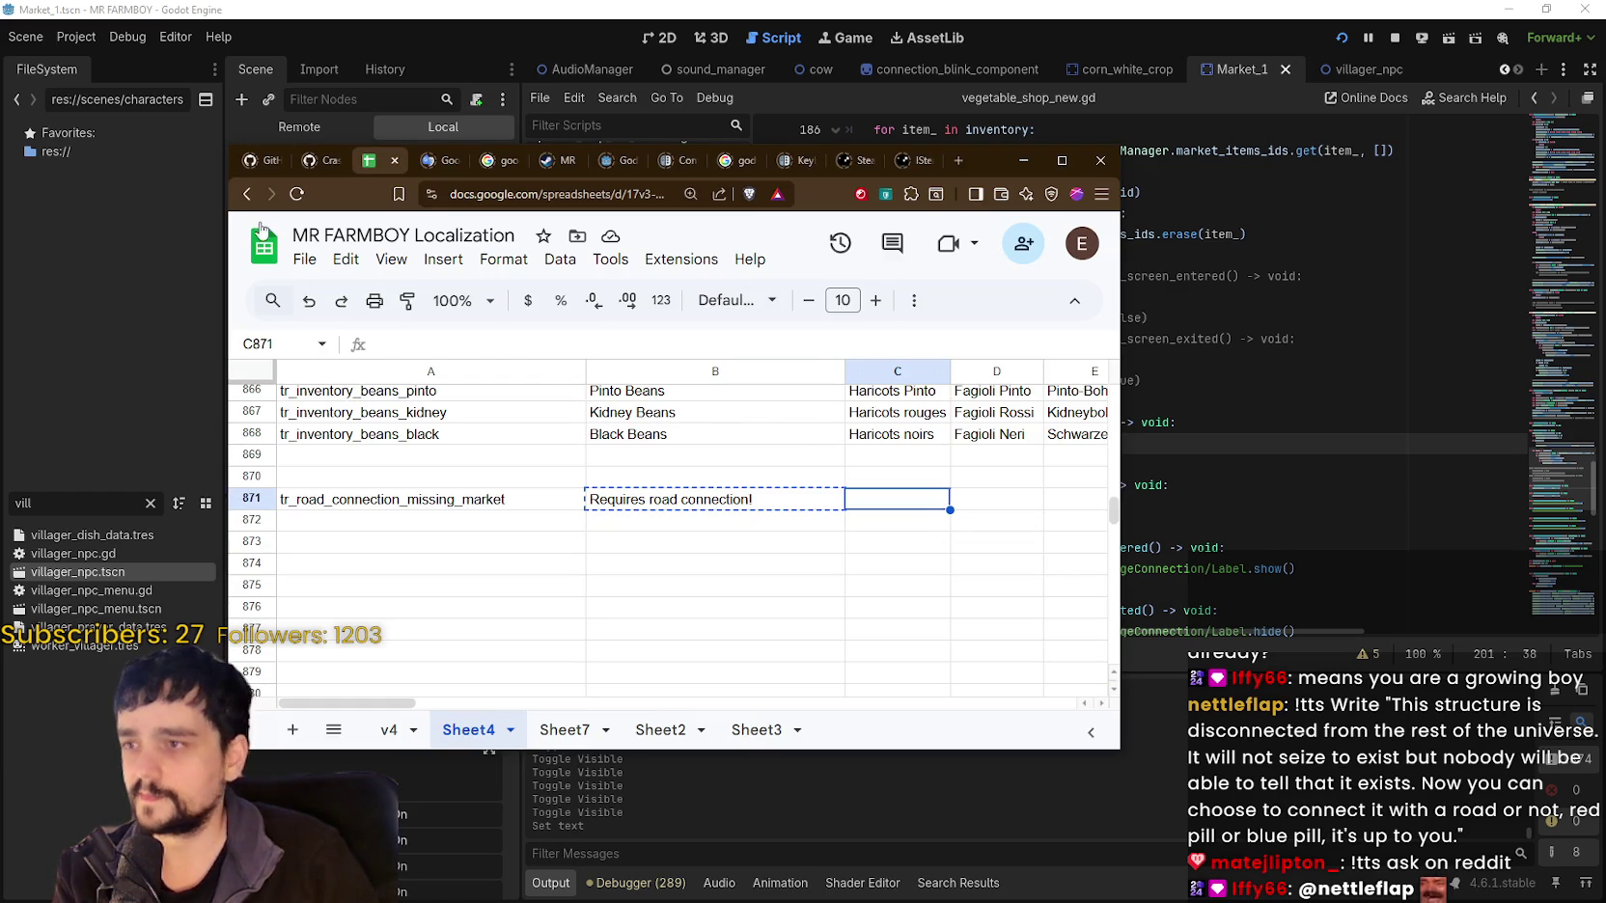
{"action": "left_click", "coordinate": [308, 263]}
{"action": "mouse_move", "coordinate": [459, 515]}
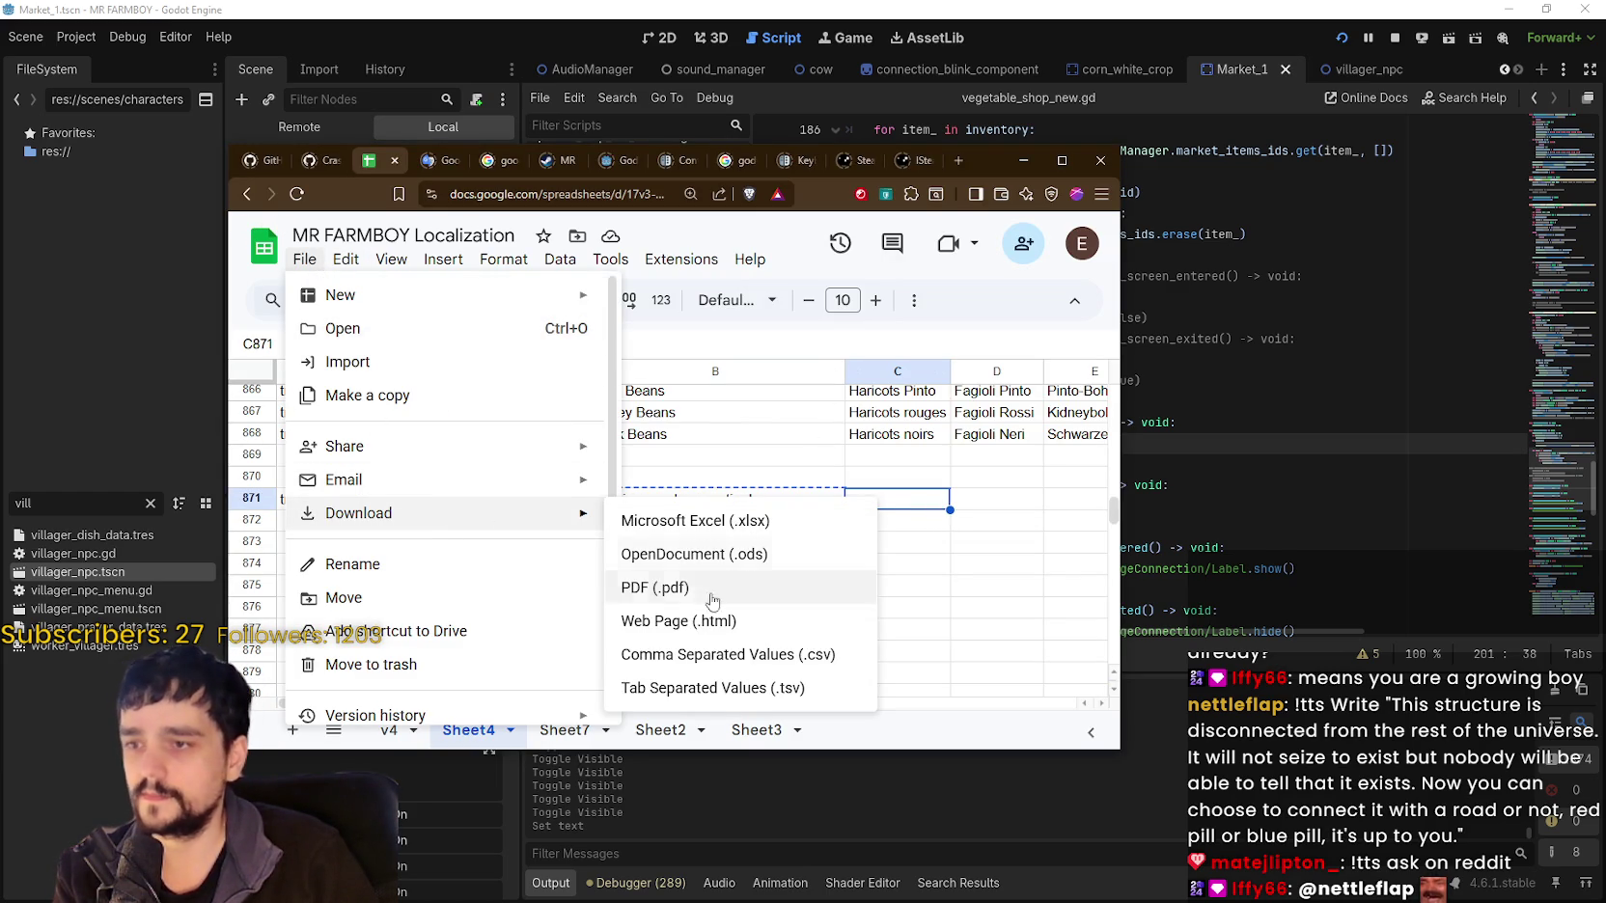
{"action": "left_click", "coordinate": [739, 656]}
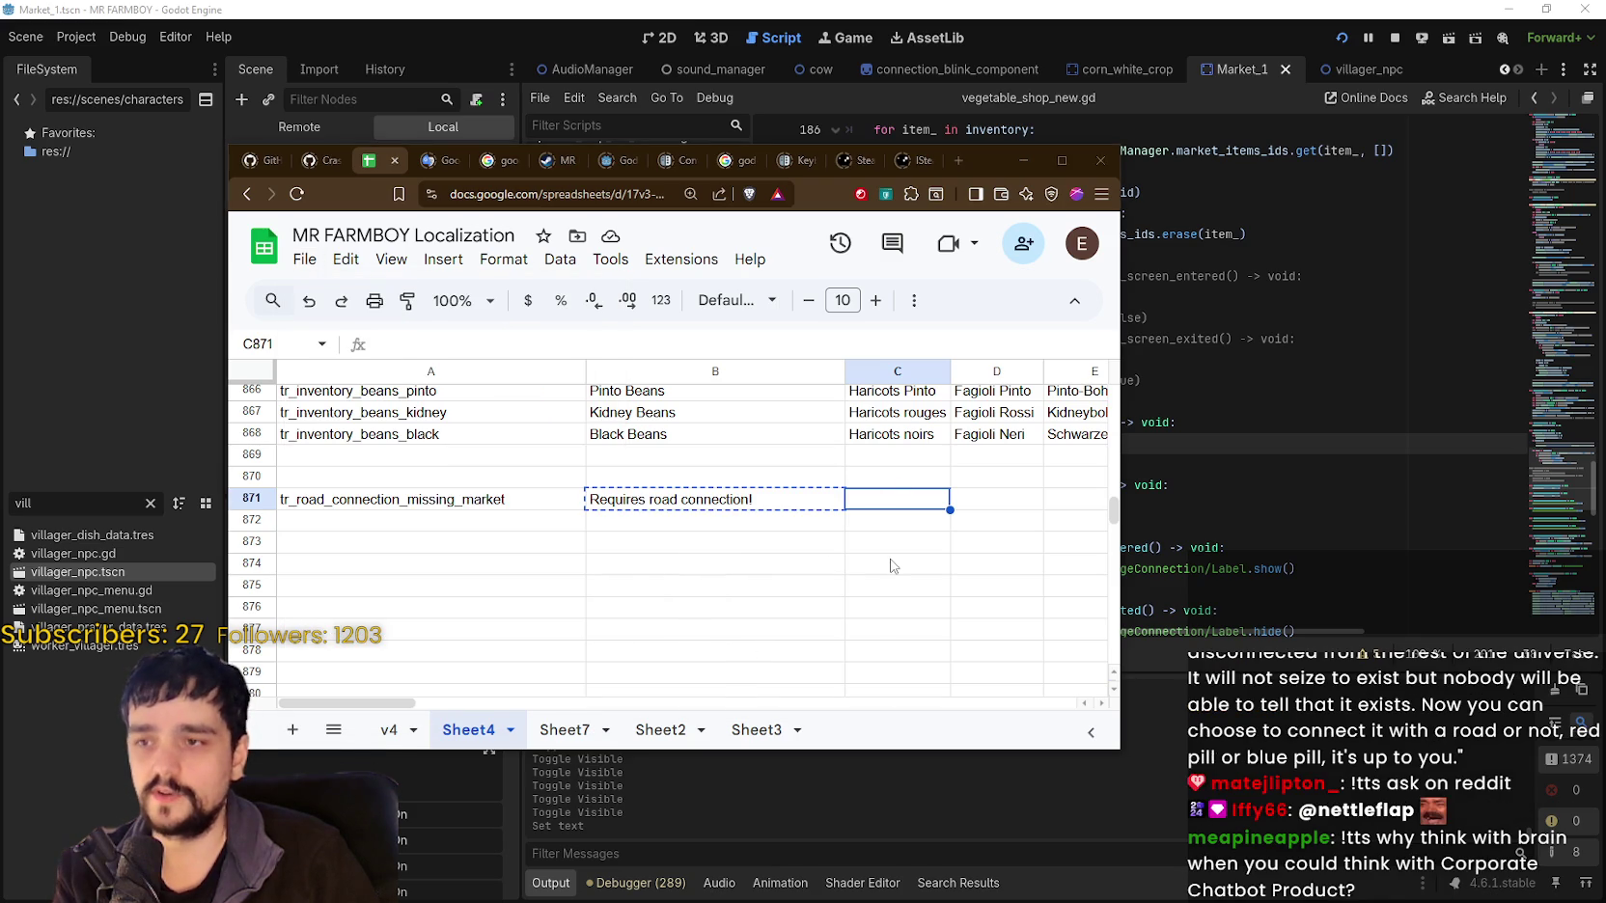
{"action": "left_click", "coordinate": [415, 260]}
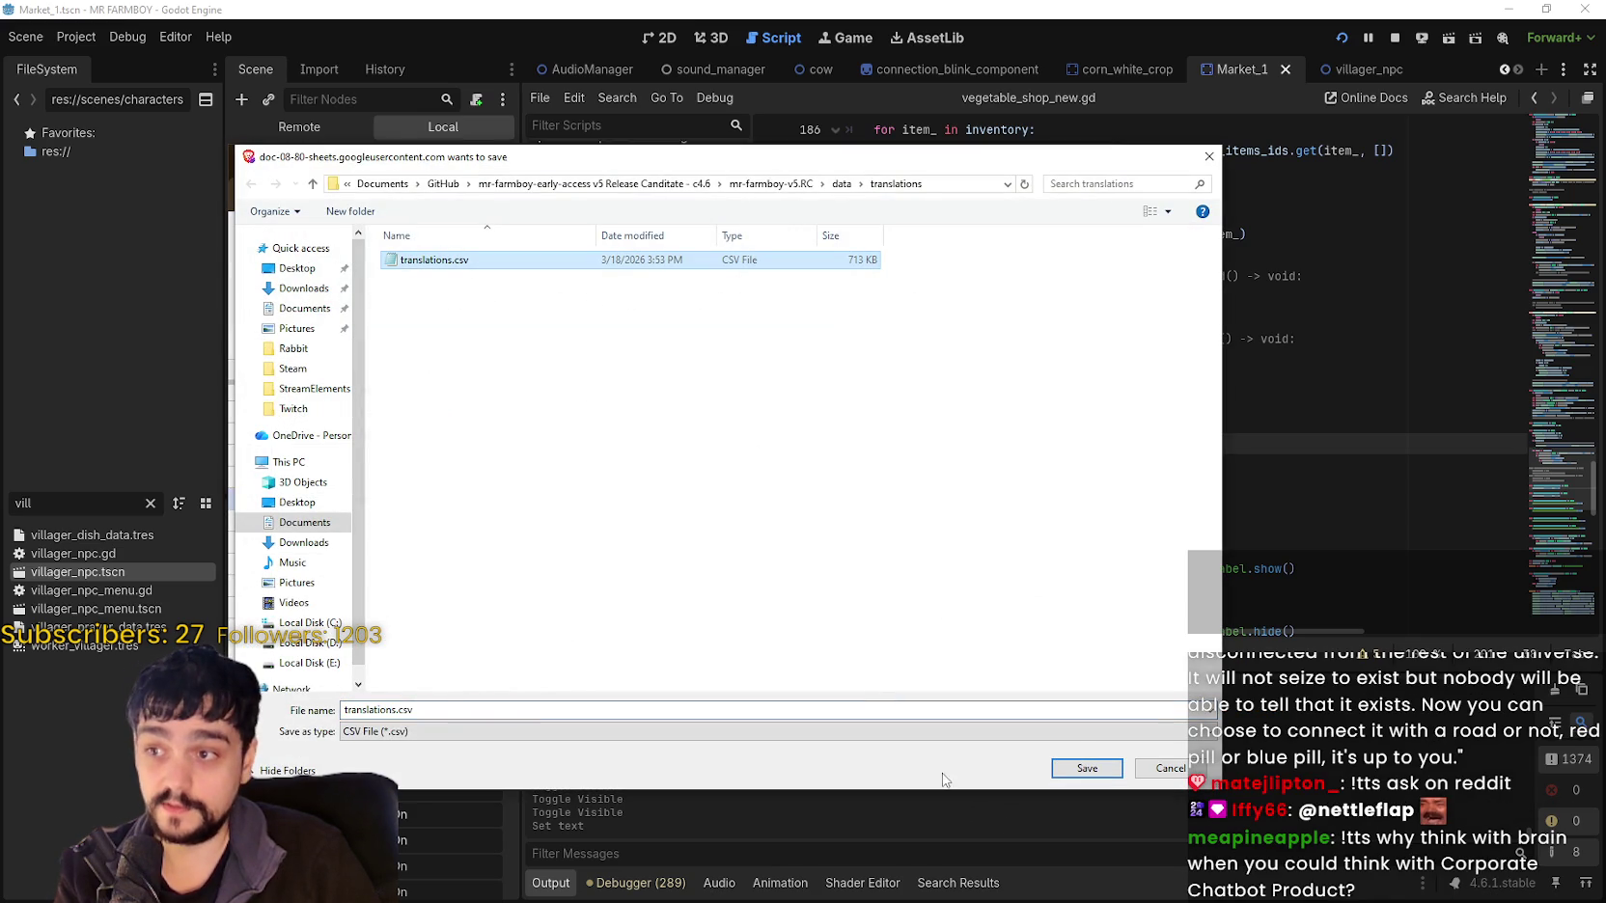
{"action": "left_click", "coordinate": [1087, 768]}
{"action": "left_click", "coordinate": [842, 461]}
{"action": "left_click", "coordinate": [760, 611]}
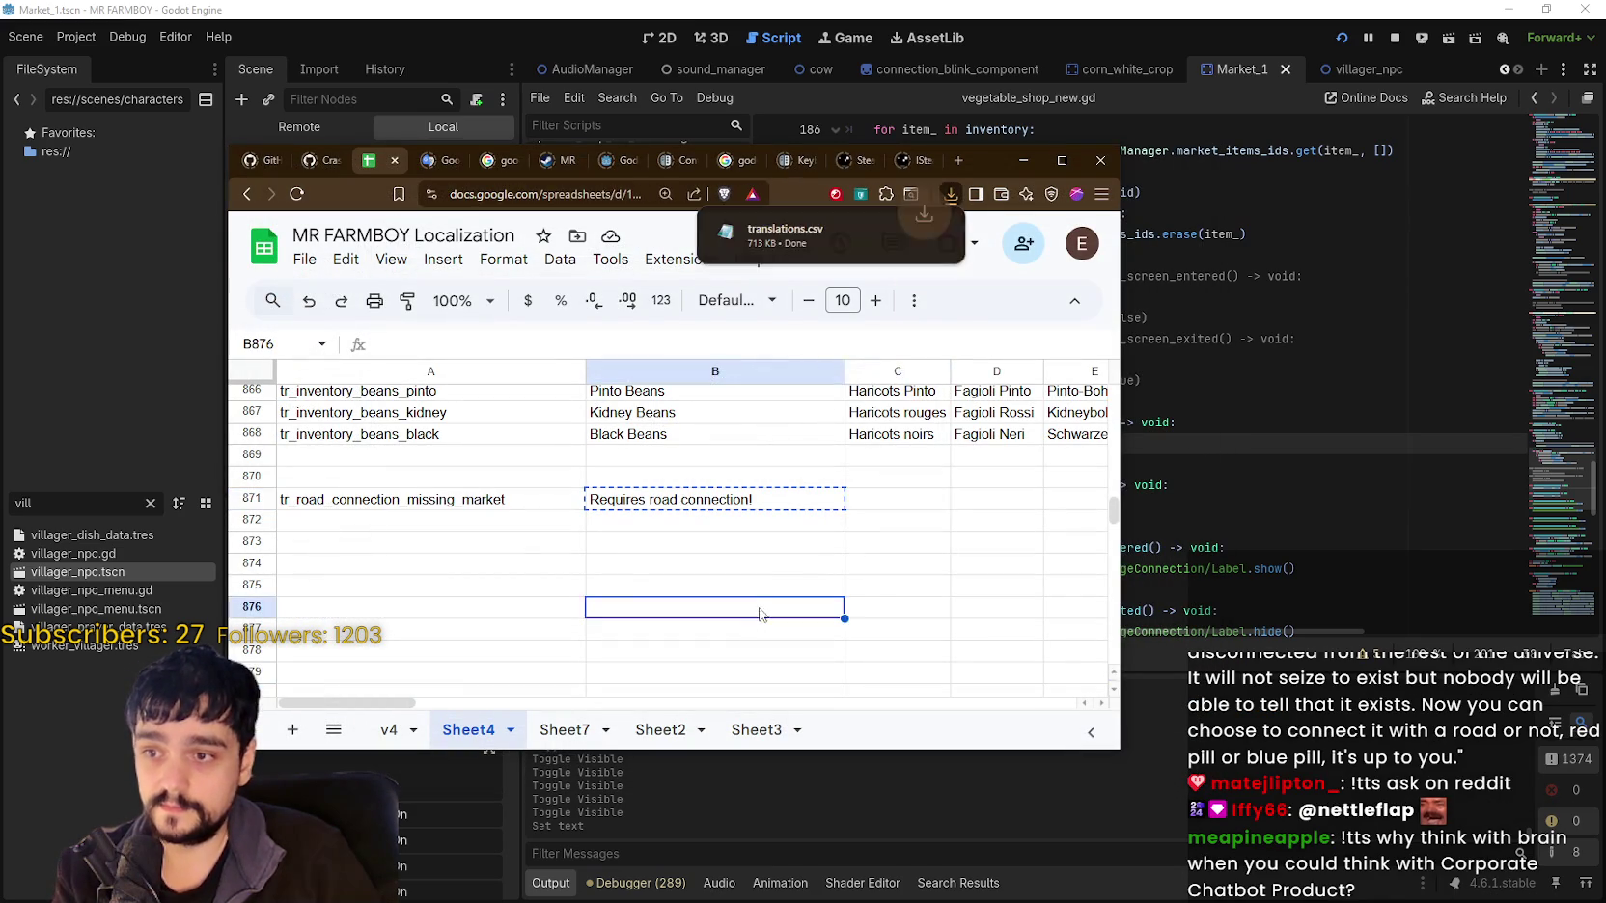
{"action": "left_click", "coordinate": [874, 578]}
{"action": "left_click", "coordinate": [1257, 458]}
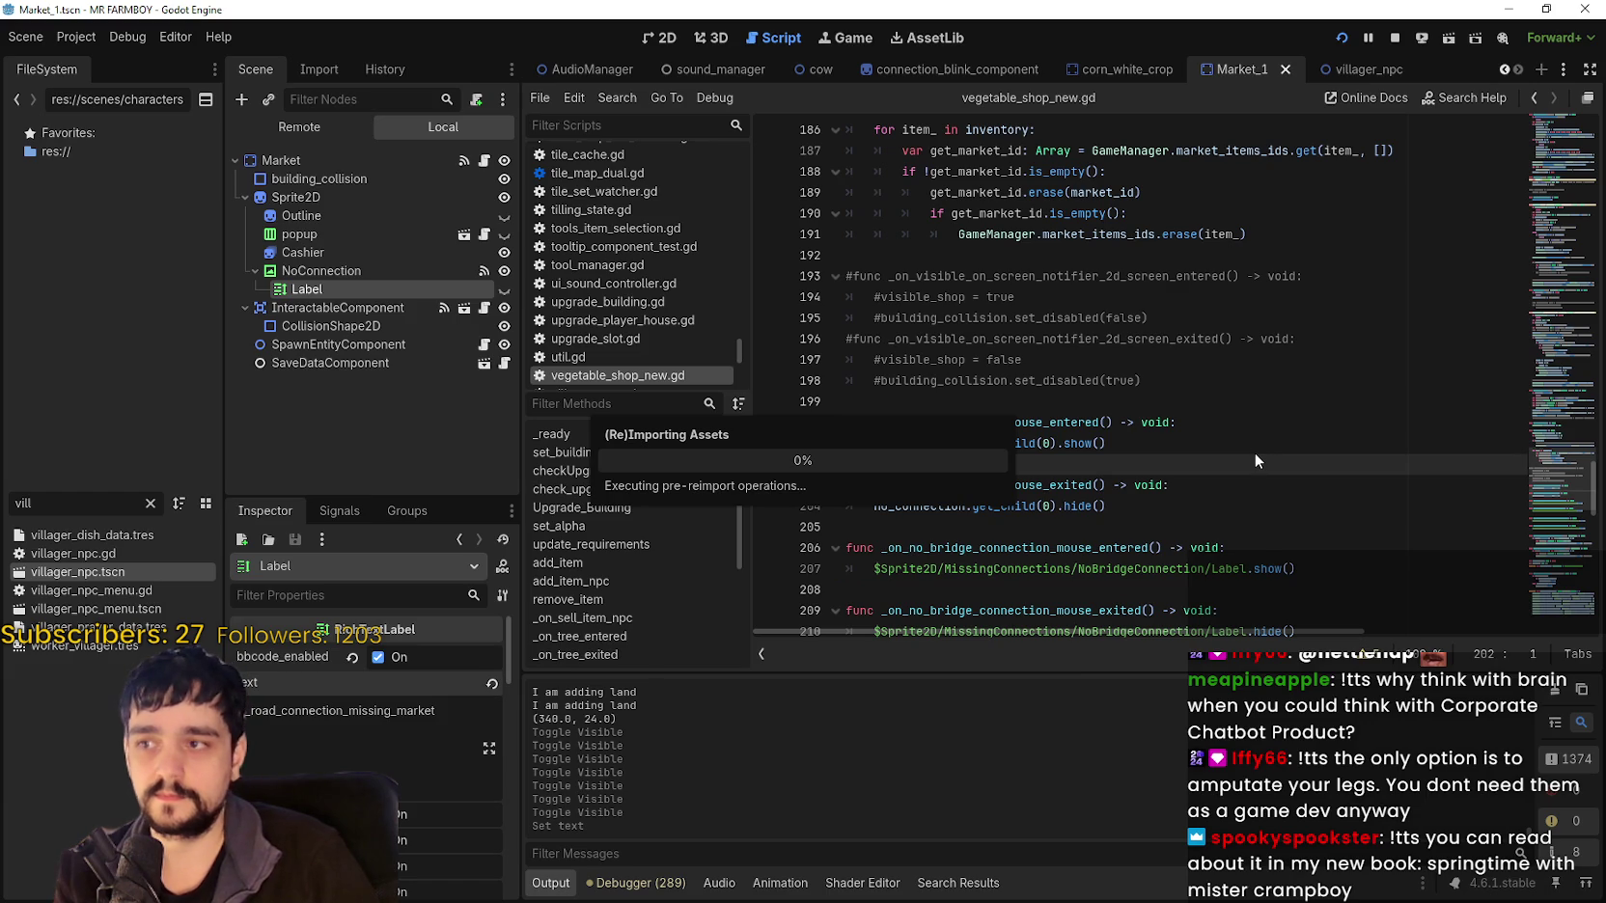
Test-run the game with the reimported translations, then close it.
{"action": "left_click", "coordinate": [1204, 365]}
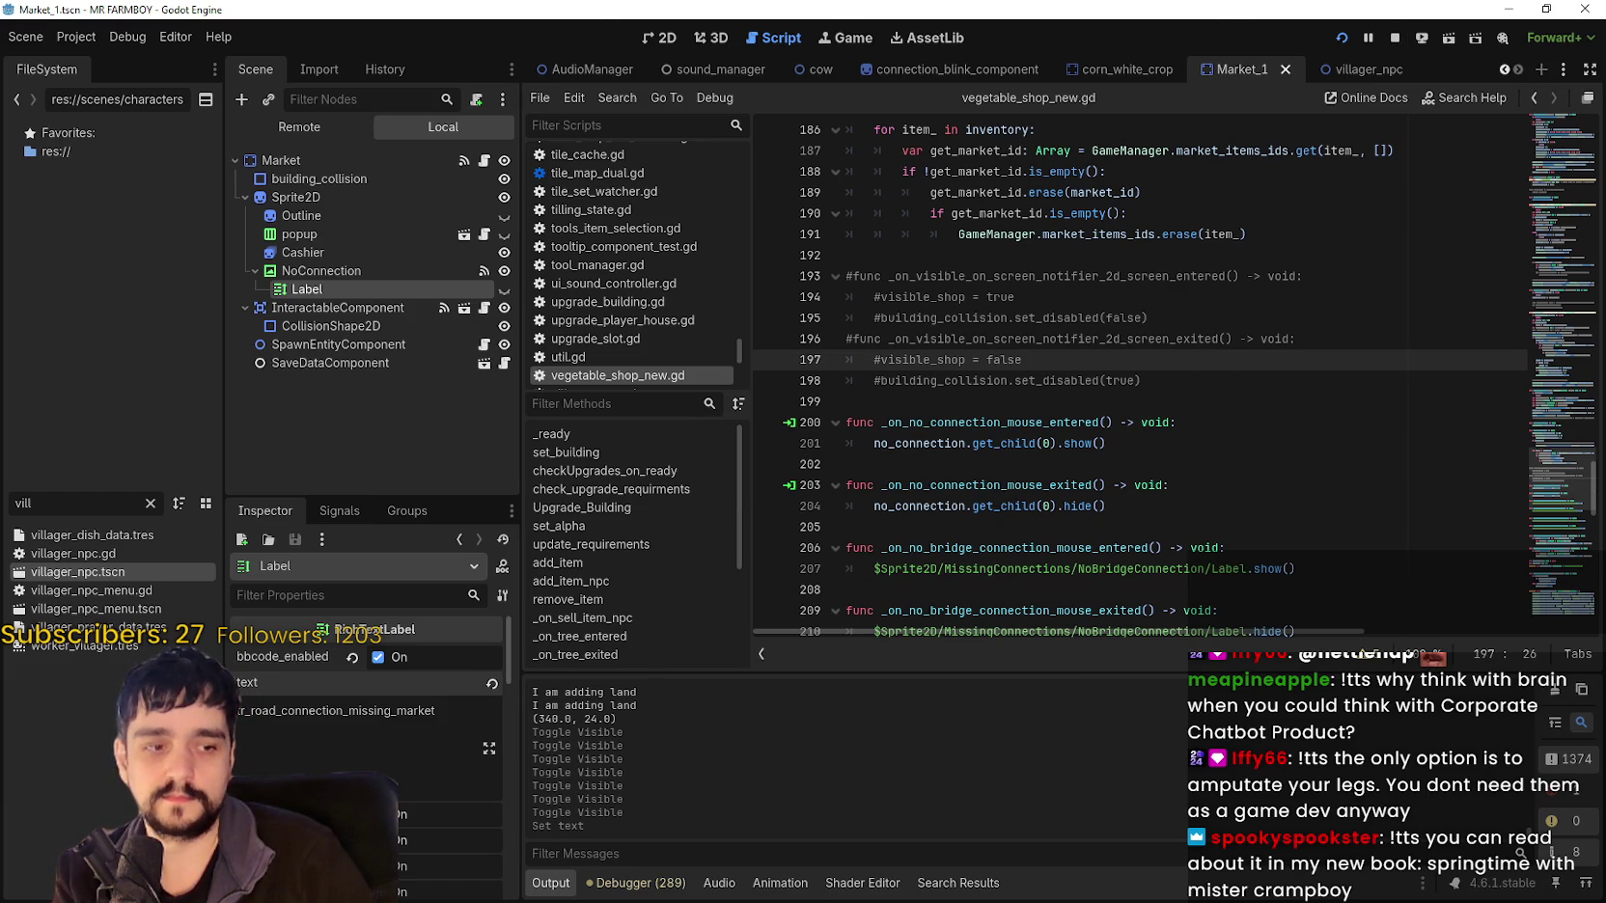
{"action": "key", "text": "Escape"}
{"action": "key", "text": "Escape"}
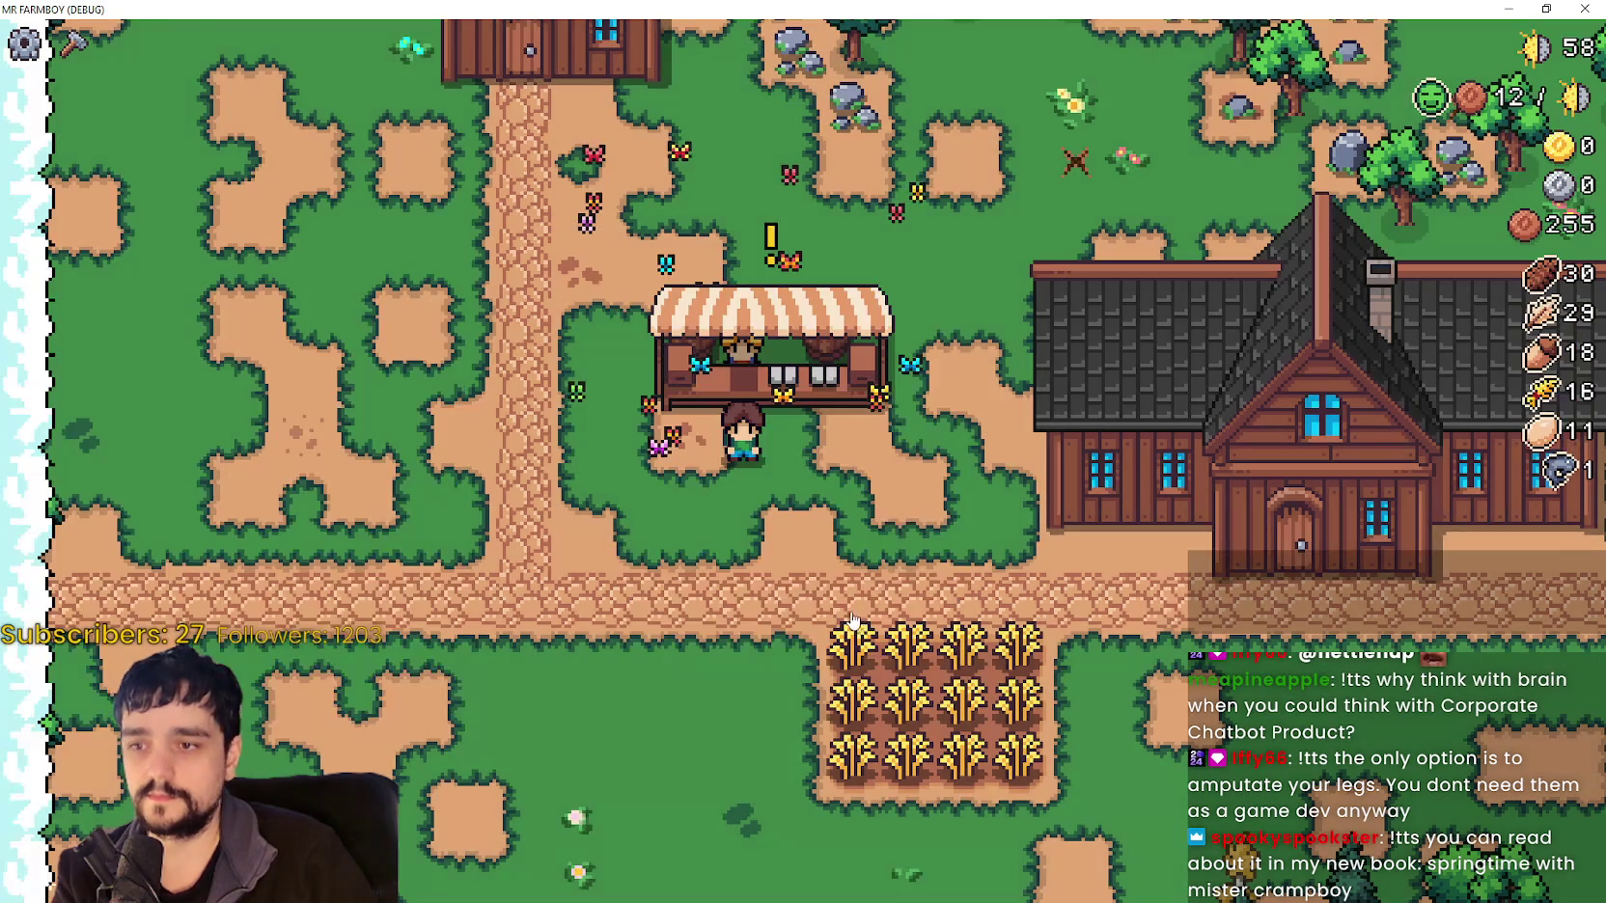
{"action": "key", "text": "alt+F4"}
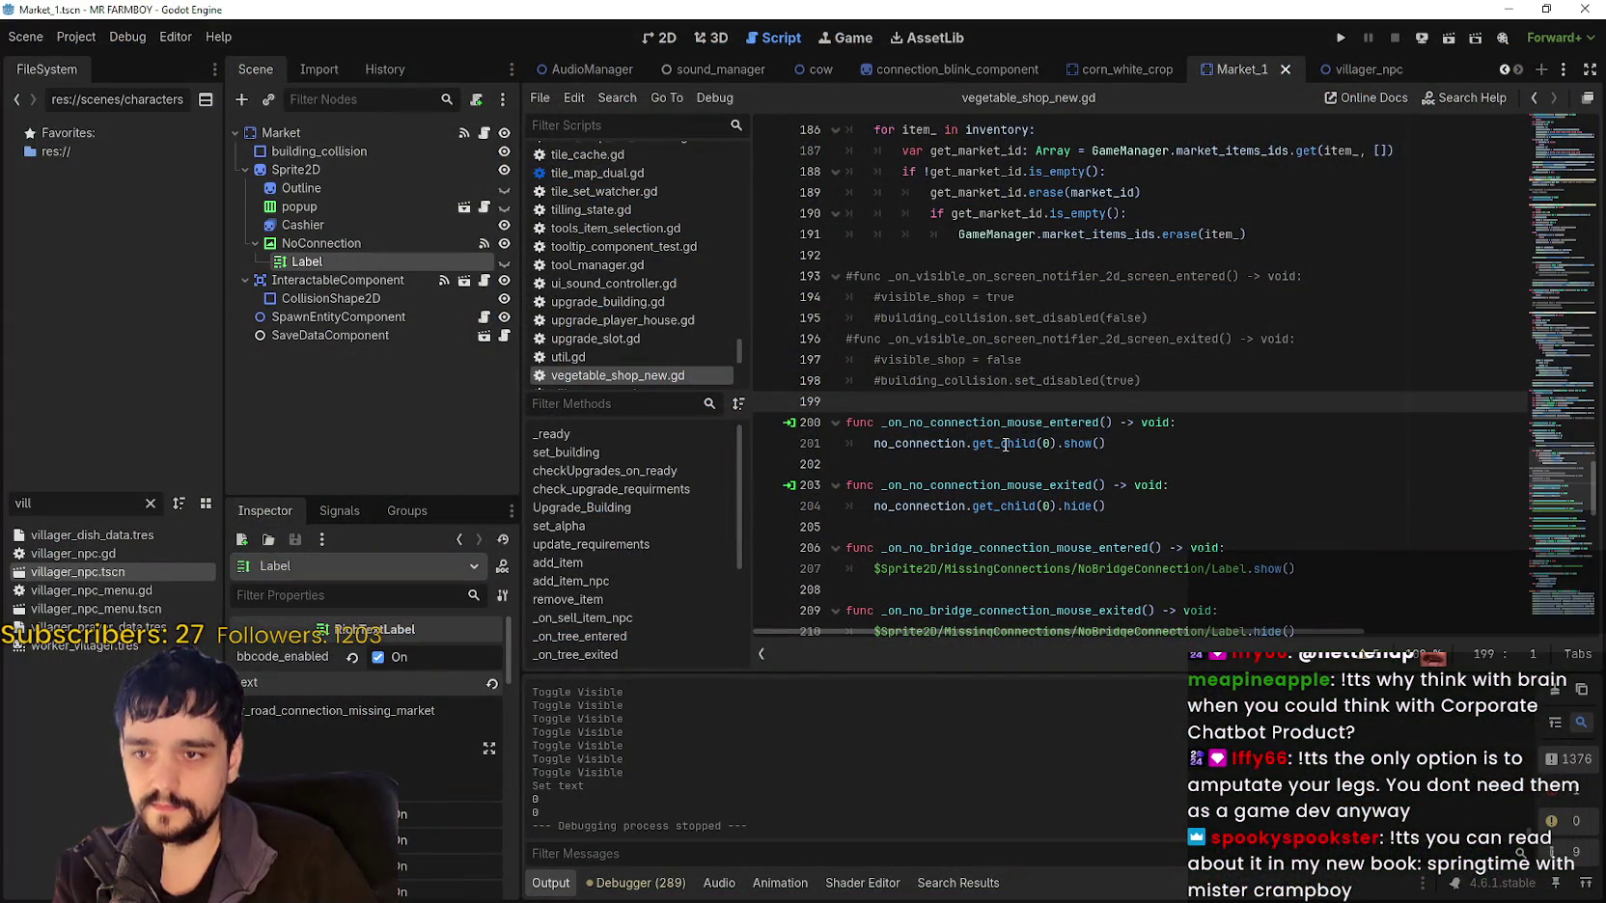
Review the no_connection.get_child(0) code on line 201 and inspect the NoConnection and InteractableComponent nodes.
{"action": "double_click", "coordinate": [1002, 444]}
{"action": "double_click", "coordinate": [954, 443]}
{"action": "left_click", "coordinate": [1057, 443], "text": "shift"}
{"action": "left_click", "coordinate": [922, 398]}
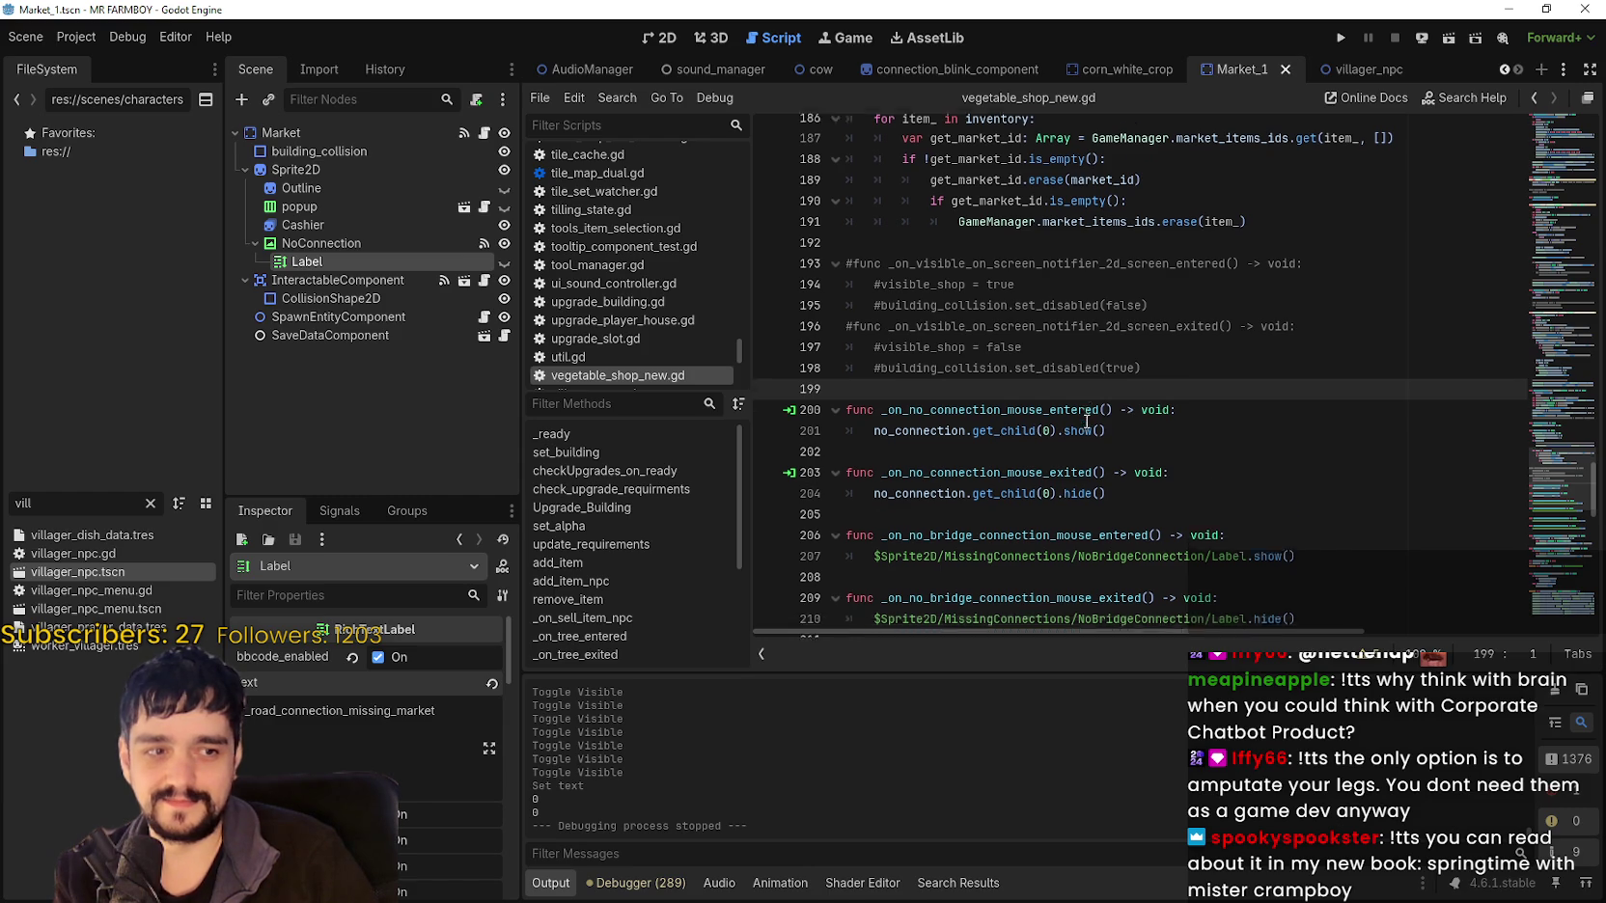
{"action": "scroll", "coordinate": [1086, 422], "scroll_direction": "down", "scroll_amount": 1}
{"action": "left_click", "coordinate": [1083, 292]}
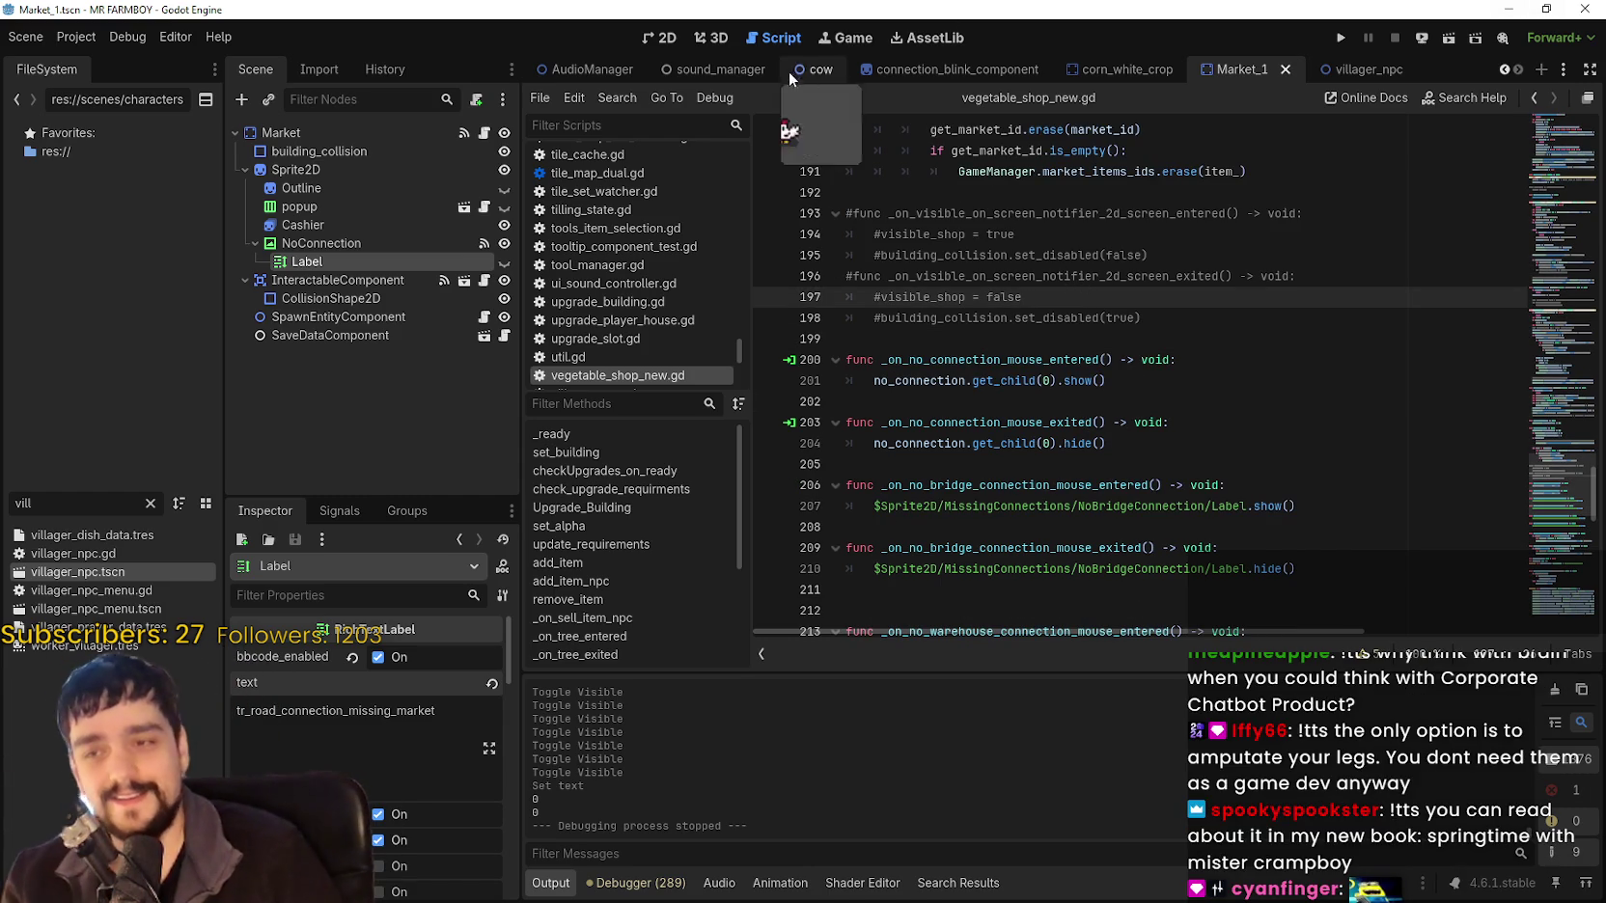
{"action": "left_click", "coordinate": [868, 192]}
{"action": "scroll", "coordinate": [965, 290], "scroll_direction": "up", "scroll_amount": 3}
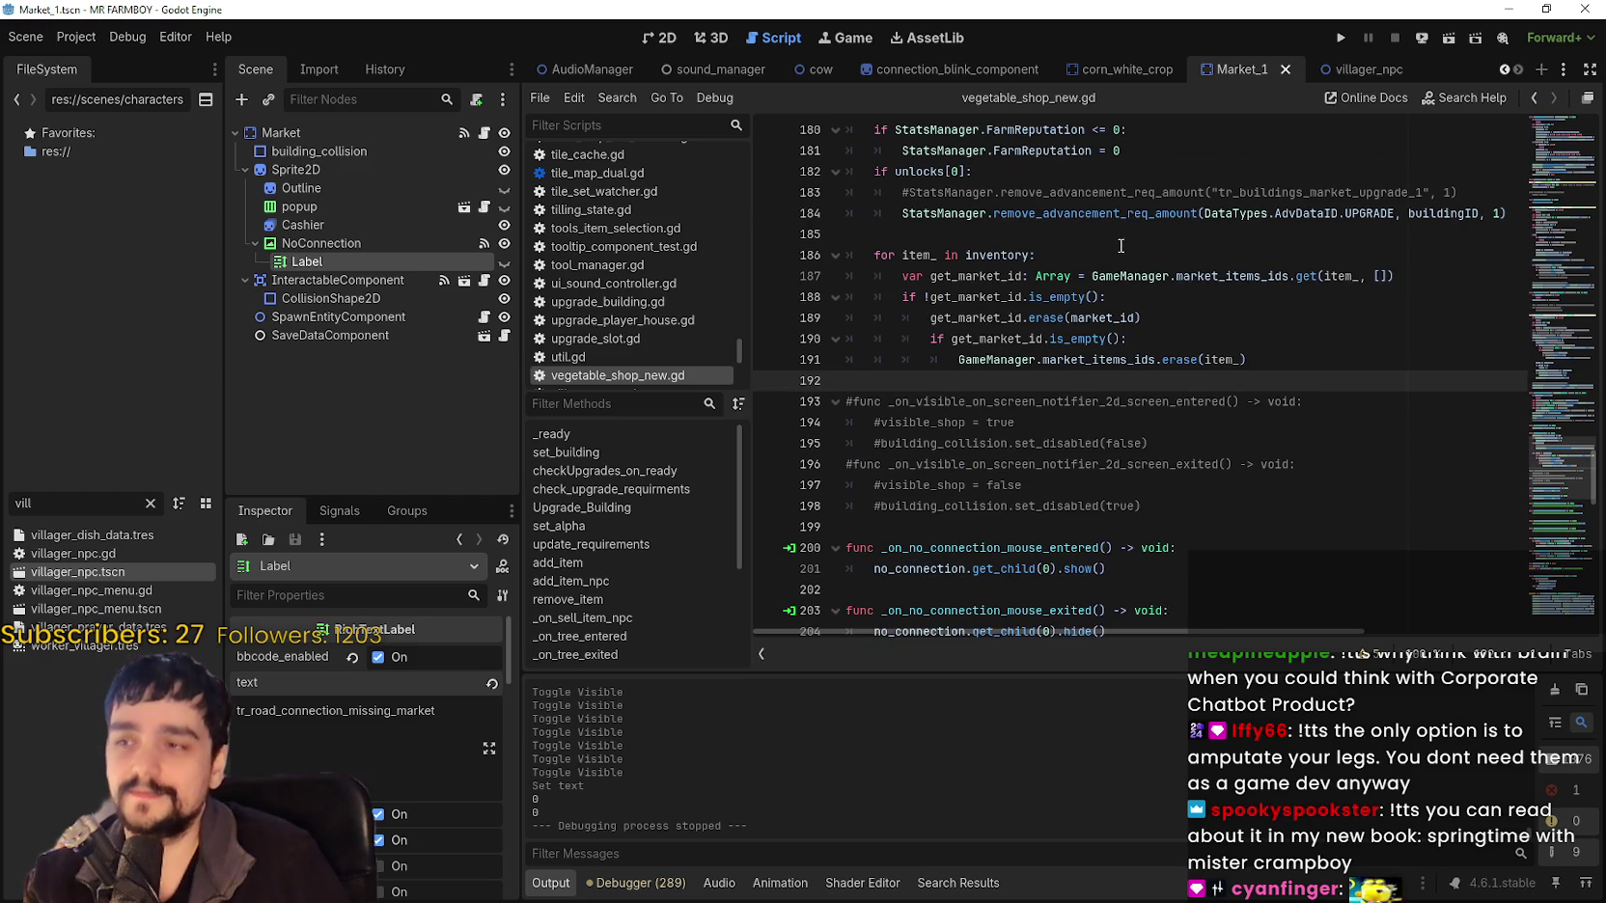
{"action": "left_click", "coordinate": [328, 244]}
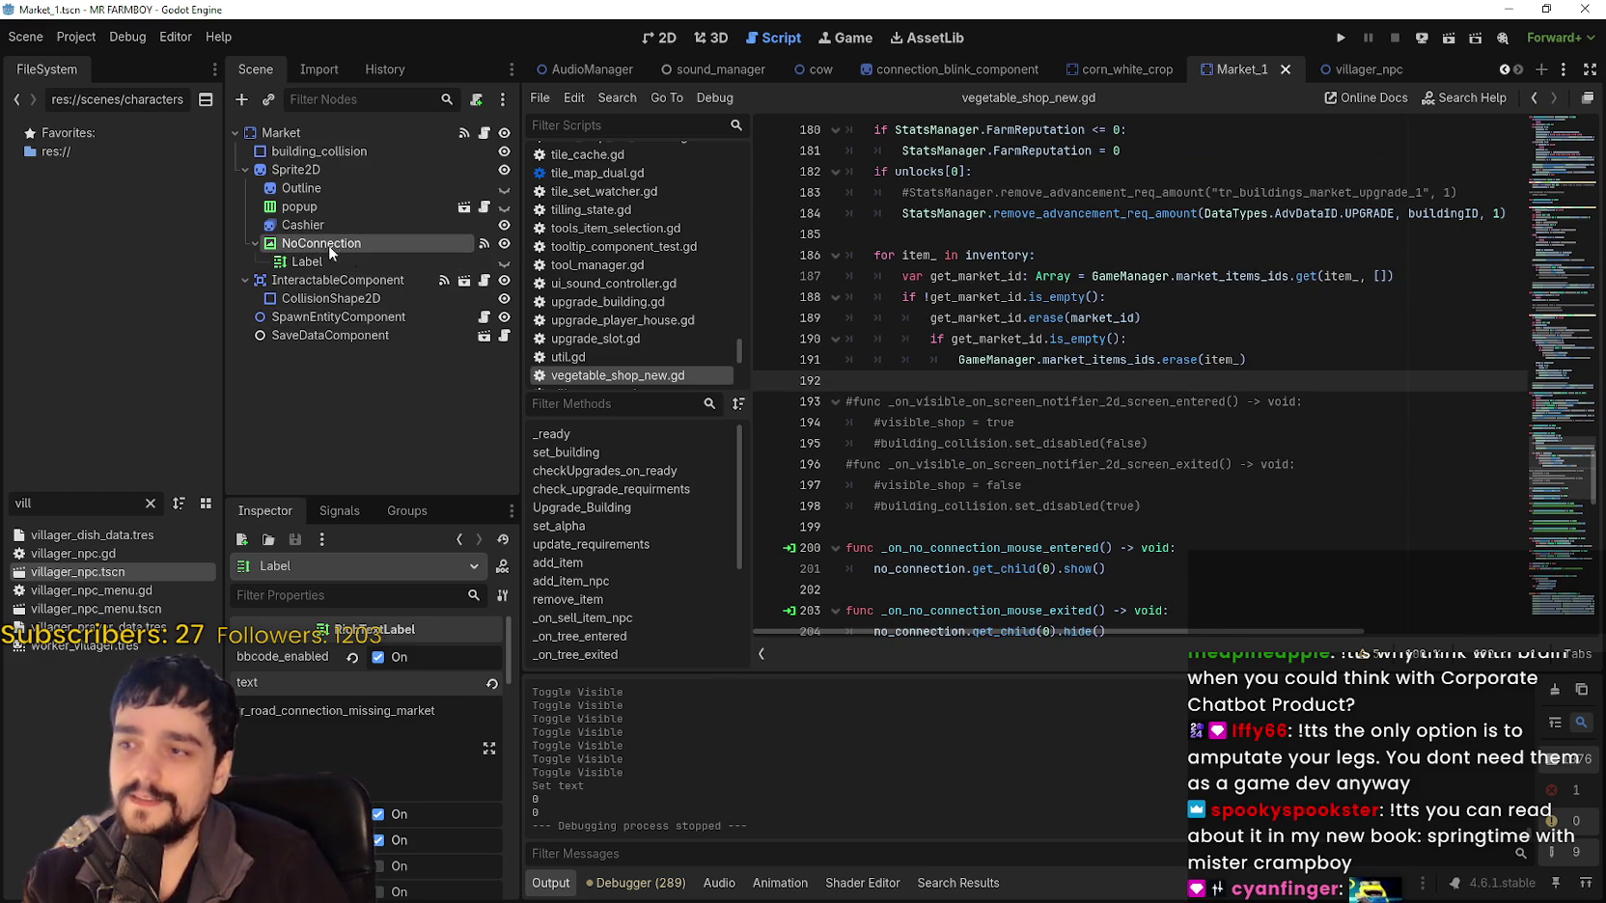
{"action": "left_click", "coordinate": [374, 279]}
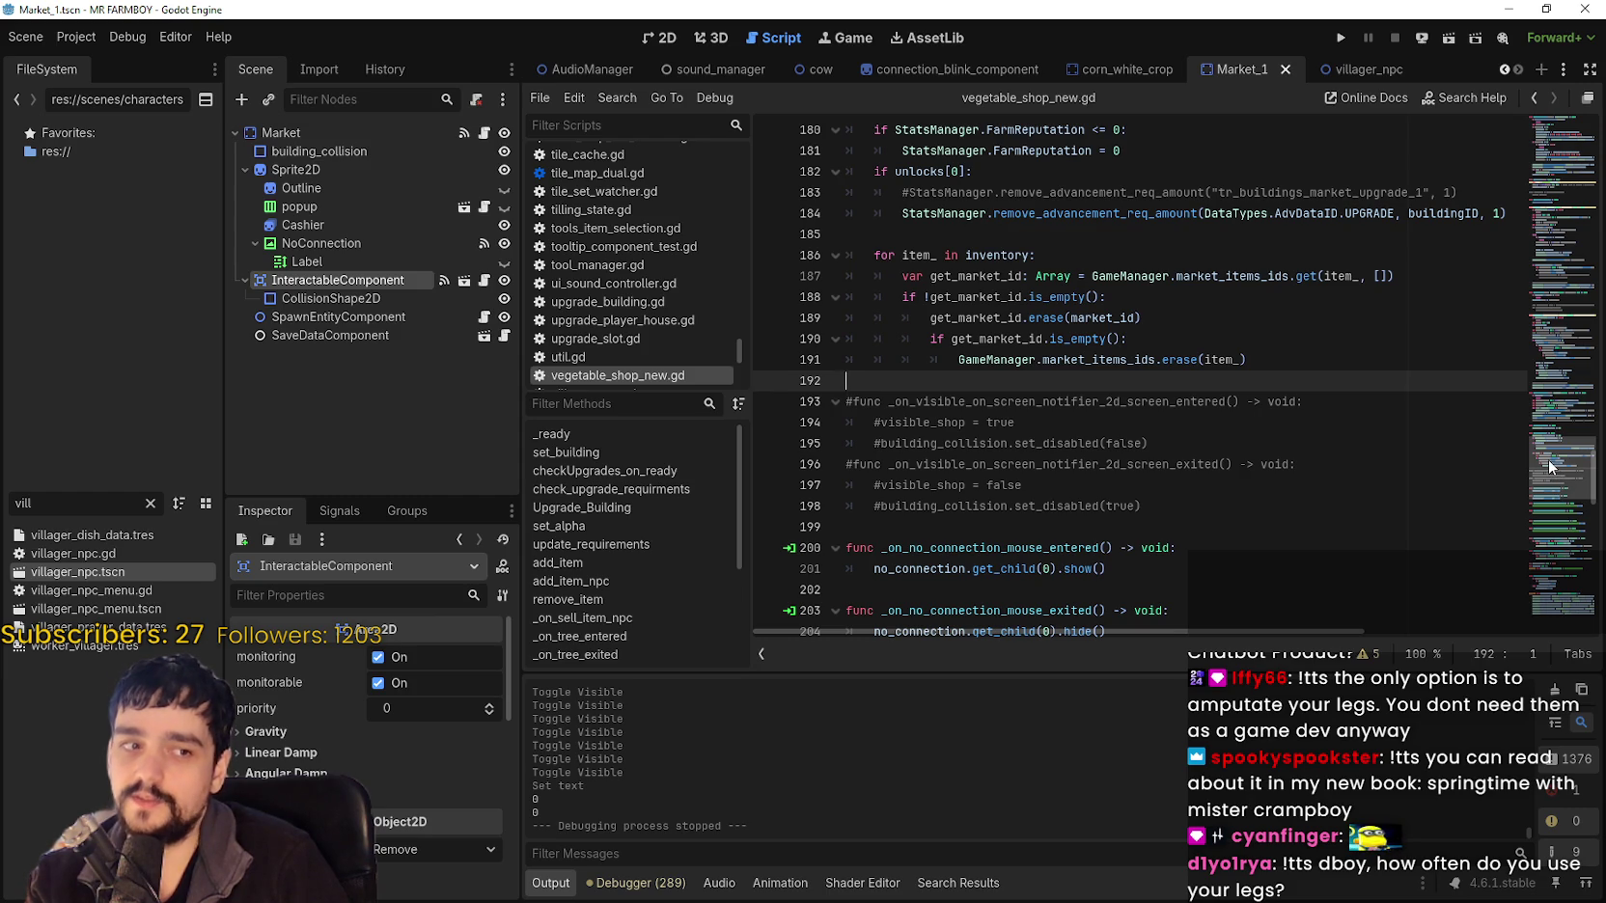
{"action": "scroll", "coordinate": [1548, 459], "scroll_direction": "down", "scroll_amount": 1}
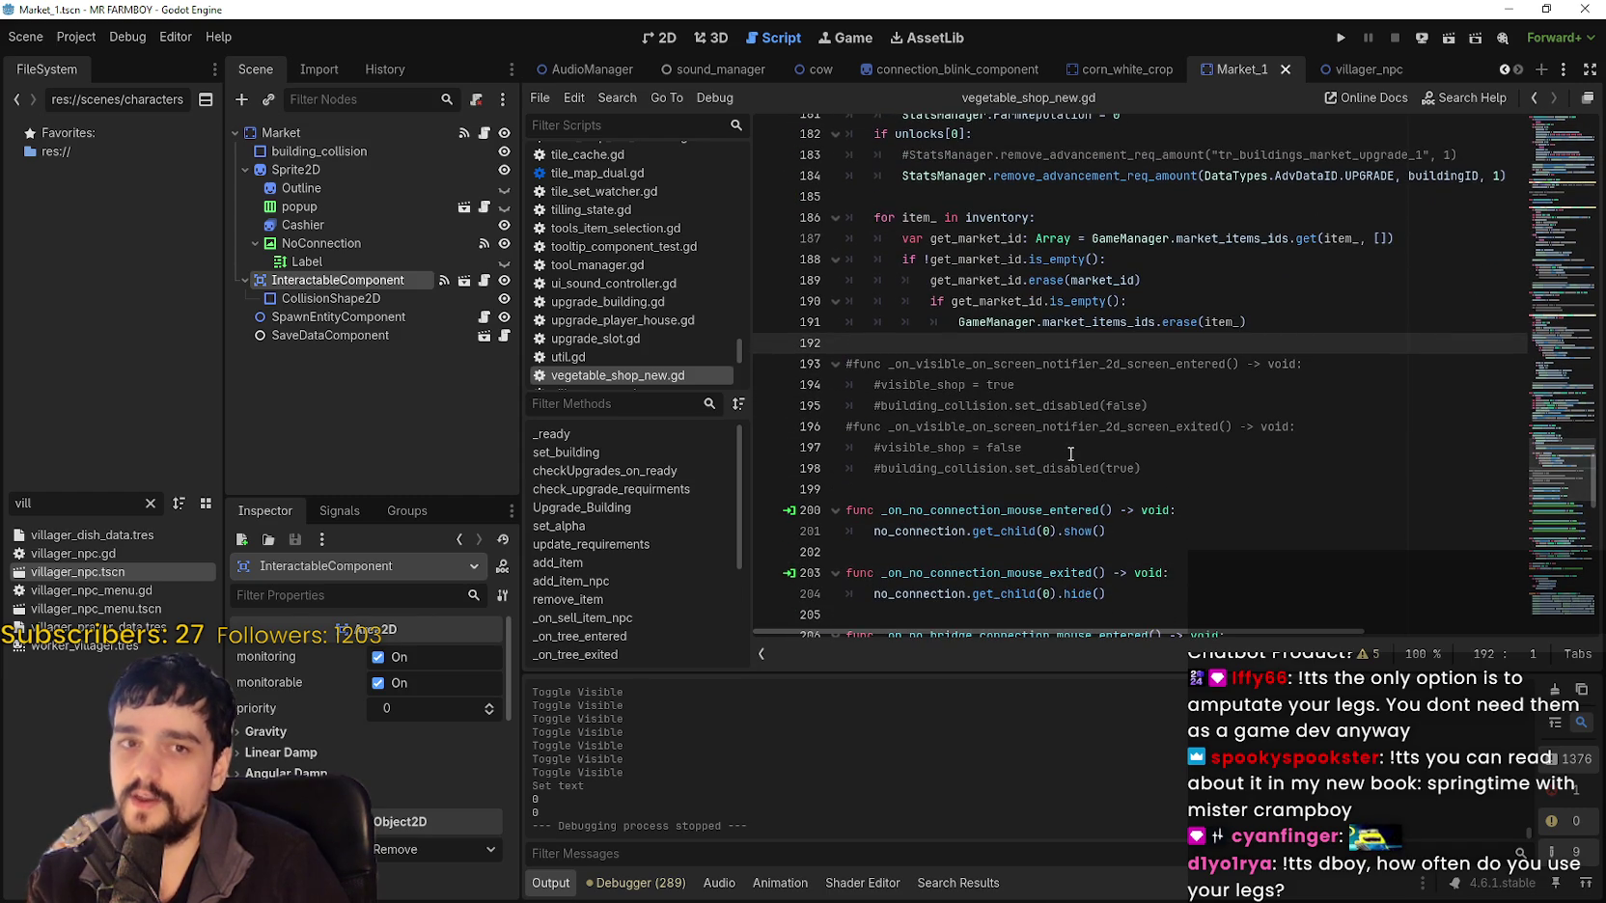
Review the no_connection code around lines 198–201 of vegetable_shop_new.gd.
{"action": "key", "text": "Down"}
{"action": "key", "text": "Down"}
{"action": "key", "text": "Down"}
{"action": "scroll", "coordinate": [1545, 483], "scroll_direction": "down", "scroll_amount": 1}
{"action": "scroll", "coordinate": [1546, 497], "scroll_direction": "down", "scroll_amount": 10}
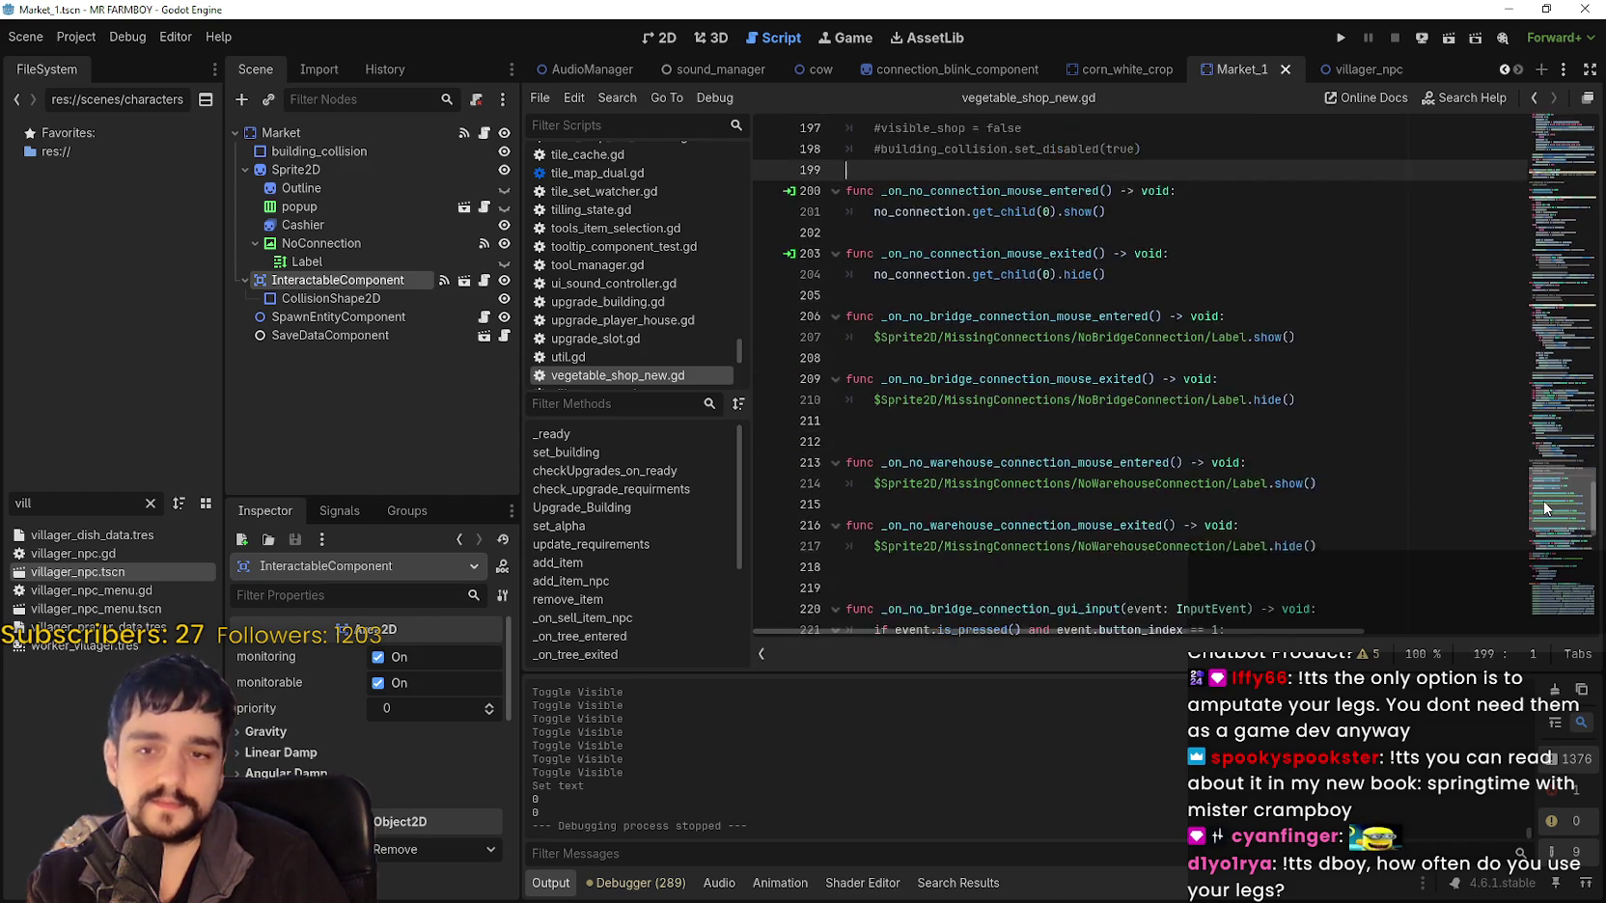
{"action": "scroll", "coordinate": [1550, 481], "scroll_direction": "up", "scroll_amount": 9}
{"action": "left_click", "coordinate": [1258, 377]}
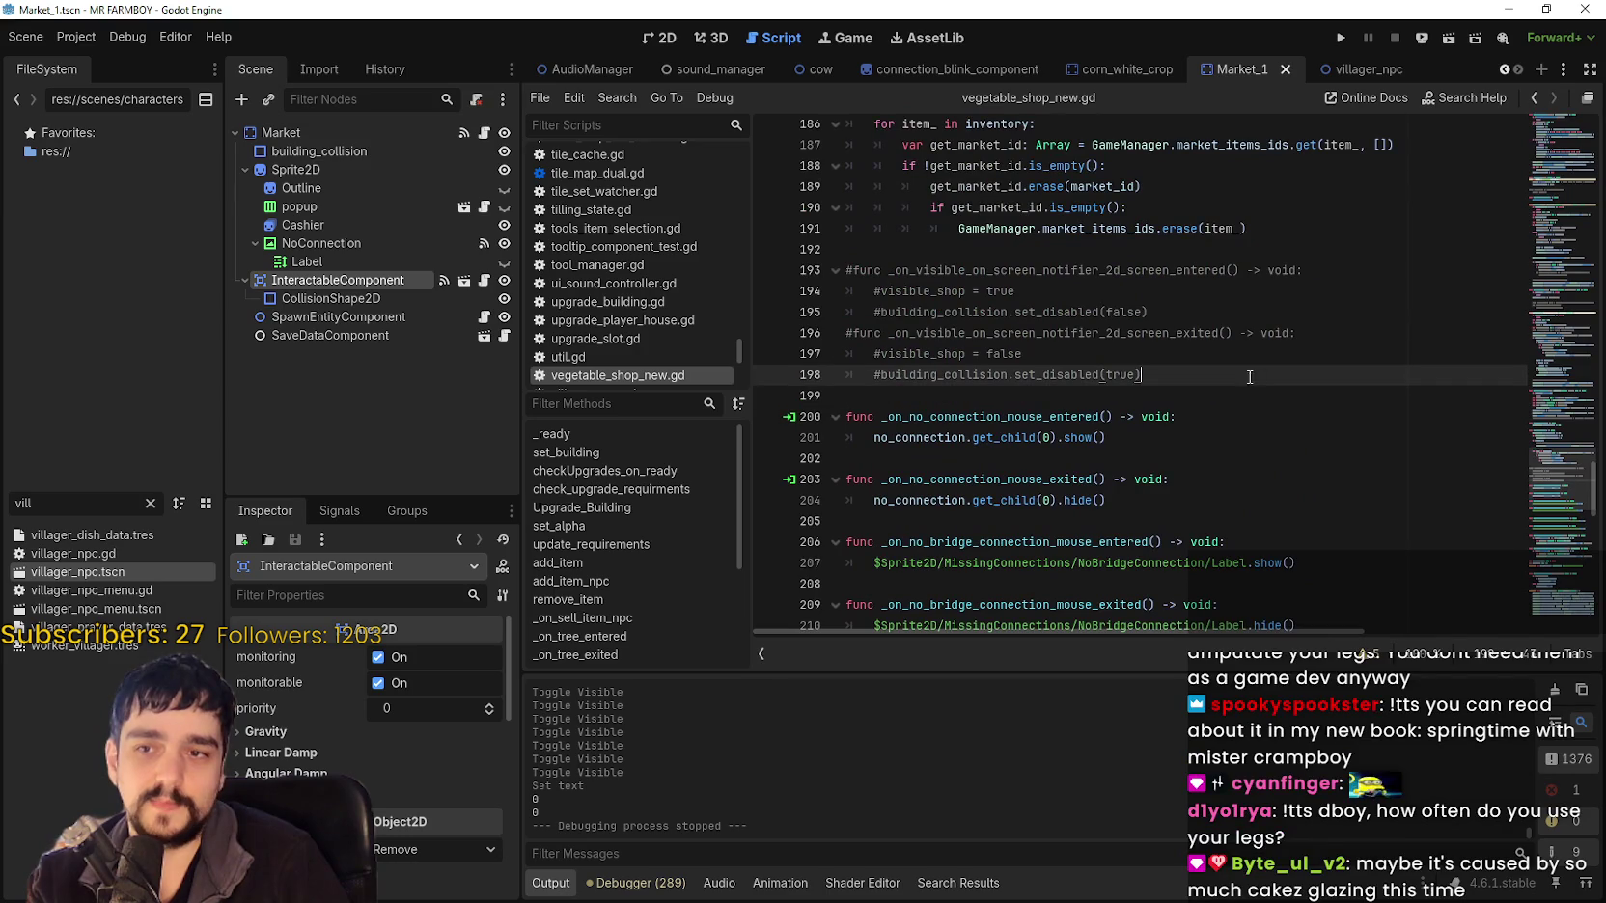
{"action": "left_click", "coordinate": [1185, 397]}
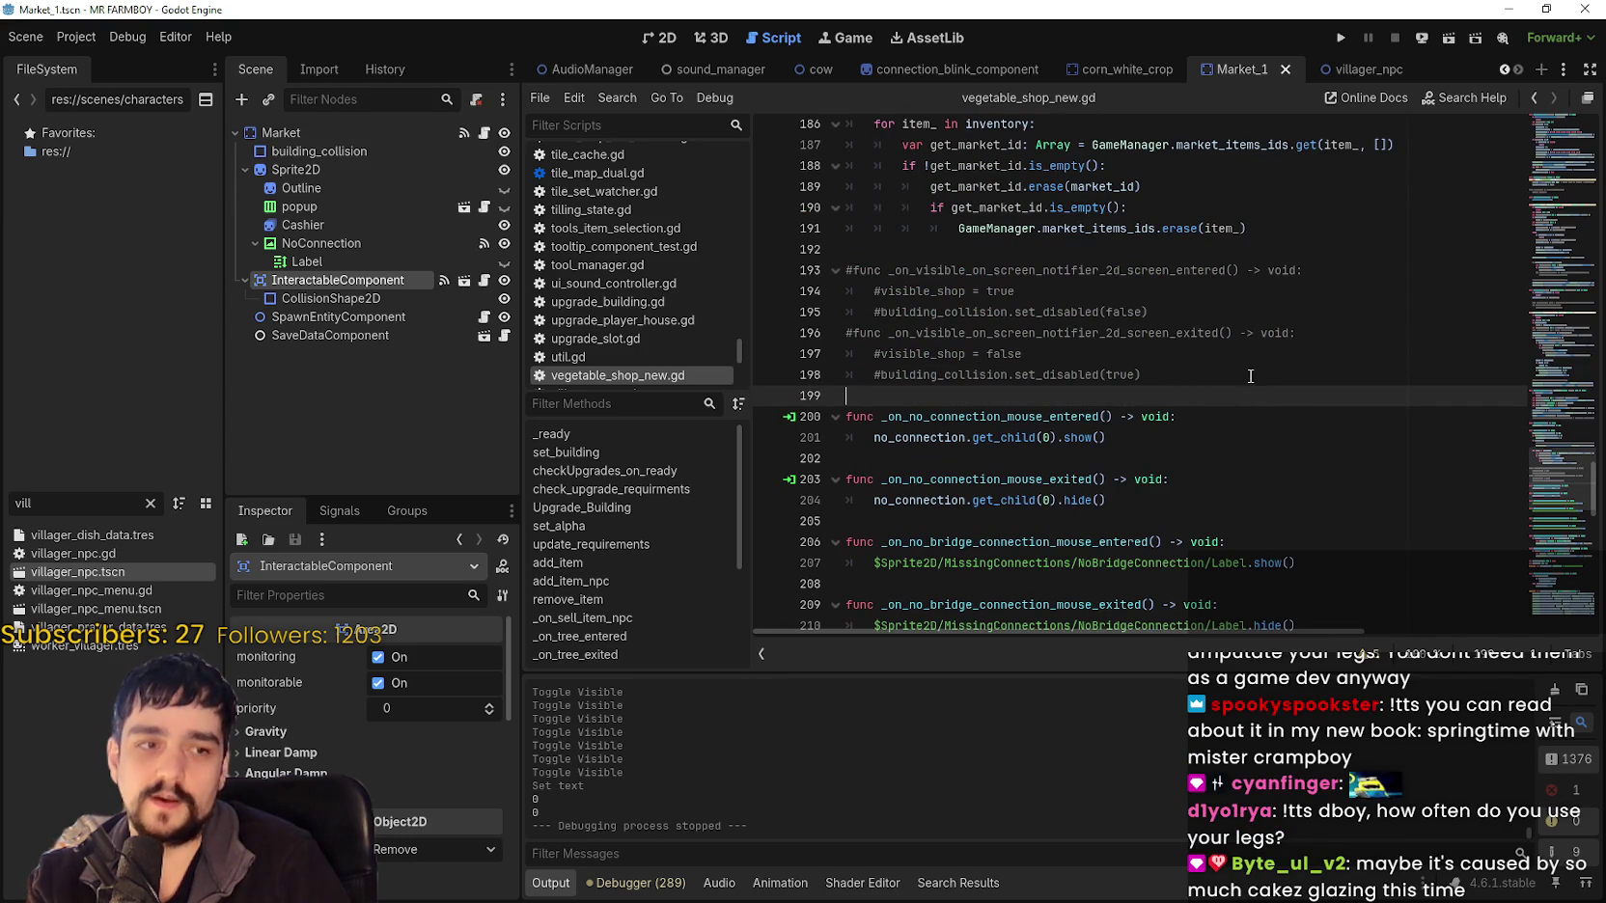
{"action": "left_click", "coordinate": [1212, 373]}
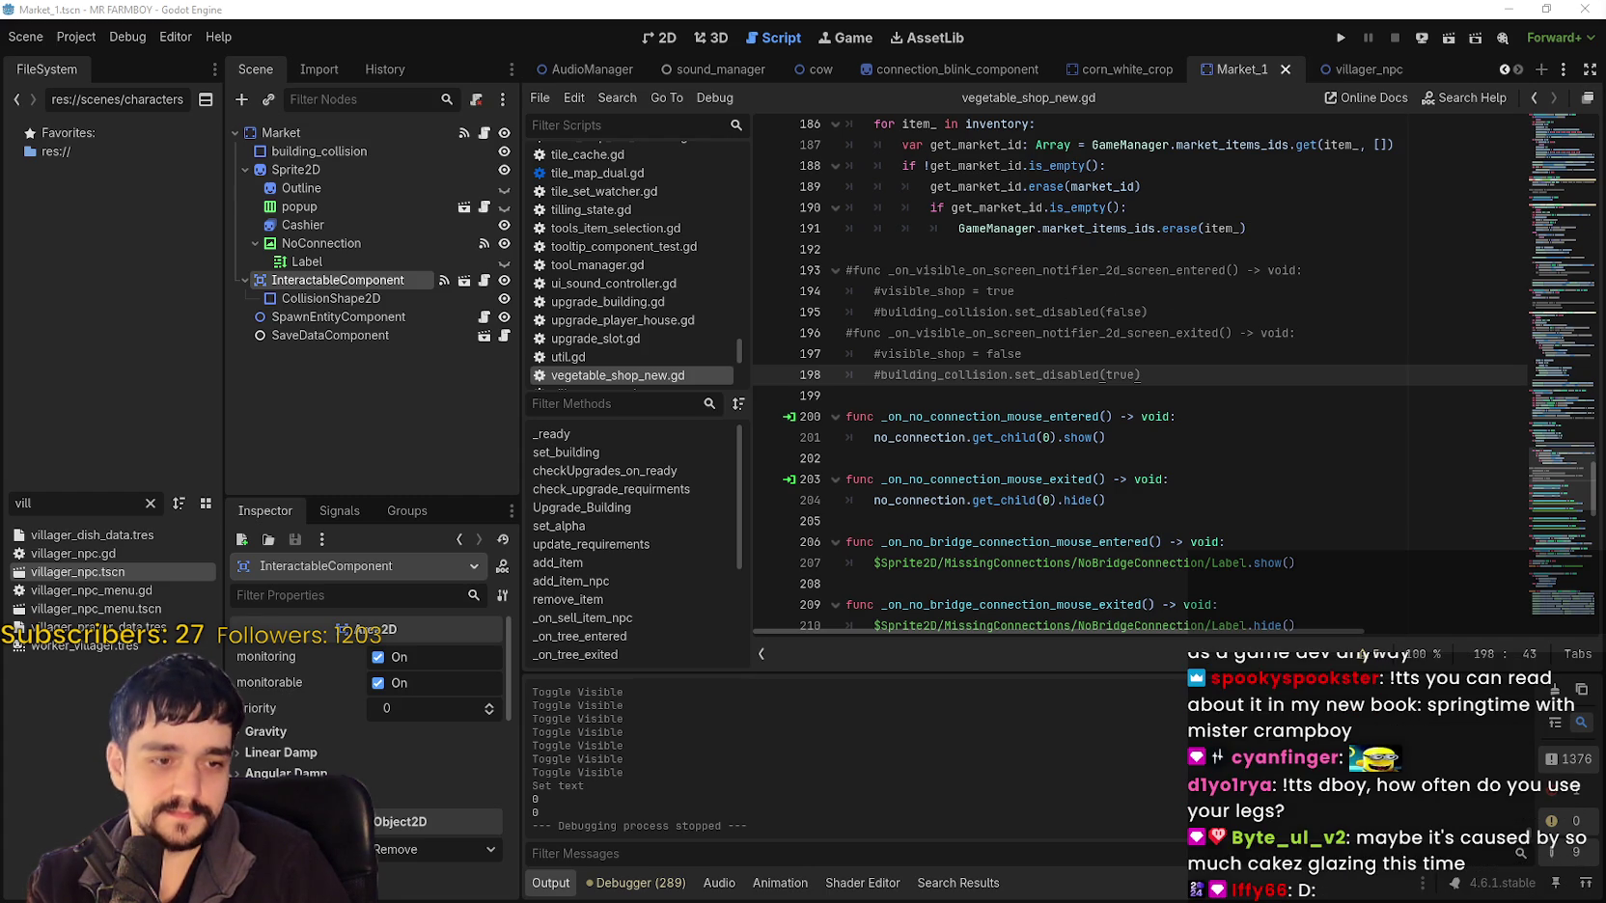
{"action": "left_click", "coordinate": [928, 405]}
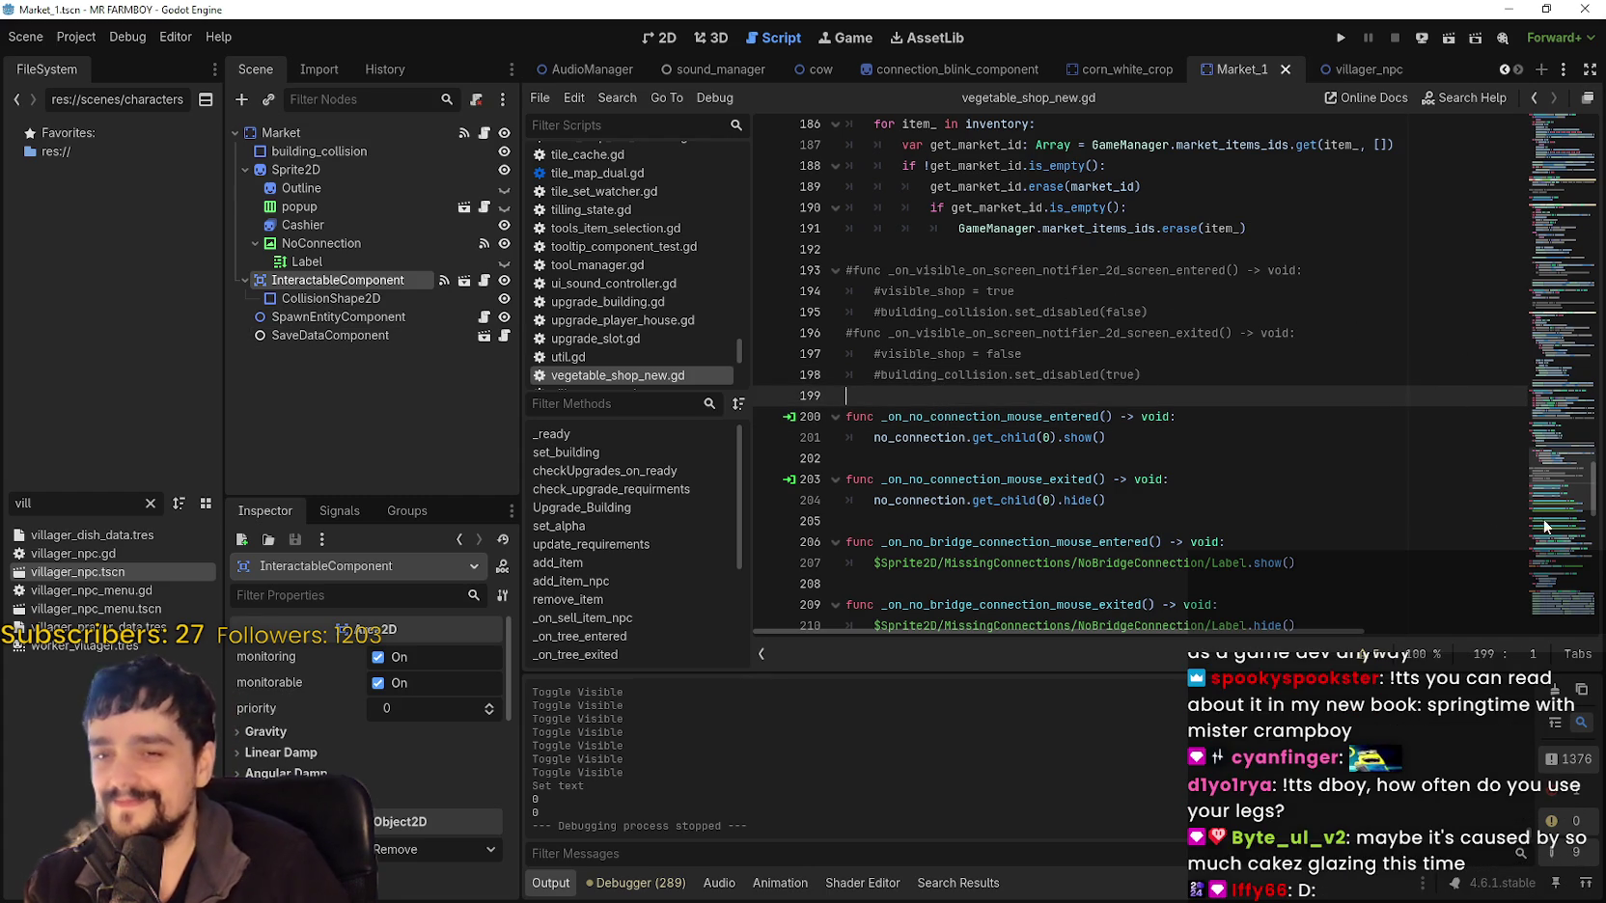
{"action": "double_click", "coordinate": [956, 416]}
{"action": "double_click", "coordinate": [942, 434]}
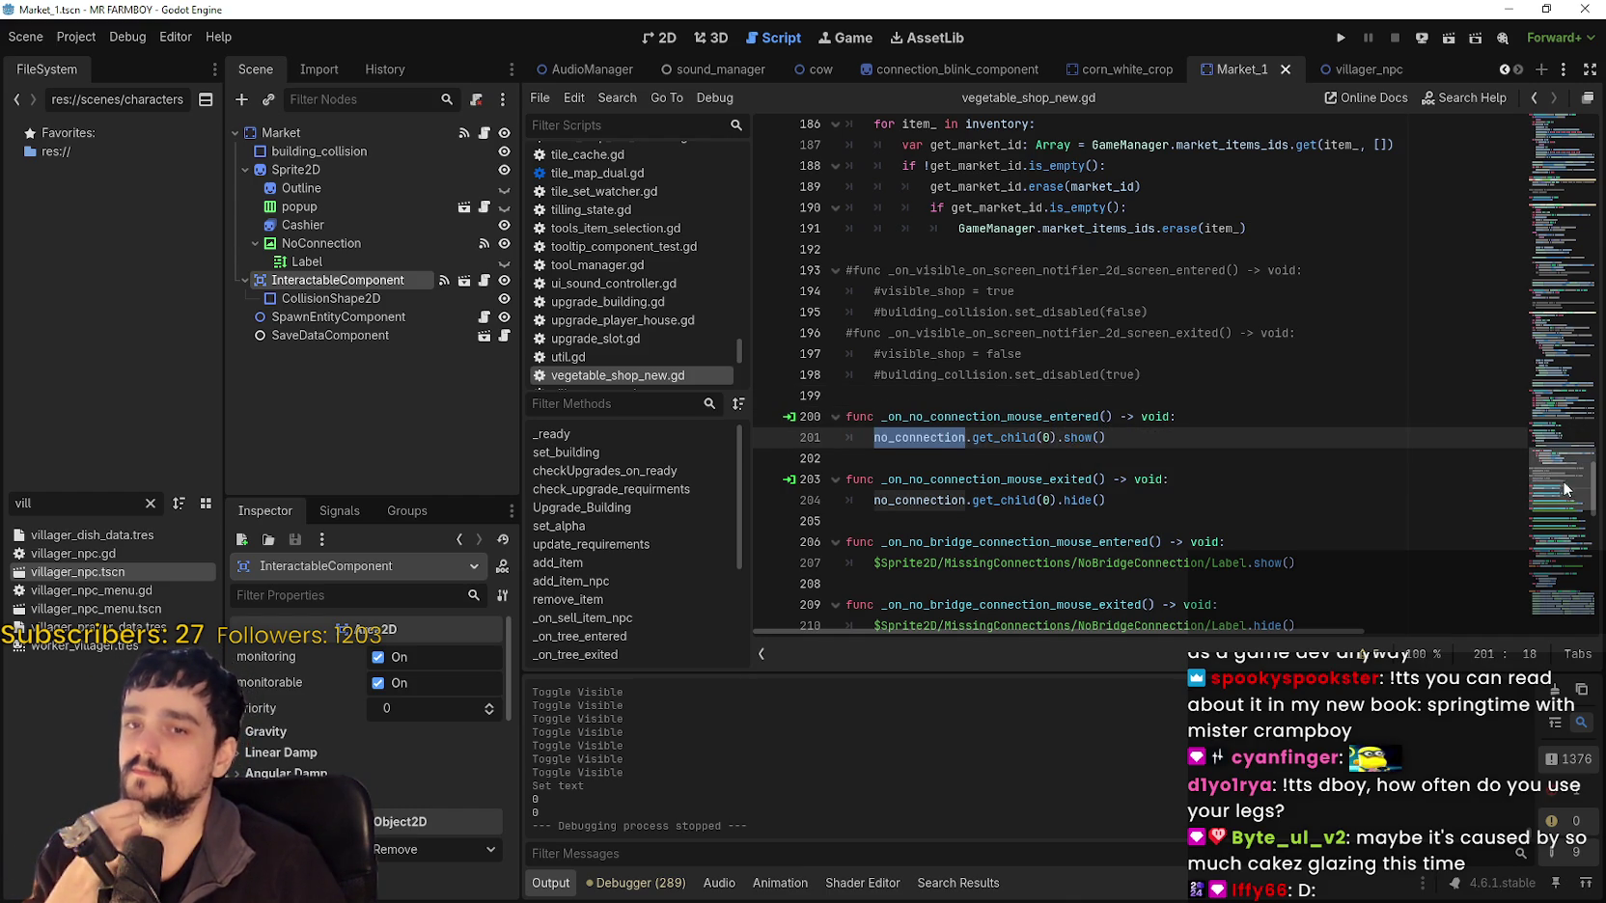
{"action": "scroll", "coordinate": [1564, 483], "scroll_direction": "up", "scroll_amount": 1}
{"action": "left_click_drag", "start_coordinate": [1564, 483], "coordinate": [1567, 490]}
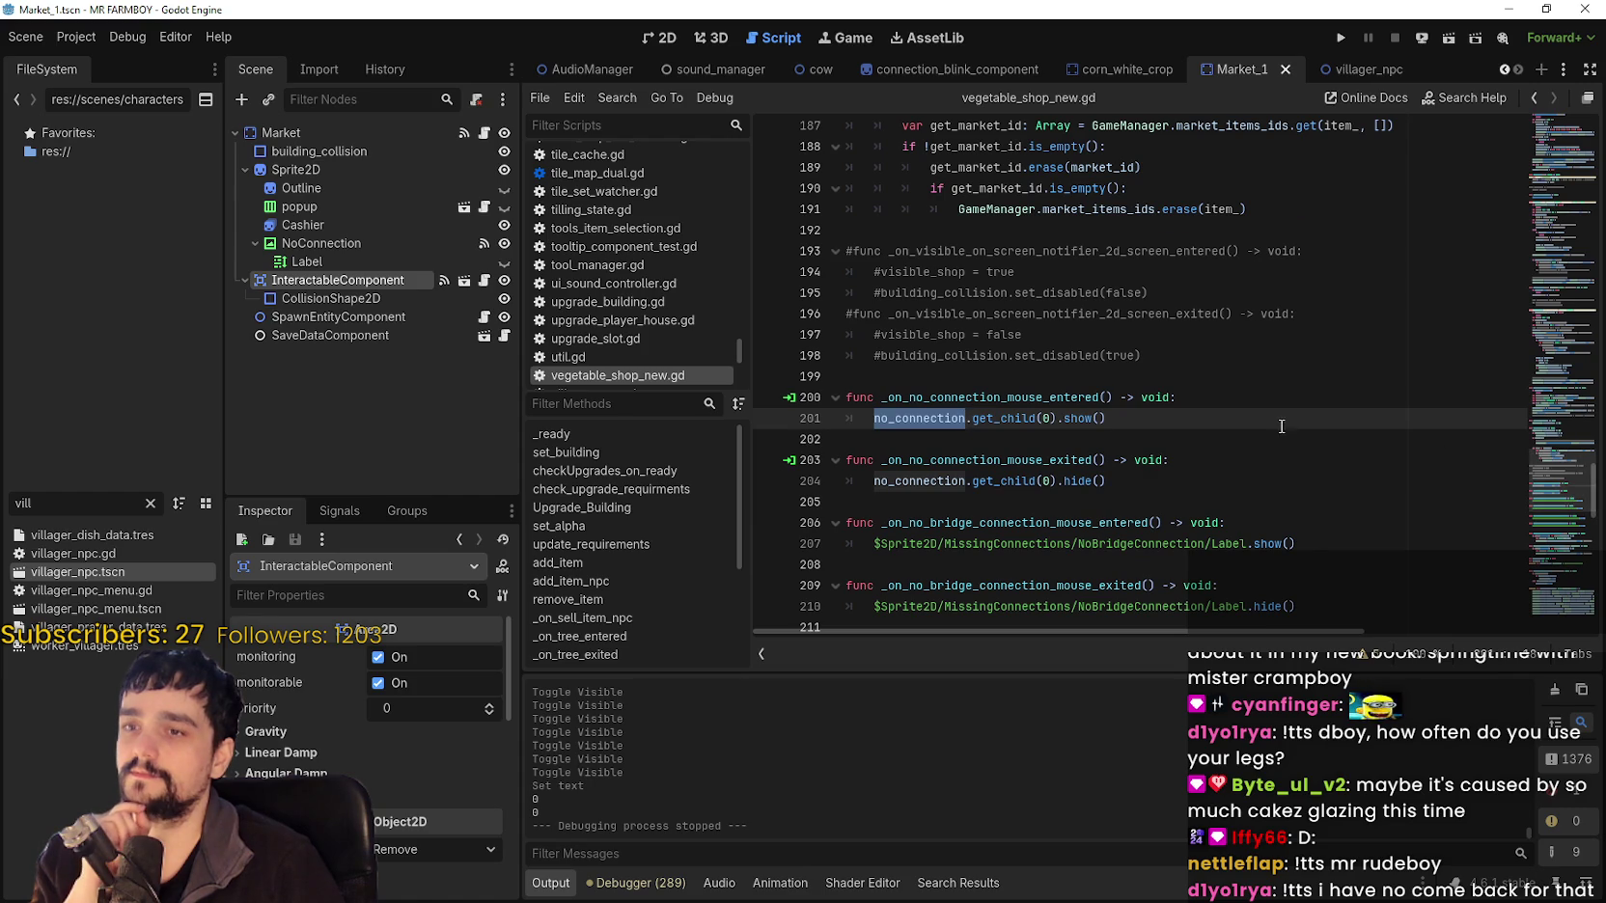
Search the script for no_connection and locate its declaration on line 232.
{"action": "key", "text": "ctrl+f"}
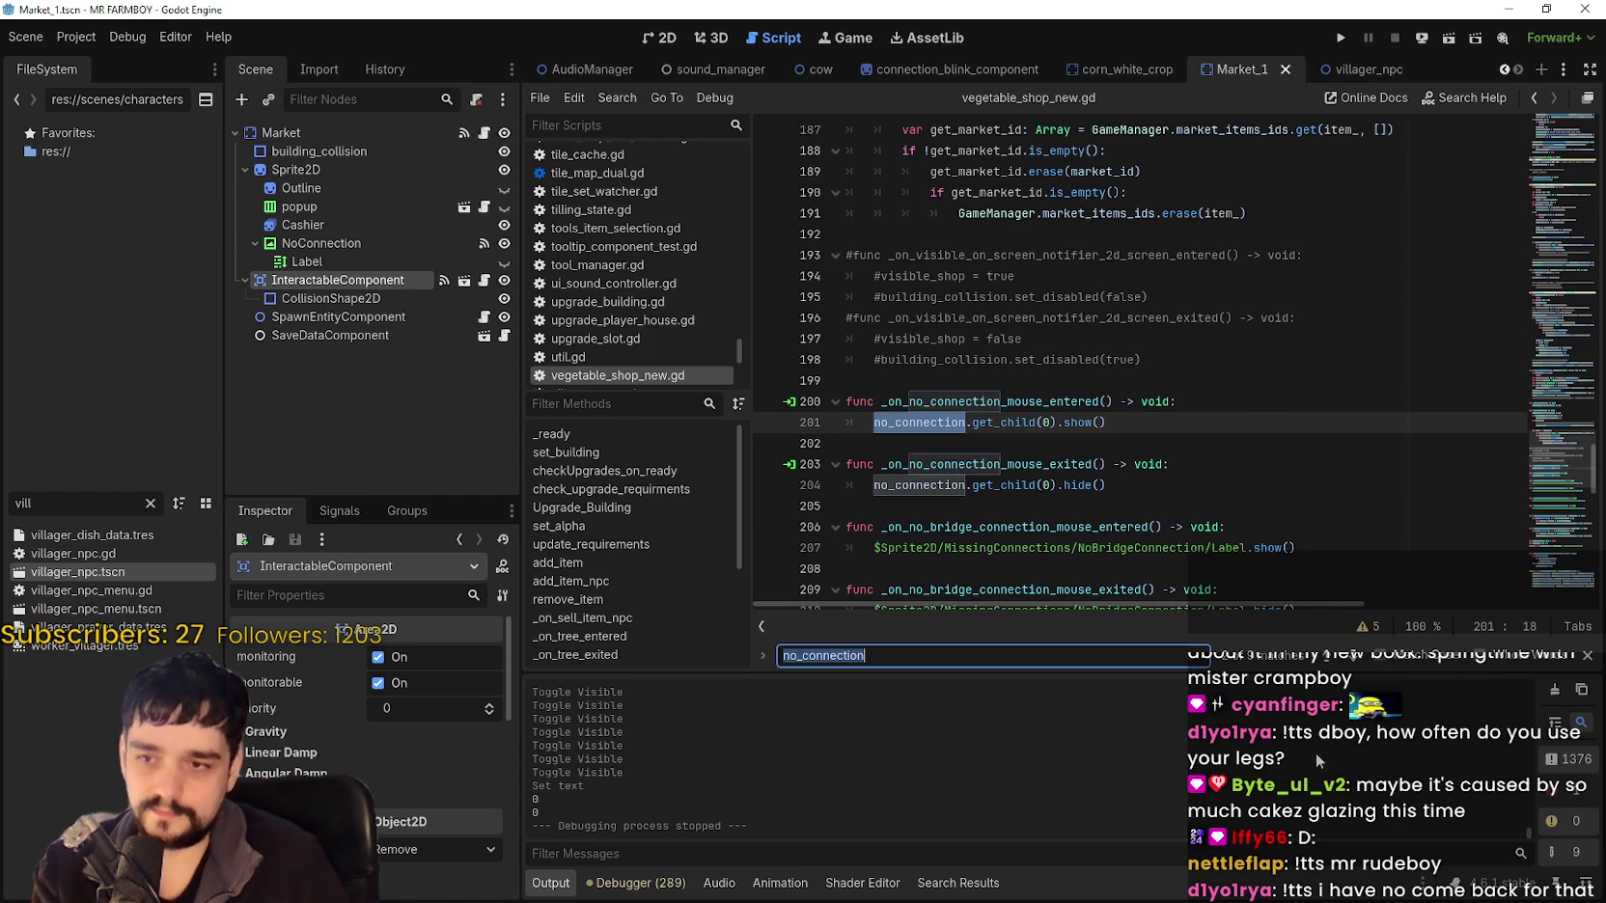
{"action": "key", "text": "Return"}
{"action": "left_click", "coordinate": [1071, 363]}
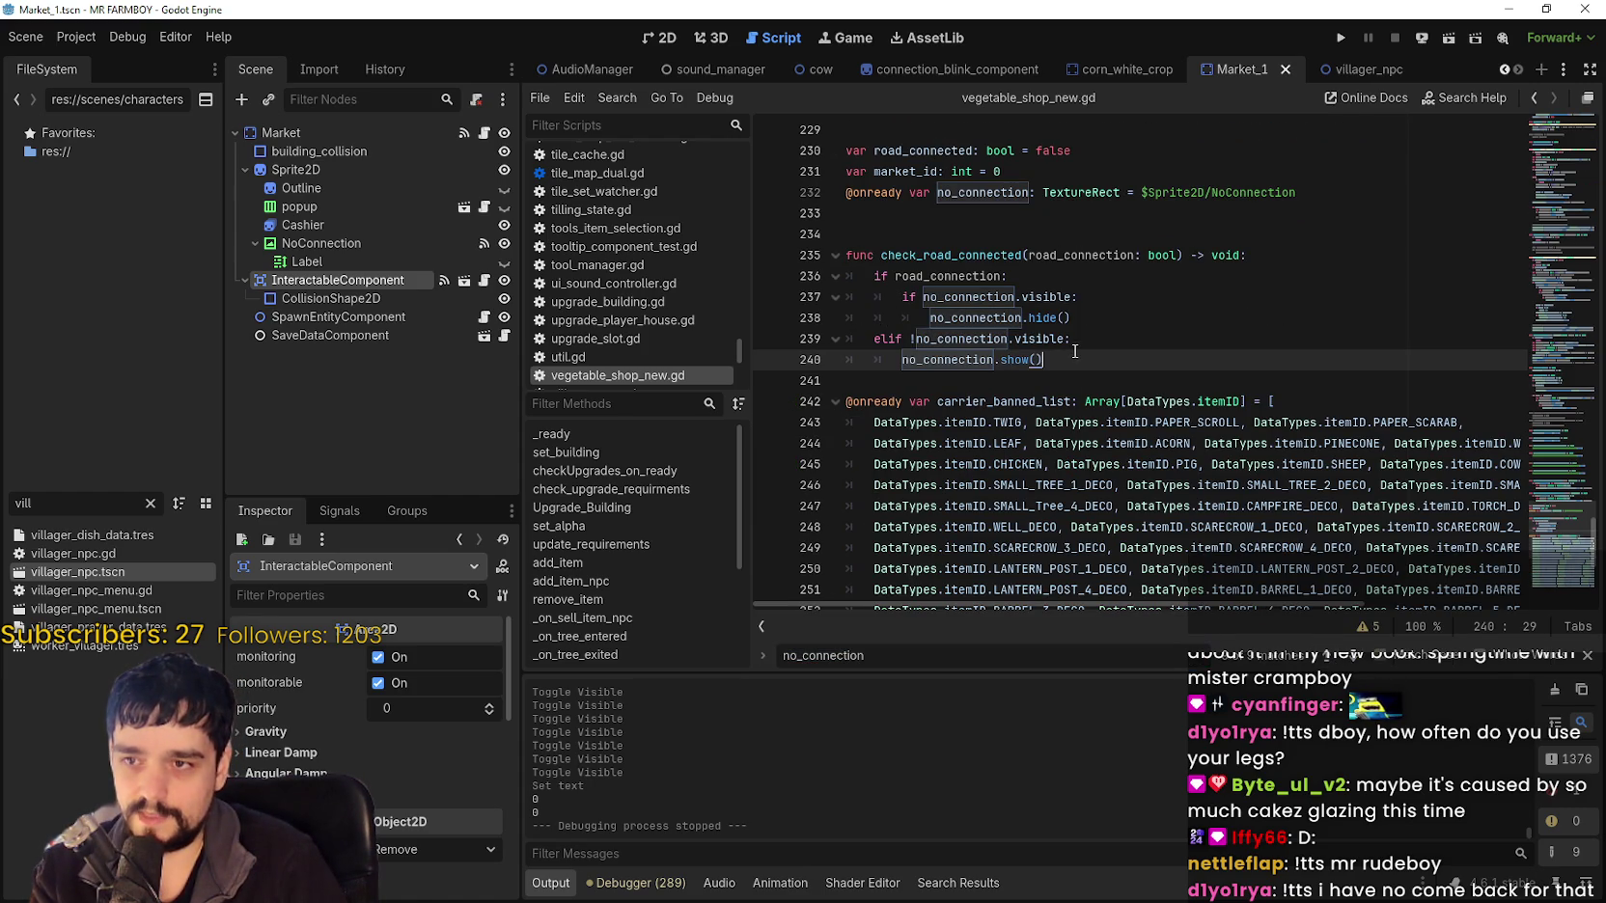
{"action": "scroll", "coordinate": [1018, 280], "scroll_direction": "up", "scroll_amount": 2}
{"action": "double_click", "coordinate": [996, 319]}
{"action": "left_click_drag", "start_coordinate": [1583, 529], "coordinate": [1563, 479]}
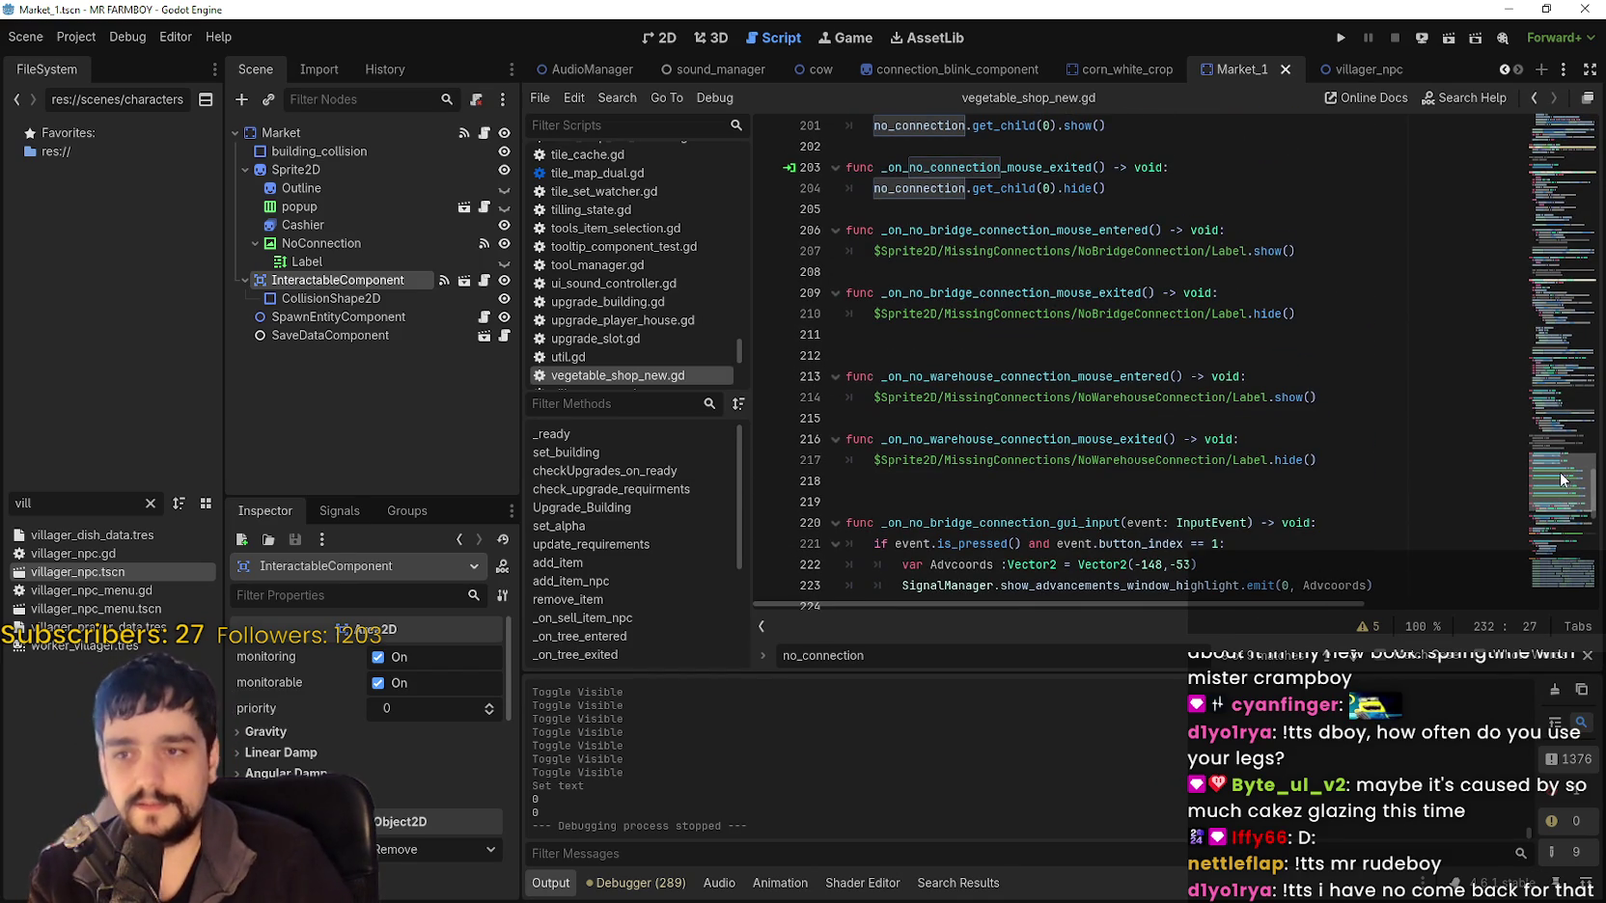
{"action": "scroll", "coordinate": [1561, 465], "scroll_direction": "down", "scroll_amount": 10}
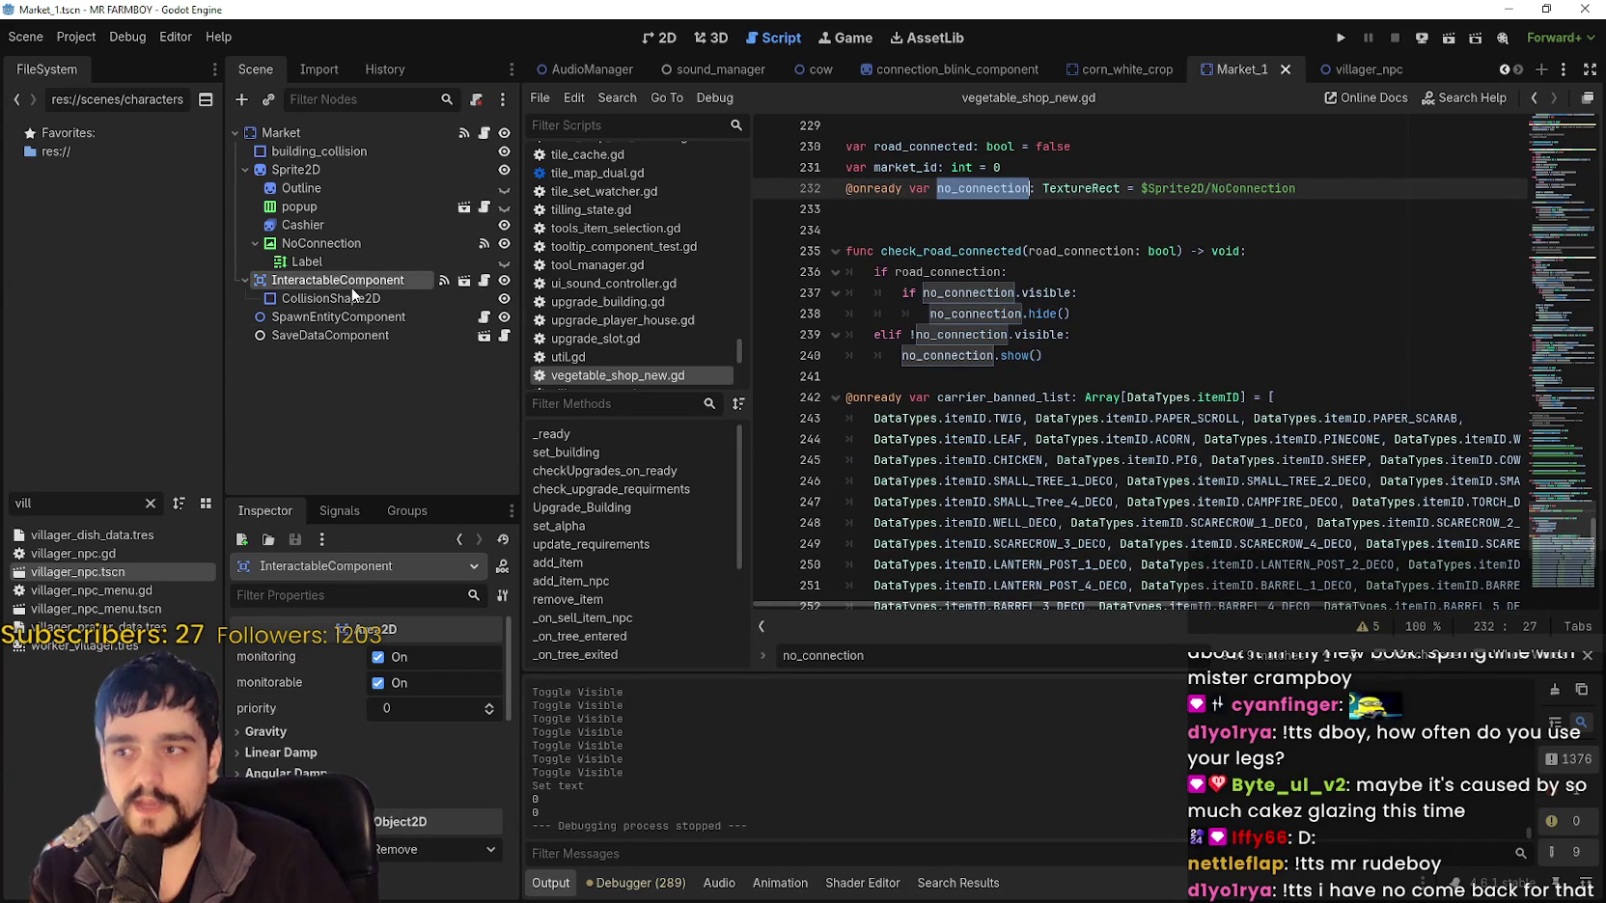
Inspect InteractableComponent's connected signals in the Node dock.
{"action": "left_click", "coordinate": [363, 319]}
{"action": "left_click", "coordinate": [359, 280]}
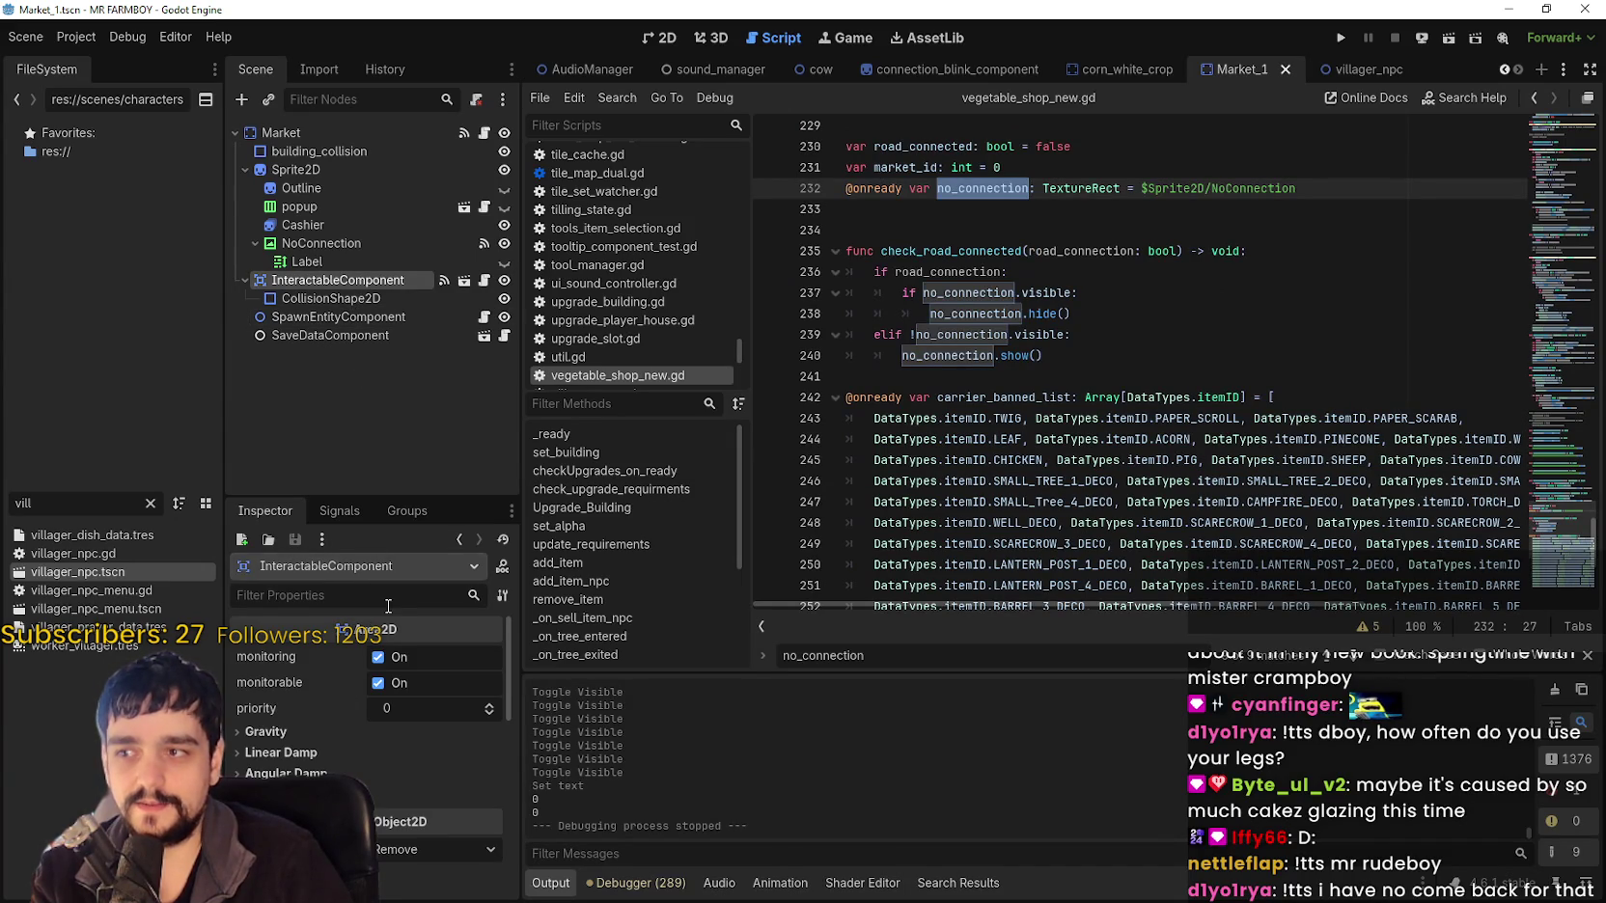
{"action": "left_click", "coordinate": [339, 511]}
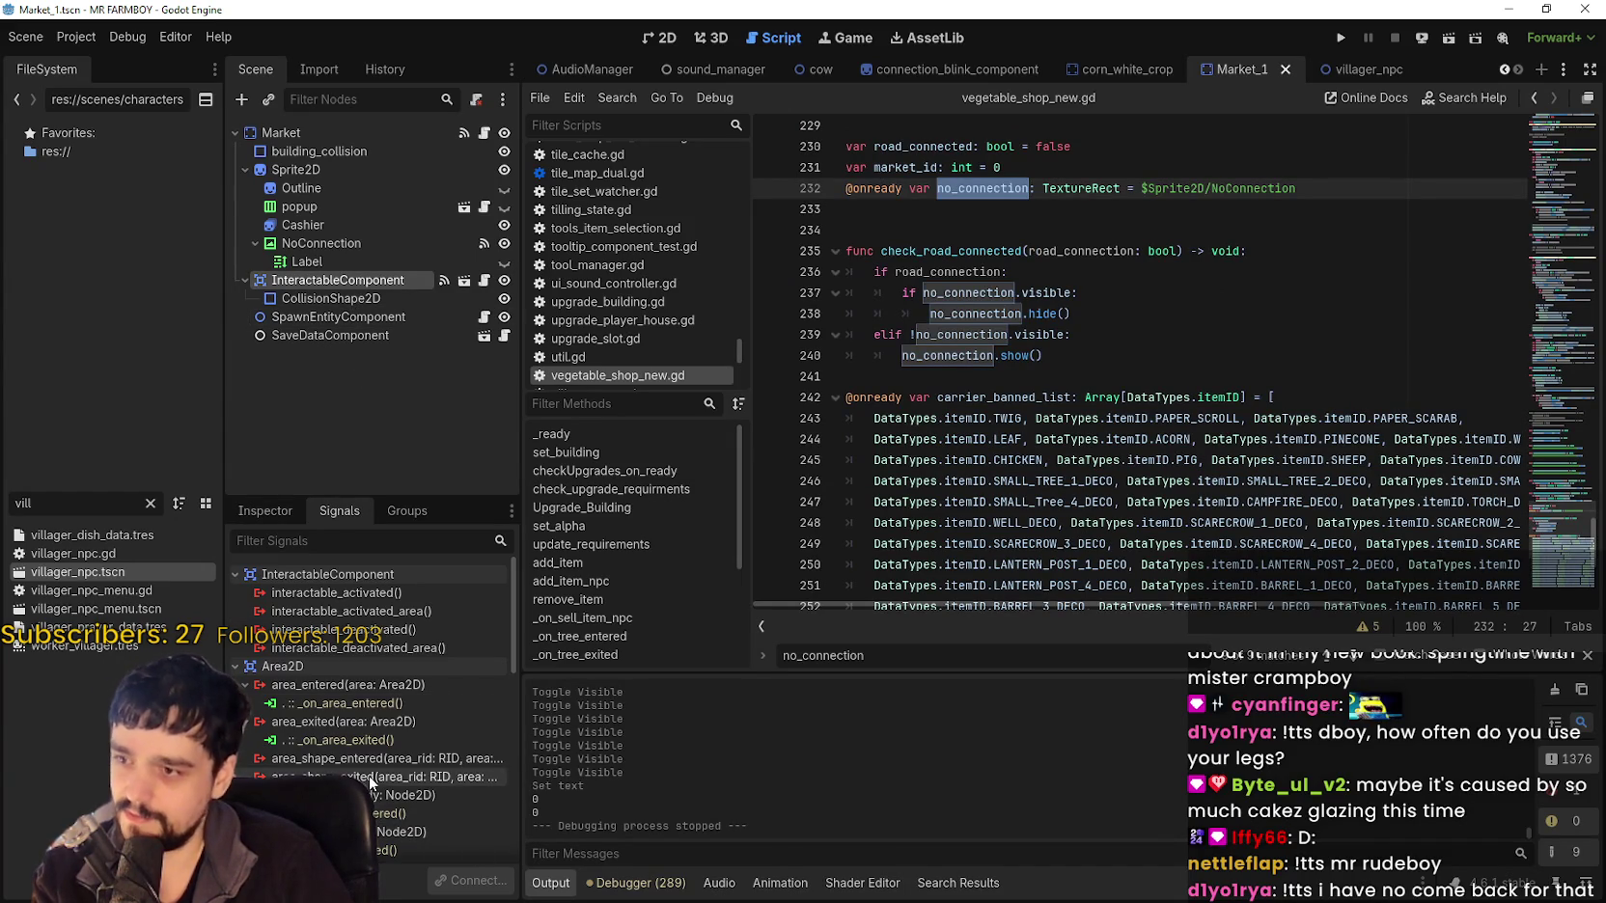
{"action": "scroll", "coordinate": [406, 724], "scroll_direction": "down", "scroll_amount": 4}
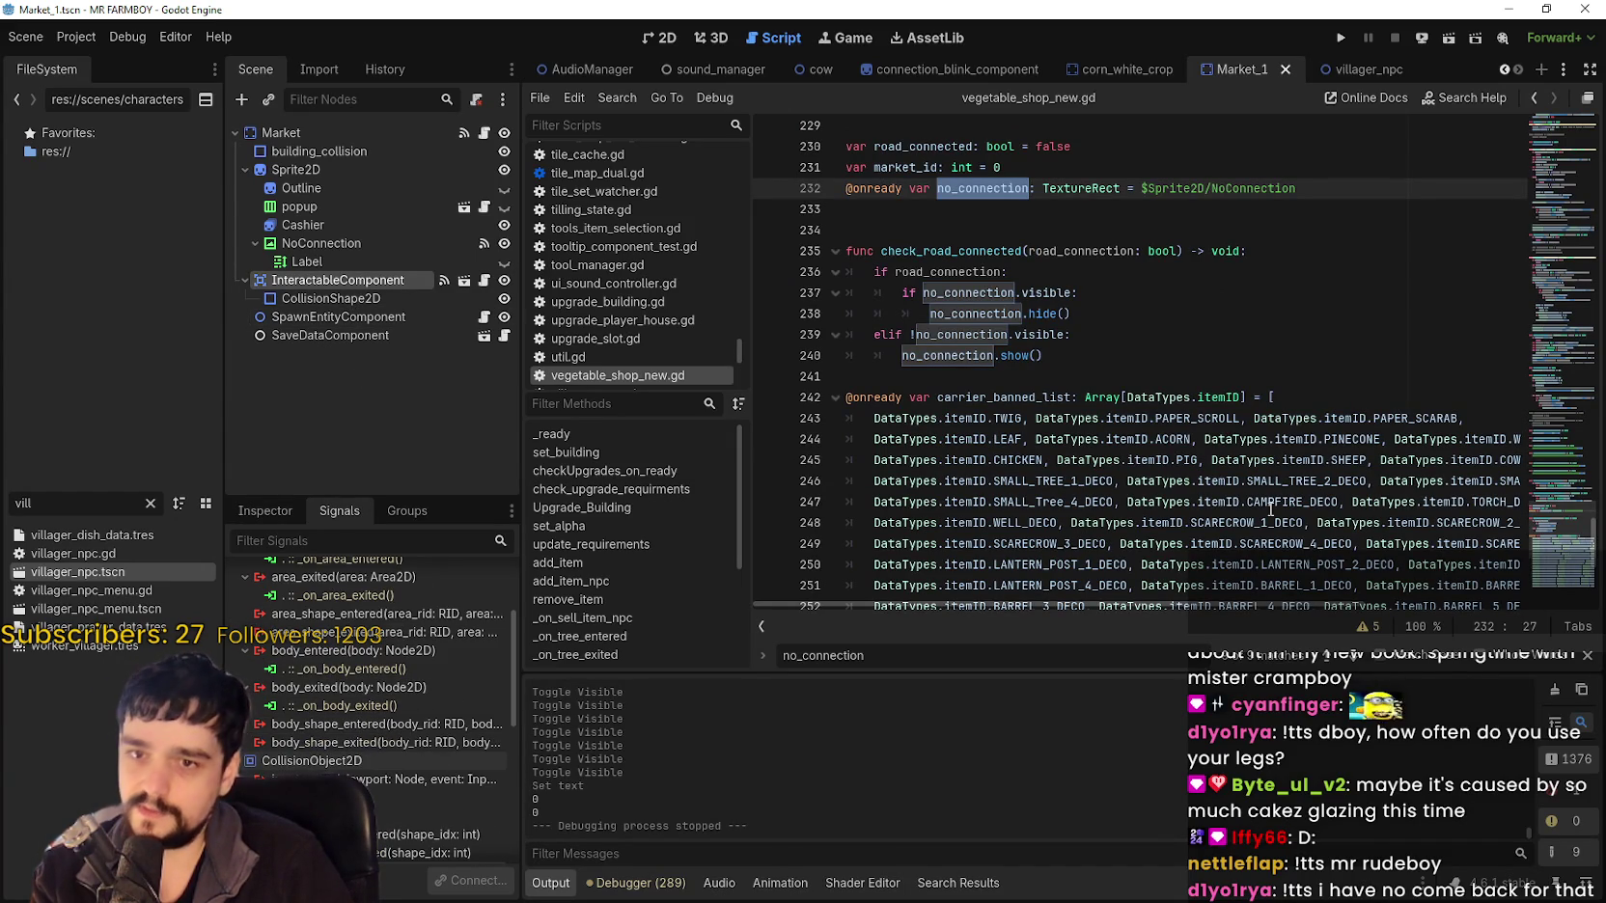
{"action": "scroll", "coordinate": [1581, 524], "scroll_direction": "up", "scroll_amount": 20}
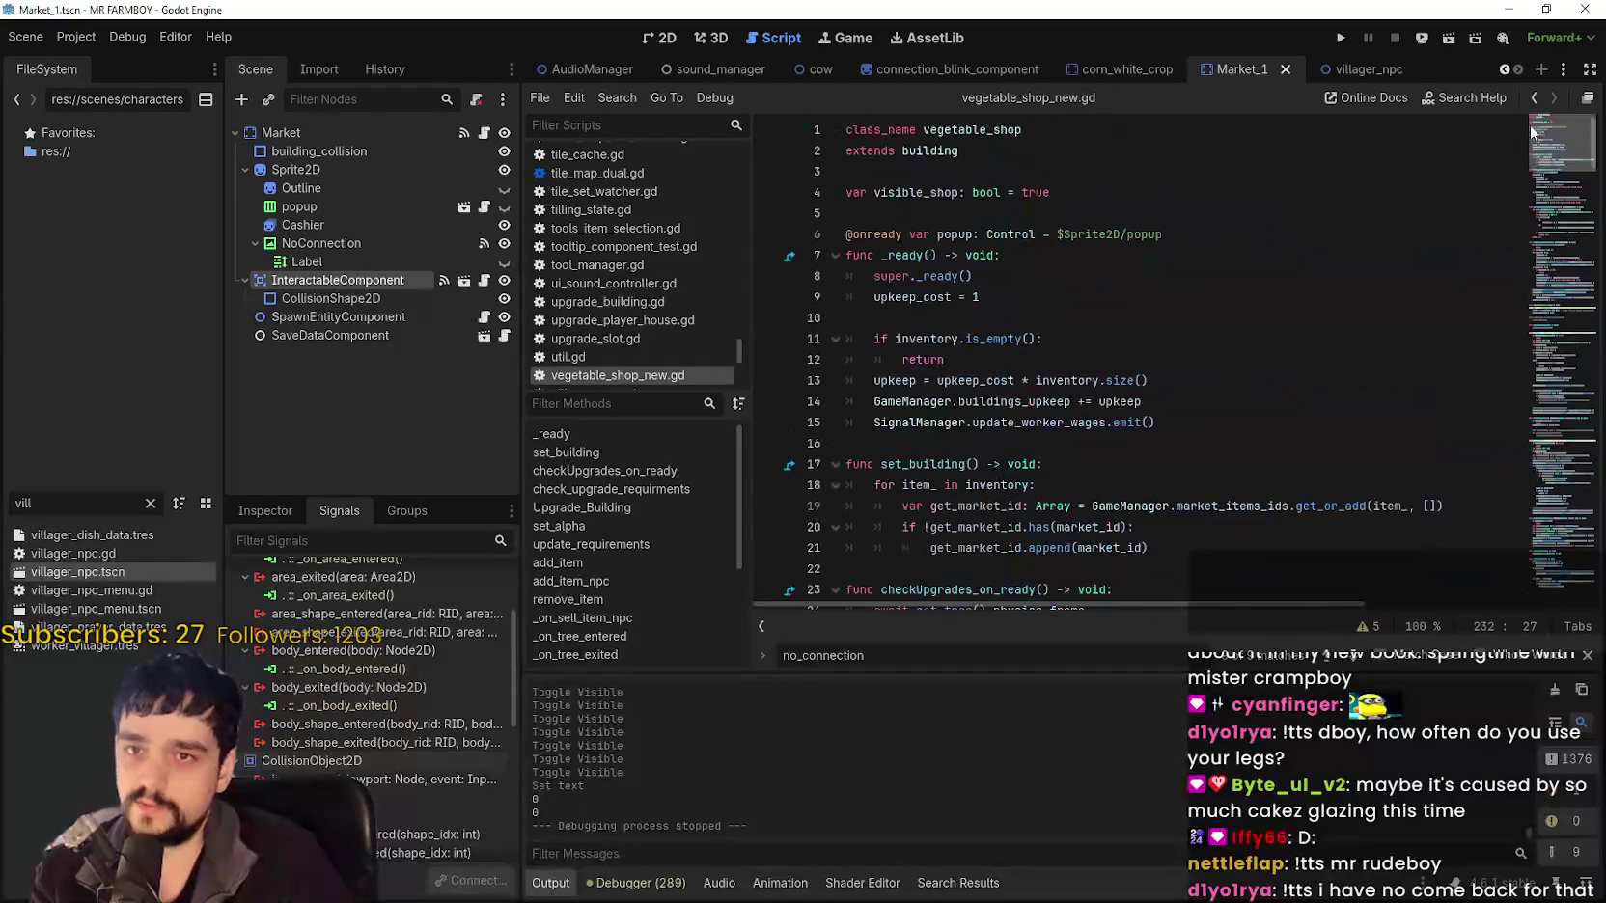
{"action": "right_click", "coordinate": [928, 150]}
Open building.gd via symbol lookup and examine its interactable signal connections in _ready.
{"action": "left_click", "coordinate": [1007, 419]}
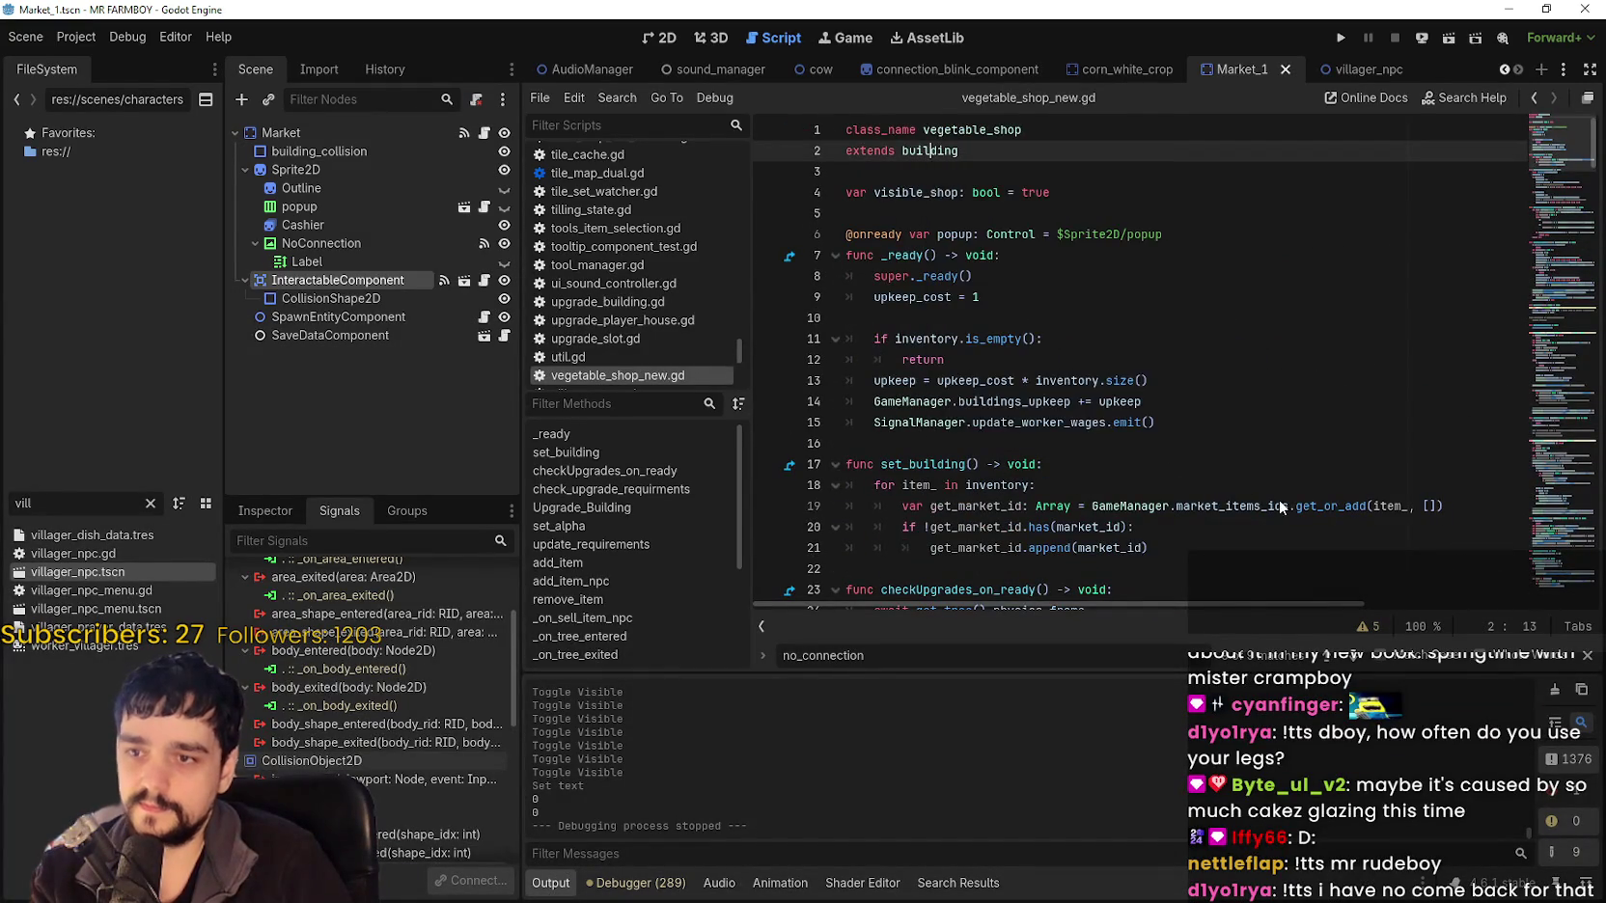
{"action": "scroll", "coordinate": [1559, 145], "scroll_direction": "up", "scroll_amount": 20}
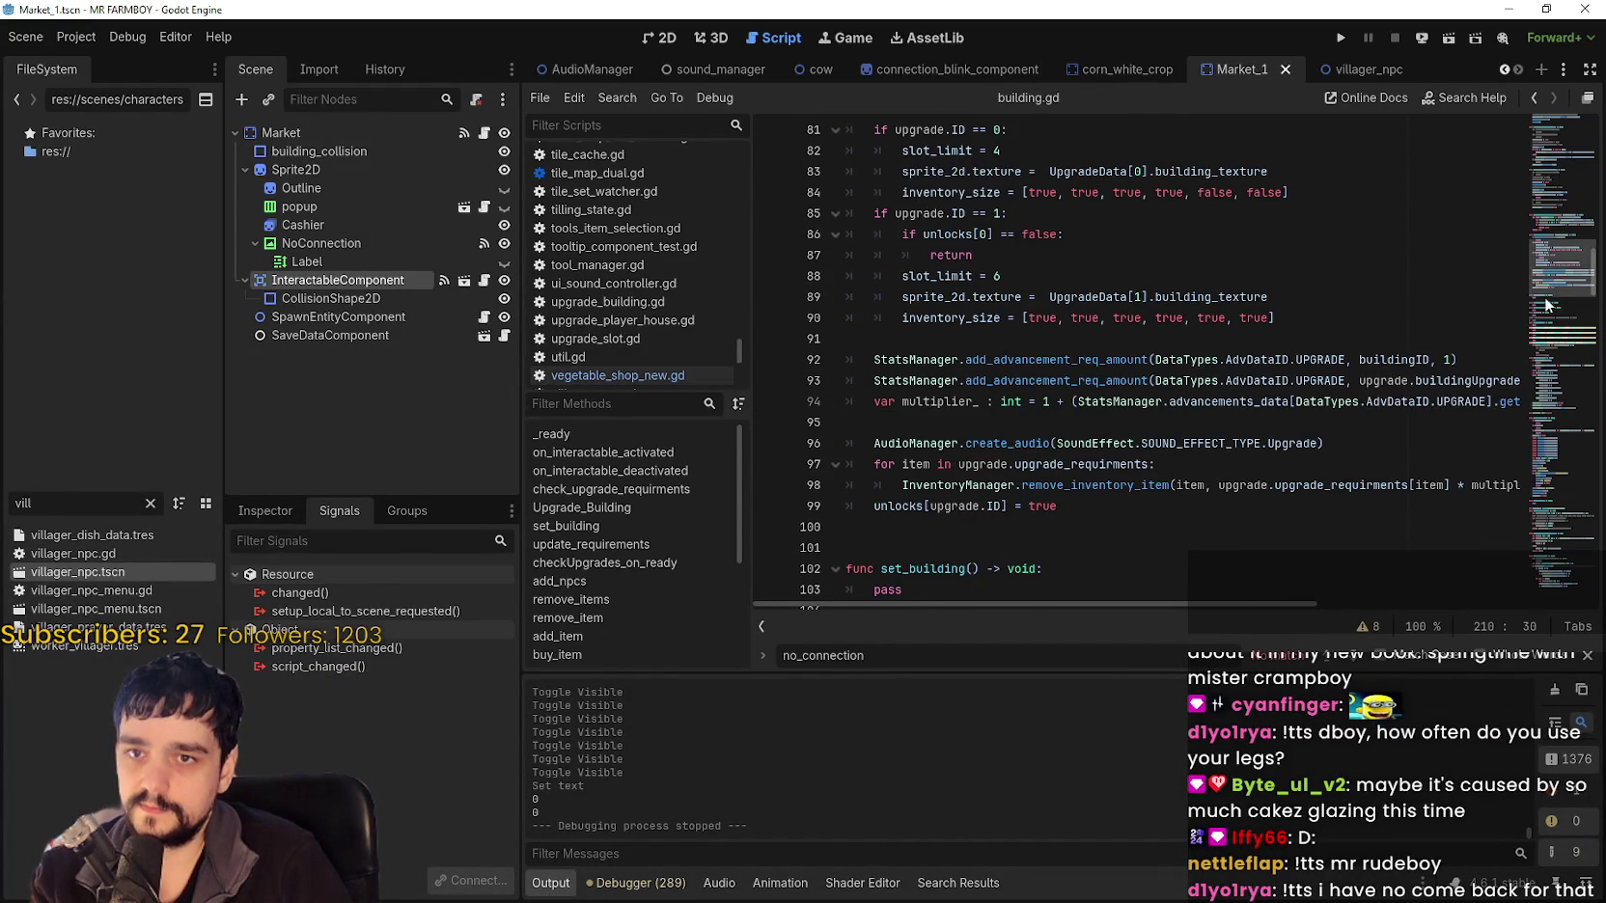
{"action": "scroll", "coordinate": [1149, 367], "scroll_direction": "down", "scroll_amount": 5}
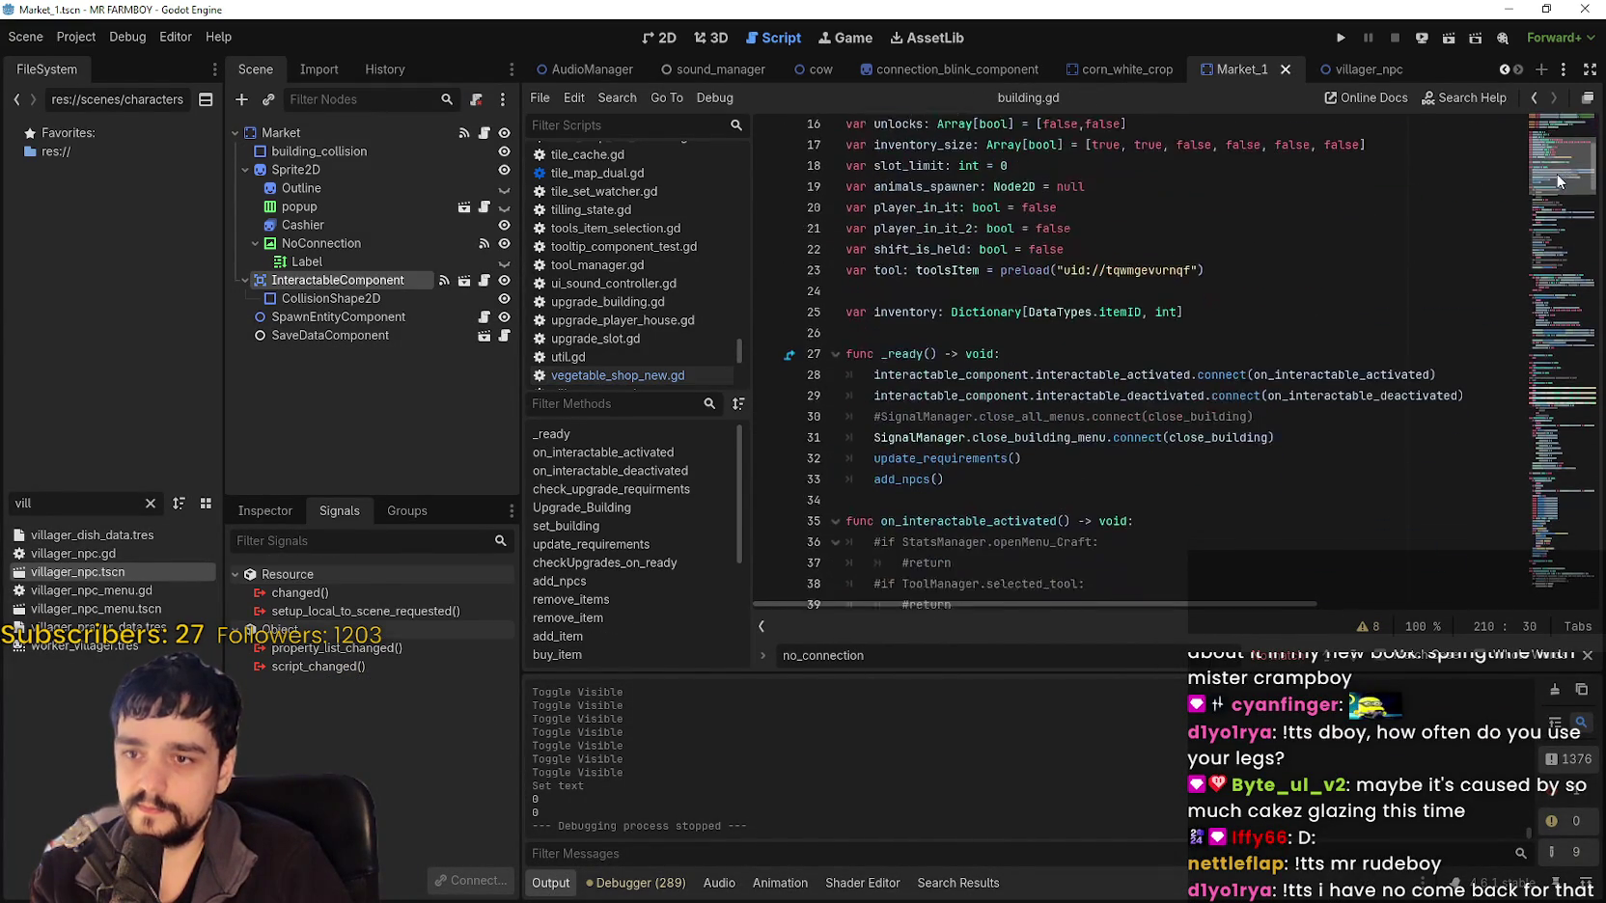
{"action": "left_click", "coordinate": [1149, 364]}
{"action": "double_click", "coordinate": [1148, 364]}
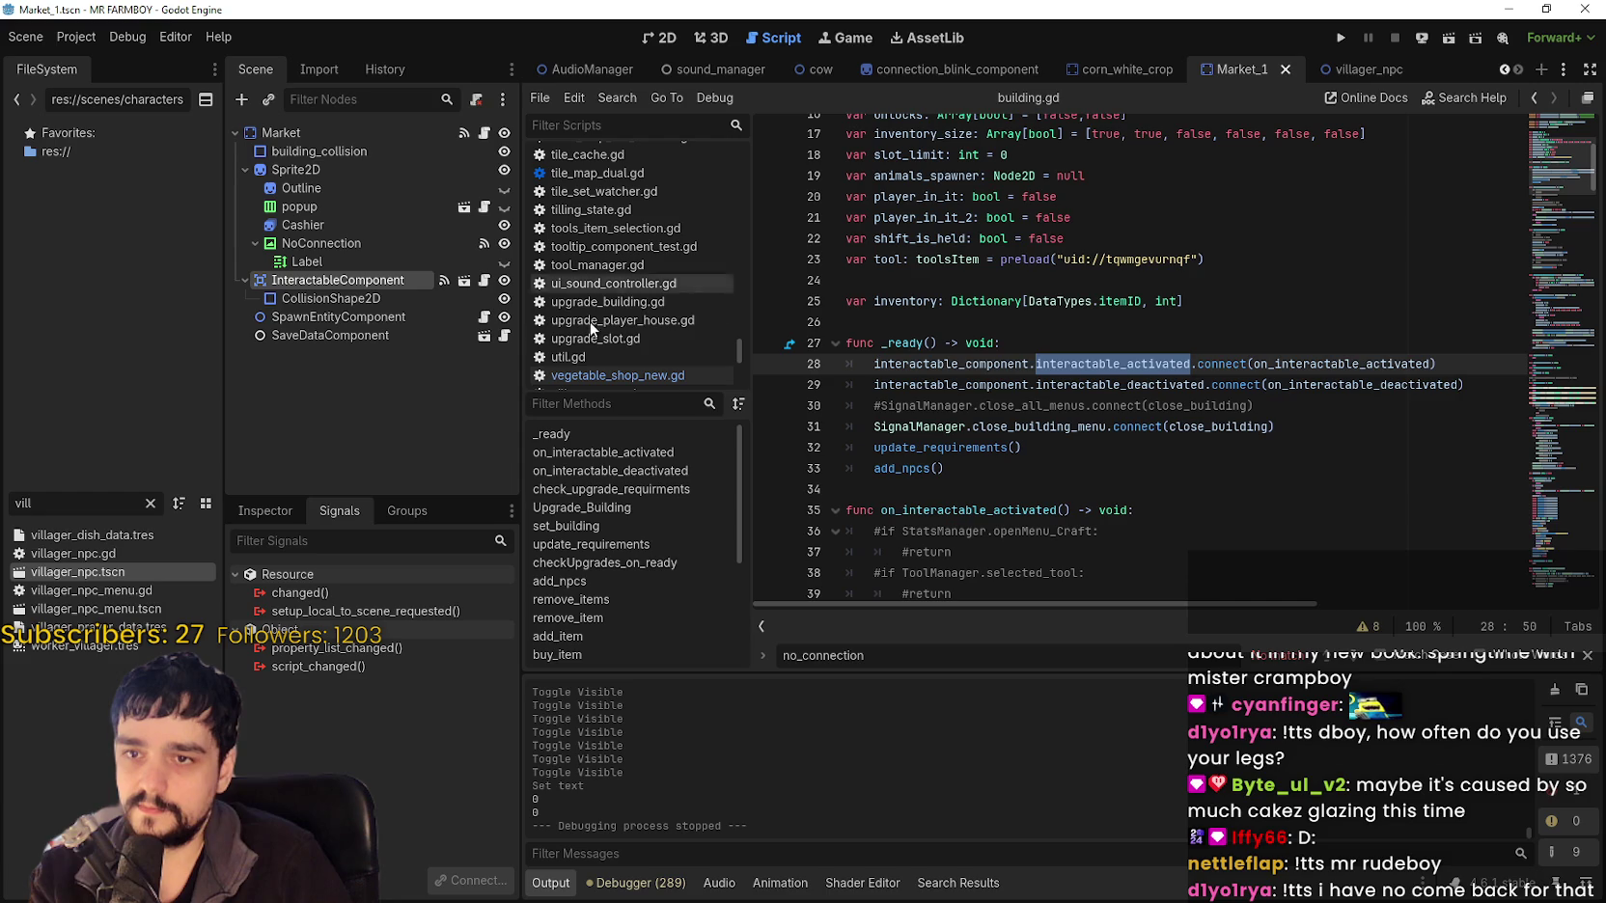
{"action": "double_click", "coordinate": [968, 385]}
{"action": "left_click_drag", "start_coordinate": [968, 384], "coordinate": [1117, 386]}
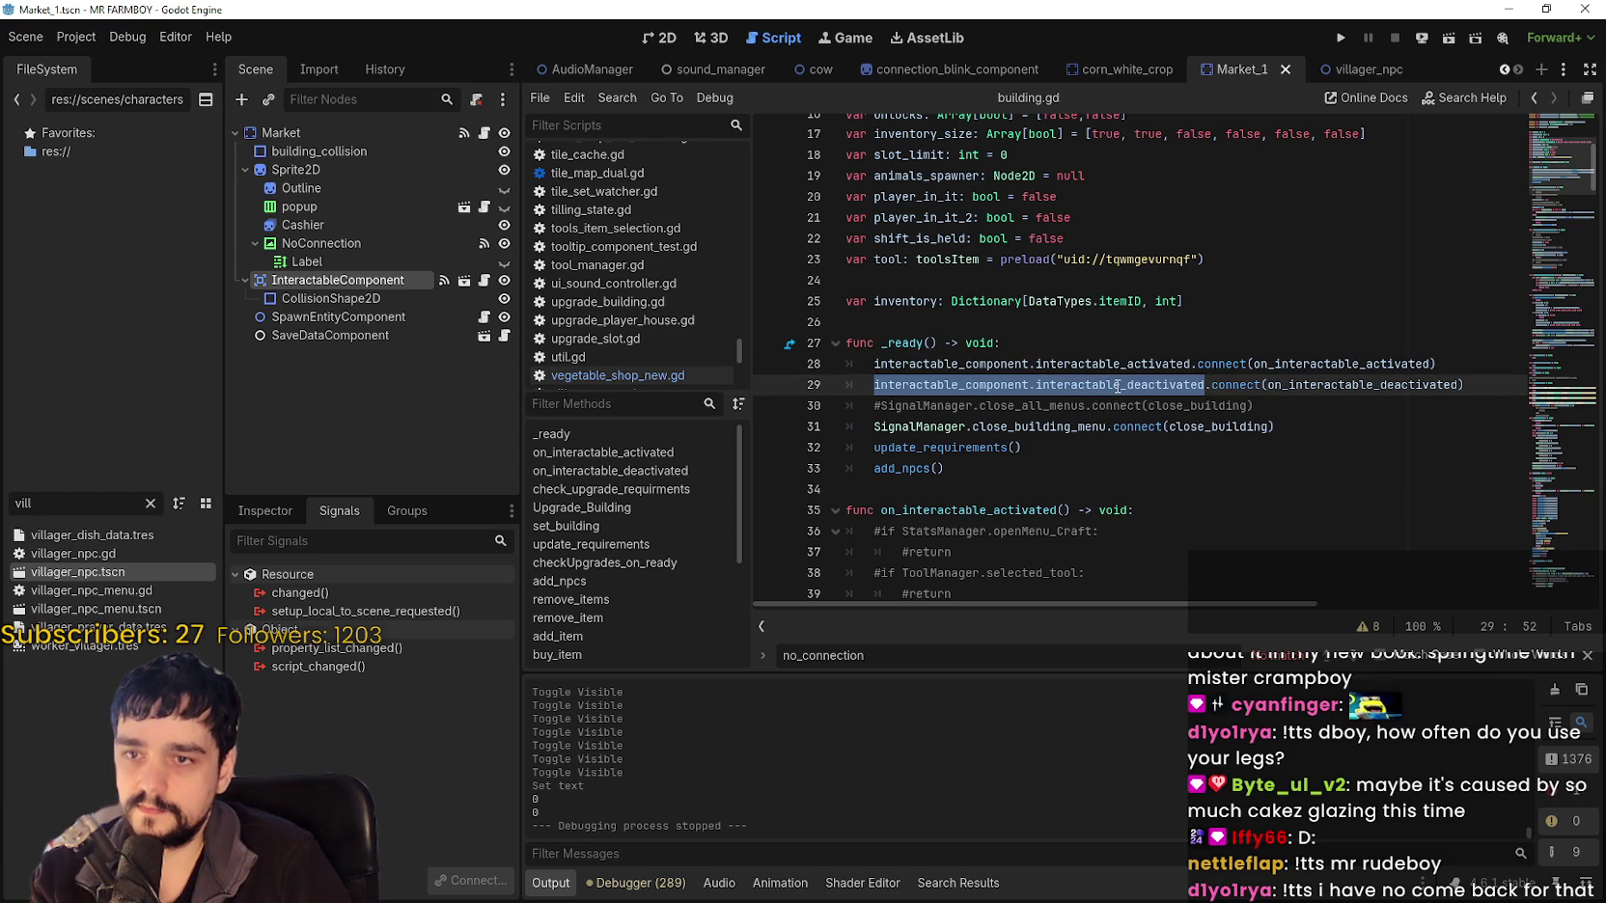
{"action": "double_click", "coordinate": [1305, 364]}
Copy building.gd's interactable handler functions (lines 35–52) and return to vegetable_shop_new.gd.
{"action": "key", "text": "ctrl+f"}
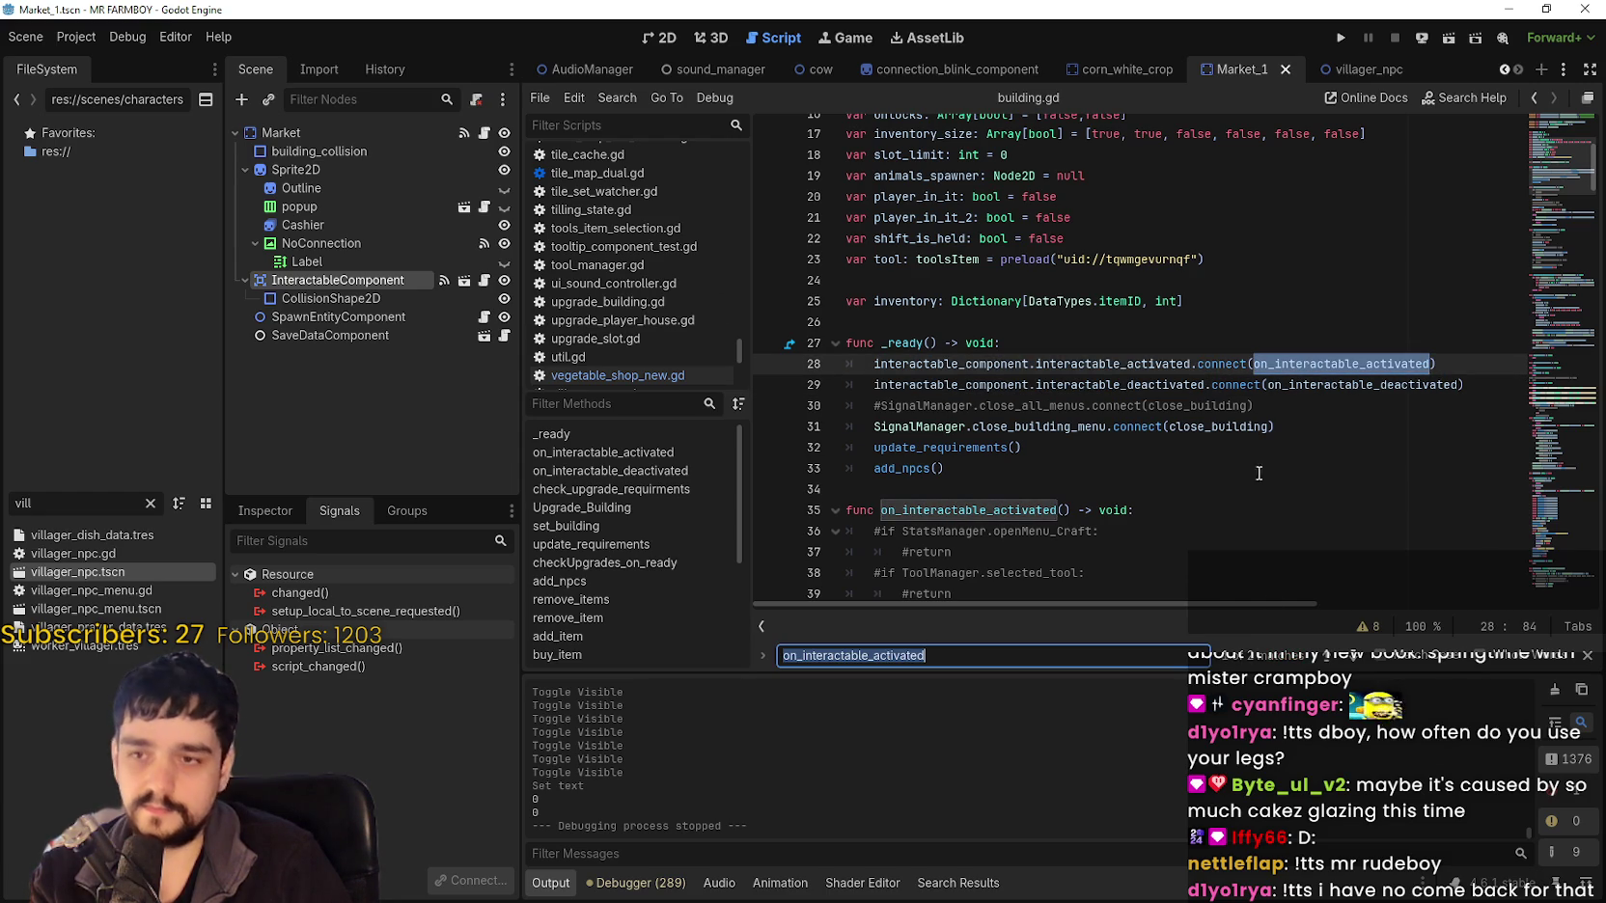
{"action": "scroll", "coordinate": [1098, 545], "scroll_direction": "down", "scroll_amount": 3}
{"action": "left_click", "coordinate": [1134, 322]}
{"action": "left_click", "coordinate": [847, 329], "text": "shift"}
{"action": "scroll", "coordinate": [1152, 421], "scroll_direction": "down", "scroll_amount": 5}
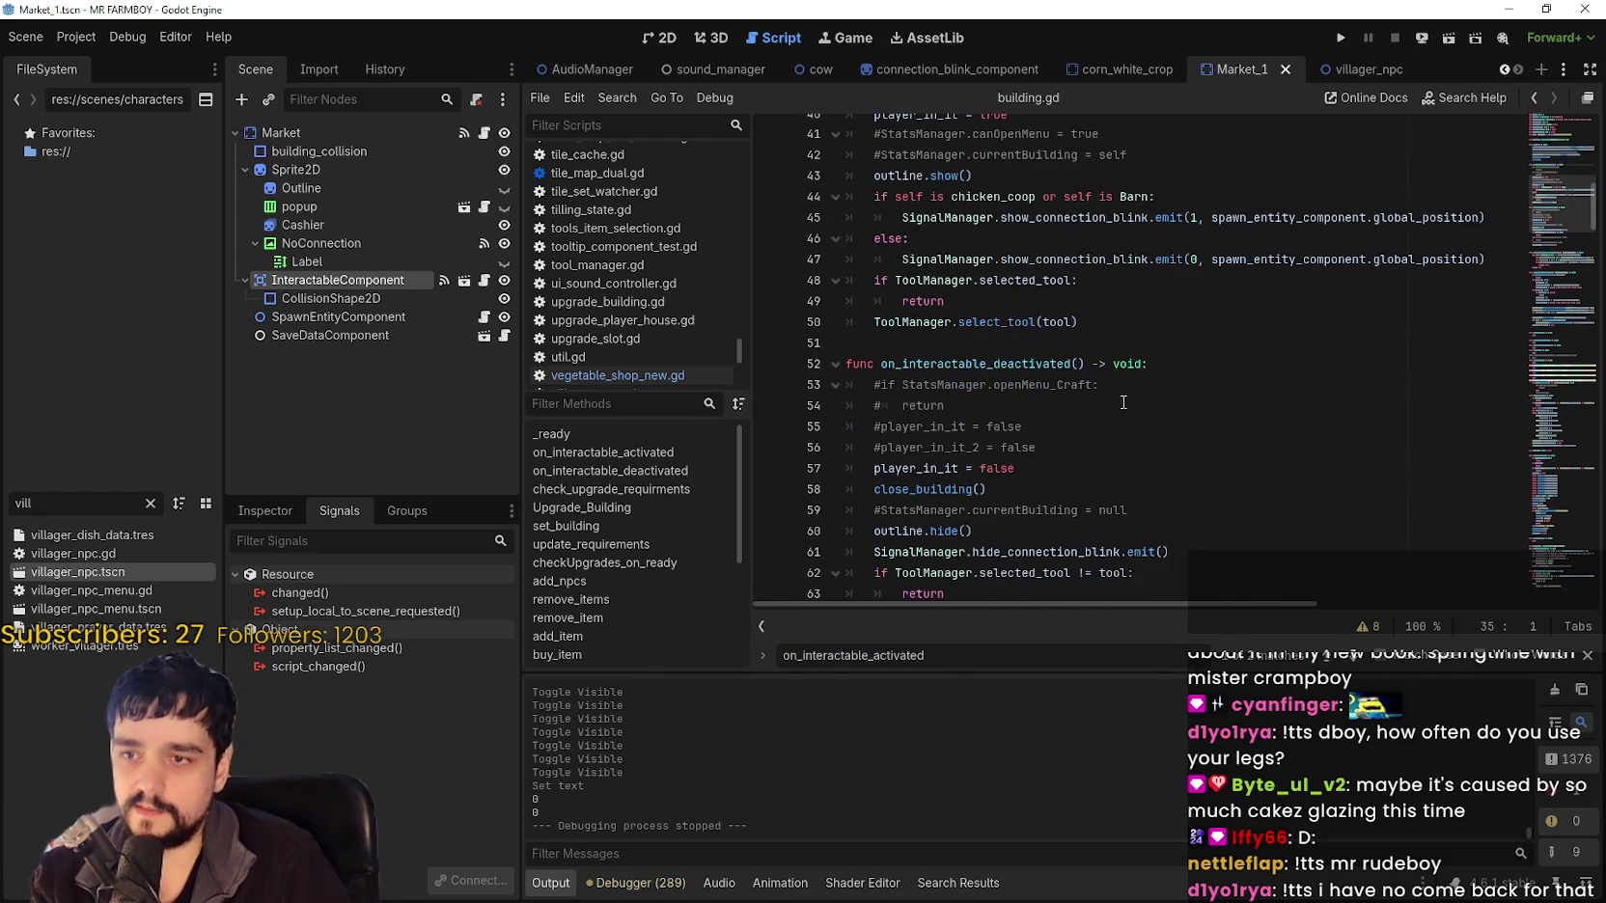
{"action": "mouse_move", "coordinate": [1196, 370]}
{"action": "left_mouse_down"}
{"action": "mouse_move", "coordinate": [1142, 339]}
{"action": "mouse_move", "coordinate": [966, 121]}
{"action": "mouse_move", "coordinate": [837, 321]}
{"action": "left_mouse_up"}
{"action": "key", "text": "ctrl+c"}
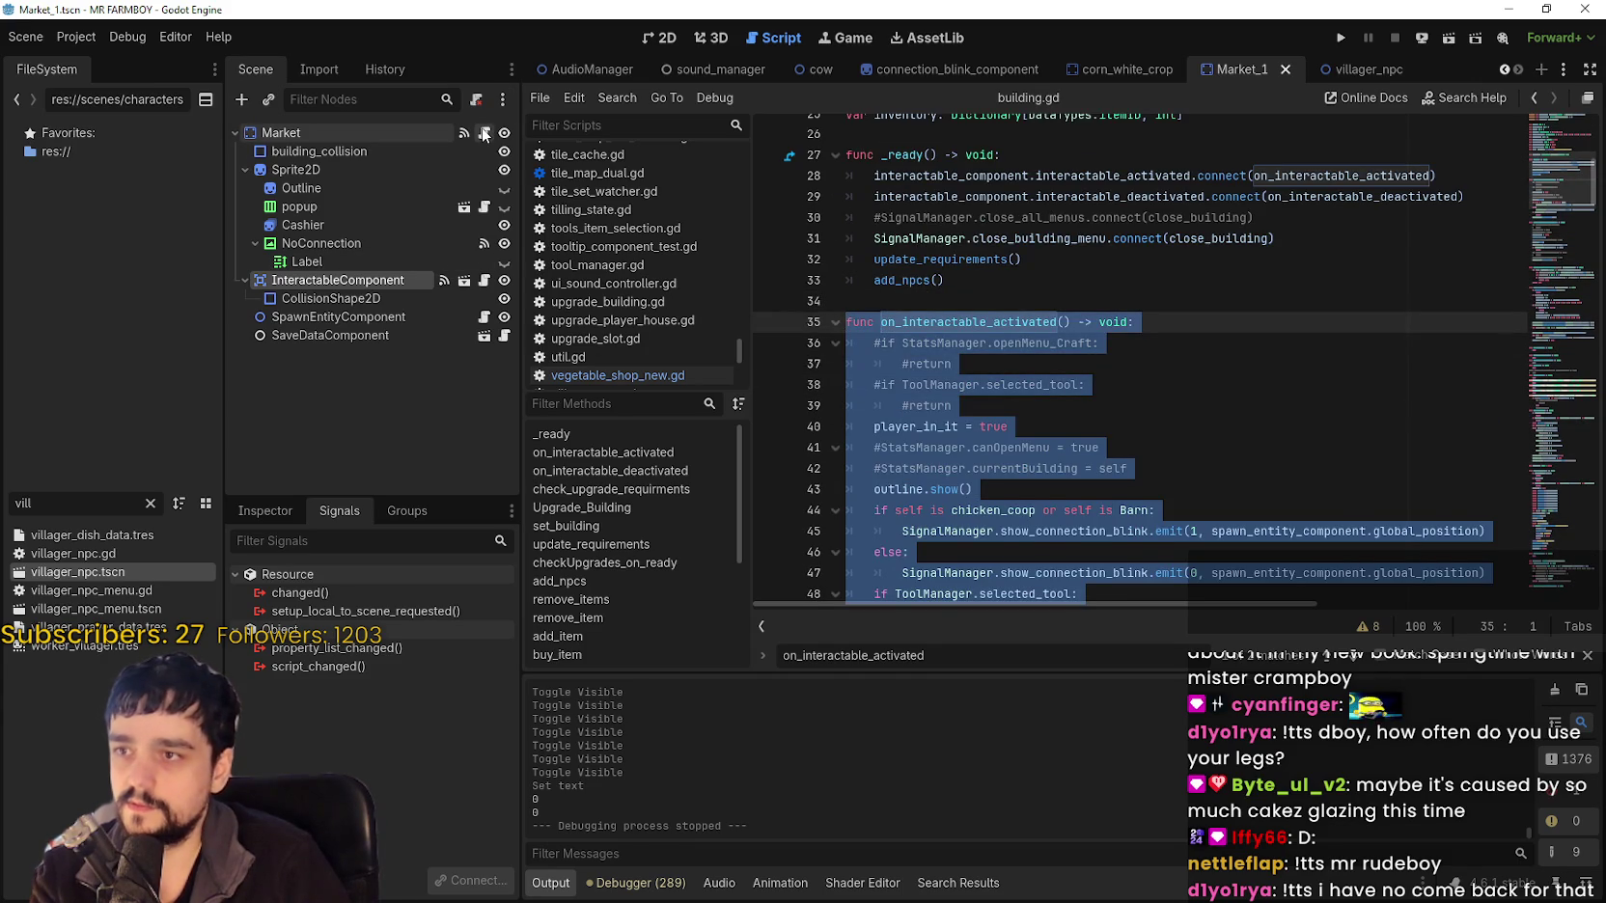
{"action": "left_click", "coordinate": [485, 134]}
{"action": "left_click_drag", "start_coordinate": [1564, 146], "coordinate": [1552, 482]}
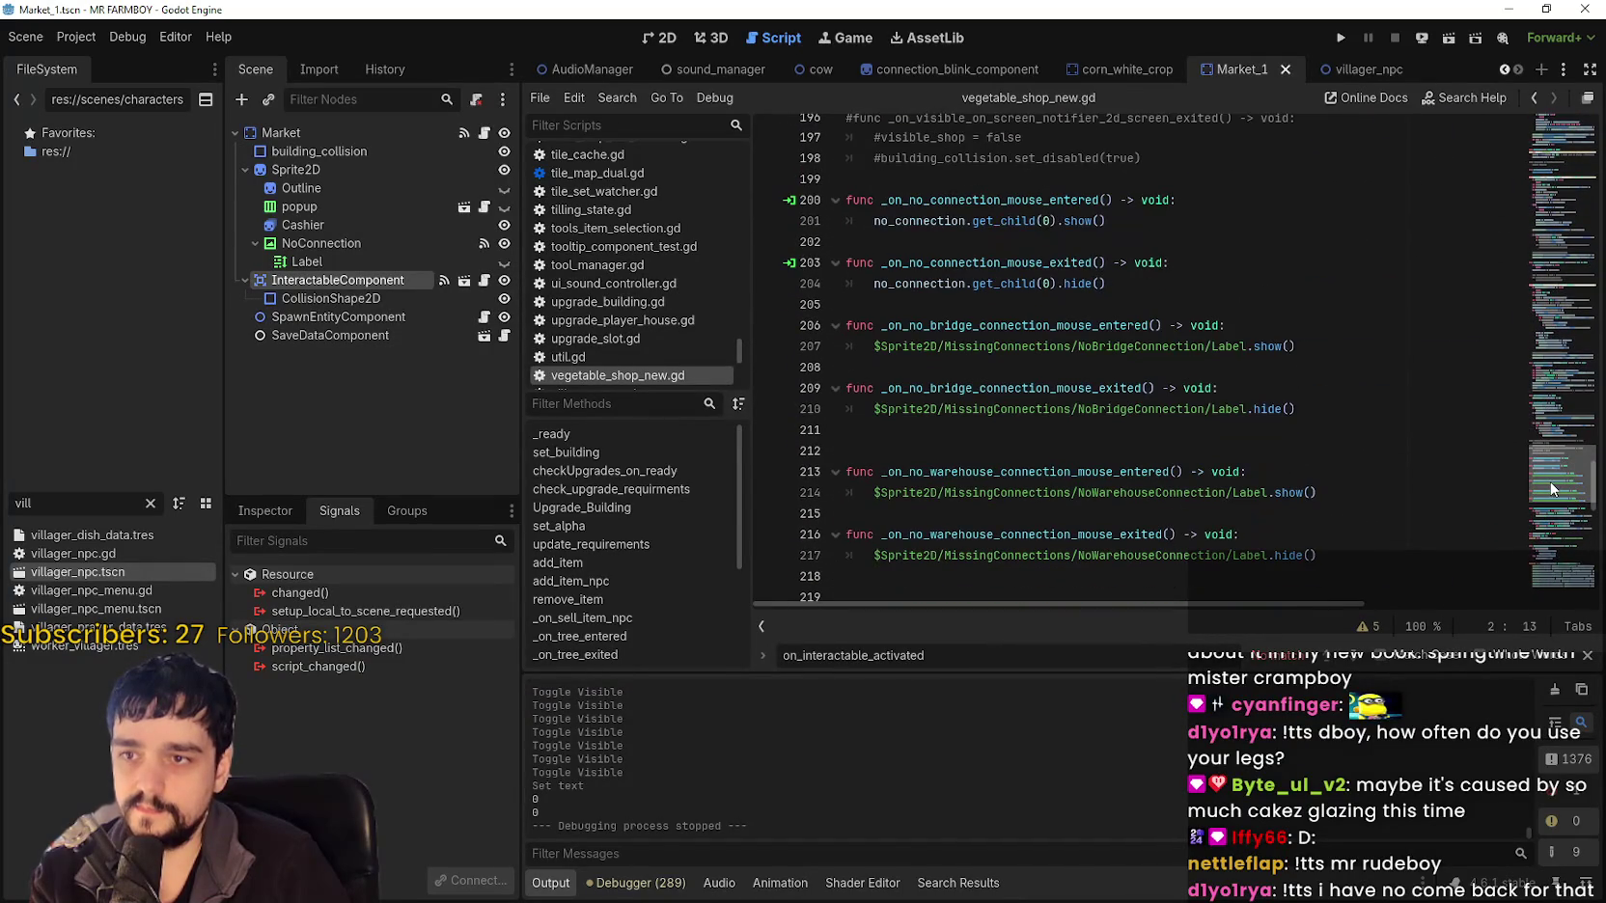
{"action": "scroll", "coordinate": [893, 290], "scroll_direction": "down", "scroll_amount": 1}
Paste the interactable handler functions below the no-connection handlers and strip their copied bodies.
{"action": "left_click", "coordinate": [893, 239]}
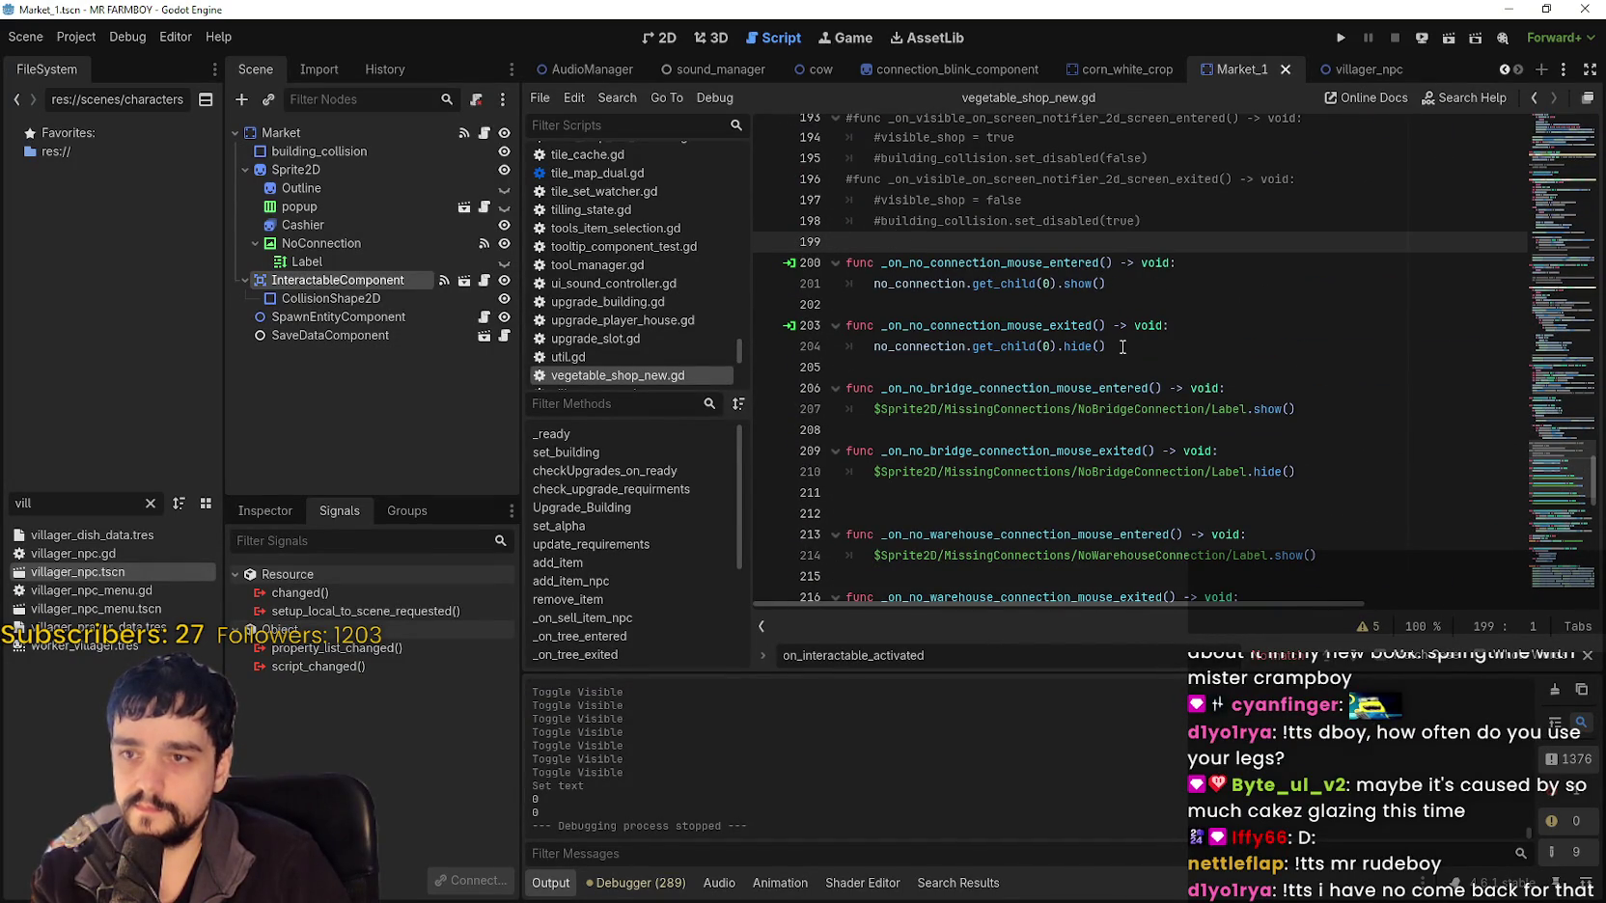
{"action": "left_click", "coordinate": [1154, 365]}
{"action": "key", "text": "Return"}
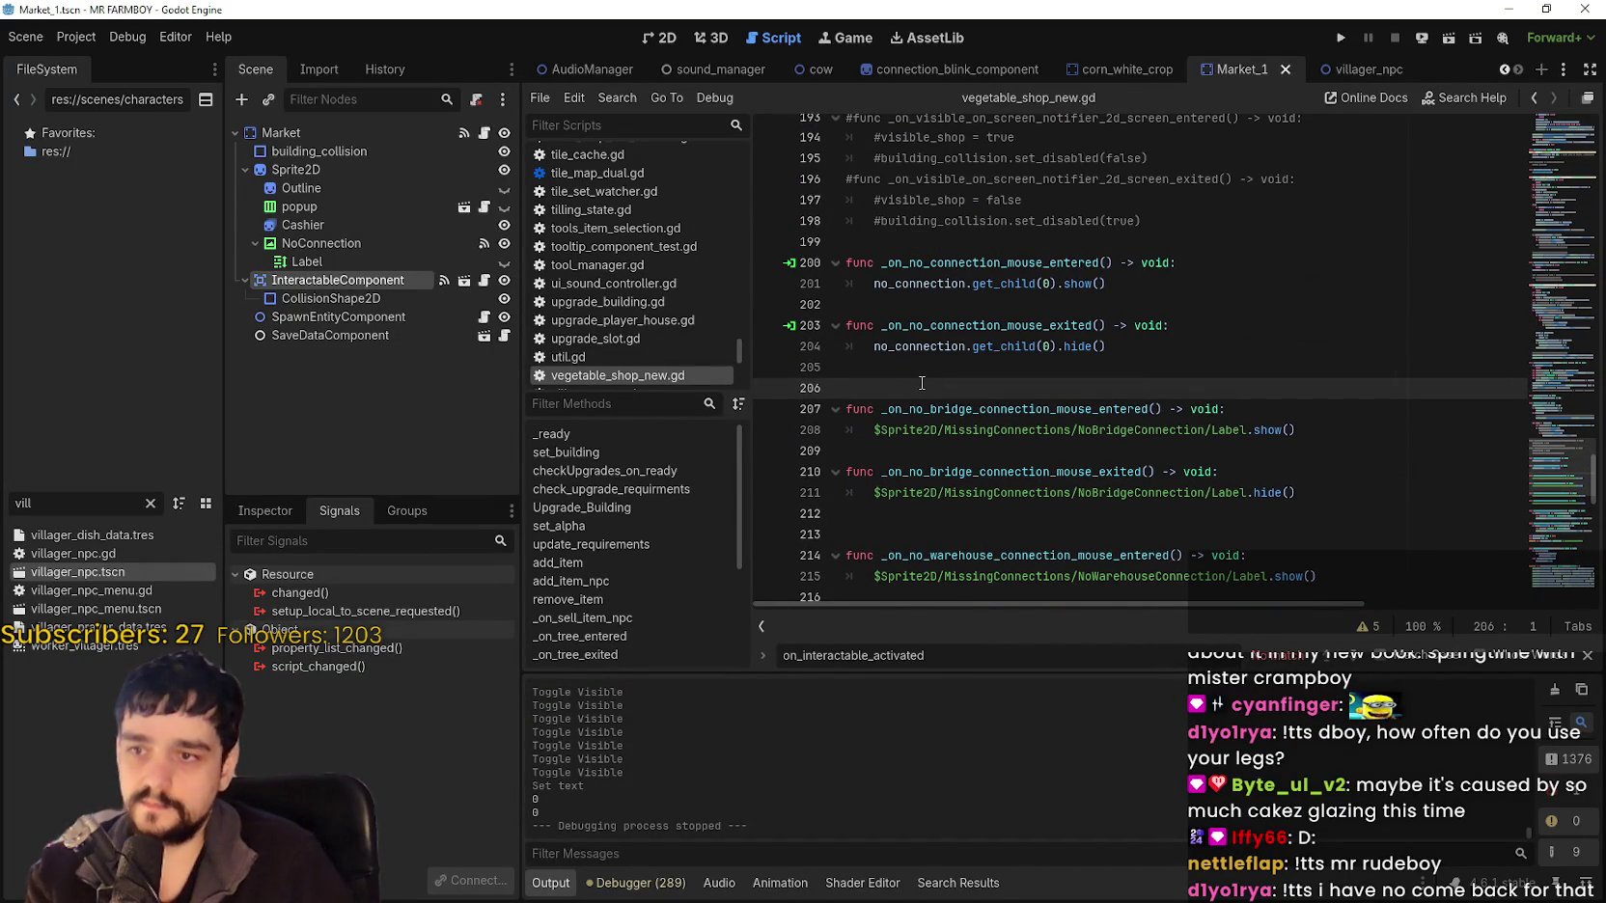
{"action": "key", "text": "ctrl+v"}
{"action": "left_click_drag", "start_coordinate": [1047, 318], "coordinate": [873, 270]}
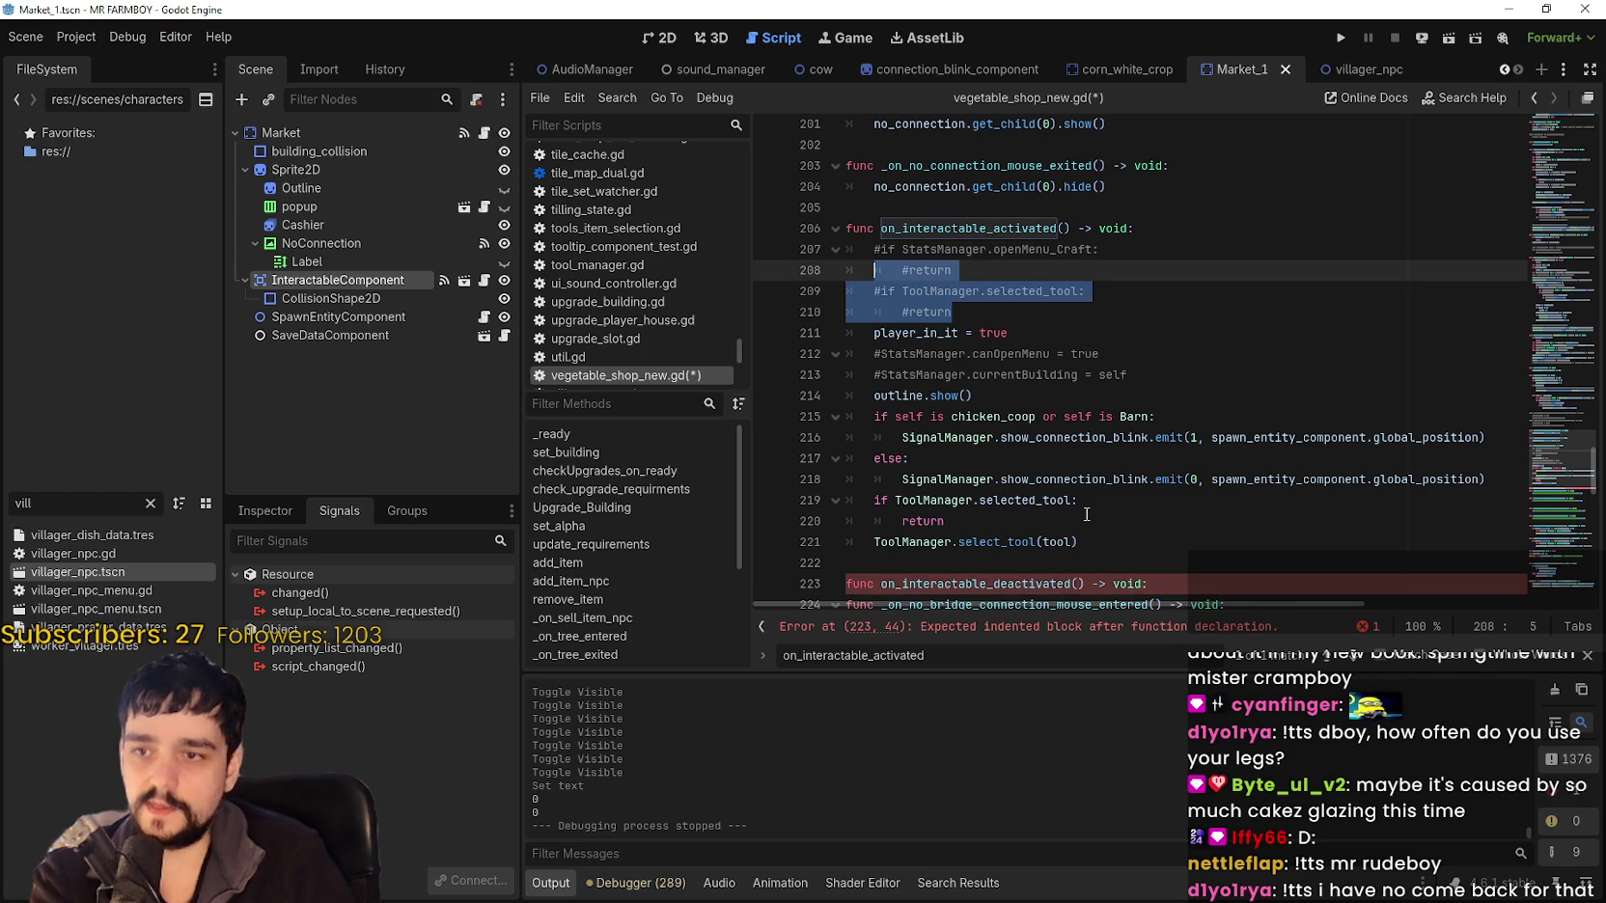
{"action": "scroll", "coordinate": [1083, 495], "scroll_direction": "down", "scroll_amount": 1}
{"action": "left_click_drag", "start_coordinate": [1079, 480], "coordinate": [862, 196]}
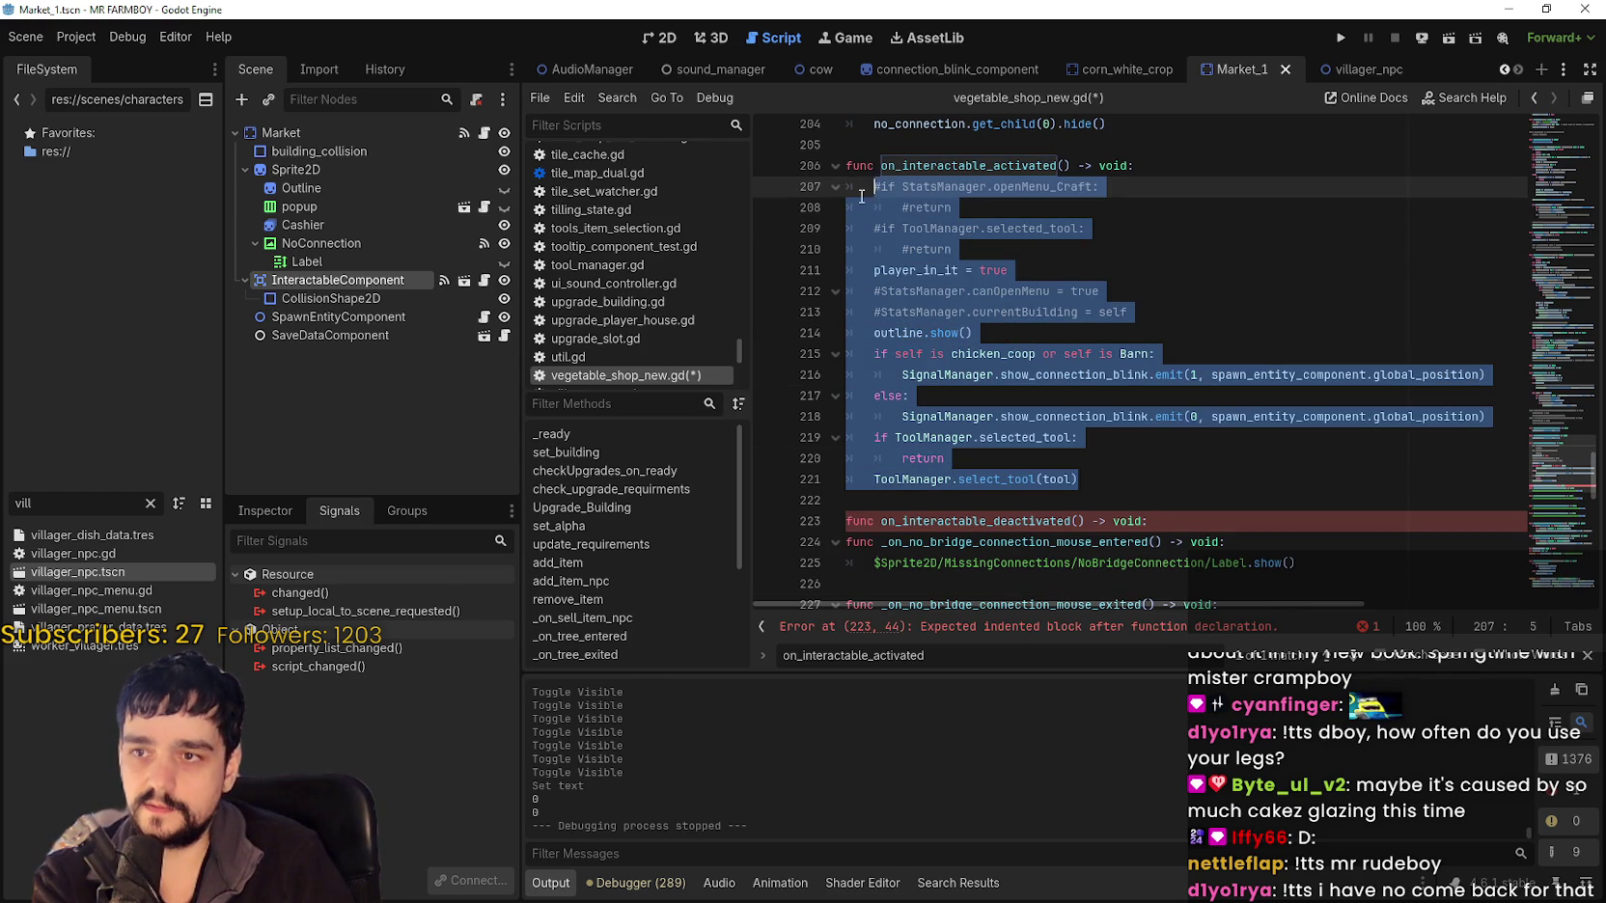
{"action": "key", "text": "BackSpace"}
{"action": "type", "text": "super()"}
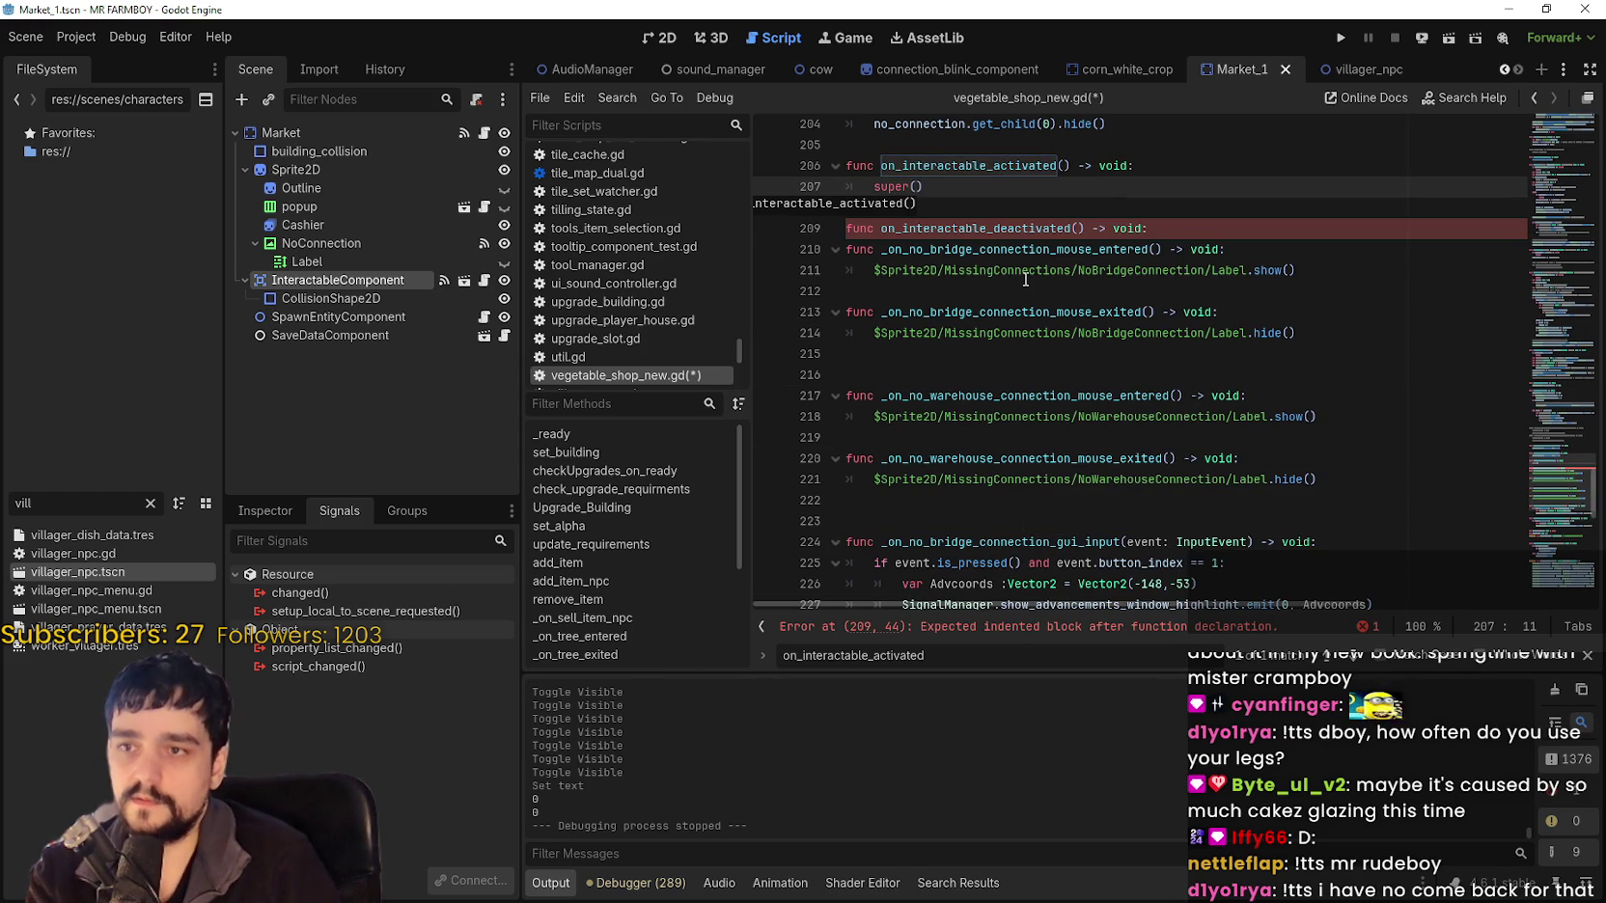
Give both interactable handlers super() calls with a new line after each.
{"action": "left_click", "coordinate": [1207, 228]}
{"action": "key", "text": "Return"}
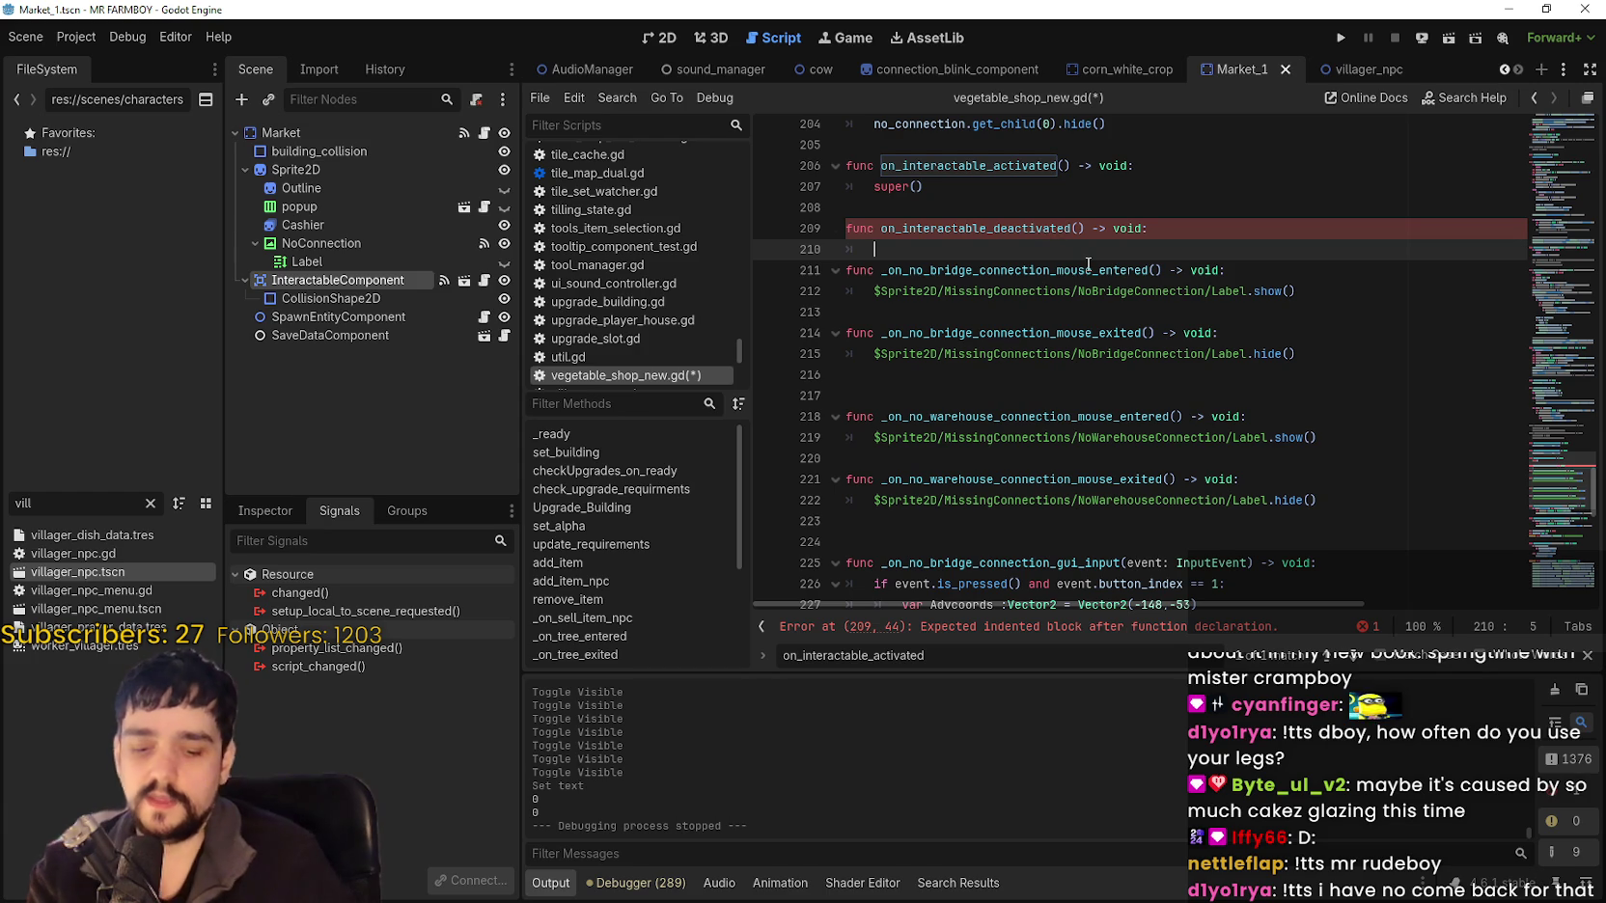
{"action": "type", "text": "super()"}
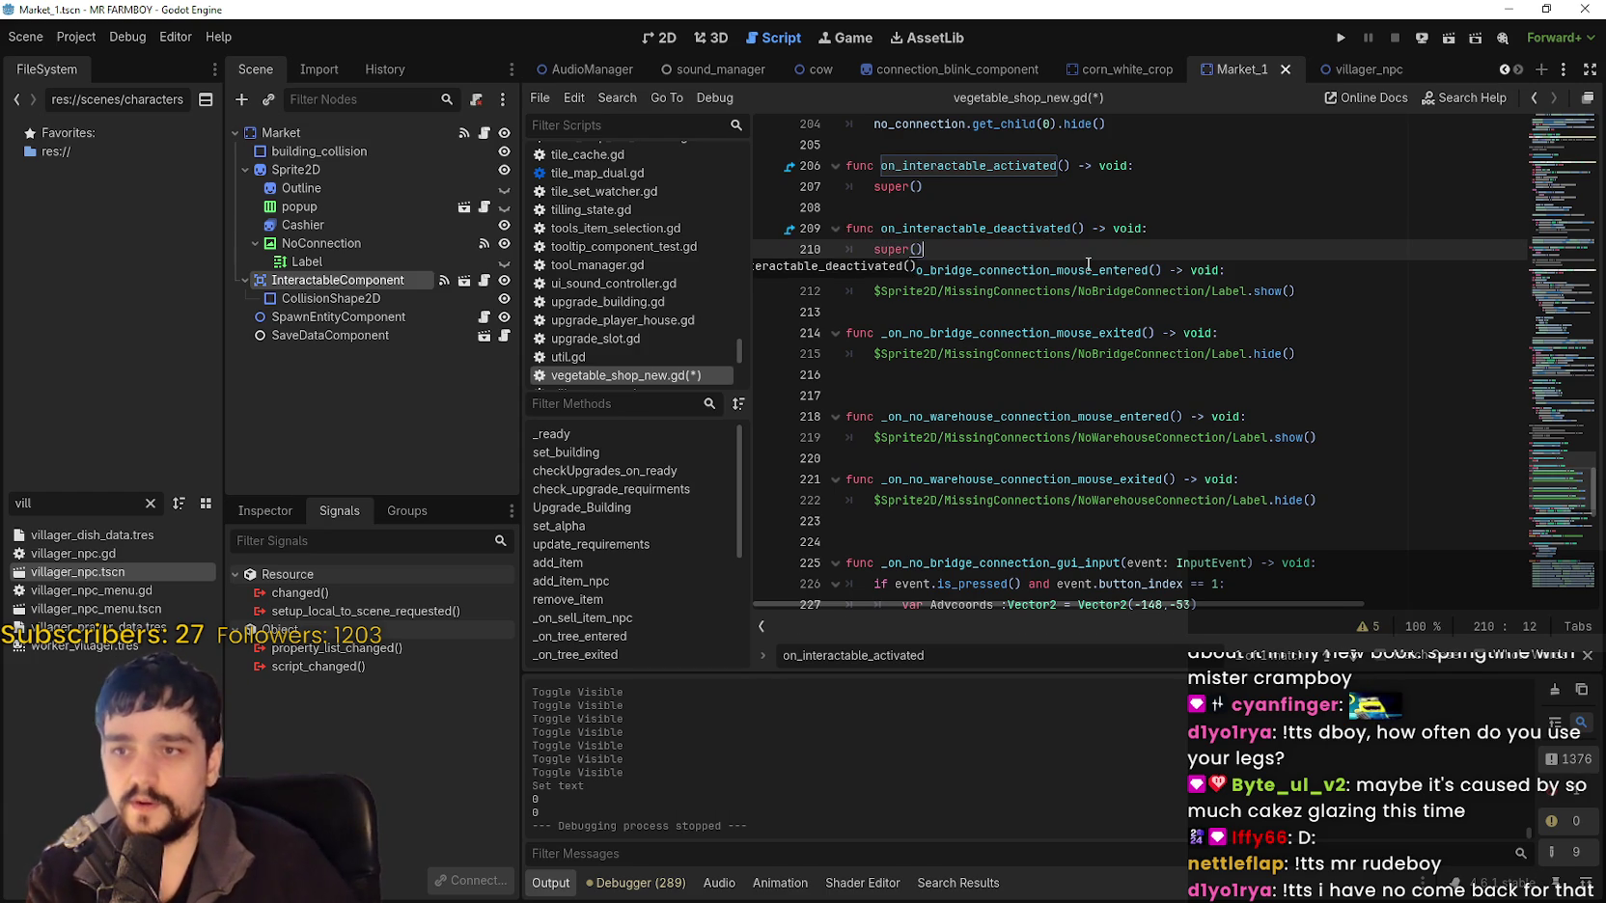
{"action": "key", "text": "Return"}
{"action": "scroll", "coordinate": [1062, 275], "scroll_direction": "up", "scroll_amount": 1}
{"action": "left_click", "coordinate": [952, 278]}
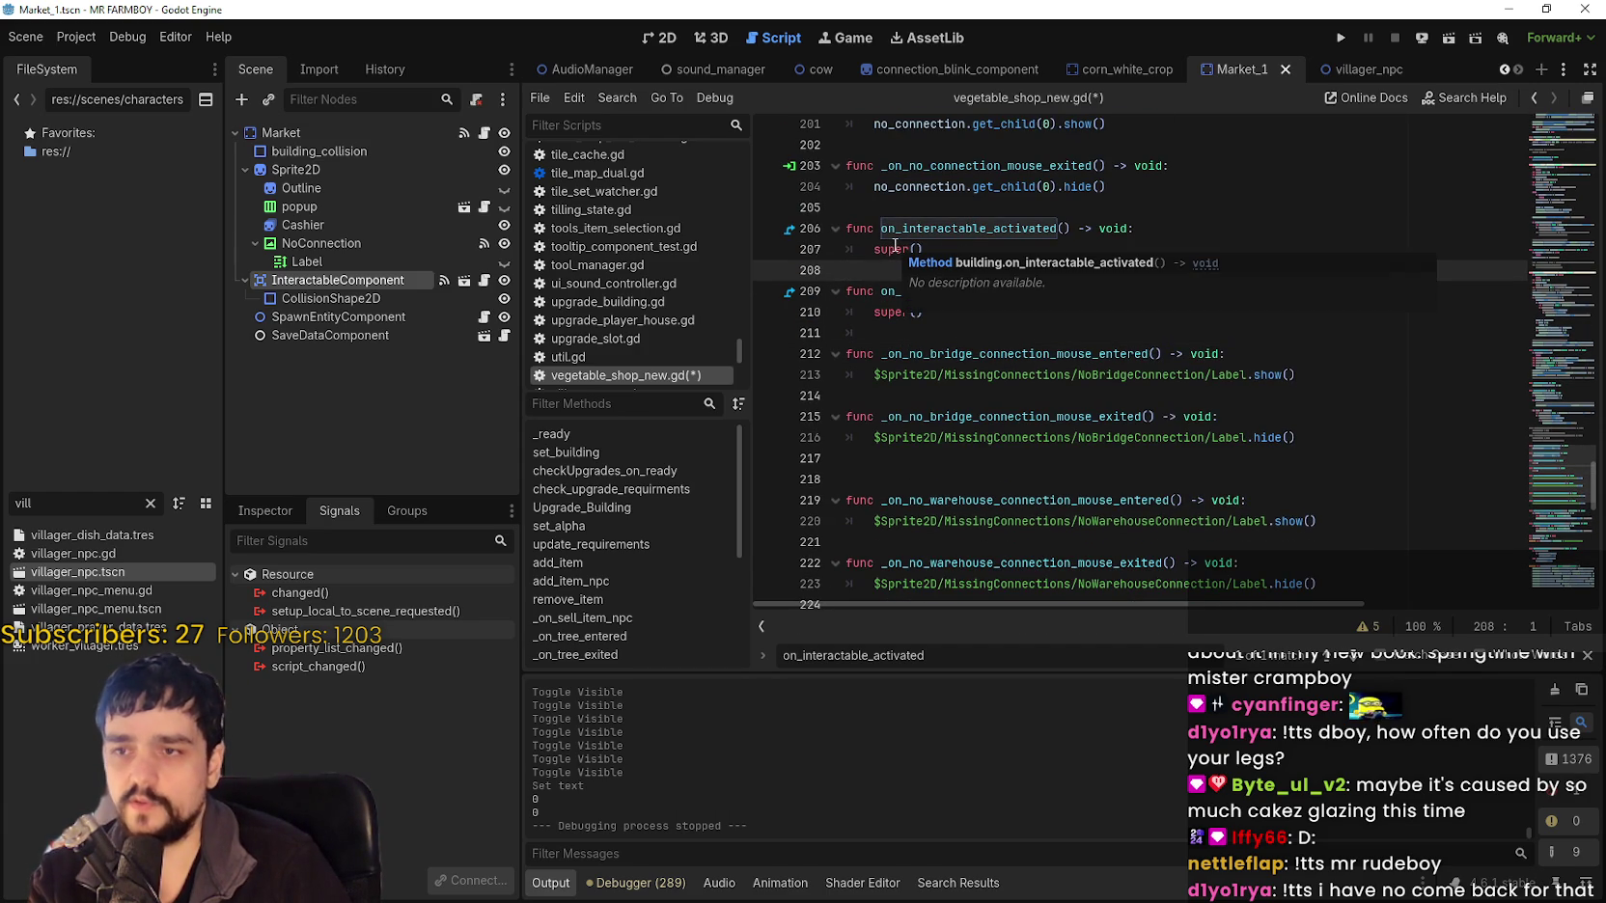
{"action": "left_click", "coordinate": [984, 250]}
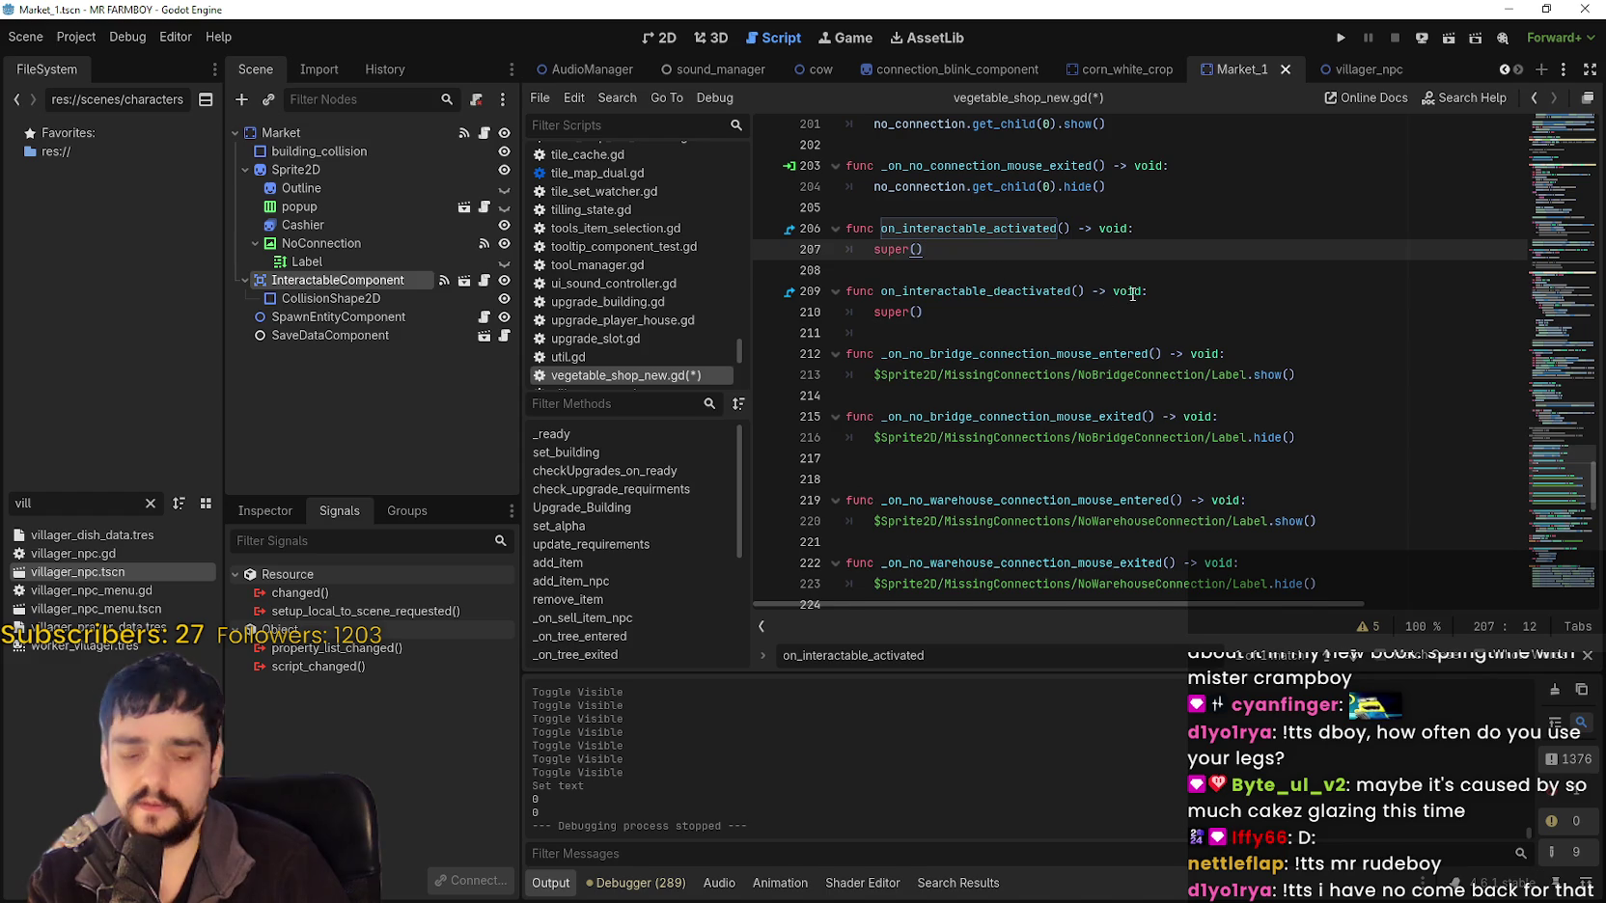
{"action": "key", "text": "Return"}
{"action": "left_click", "coordinate": [966, 341]}
{"action": "key", "text": "Return"}
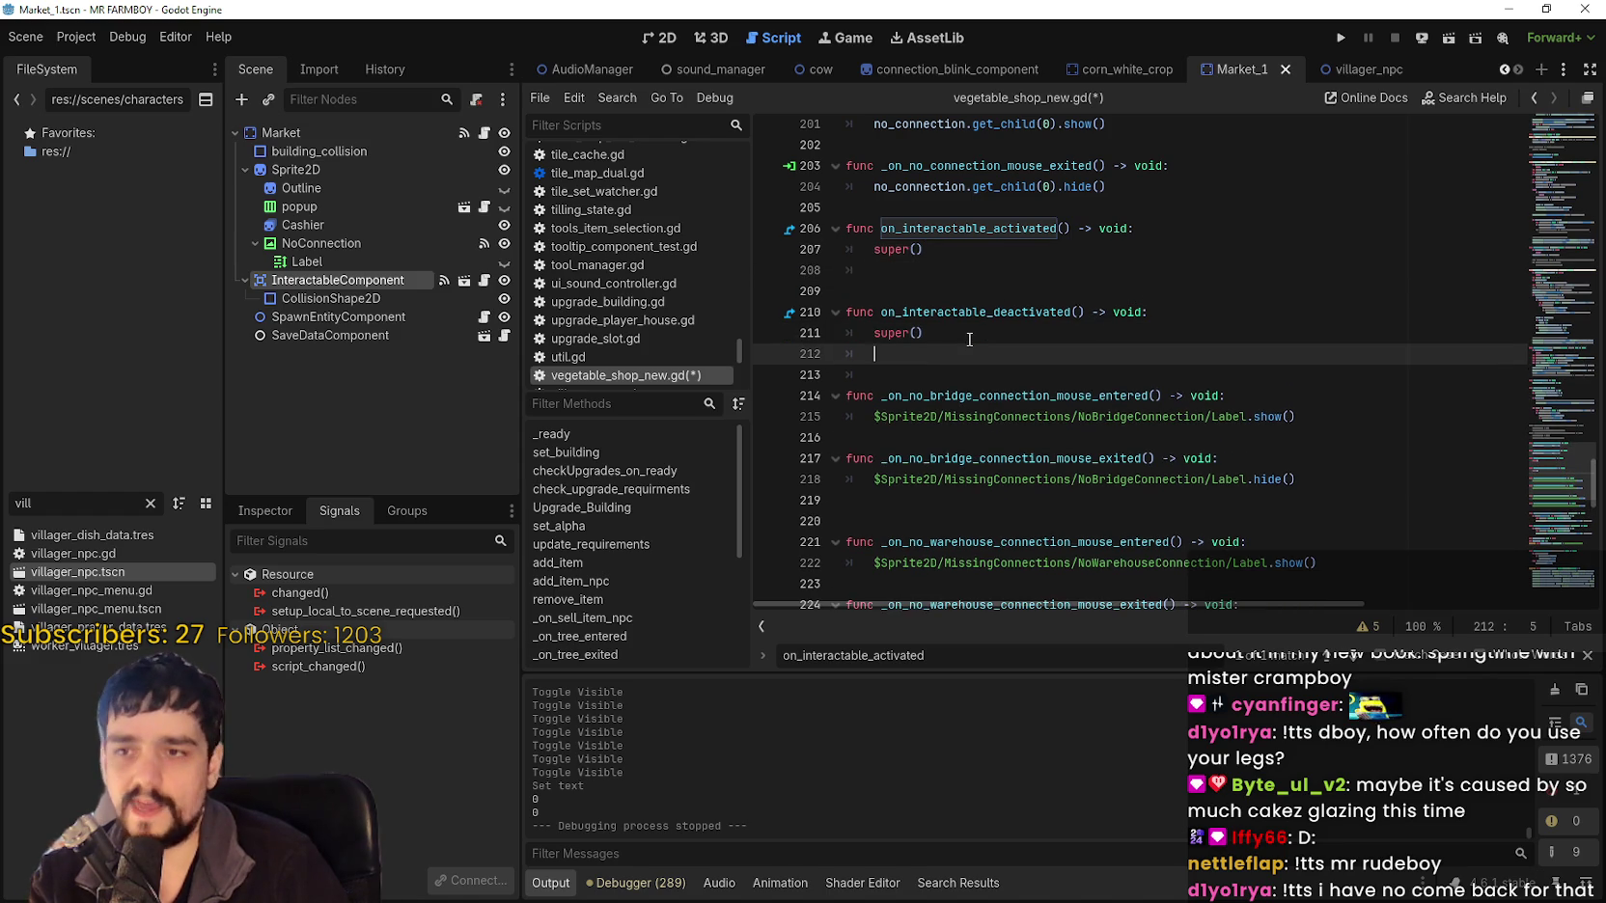
{"action": "scroll", "coordinate": [975, 386], "scroll_direction": "up", "scroll_amount": 3}
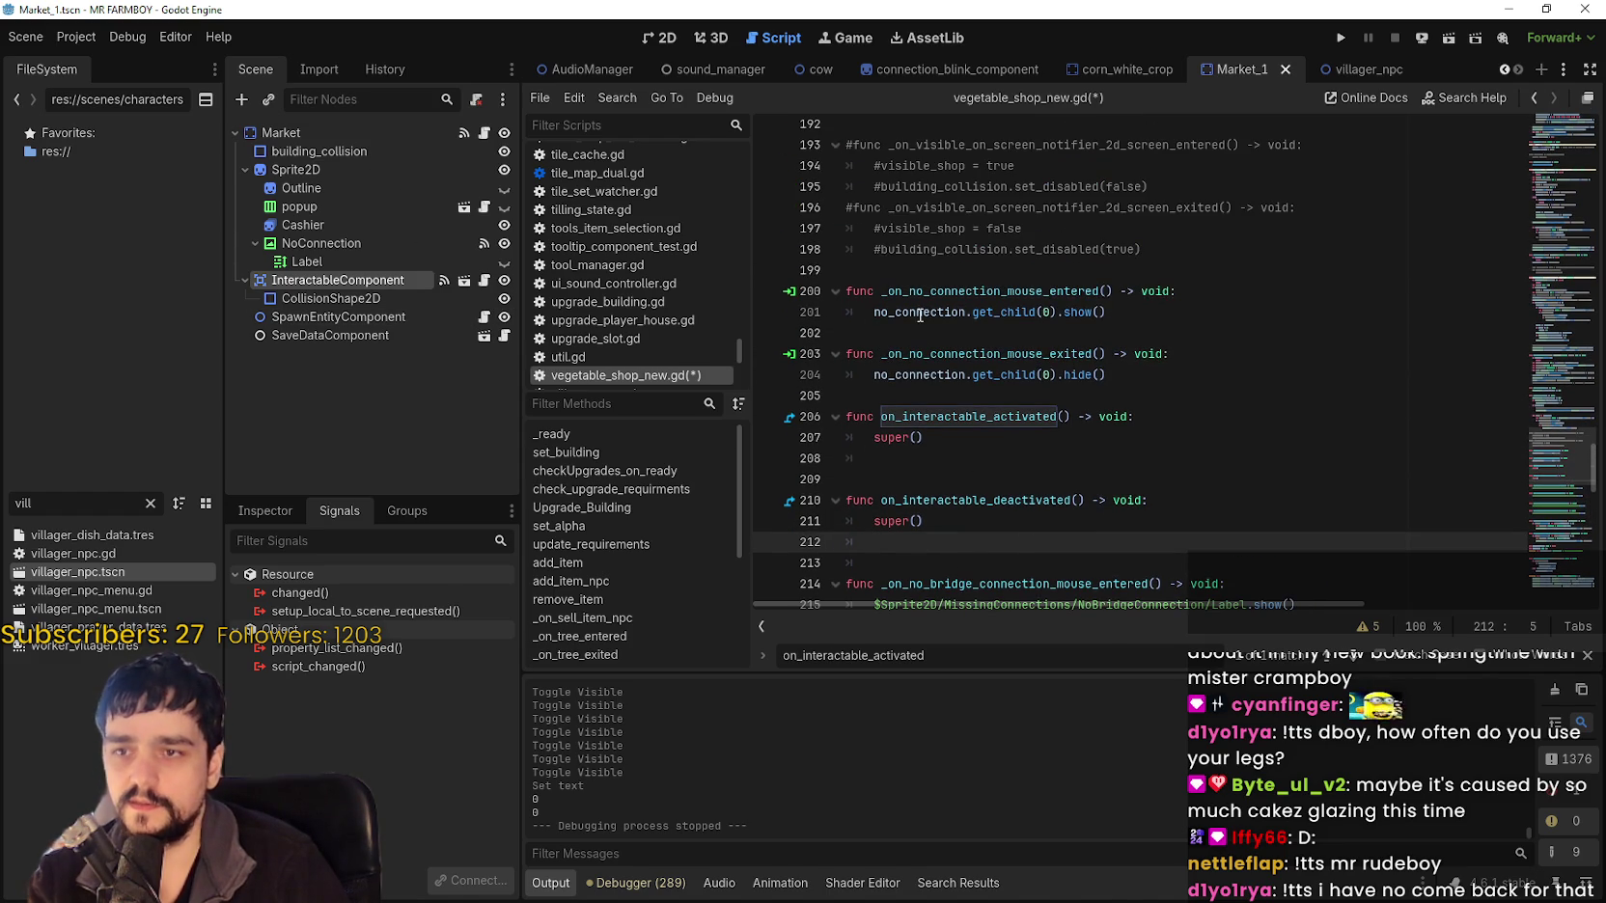
{"action": "scroll", "coordinate": [1029, 336], "scroll_direction": "down", "scroll_amount": 1}
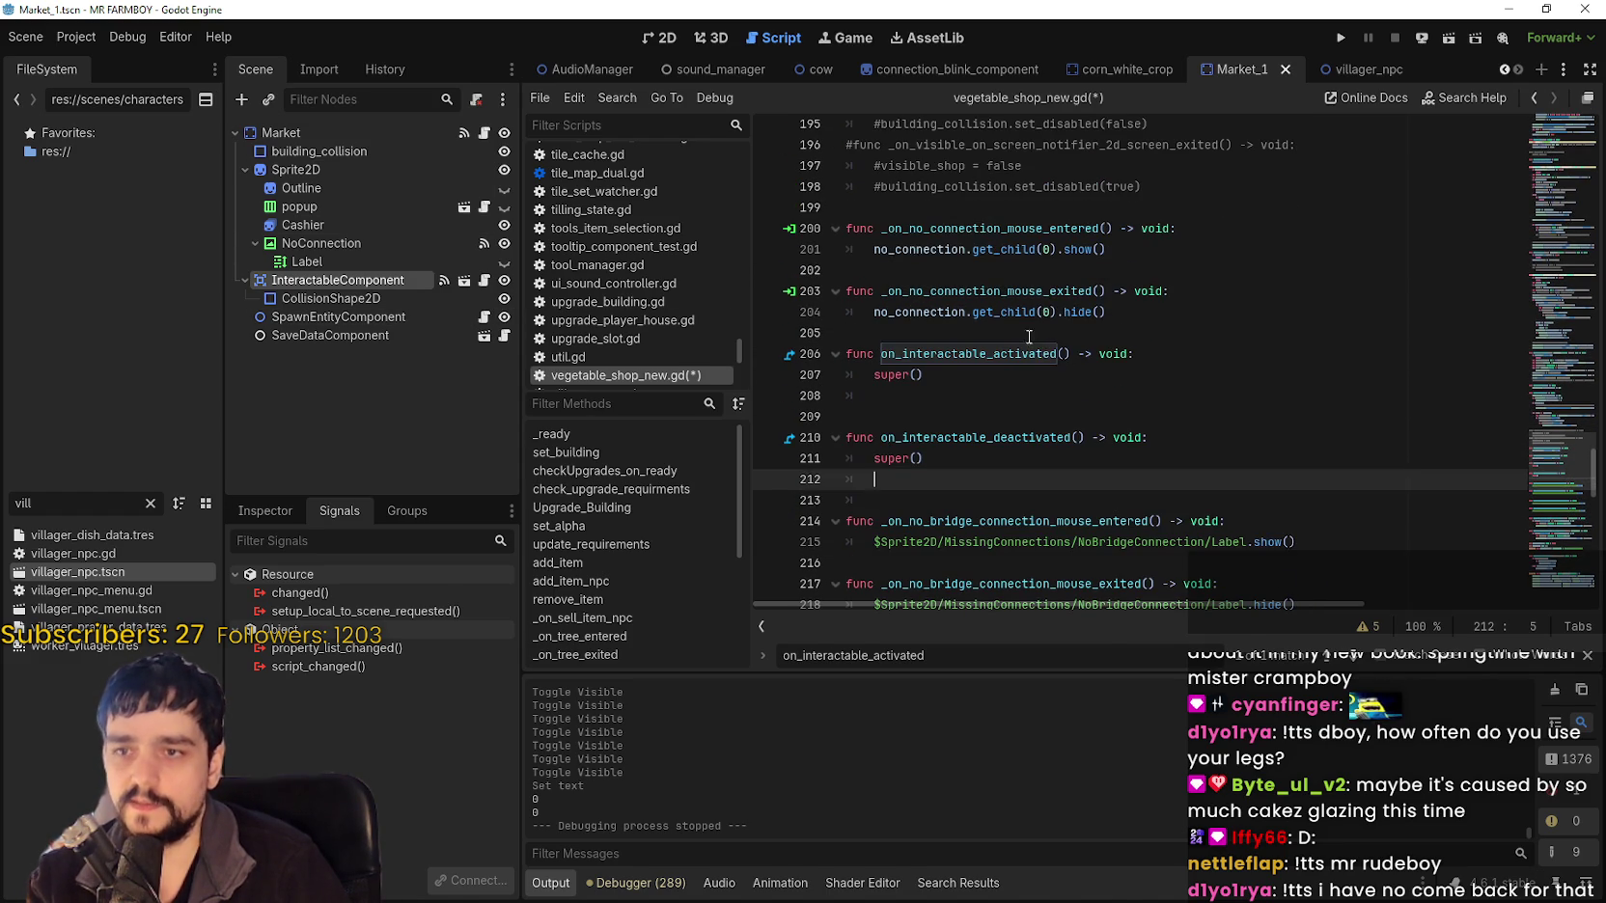
In on_interactable_activated, add 'if no_connection.visible:' guarding the copied show() statement.
{"action": "double_click", "coordinate": [945, 253]}
{"action": "left_click_drag", "start_coordinate": [945, 253], "coordinate": [1178, 259]}
{"action": "key", "text": "ctrl+c"}
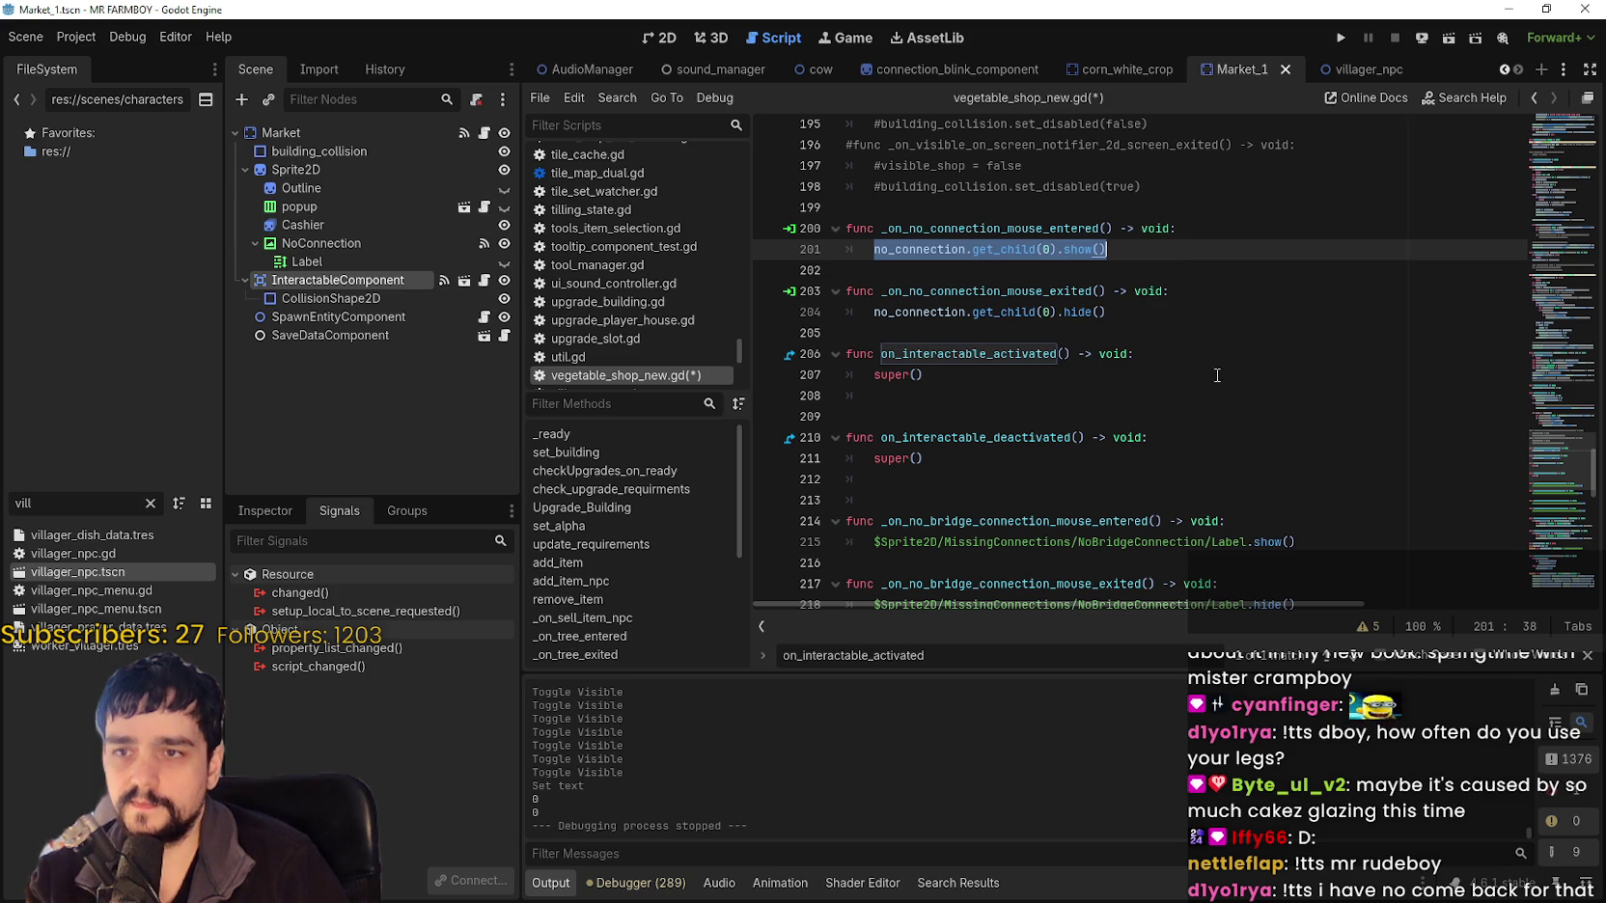
{"action": "left_click", "coordinate": [1026, 395]}
{"action": "key", "text": "ctrl+v"}
{"action": "left_click", "coordinate": [1058, 377]}
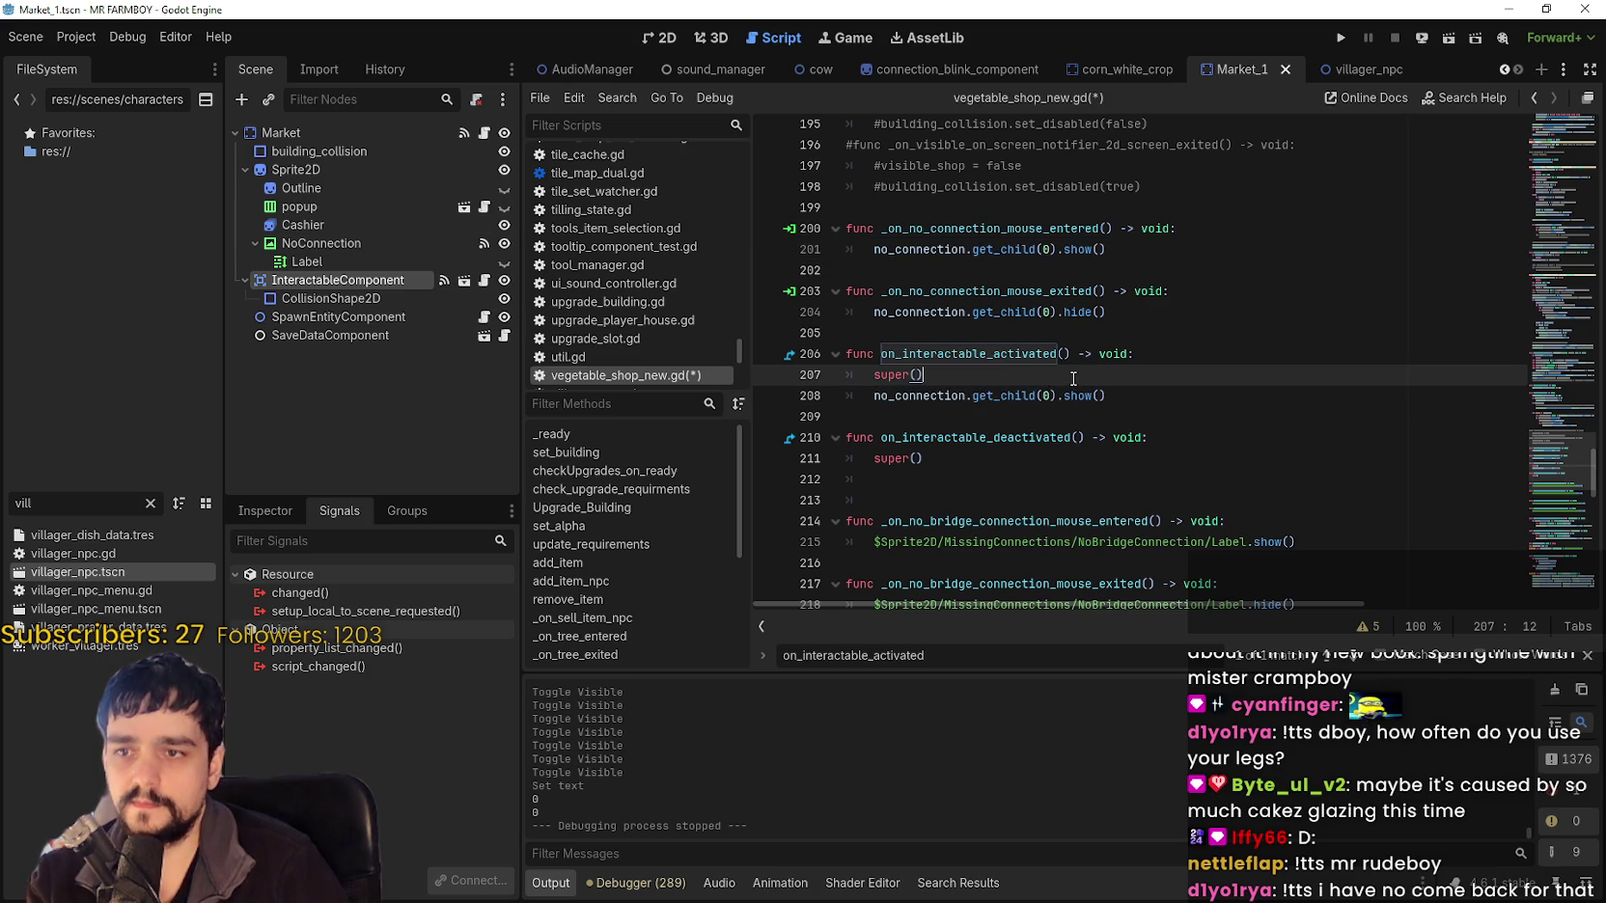
{"action": "key", "text": "Return"}
{"action": "type", "text": "if n"}
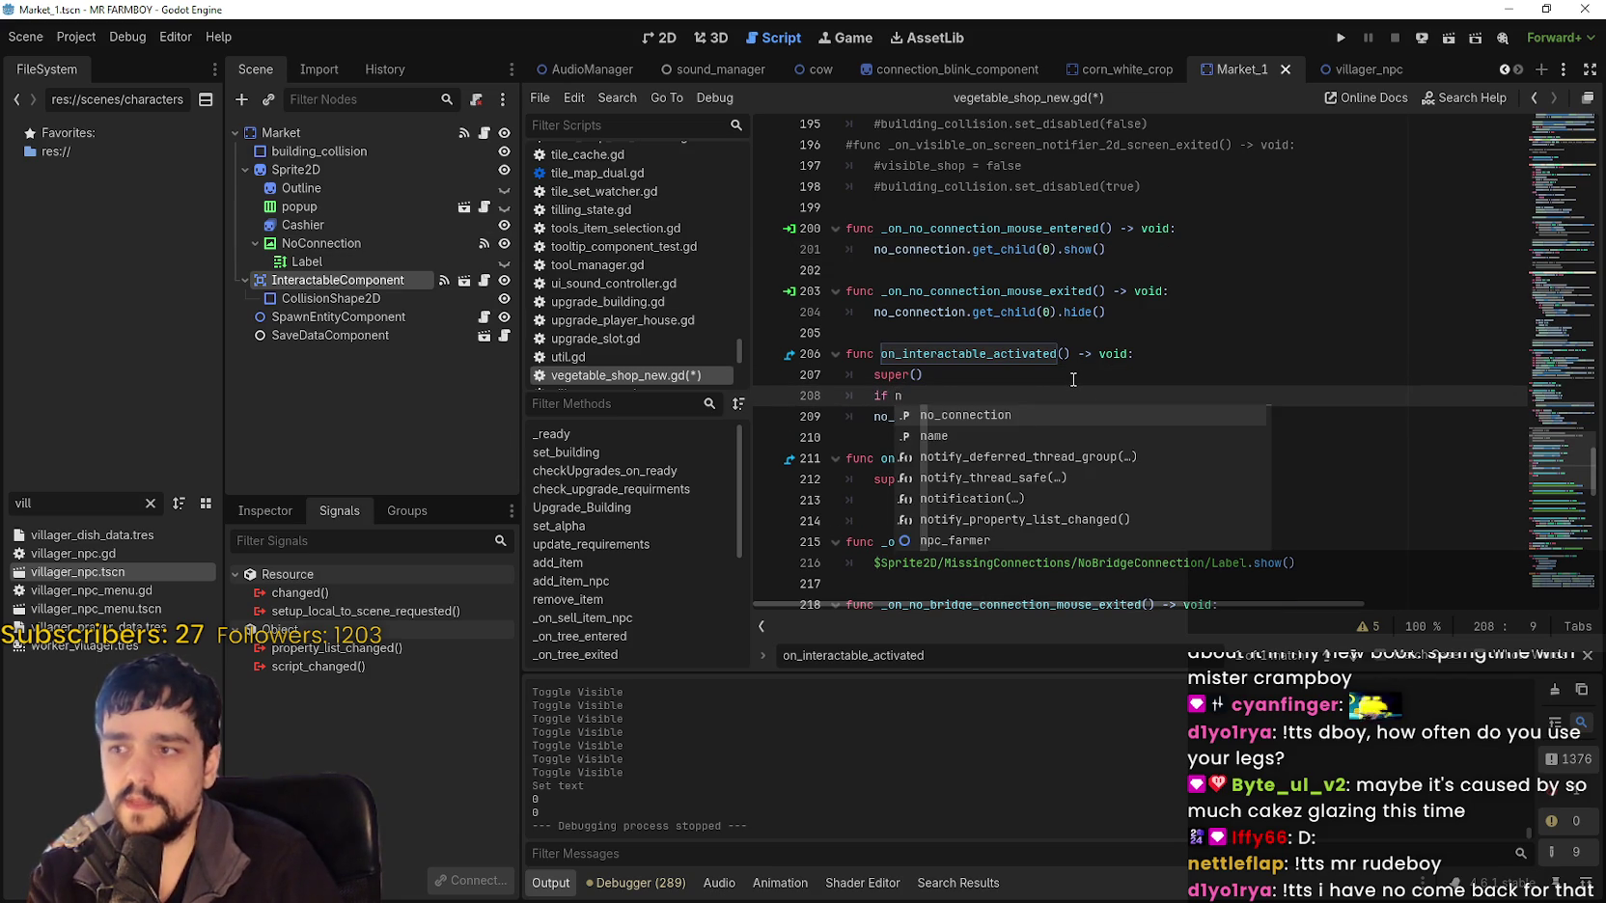
{"action": "type", "text": "o"}
{"action": "key", "text": "Return"}
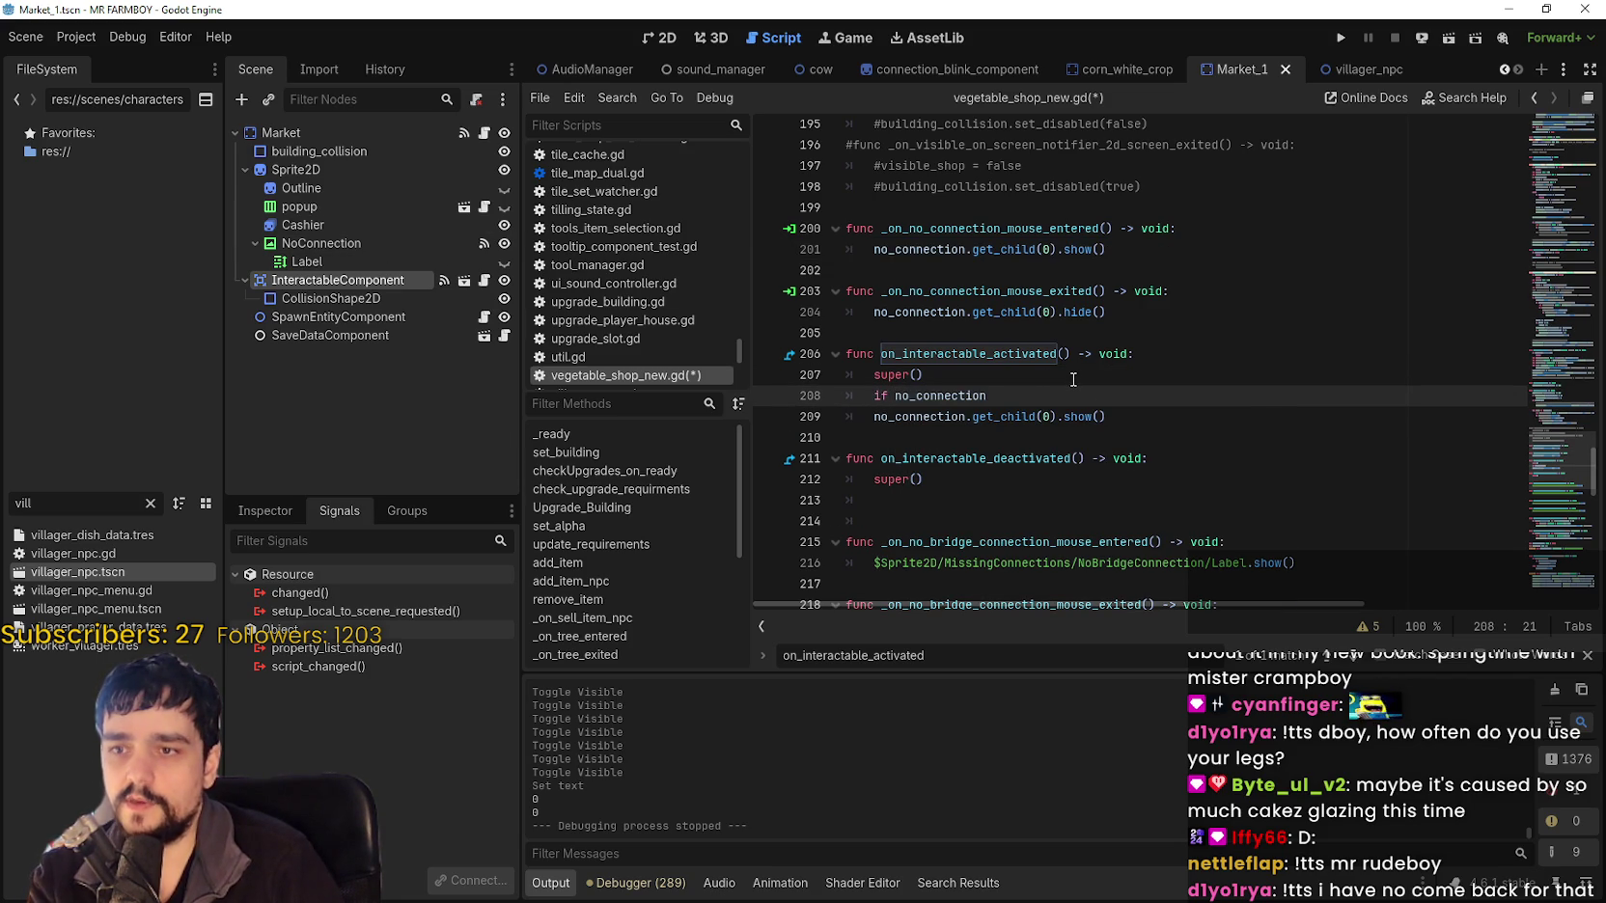
{"action": "type", "text": ".i"}
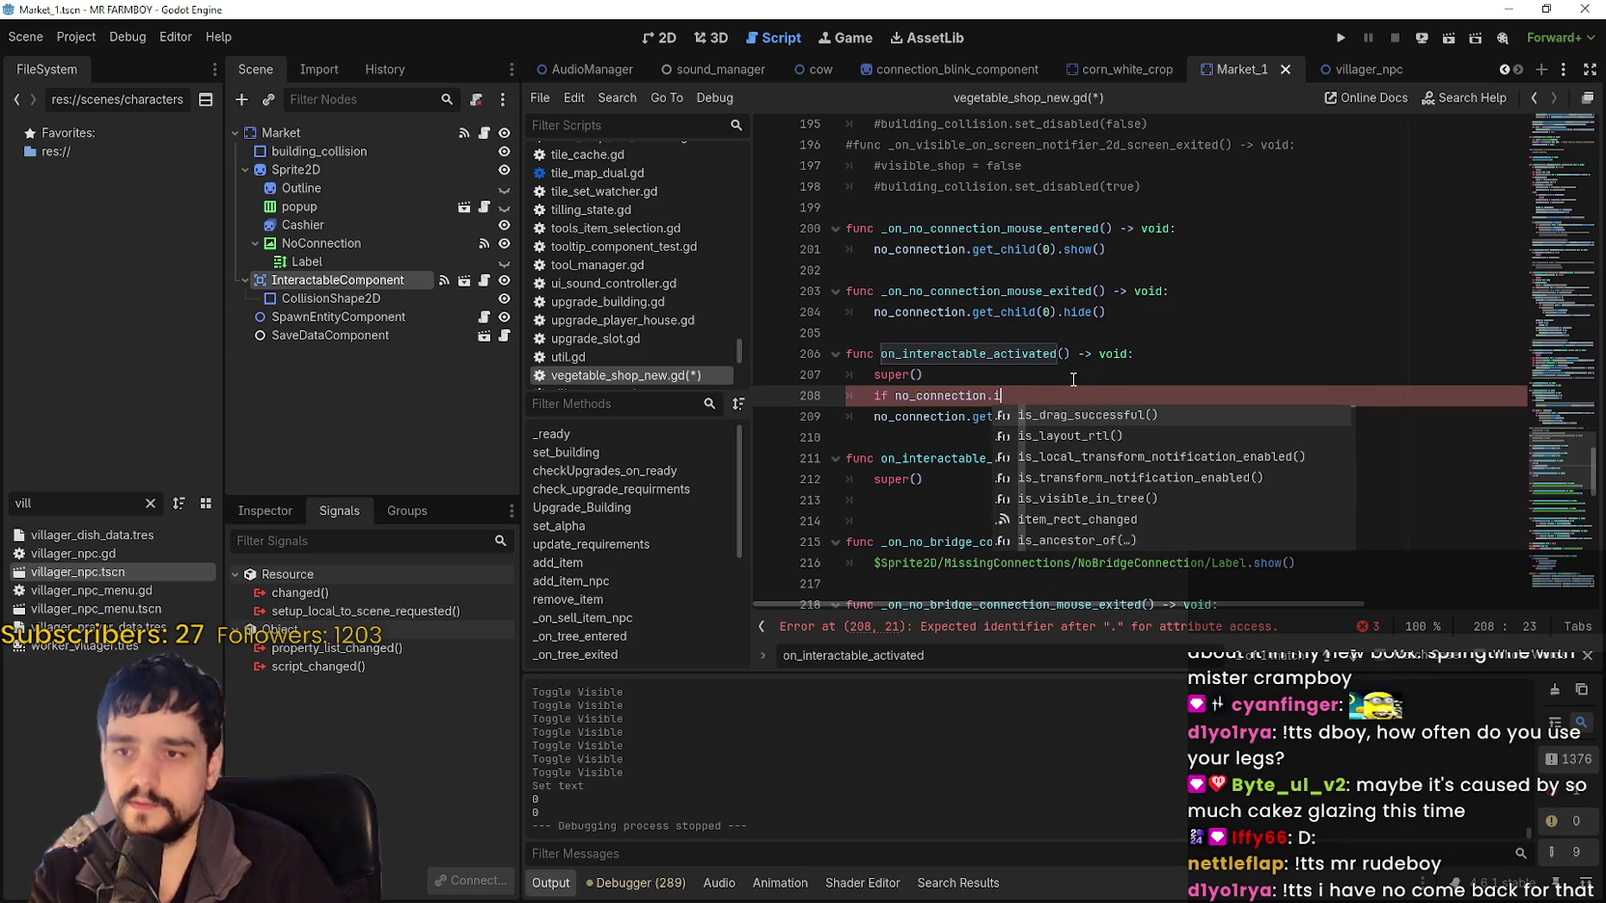
{"action": "key", "text": "BackSpace"}
{"action": "type", "text": "visible"}
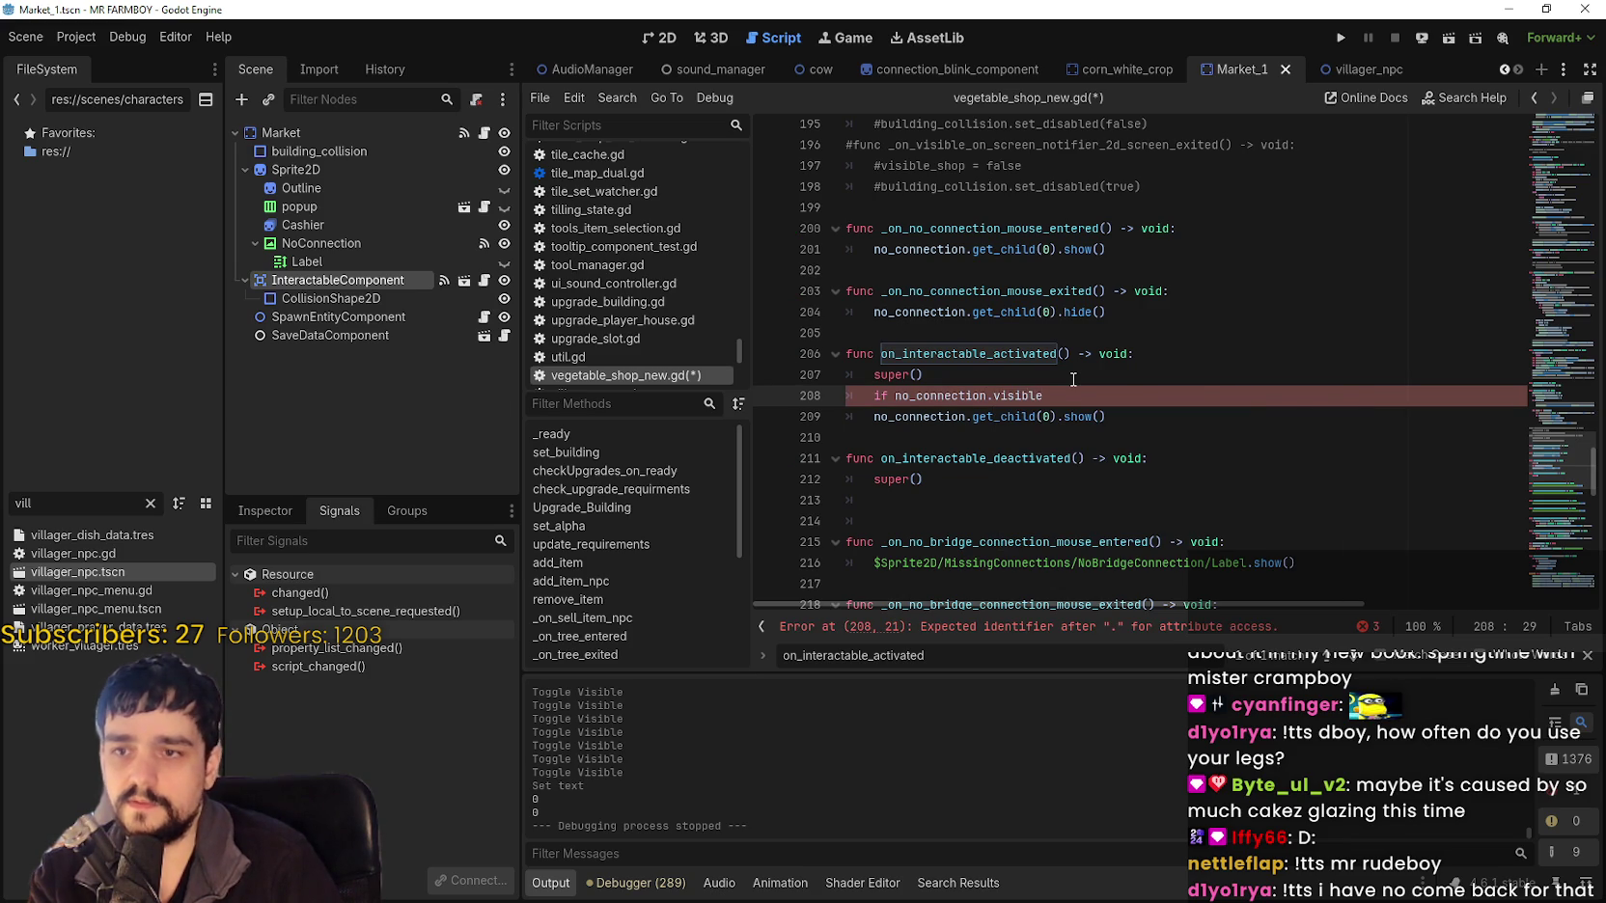
{"action": "left_click", "coordinate": [877, 425]}
{"action": "key", "text": "Tab"}
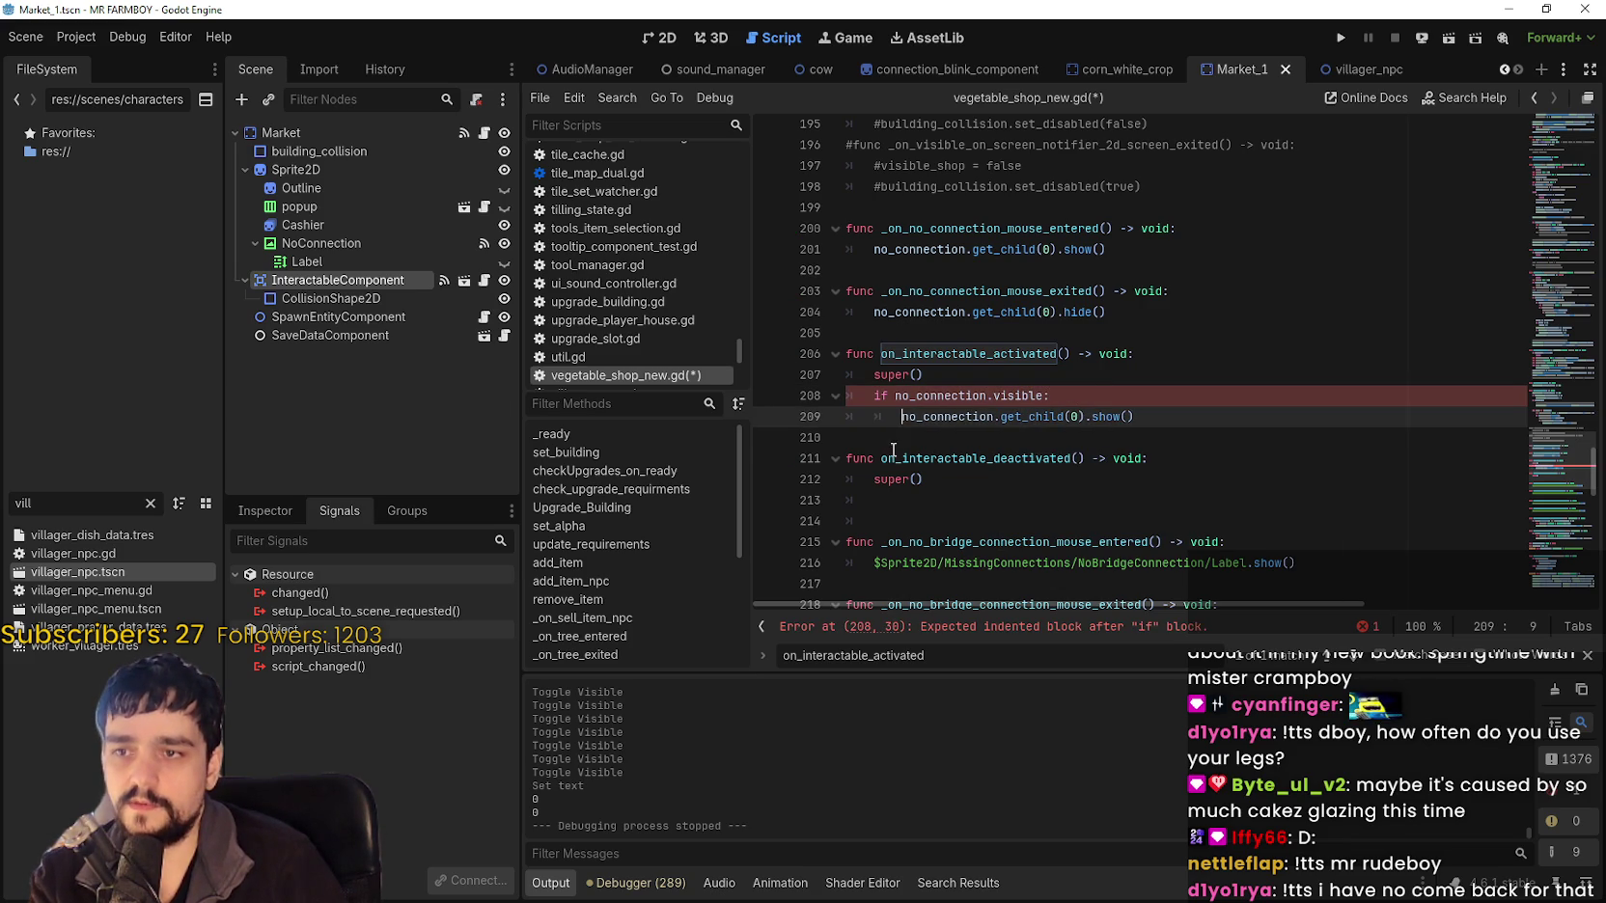
Paste the visibility check into on_interactable_deactivated using hide(), save, and run the game.
{"action": "left_click", "coordinate": [1150, 402]}
{"action": "left_click_drag", "start_coordinate": [1172, 419], "coordinate": [842, 408]}
{"action": "key", "text": "ctrl+c"}
{"action": "left_click", "coordinate": [927, 498]}
{"action": "key", "text": "ctrl+v"}
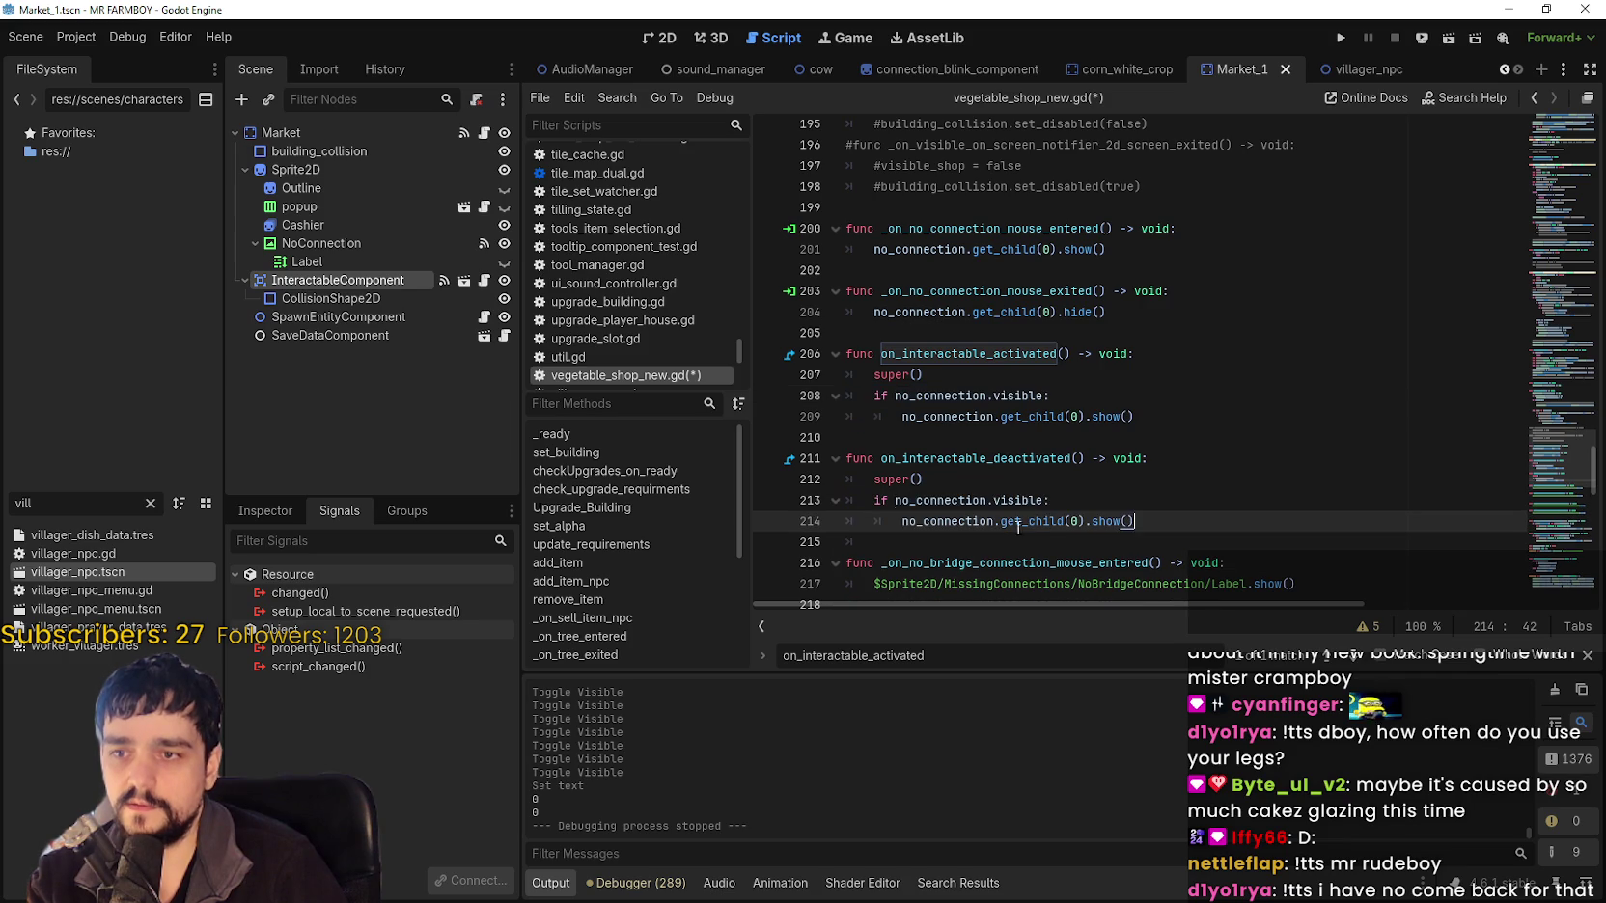
{"action": "double_click", "coordinate": [1113, 523]}
{"action": "type", "text": "hide"}
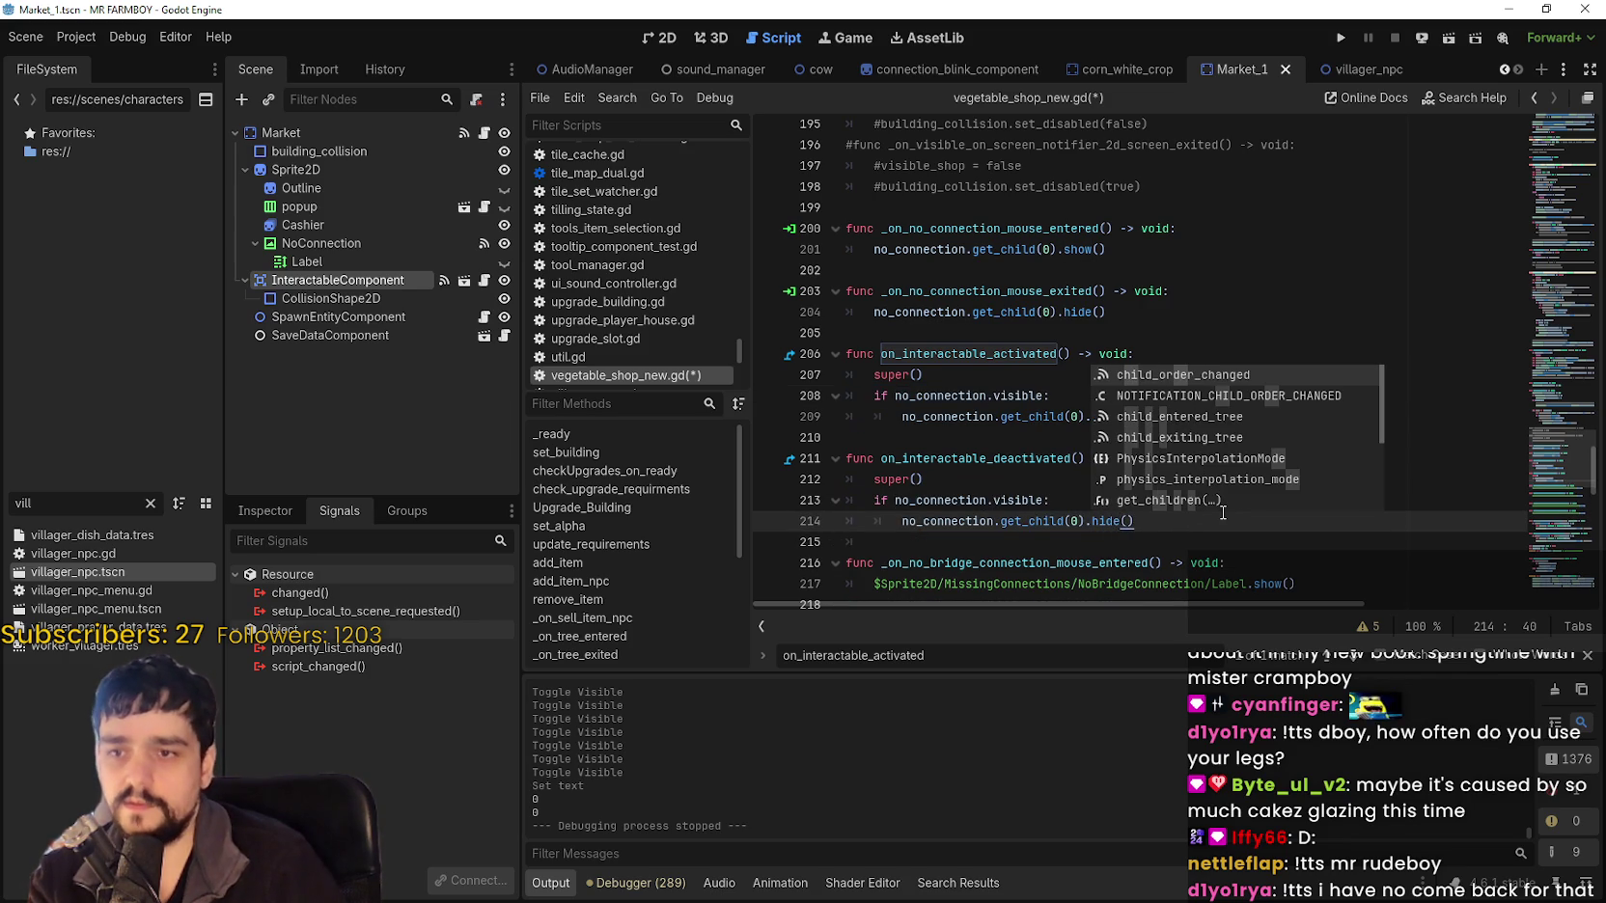
{"action": "left_click", "coordinate": [1004, 543]}
{"action": "key", "text": "ctrl+s"}
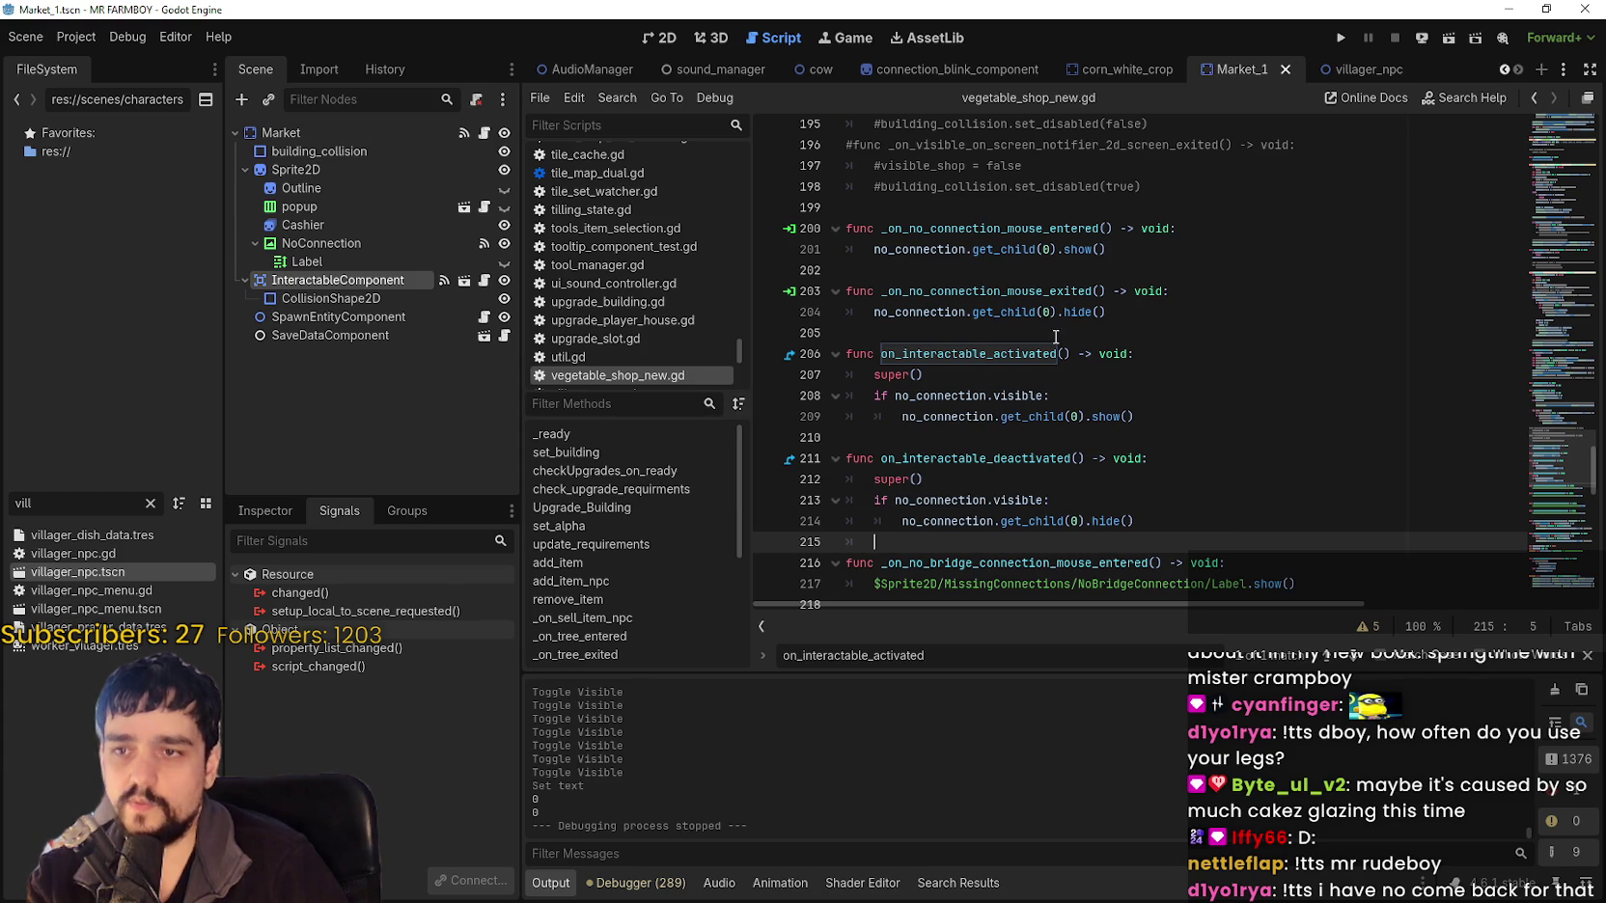
{"action": "key", "text": "F5"}
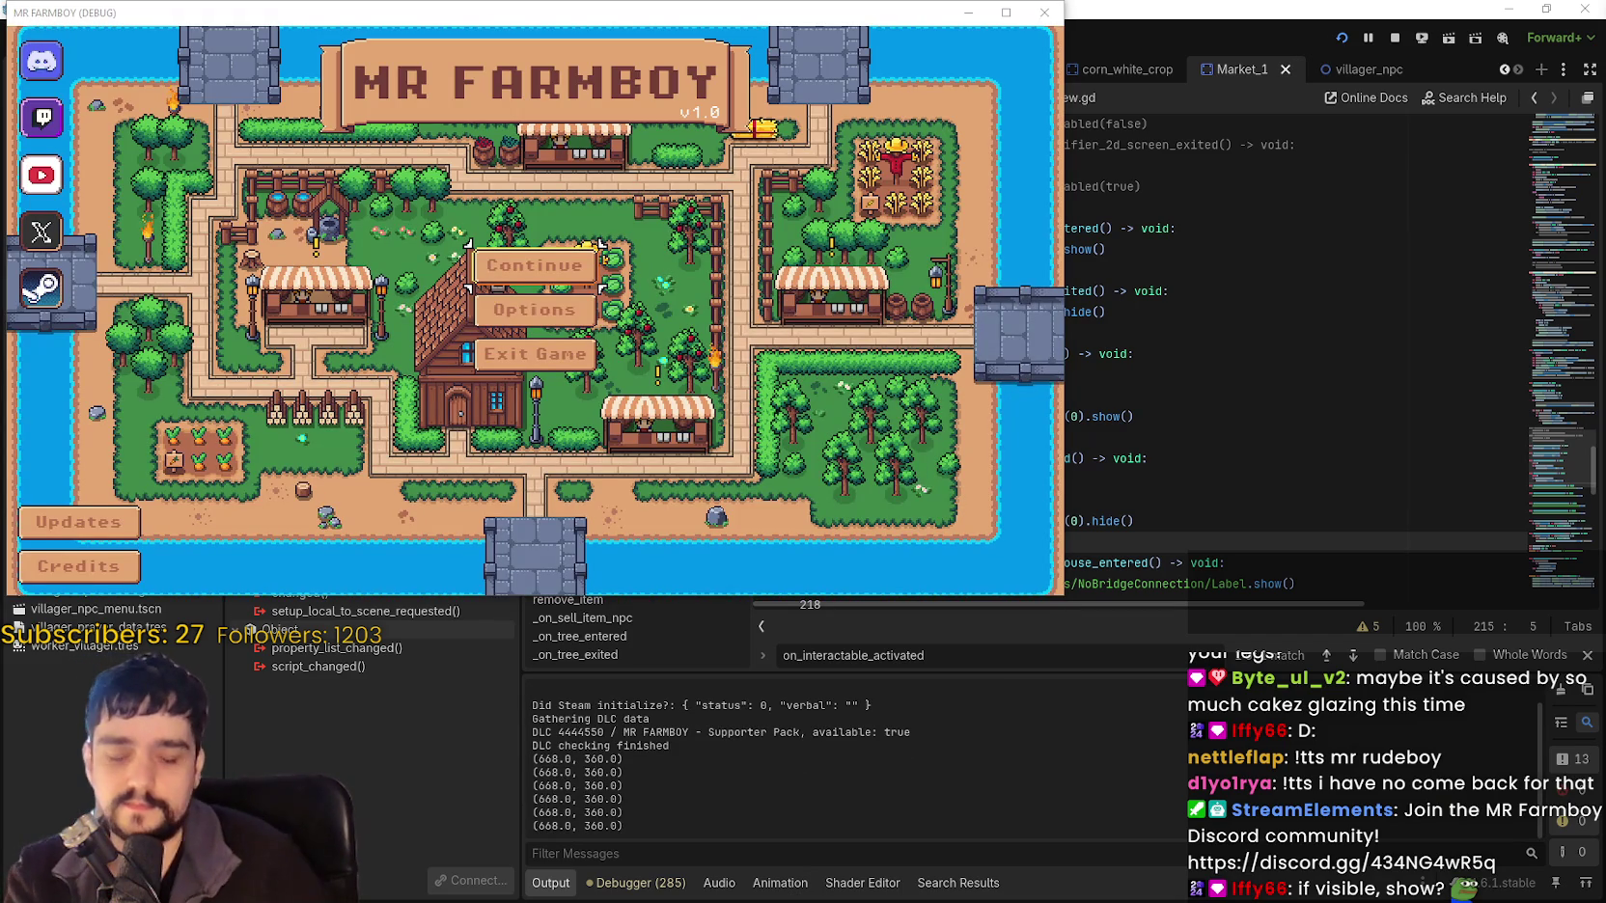
Review the show call on line 209 and the hide call on line 214 in building.gd.
{"action": "left_click", "coordinate": [1394, 37]}
{"action": "left_click", "coordinate": [1027, 417]}
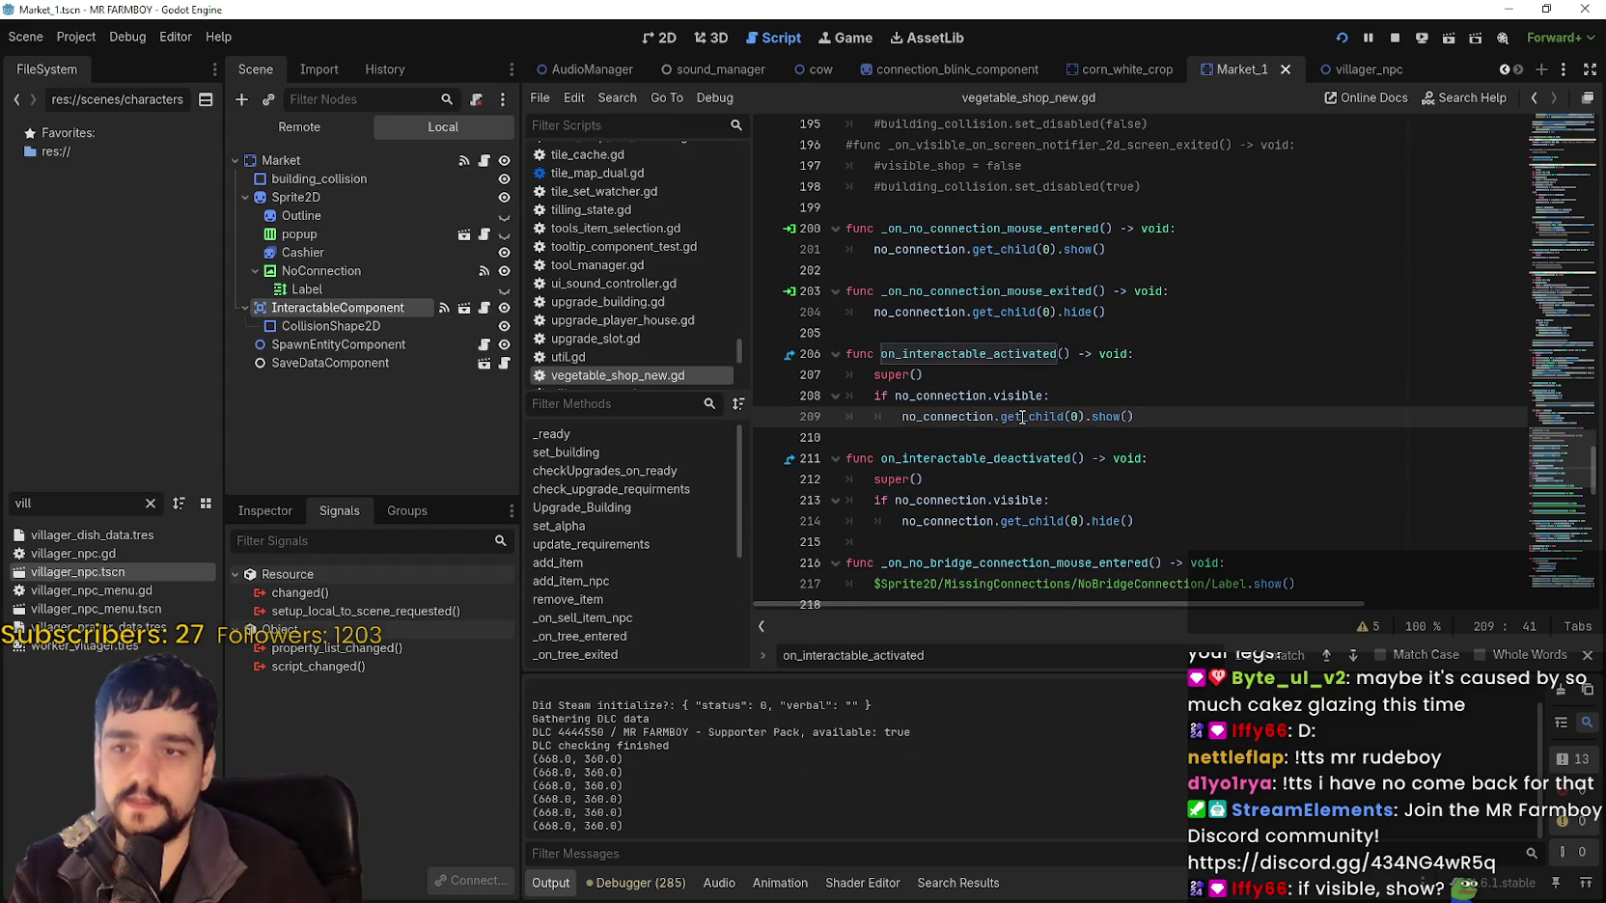
{"action": "double_click", "coordinate": [979, 417]}
{"action": "left_click_drag", "start_coordinate": [979, 417], "coordinate": [1121, 425]}
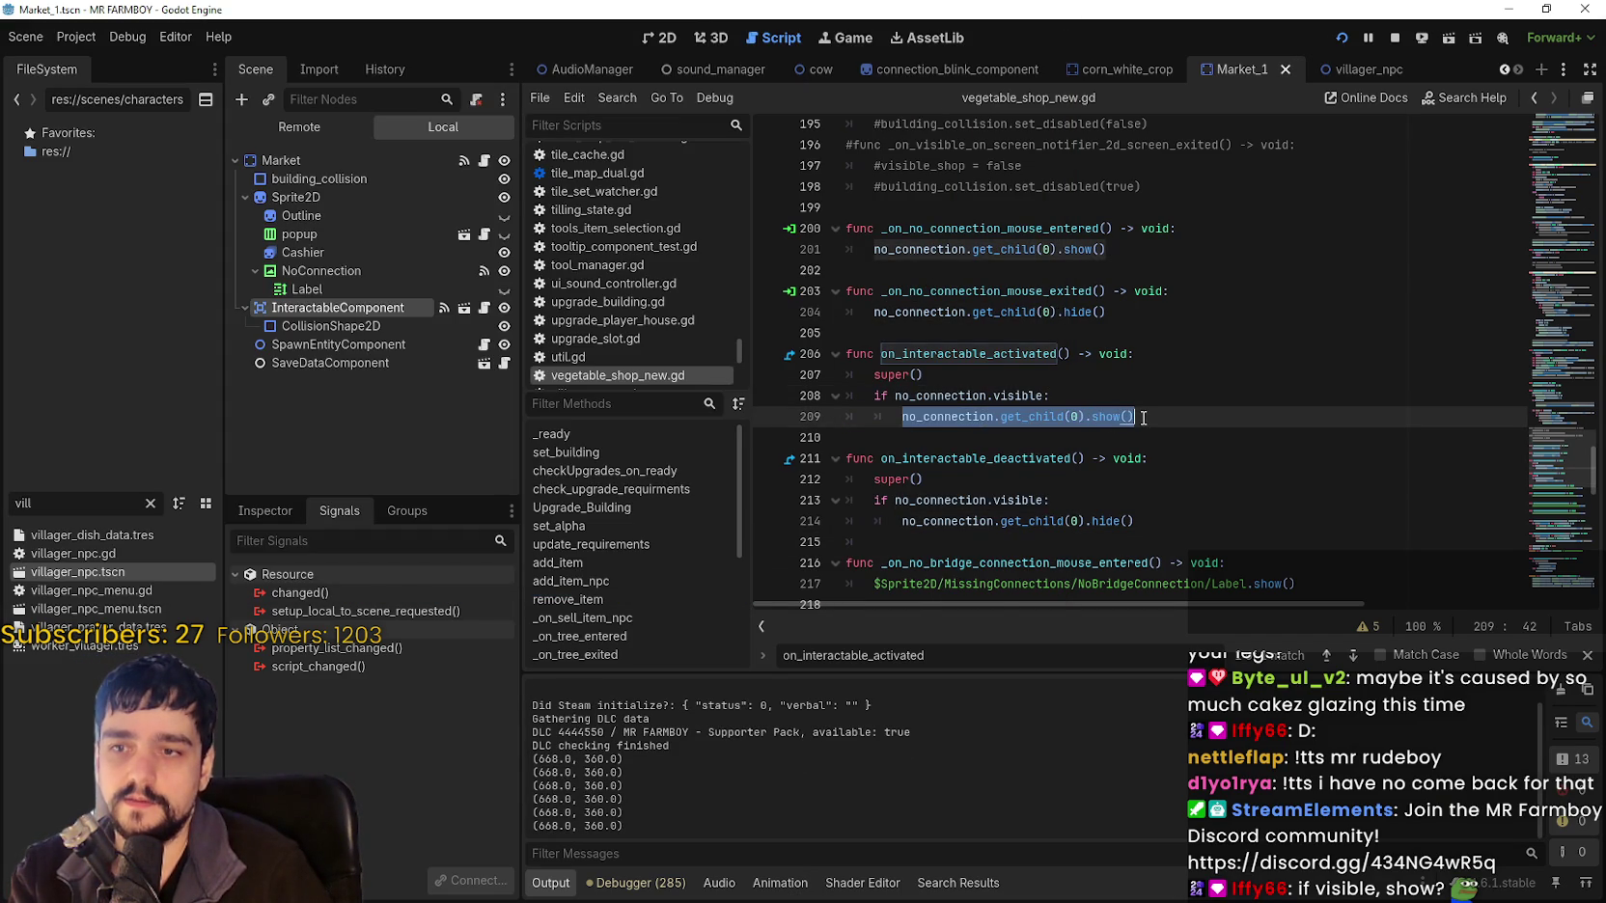
{"action": "left_click", "coordinate": [1229, 461]}
{"action": "left_click", "coordinate": [1254, 518]}
Check the warning in the running game, then hide the NoConnection node via its eye icon.
{"action": "key", "text": "F5"}
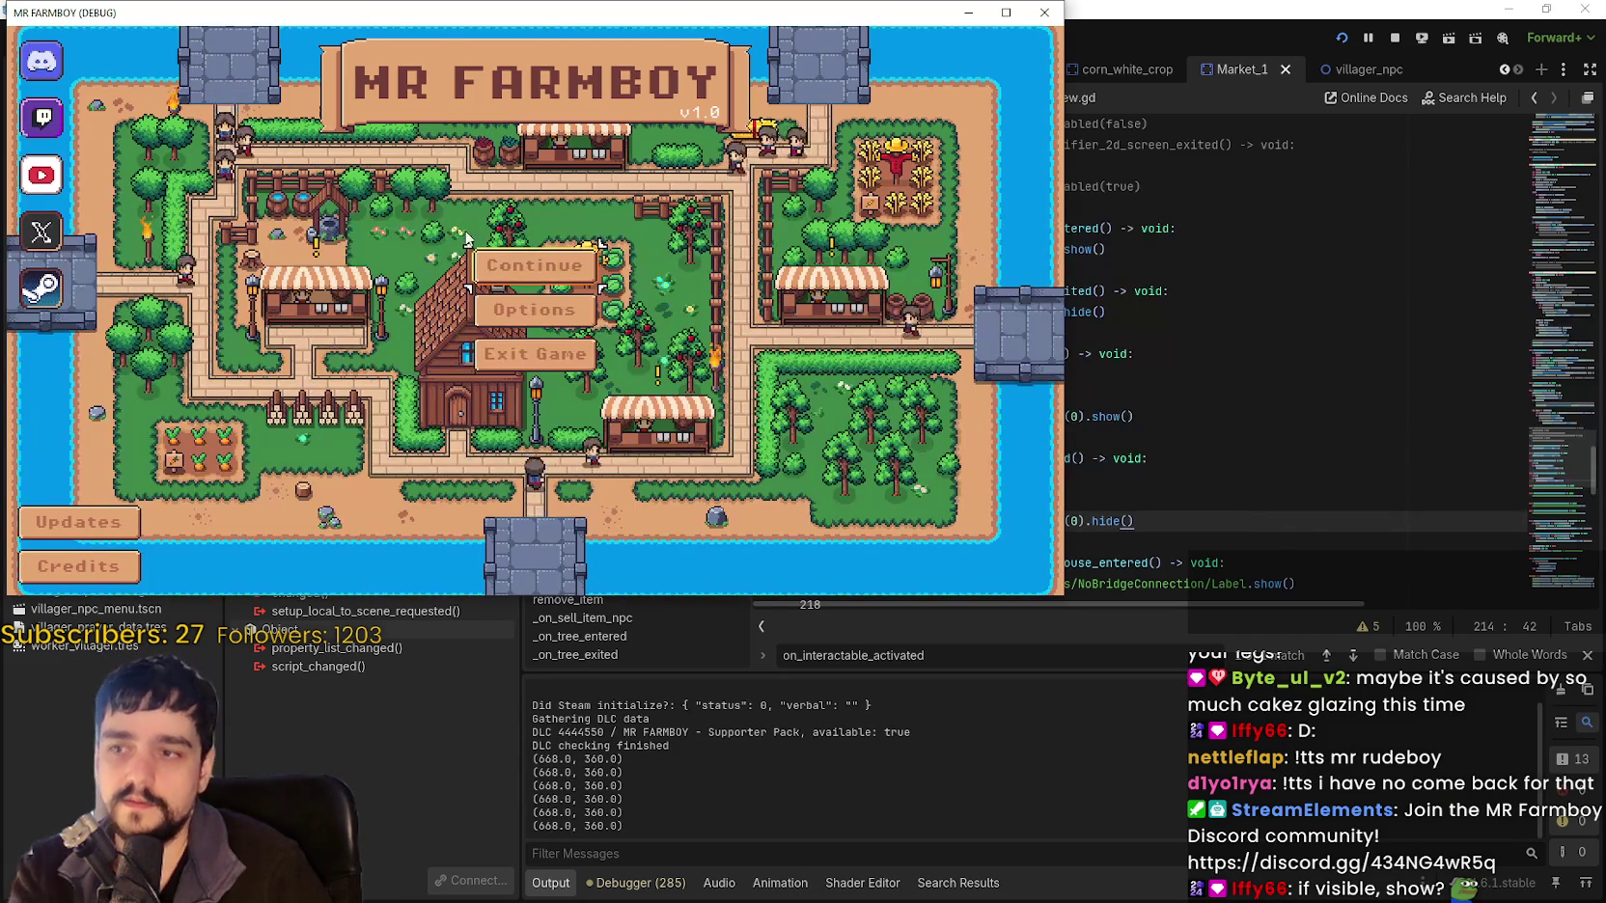
{"action": "mouse_move", "coordinate": [662, 377]}
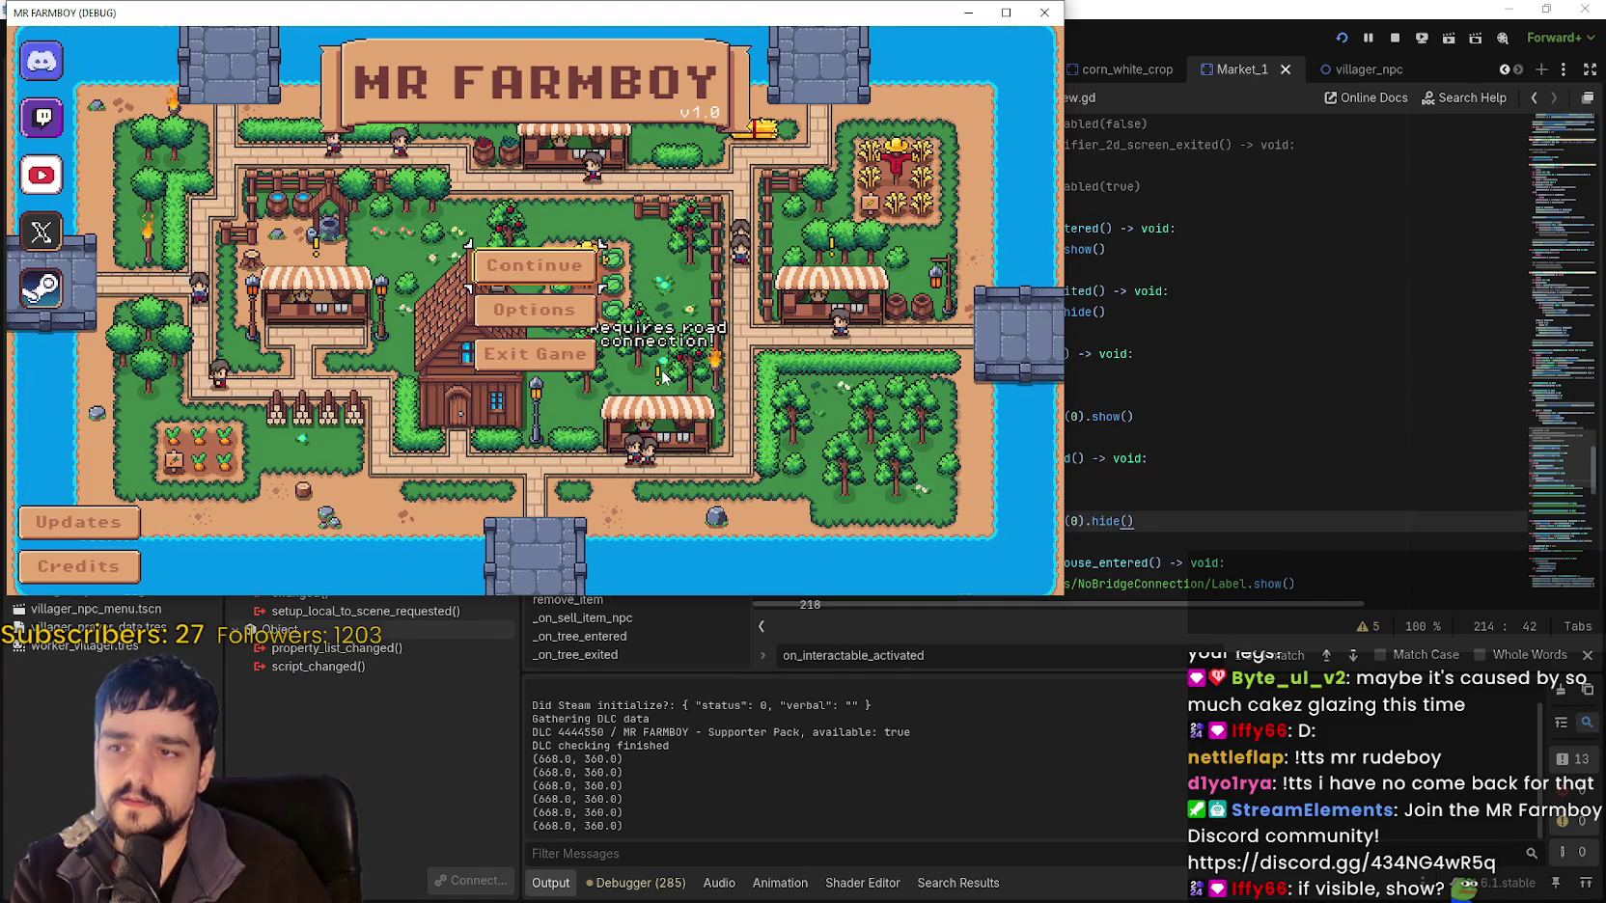
{"action": "key", "text": "F8"}
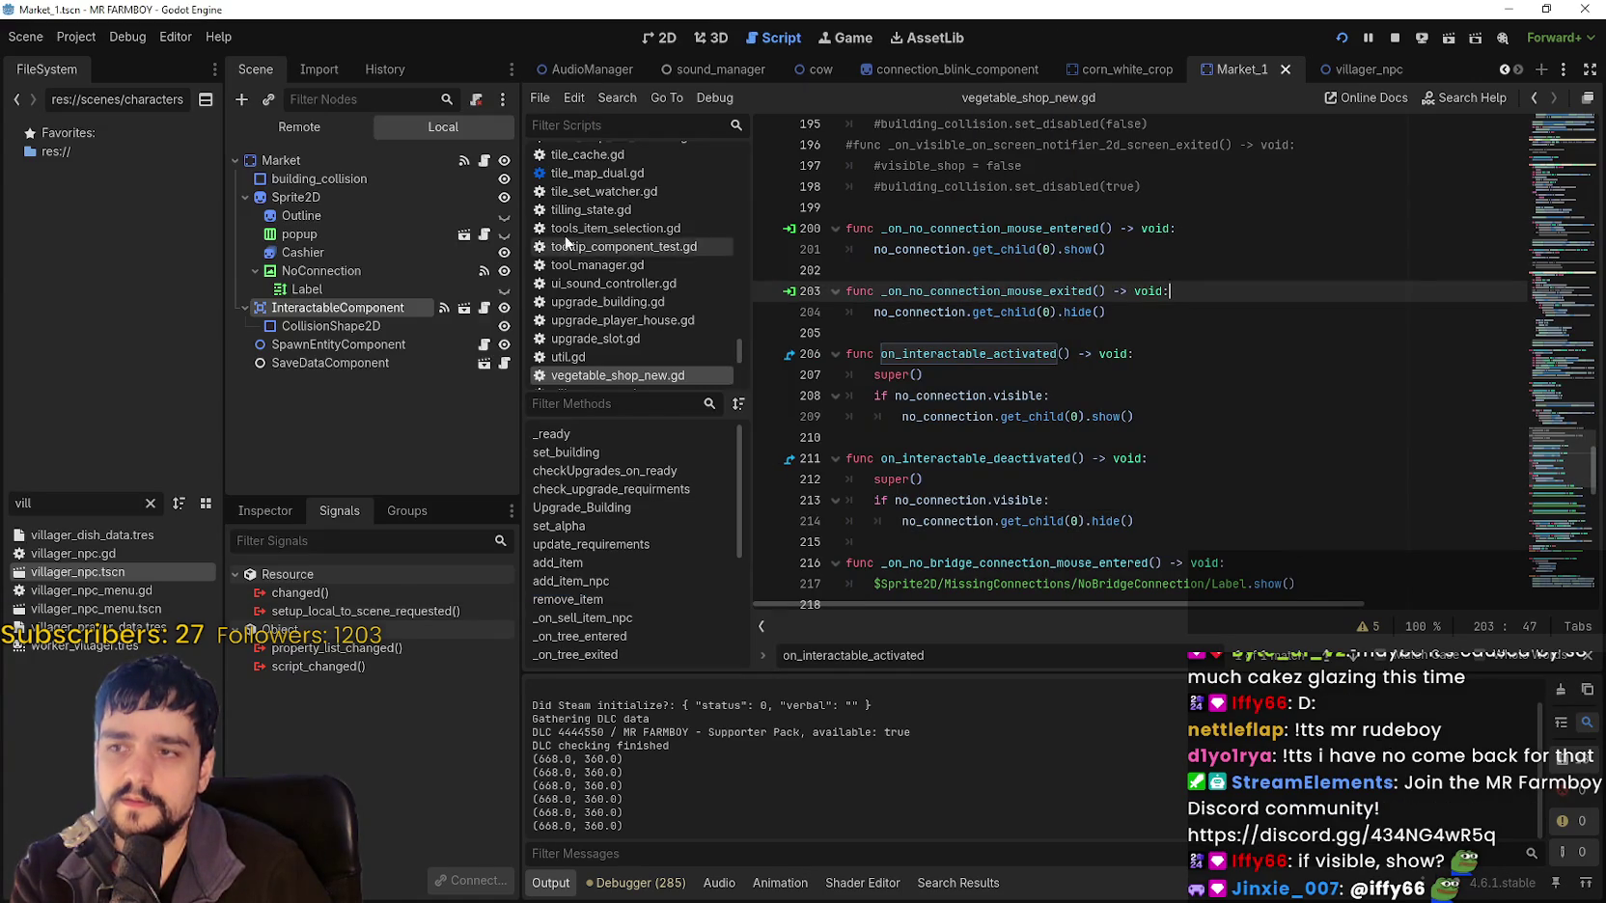
{"action": "left_click", "coordinate": [504, 271]}
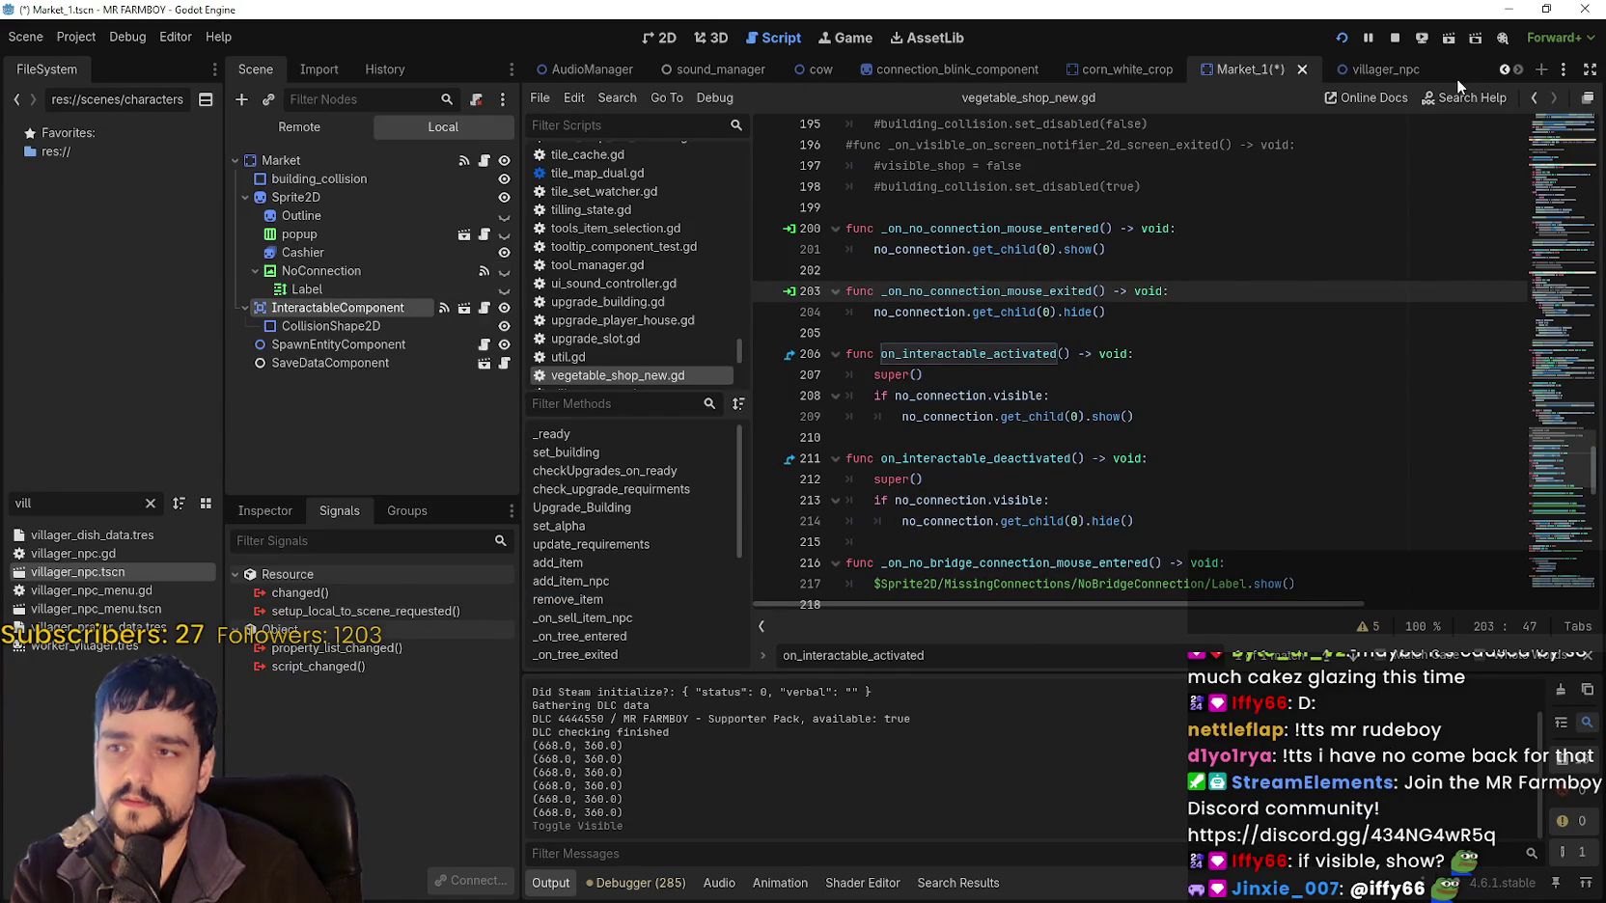
{"action": "left_click", "coordinate": [1396, 39]}
Save the Market_1 scene, relaunch the game, and load Save 8 (Incremental) from Continue.
{"action": "key", "text": "ctrl+s"}
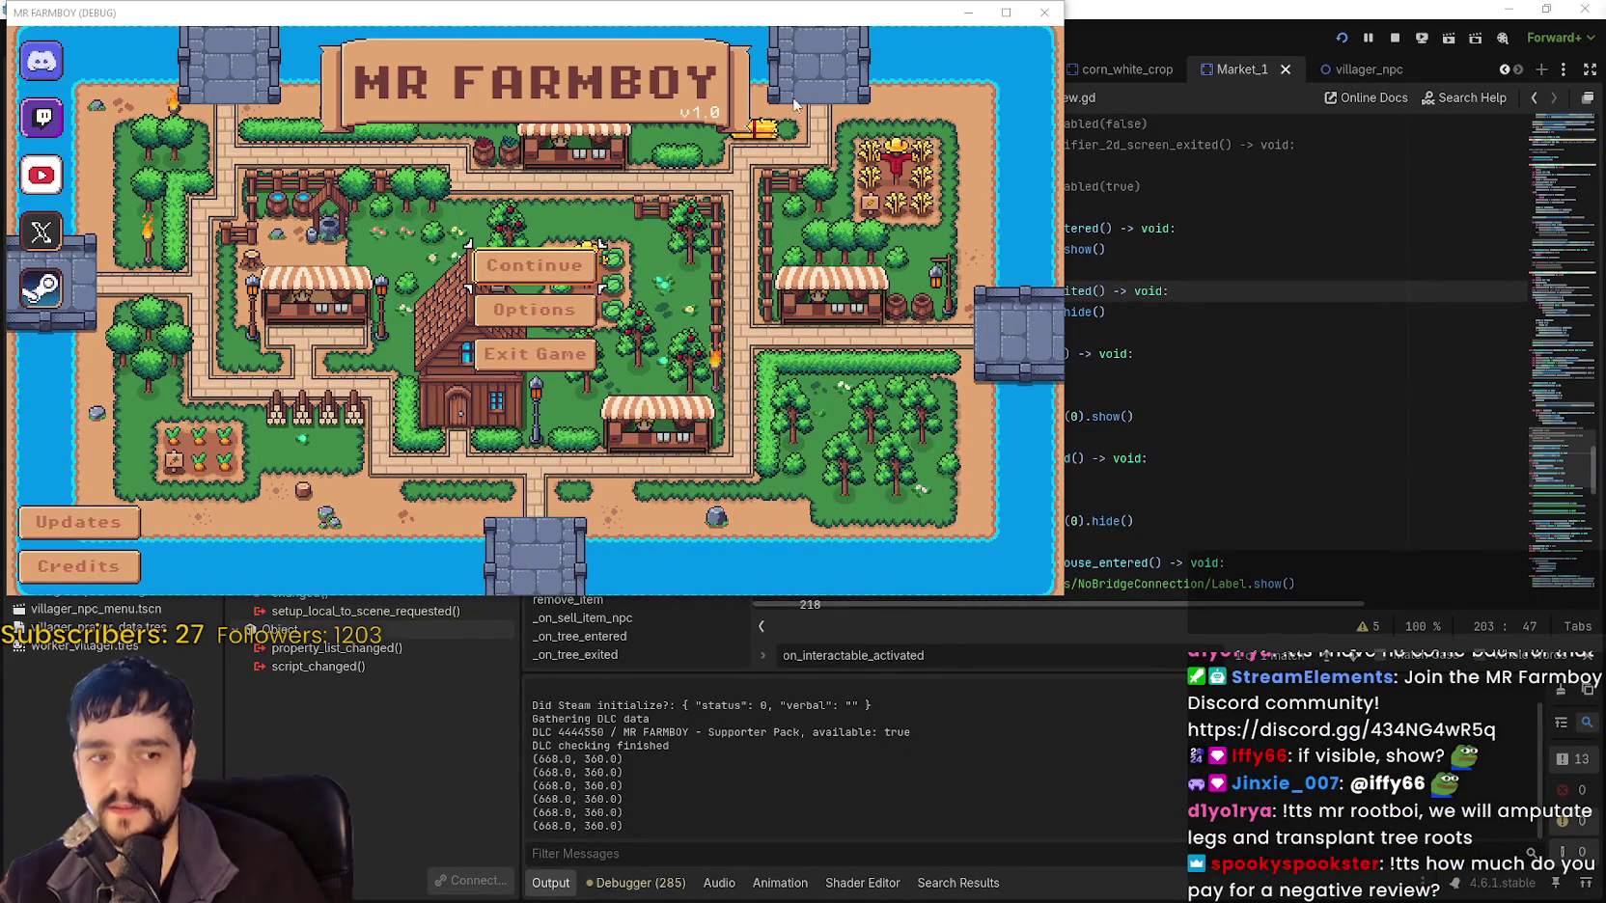
{"action": "left_click", "coordinate": [591, 269]}
{"action": "scroll", "coordinate": [584, 290], "scroll_direction": "down", "scroll_amount": 5}
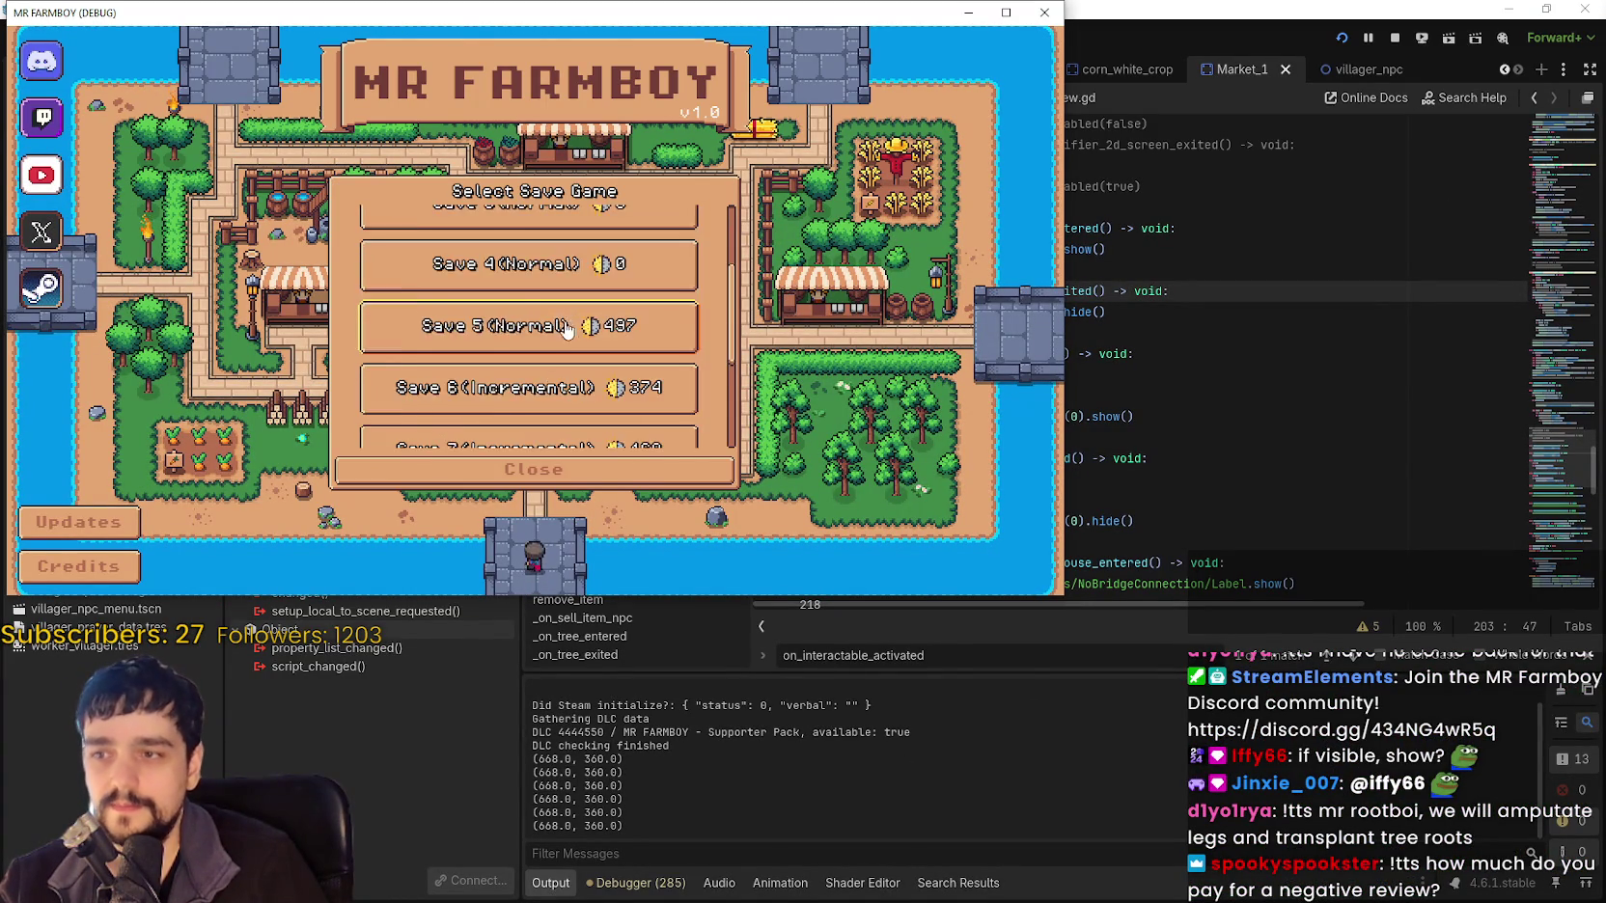
{"action": "scroll", "coordinate": [574, 319], "scroll_direction": "down", "scroll_amount": 1}
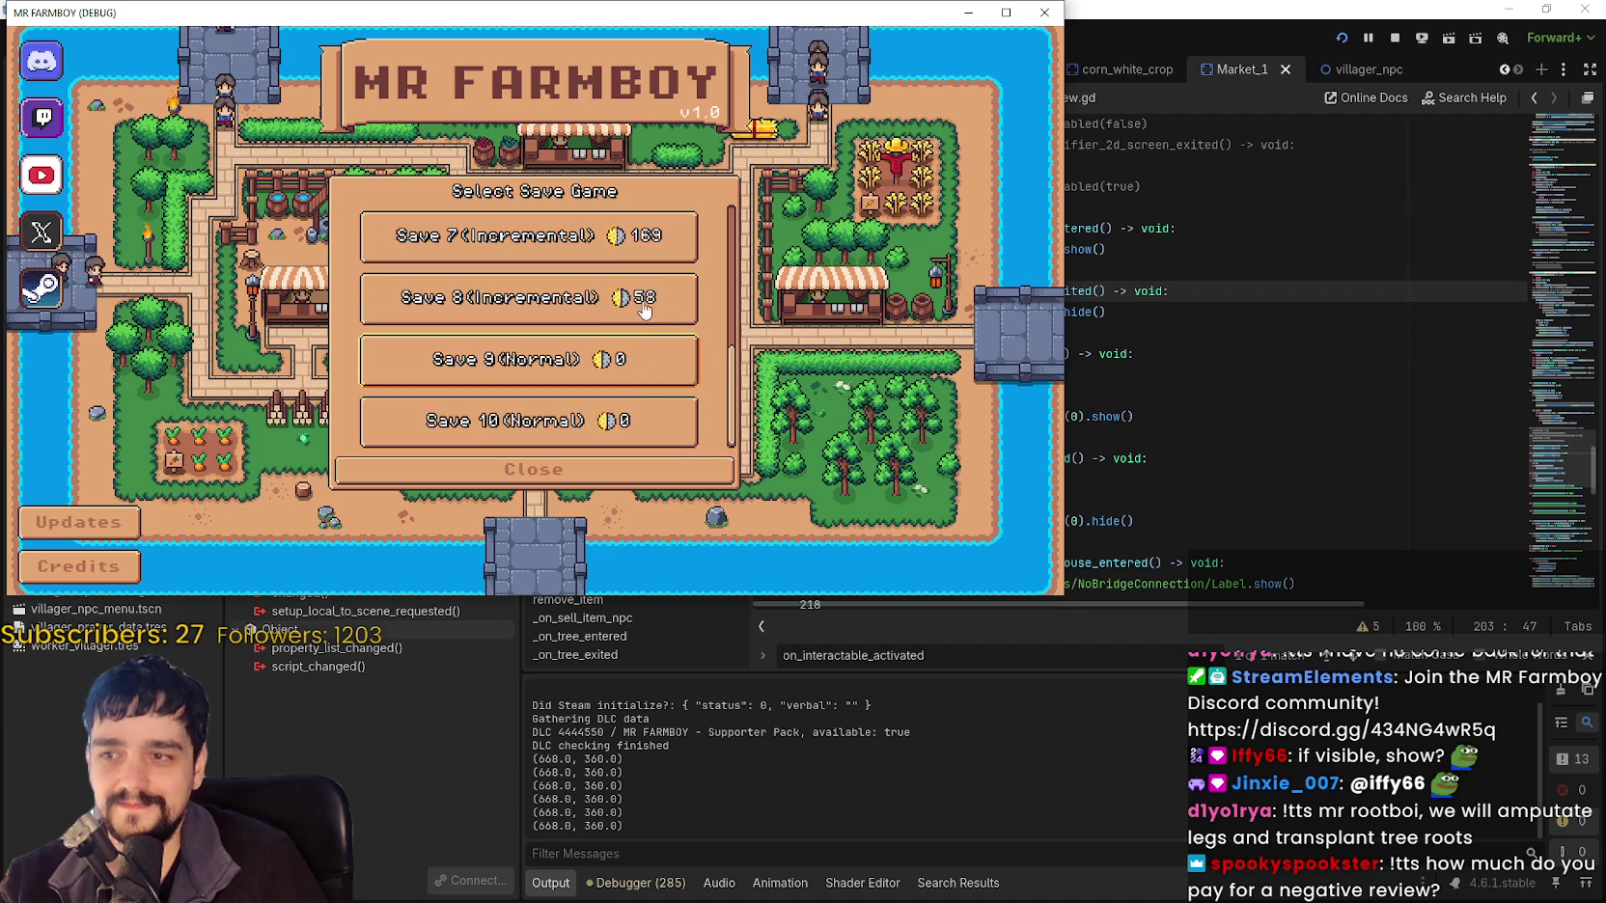
{"action": "left_click", "coordinate": [482, 301]}
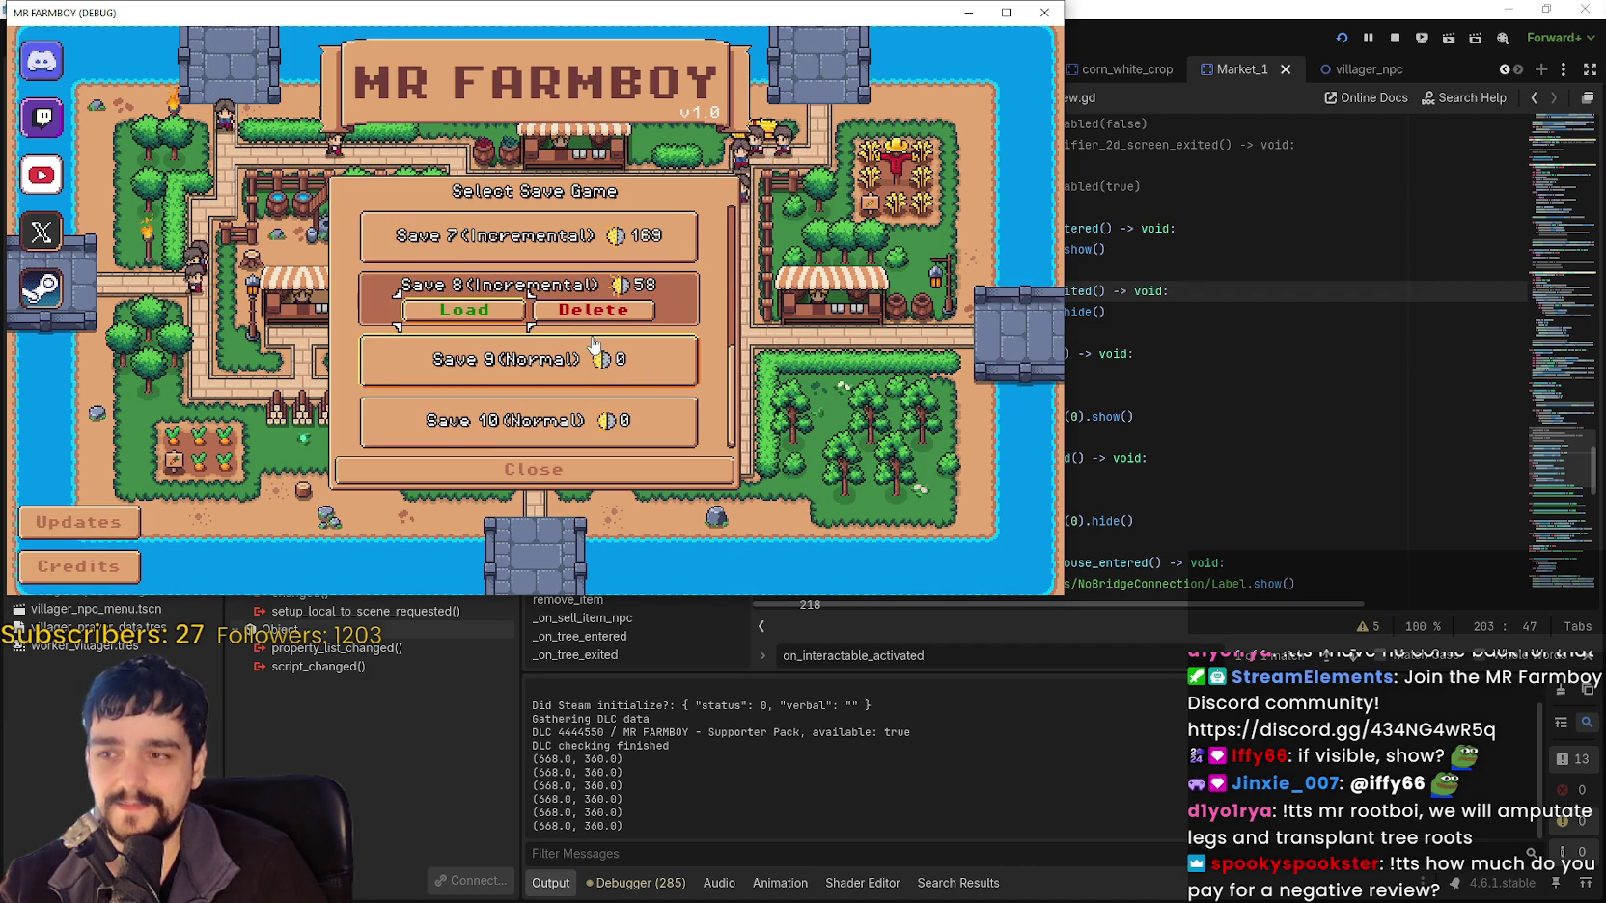
{"action": "left_click", "coordinate": [477, 312]}
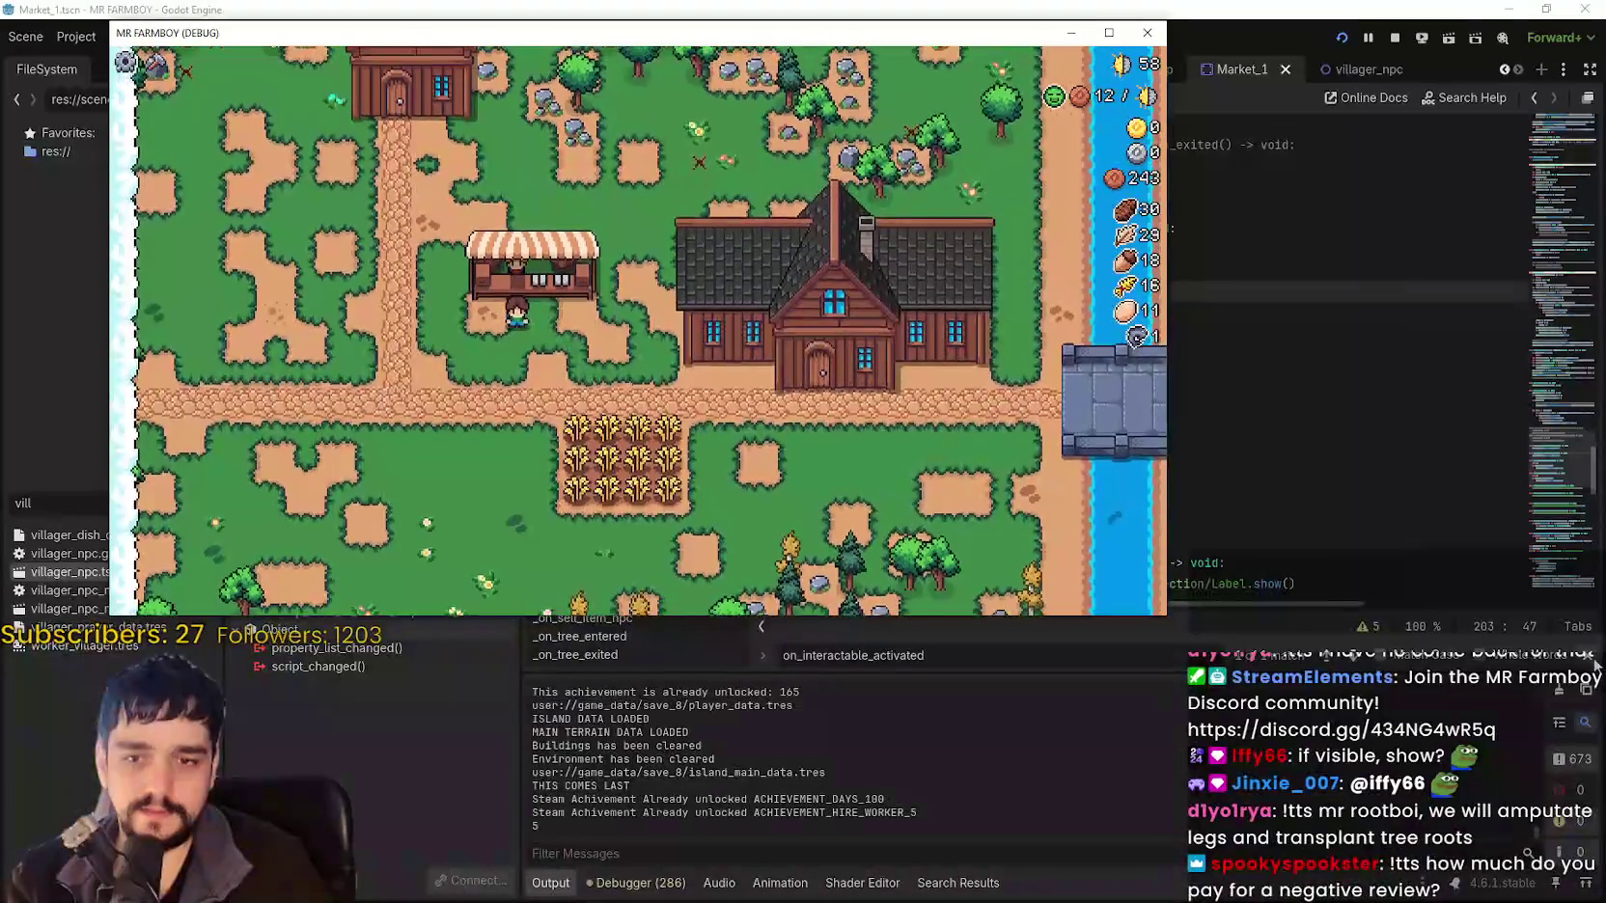
Maximize the game window and harvest wheat from the field.
{"action": "left_click", "coordinate": [1218, 65]}
{"action": "key", "text": "alt+Tab"}
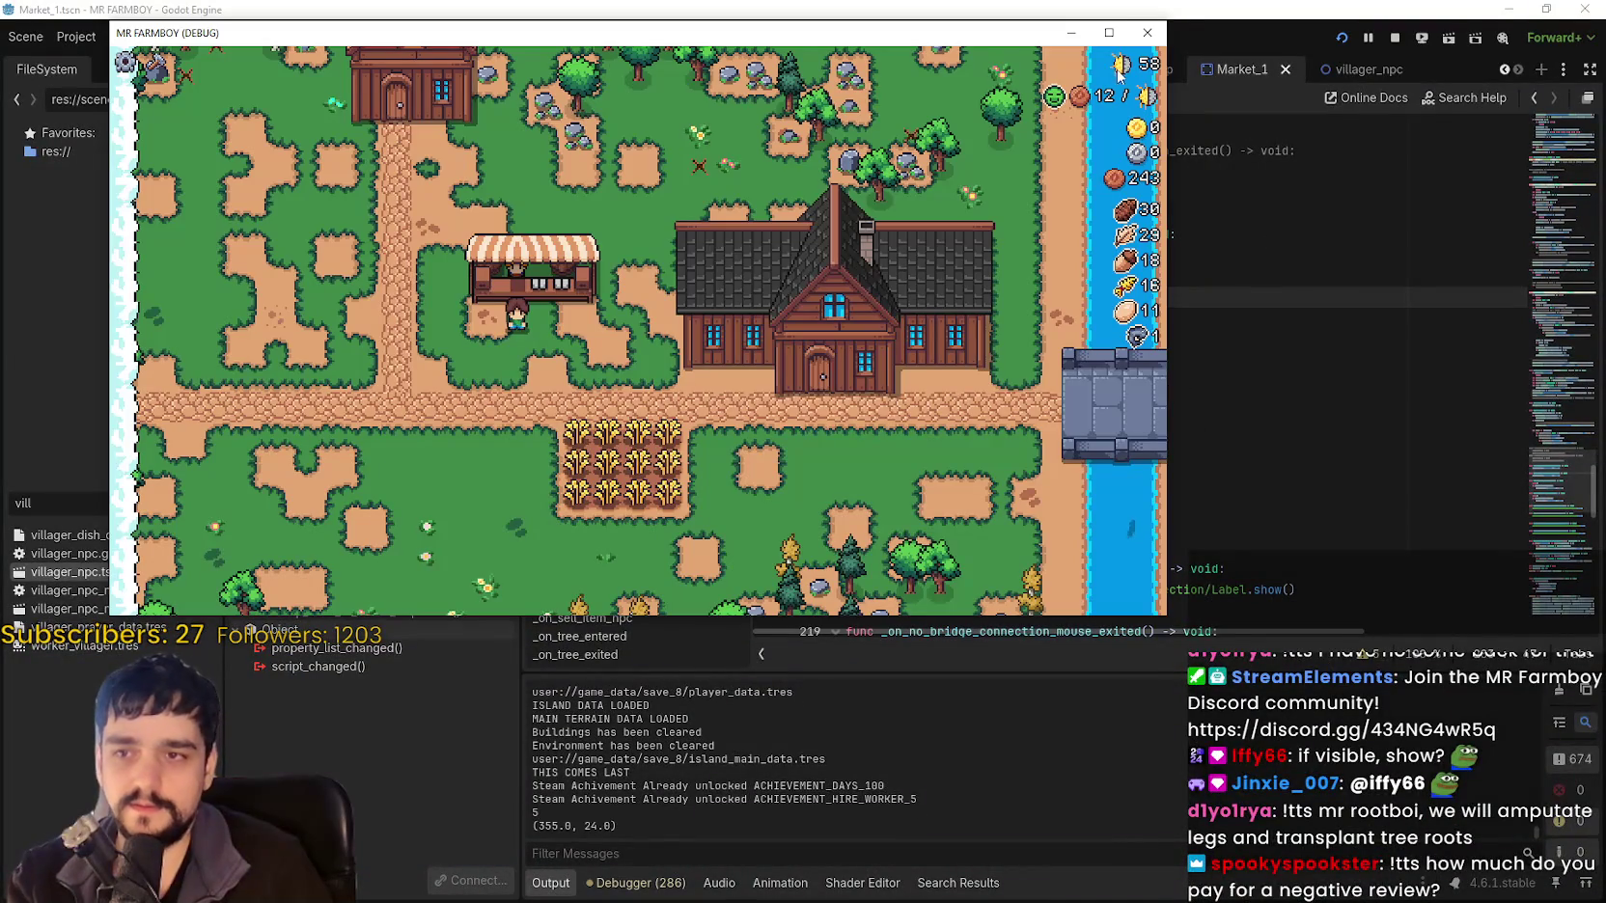
{"action": "key", "text": "super+Up"}
{"action": "key", "text": "s"}
{"action": "key", "text": "a"}
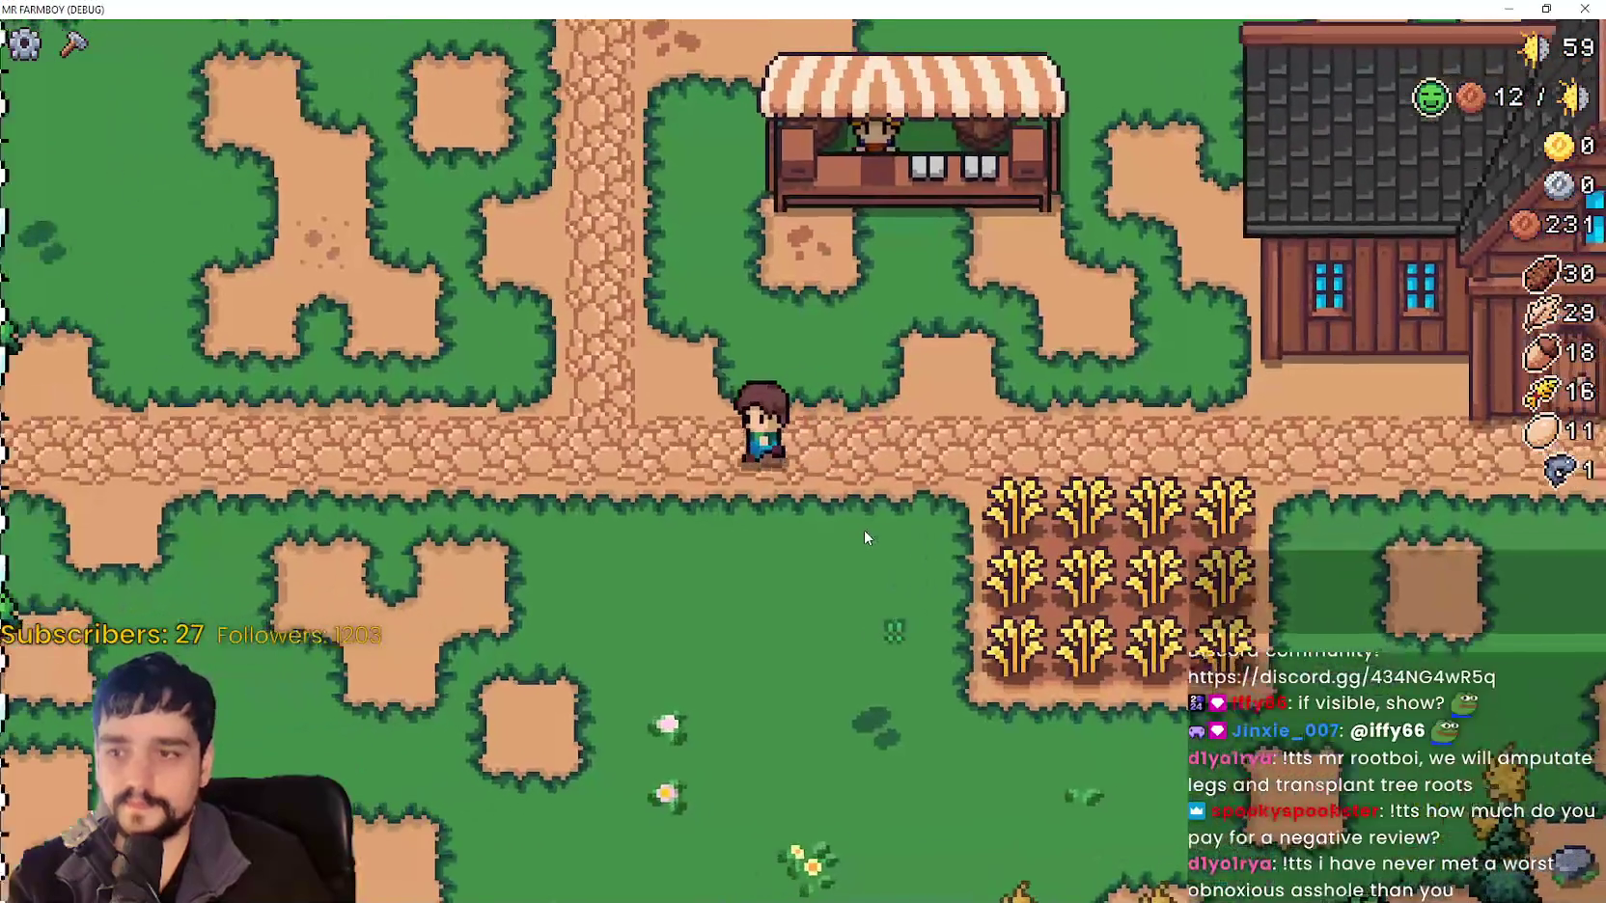
{"action": "key", "text": "d"}
{"action": "left_click", "coordinate": [866, 528]}
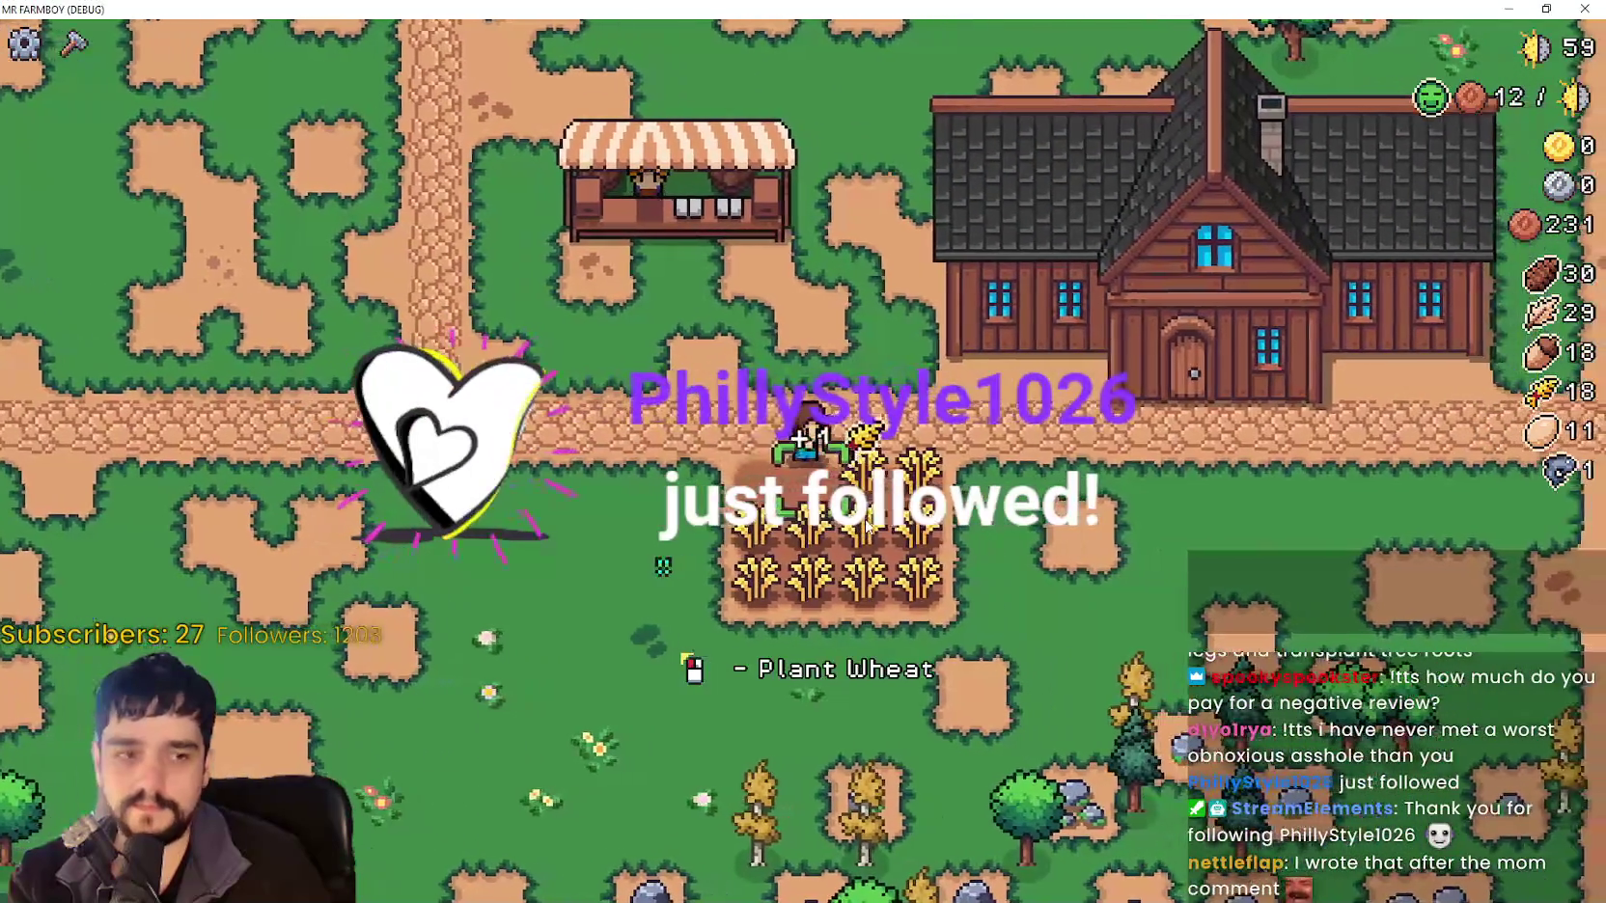
{"action": "key", "text": "s"}
{"action": "left_click", "coordinate": [865, 518]}
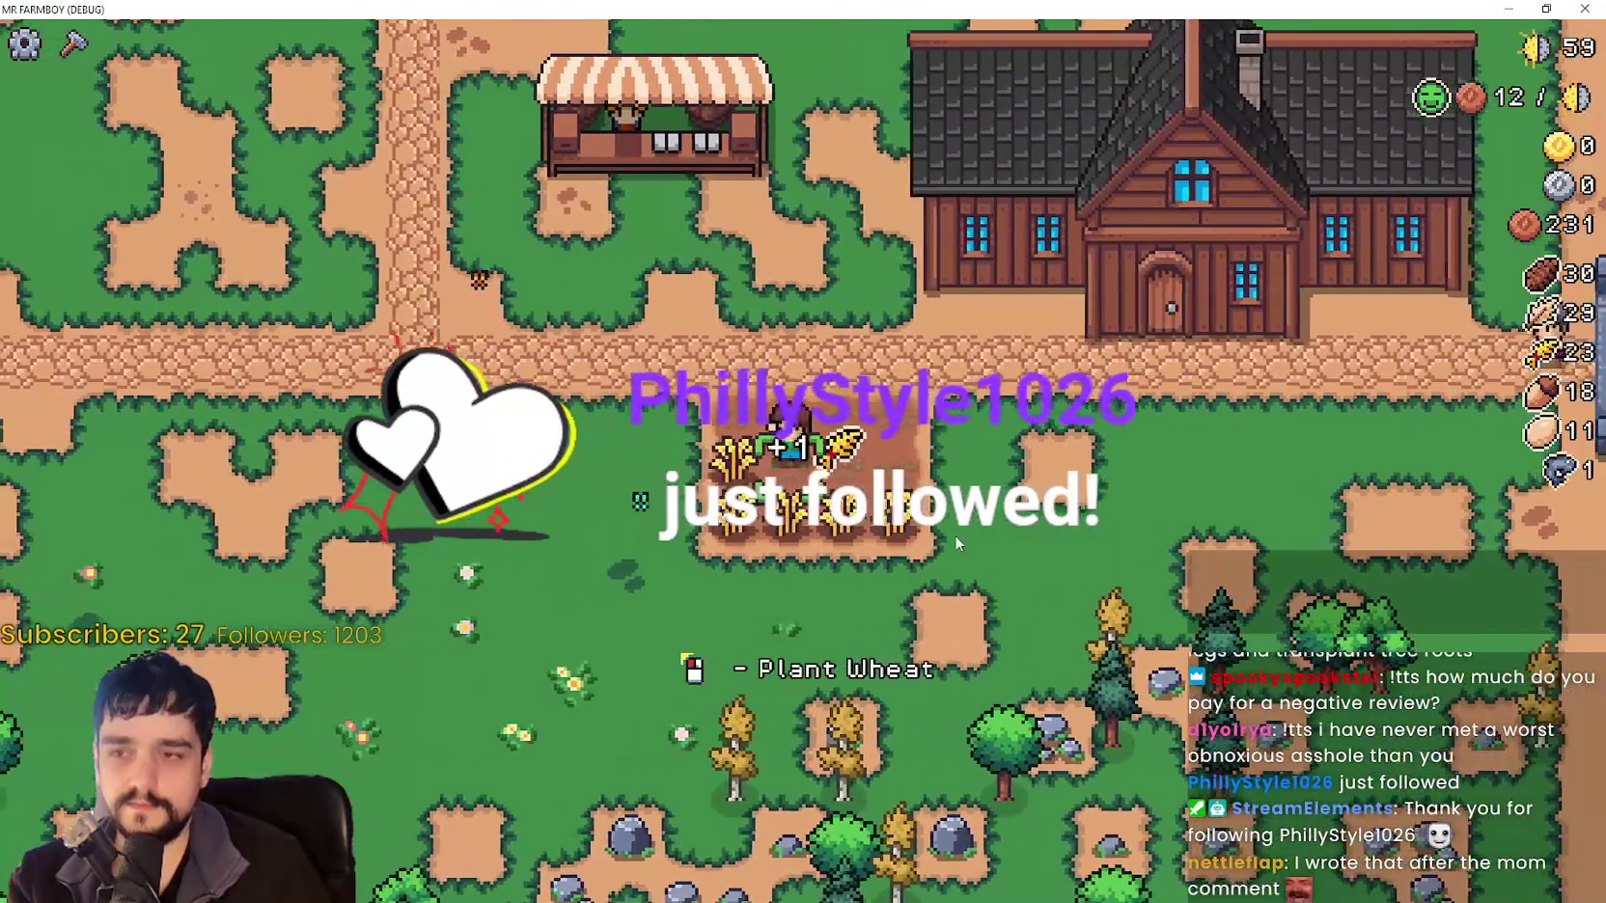
{"action": "key", "text": "s"}
{"action": "left_click", "coordinate": [954, 532]}
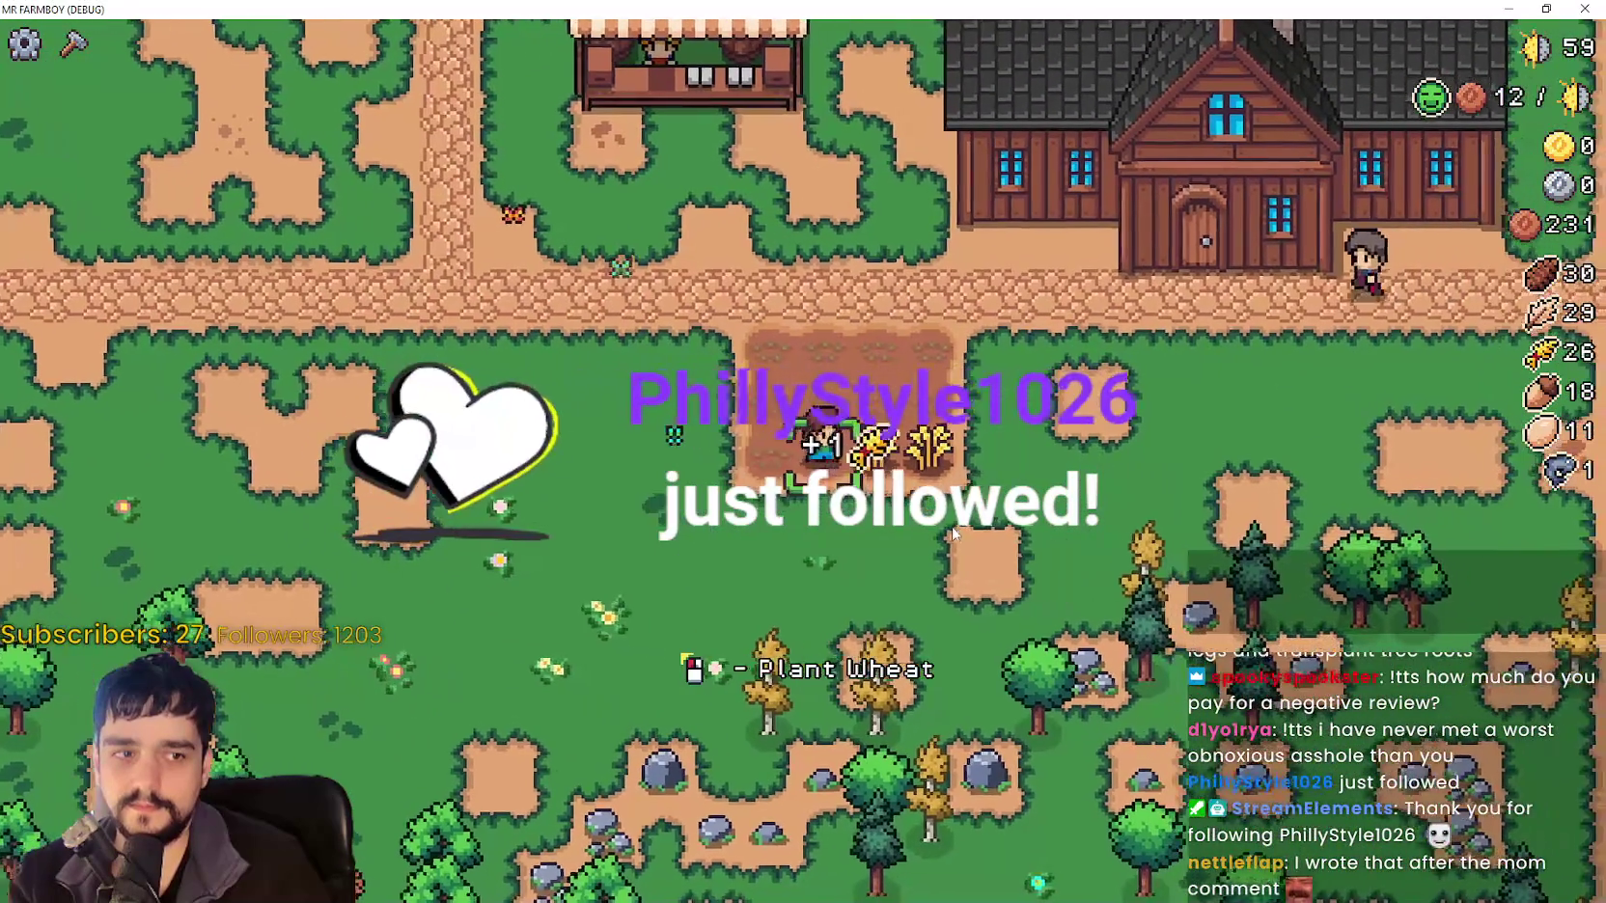
Walk the farmer along the path onto the crop plot and water it.
{"action": "key", "text": "a"}
{"action": "key", "text": "w"}
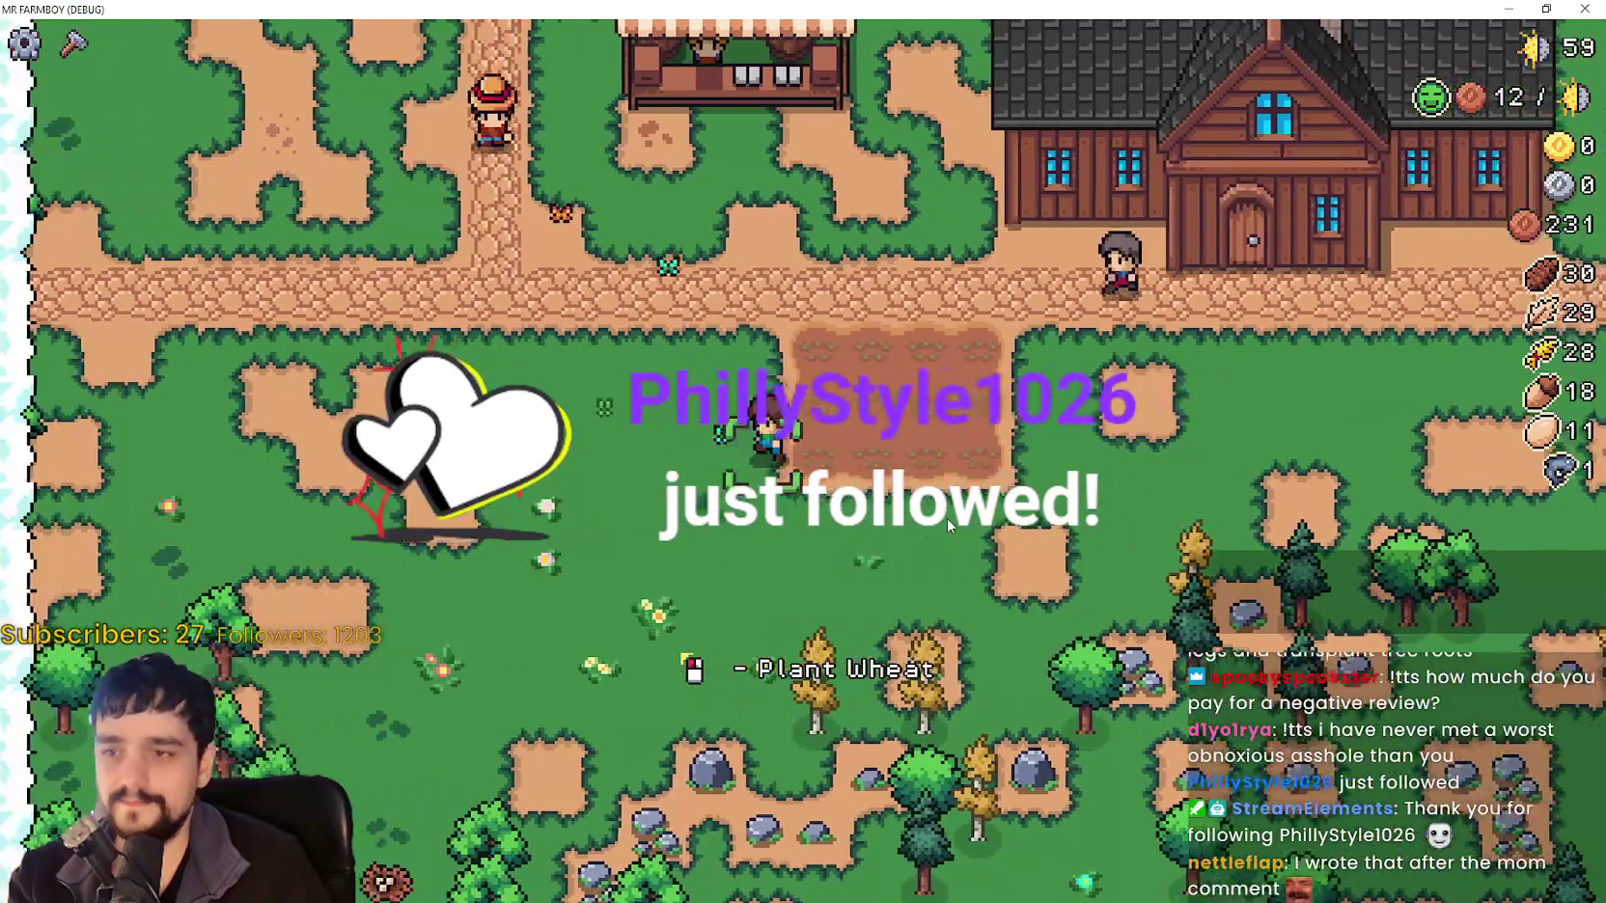
{"action": "key", "text": "s"}
{"action": "key", "text": "d"}
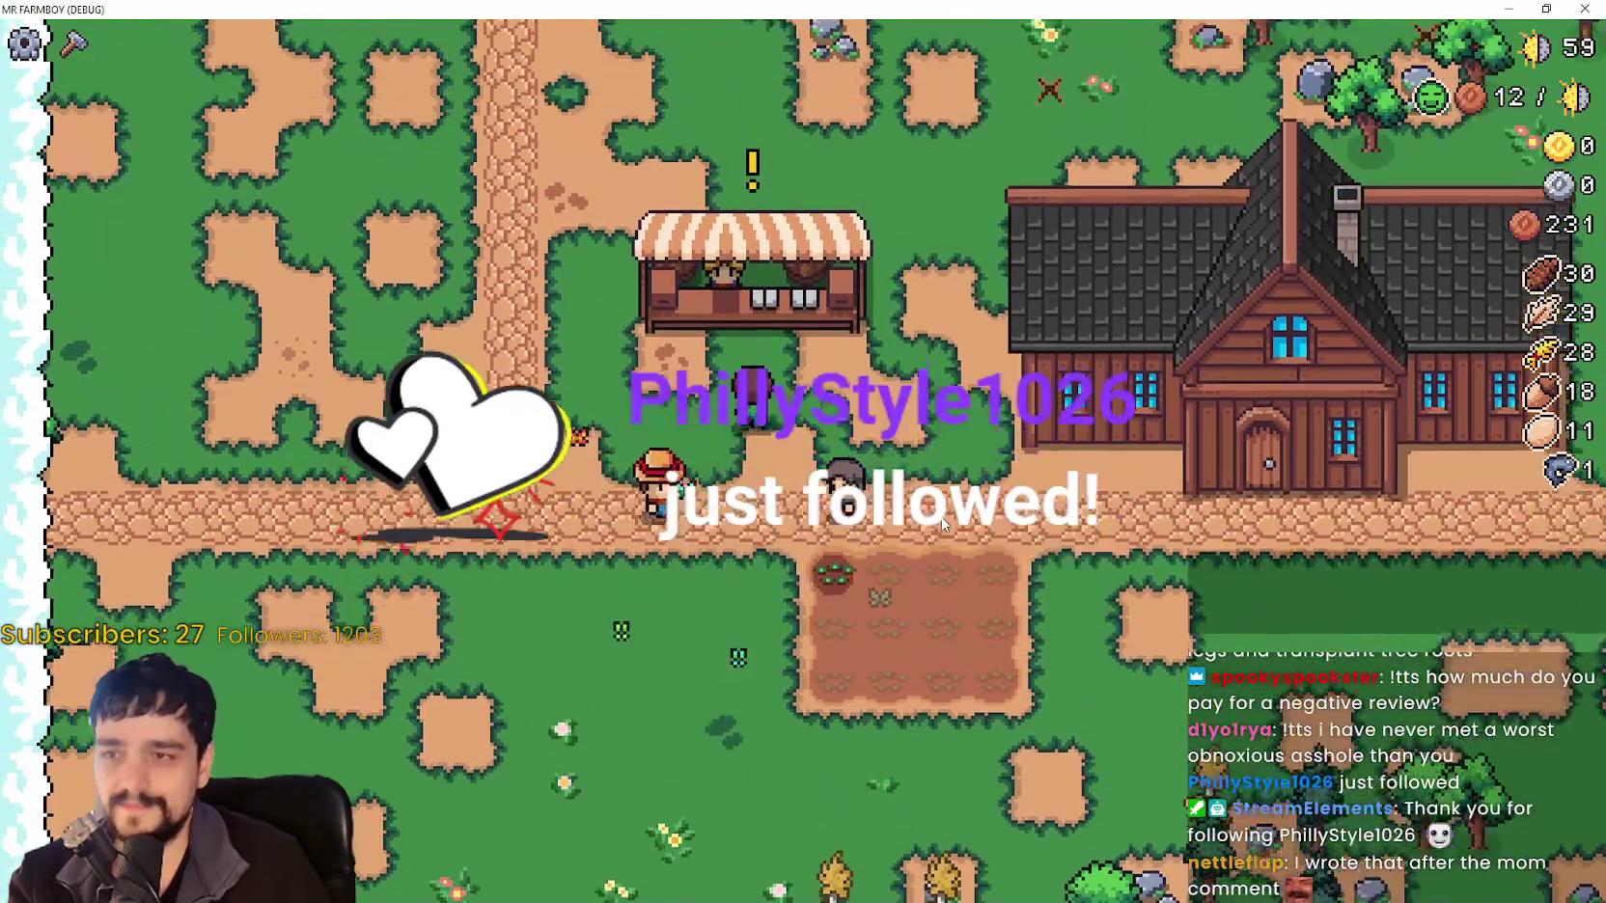
{"action": "scroll", "coordinate": [1090, 528], "scroll_direction": "down", "scroll_amount": 2}
{"action": "key", "text": "d"}
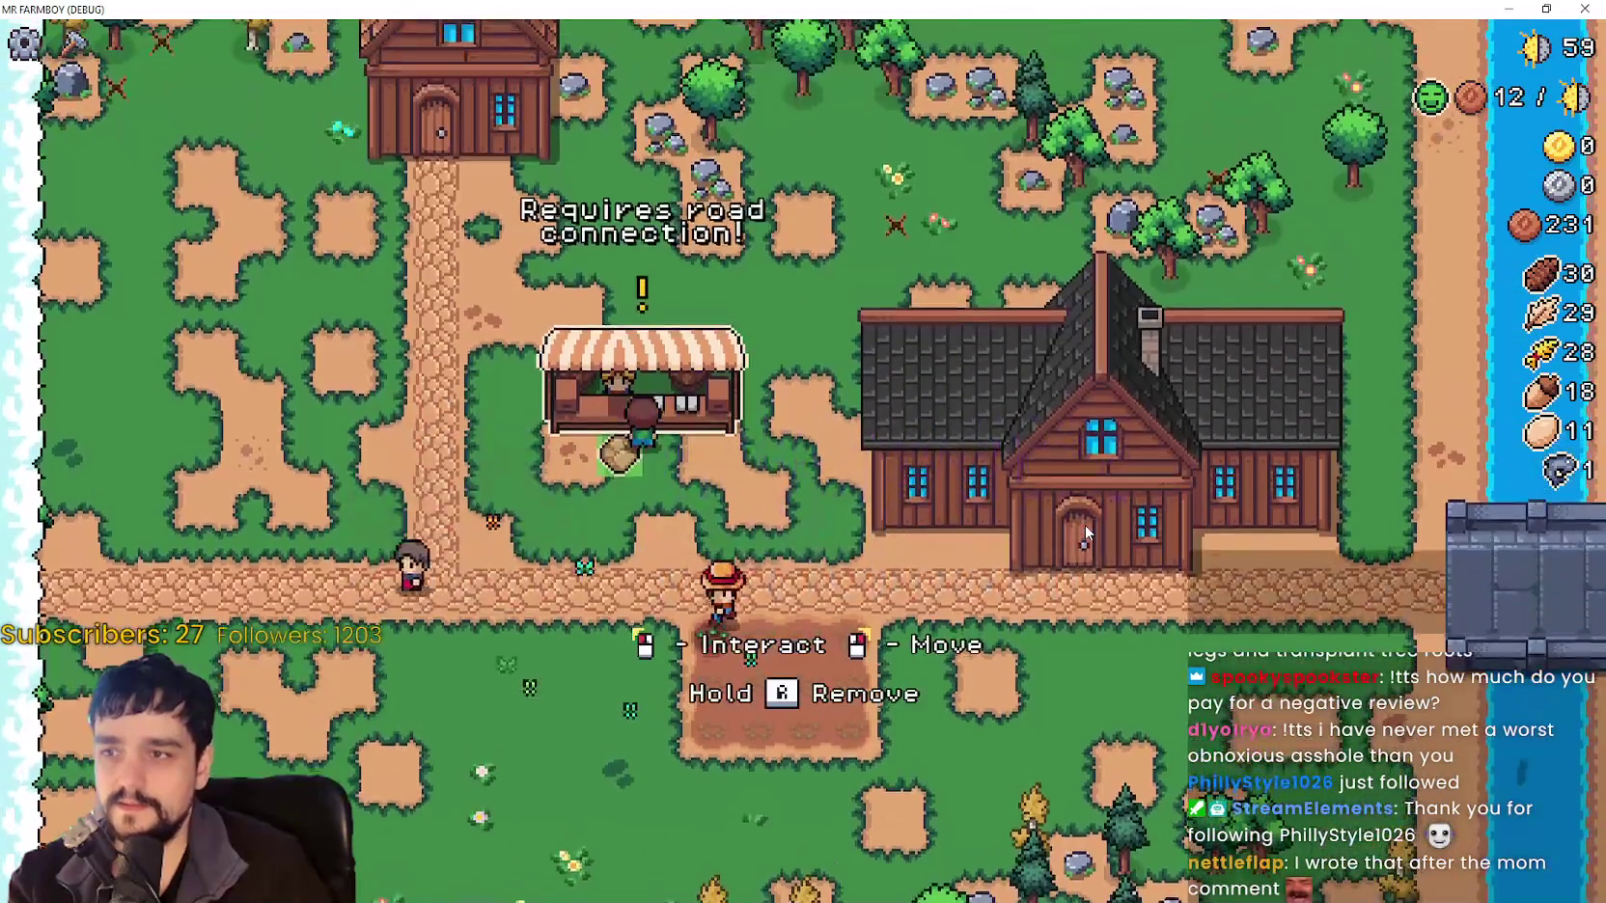
{"action": "key", "text": "s"}
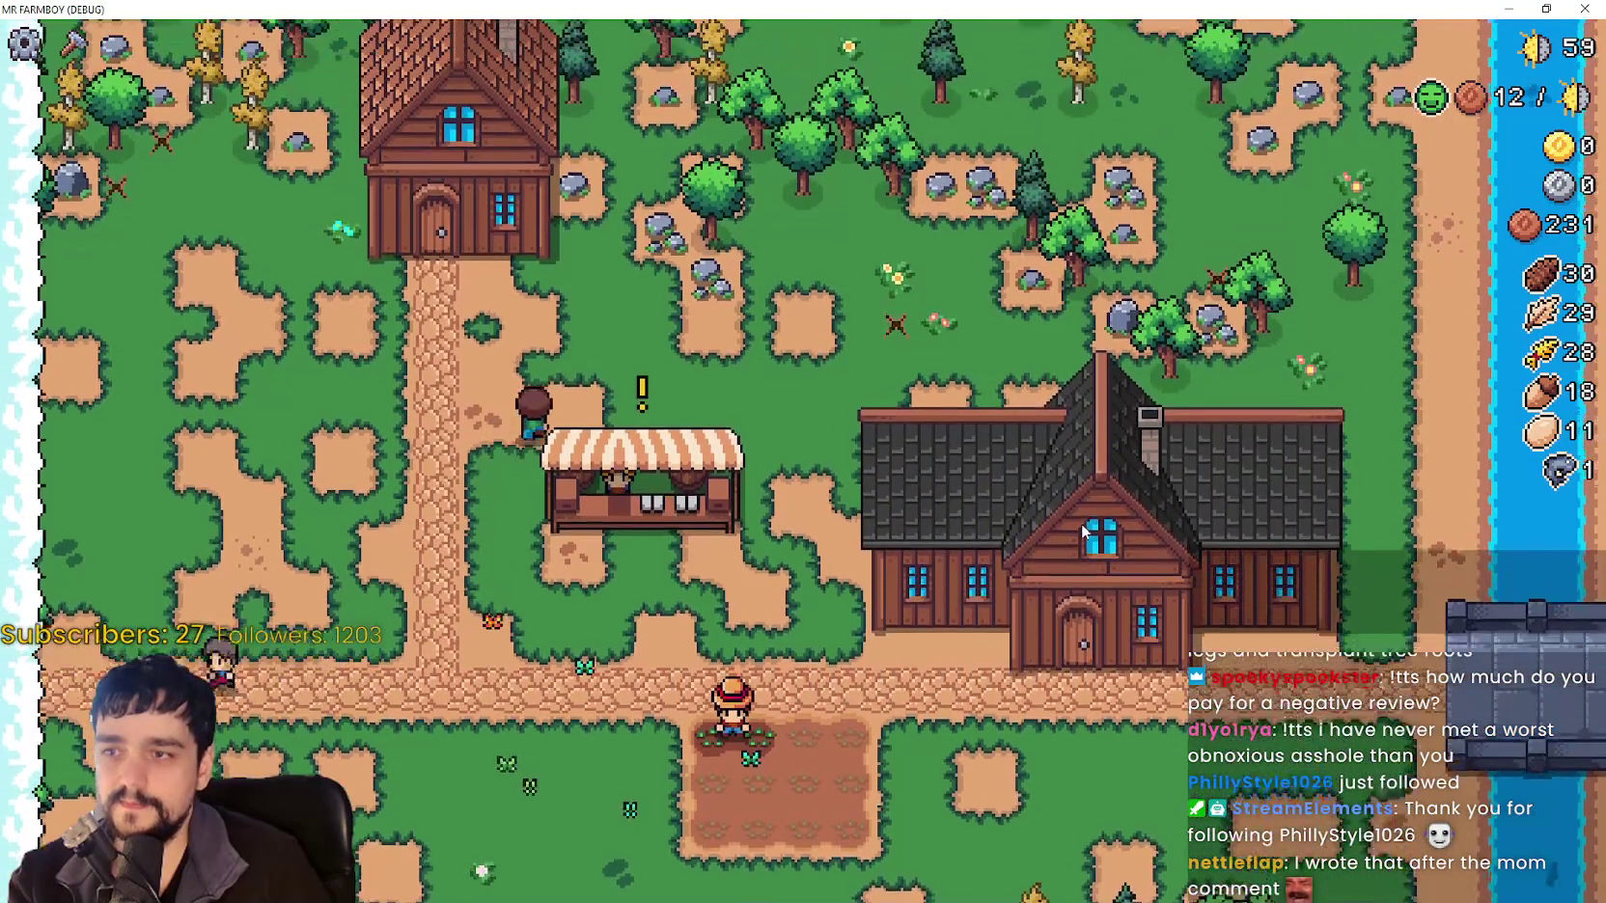
{"action": "key", "text": "a"}
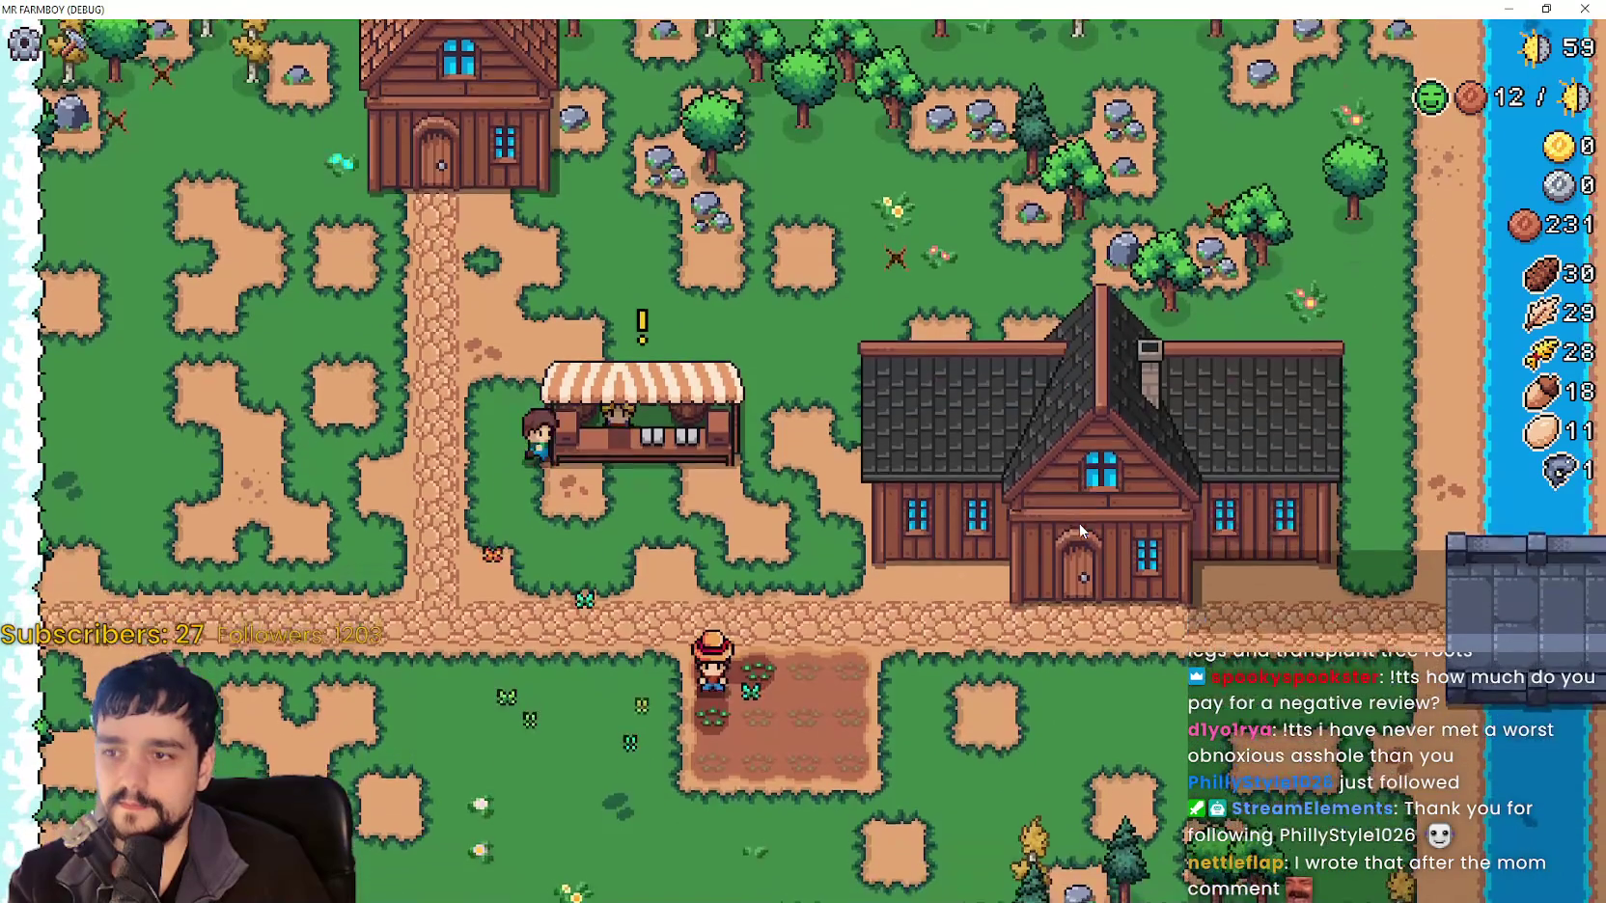
{"action": "key", "text": "w"}
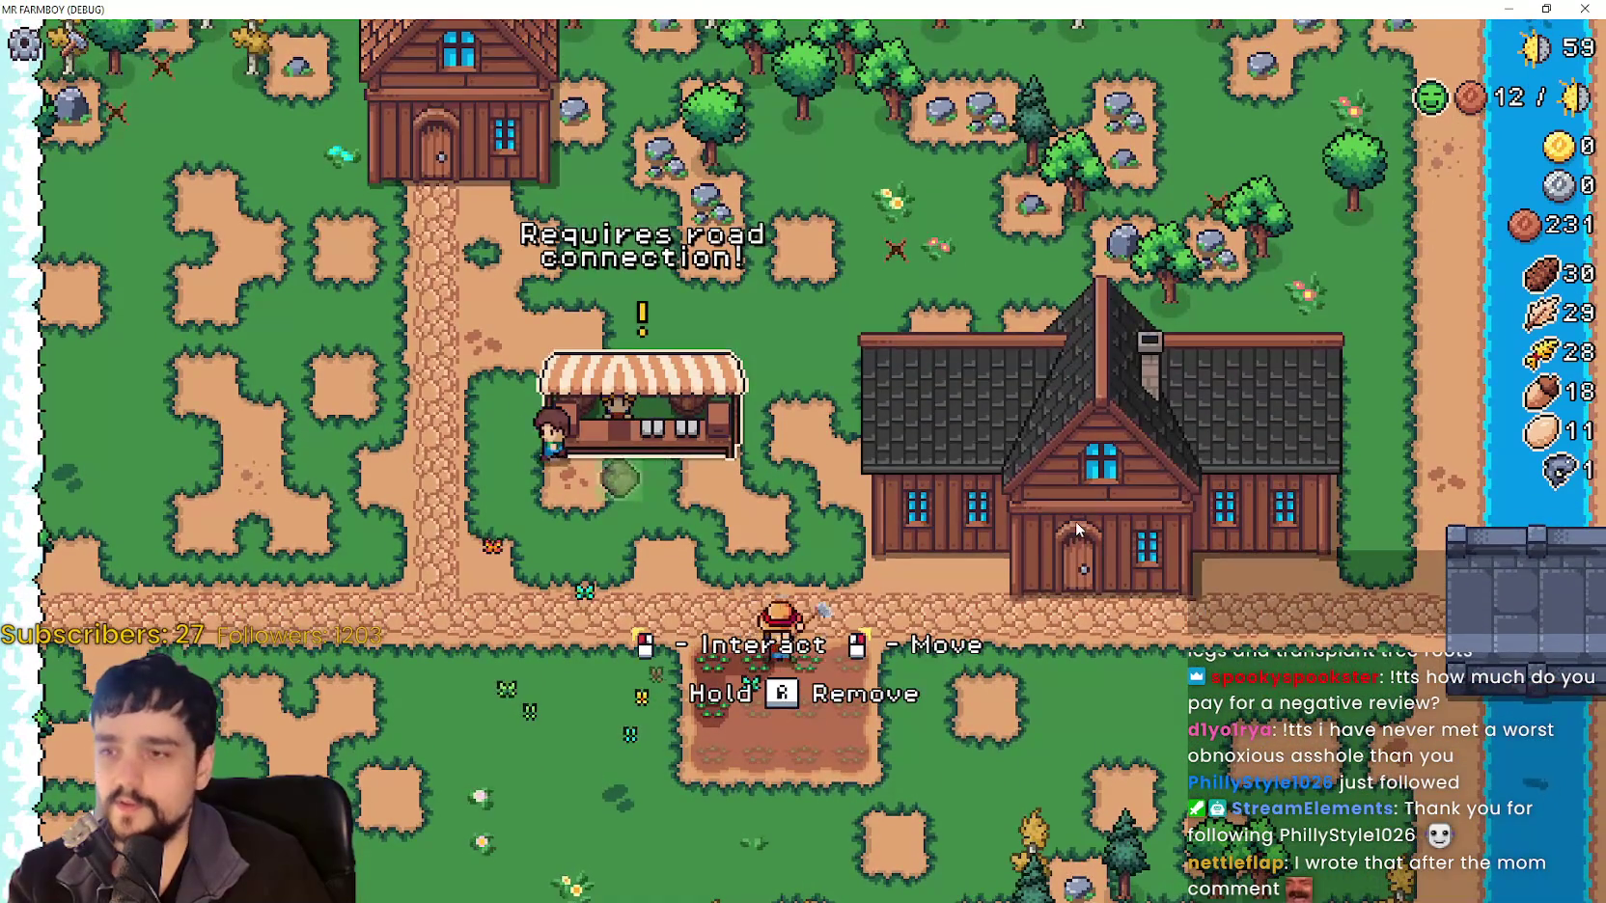
{"action": "key", "text": "d"}
{"action": "key", "text": "s"}
{"action": "key", "text": "a"}
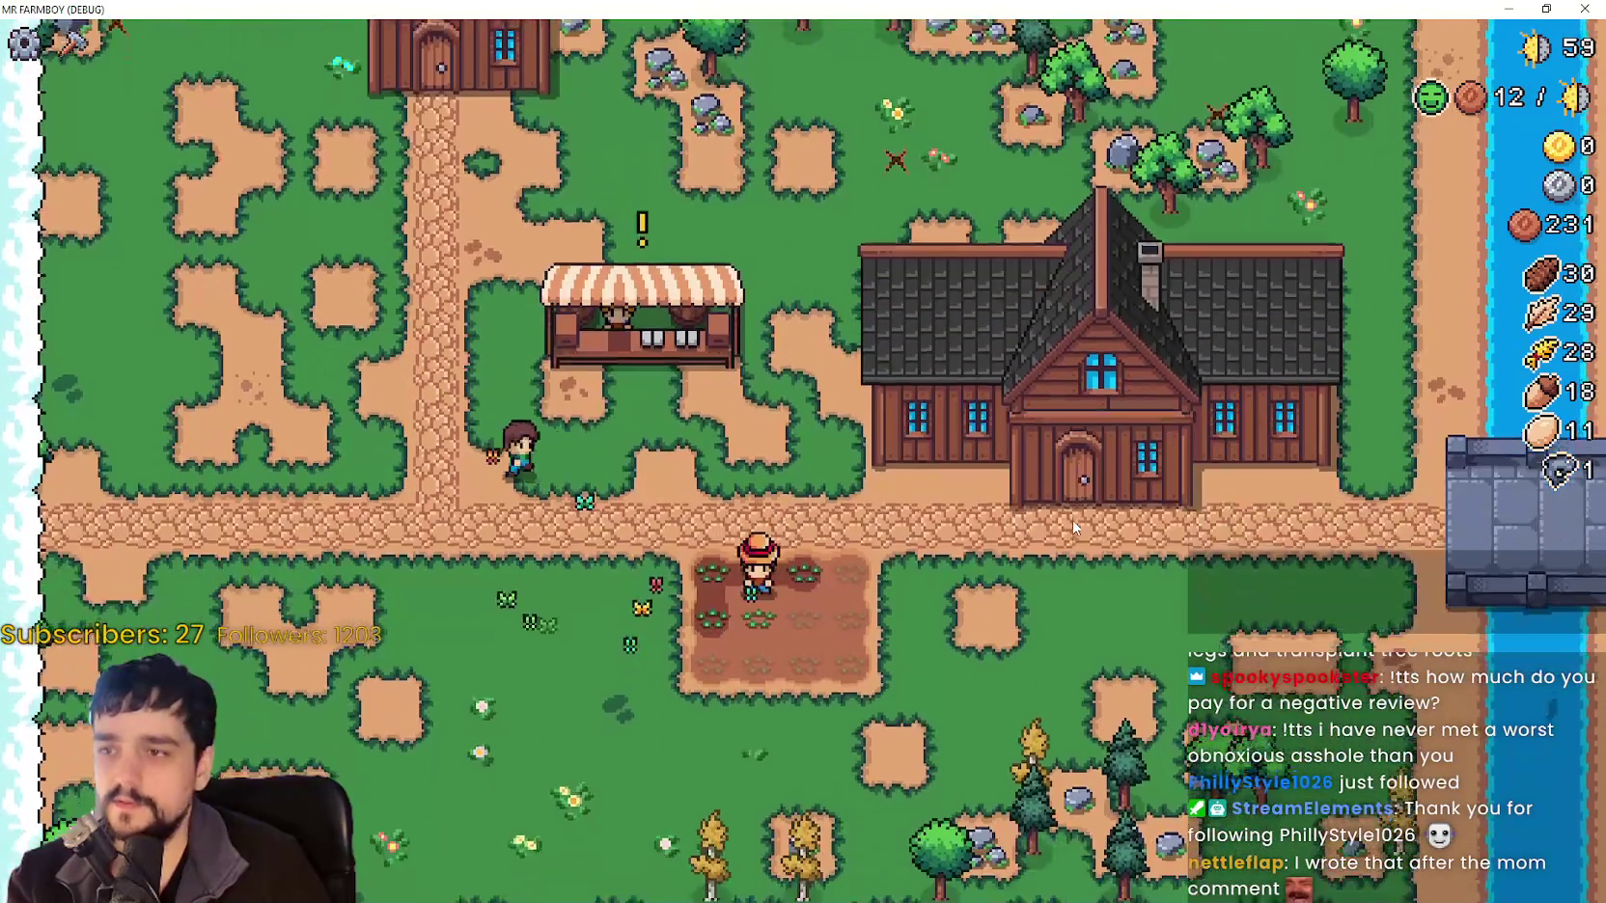
{"action": "key", "text": "s"}
{"action": "key", "text": "a"}
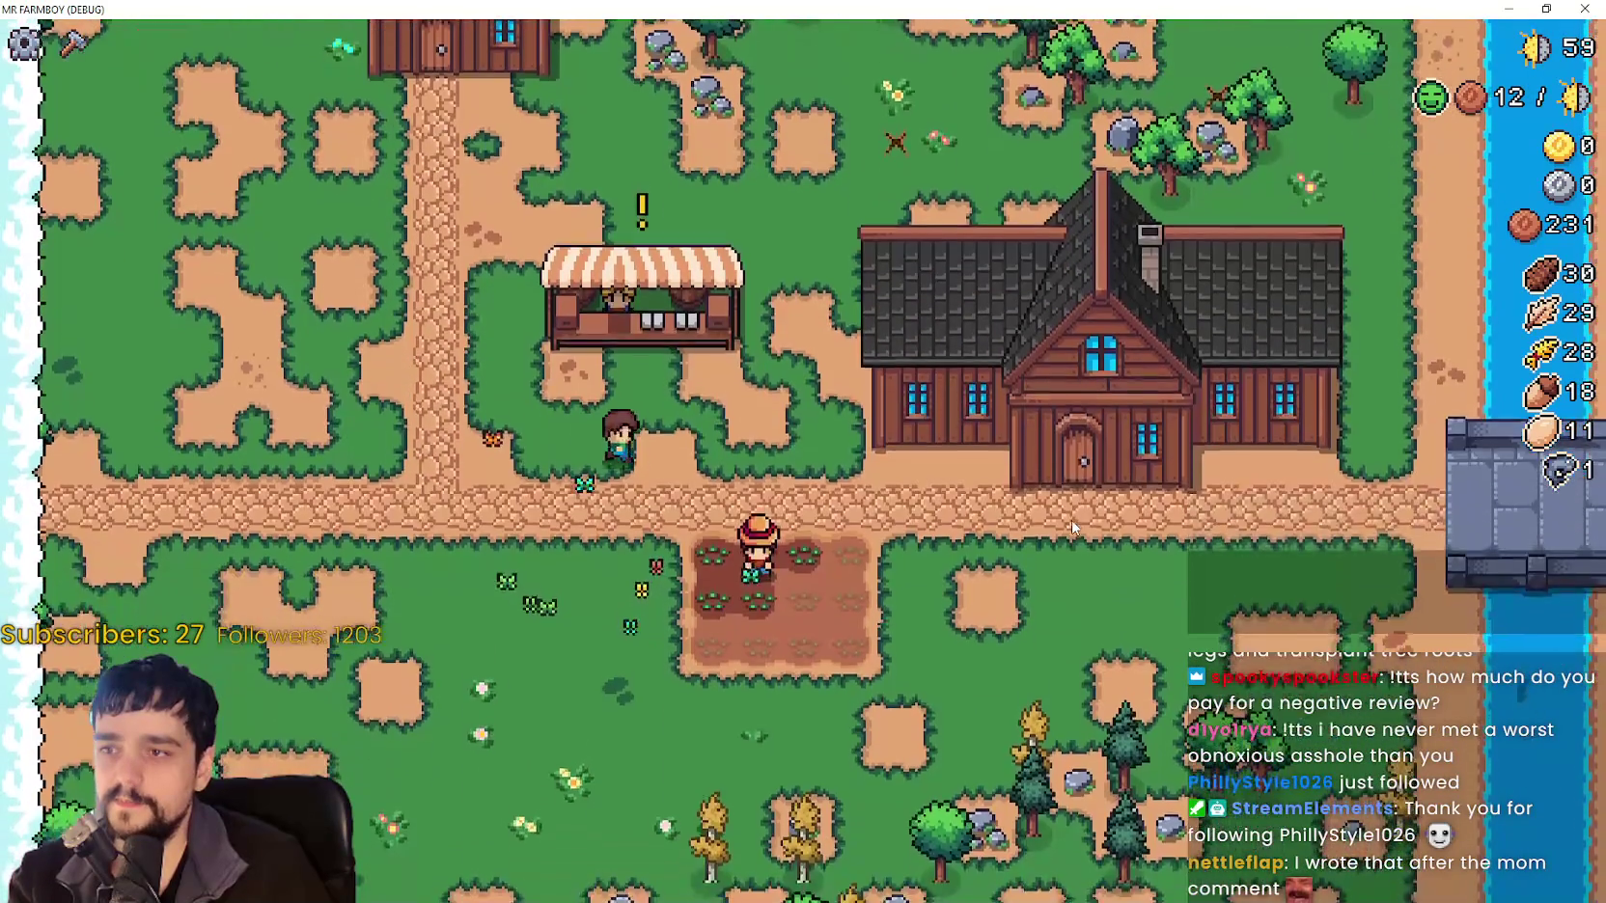
{"action": "key", "text": "s"}
{"action": "key", "text": "a"}
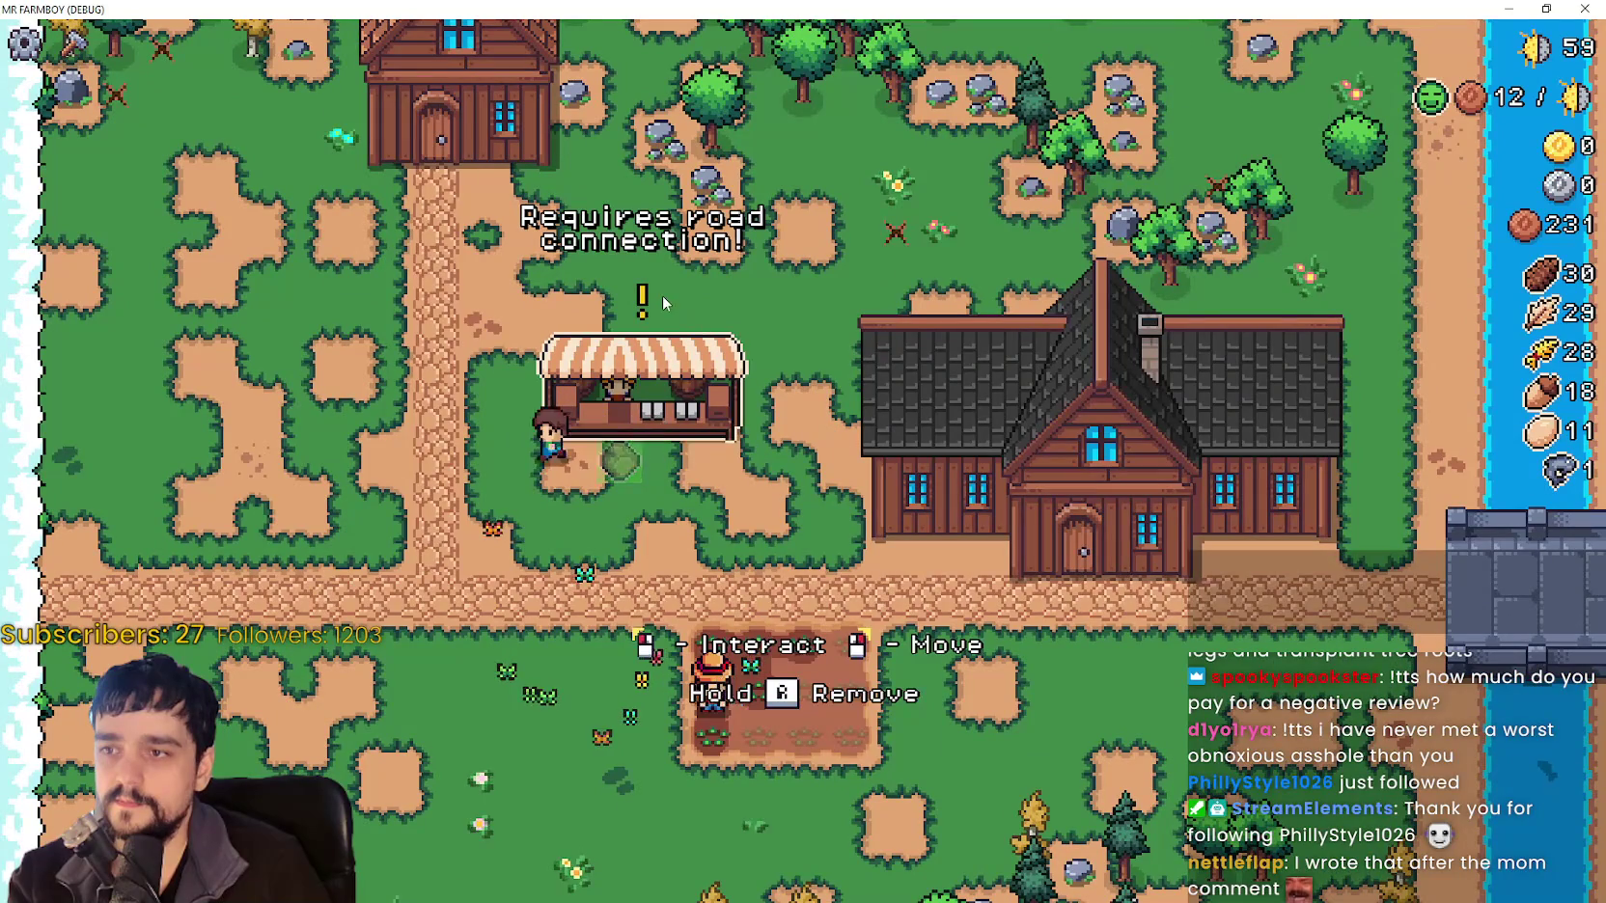
{"action": "key", "text": "w"}
{"action": "key", "text": "d"}
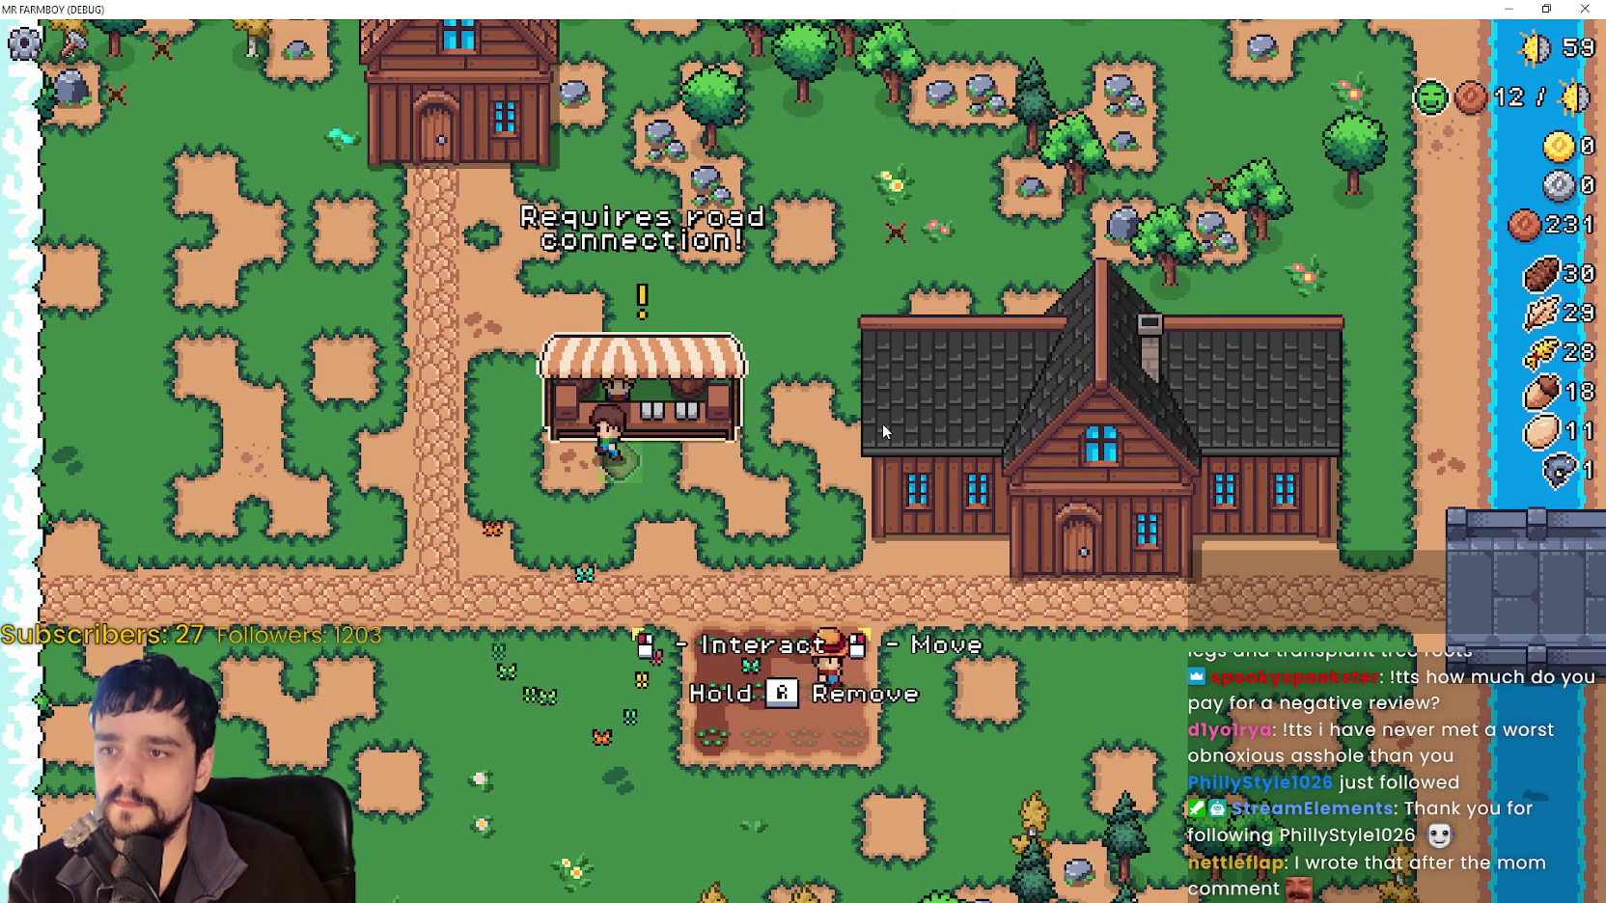
{"action": "key", "text": "space"}
Walk up the dirt path to the market stall and pace in front of it.
{"action": "key", "text": "w"}
{"action": "key", "text": "a"}
{"action": "key", "text": "a"}
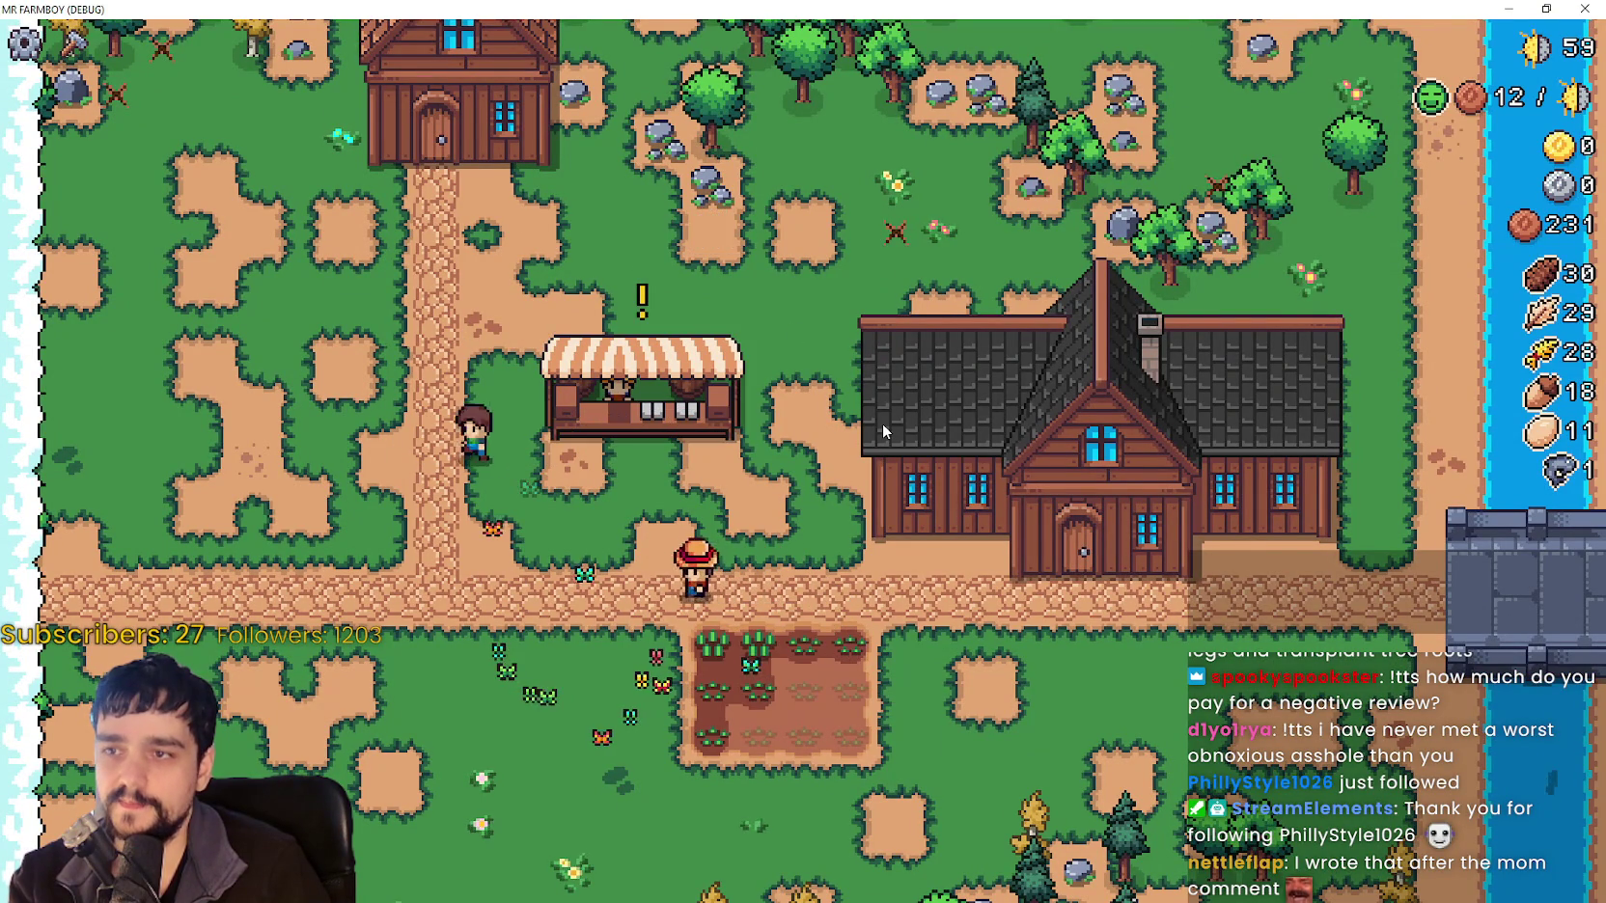
{"action": "key", "text": "a"}
{"action": "key", "text": "w"}
{"action": "key", "text": "w"}
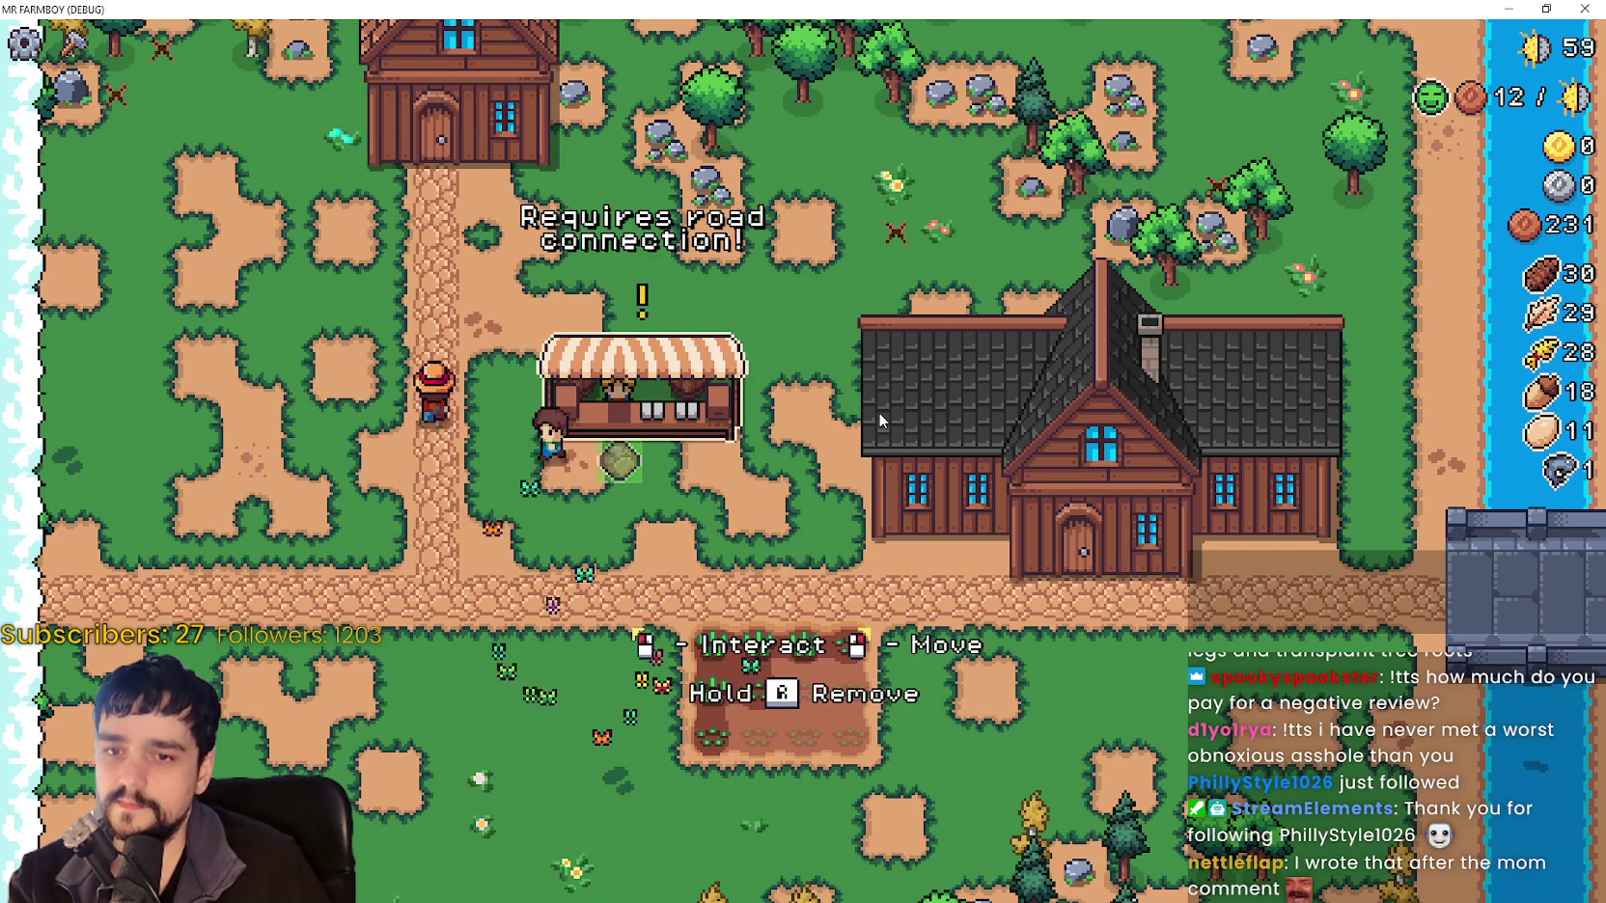
{"action": "key", "text": "w"}
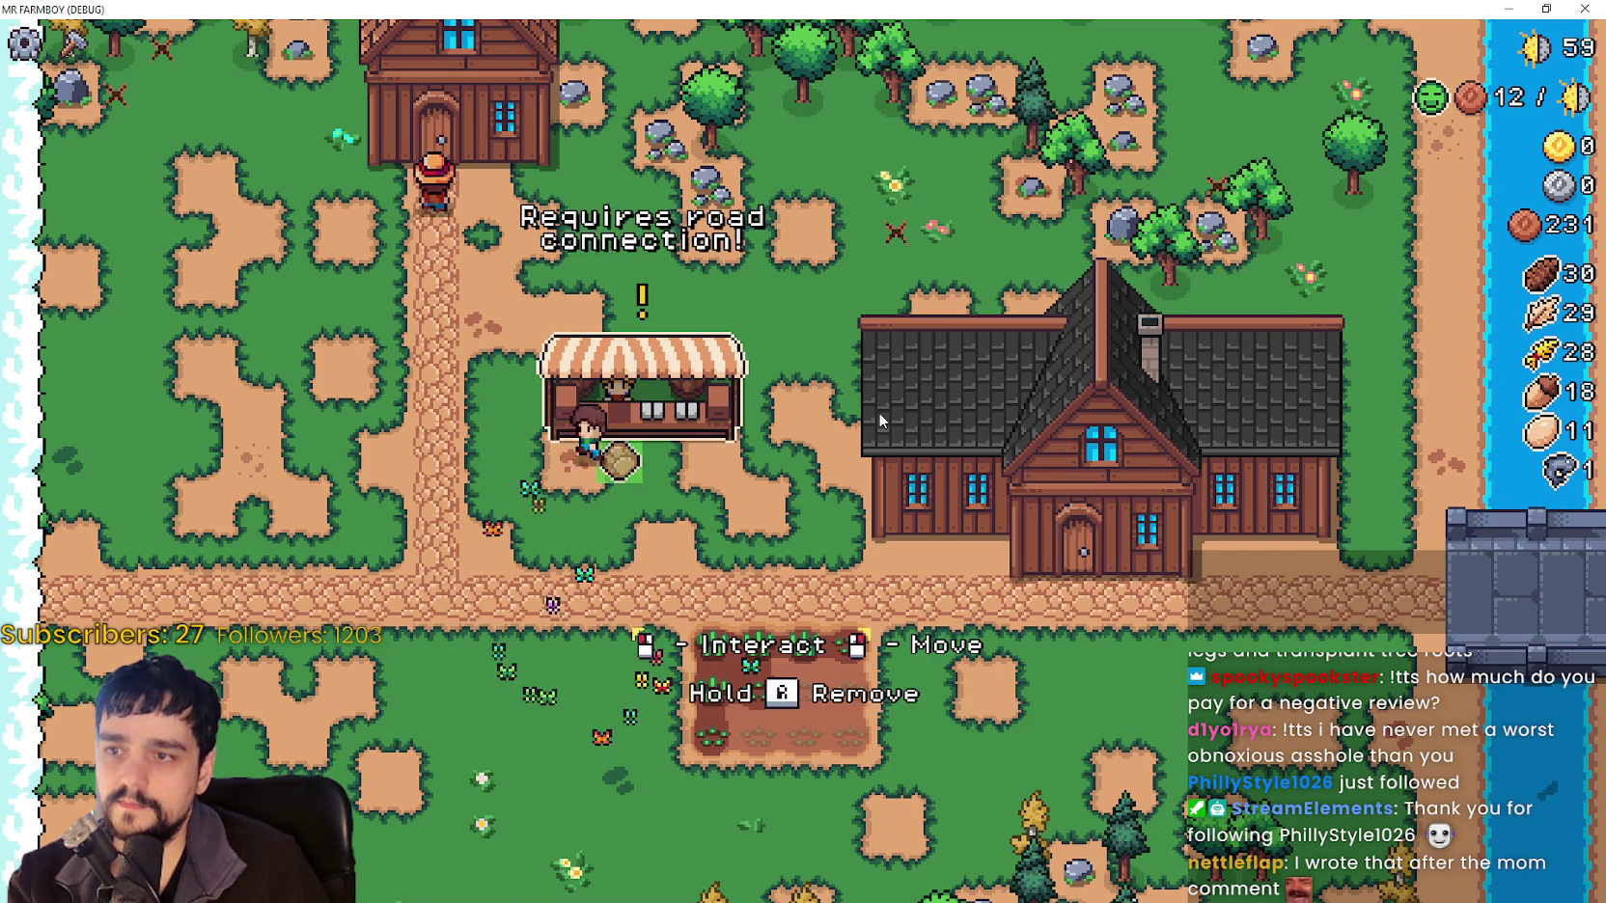
{"action": "key", "text": "d"}
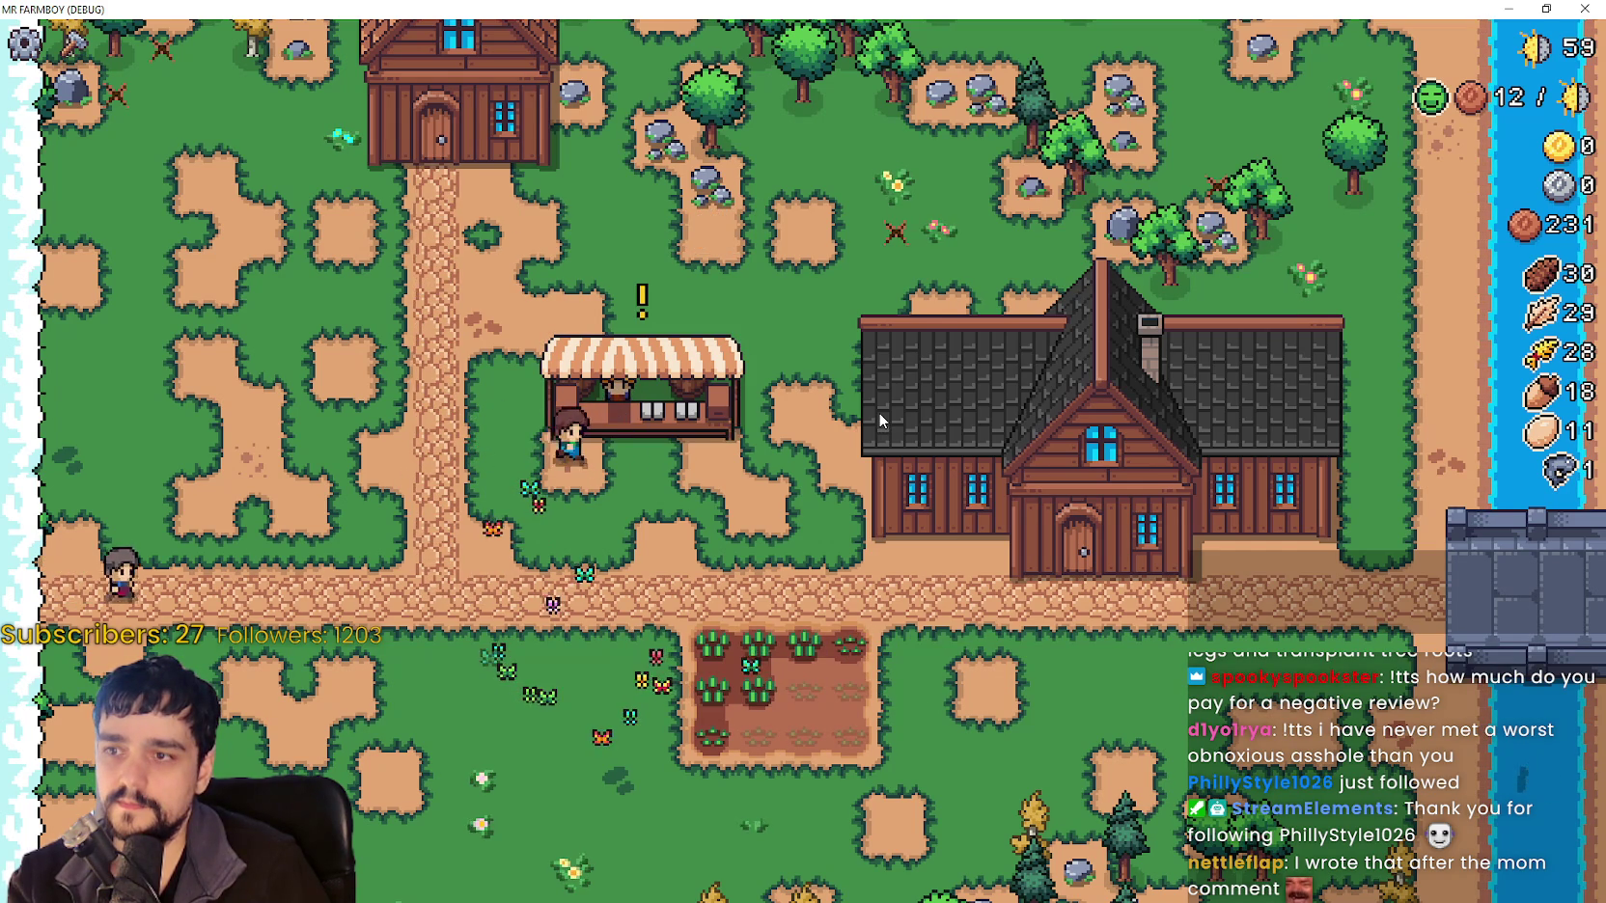
{"action": "key", "text": "a"}
{"action": "key", "text": "a"}
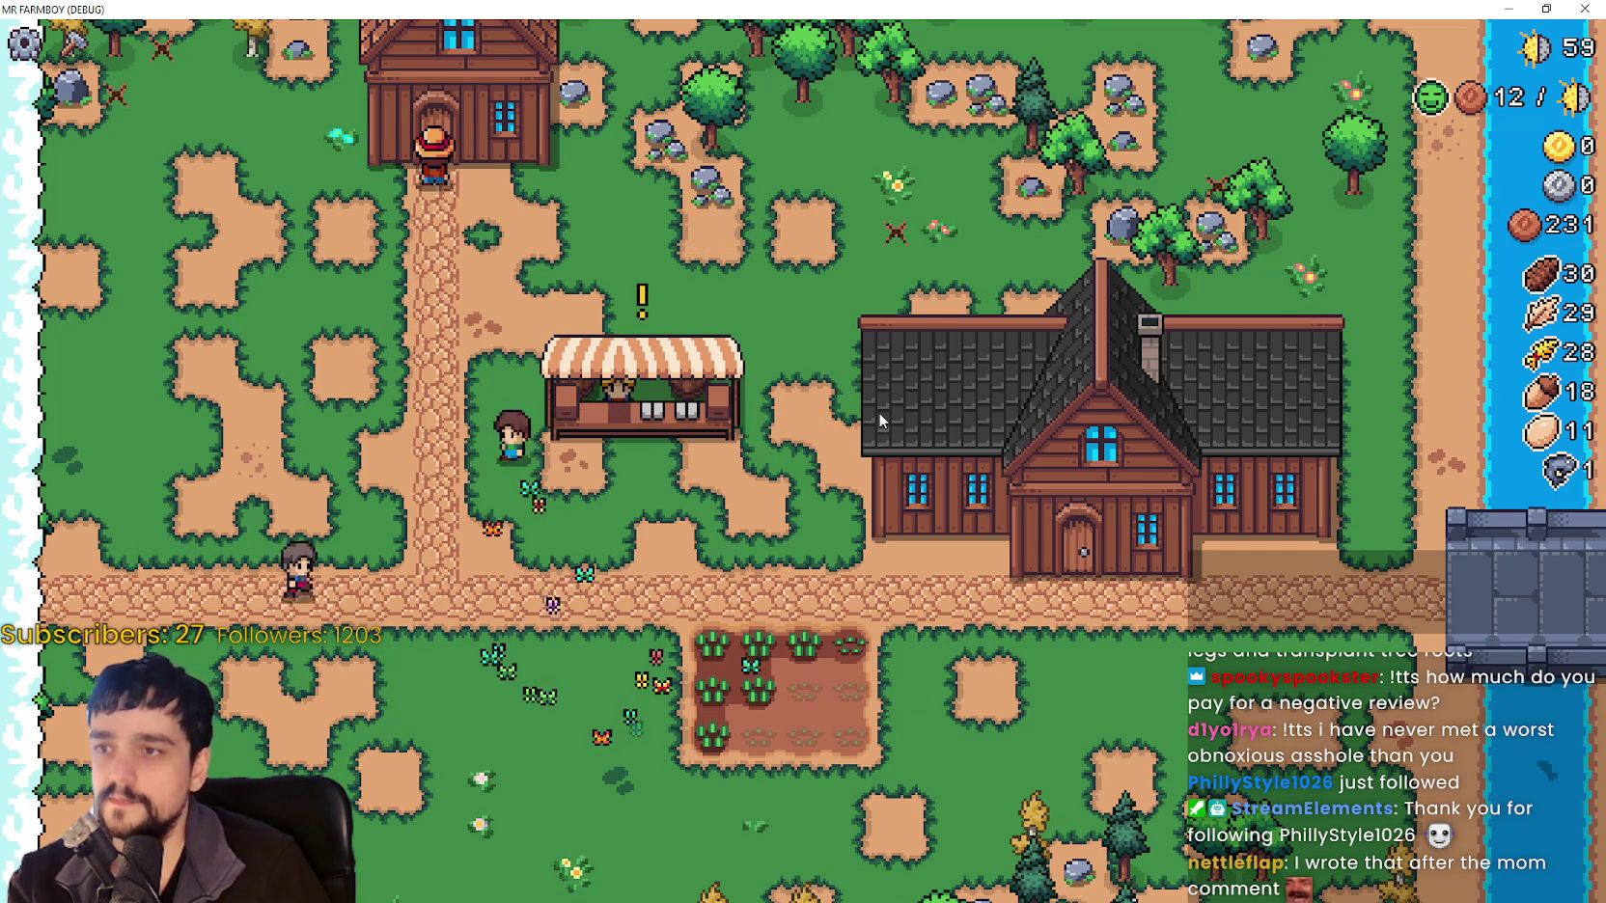
{"action": "key", "text": "d"}
{"action": "key", "text": "d"}
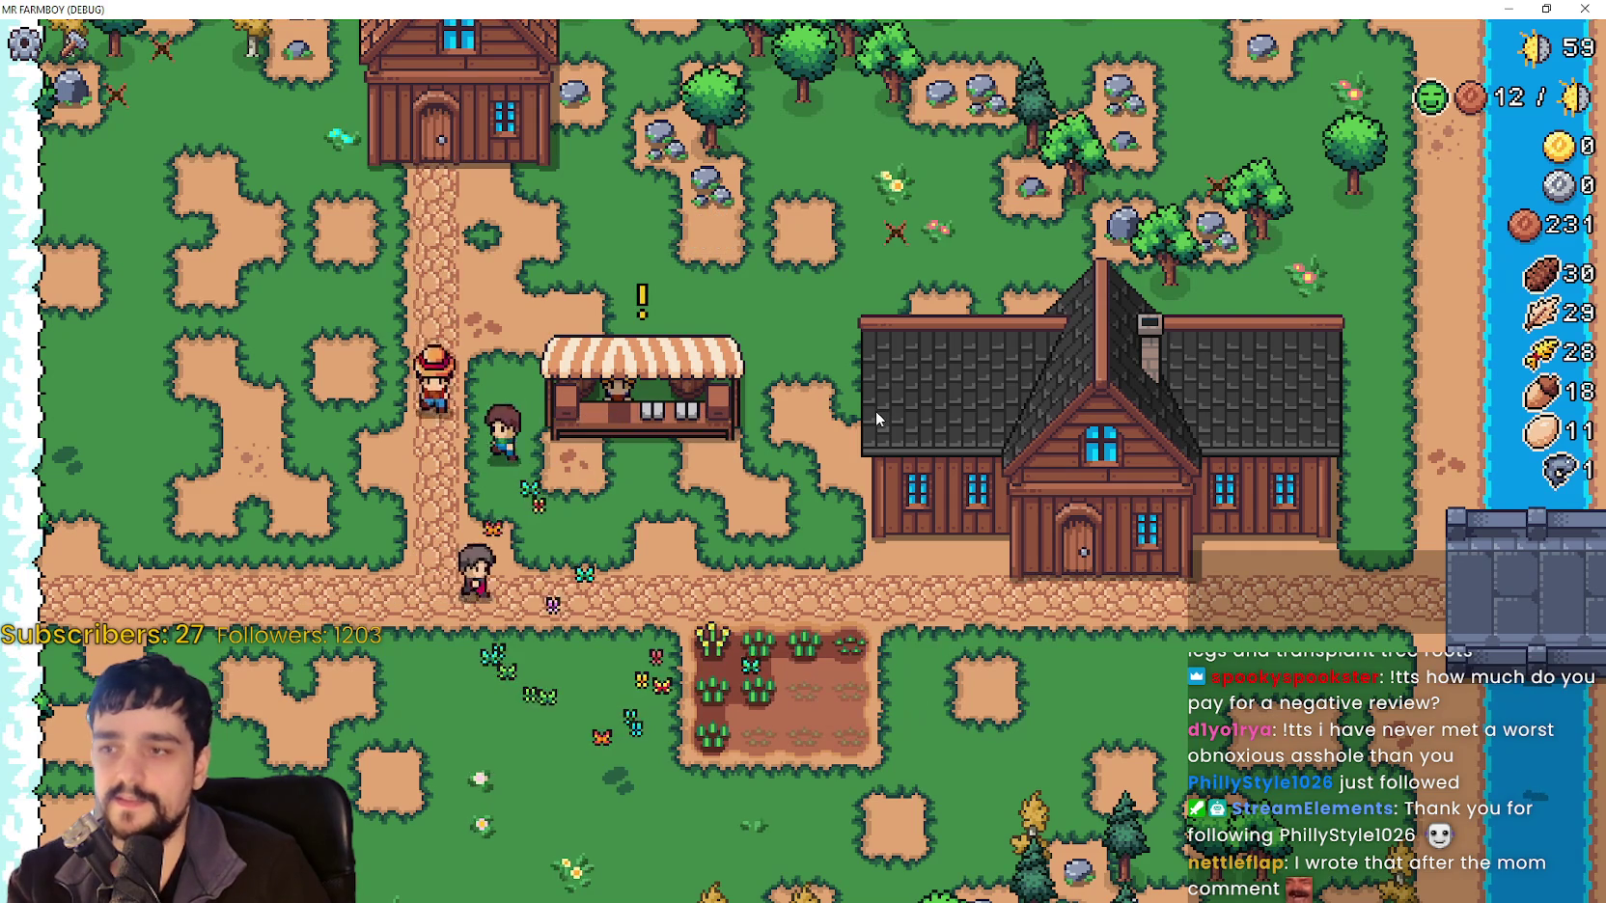
{"action": "key", "text": "a"}
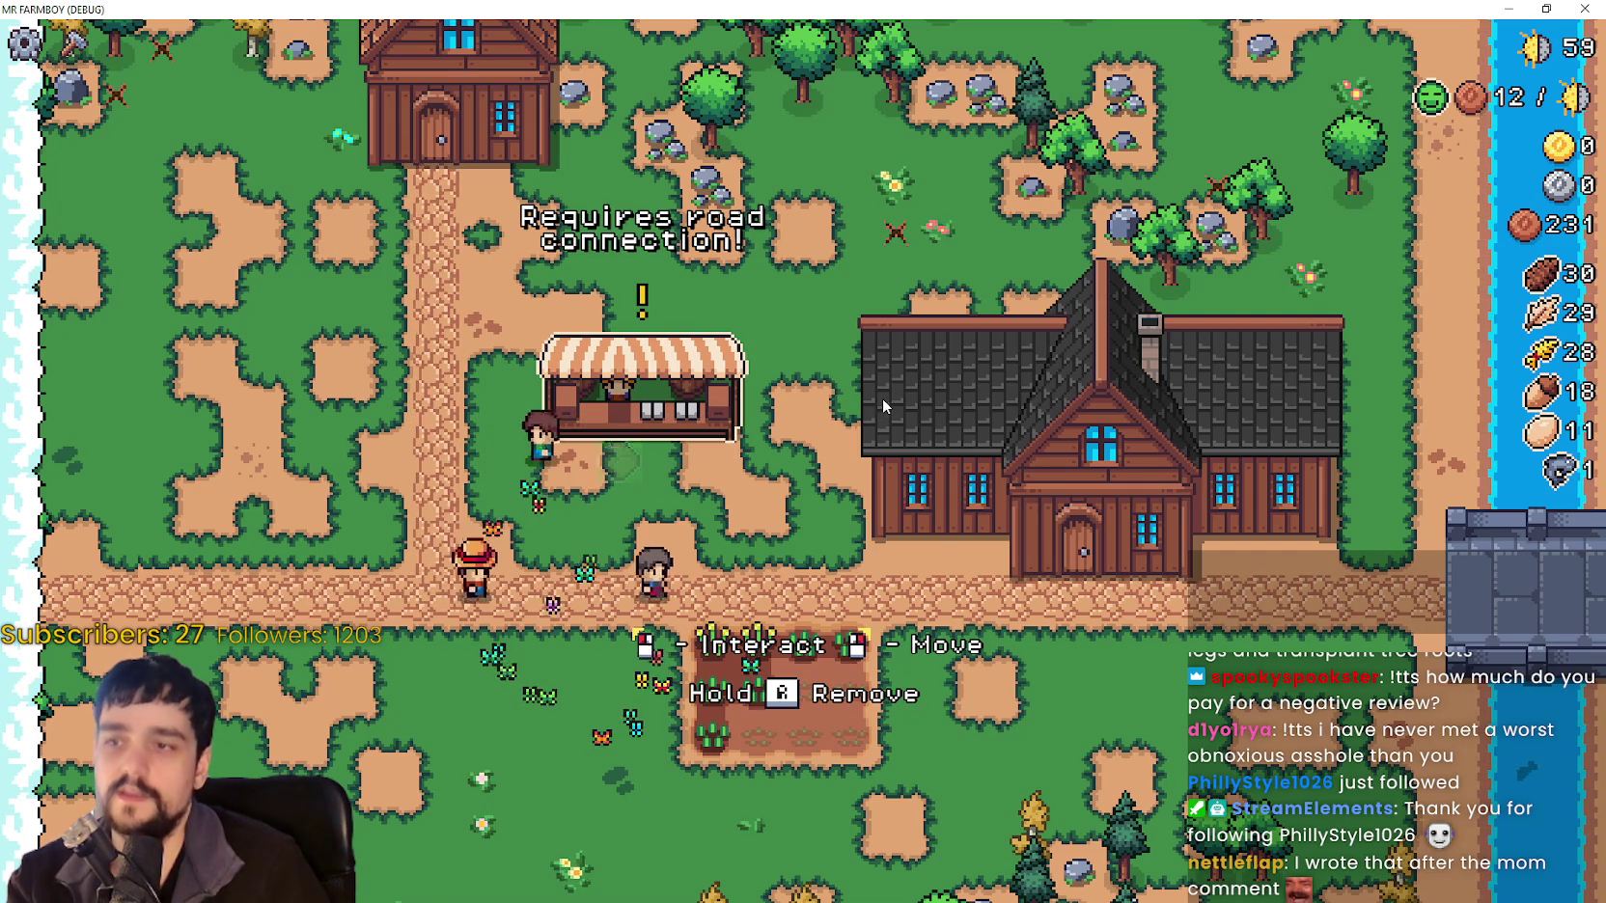
{"action": "key", "text": "d"}
{"action": "key", "text": "a"}
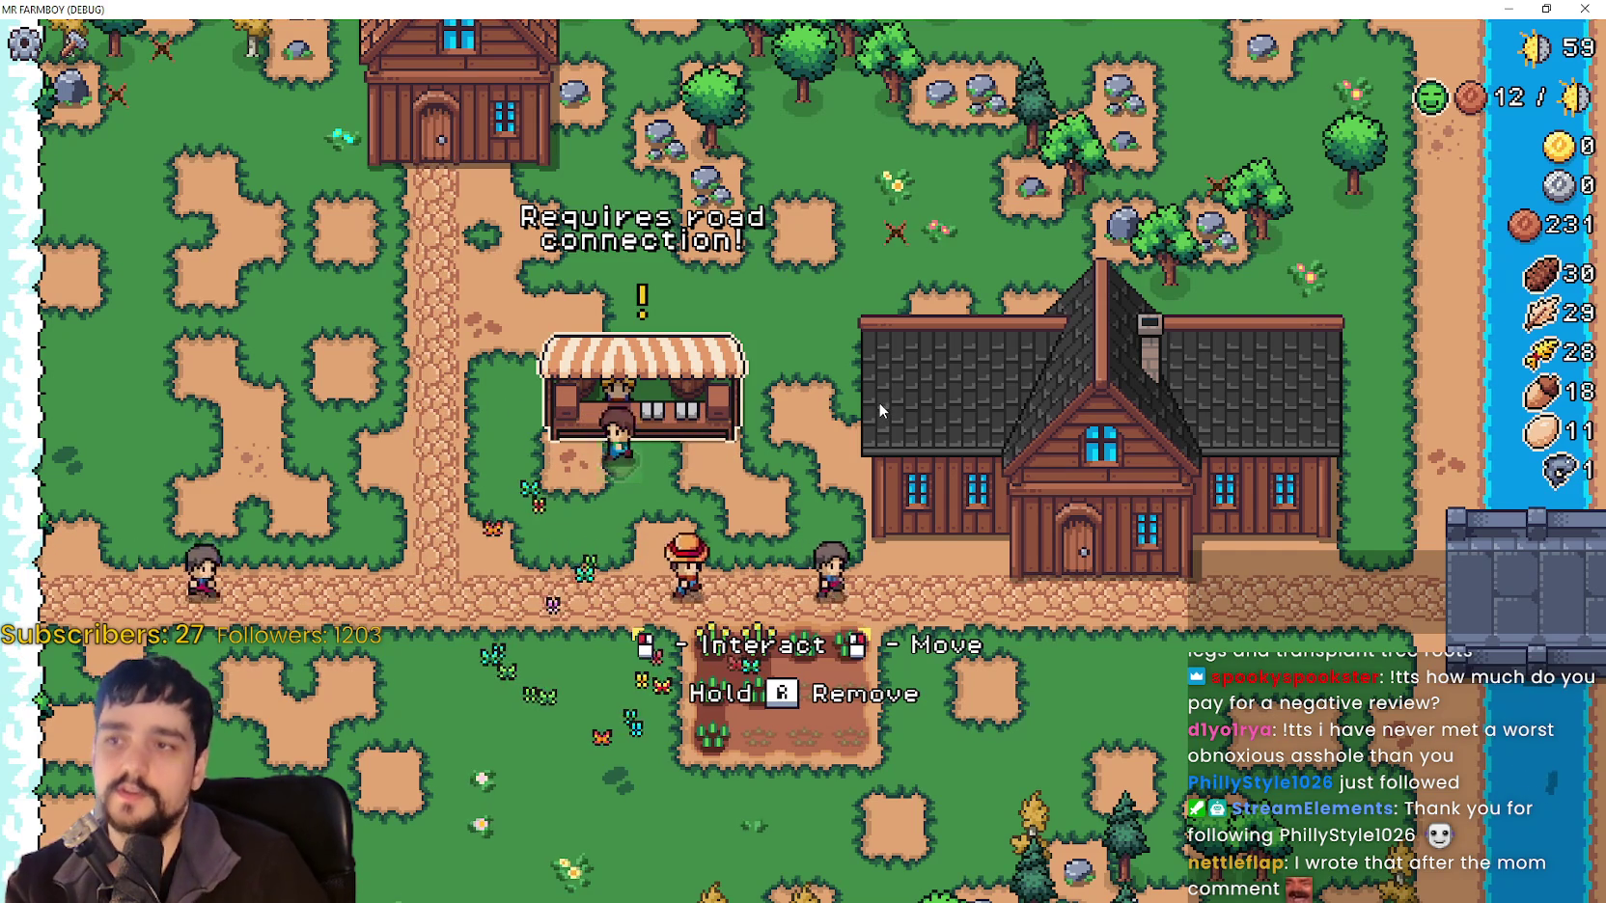
{"action": "key", "text": "d"}
{"action": "key", "text": "a"}
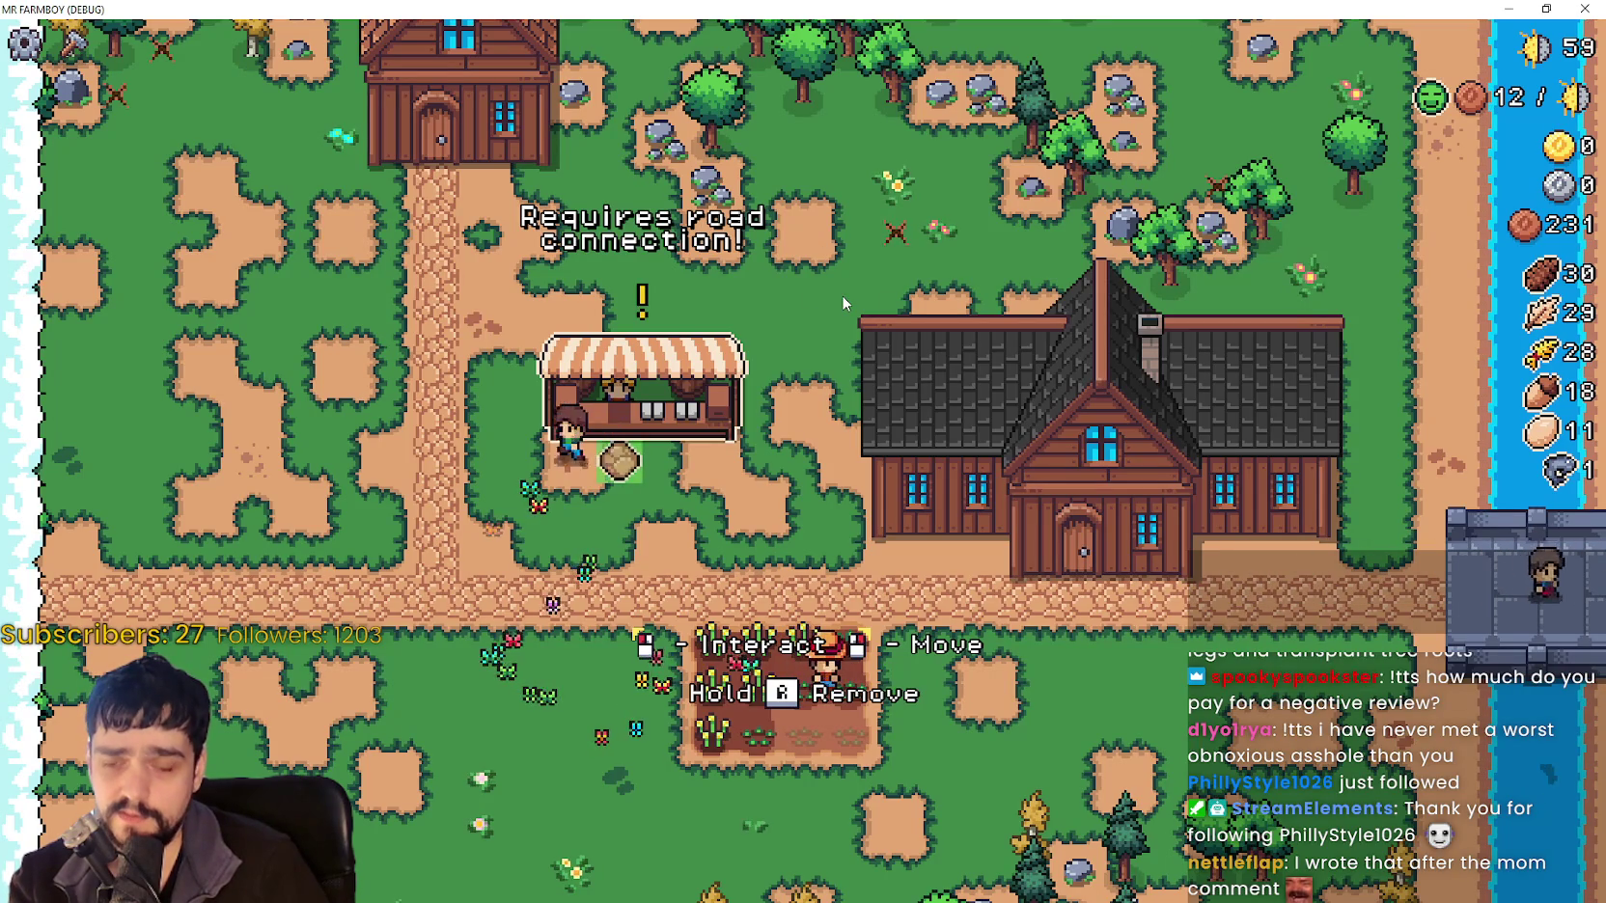
{"action": "key", "text": "d"}
{"action": "key", "text": "a"}
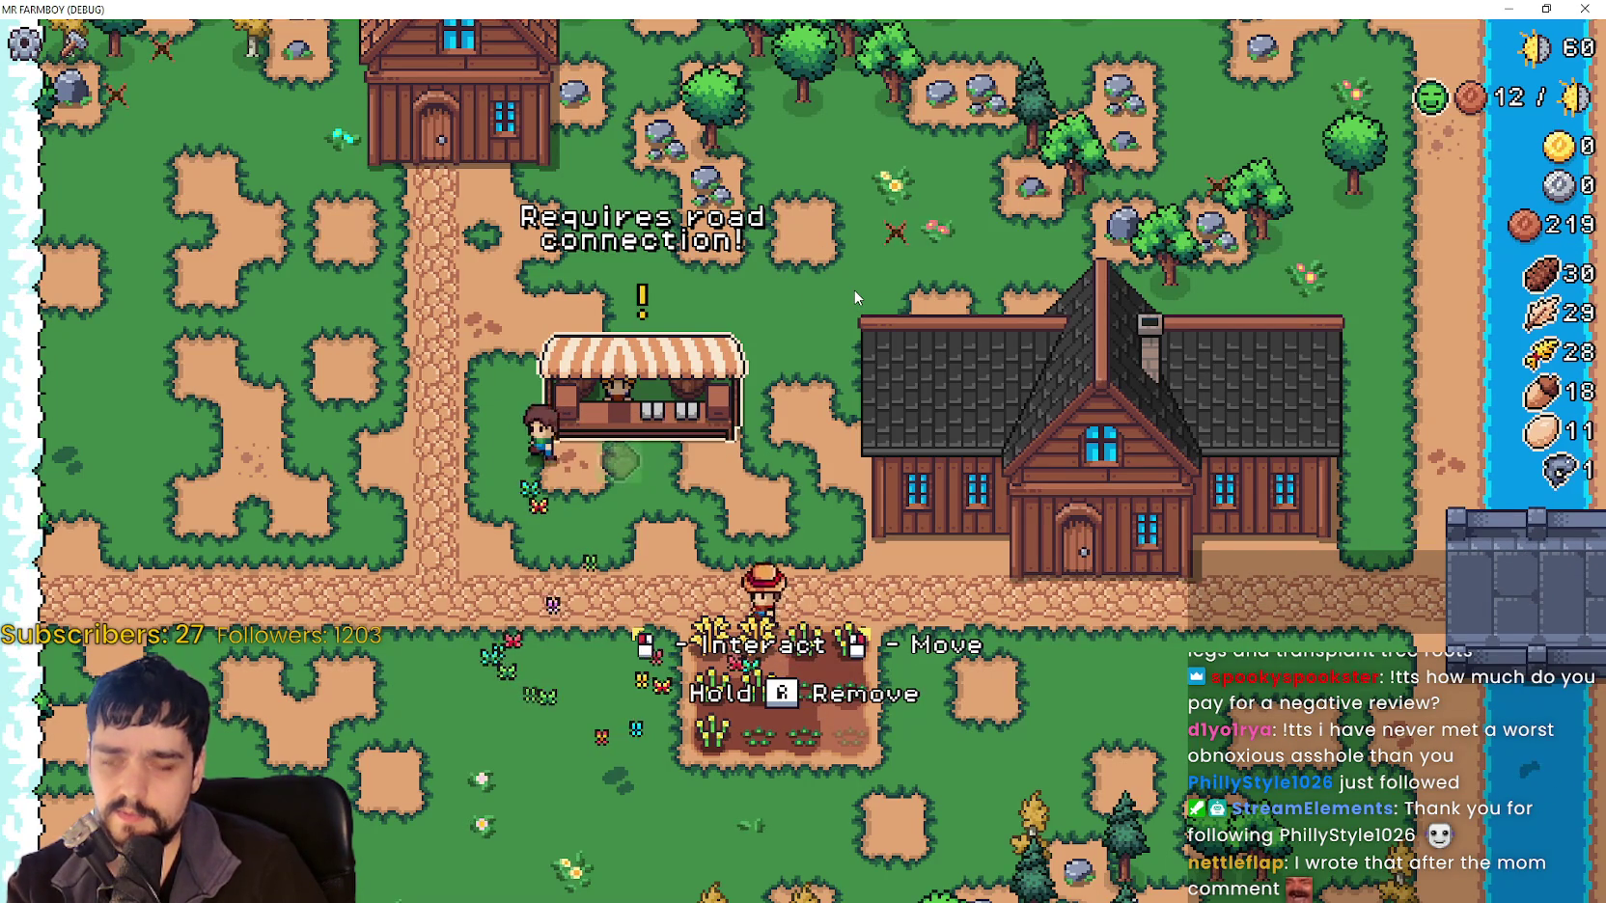
Harvest more wheat, bringing stock to 31, then wander around the stall area watching its warning.
{"action": "key", "text": "s"}
{"action": "key", "text": "d"}
{"action": "key", "text": "w"}
{"action": "key", "text": "a"}
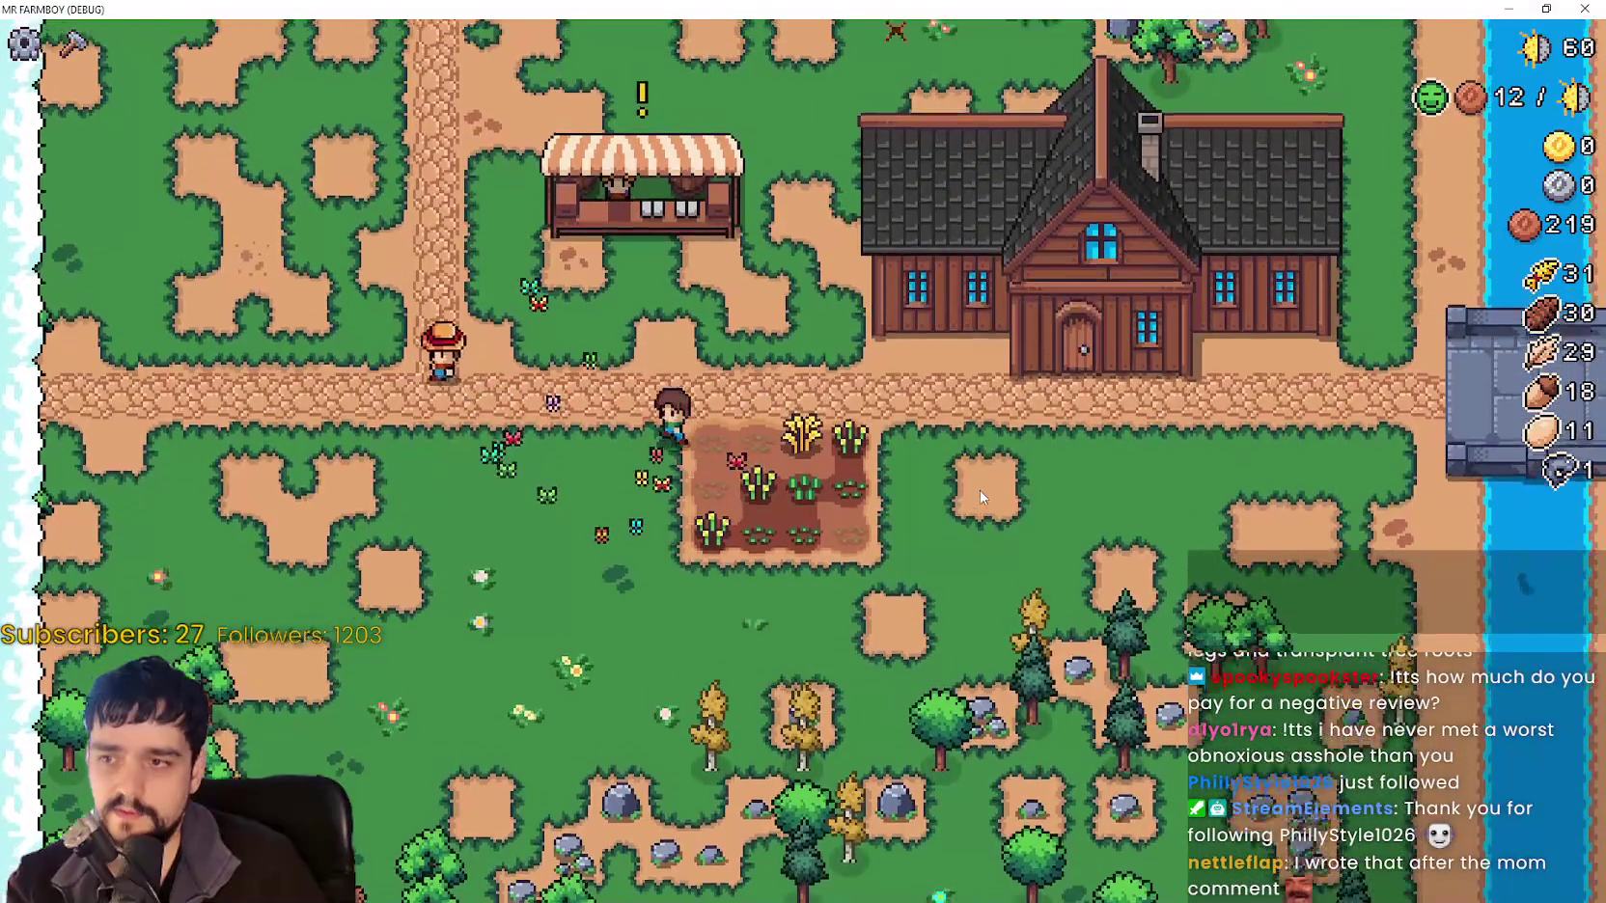
{"action": "key", "text": "w"}
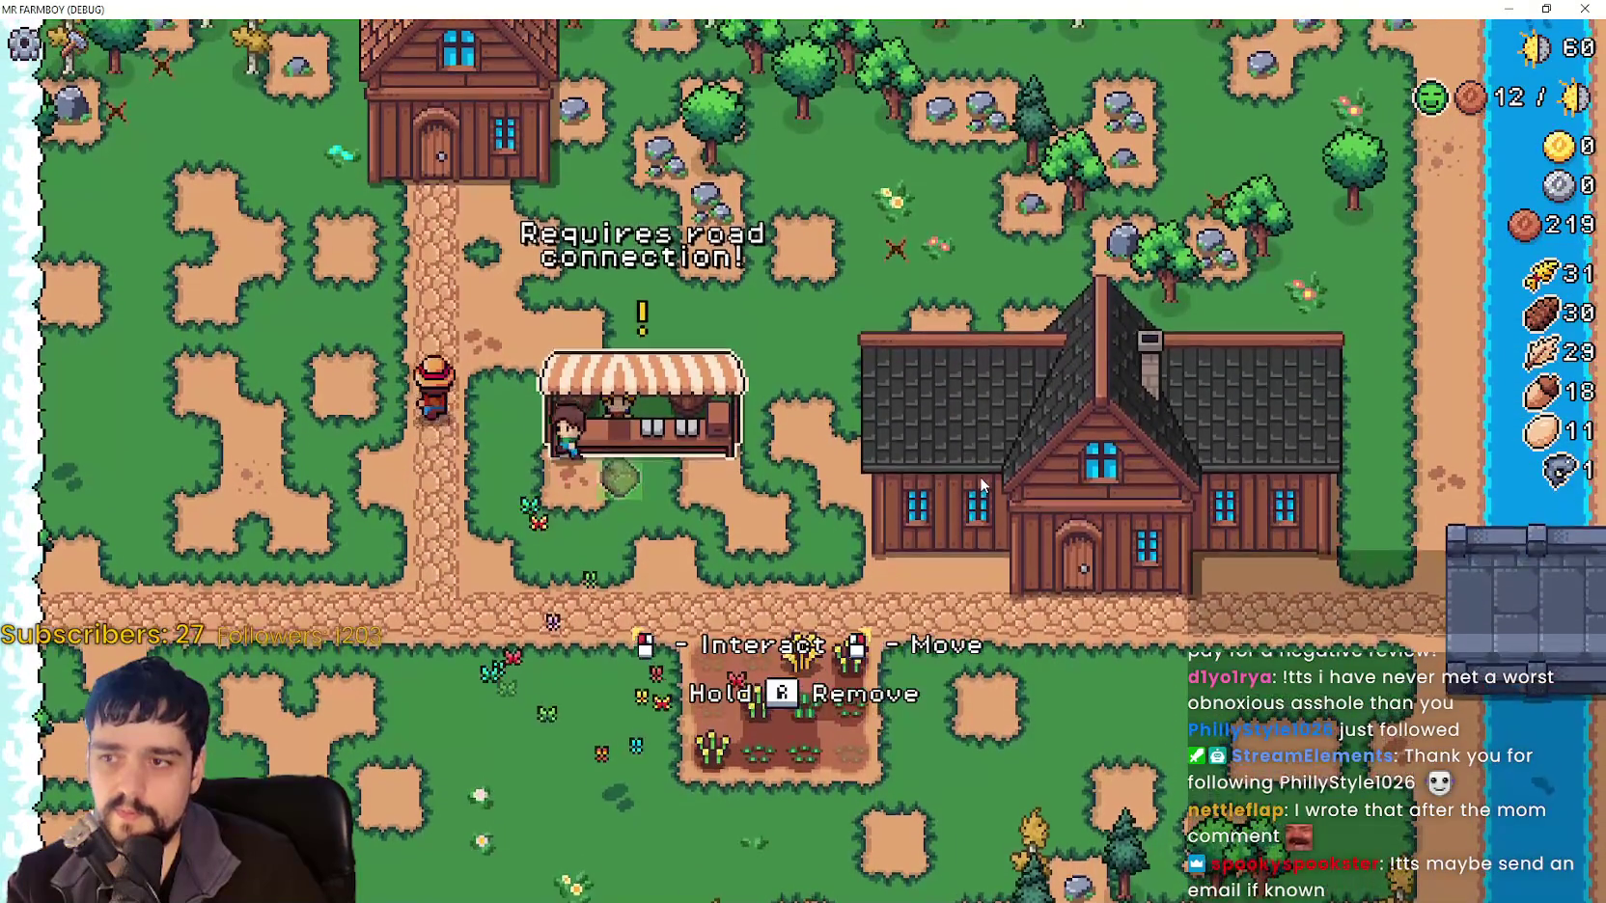
{"action": "key", "text": "s"}
{"action": "key", "text": "a"}
{"action": "key", "text": "d"}
{"action": "key", "text": "a"}
{"action": "key", "text": "w"}
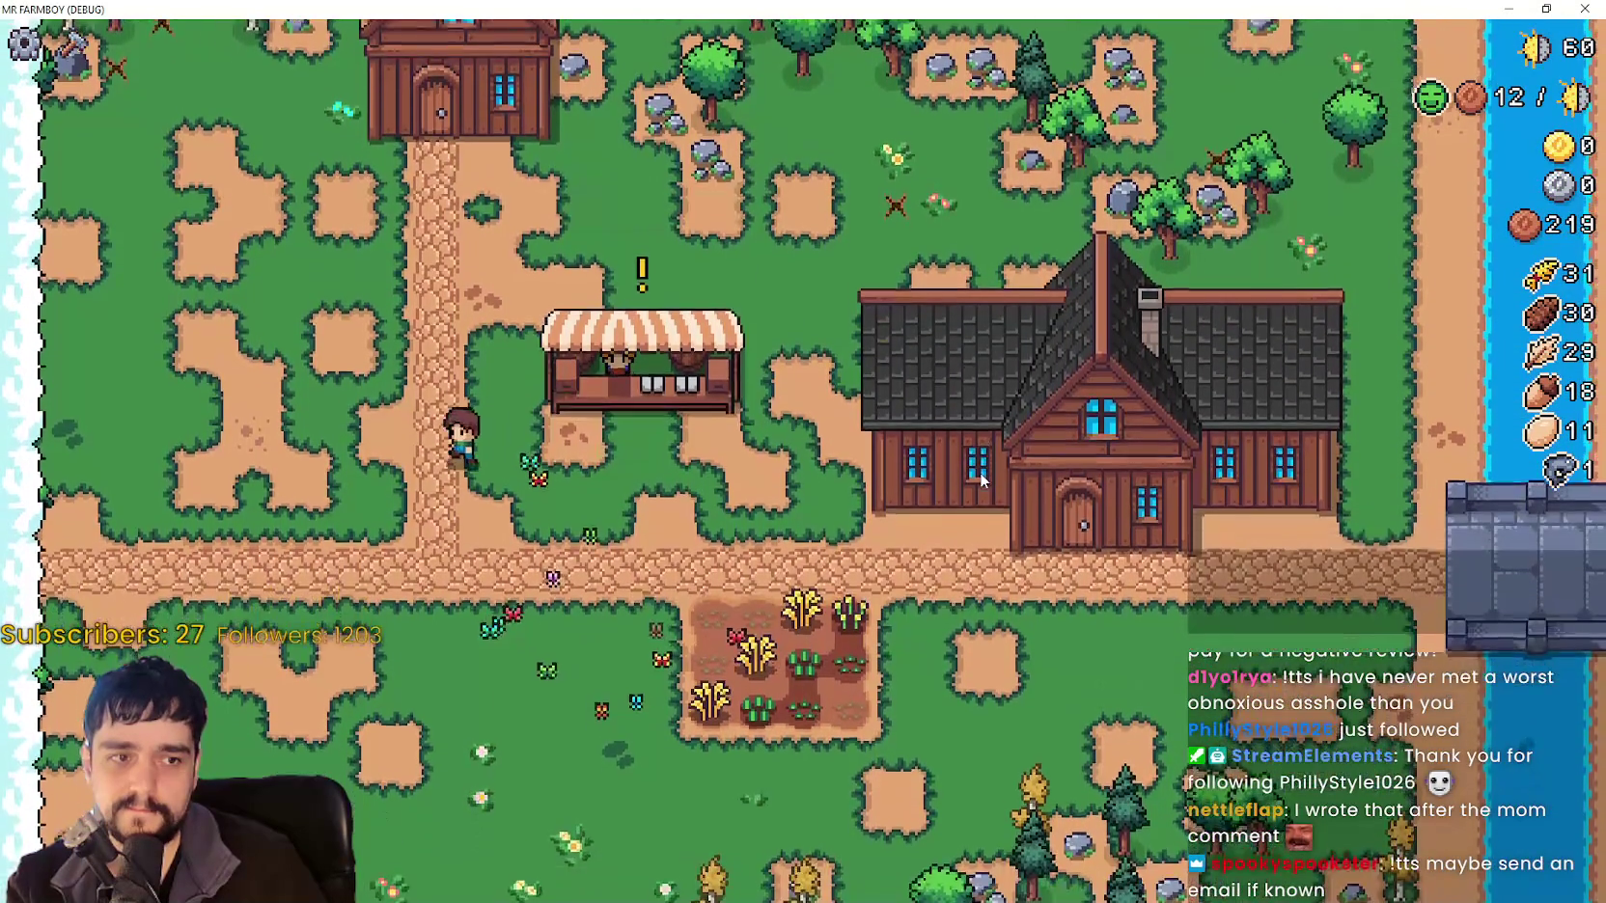
{"action": "key", "text": "w"}
{"action": "key", "text": "a"}
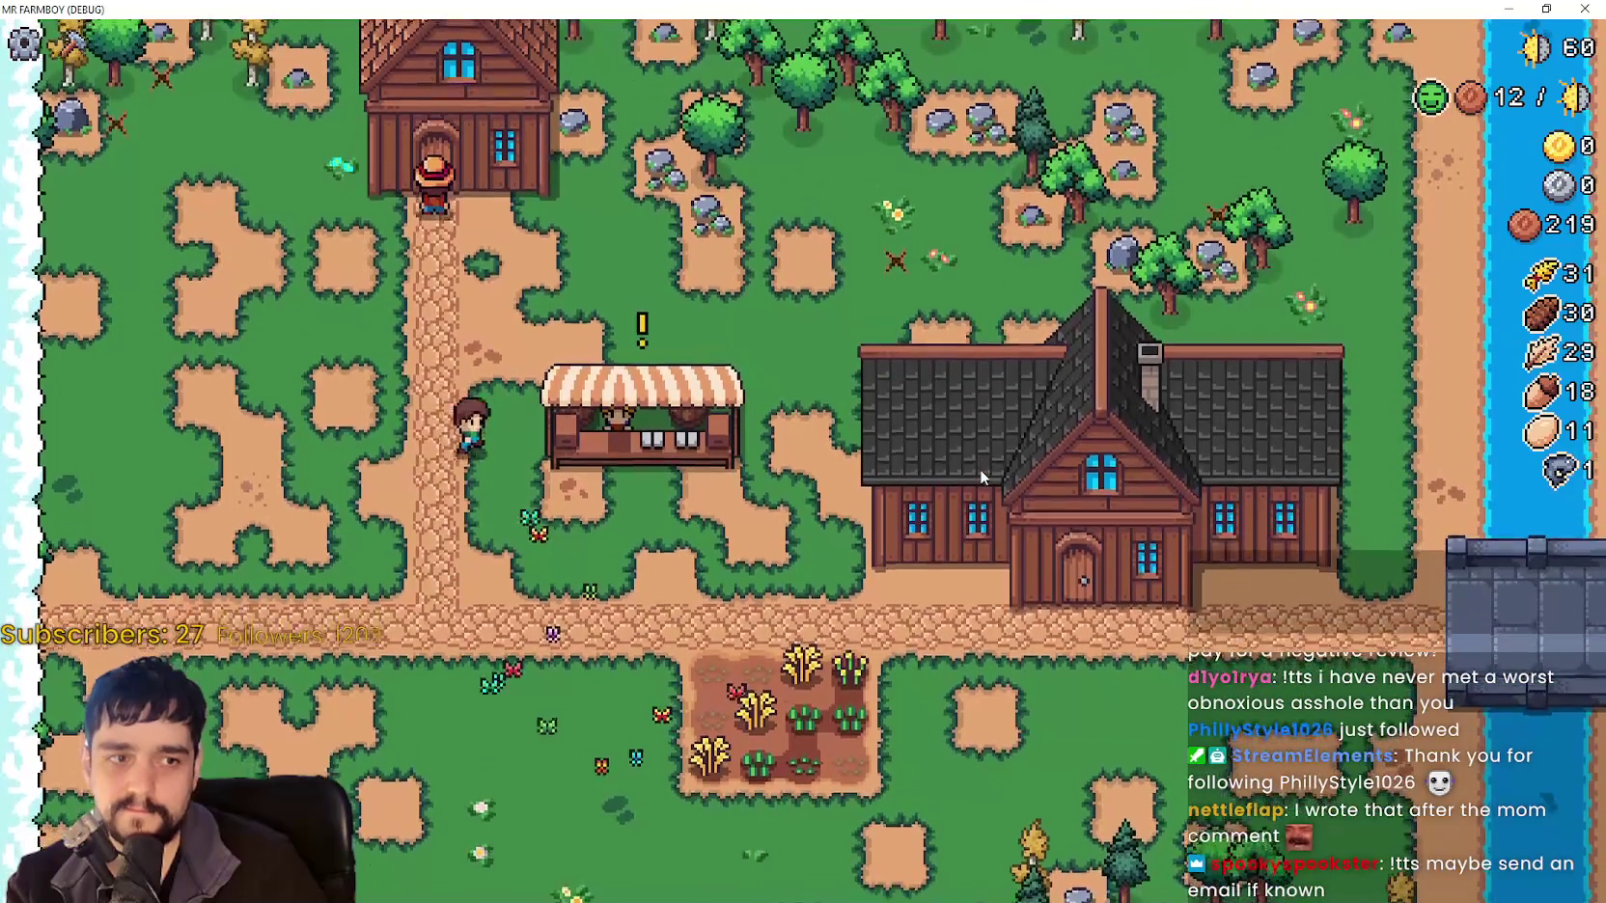
{"action": "key", "text": "s"}
{"action": "key", "text": "d"}
{"action": "key", "text": "a"}
{"action": "key", "text": "s"}
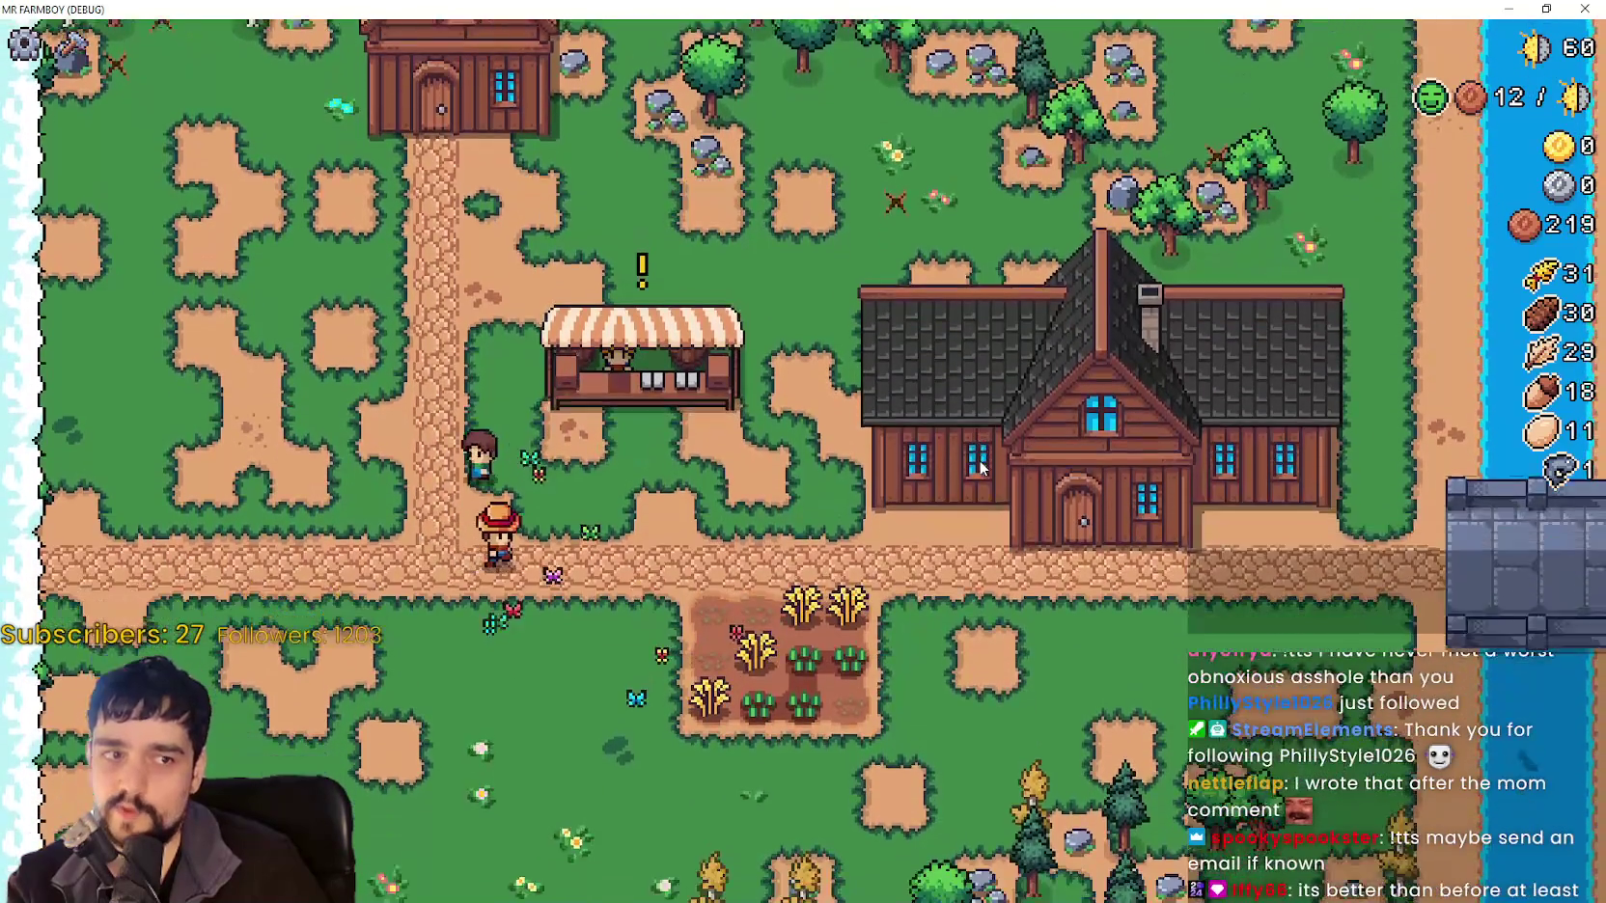
{"action": "key", "text": "w"}
{"action": "key", "text": "d"}
{"action": "key", "text": "w"}
{"action": "key", "text": "d"}
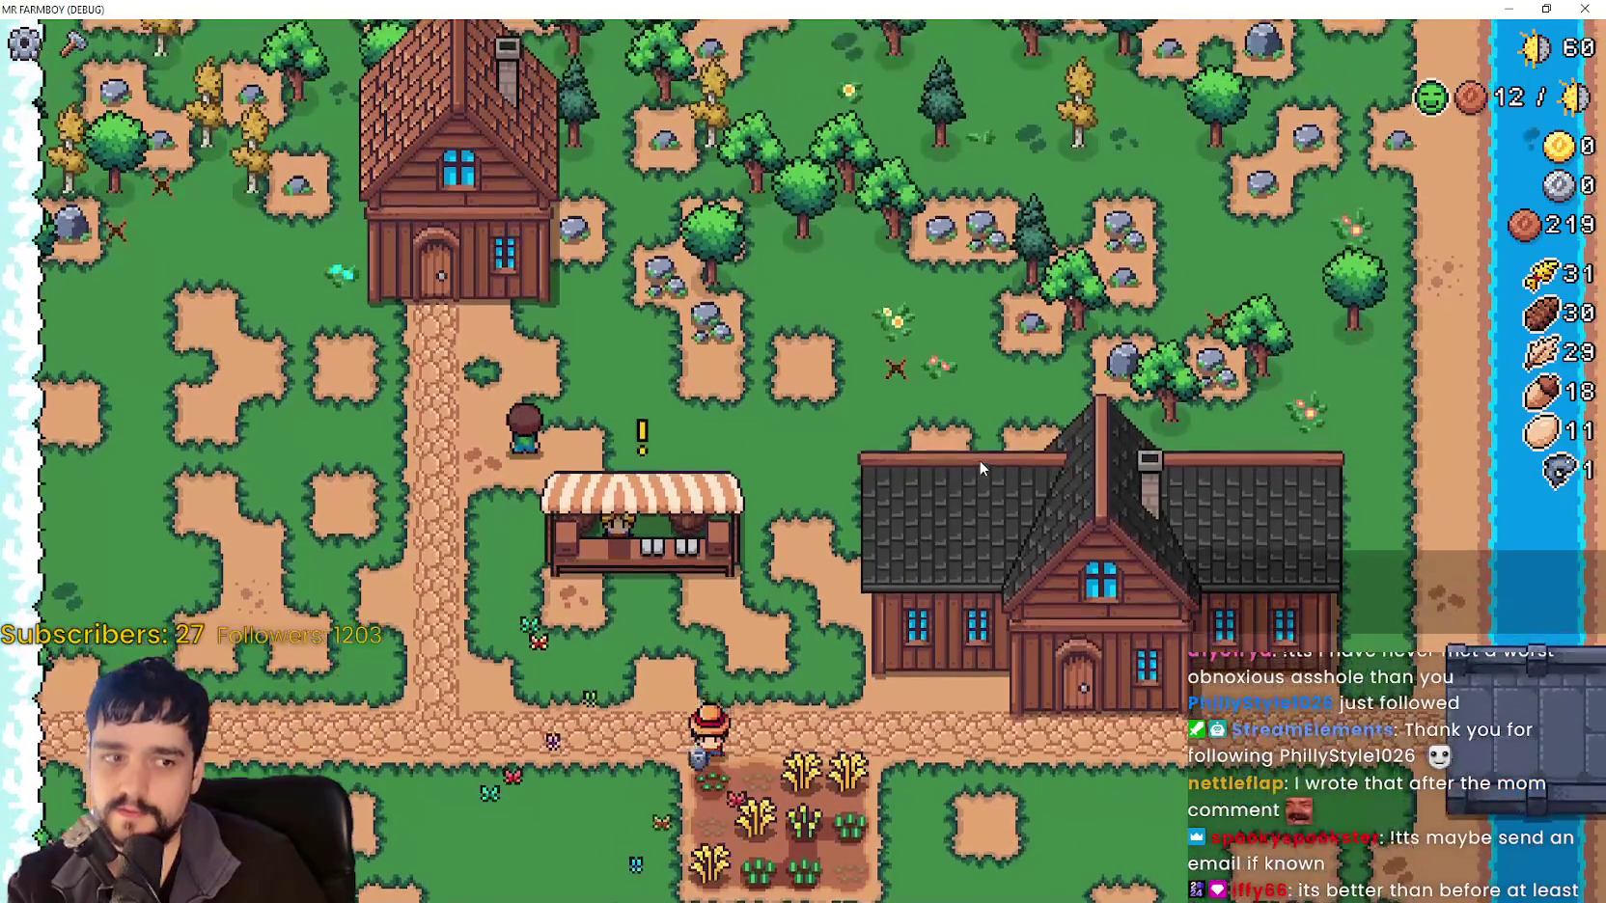
{"action": "key", "text": "s"}
Pick a farm tile from the Crafting menu, then right-click to cancel placement.
{"action": "key", "text": "c"}
{"action": "key", "text": "s"}
{"action": "left_click", "coordinate": [59, 317]}
{"action": "key", "text": "d"}
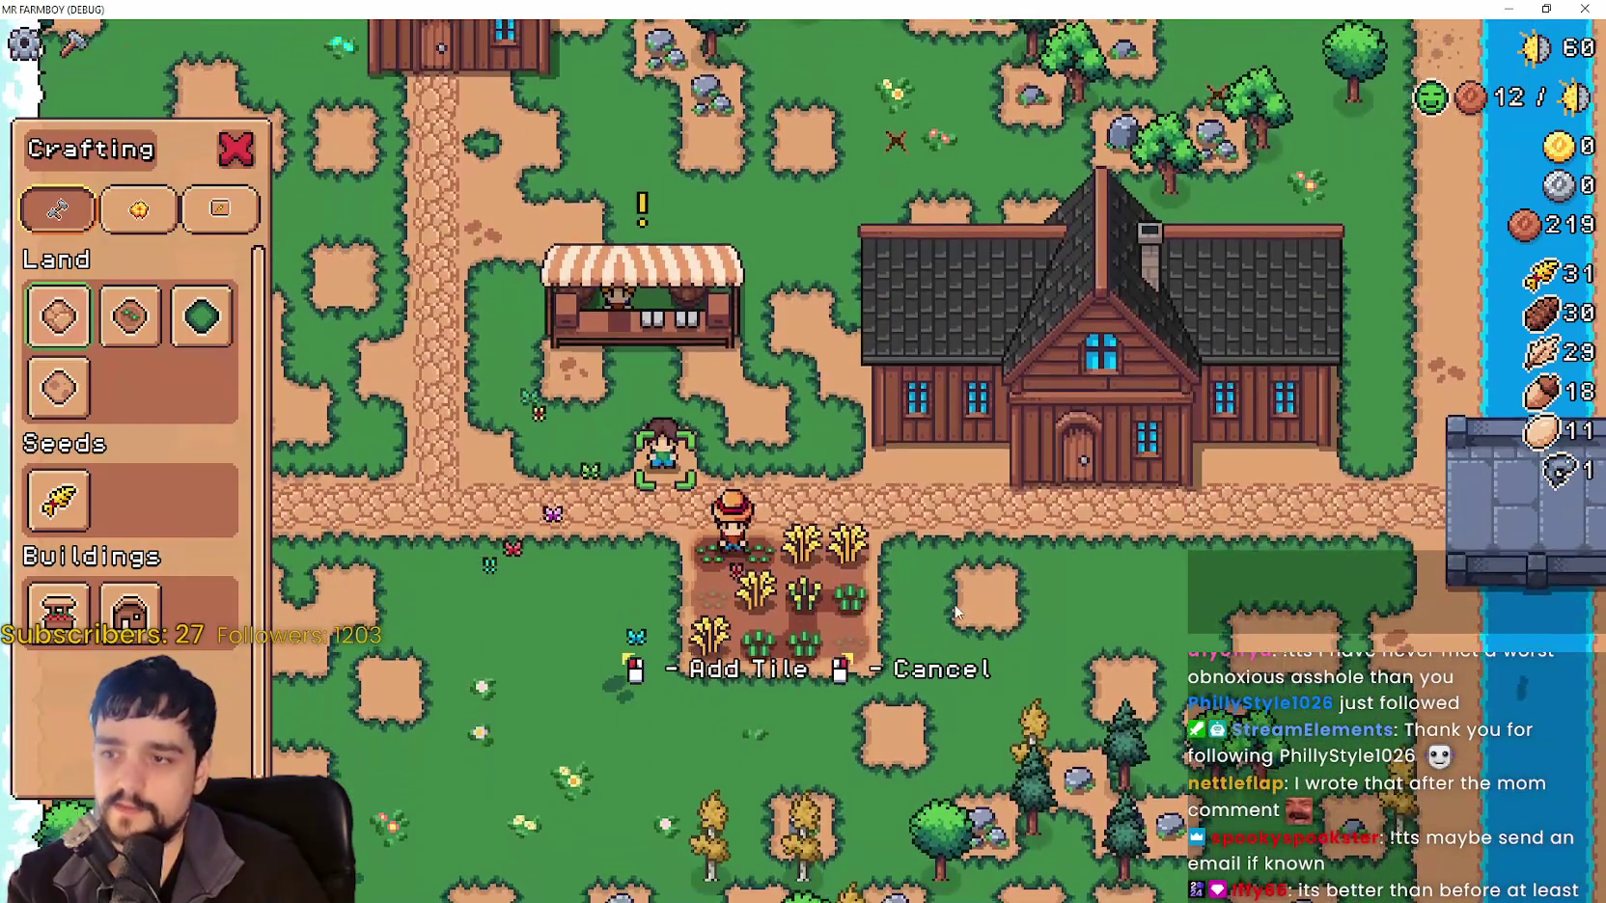
{"action": "key", "text": "a"}
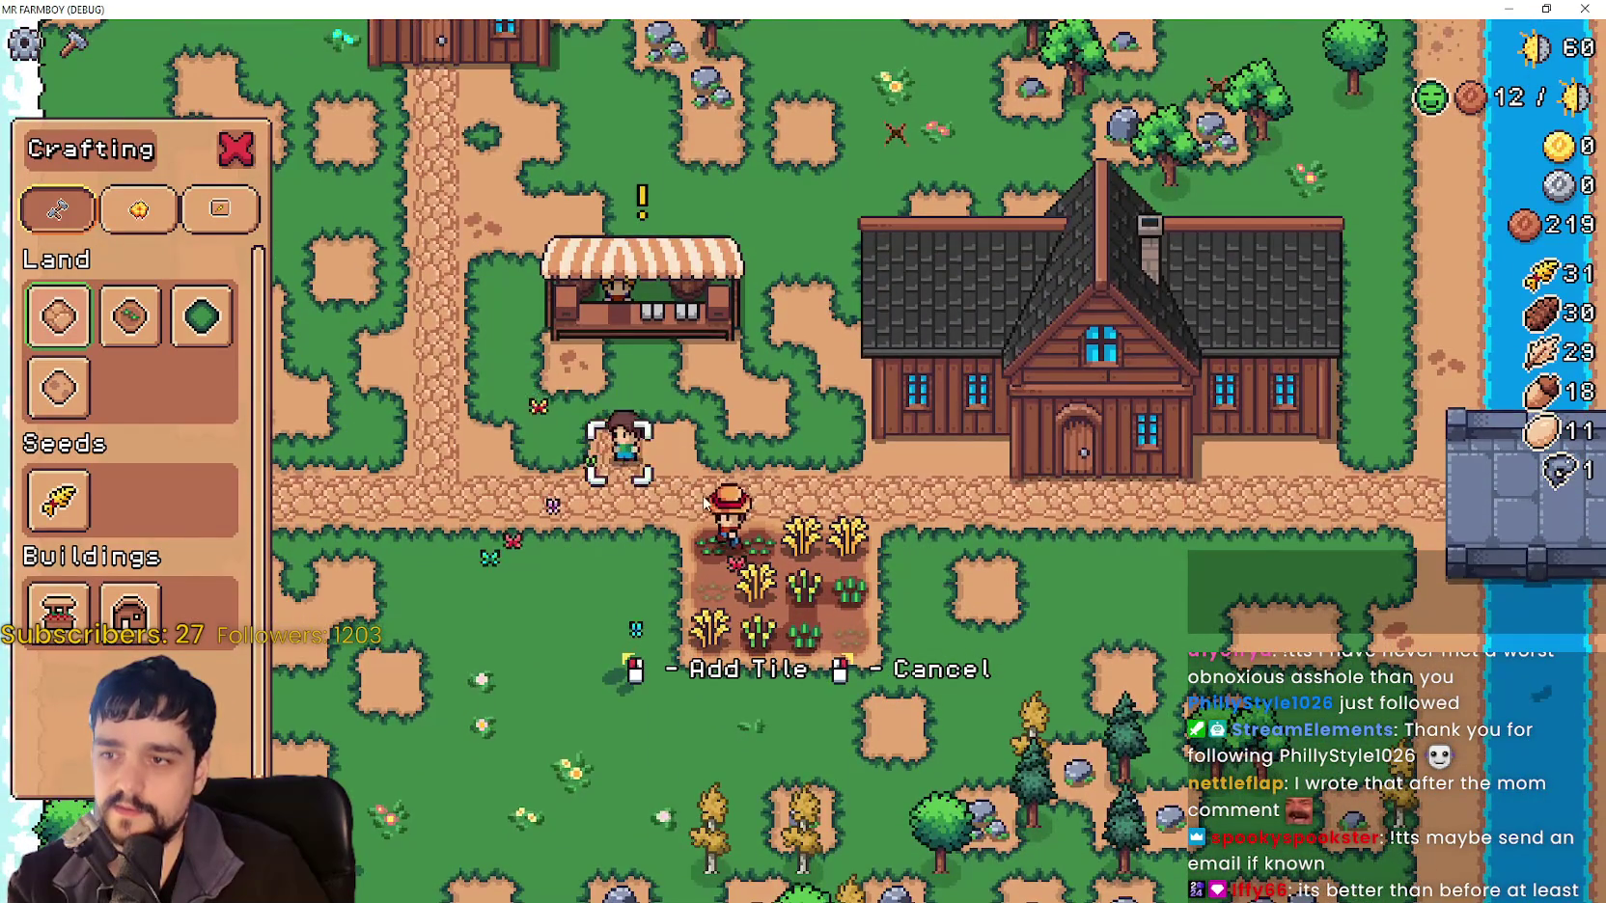
{"action": "key", "text": "w"}
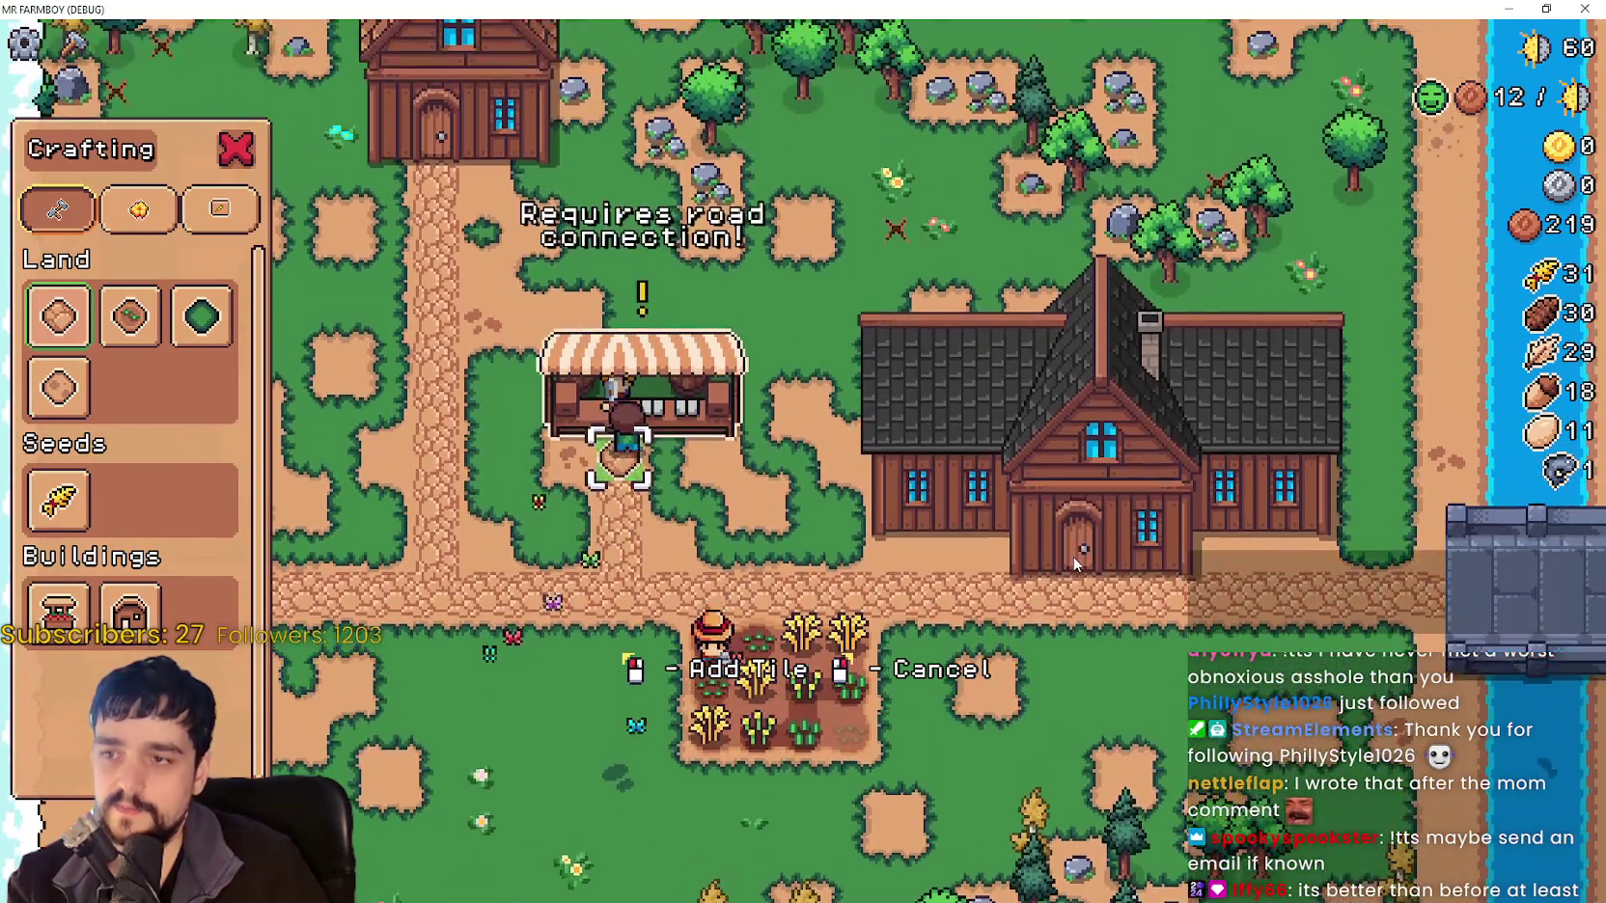
{"action": "right_click", "coordinate": [1074, 564]}
{"action": "key", "text": "a"}
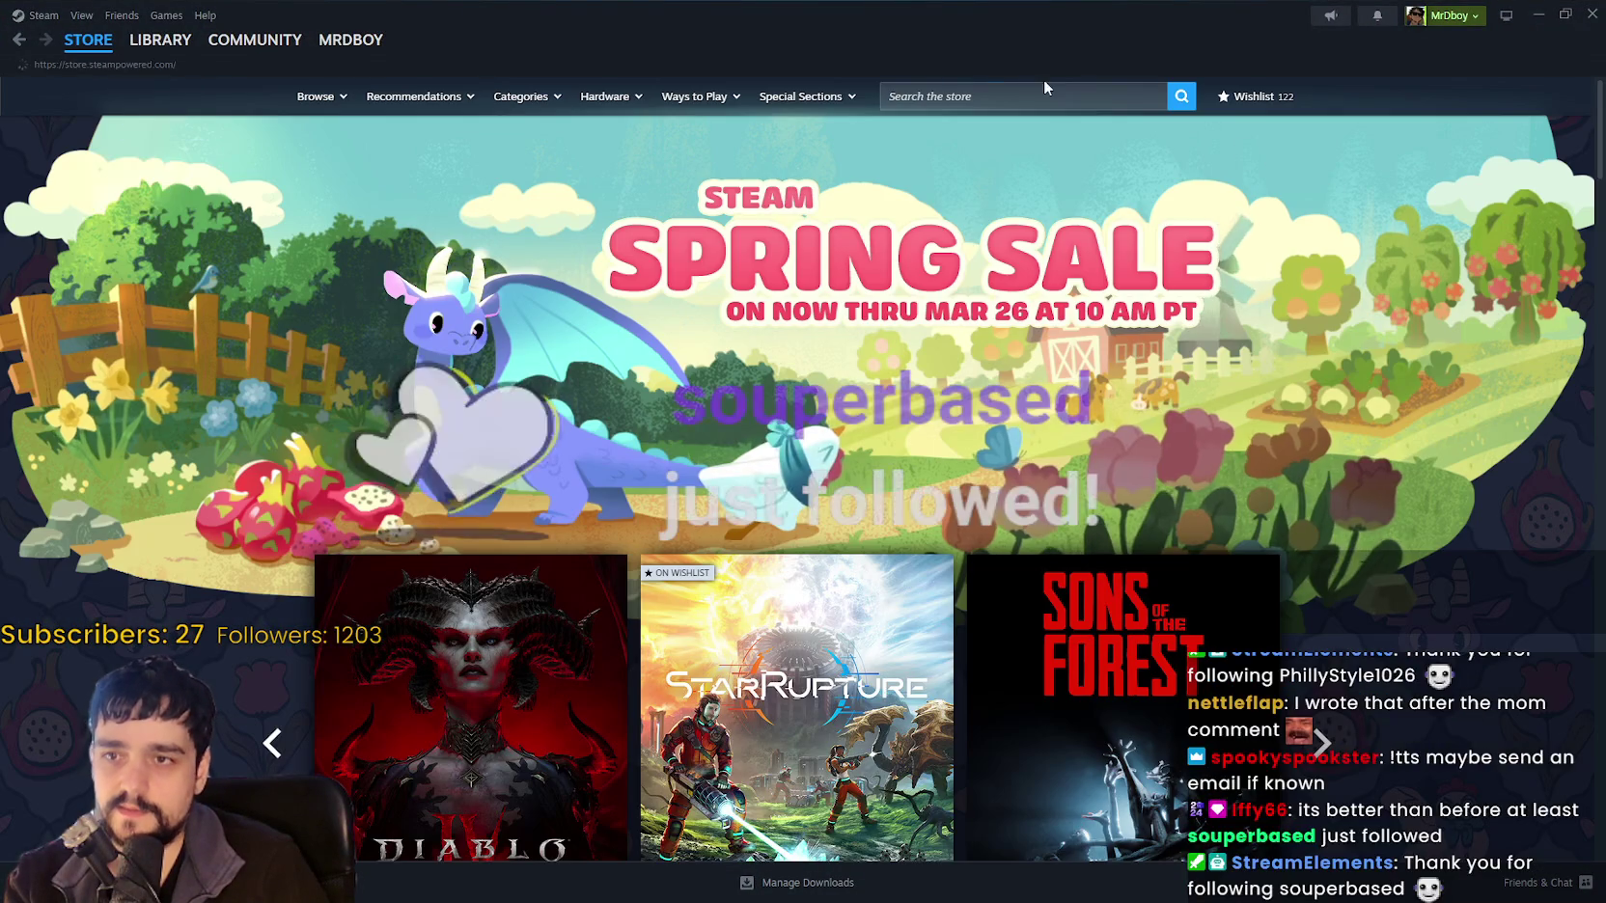
Search the Steam store for MR FARMBOY and open its store page.
{"action": "left_click", "coordinate": [1039, 96]}
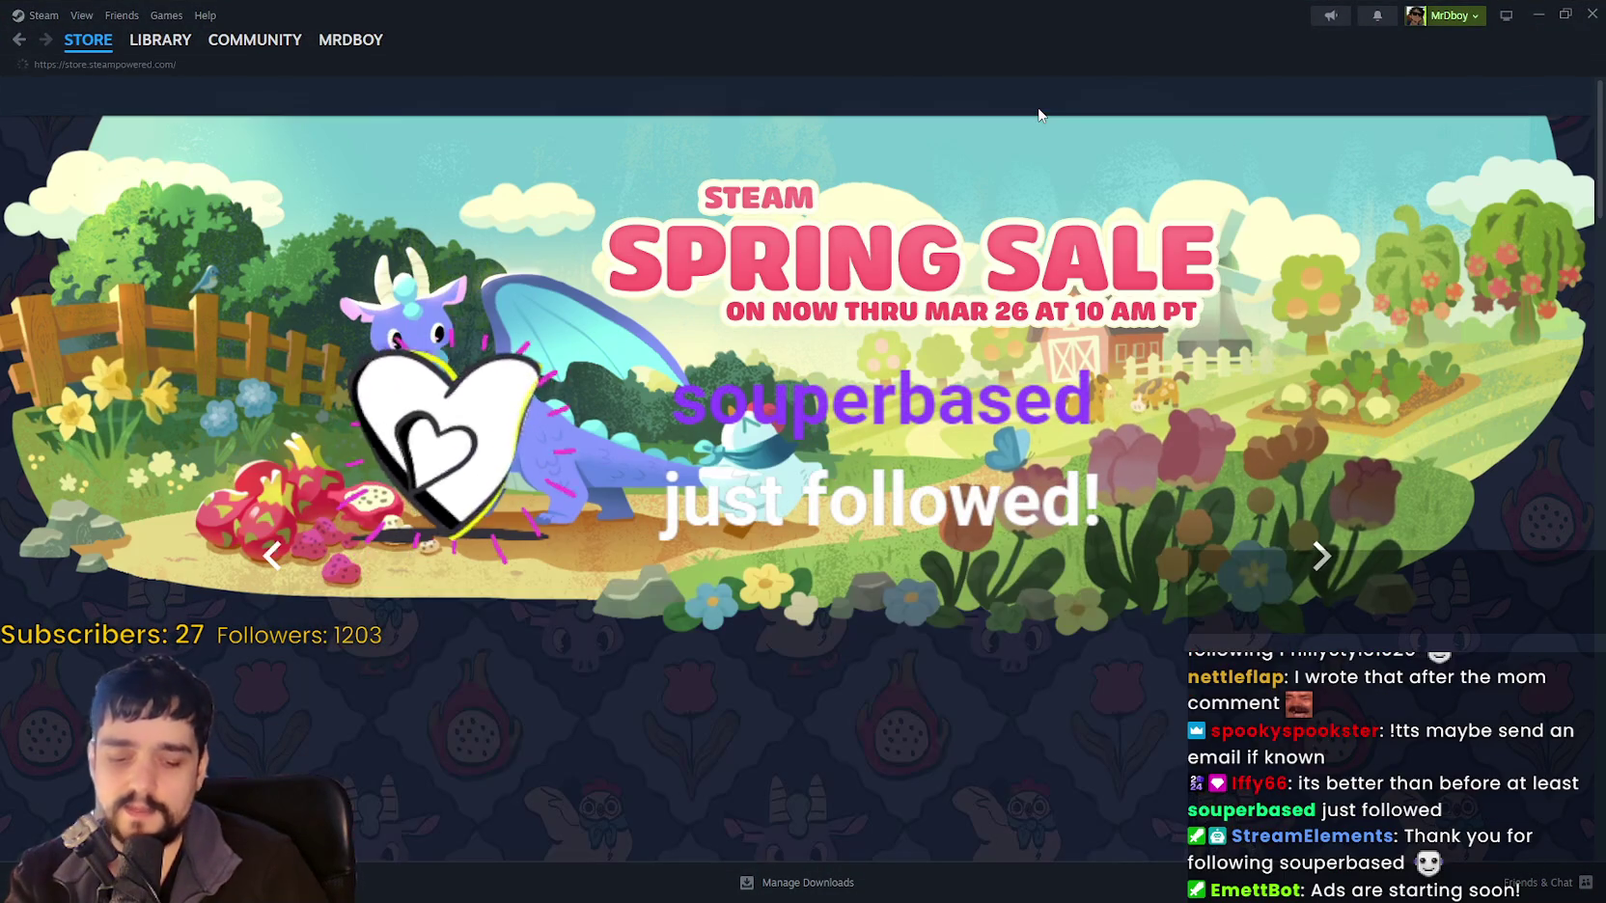
{"action": "left_click", "coordinate": [1039, 107]}
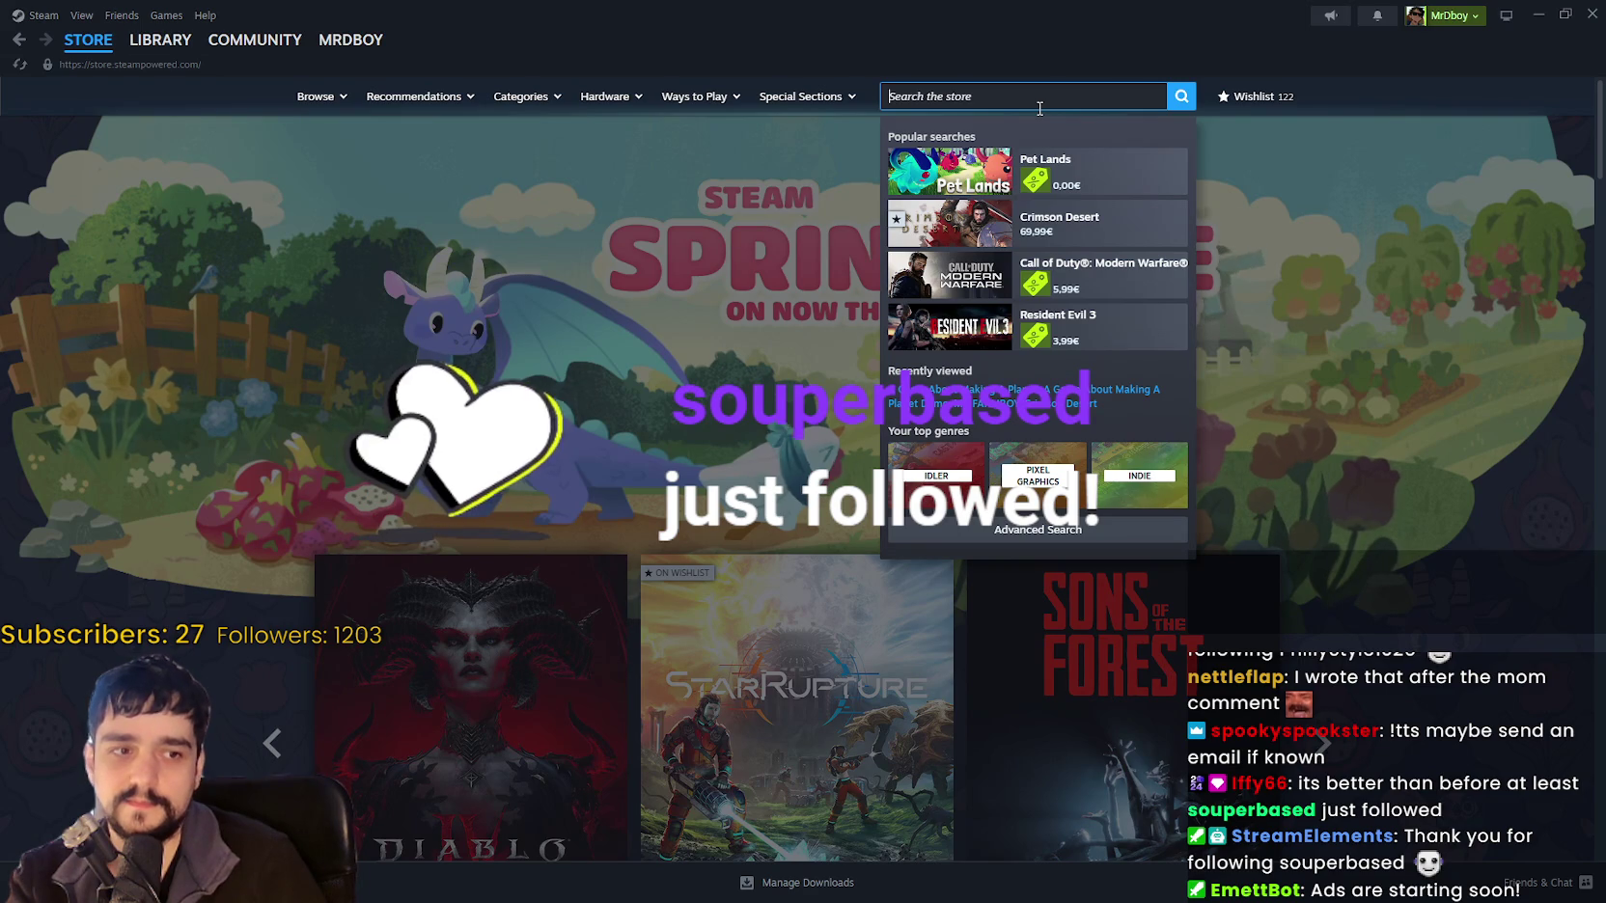
{"action": "type", "text": "MR FARMBOY"}
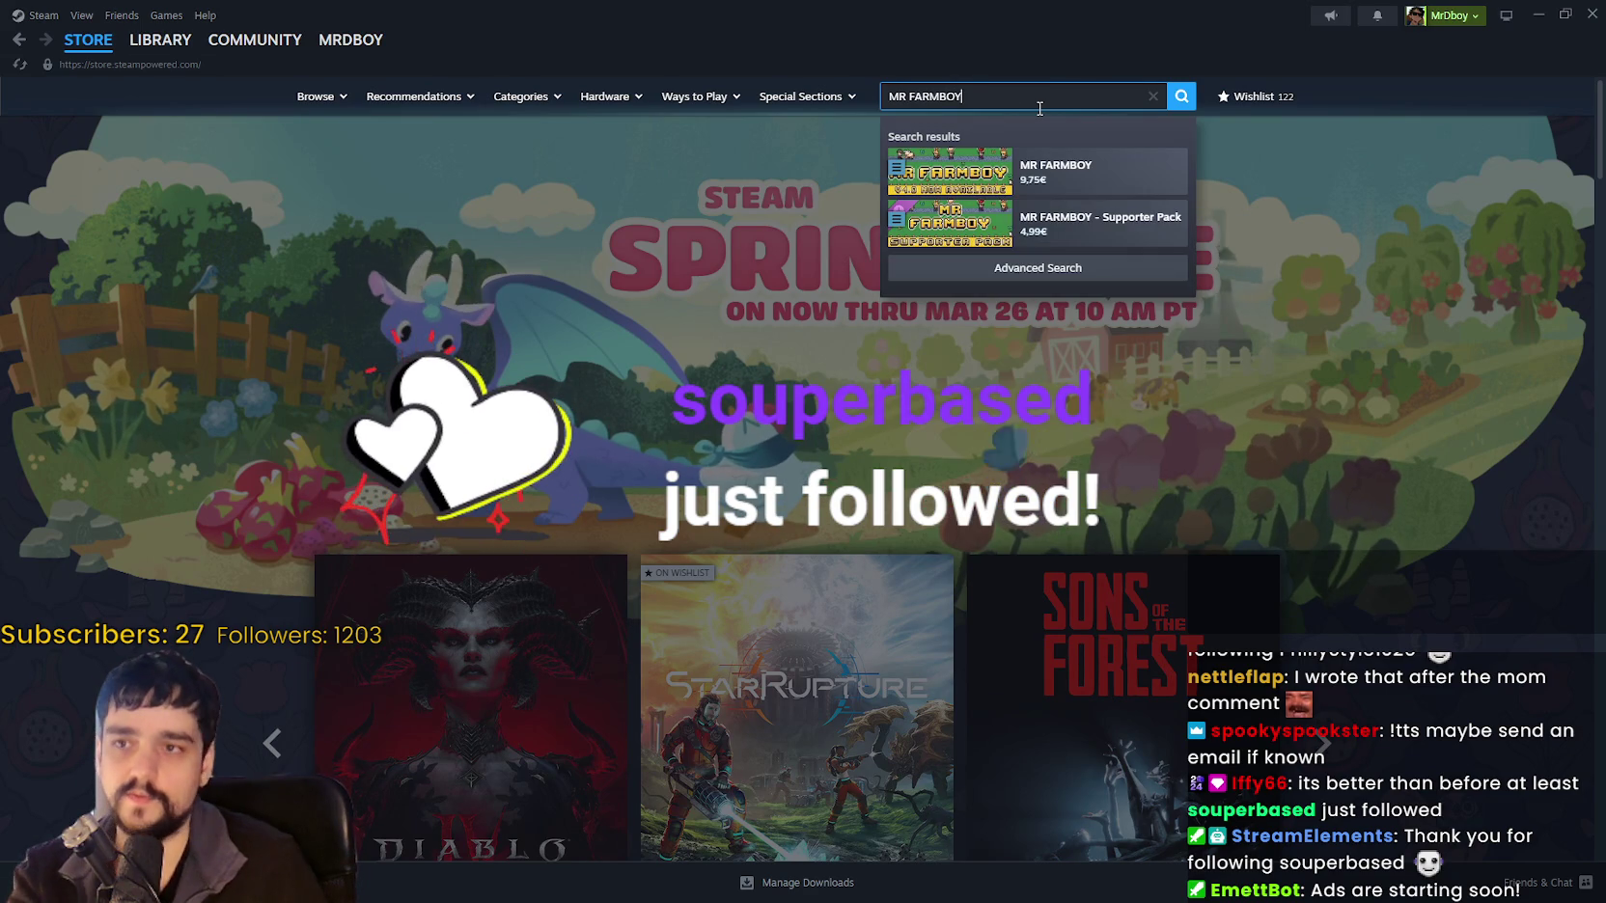
{"action": "left_click", "coordinate": [1100, 172]}
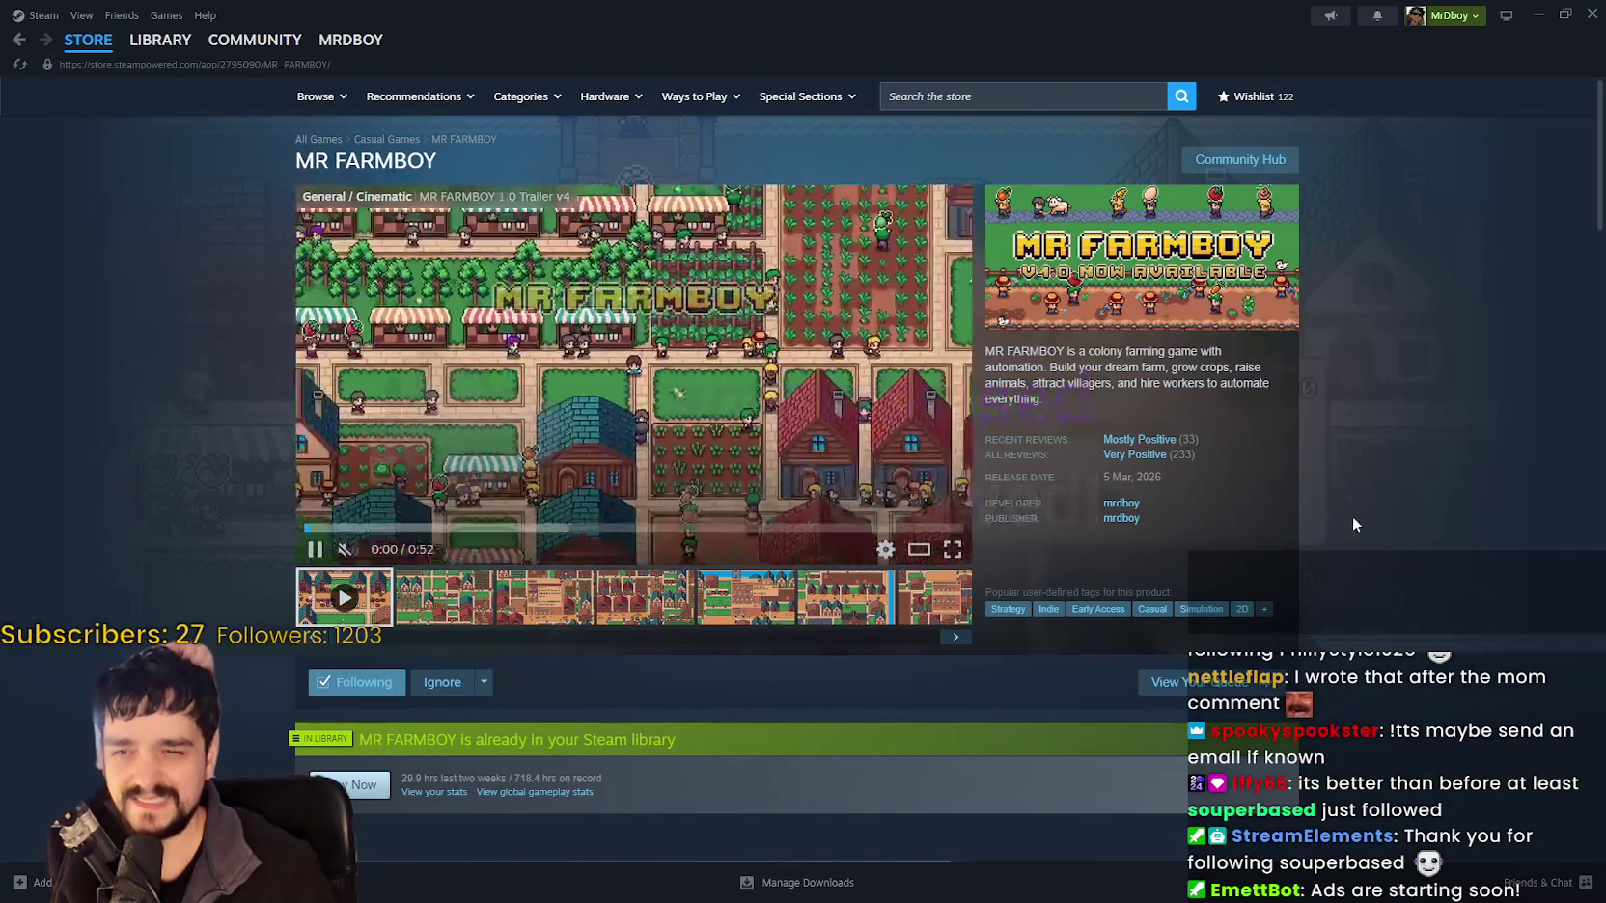
Read the page's Recent Reviews line, then minimize Steam back to the game.
{"action": "mouse_move", "coordinate": [1146, 454]}
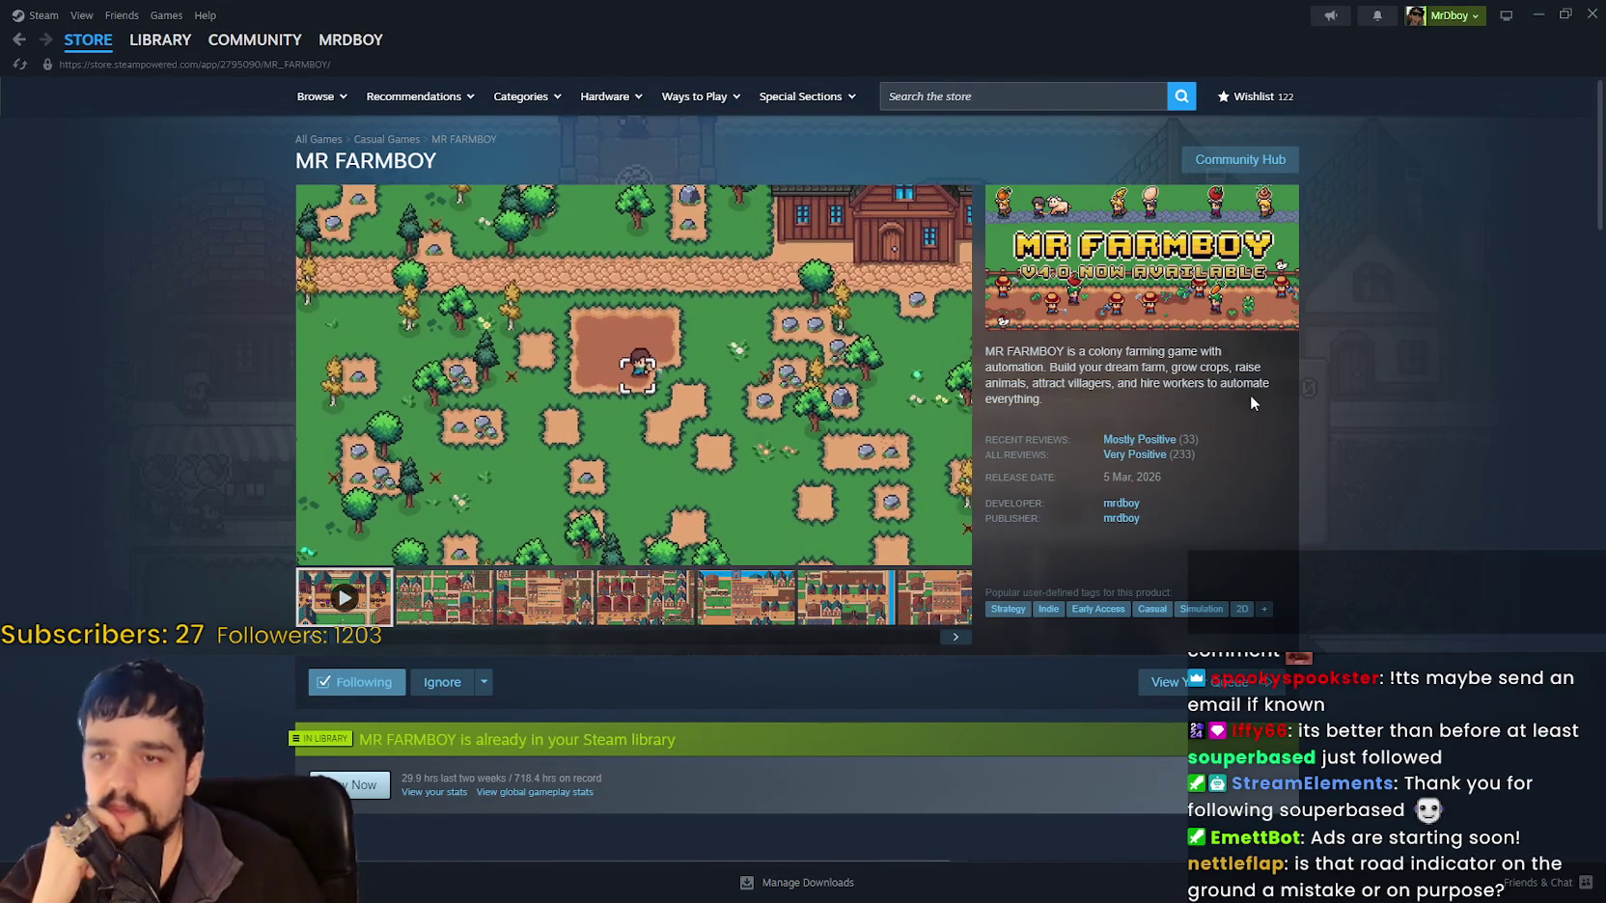
{"action": "triple_click", "coordinate": [1201, 426]}
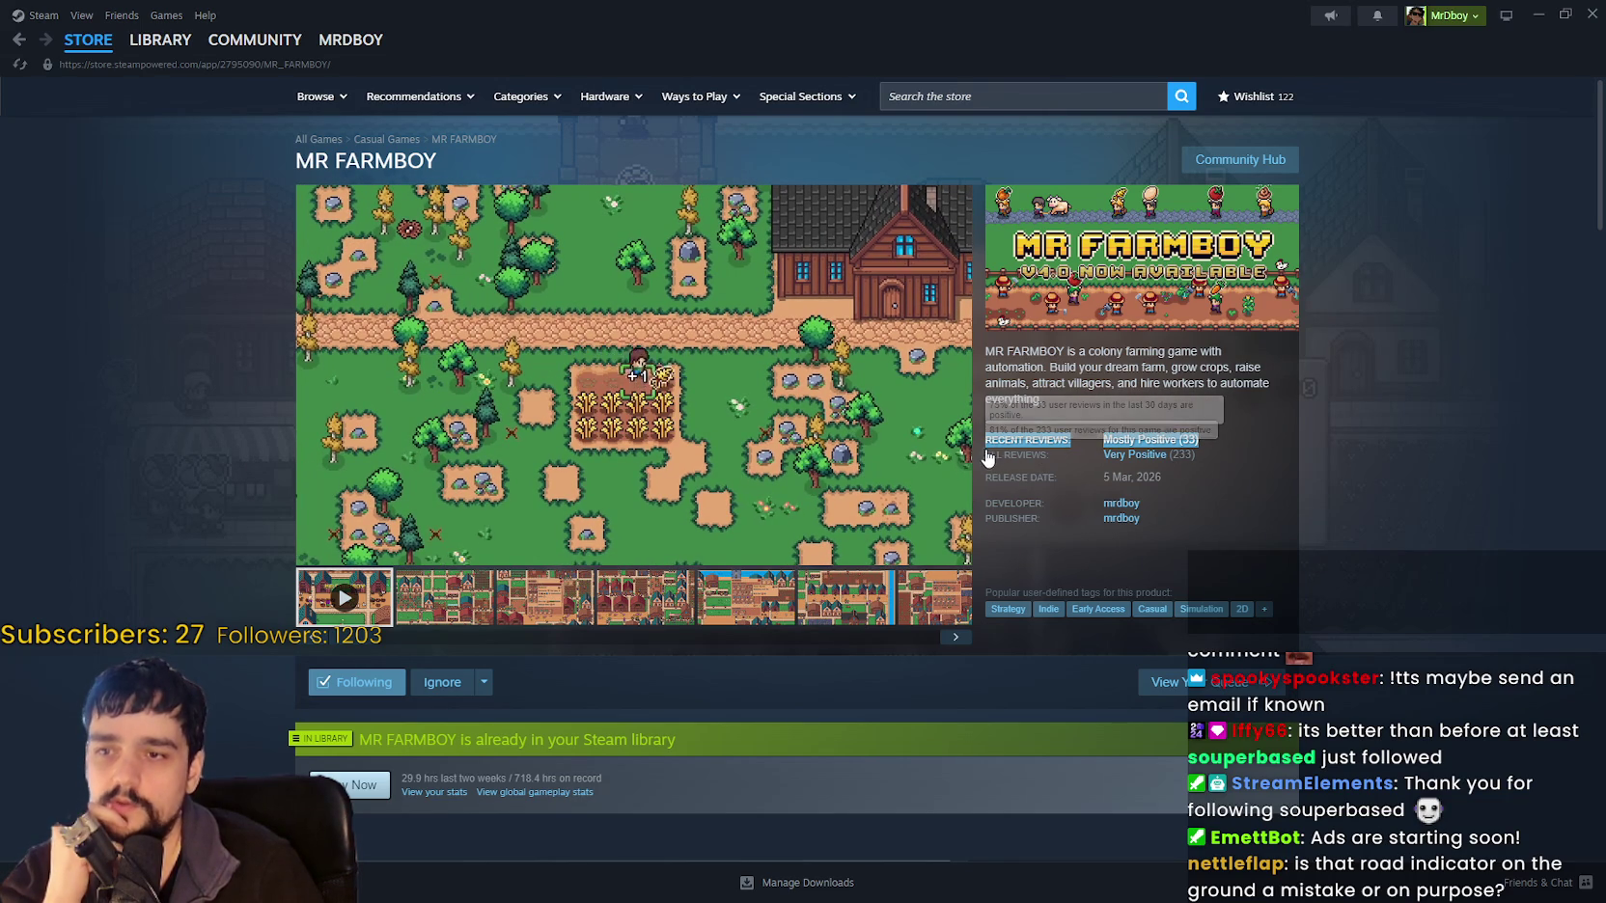
{"action": "left_click", "coordinate": [1353, 490]}
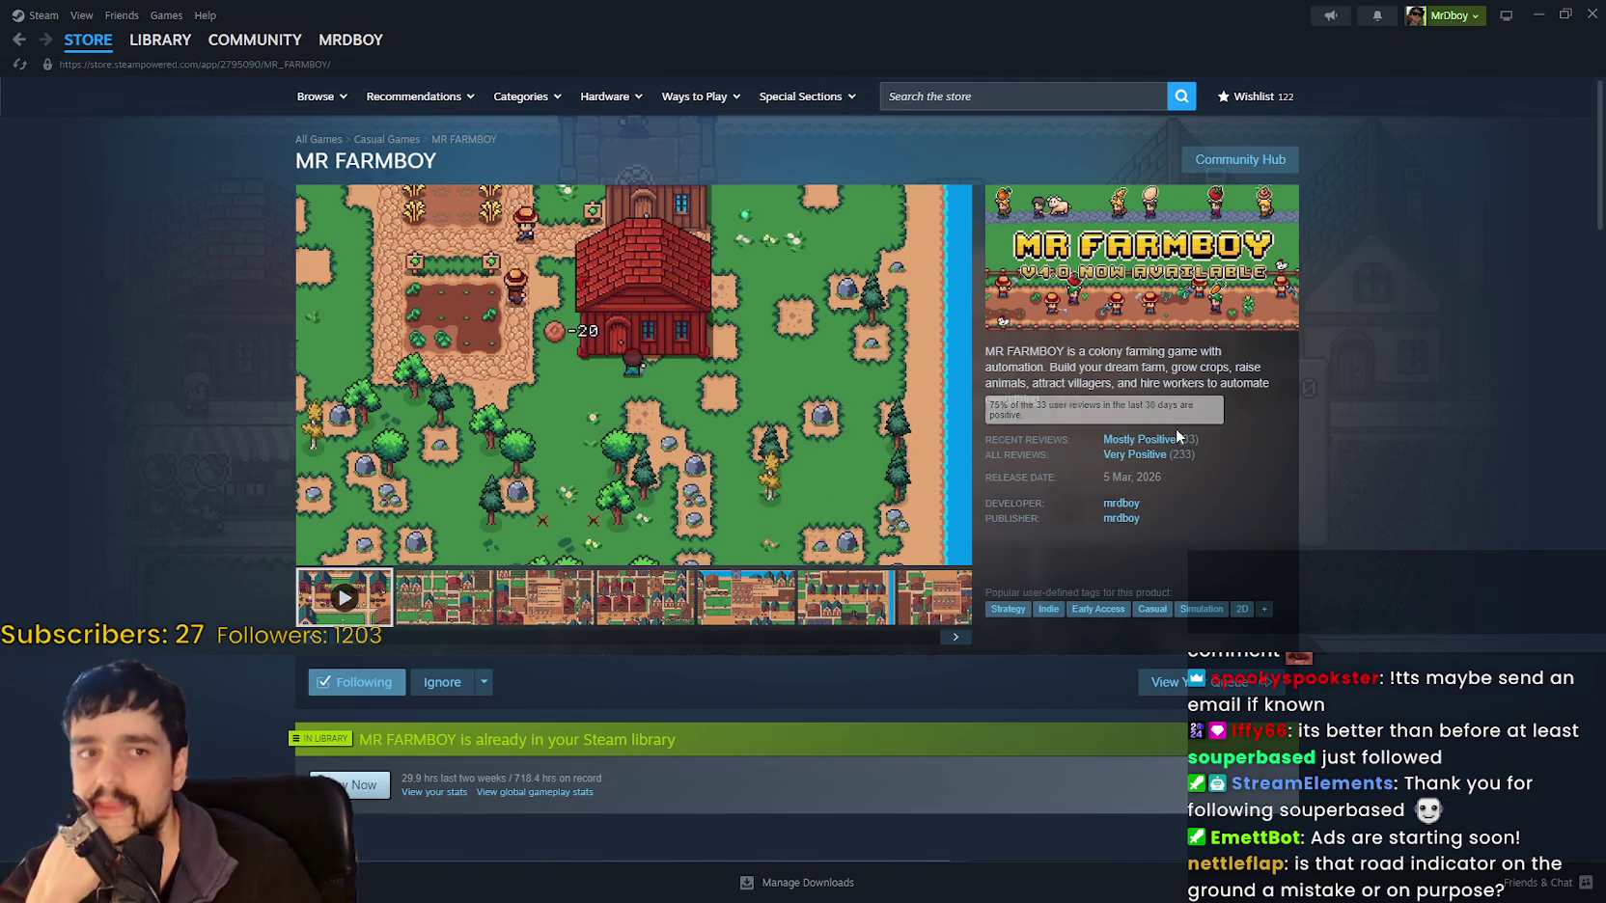
{"action": "mouse_move", "coordinate": [132, 58]}
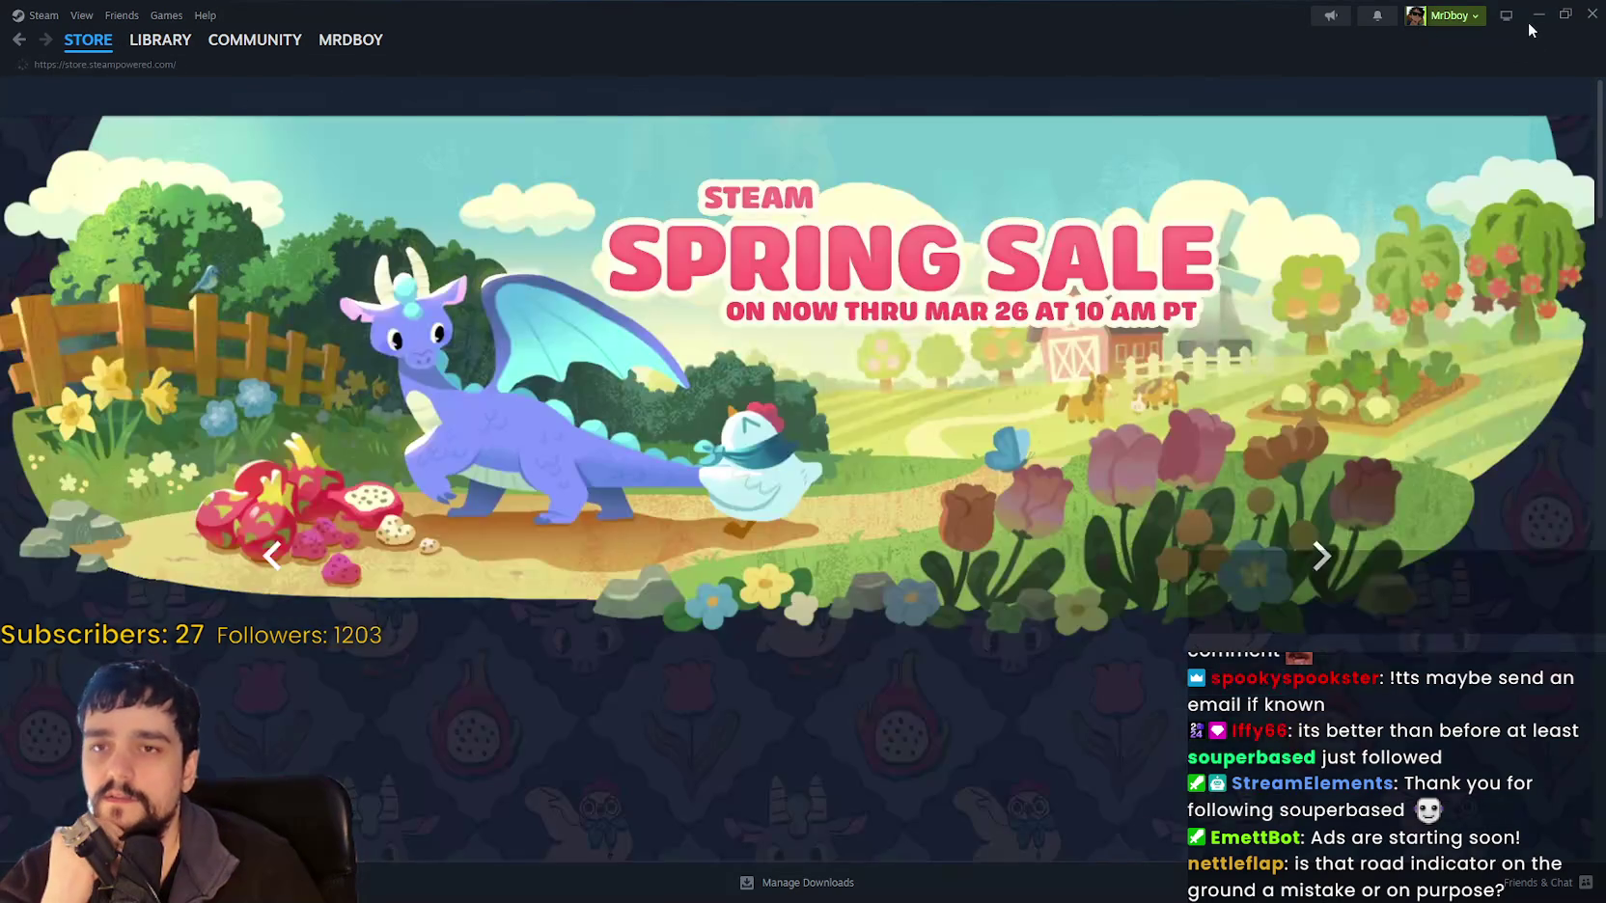
{"action": "left_click", "coordinate": [1536, 16]}
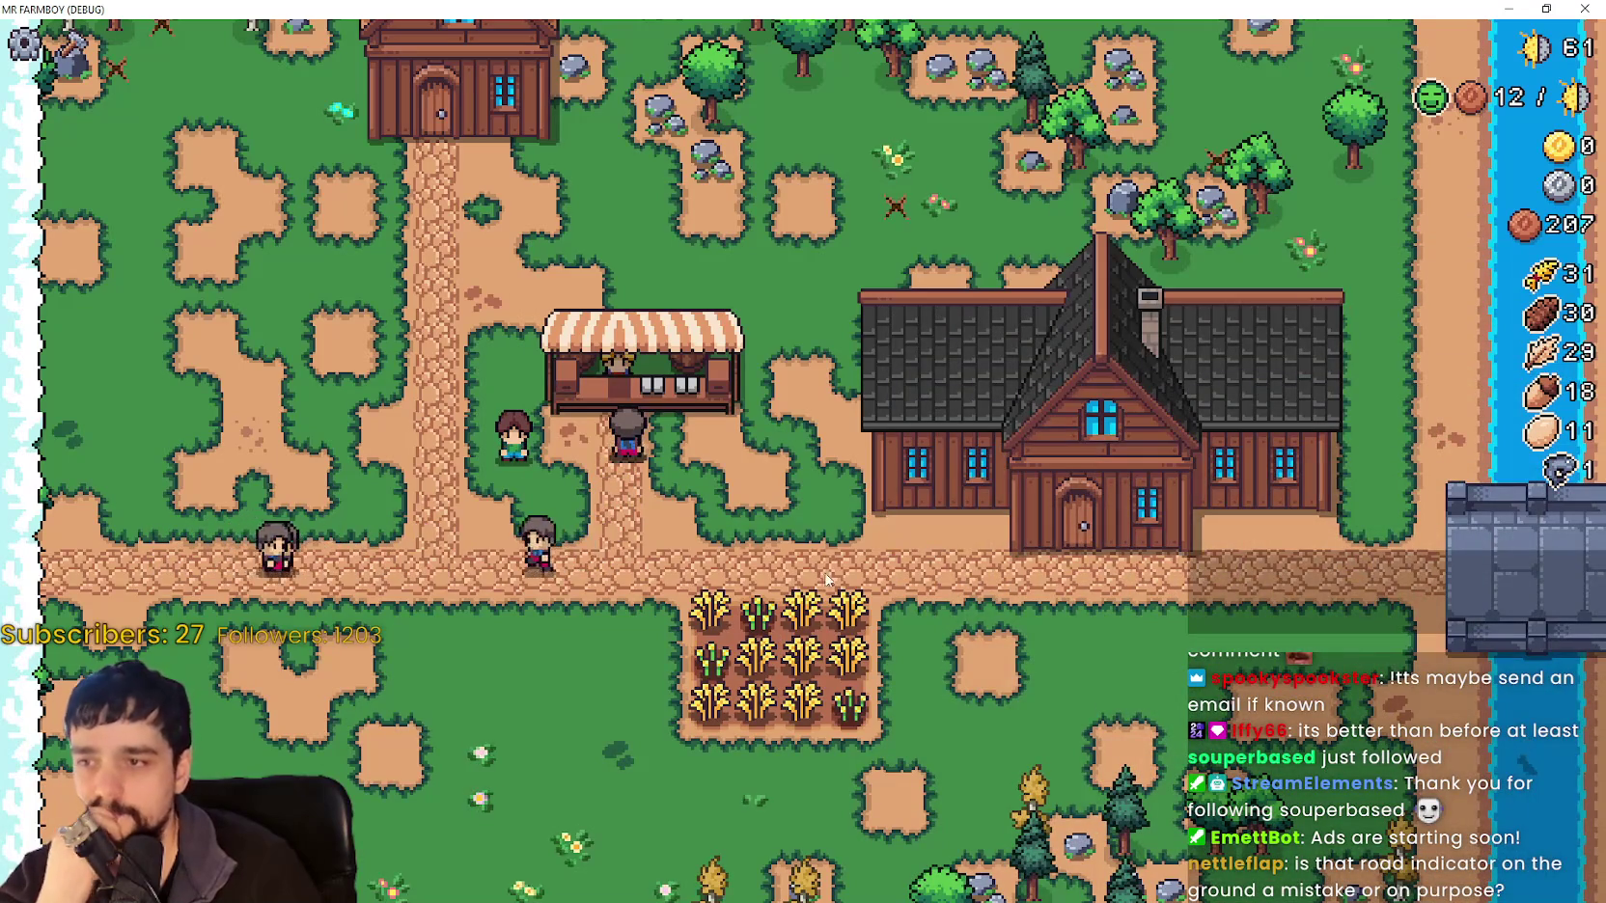
Look over the farm, walk to the stall, and cancel the crafting tile placement.
{"action": "key", "text": "s"}
{"action": "key", "text": "w"}
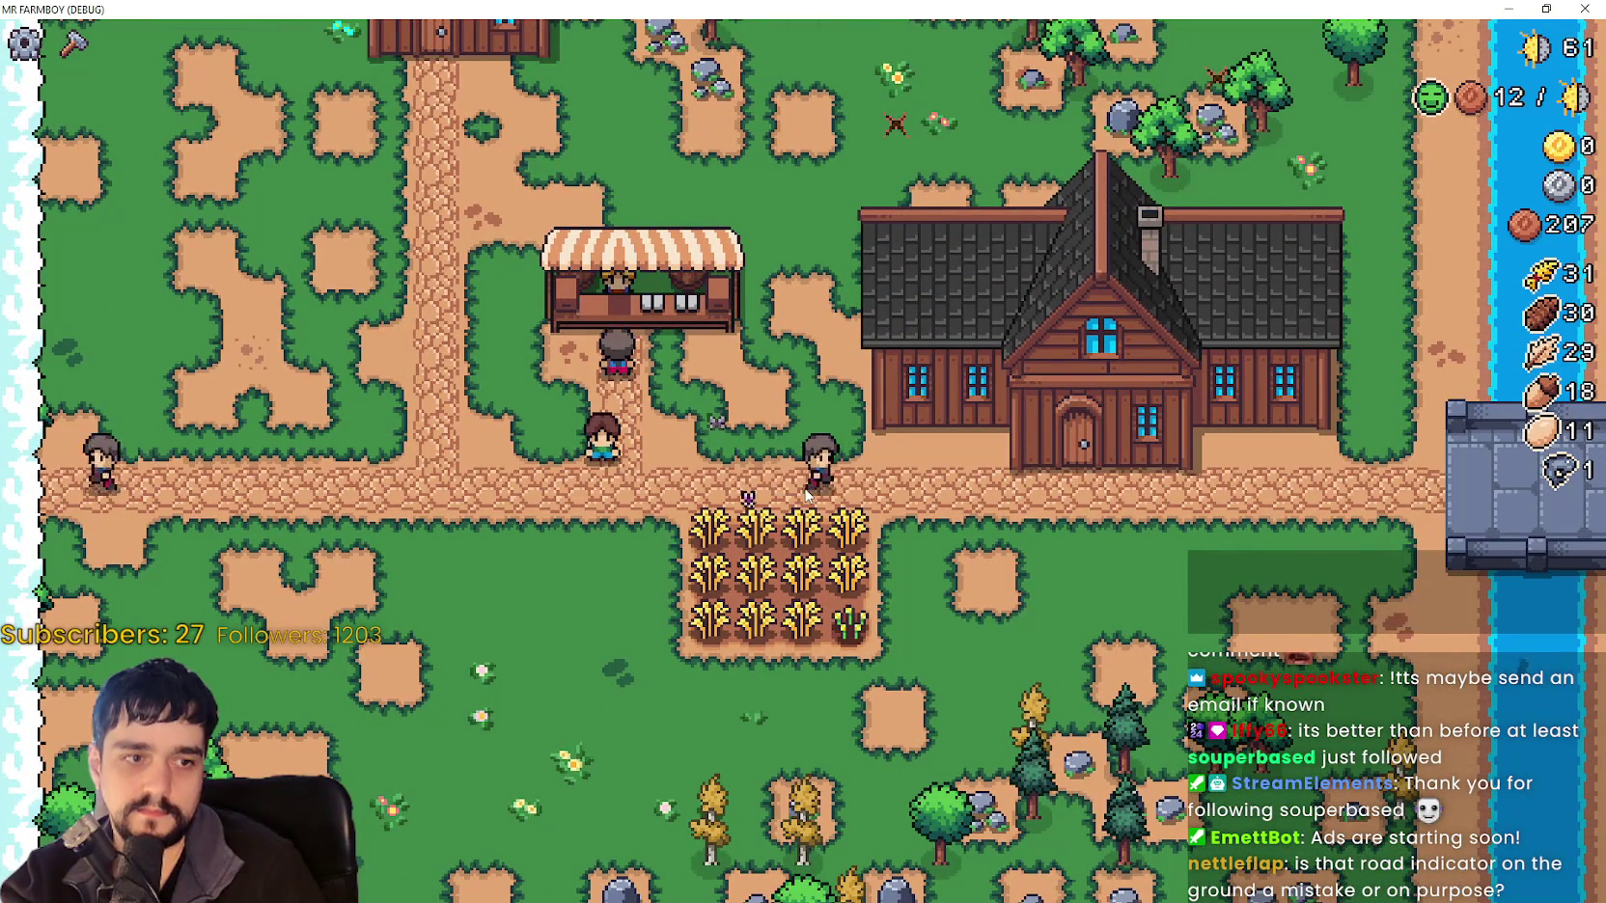
{"action": "key", "text": "w"}
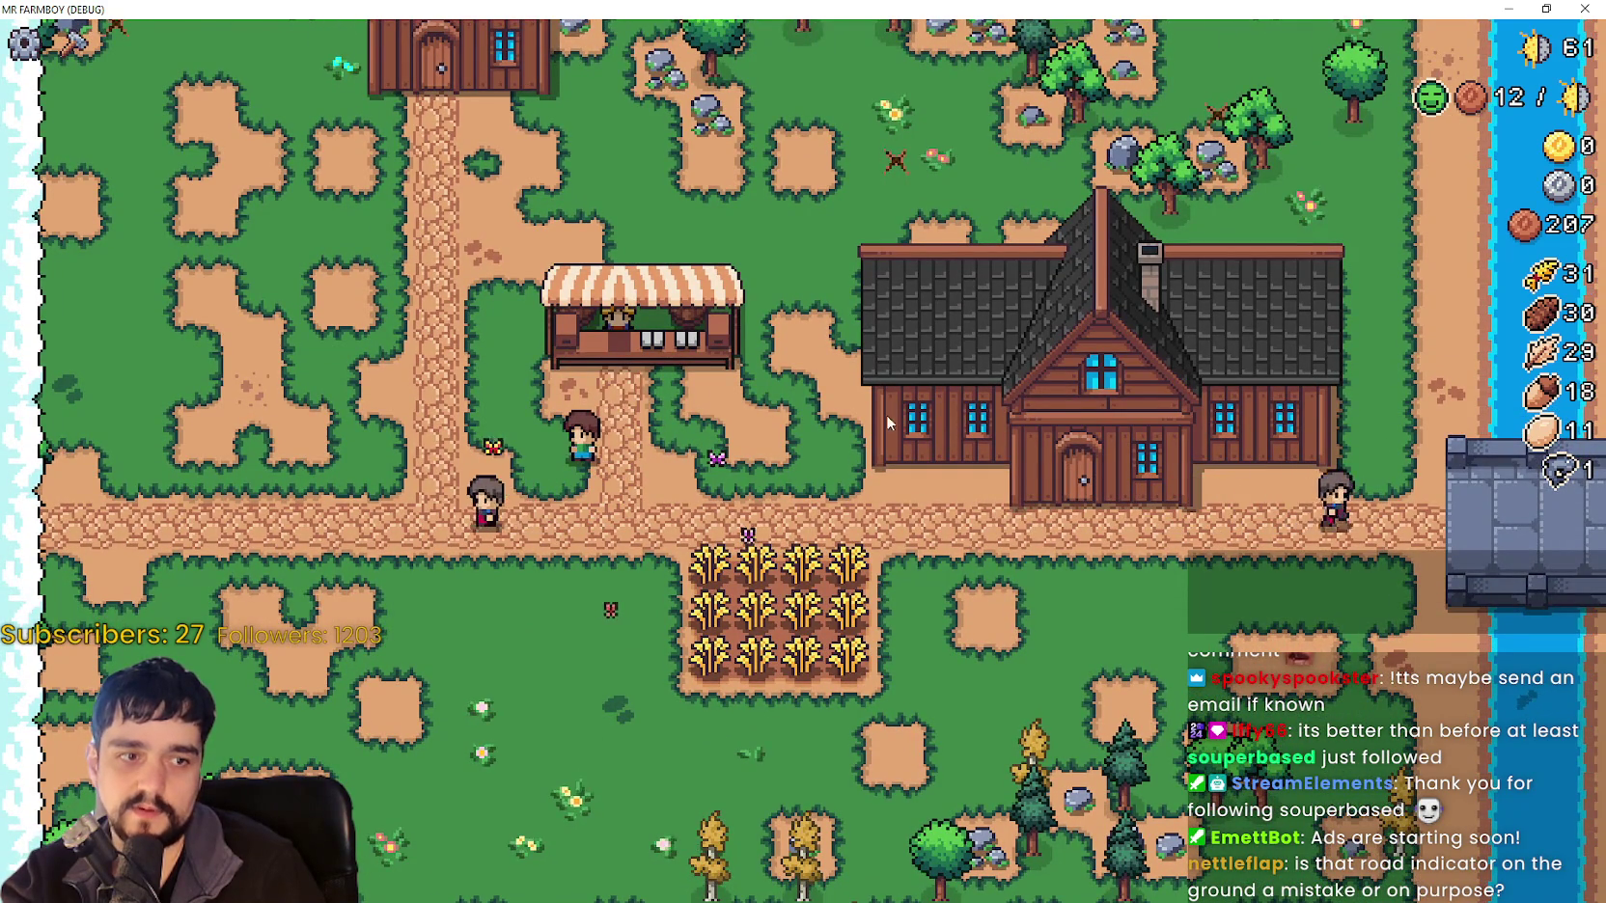
{"action": "key", "text": "w"}
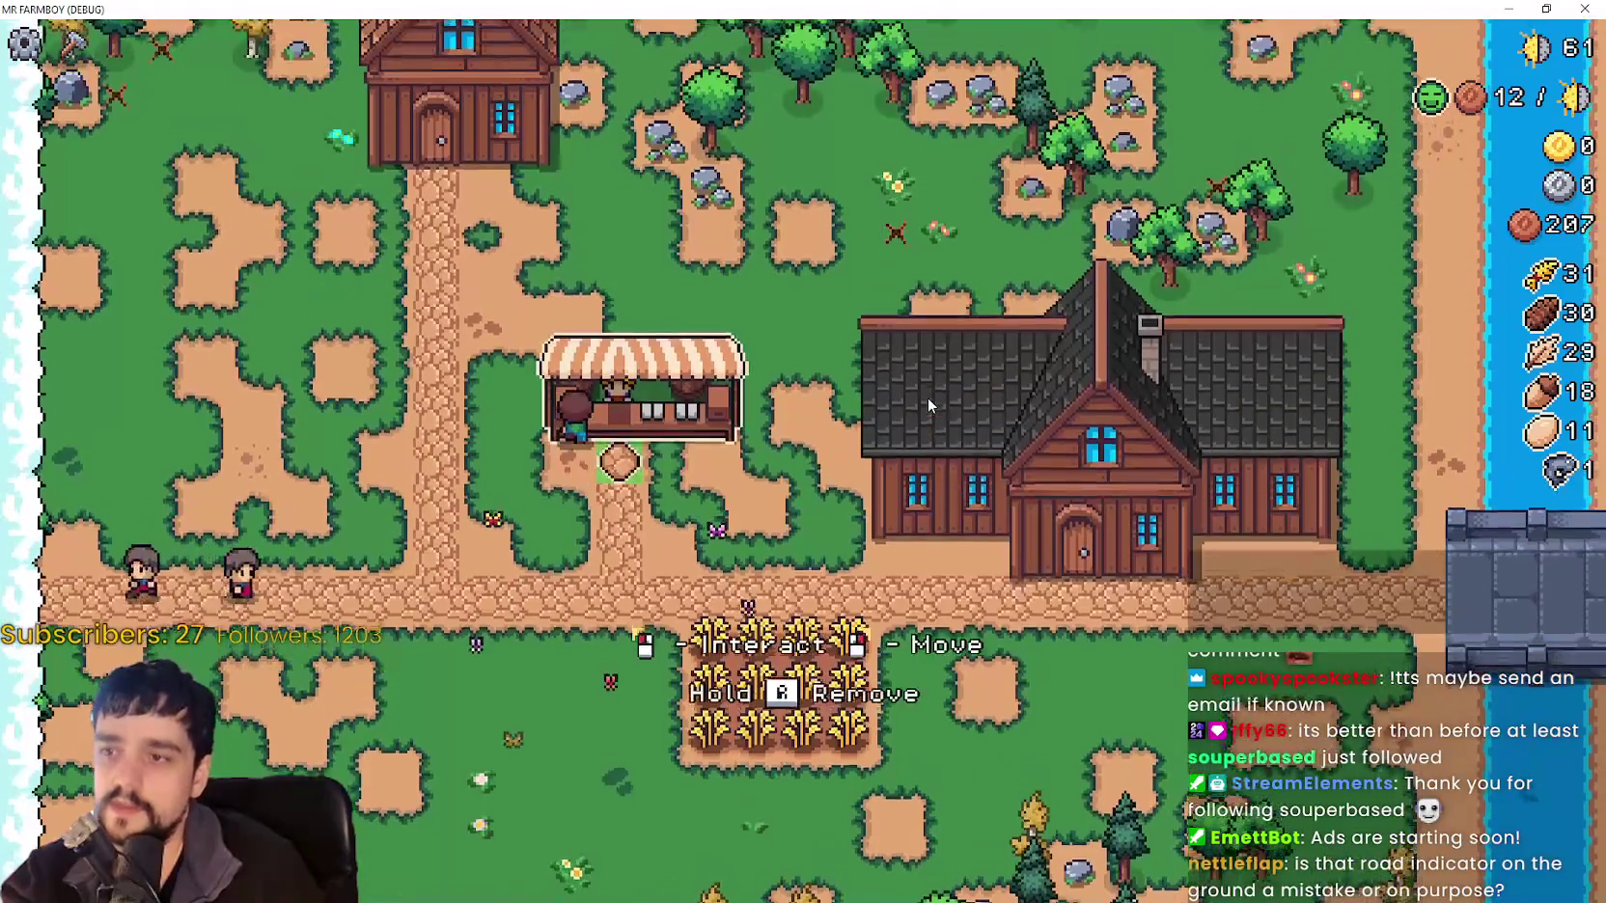
{"action": "key", "text": "c"}
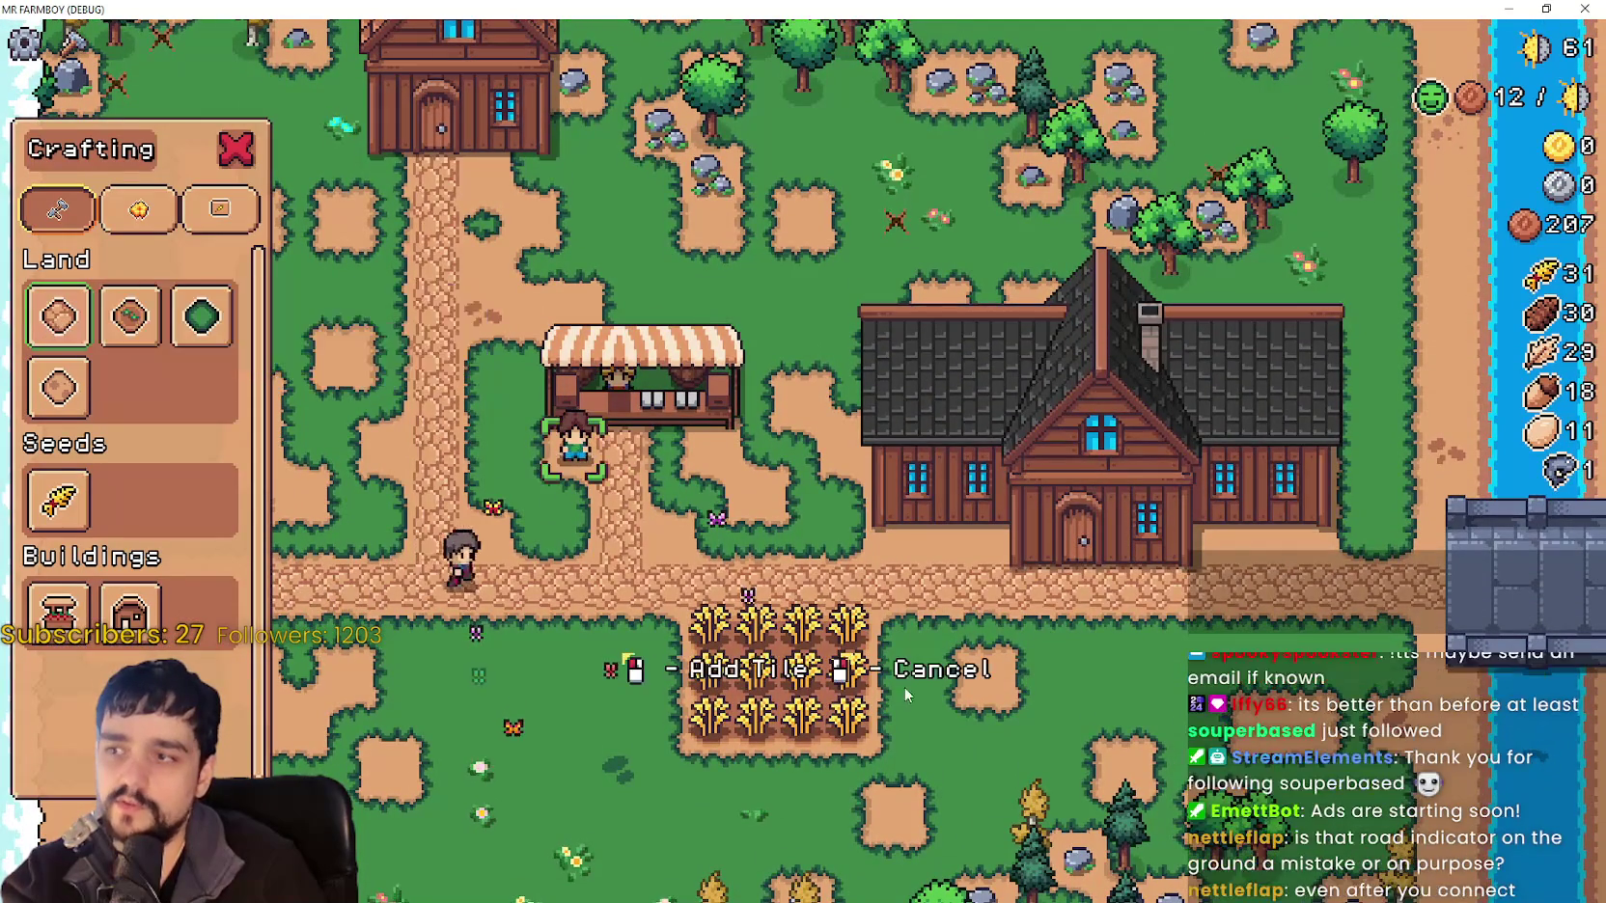
{"action": "right_click", "coordinate": [753, 498]}
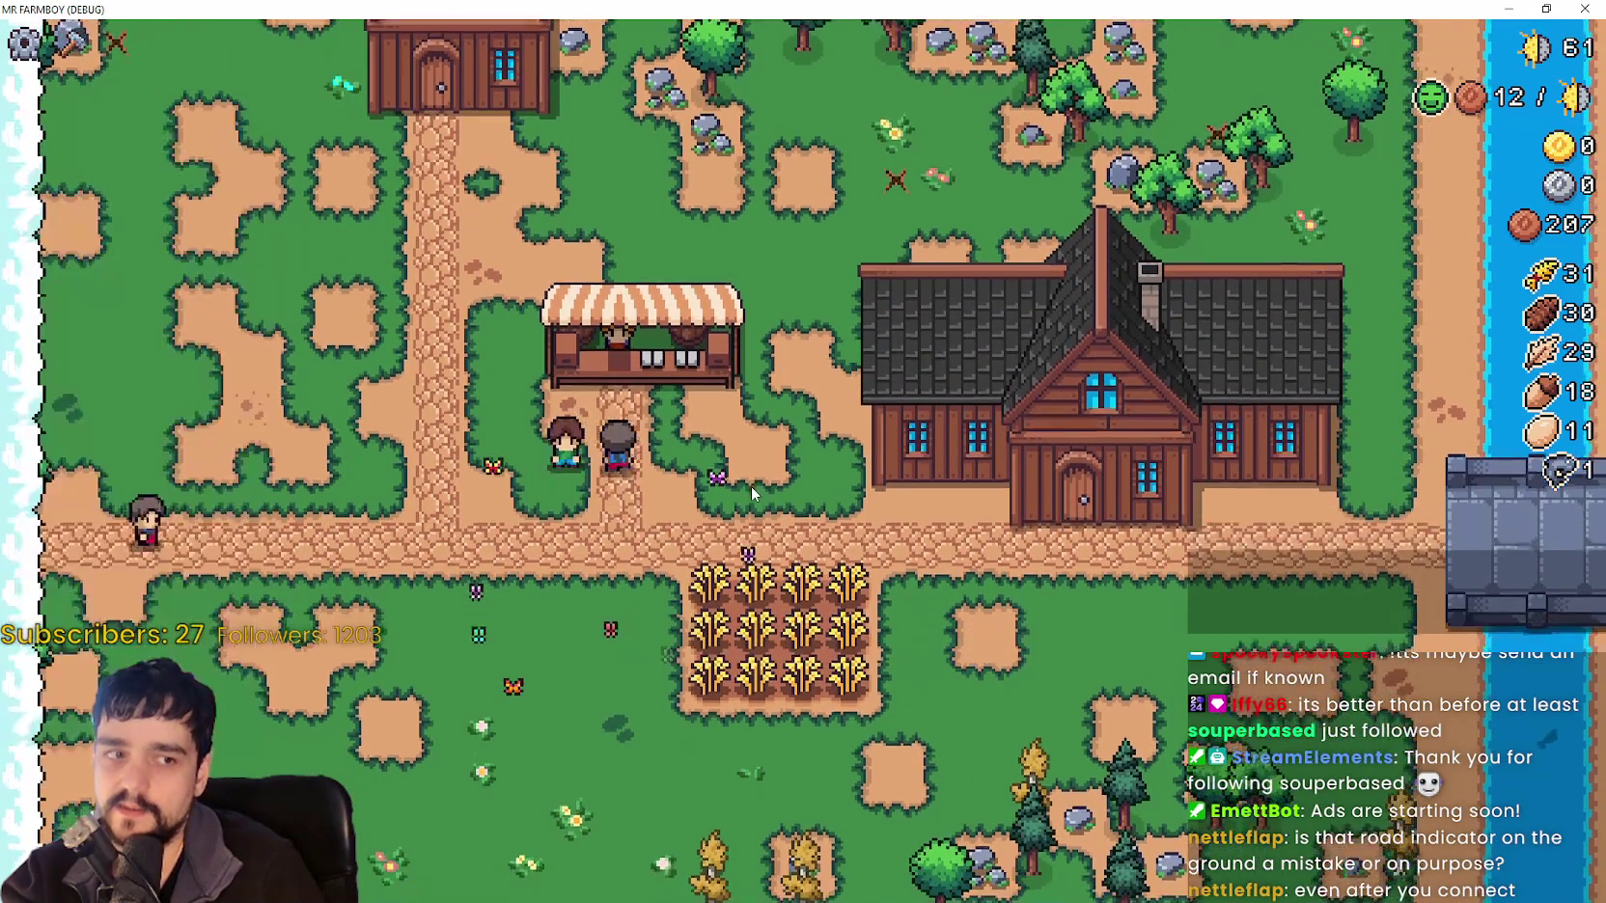
Walk the farmer past the market stall to the wheat field and harvest ripe wheat.
{"action": "key", "text": "w"}
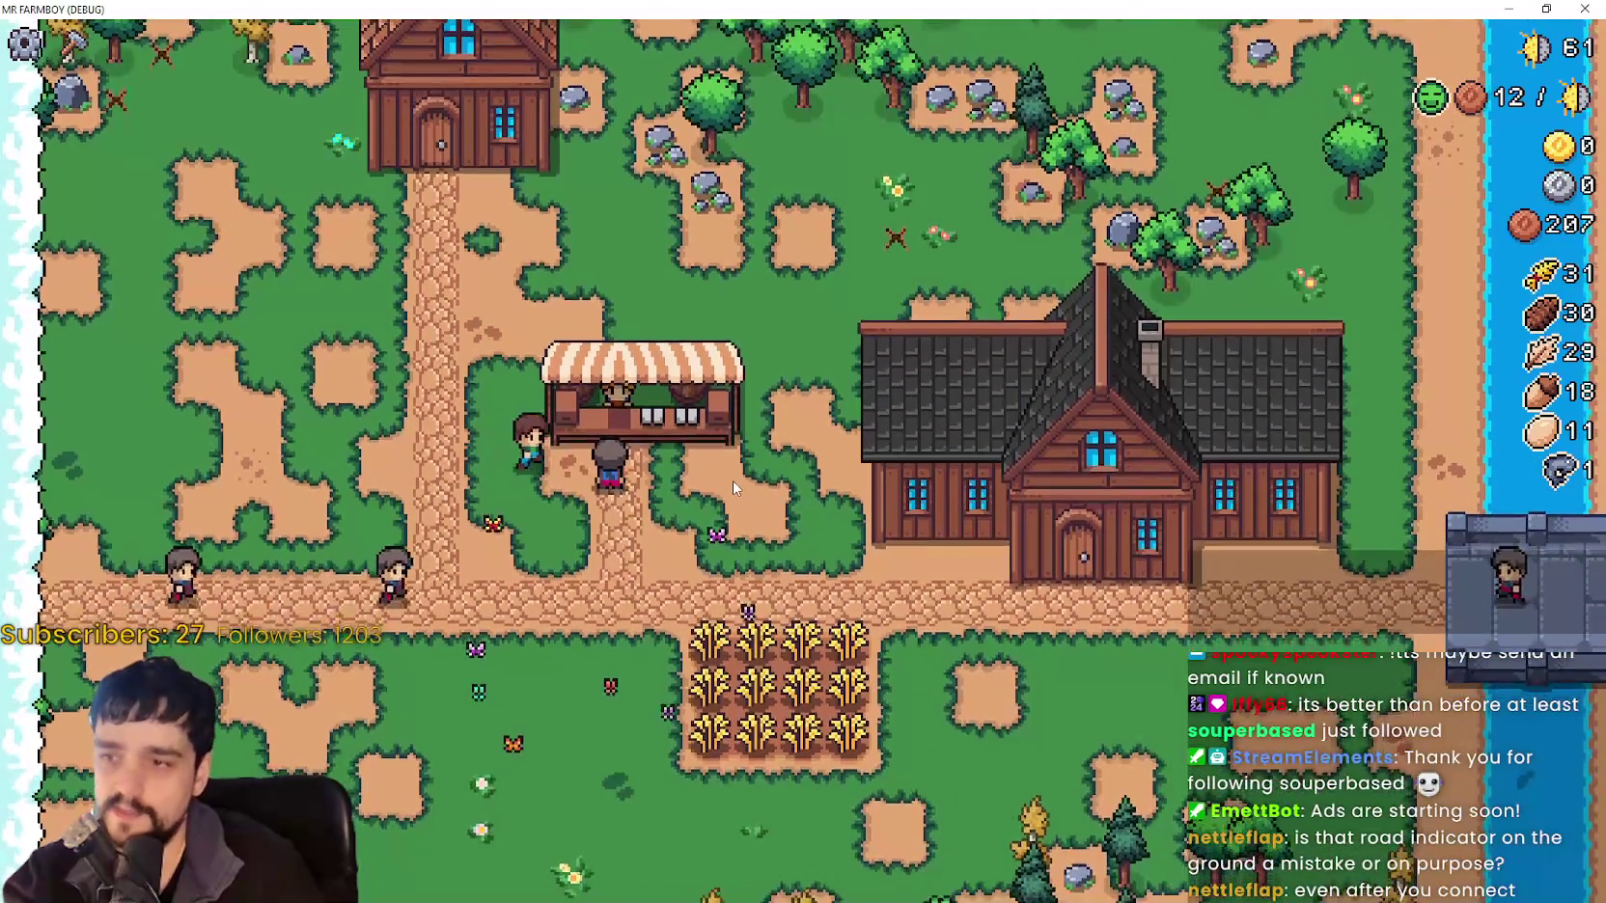
{"action": "key", "text": "w"}
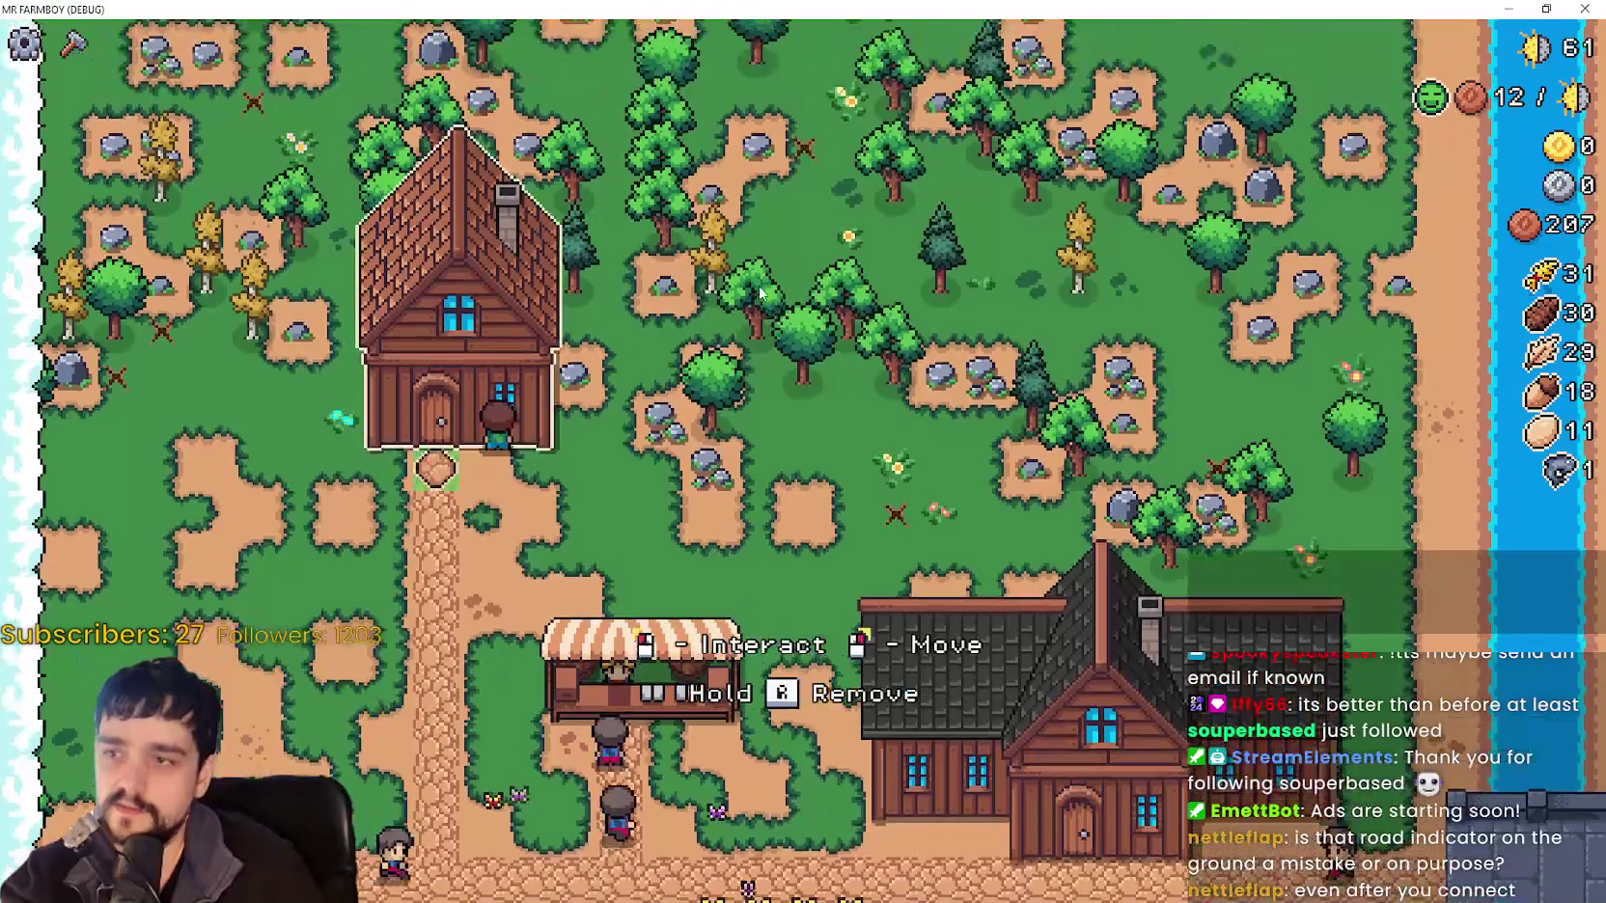
{"action": "key", "text": "s"}
{"action": "key", "text": "a"}
{"action": "key", "text": "s"}
{"action": "key", "text": "d"}
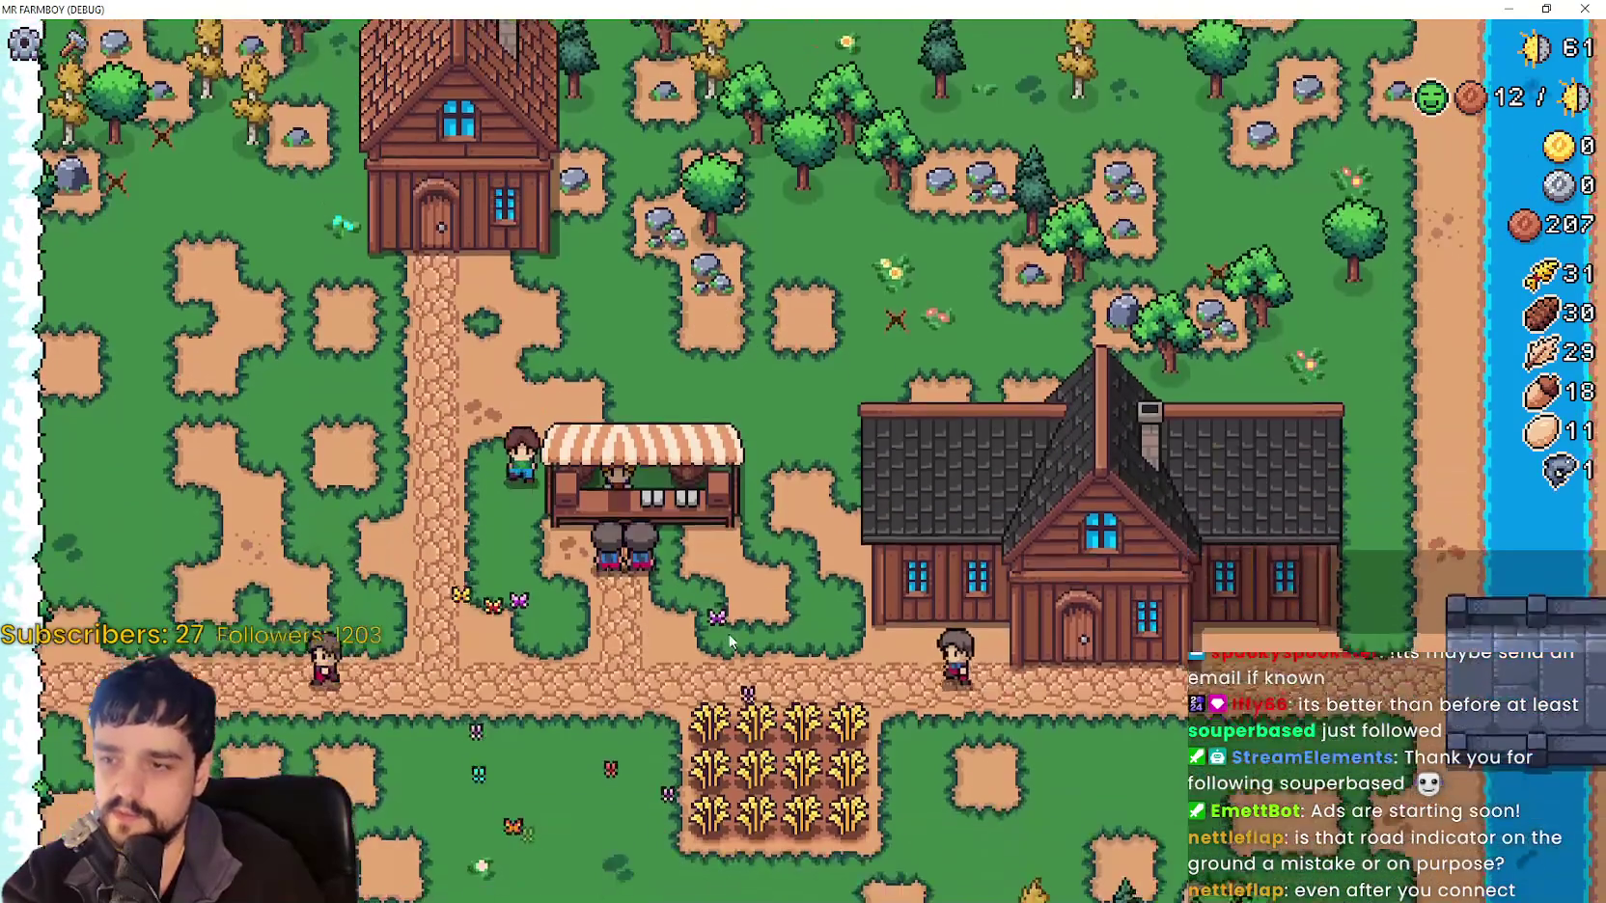
{"action": "key", "text": "s"}
{"action": "left_click", "coordinate": [512, 427]}
Harvest every plant along the top and bottom wheat rows, reaching 43 wheat.
{"action": "key", "text": "d"}
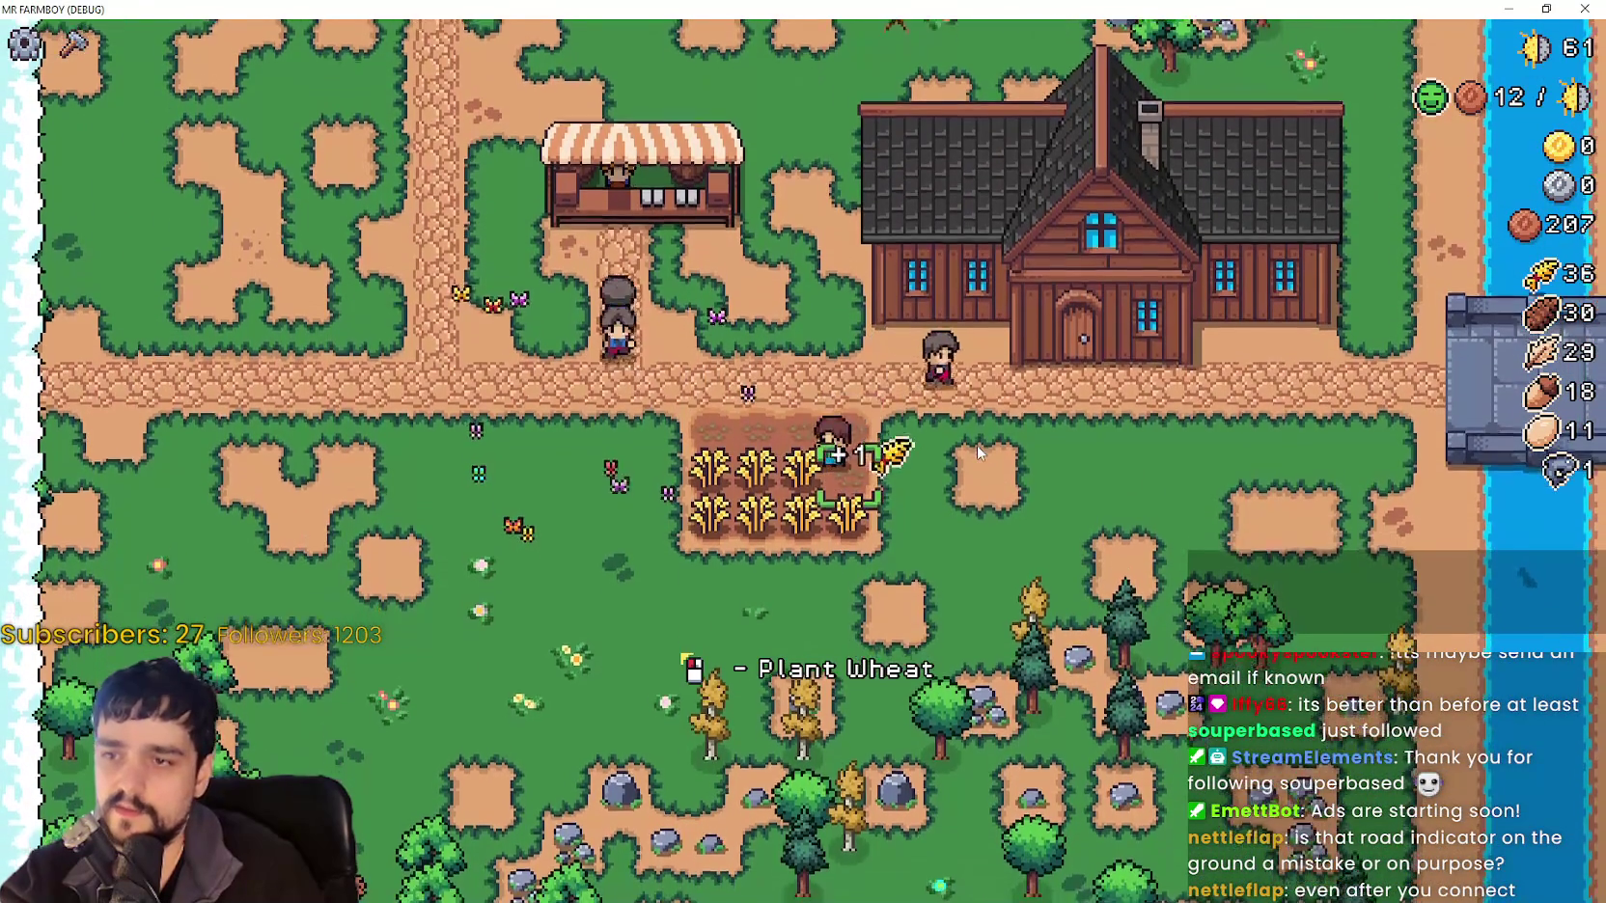
{"action": "key", "text": "a"}
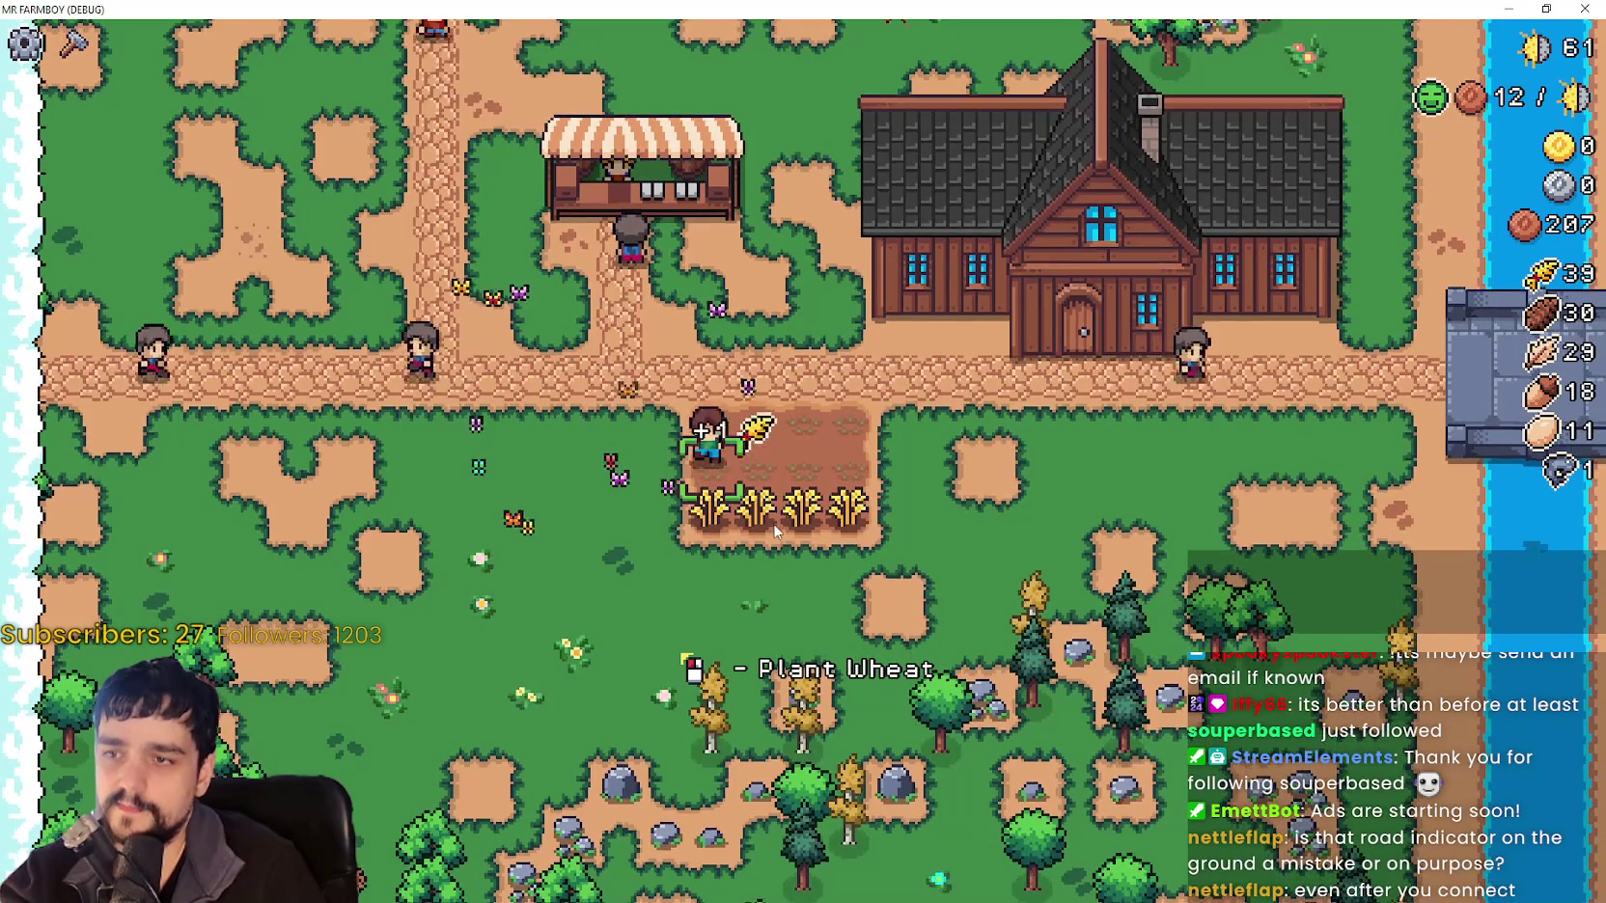
{"action": "key", "text": "s"}
{"action": "key", "text": "d"}
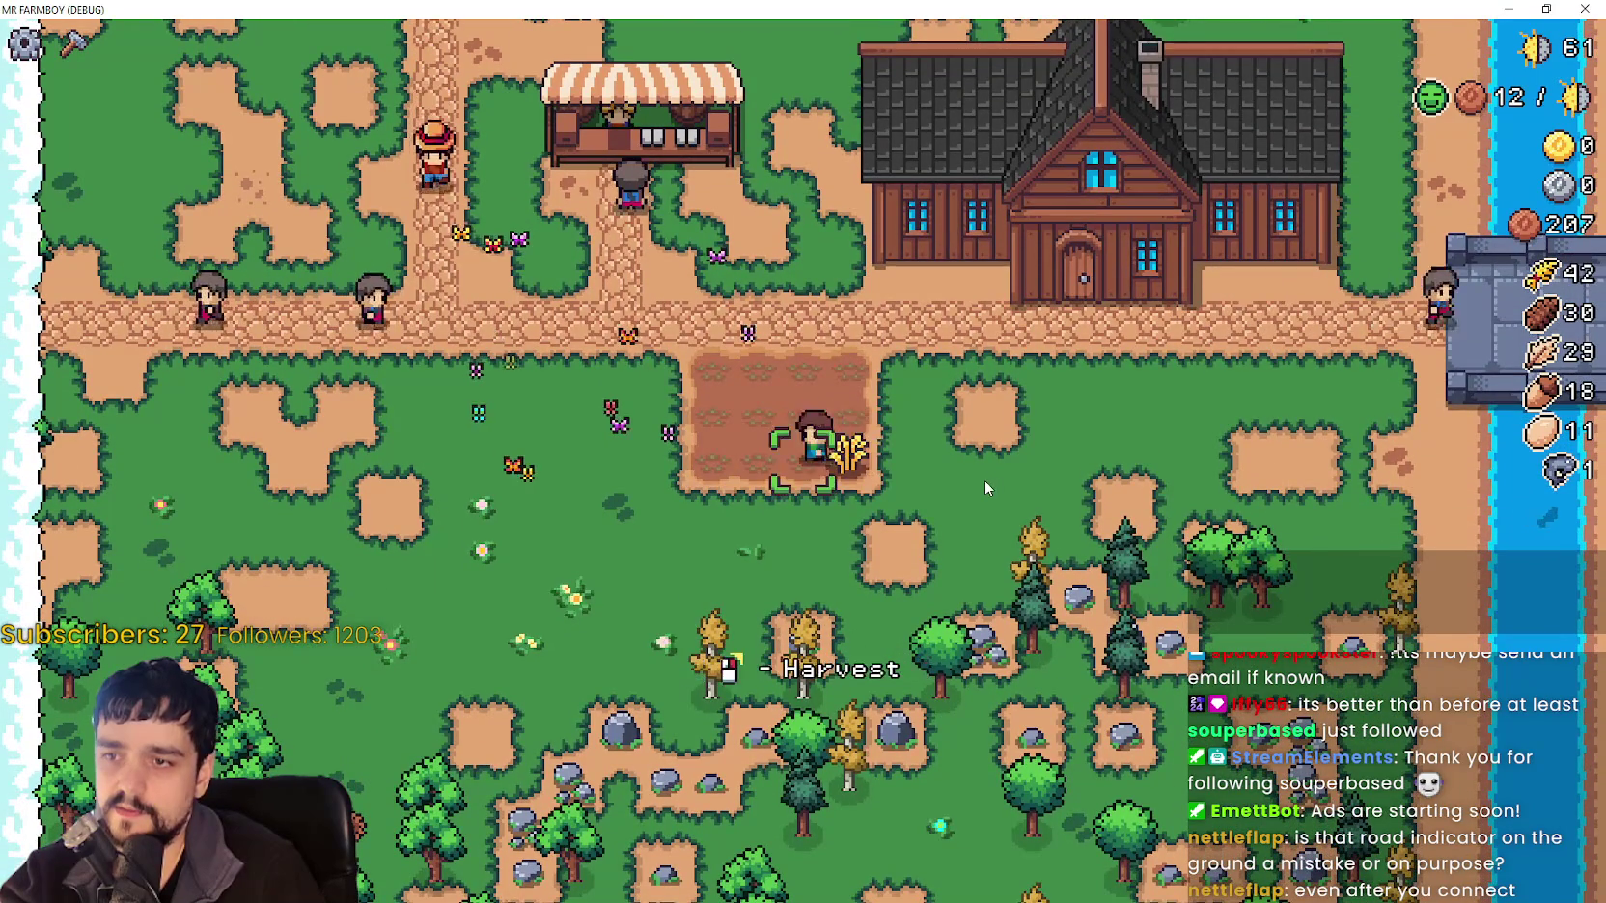
{"action": "key", "text": "w"}
{"action": "key", "text": "a"}
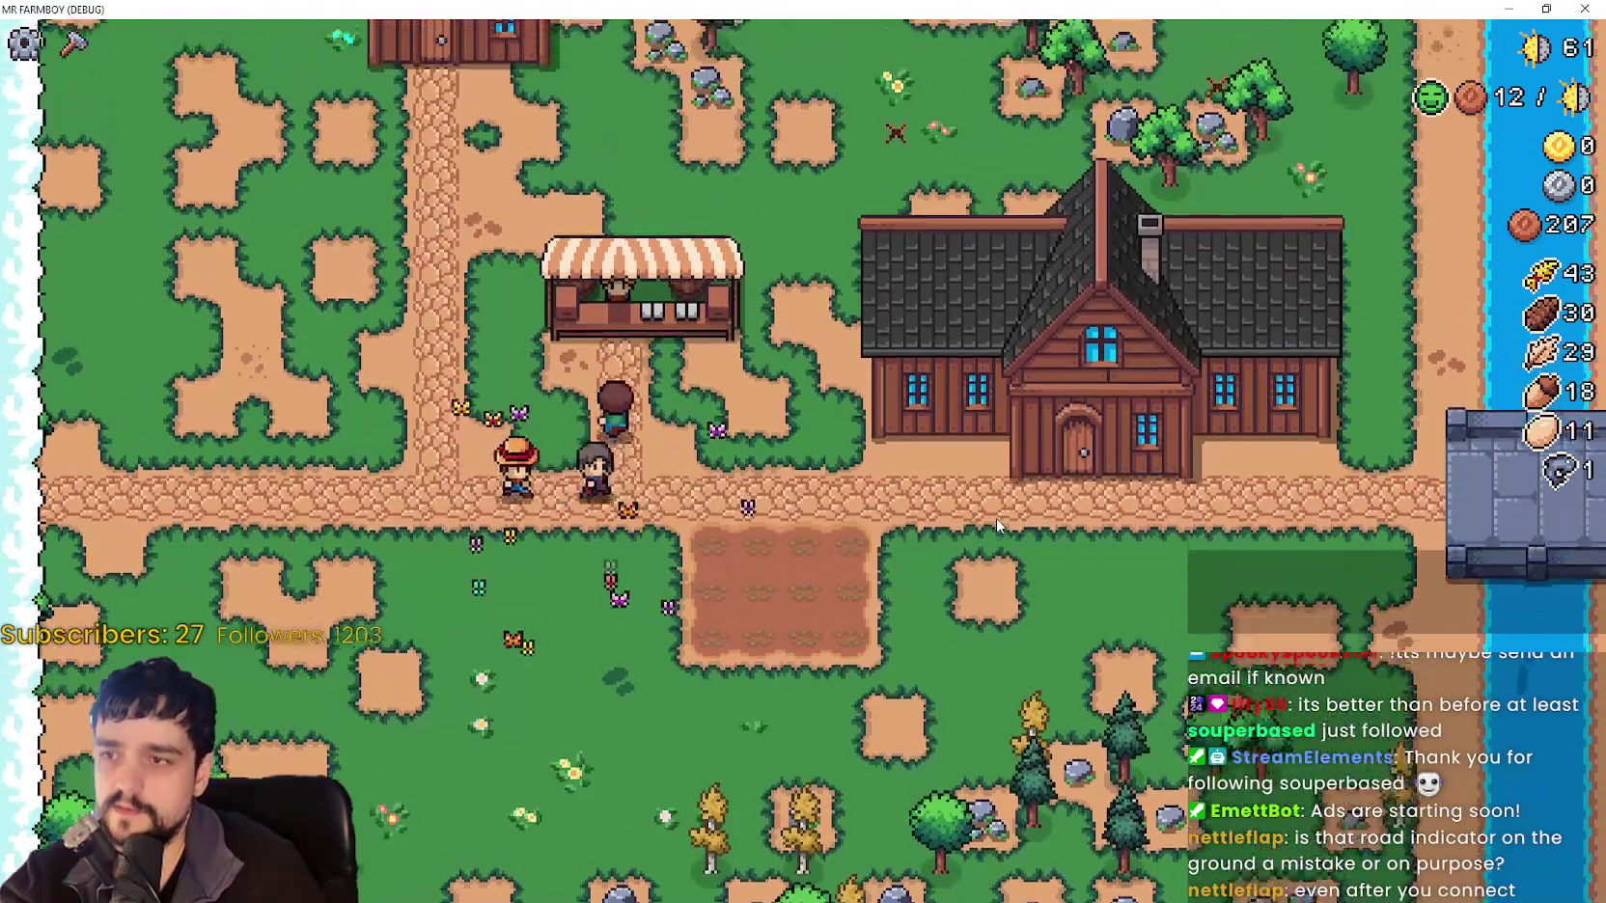
Till the field soil and plant new wheat seedlings in the top row, then shrink the game window.
{"action": "key", "text": "d"}
{"action": "key", "text": "c"}
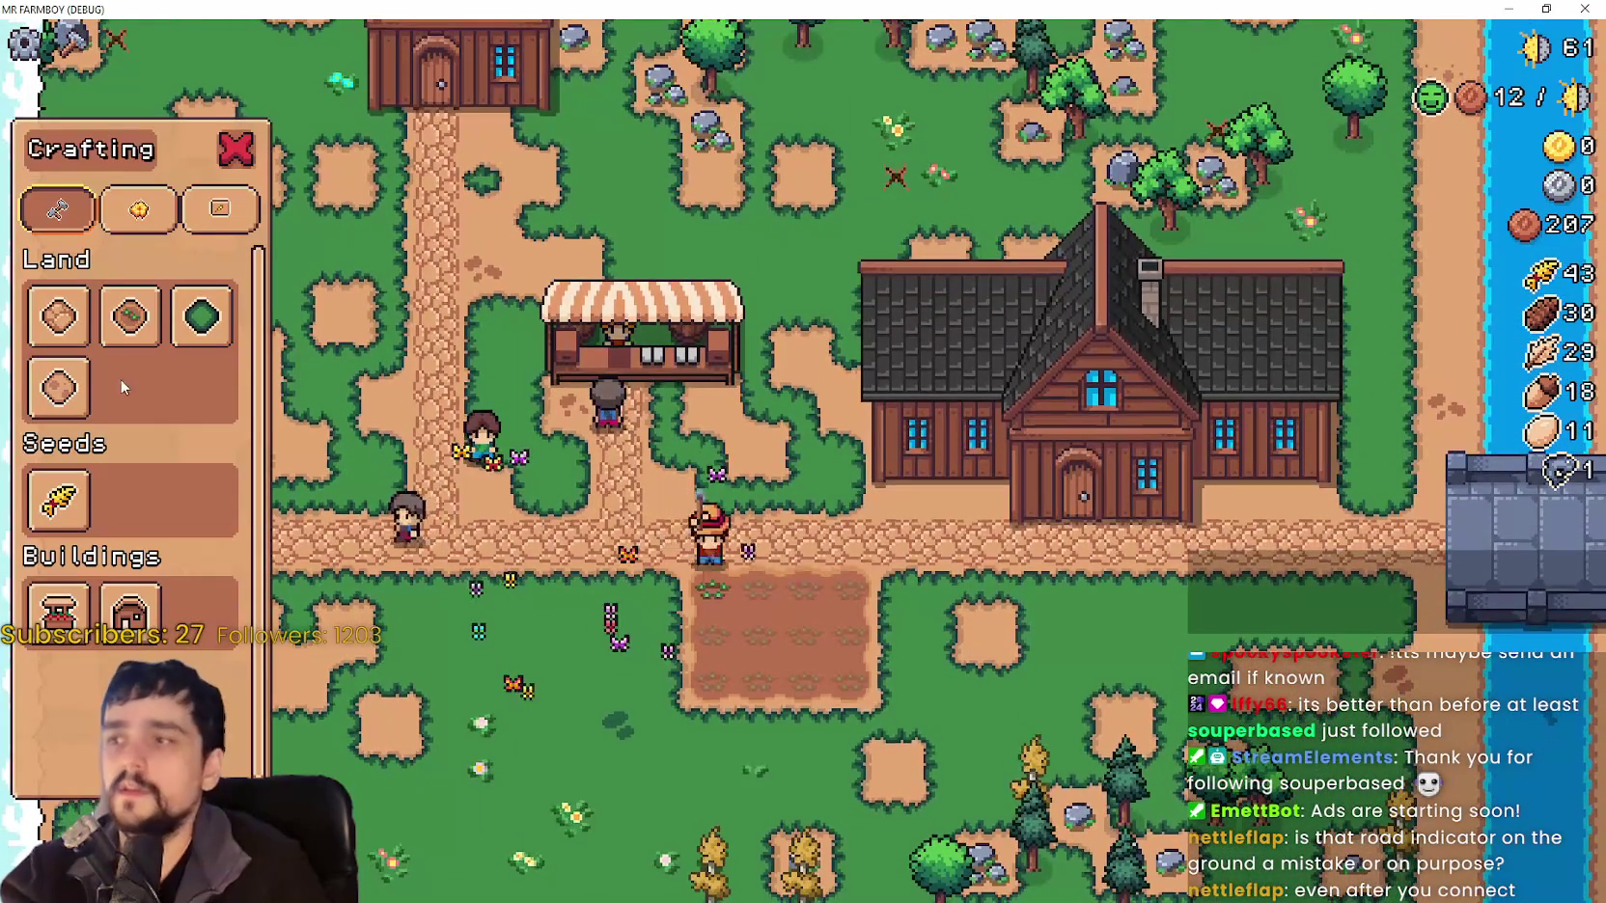
{"action": "key", "text": "c"}
{"action": "key", "text": "s"}
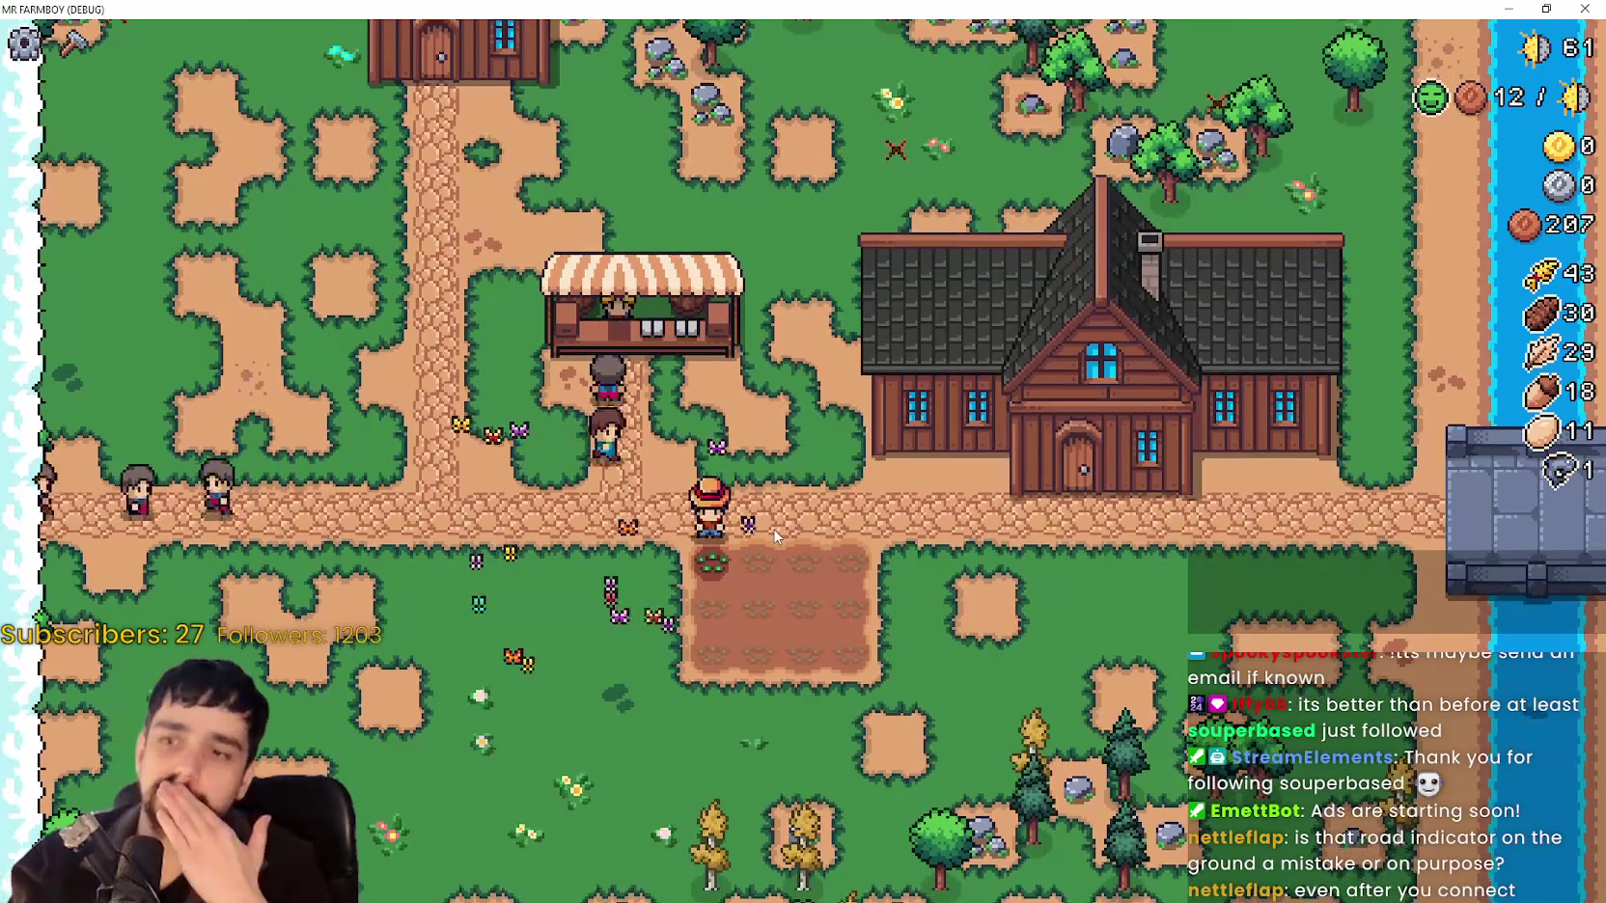
{"action": "left_click", "coordinate": [775, 536]}
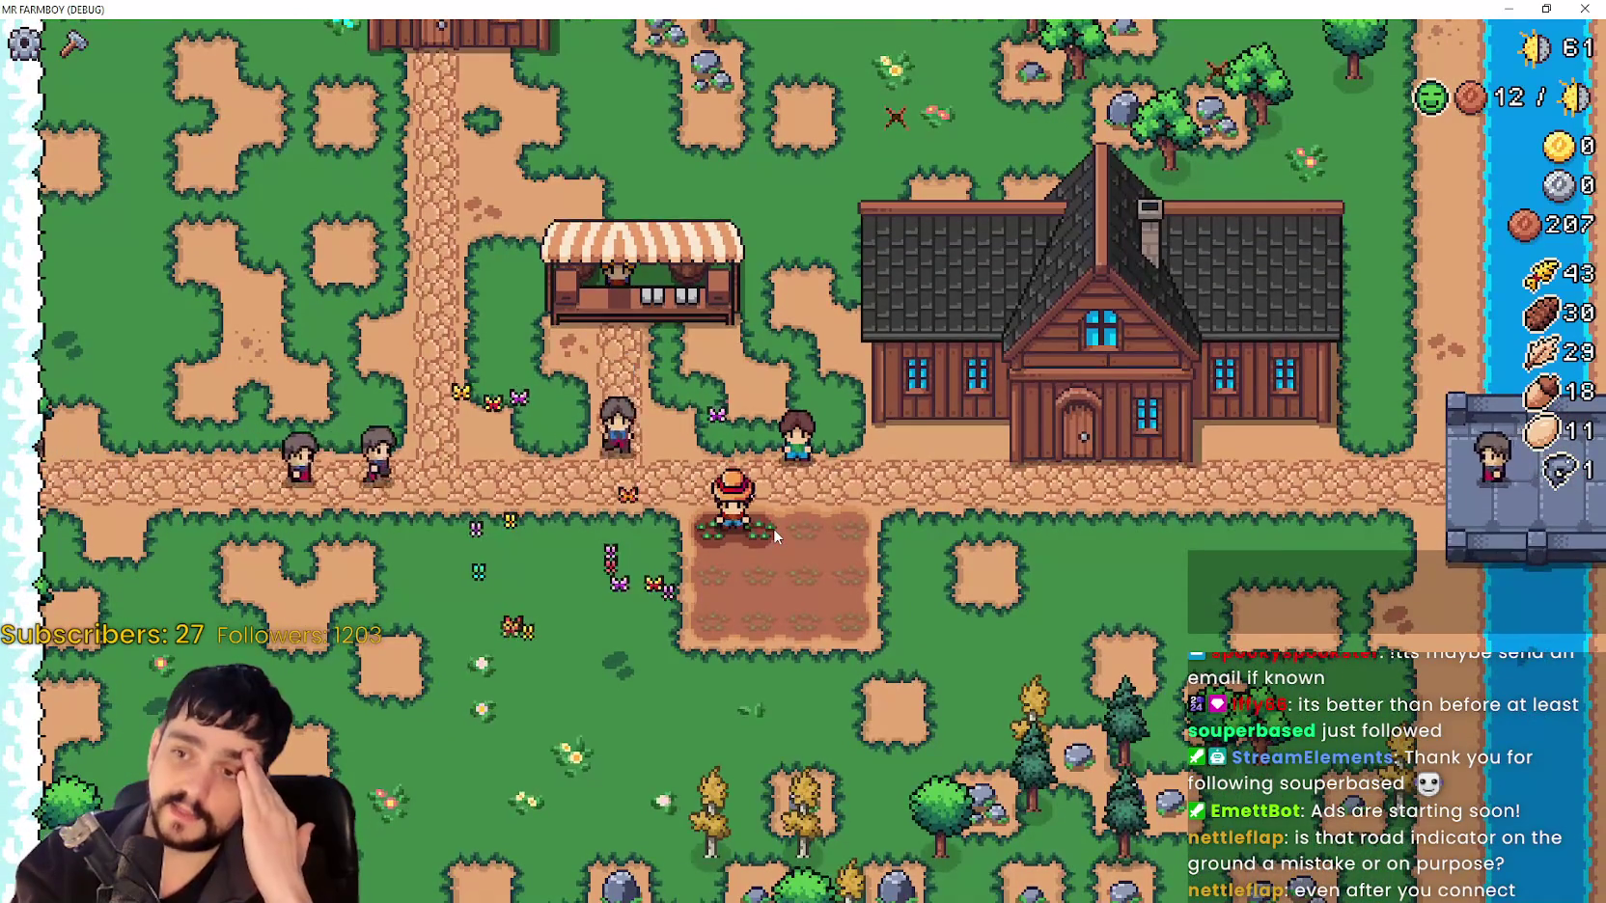
{"action": "key", "text": "s"}
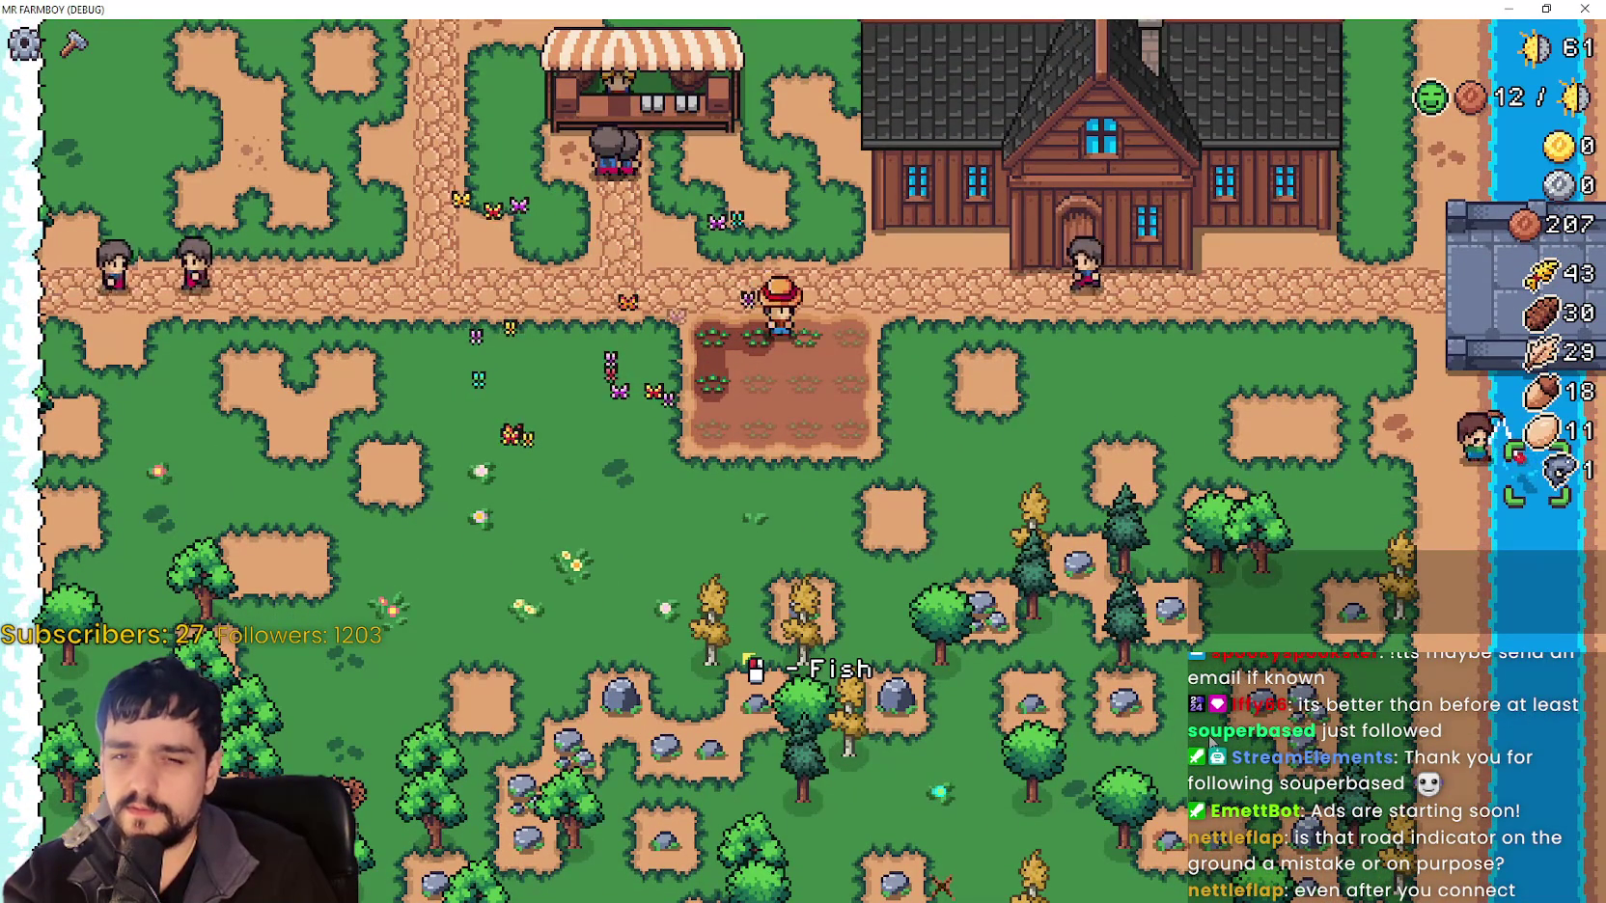
{"action": "key", "text": "a"}
{"action": "key", "text": "w"}
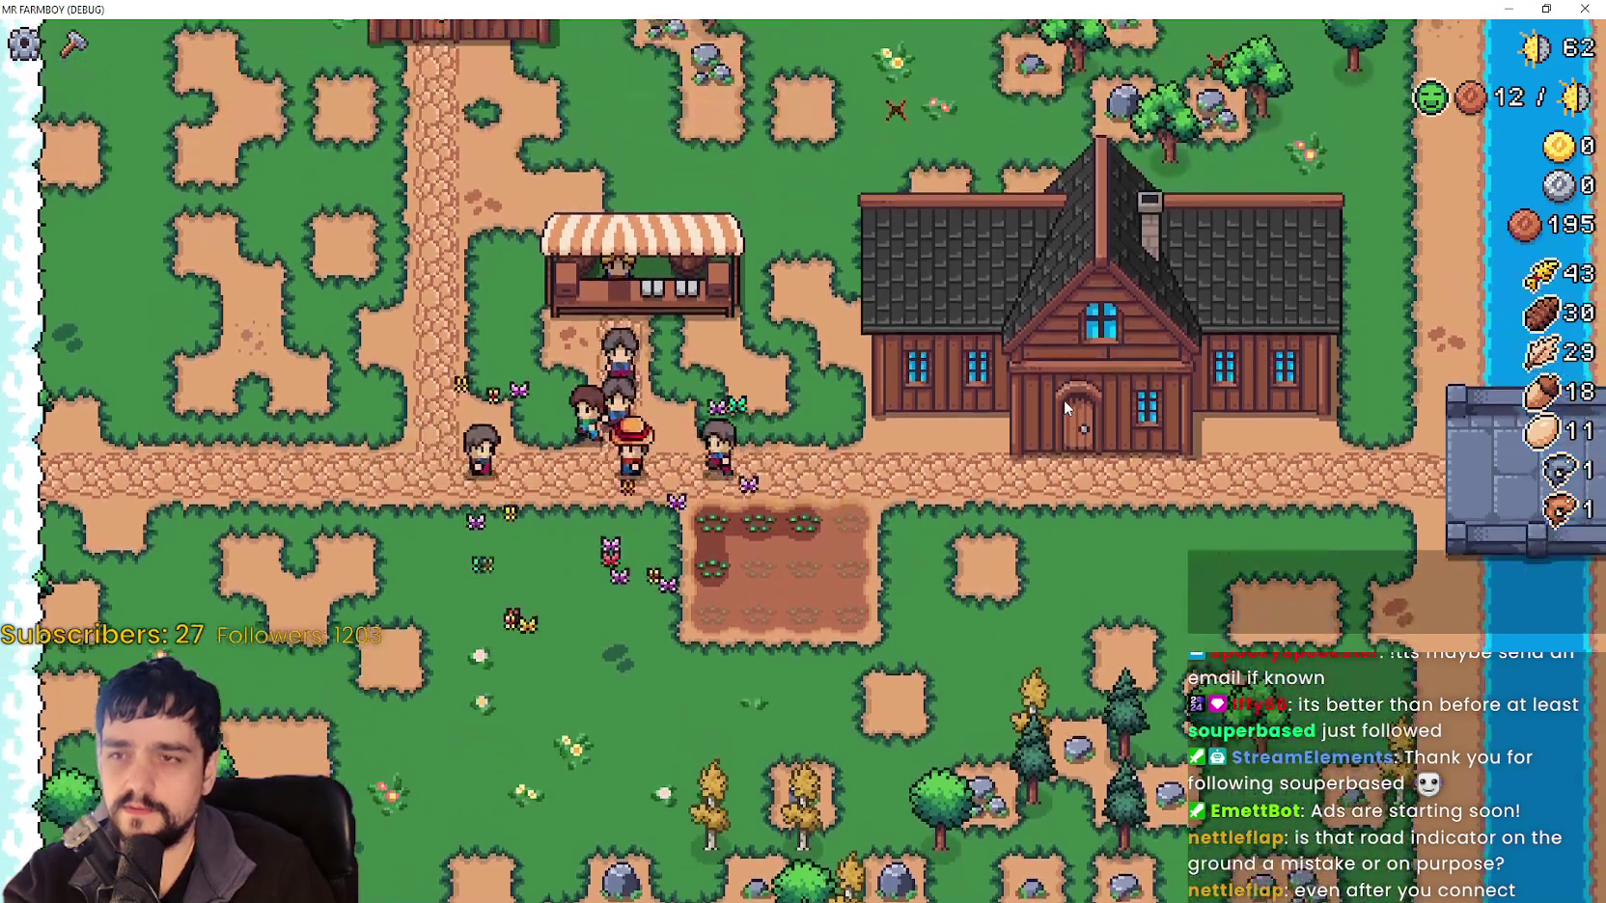
{"action": "key", "text": "a"}
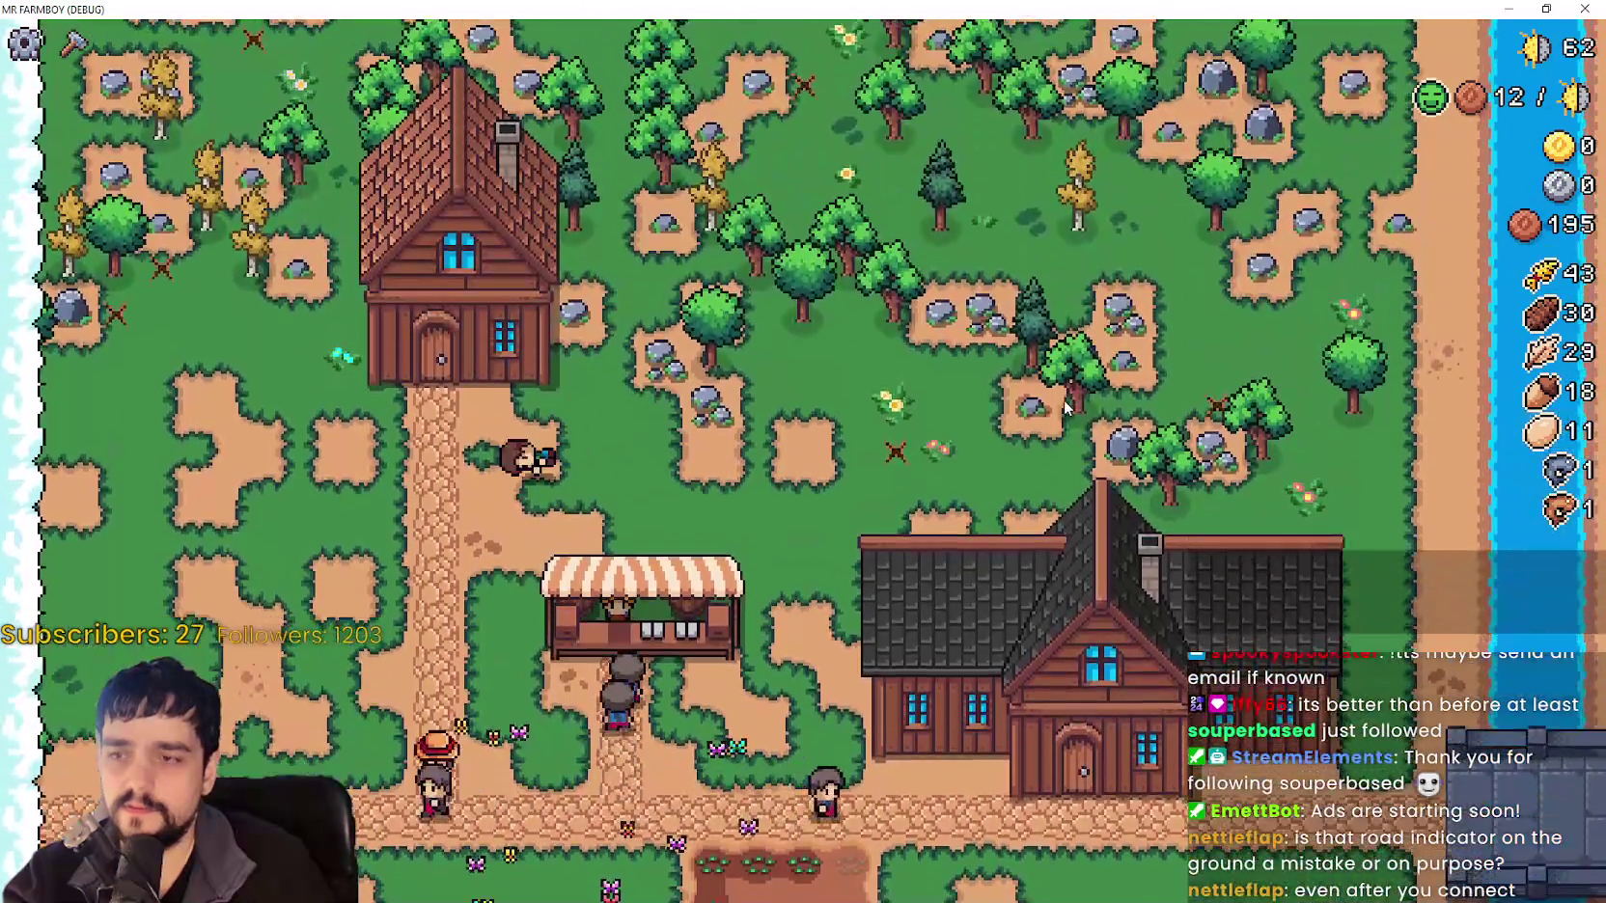
{"action": "key", "text": "s"}
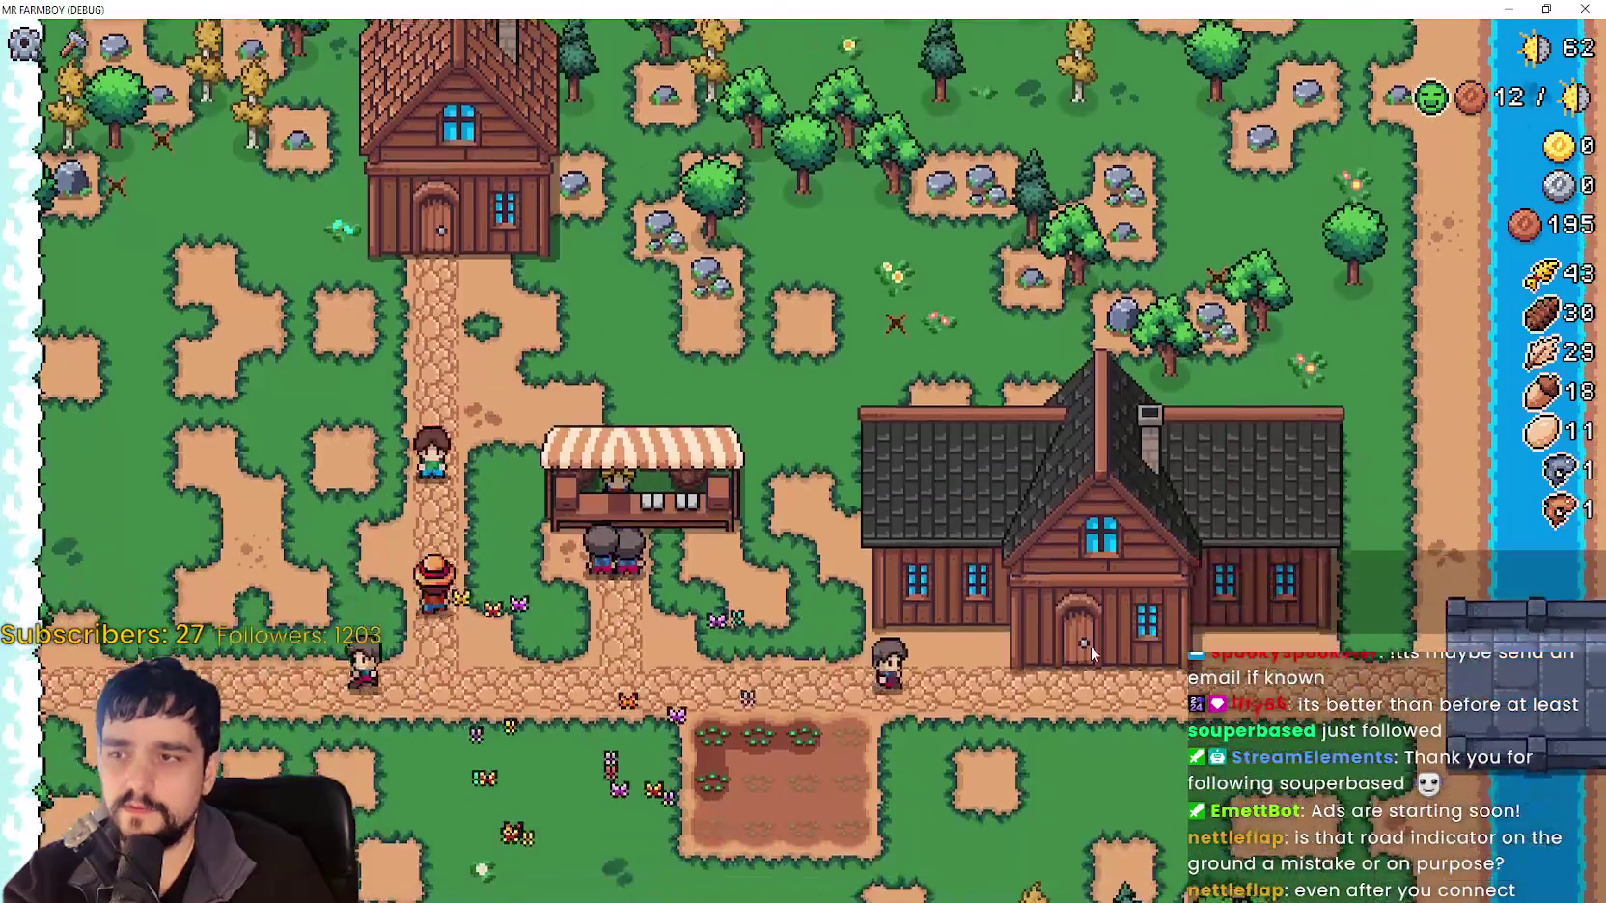
{"action": "key", "text": "super+Down"}
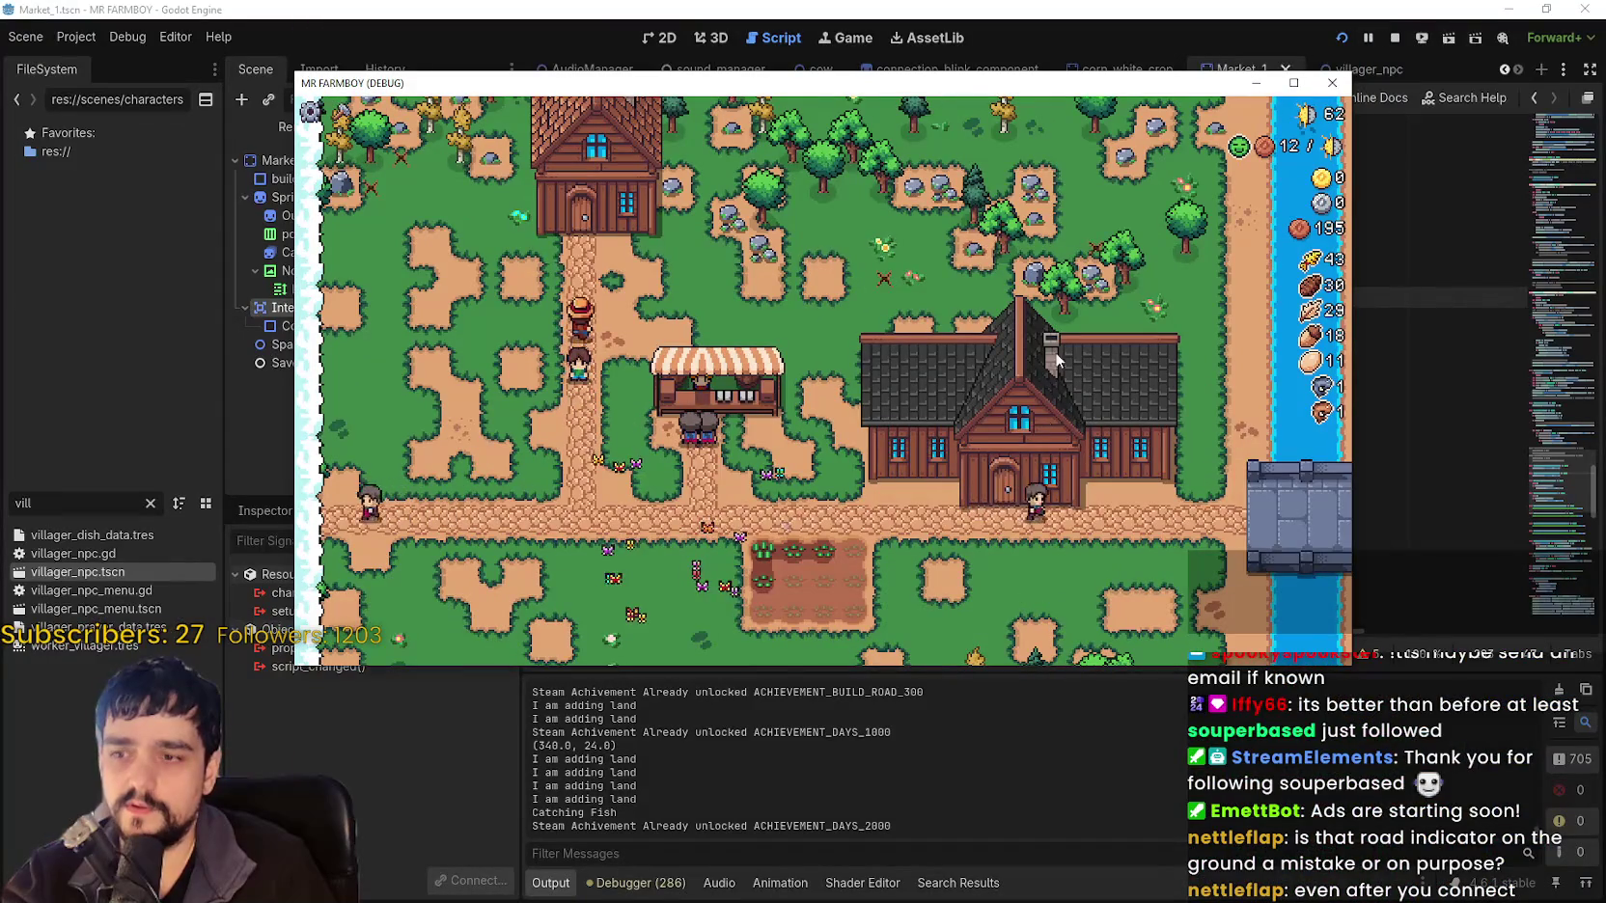
Walk the farmer around the market, resize the game window, and stop the debug run.
{"action": "key", "text": "s"}
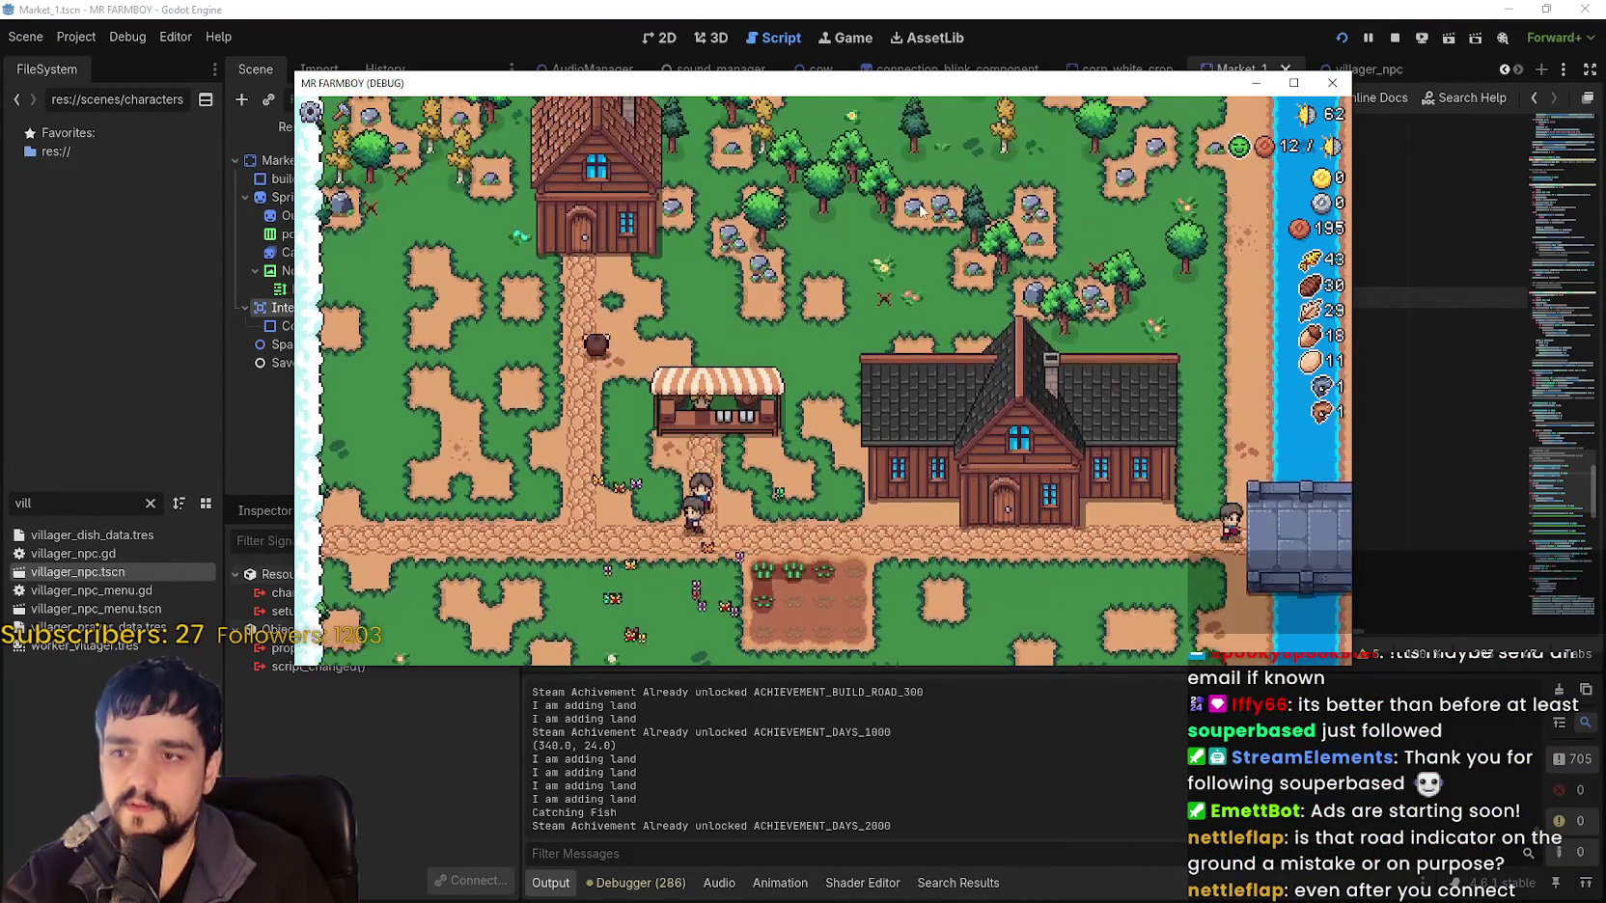
{"action": "key", "text": "w"}
{"action": "key", "text": "s"}
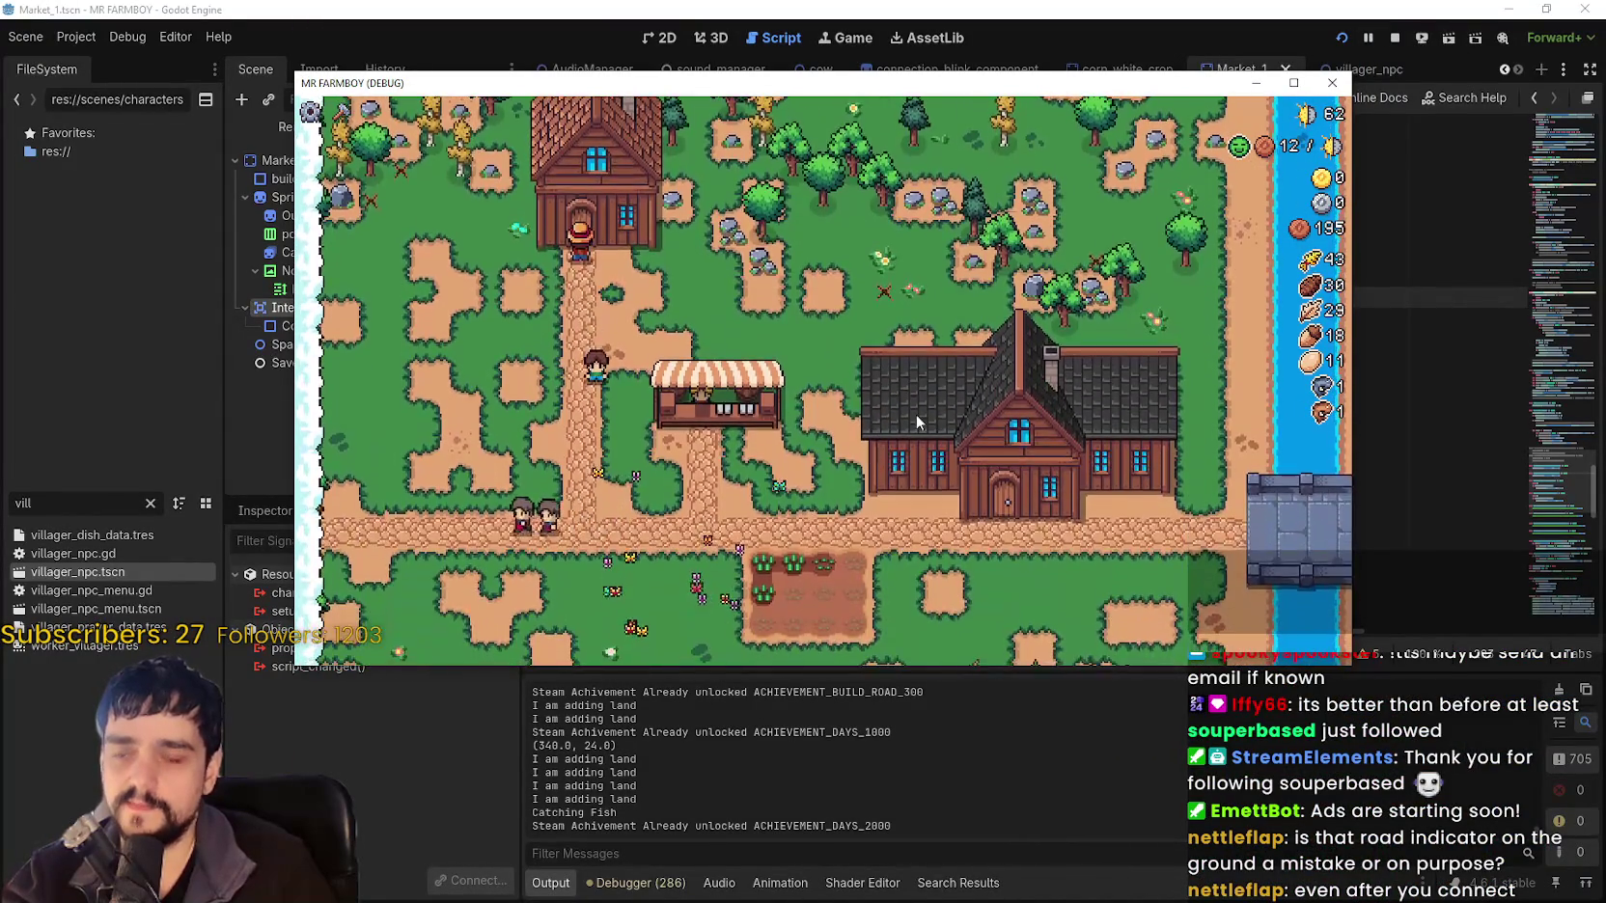
{"action": "key", "text": "w"}
{"action": "key", "text": "super+Up"}
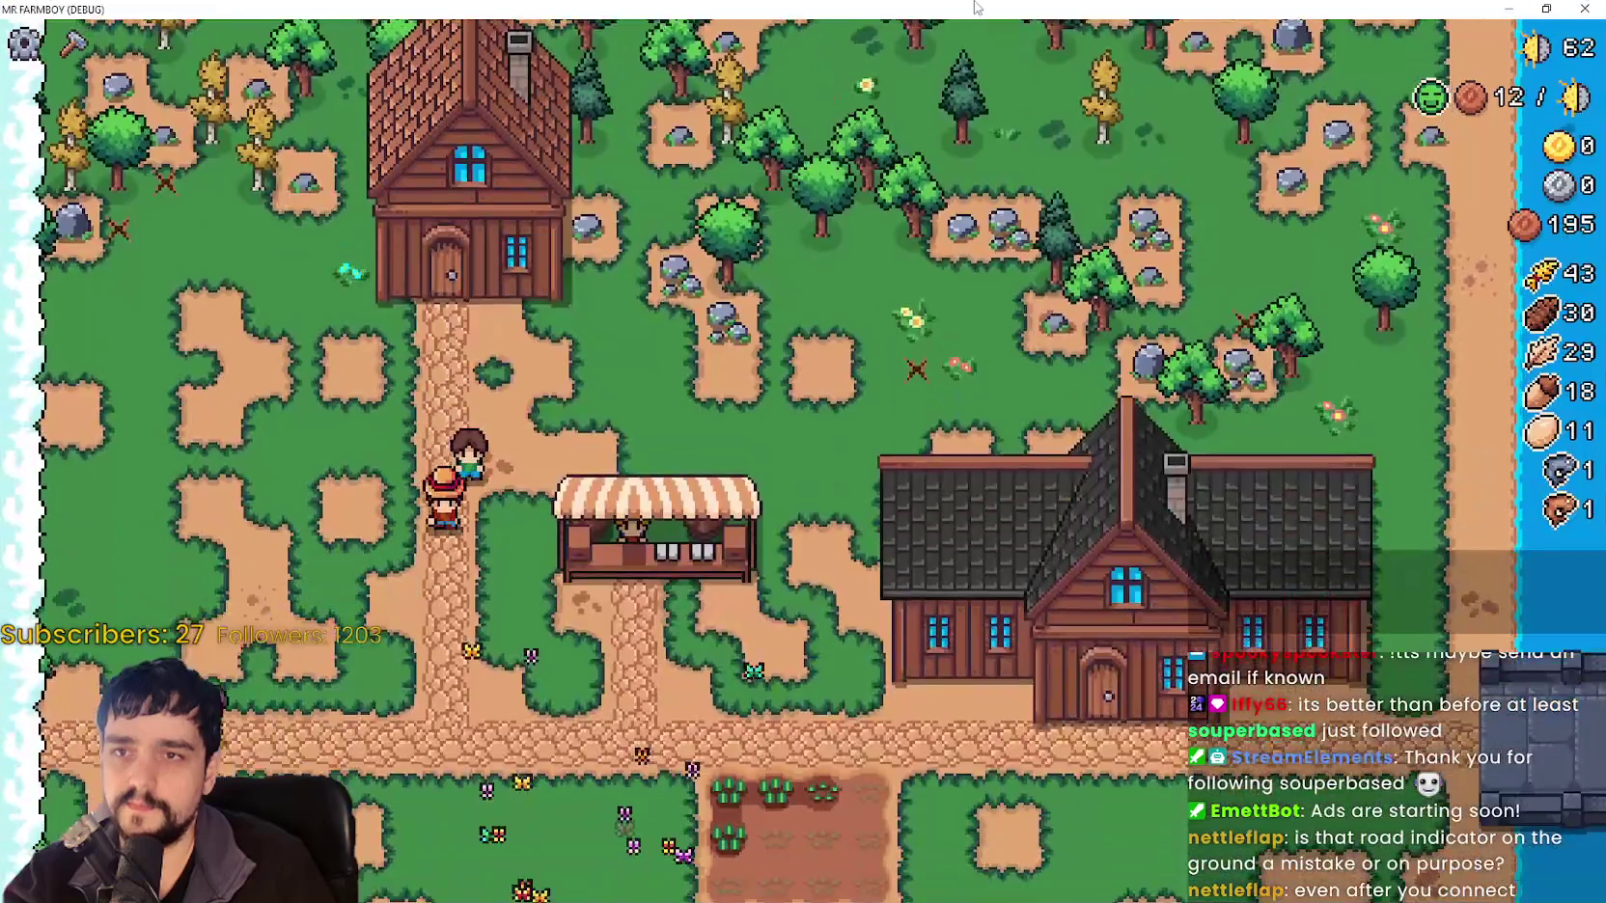
{"action": "key", "text": "super+Down"}
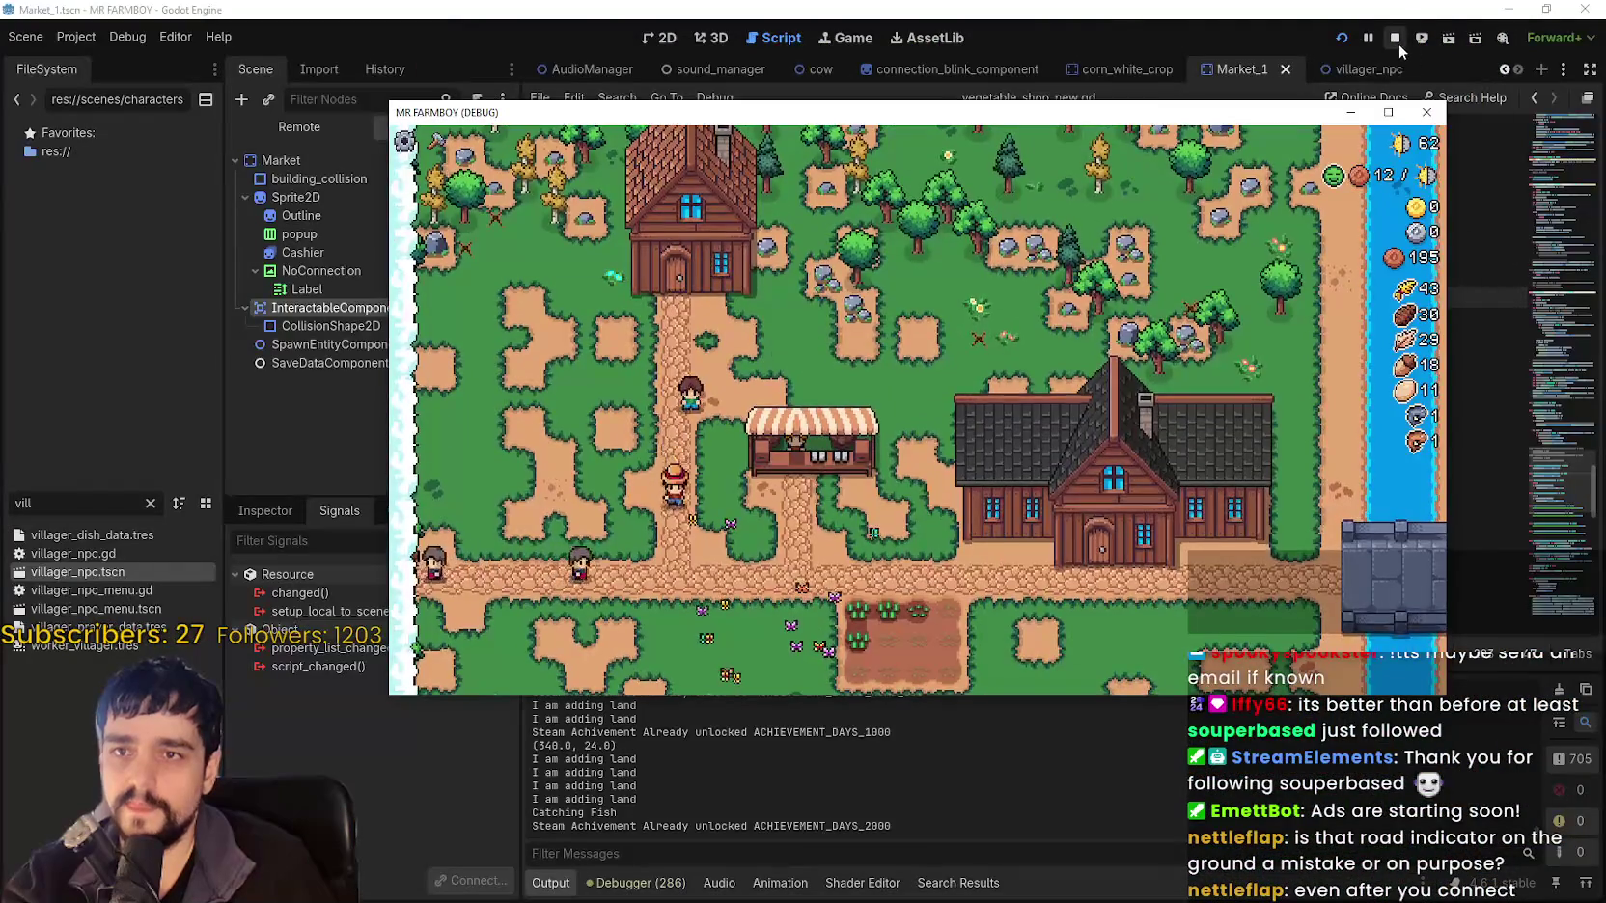
{"action": "left_click", "coordinate": [1395, 38]}
Comment out the interactable and NoConnection handler functions in vegetable_shop_new.gd with Ctrl+K.
{"action": "scroll", "coordinate": [1081, 347], "scroll_direction": "up", "scroll_amount": 2}
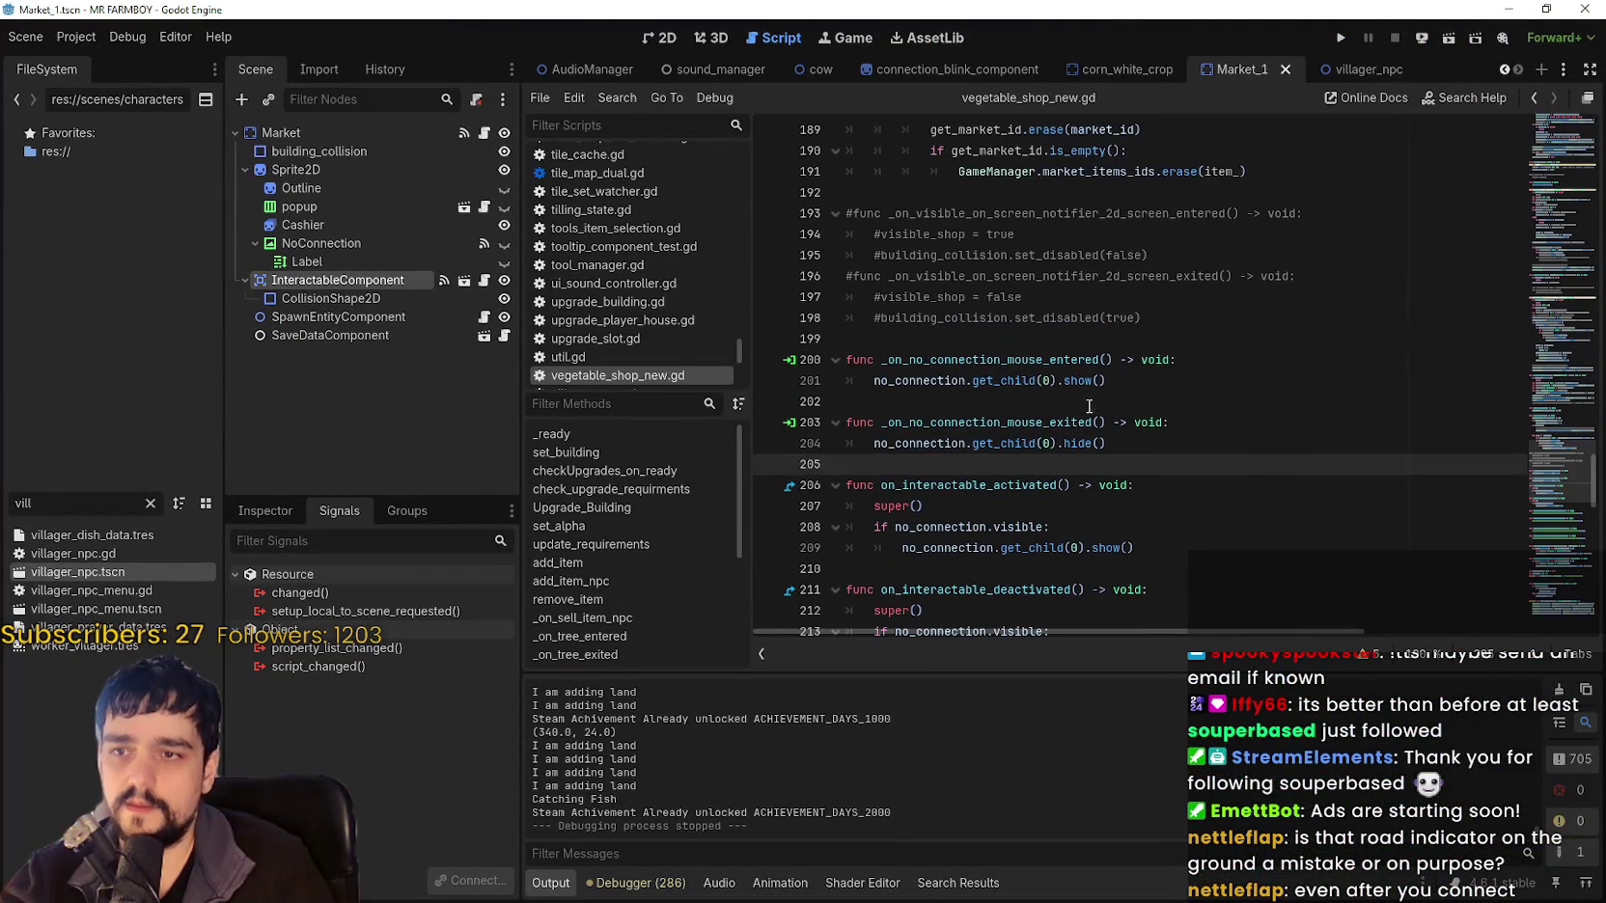
{"action": "left_click", "coordinate": [1093, 401]}
{"action": "scroll", "coordinate": [1175, 571], "scroll_direction": "down", "scroll_amount": 1}
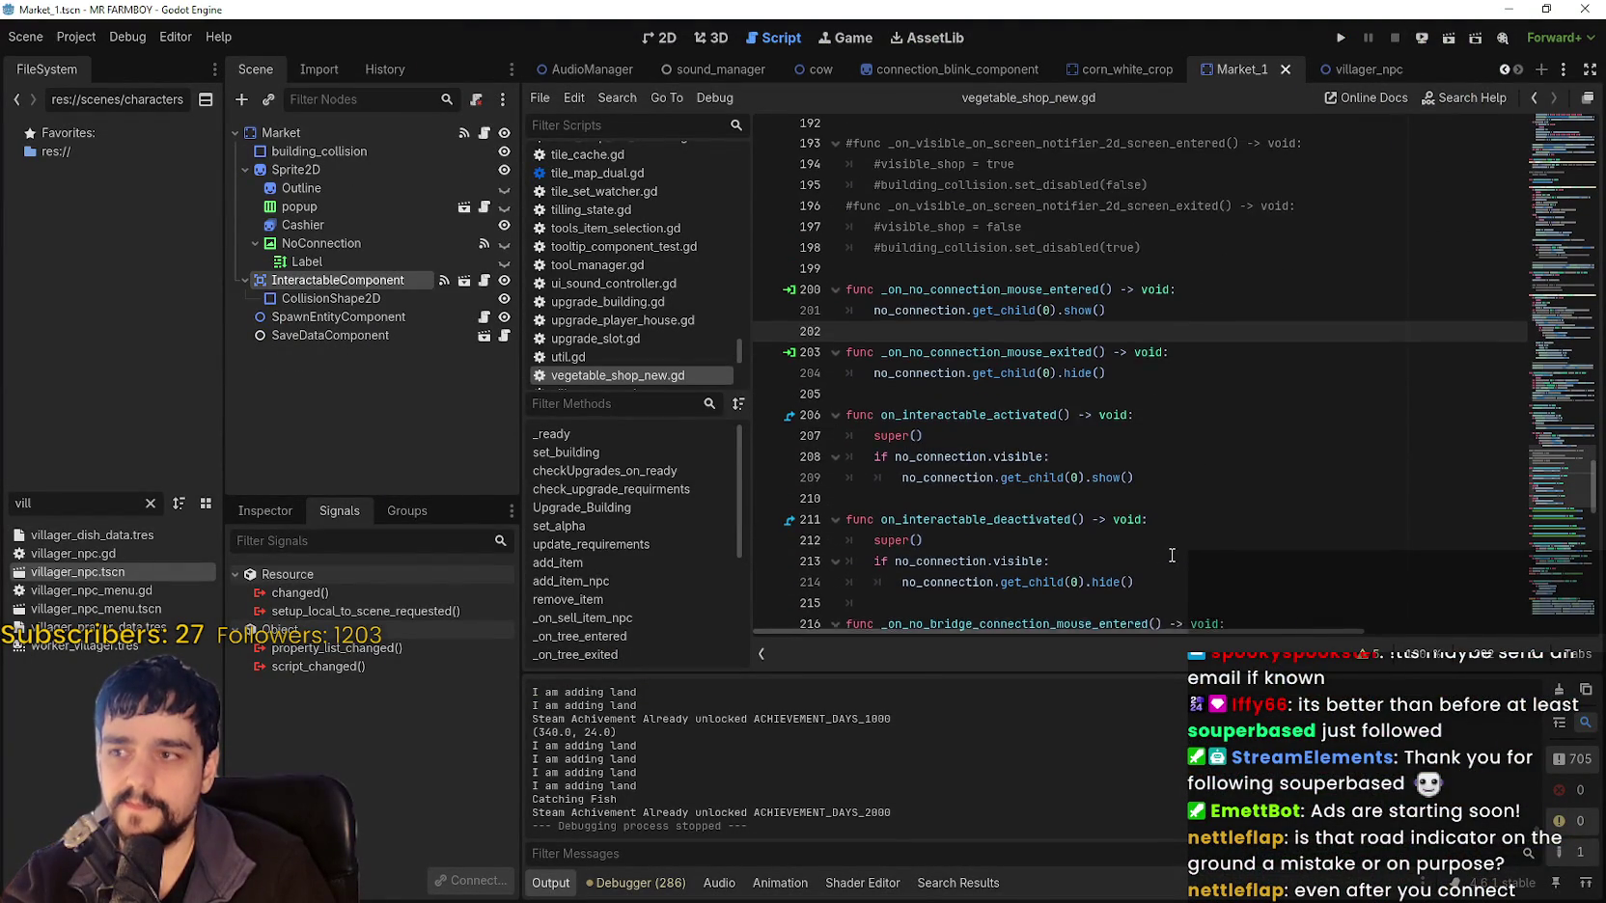
{"action": "left_click", "coordinate": [360, 242]}
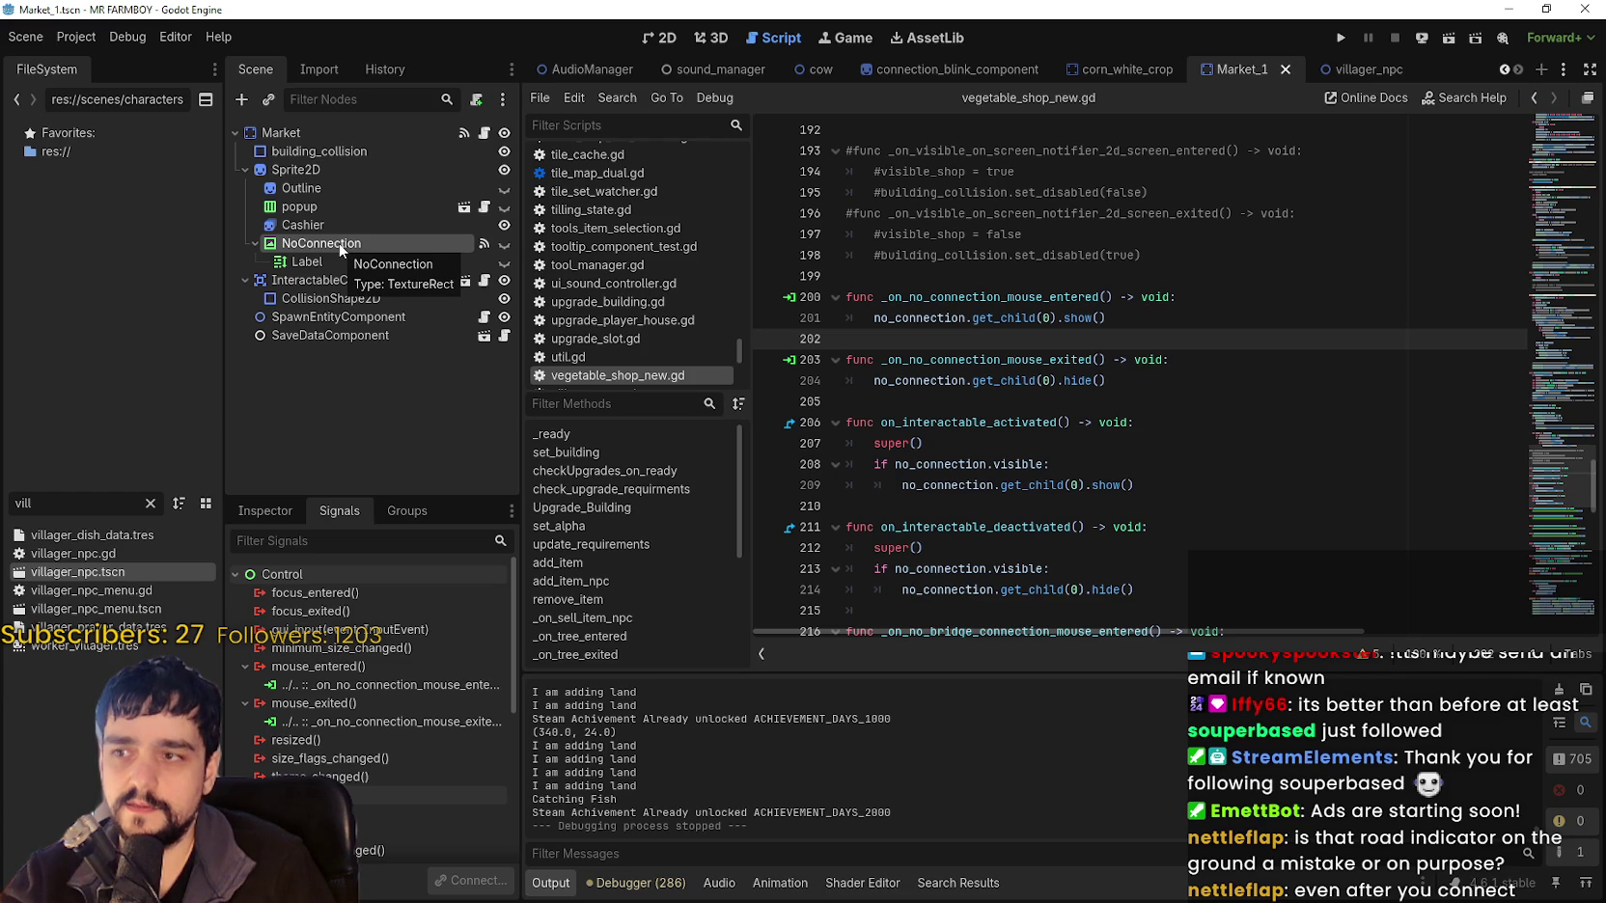
{"action": "mouse_move", "coordinate": [1540, 531]}
{"action": "left_mouse_down"}
{"action": "mouse_move", "coordinate": [1580, 103]}
{"action": "mouse_move", "coordinate": [1544, 444]}
{"action": "mouse_move", "coordinate": [1535, 421]}
{"action": "left_mouse_up"}
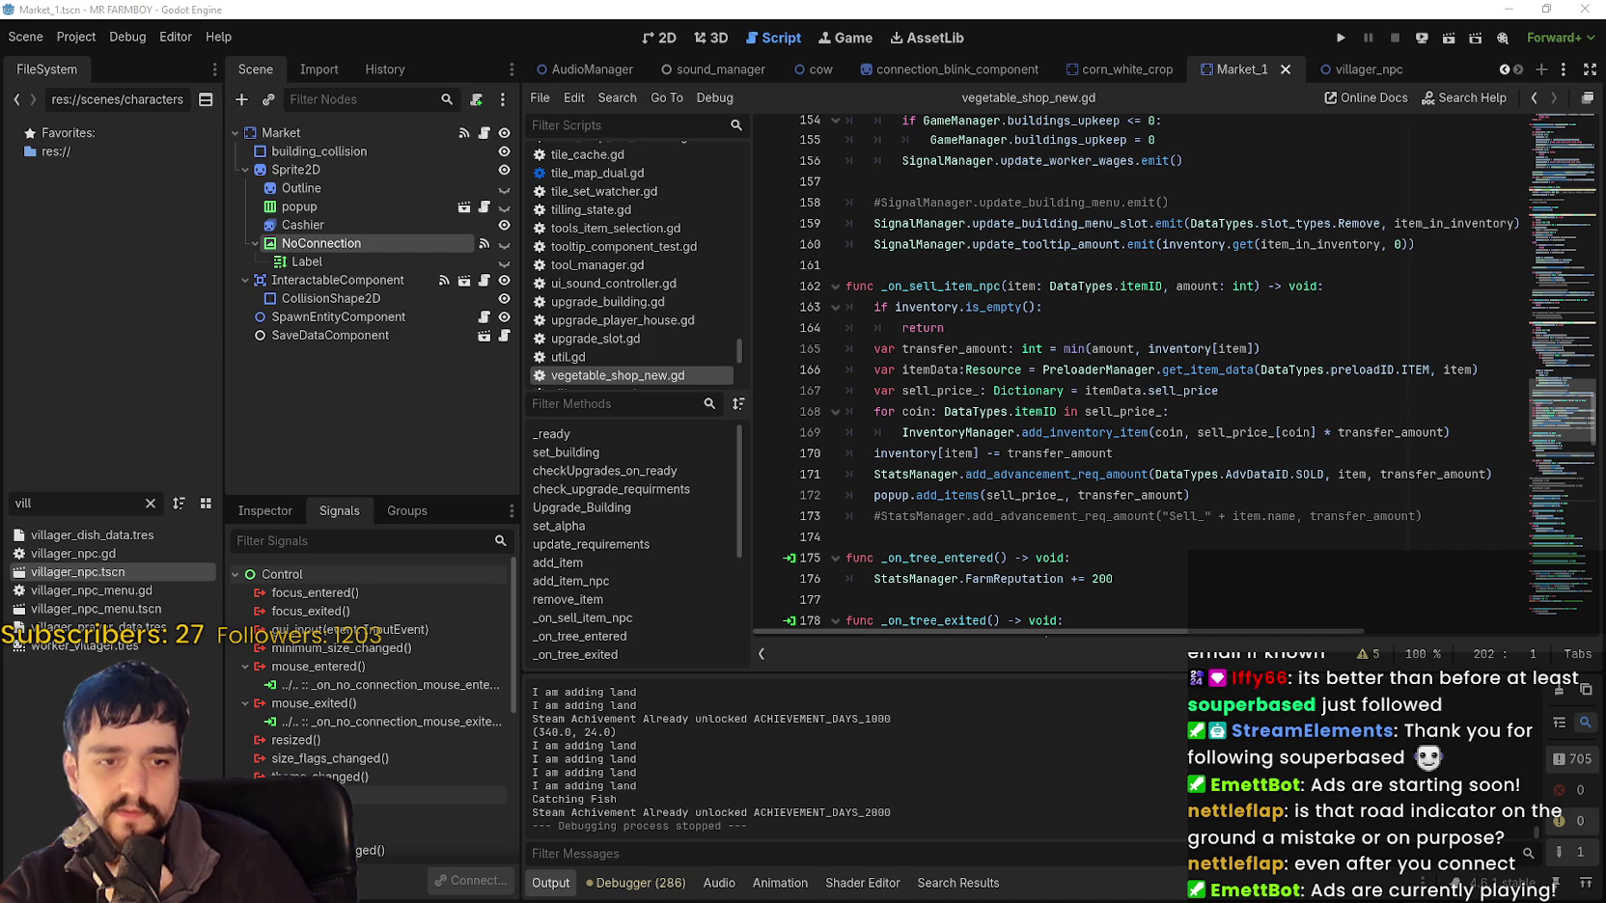
{"action": "mouse_move", "coordinate": [1135, 482]}
{"action": "left_mouse_down"}
{"action": "mouse_move", "coordinate": [849, 399]}
{"action": "mouse_move", "coordinate": [836, 300]}
{"action": "left_mouse_up"}
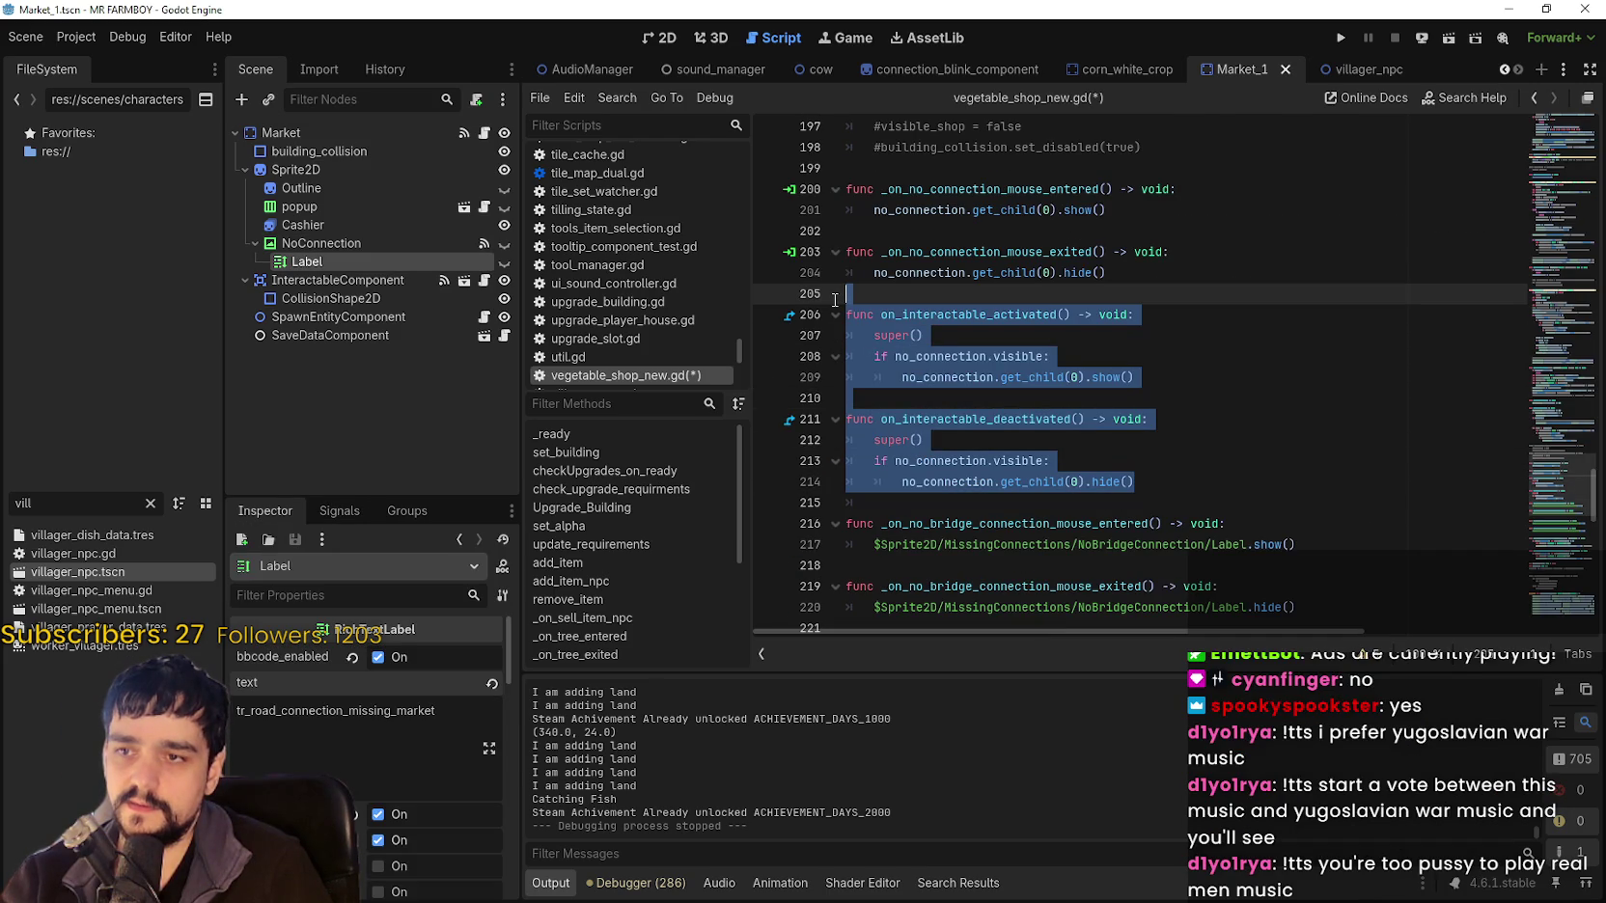
{"action": "mouse_move", "coordinate": [835, 300]}
{"action": "left_mouse_down"}
{"action": "mouse_move", "coordinate": [851, 318]}
{"action": "mouse_move", "coordinate": [842, 299]}
{"action": "left_mouse_up"}
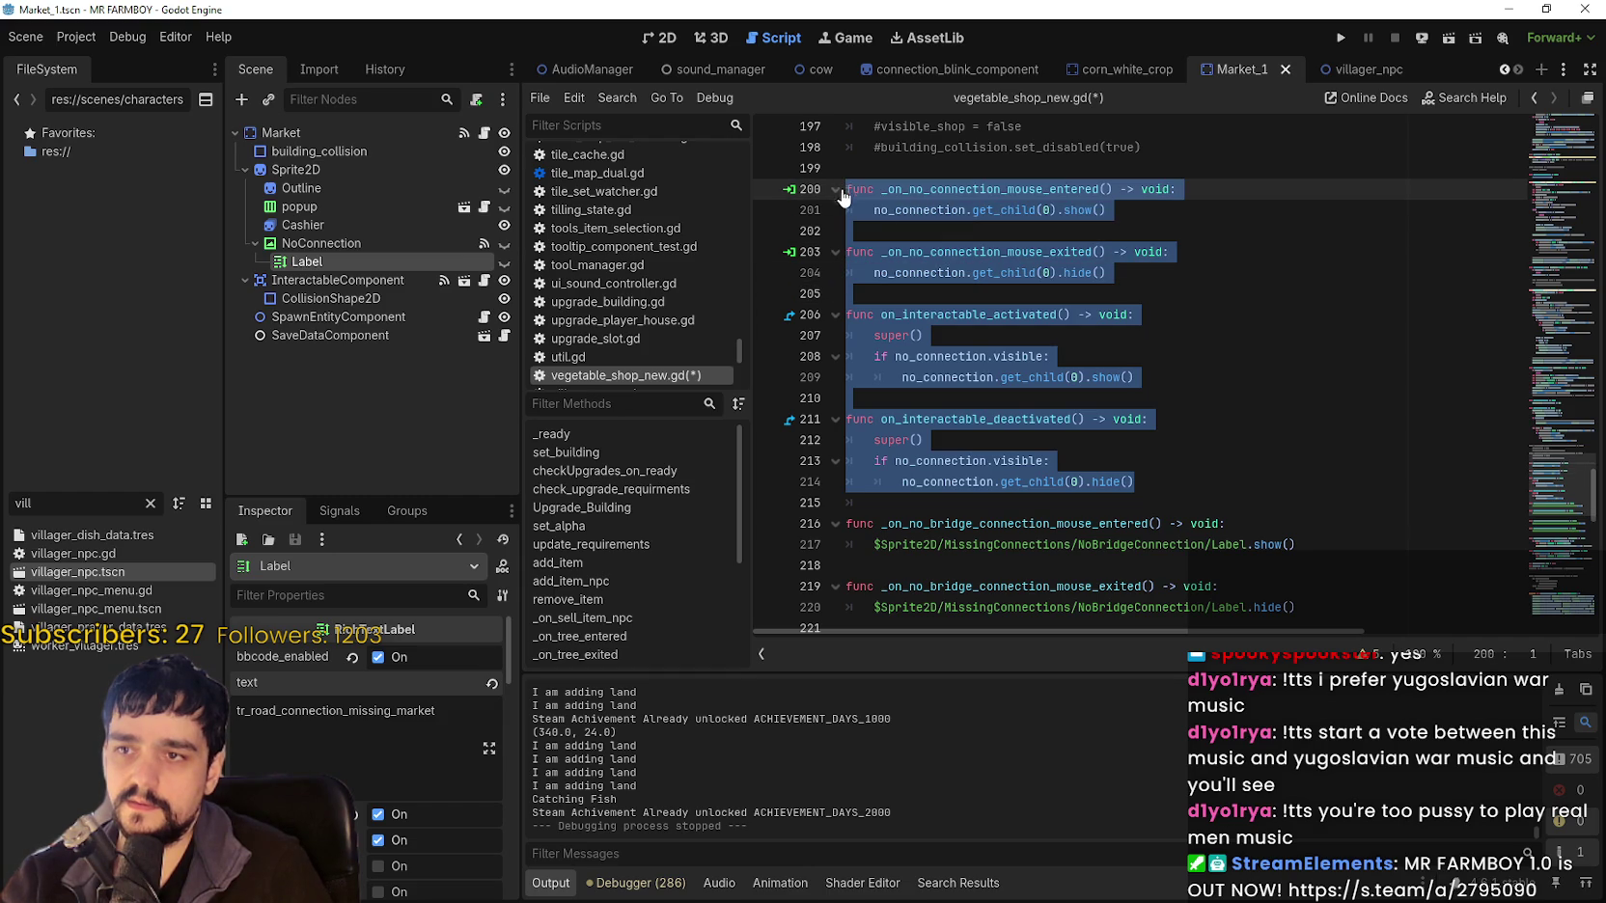
{"action": "key", "text": "ctrl+k"}
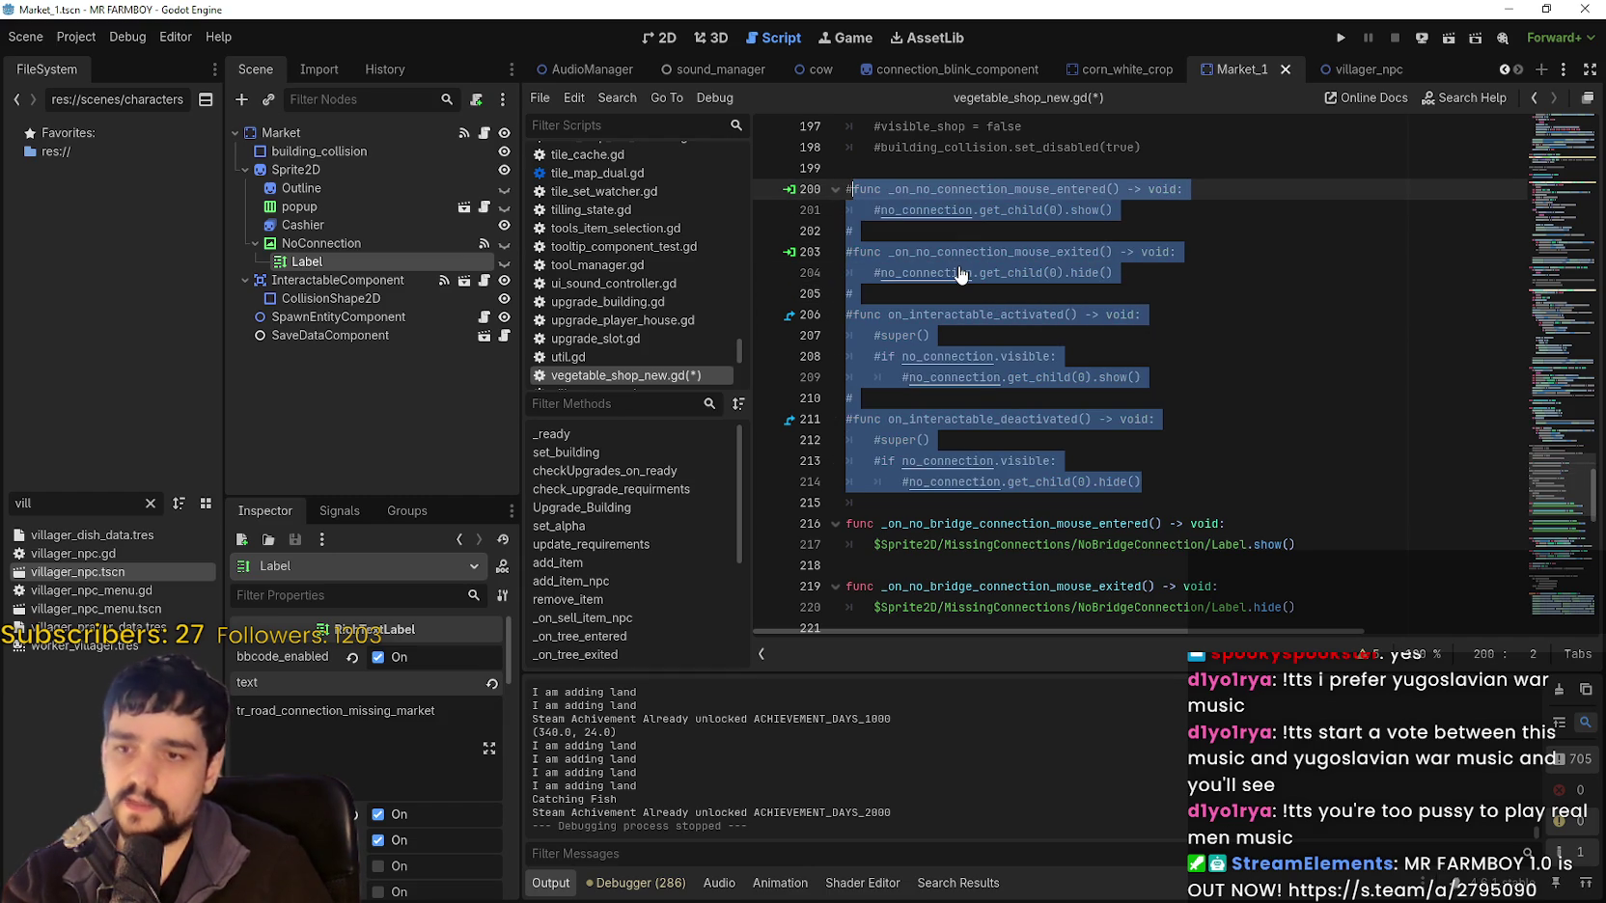
{"action": "left_click", "coordinate": [1007, 302]}
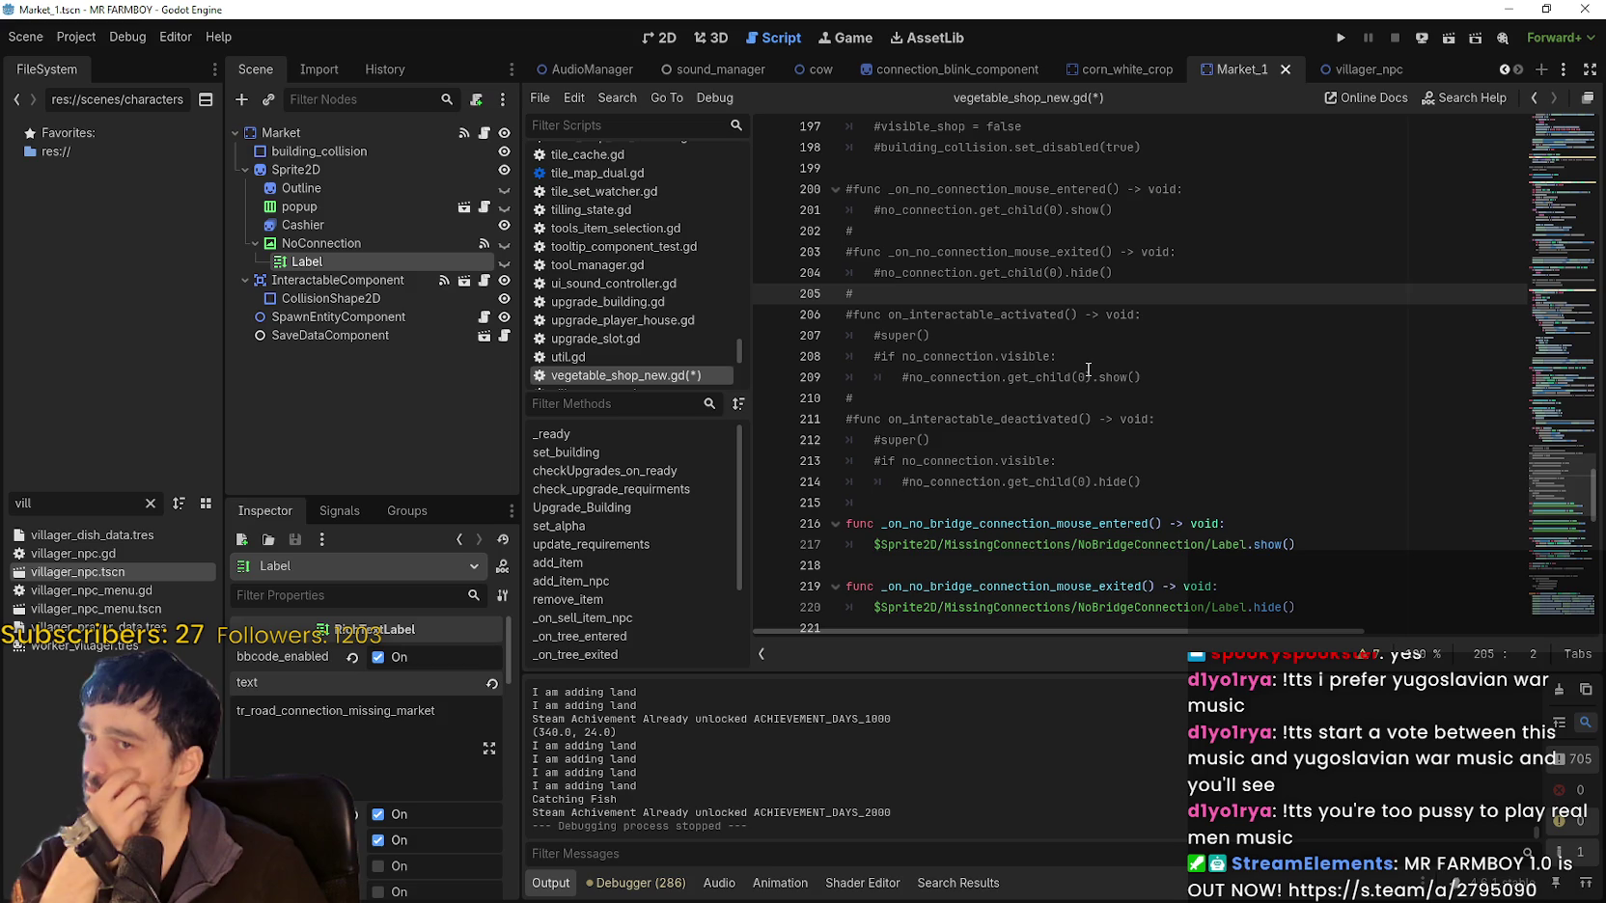
Select the NoConnection node and show its signal list.
{"action": "left_click", "coordinate": [359, 250]}
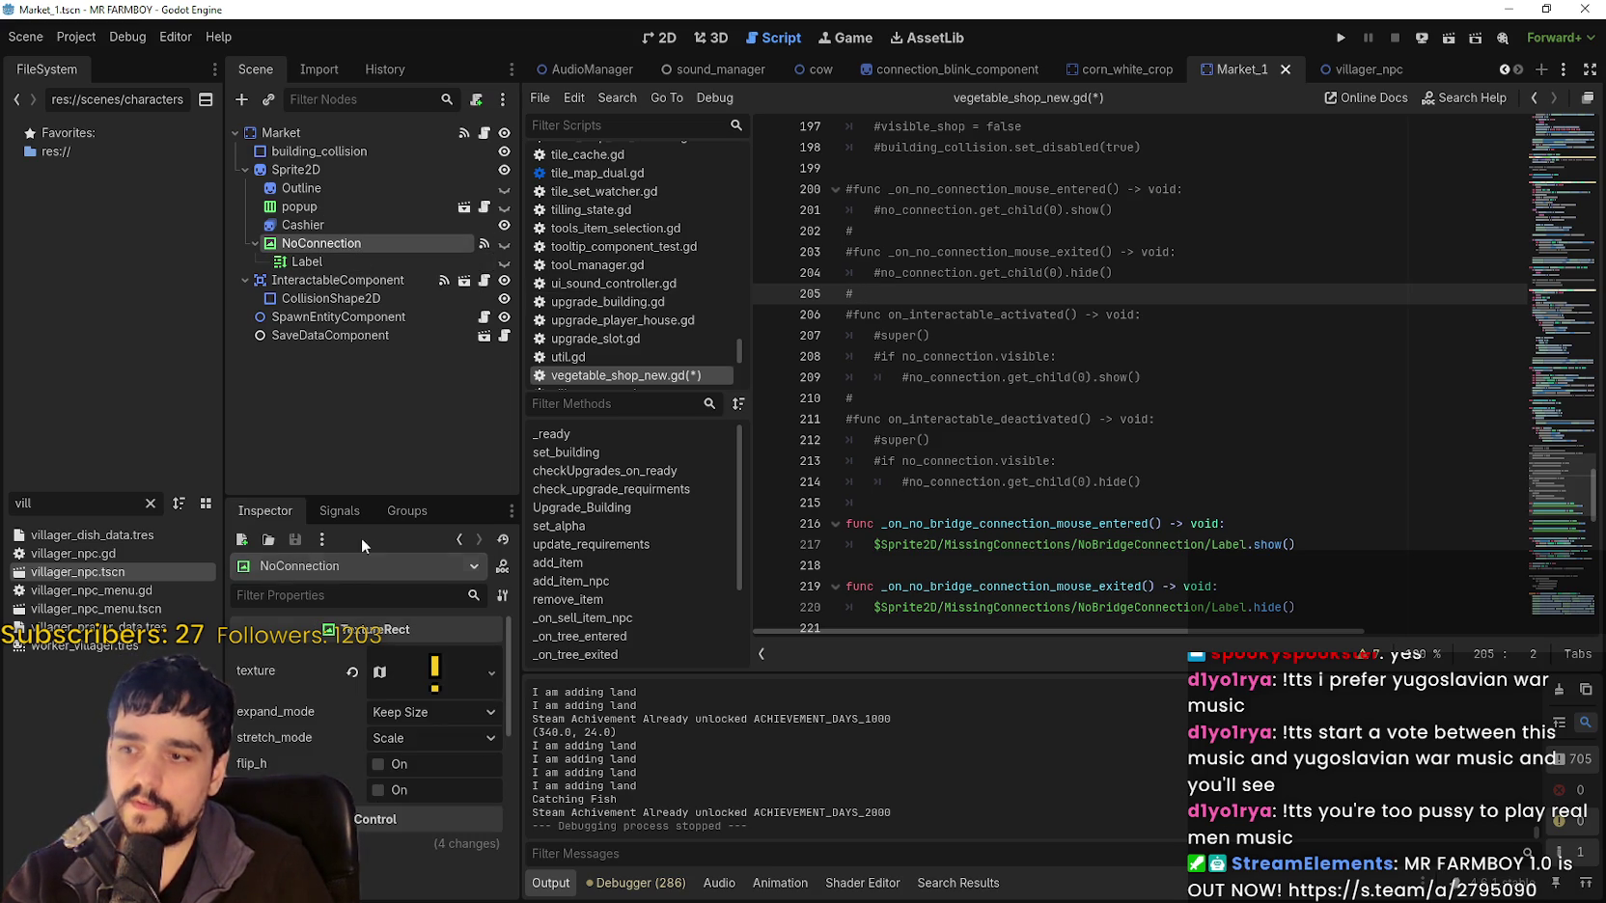
{"action": "left_click", "coordinate": [355, 509]}
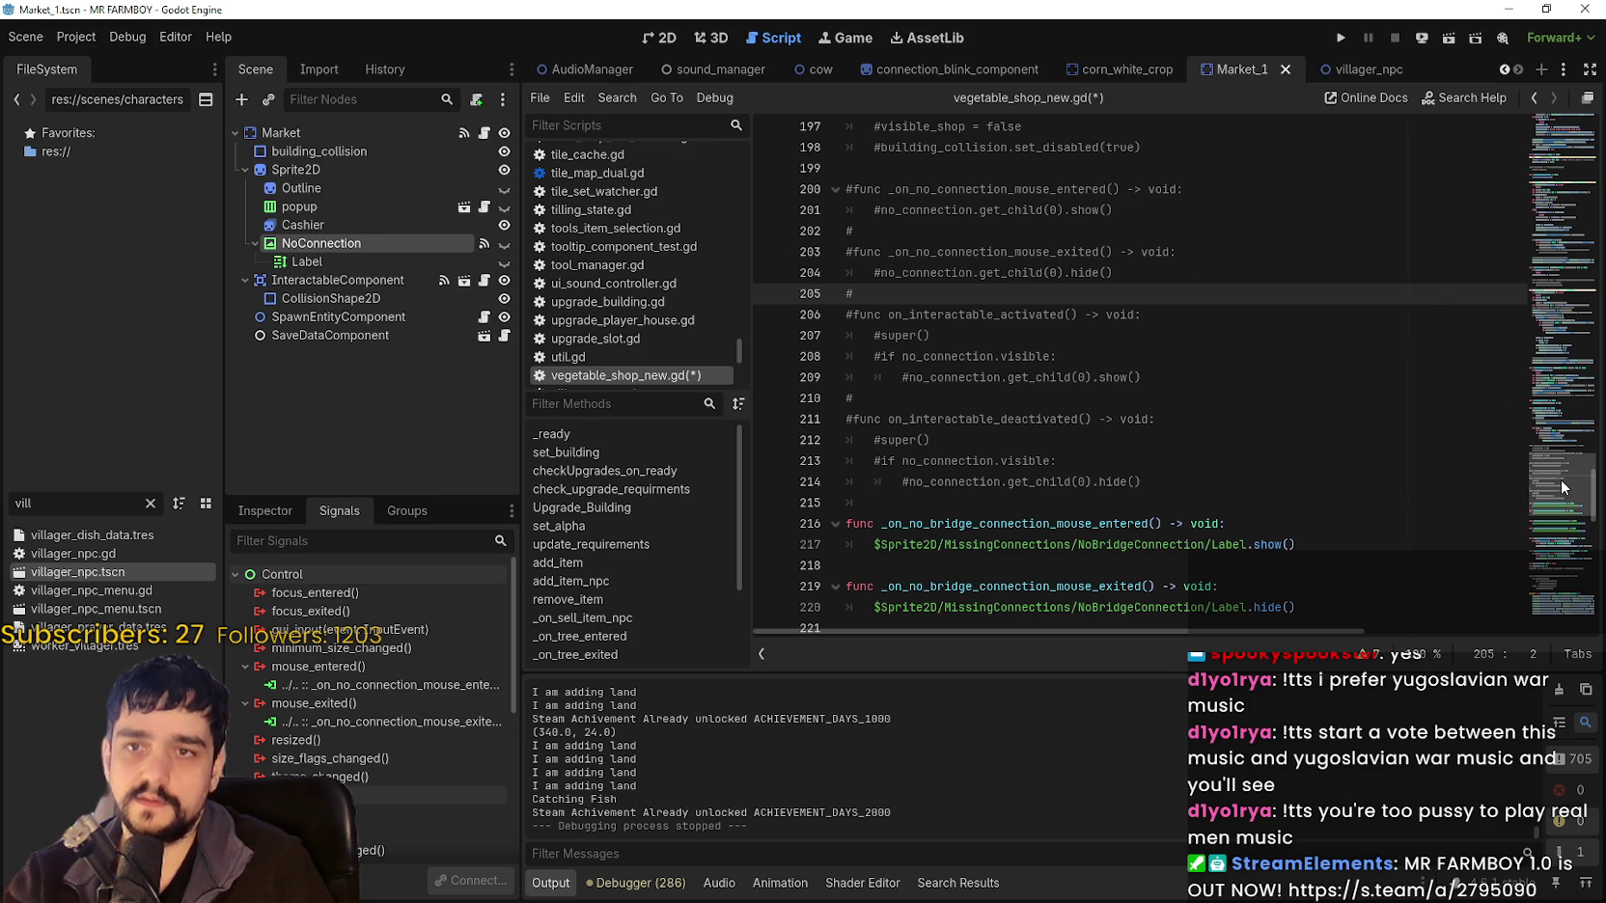
{"action": "left_click_drag", "start_coordinate": [1563, 488], "coordinate": [1554, 107]}
Jump to building.gd and add blank lines after add_npcs() and the hide call.
{"action": "right_click", "coordinate": [915, 155]}
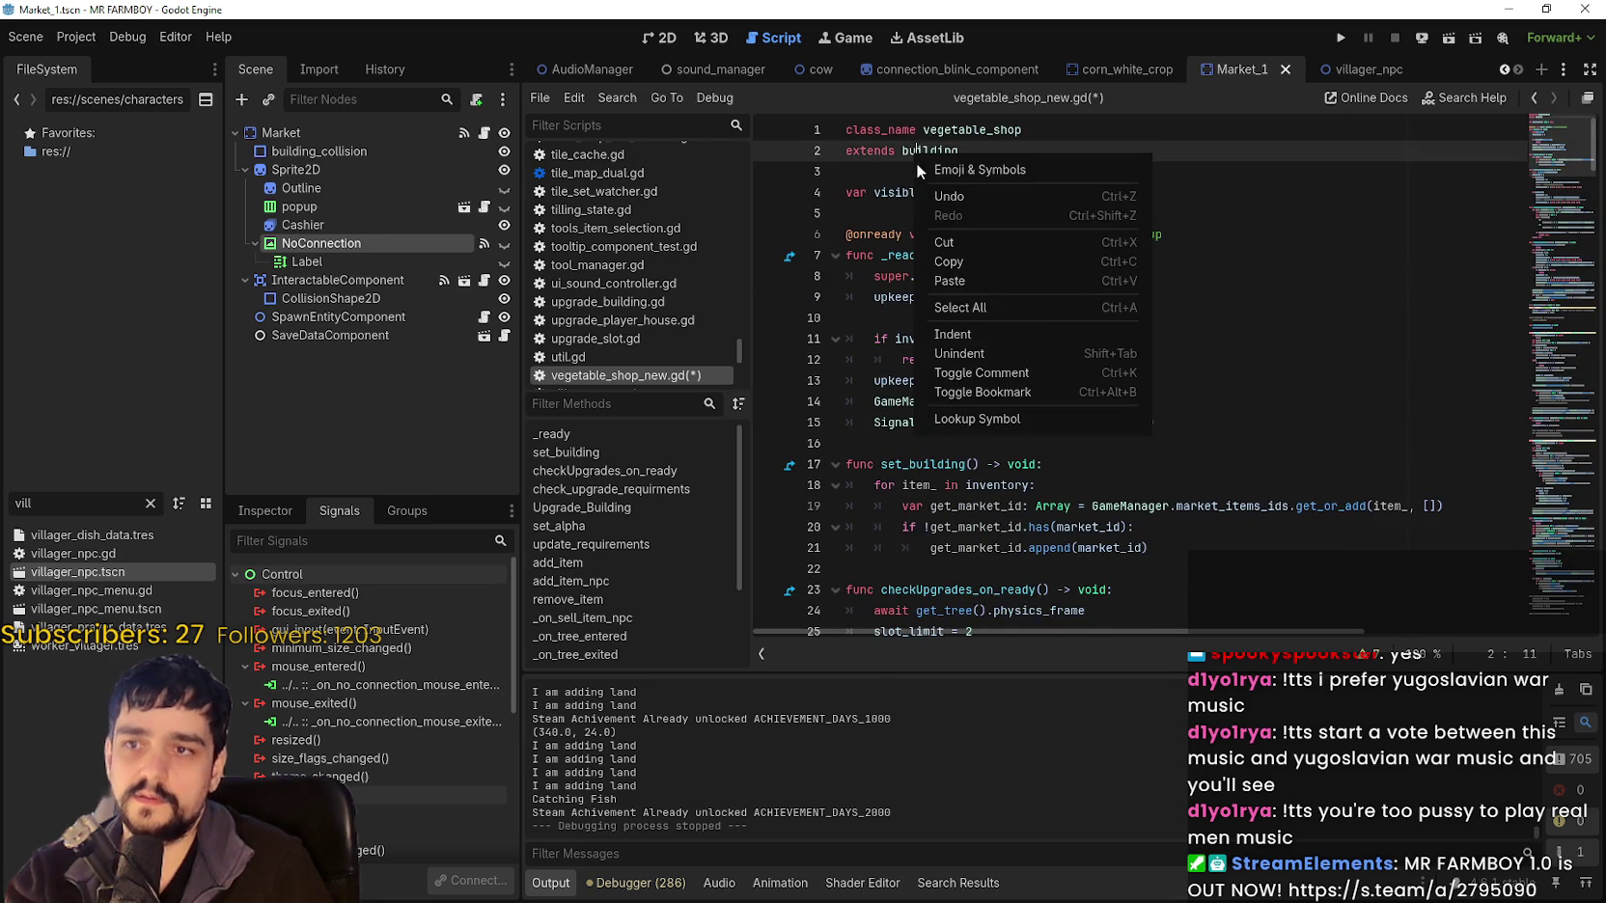
{"action": "left_click", "coordinate": [980, 420]}
{"action": "scroll", "coordinate": [1073, 435], "scroll_direction": "down", "scroll_amount": 8}
{"action": "scroll", "coordinate": [935, 385], "scroll_direction": "up", "scroll_amount": 5}
{"action": "left_click", "coordinate": [884, 255]}
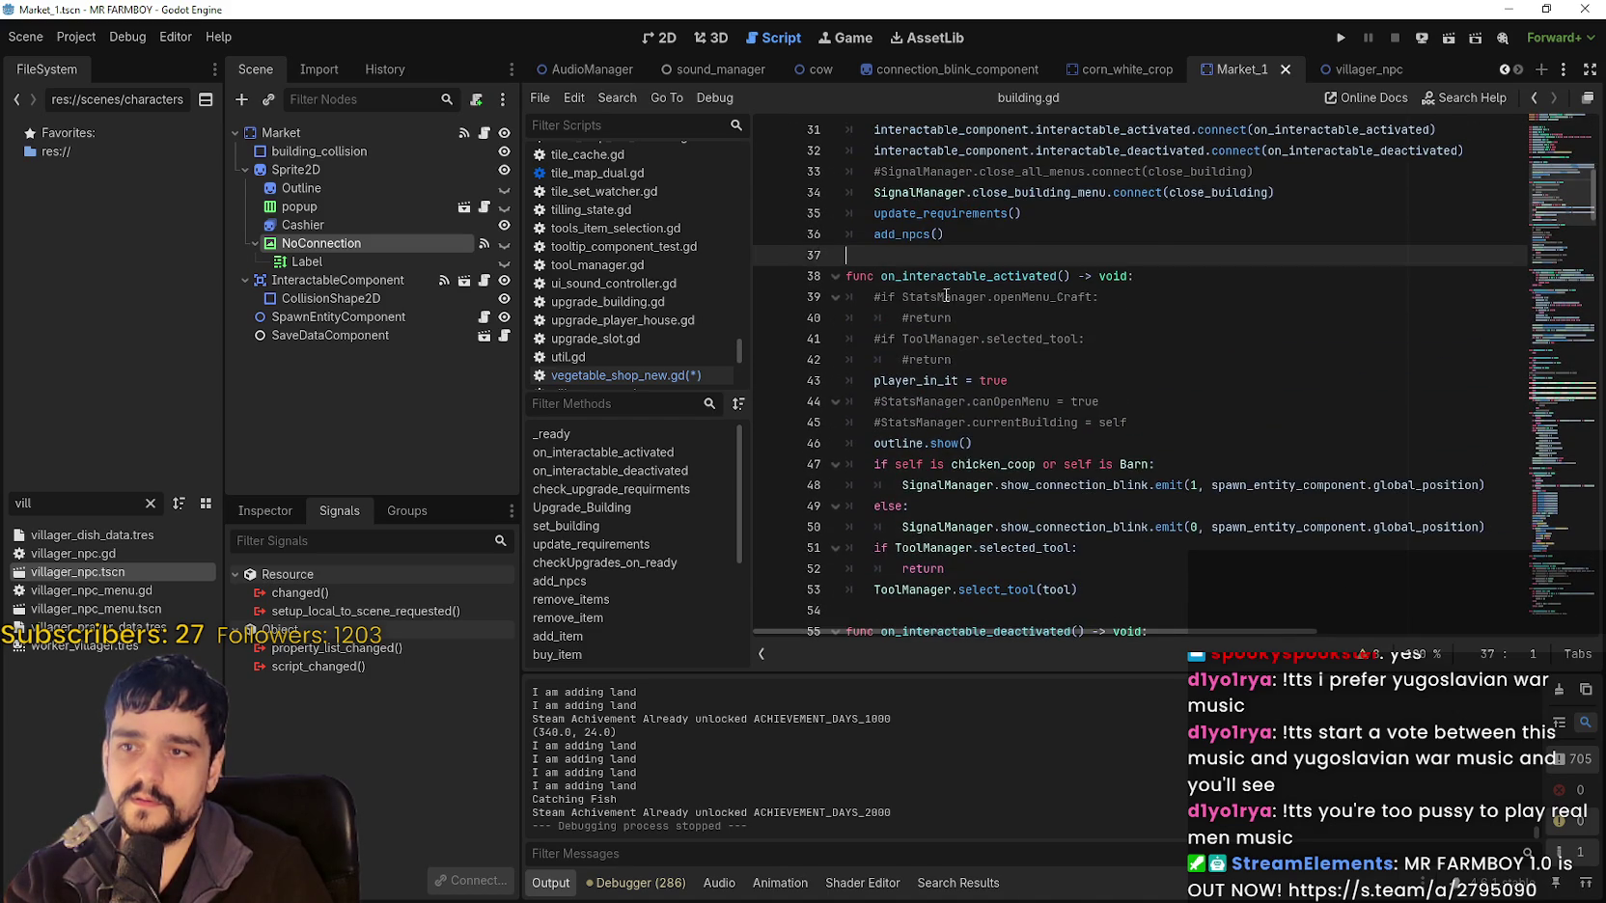
{"action": "key", "text": "alt+Left"}
{"action": "scroll", "coordinate": [975, 318], "scroll_direction": "down", "scroll_amount": 4}
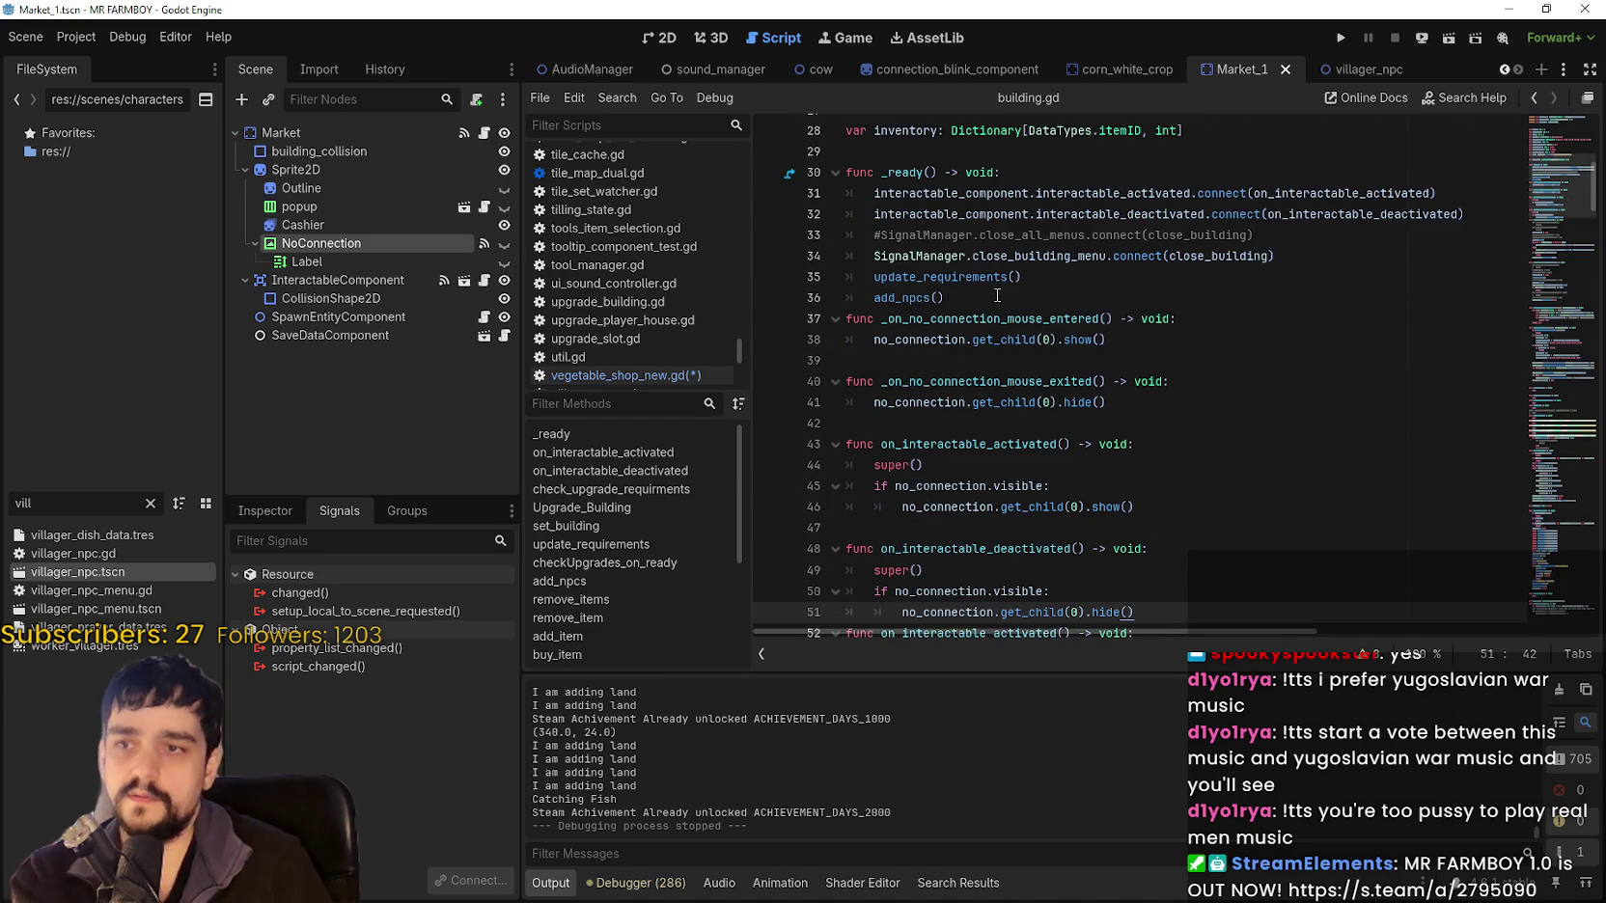
{"action": "left_click", "coordinate": [997, 294]}
{"action": "key", "text": "Return"}
{"action": "left_click", "coordinate": [931, 549]}
{"action": "scroll", "coordinate": [1062, 463], "scroll_direction": "down", "scroll_amount": 2}
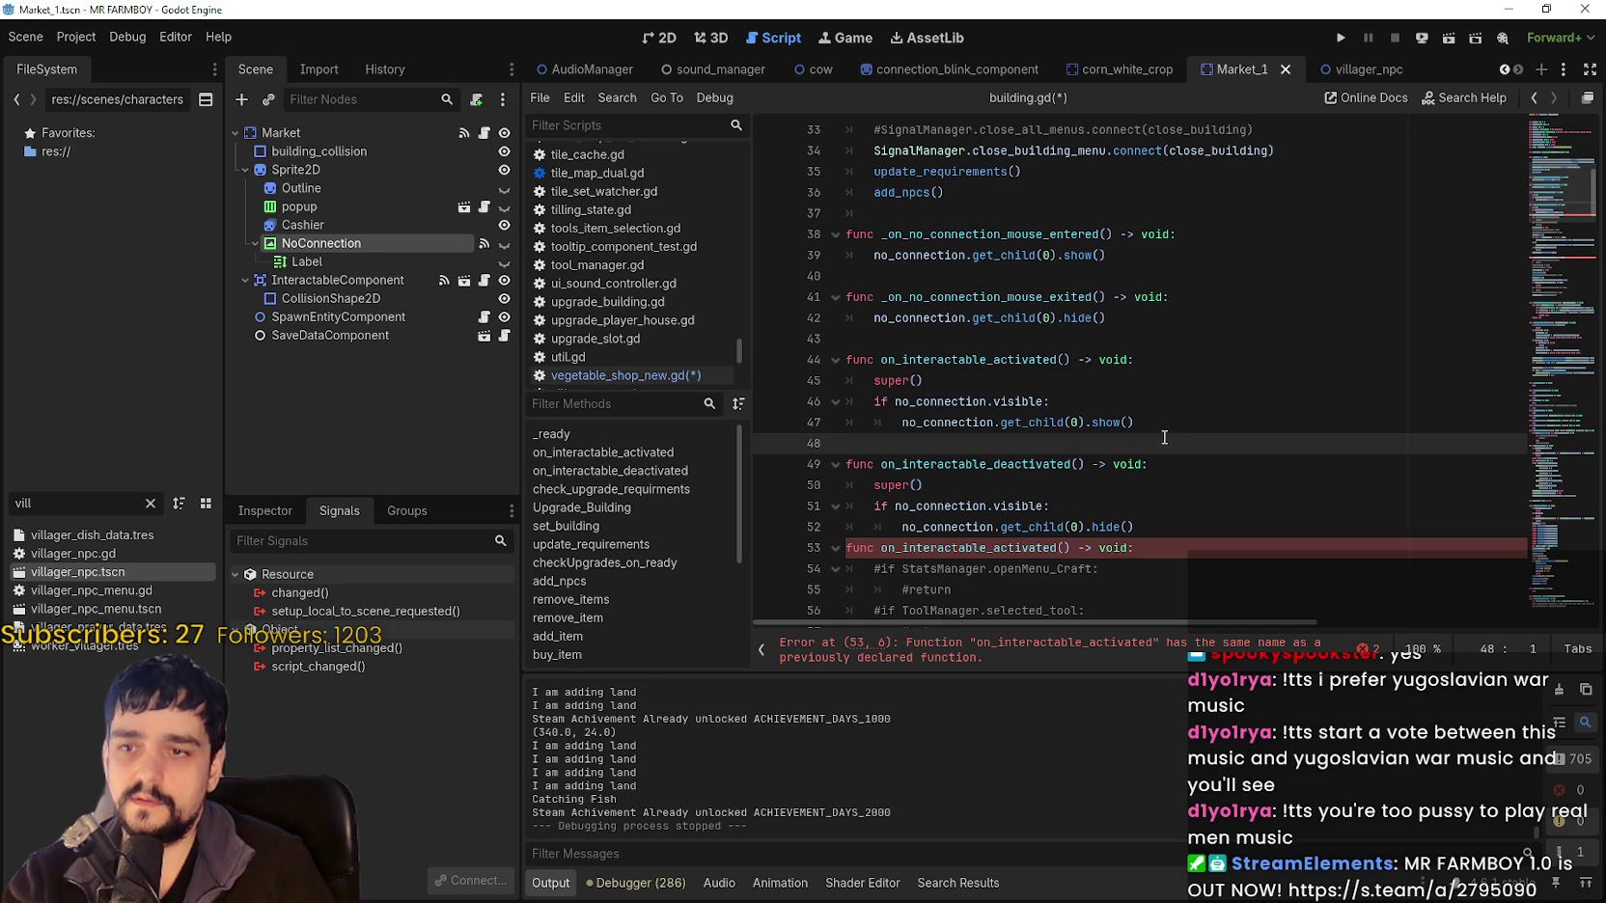
{"action": "left_click", "coordinate": [1178, 527]}
{"action": "key", "text": "Return"}
{"action": "scroll", "coordinate": [1091, 463], "scroll_direction": "down", "scroll_amount": 1}
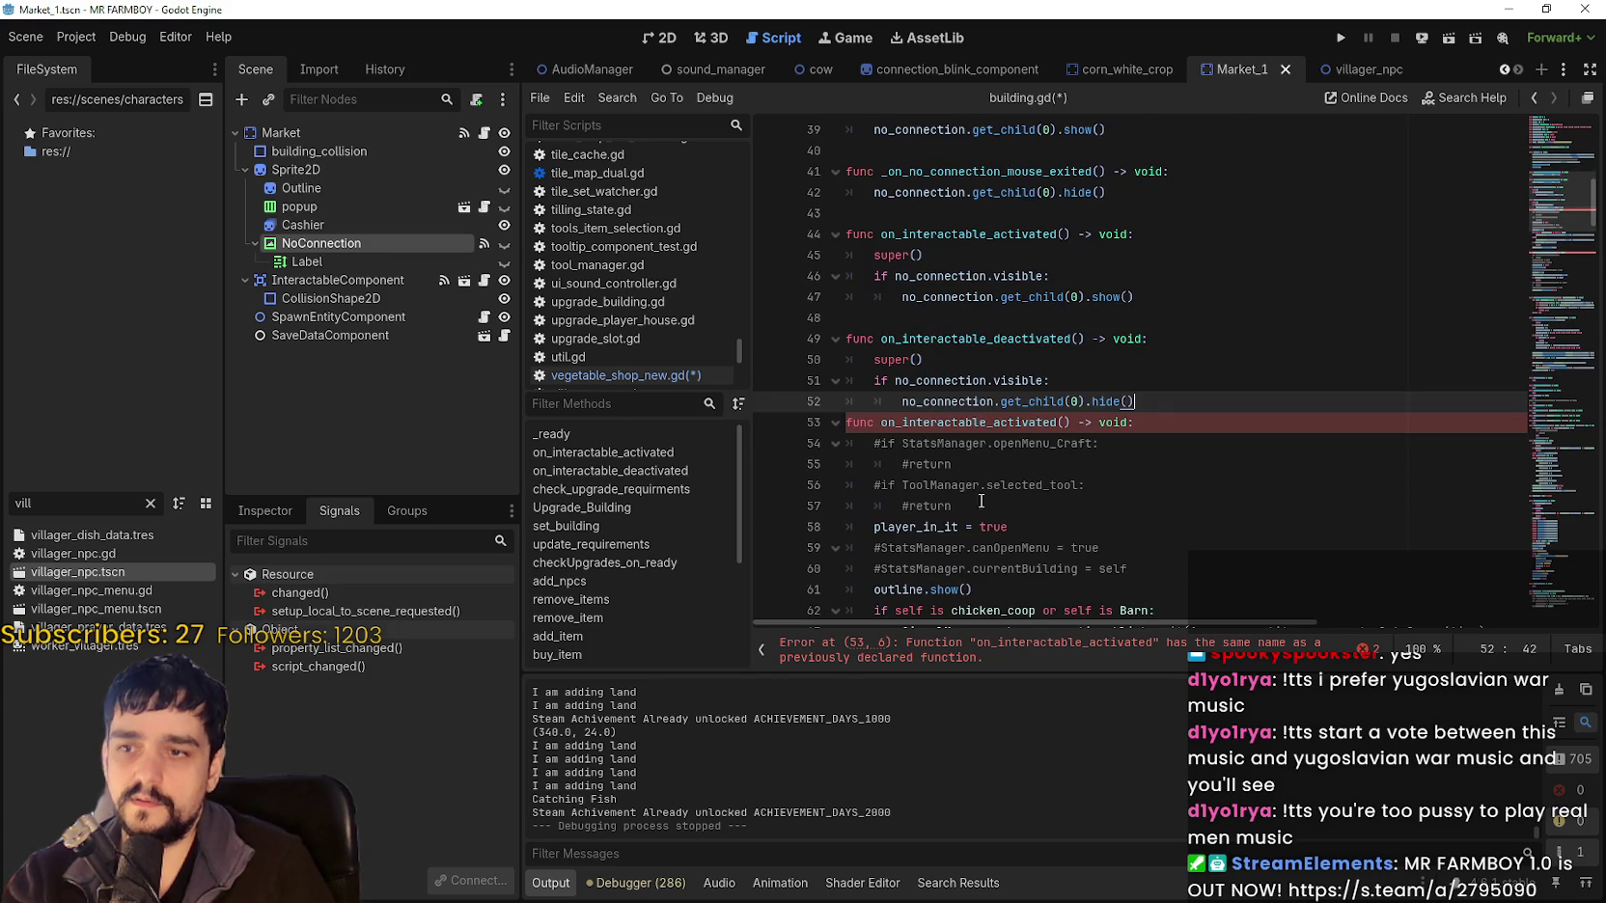
Paste the no_connection visibility check into on_interactable_activated and delete its duplicate function.
{"action": "left_click_drag", "start_coordinate": [1143, 360], "coordinate": [848, 339]}
{"action": "key", "text": "ctrl+c"}
{"action": "scroll", "coordinate": [1025, 447], "scroll_direction": "down", "scroll_amount": 2}
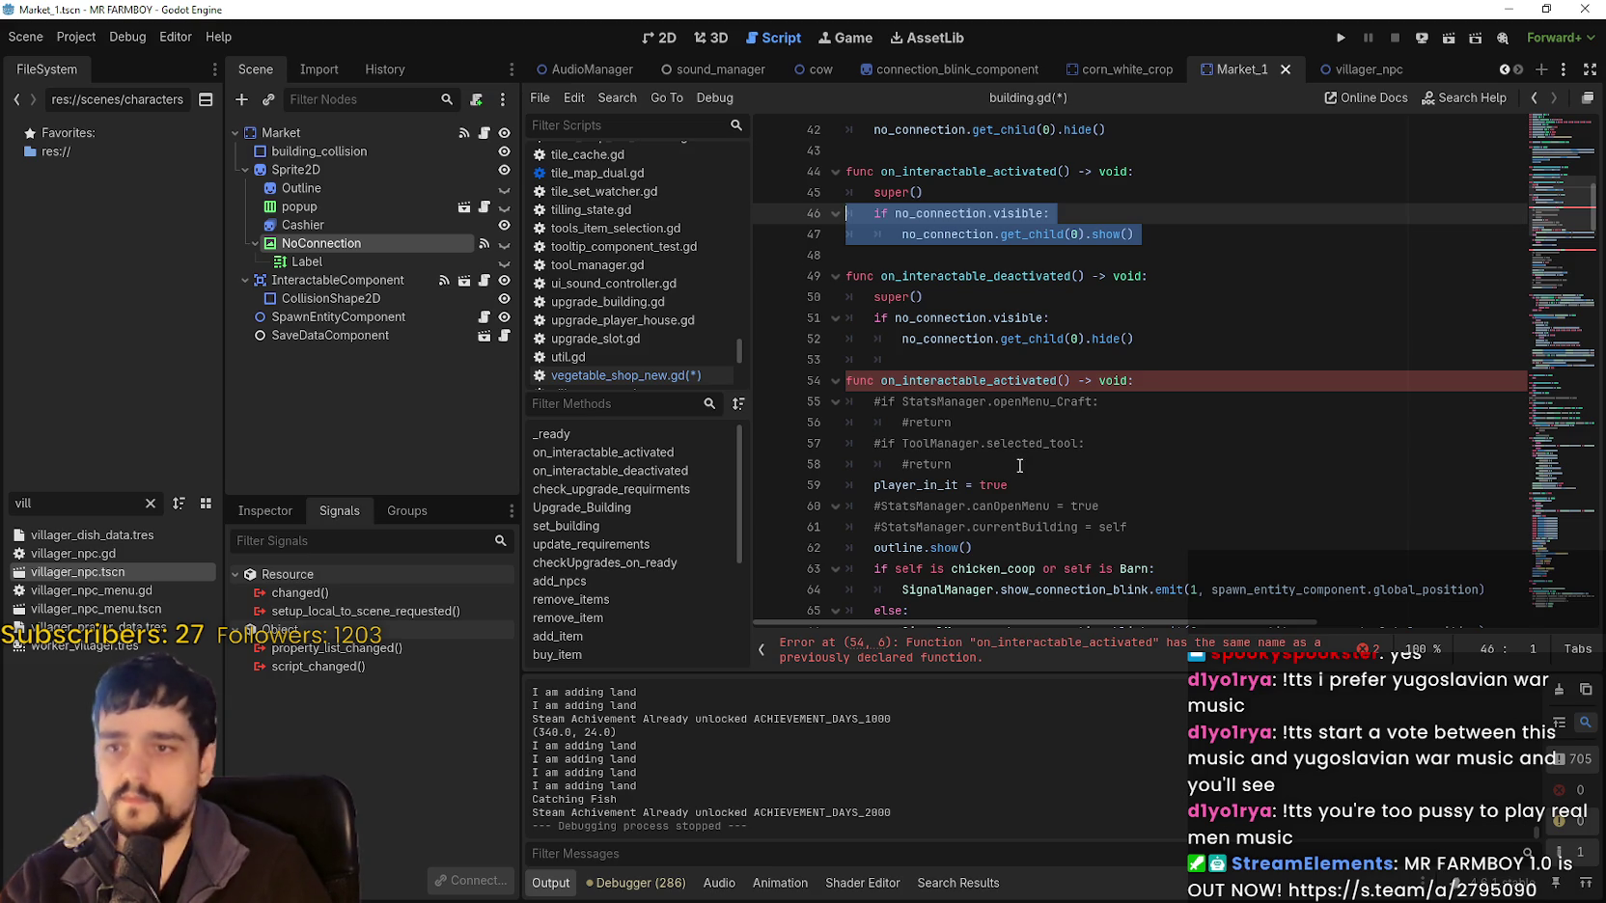
{"action": "scroll", "coordinate": [1019, 465], "scroll_direction": "down", "scroll_amount": 2}
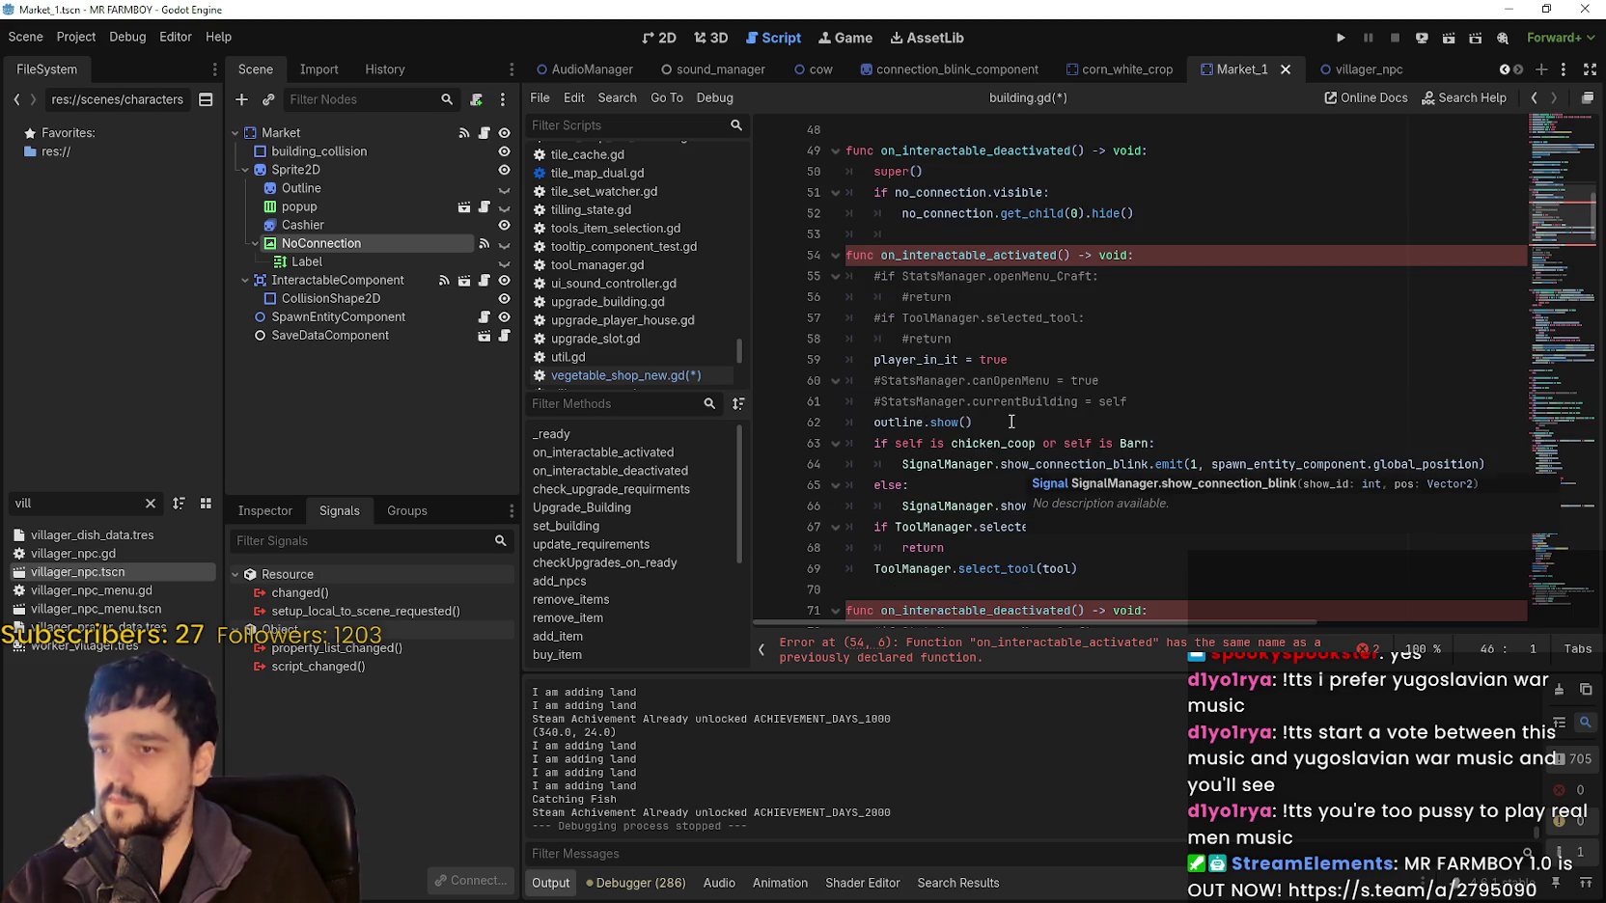
{"action": "left_click", "coordinate": [1041, 339]}
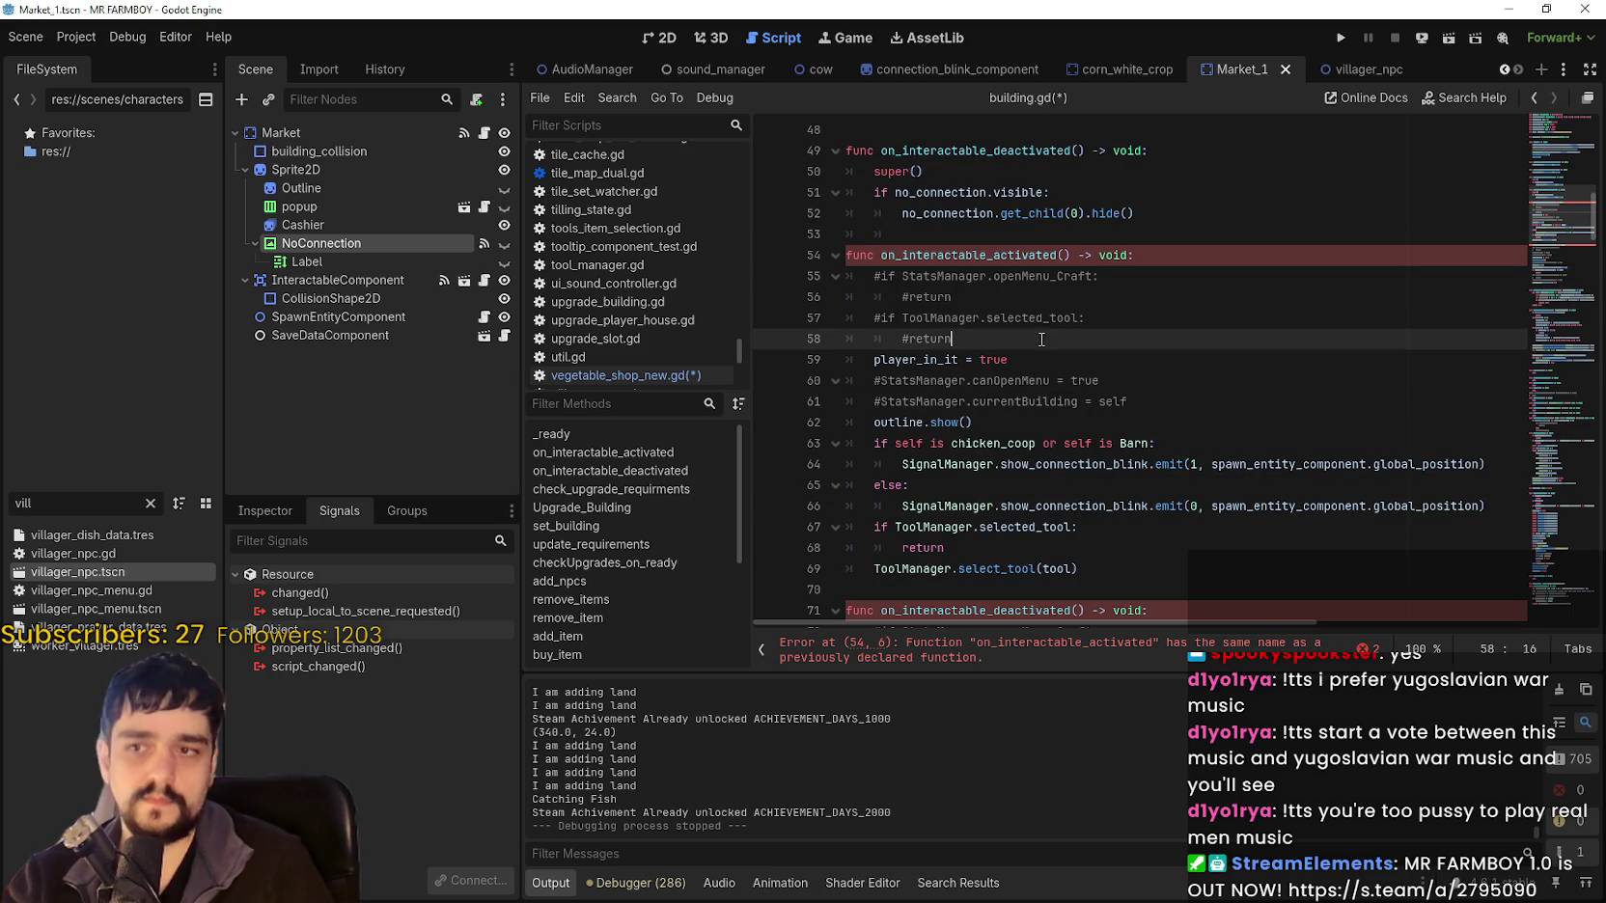
{"action": "key", "text": "Return"}
{"action": "key", "text": "ctrl+v"}
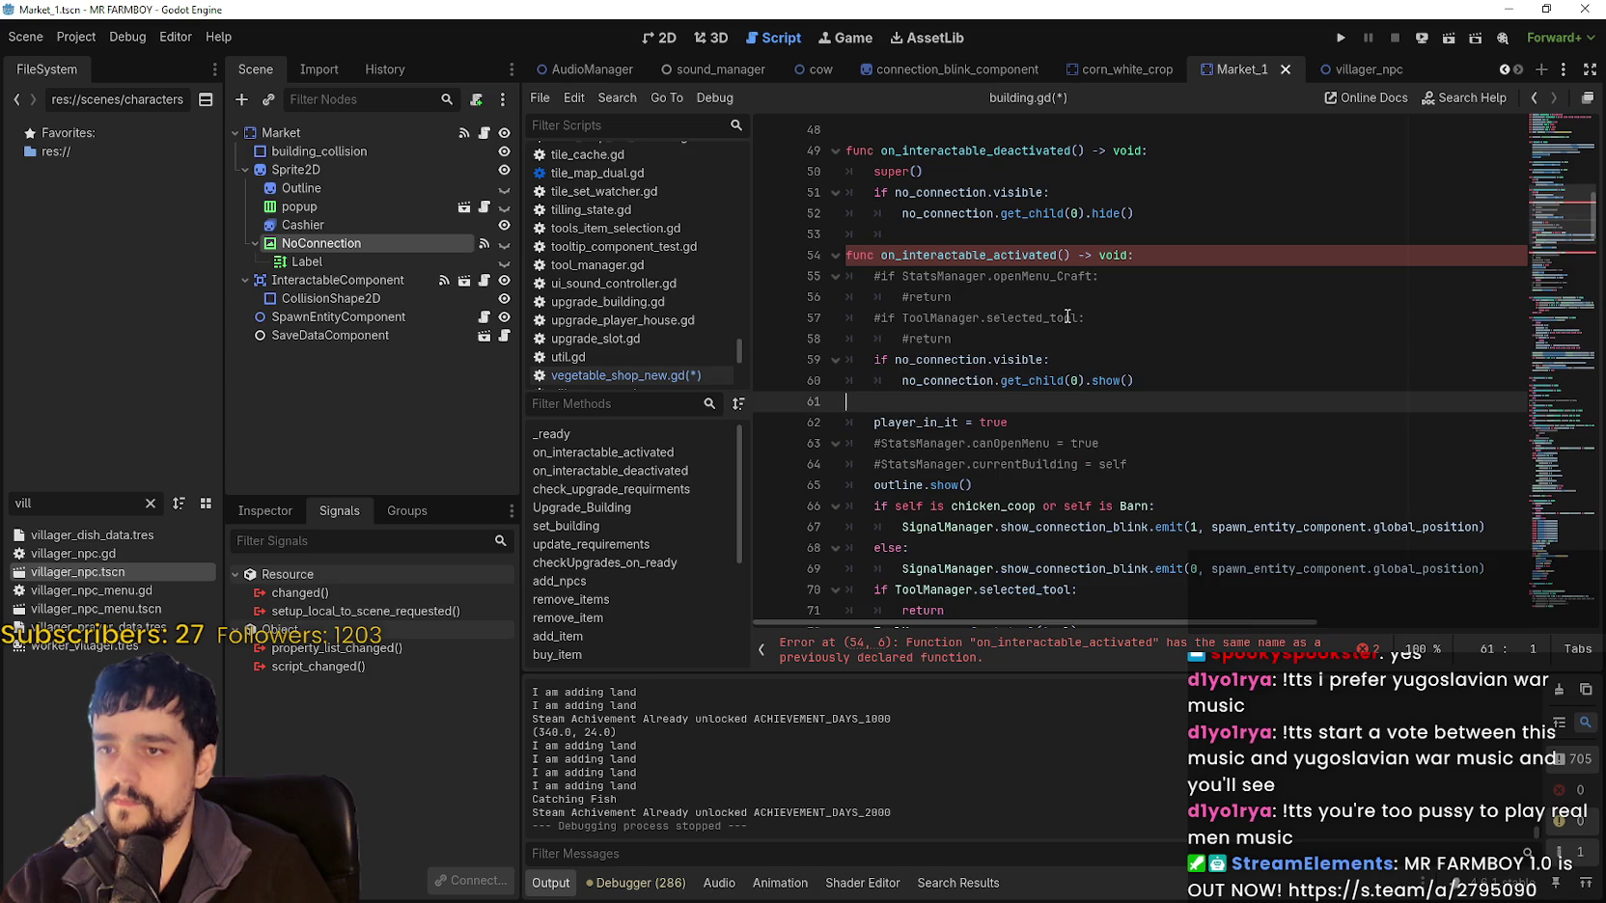
{"action": "scroll", "coordinate": [1072, 319], "scroll_direction": "up", "scroll_amount": 2}
{"action": "scroll", "coordinate": [1079, 320], "scroll_direction": "up", "scroll_amount": 1}
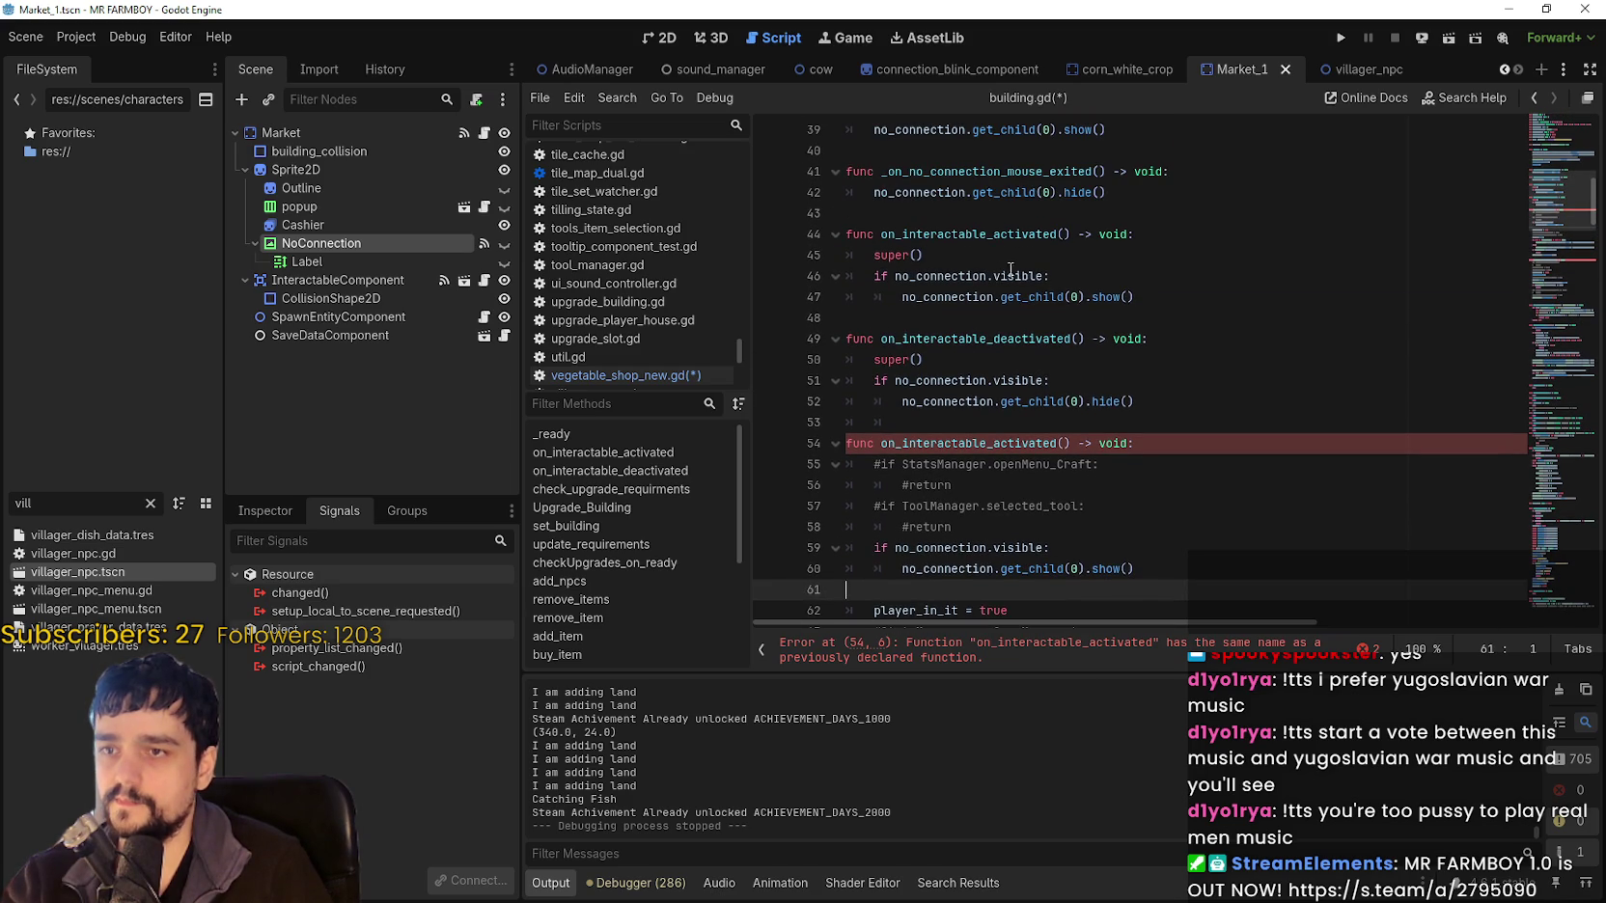
{"action": "left_click_drag", "start_coordinate": [943, 317], "coordinate": [853, 231]}
{"action": "key", "text": "Delete"}
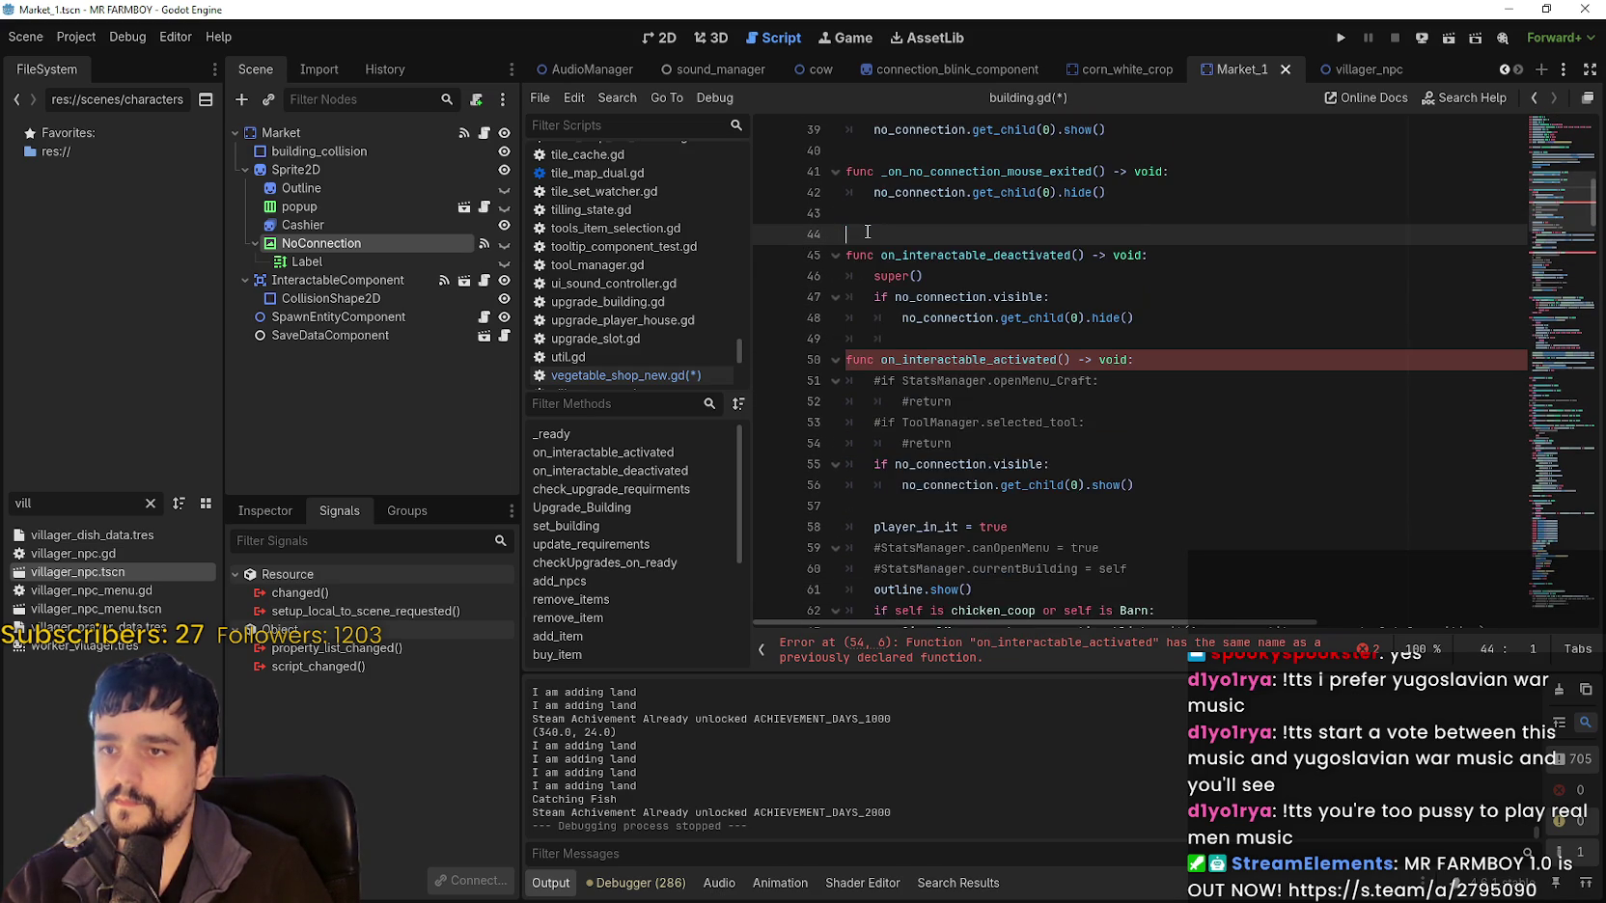
{"action": "key", "text": "Delete"}
{"action": "key", "text": "BackSpace"}
Move the hide check into on_interactable_deactivated and delete the duplicate deactivated function.
{"action": "left_click_drag", "start_coordinate": [1170, 296], "coordinate": [726, 269]}
{"action": "key", "text": "ctrl+c"}
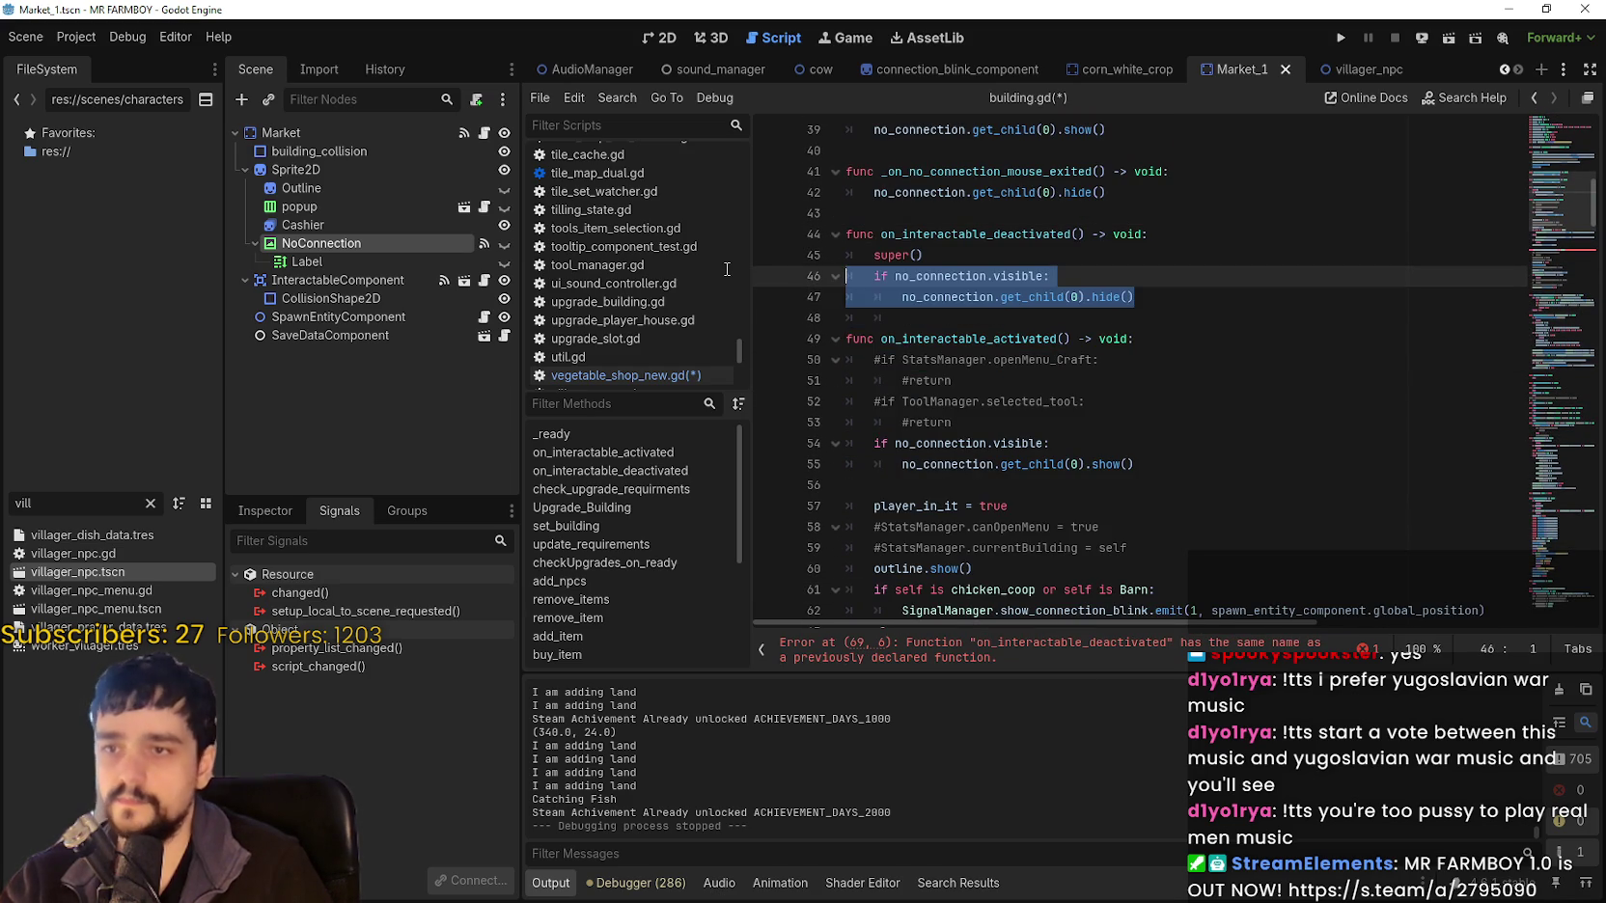
{"action": "scroll", "coordinate": [986, 322], "scroll_direction": "down", "scroll_amount": 6}
{"action": "left_click", "coordinate": [1069, 454]}
{"action": "key", "text": "Return"}
{"action": "key", "text": "ctrl+v"}
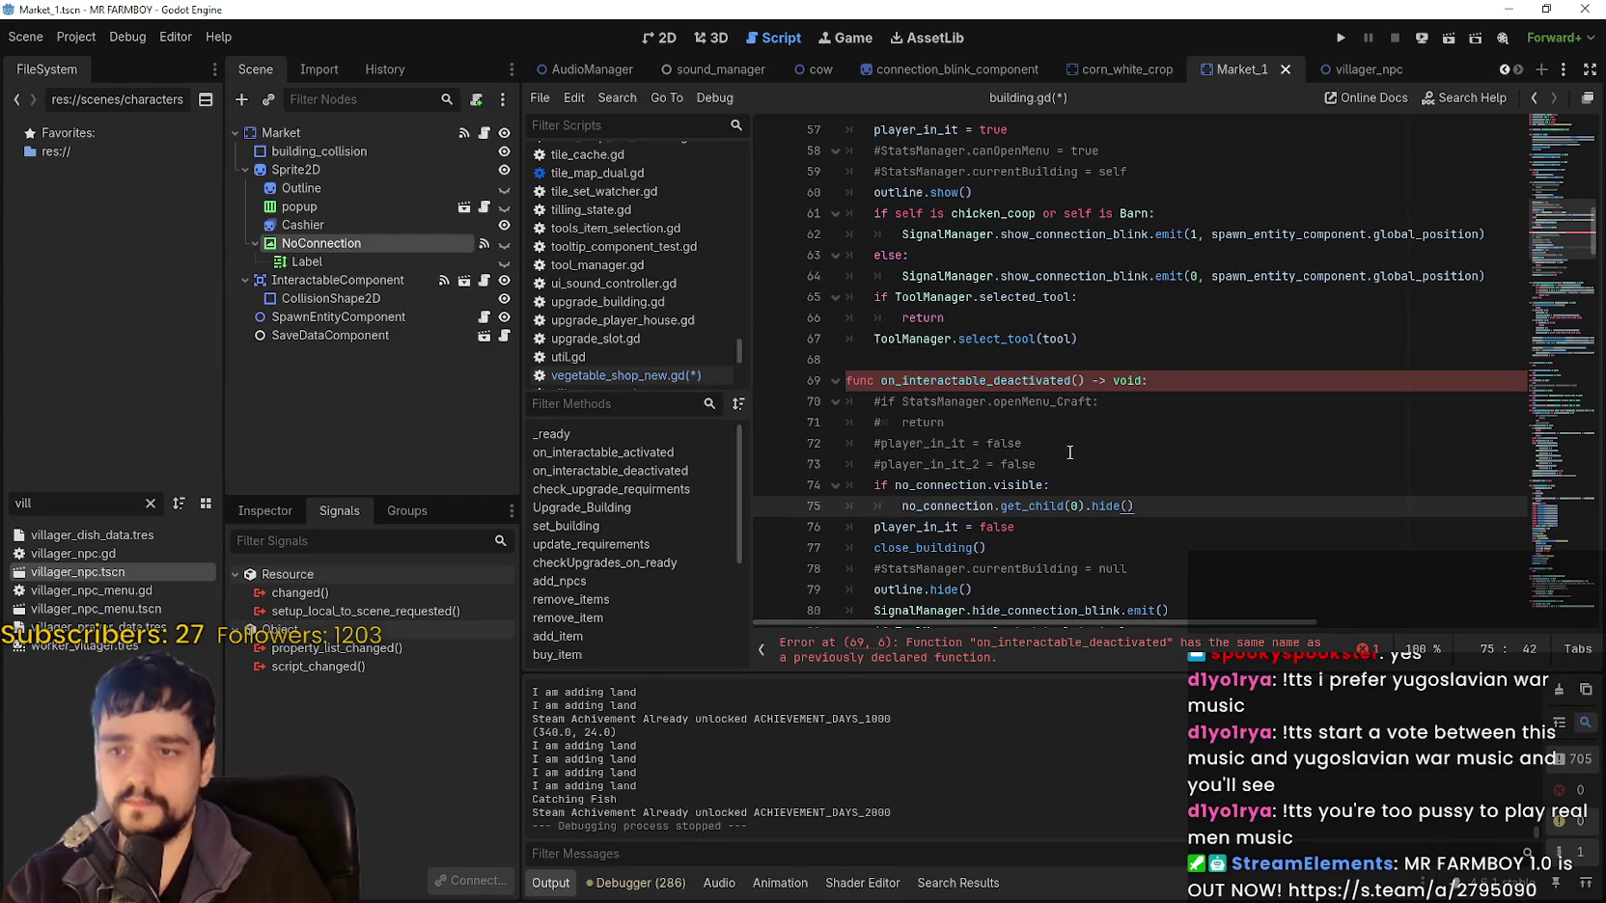
{"action": "scroll", "coordinate": [1066, 460], "scroll_direction": "up", "scroll_amount": 6}
{"action": "left_click_drag", "start_coordinate": [910, 505], "coordinate": [898, 463]}
{"action": "key", "text": "Down"}
{"action": "left_click_drag", "start_coordinate": [903, 316], "coordinate": [847, 214]}
{"action": "key", "text": "BackSpace"}
{"action": "scroll", "coordinate": [1049, 364], "scroll_direction": "up", "scroll_amount": 2}
{"action": "scroll", "coordinate": [1049, 364], "scroll_direction": "up", "scroll_amount": 1}
{"action": "left_click", "coordinate": [962, 325]}
{"action": "left_click", "coordinate": [307, 225]}
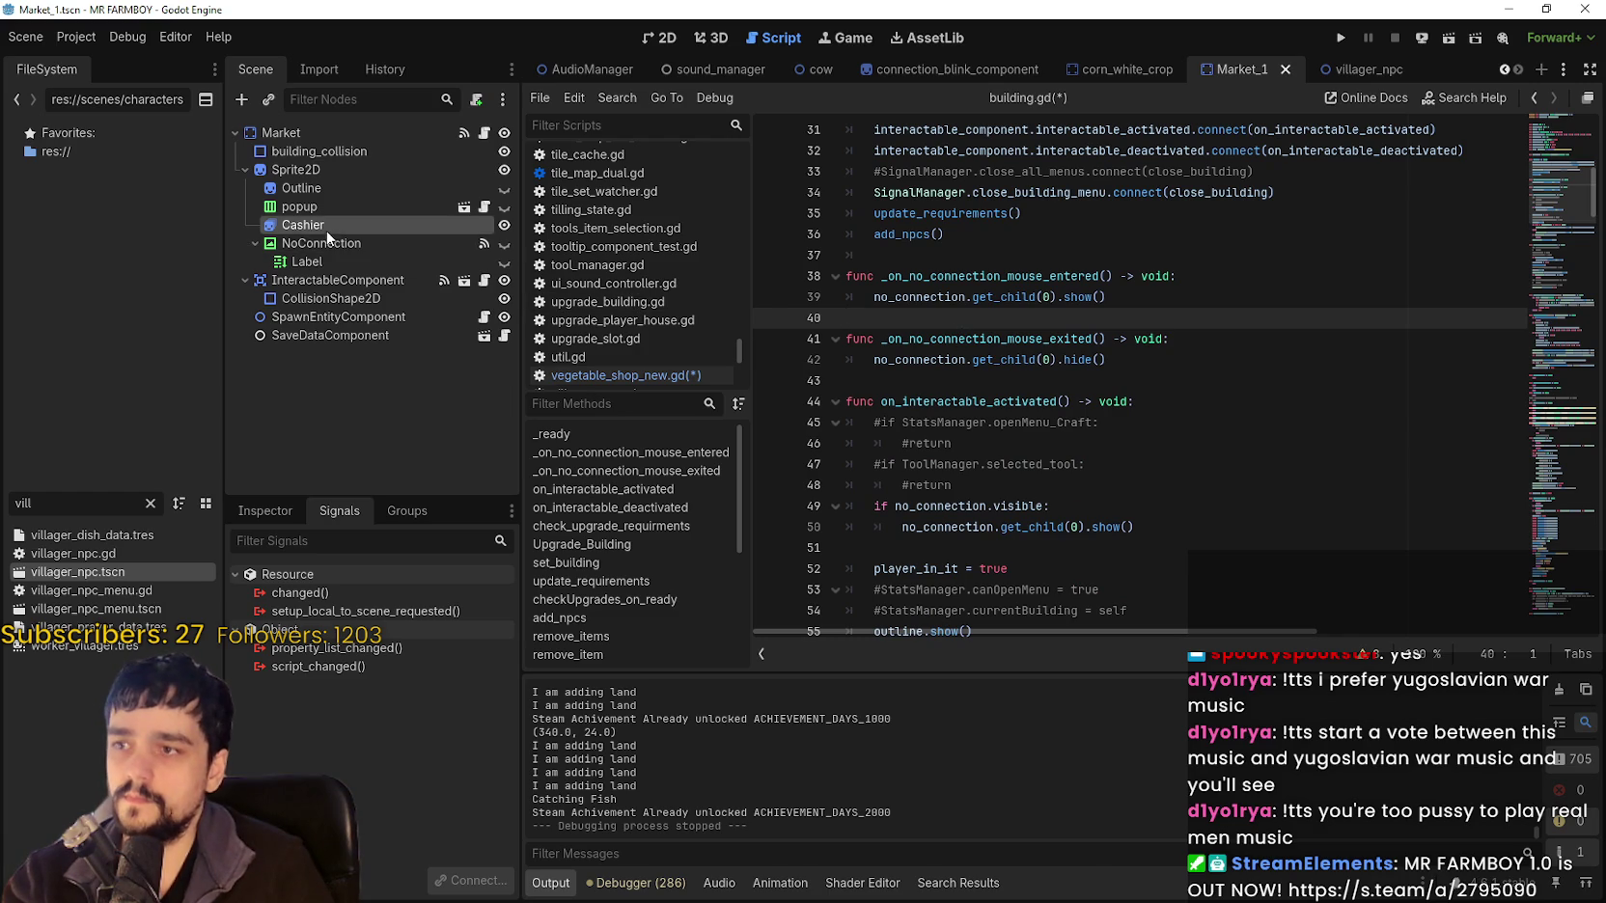
Open NoConnection's mouse_entered handler, then look up the building class to return to building.gd.
{"action": "left_click", "coordinate": [326, 245]}
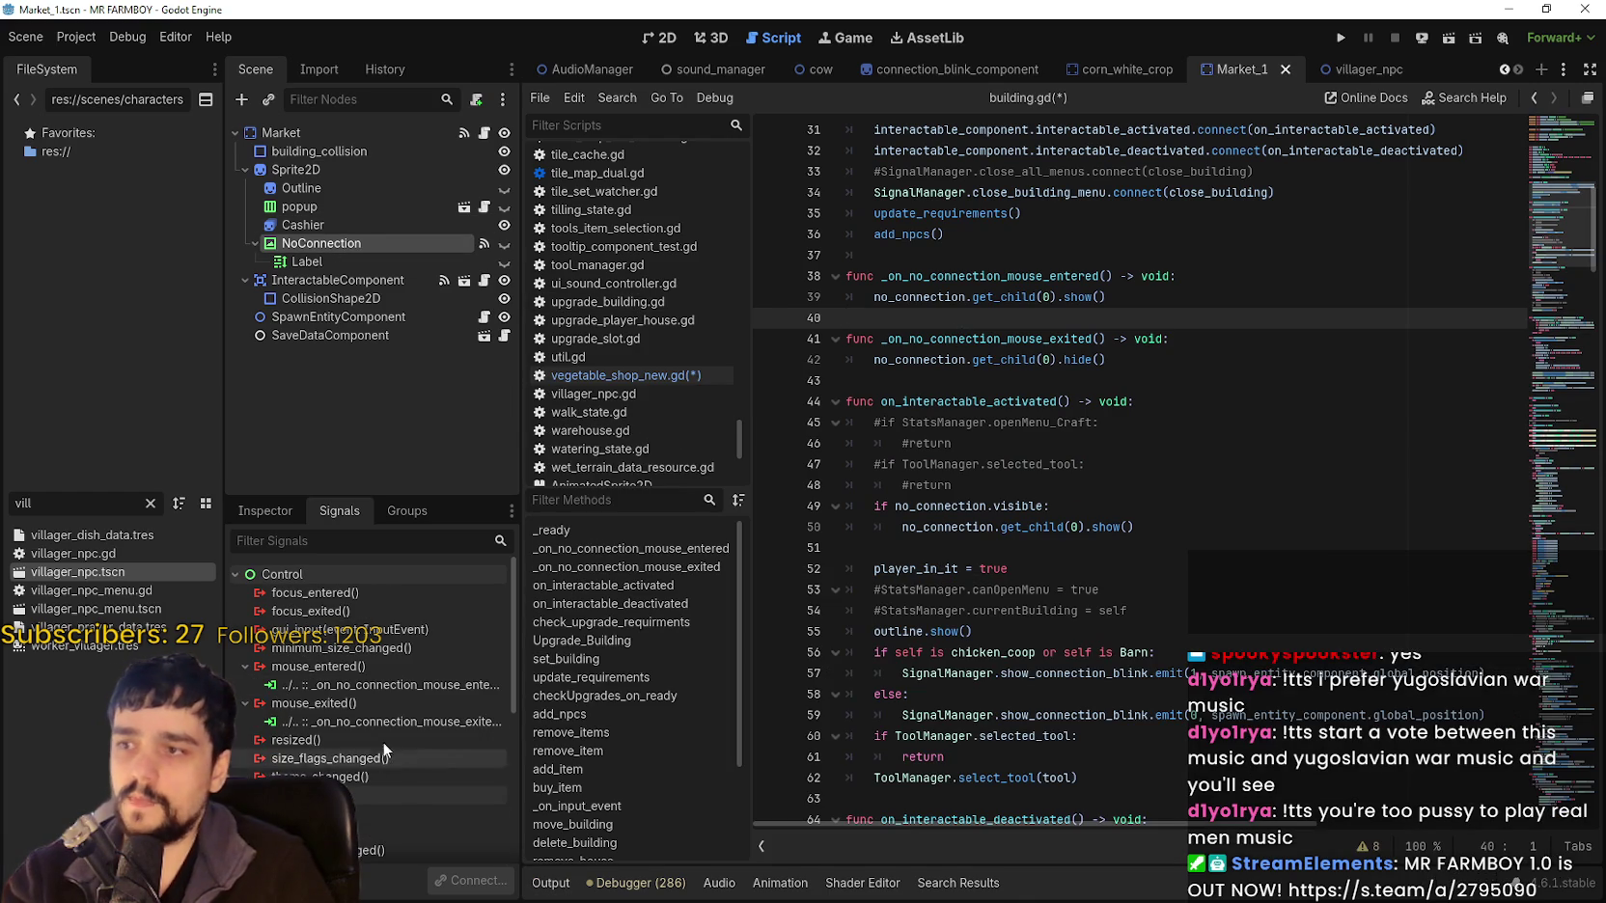
{"action": "double_click", "coordinate": [368, 686]}
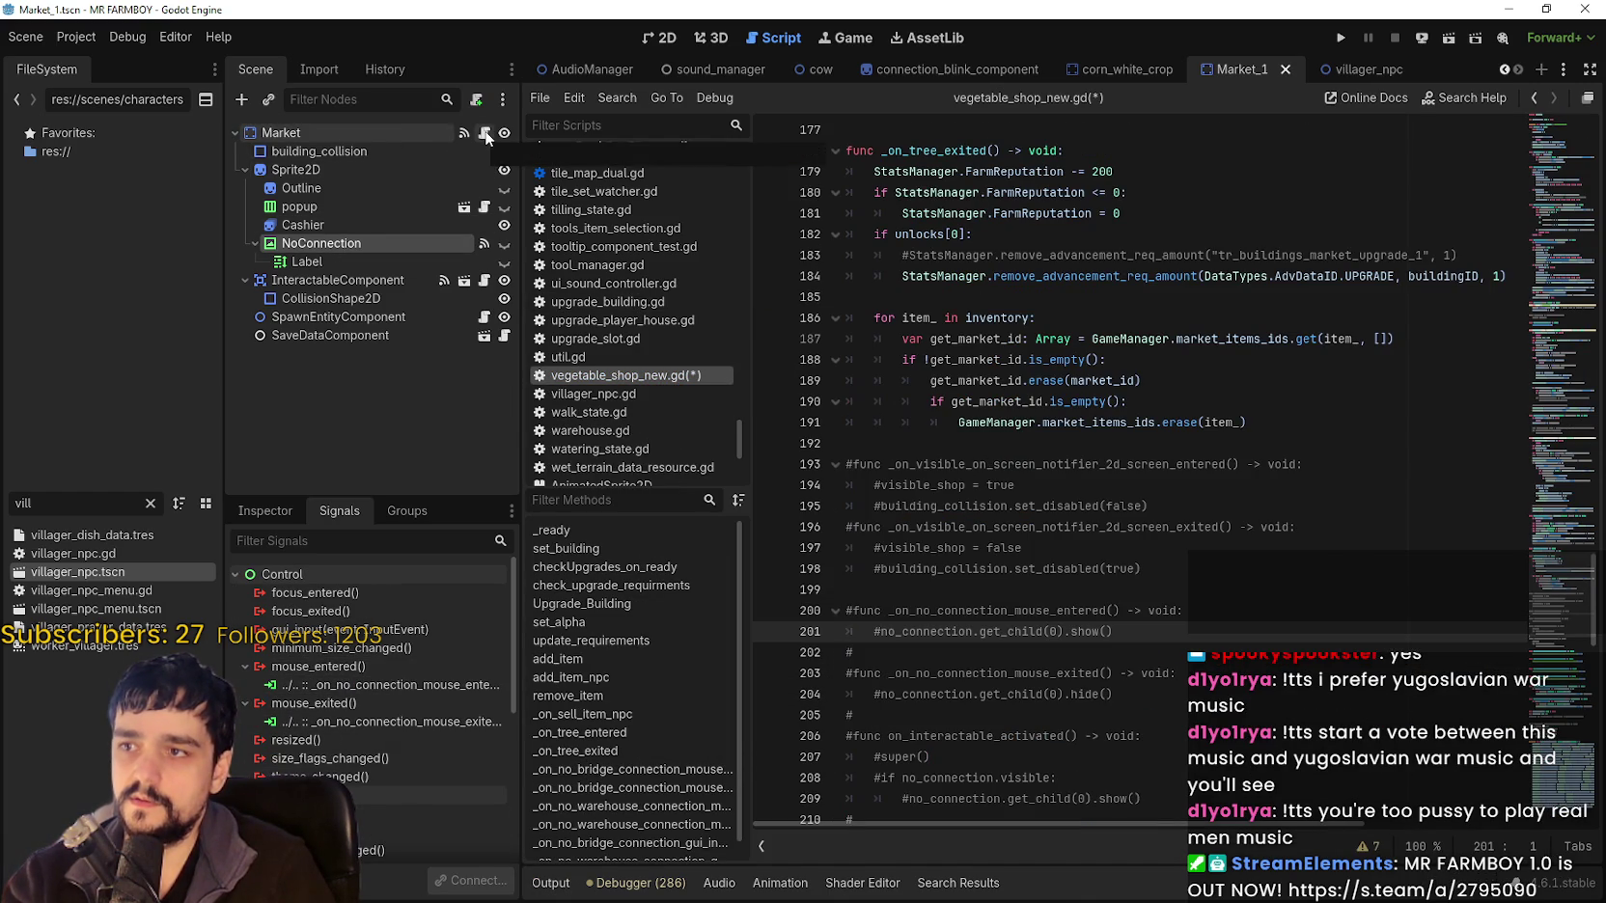
{"action": "scroll", "coordinate": [1078, 177], "scroll_direction": "up", "scroll_amount": 20}
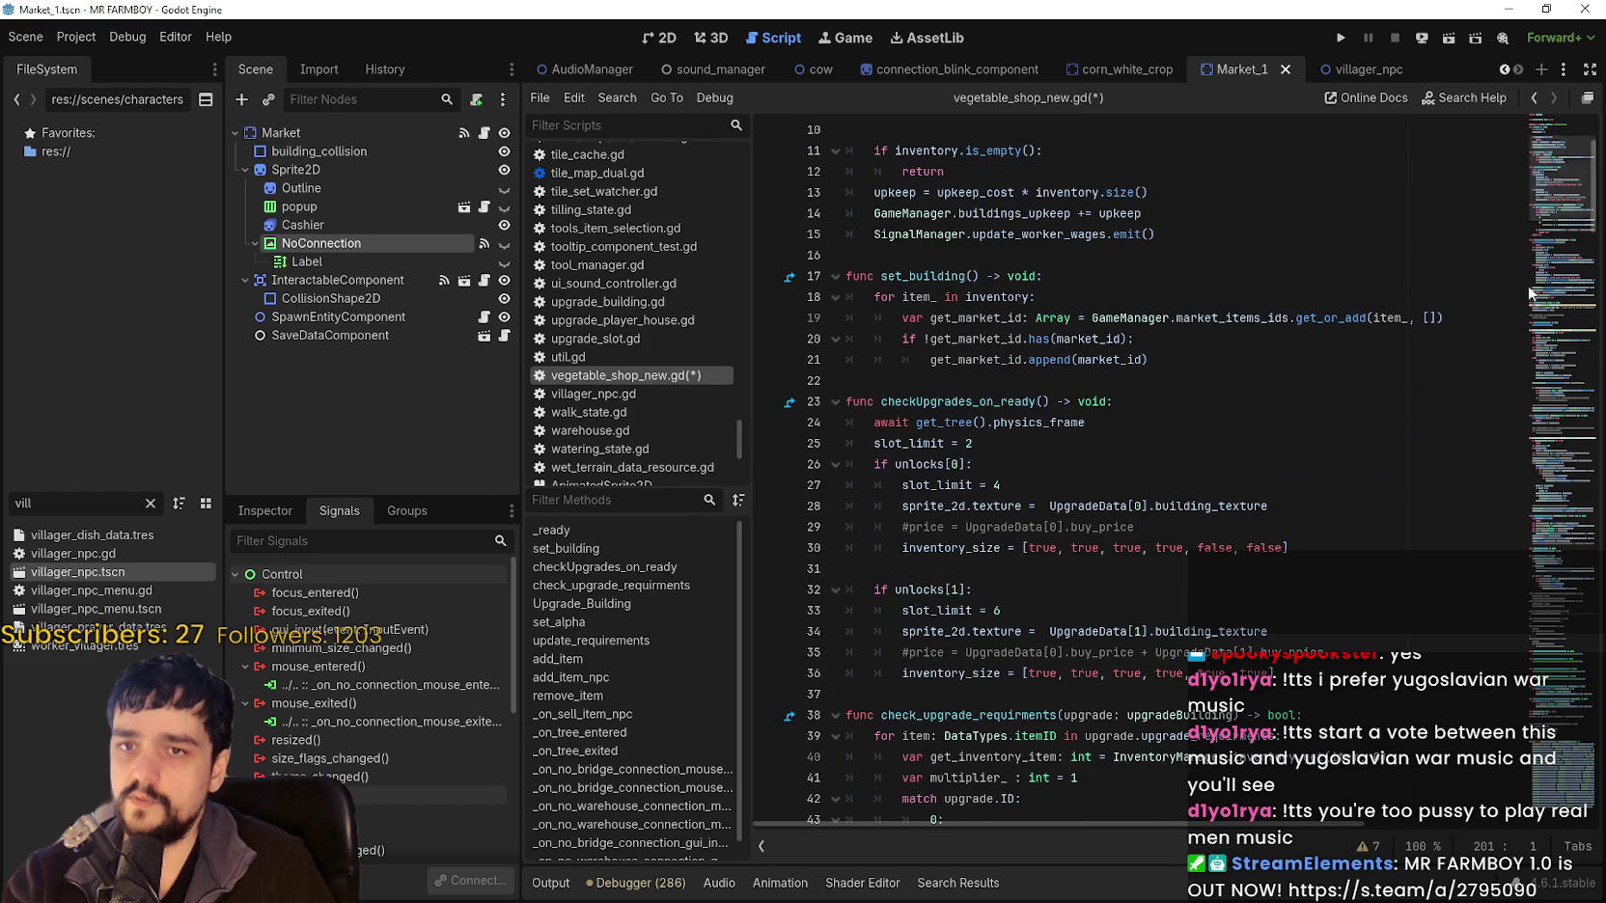
{"action": "right_click", "coordinate": [936, 154]}
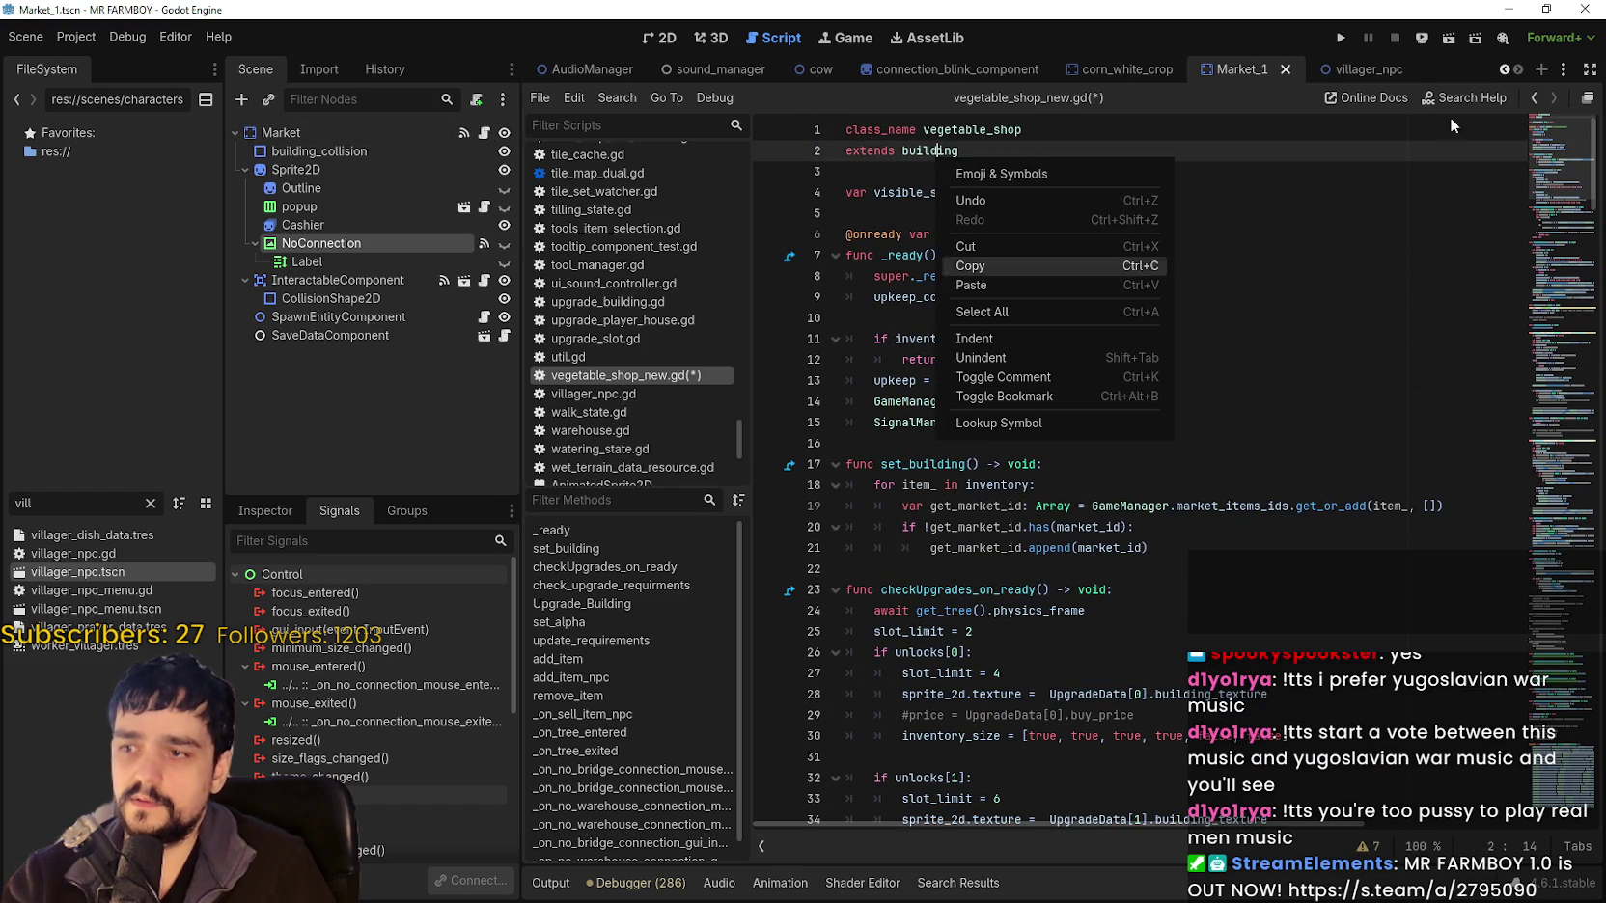
{"action": "left_click", "coordinate": [929, 158]}
{"action": "right_click", "coordinate": [929, 158]}
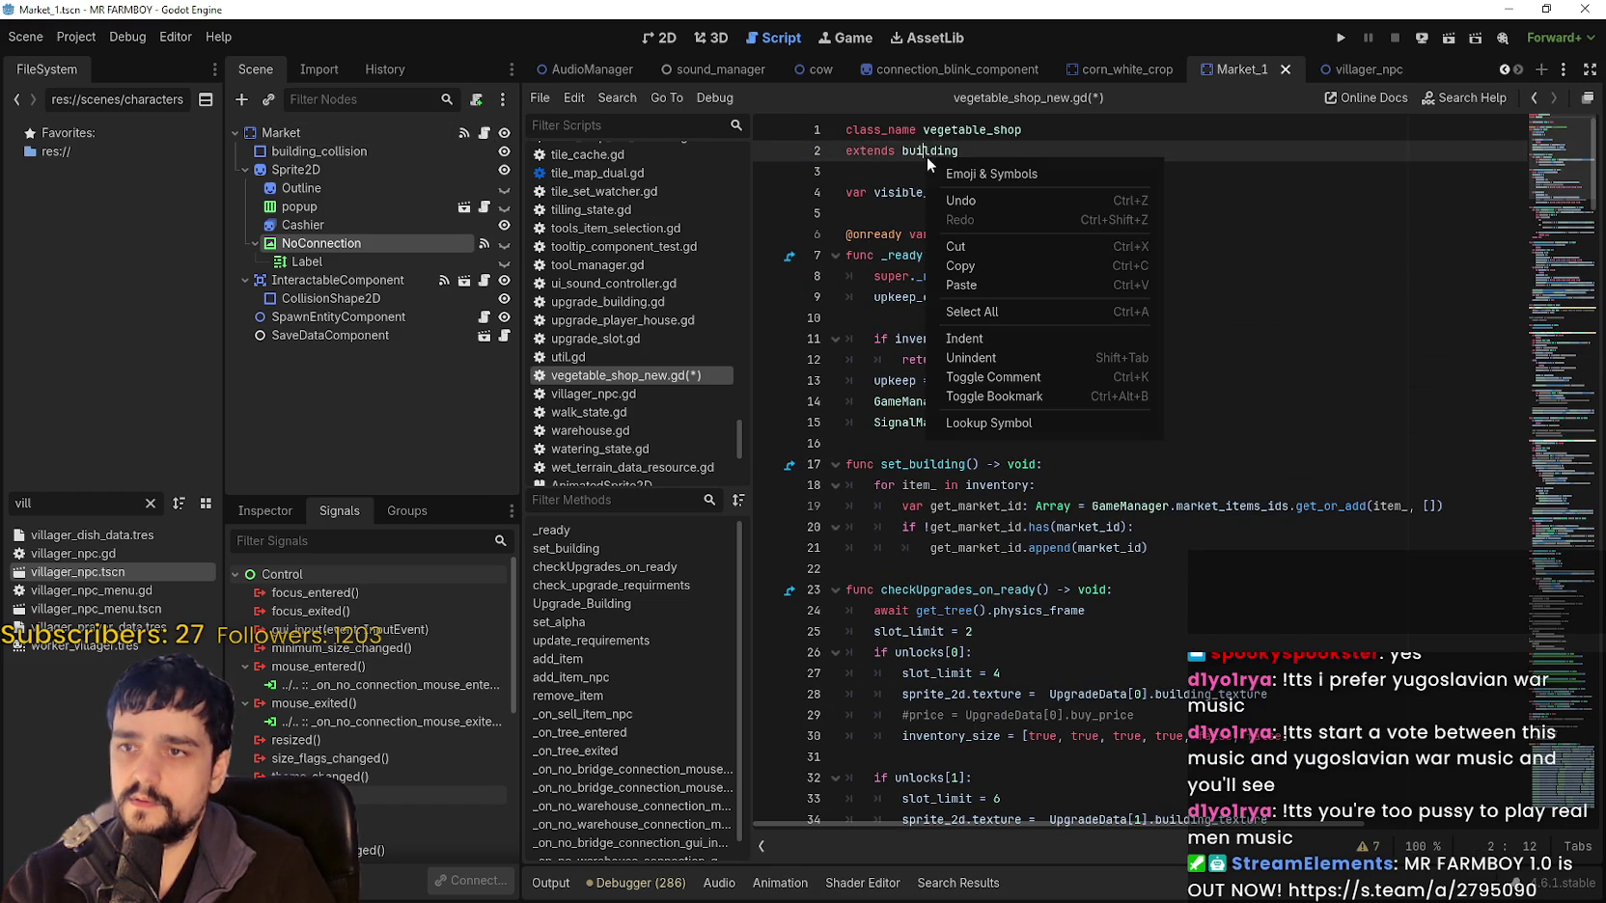
{"action": "left_click", "coordinate": [1013, 422]}
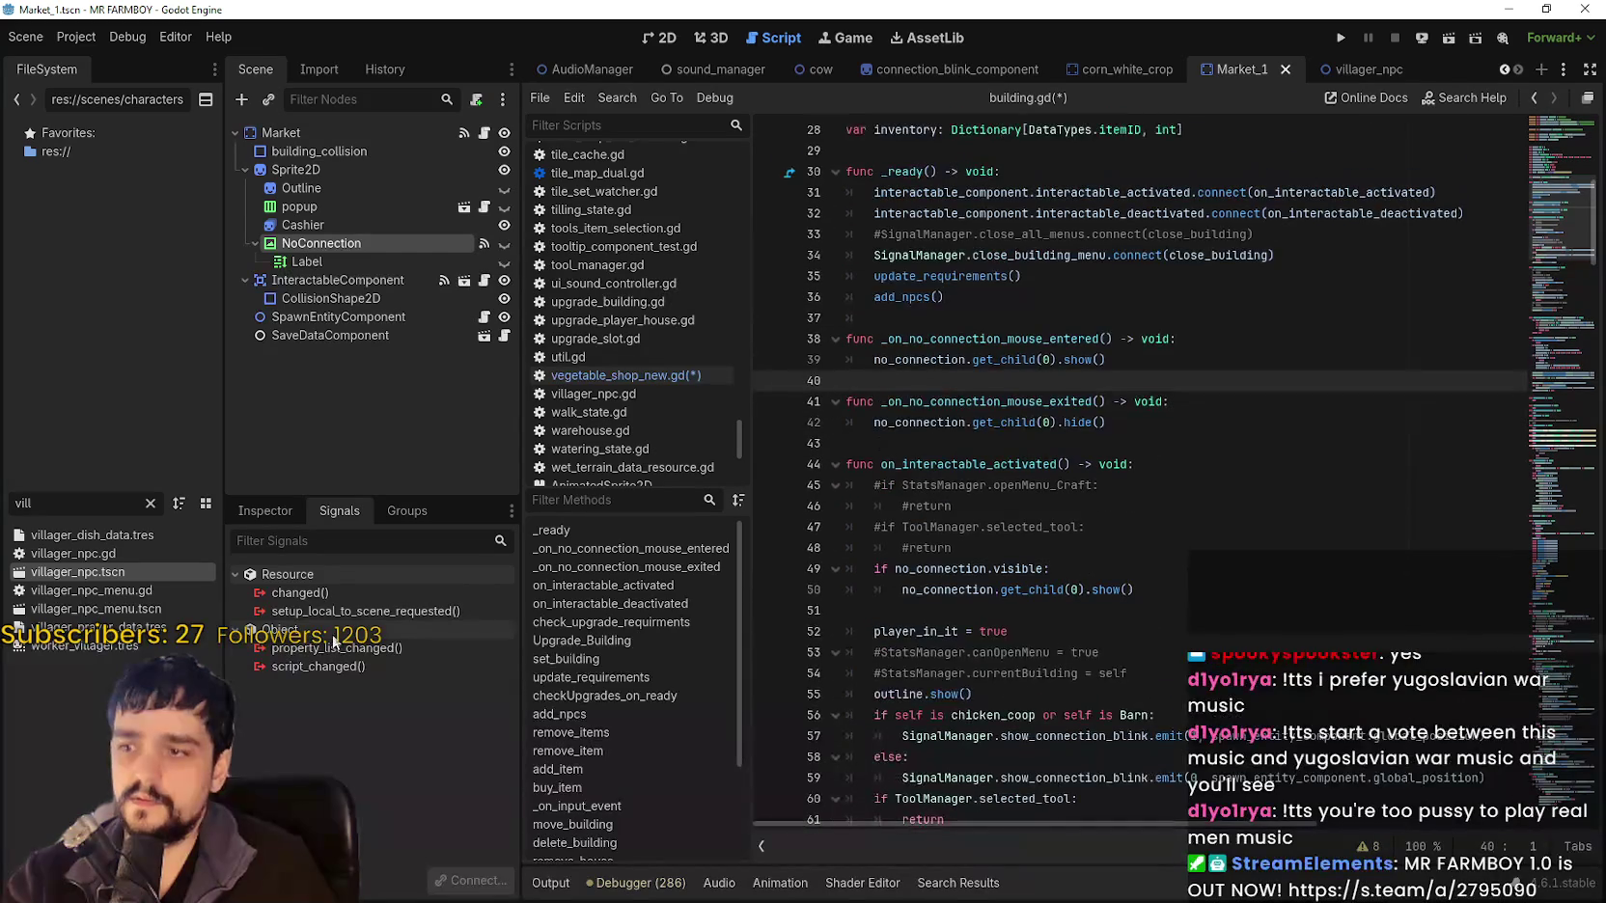
Open the connection settings for NoConnection's mouse_entered signal.
{"action": "left_click", "coordinate": [312, 240]}
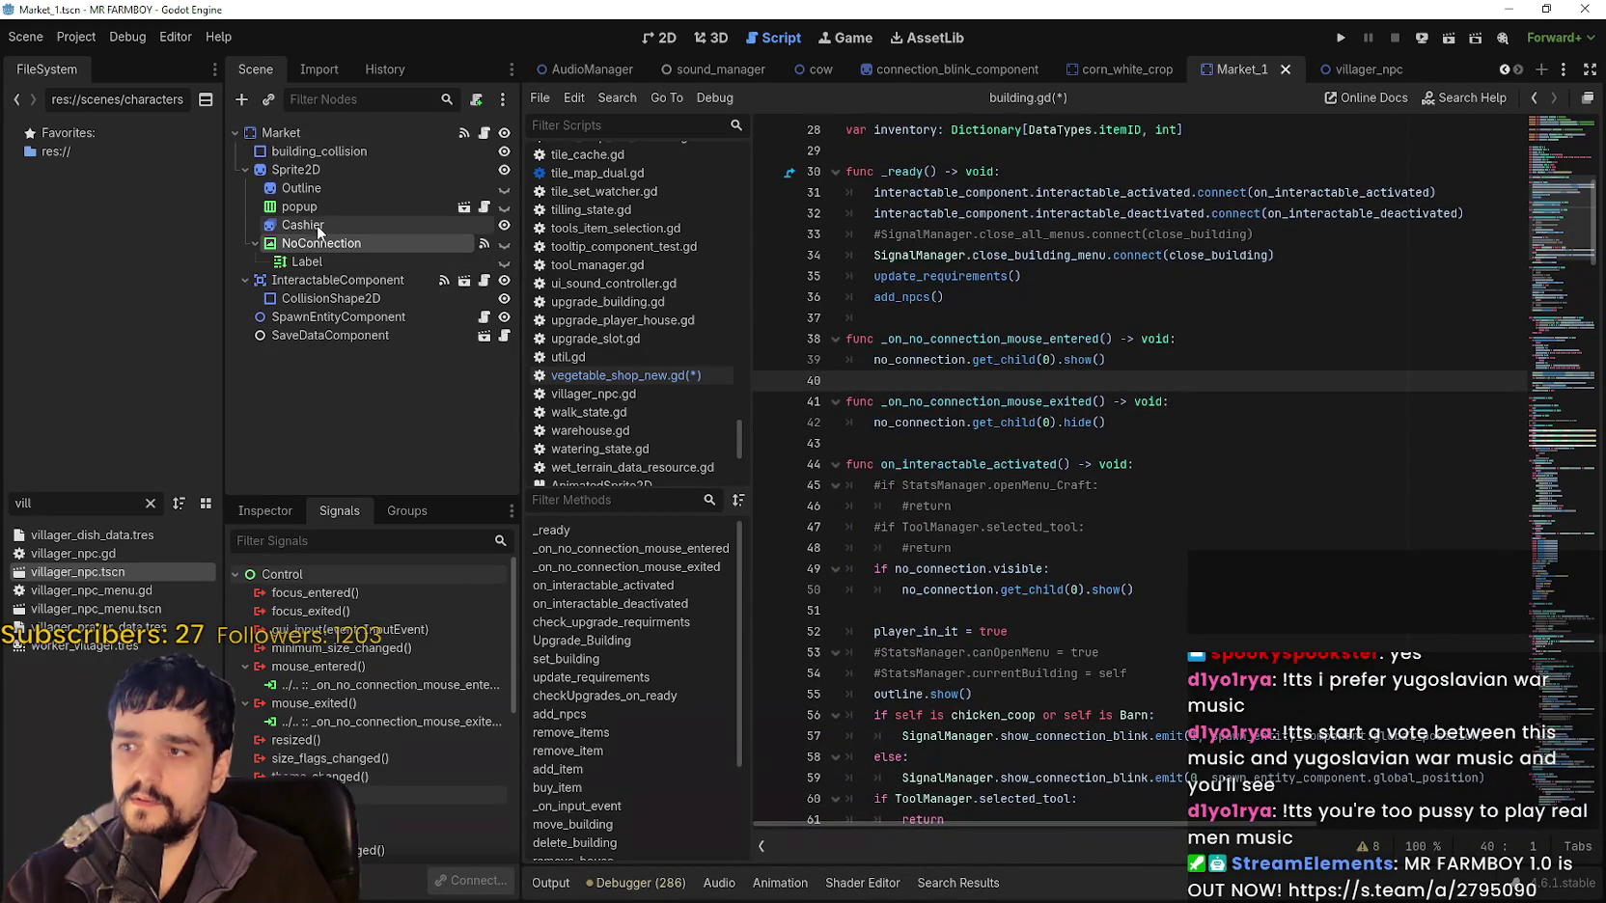
{"action": "right_click", "coordinate": [364, 685]}
{"action": "left_click", "coordinate": [340, 673]}
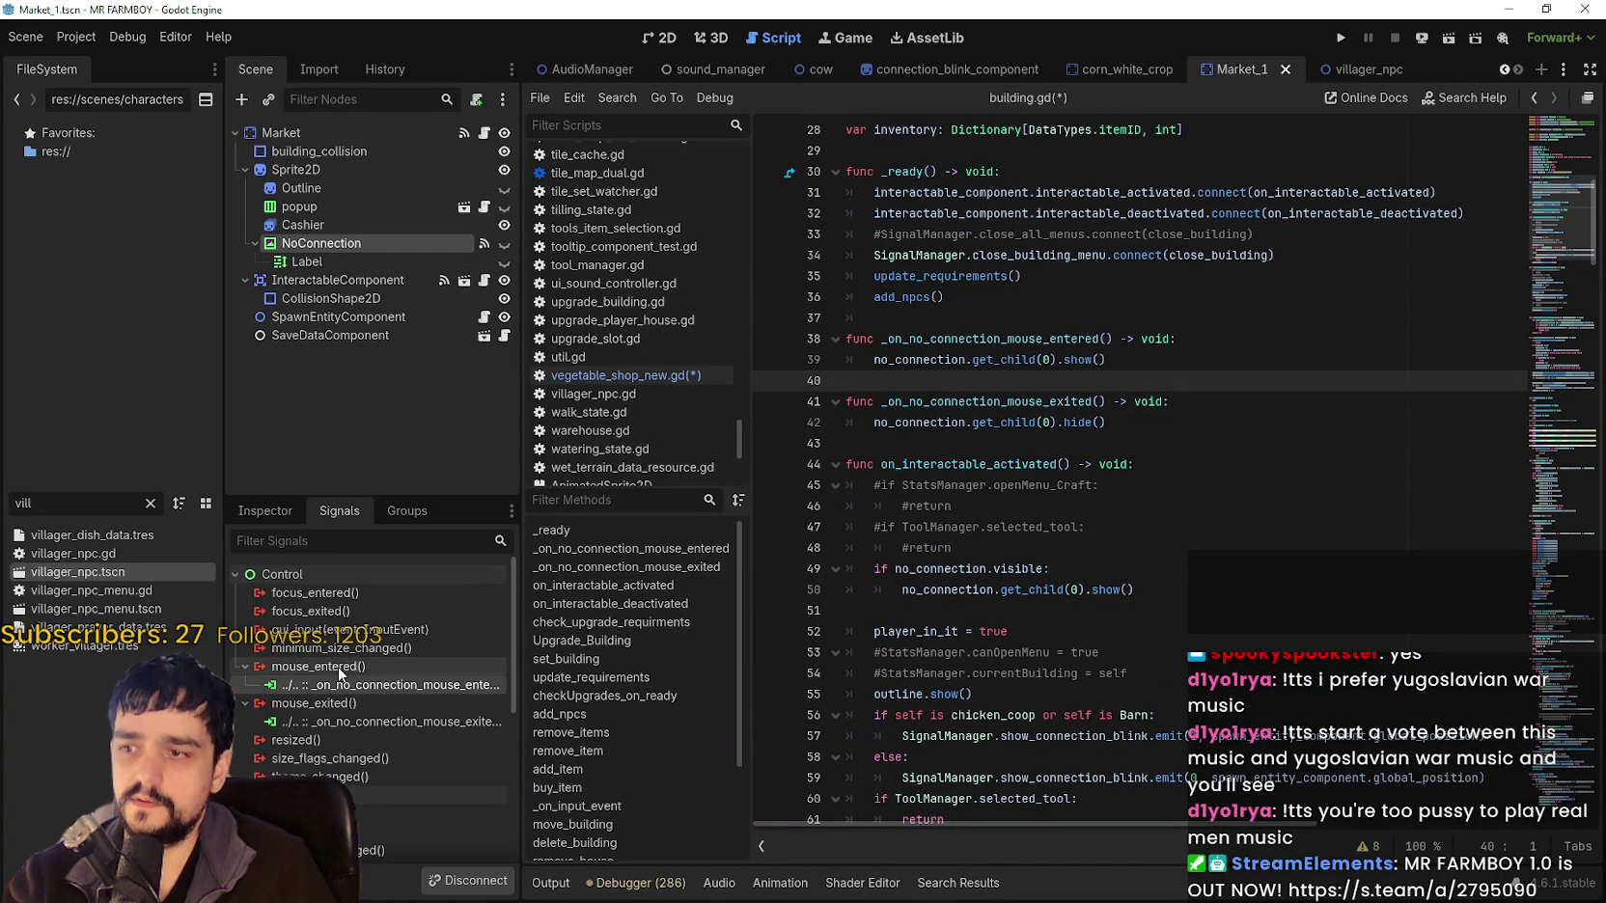
{"action": "double_click", "coordinate": [340, 672]}
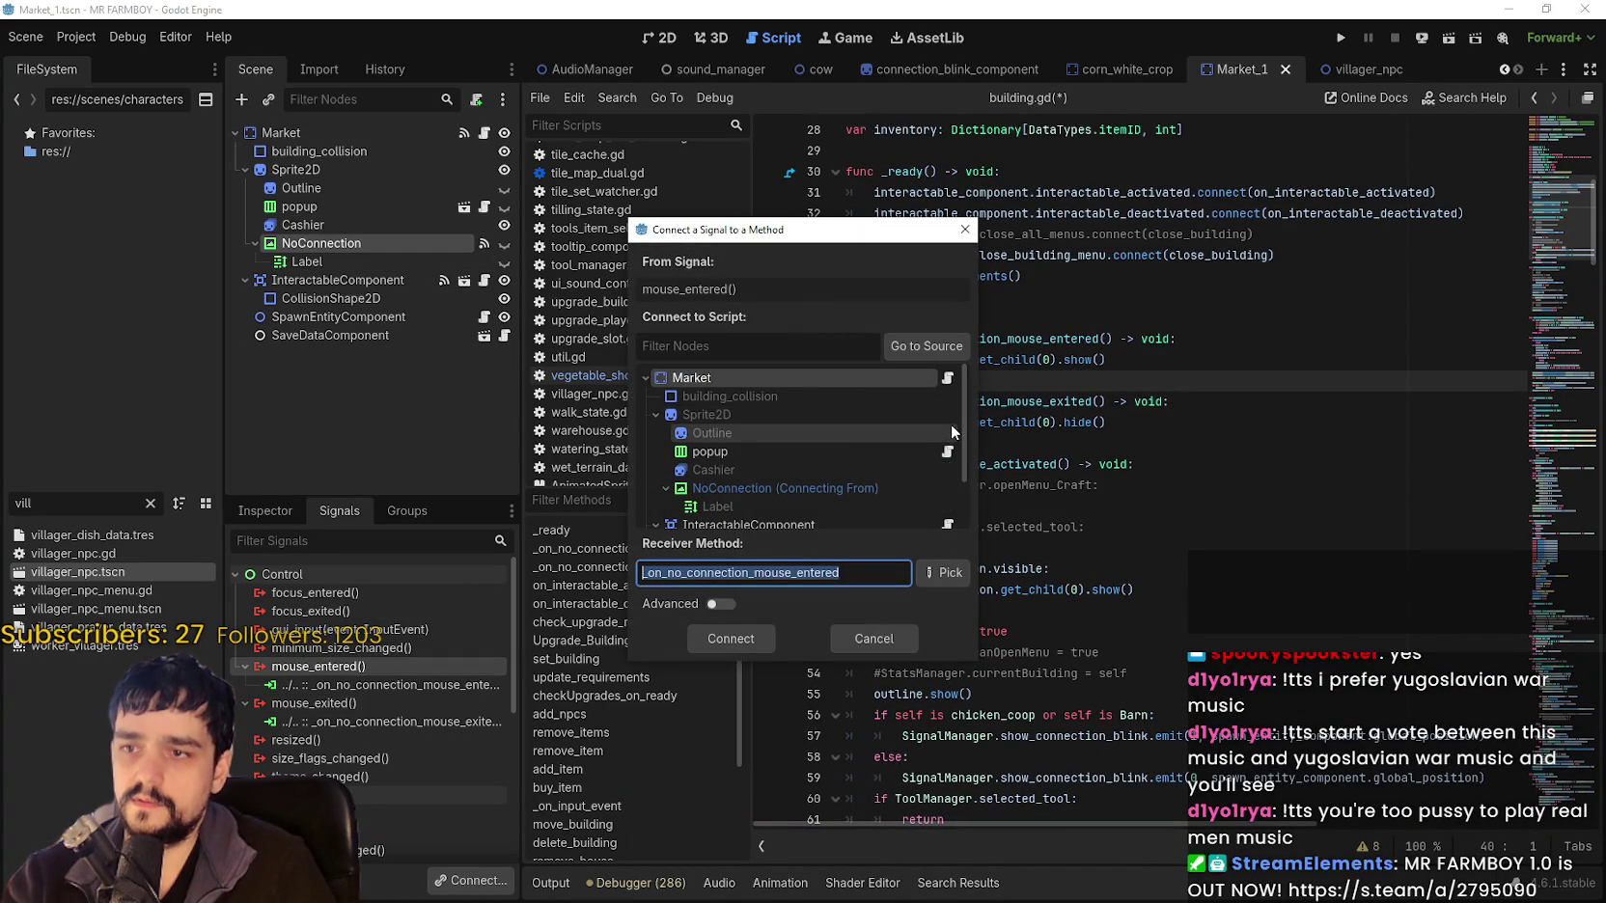
{"action": "scroll", "coordinate": [934, 423], "scroll_direction": "down", "scroll_amount": 2}
{"action": "scroll", "coordinate": [911, 502], "scroll_direction": "up", "scroll_amount": 2}
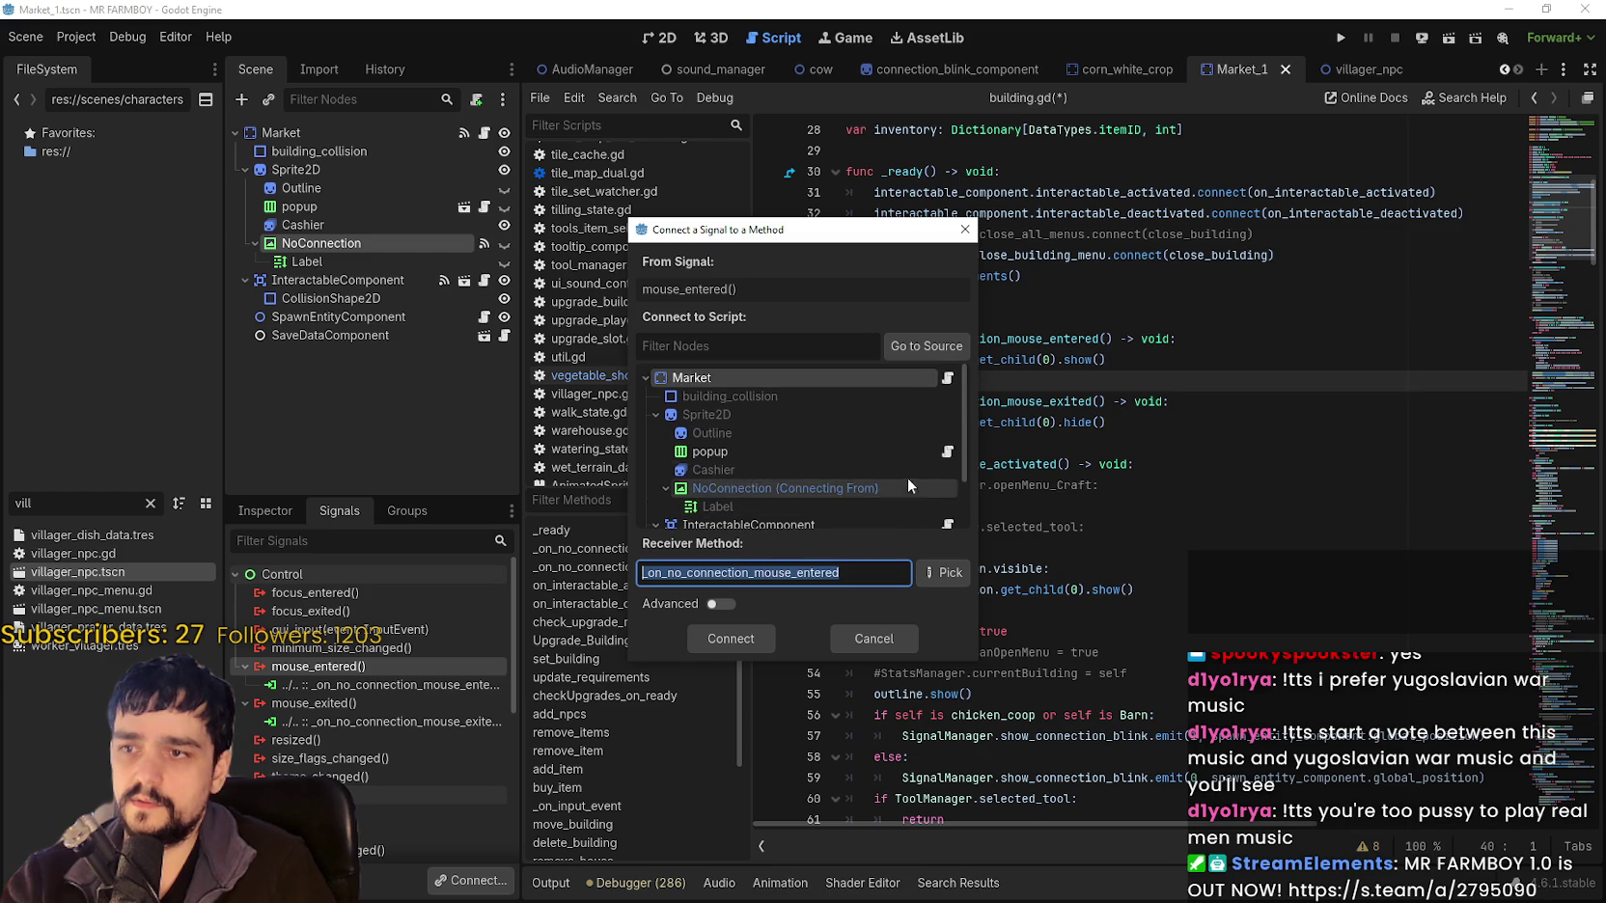
{"action": "left_click", "coordinate": [927, 345]}
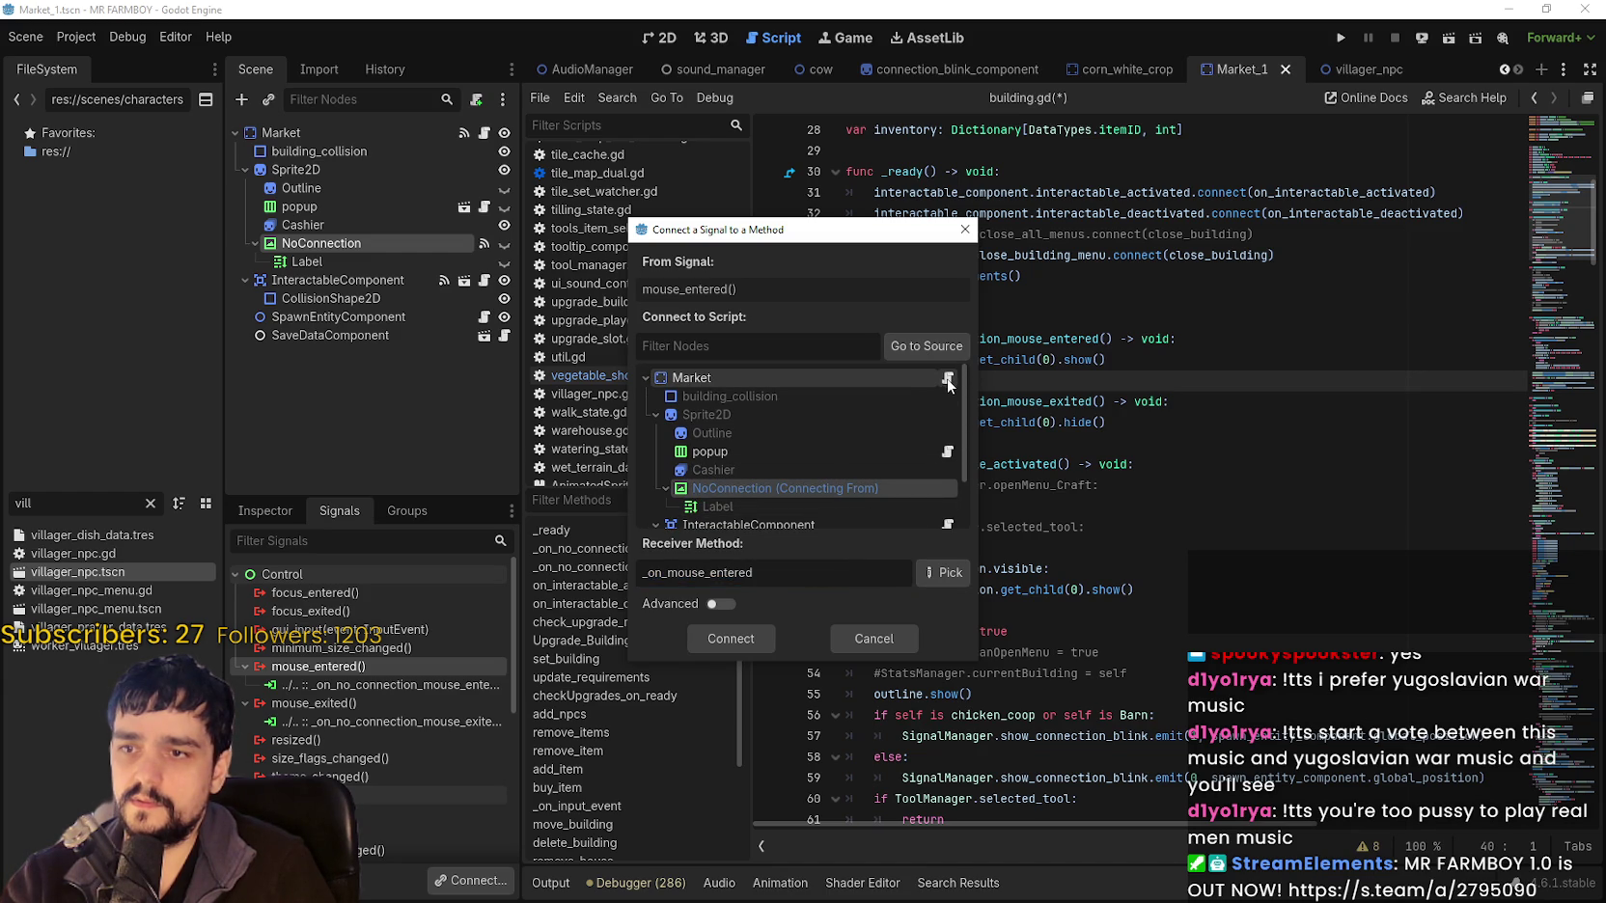
{"action": "left_click", "coordinate": [731, 603]}
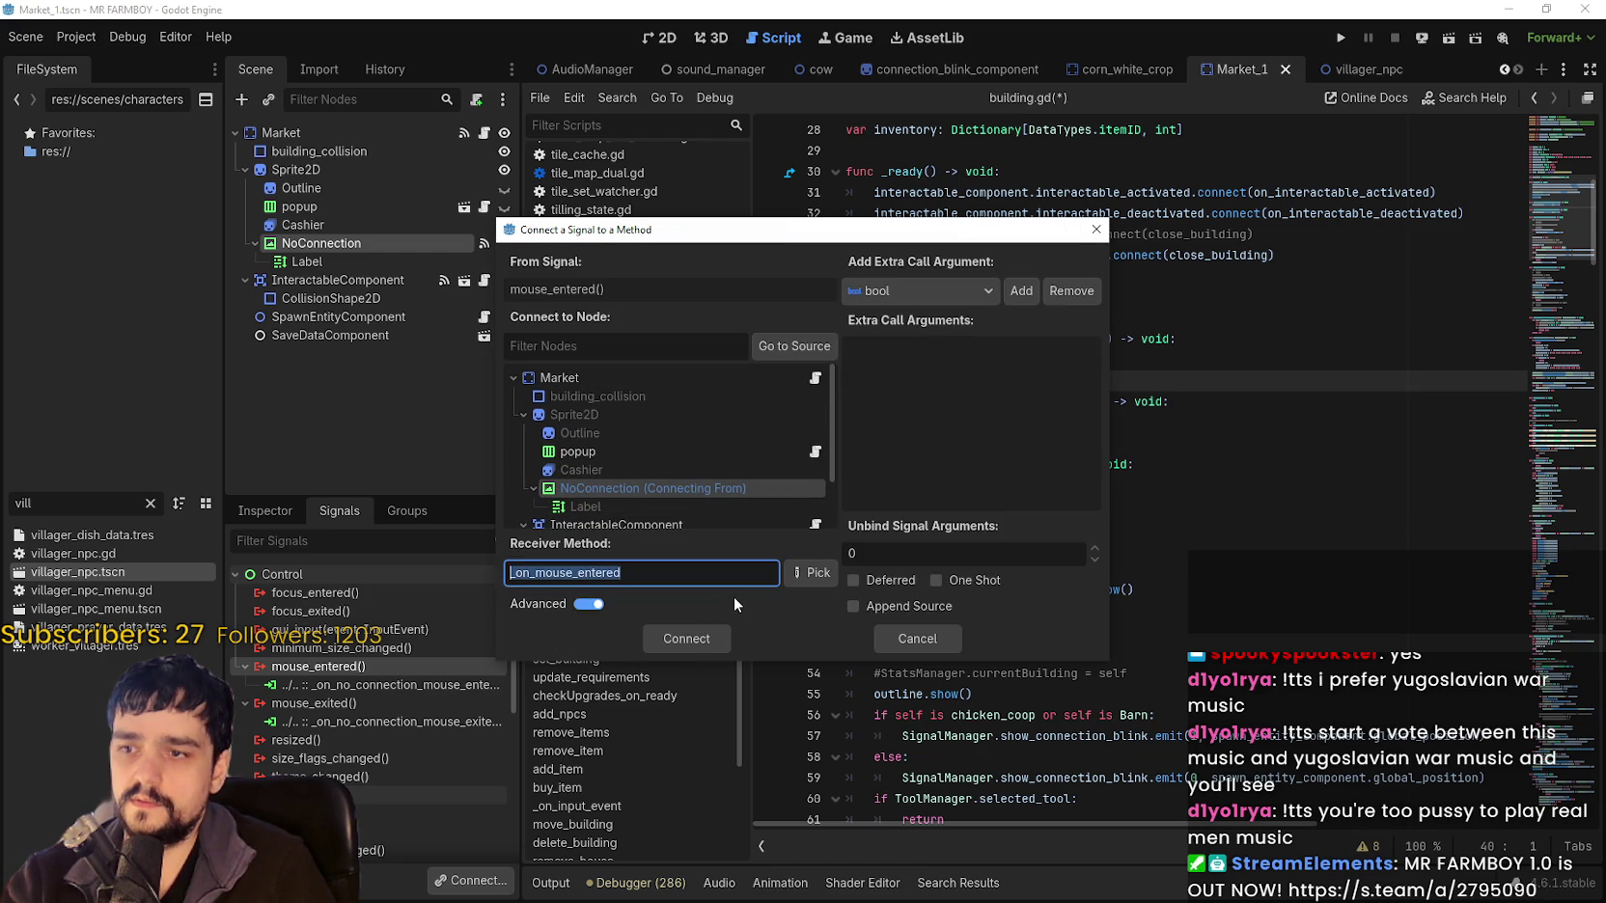
{"action": "left_click", "coordinate": [590, 605]}
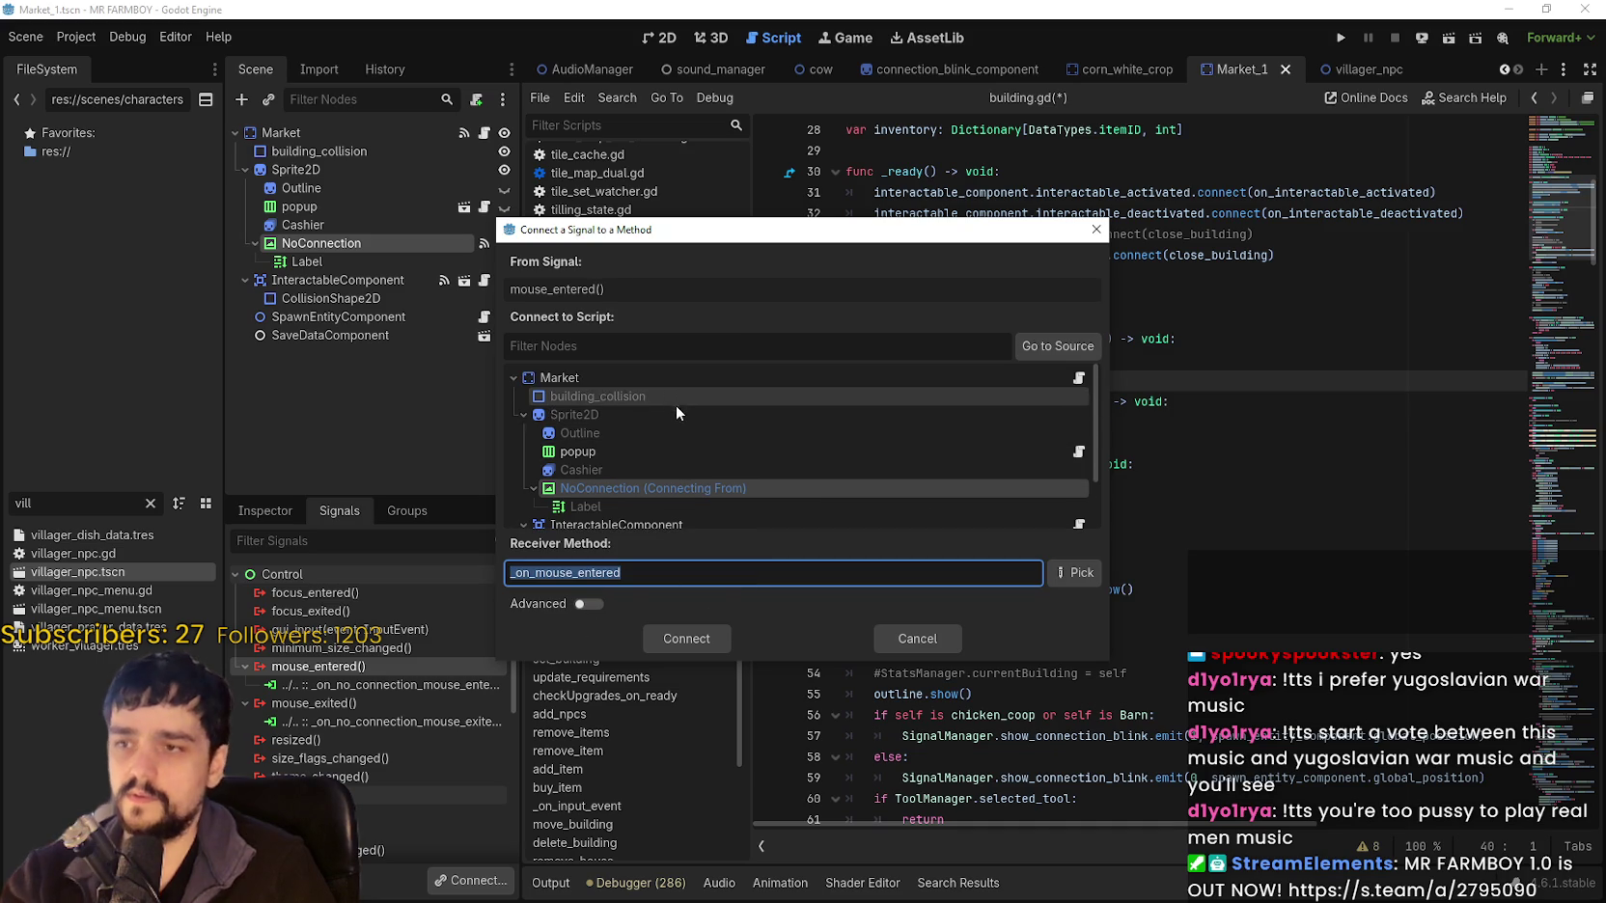
{"action": "scroll", "coordinate": [666, 430], "scroll_direction": "down", "scroll_amount": 1}
{"action": "scroll", "coordinate": [662, 396], "scroll_direction": "up", "scroll_amount": 1}
{"action": "left_click", "coordinate": [657, 379]}
{"action": "scroll", "coordinate": [666, 425], "scroll_direction": "down", "scroll_amount": 3}
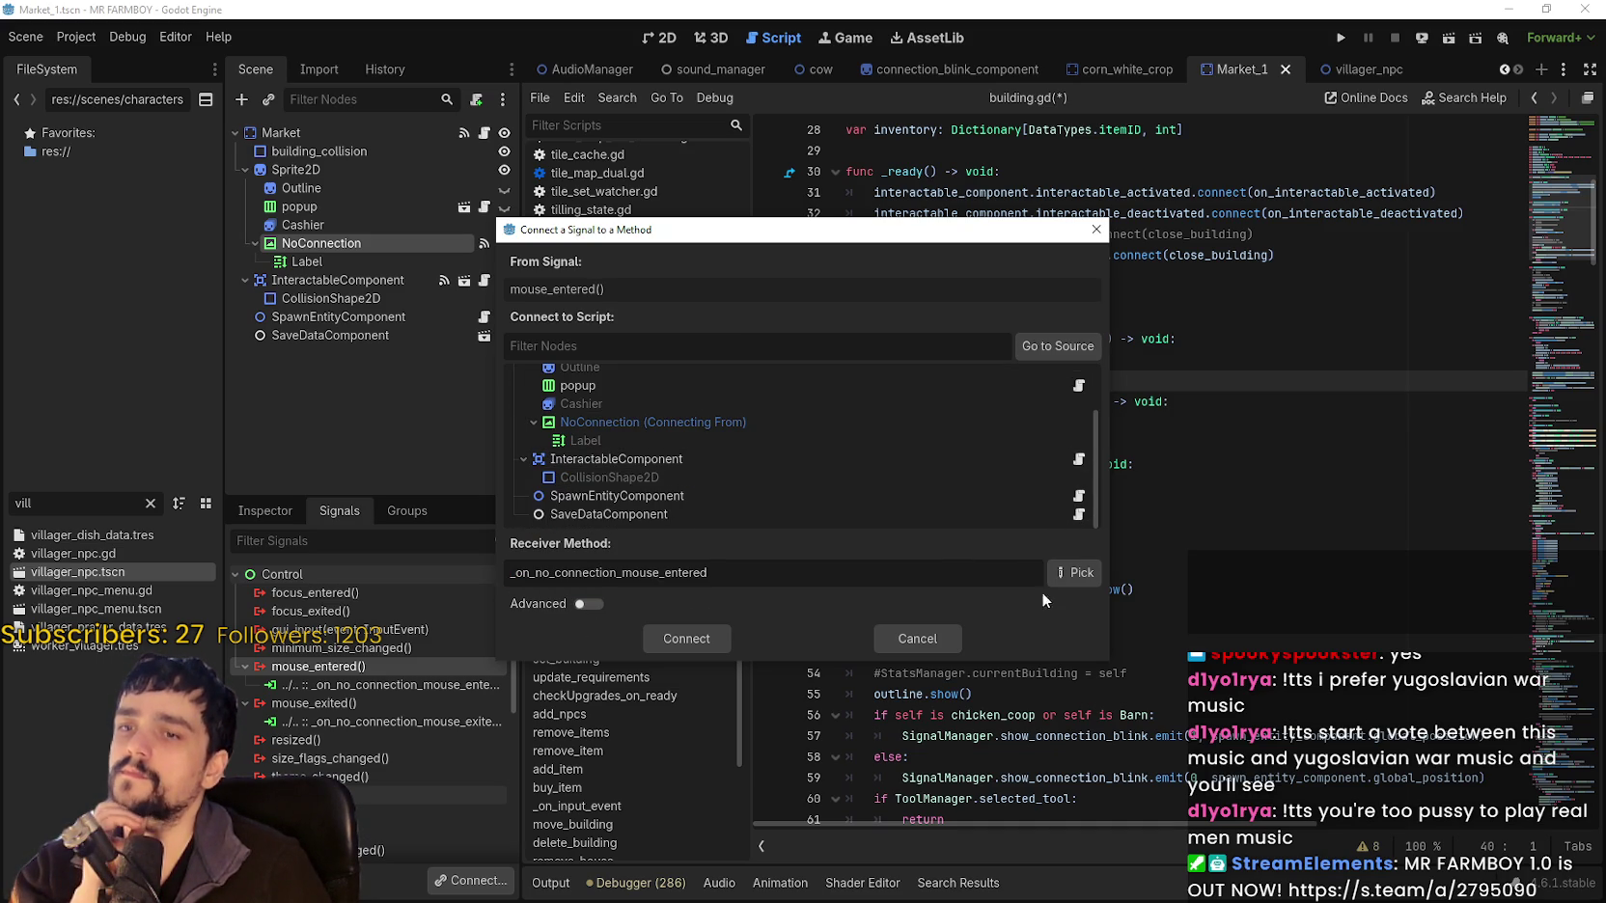
{"action": "left_click", "coordinate": [926, 644]}
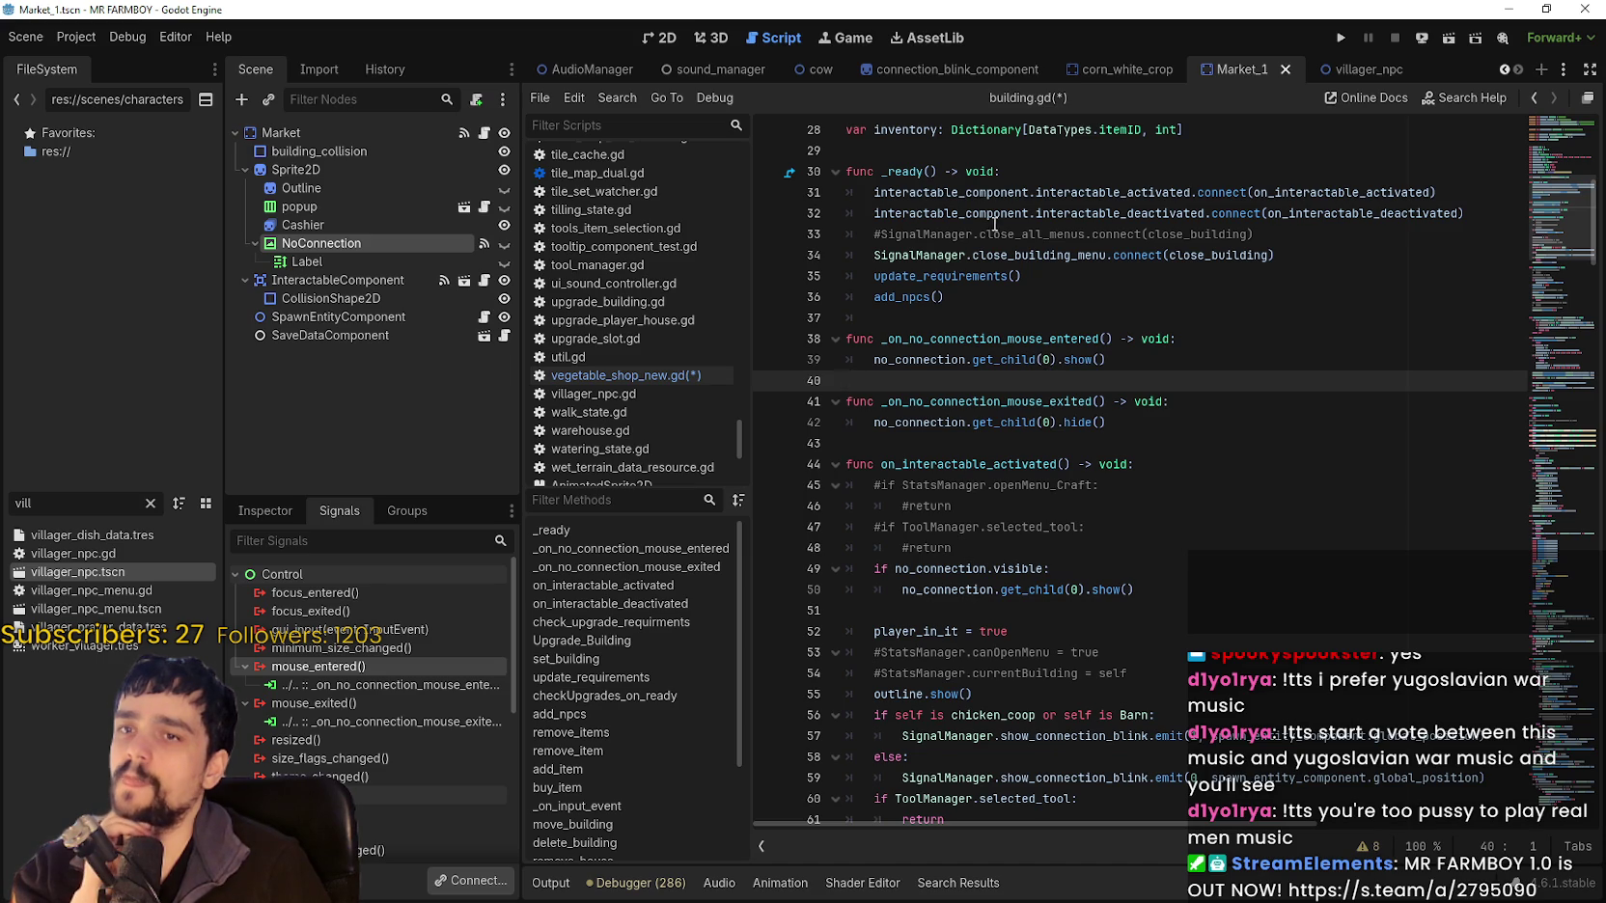
{"action": "double_click", "coordinate": [925, 193]}
Add no_connection.mouse_entered.connect(_on_no_connection_mouse_entered) in _ready.
{"action": "left_click_drag", "start_coordinate": [925, 193], "coordinate": [1129, 205]}
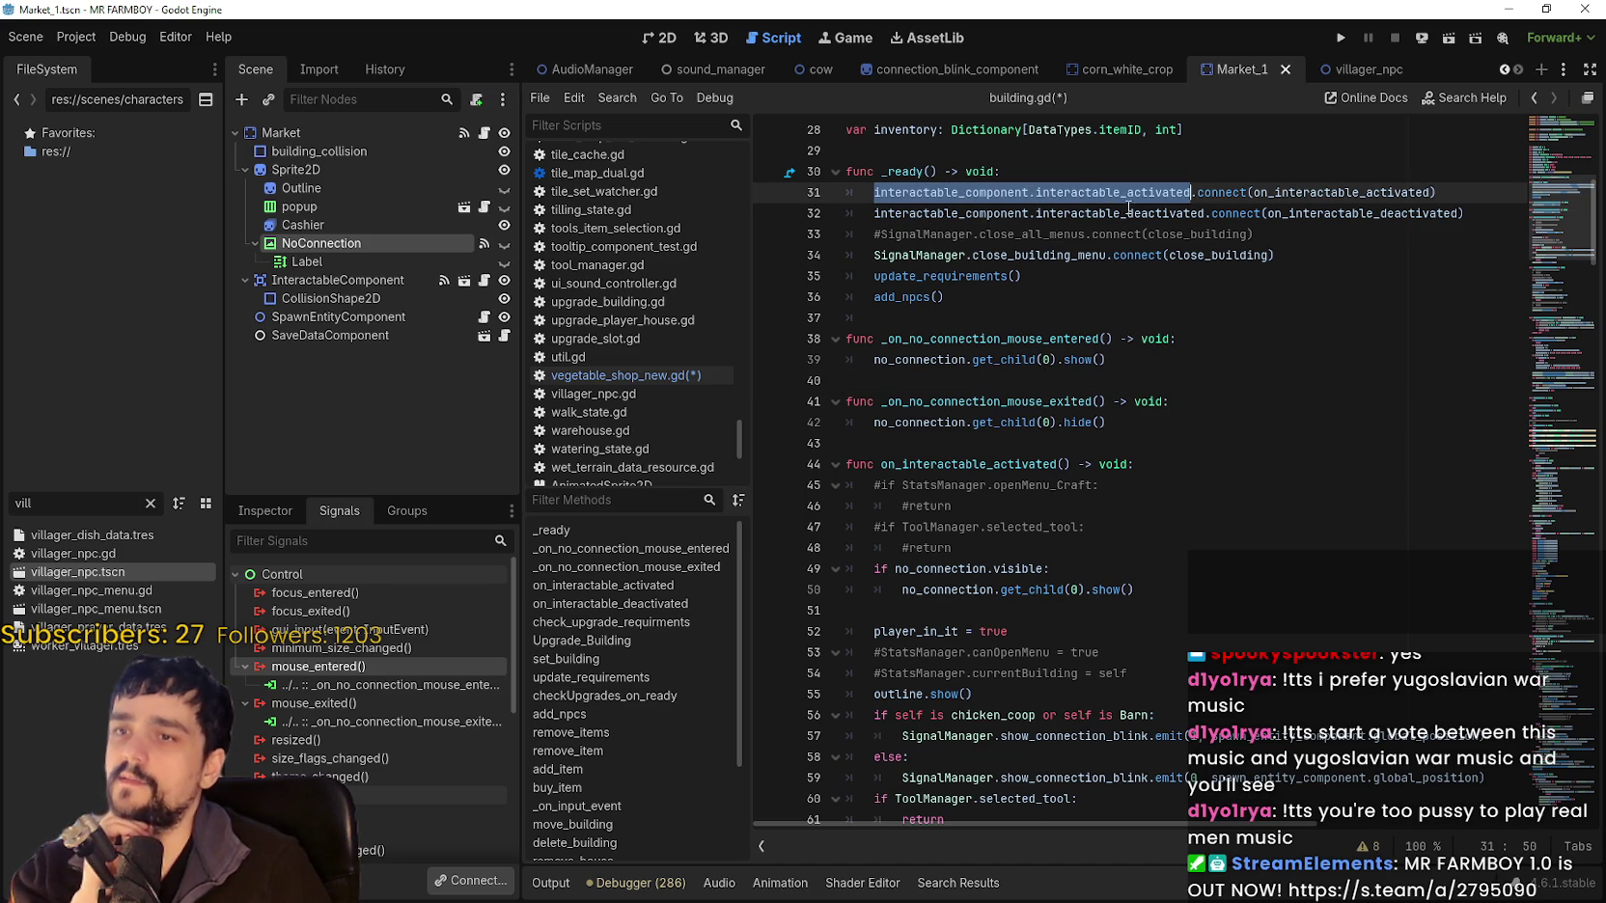
{"action": "left_click", "coordinate": [1300, 255]}
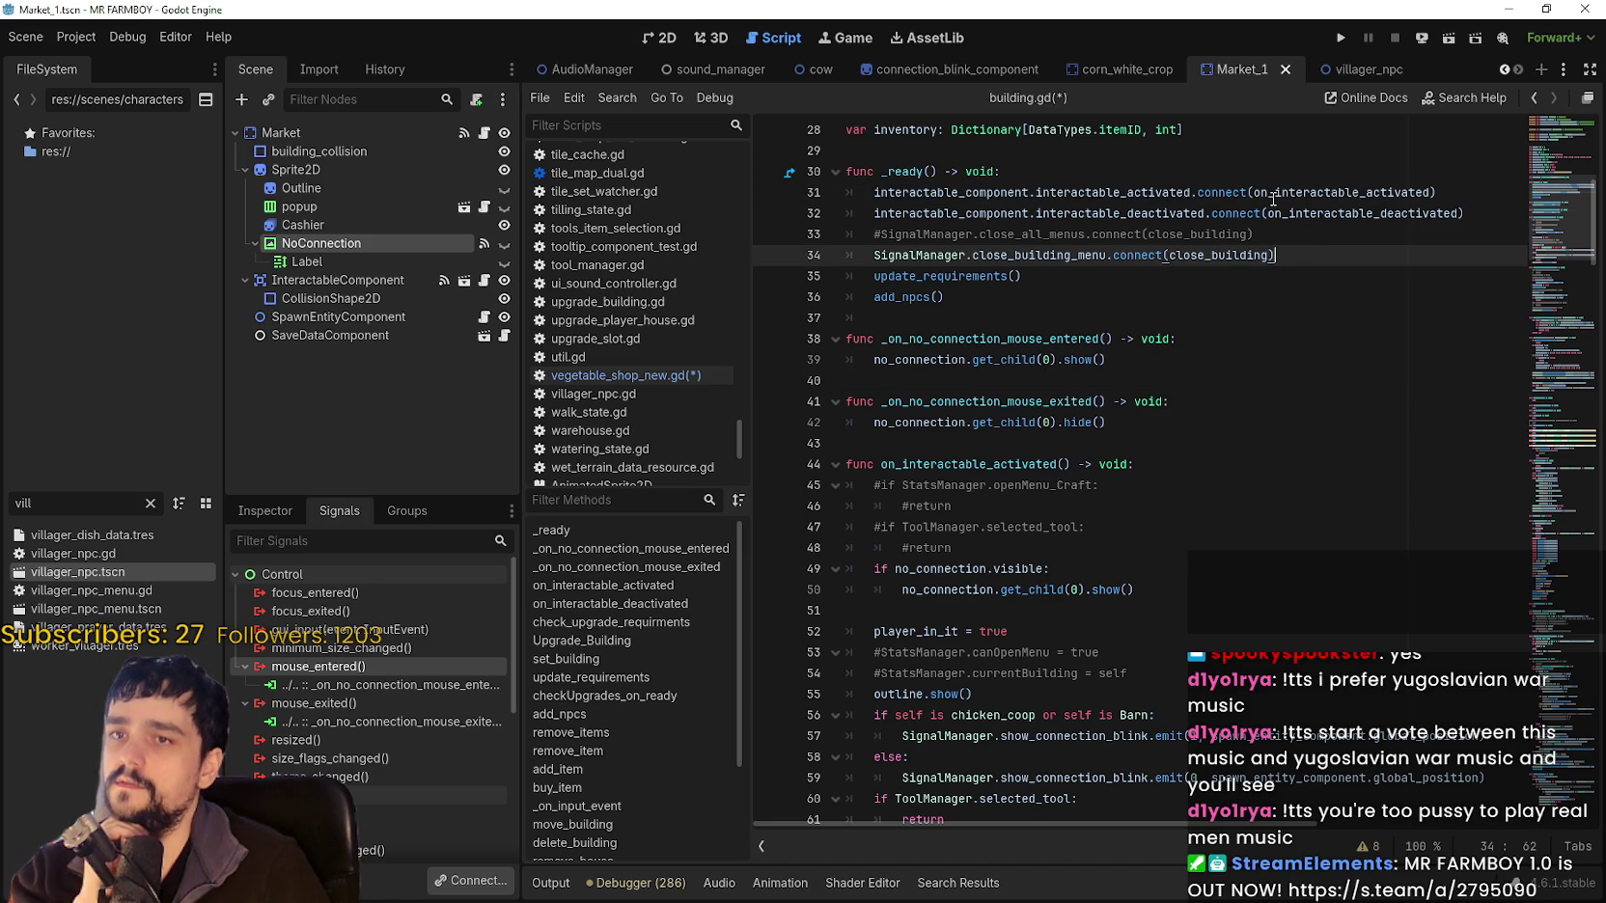
{"action": "mouse_move", "coordinate": [1273, 198]}
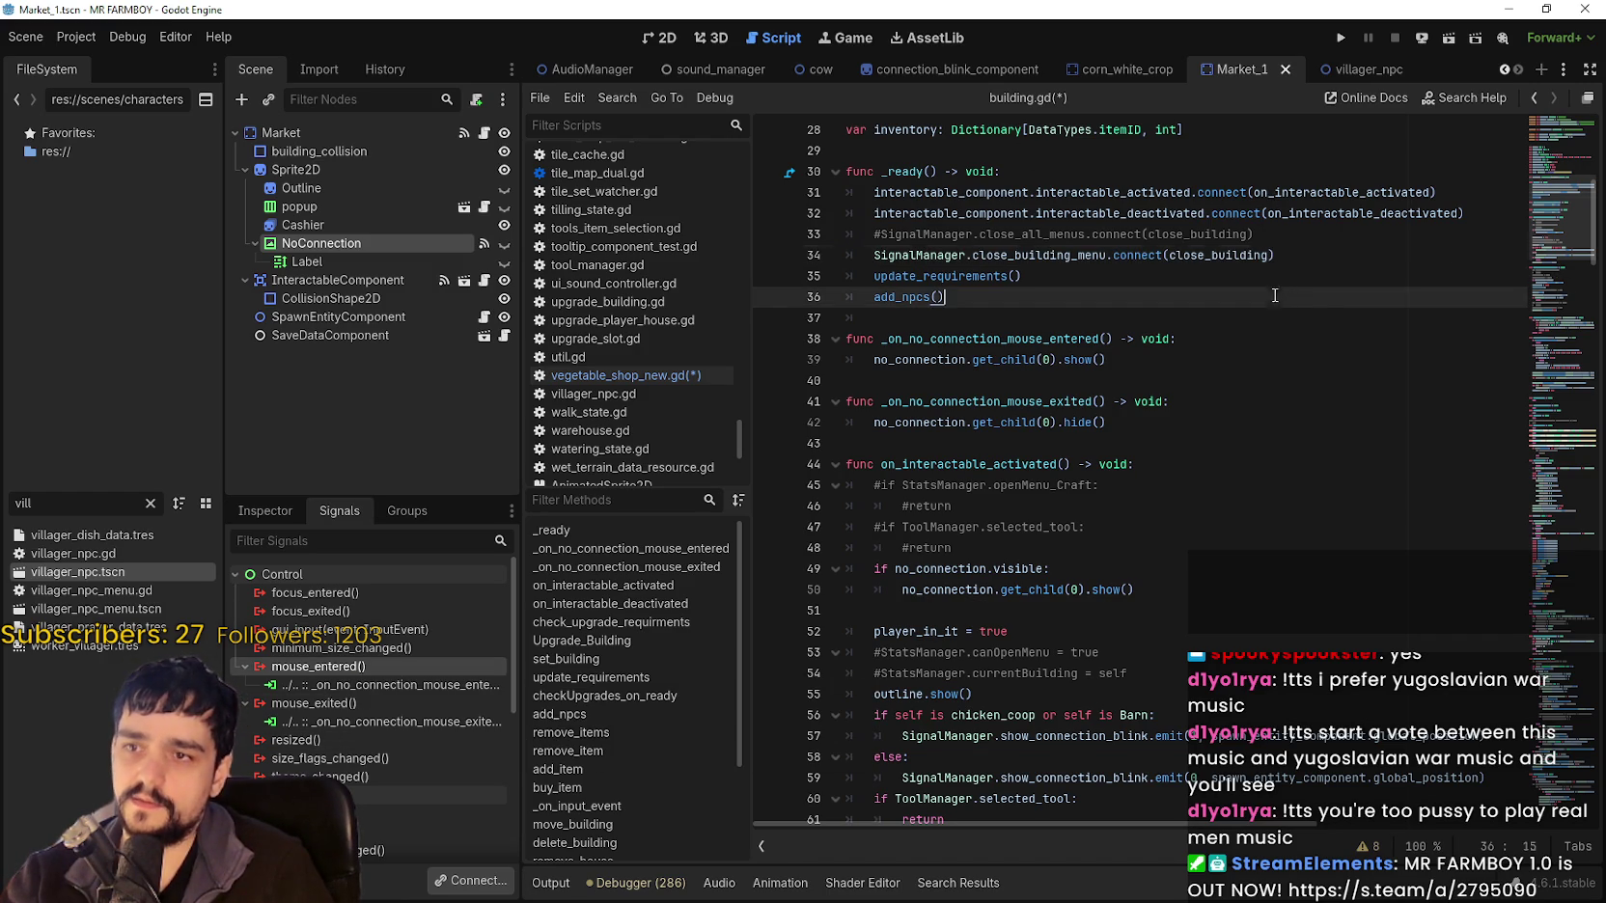
{"action": "left_click", "coordinate": [1482, 209]}
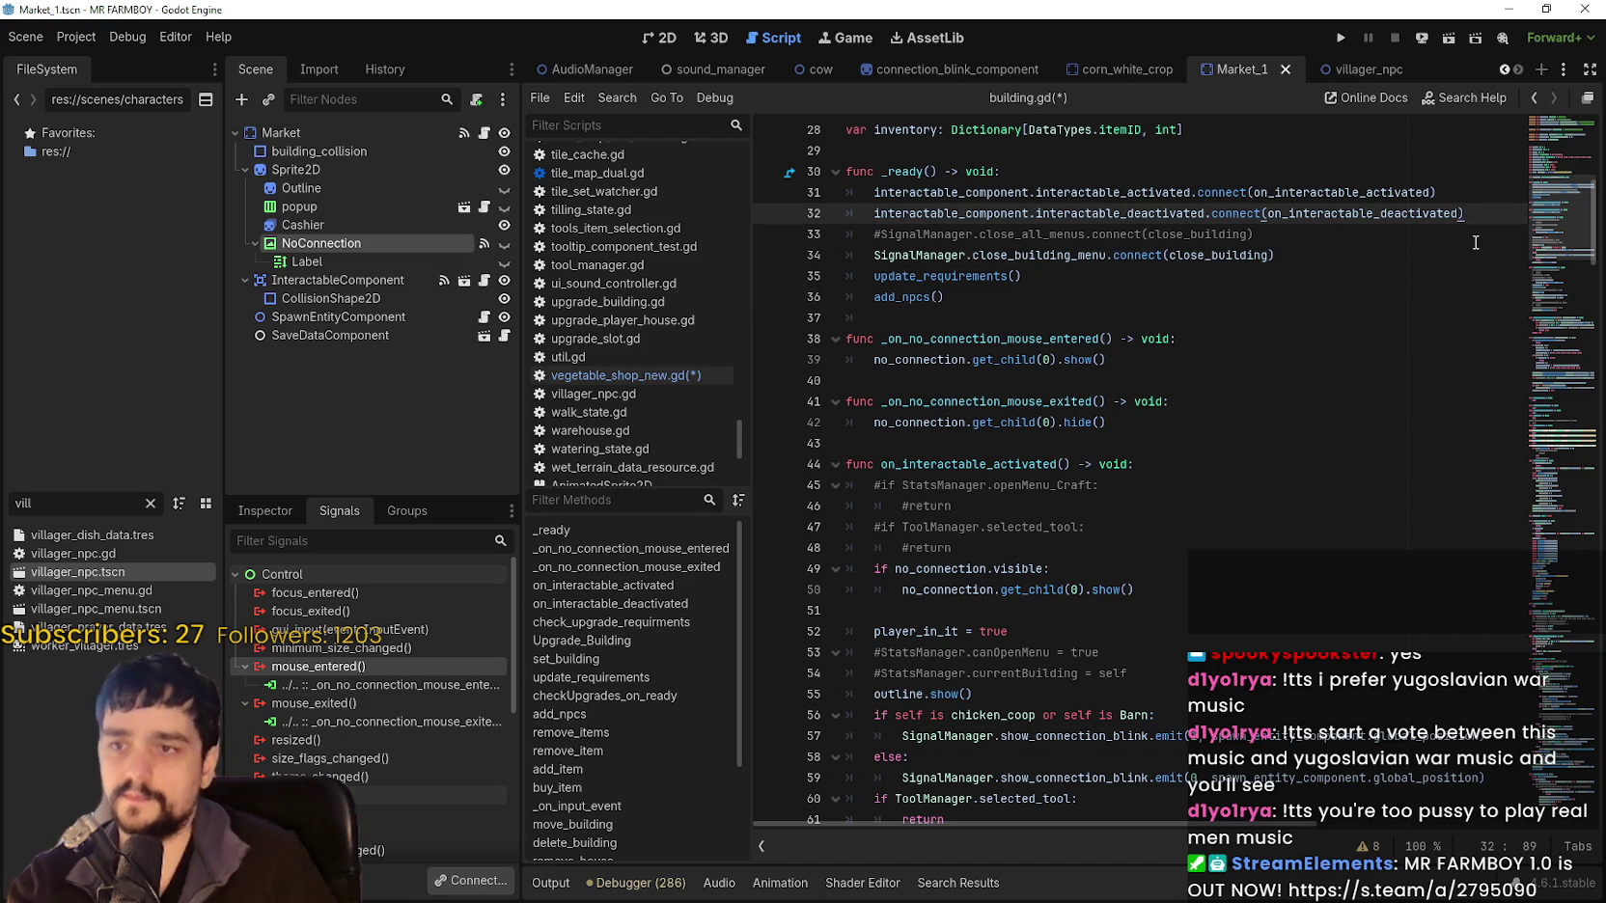
{"action": "key", "text": "Return"}
{"action": "type", "text": "o_"}
{"action": "key", "text": "Return"}
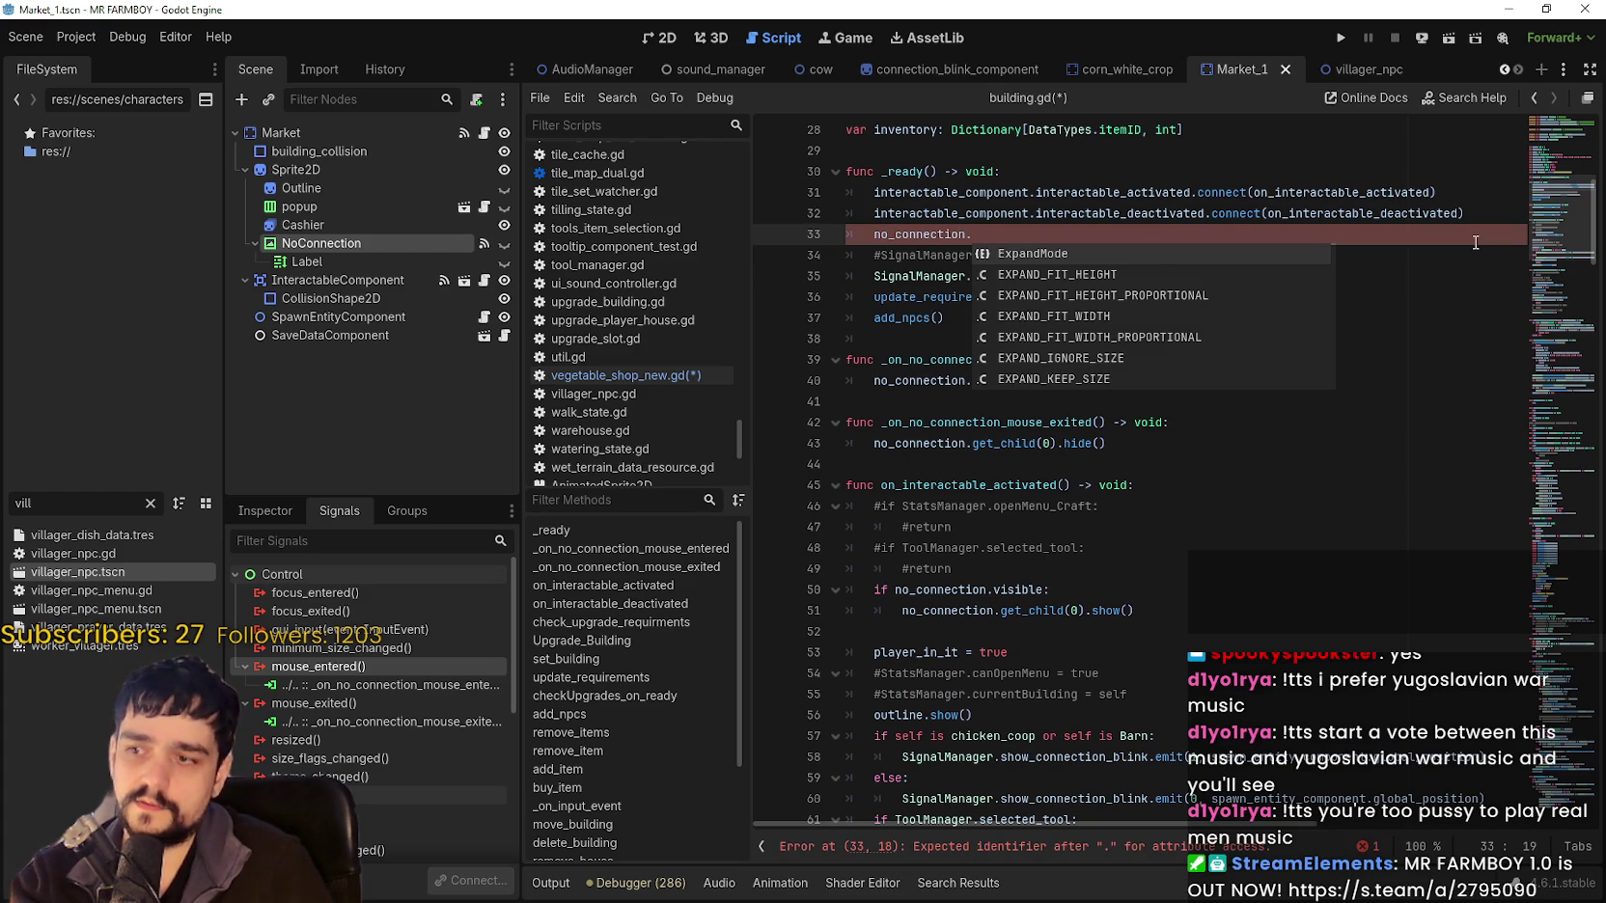
{"action": "type", "text": "mouse_"}
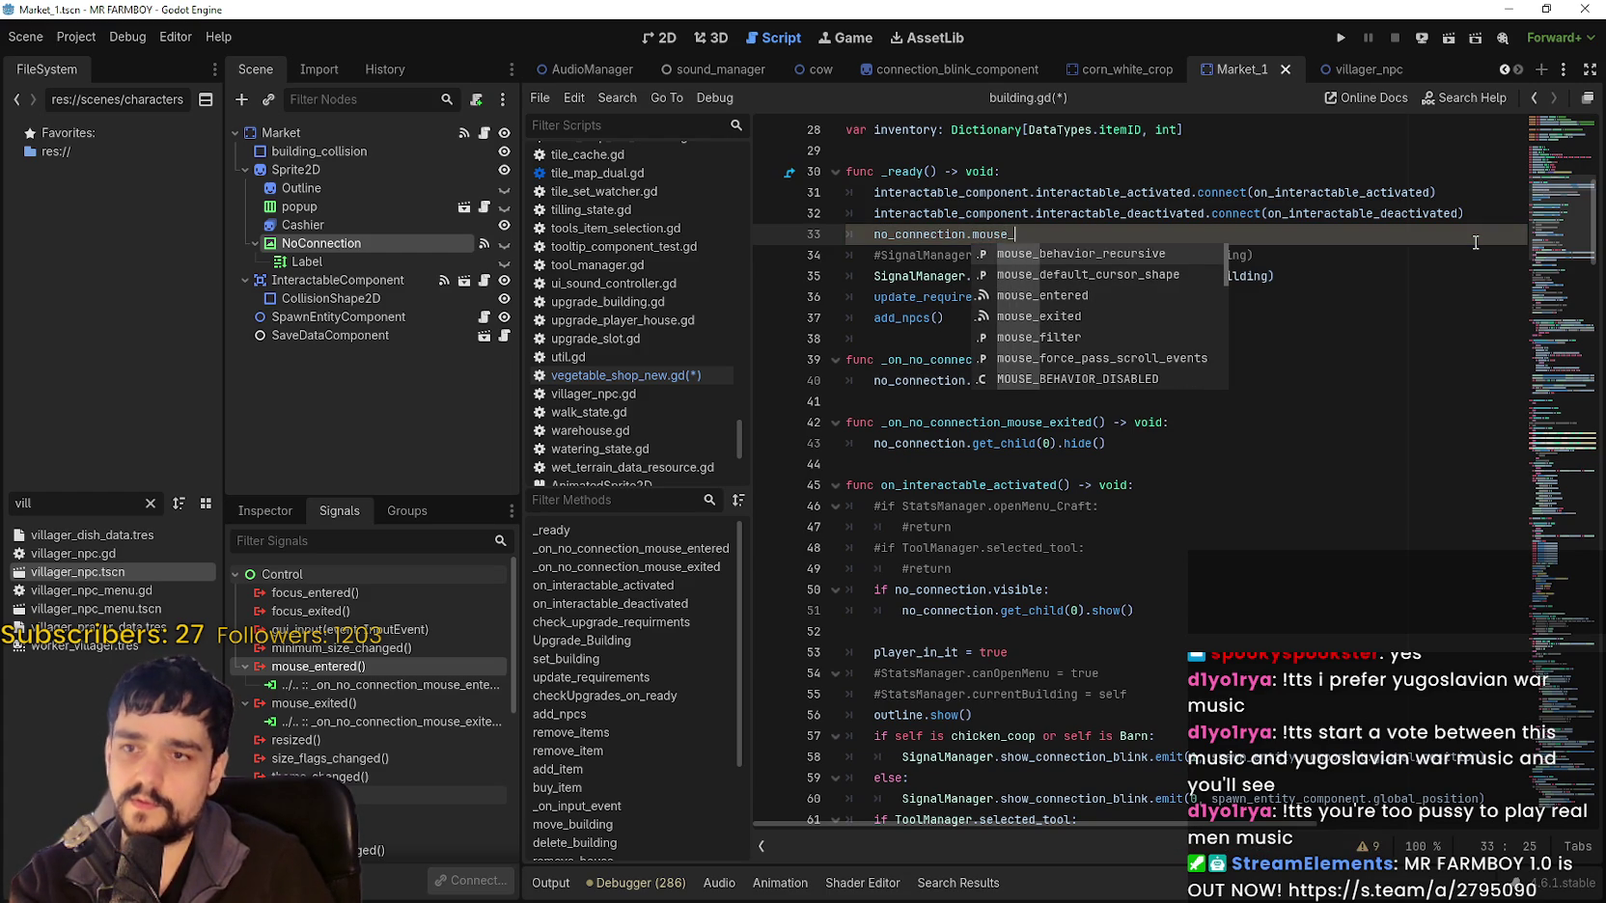
{"action": "type", "text": "entered.c"}
{"action": "key", "text": "Return"}
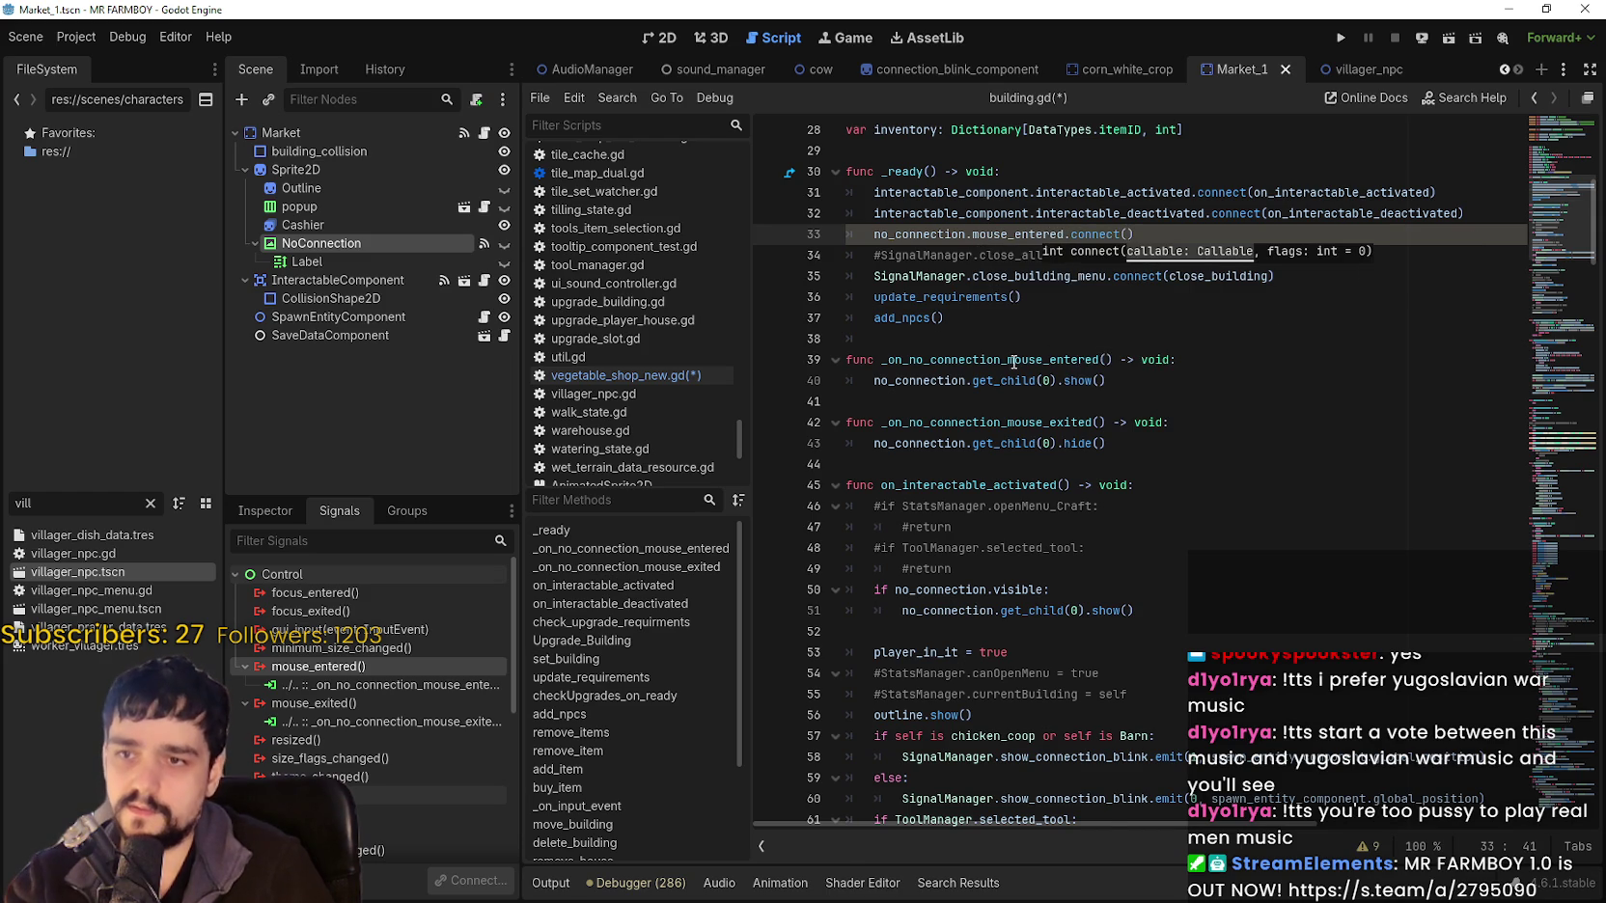
{"action": "double_click", "coordinate": [1014, 361]}
{"action": "key", "text": "ctrl+c"}
{"action": "left_click", "coordinate": [1127, 234]}
{"action": "key", "text": "ctrl+v"}
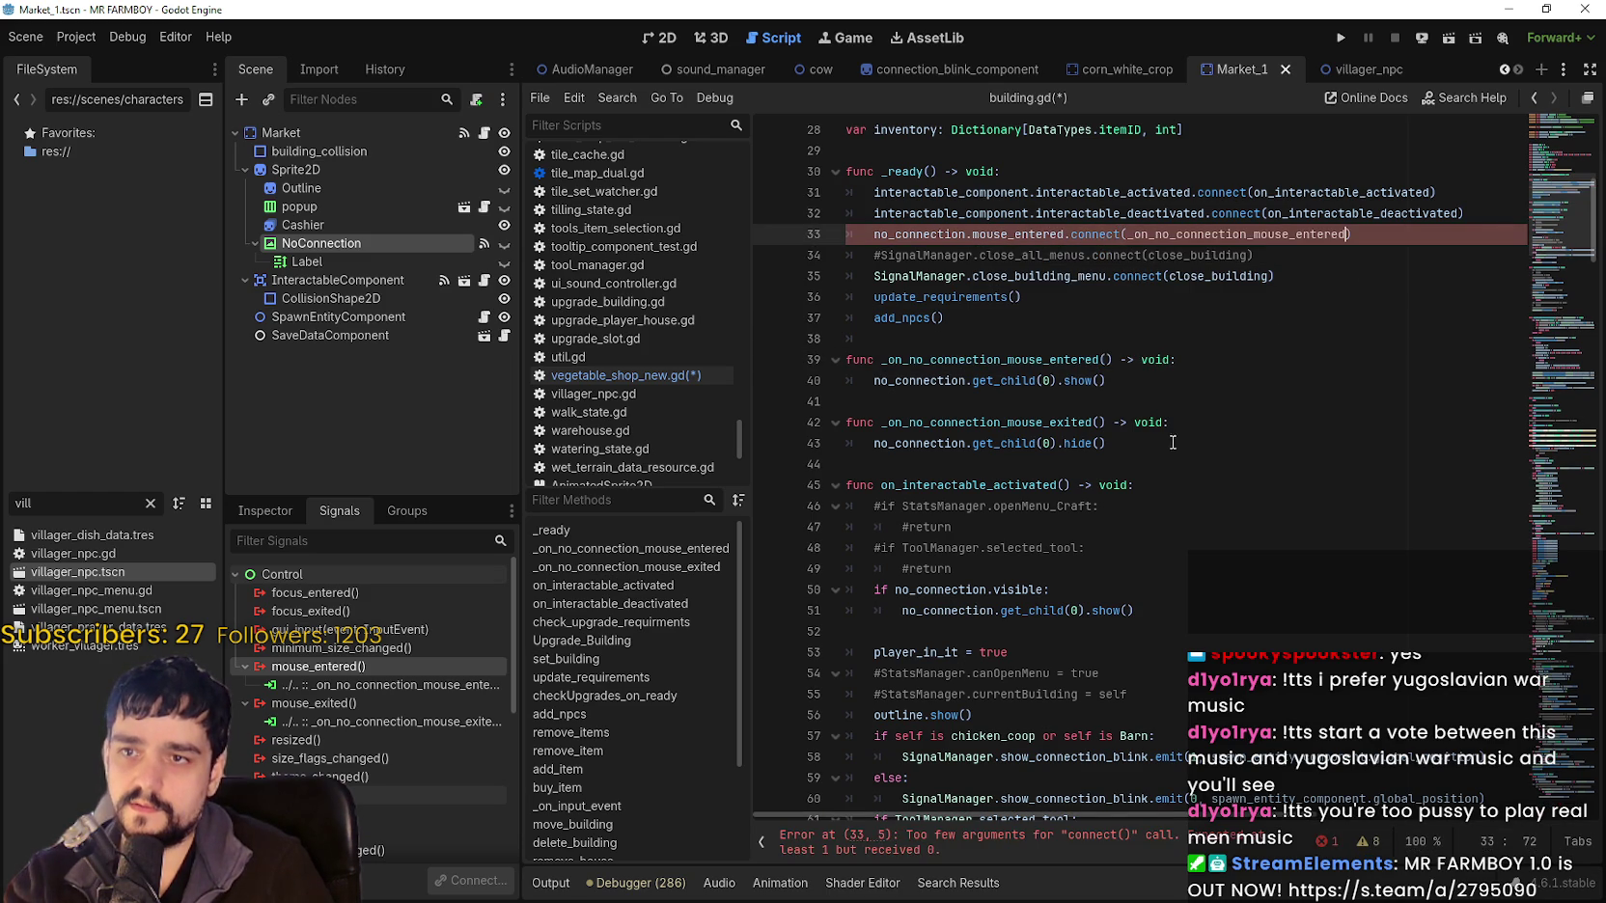
Duplicate that line as no_connection.mouse_exited.connect(_on_no_connection_mouse_exited) and save.
{"action": "key", "text": "shift+Home"}
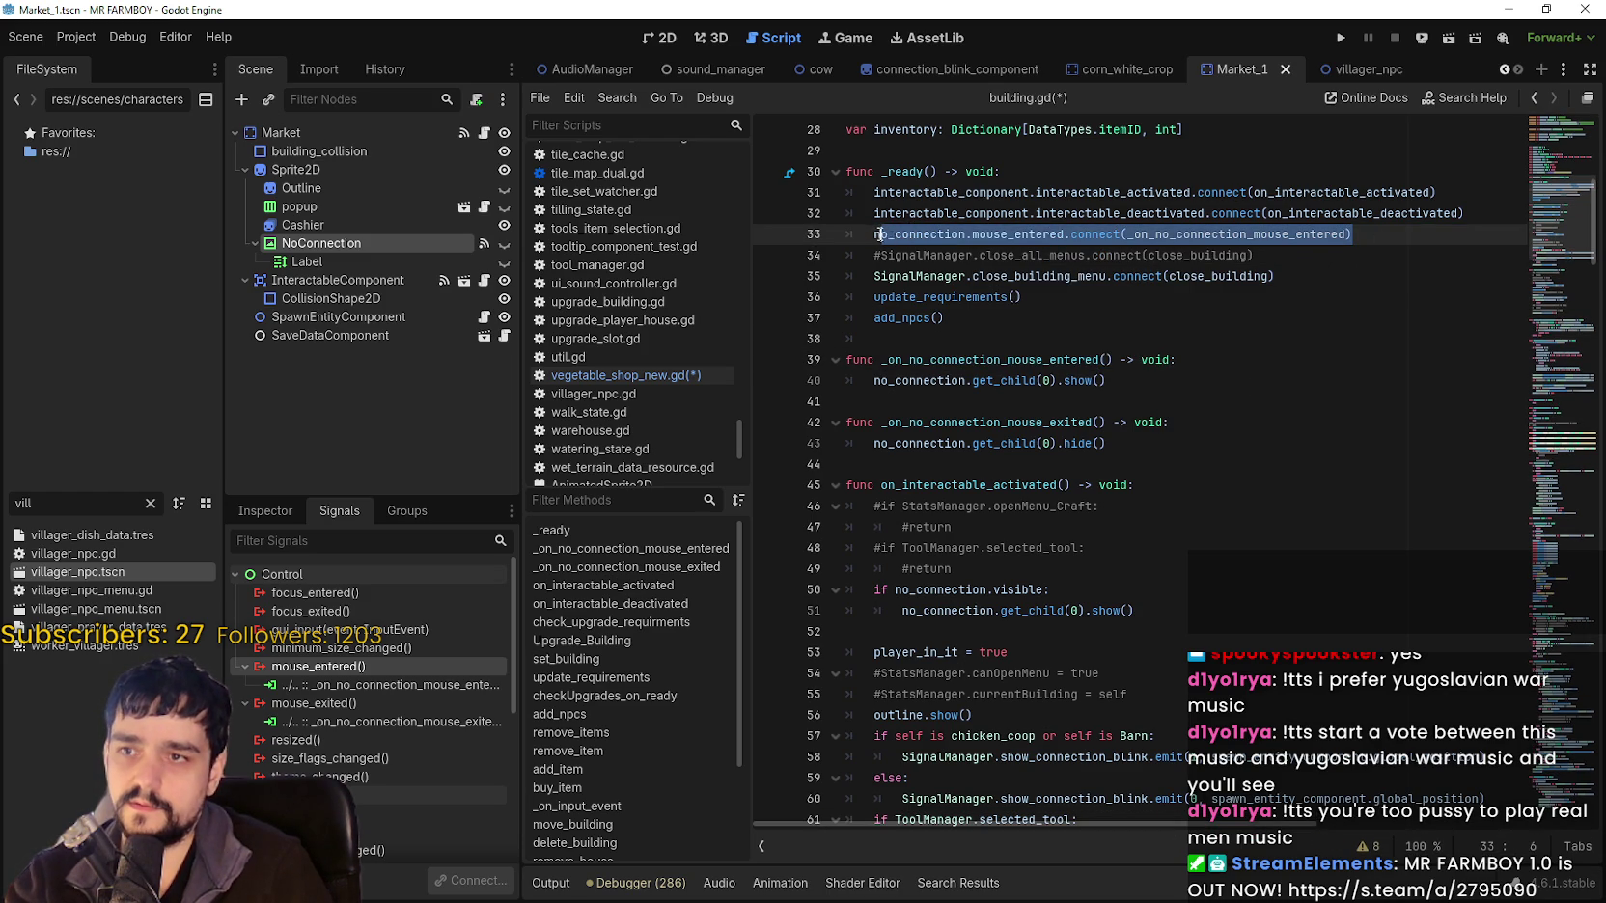
{"action": "key", "text": "ctrl+c"}
{"action": "left_click", "coordinate": [1440, 234]}
{"action": "key", "text": "Return"}
{"action": "key", "text": "ctrl+v"}
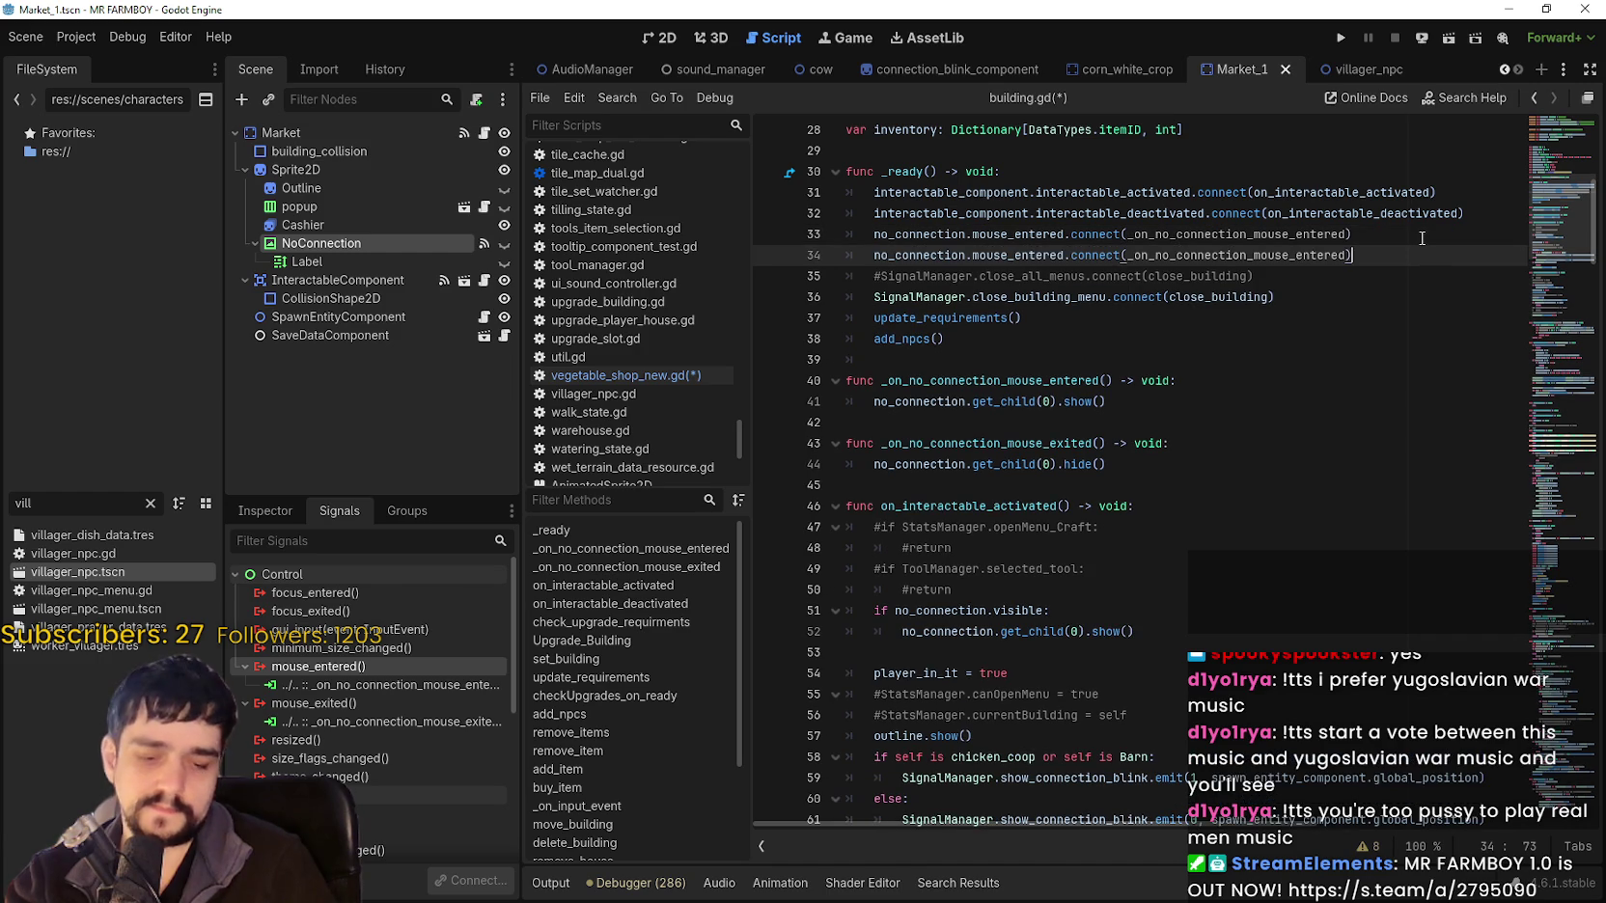
{"action": "double_click", "coordinate": [1031, 255]}
{"action": "type", "text": "mouse_e"}
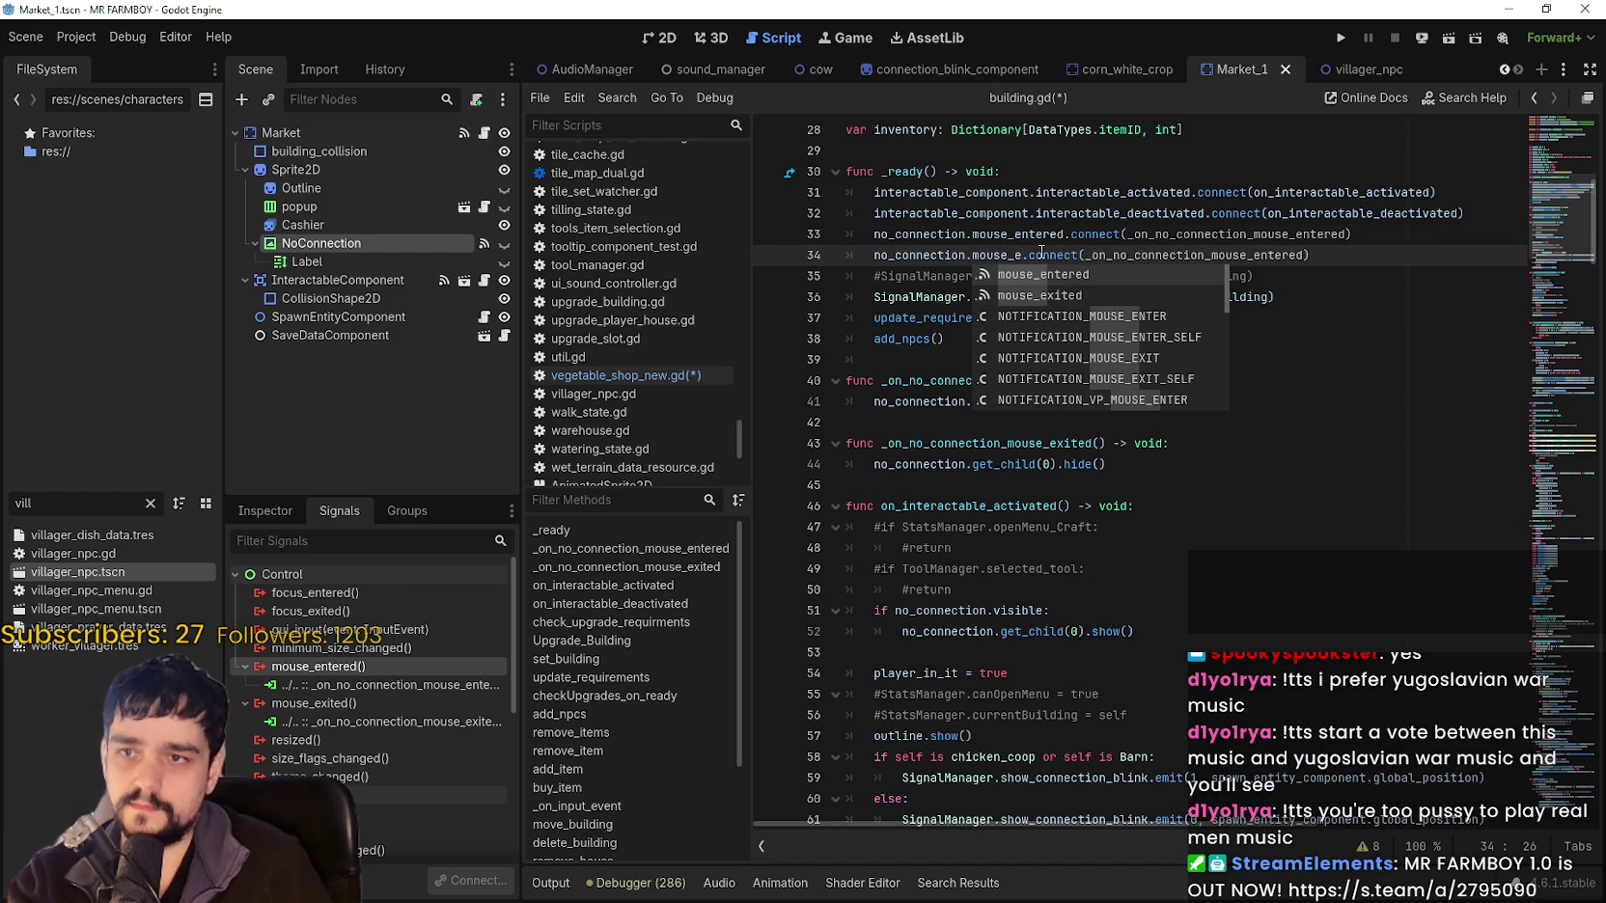
{"action": "type", "text": "xit"}
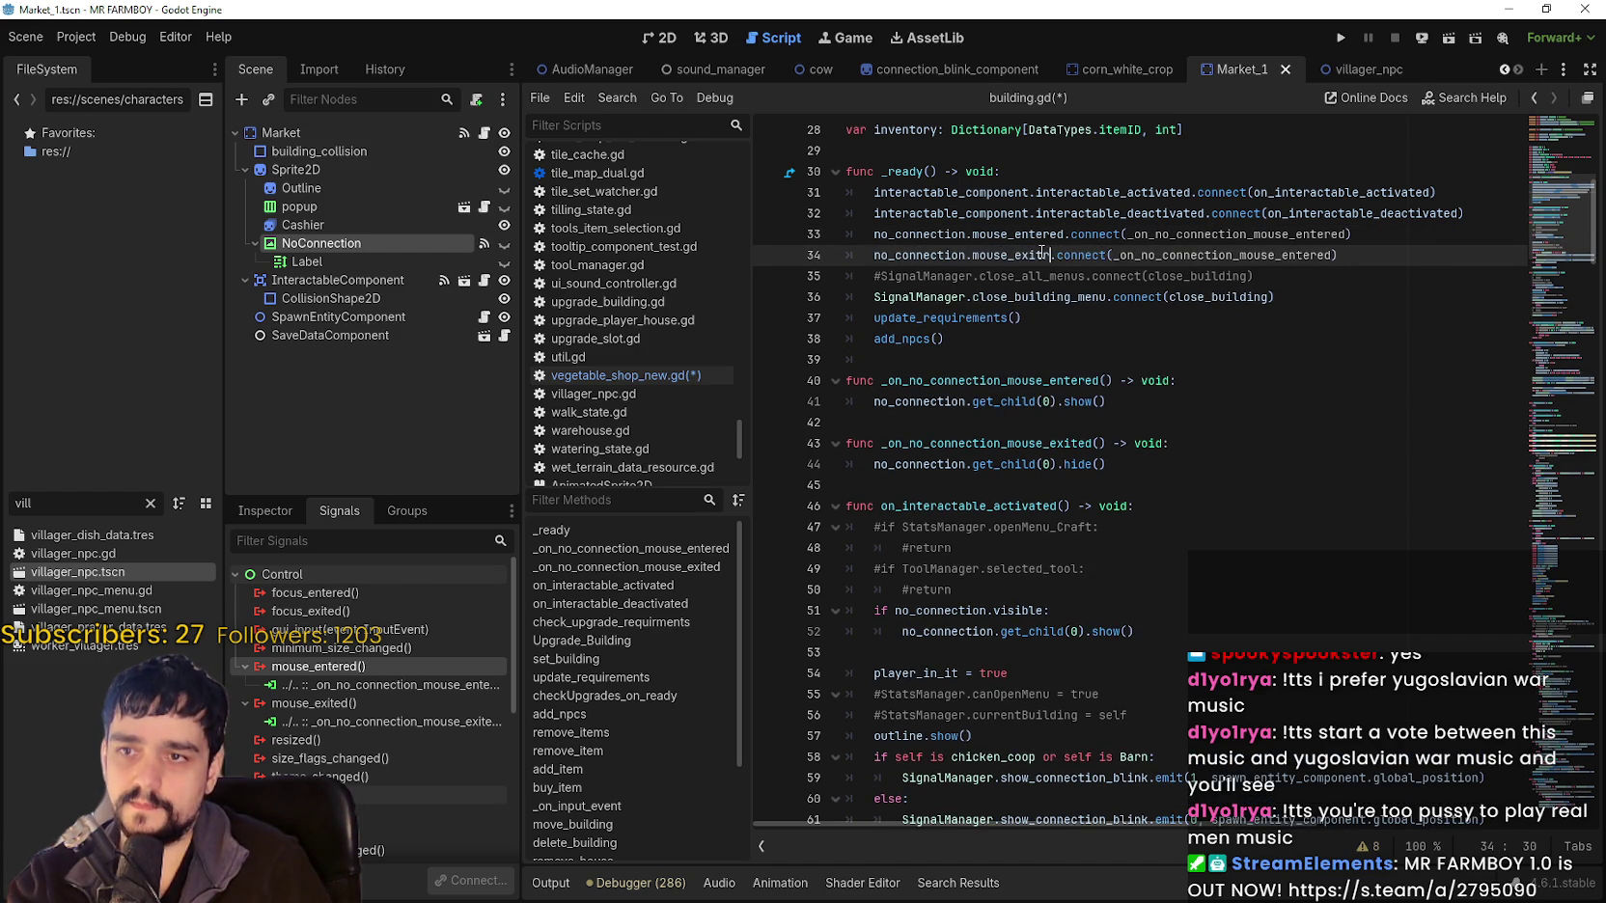
{"action": "type", "text": "ed"}
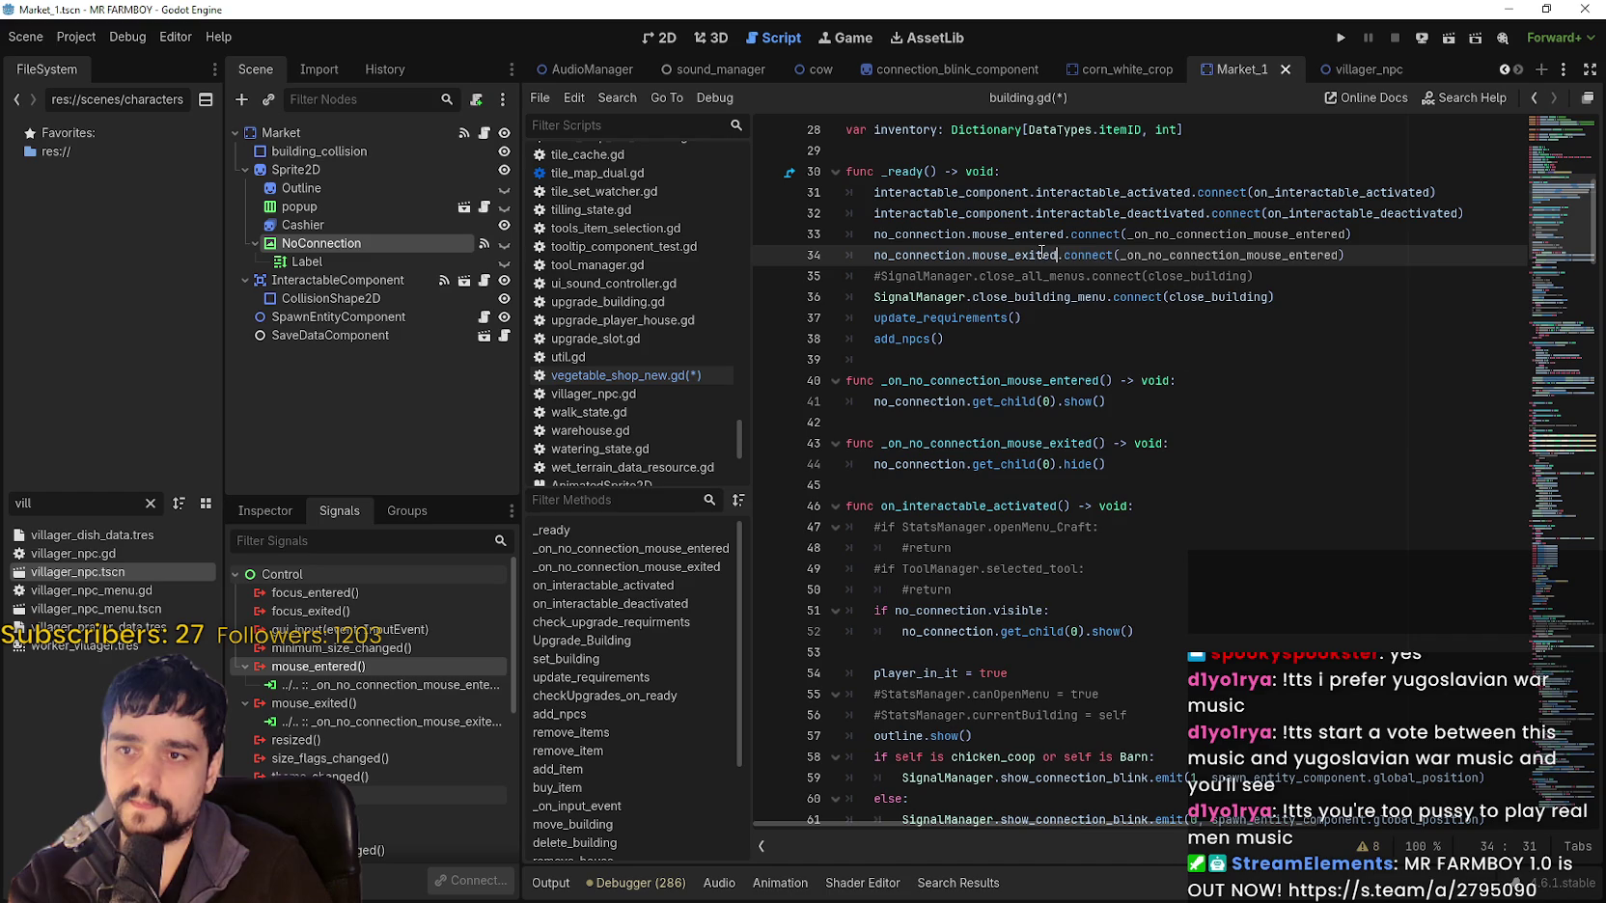
{"action": "double_click", "coordinate": [1031, 443]}
{"action": "key", "text": "ctrl+c"}
{"action": "double_click", "coordinate": [1255, 254]}
{"action": "key", "text": "ctrl+v"}
{"action": "left_click", "coordinate": [1281, 342]}
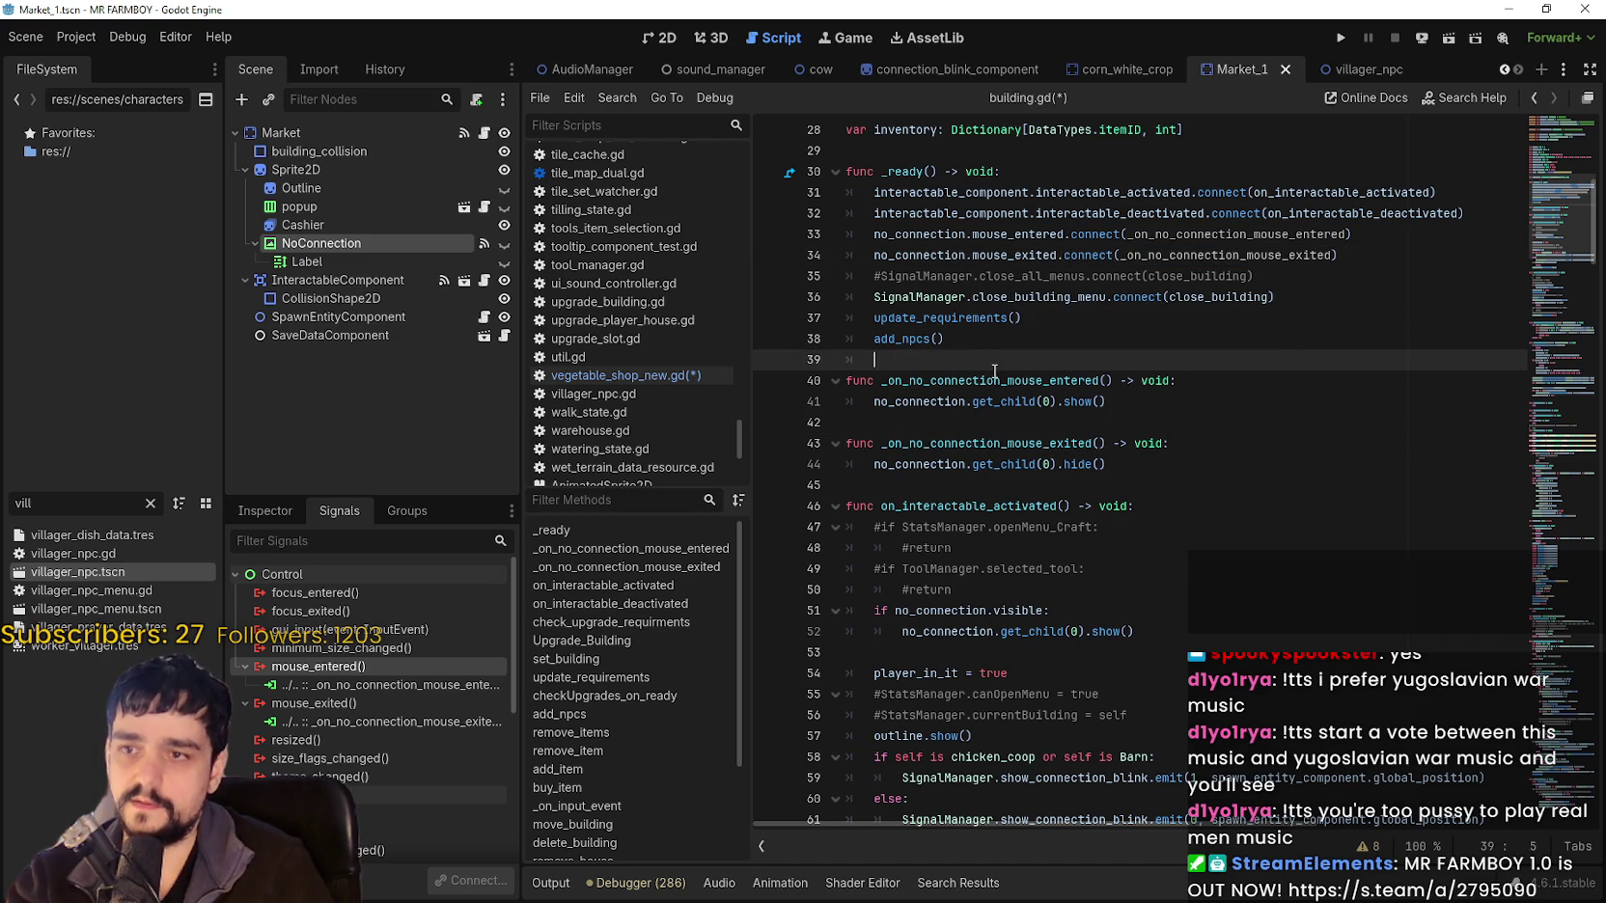
{"action": "left_click", "coordinate": [1000, 380]}
{"action": "key", "text": "ctrl+s"}
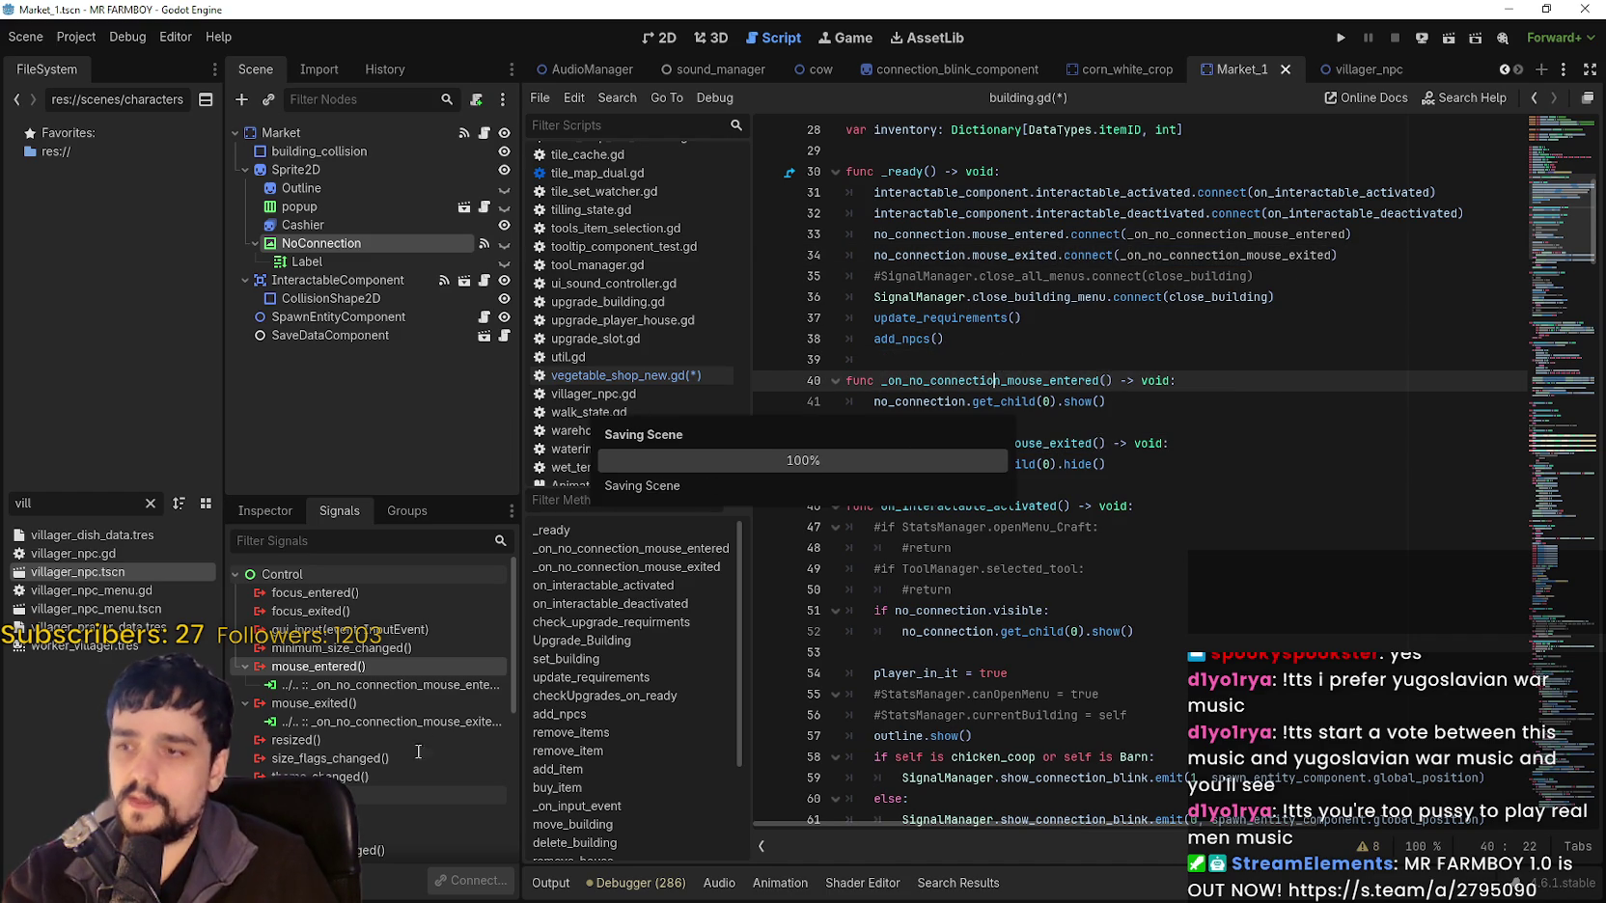
Disconnect NoConnection's editor-made mouse_entered and mouse_exited connections and save Market_1.
{"action": "right_click", "coordinate": [376, 685]}
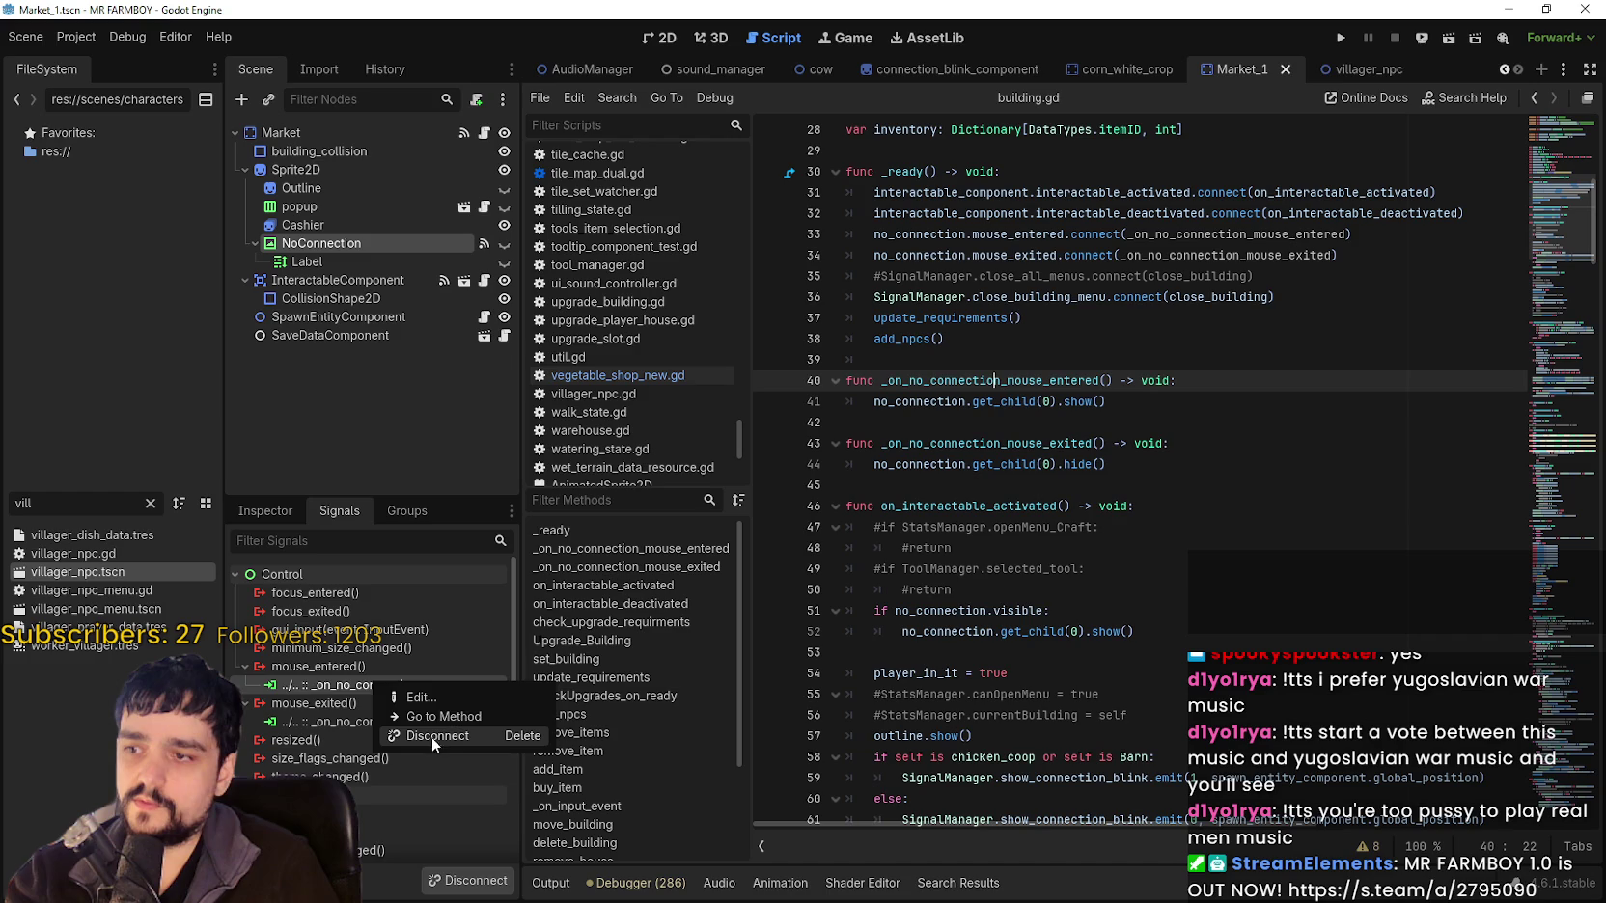
{"action": "left_click", "coordinate": [431, 736]}
{"action": "right_click", "coordinate": [402, 711]}
{"action": "right_click", "coordinate": [367, 704]}
{"action": "left_click", "coordinate": [397, 753]}
{"action": "left_click", "coordinate": [1211, 297]}
{"action": "key", "text": "ctrl+s"}
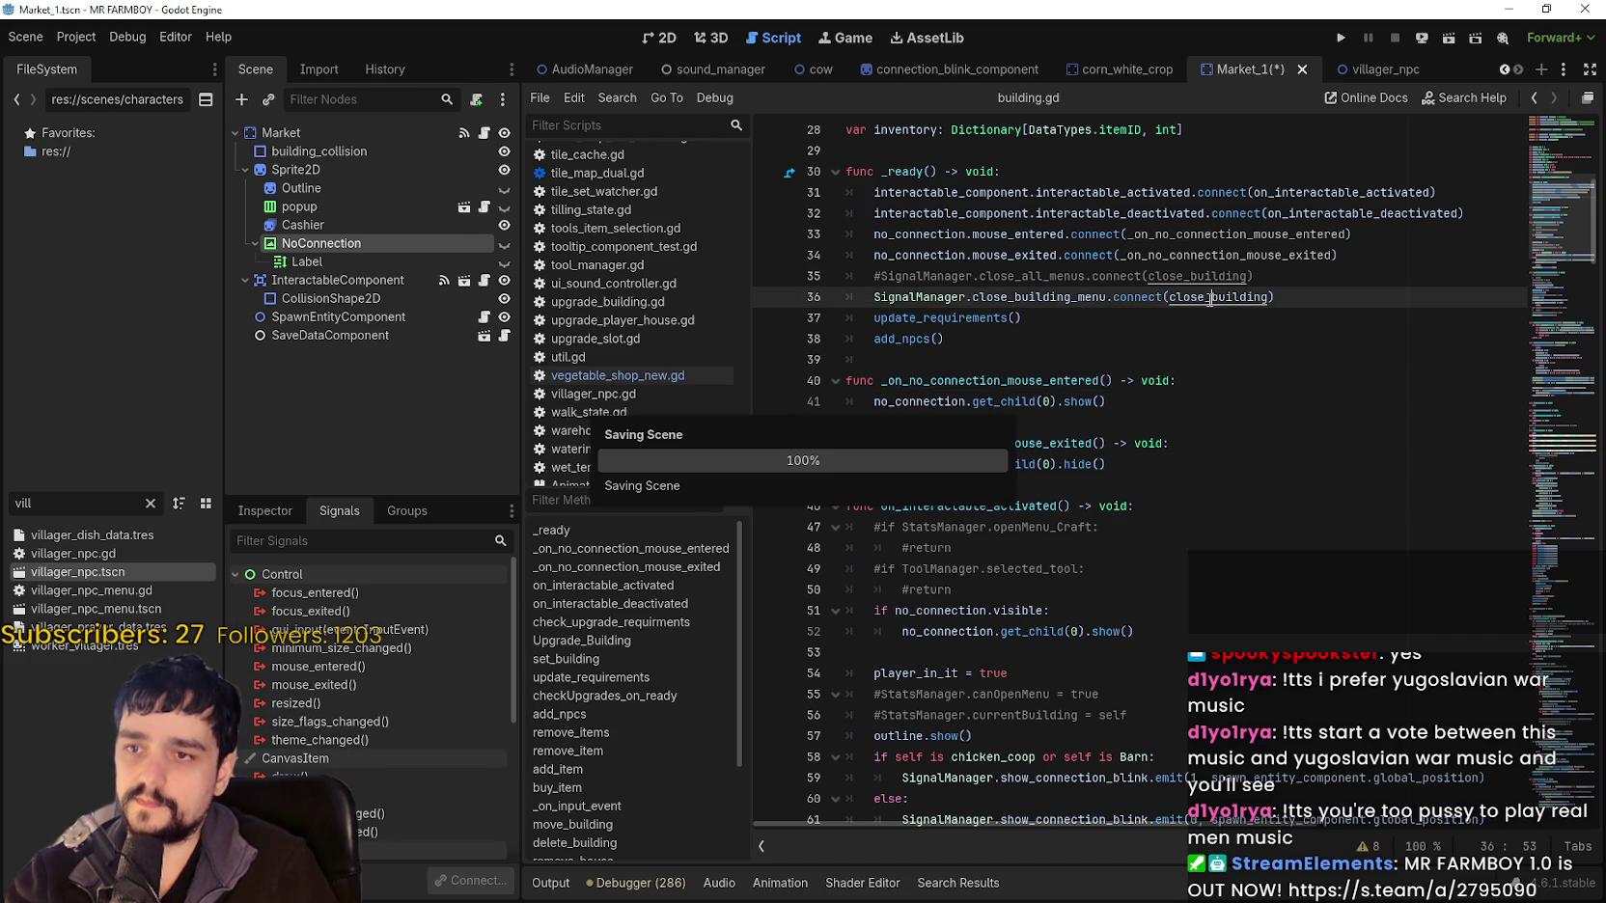
Copy the NoConnection node.
{"action": "right_click", "coordinate": [329, 242]}
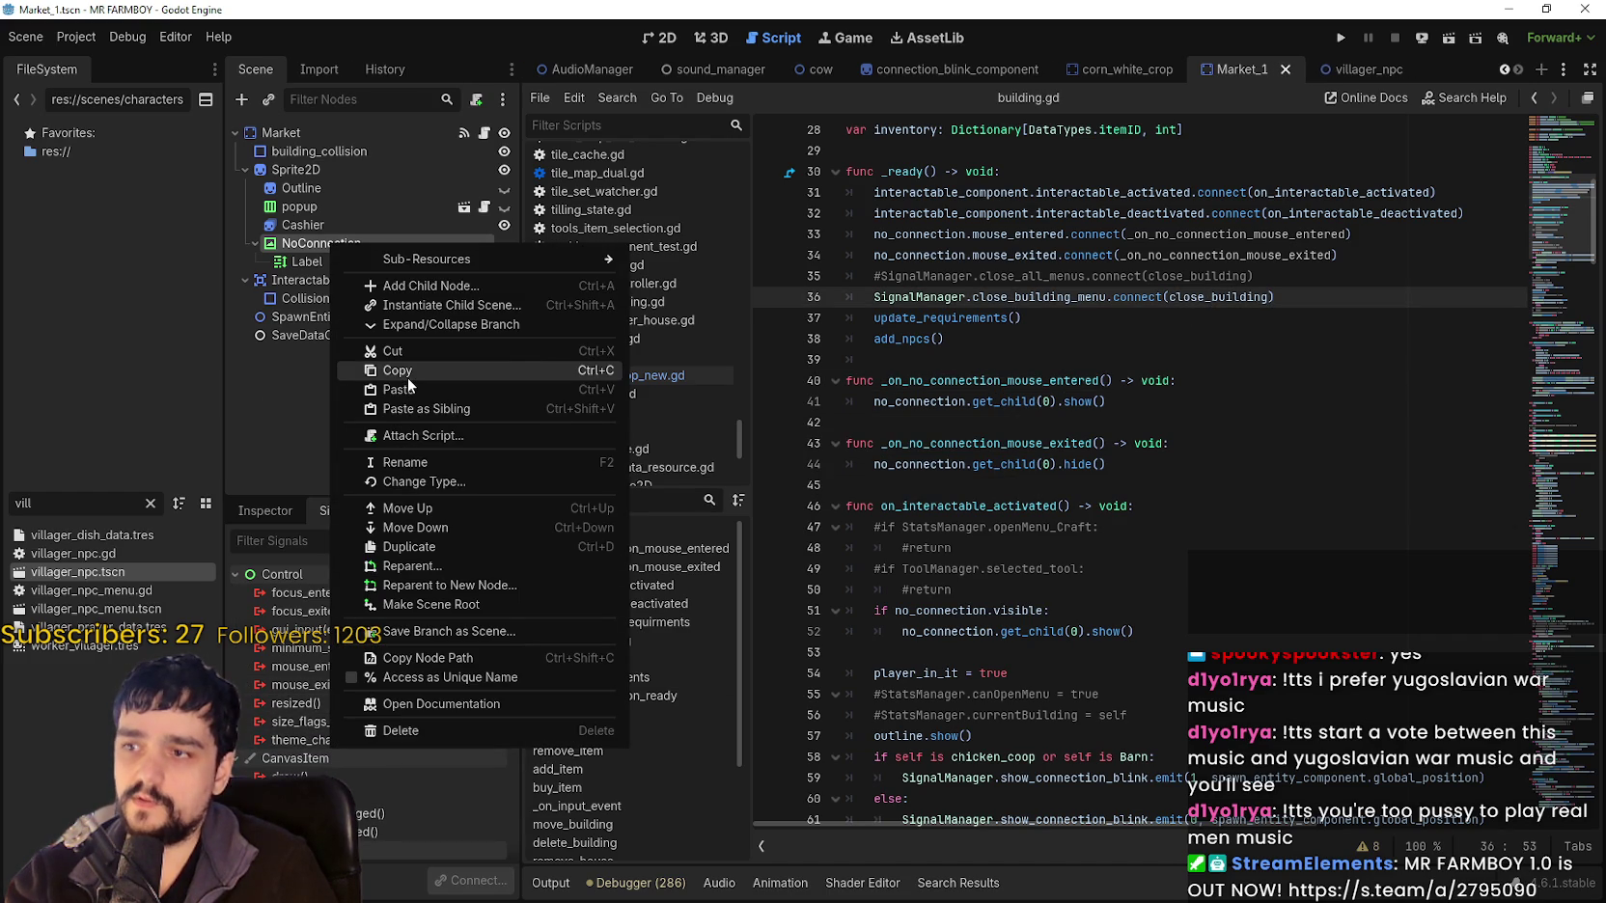
{"action": "left_click", "coordinate": [407, 377]}
{"action": "left_click", "coordinate": [965, 339]}
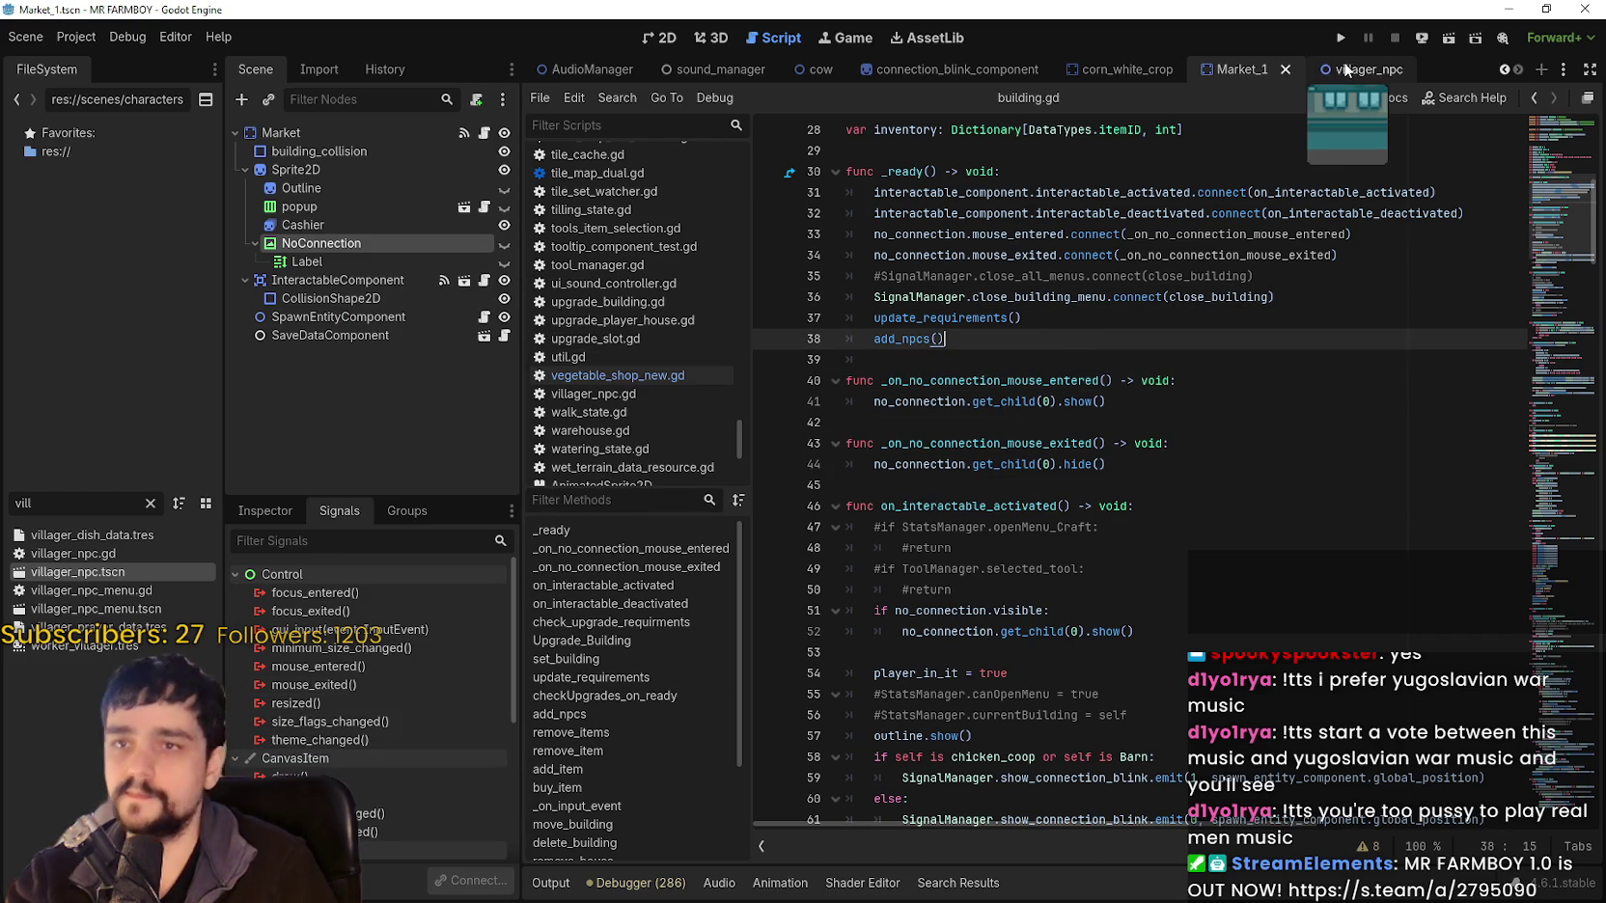
{"action": "double_click", "coordinate": [22, 503]}
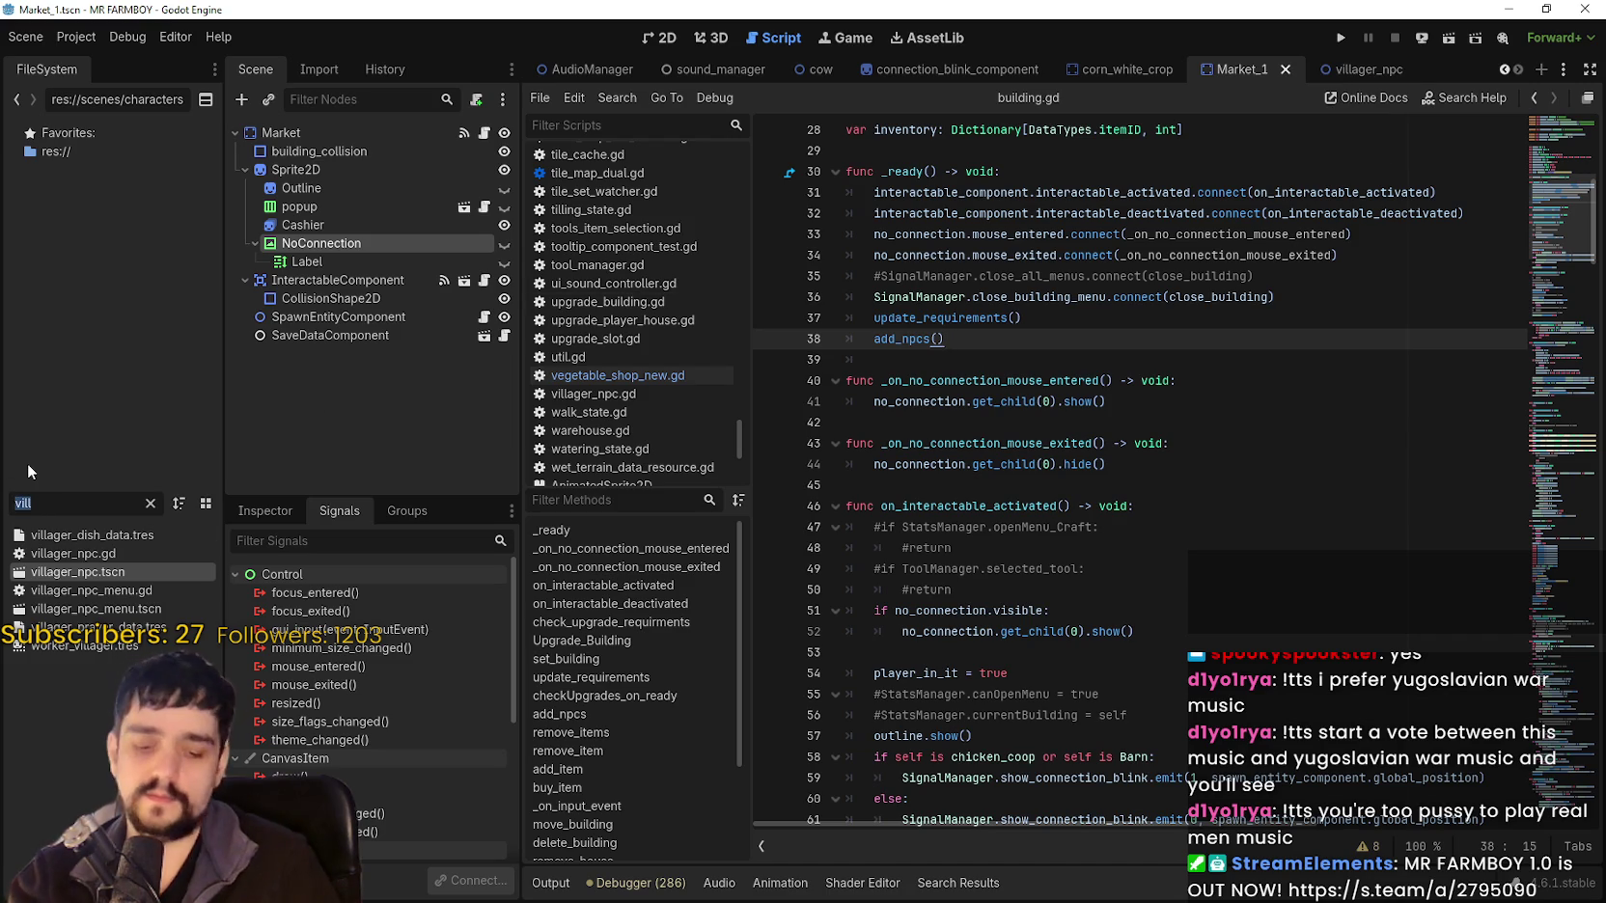
Open House.tscn via the 'house' filter and paste NoConnection under Sprite2D in the 2D view.
{"action": "type", "text": "house"}
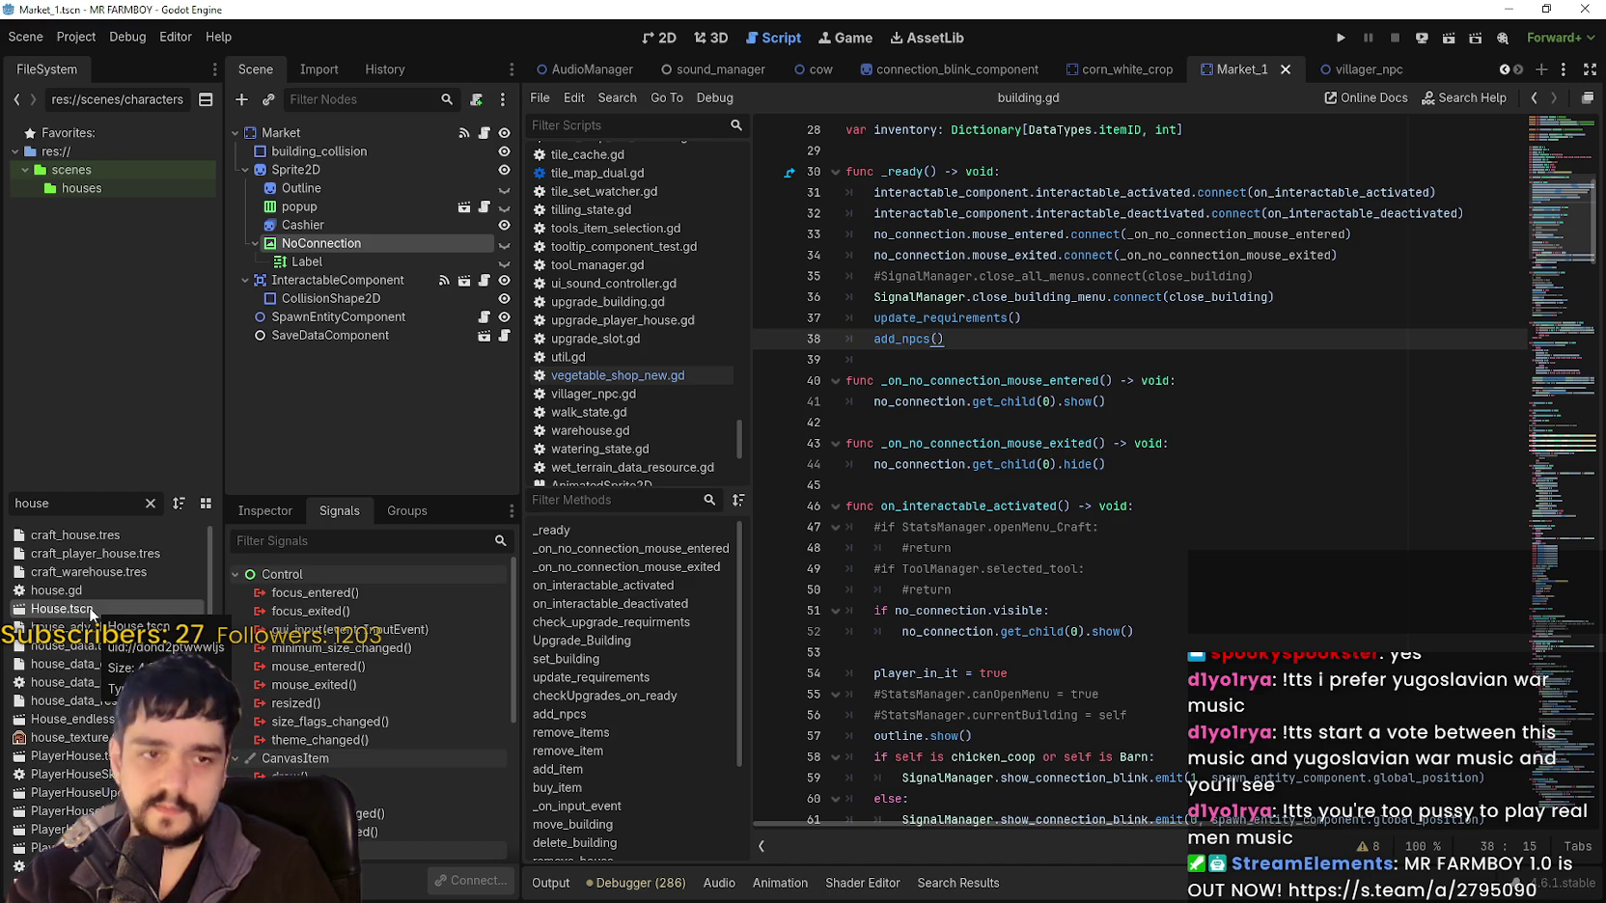
{"action": "double_click", "coordinate": [84, 608]}
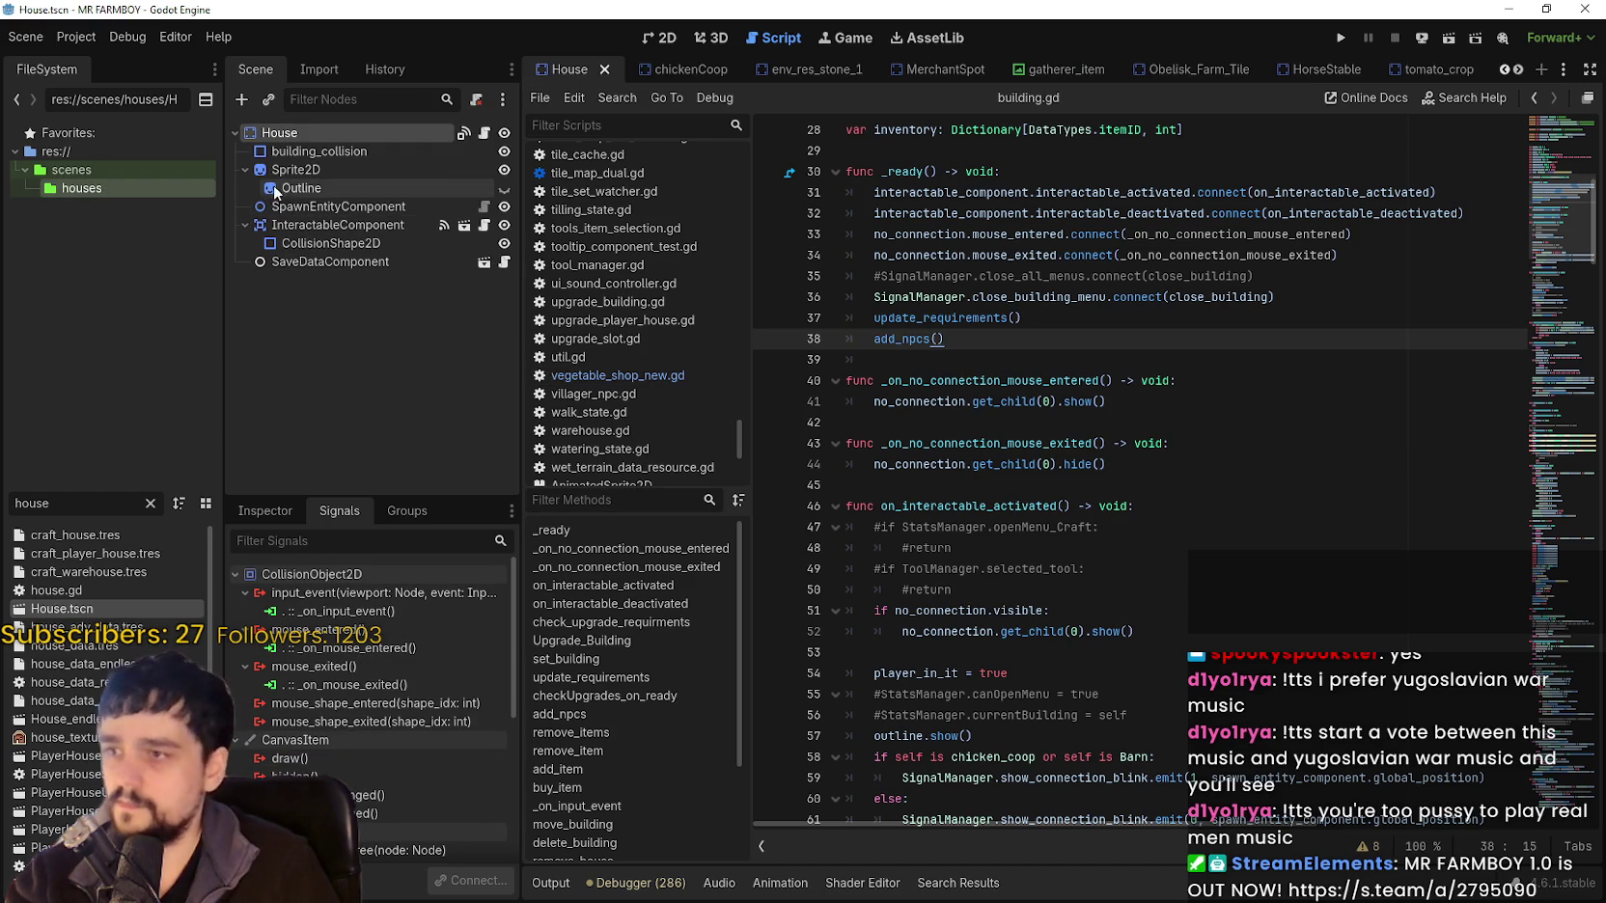
{"action": "right_click", "coordinate": [299, 170]}
{"action": "left_click", "coordinate": [421, 333]}
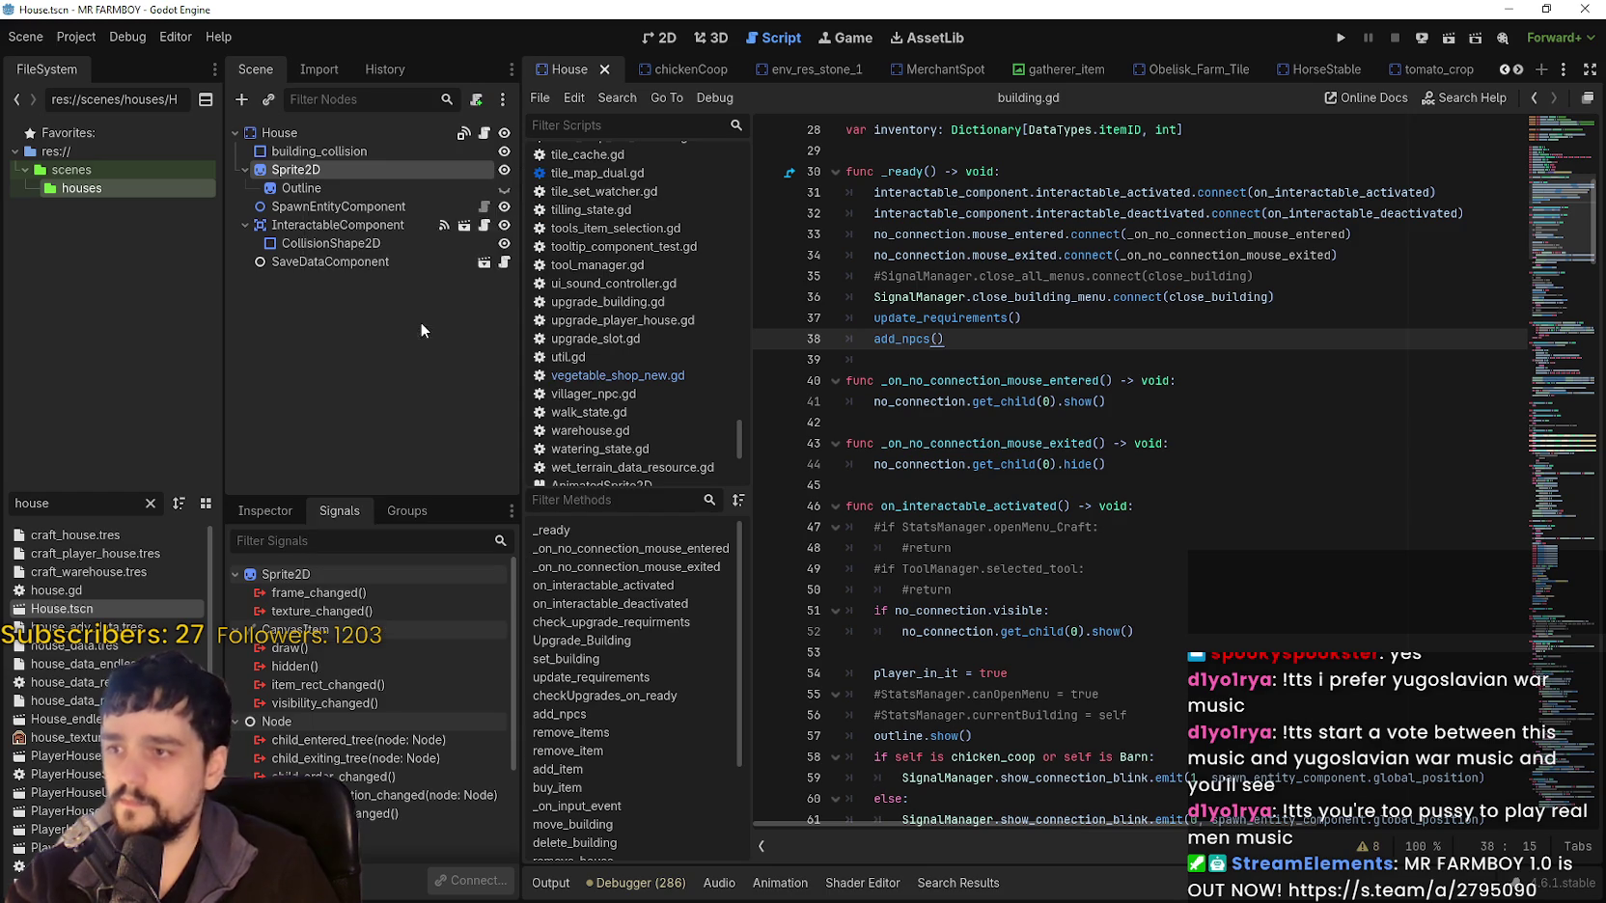
{"action": "key", "text": "ctrl+v"}
{"action": "left_click", "coordinate": [662, 38]}
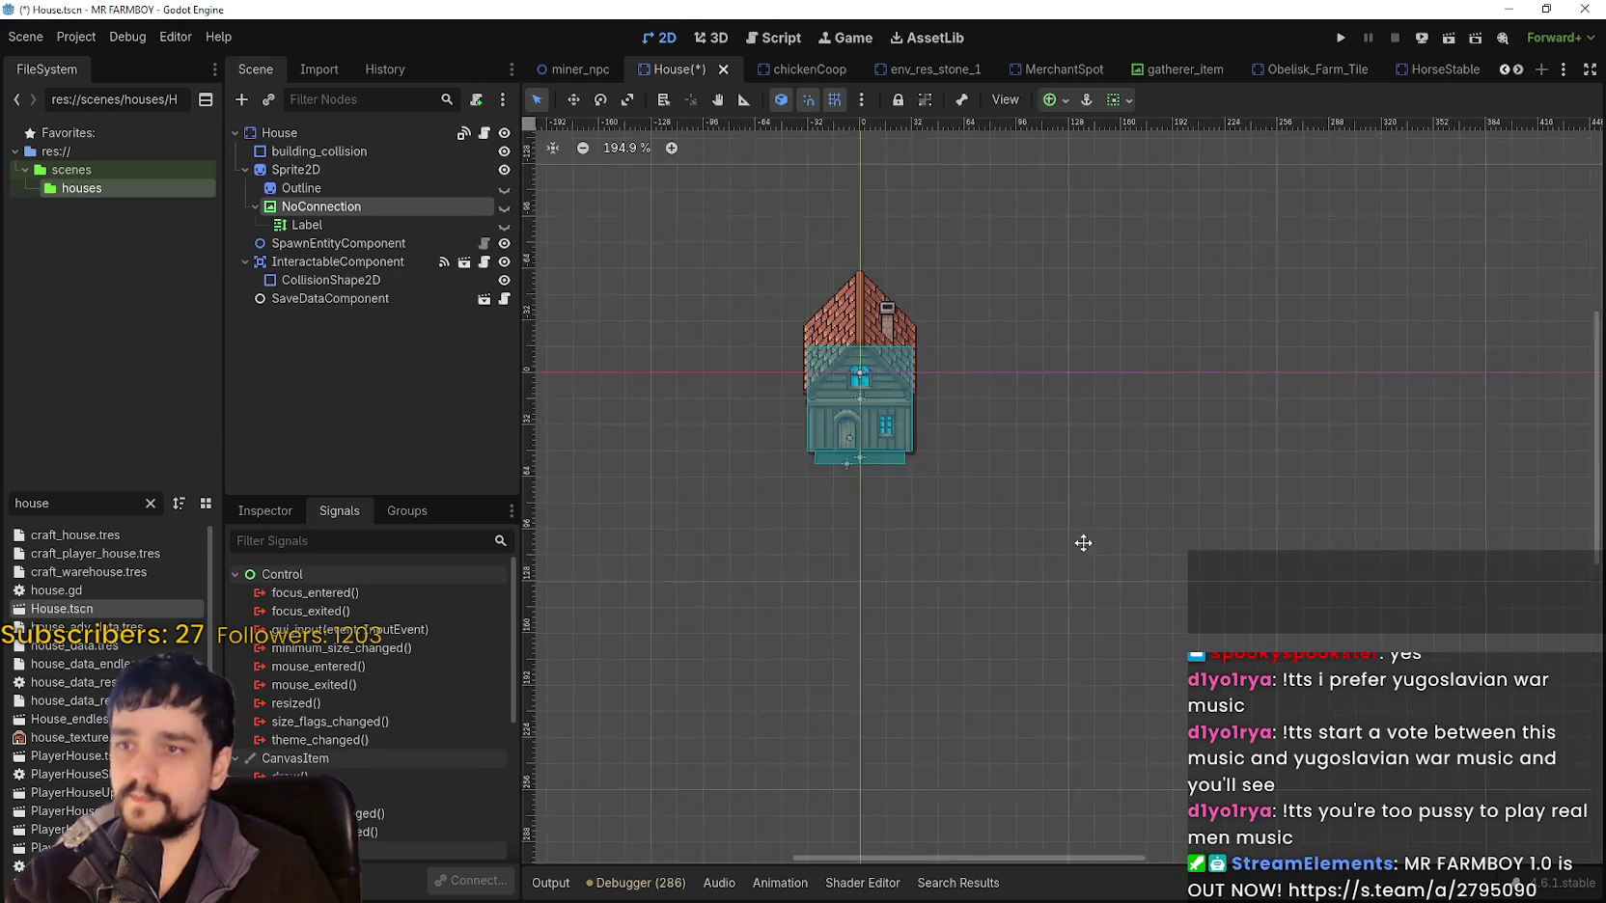
Make NoConnection and its Label visible, move the warning icon above the roof, and save House.
{"action": "left_click", "coordinate": [504, 206]}
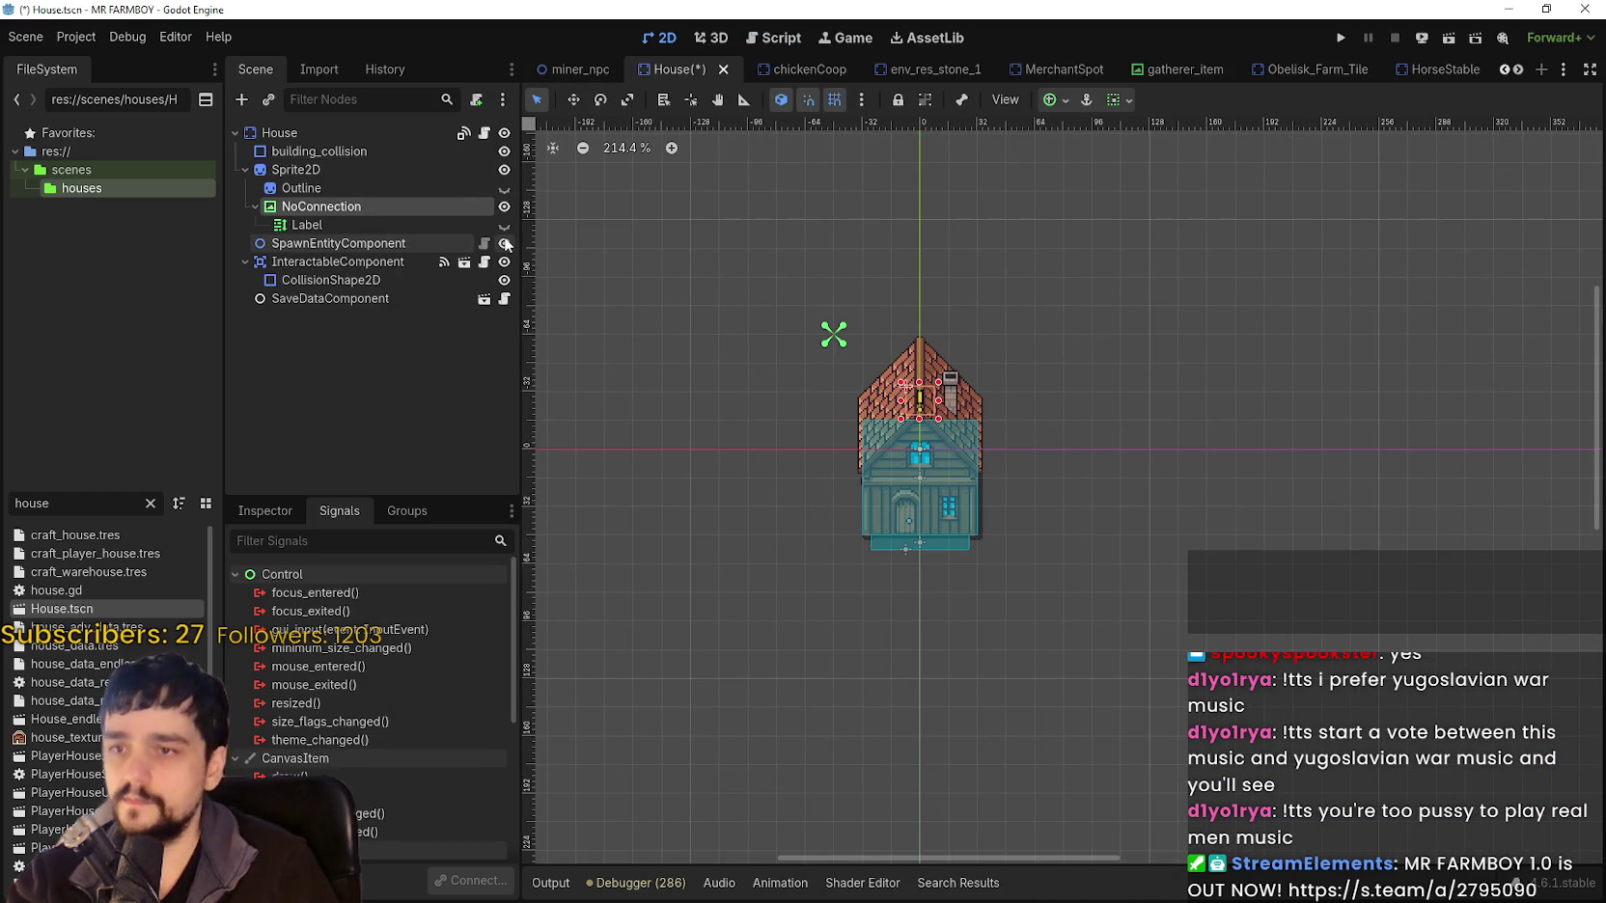
{"action": "left_click", "coordinate": [504, 225]}
{"action": "scroll", "coordinate": [912, 376], "scroll_direction": "up", "scroll_amount": 7}
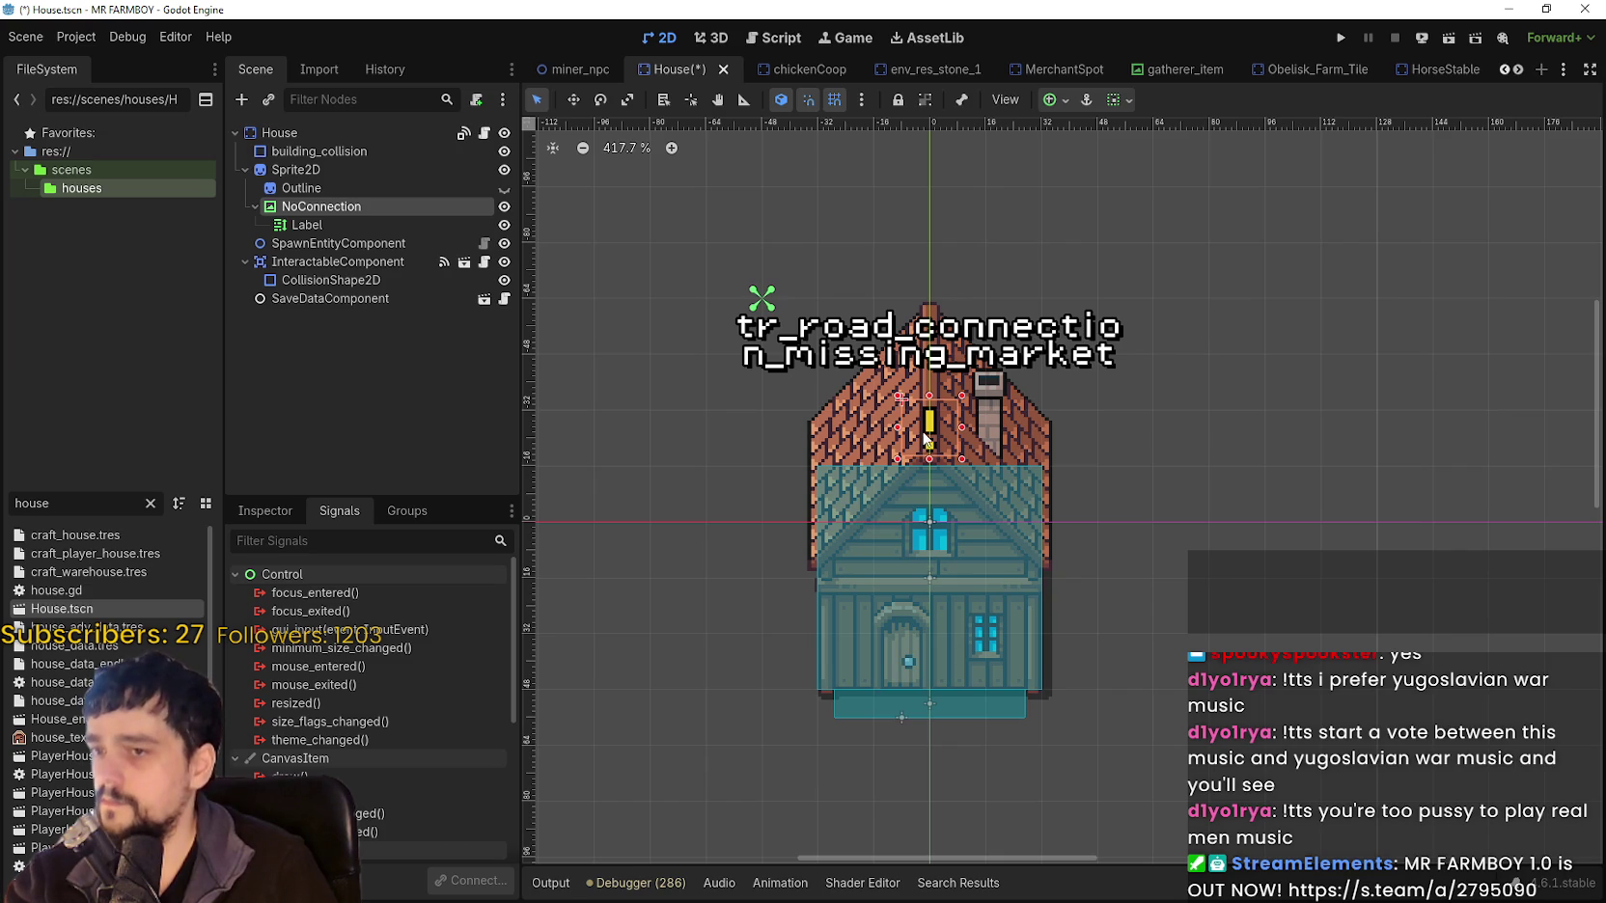
{"action": "left_click", "coordinate": [573, 100]}
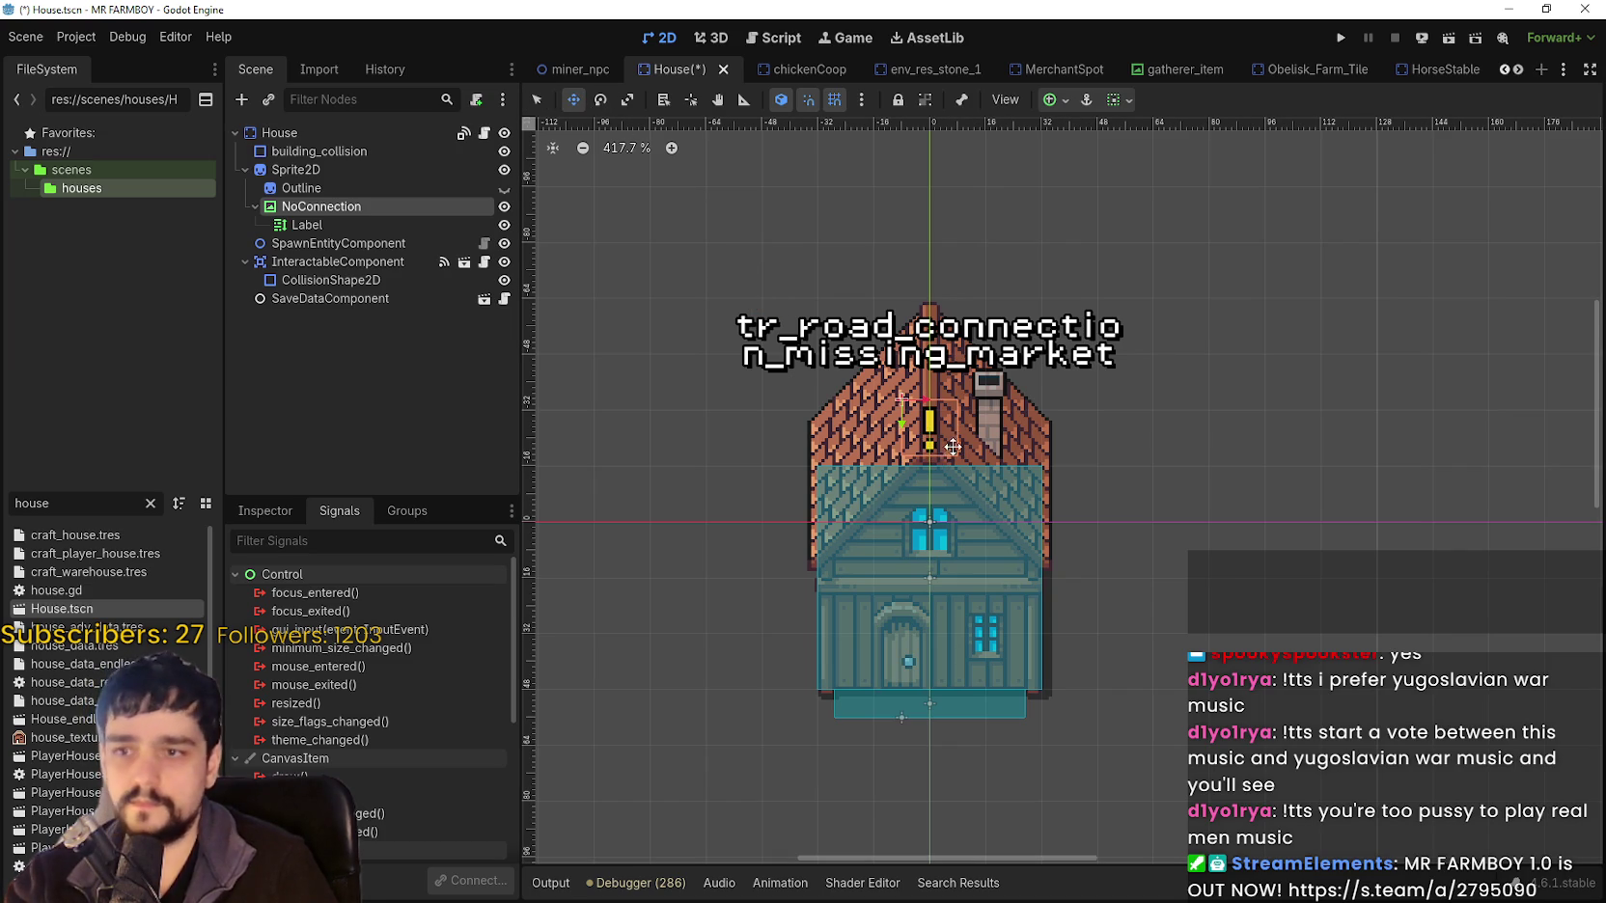
{"action": "left_click_drag", "start_coordinate": [952, 449], "coordinate": [945, 288]}
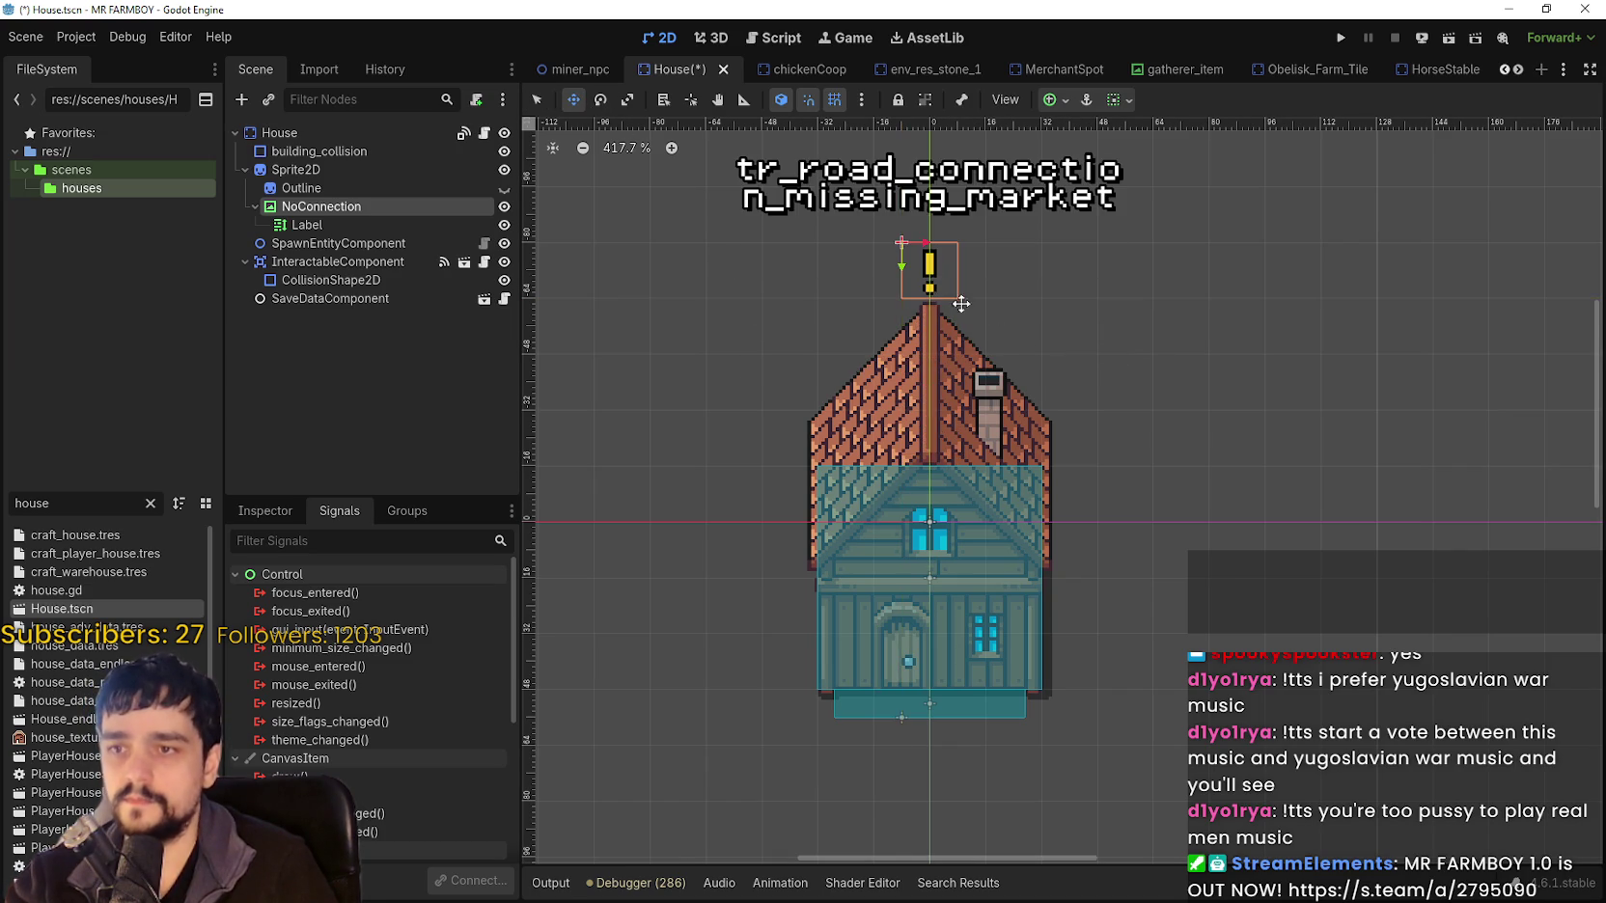
{"action": "scroll", "coordinate": [1096, 383], "scroll_direction": "down", "scroll_amount": 1}
{"action": "scroll", "coordinate": [1125, 544], "scroll_direction": "down", "scroll_amount": 6}
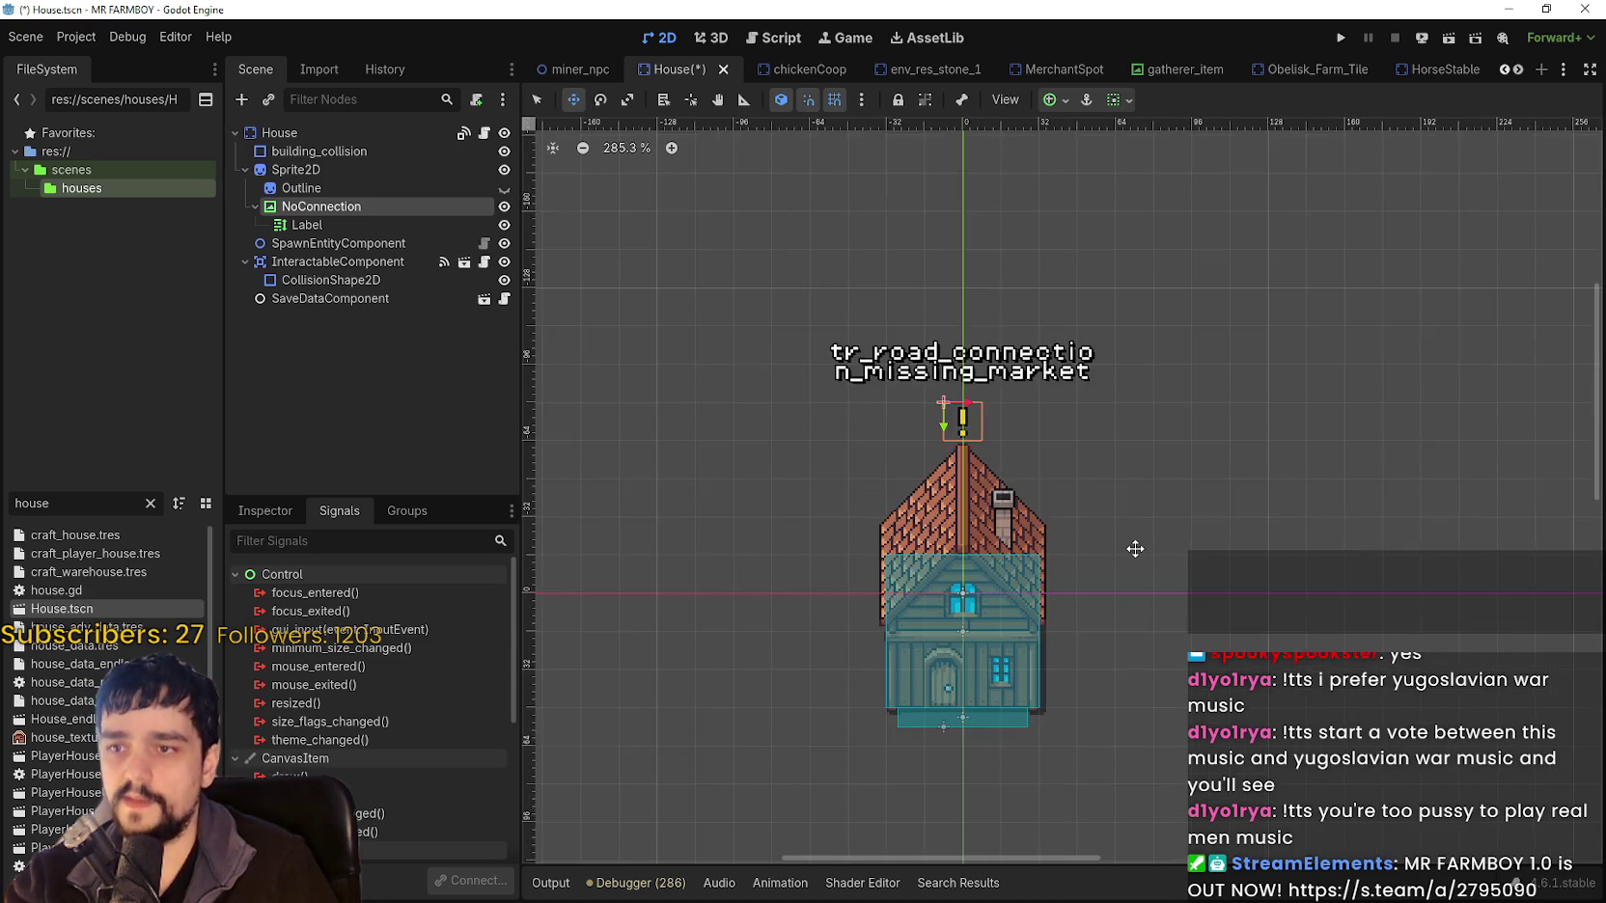
{"action": "scroll", "coordinate": [1129, 541], "scroll_direction": "up", "scroll_amount": 4}
{"action": "key", "text": "ctrl+s"}
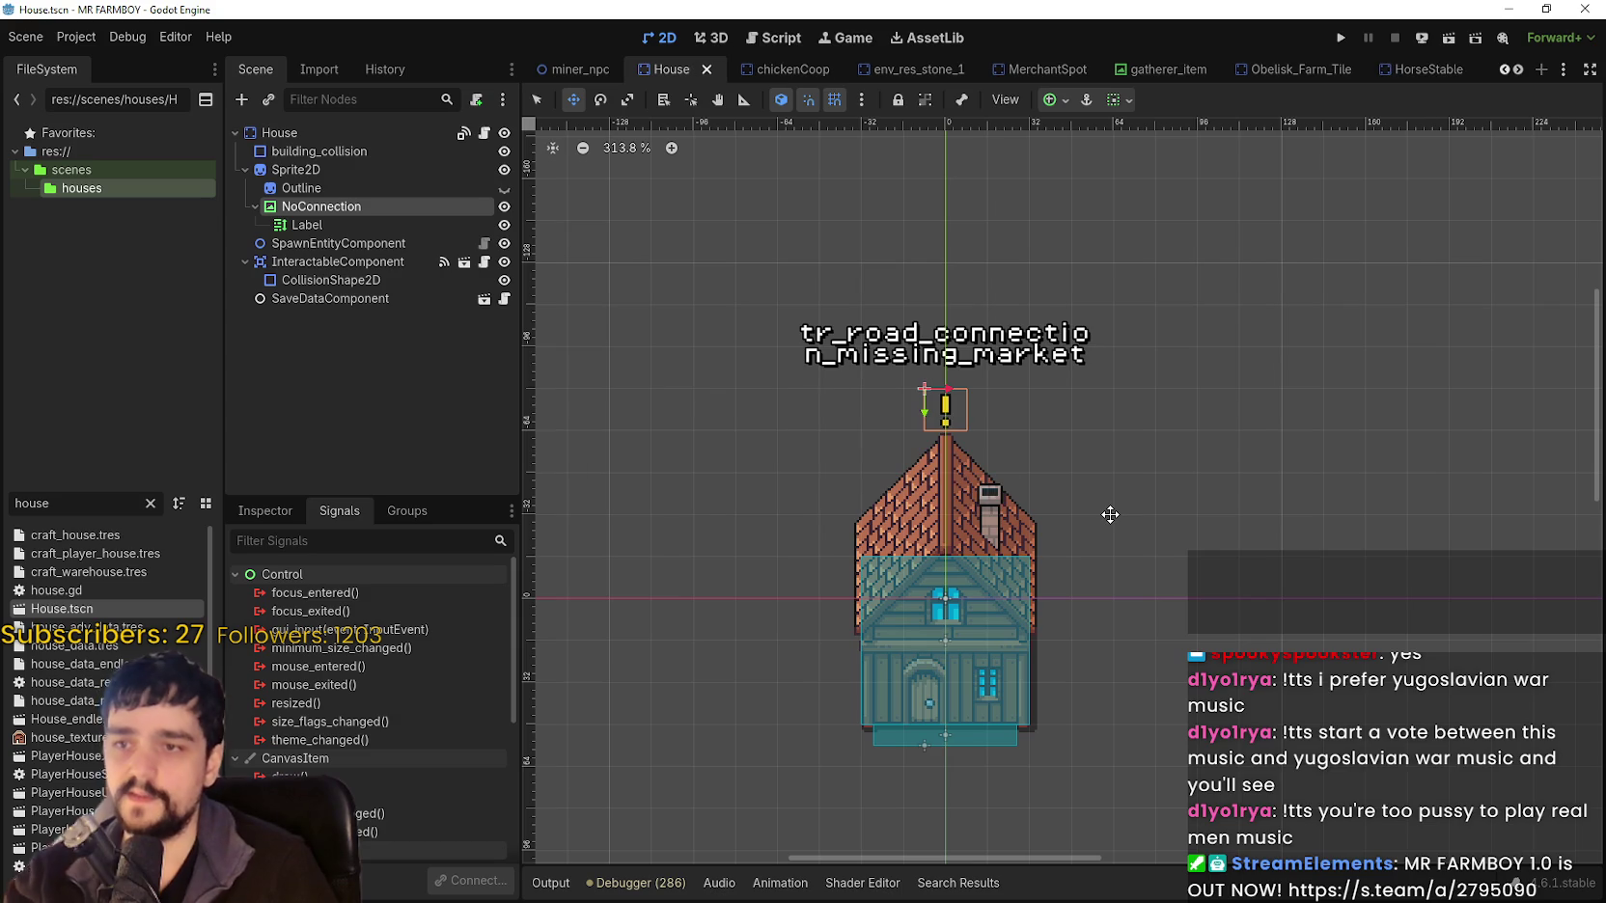
{"action": "scroll", "coordinate": [1107, 503], "scroll_direction": "down", "scroll_amount": 3}
{"action": "scroll", "coordinate": [1071, 434], "scroll_direction": "up", "scroll_amount": 6}
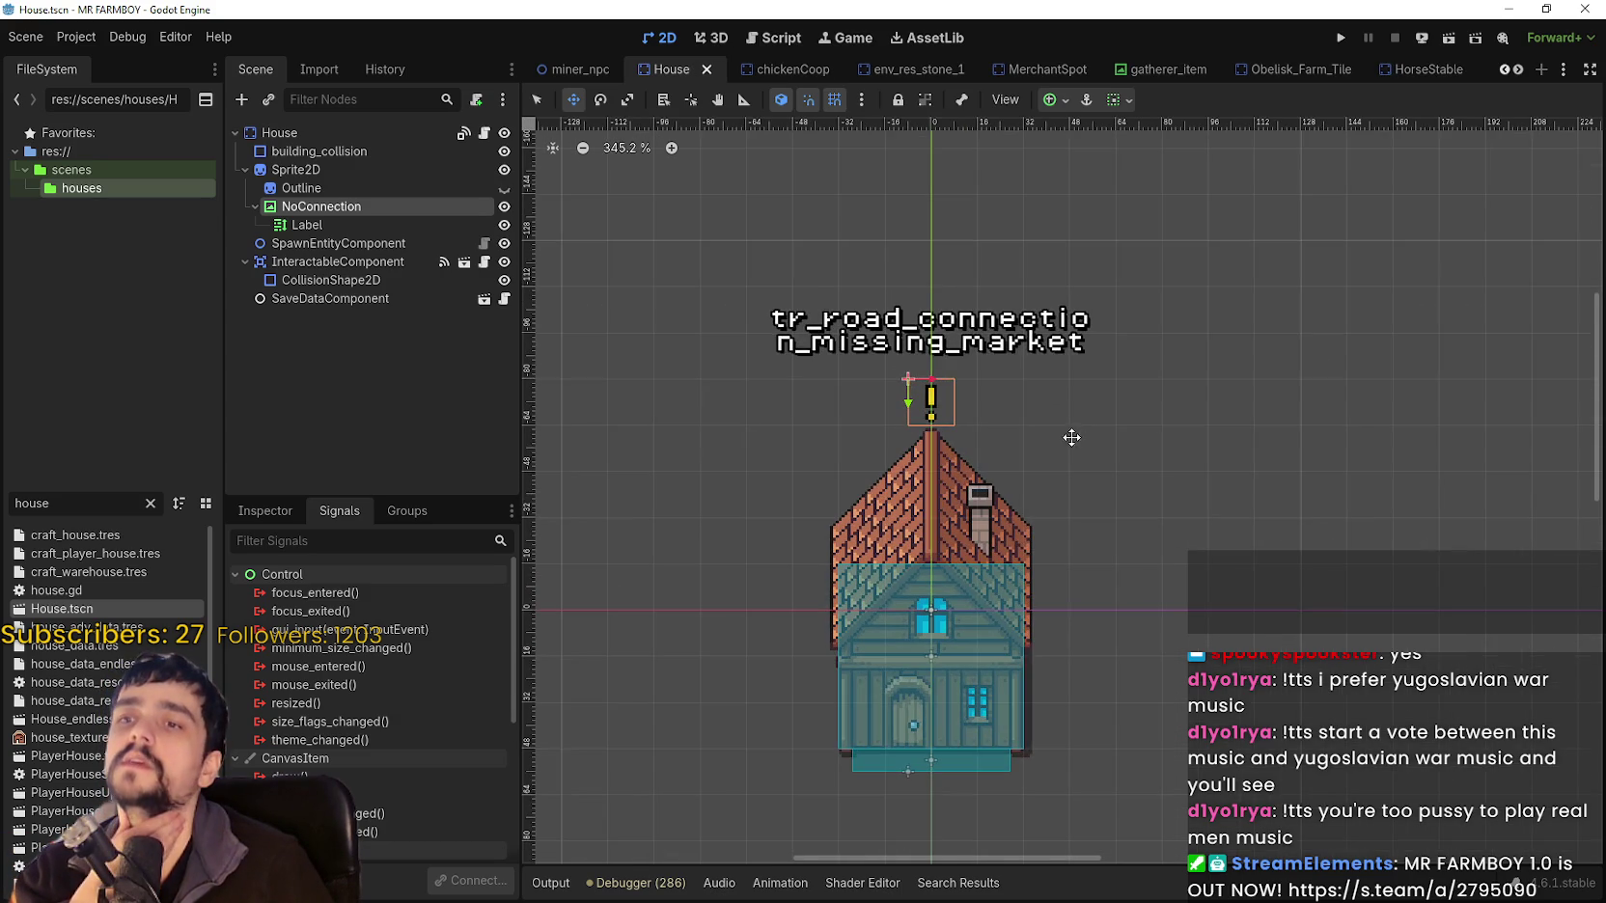
{"action": "scroll", "coordinate": [1035, 438], "scroll_direction": "down", "scroll_amount": 2}
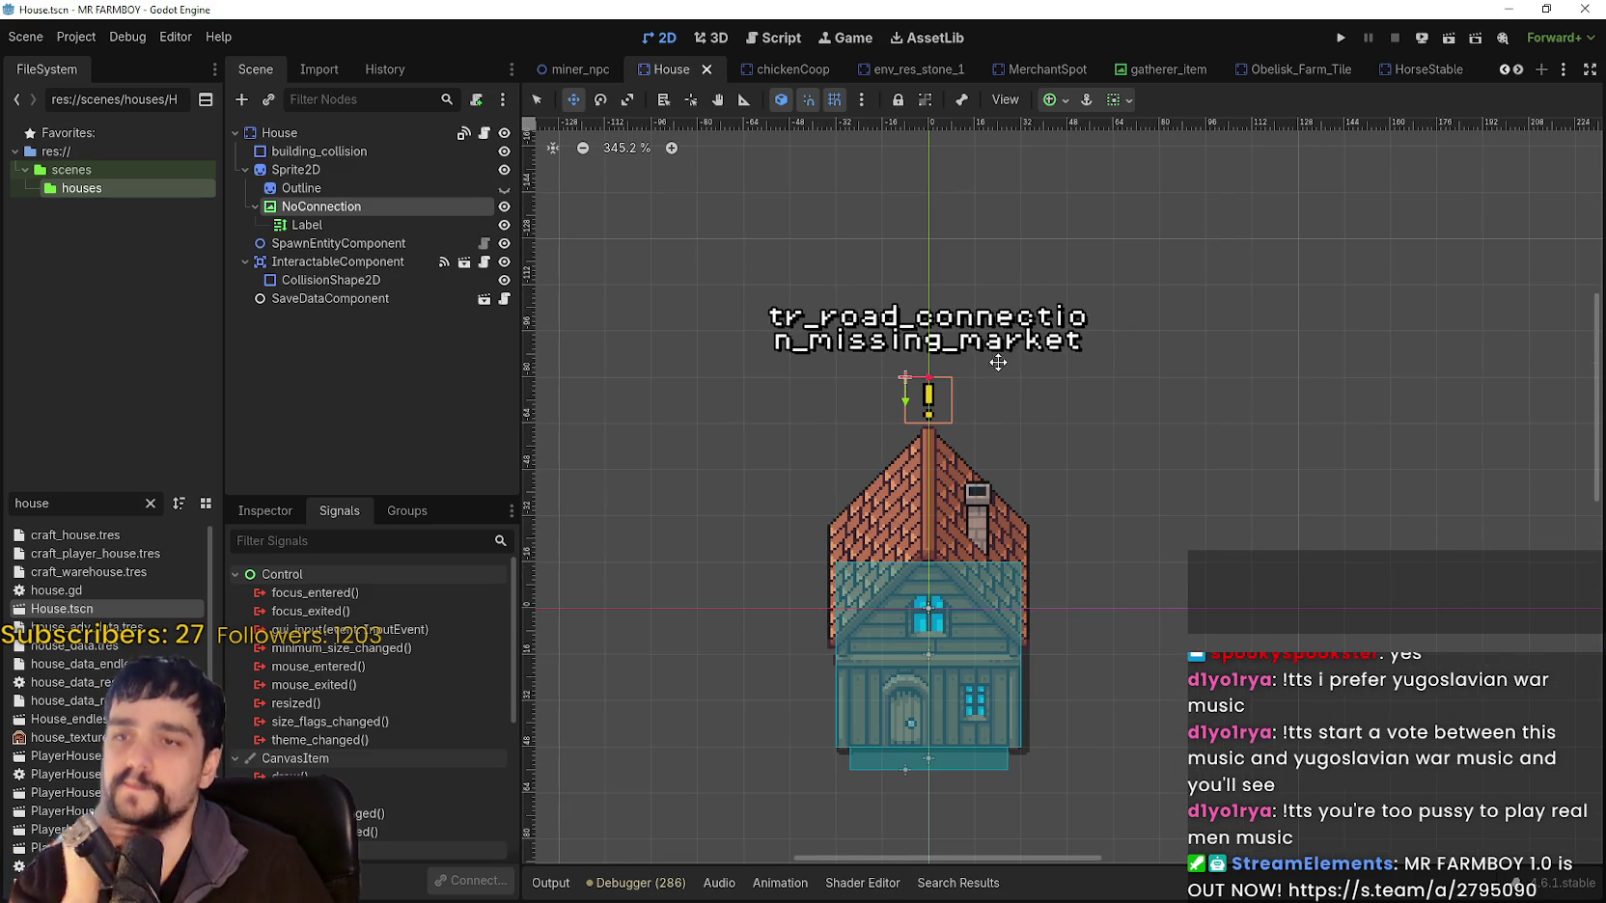
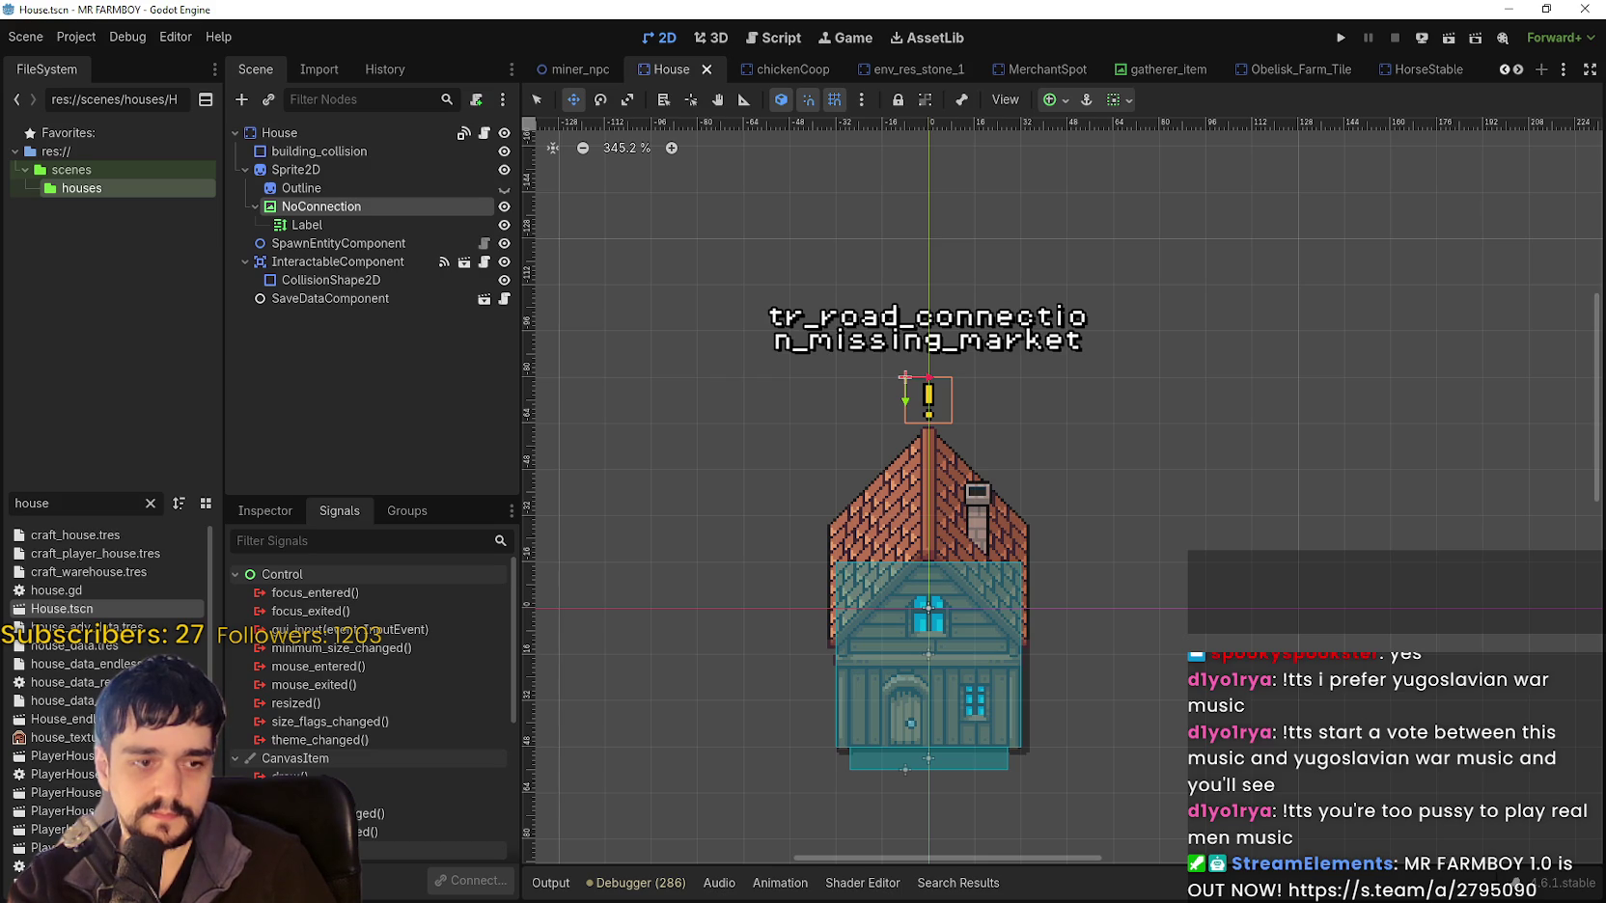
Duplicate the market key into A872 and rename it to tr_road_connection_missing_house.
{"action": "key", "text": "alt+Tab"}
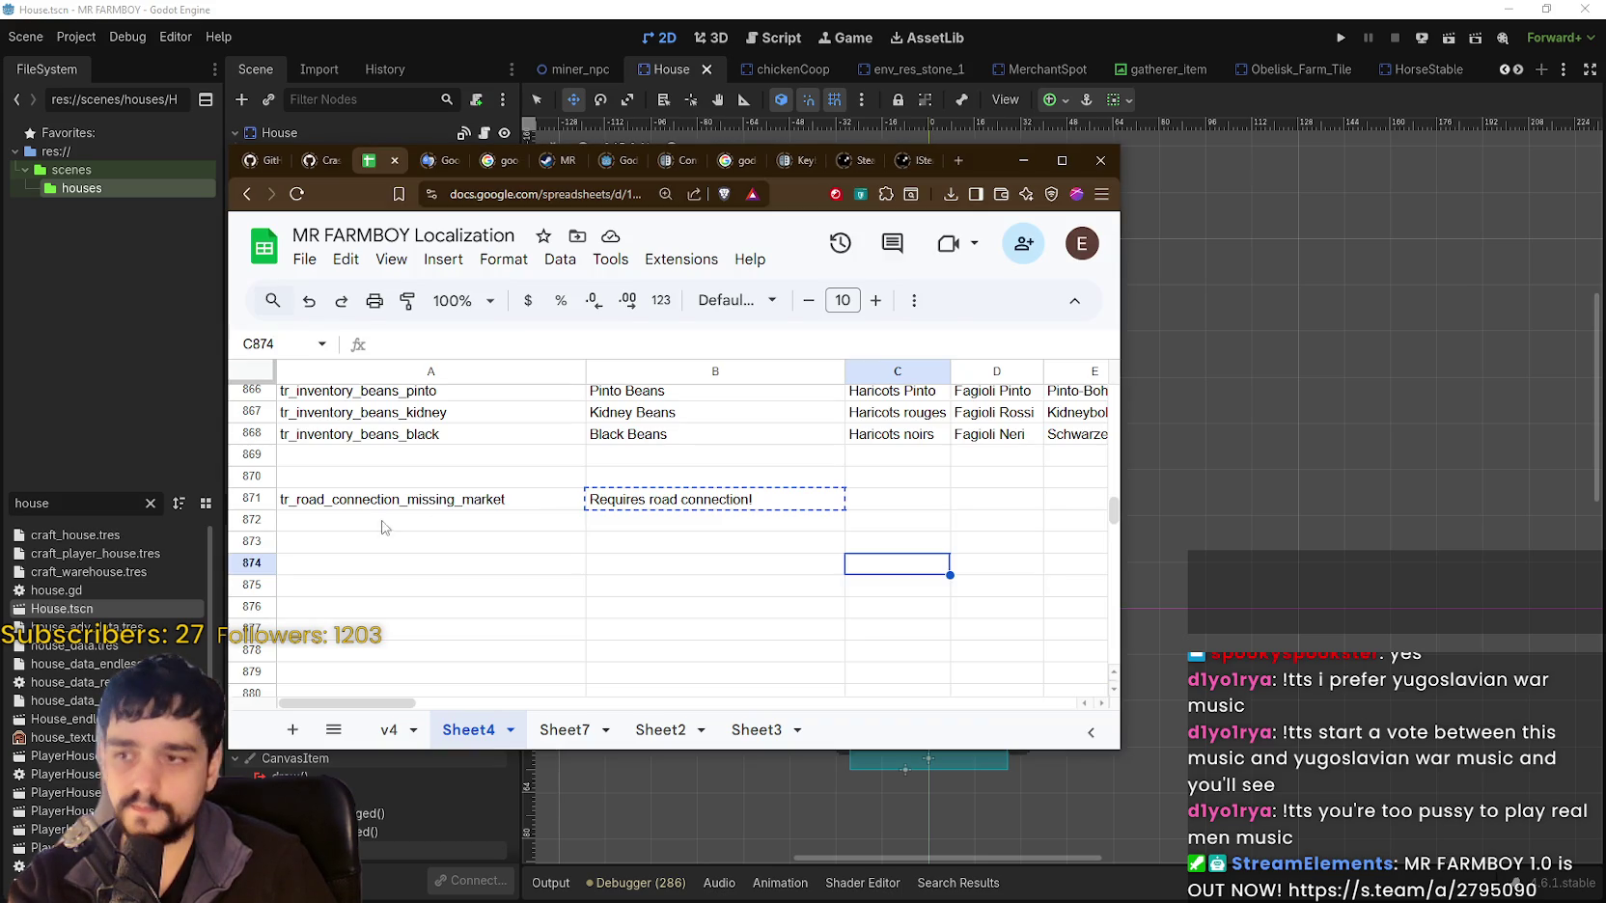
{"action": "left_click", "coordinate": [389, 524]}
{"action": "left_click", "coordinate": [411, 505]}
{"action": "key", "text": "ctrl+c"}
{"action": "left_click", "coordinate": [413, 526]}
{"action": "key", "text": "ctrl+v"}
{"action": "double_click", "coordinate": [515, 521]}
{"action": "key", "text": "BackSpace"}
{"action": "key", "text": "BackSpace"}
{"action": "key", "text": "BackSpace"}
{"action": "type", "text": "hosue"}
{"action": "key", "text": "Return"}
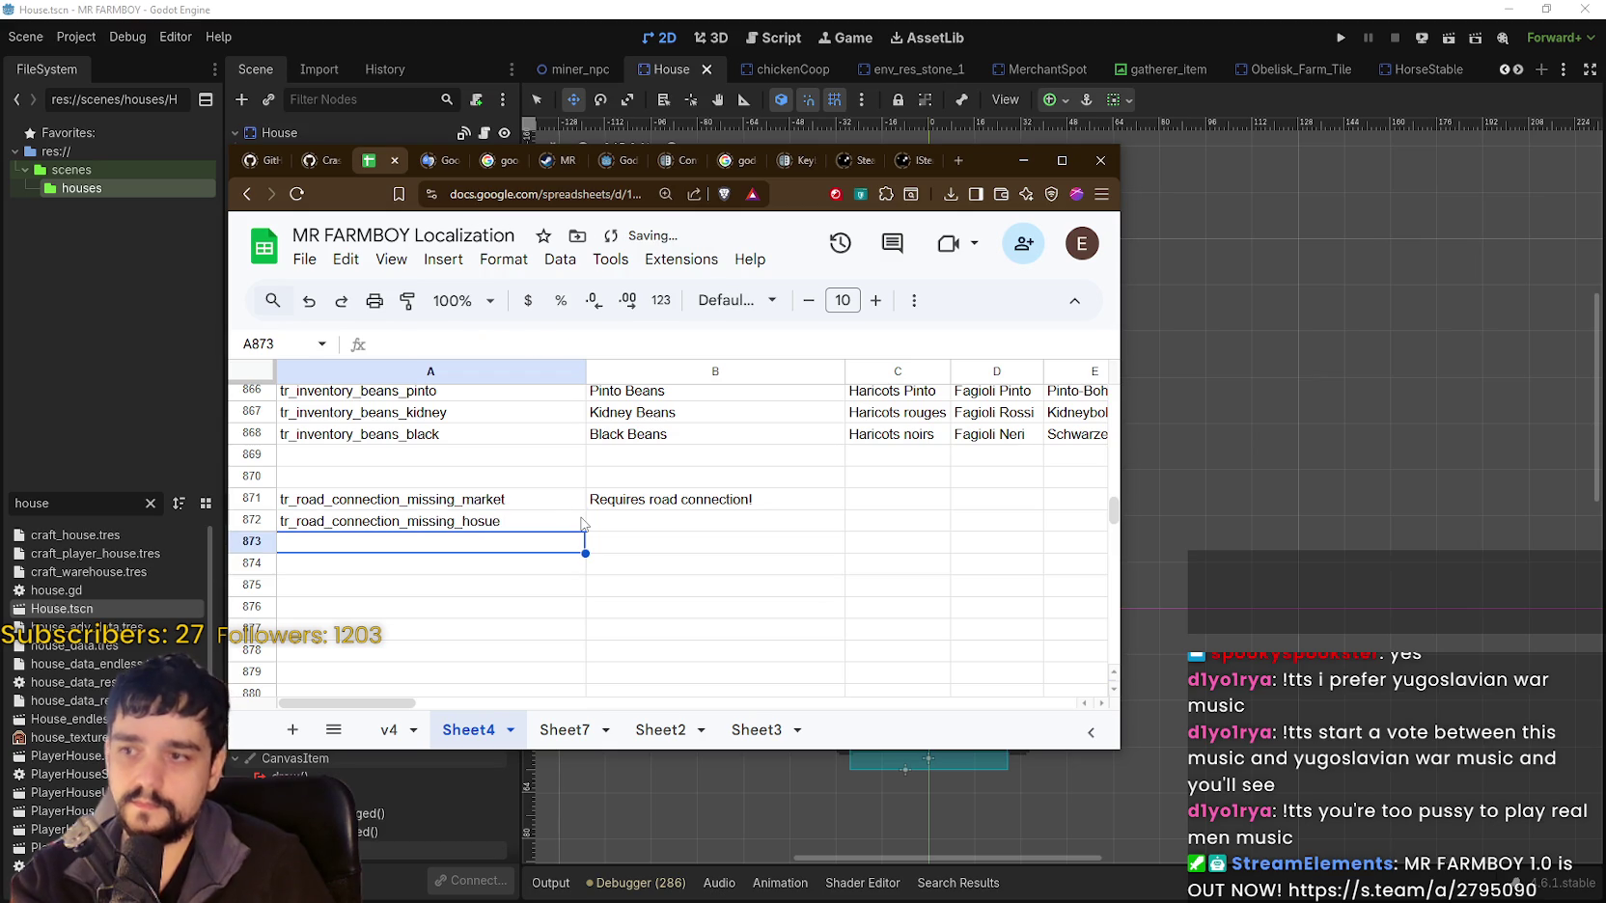
{"action": "double_click", "coordinate": [536, 521]}
{"action": "key", "text": "BackSpace"}
{"action": "key", "text": "BackSpace"}
{"action": "key", "text": "BackSpace"}
{"action": "key", "text": "BackSpace"}
{"action": "key", "text": "Return"}
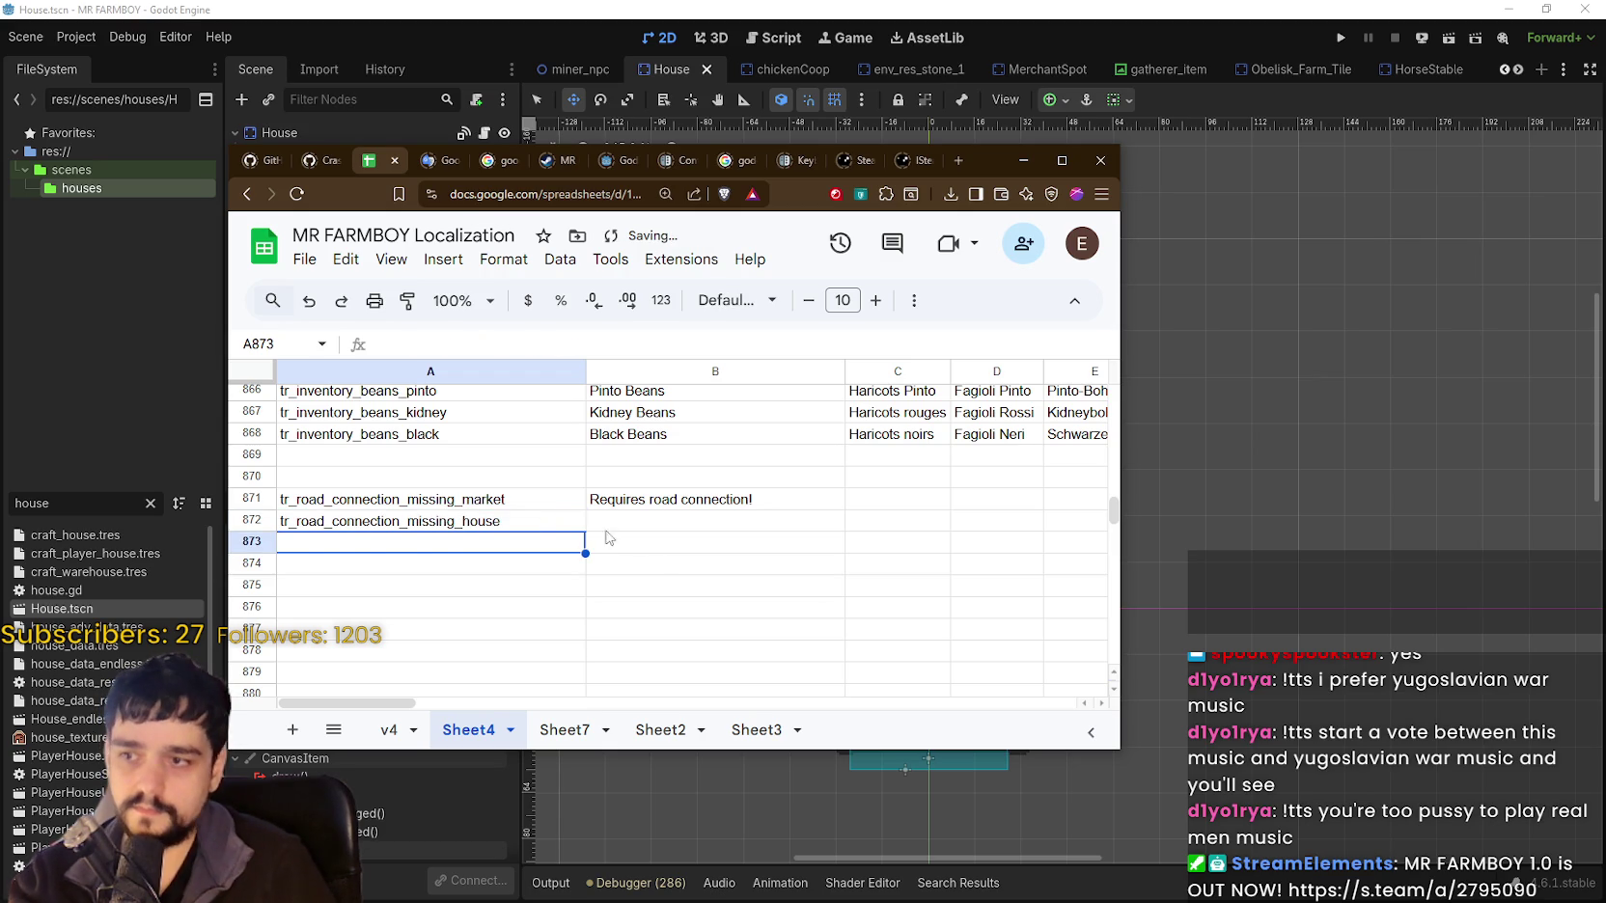
Enter 'Requires road connection!' as the B872 display text.
{"action": "left_click", "coordinate": [687, 530]}
{"action": "type", "text": "Requires road connection!"}
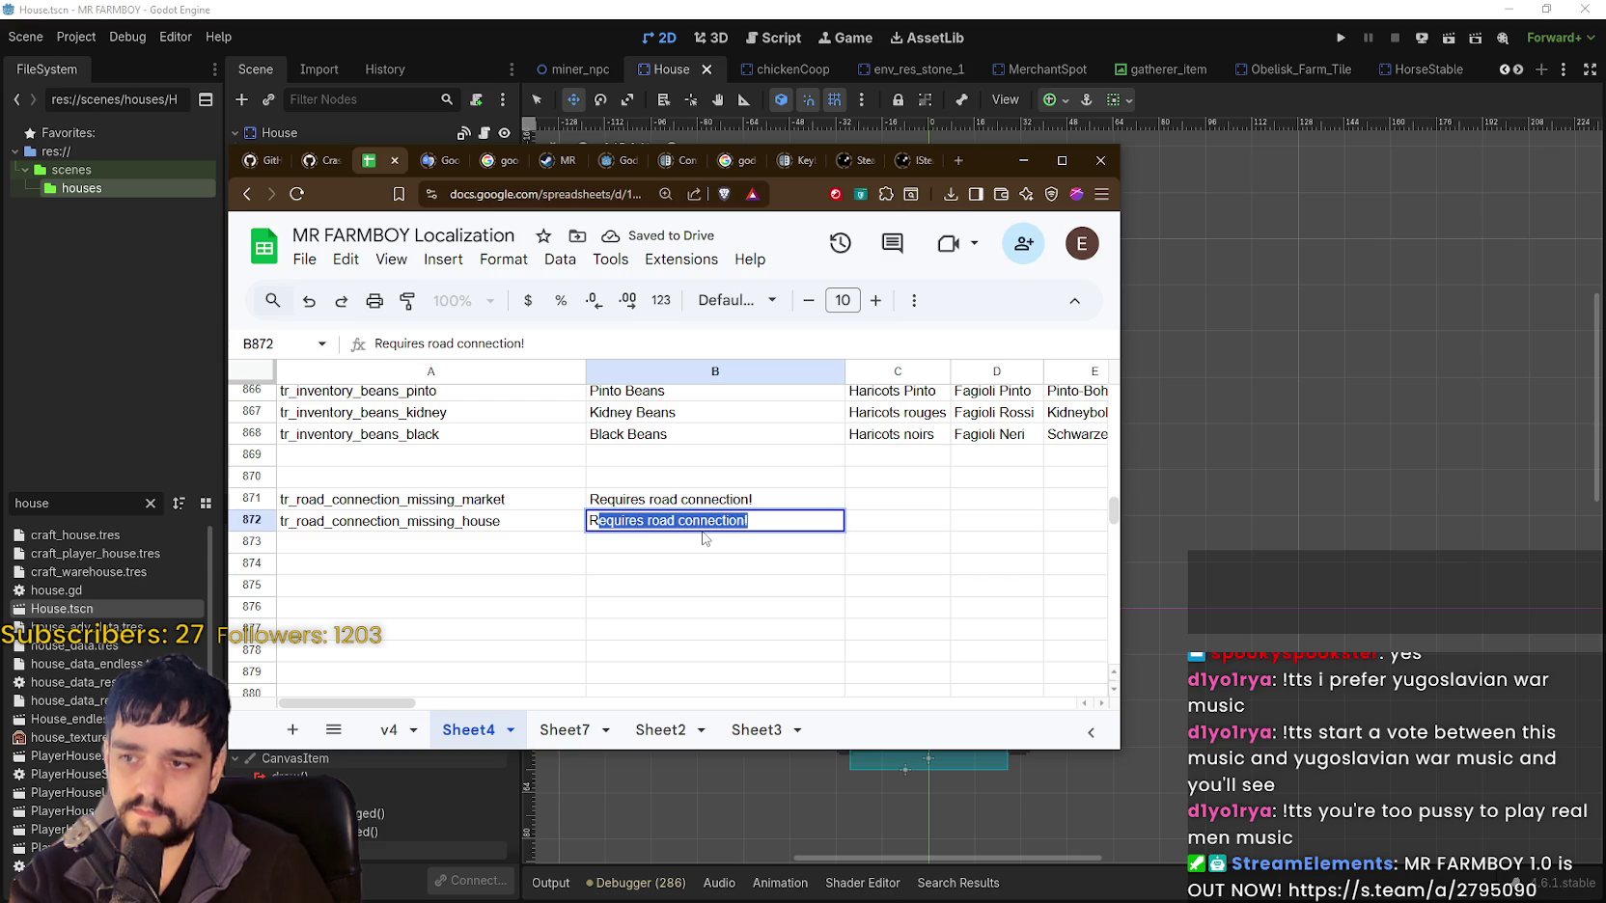
{"action": "key", "text": "Tab"}
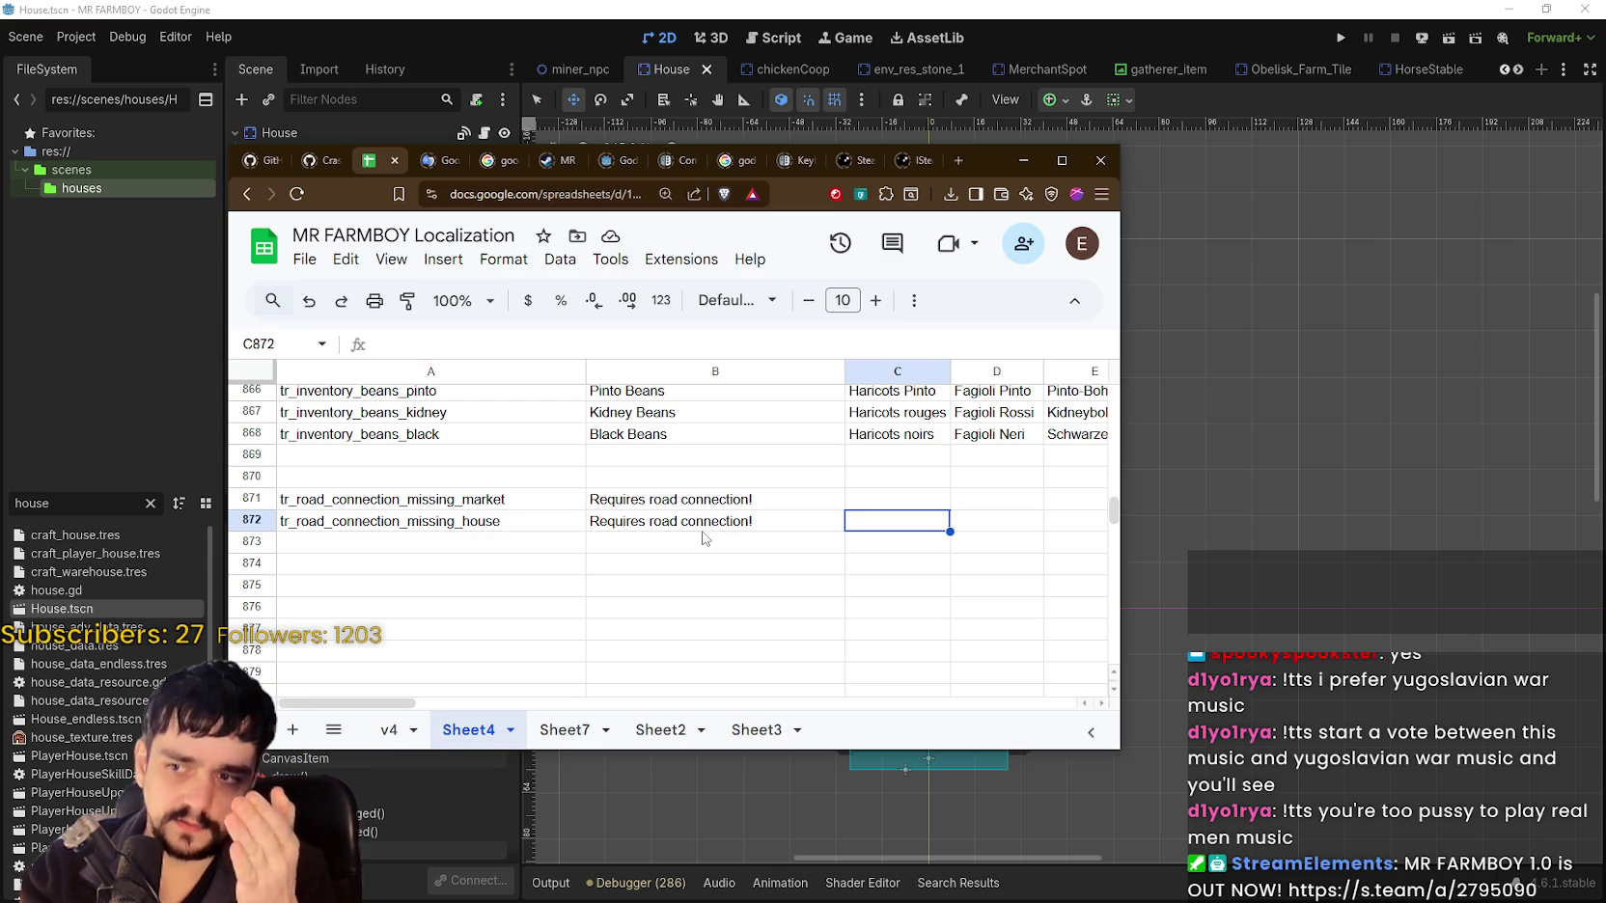
Copy the house key, then save the House scene back in Godot.
{"action": "left_click", "coordinate": [471, 519]}
{"action": "key", "text": "ctrl+c"}
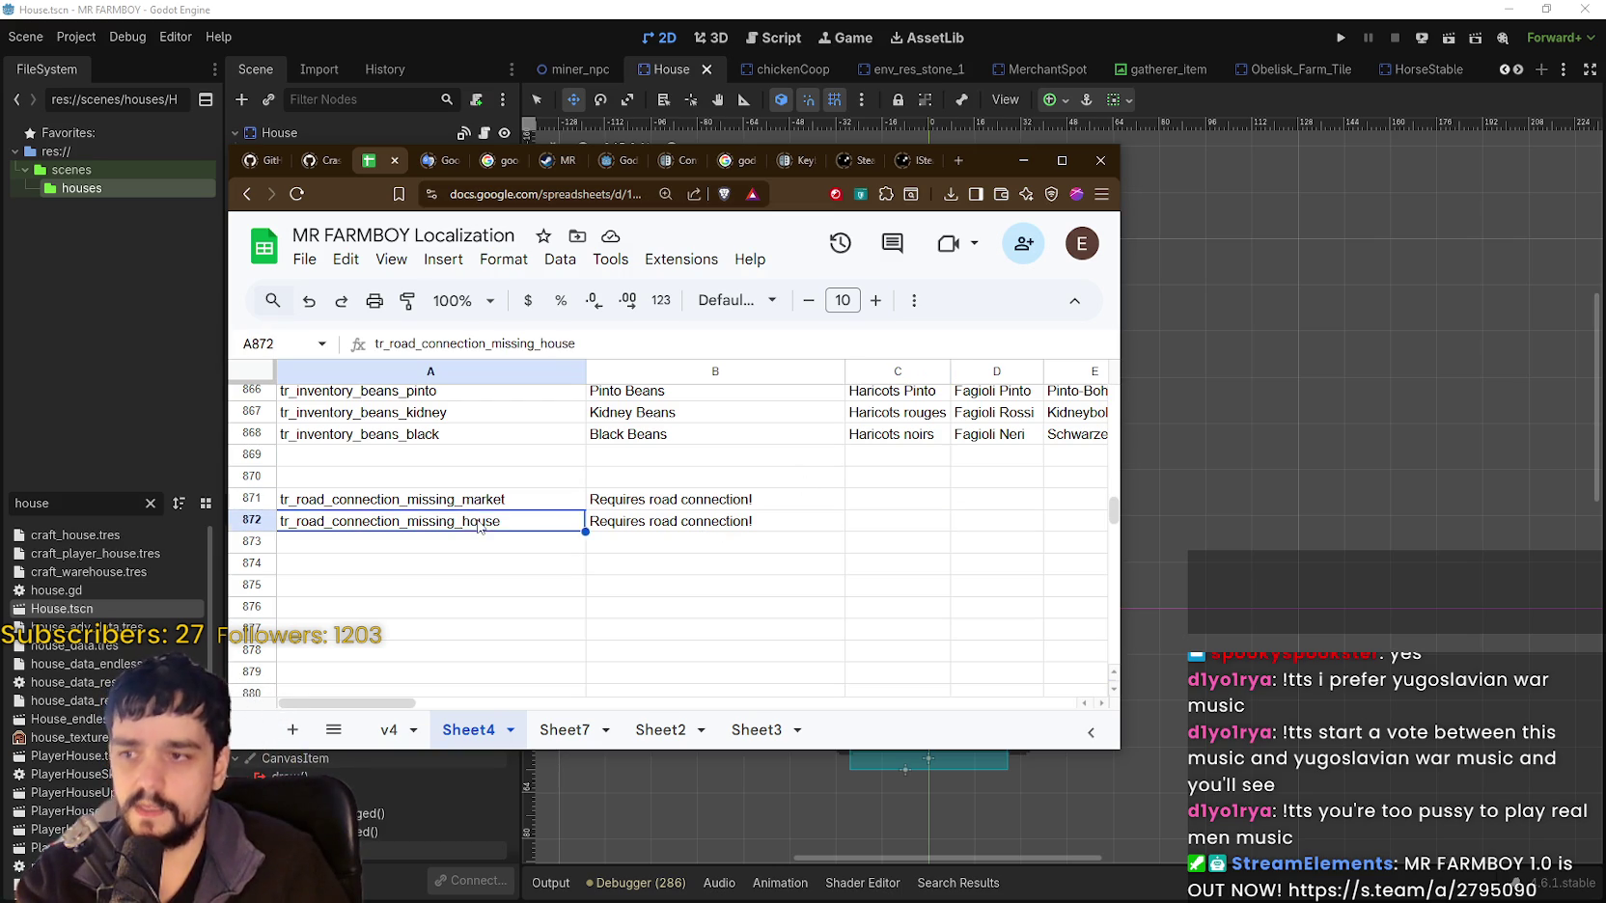
{"action": "left_click", "coordinate": [795, 543]}
{"action": "left_click", "coordinate": [950, 8]}
{"action": "key", "text": "ctrl+s"}
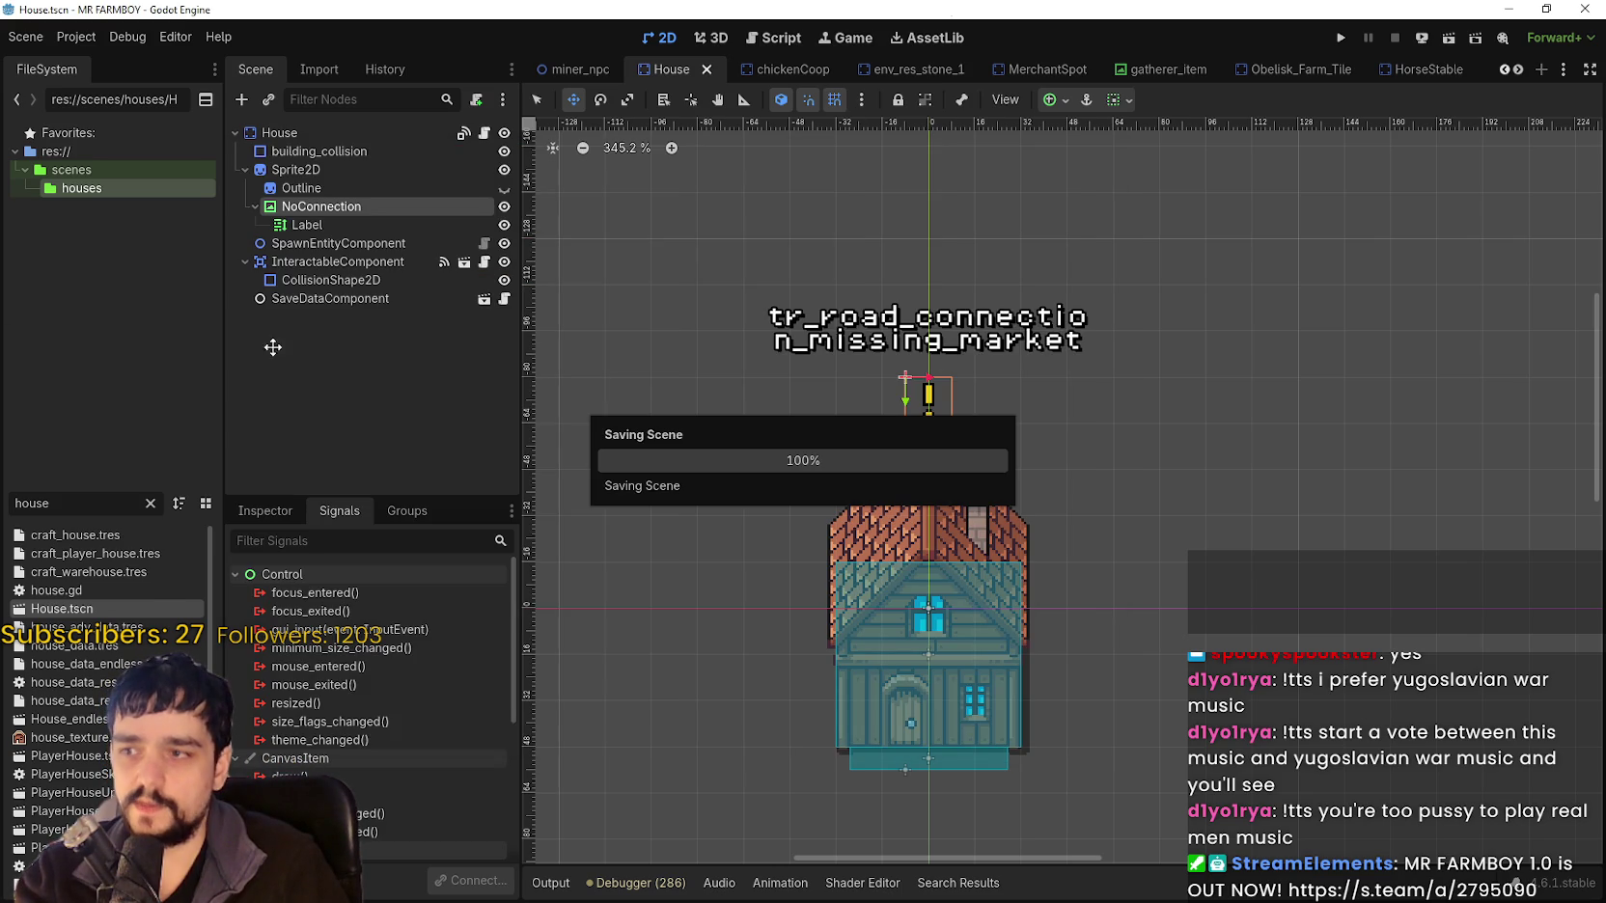
Set the NoConnection Label text to tr_road_connection_missing_house and save.
{"action": "left_click", "coordinate": [363, 225]}
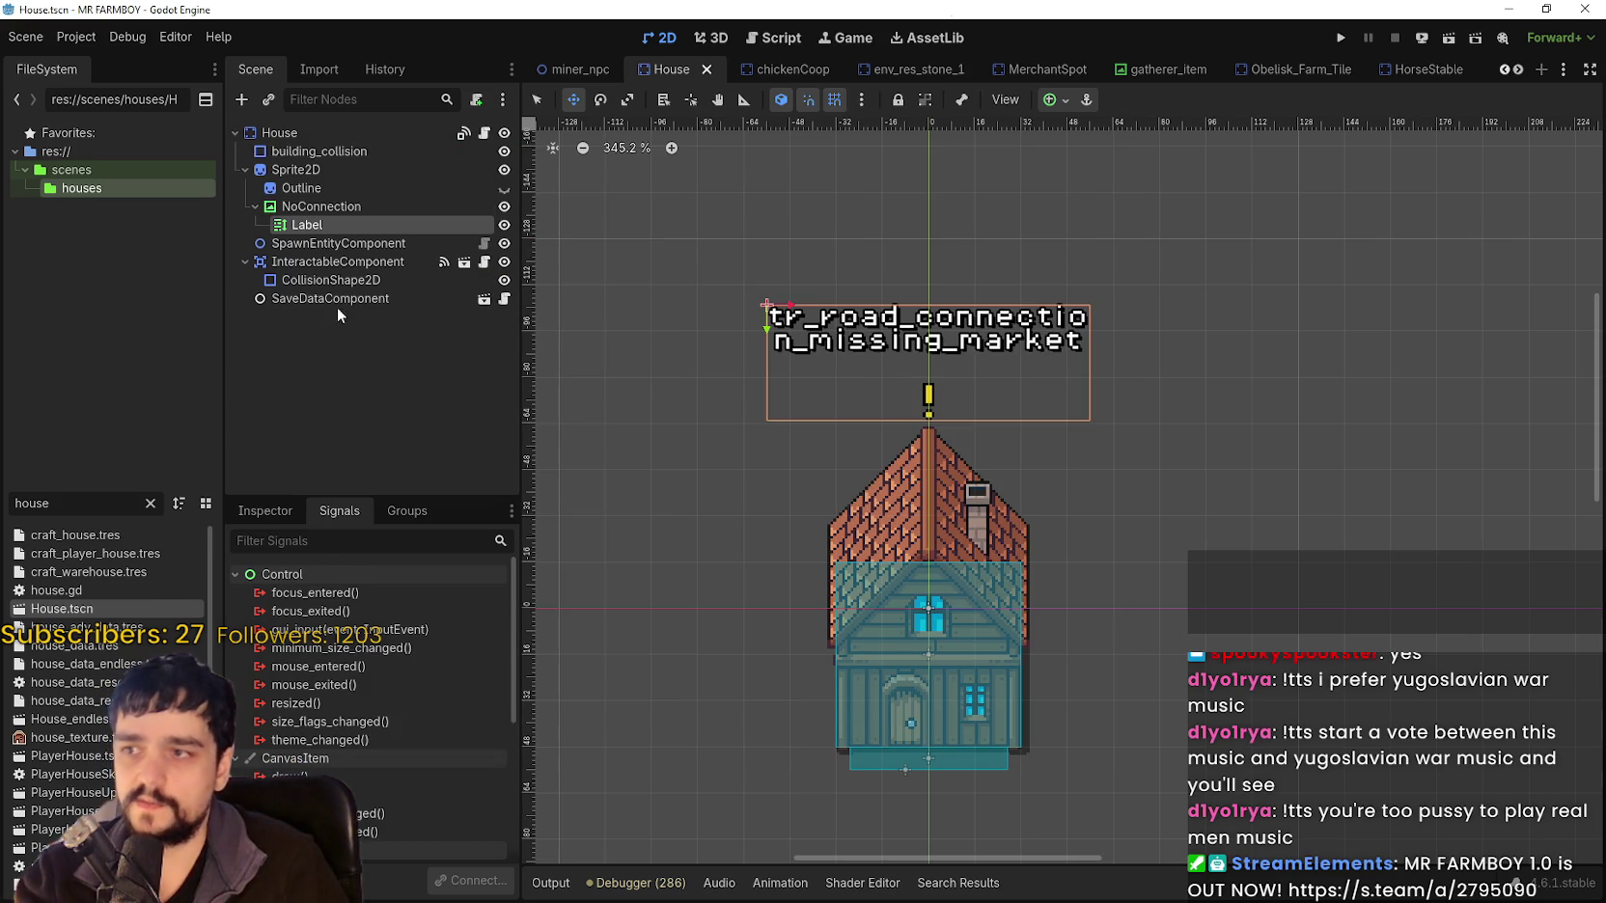
{"action": "left_click", "coordinate": [276, 513]}
{"action": "key", "text": "ctrl+a"}
{"action": "key", "text": "ctrl+v"}
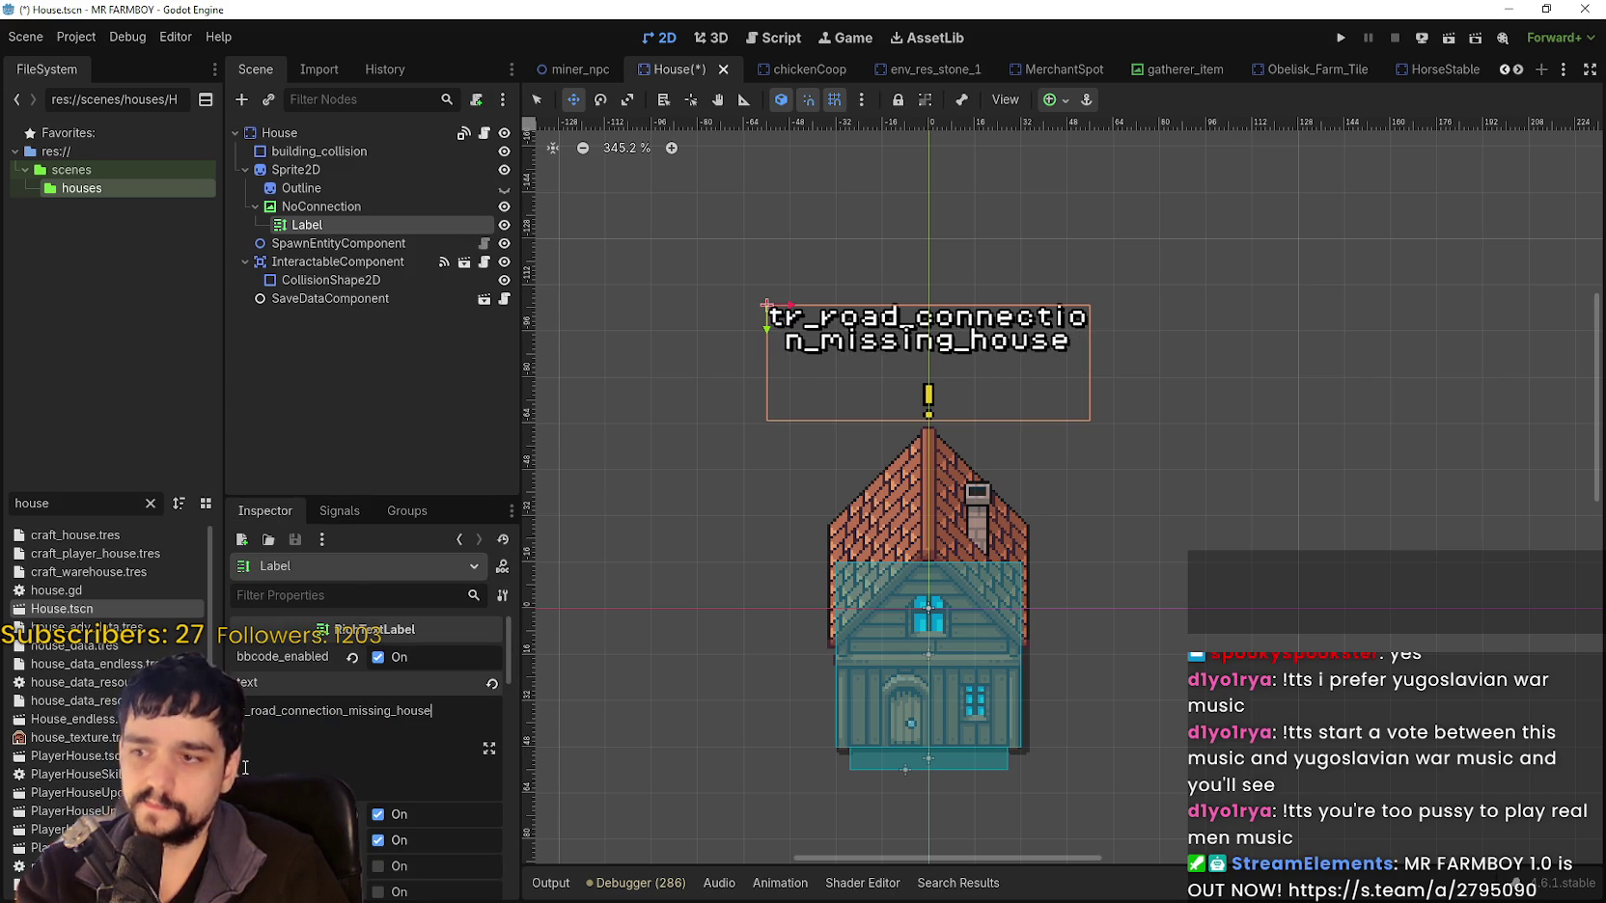
{"action": "key", "text": "ctrl+s"}
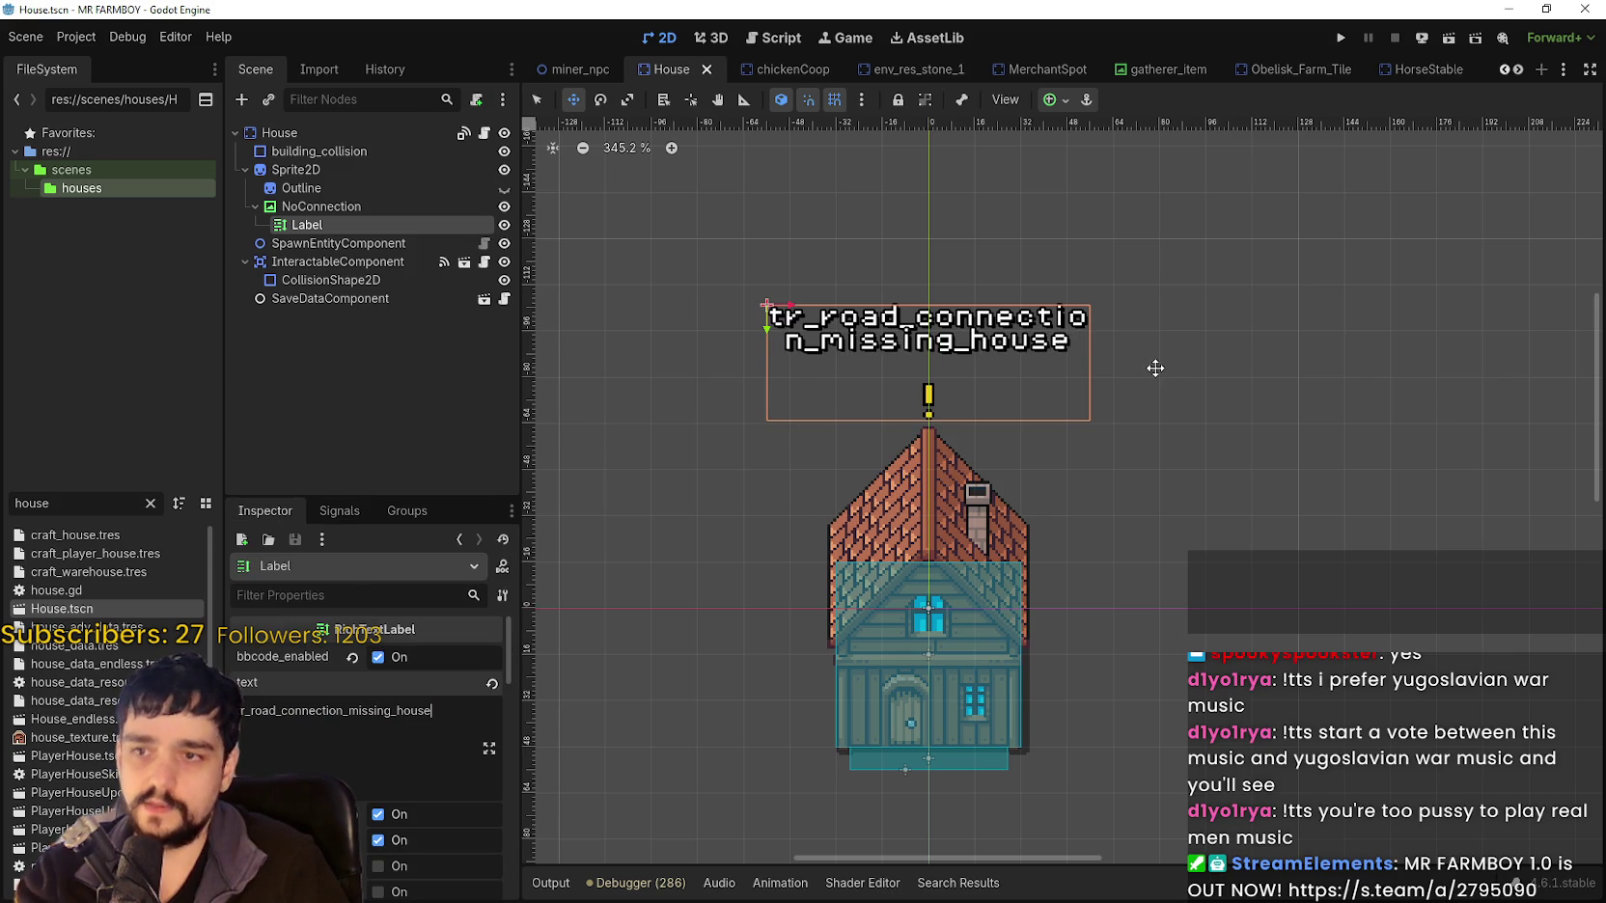
Hide the NoConnection warning and save the House scene.
{"action": "scroll", "coordinate": [686, 386], "scroll_direction": "up", "scroll_amount": 2}
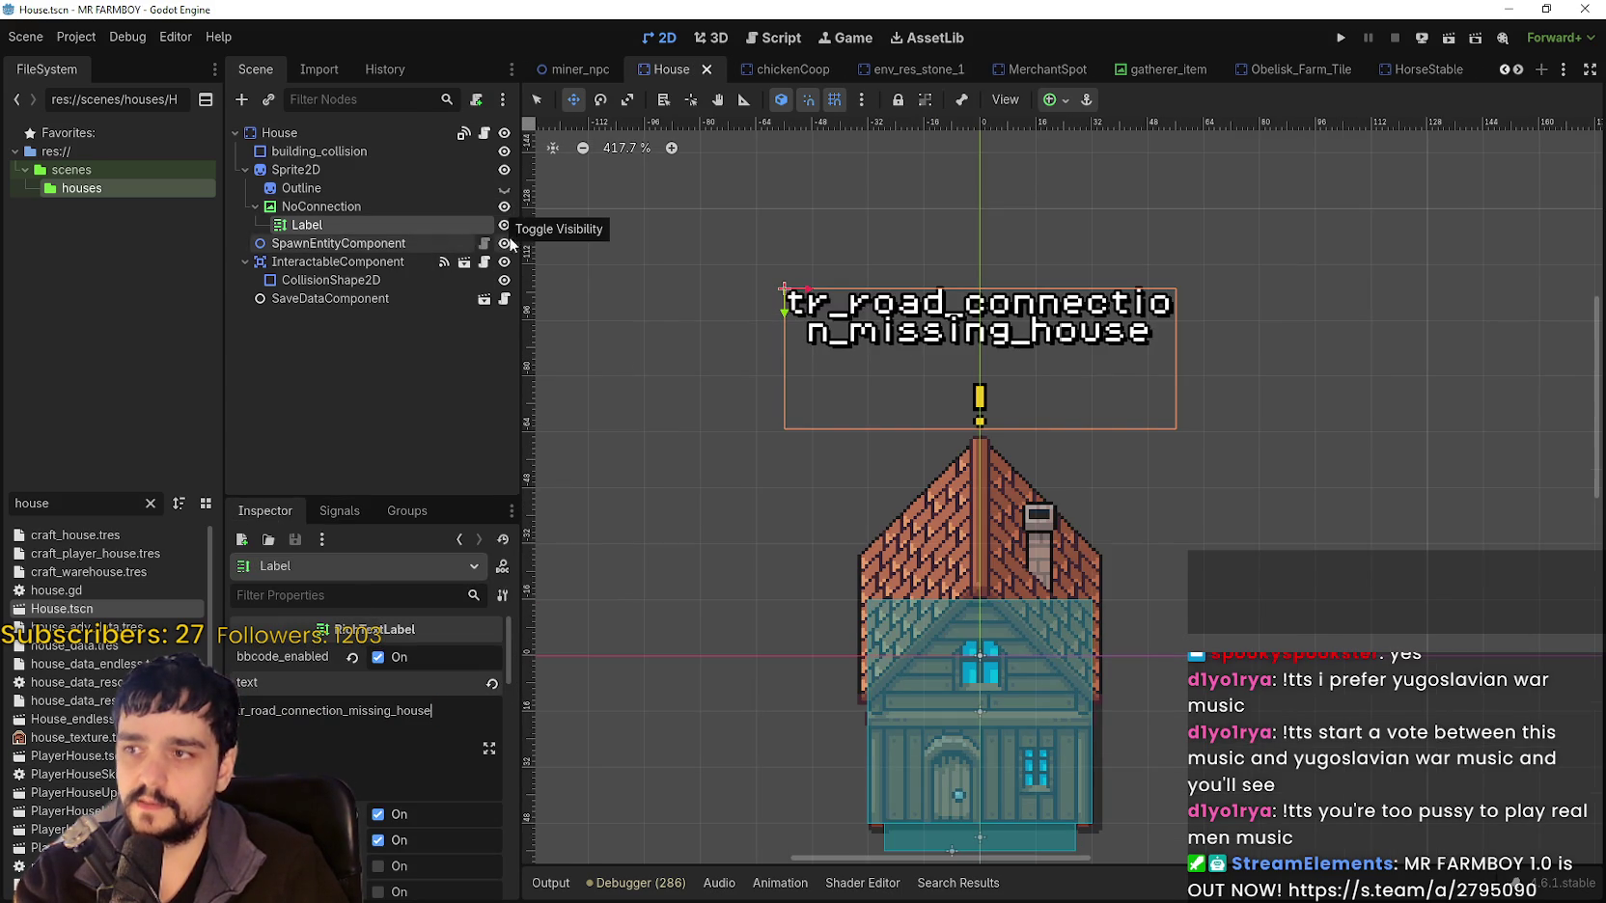
{"action": "left_click", "coordinate": [504, 207]}
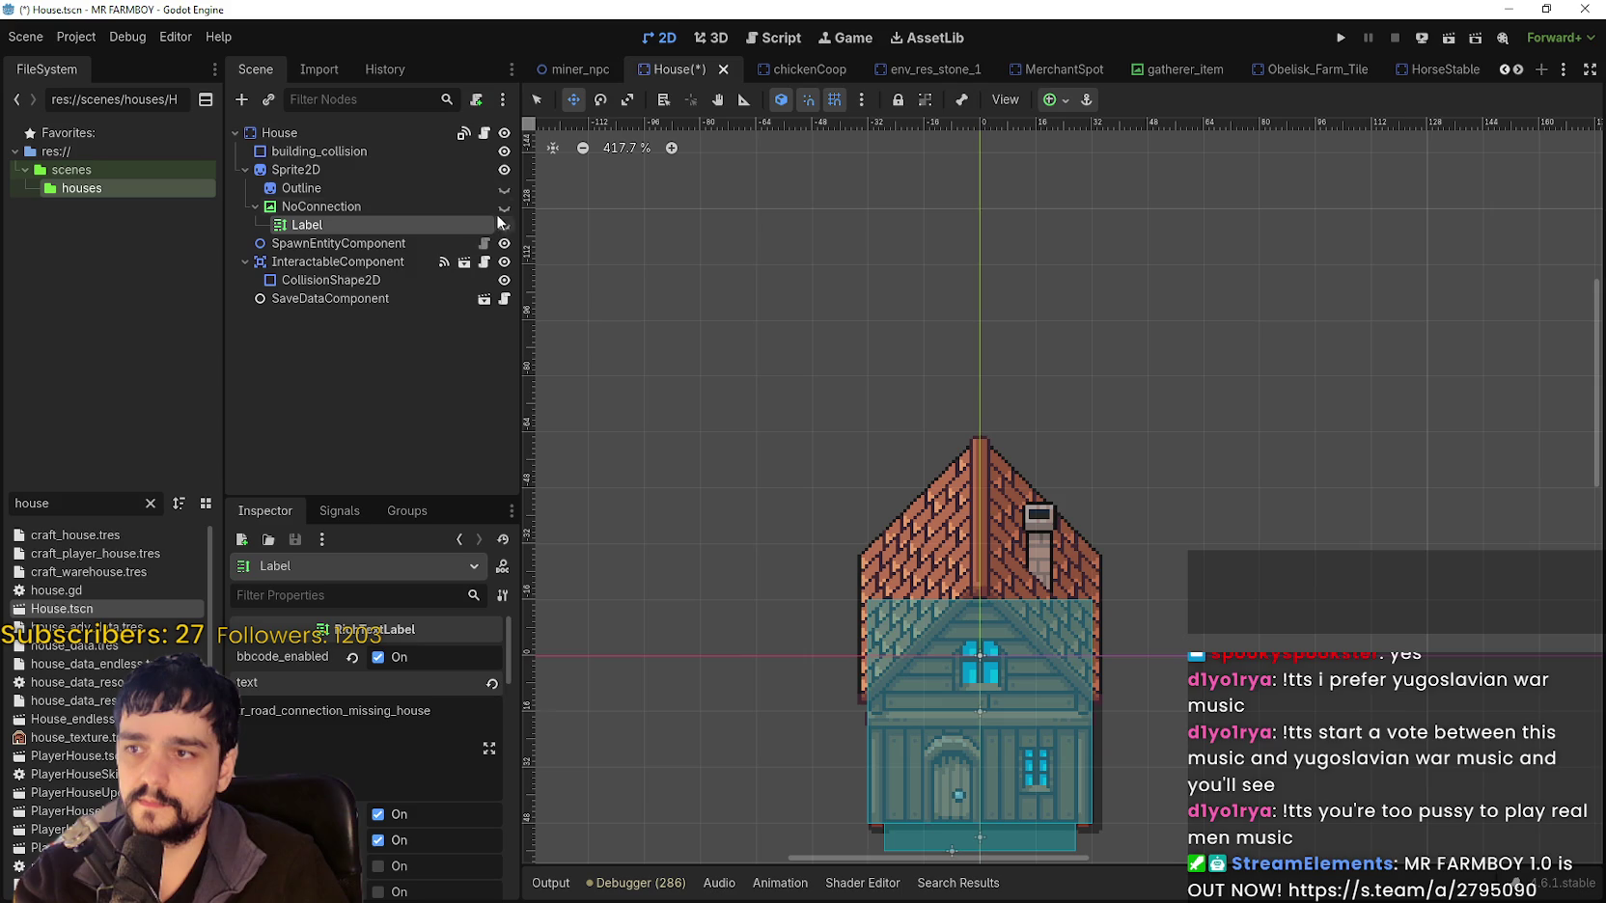
{"action": "left_click", "coordinate": [503, 207]}
{"action": "left_click", "coordinate": [503, 208]}
{"action": "key", "text": "ctrl+s"}
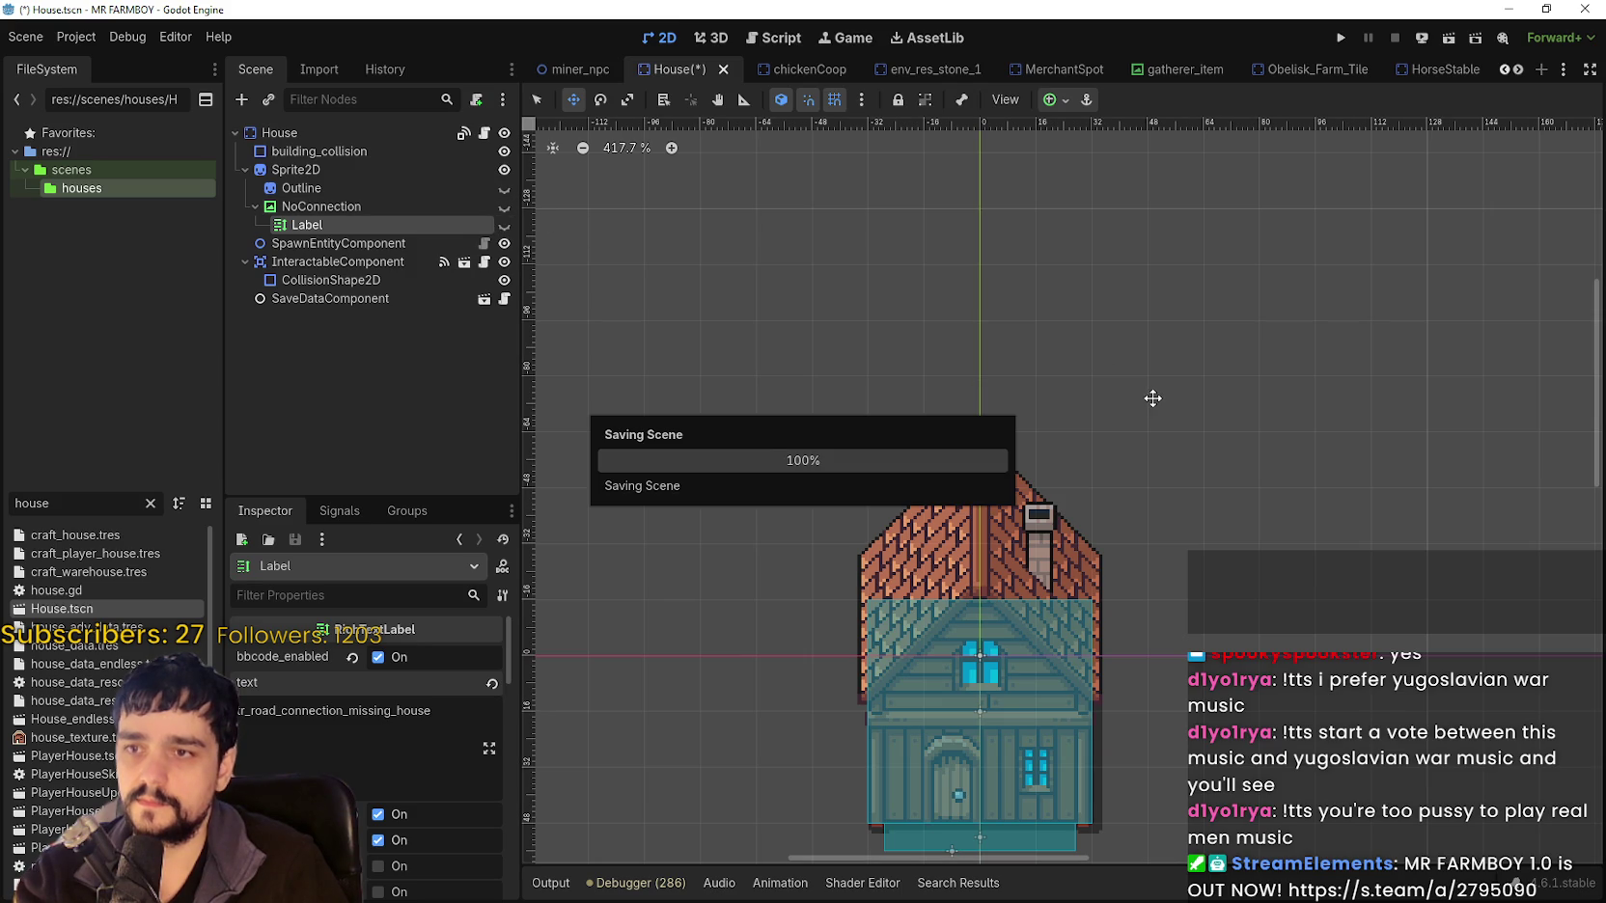
Copy the NoConnection node and filter FileSystem by 'warehouse'.
{"action": "left_click", "coordinate": [317, 206]}
{"action": "right_click", "coordinate": [316, 207]}
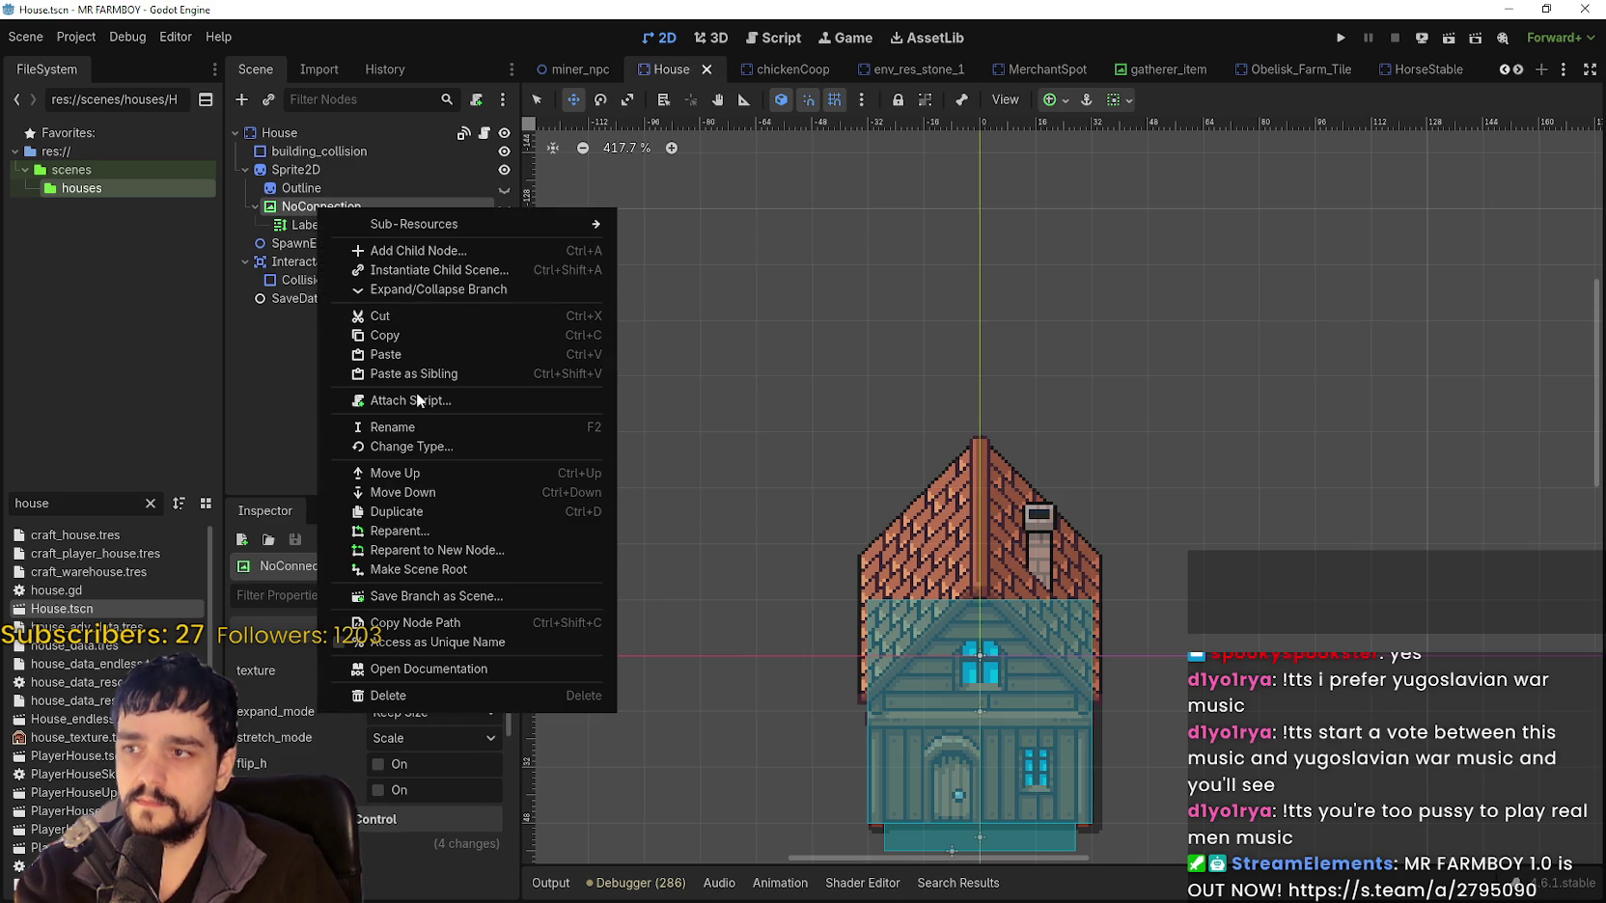
{"action": "left_click", "coordinate": [421, 335]}
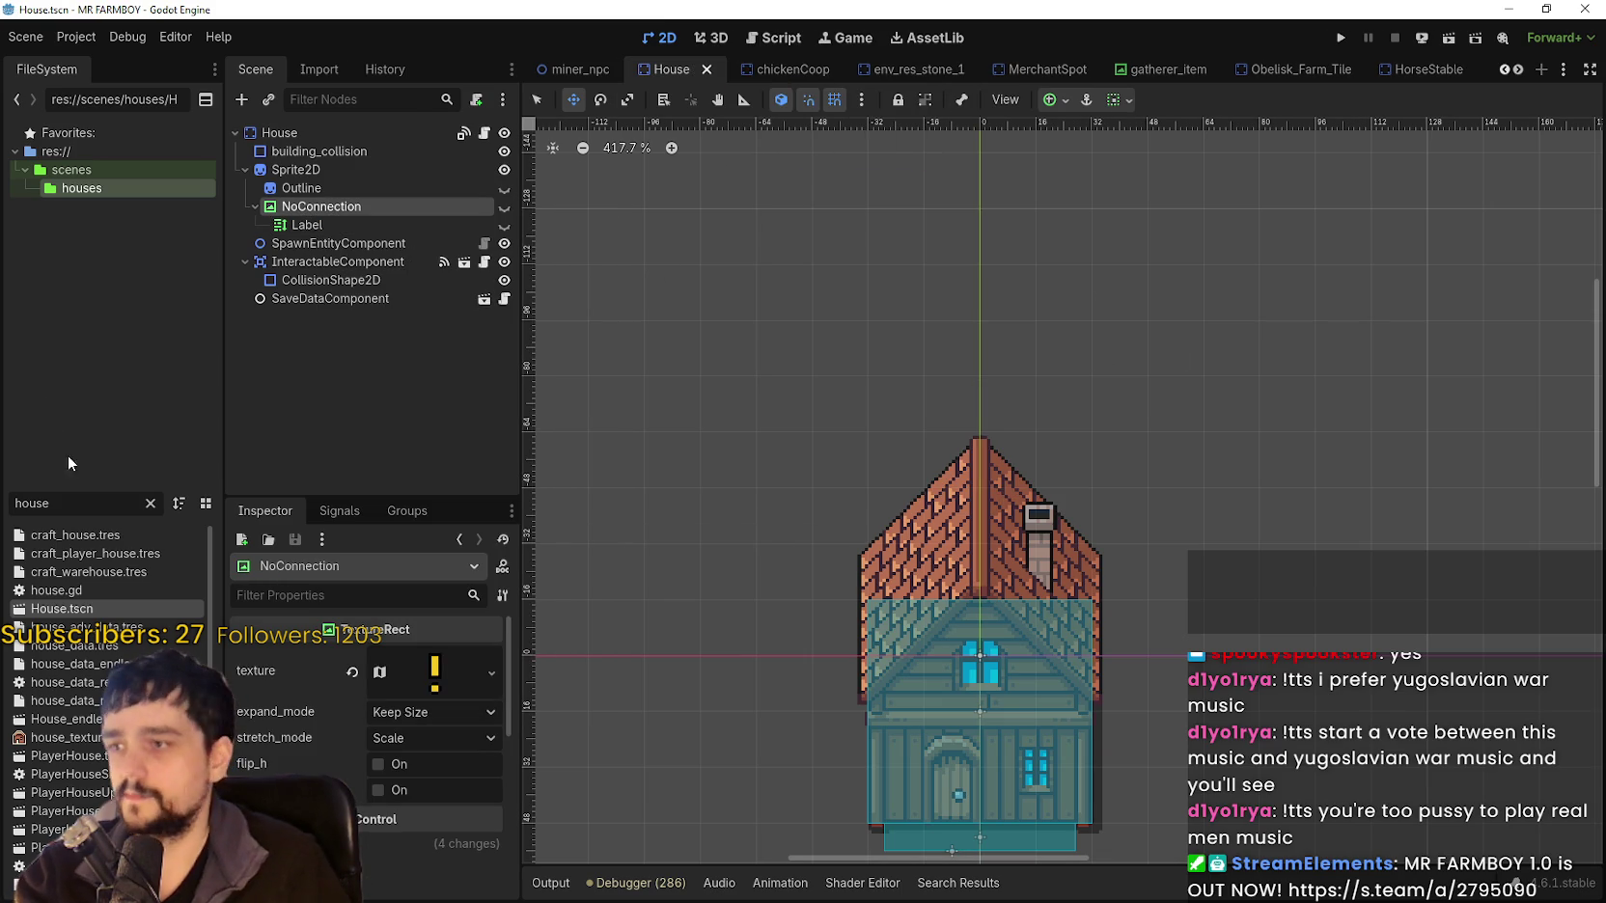
{"action": "left_click_drag", "start_coordinate": [58, 503], "coordinate": [2, 488]}
{"action": "type", "text": "warehouse"}
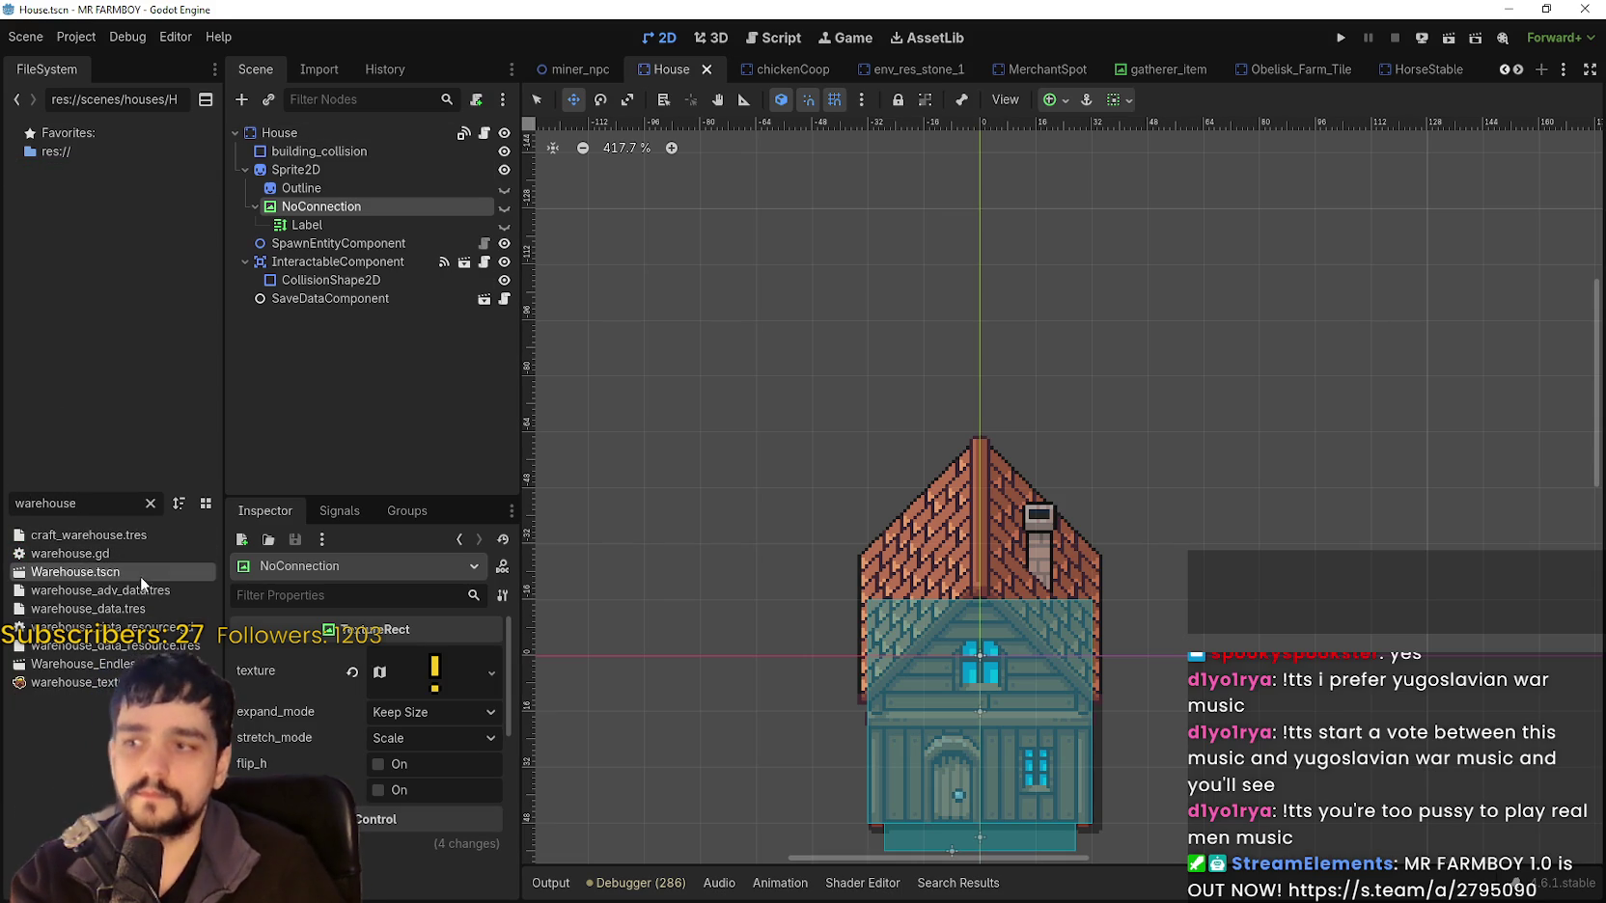
Open Warehouse.tscn and paste the NoConnection warning under Sprite2D.
{"action": "double_click", "coordinate": [141, 574]}
{"action": "right_click", "coordinate": [323, 153]}
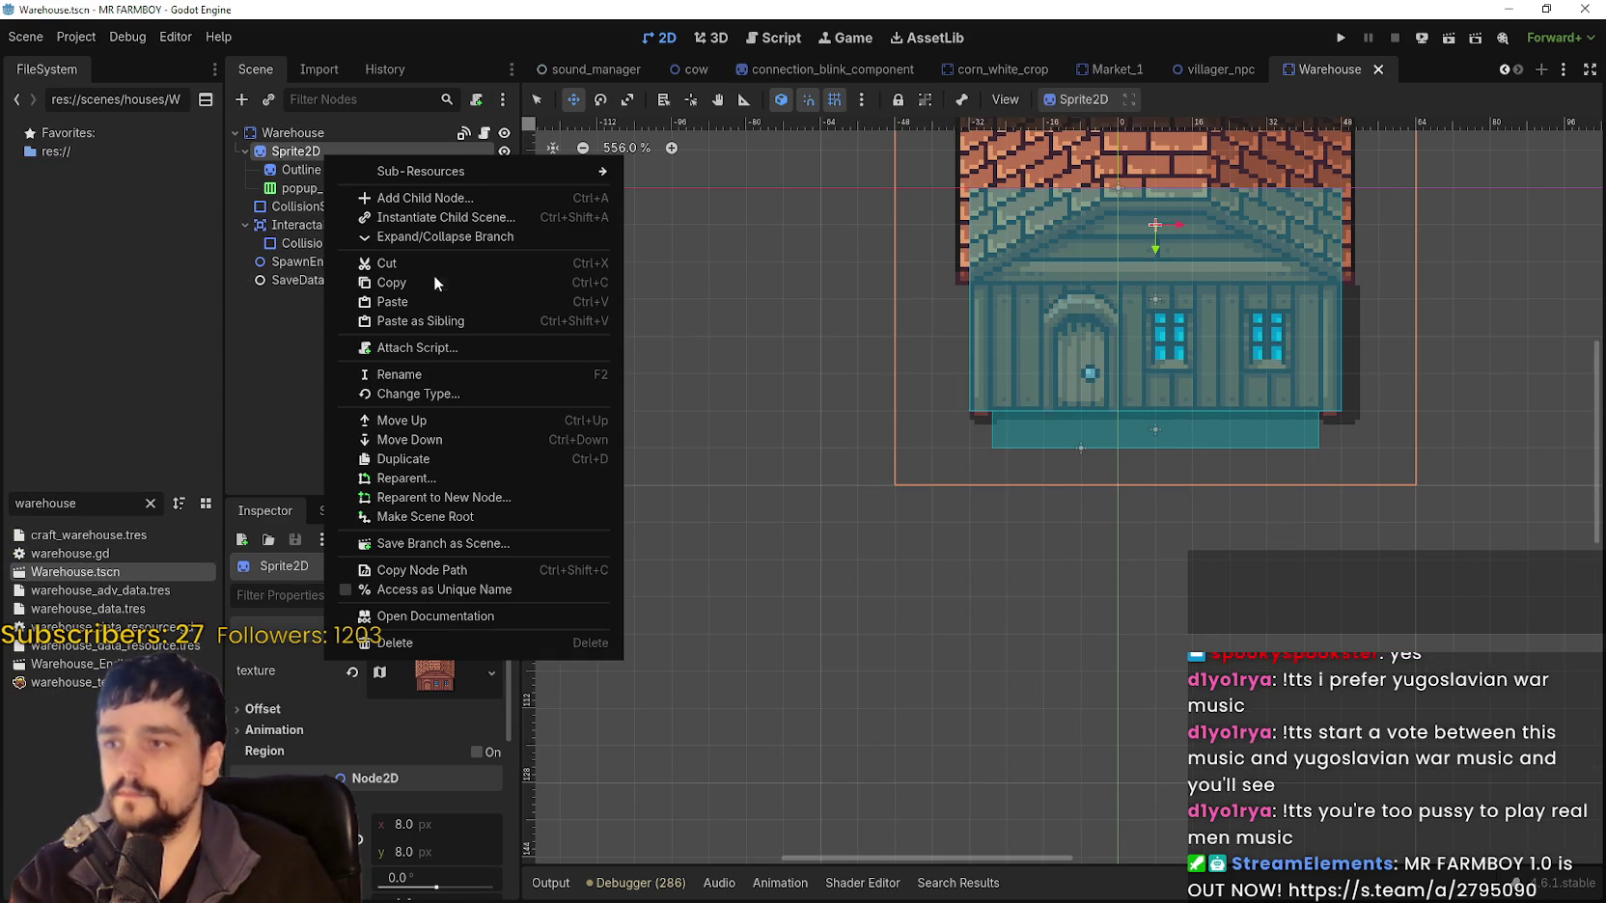
{"action": "left_click", "coordinate": [431, 301]}
{"action": "scroll", "coordinate": [684, 726], "scroll_direction": "down", "scroll_amount": 5}
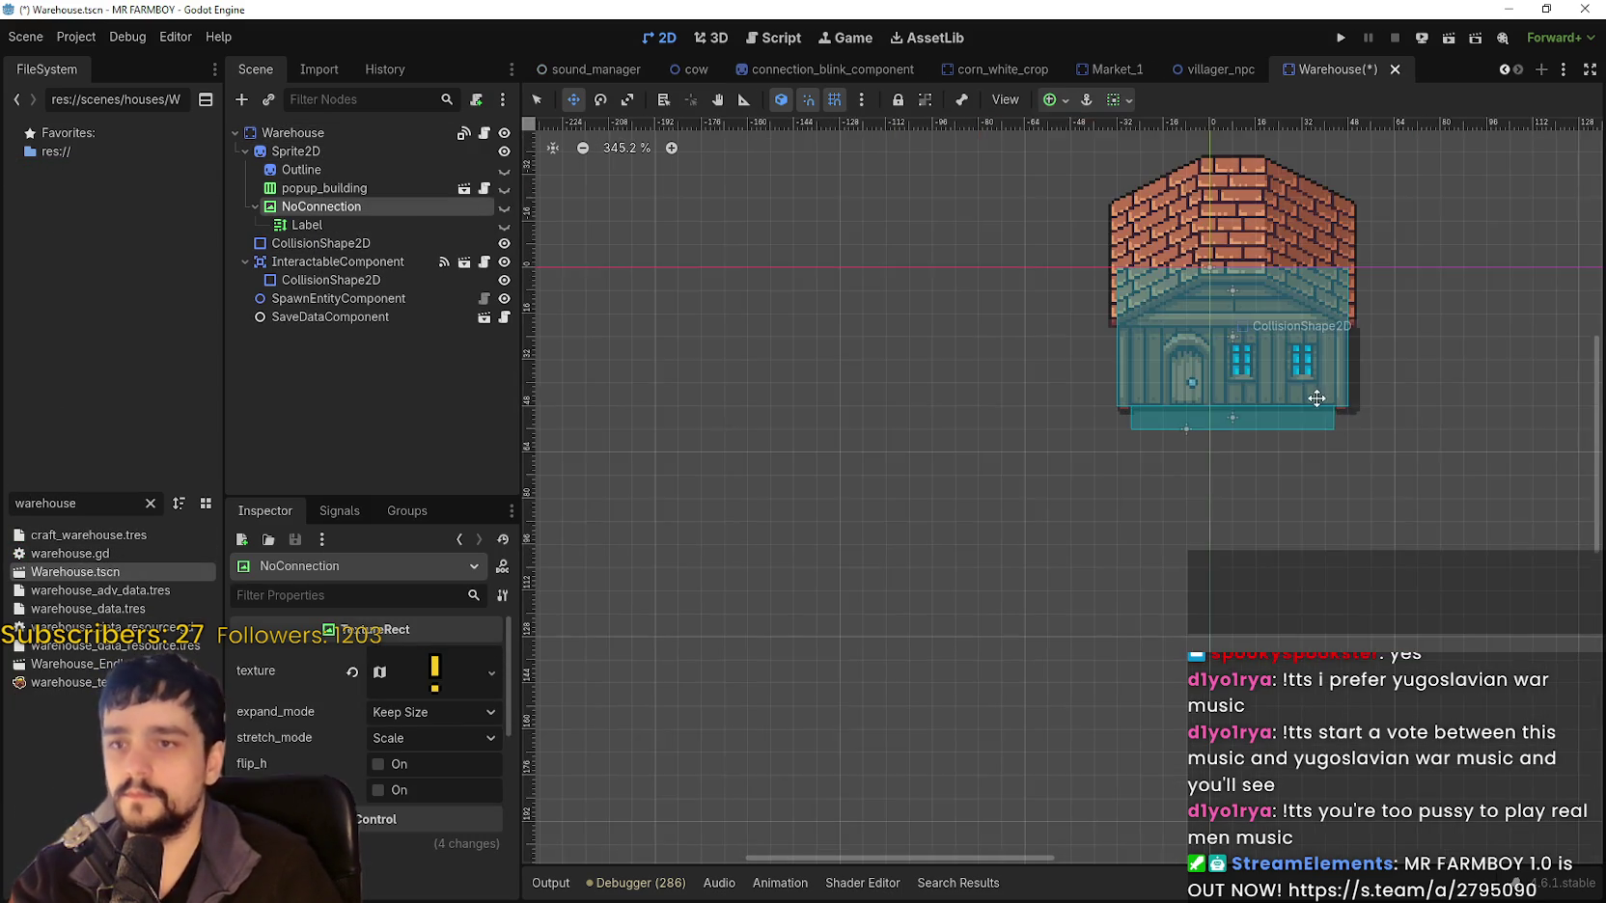
{"action": "left_click", "coordinate": [504, 206]}
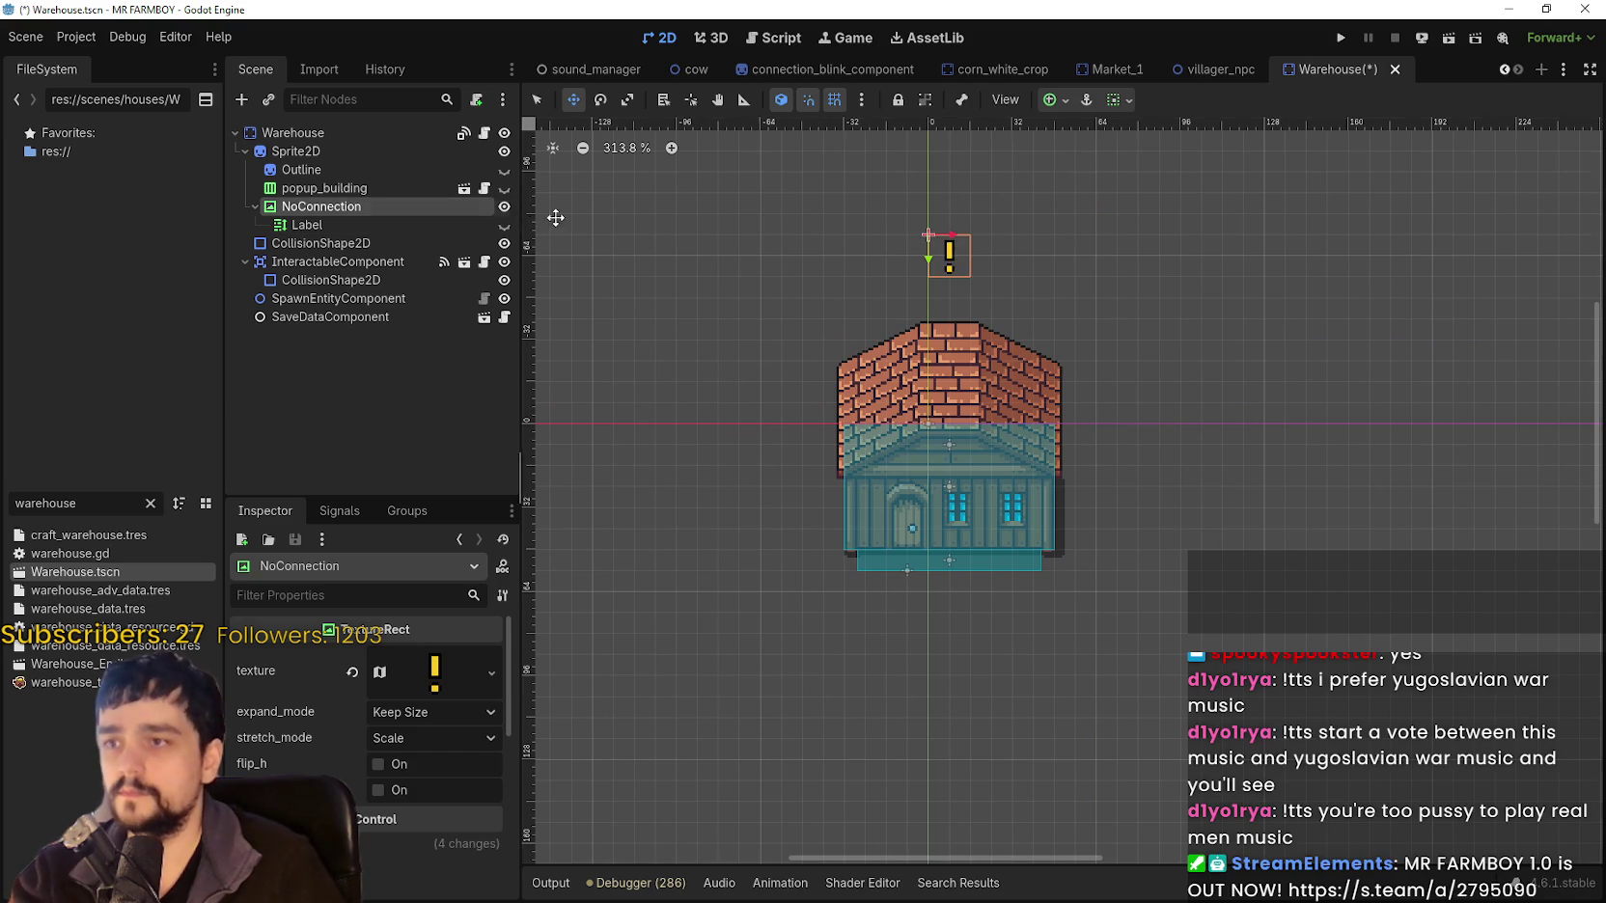
{"action": "scroll", "coordinate": [938, 301], "scroll_direction": "up", "scroll_amount": 1}
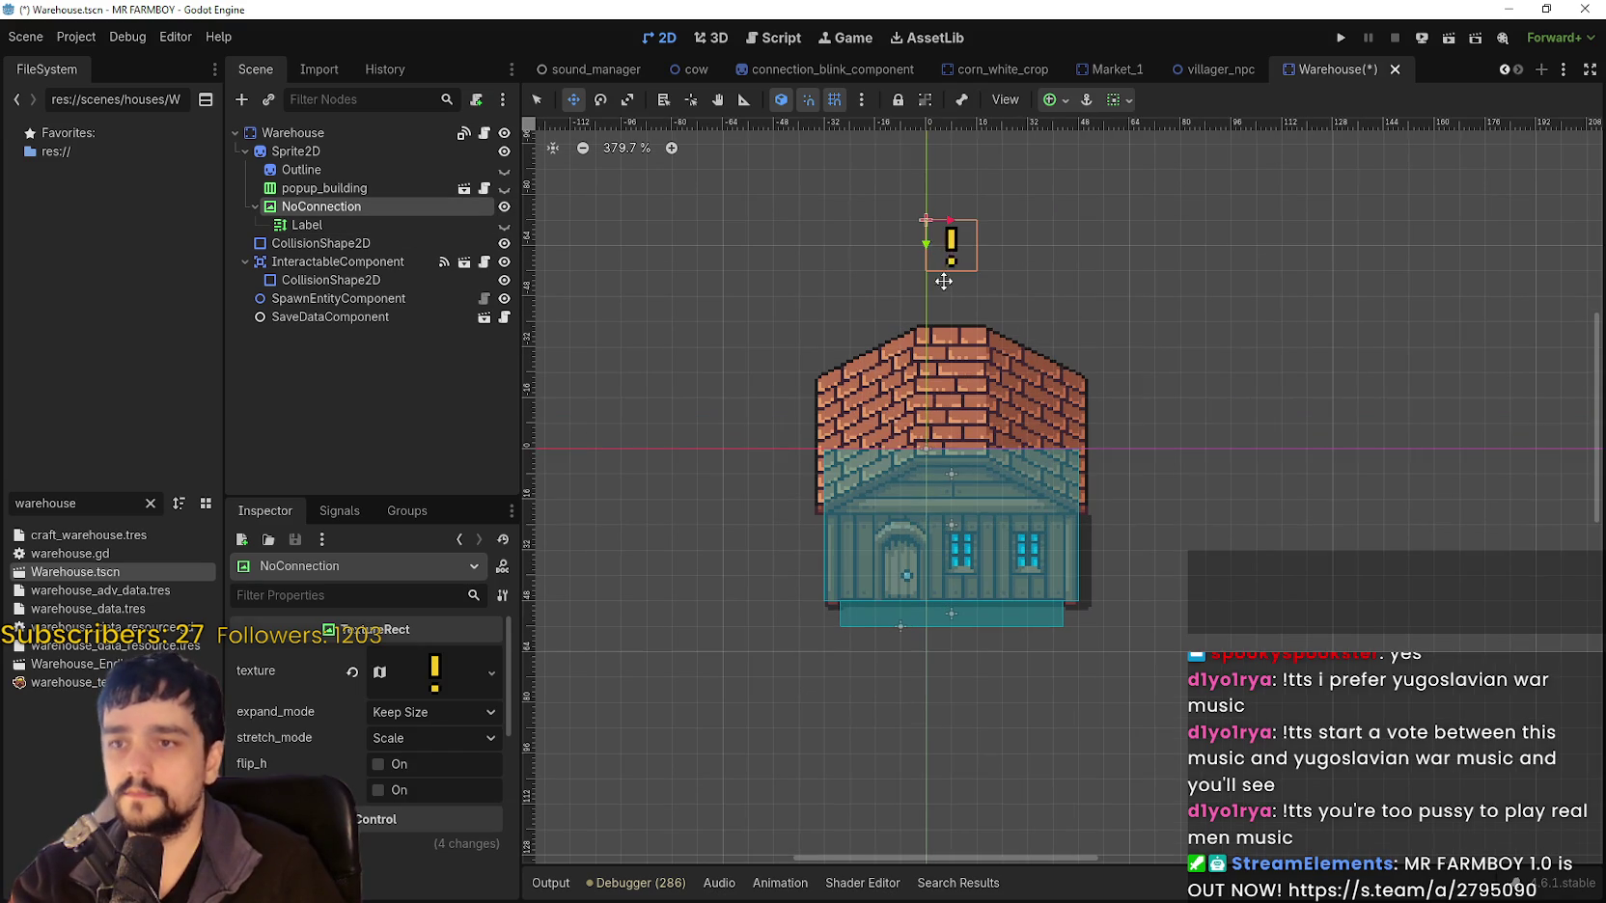
Move the warning icon 8 px down toward the roof and save the Warehouse scene.
{"action": "left_click", "coordinate": [504, 189]}
{"action": "left_click", "coordinate": [504, 188]}
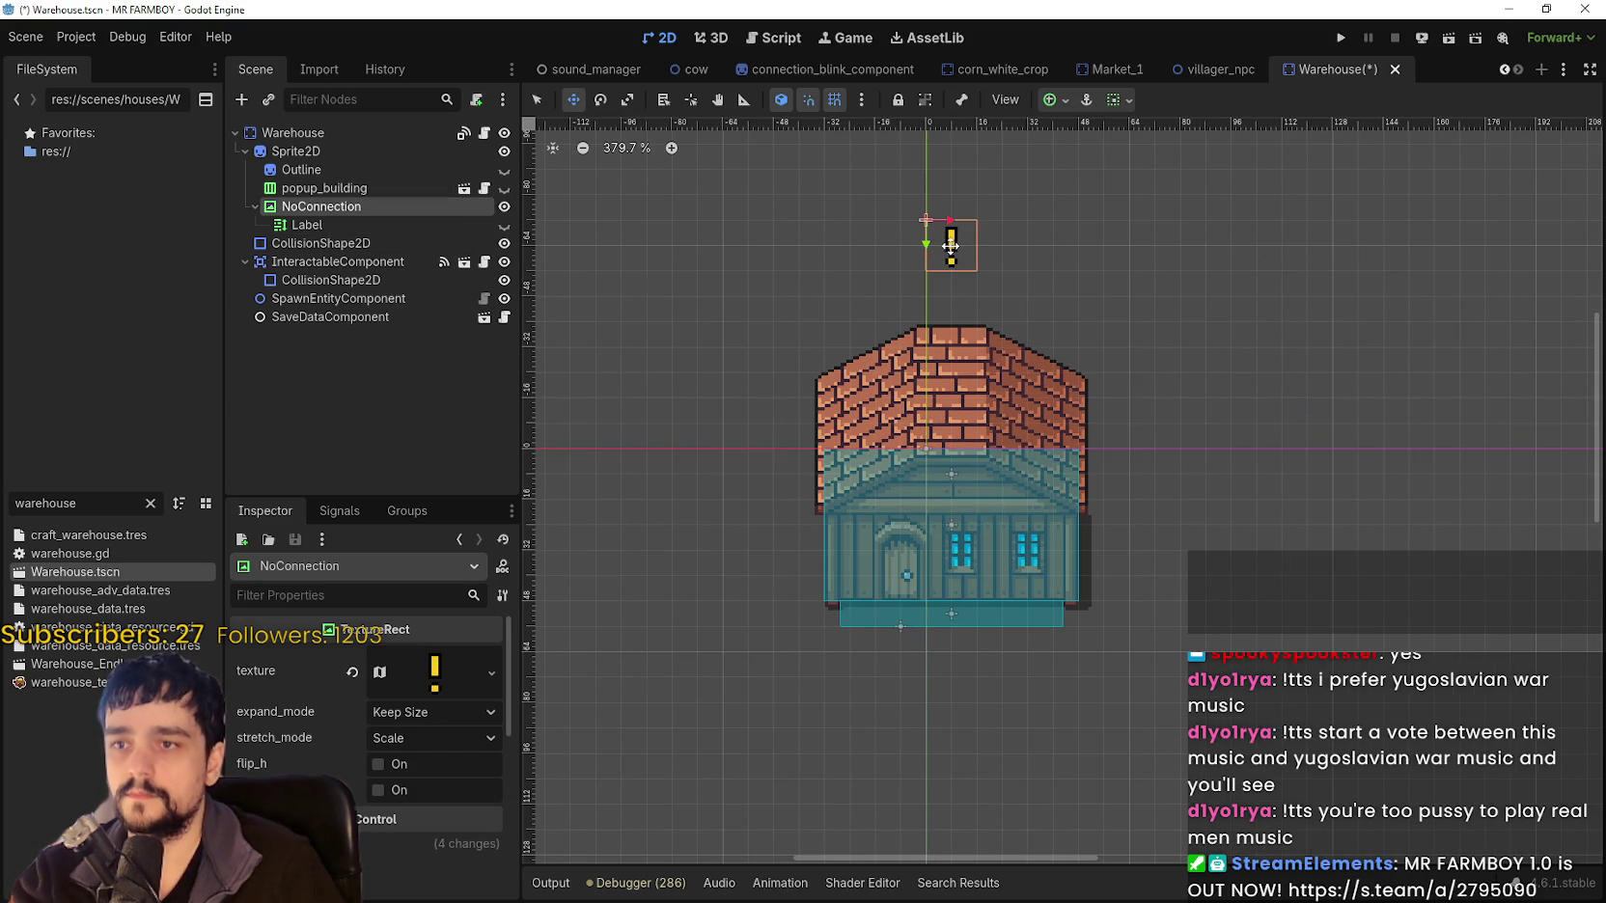
{"action": "scroll", "coordinate": [947, 244], "scroll_direction": "up", "scroll_amount": 3}
{"action": "left_click_drag", "start_coordinate": [947, 246], "coordinate": [947, 310]}
{"action": "scroll", "coordinate": [948, 307], "scroll_direction": "up", "scroll_amount": 3}
{"action": "scroll", "coordinate": [954, 296], "scroll_direction": "up", "scroll_amount": 3}
{"action": "scroll", "coordinate": [956, 291], "scroll_direction": "down", "scroll_amount": 8}
{"action": "key", "text": "ctrl+s"}
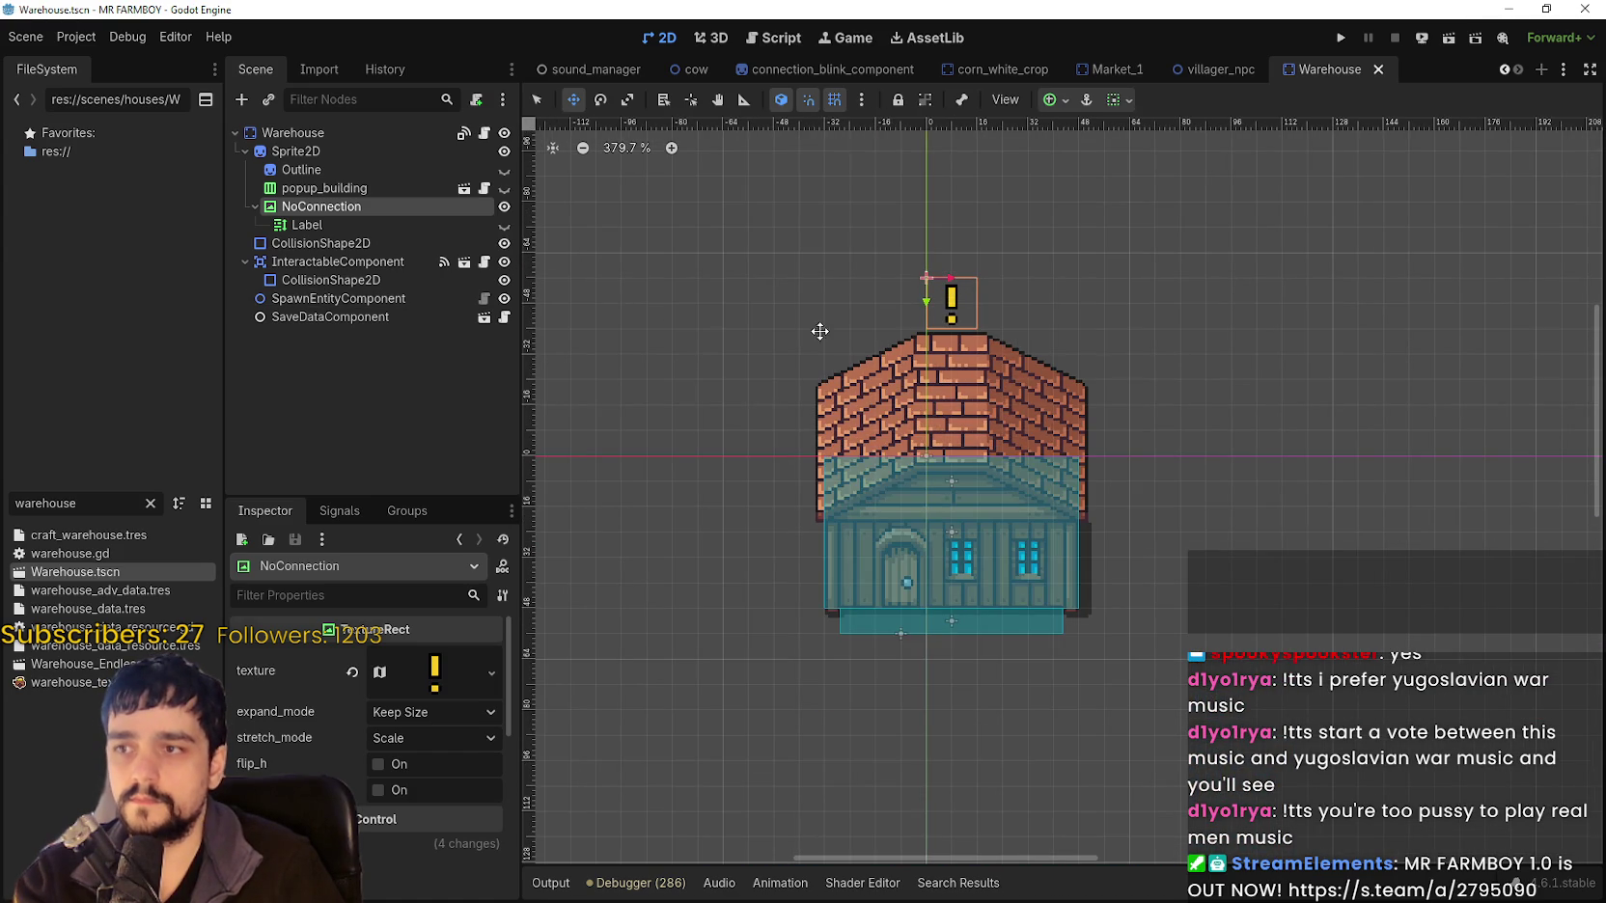
Change the Label text to tr_road_connection_missing_warehouse, save, and hide the warning.
{"action": "scroll", "coordinate": [1025, 362], "scroll_direction": "up", "scroll_amount": 1}
{"action": "scroll", "coordinate": [1024, 361], "scroll_direction": "down", "scroll_amount": 3}
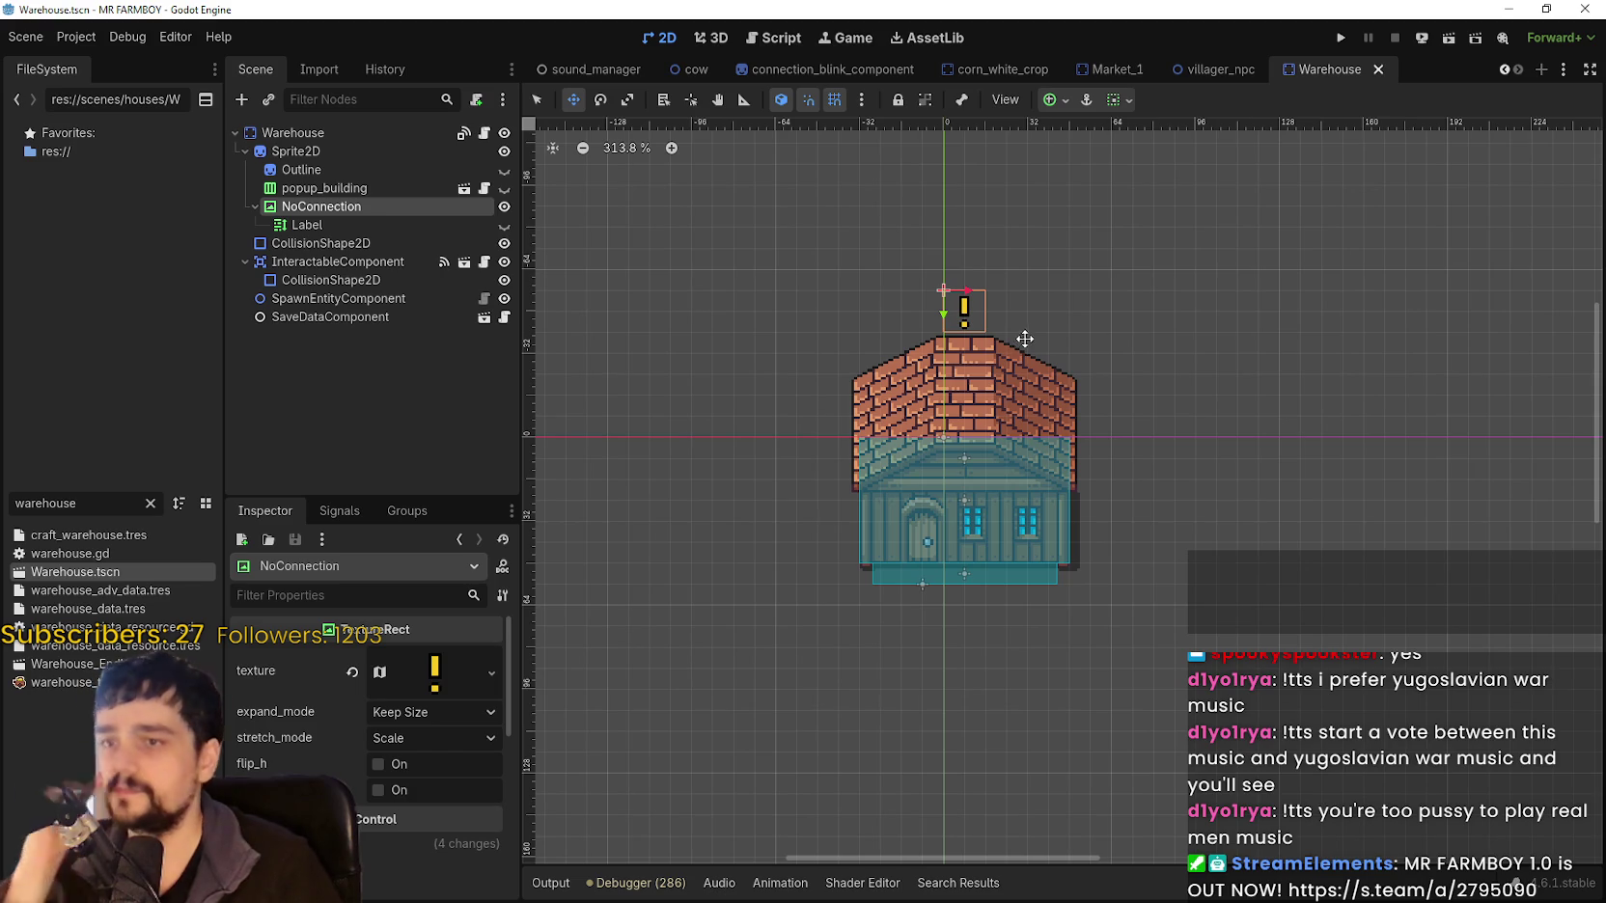
{"action": "scroll", "coordinate": [1212, 381], "scroll_direction": "up", "scroll_amount": 2}
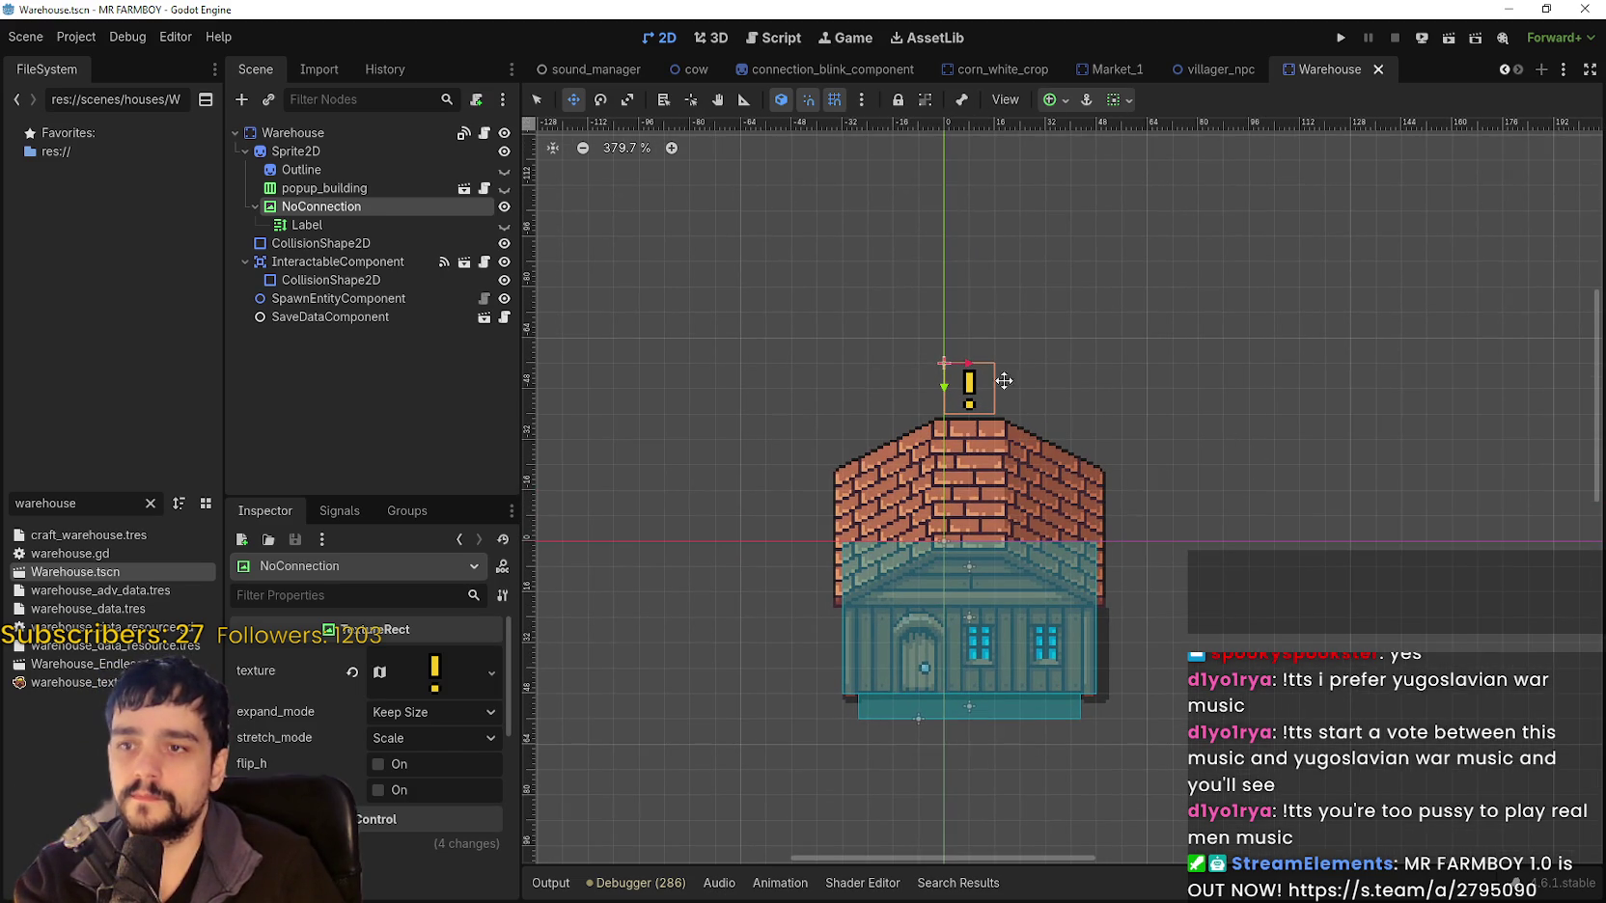
{"action": "left_click", "coordinate": [307, 227]}
{"action": "left_click", "coordinate": [503, 225]}
{"action": "left_click", "coordinate": [503, 225]}
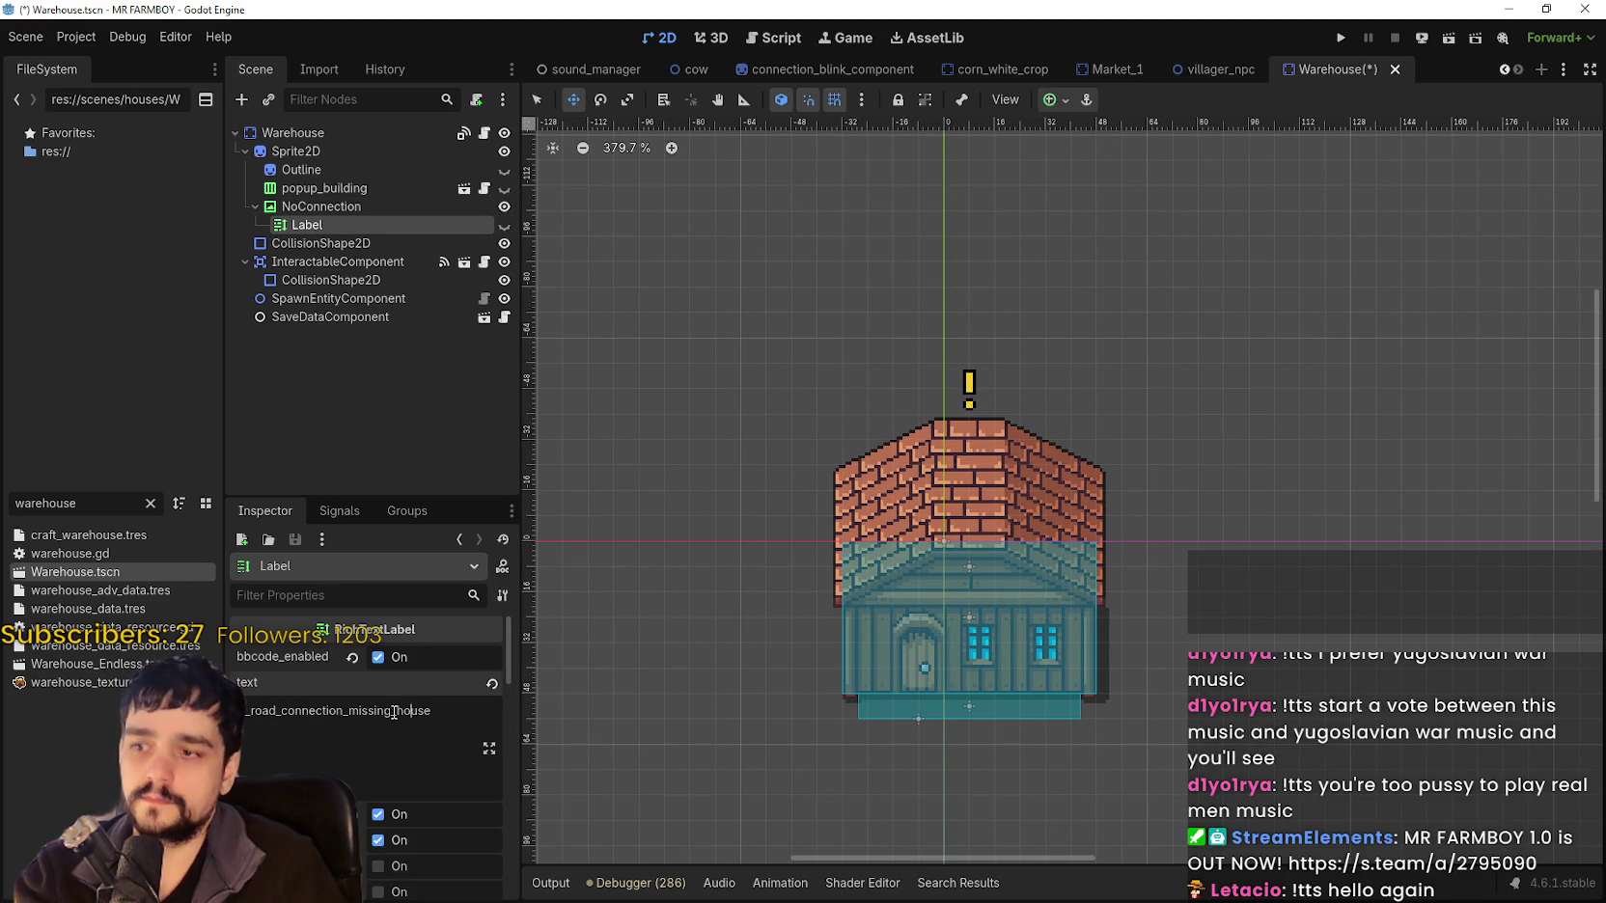
{"action": "left_click_drag", "start_coordinate": [432, 712], "coordinate": [409, 711]}
{"action": "key", "text": "BackSpace"}
{"action": "key", "text": "BackSpace"}
{"action": "key", "text": "BackSpace"}
{"action": "type", "text": "ware"}
{"action": "key", "text": "ctrl+s"}
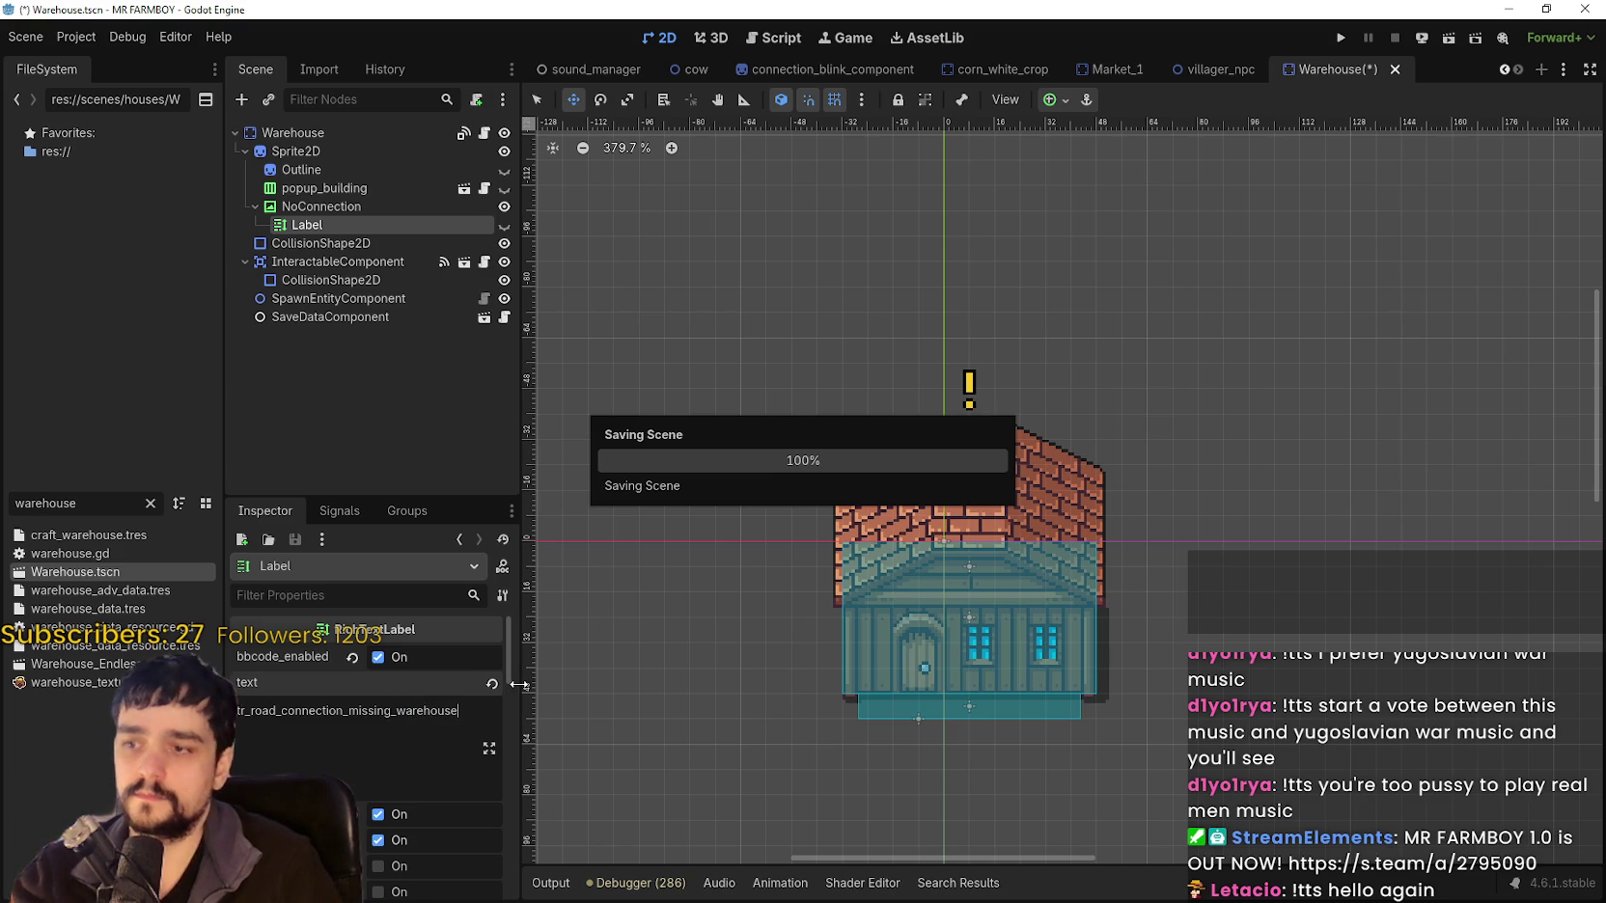
{"action": "double_click", "coordinate": [387, 712]}
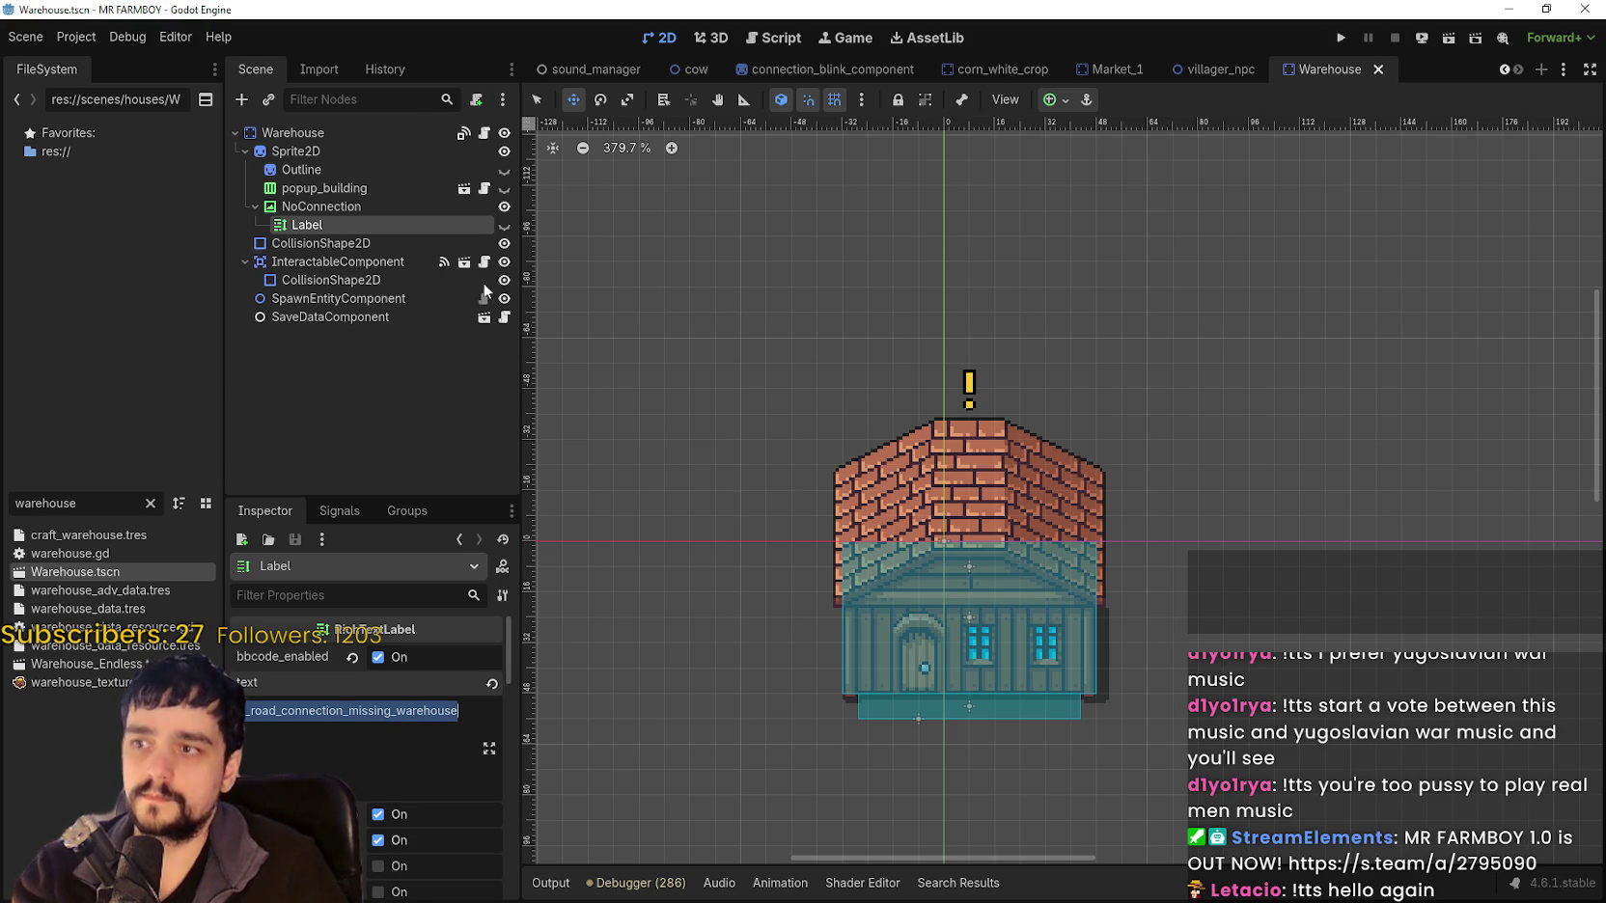
{"action": "left_click", "coordinate": [503, 207]}
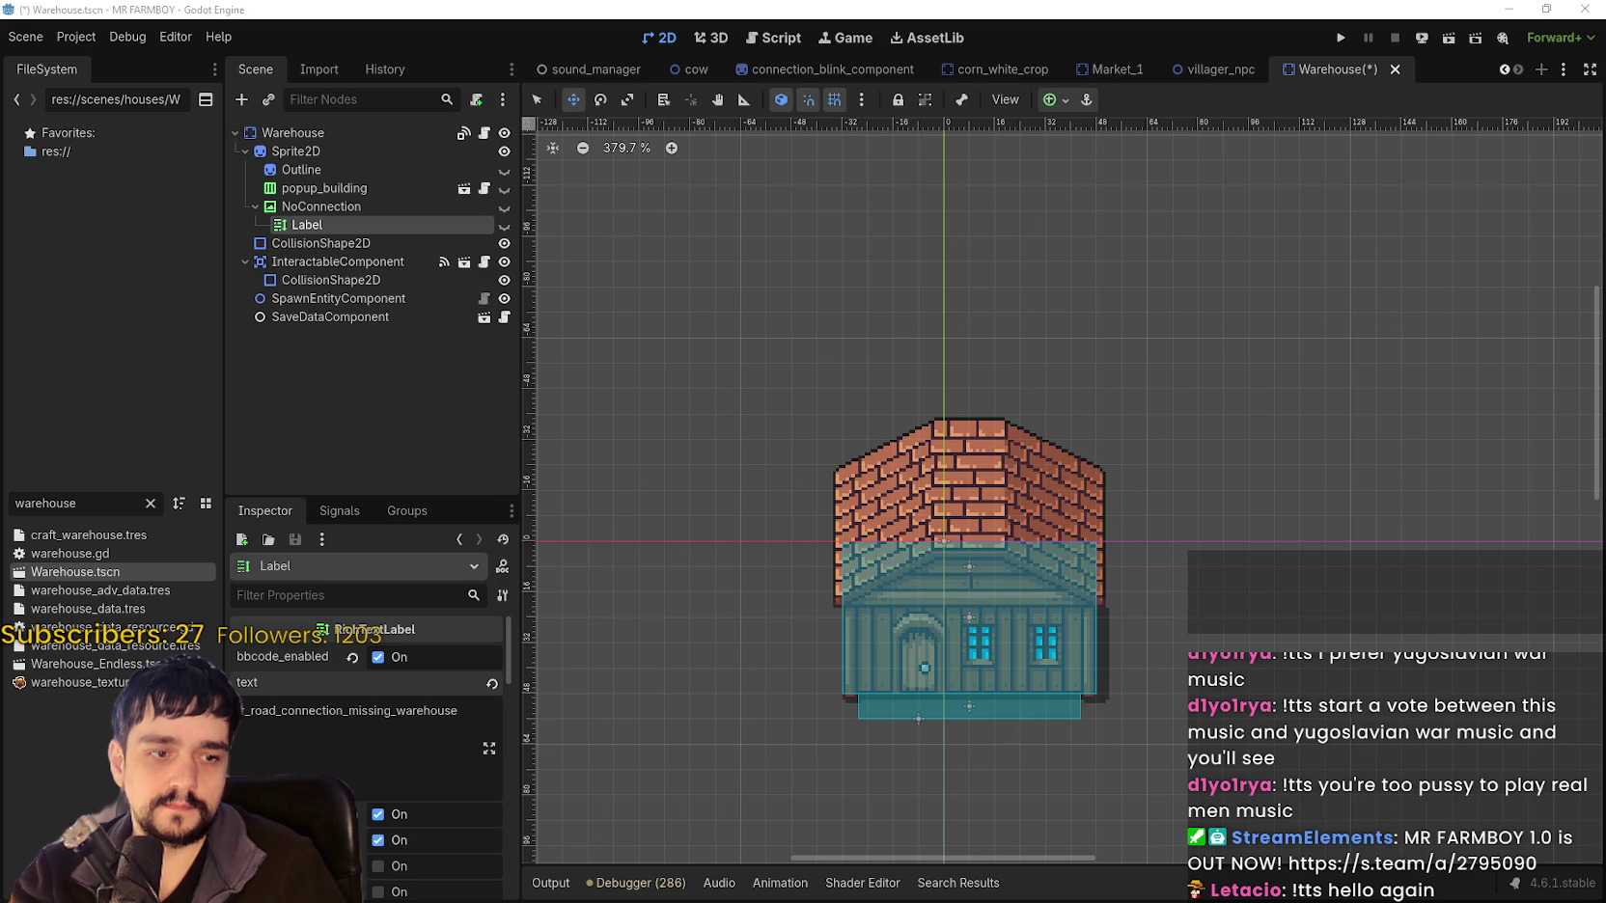
Paste the warehouse key into A873 and copy the B872 message for row 873.
{"action": "key", "text": "alt+Tab"}
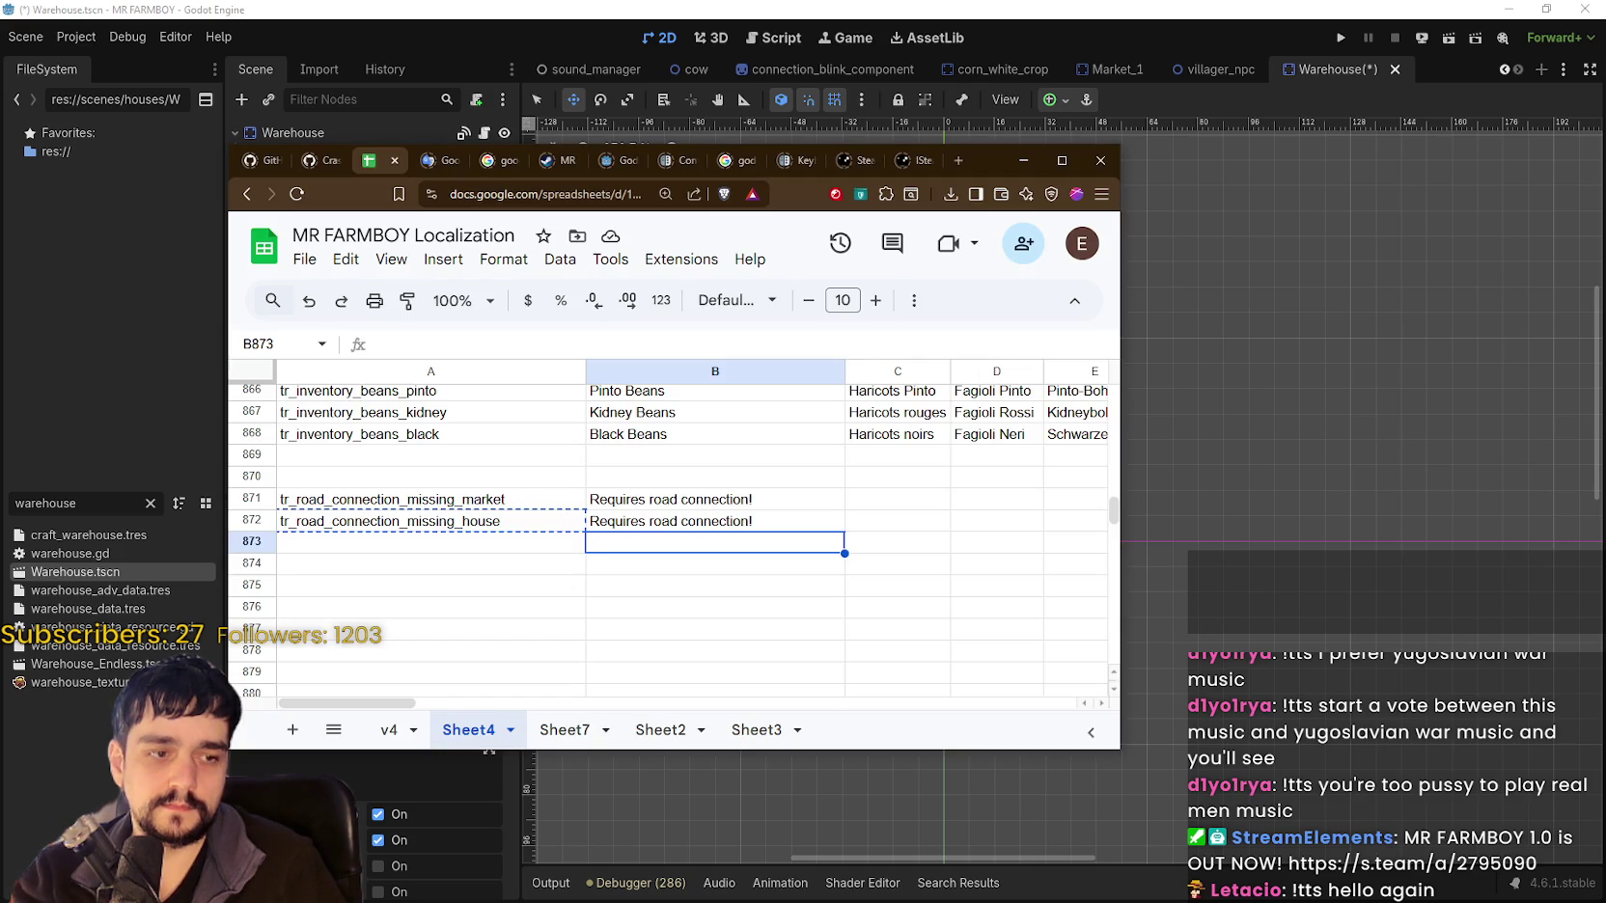
{"action": "left_click", "coordinate": [395, 545]}
{"action": "key", "text": "ctrl+v"}
{"action": "left_click", "coordinate": [693, 542]}
{"action": "left_click", "coordinate": [681, 526]}
{"action": "key", "text": "ctrl+c"}
{"action": "left_click", "coordinate": [678, 546]}
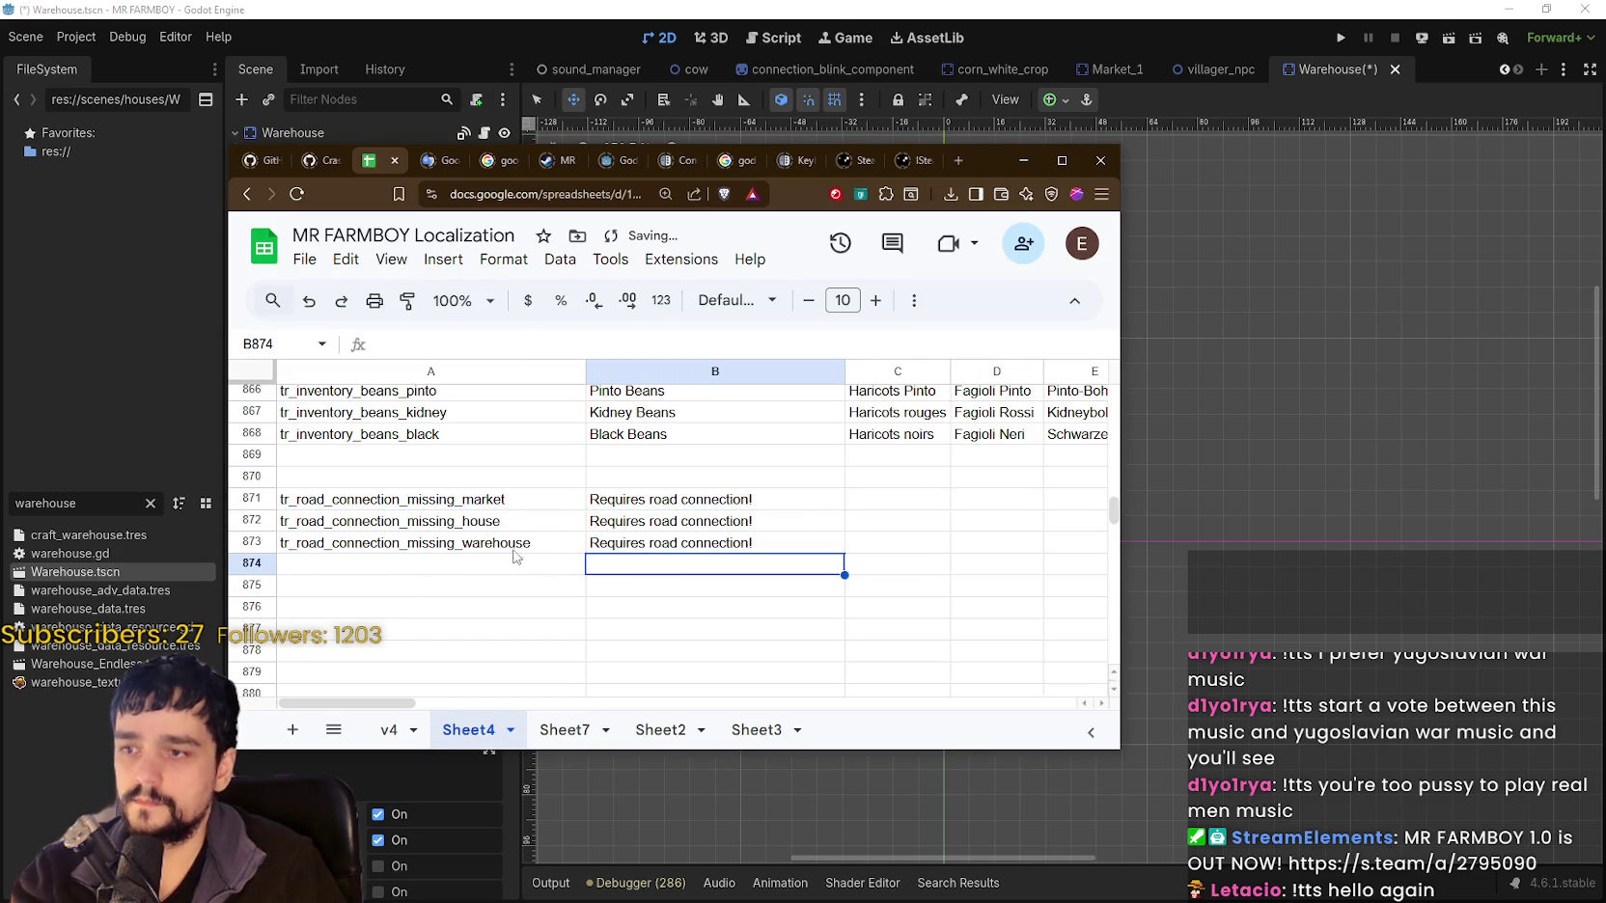
{"action": "left_click", "coordinate": [780, 7]}
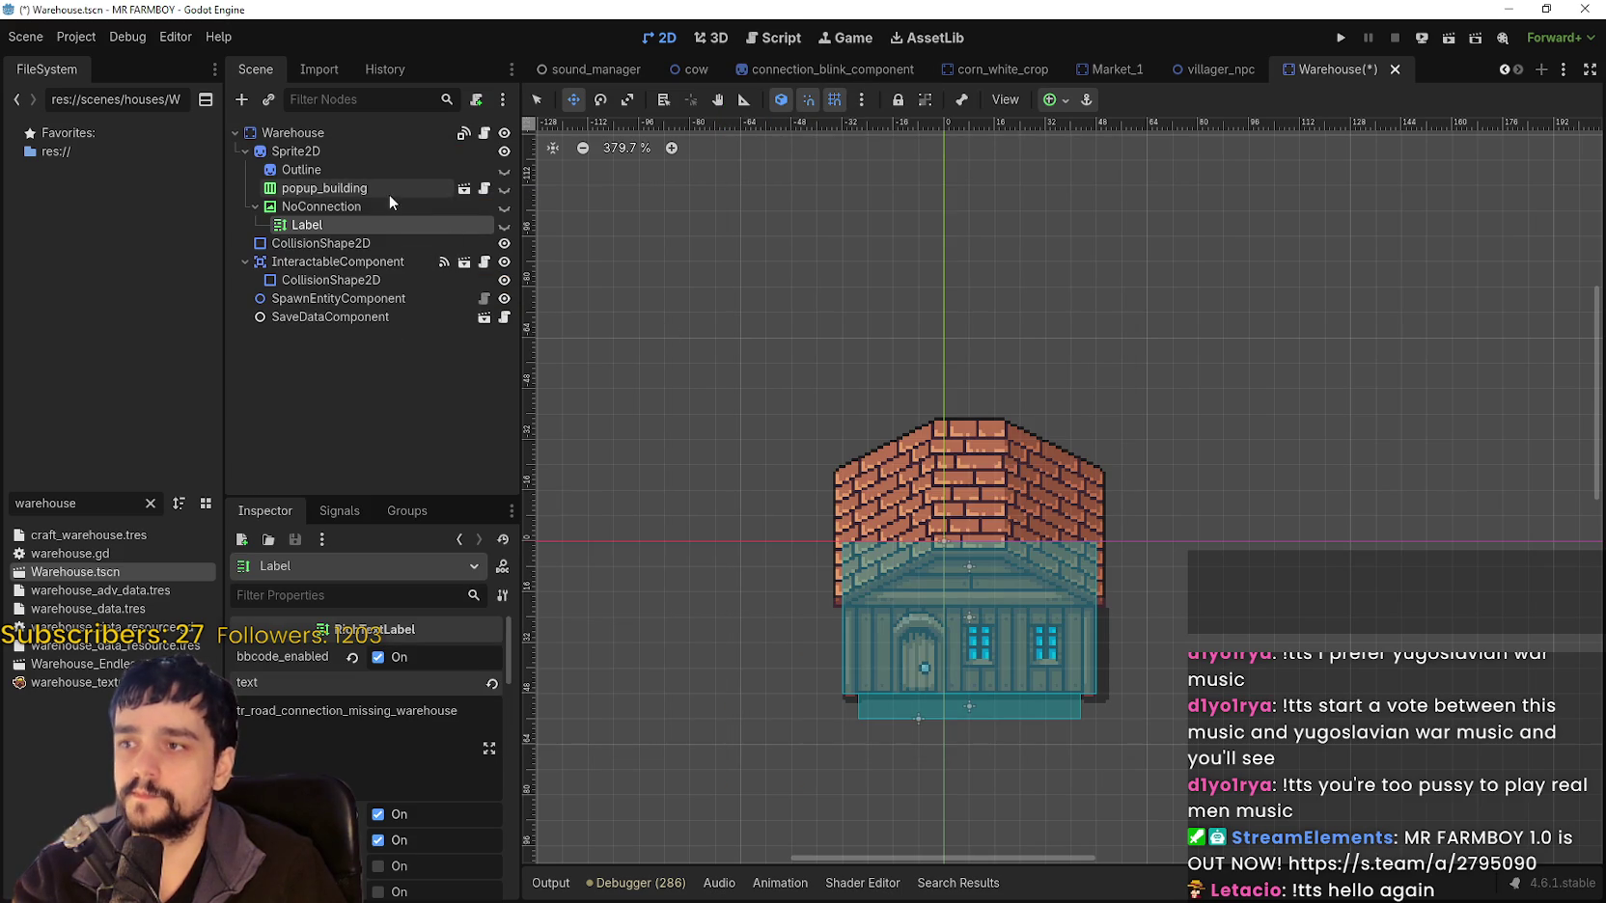
Copy the Warehouse NoConnection node and save the scene.
{"action": "right_click", "coordinate": [357, 207]}
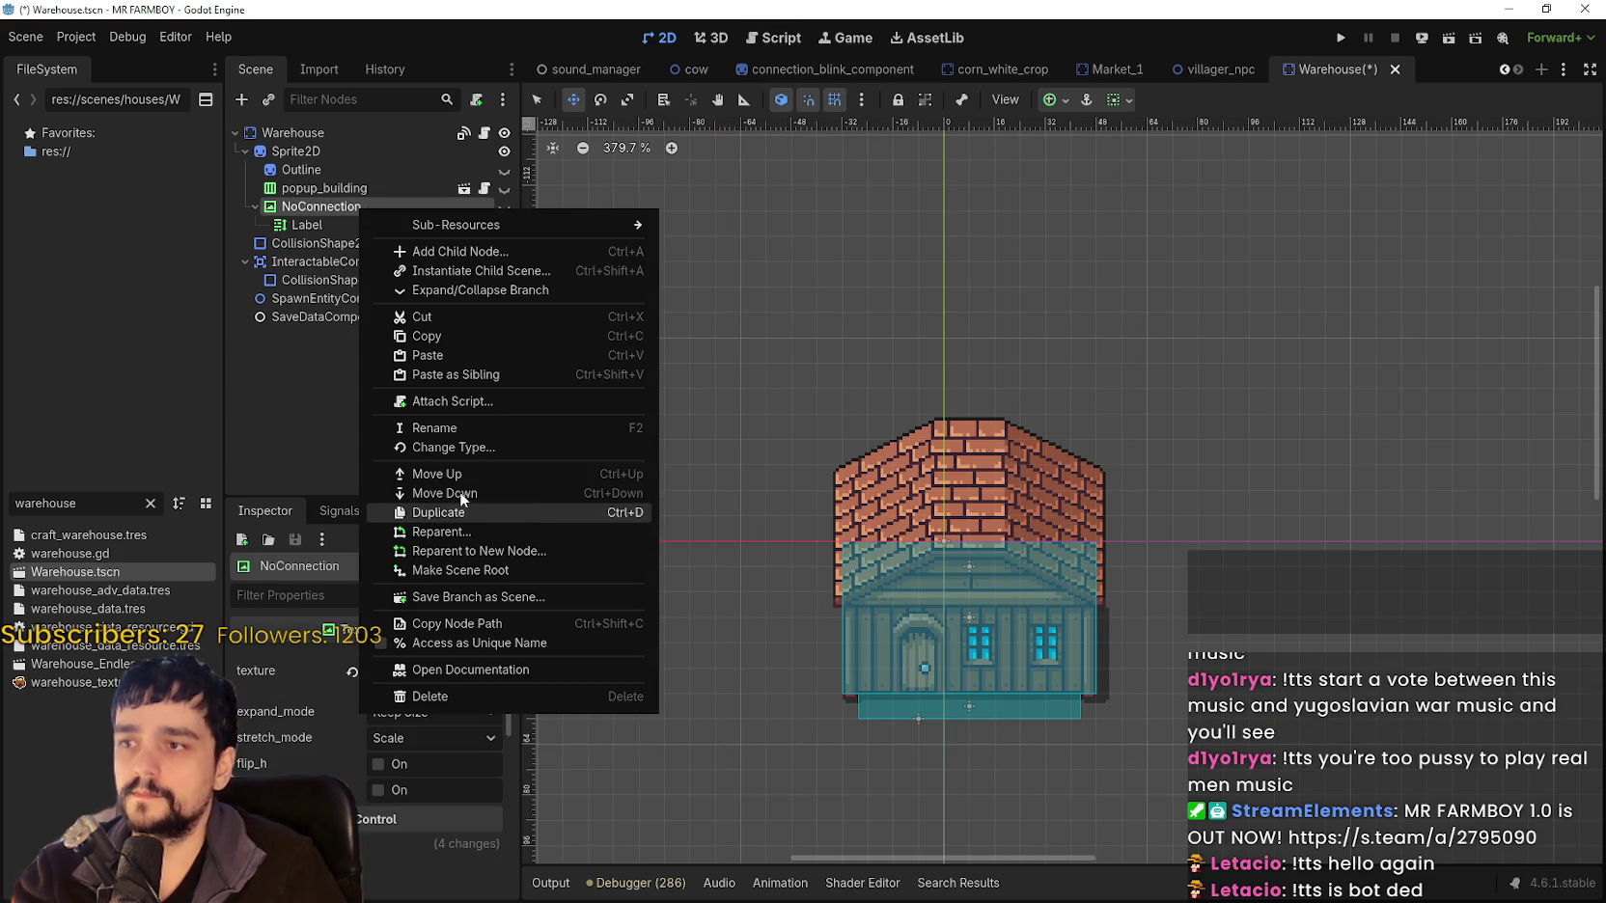
{"action": "left_click", "coordinate": [447, 334]}
{"action": "key", "text": "ctrl+s"}
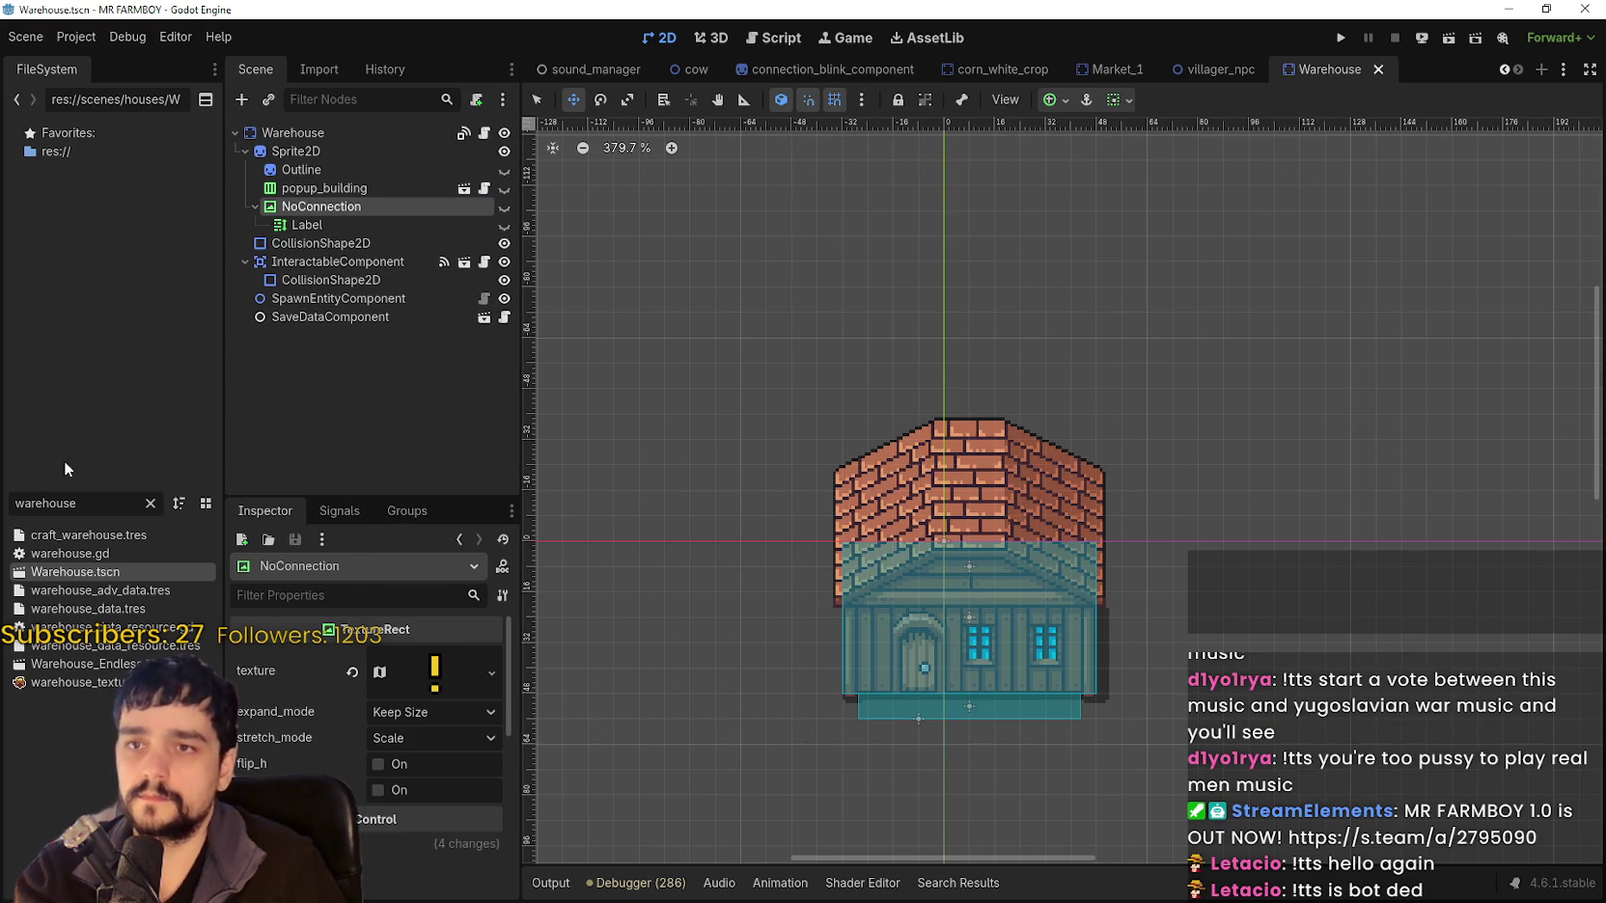
Filter FileSystem by 'coop' and open the chickenCoop scene.
{"action": "left_click_drag", "start_coordinate": [79, 504], "coordinate": [7, 511]}
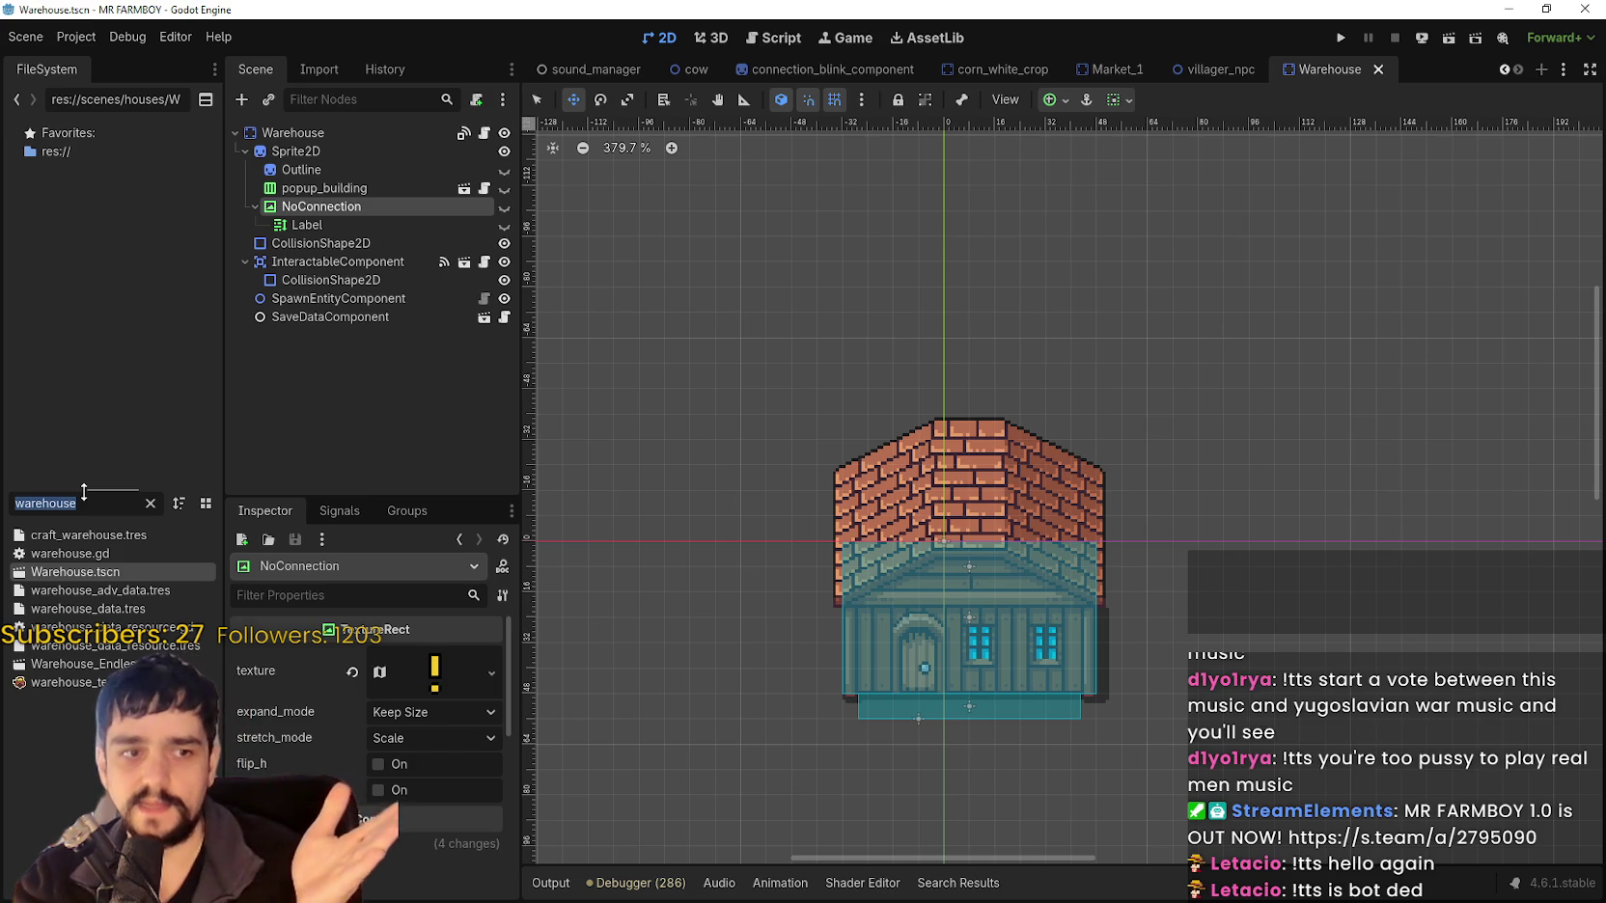
{"action": "type", "text": "a"}
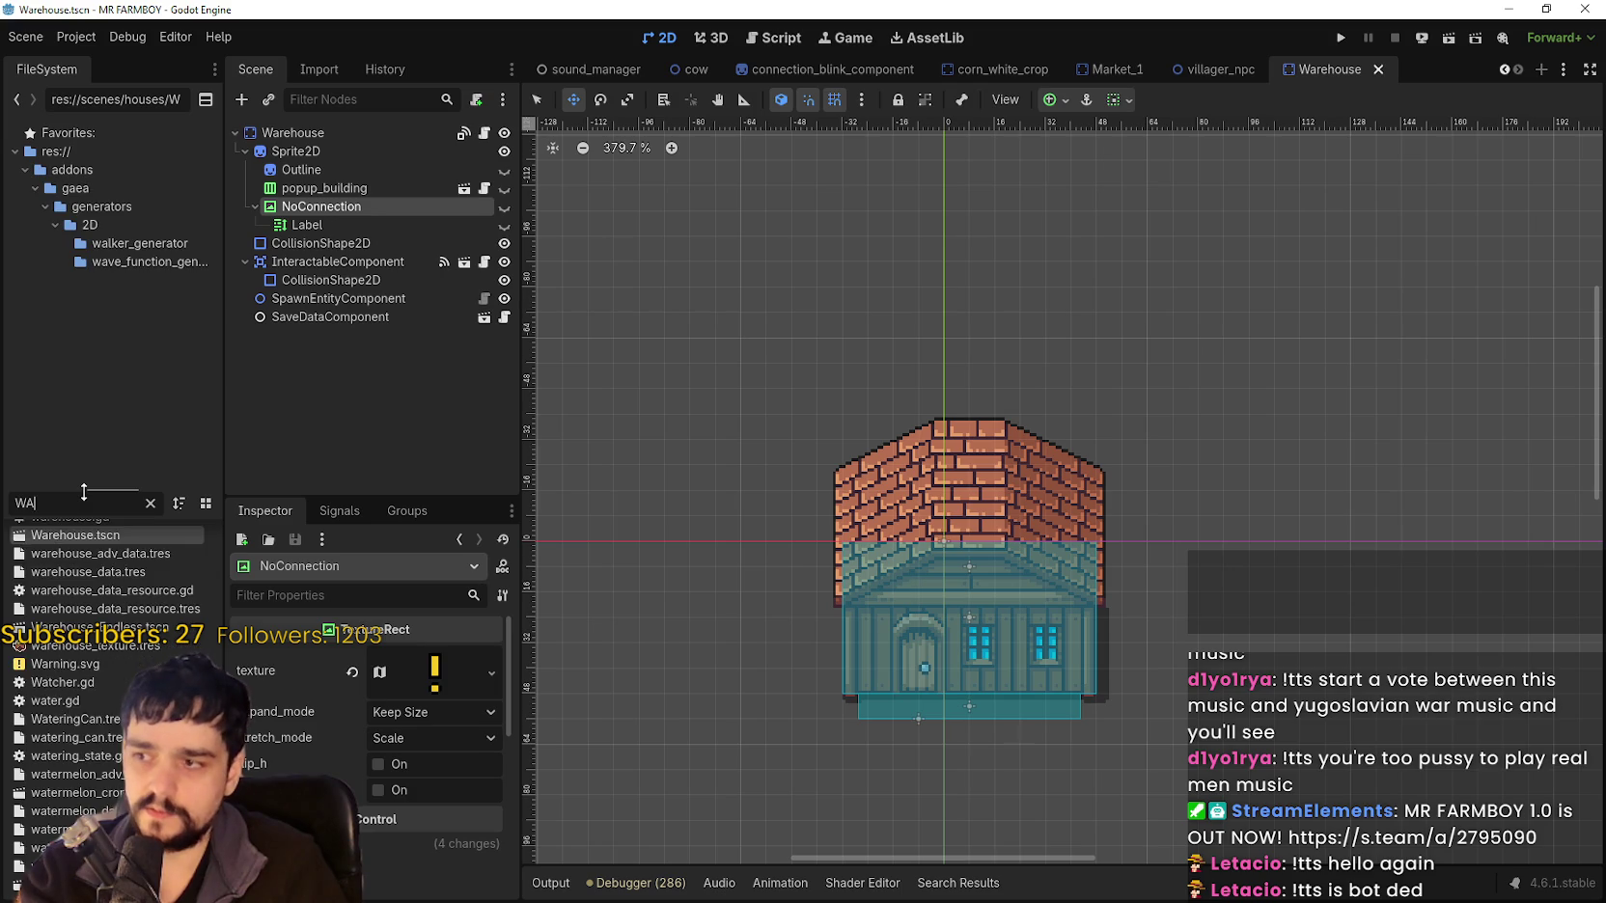
{"action": "key", "text": "BackSpace"}
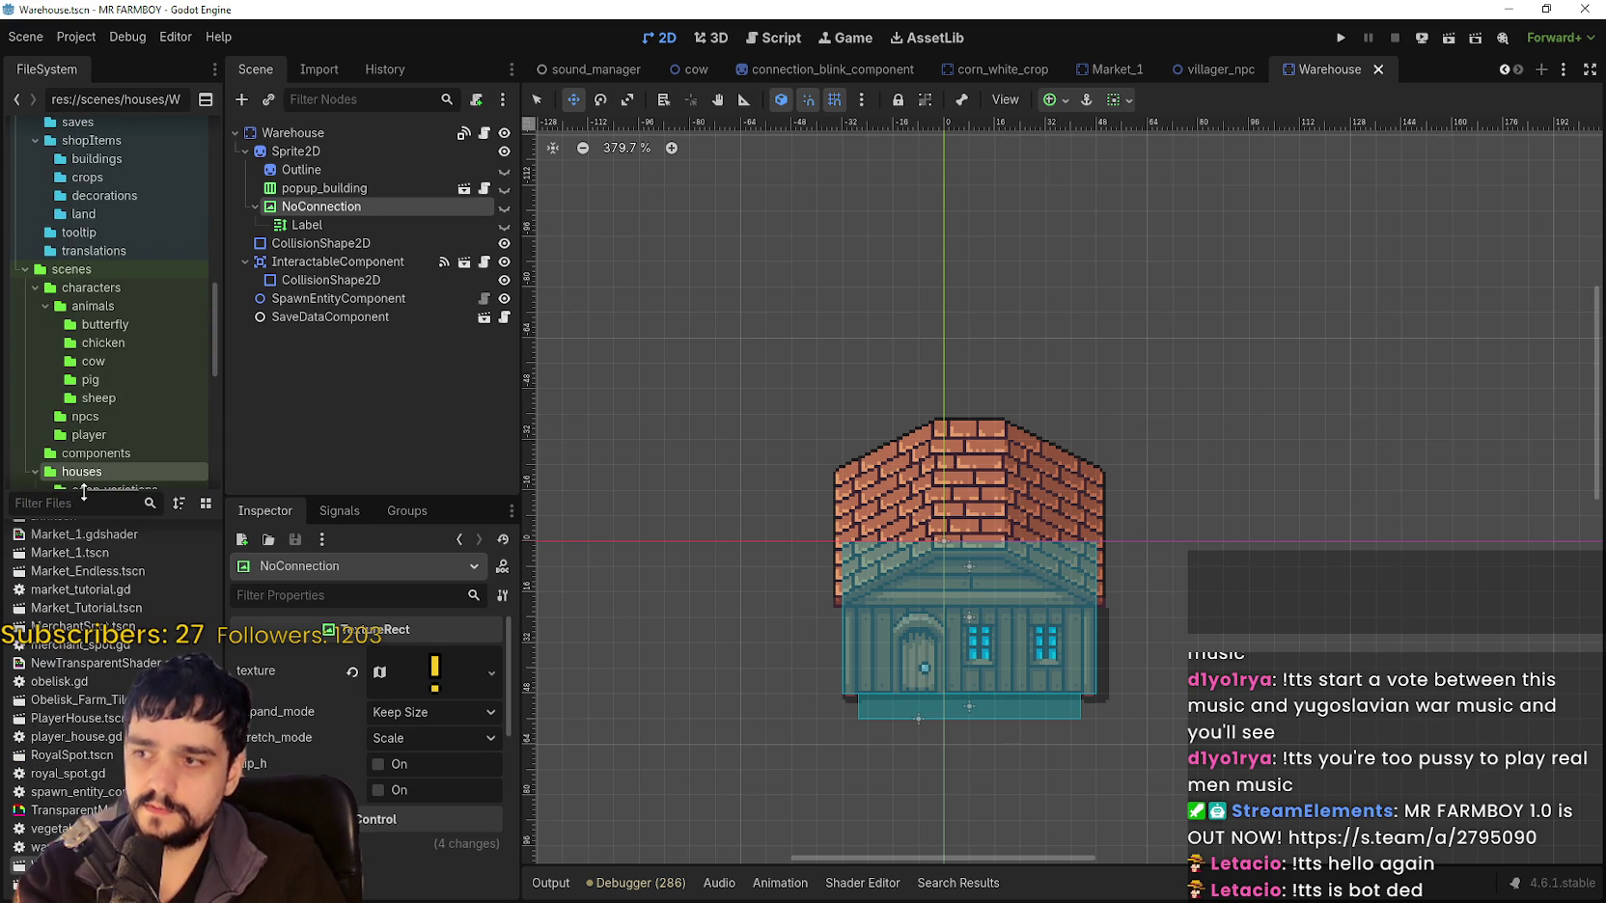
{"action": "type", "text": "coop"}
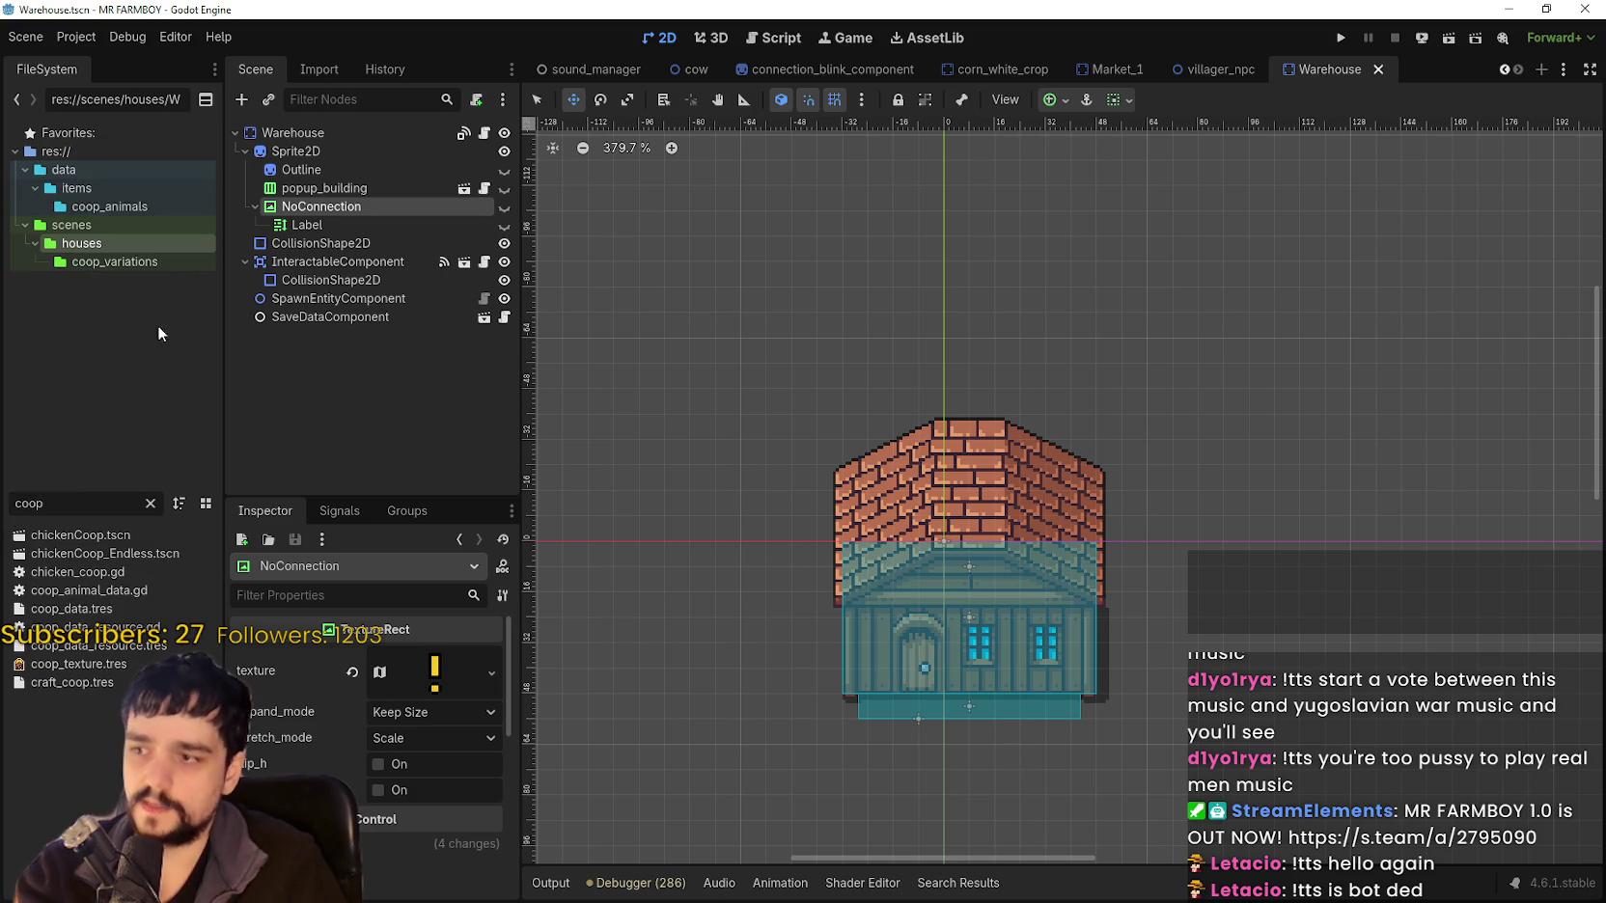
{"action": "double_click", "coordinate": [81, 535]}
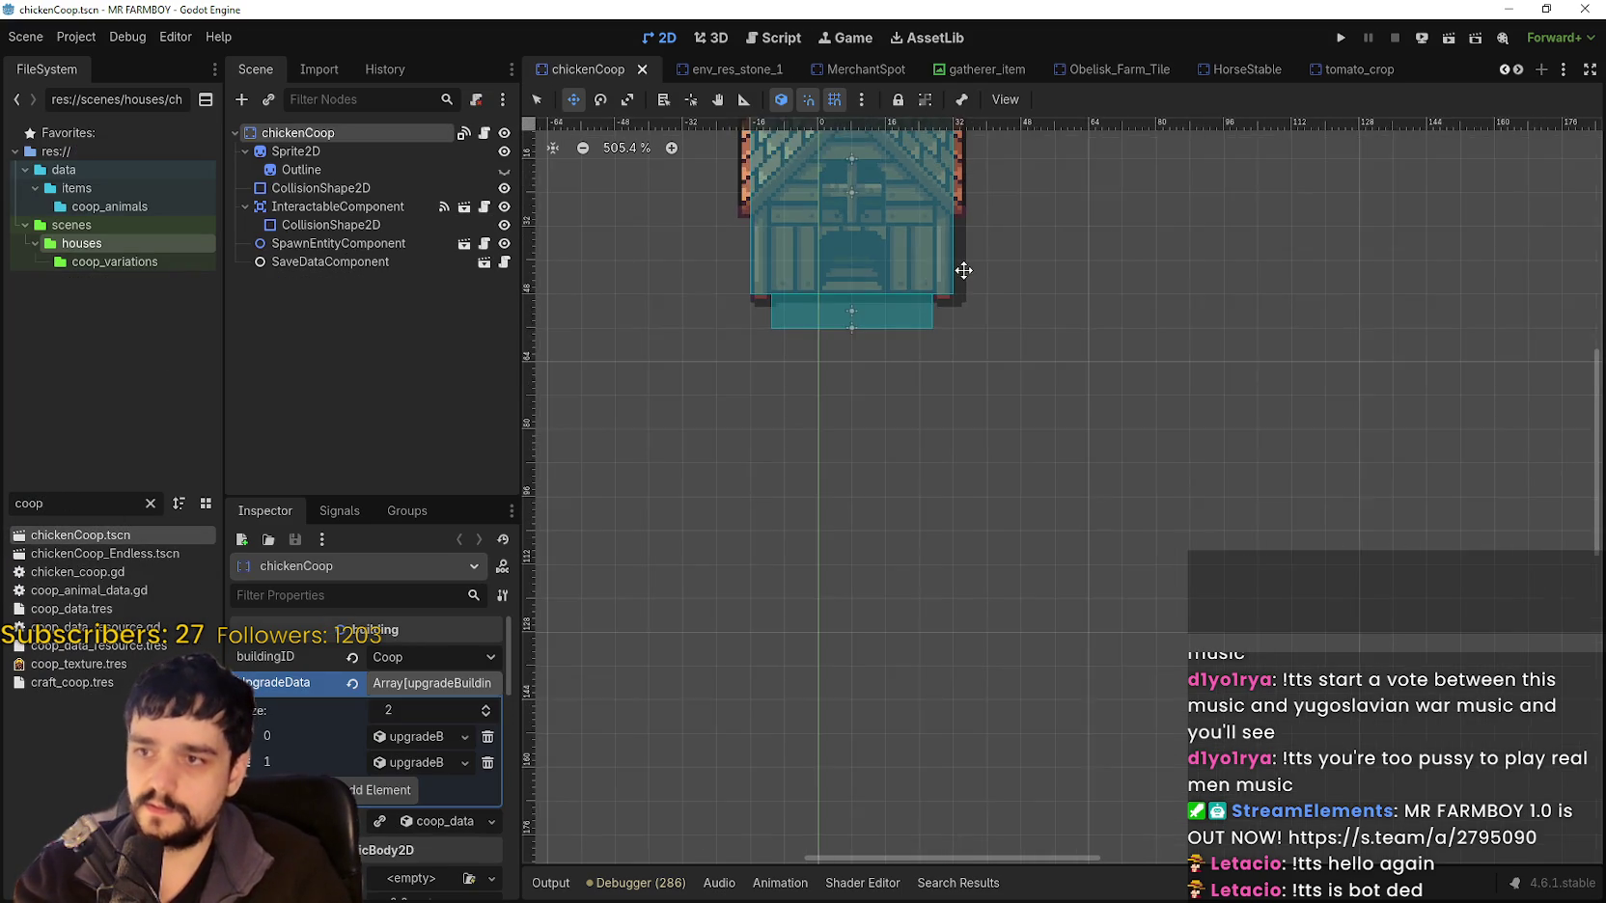
Paste the NoConnection warning under chickenCoop's Sprite2D.
{"action": "scroll", "coordinate": [929, 493], "scroll_direction": "down", "scroll_amount": 3}
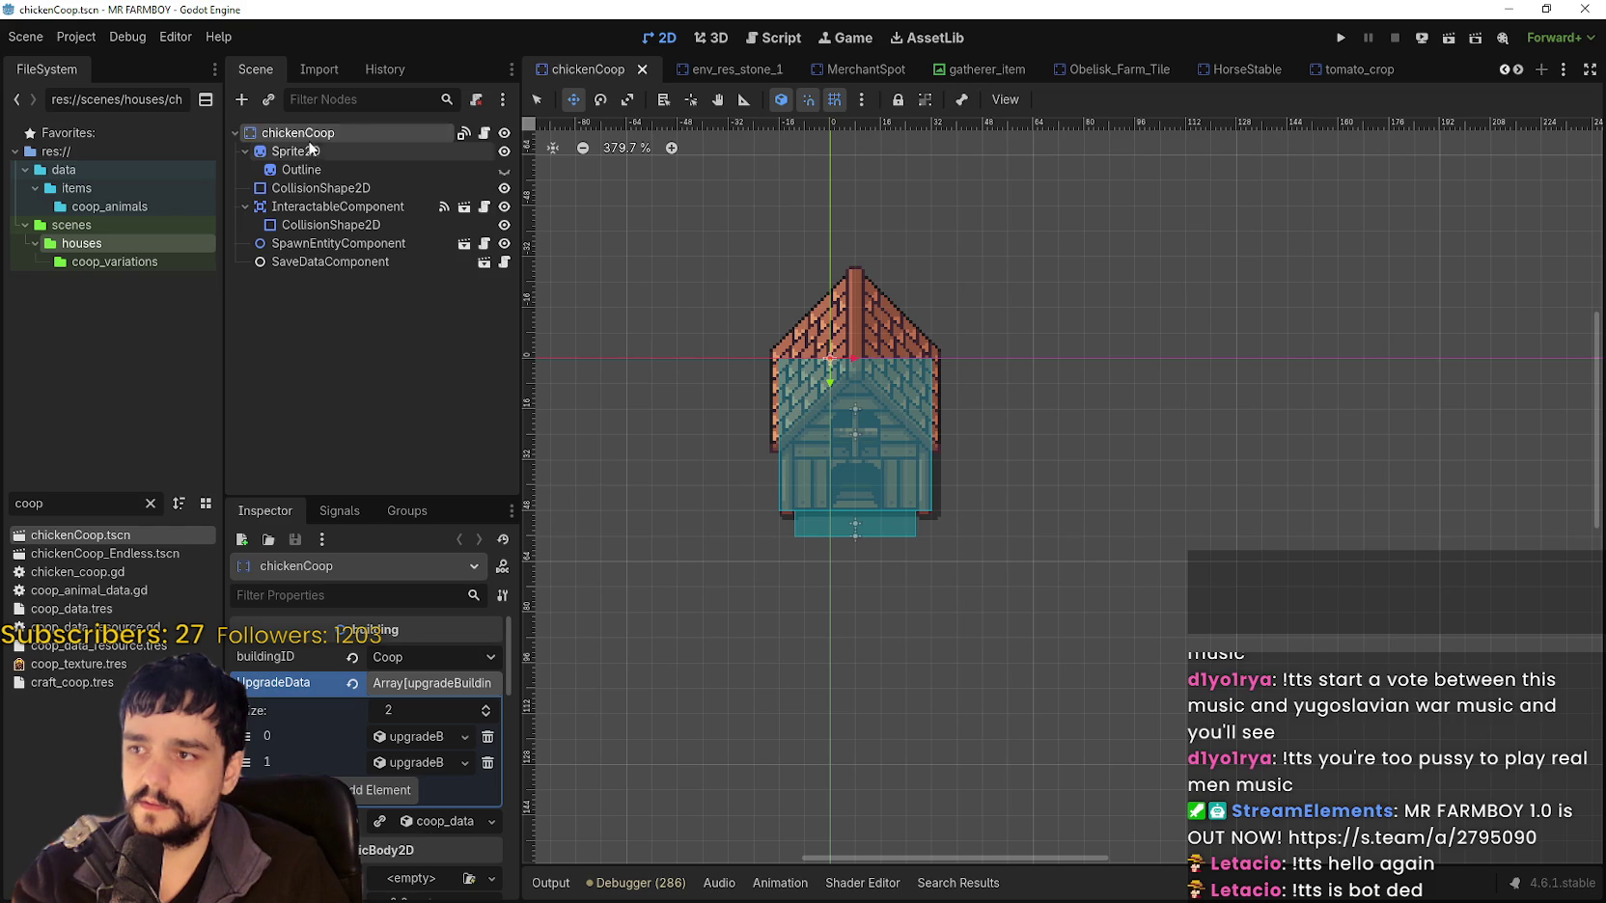
{"action": "right_click", "coordinate": [311, 153]}
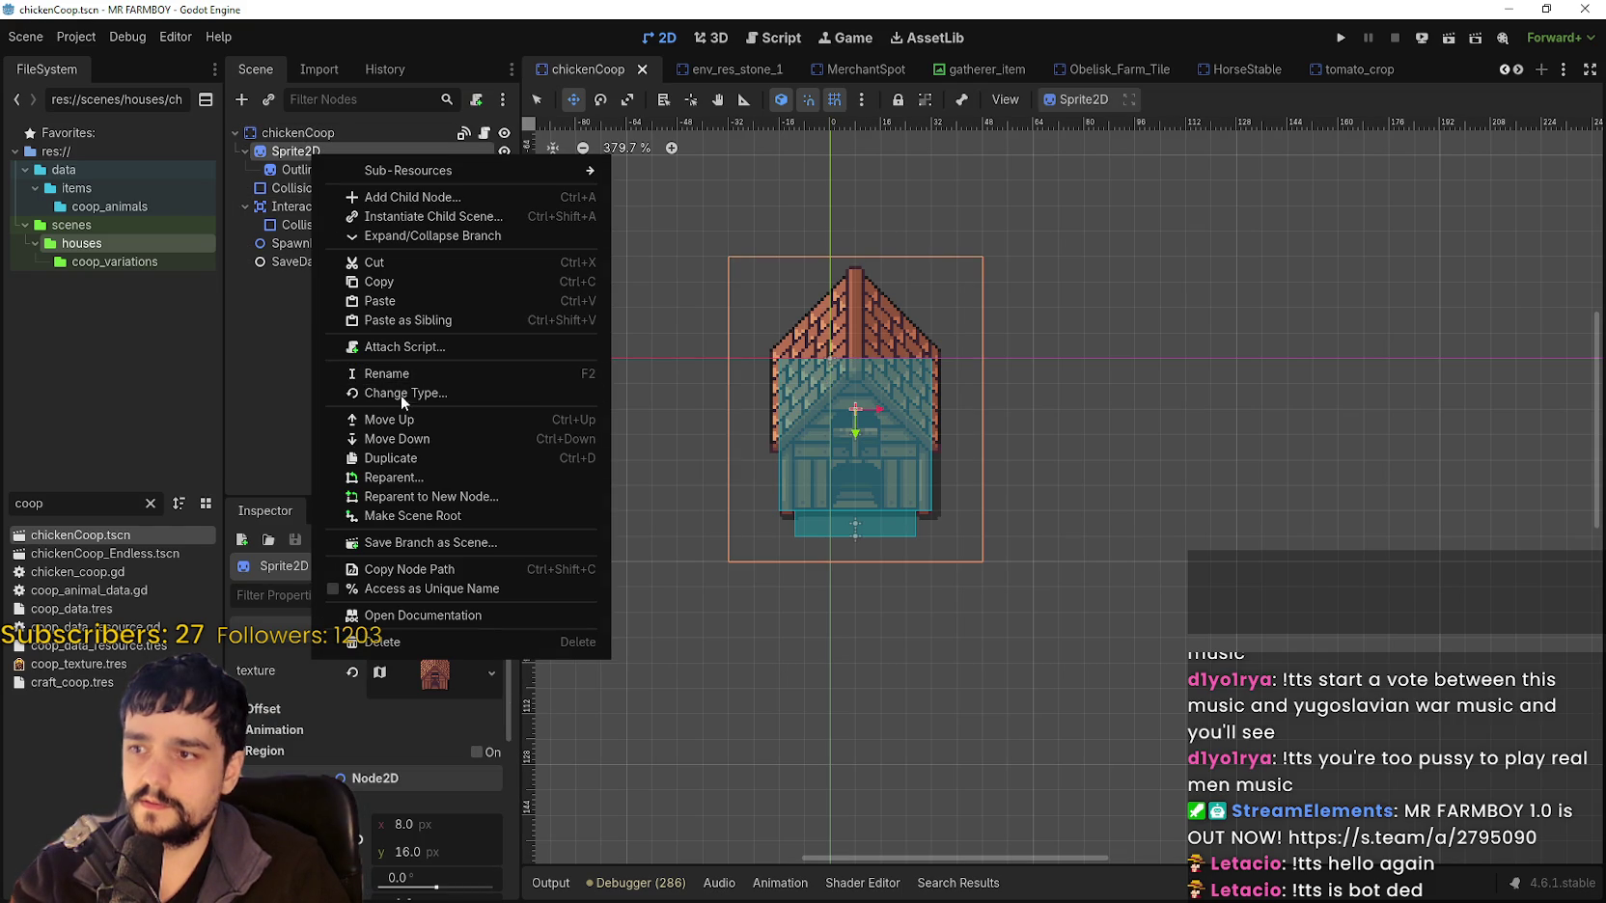
{"action": "left_click", "coordinate": [382, 300]}
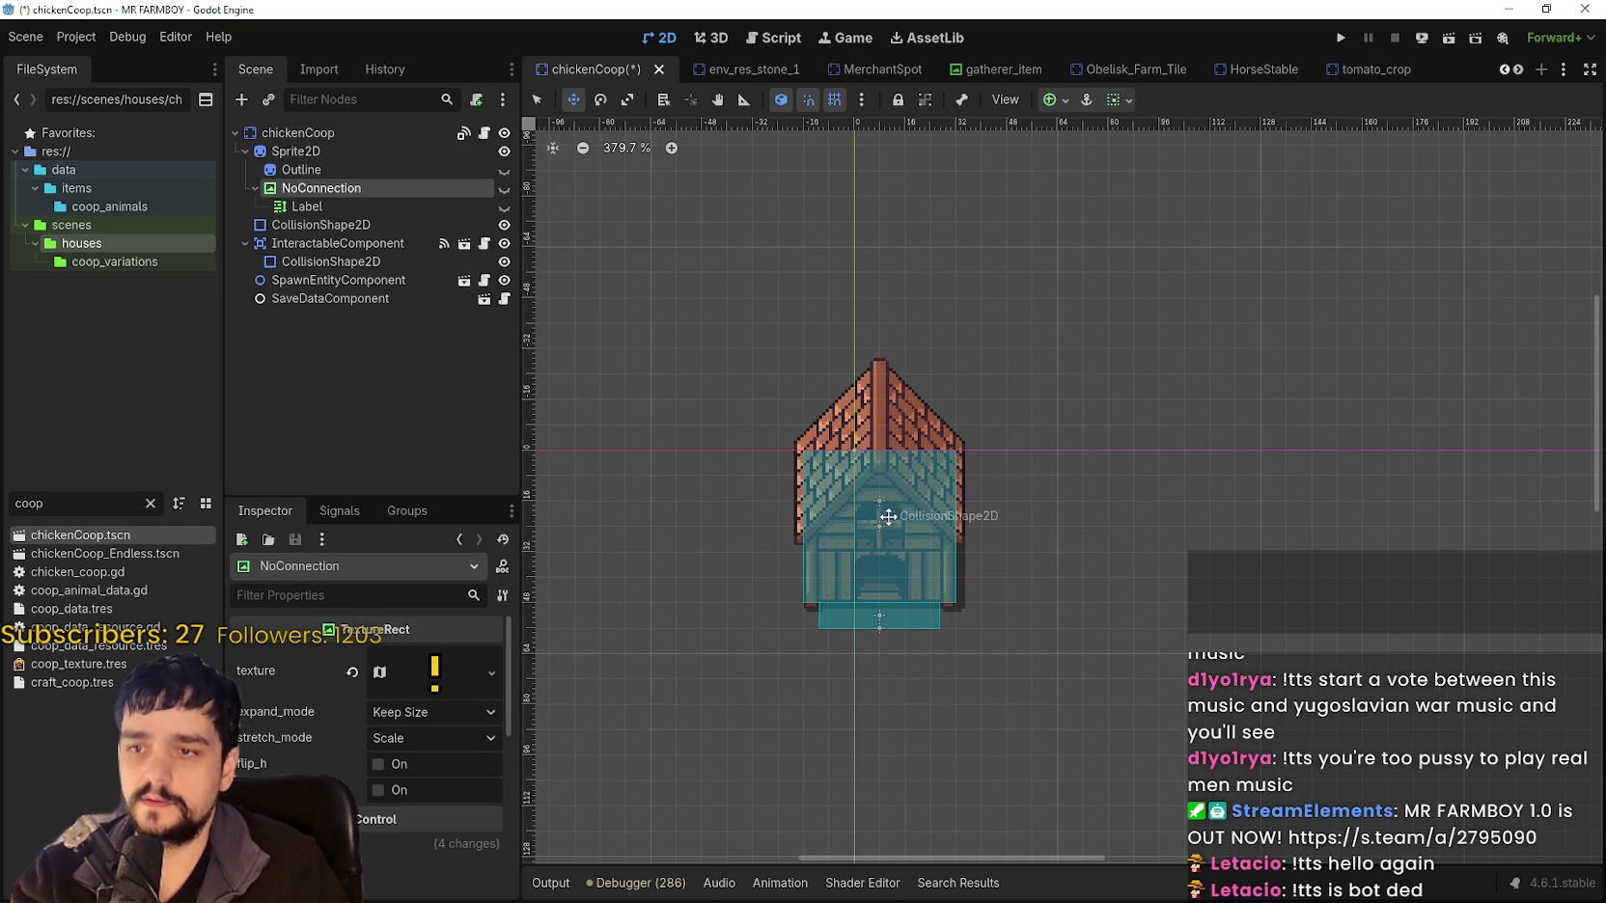
{"action": "left_click", "coordinate": [504, 189]}
{"action": "scroll", "coordinate": [793, 326], "scroll_direction": "up", "scroll_amount": 3}
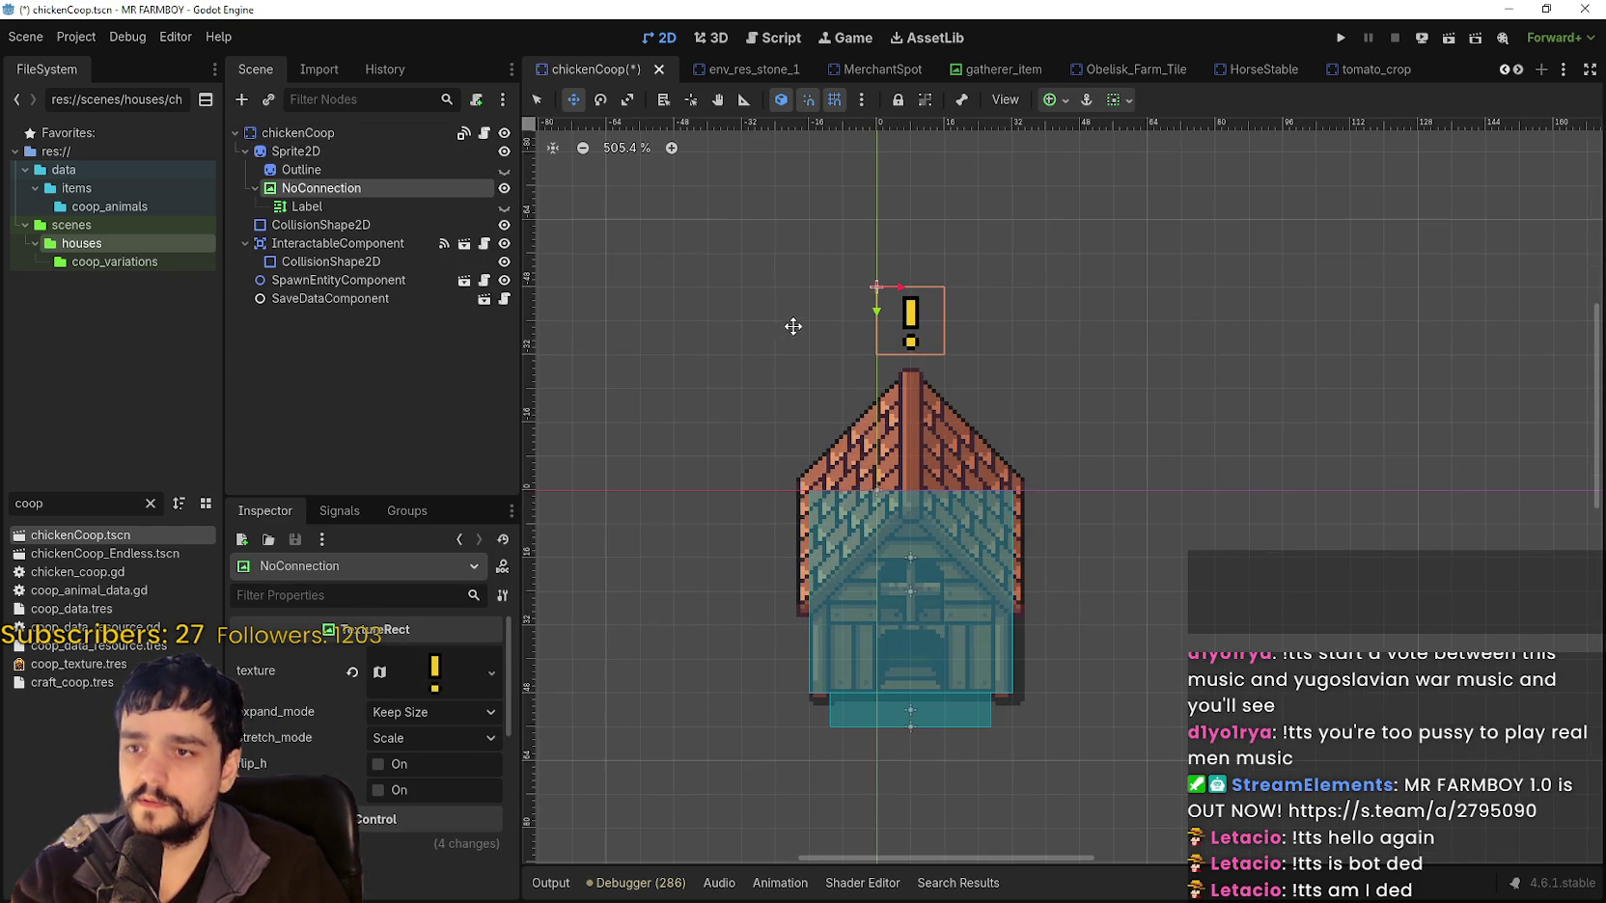
{"action": "left_click", "coordinate": [504, 207]}
{"action": "left_click", "coordinate": [504, 207]}
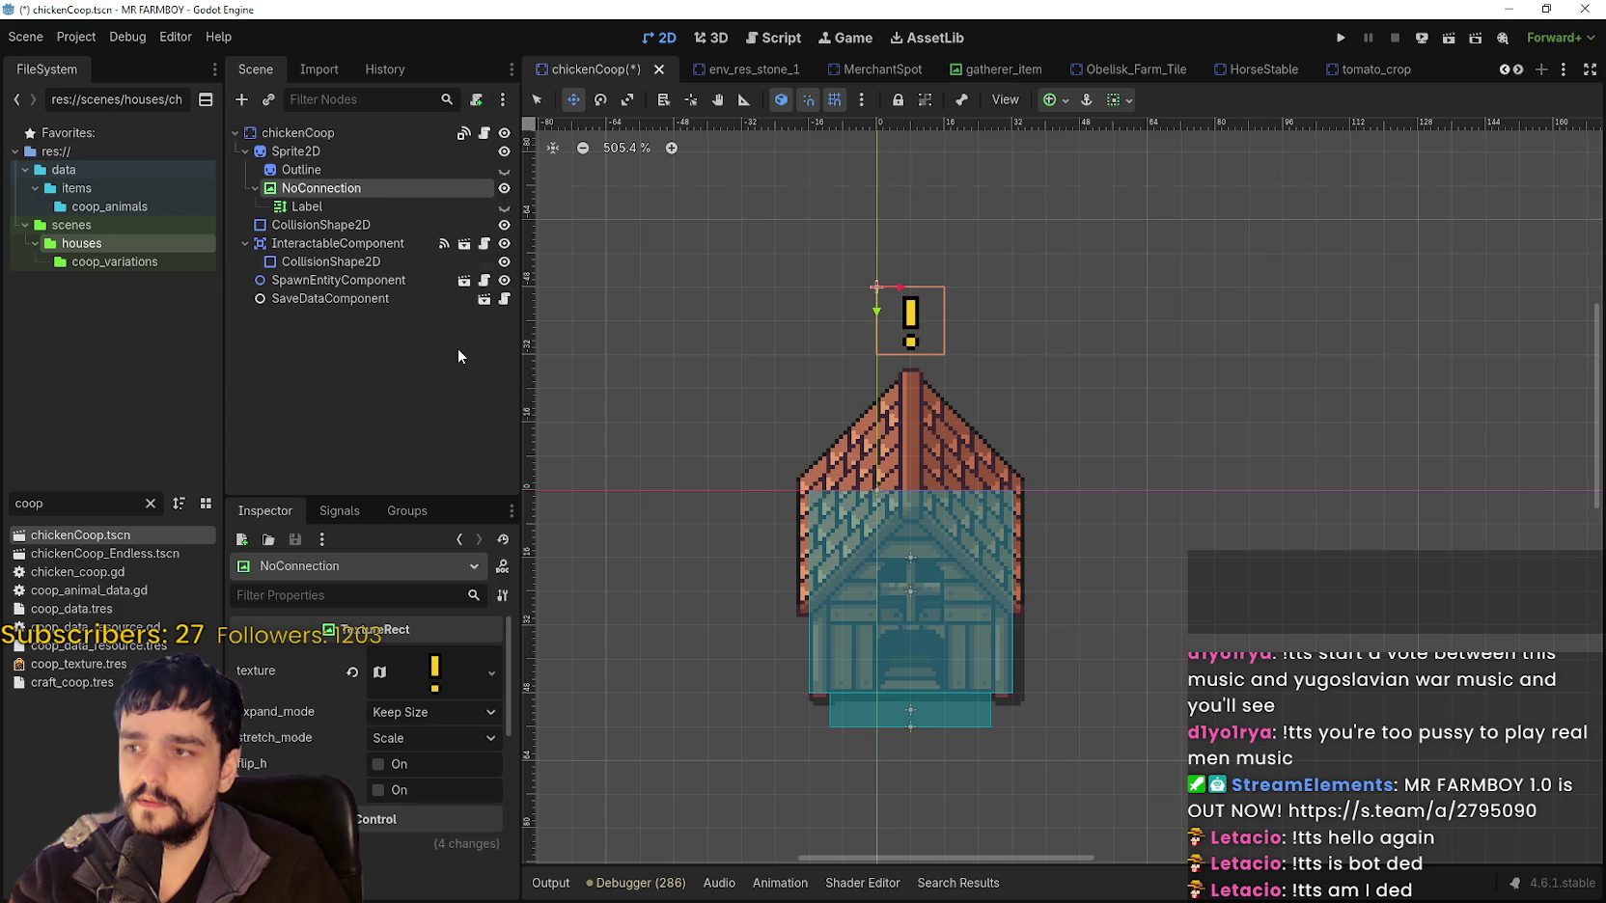
{"action": "left_click", "coordinate": [376, 201]}
{"action": "left_click", "coordinate": [389, 186]}
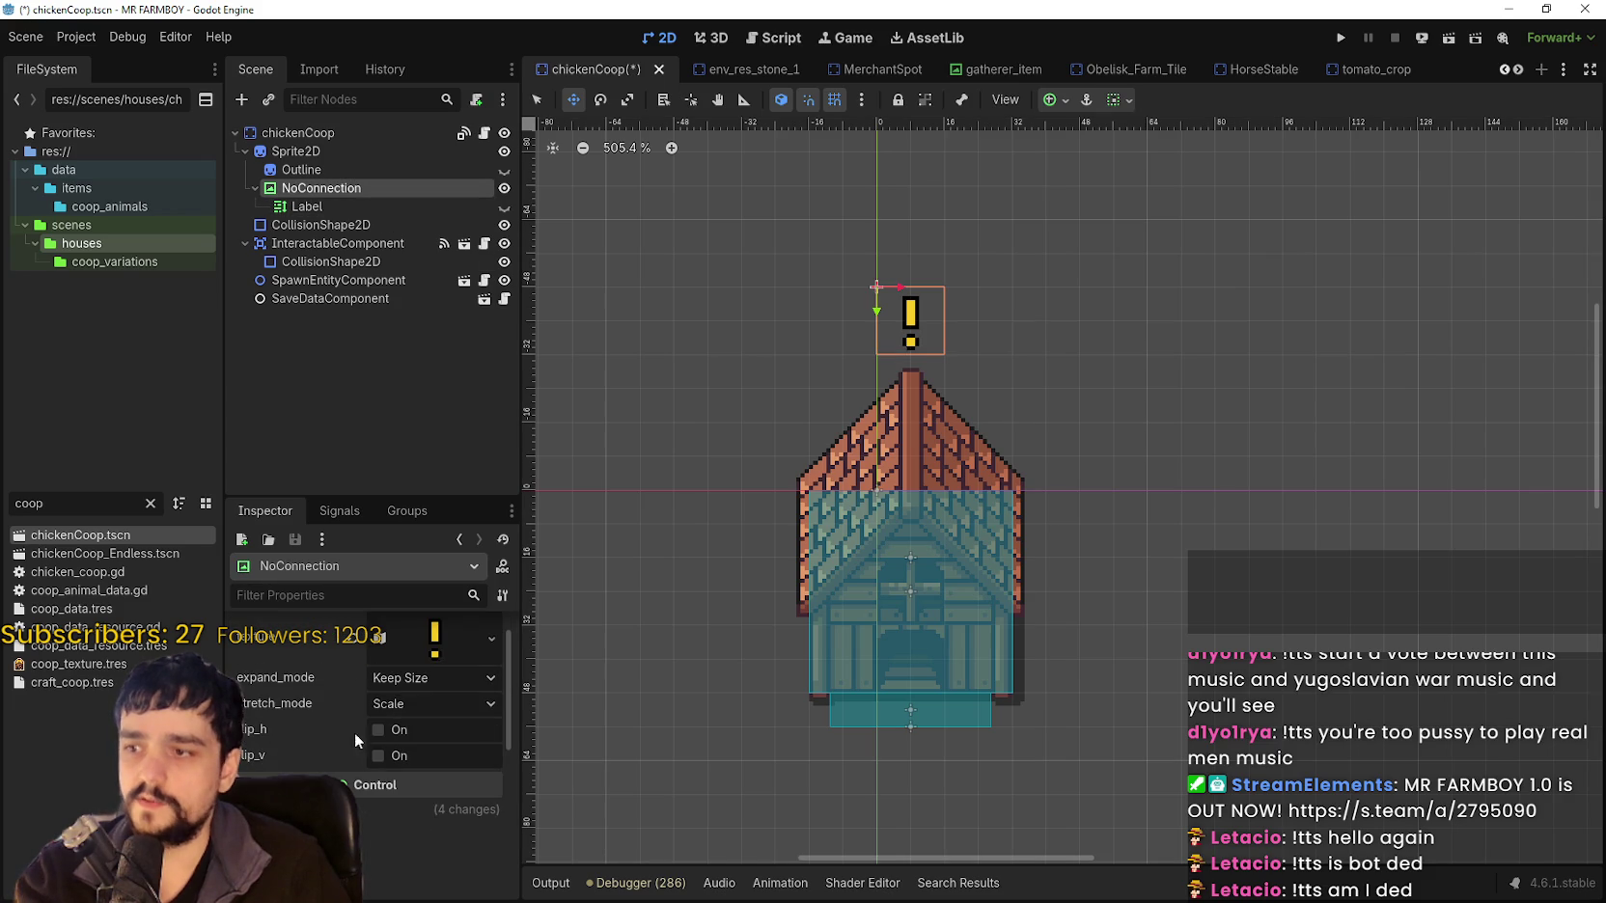
Change the Label text to tr_road_connection_missing_coop and save chickenCoop.
{"action": "left_click", "coordinate": [335, 207]}
{"action": "scroll", "coordinate": [1106, 488], "scroll_direction": "down", "scroll_amount": 3}
{"action": "left_click", "coordinate": [412, 731]}
{"action": "left_click_drag", "start_coordinate": [456, 723], "coordinate": [261, 716]}
{"action": "left_click", "coordinate": [278, 714]}
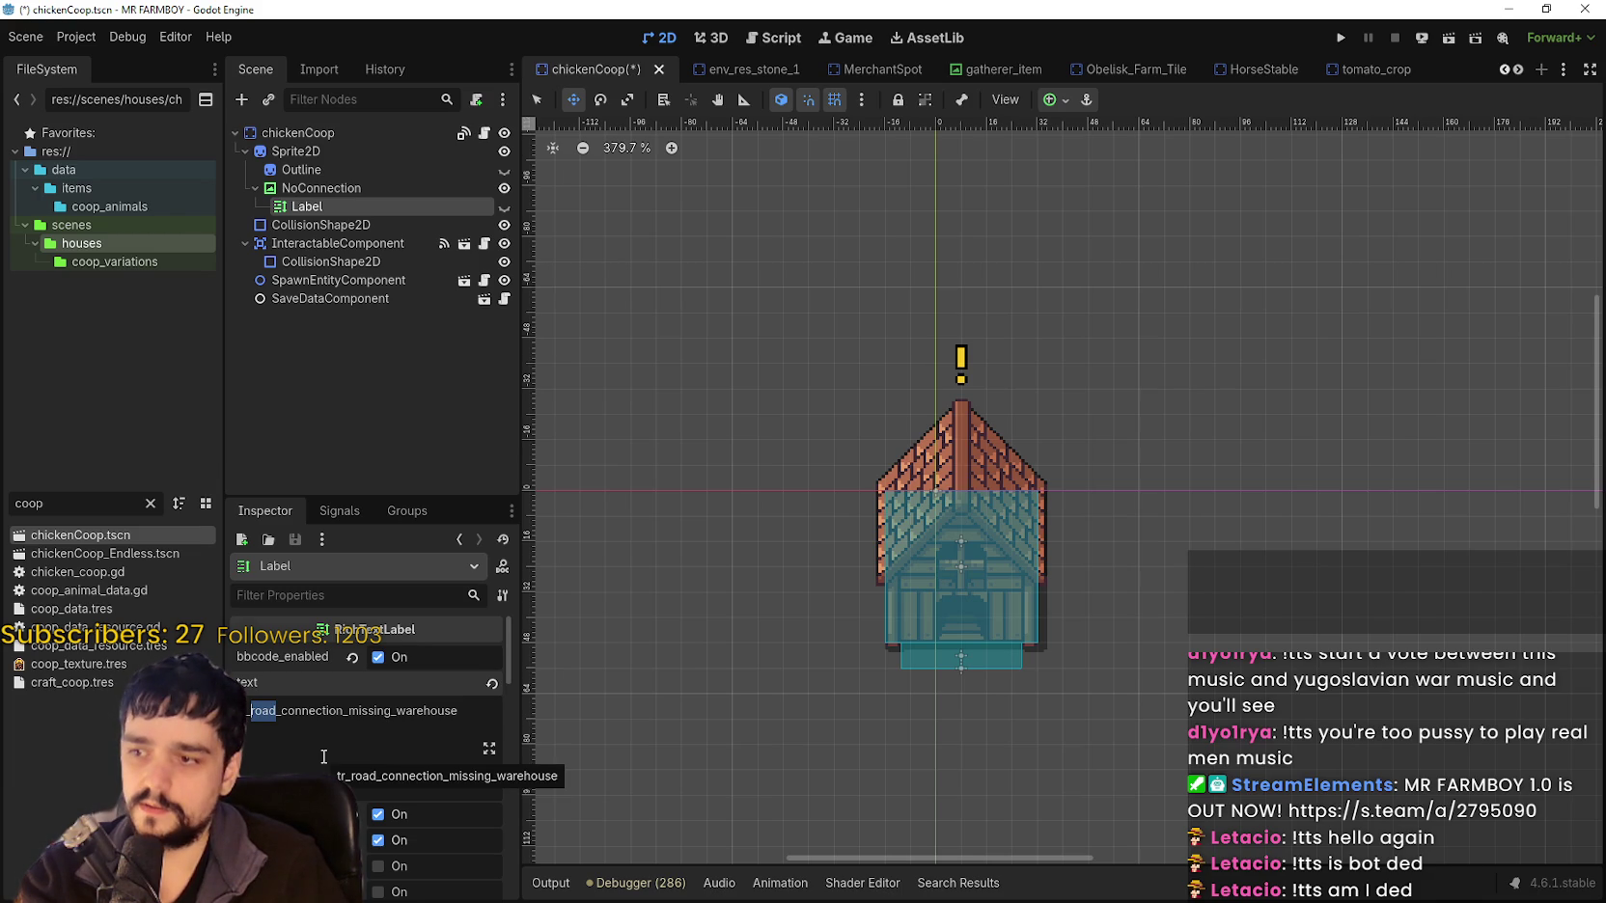
{"action": "left_click_drag", "start_coordinate": [397, 709], "coordinate": [494, 722]}
{"action": "key", "text": "BackSpace"}
{"action": "type", "text": "coop"}
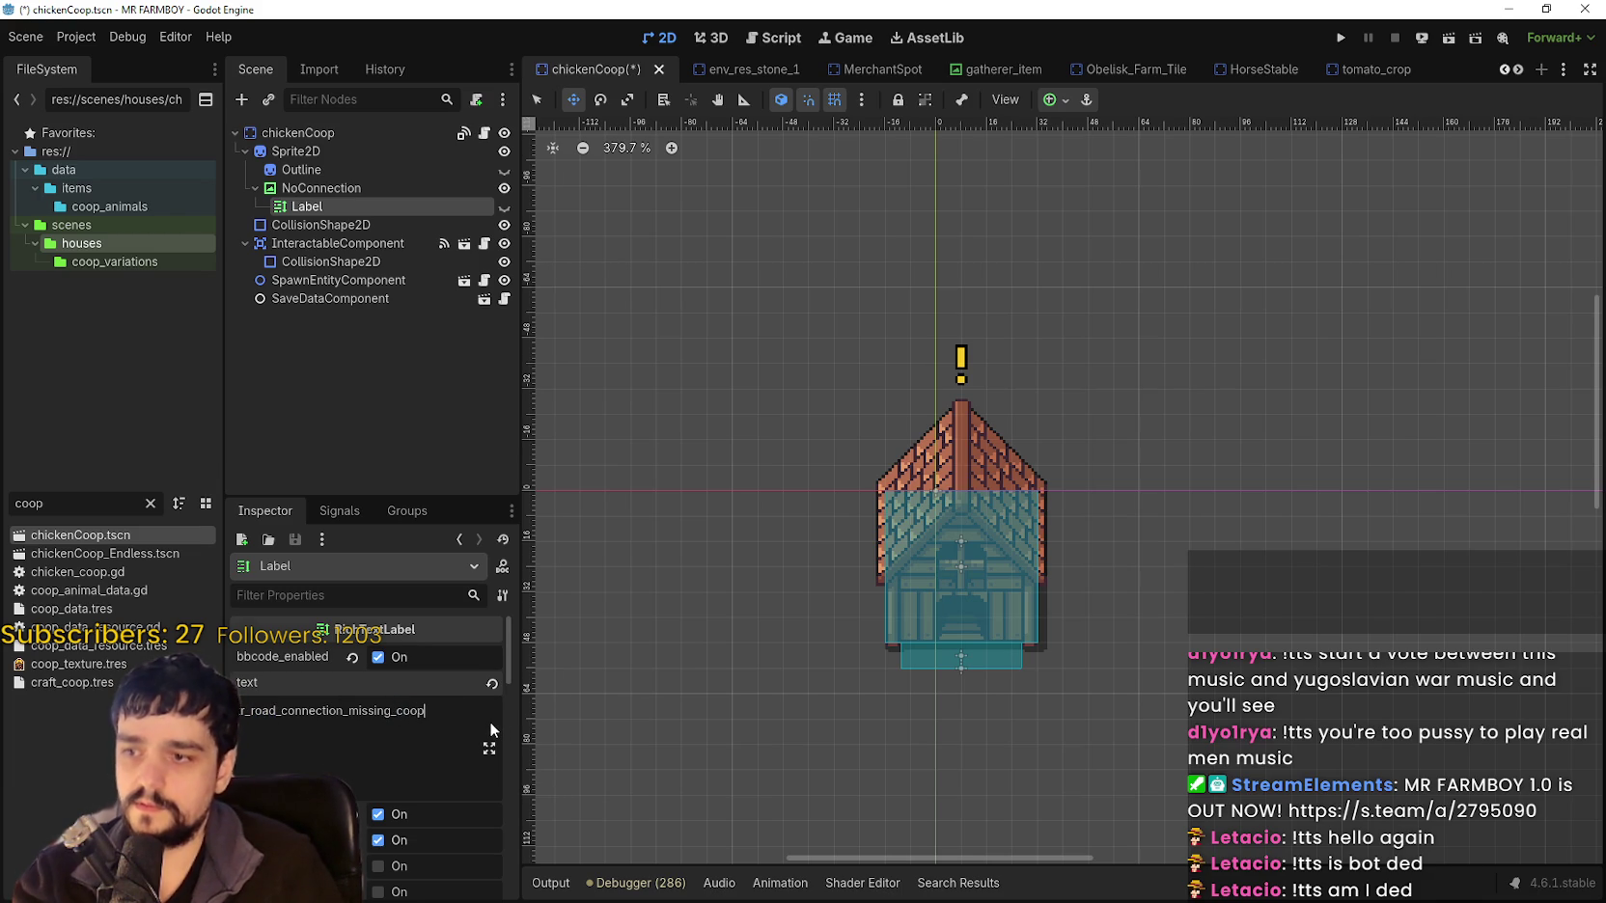
{"action": "key", "text": "ctrl+s"}
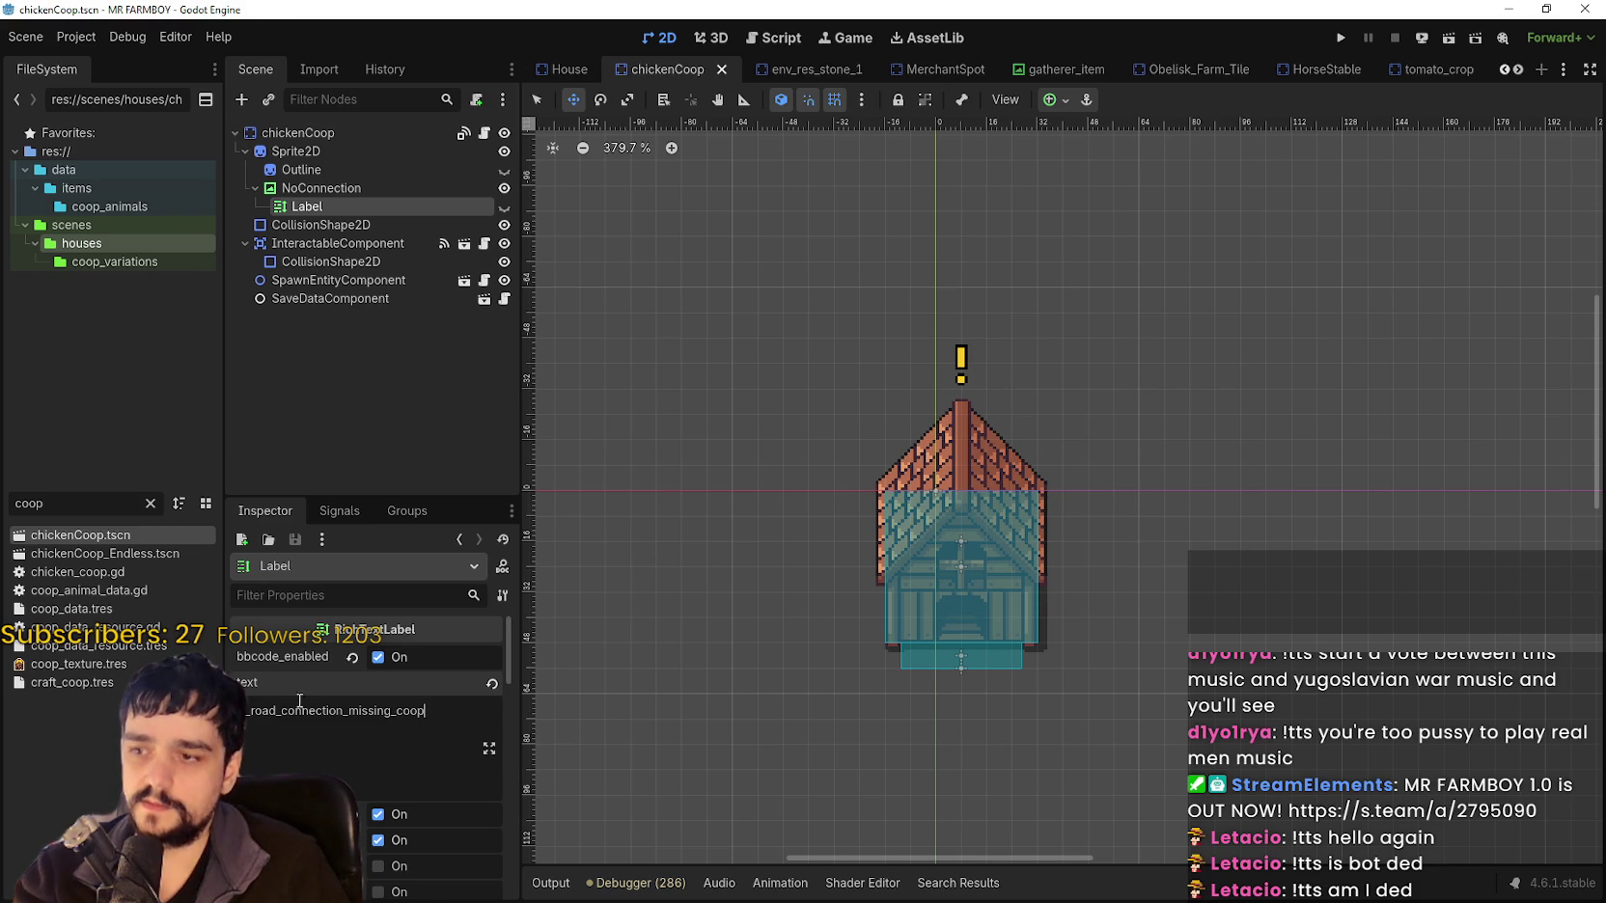
Copy the coop label key and hide the NoConnection warning.
{"action": "double_click", "coordinate": [403, 710]}
{"action": "left_click", "coordinate": [505, 190]}
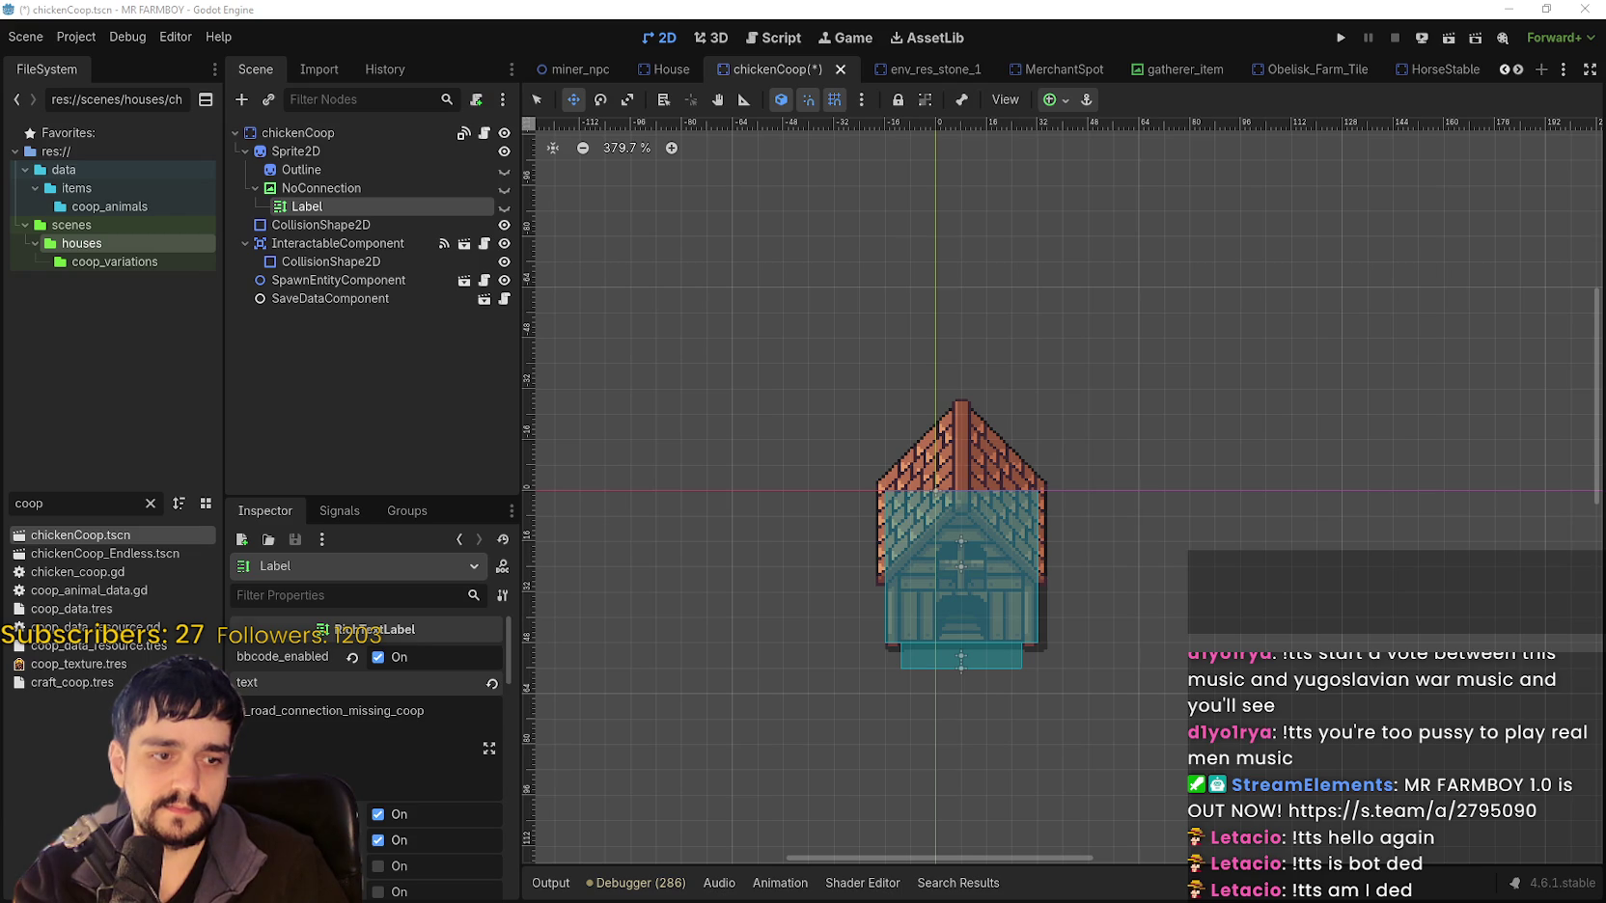
{"action": "key", "text": "alt+Tab"}
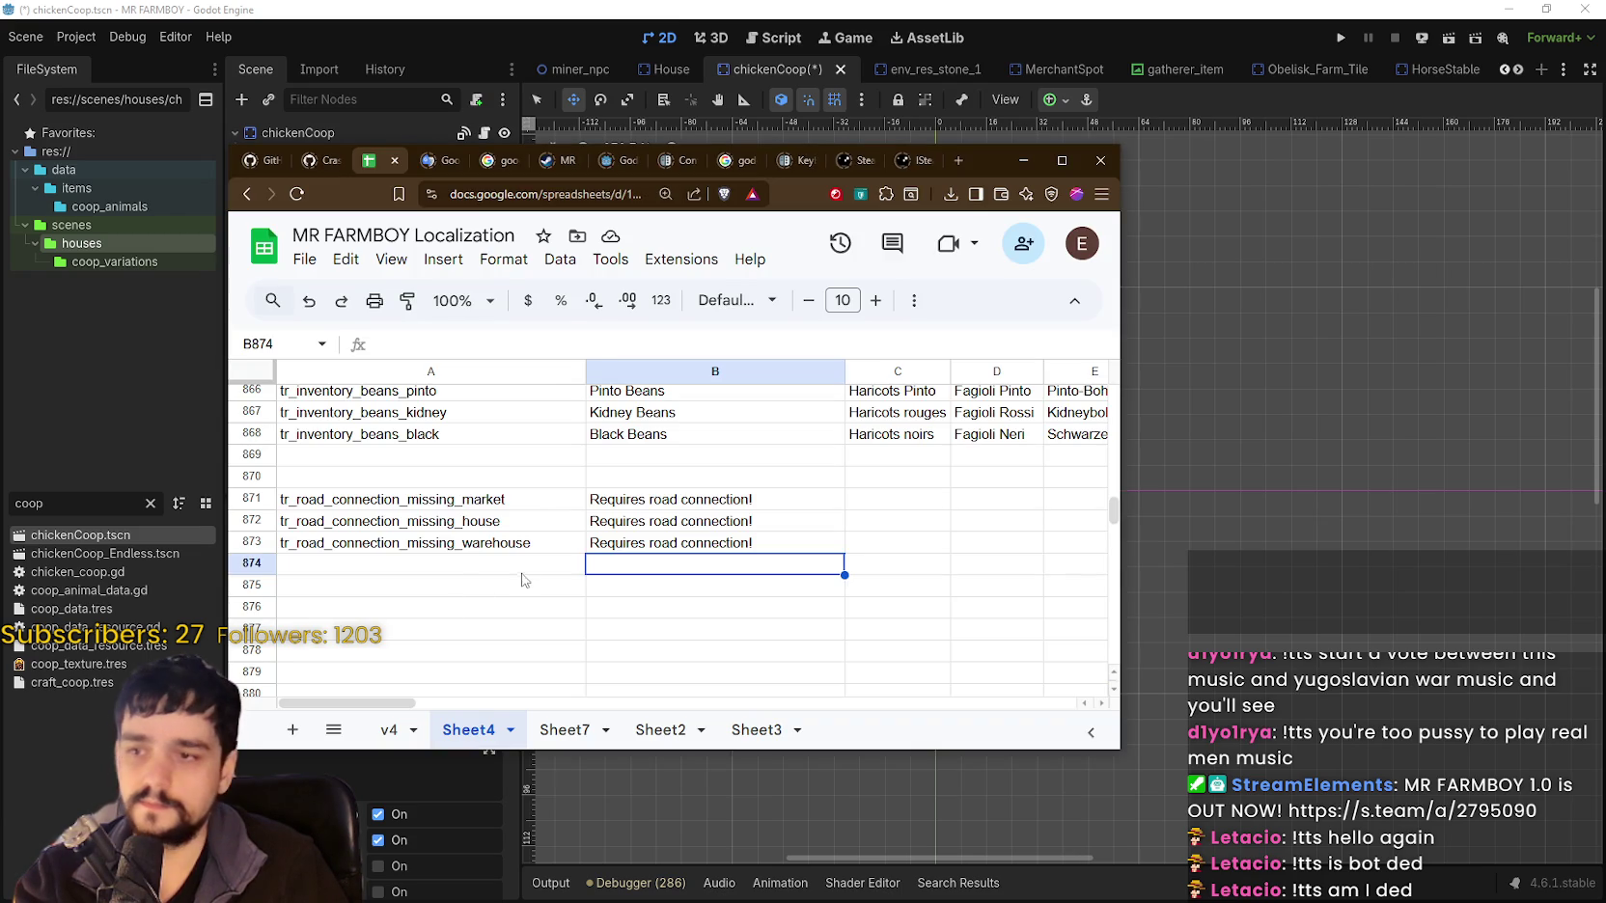
Paste tr_road_connection_missing_coop into A874 and begin 'Requires animal' in B874.
{"action": "left_click", "coordinate": [517, 566]}
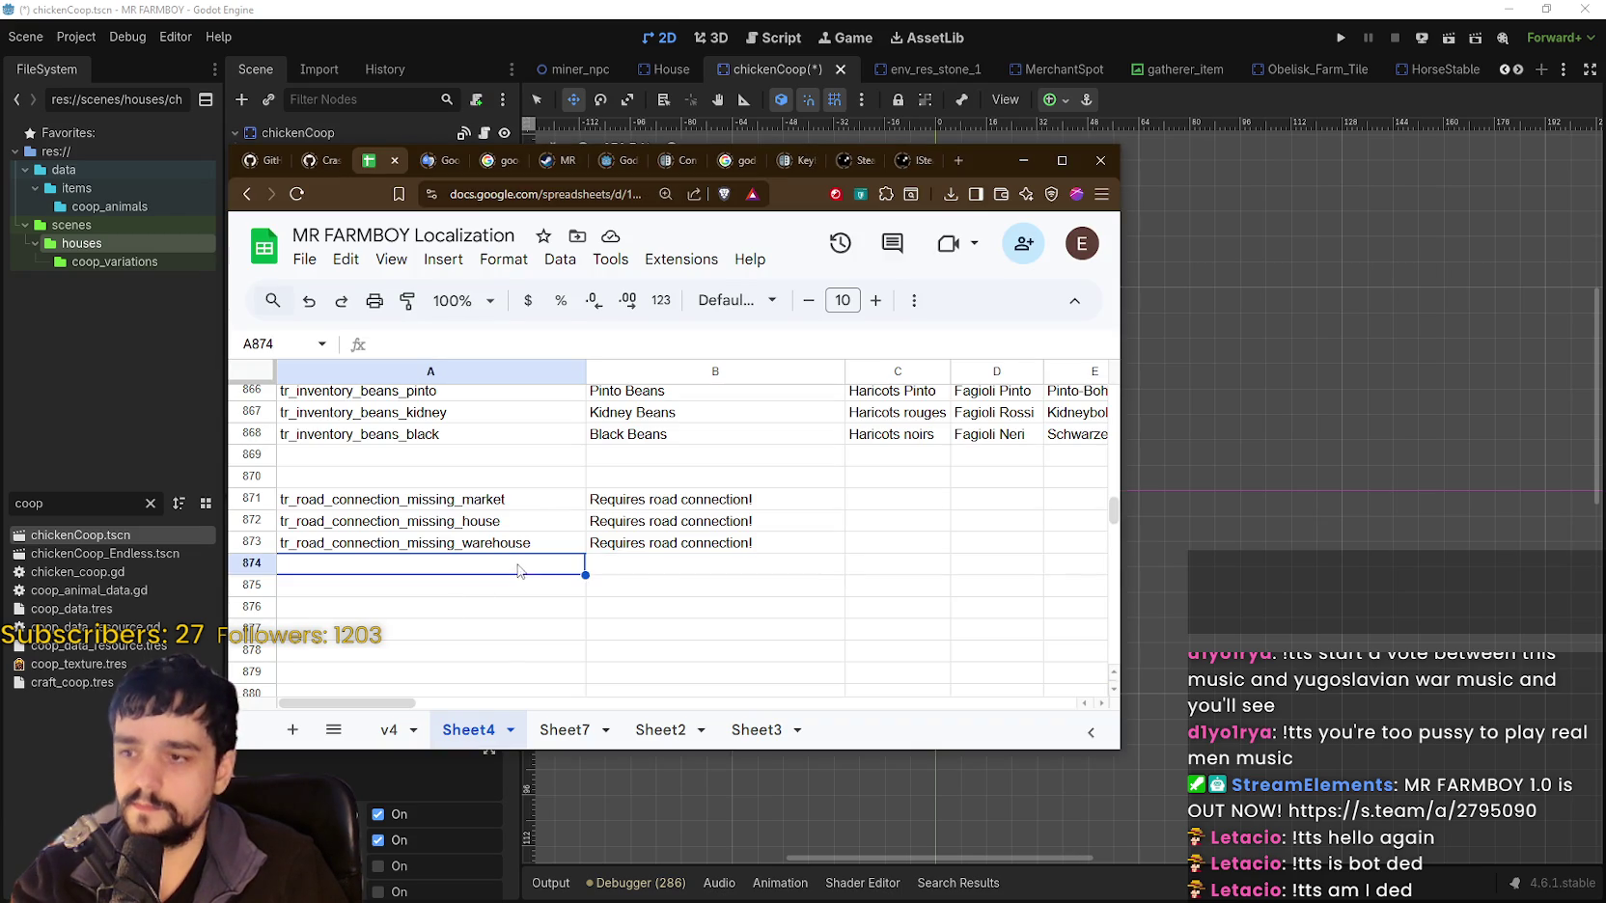
{"action": "type", "text": "tr_road_connection_missing_coop"}
{"action": "left_click", "coordinate": [648, 572]}
{"action": "type", "text": "Re"}
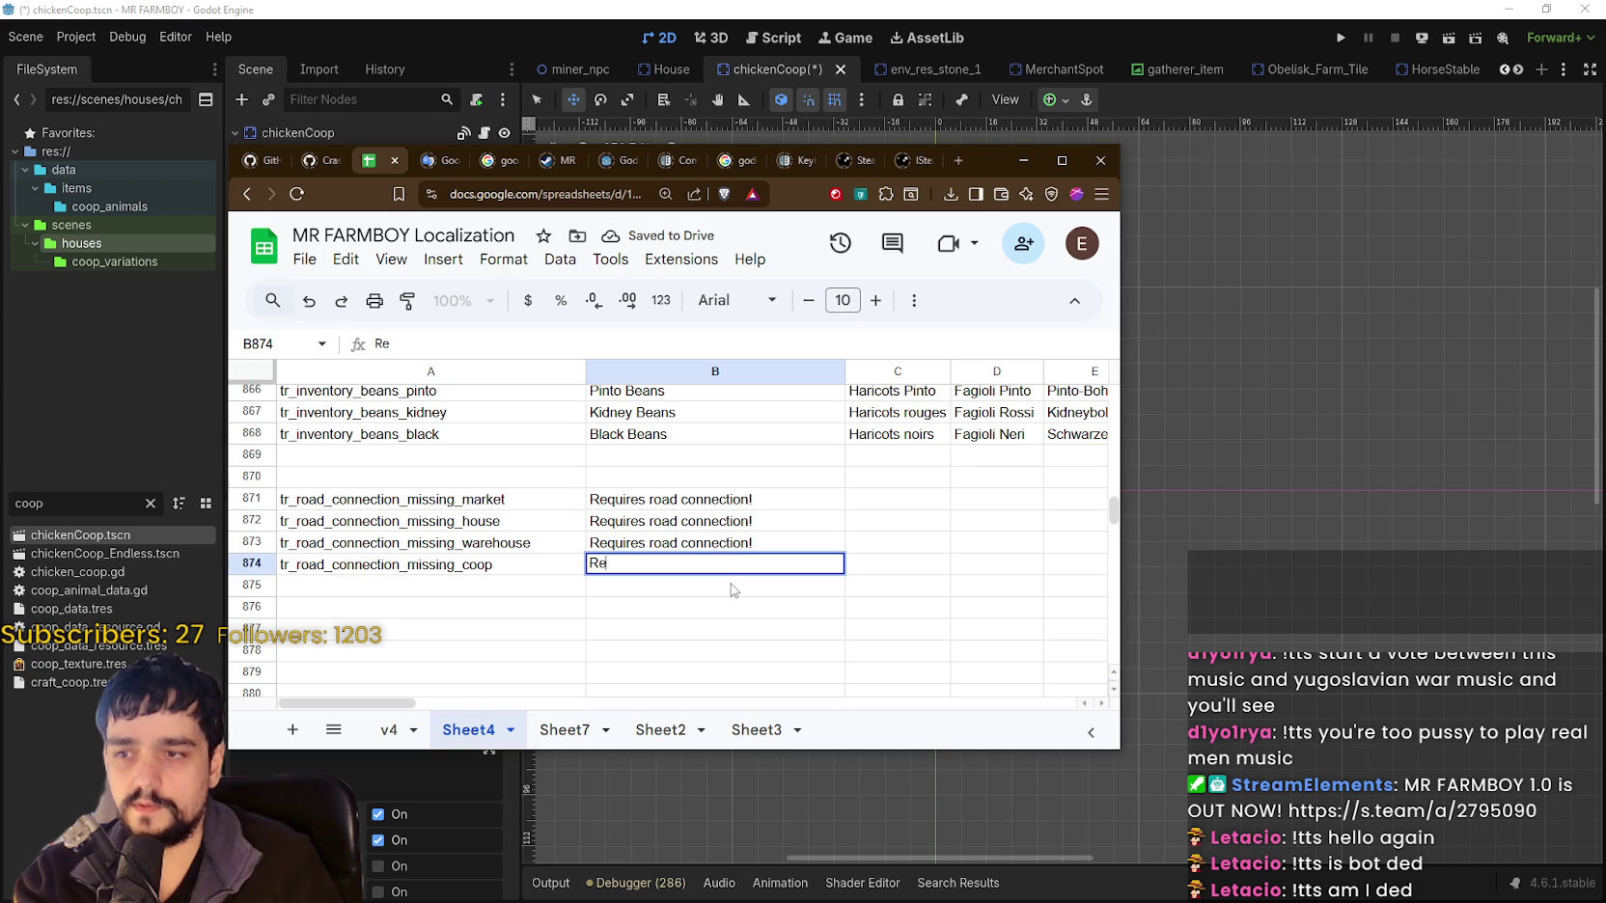
{"action": "type", "text": "quires "}
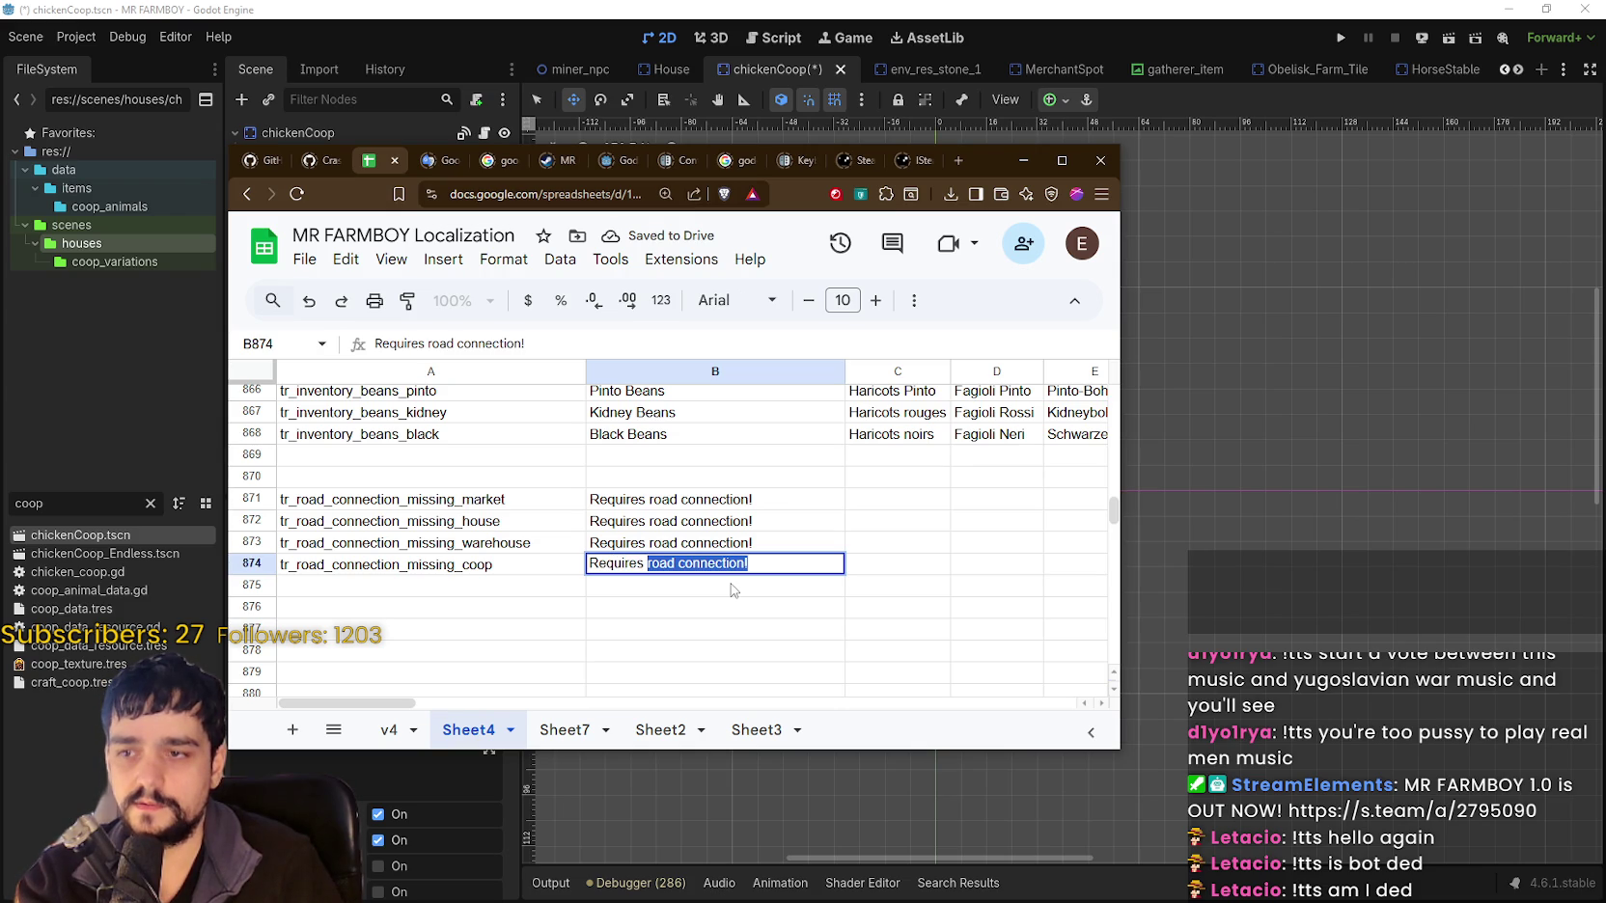
{"action": "type", "text": "animal"}
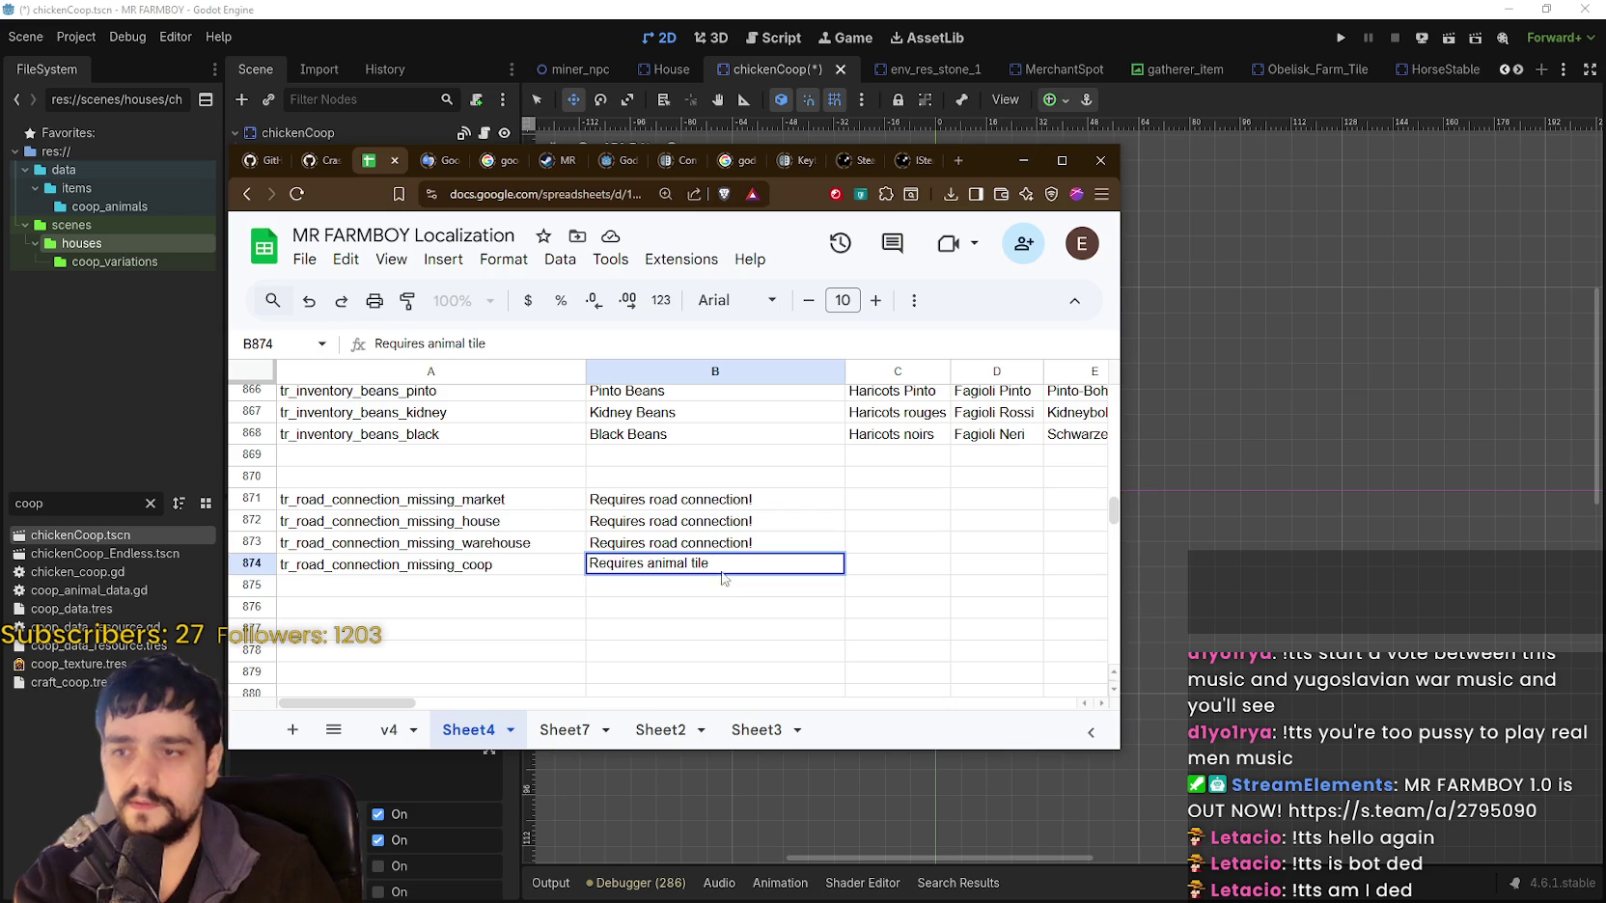
{"action": "left_click", "coordinate": [693, 507]}
Insert 'tile' before 'connection!' in B871, B872 and B873.
{"action": "left_click", "coordinate": [681, 499]}
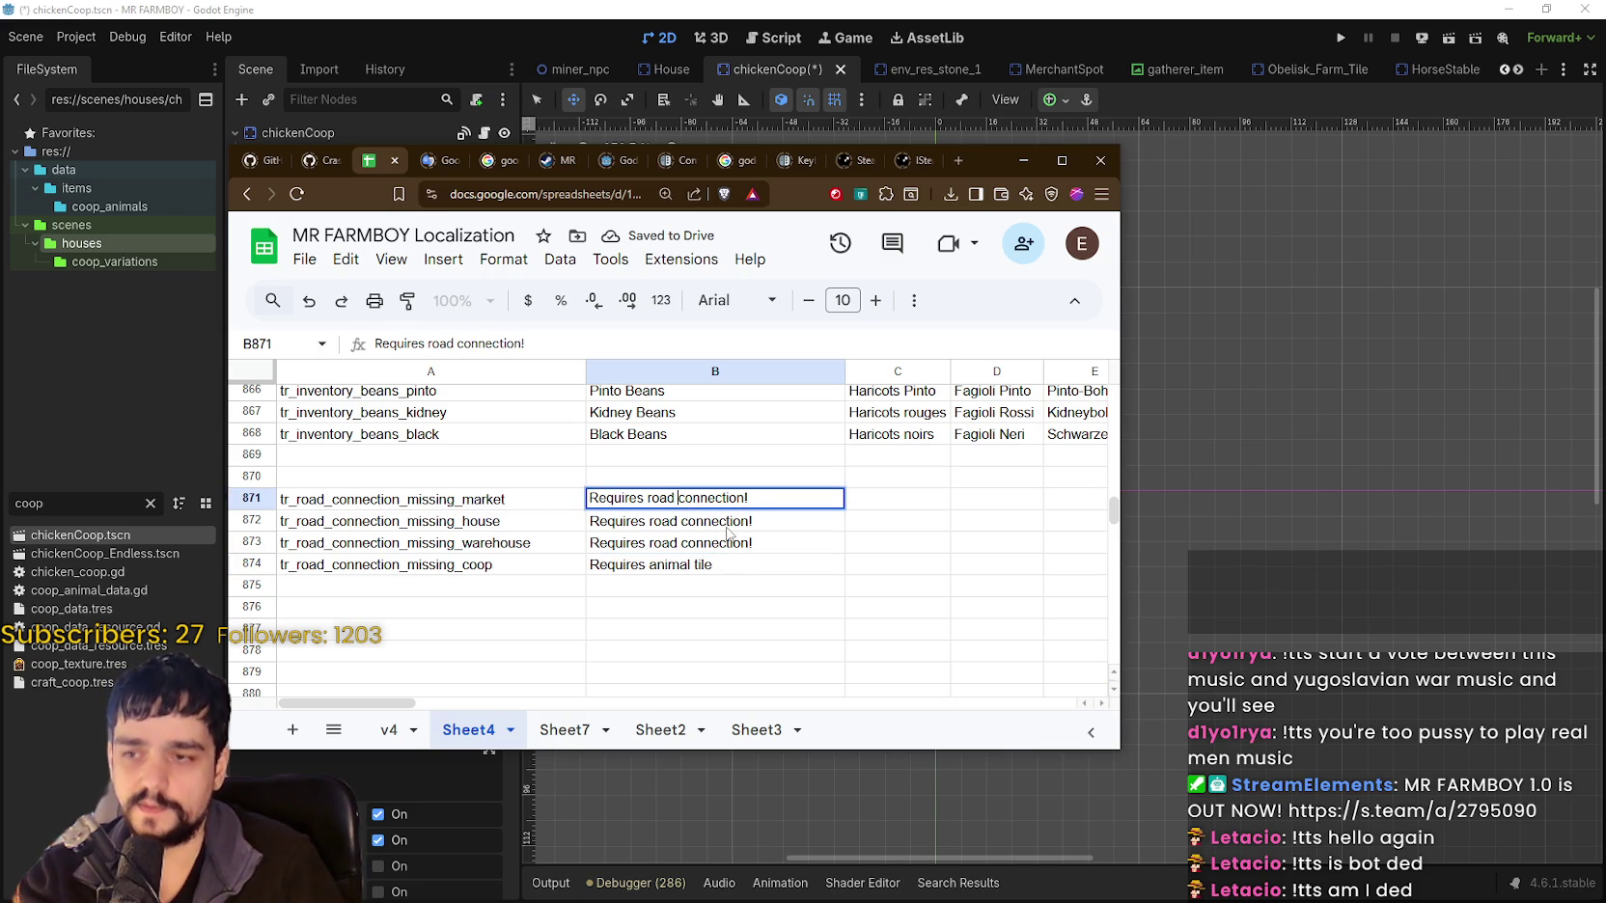
{"action": "type", "text": "tile"}
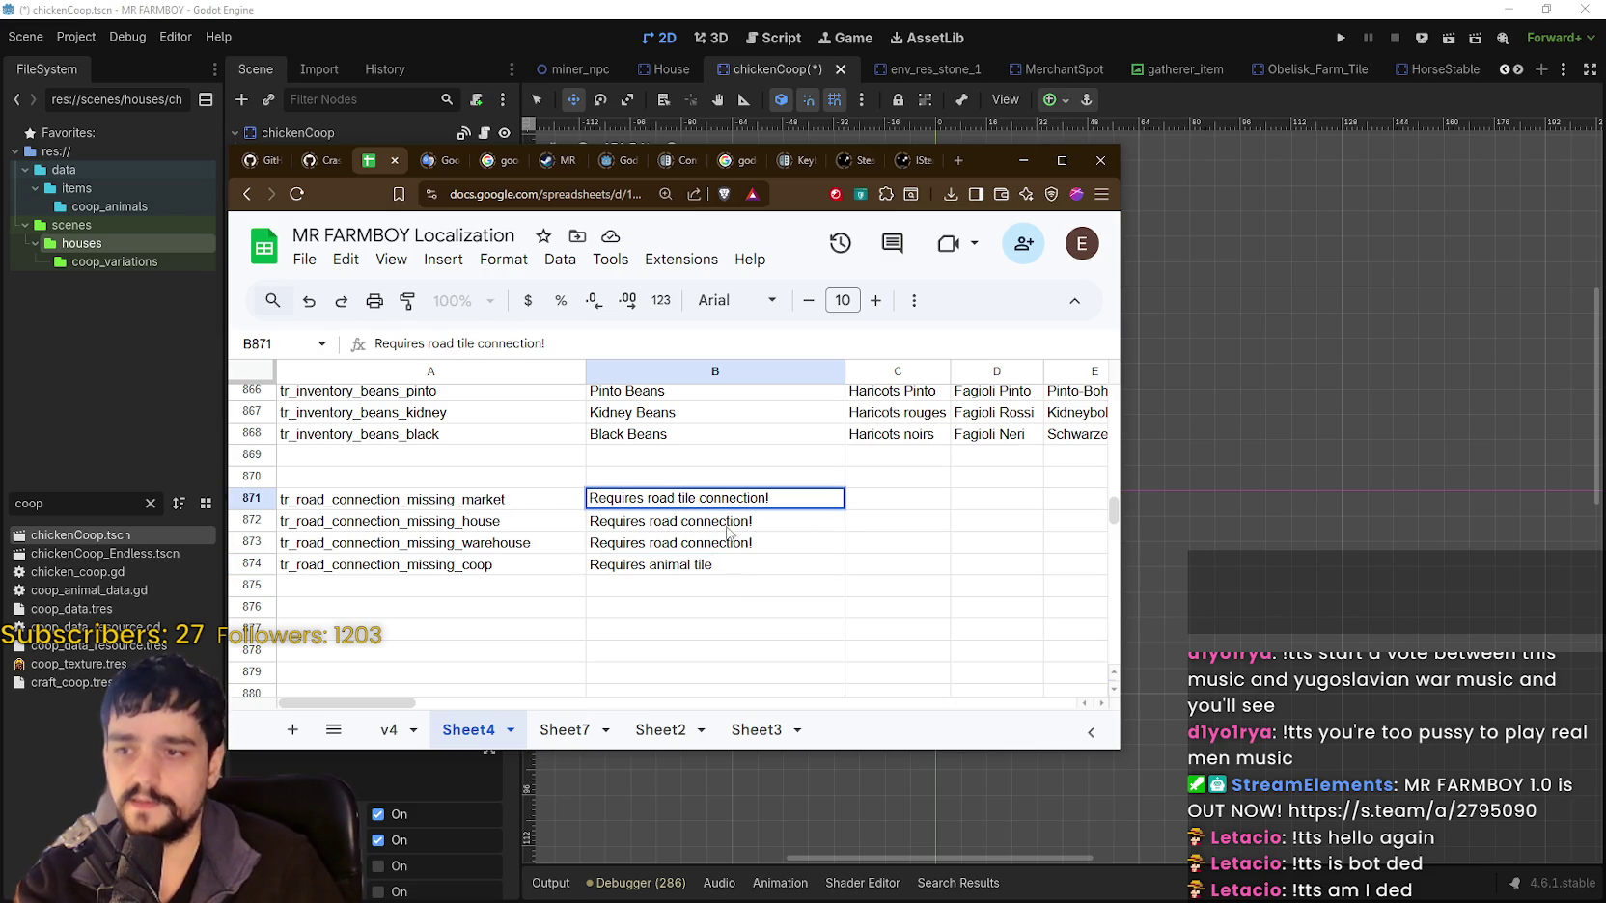
{"action": "left_click", "coordinate": [712, 530]}
{"action": "double_click", "coordinate": [679, 522]}
{"action": "type", "text": "ti"}
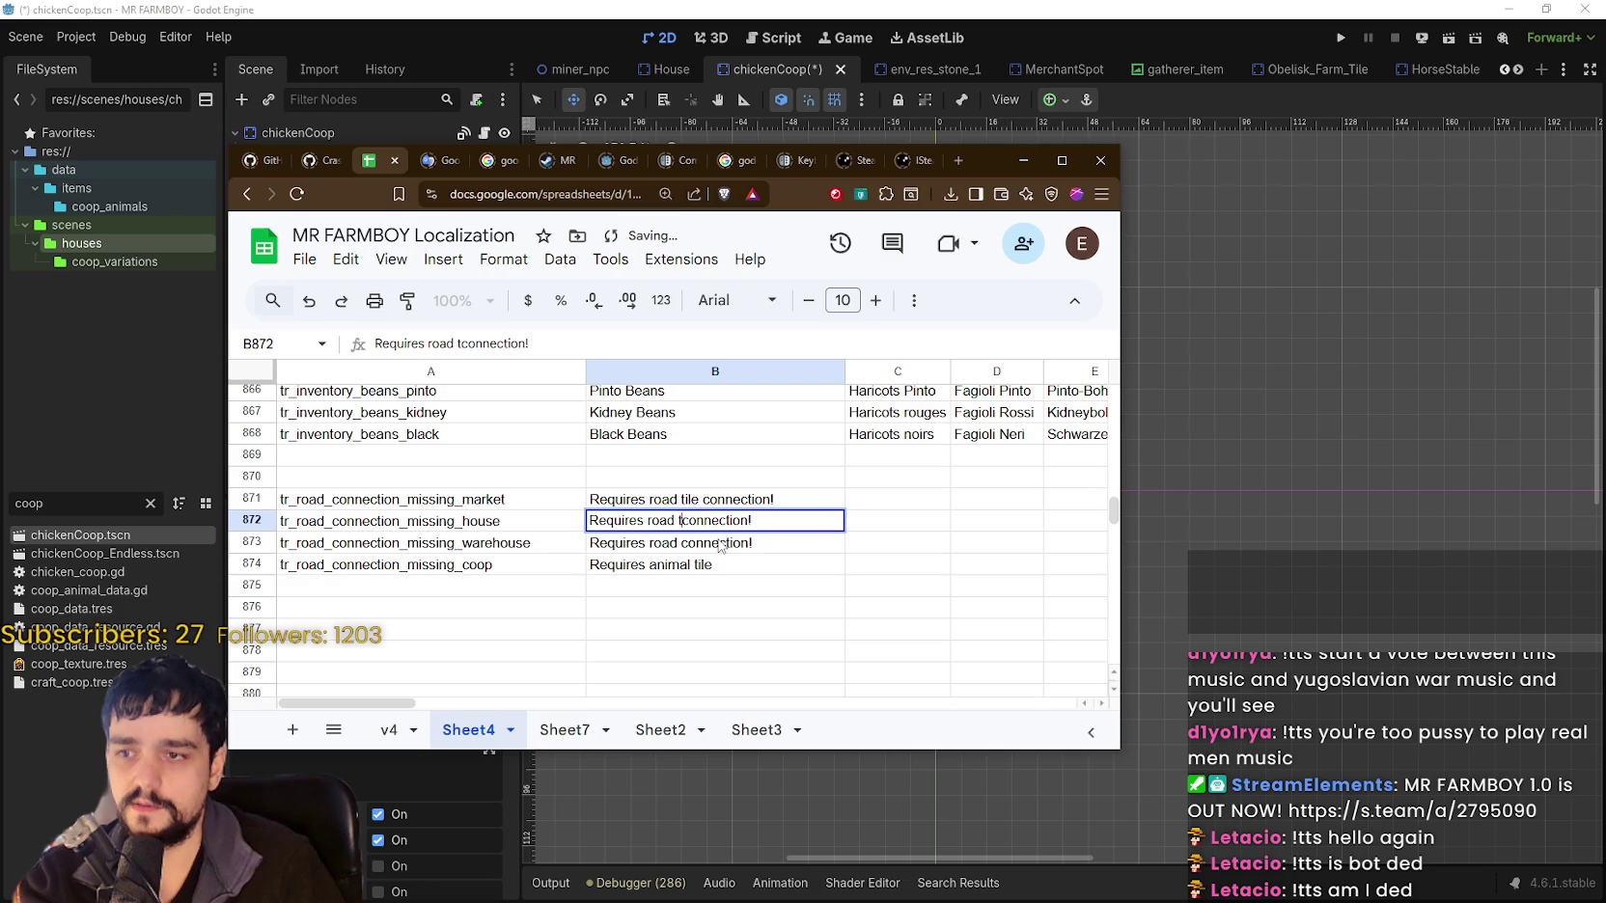
{"action": "type", "text": "le"}
{"action": "double_click", "coordinate": [680, 542]}
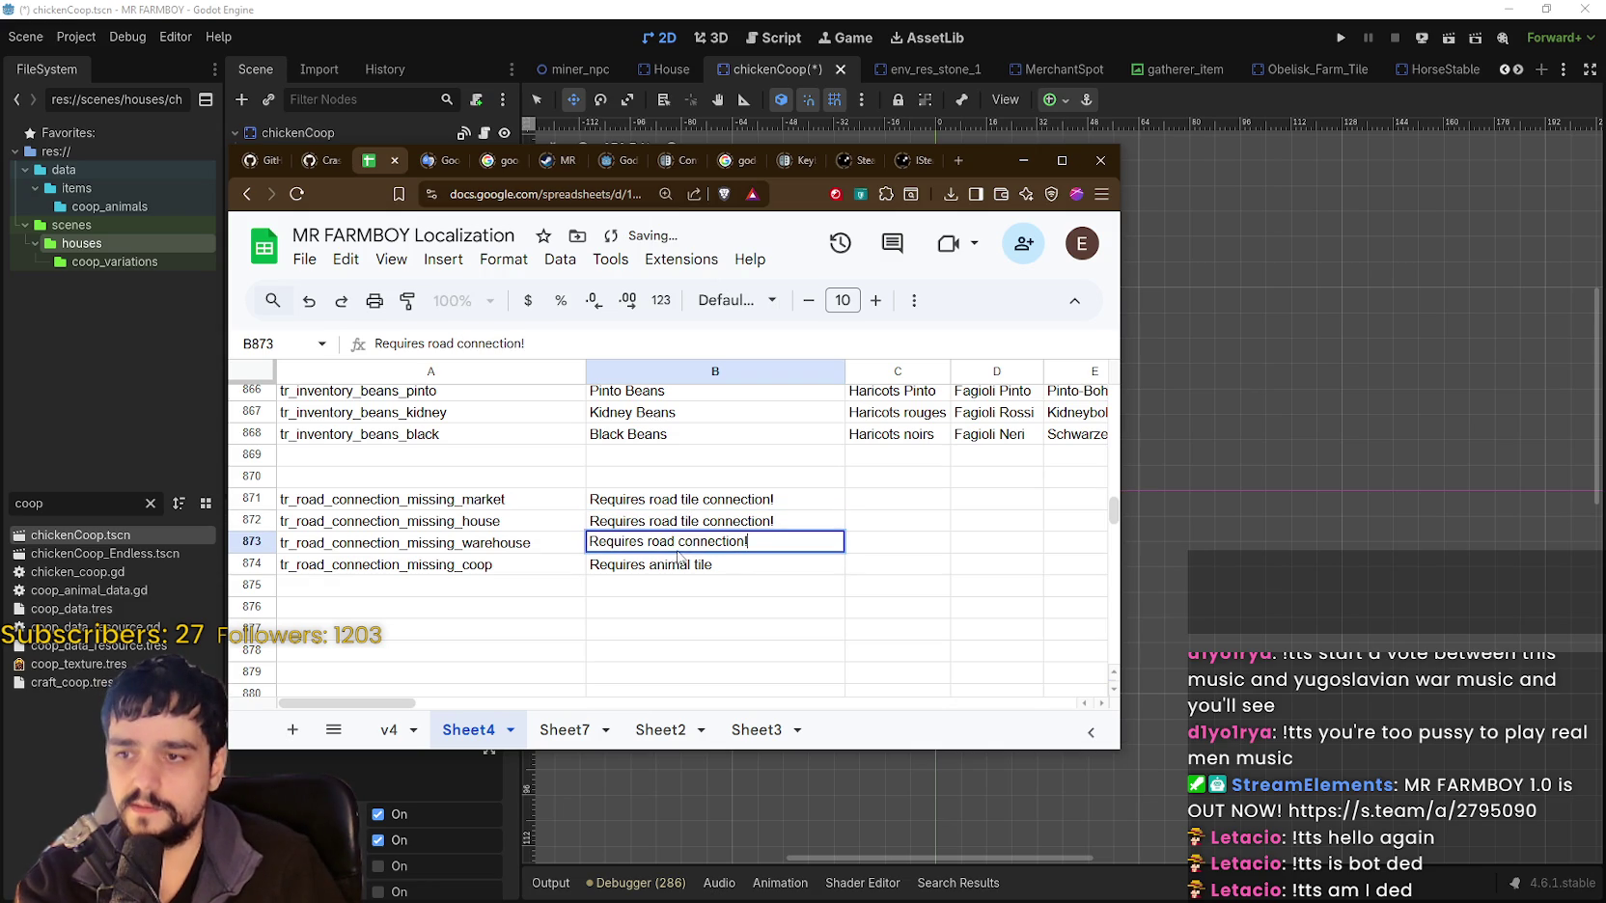
{"action": "type", "text": "tile"}
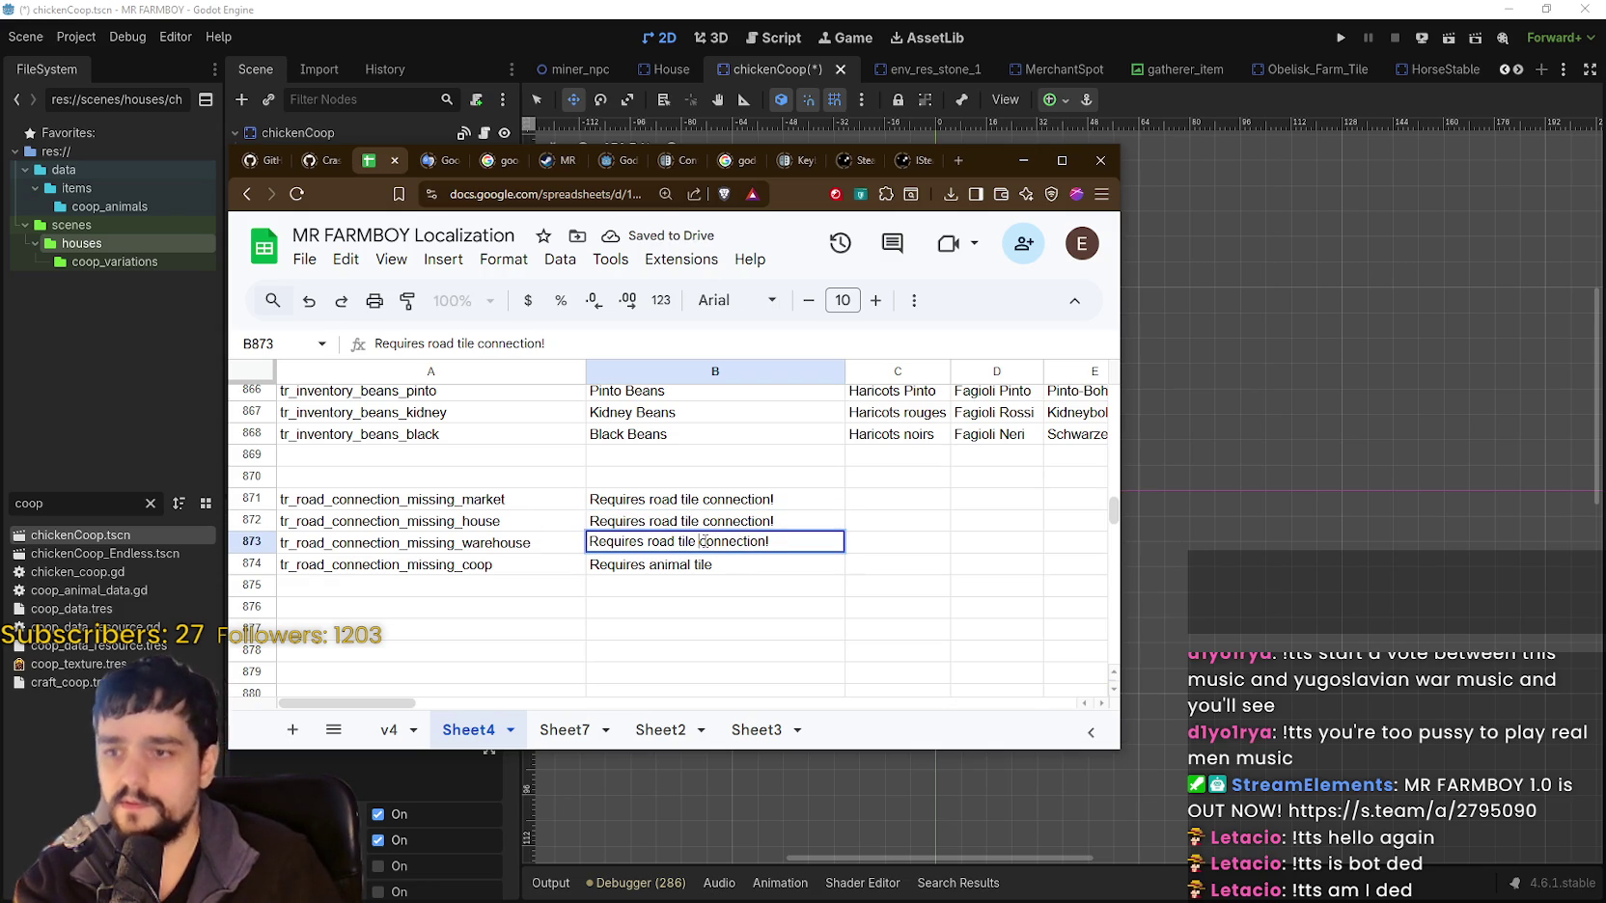
{"action": "key", "text": "Return"}
{"action": "key", "text": "Return"}
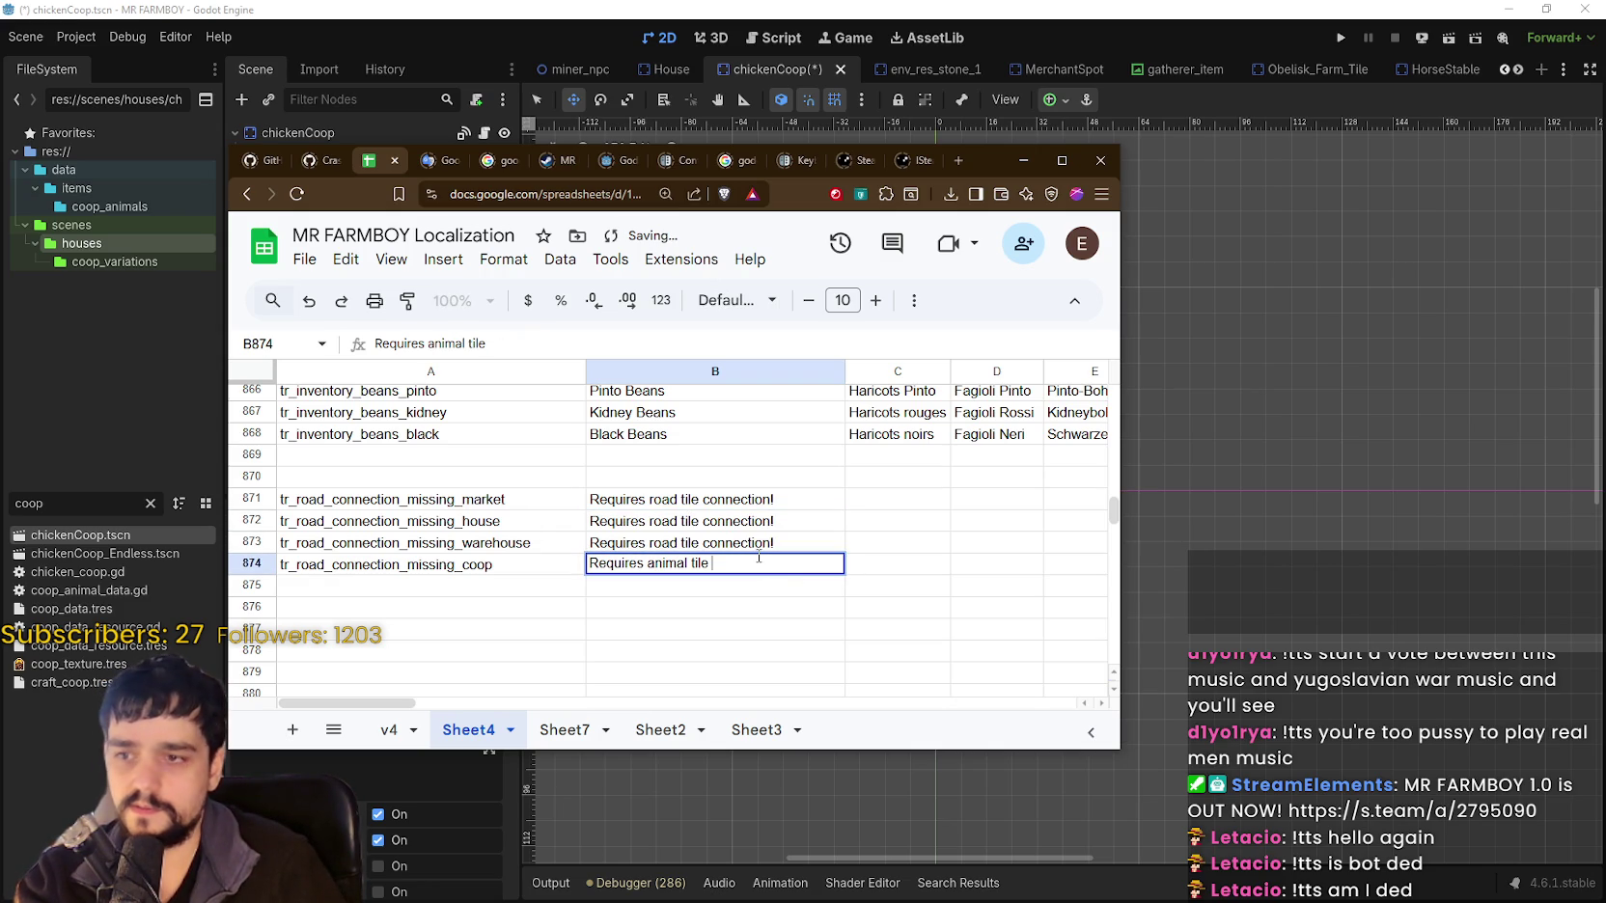
Finish B874 as 'Requires animal tile connection!' and reopen it for editing.
{"action": "type", "text": "connection!"}
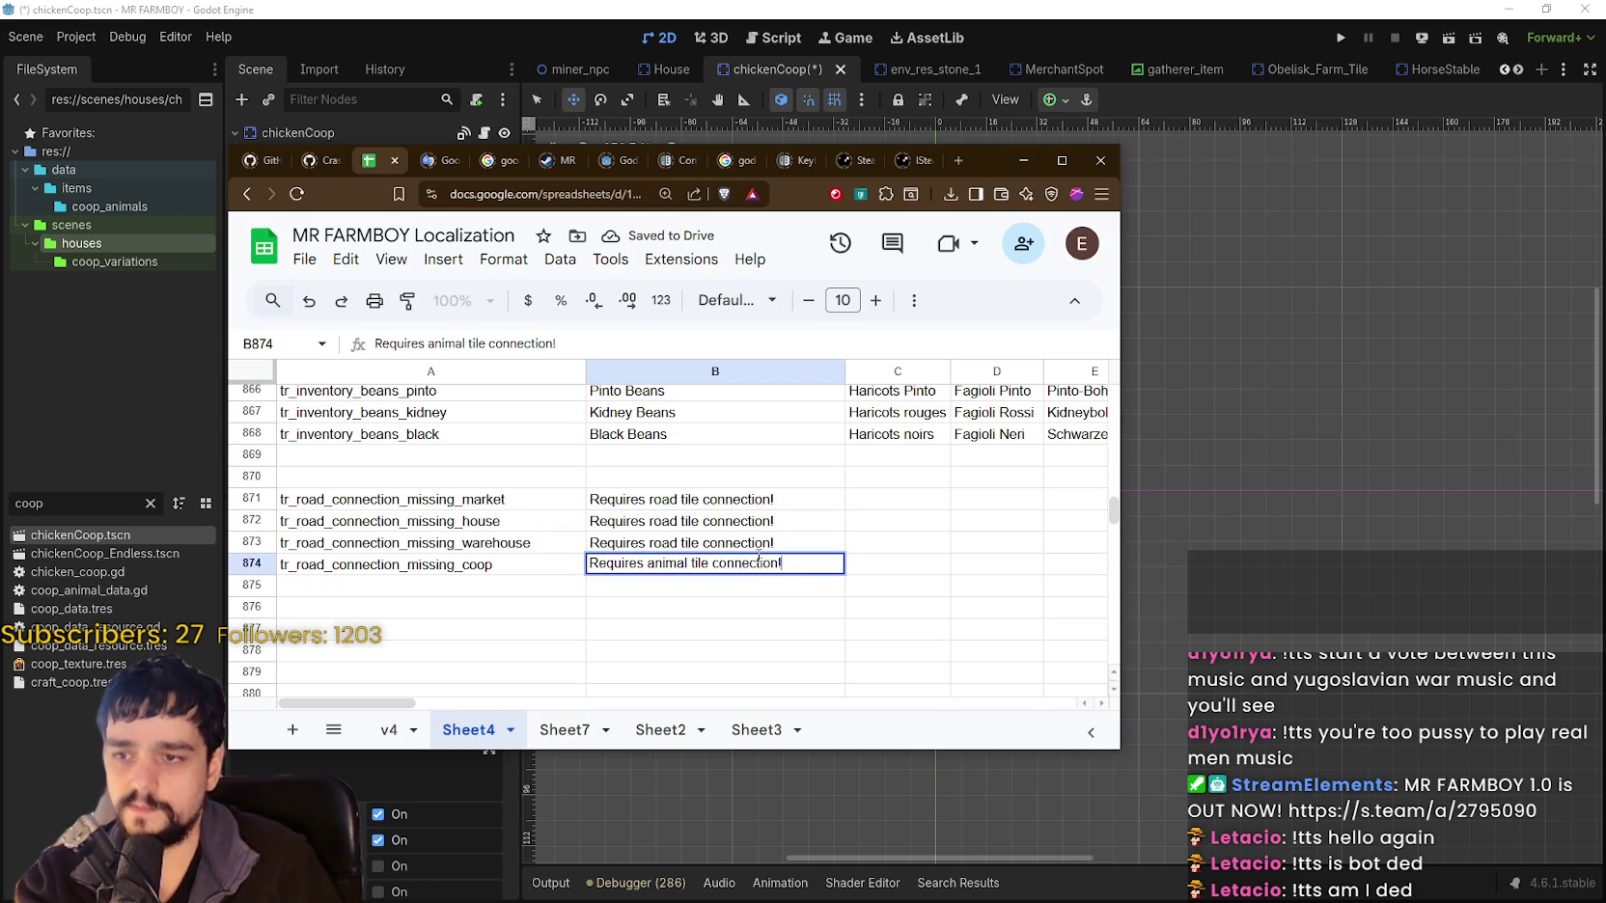
{"action": "key", "text": "Return"}
{"action": "left_click", "coordinate": [739, 572]}
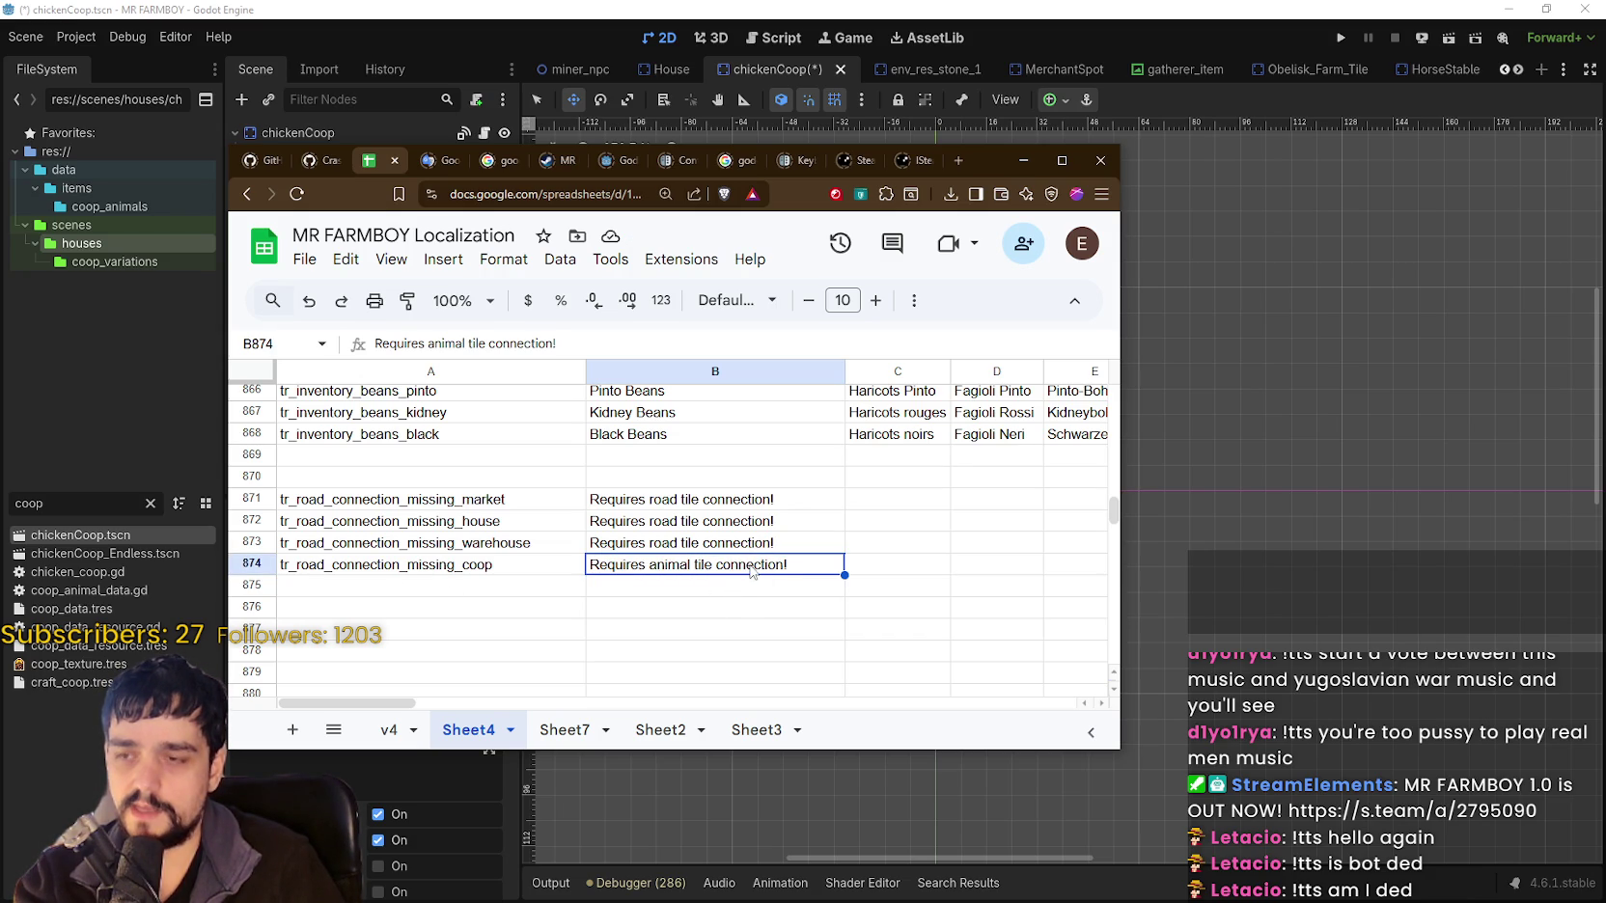
{"action": "double_click", "coordinate": [752, 571]}
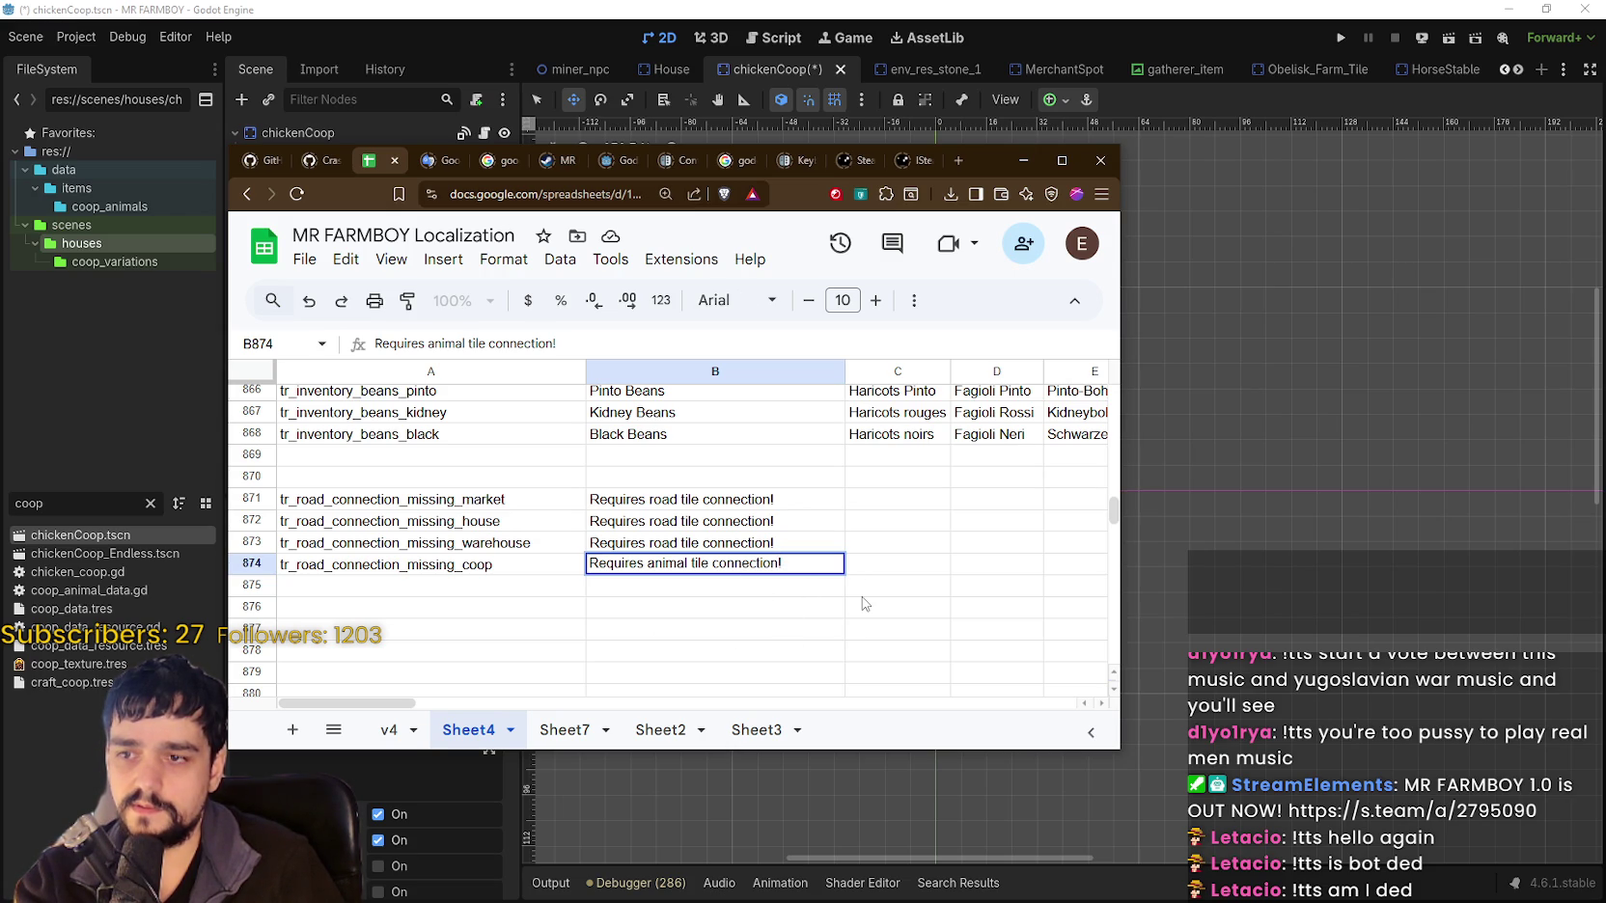
Reword B874 to 'Requires animal tile and road tile connection!'.
{"action": "type", "text": "roa"}
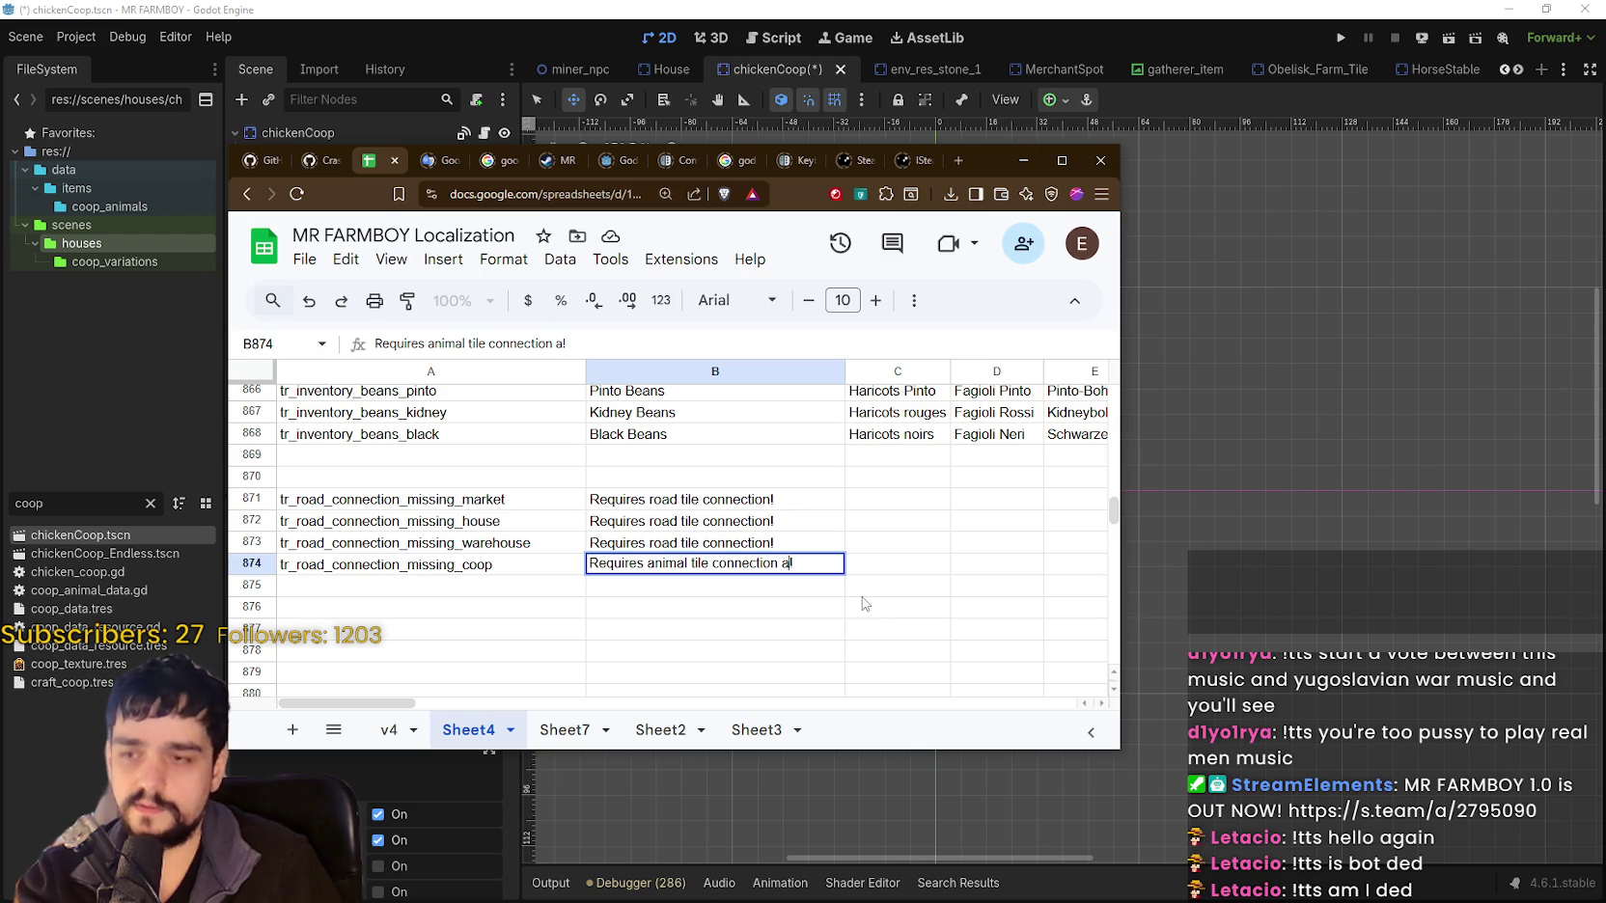
{"action": "type", "text": "d t"}
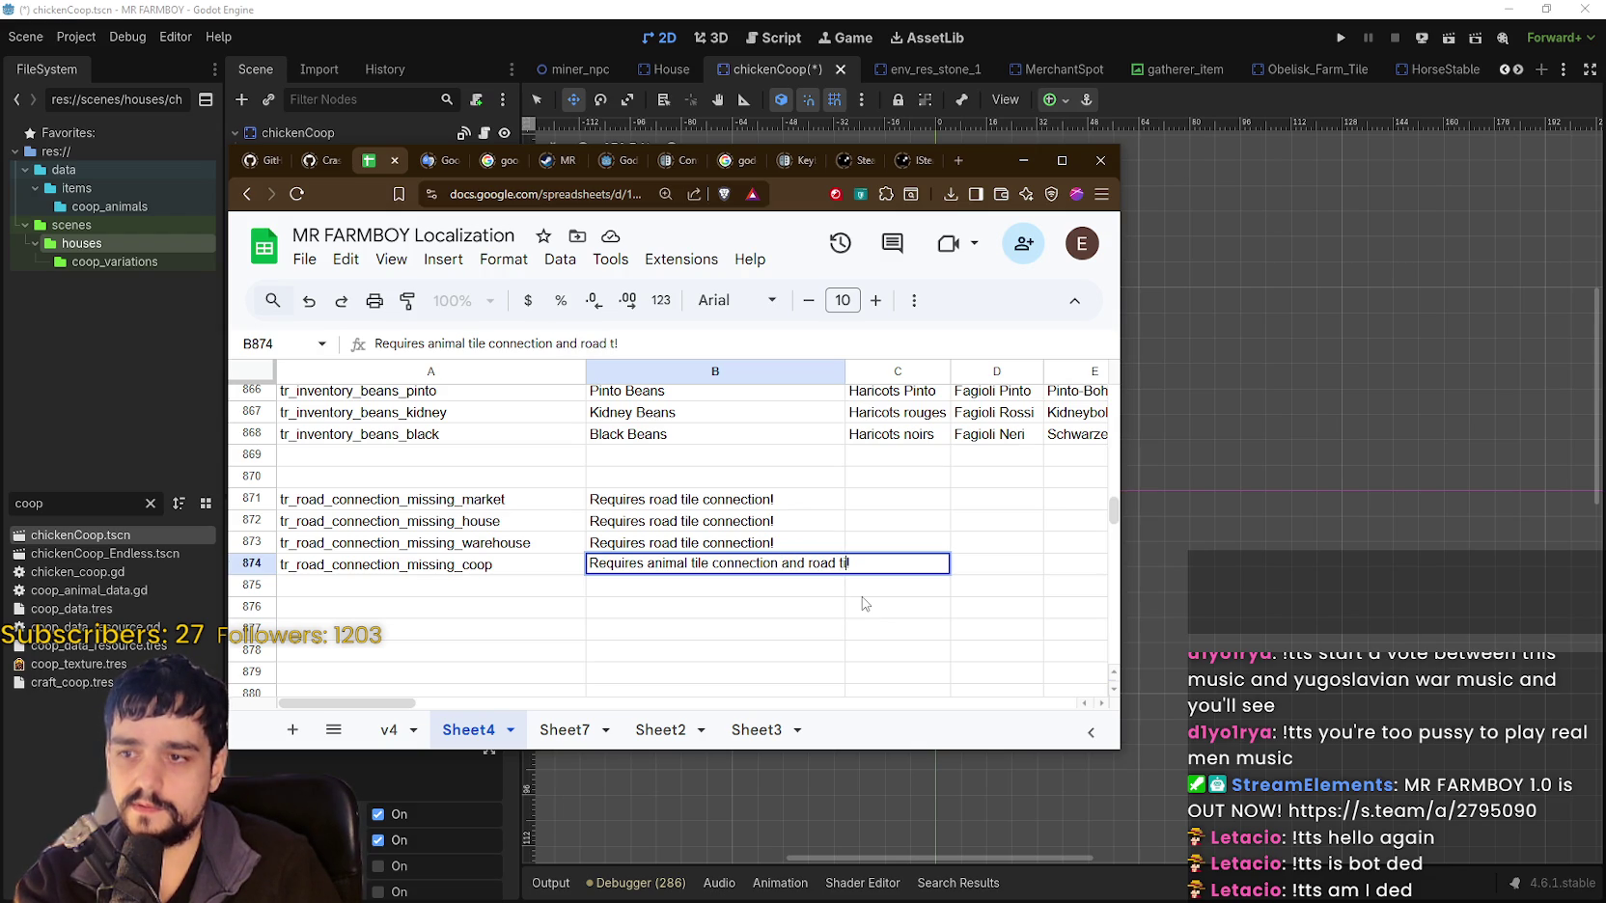
{"action": "key", "text": "ctrl+BackSpace"}
{"action": "key", "text": "ctrl+BackSpace"}
{"action": "key", "text": "ctrl+BackSpace"}
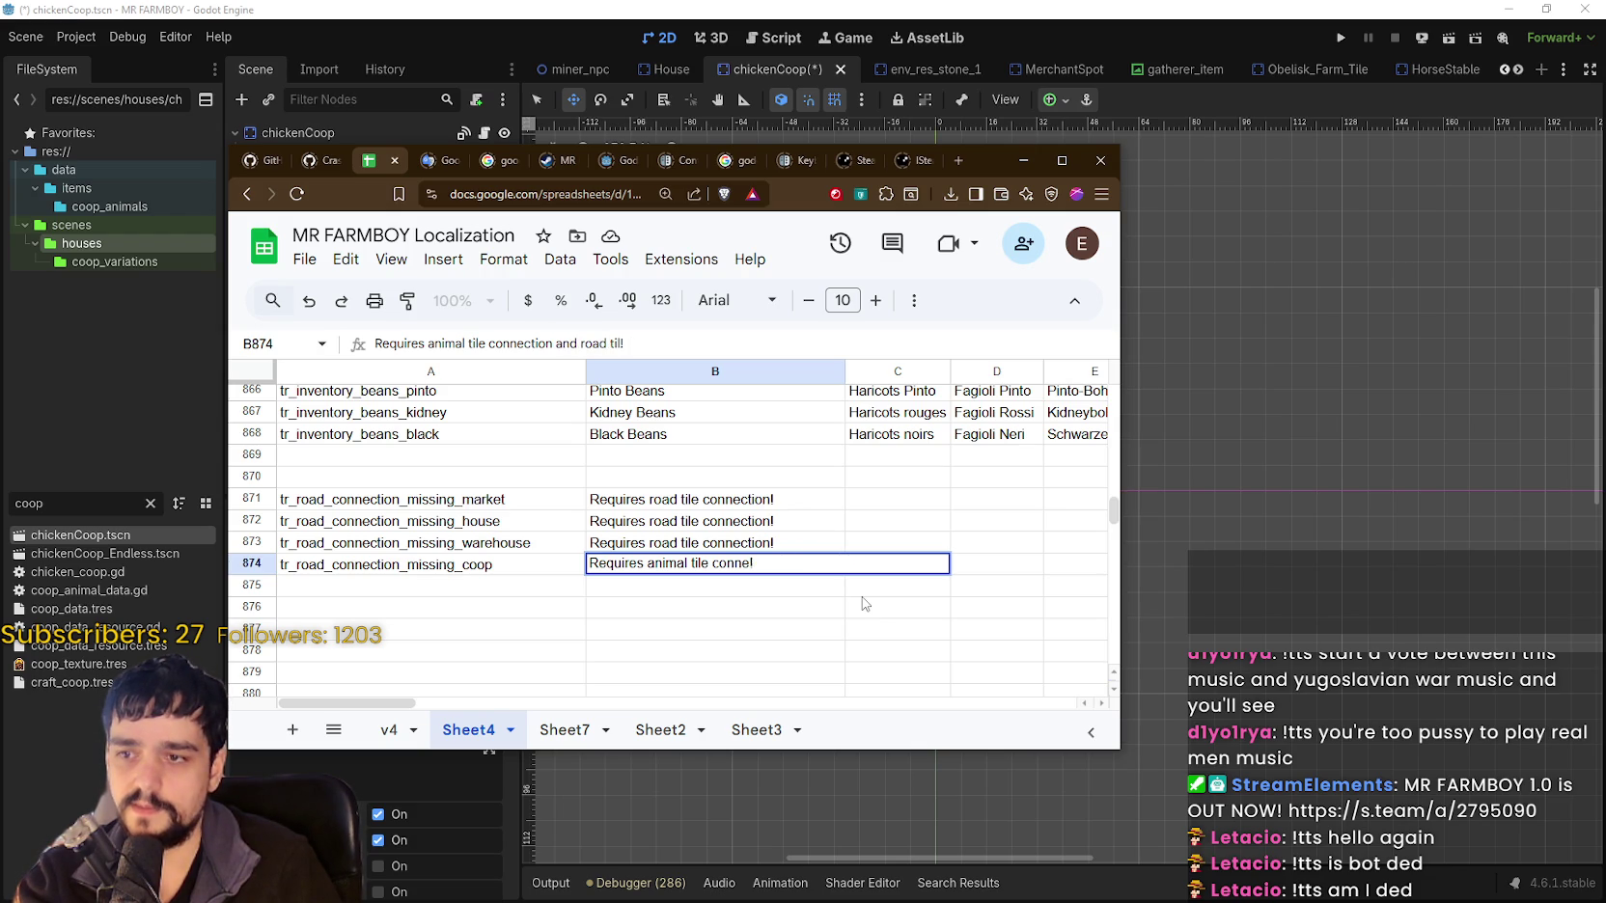
{"action": "type", "text": "and road "}
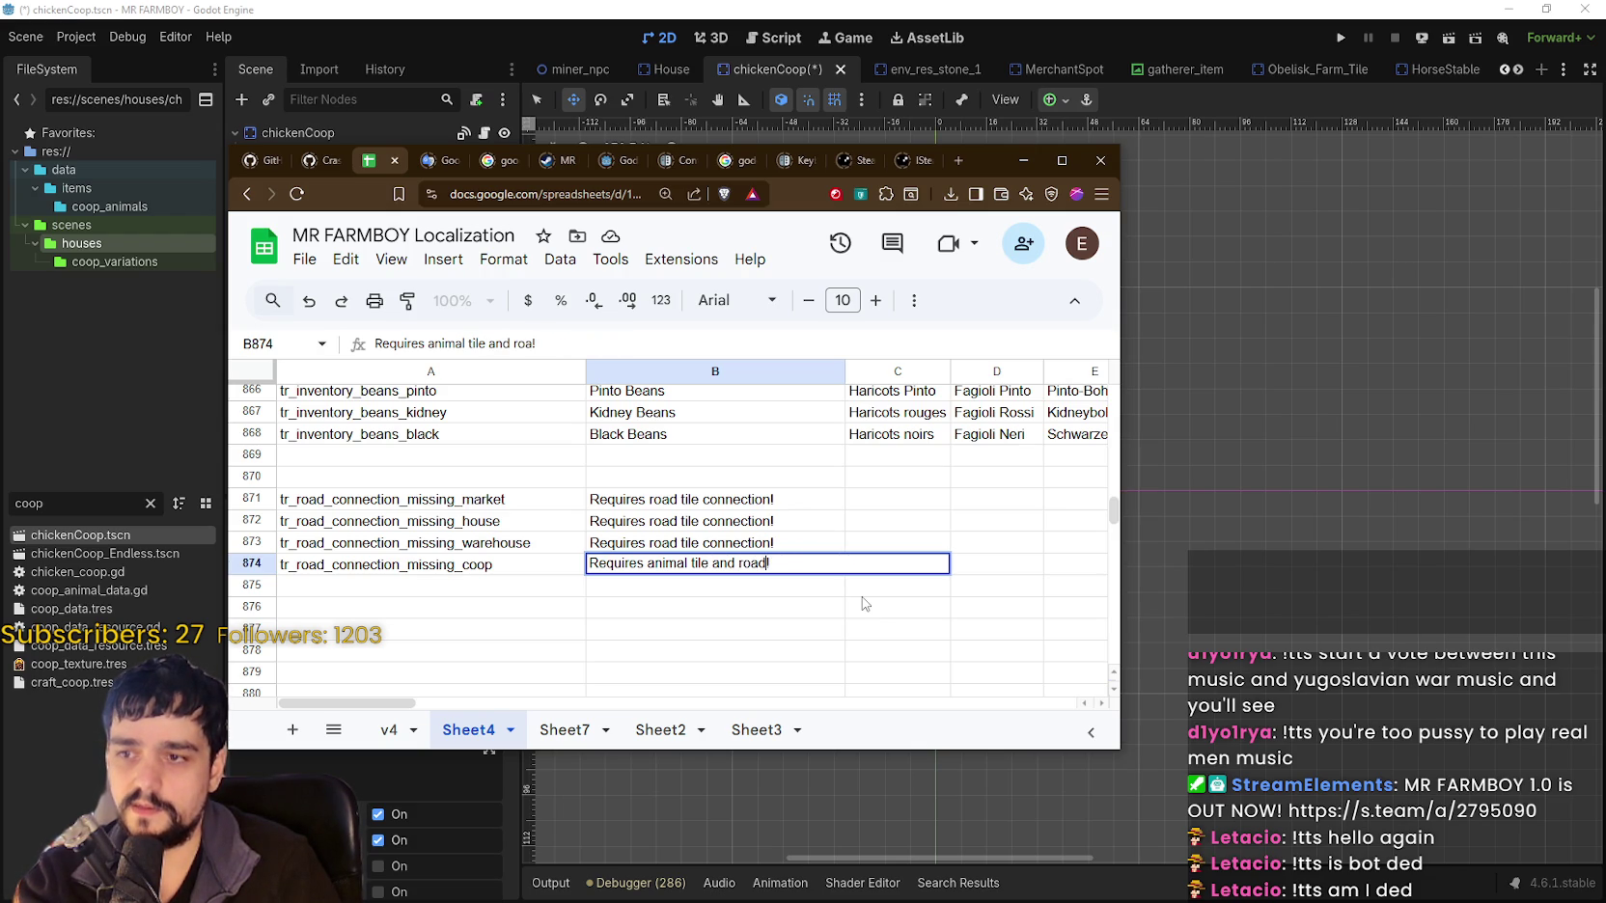
{"action": "type", "text": "tile connectio"}
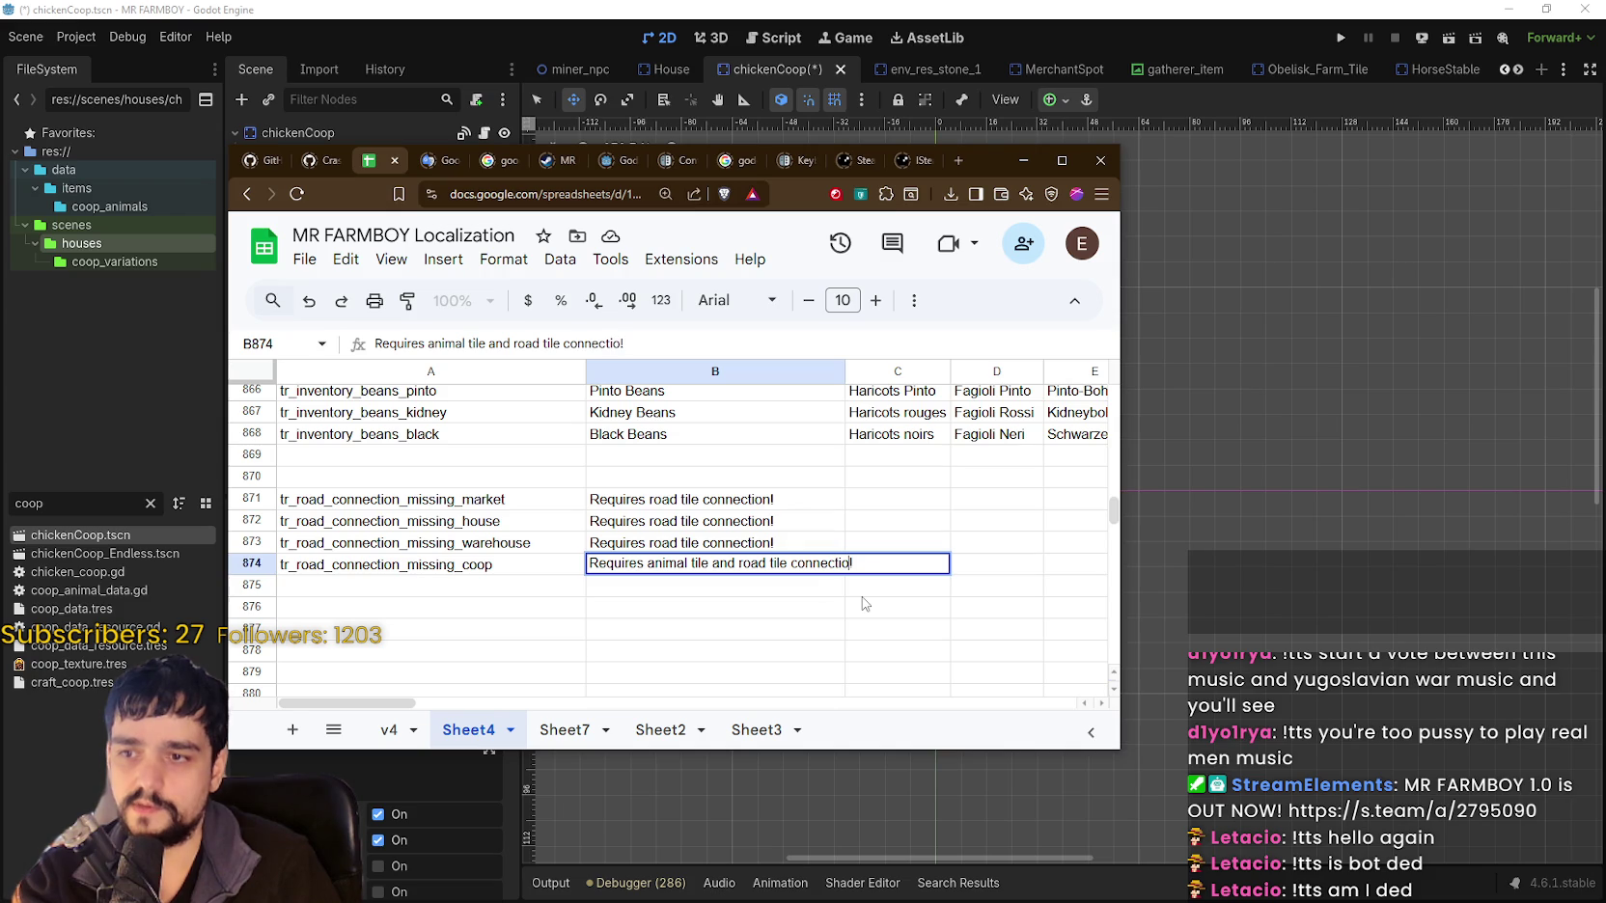
{"action": "left_click", "coordinate": [878, 584]}
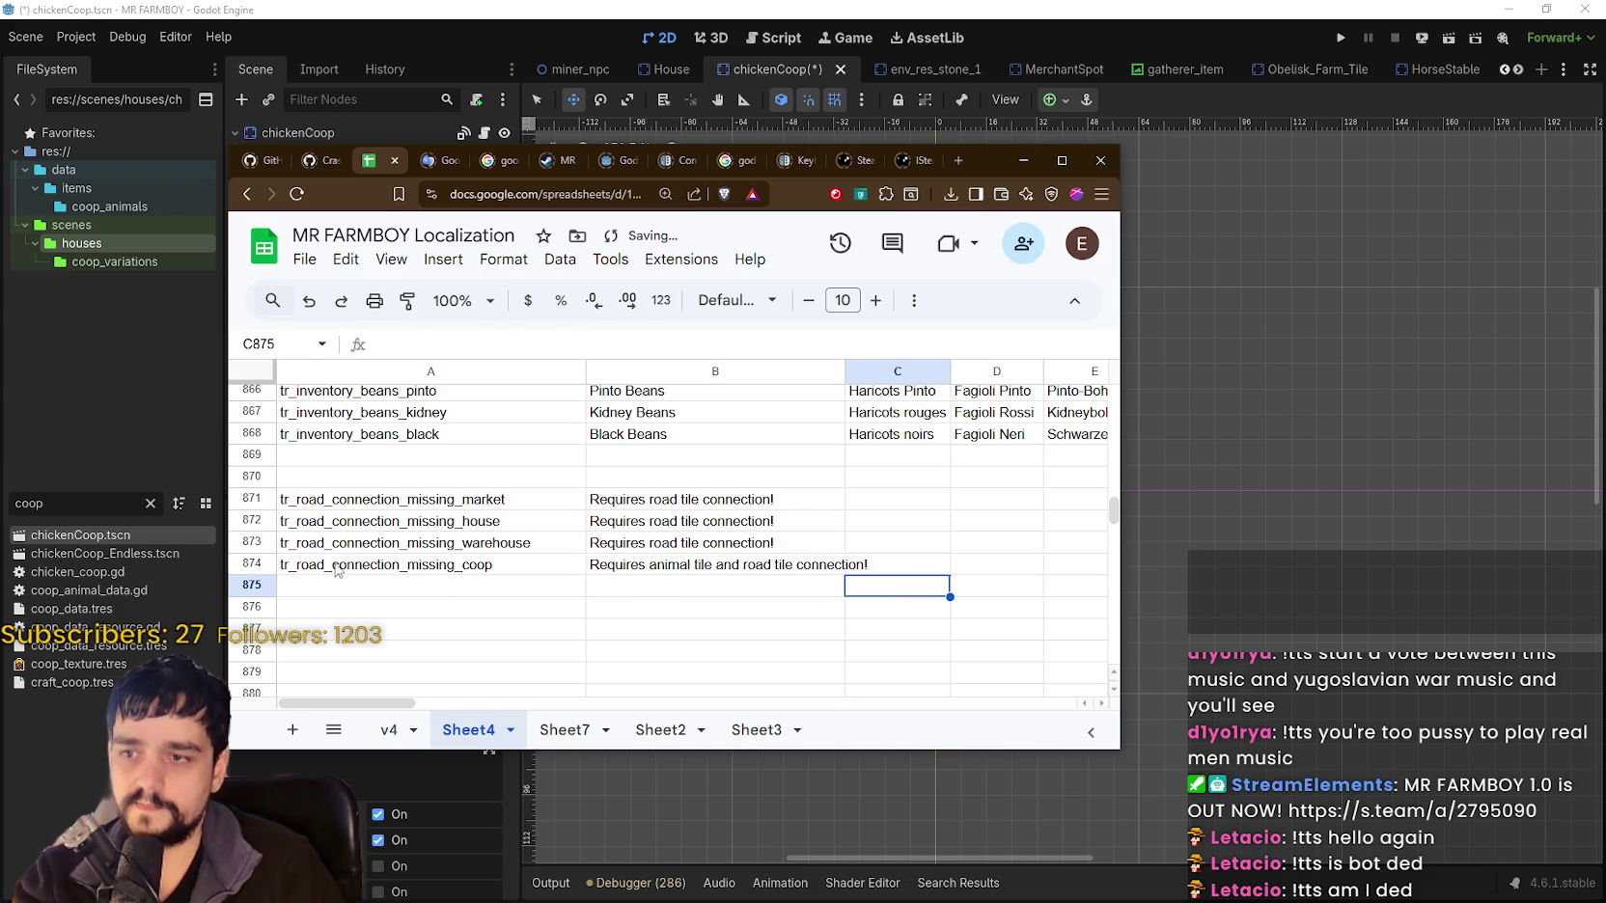
Rename the A874 key from _coop to tr_road_connection_missing_animal.
{"action": "left_click", "coordinate": [359, 587]}
{"action": "left_click", "coordinate": [383, 564]}
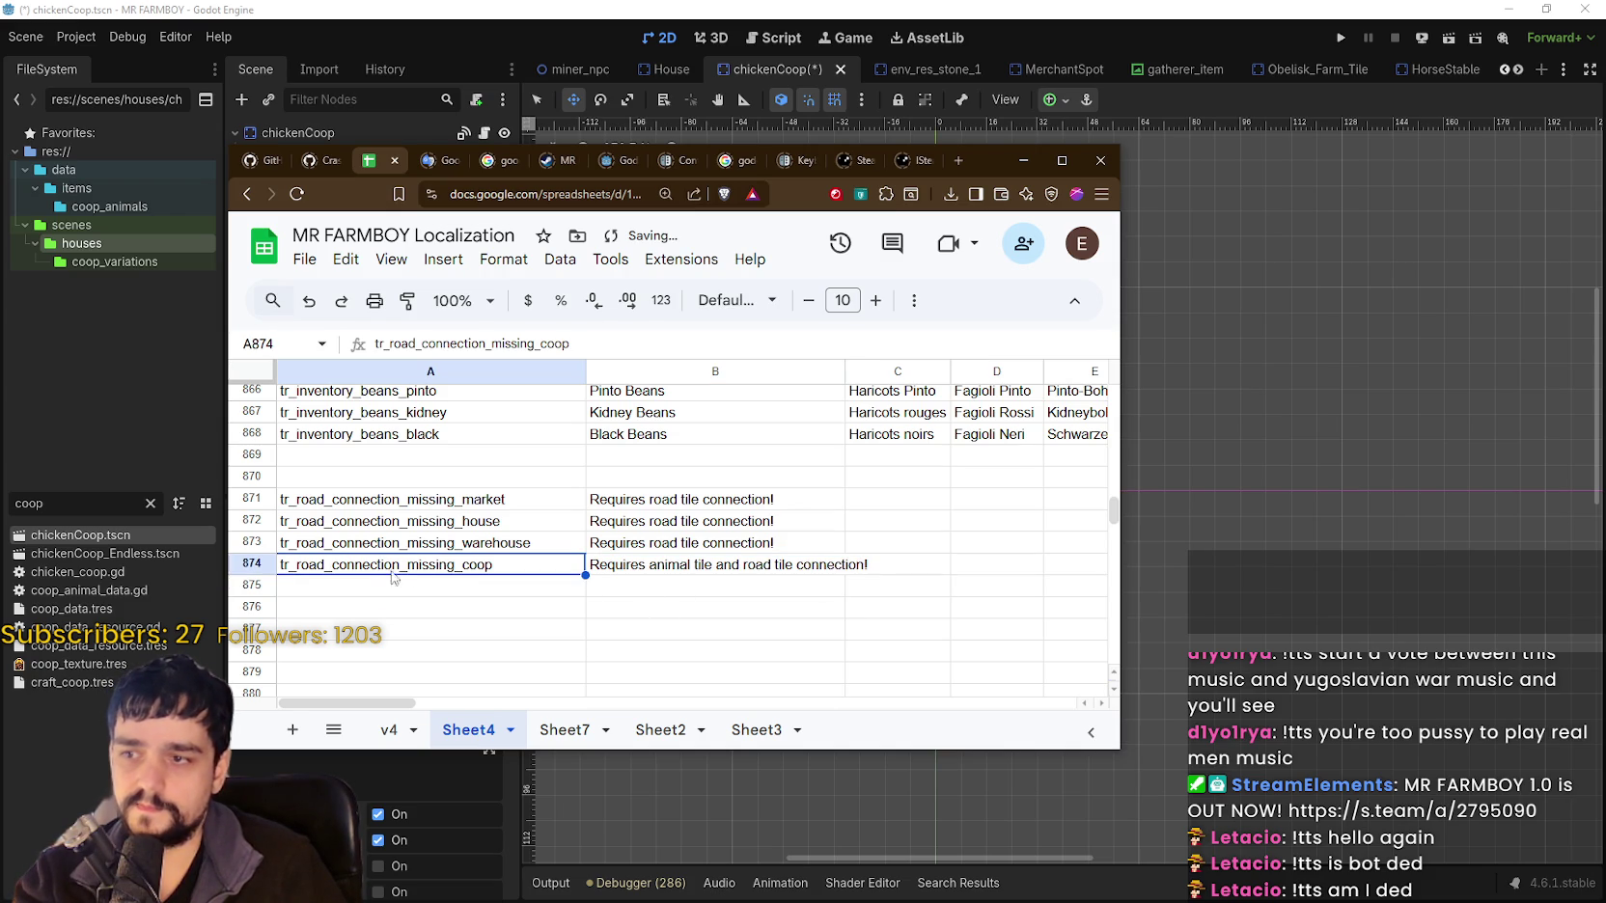
{"action": "left_click", "coordinate": [688, 588]}
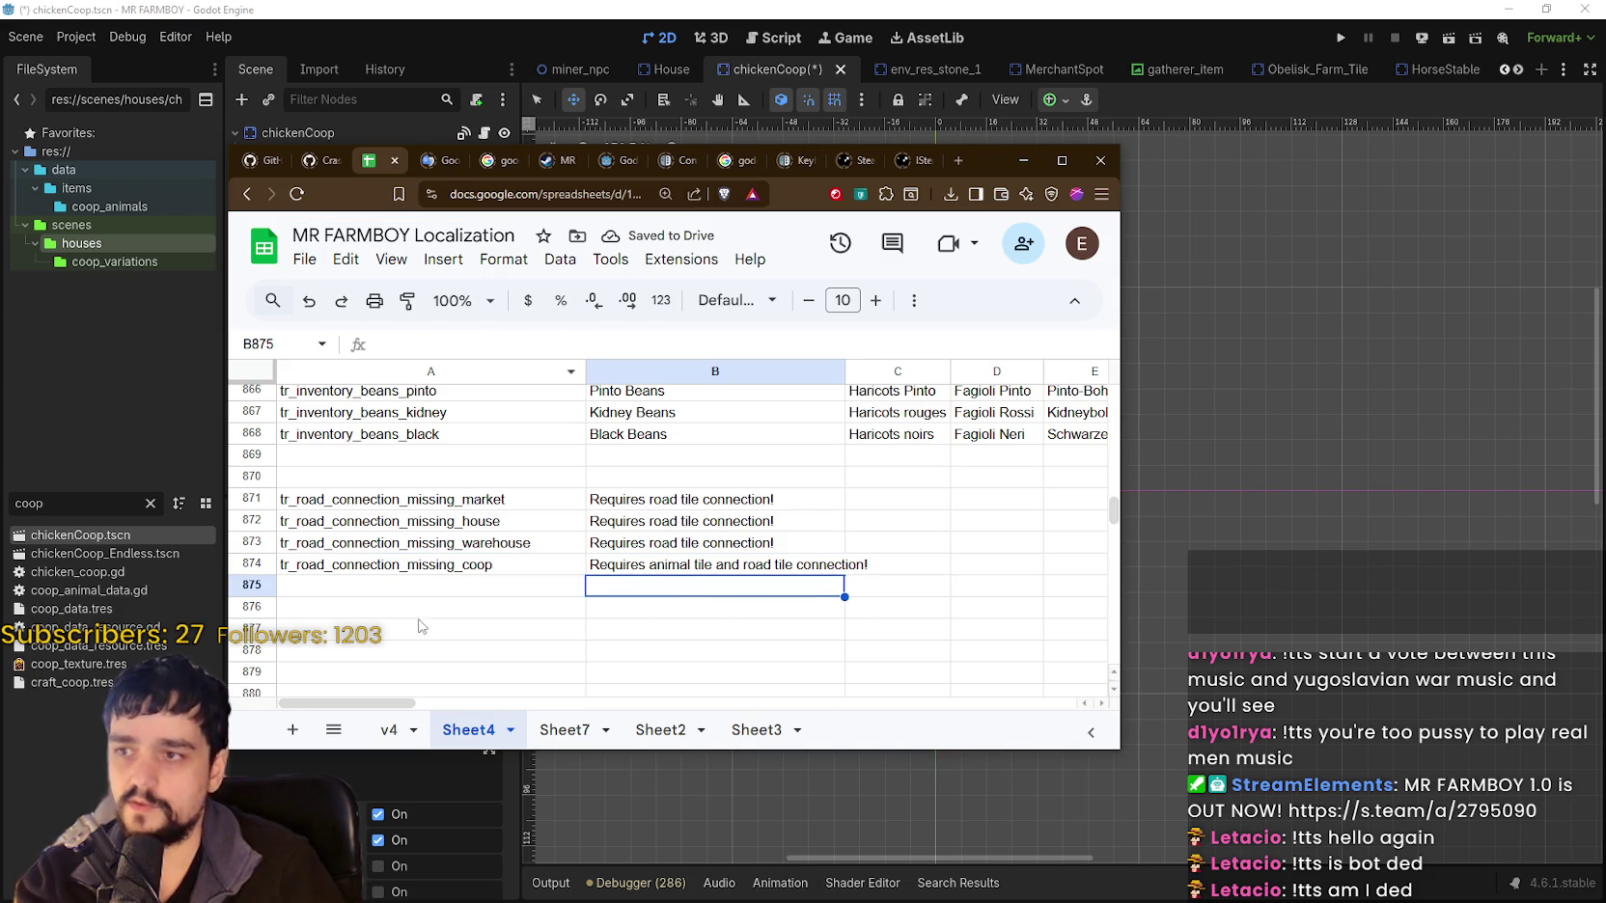
{"action": "left_click", "coordinate": [464, 565]}
{"action": "double_click", "coordinate": [508, 570]}
{"action": "double_click", "coordinate": [475, 566]}
{"action": "left_click", "coordinate": [500, 571]}
{"action": "left_click_drag", "start_coordinate": [486, 566], "coordinate": [451, 570]}
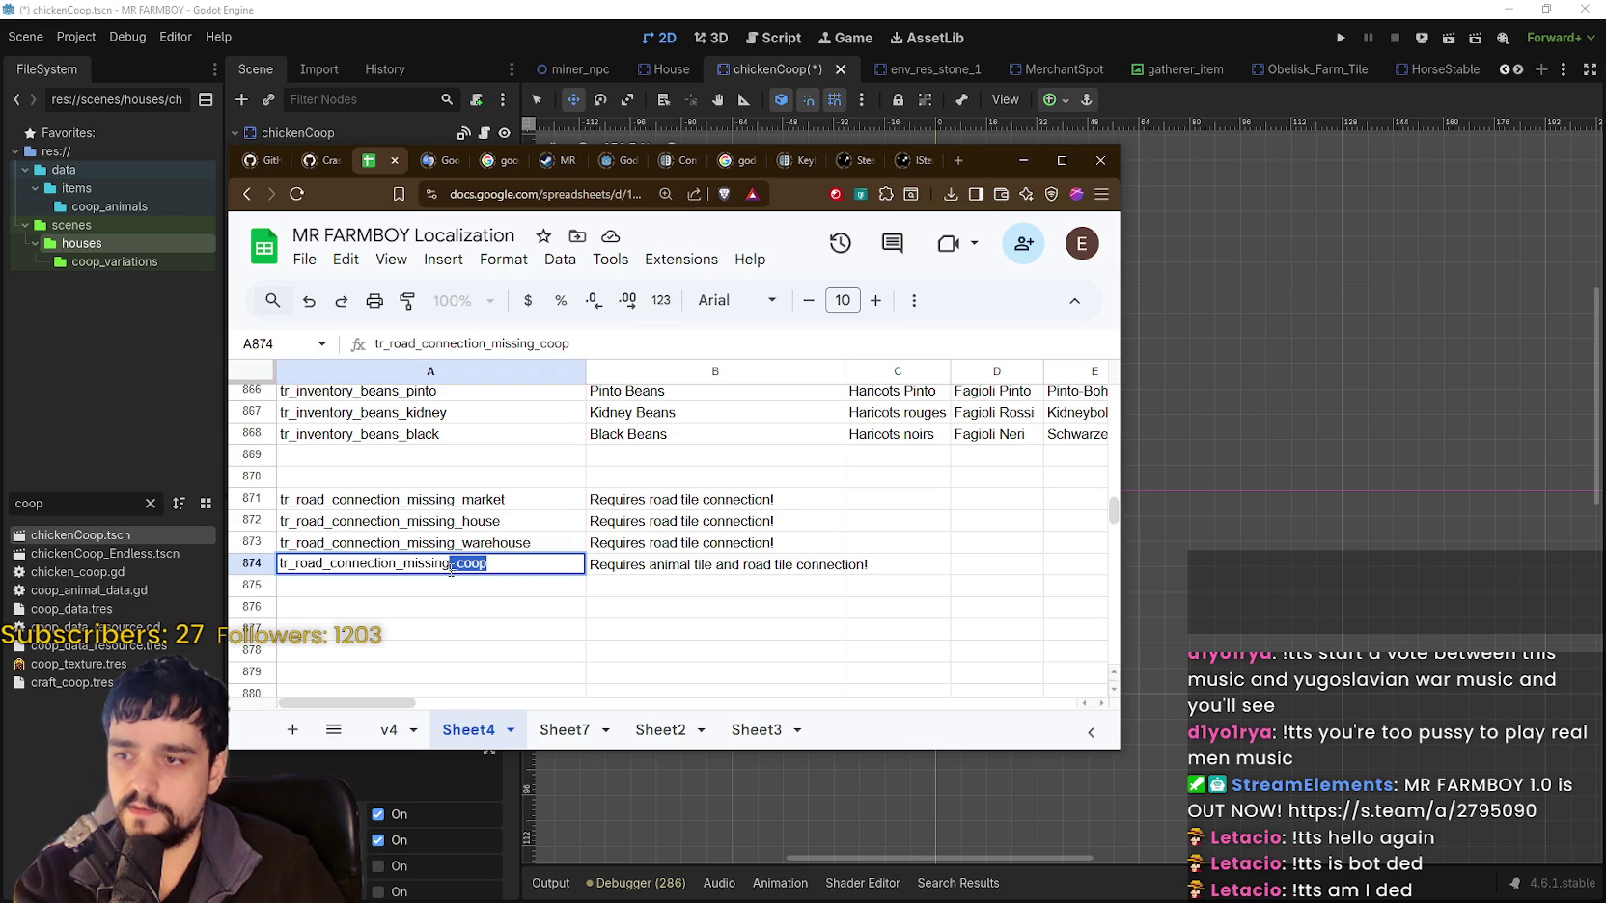
{"action": "type", "text": "animal"}
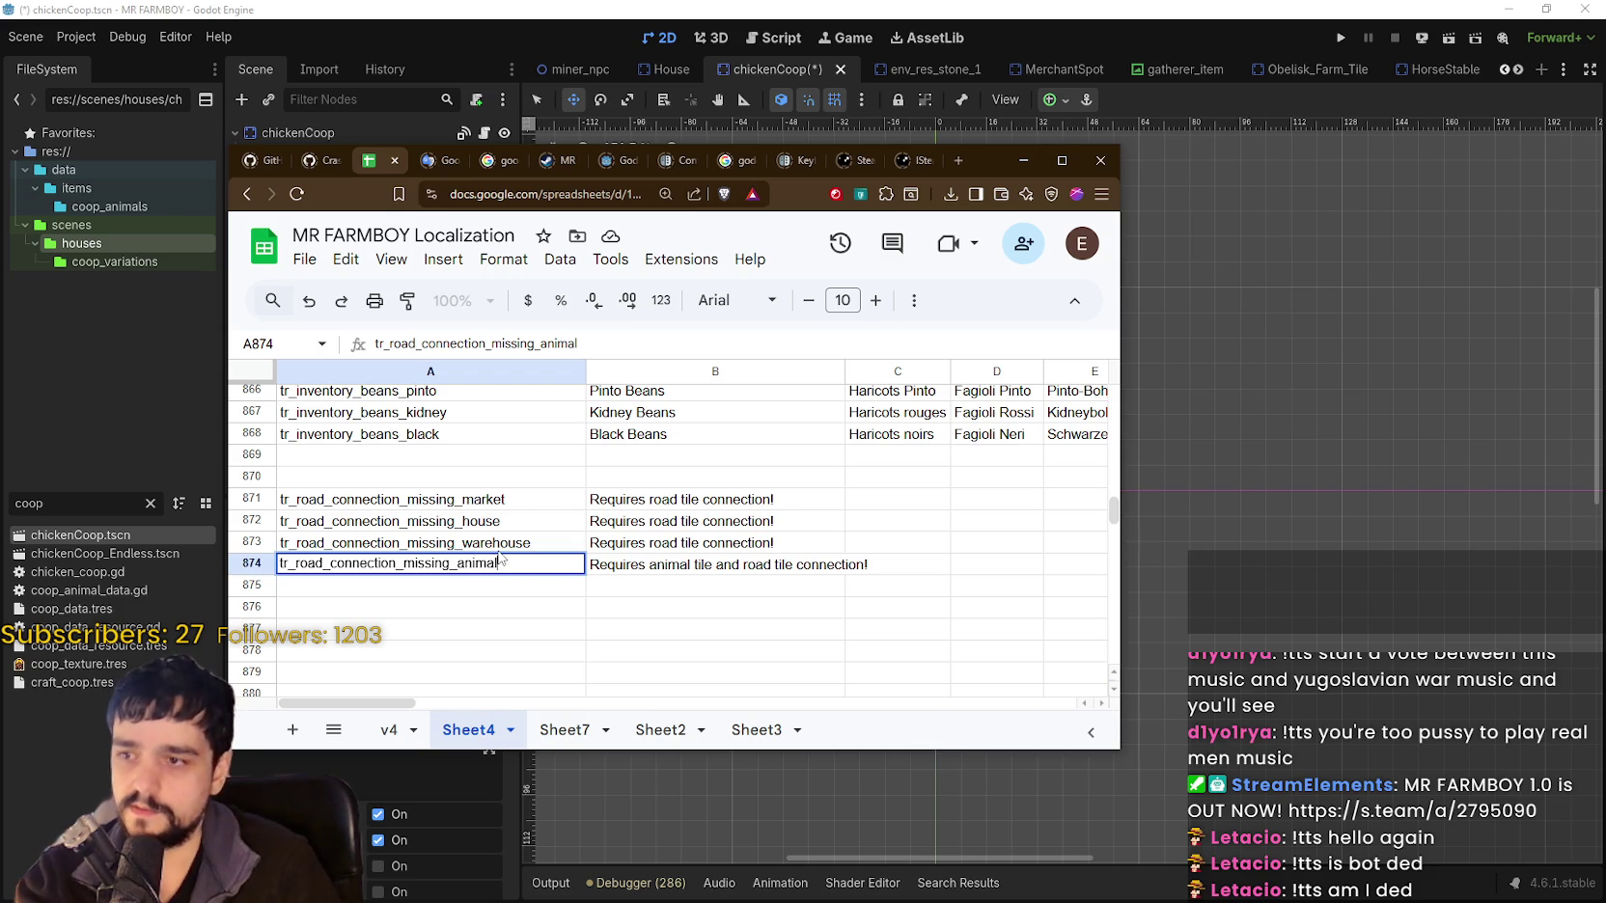
{"action": "key", "text": "Return"}
{"action": "key", "text": "Up"}
{"action": "key", "text": "alt+Tab"}
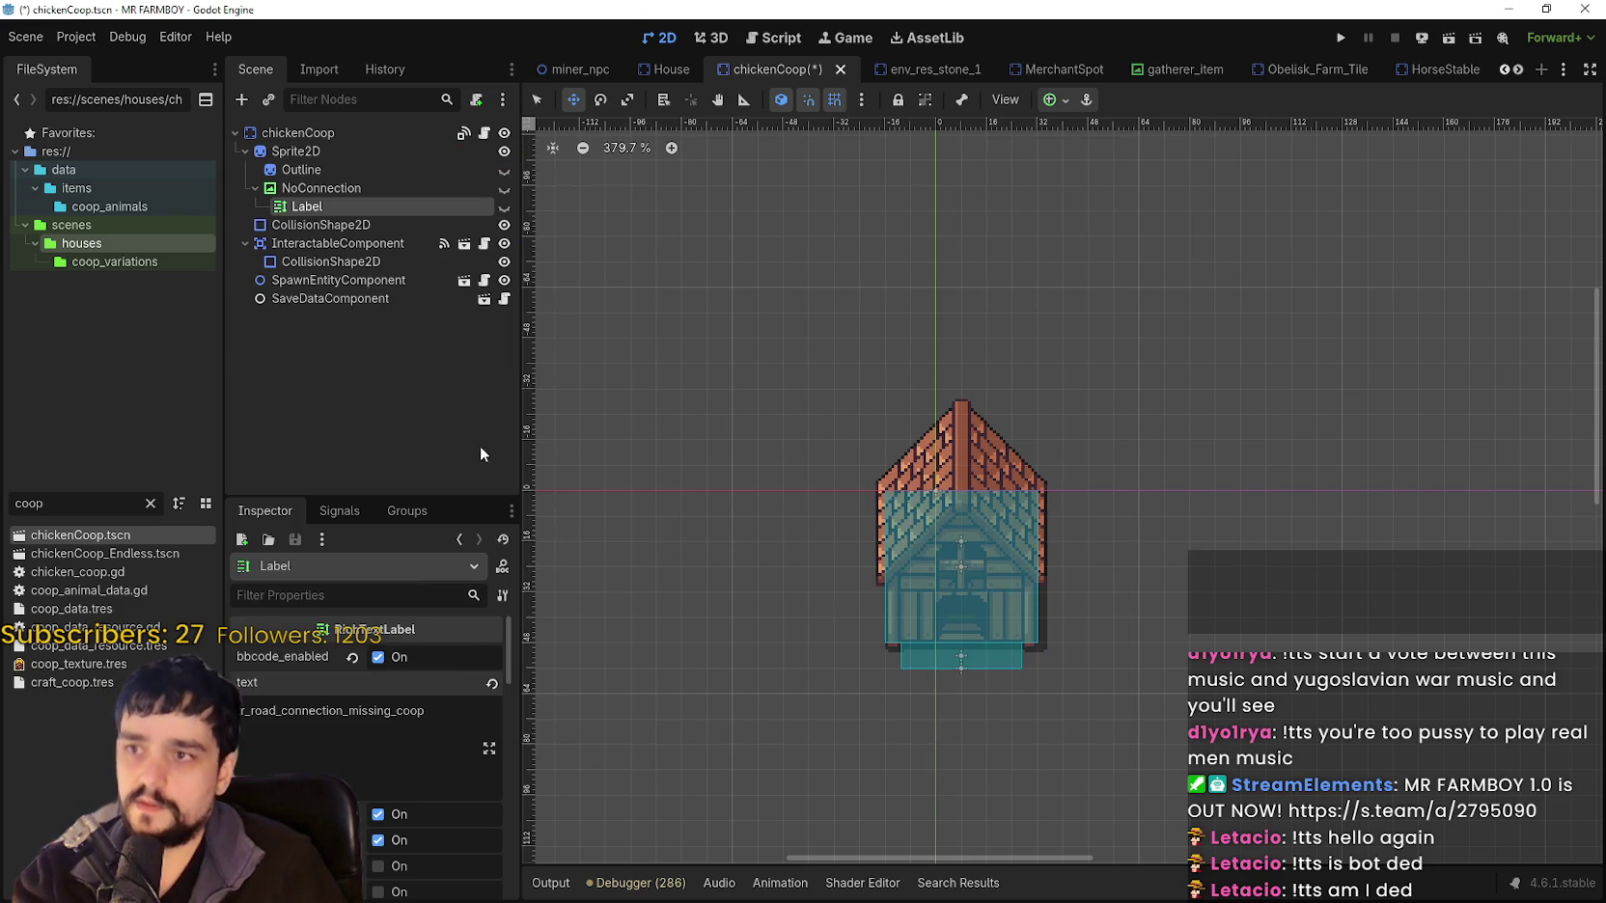
Set the Label text to tr_road_connection_missing_animal and save chickenCoop.
{"action": "key", "text": "ctrl+a"}
{"action": "key", "text": "ctrl+v"}
{"action": "key", "text": "ctrl+s"}
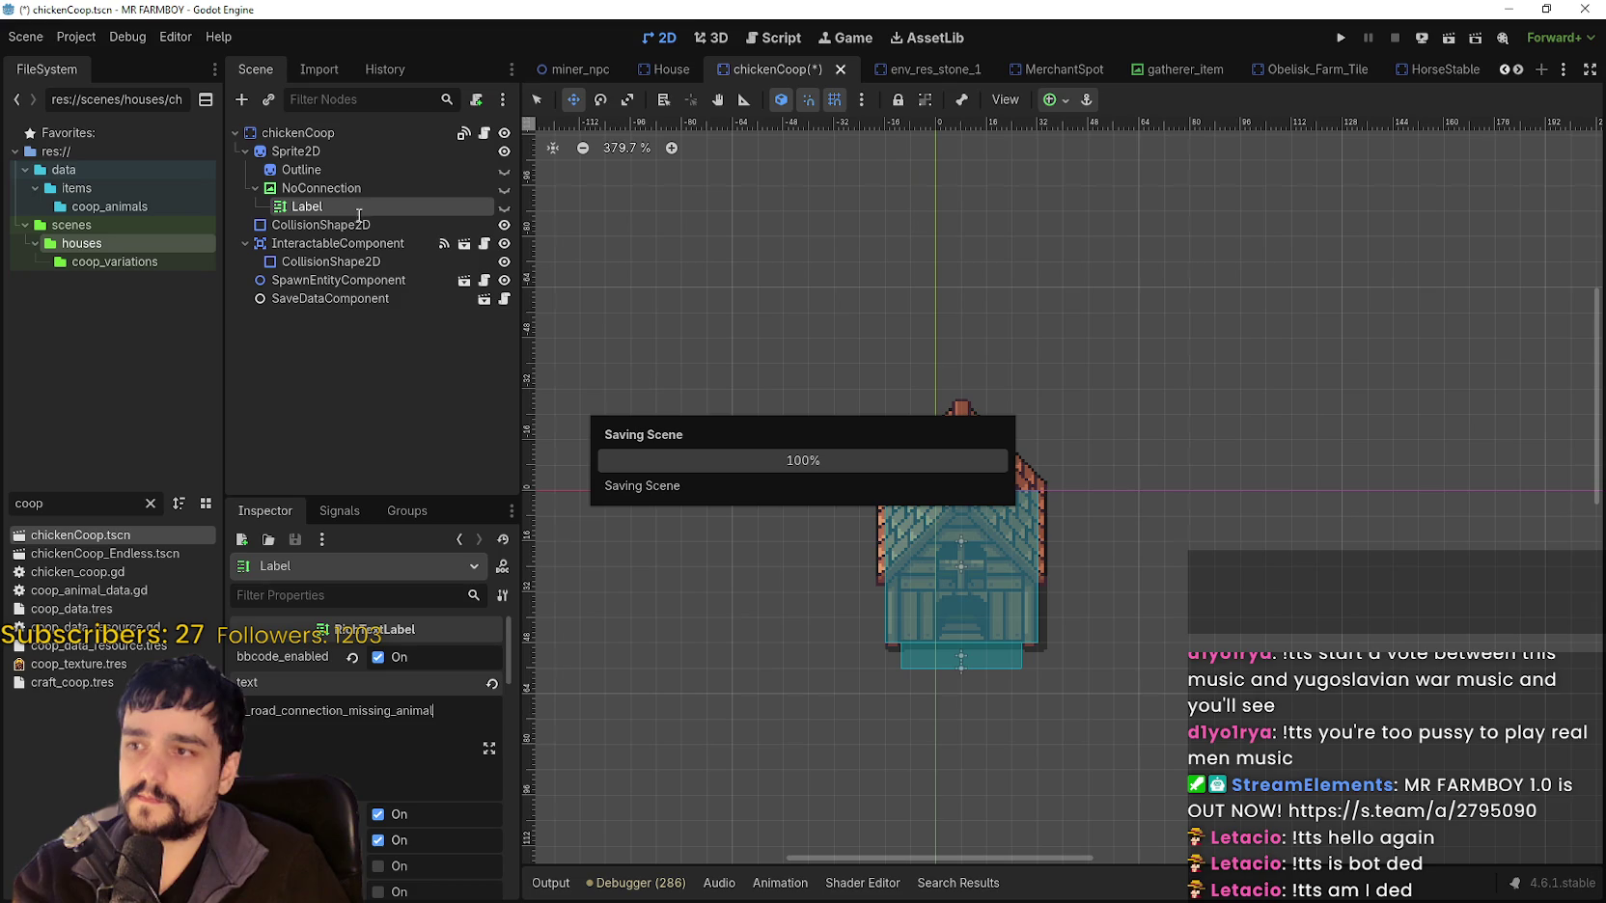
Copy the NoConnection node and filter FileSystem by 'barn'.
{"action": "right_click", "coordinate": [309, 197]}
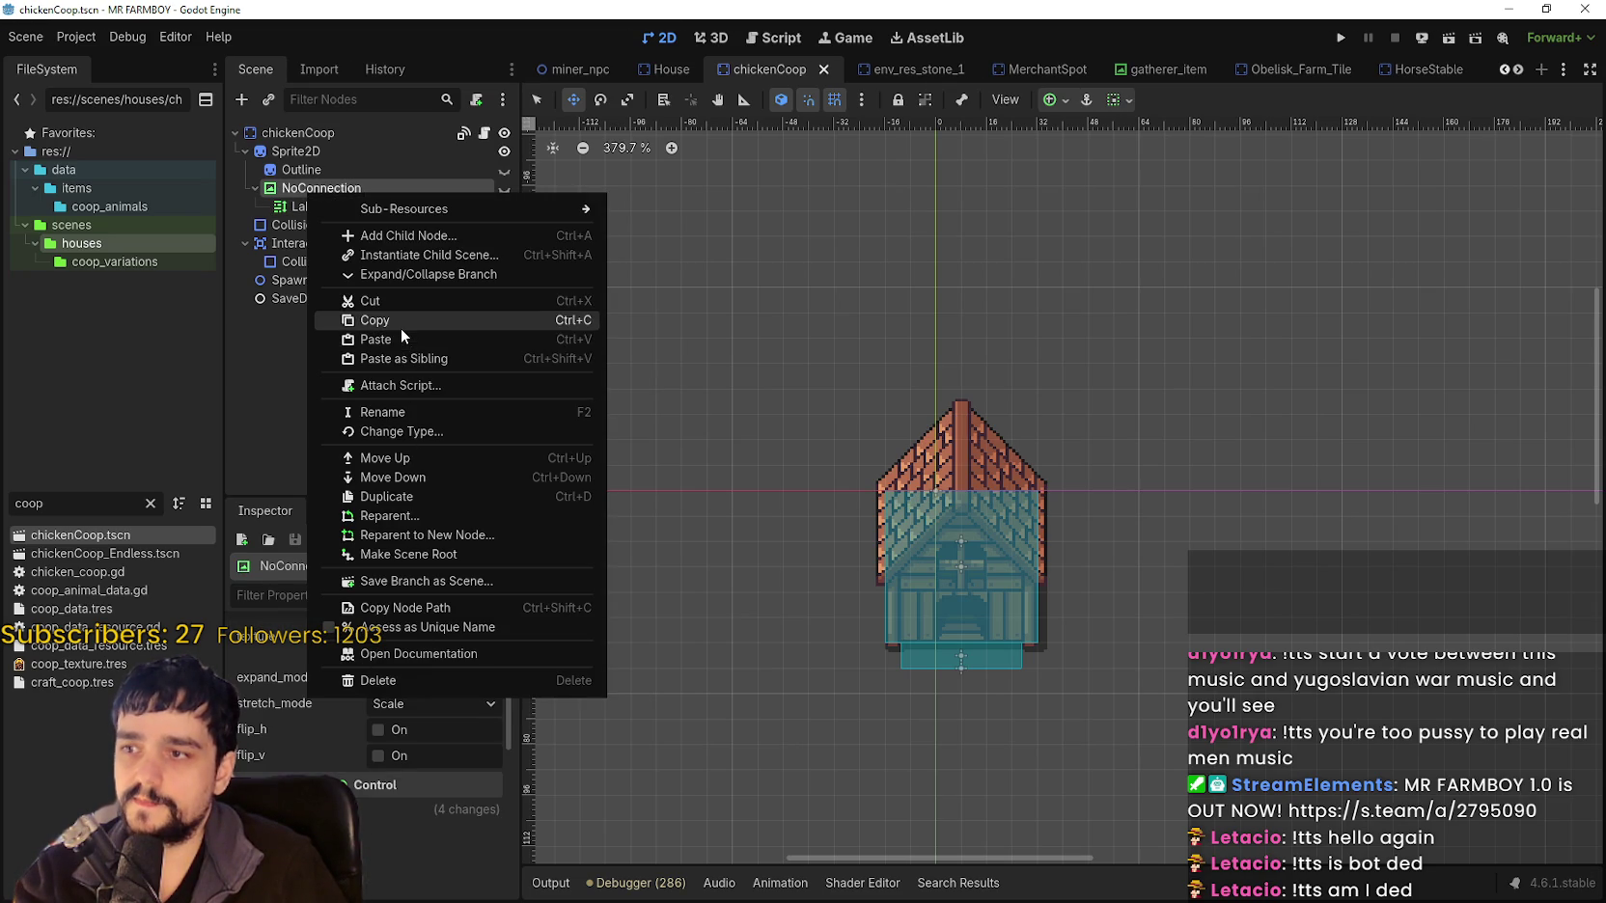
{"action": "left_click", "coordinate": [400, 326]}
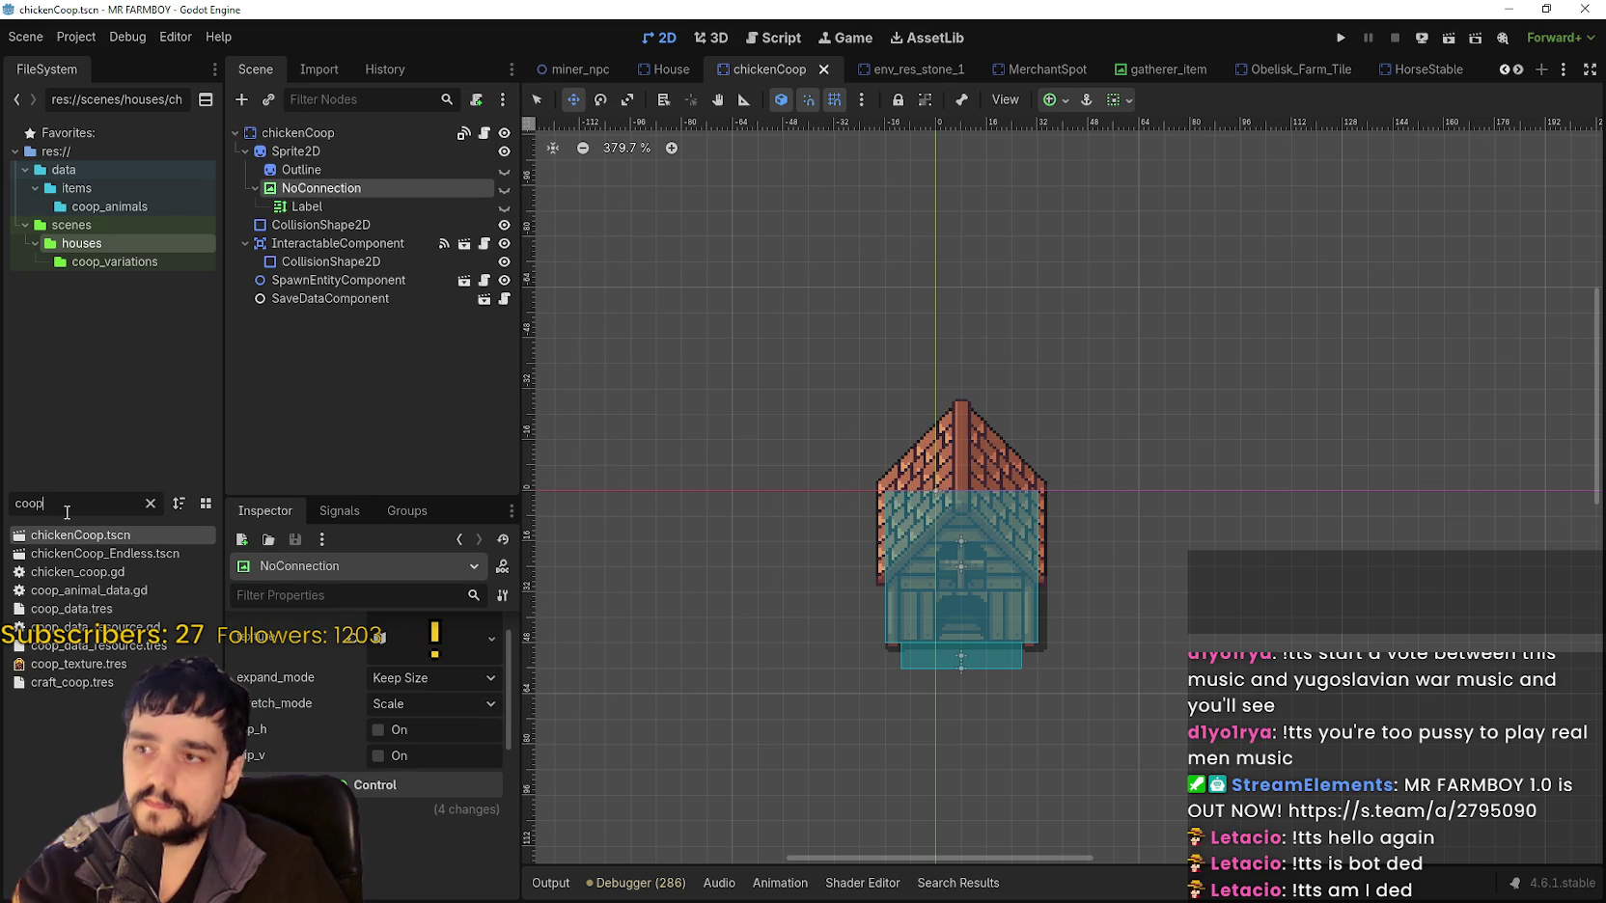
{"action": "double_click", "coordinate": [84, 553]}
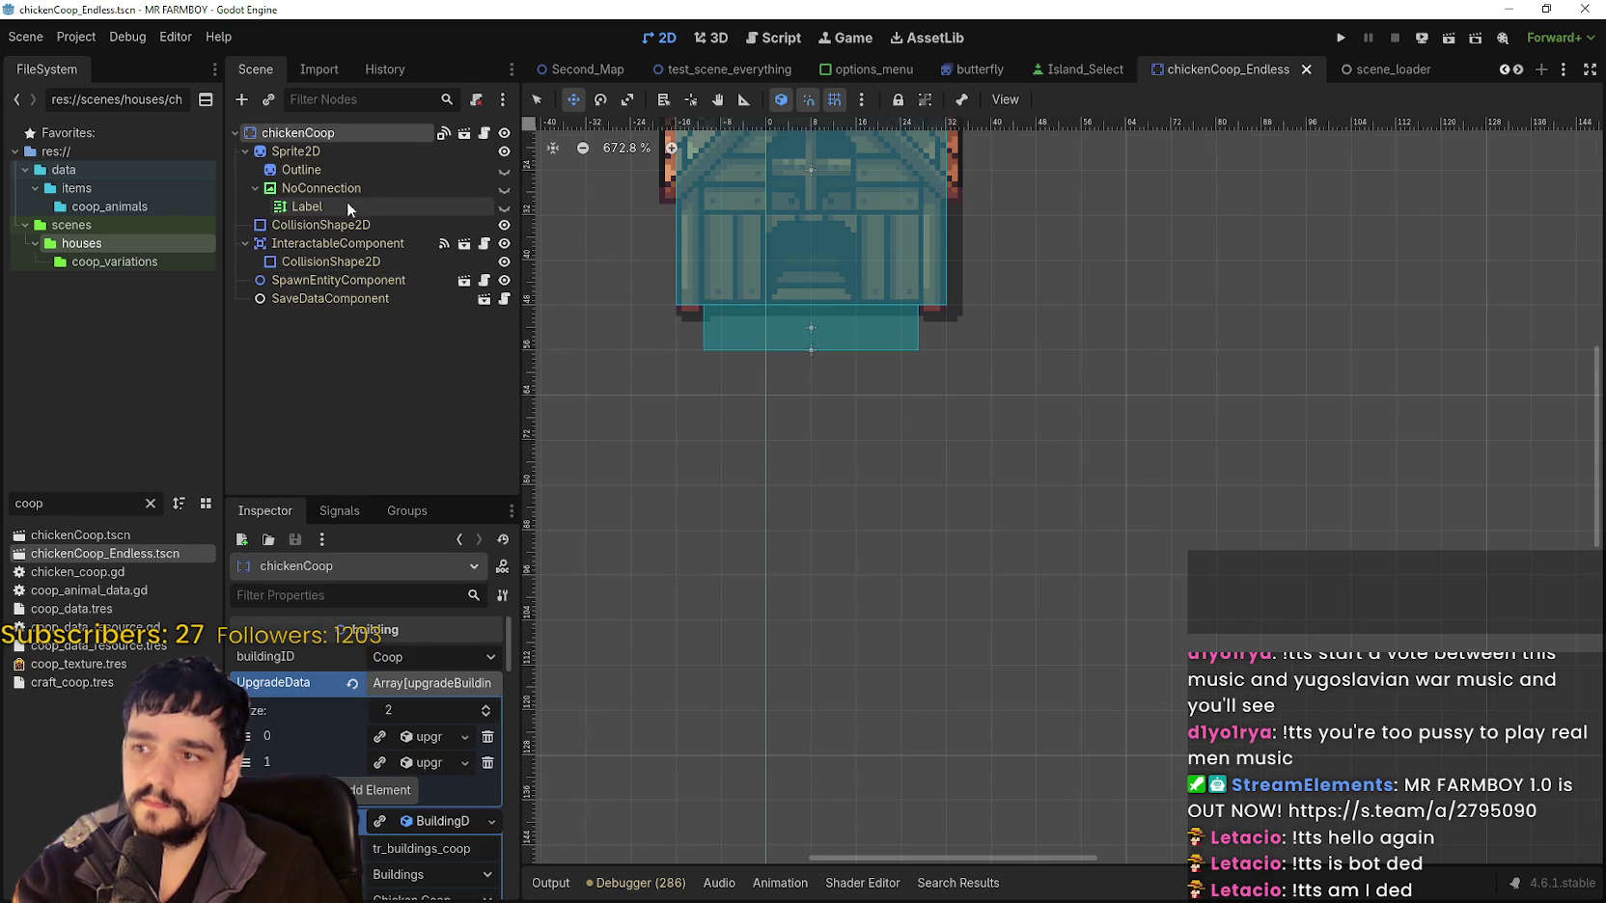
{"action": "double_click", "coordinate": [109, 536]}
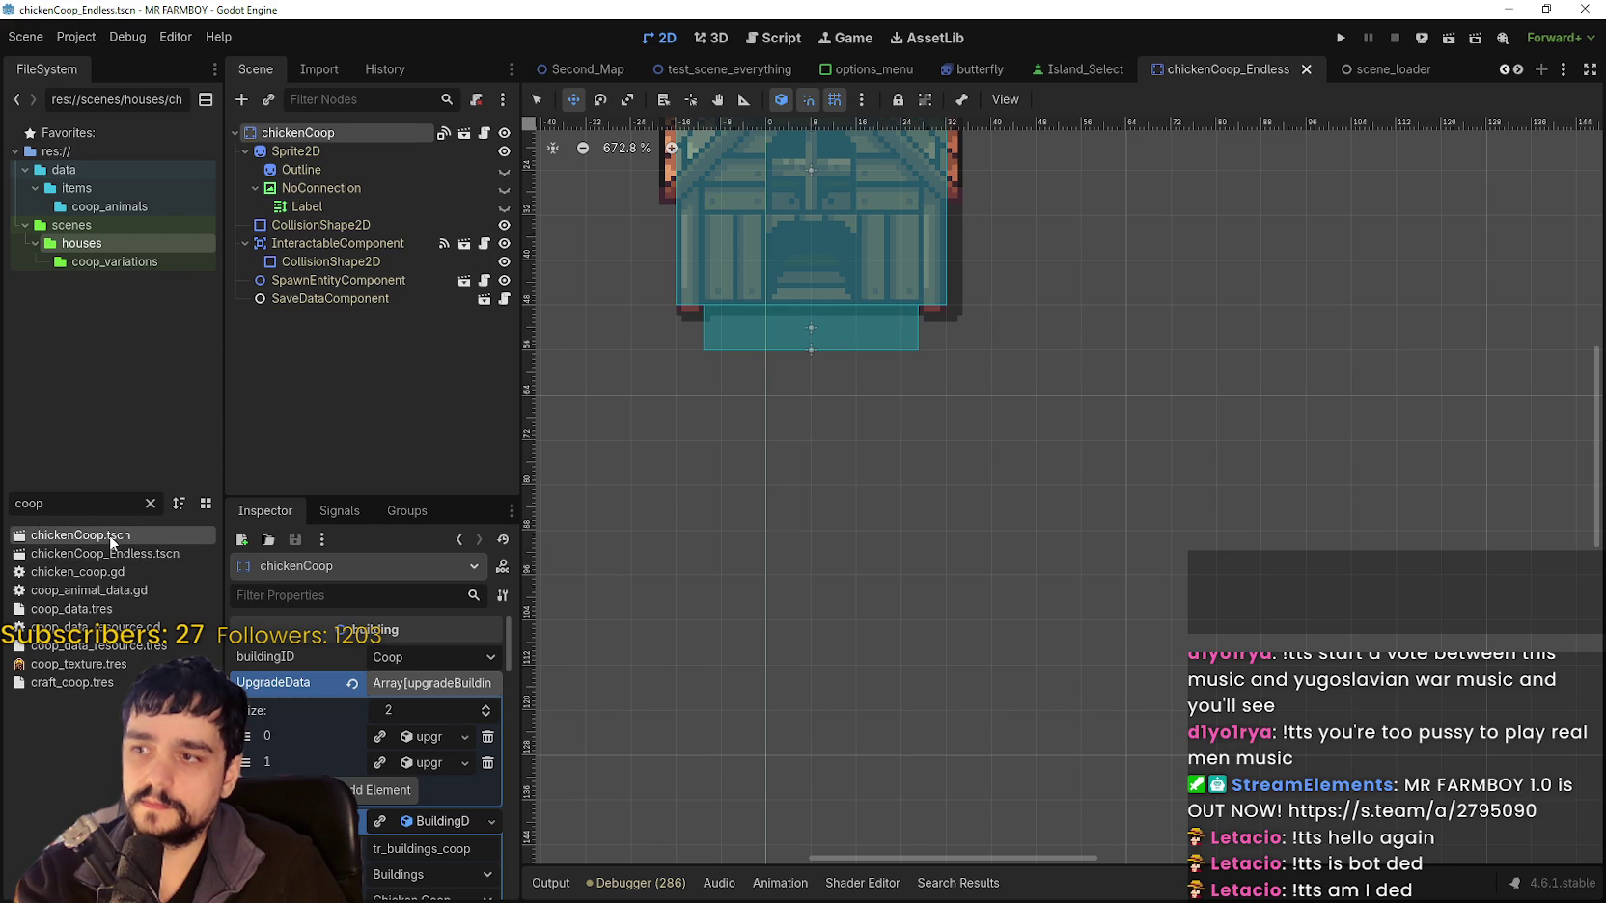
{"action": "double_click", "coordinate": [74, 492]}
{"action": "type", "text": "barn"}
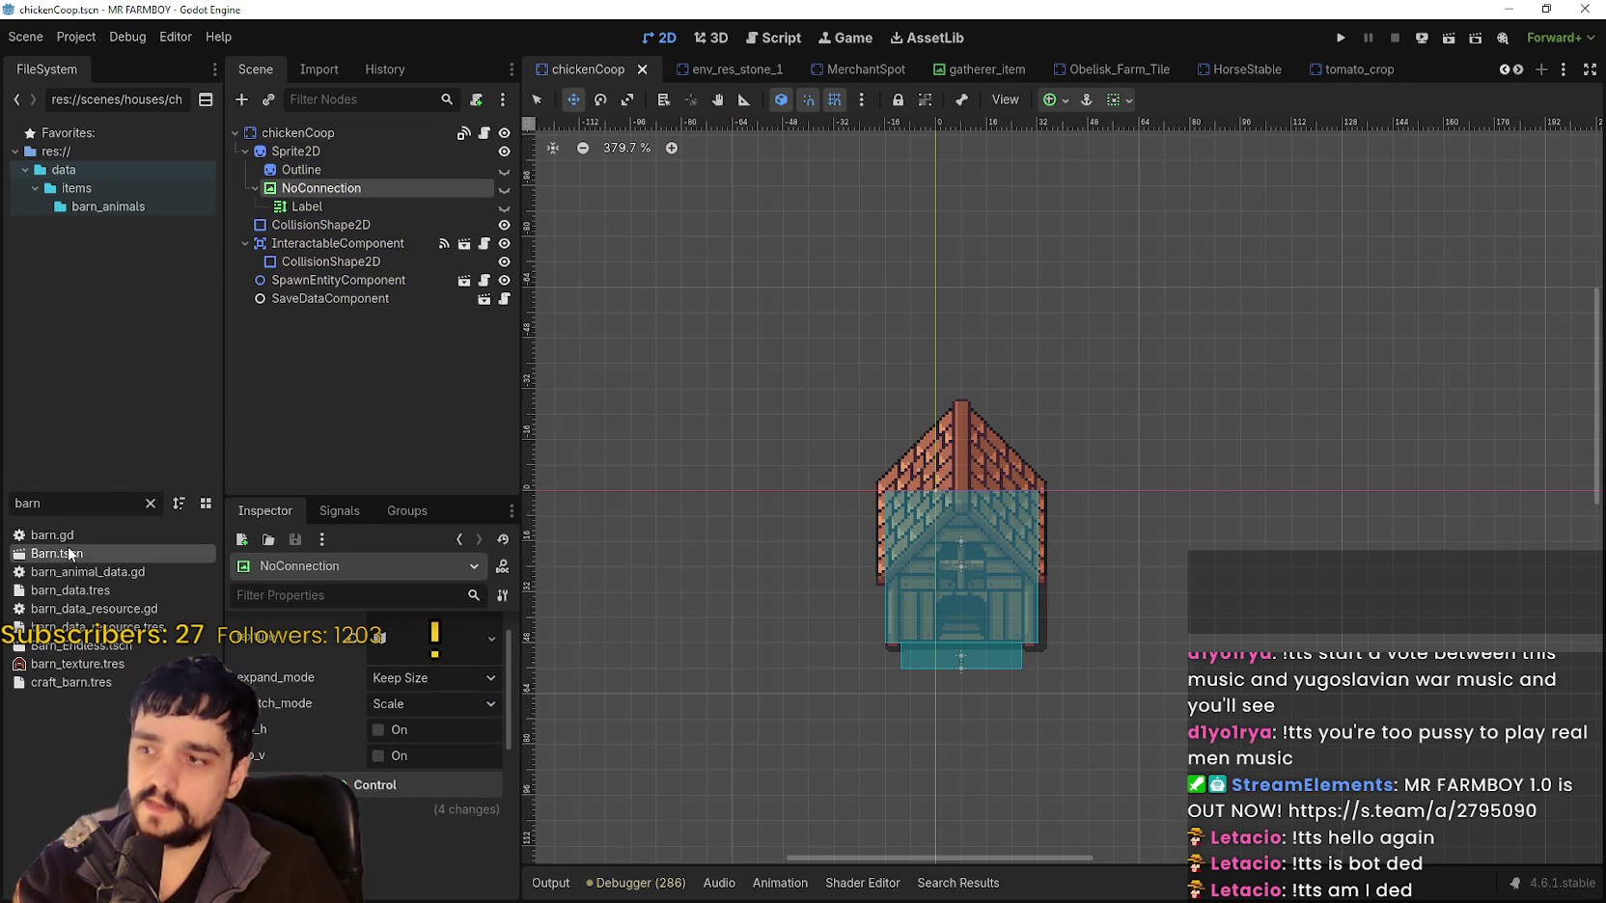
Paste the NoConnection marker under the Barn's Sprite2D and move it above the roof peak.
{"action": "double_click", "coordinate": [67, 550]}
{"action": "right_click", "coordinate": [301, 149]}
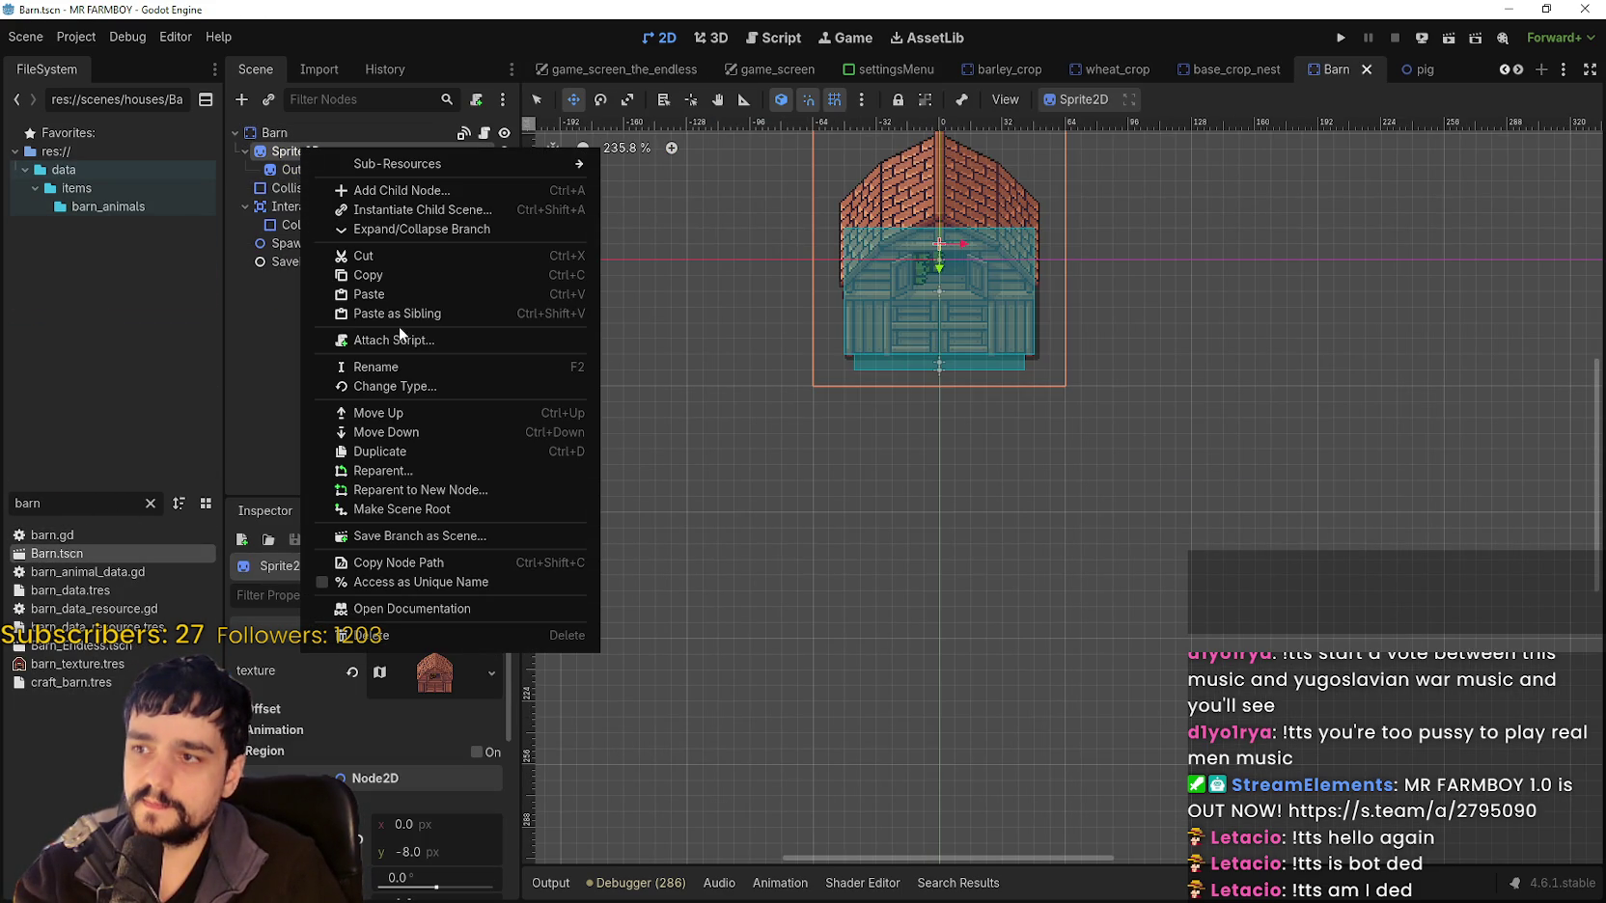
{"action": "left_click", "coordinate": [399, 294]}
{"action": "scroll", "coordinate": [857, 602], "scroll_direction": "up", "scroll_amount": 2}
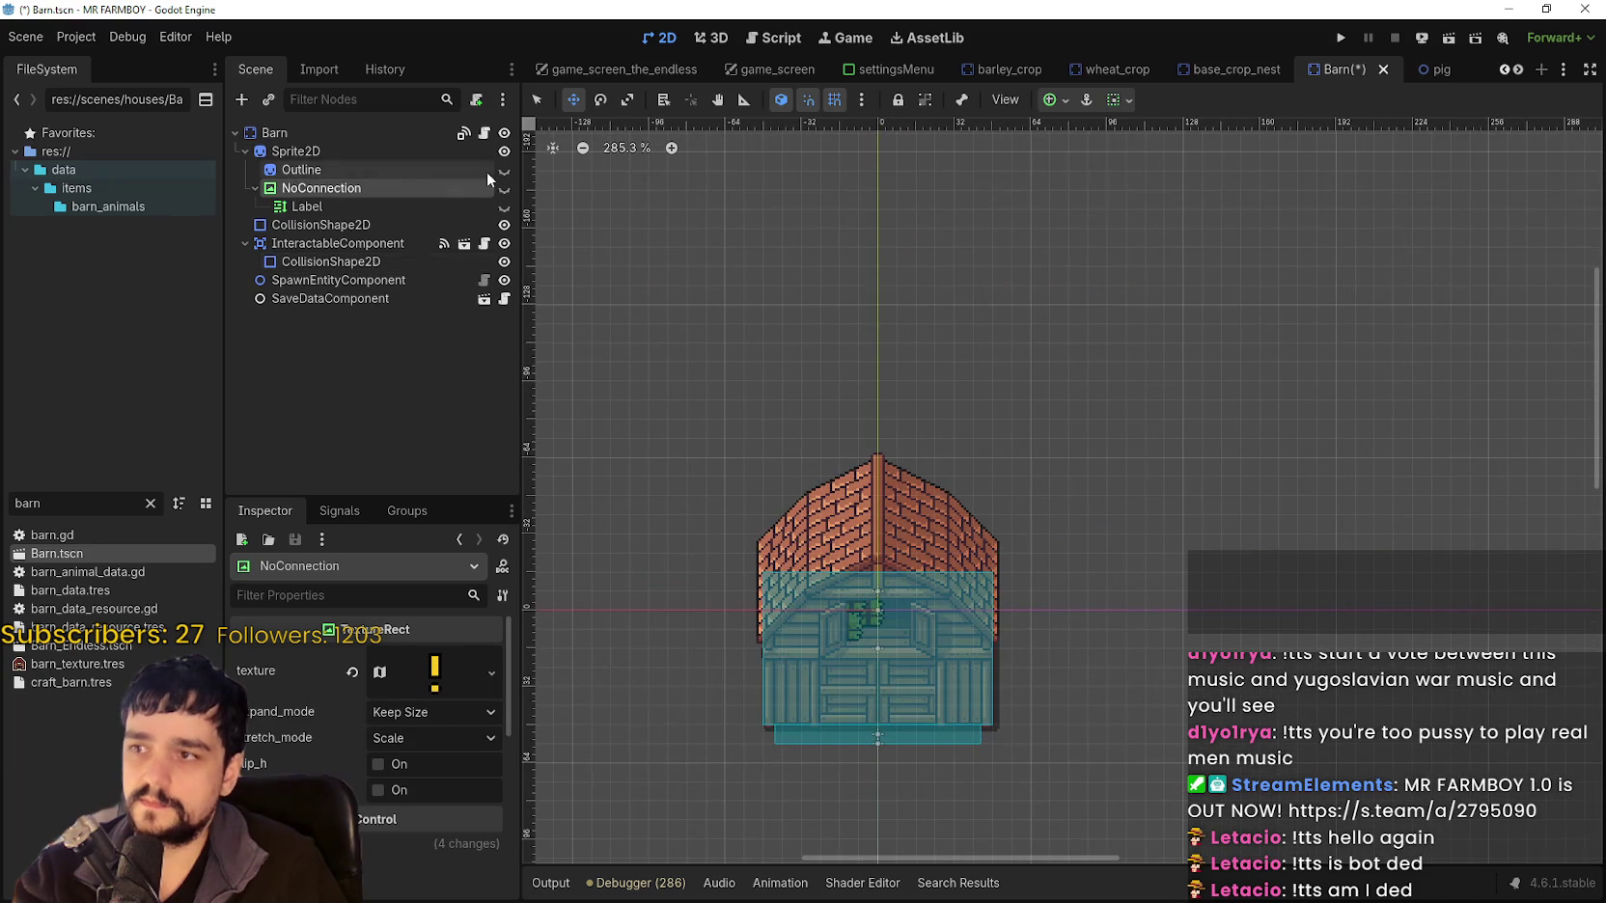
{"action": "scroll", "coordinate": [835, 423], "scroll_direction": "up", "scroll_amount": 2}
{"action": "left_click_drag", "start_coordinate": [876, 444], "coordinate": [888, 378]}
{"action": "scroll", "coordinate": [874, 430], "scroll_direction": "up", "scroll_amount": 2}
{"action": "scroll", "coordinate": [881, 444], "scroll_direction": "up", "scroll_amount": 2}
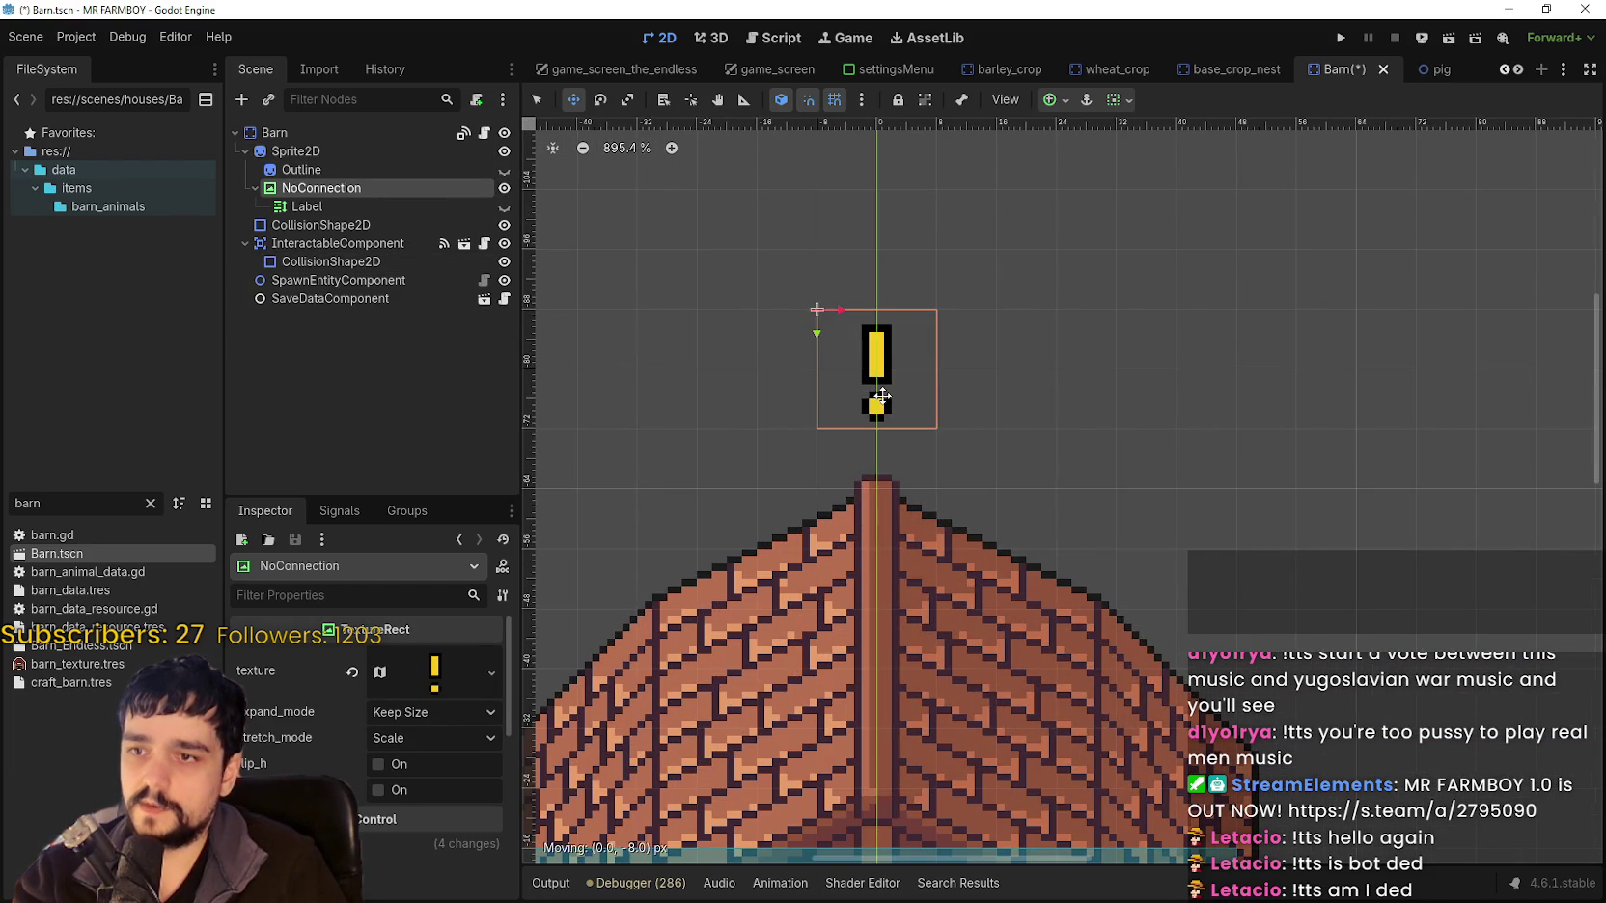
{"action": "scroll", "coordinate": [883, 387], "scroll_direction": "down", "scroll_amount": 2}
Check the Label's text, hide the NoConnection marker and save Barn.tscn.
{"action": "left_click", "coordinate": [504, 206]}
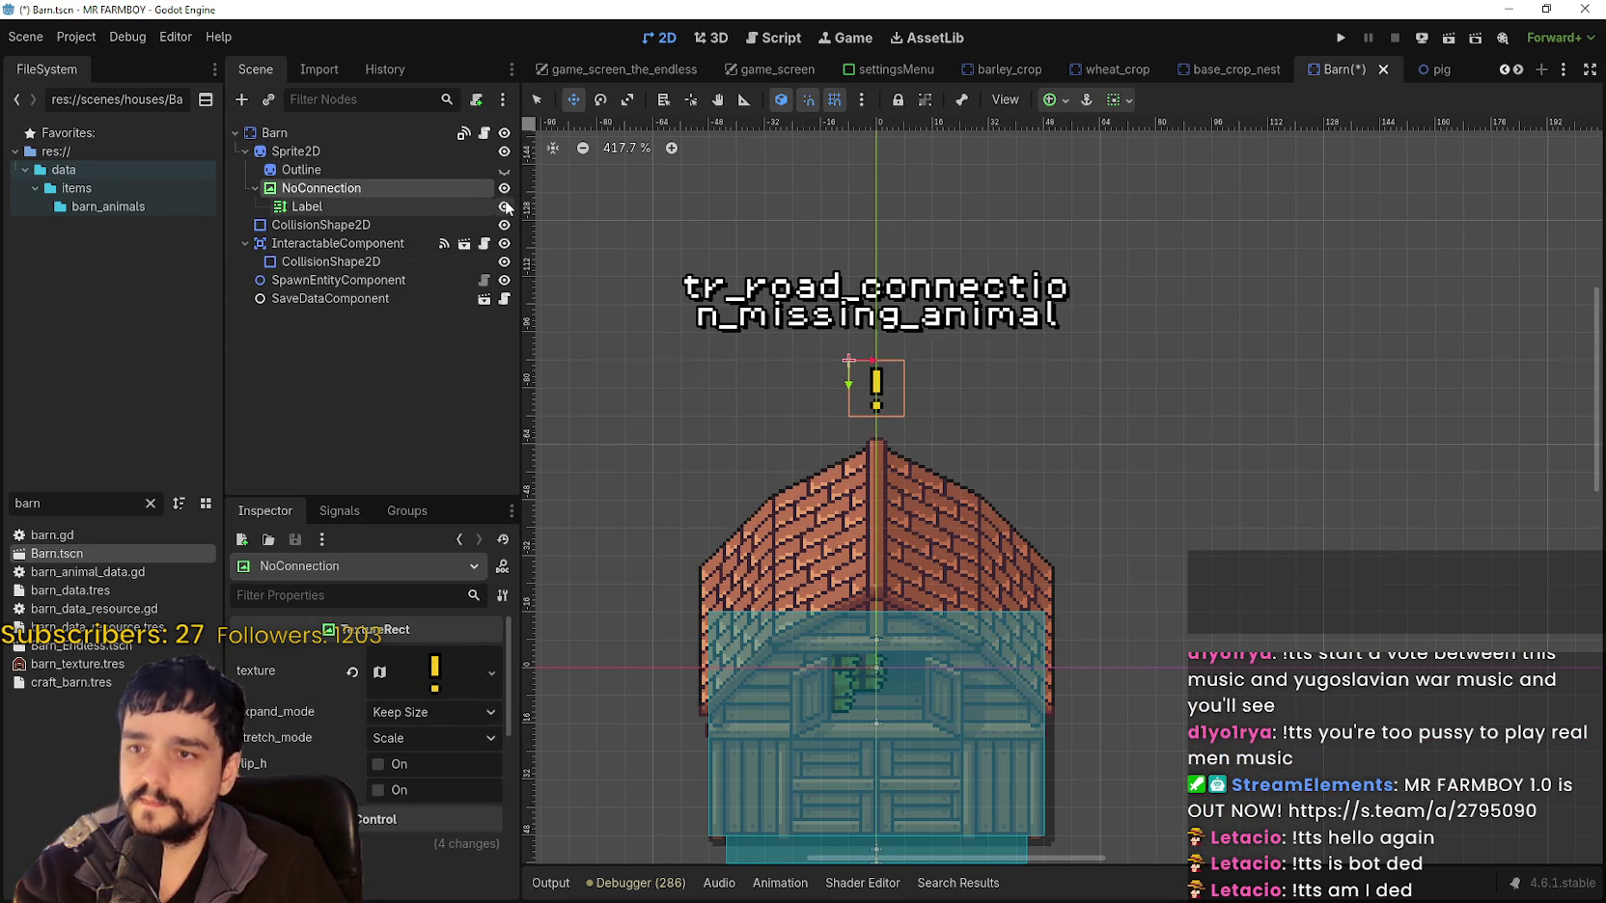
{"action": "left_click", "coordinate": [505, 205]}
{"action": "key", "text": "ctrl+s"}
{"action": "left_click", "coordinate": [505, 188]}
{"action": "key", "text": "ctrl+s"}
{"action": "scroll", "coordinate": [1034, 407], "scroll_direction": "down", "scroll_amount": 2}
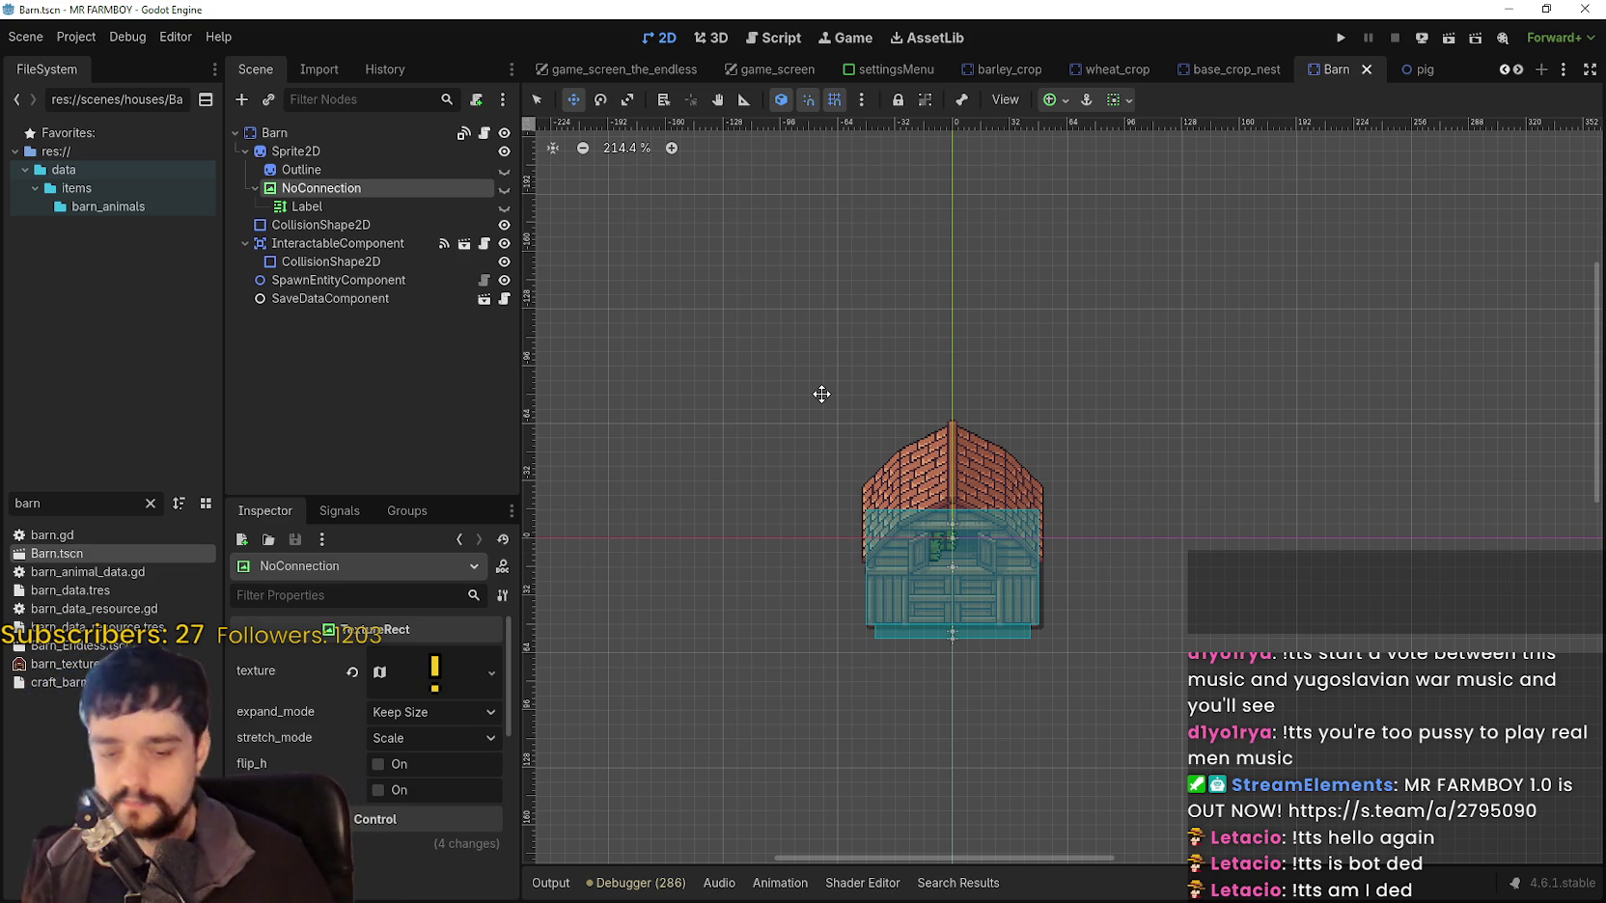
{"action": "key", "text": "BackSpace"}
{"action": "key", "text": "BackSpace"}
{"action": "key", "text": "BackSpace"}
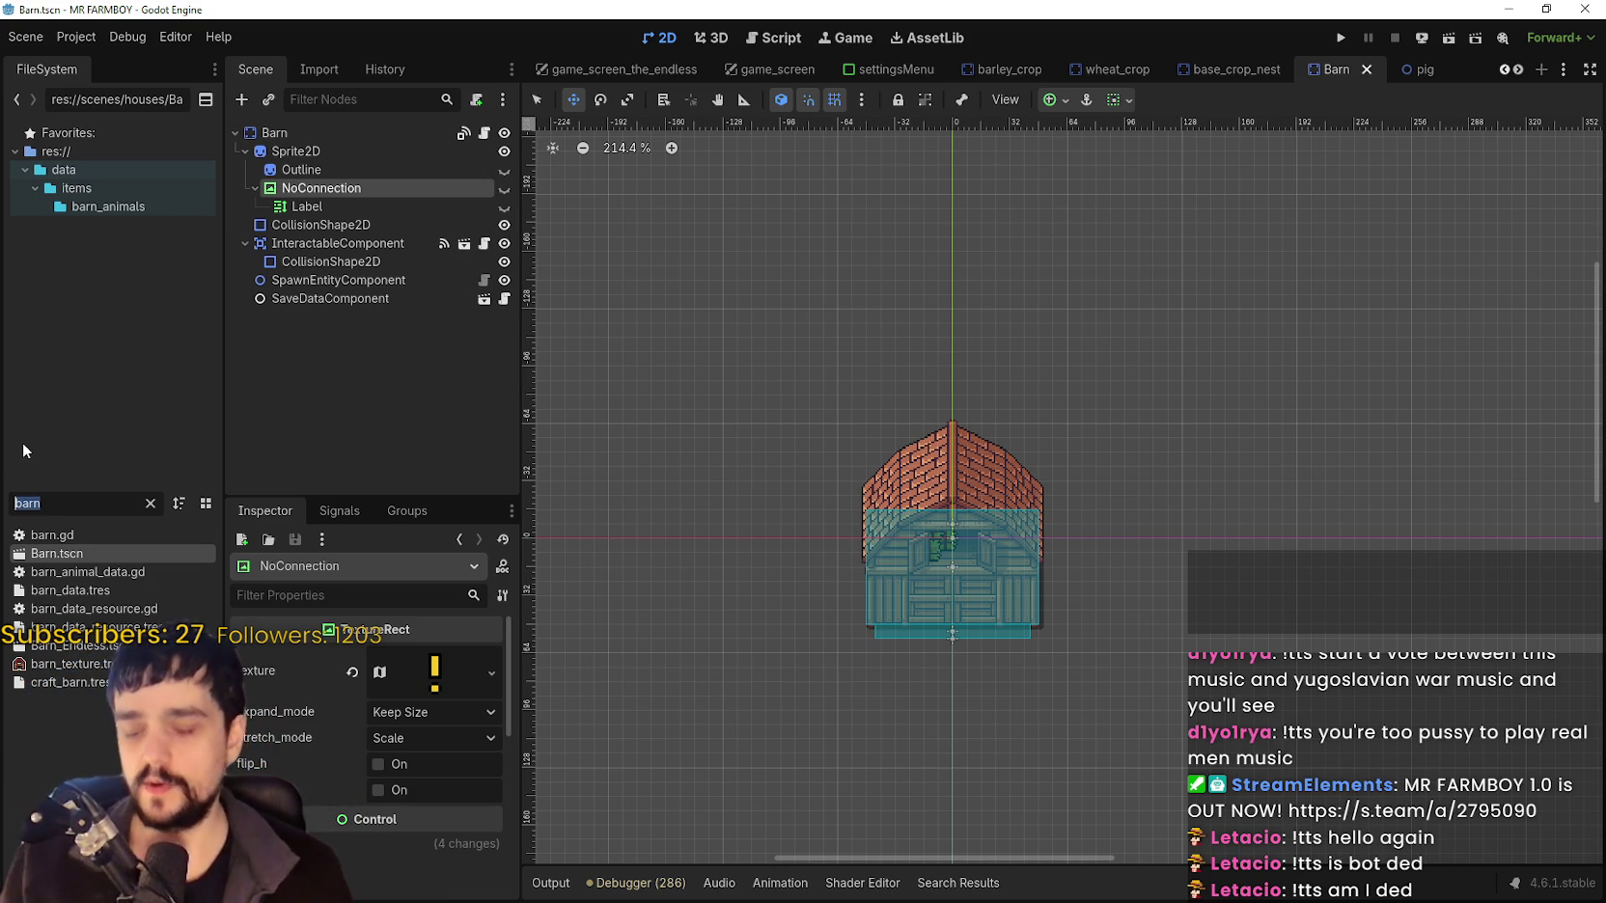
Filter the FileSystem for 'market' and open the Market_1 scene.
{"action": "type", "text": "market"}
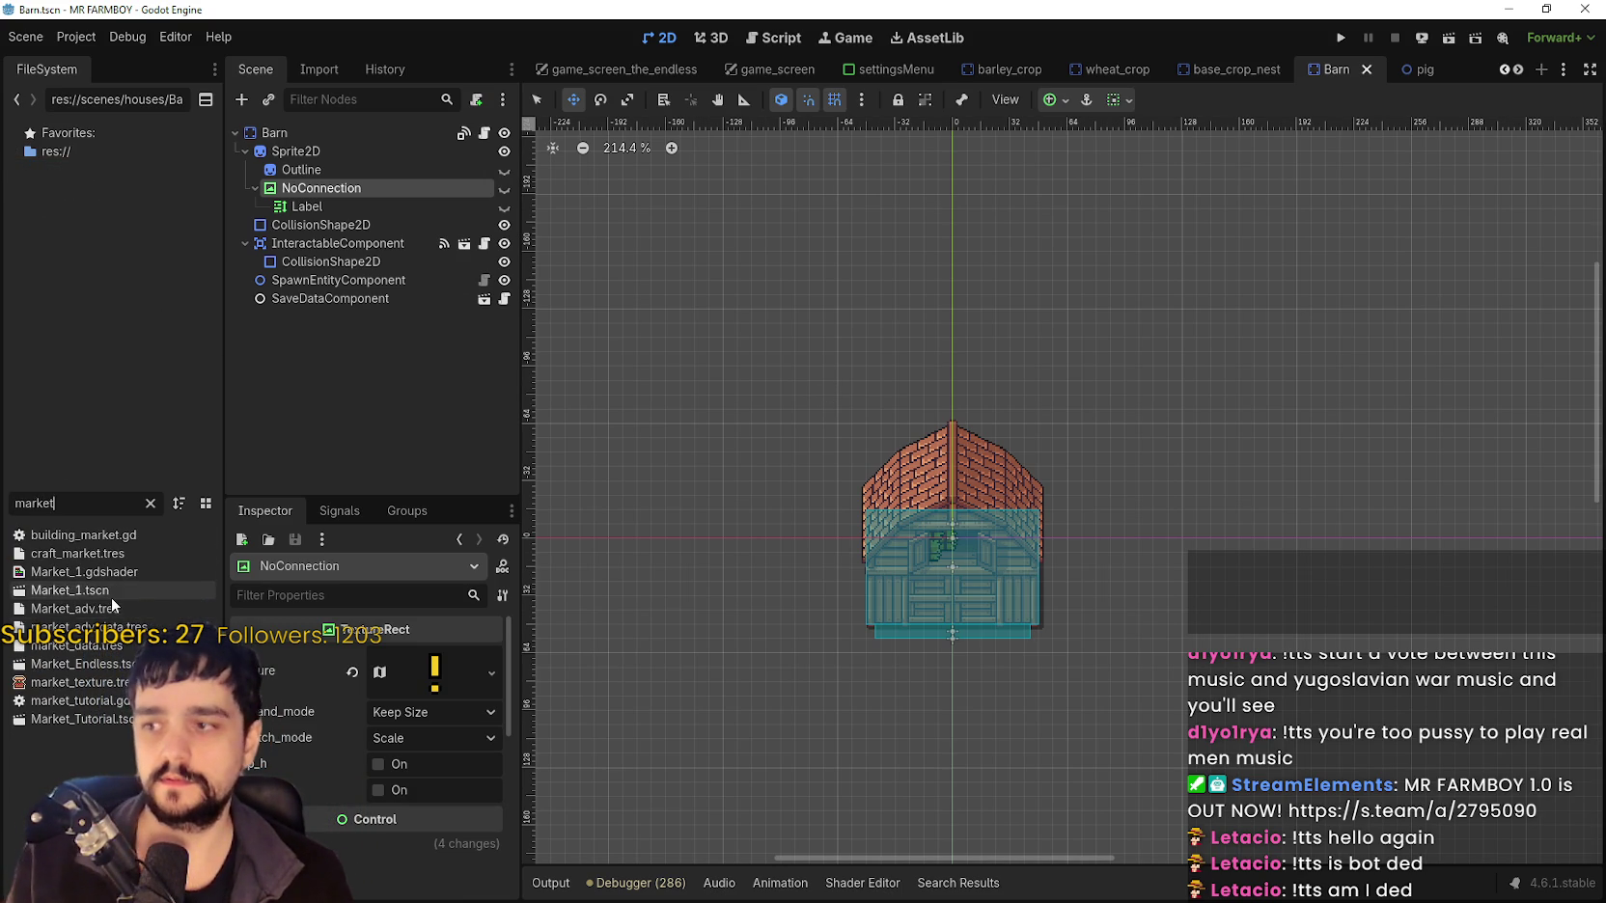
{"action": "double_click", "coordinate": [106, 591]}
{"action": "scroll", "coordinate": [1009, 591], "scroll_direction": "down", "scroll_amount": 2}
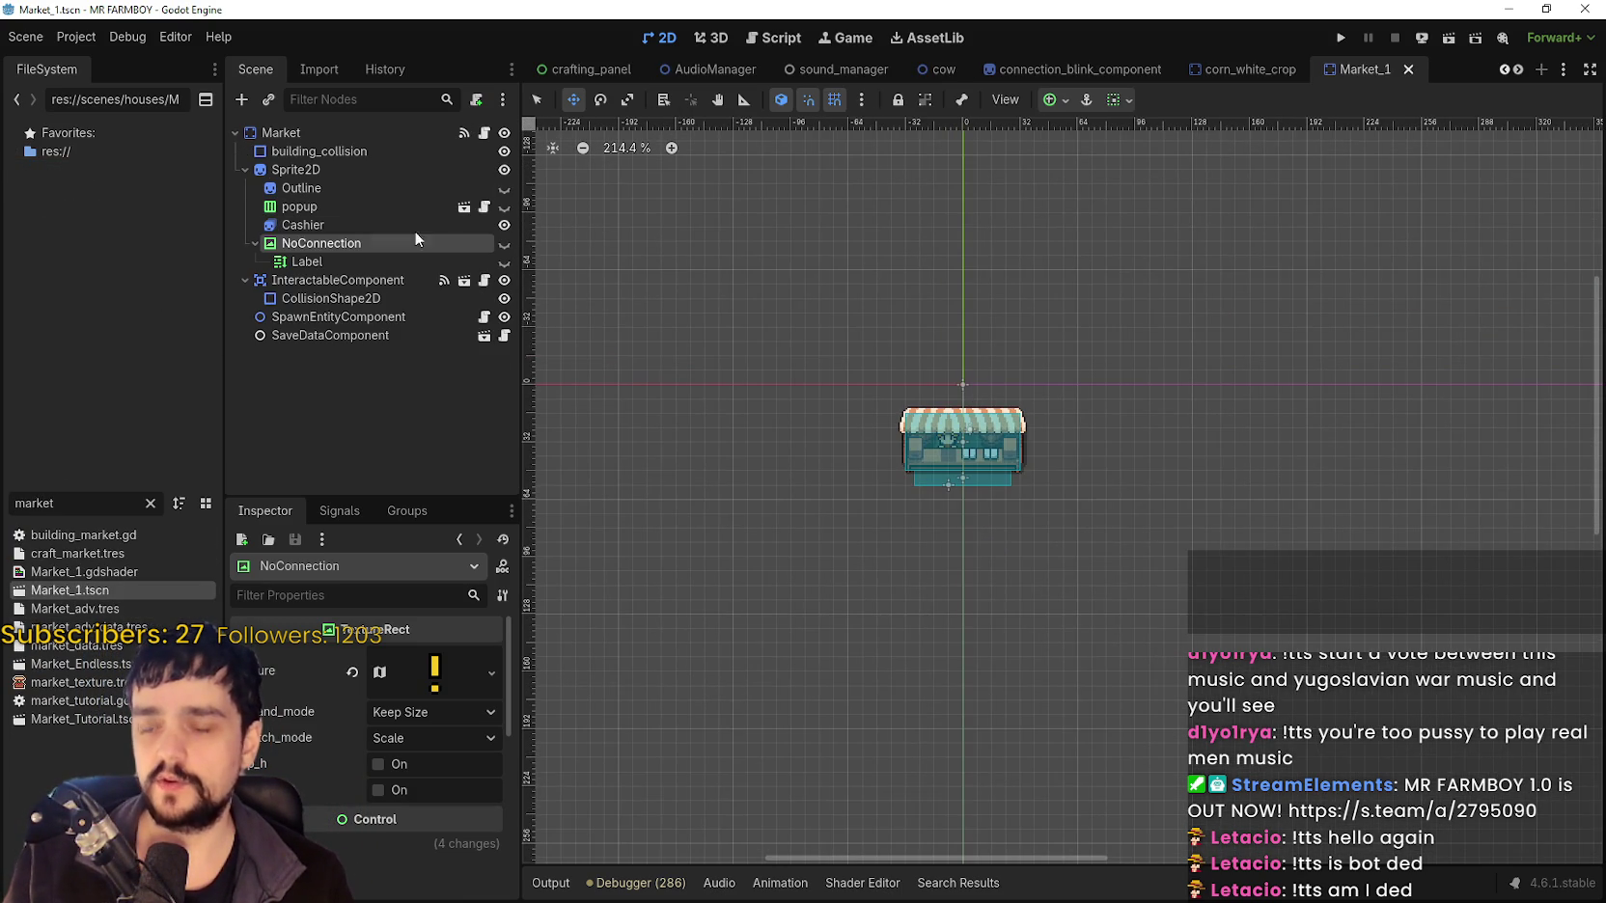
{"action": "left_click", "coordinate": [116, 503]}
Open vegetable_shop_new.gd and scroll to the commented check_road_connected code near line 231.
{"action": "left_click", "coordinate": [487, 133]}
{"action": "left_click", "coordinate": [1004, 322]}
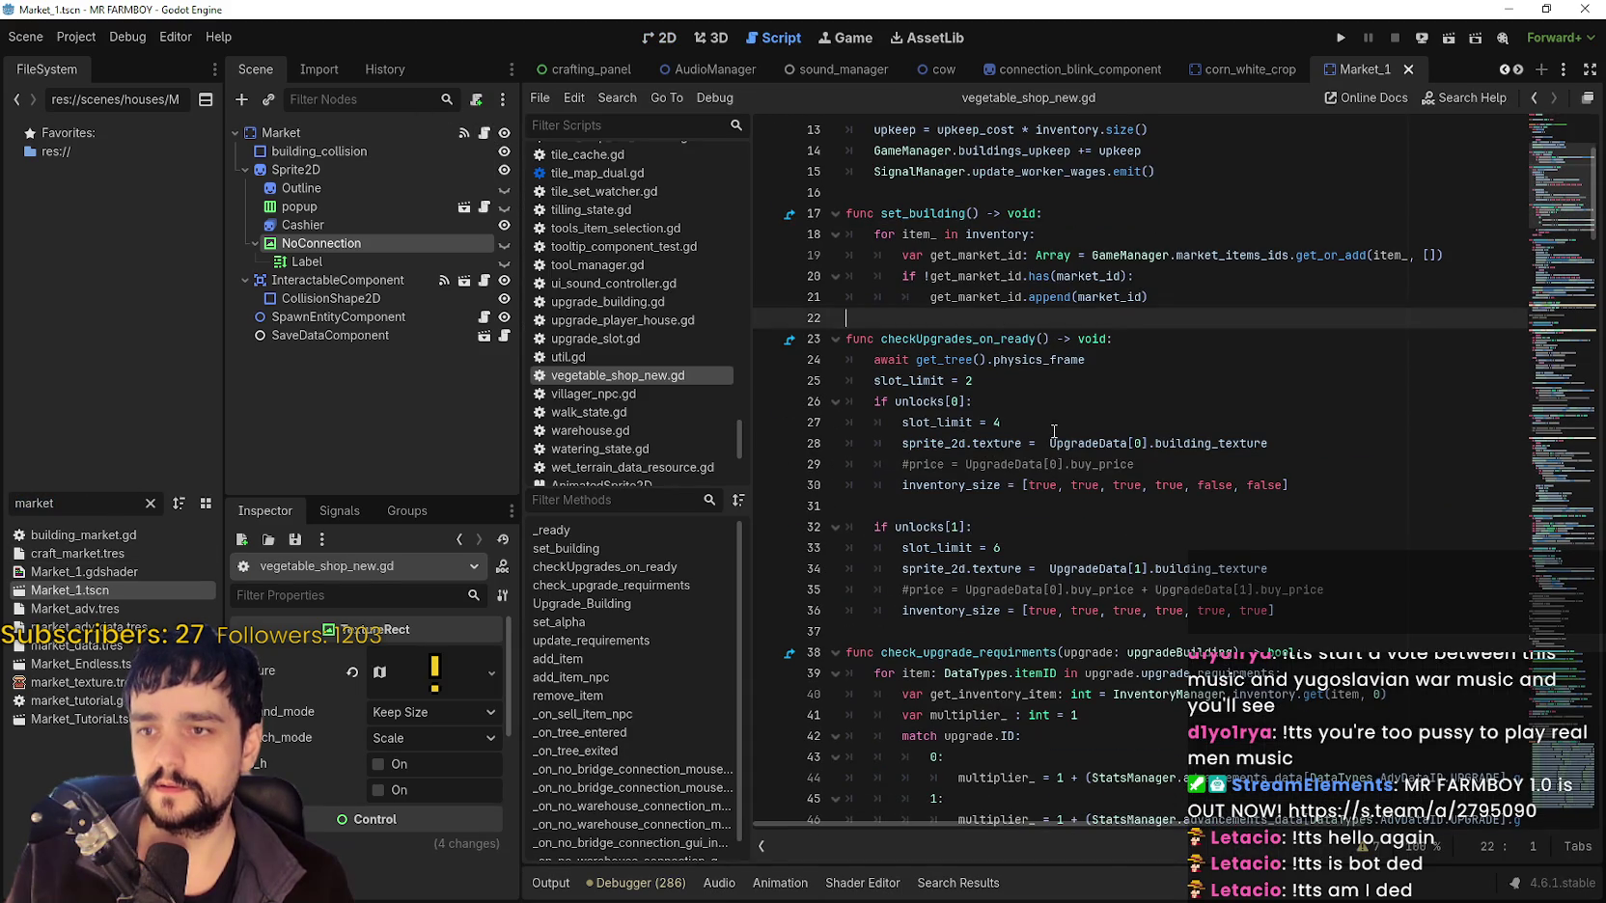
{"action": "scroll", "coordinate": [1050, 423], "scroll_direction": "up", "scroll_amount": 4}
{"action": "mouse_move", "coordinate": [1553, 277]}
{"action": "left_mouse_down"}
{"action": "mouse_move", "coordinate": [1562, 241]}
{"action": "mouse_move", "coordinate": [1589, 673]}
{"action": "left_mouse_up"}
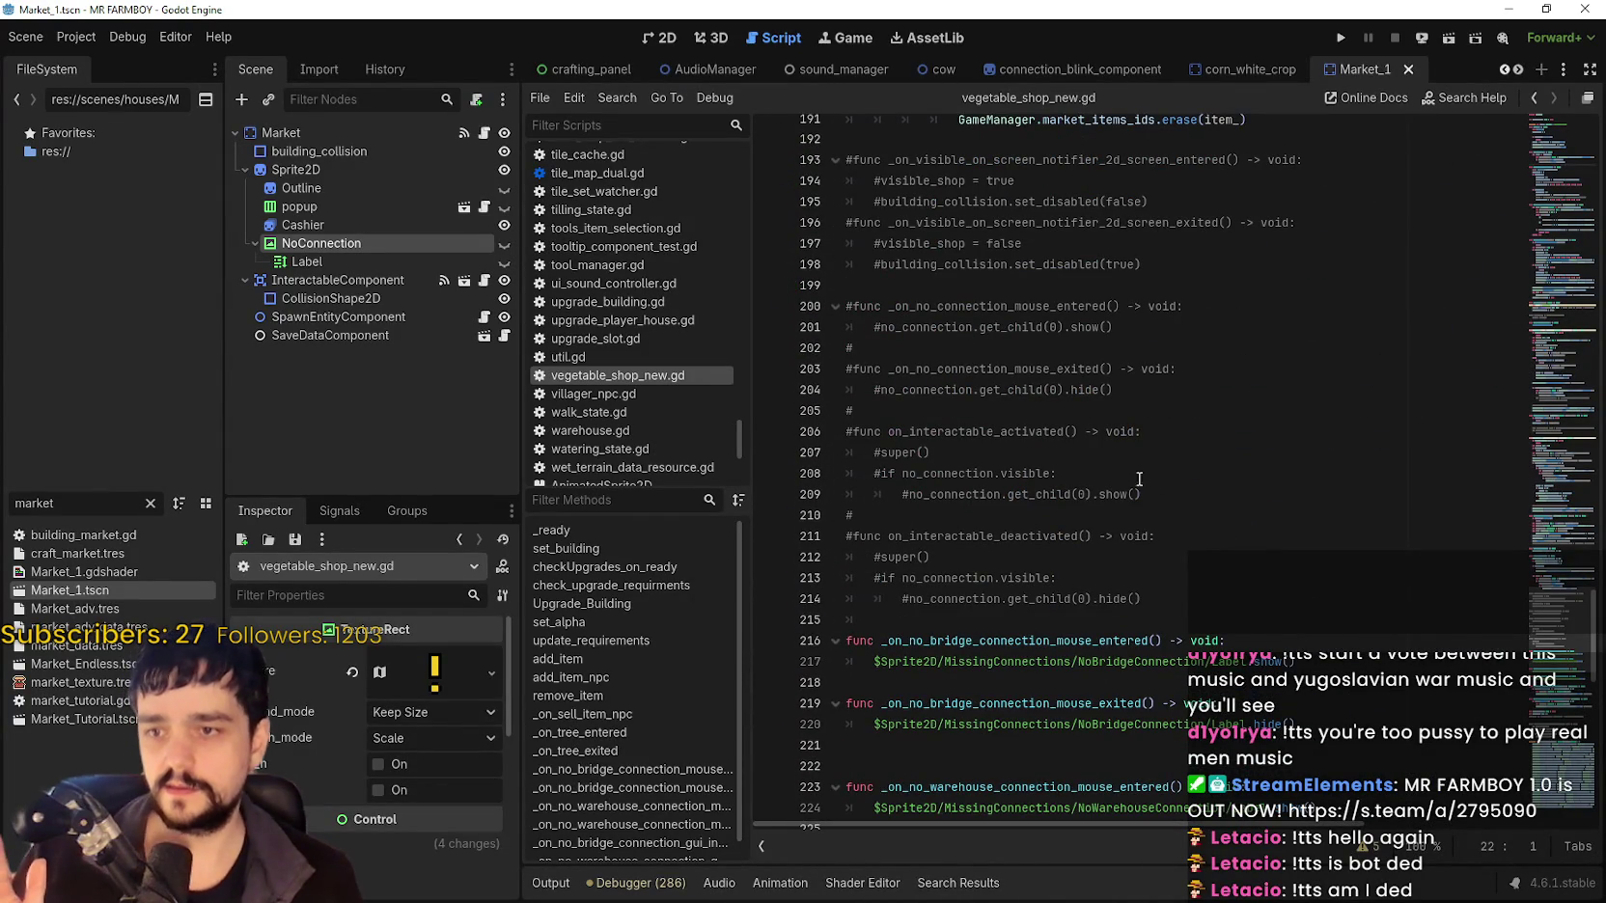
{"action": "scroll", "coordinate": [1123, 511], "scroll_direction": "down", "scroll_amount": 2}
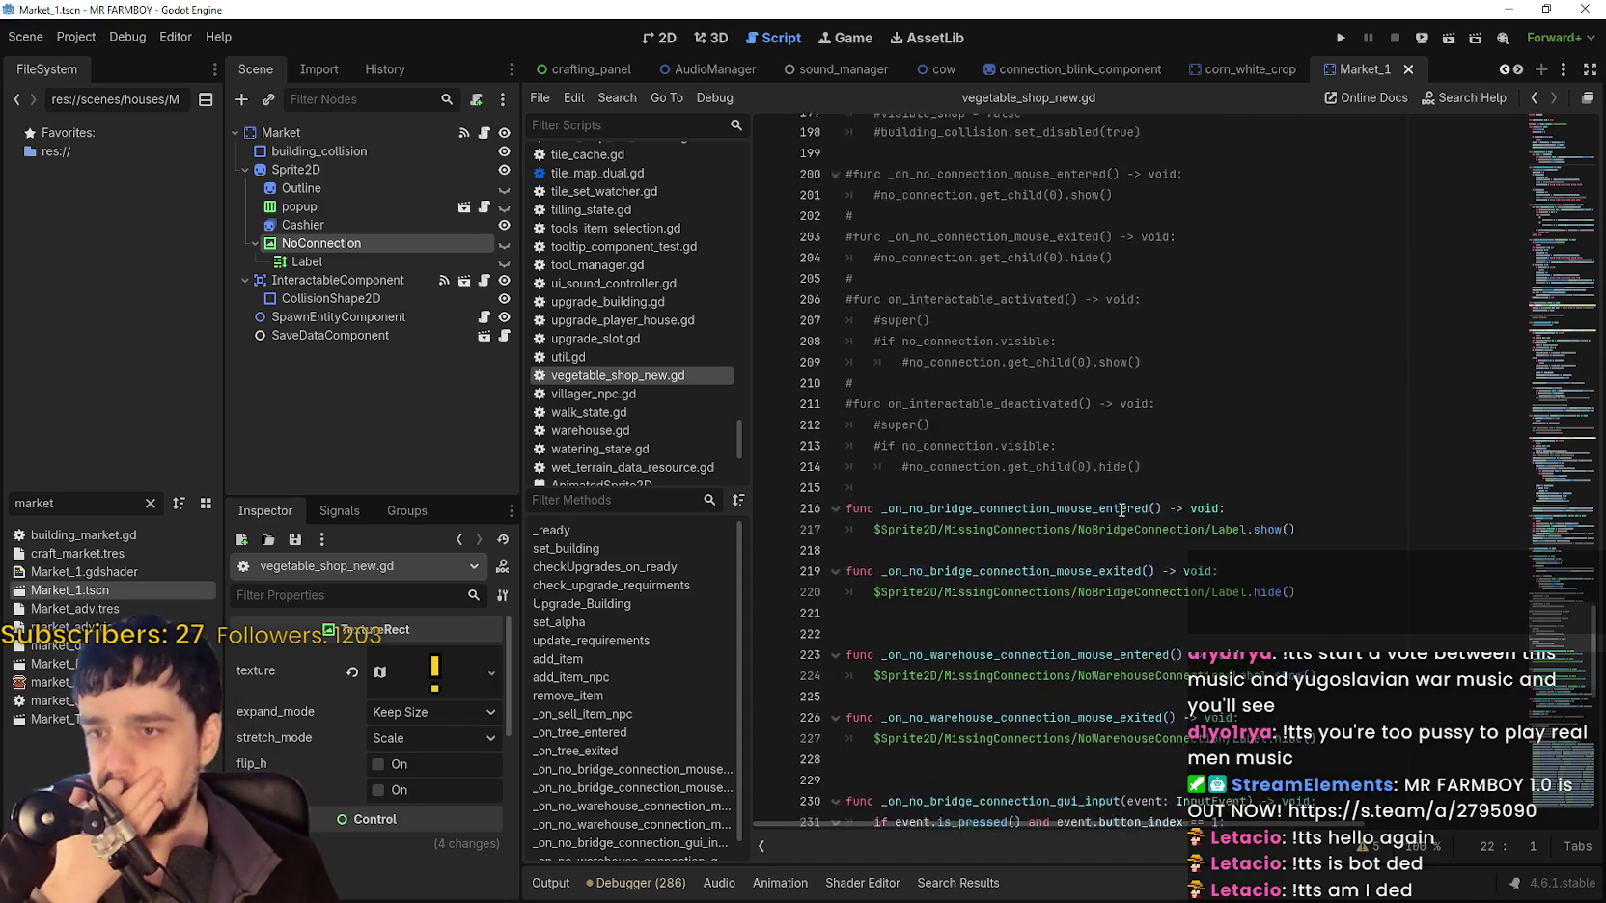
{"action": "scroll", "coordinate": [1120, 507], "scroll_direction": "down", "scroll_amount": 6}
{"action": "scroll", "coordinate": [1110, 495], "scroll_direction": "down", "scroll_amount": 5}
{"action": "left_click_drag", "start_coordinate": [1095, 521], "coordinate": [758, 412]}
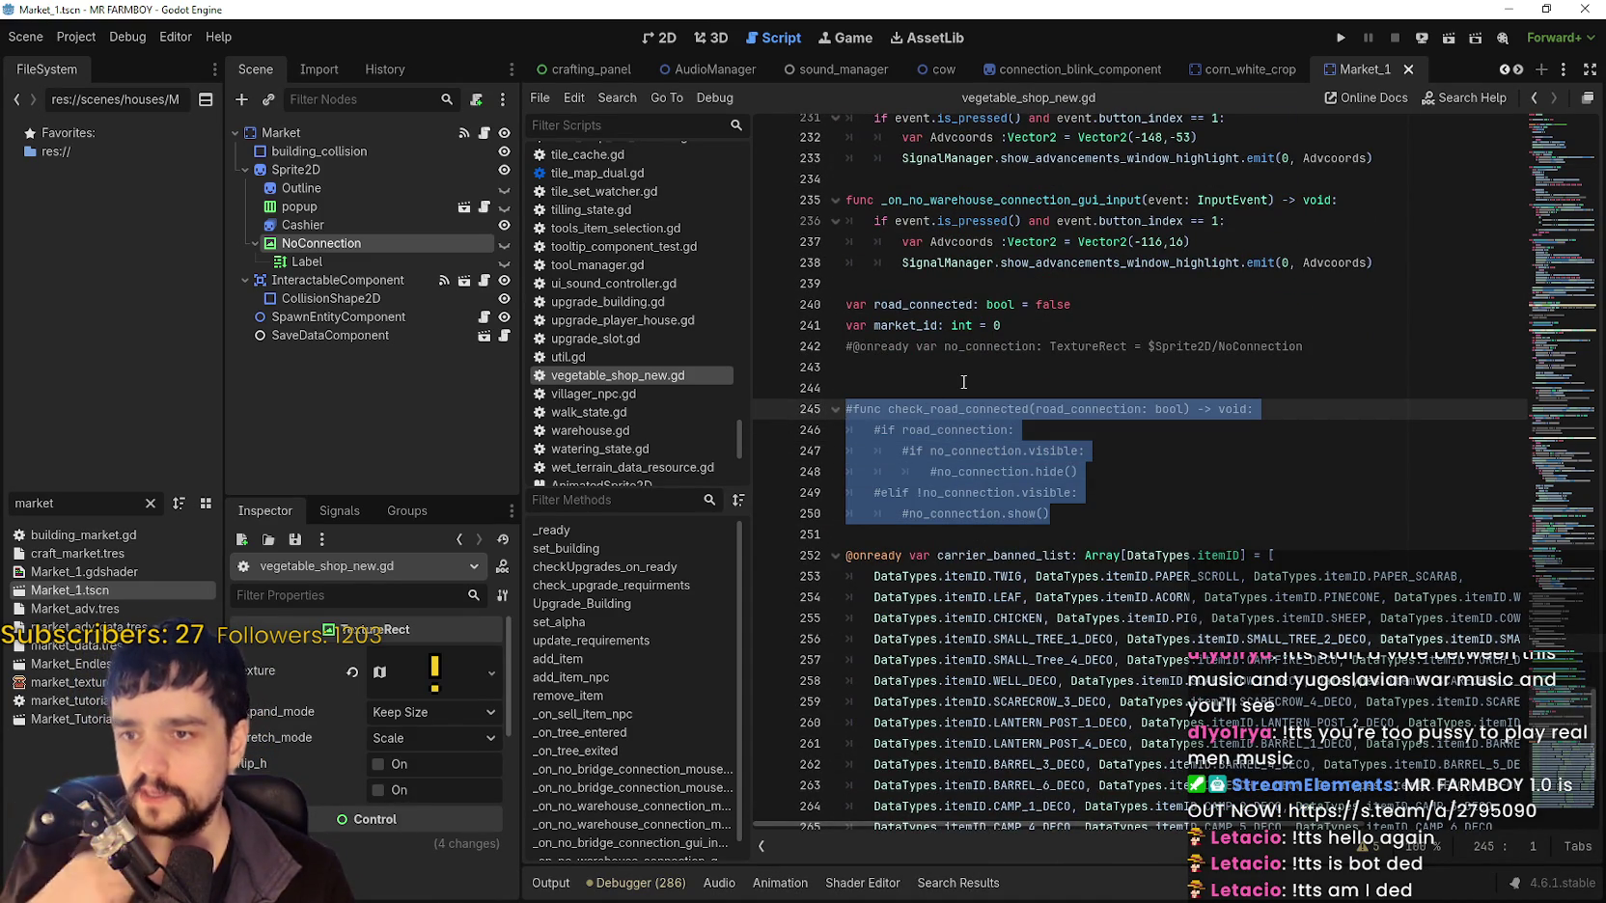
{"action": "key", "text": "ctrl+k"}
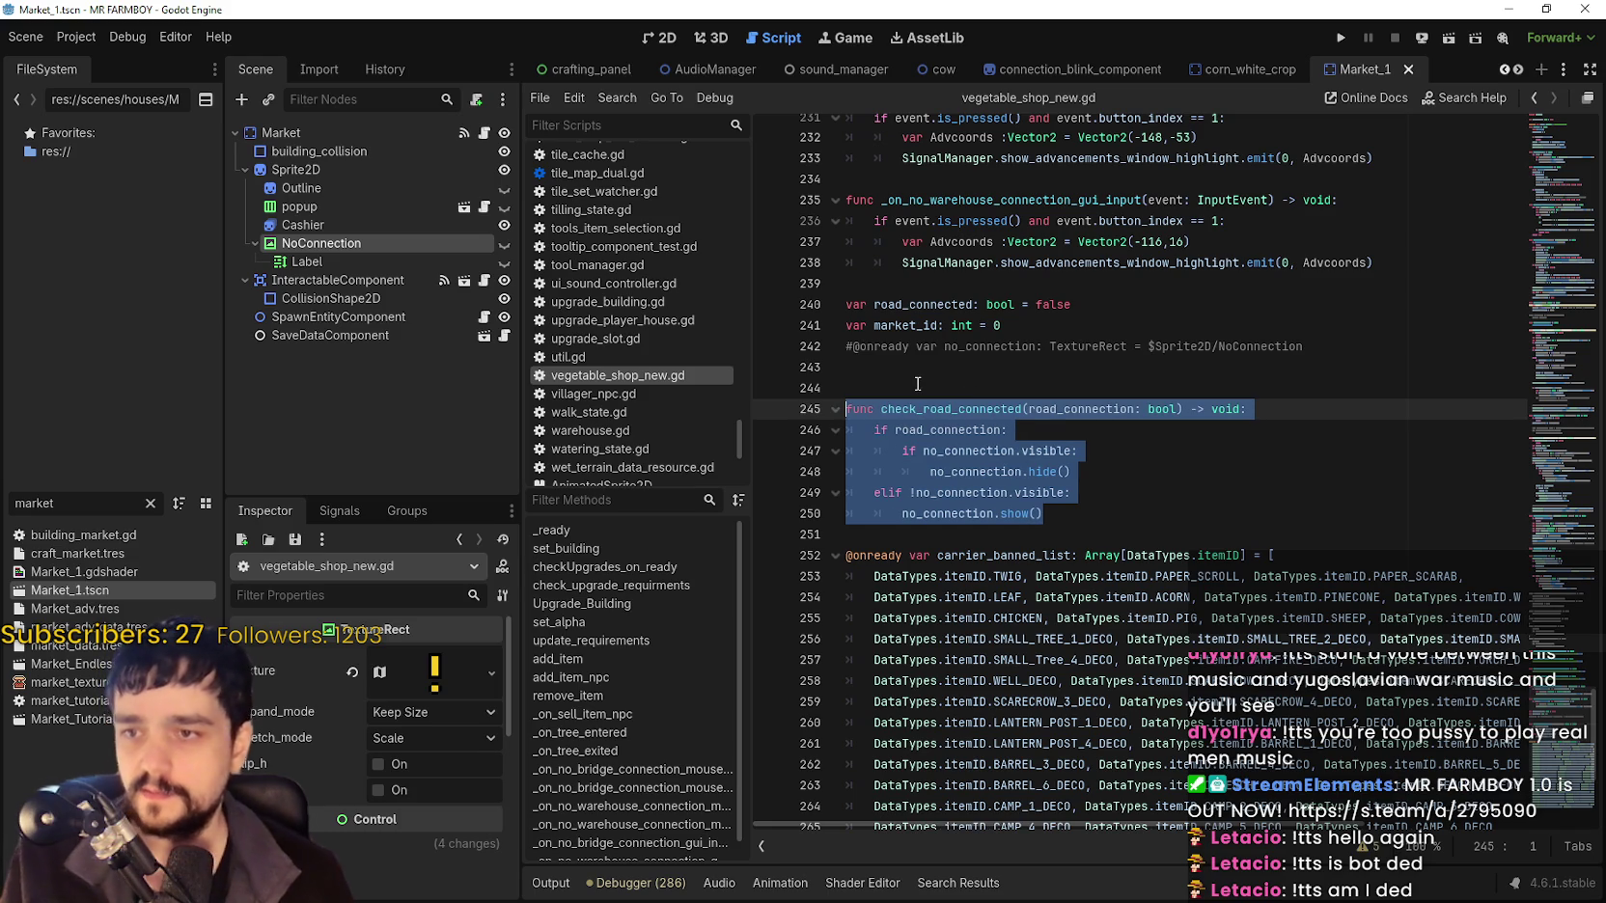
{"action": "left_click", "coordinate": [940, 387]}
{"action": "key", "text": "ctrl+s"}
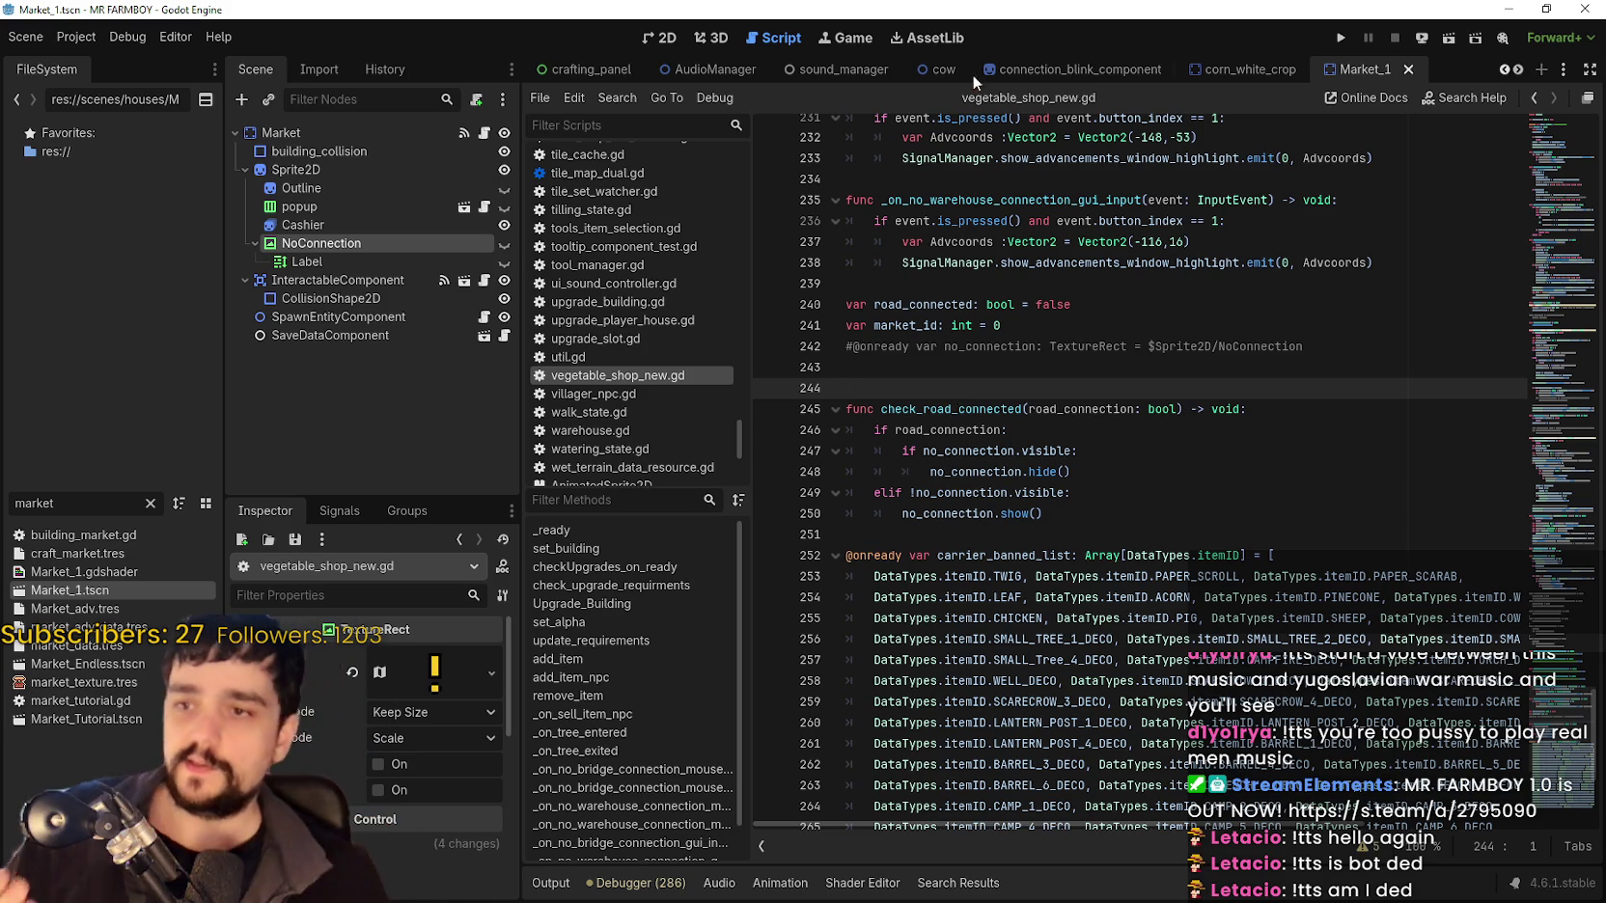
{"action": "double_click", "coordinate": [982, 409]}
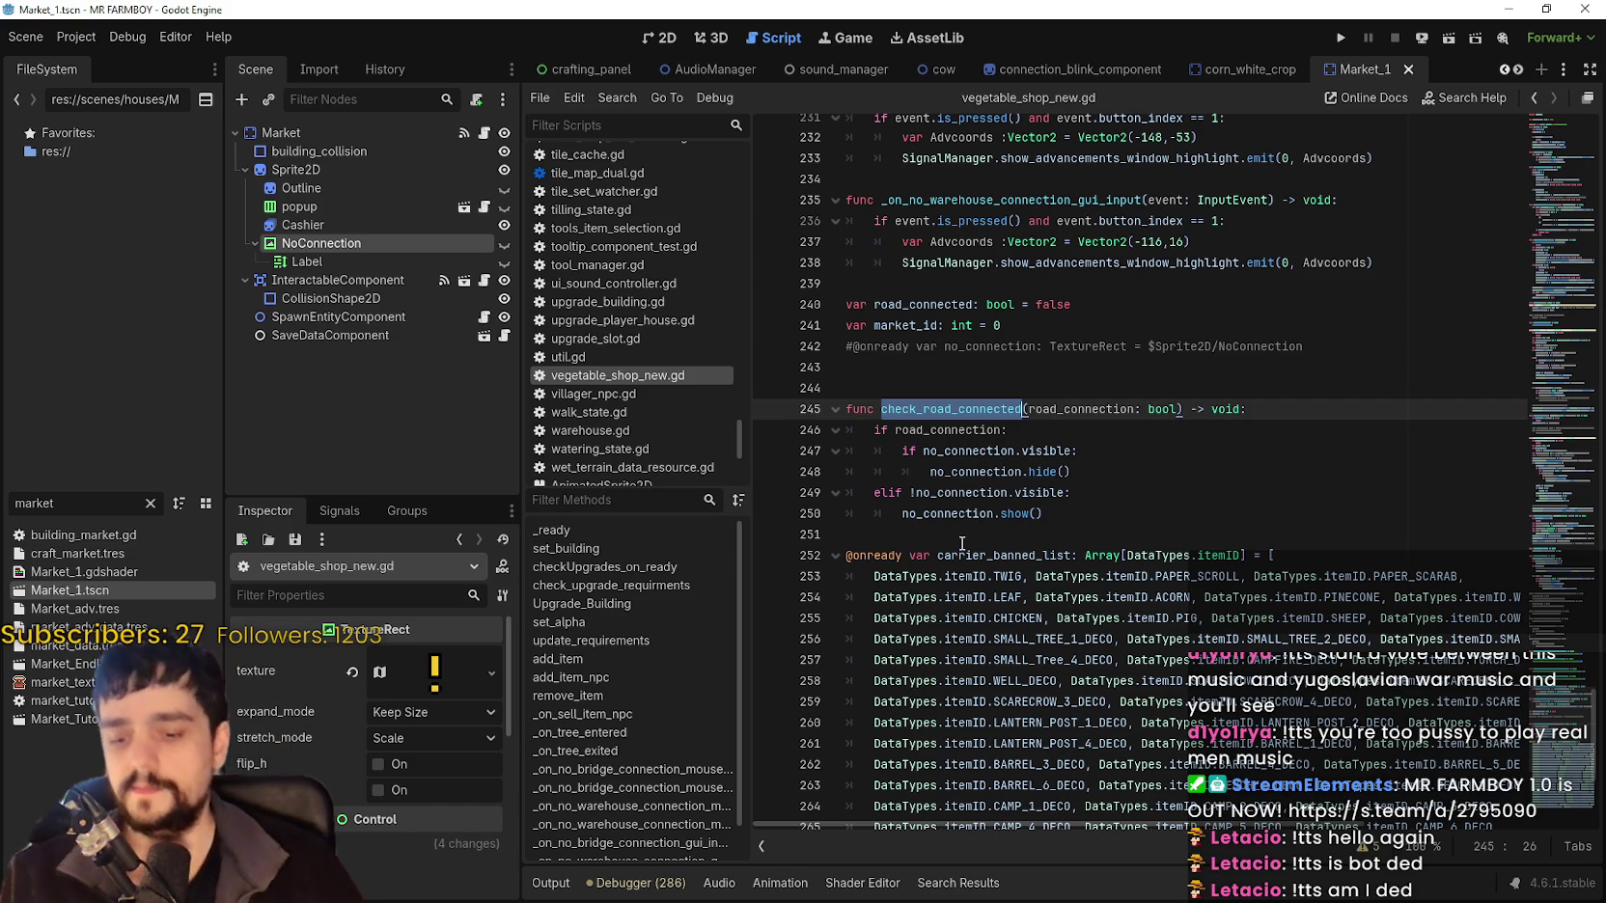
{"action": "key", "text": "ctrl+shift+f"}
{"action": "left_click", "coordinate": [829, 536]}
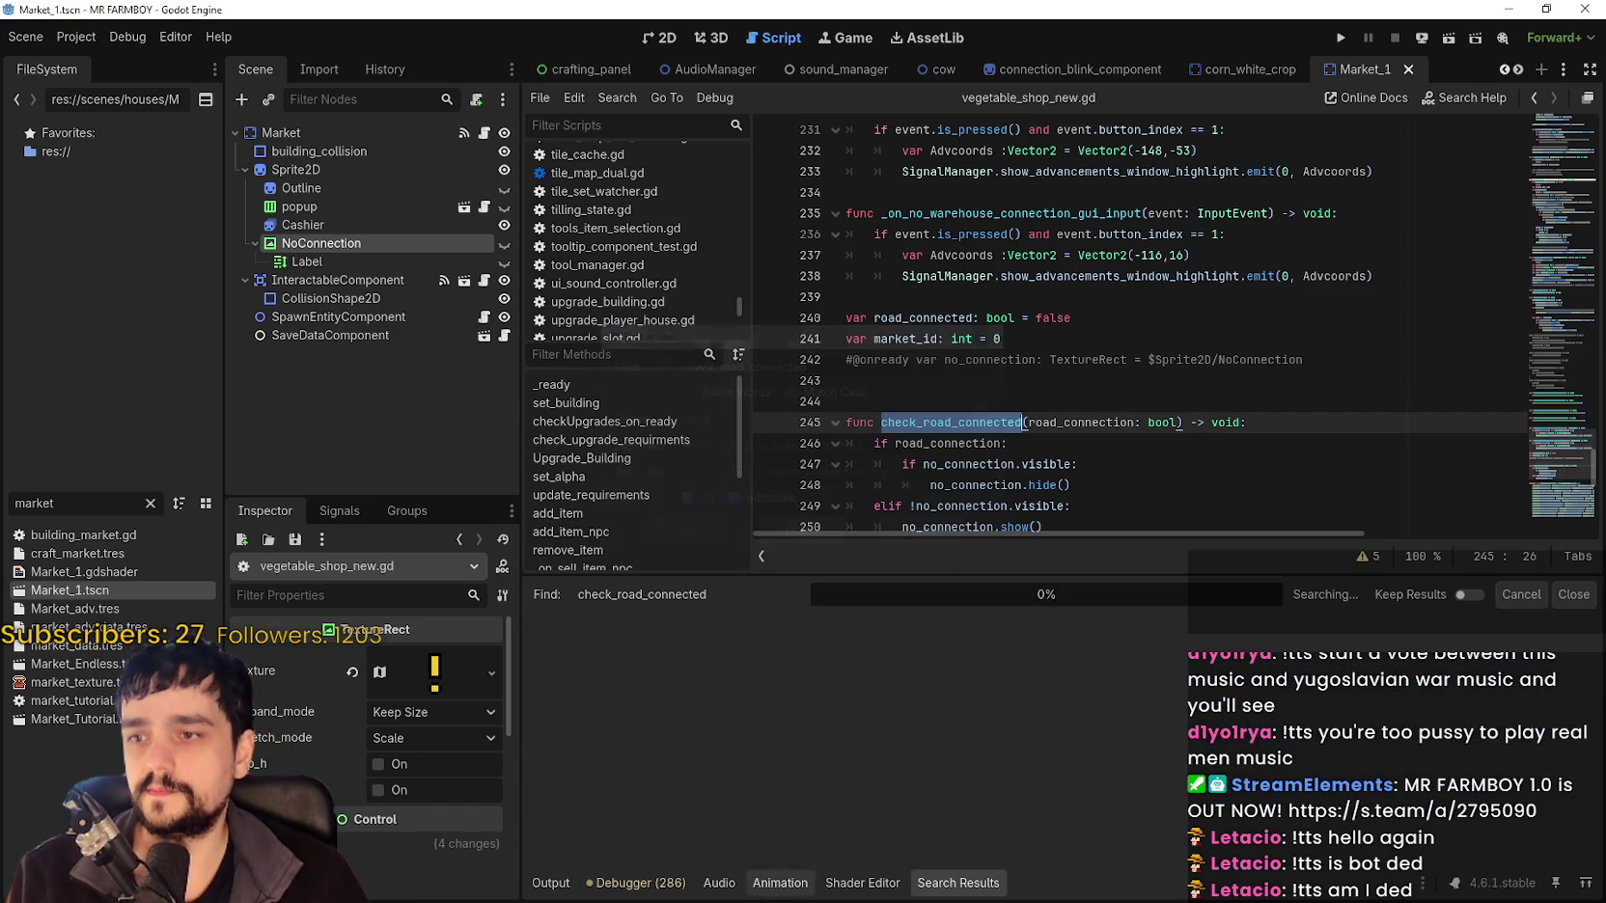
{"action": "left_click", "coordinate": [825, 655]}
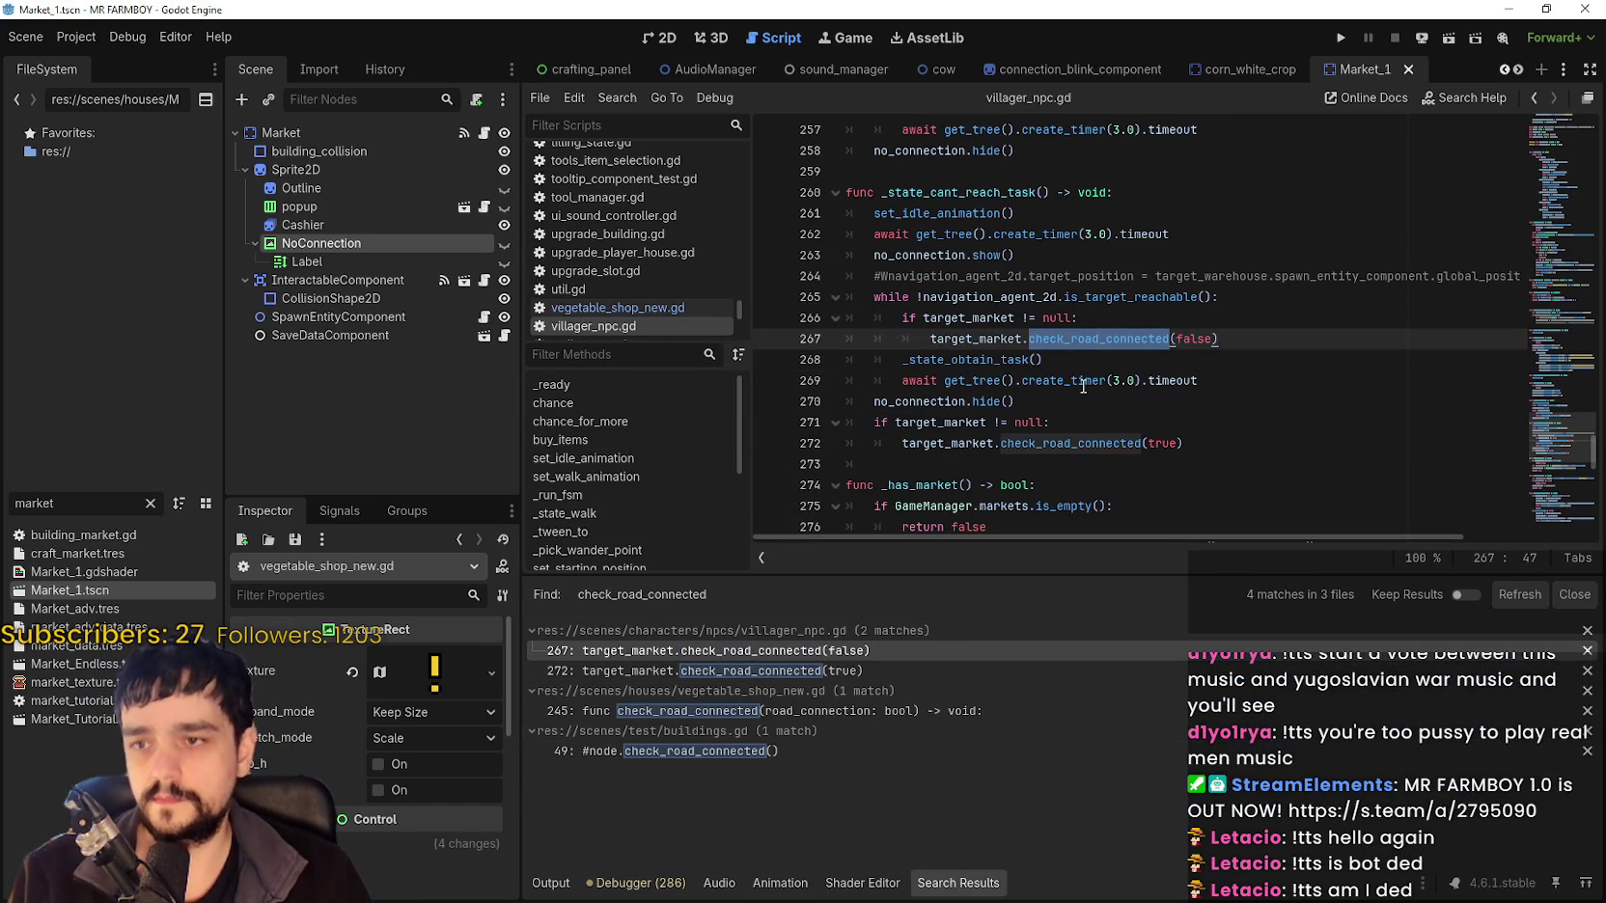
{"action": "scroll", "coordinate": [1248, 344], "scroll_direction": "down", "scroll_amount": 1}
{"action": "left_click_drag", "start_coordinate": [1221, 277], "coordinate": [897, 276]}
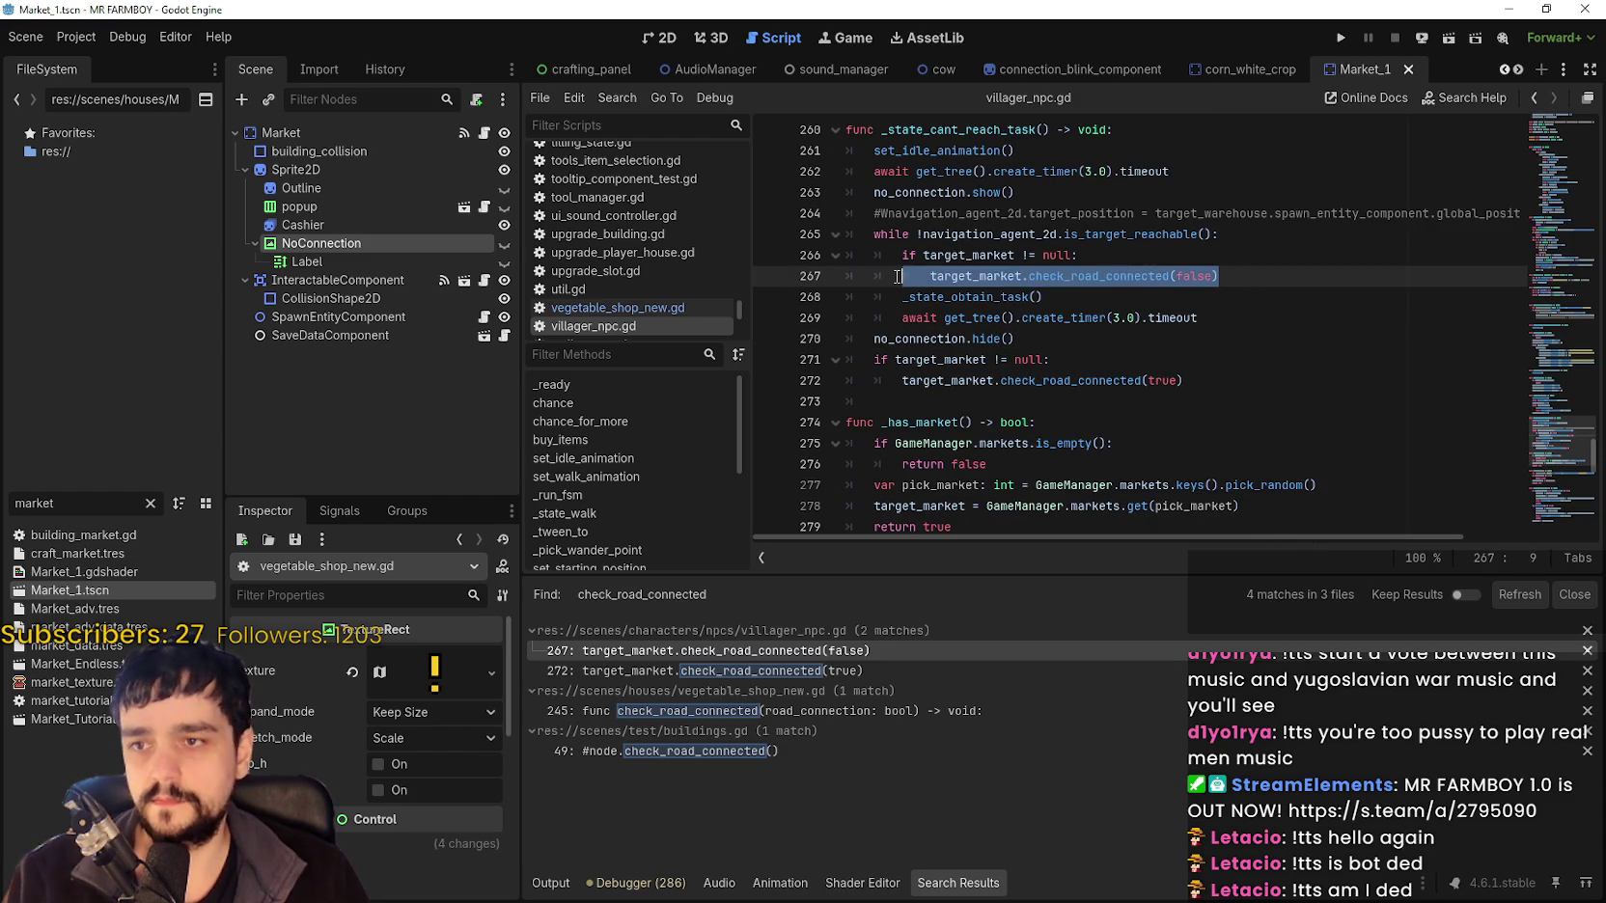
{"action": "left_click", "coordinate": [1266, 278]}
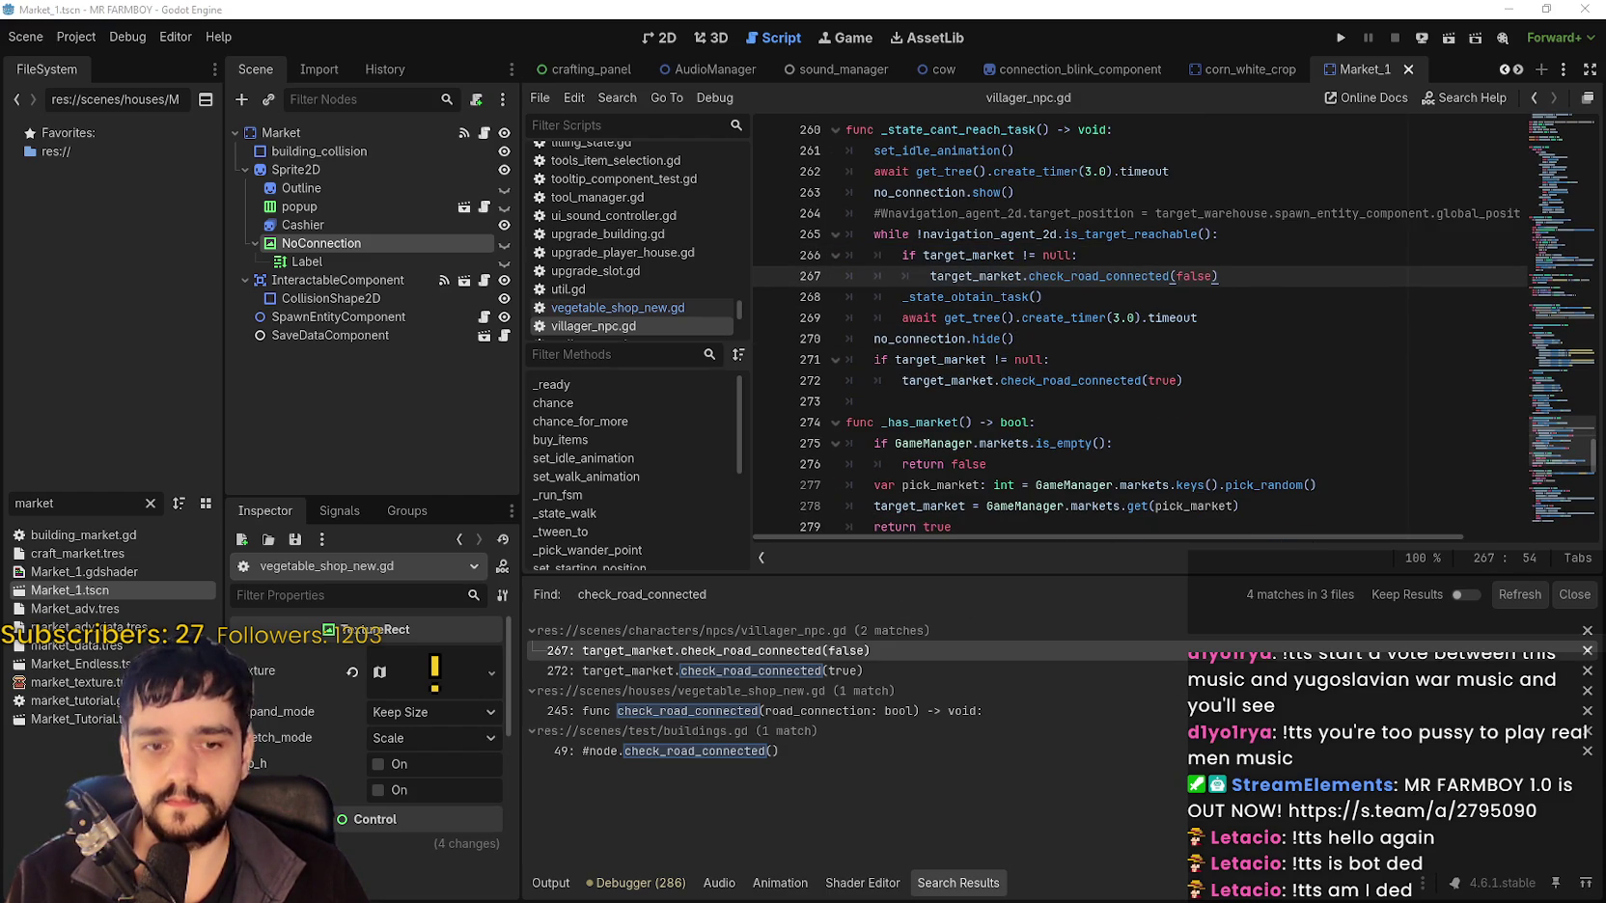
{"action": "left_click", "coordinate": [1120, 381]}
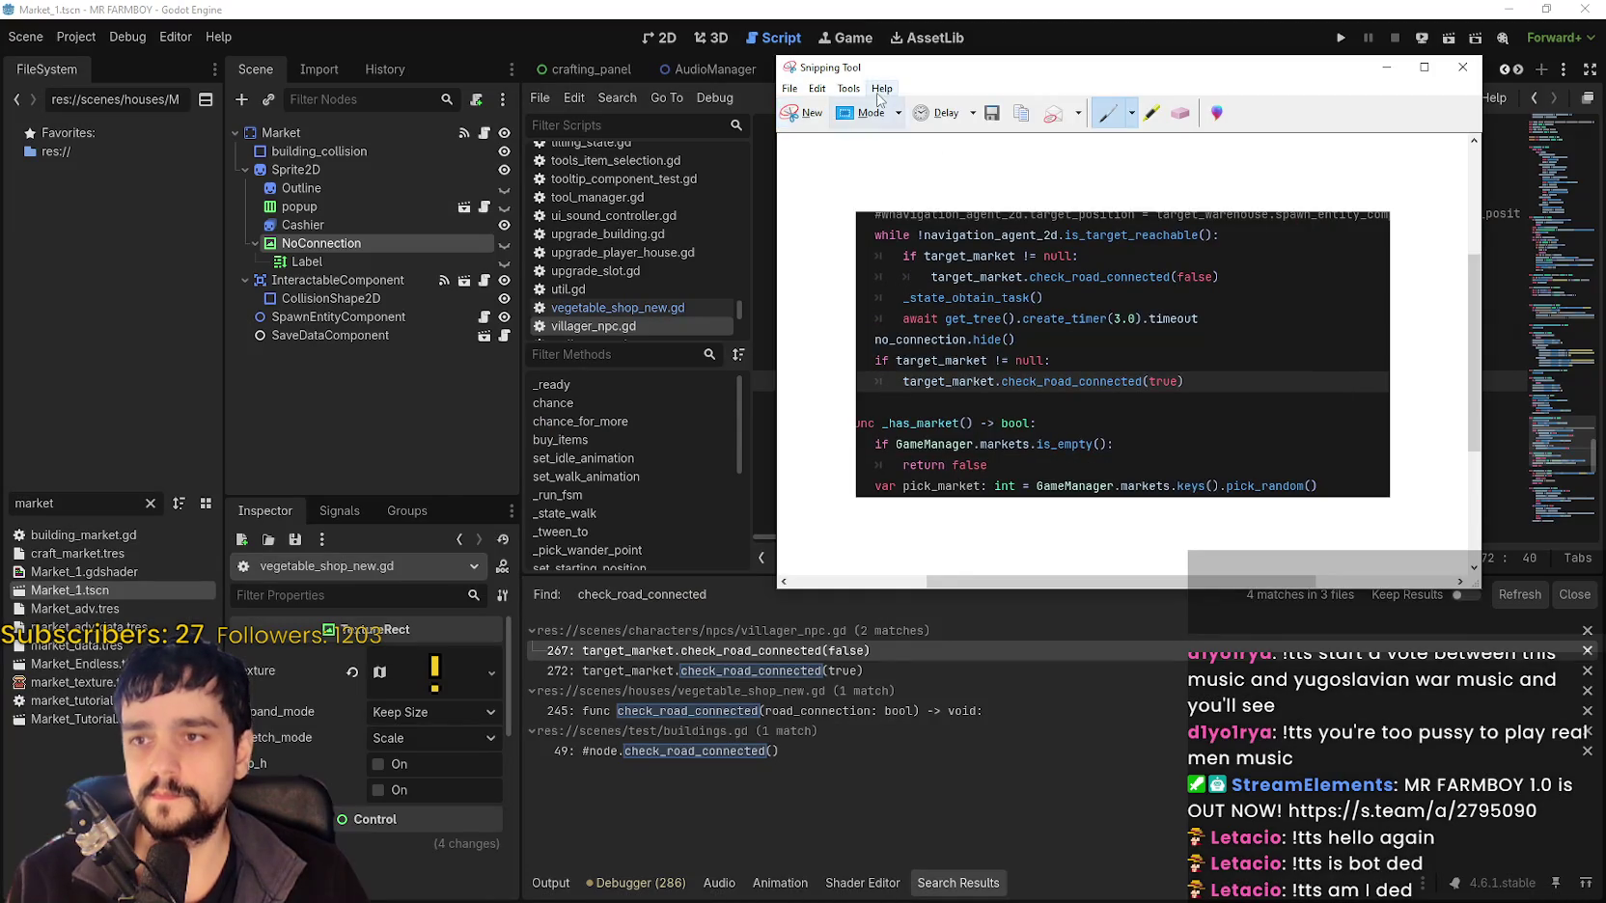
{"action": "scroll", "coordinate": [1041, 224], "scroll_direction": "up", "scroll_amount": 3}
{"action": "scroll", "coordinate": [1042, 224], "scroll_direction": "down", "scroll_amount": 1}
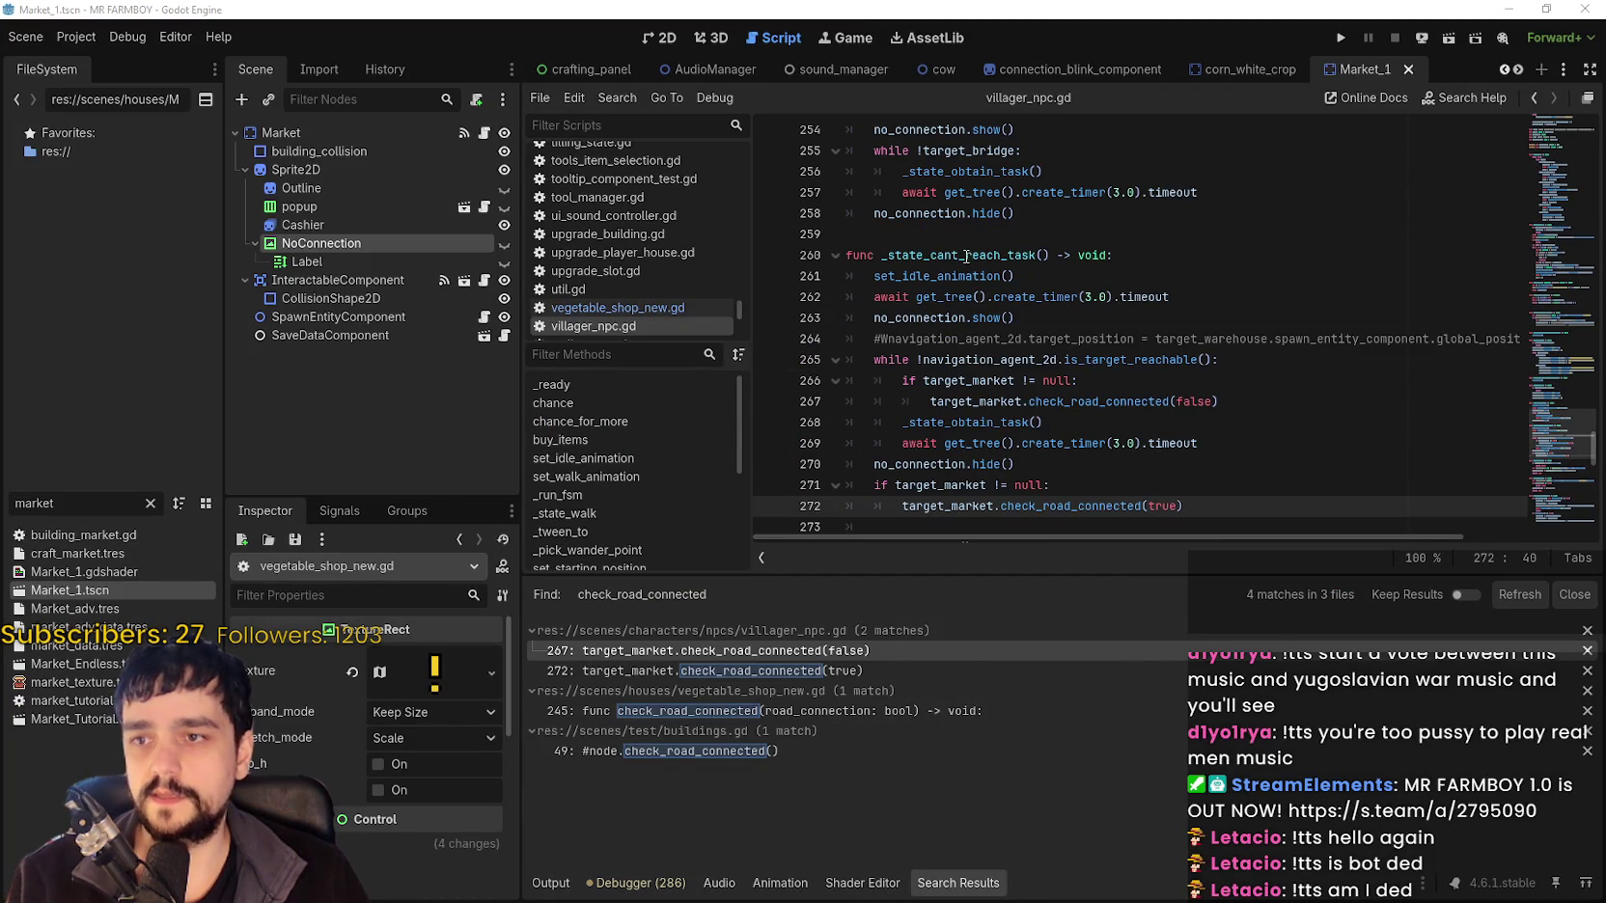
{"action": "left_click", "coordinate": [966, 255]}
{"action": "double_click", "coordinate": [33, 502]}
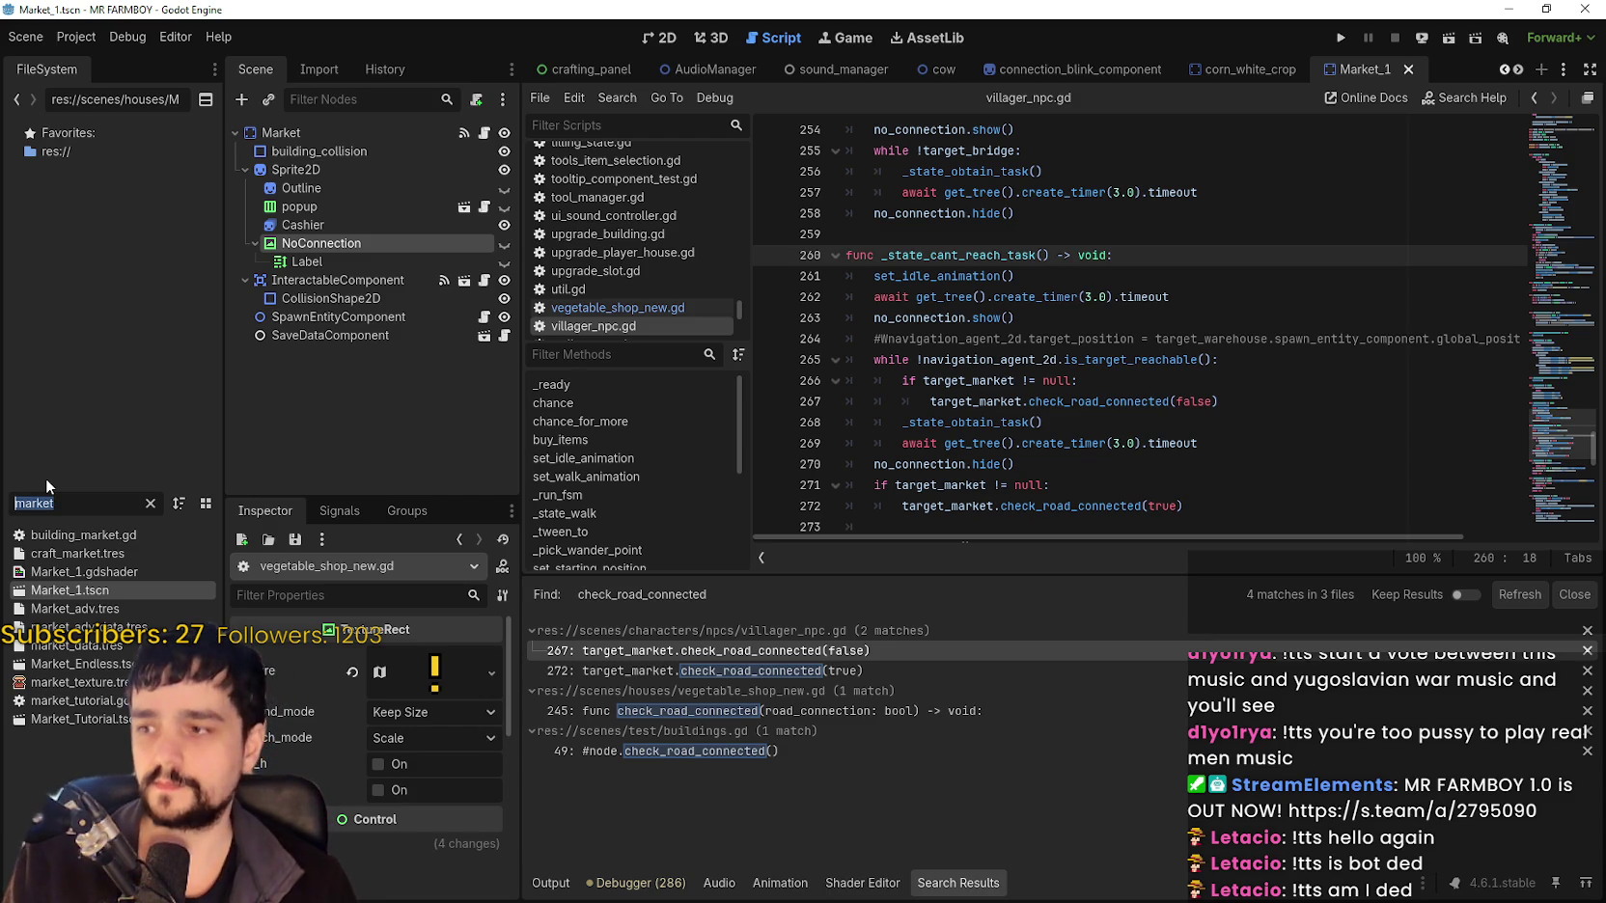
Filter for 'farmer', open farmer_npc.tscn and its base_npc.gd script, and scroll up to the warning code.
{"action": "type", "text": "ho"}
{"action": "key", "text": "BackSpace"}
{"action": "key", "text": "BackSpace"}
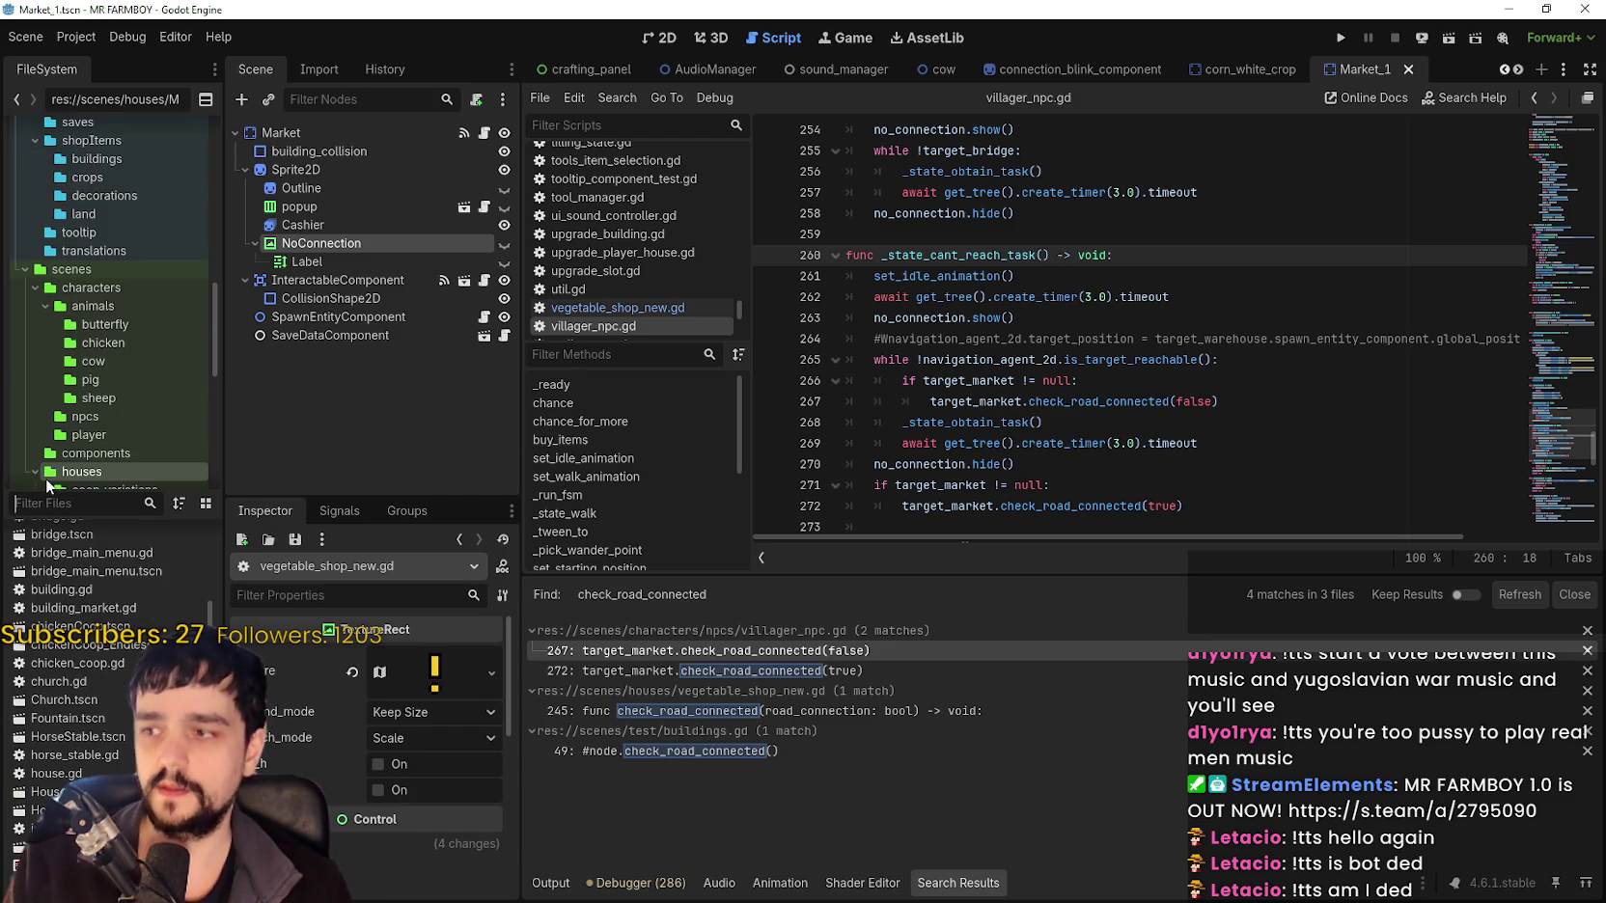
{"action": "type", "text": "farmer"}
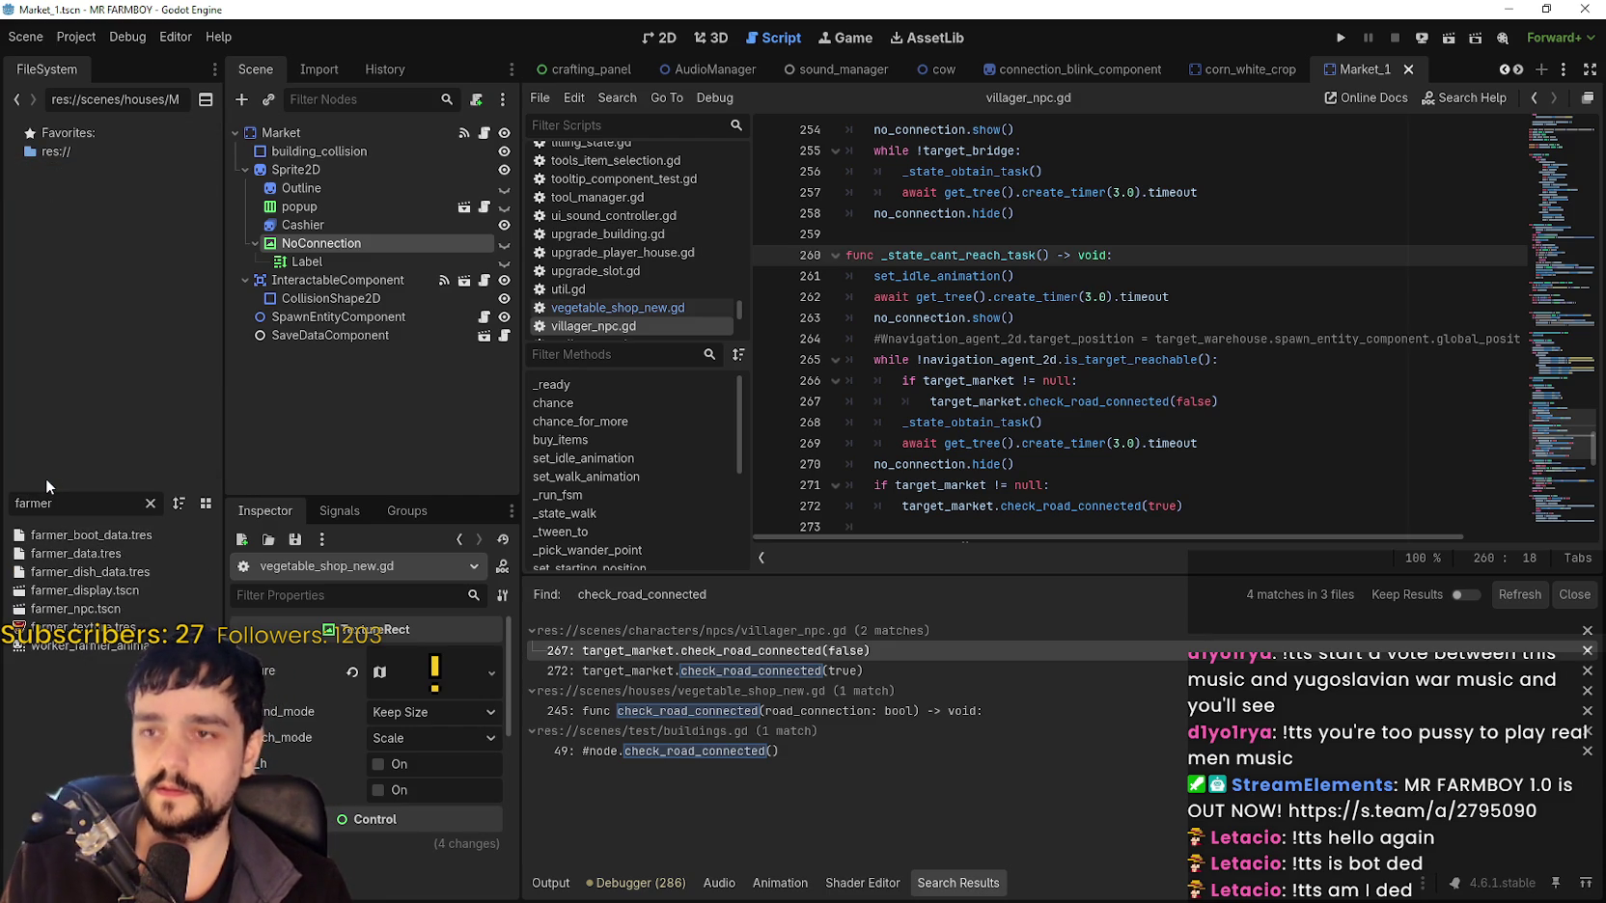
{"action": "double_click", "coordinate": [107, 609]}
{"action": "left_click", "coordinate": [484, 132]}
{"action": "key", "text": "Up"}
{"action": "key", "text": "Up"}
{"action": "key", "text": "Up"}
{"action": "scroll", "coordinate": [1144, 387], "scroll_direction": "up", "scroll_amount": 2}
{"action": "scroll", "coordinate": [1145, 388], "scroll_direction": "up", "scroll_amount": 6}
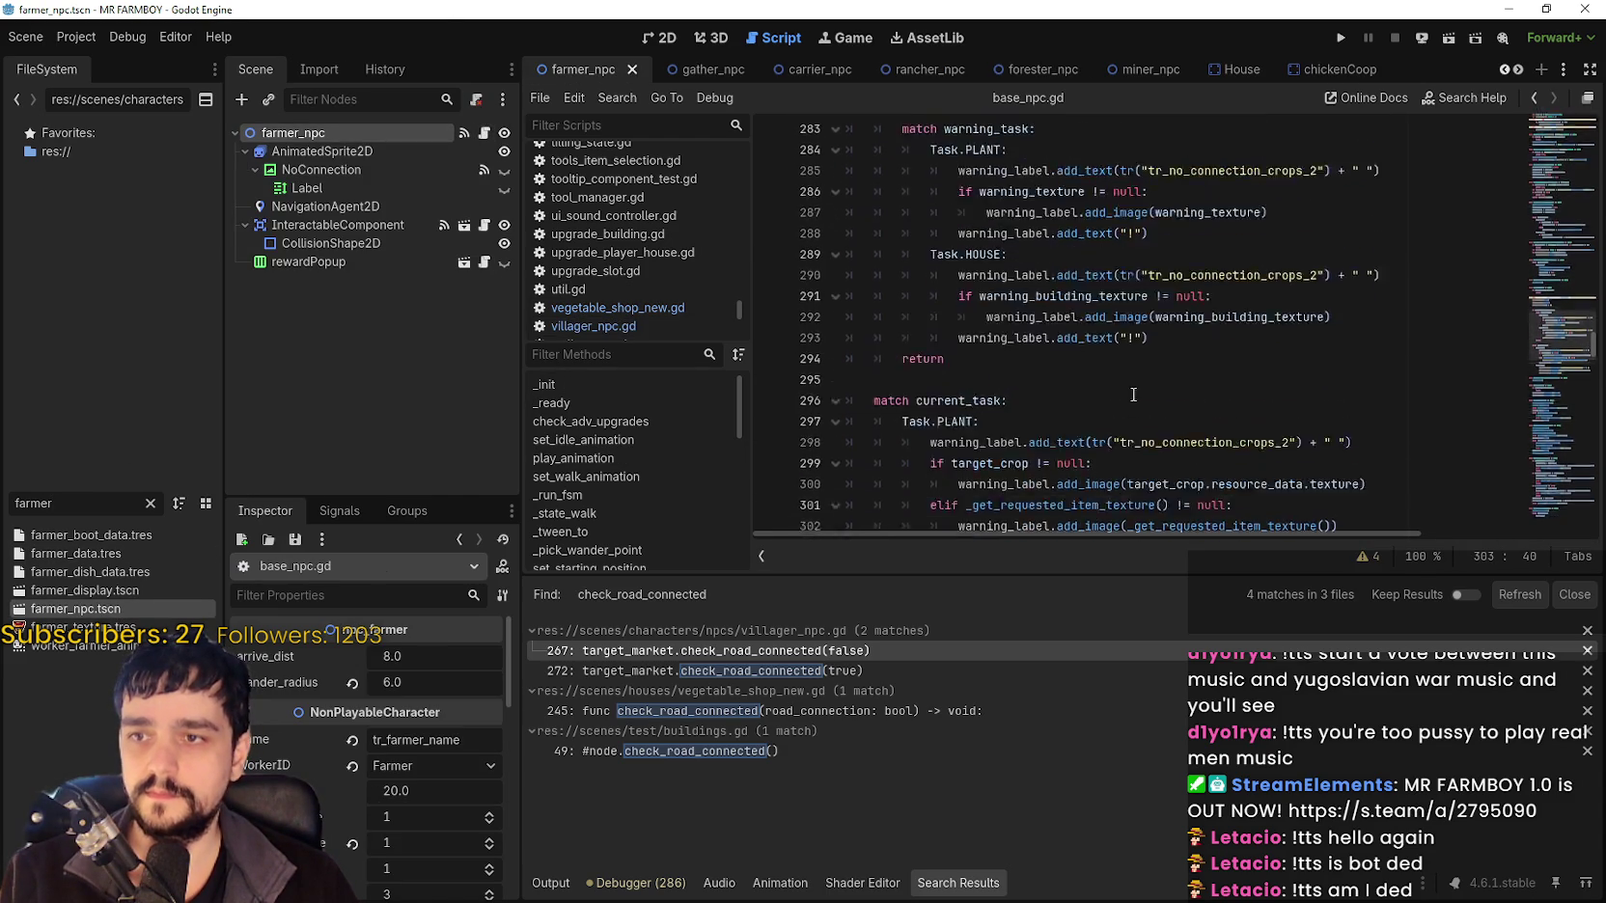
{"action": "left_click", "coordinate": [966, 301]}
{"action": "scroll", "coordinate": [1050, 341], "scroll_direction": "up", "scroll_amount": 3}
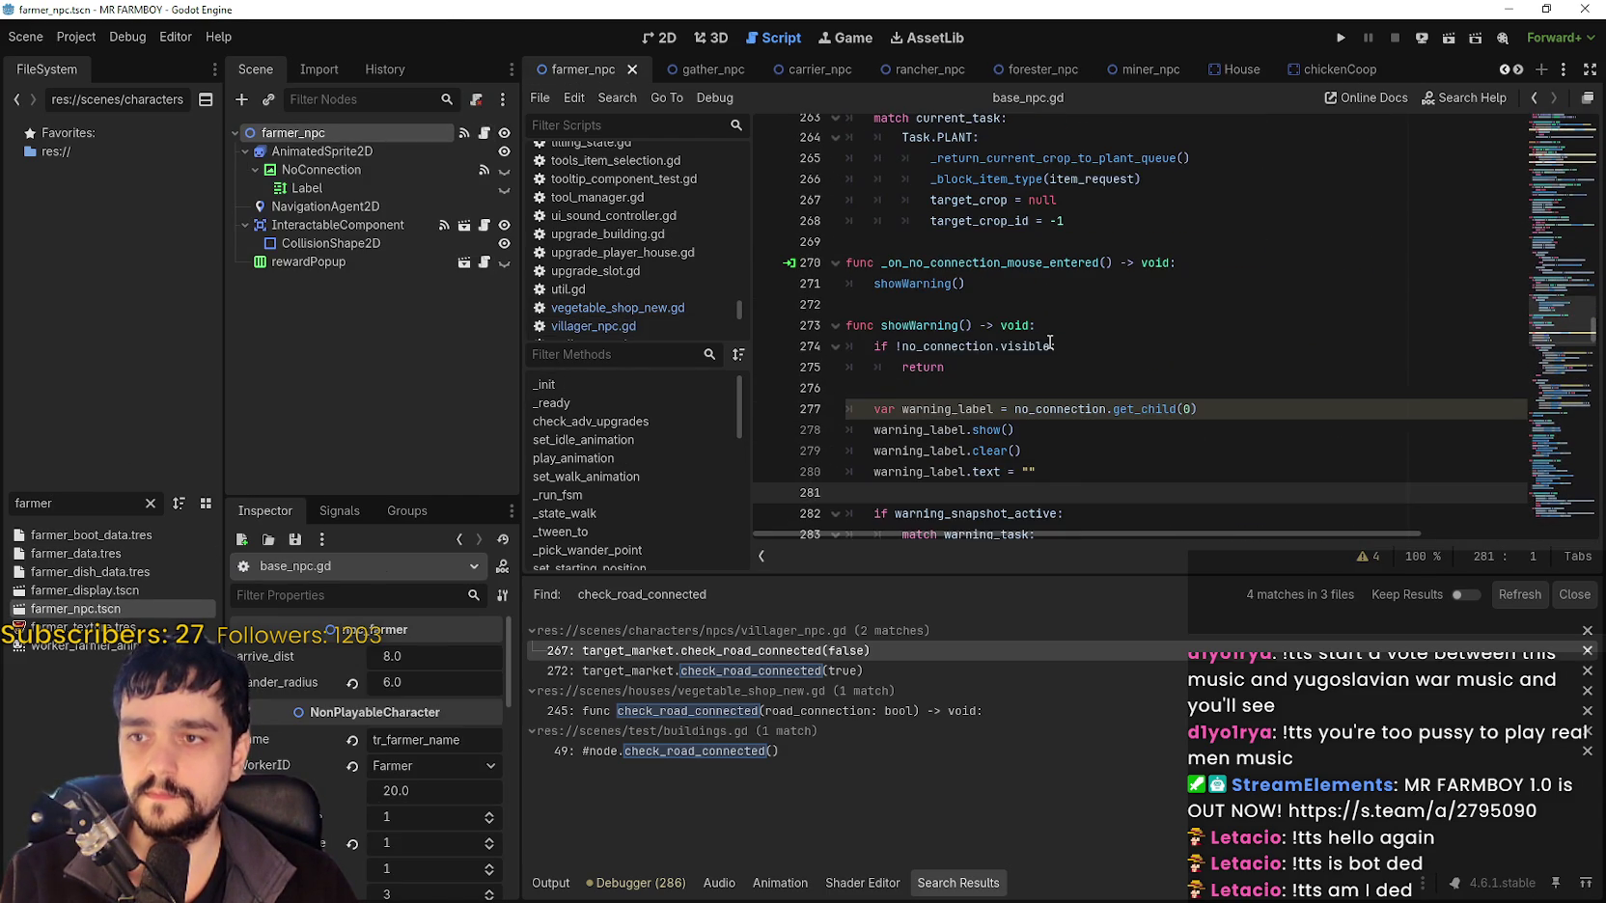
{"action": "left_click", "coordinate": [999, 367]}
{"action": "left_click", "coordinate": [1007, 392]}
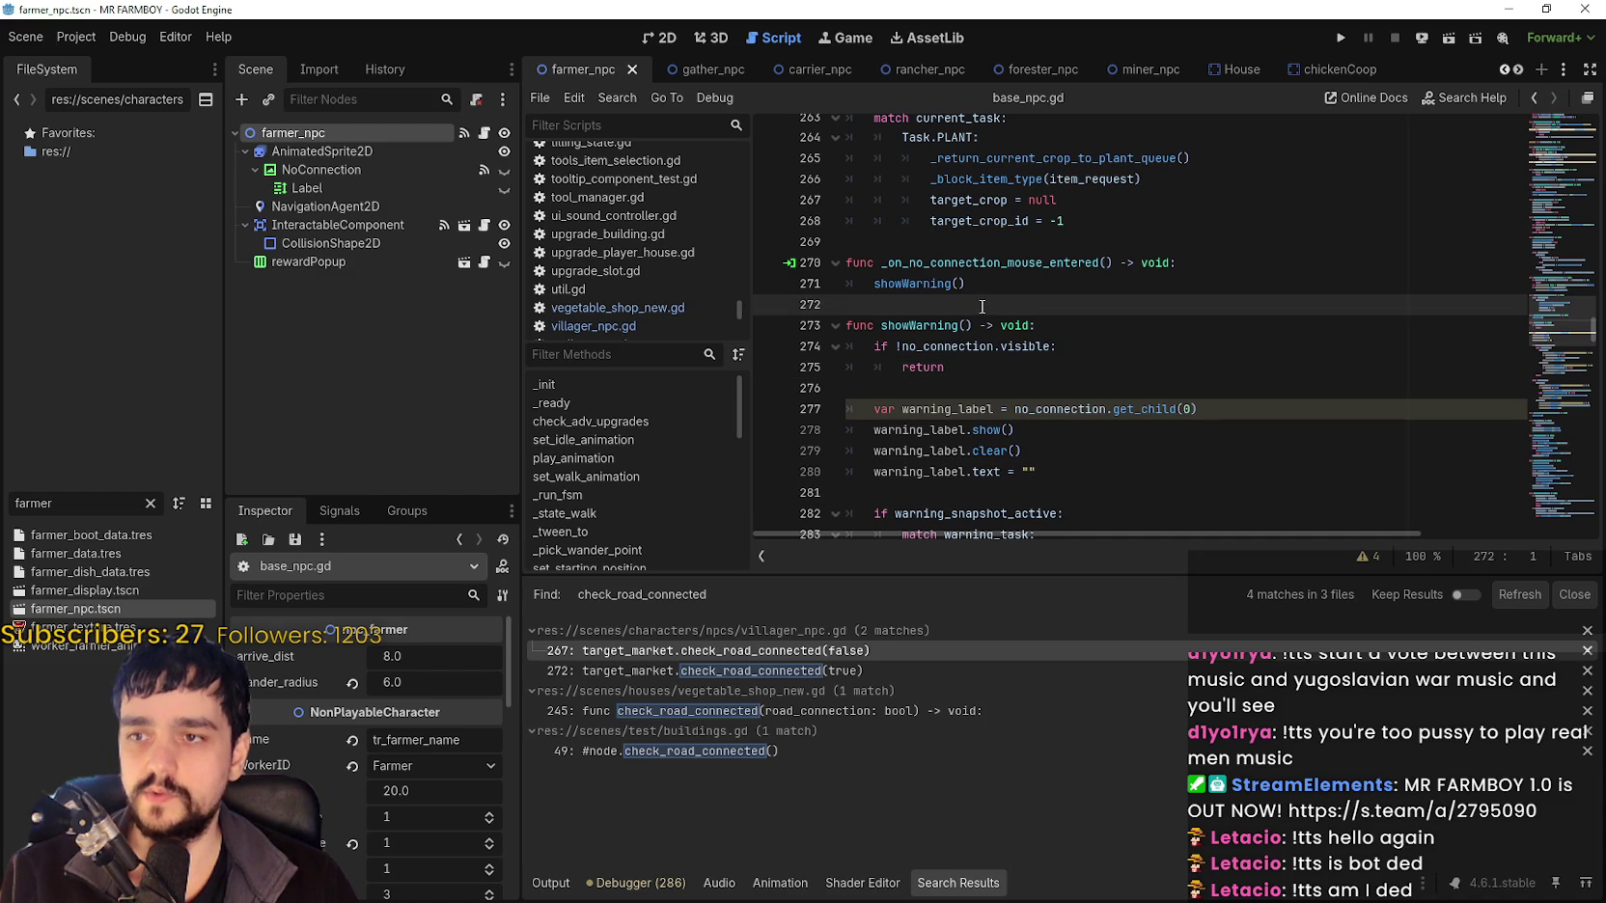
{"action": "scroll", "coordinate": [983, 306], "scroll_direction": "up", "scroll_amount": 2}
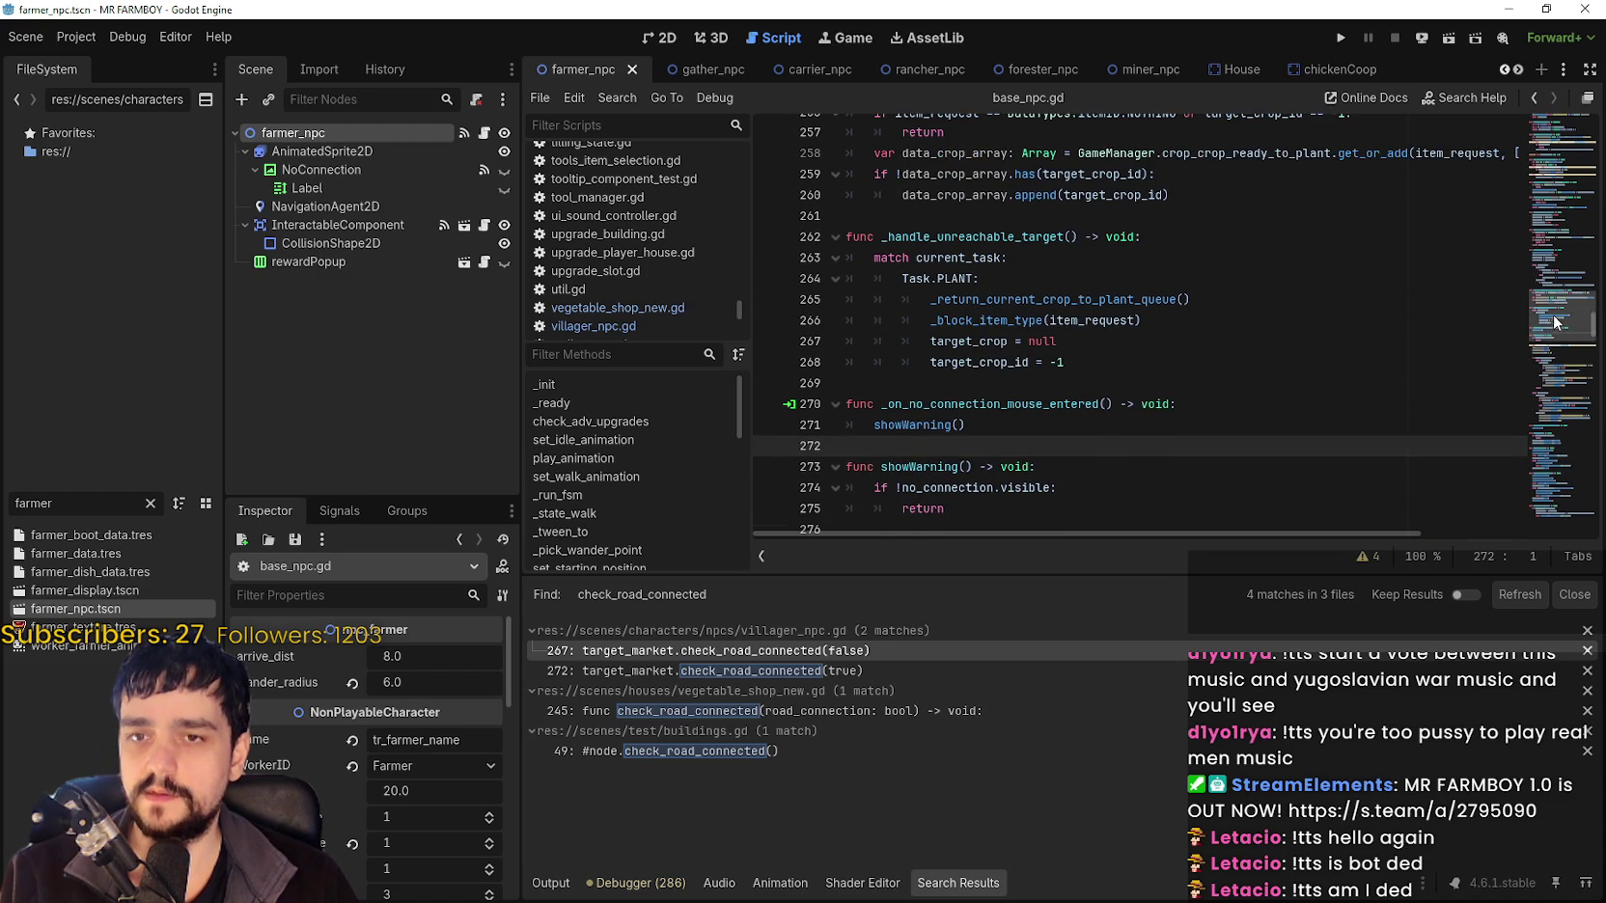
{"action": "scroll", "coordinate": [1541, 294], "scroll_direction": "up", "scroll_amount": 10}
{"action": "scroll", "coordinate": [1539, 285], "scroll_direction": "up", "scroll_amount": 7}
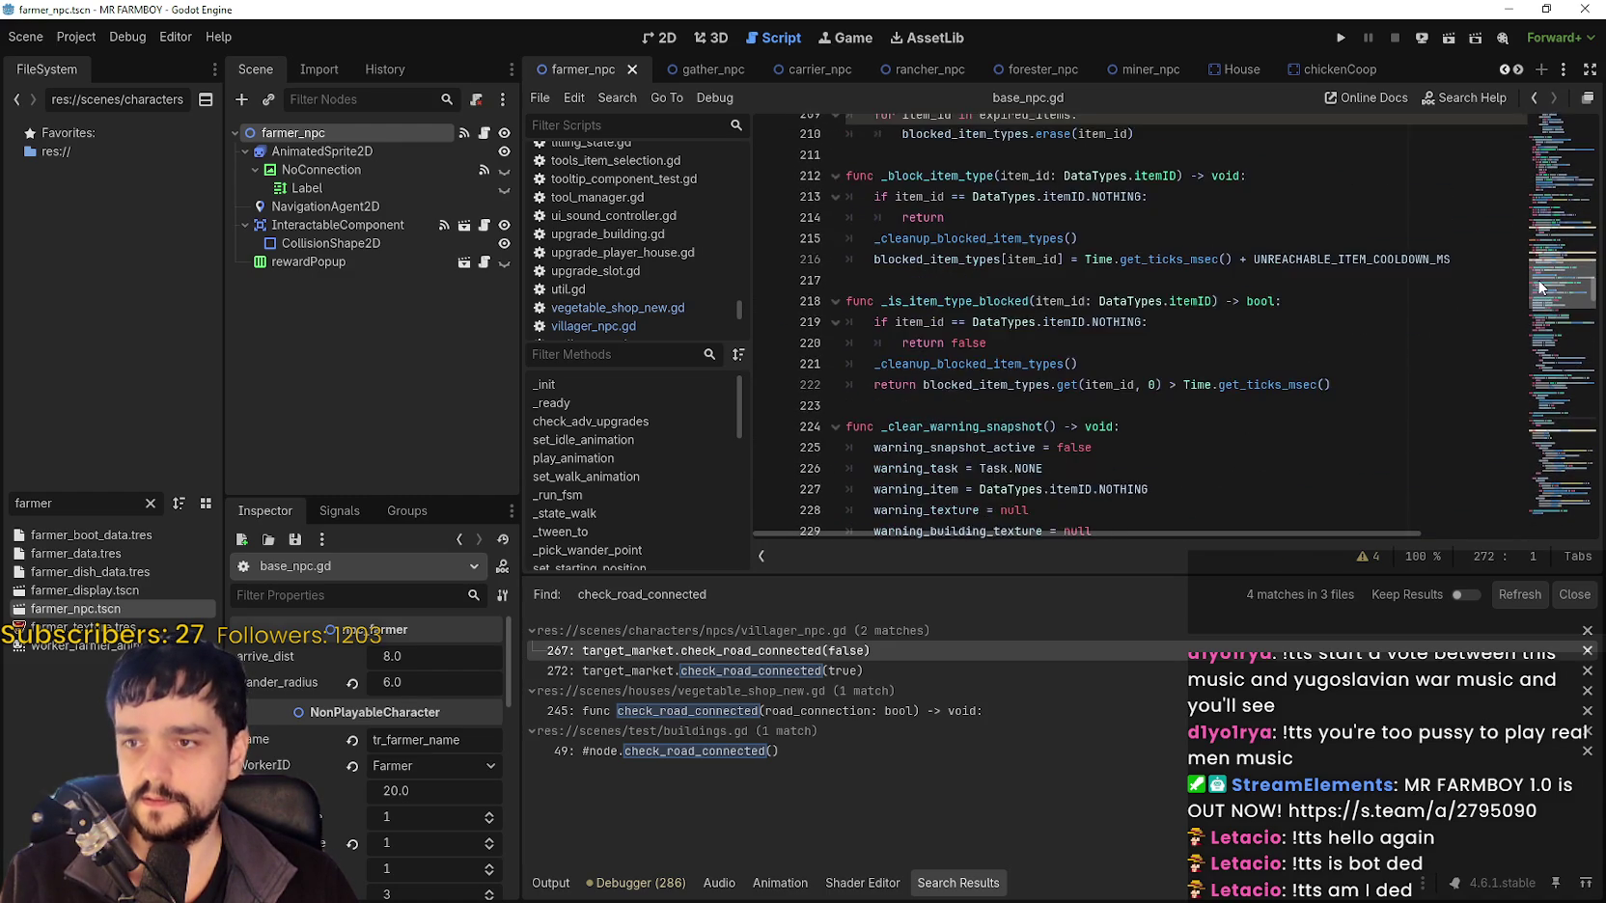
{"action": "key", "text": "ctrl+f"}
{"action": "type", "text": "cant_reach"}
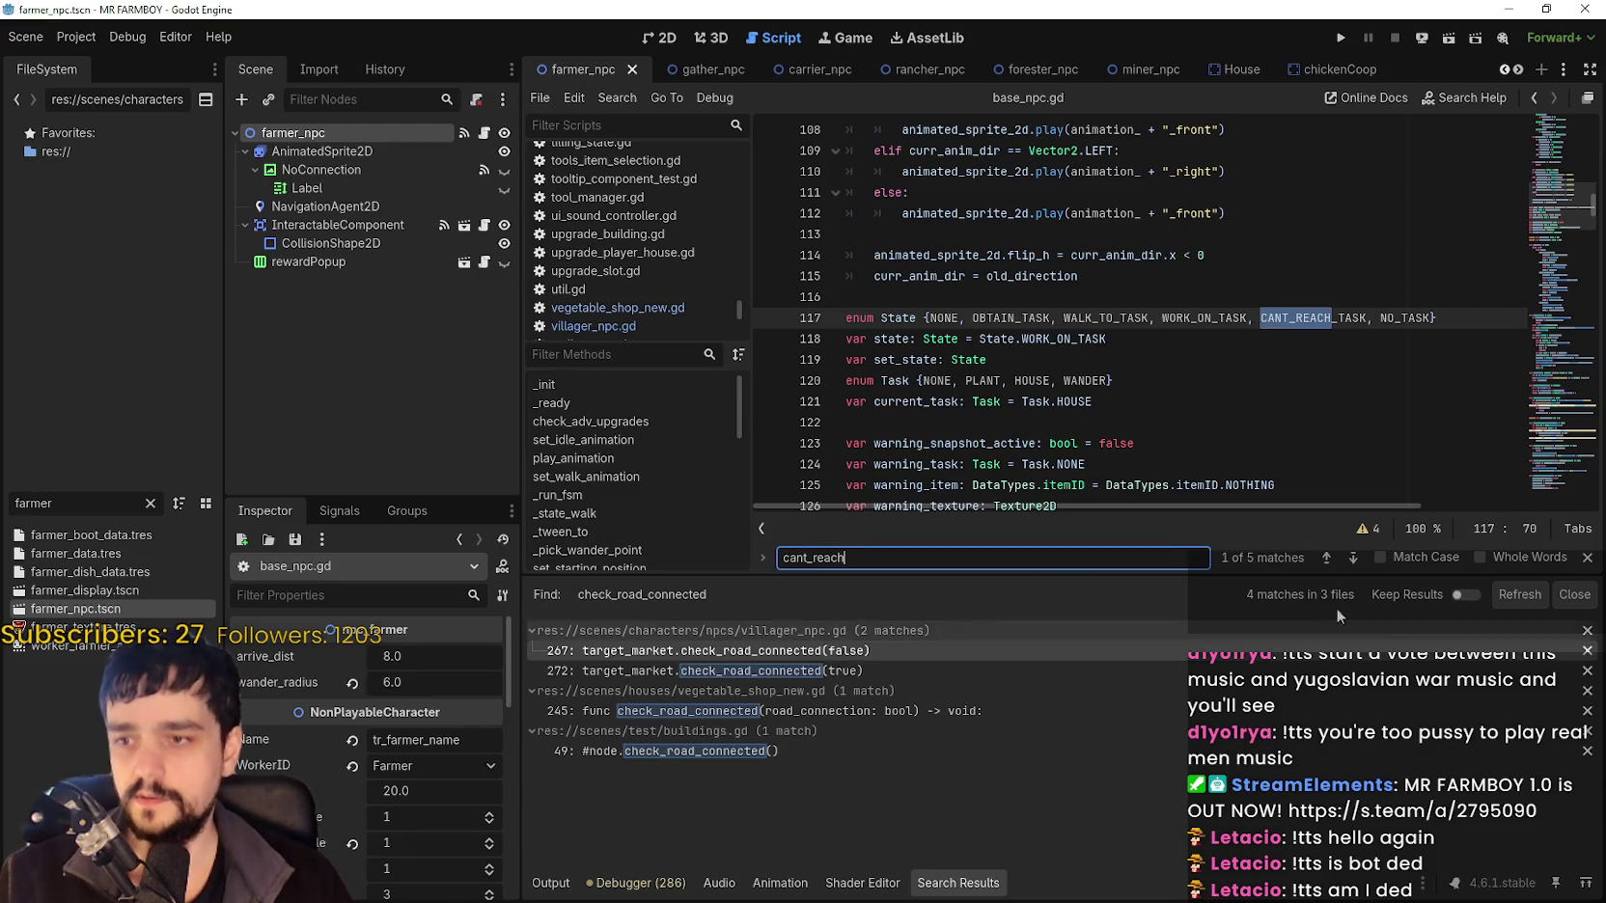
{"action": "left_click", "coordinate": [1352, 558]}
{"action": "left_click", "coordinate": [1352, 558]}
{"action": "left_click", "coordinate": [1352, 558]}
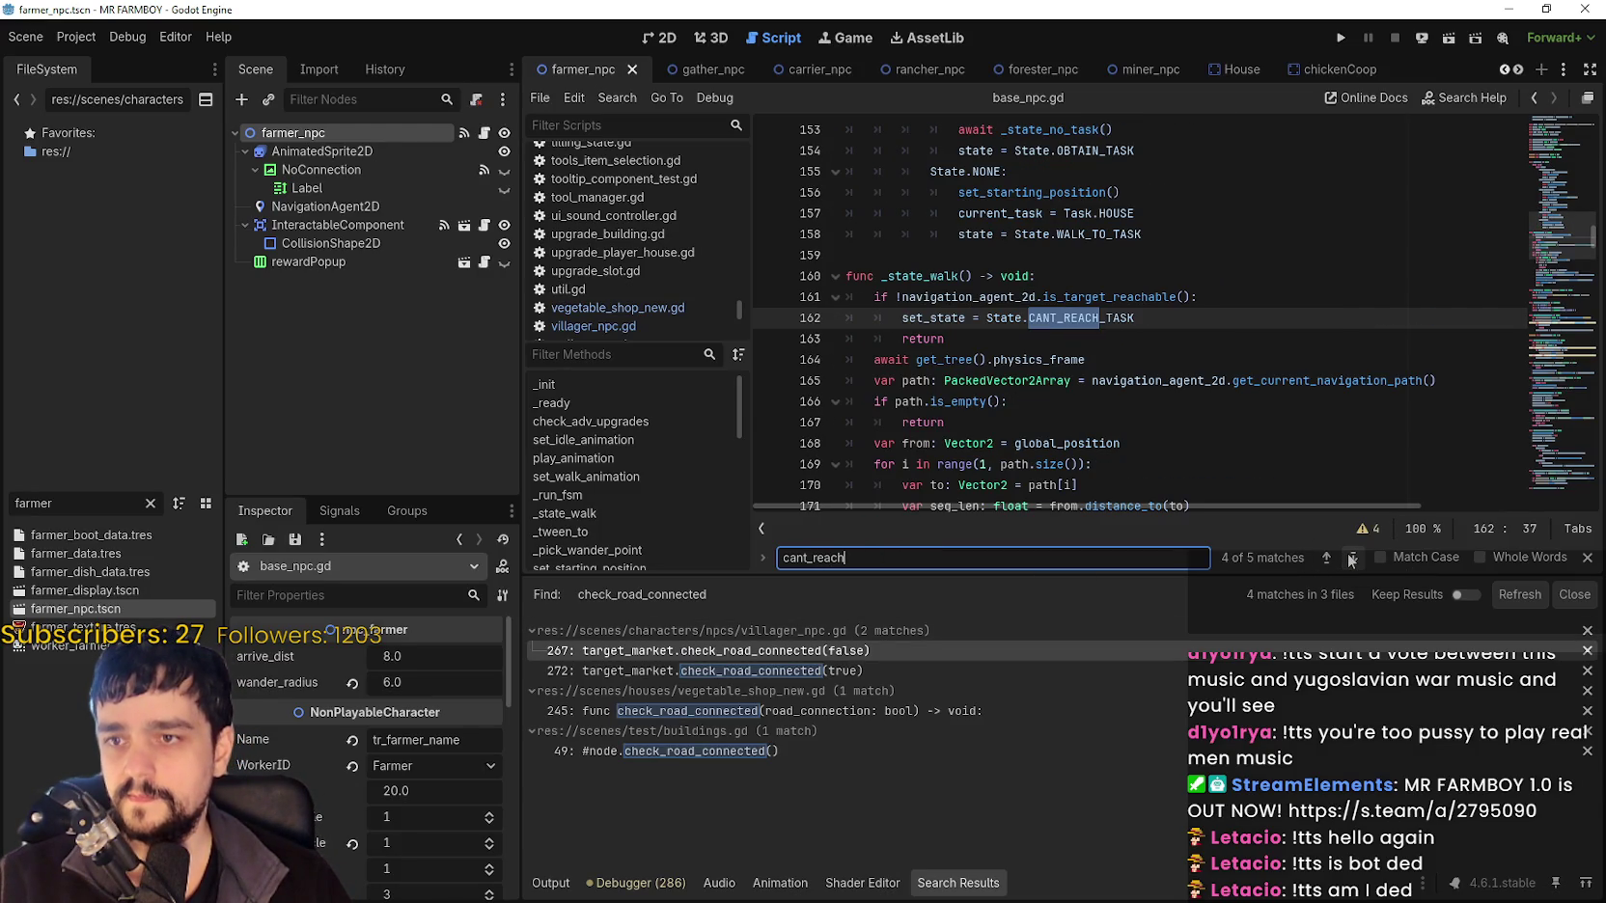
{"action": "key", "text": "Return"}
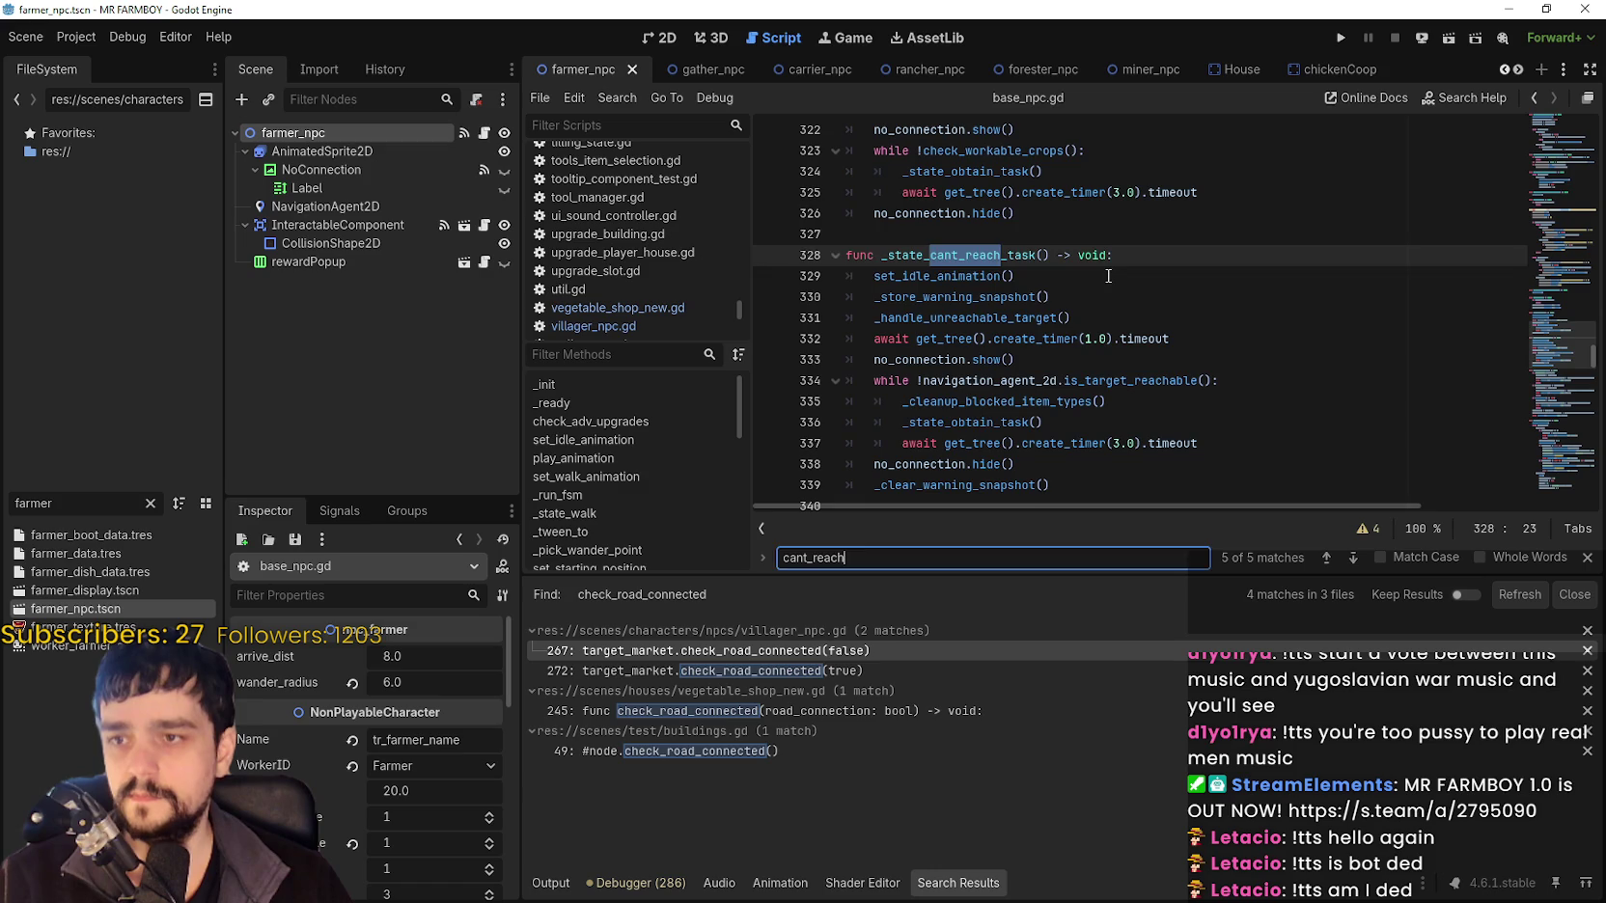
{"action": "left_click", "coordinate": [1108, 276]}
{"action": "scroll", "coordinate": [1112, 296], "scroll_direction": "down", "scroll_amount": 1}
{"action": "double_click", "coordinate": [1036, 317]}
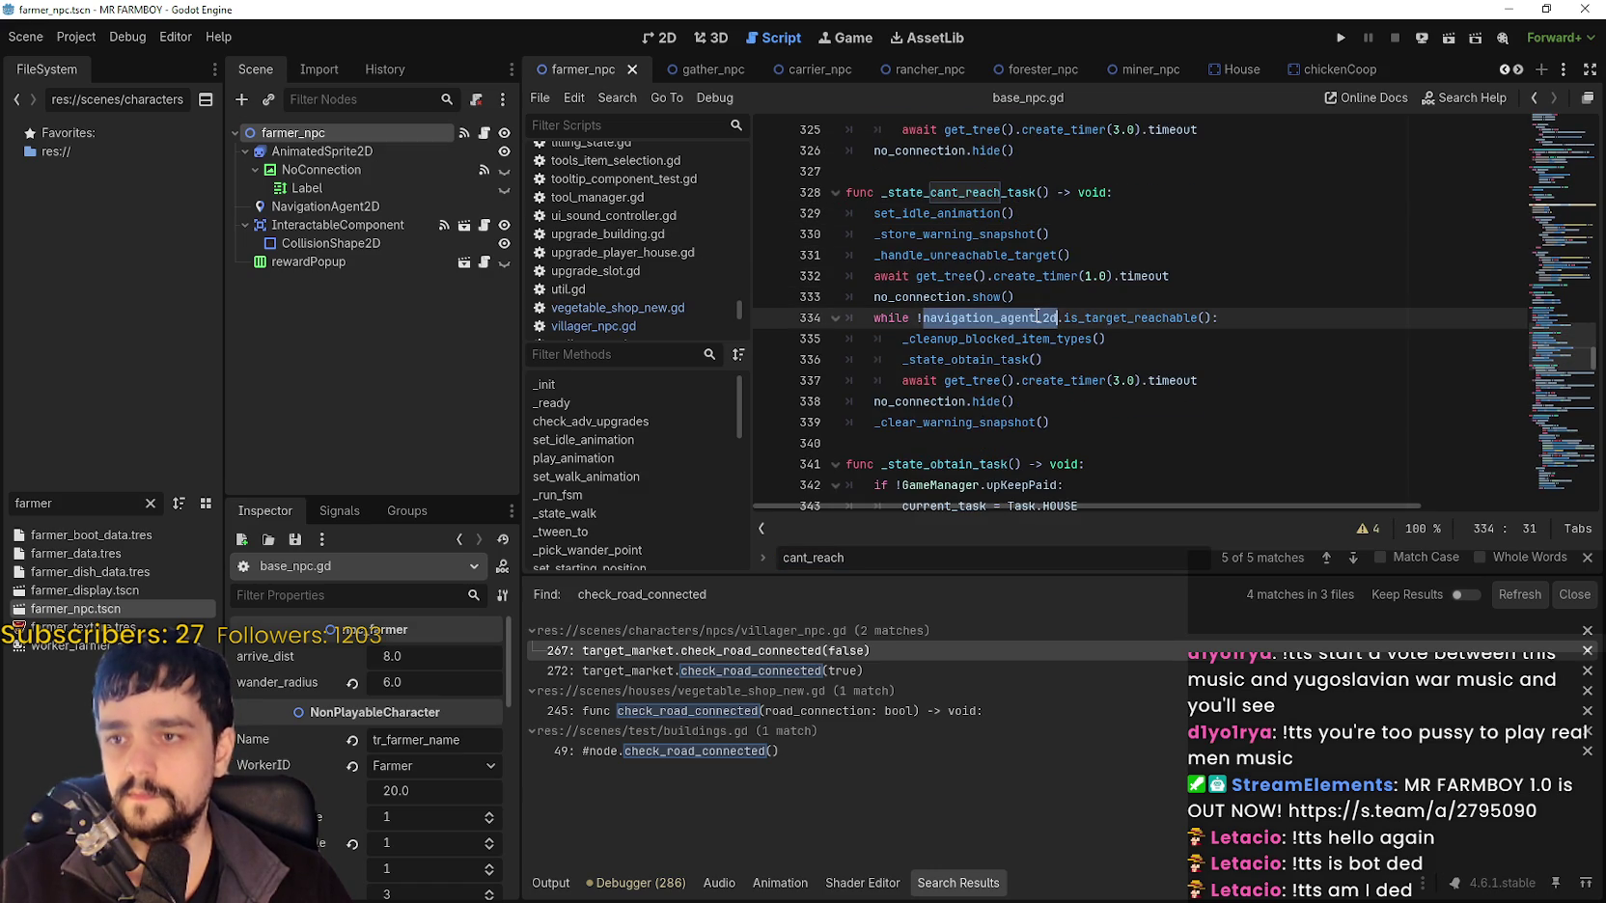
{"action": "scroll", "coordinate": [1298, 391], "scroll_direction": "down", "scroll_amount": 1}
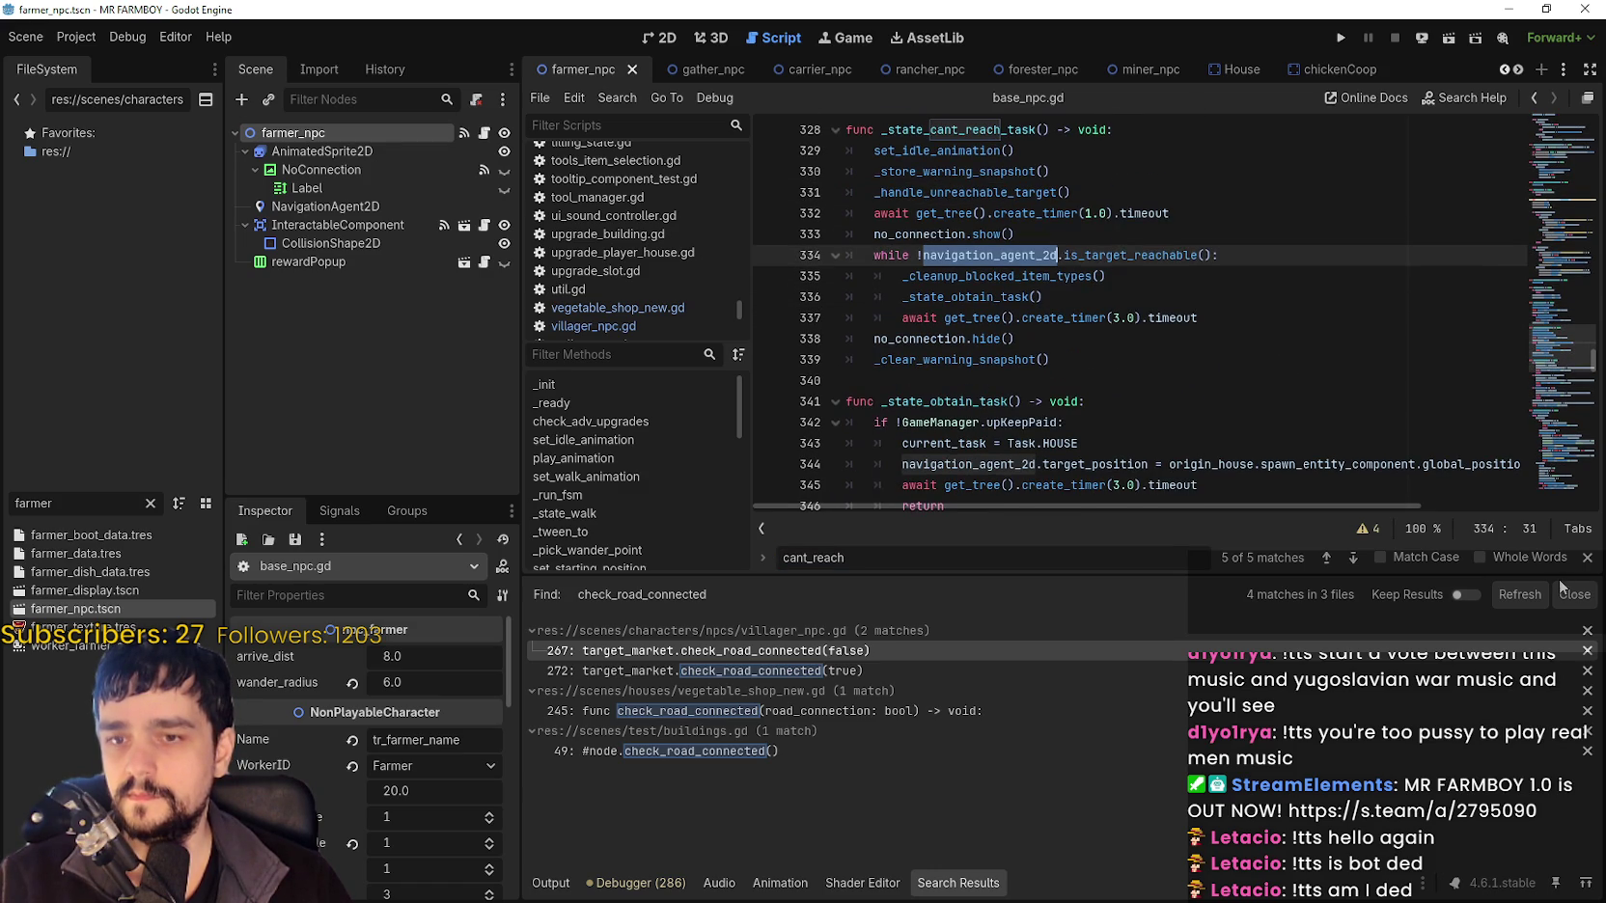
{"action": "left_click", "coordinate": [1586, 558]}
{"action": "double_click", "coordinate": [944, 298]}
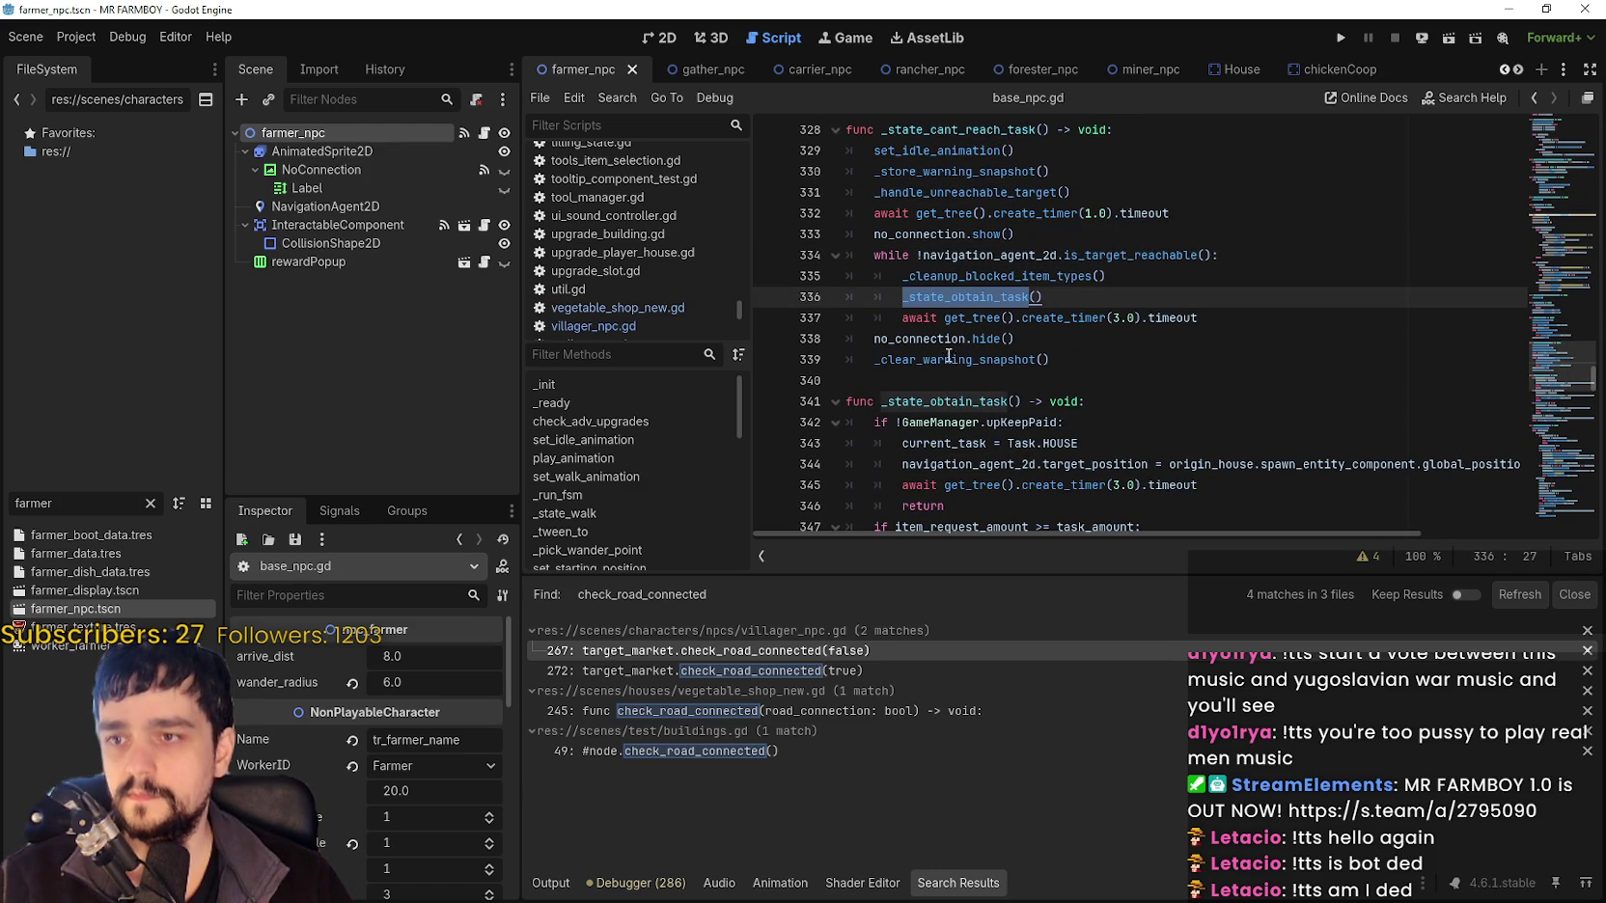
{"action": "left_click", "coordinate": [949, 360]}
{"action": "double_click", "coordinate": [919, 339]}
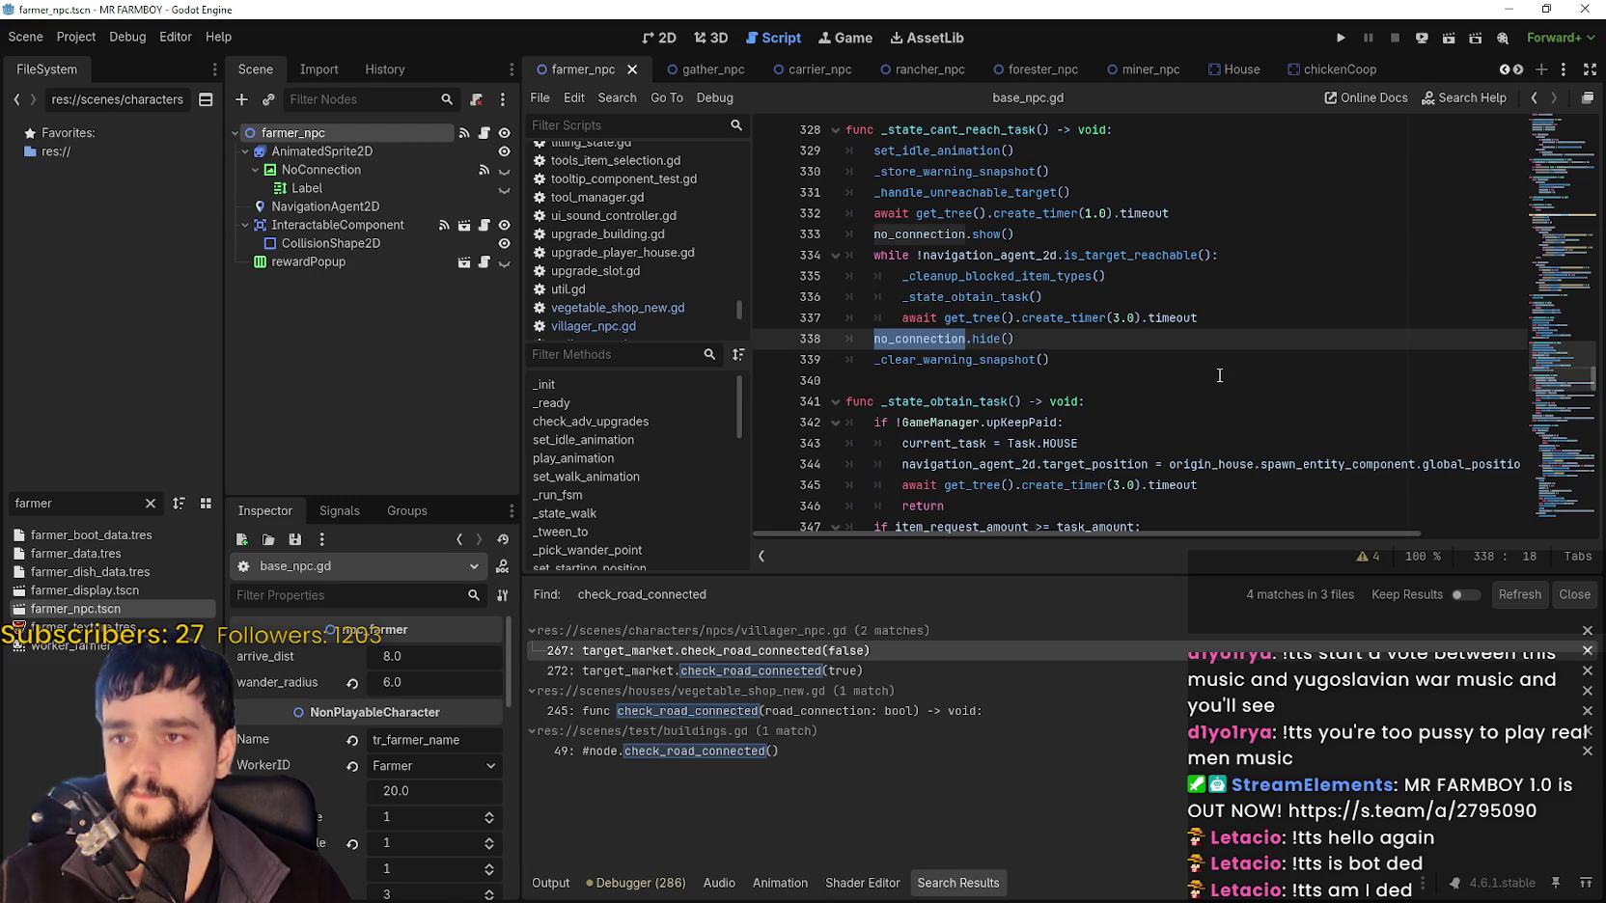
{"action": "left_click", "coordinate": [1040, 378]}
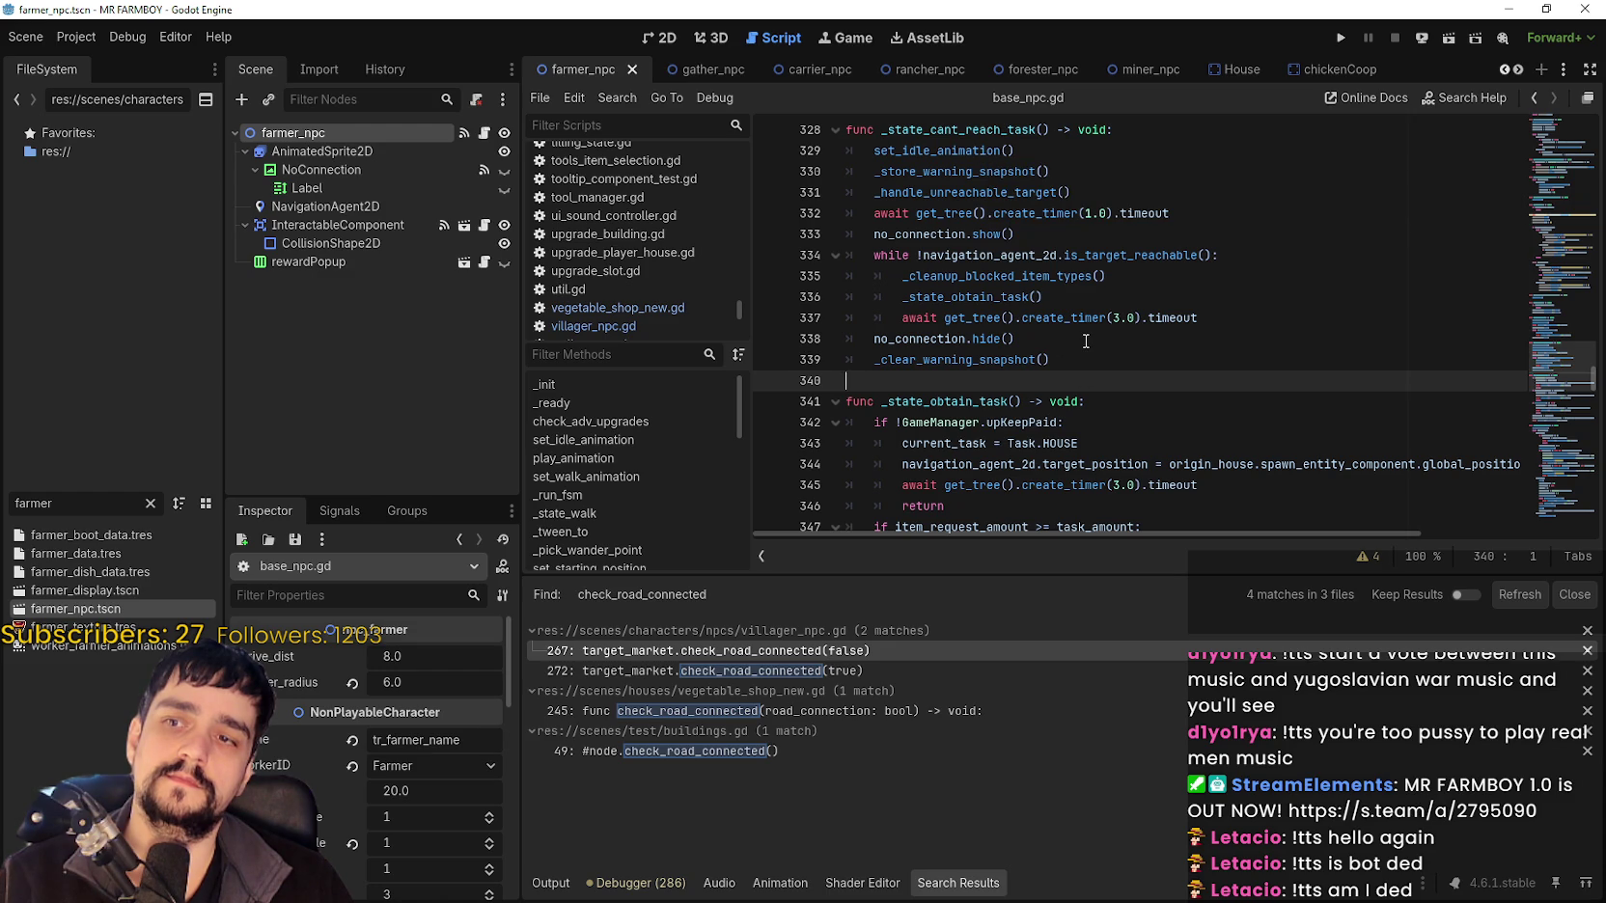
{"action": "scroll", "coordinate": [1352, 357], "scroll_direction": "down", "scroll_amount": 4}
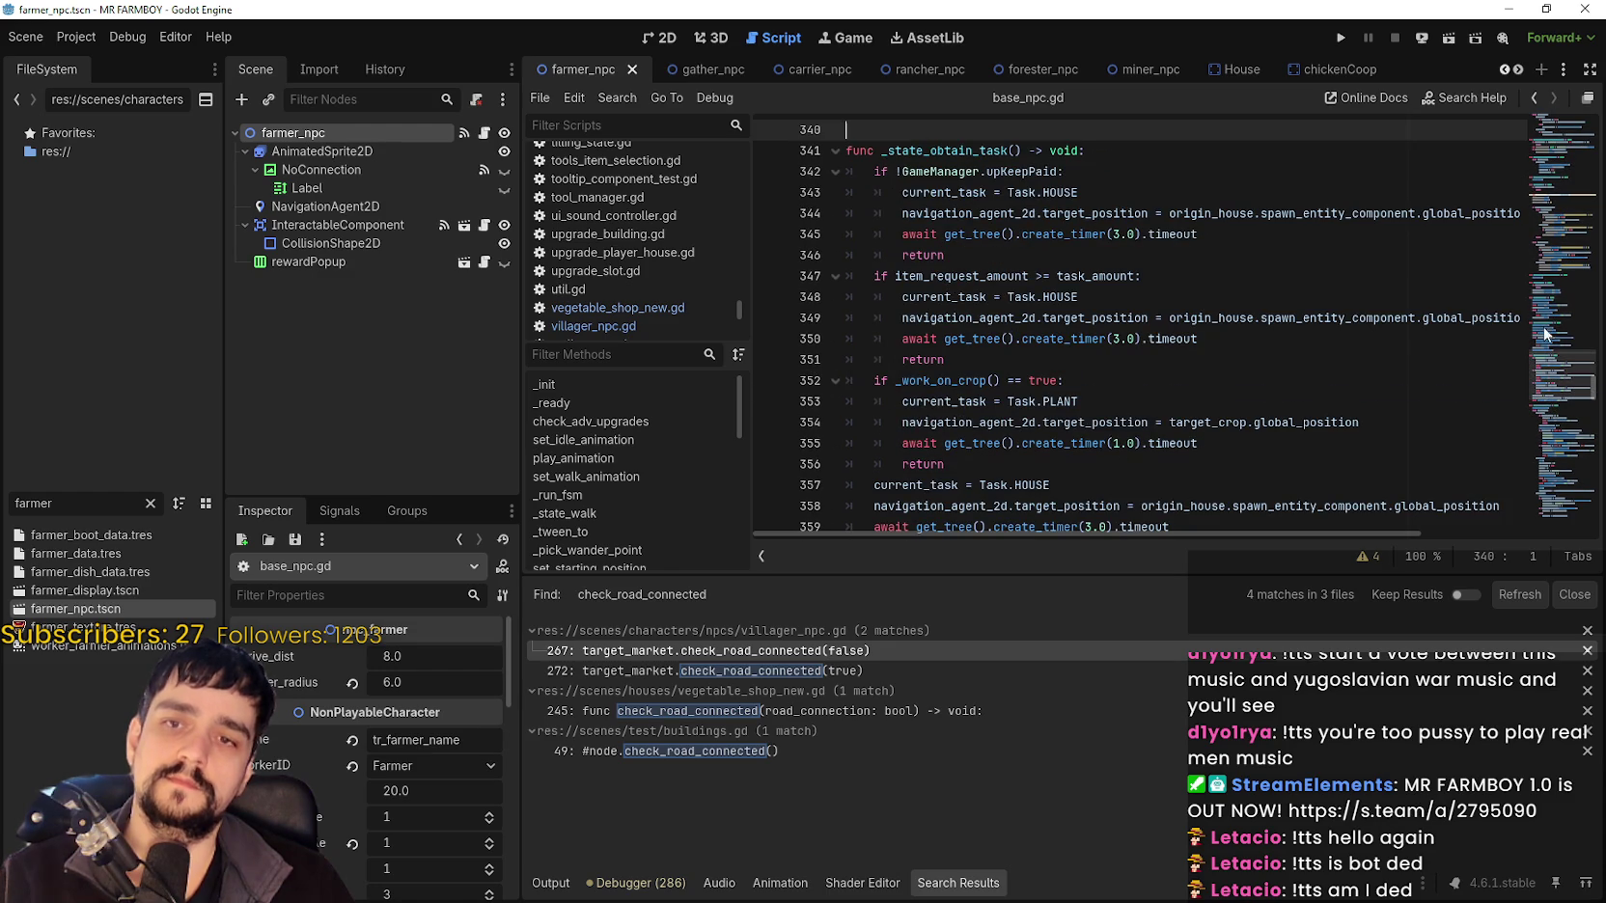
Inspect the showWarning function and the HOUSE case of its warning_task match.
{"action": "mouse_move", "coordinate": [1558, 383]}
{"action": "left_mouse_down"}
{"action": "mouse_move", "coordinate": [1521, 515]}
{"action": "mouse_move", "coordinate": [1545, 329]}
{"action": "left_mouse_up"}
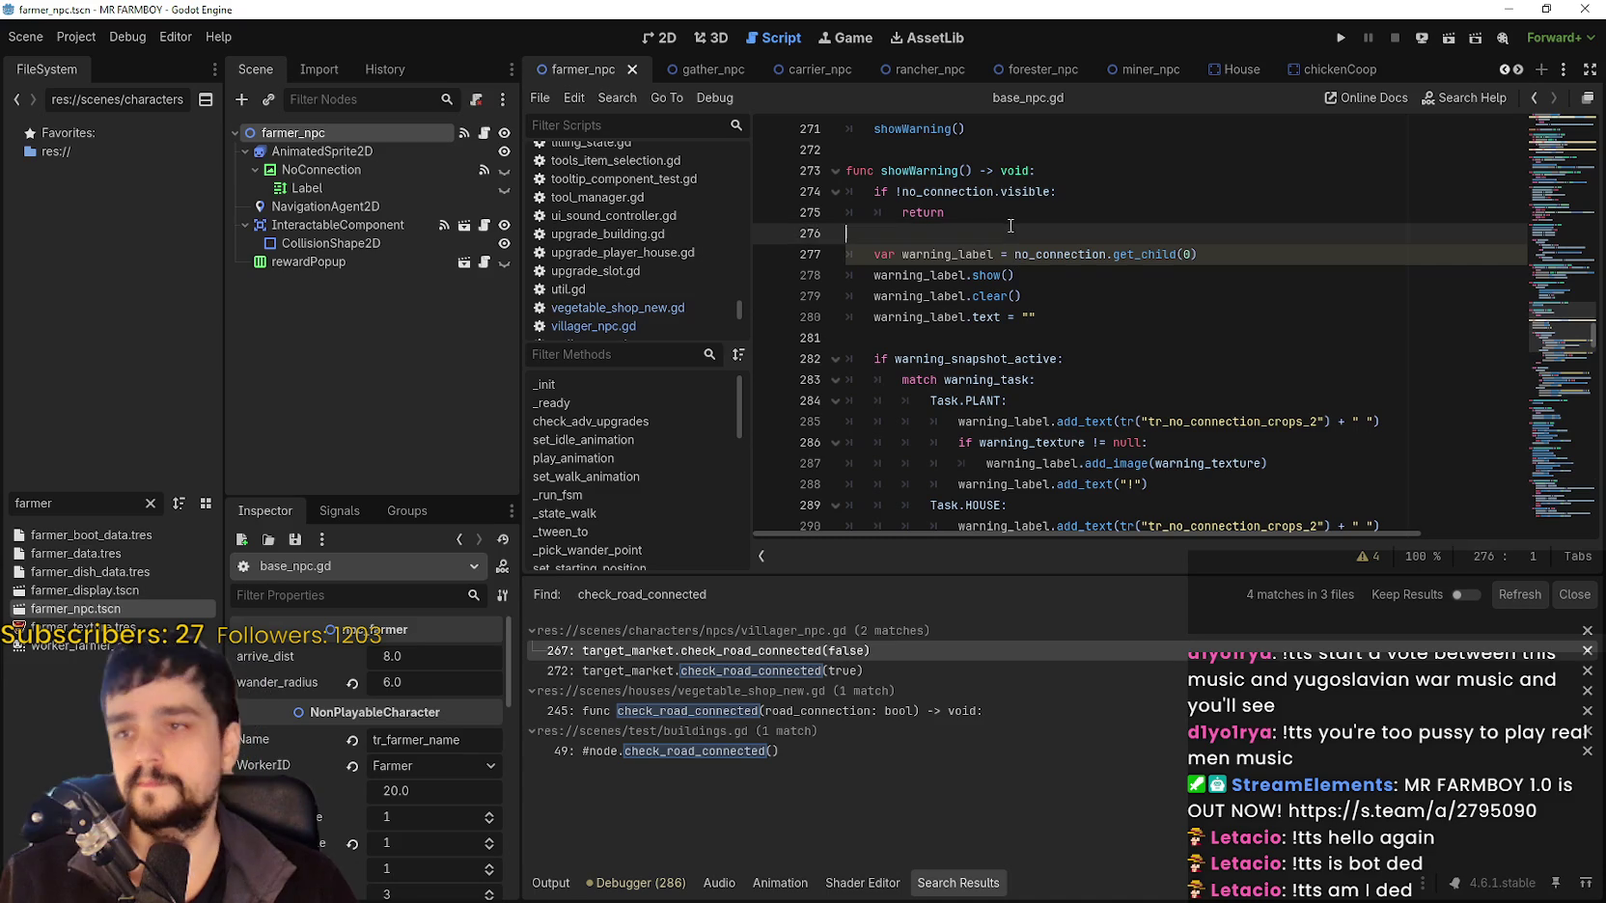
{"action": "scroll", "coordinate": [1108, 300], "scroll_direction": "down", "scroll_amount": 2}
{"action": "scroll", "coordinate": [1108, 299], "scroll_direction": "up", "scroll_amount": 2}
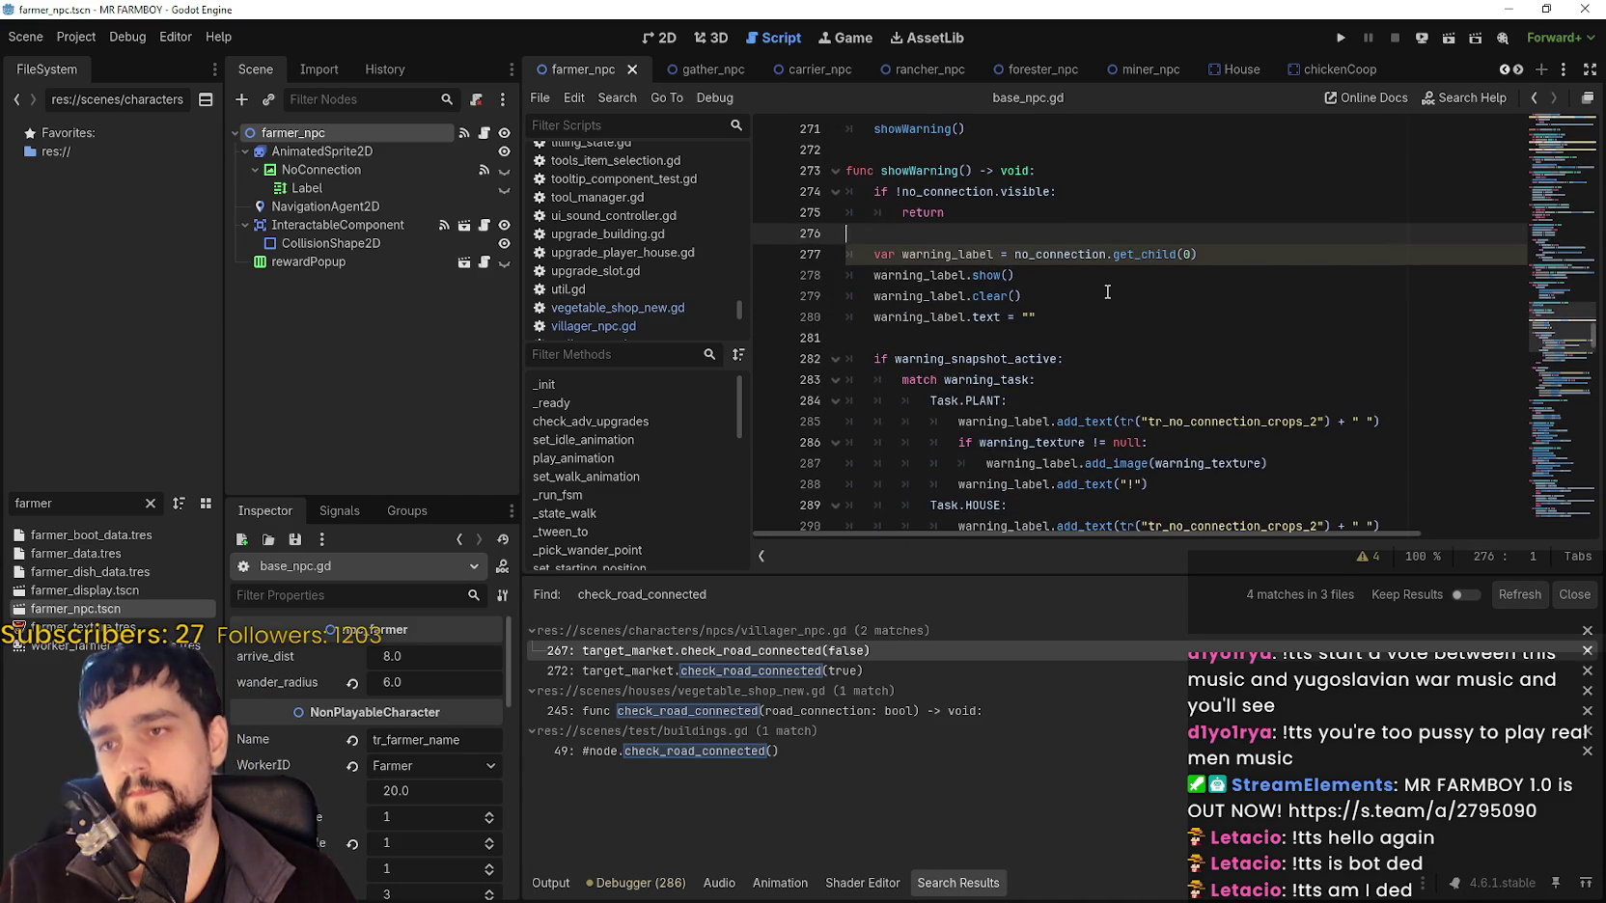
{"action": "double_click", "coordinate": [902, 172]}
{"action": "scroll", "coordinate": [1123, 333], "scroll_direction": "up", "scroll_amount": 1}
{"action": "scroll", "coordinate": [1123, 333], "scroll_direction": "down", "scroll_amount": 1}
{"action": "left_click", "coordinate": [1119, 318]}
{"action": "scroll", "coordinate": [1134, 343], "scroll_direction": "down", "scroll_amount": 2}
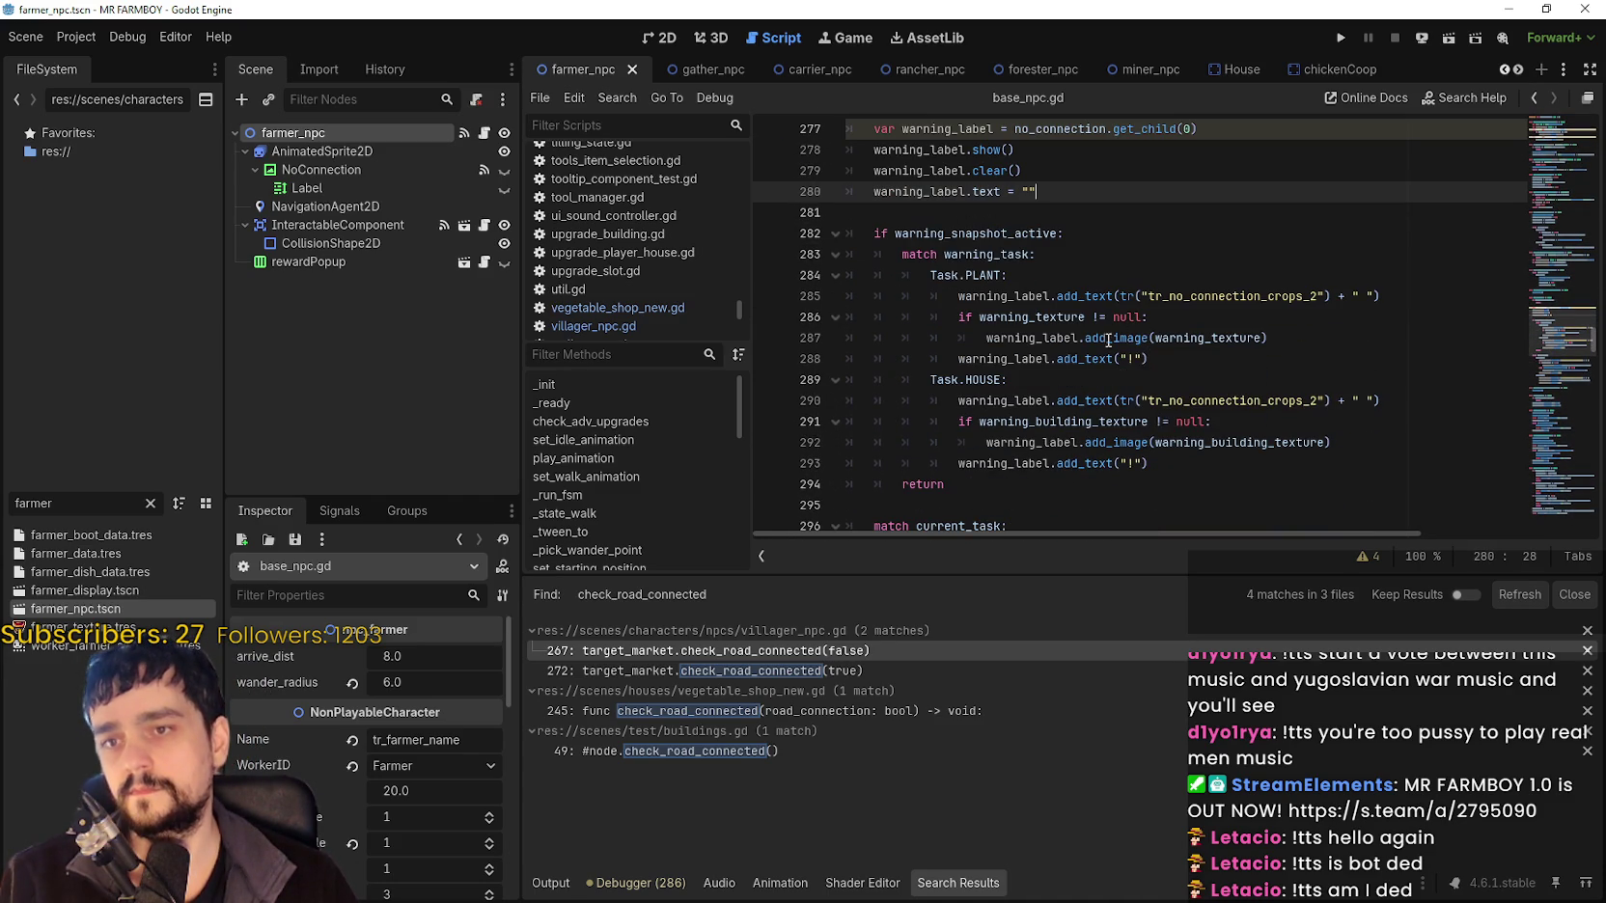
{"action": "scroll", "coordinate": [1058, 322], "scroll_direction": "down", "scroll_amount": 1}
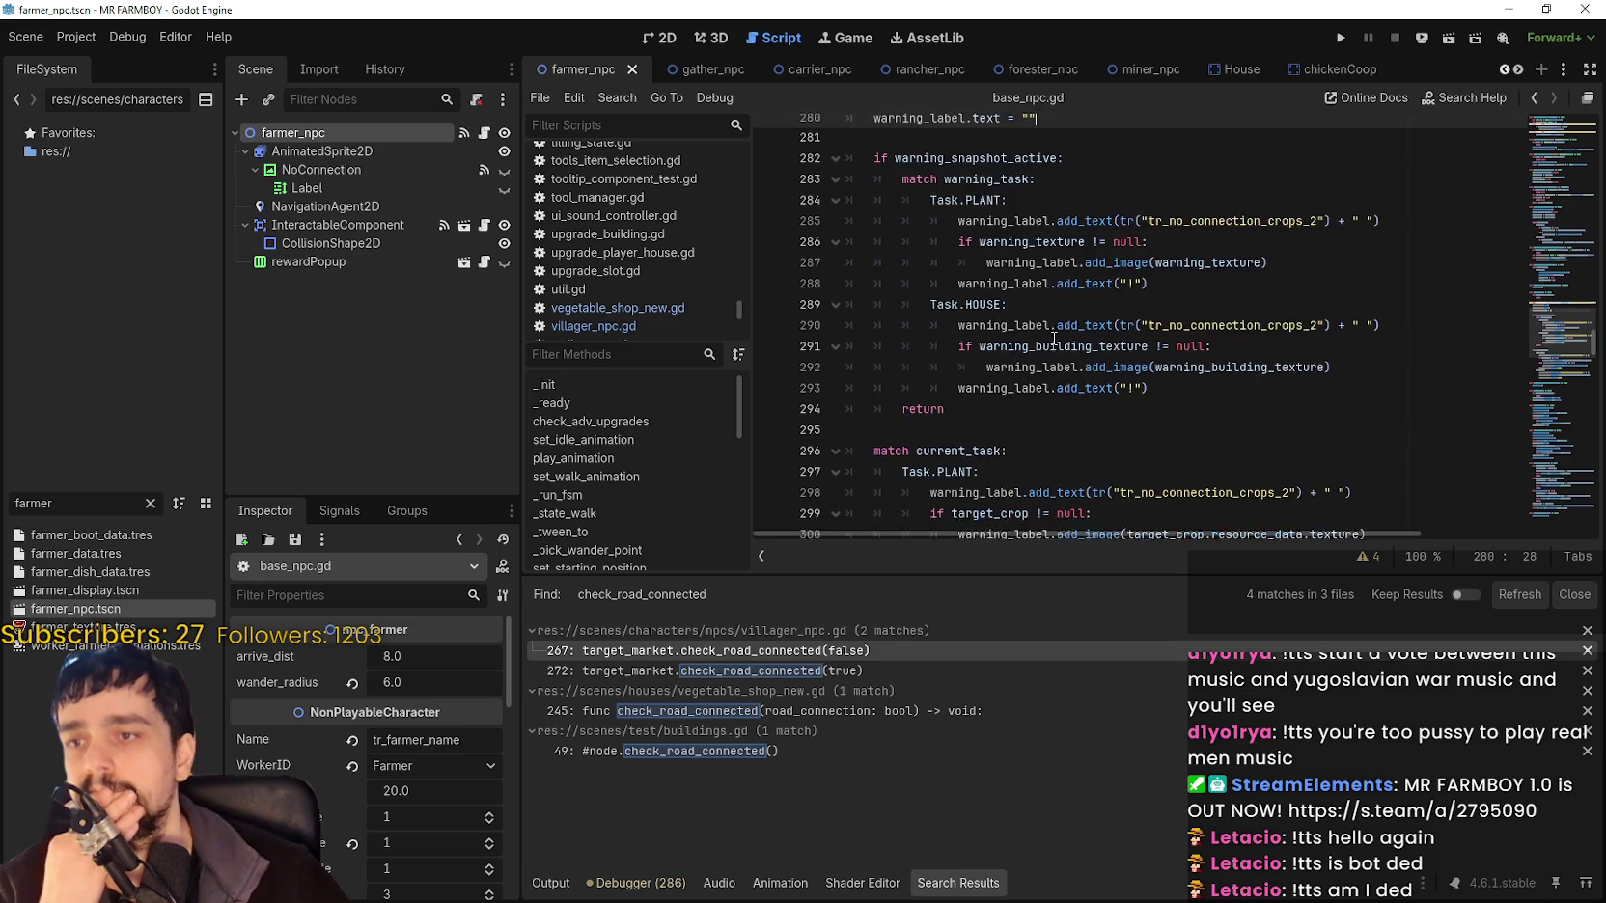
{"action": "double_click", "coordinate": [992, 317]}
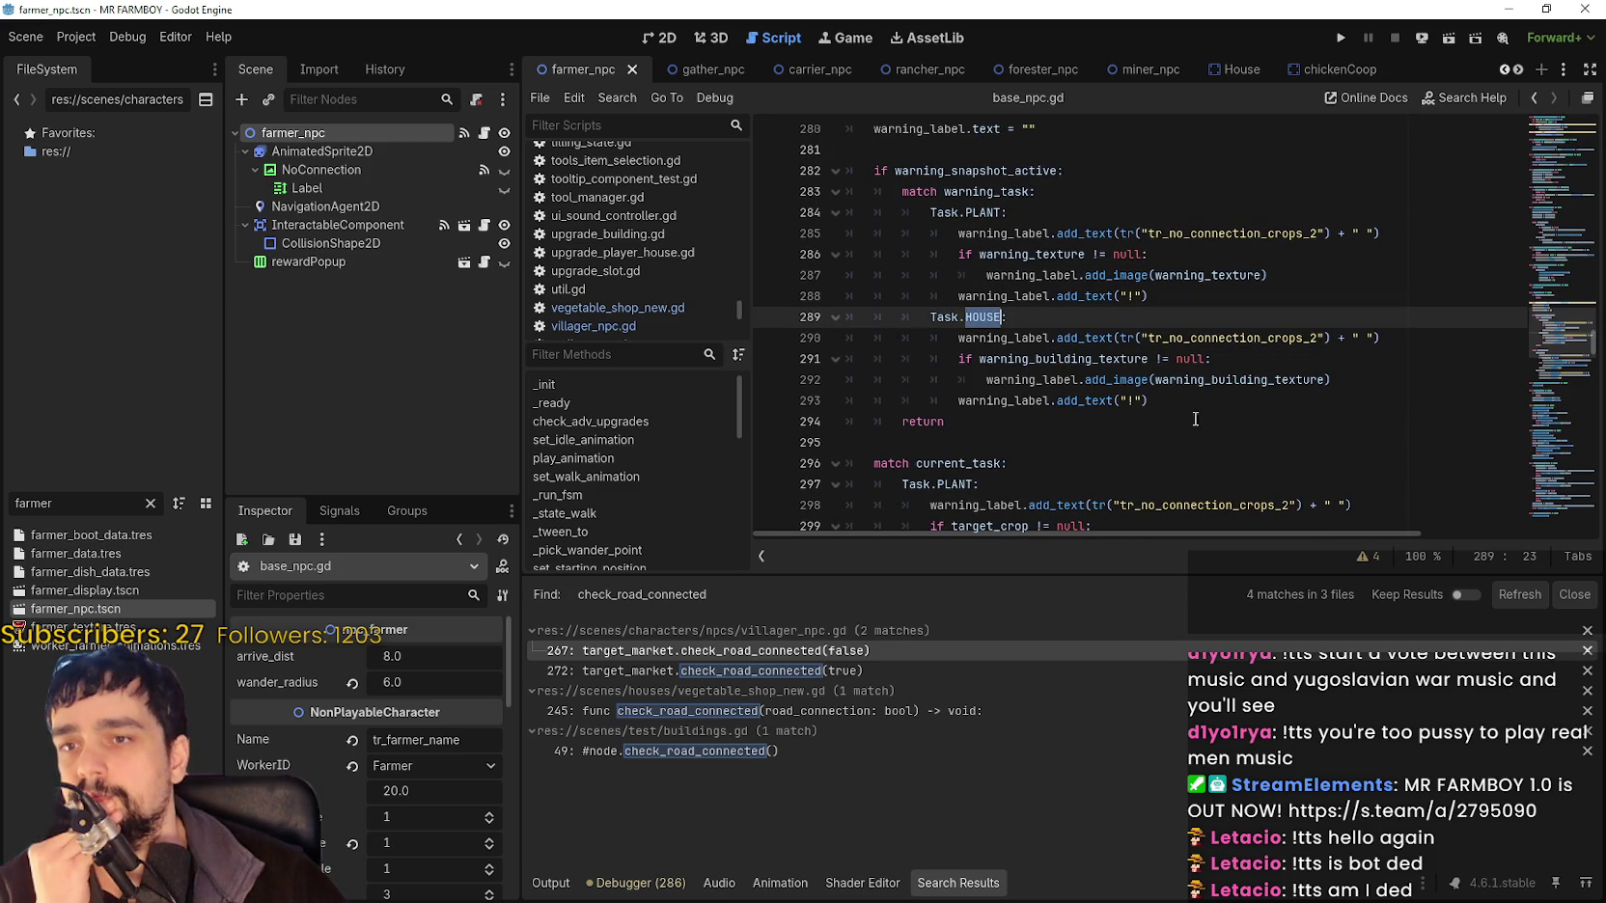
{"action": "left_click", "coordinate": [1220, 395]}
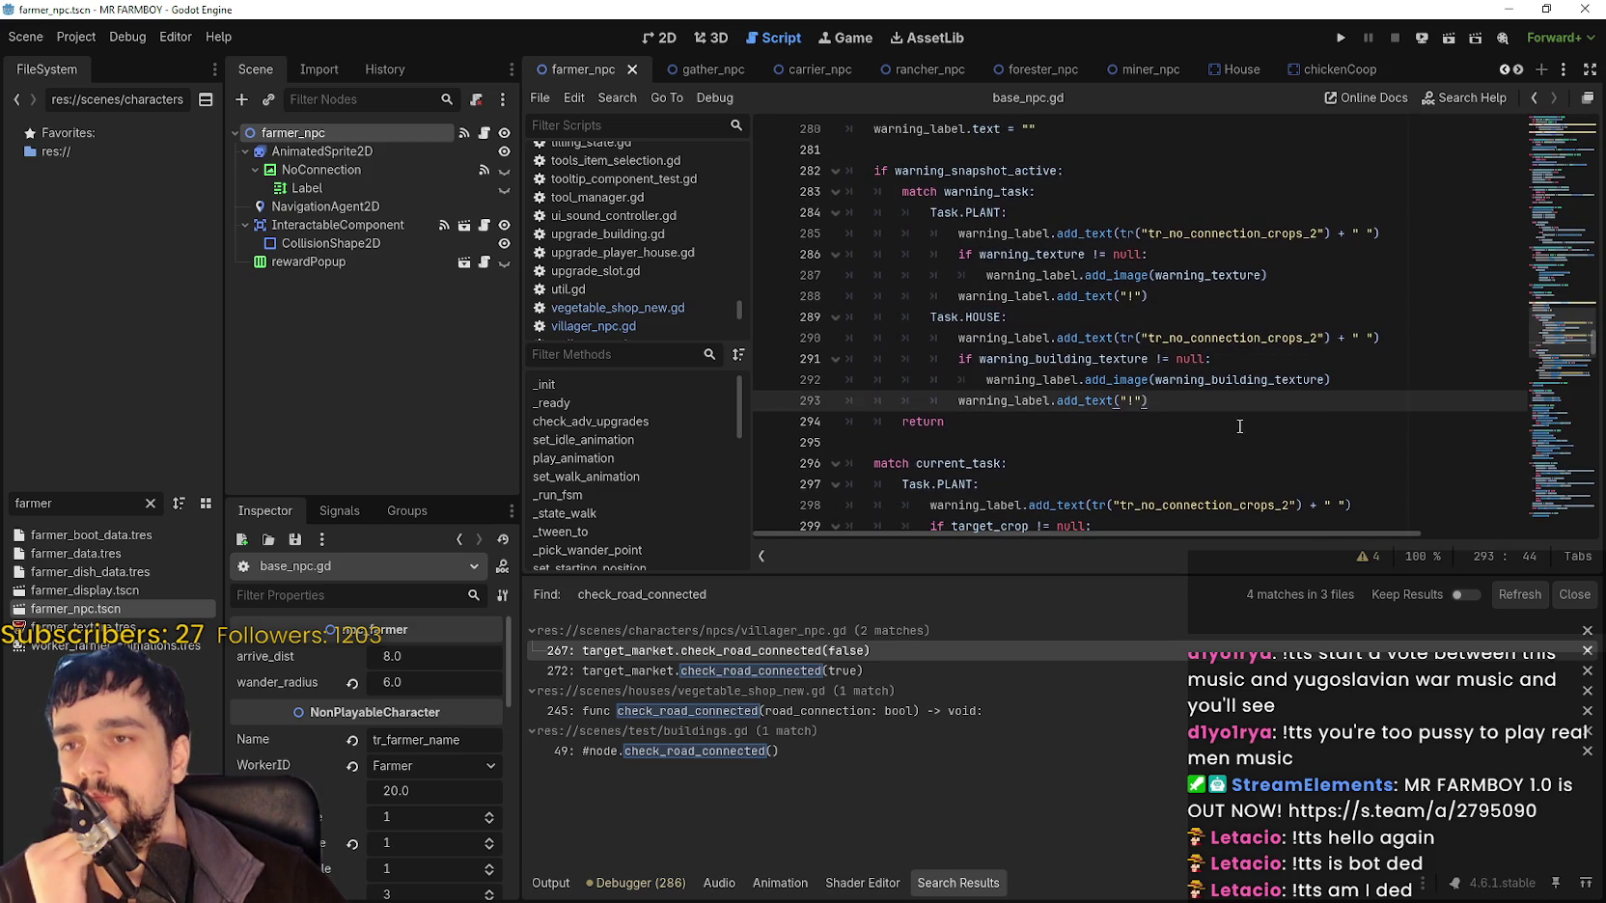
Review the warning code surrounding showWarning in base_npc.gd.
{"action": "scroll", "coordinate": [1240, 432], "scroll_direction": "up", "scroll_amount": 2}
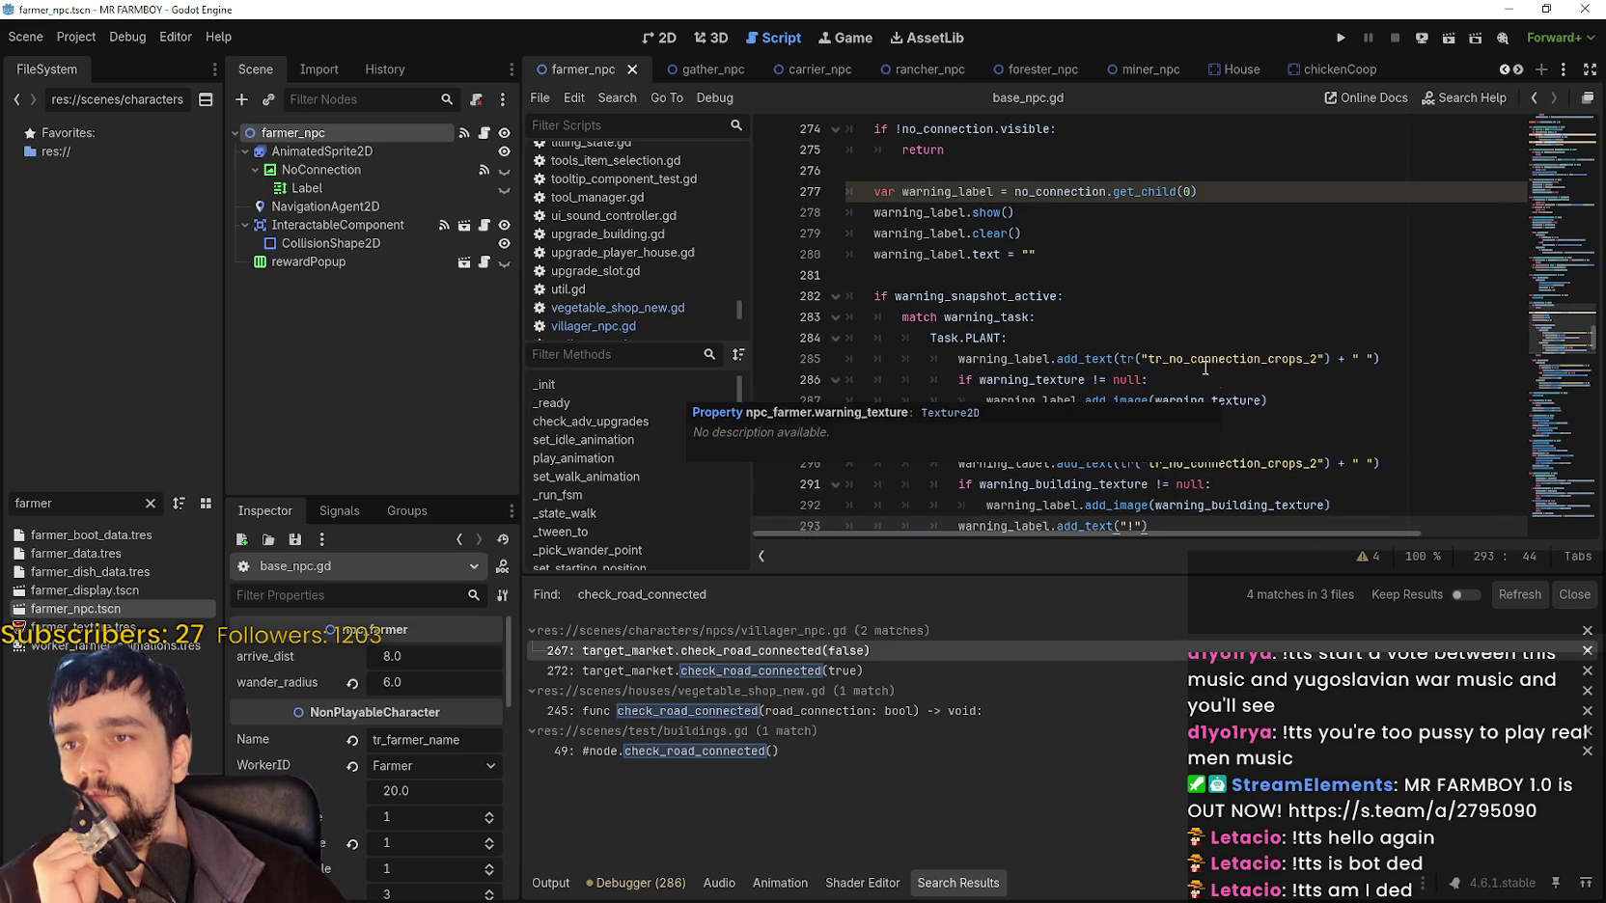
{"action": "scroll", "coordinate": [1250, 367], "scroll_direction": "up", "scroll_amount": 1}
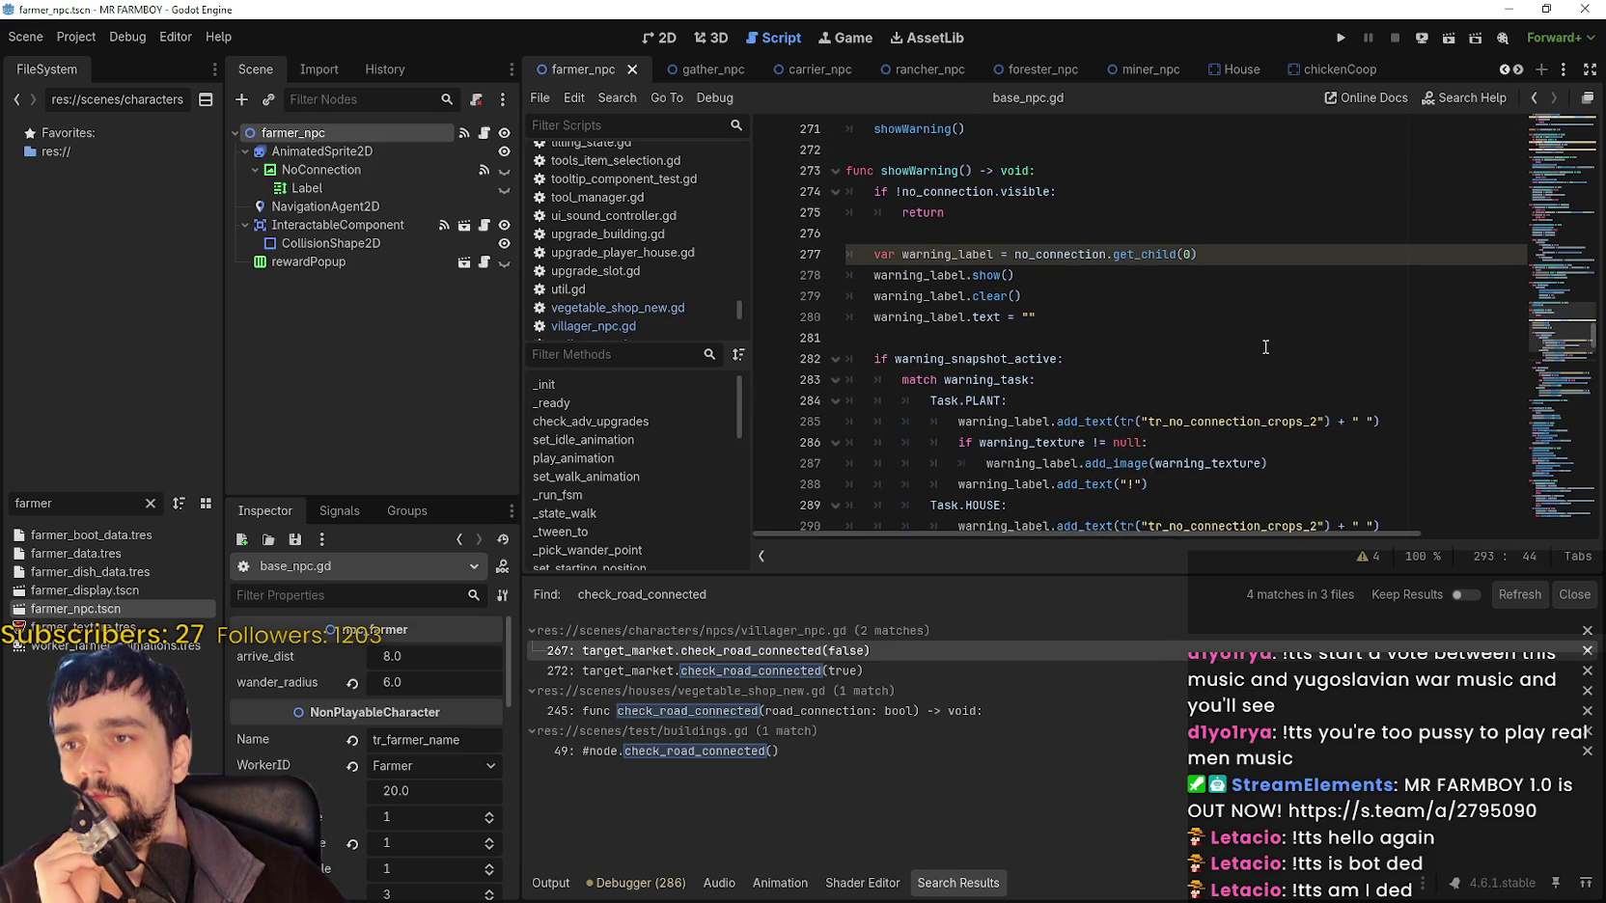
{"action": "scroll", "coordinate": [1265, 346], "scroll_direction": "down", "scroll_amount": 3}
{"action": "scroll", "coordinate": [1136, 279], "scroll_direction": "up", "scroll_amount": 2}
{"action": "scroll", "coordinate": [1014, 256], "scroll_direction": "down", "scroll_amount": 1}
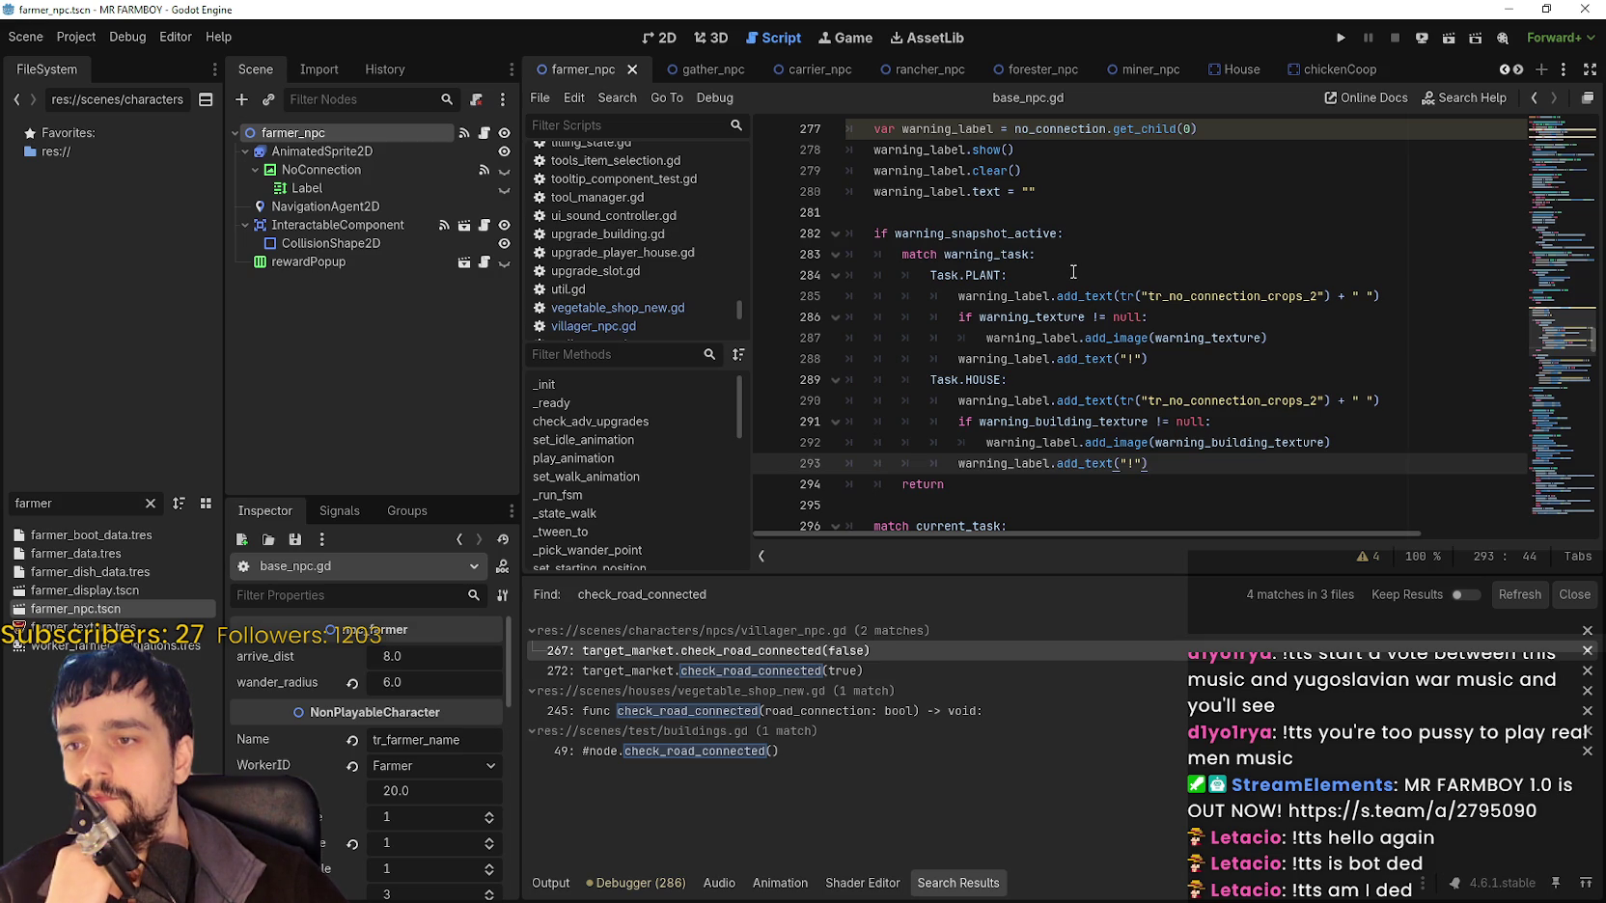
{"action": "scroll", "coordinate": [1073, 272], "scroll_direction": "up", "scroll_amount": 3}
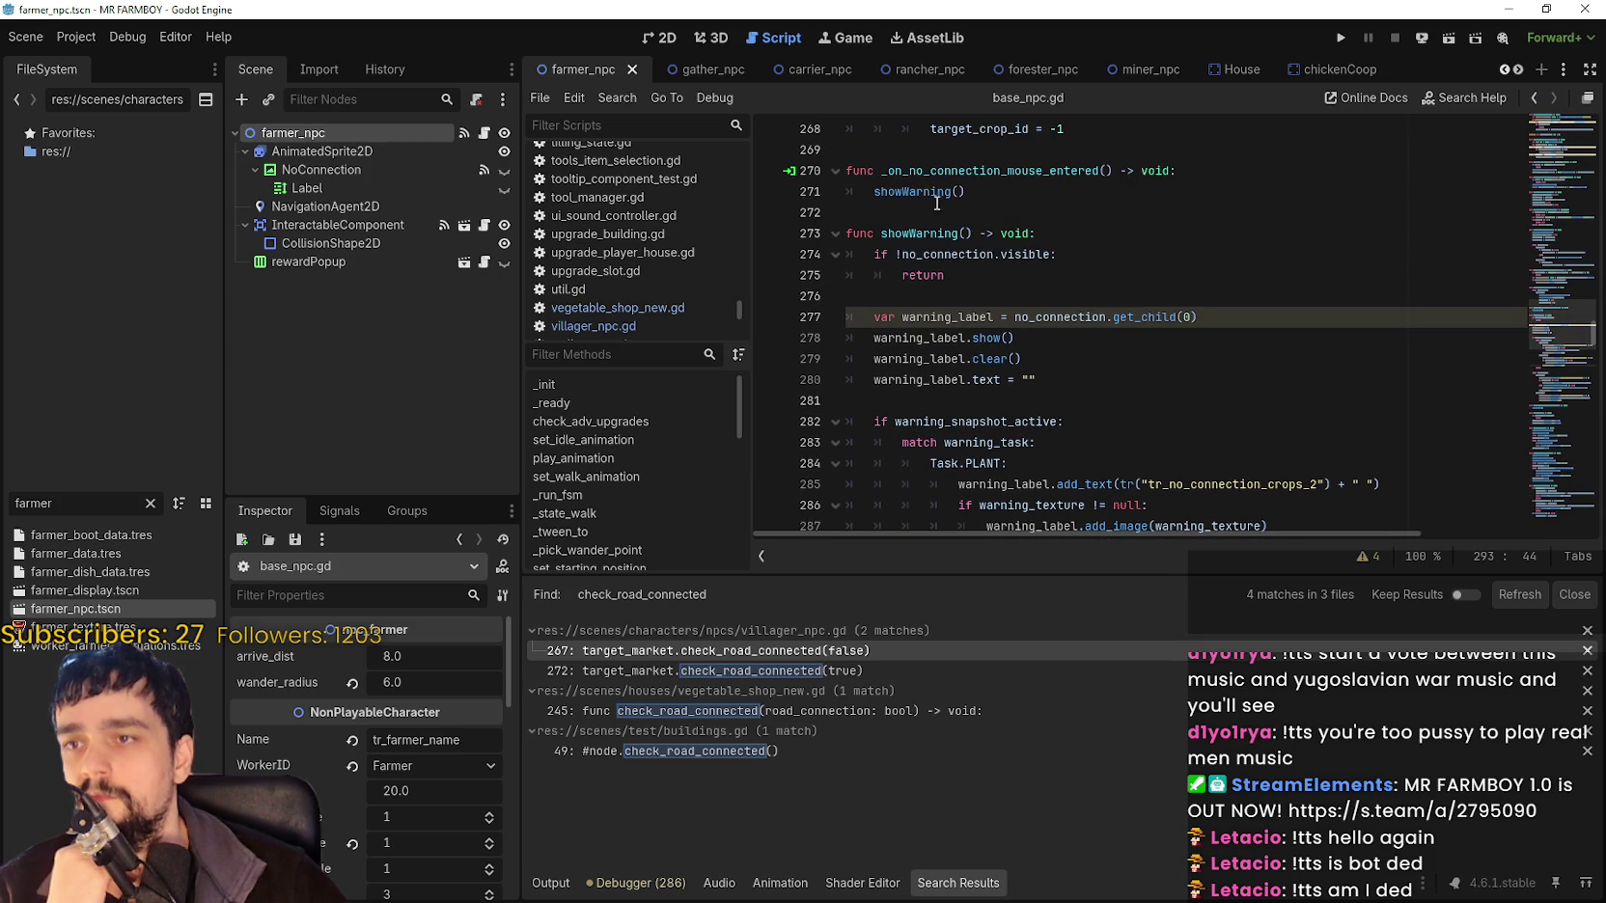
{"action": "scroll", "coordinate": [1211, 339], "scroll_direction": "up", "scroll_amount": 1}
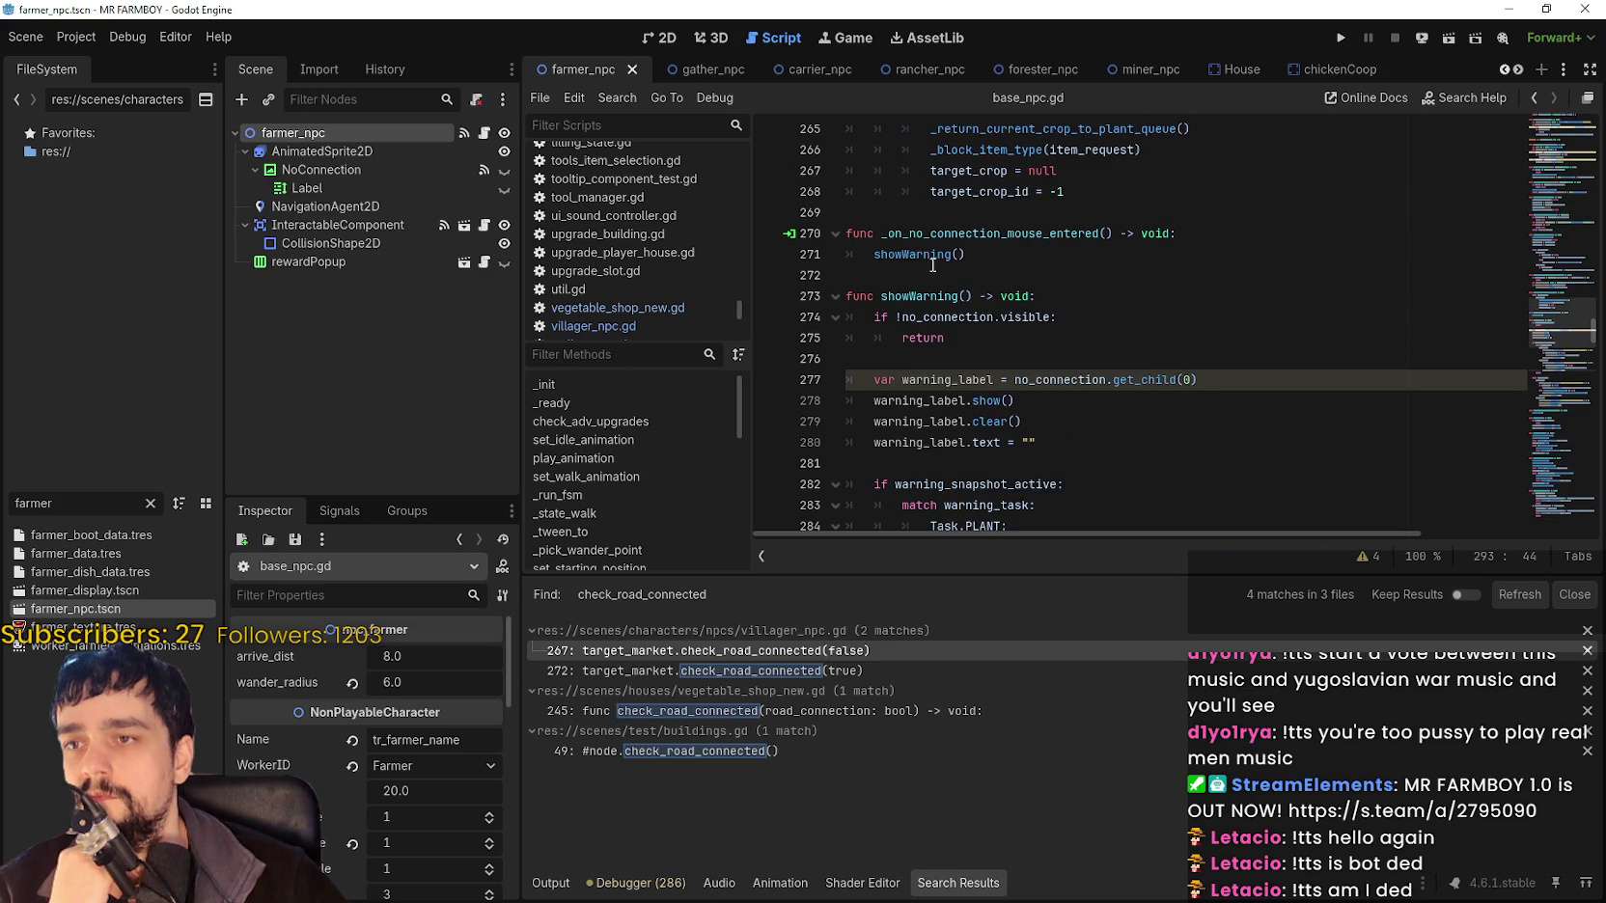
{"action": "mouse_move", "coordinate": [918, 260]}
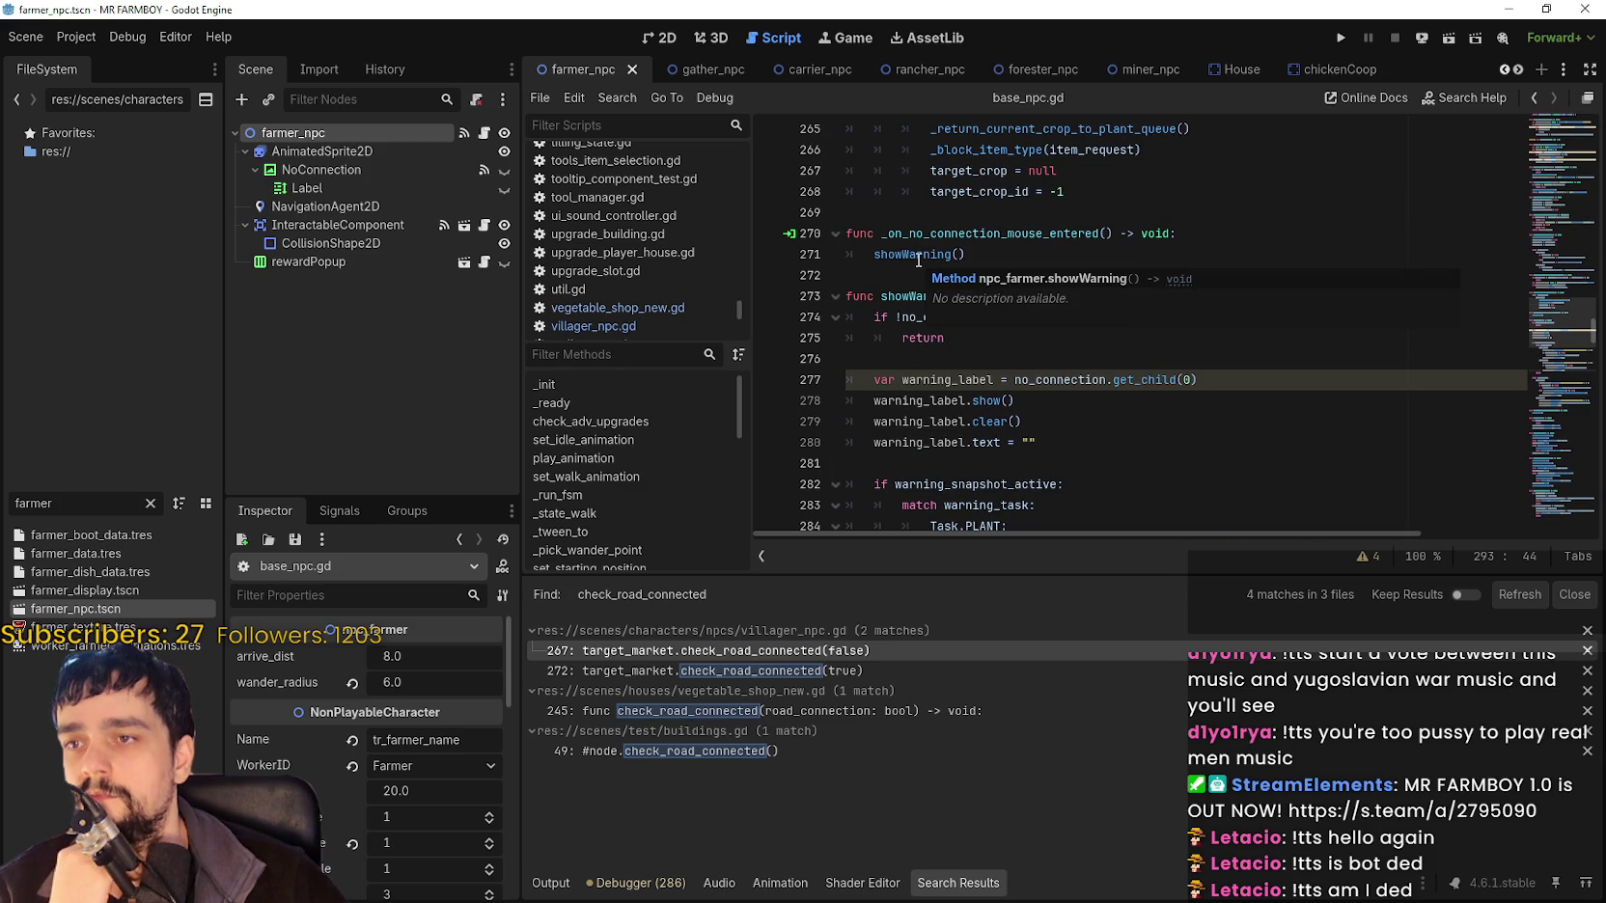
{"action": "scroll", "coordinate": [965, 338], "scroll_direction": "up", "scroll_amount": 2}
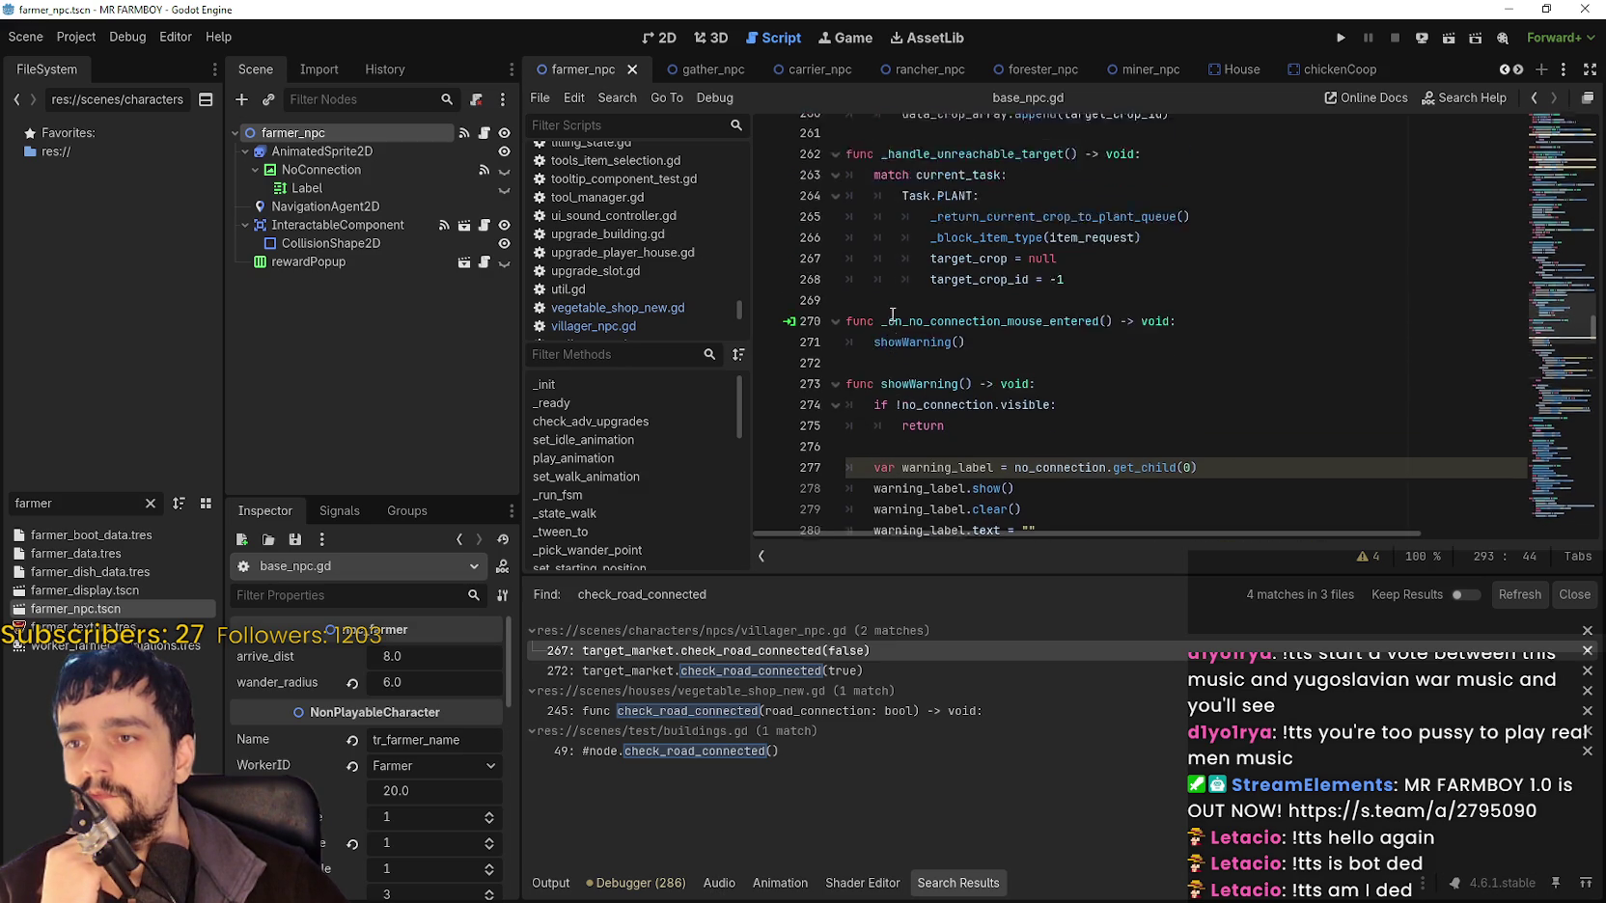
{"action": "scroll", "coordinate": [1062, 357], "scroll_direction": "down", "scroll_amount": 6}
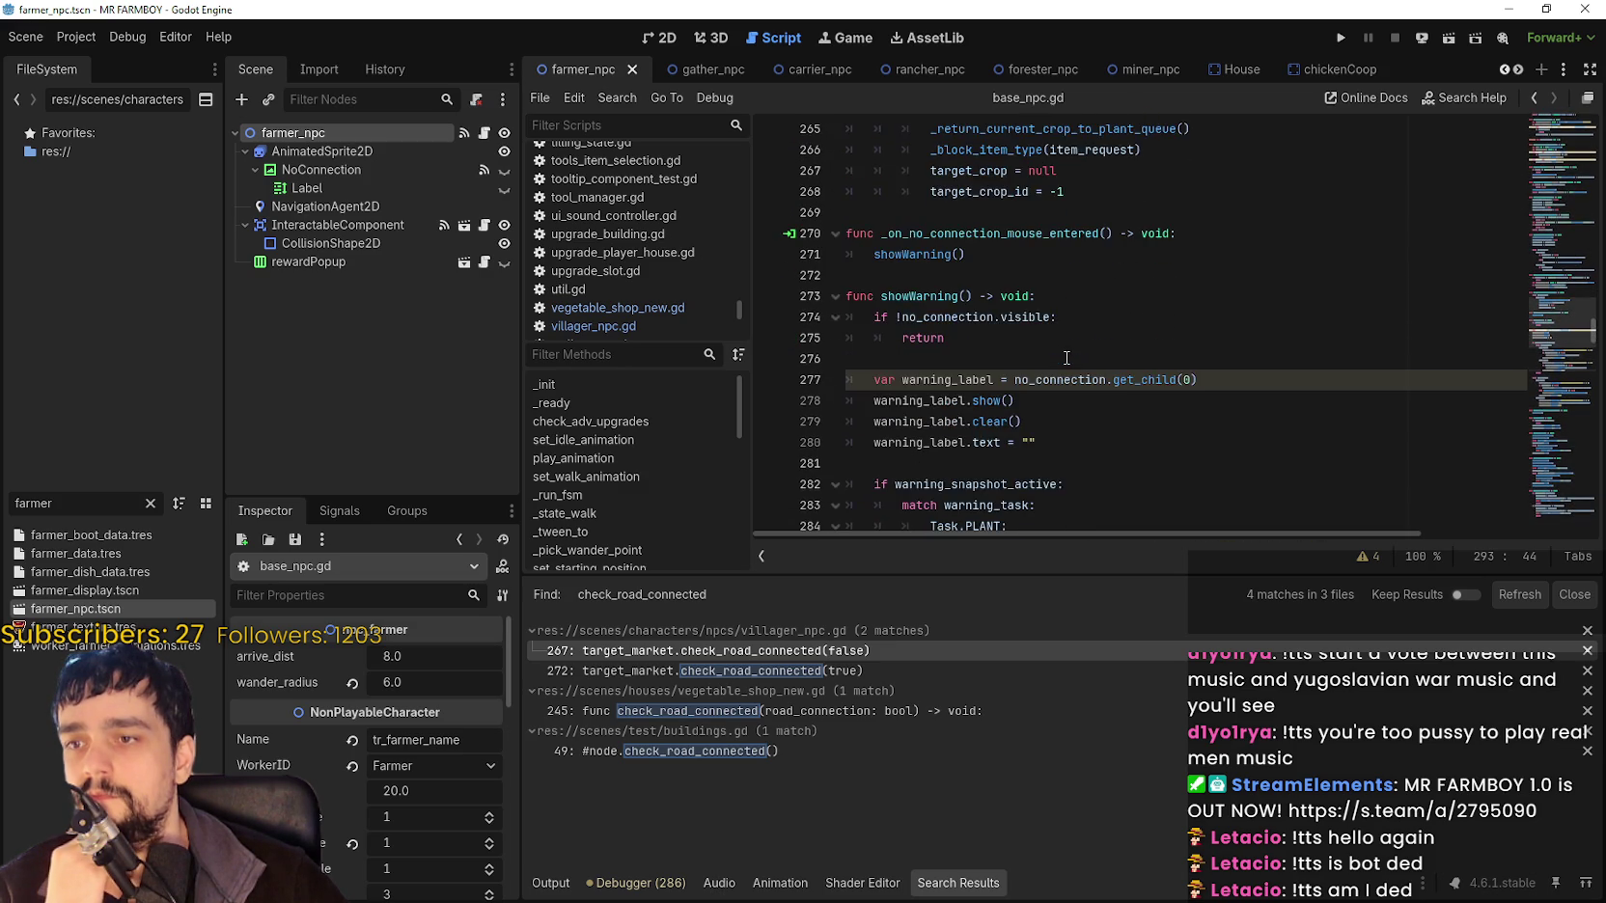
{"action": "scroll", "coordinate": [1059, 356], "scroll_direction": "down", "scroll_amount": 1}
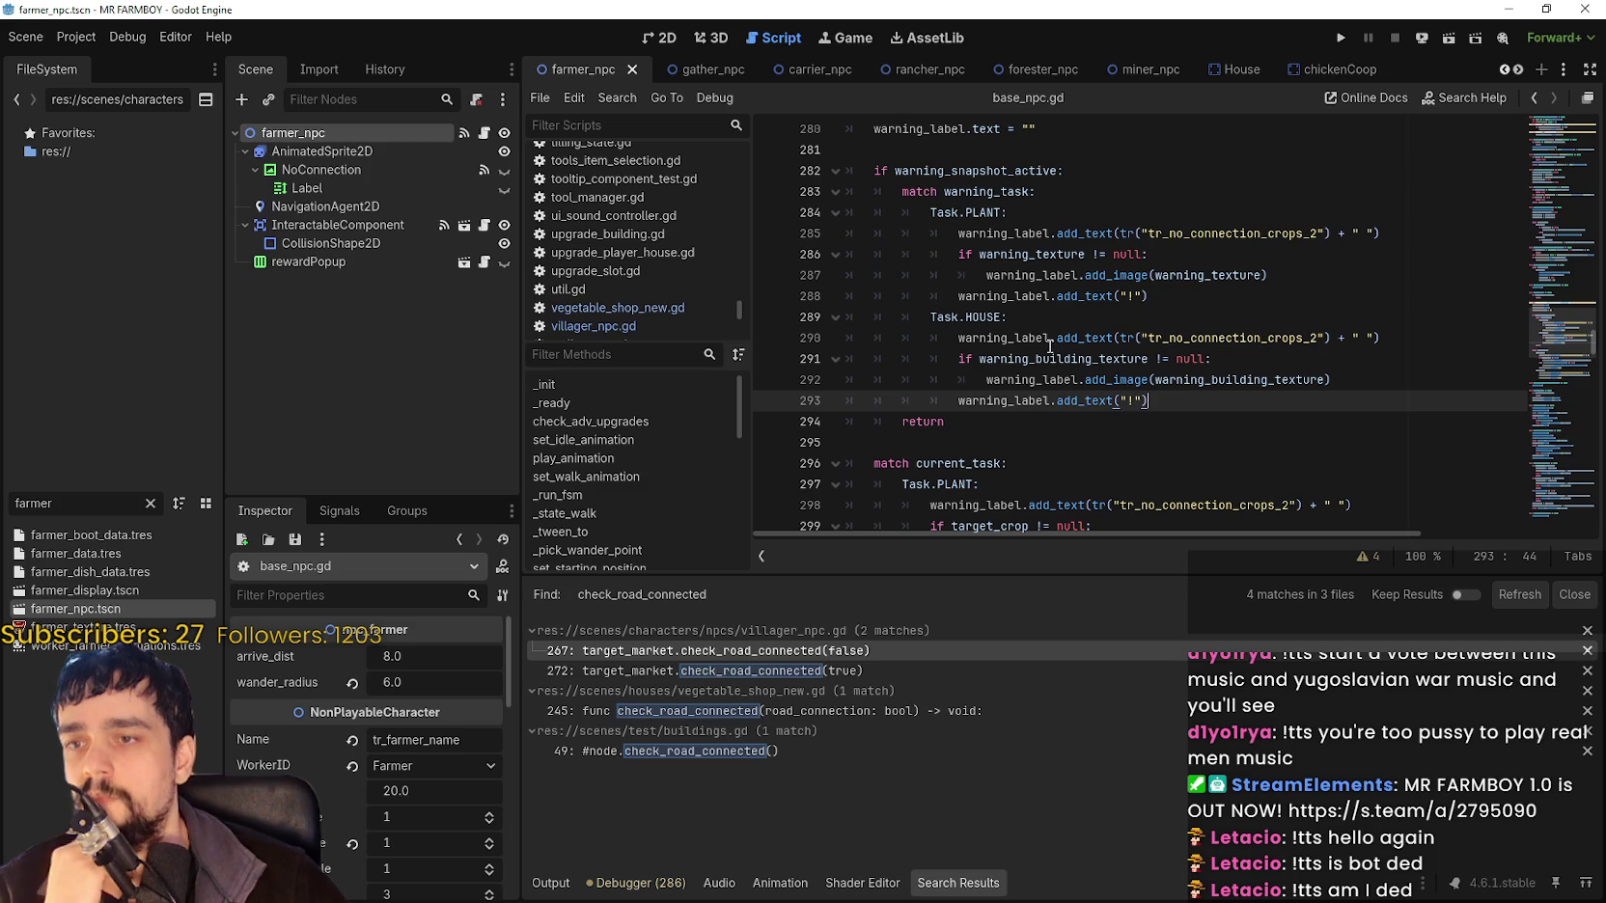
{"action": "scroll", "coordinate": [1050, 347], "scroll_direction": "up", "scroll_amount": 6}
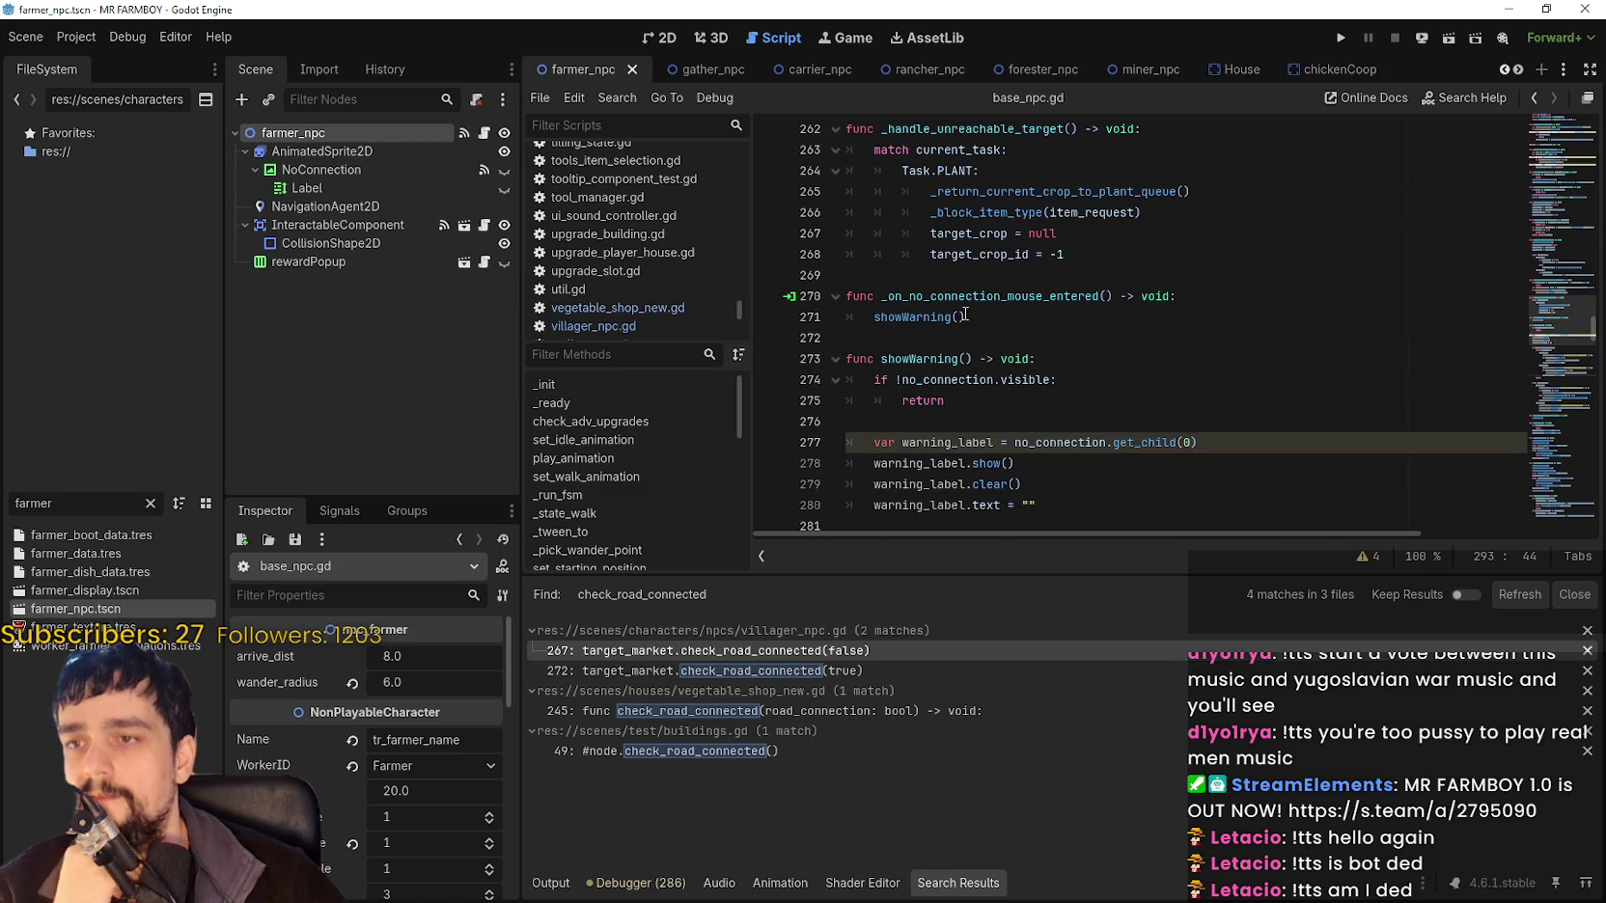
Examine the showWarning call, warning_snapshot_active and the Task.PLANT branch on line 284.
{"action": "double_click", "coordinate": [926, 317]}
{"action": "scroll", "coordinate": [1095, 350], "scroll_direction": "down", "scroll_amount": 2}
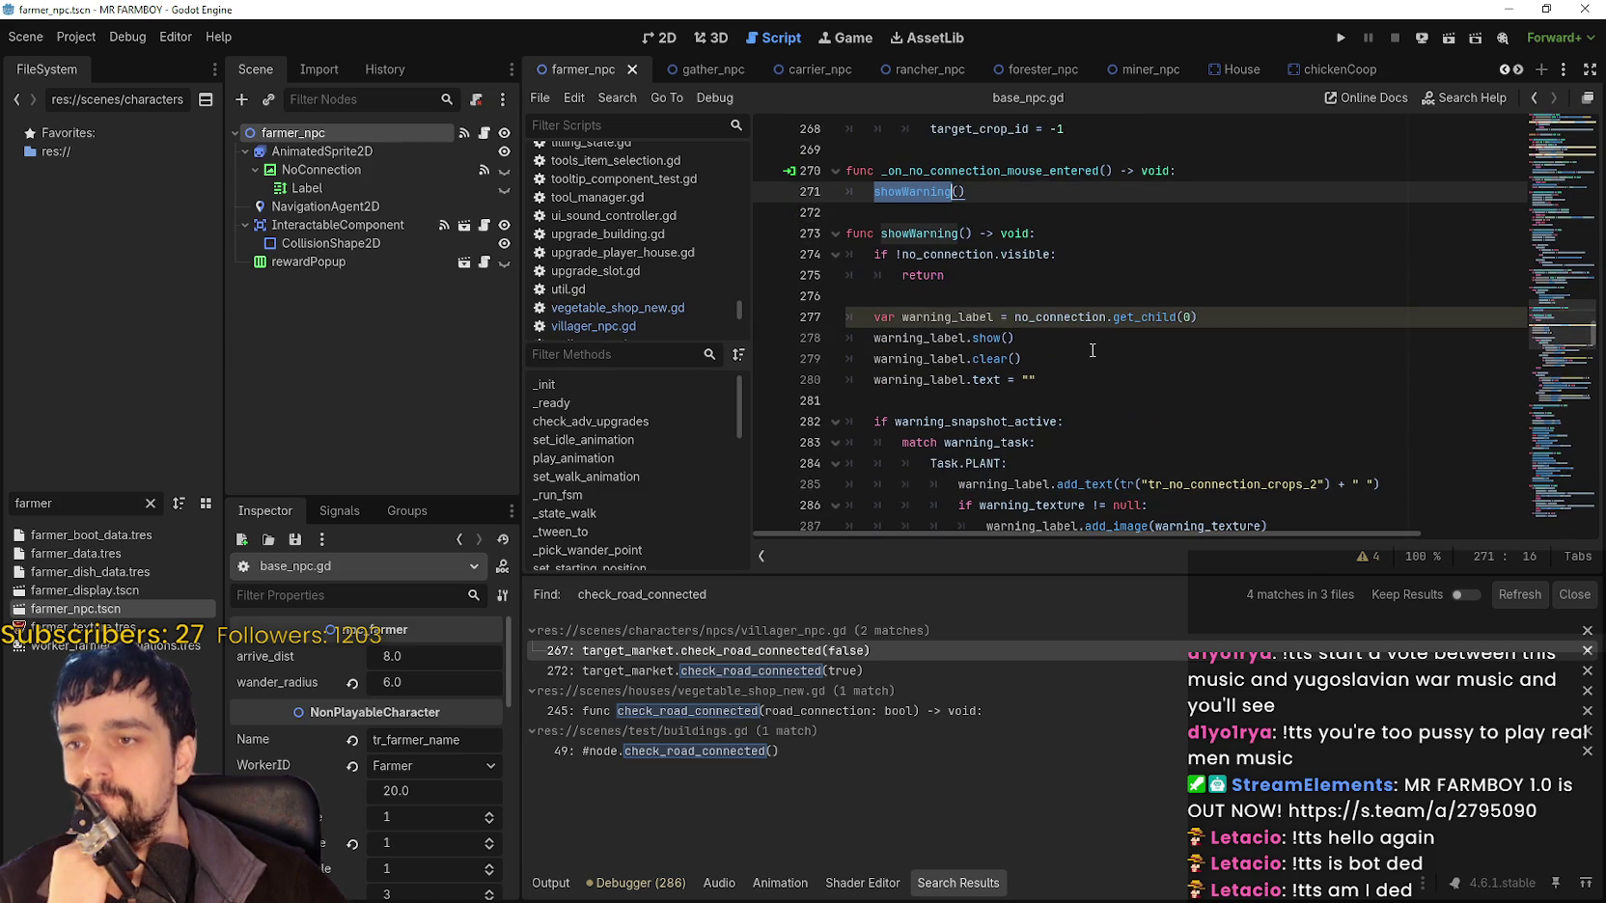
{"action": "scroll", "coordinate": [1564, 321], "scroll_direction": "up", "scroll_amount": 2}
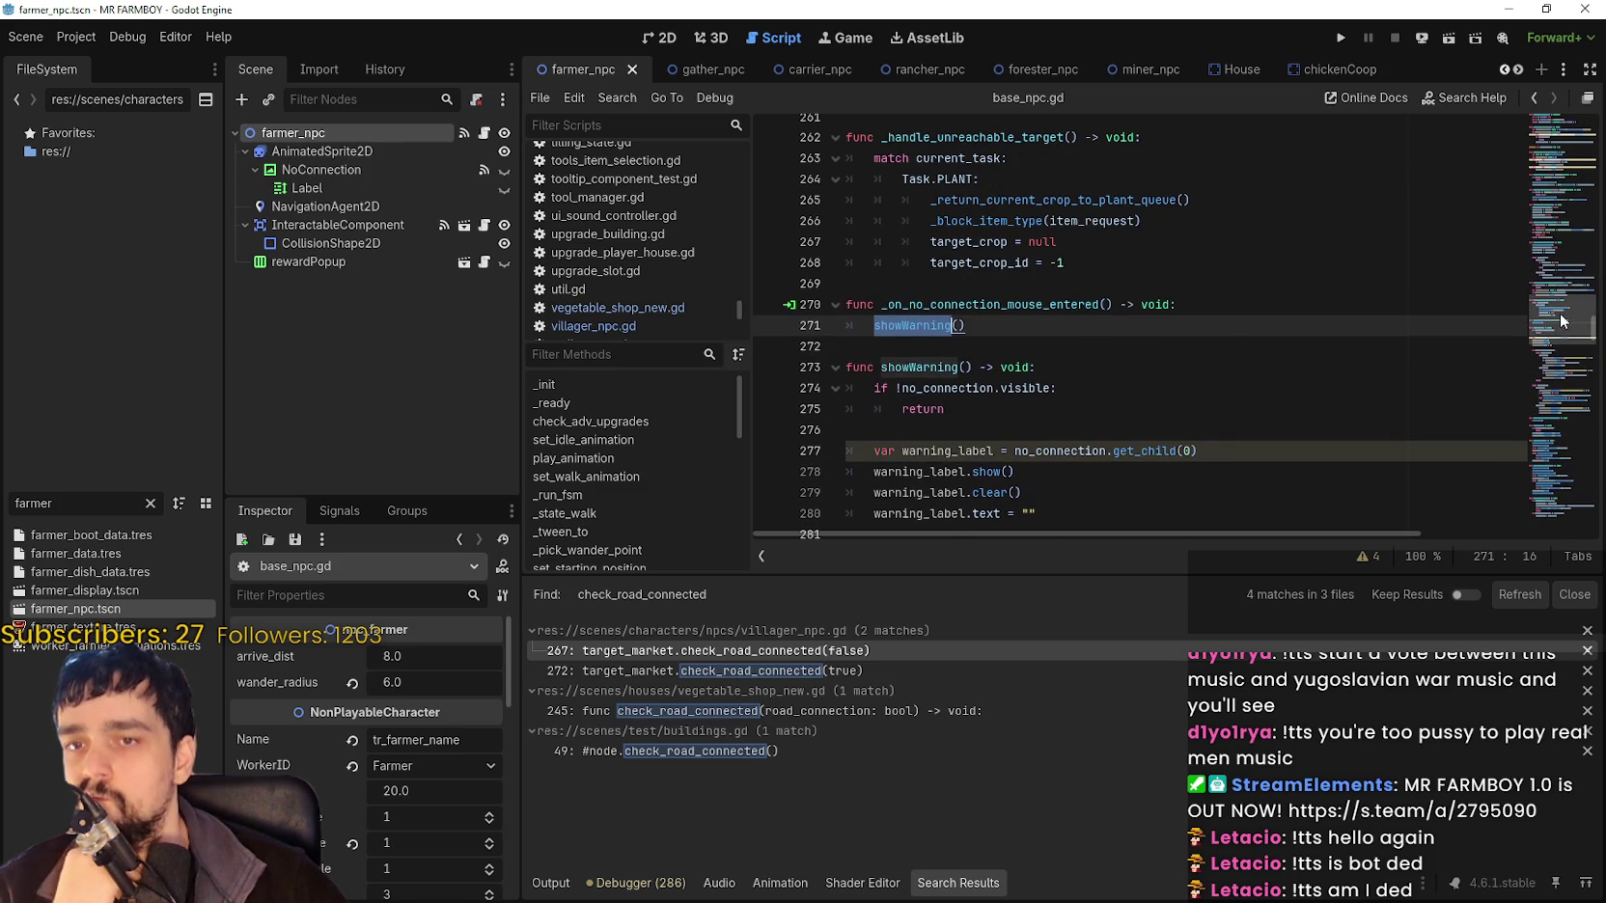
{"action": "scroll", "coordinate": [1564, 322], "scroll_direction": "up", "scroll_amount": 2}
{"action": "scroll", "coordinate": [1556, 324], "scroll_direction": "down", "scroll_amount": 7}
{"action": "scroll", "coordinate": [1550, 323], "scroll_direction": "up", "scroll_amount": 3}
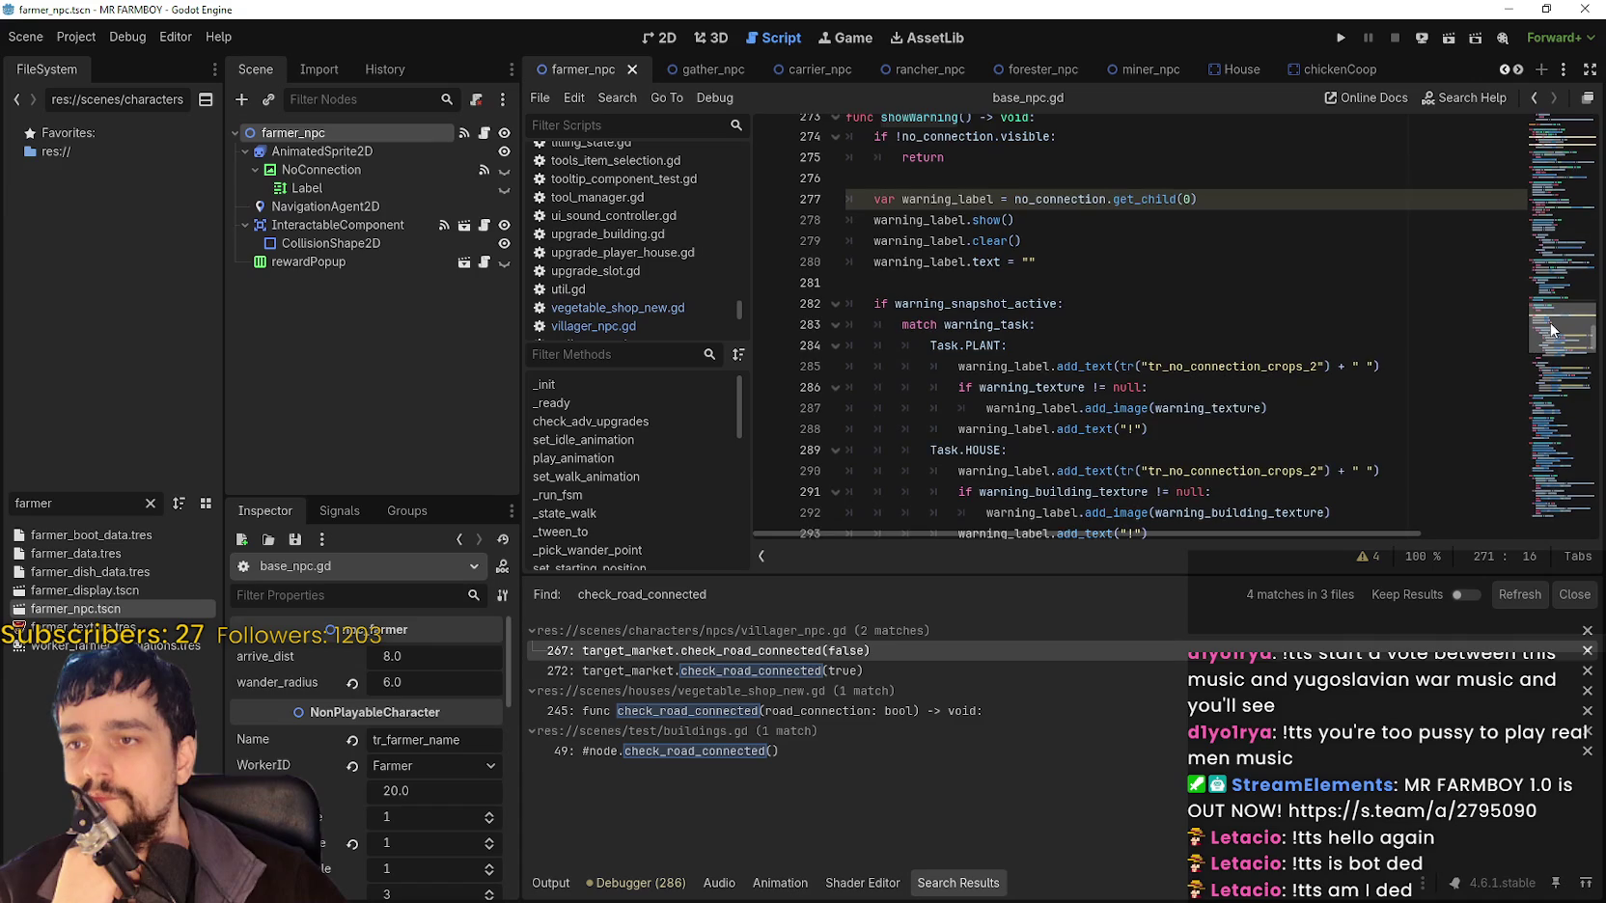
{"action": "double_click", "coordinate": [1006, 303]}
{"action": "scroll", "coordinate": [965, 289], "scroll_direction": "down", "scroll_amount": 1}
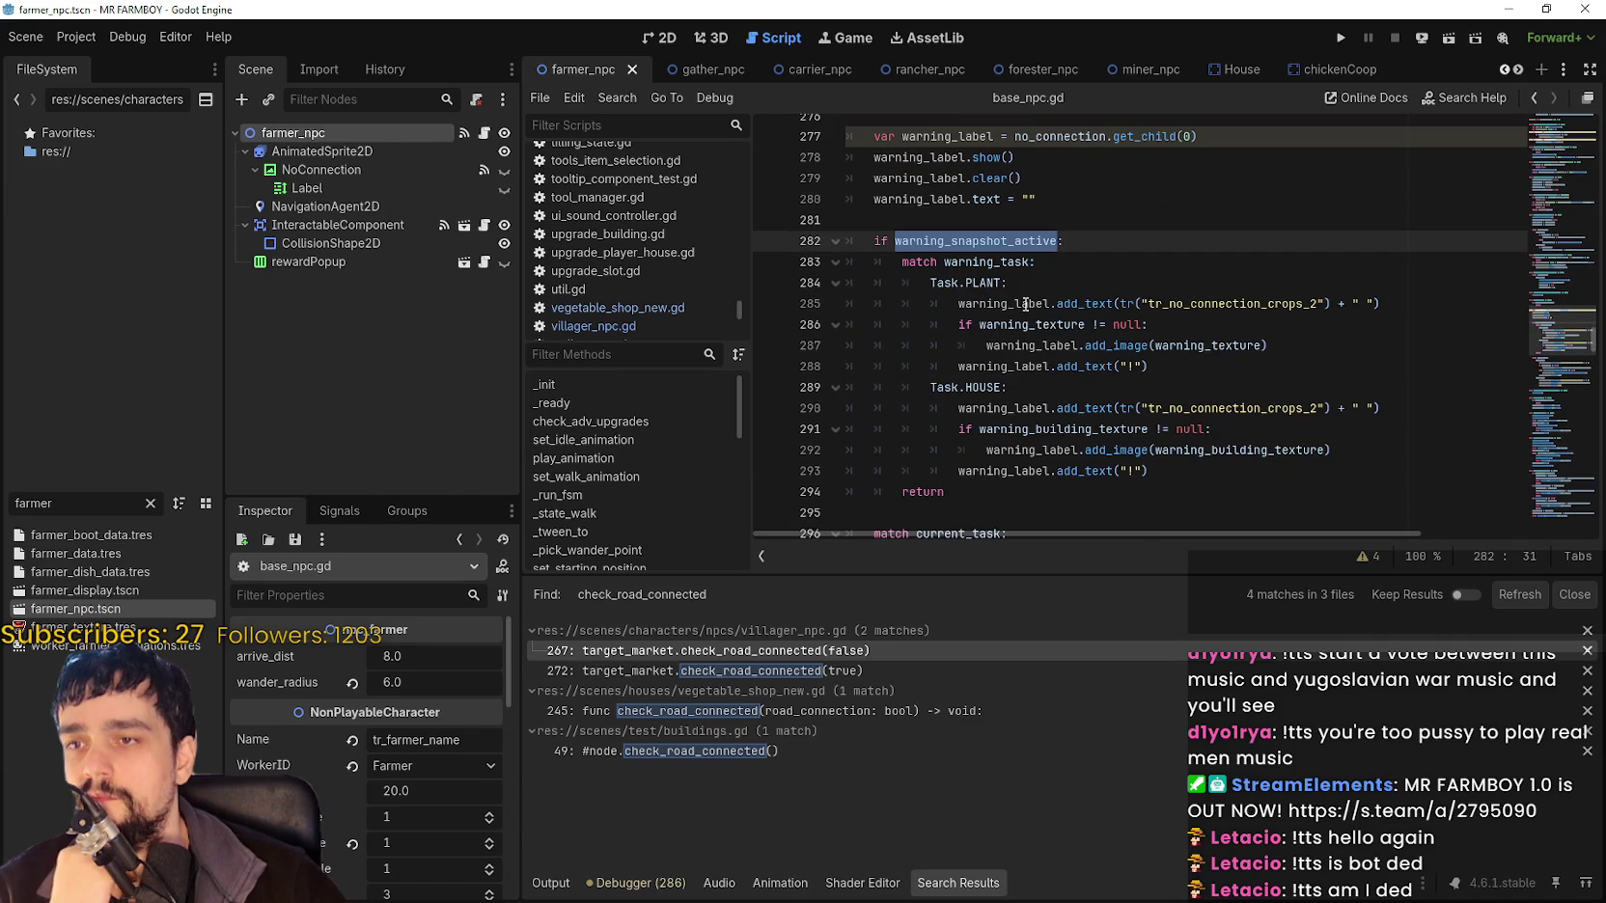
{"action": "double_click", "coordinate": [941, 280]}
Jump from warning_task in the match statement to its declaration on line 124.
{"action": "double_click", "coordinate": [989, 261]}
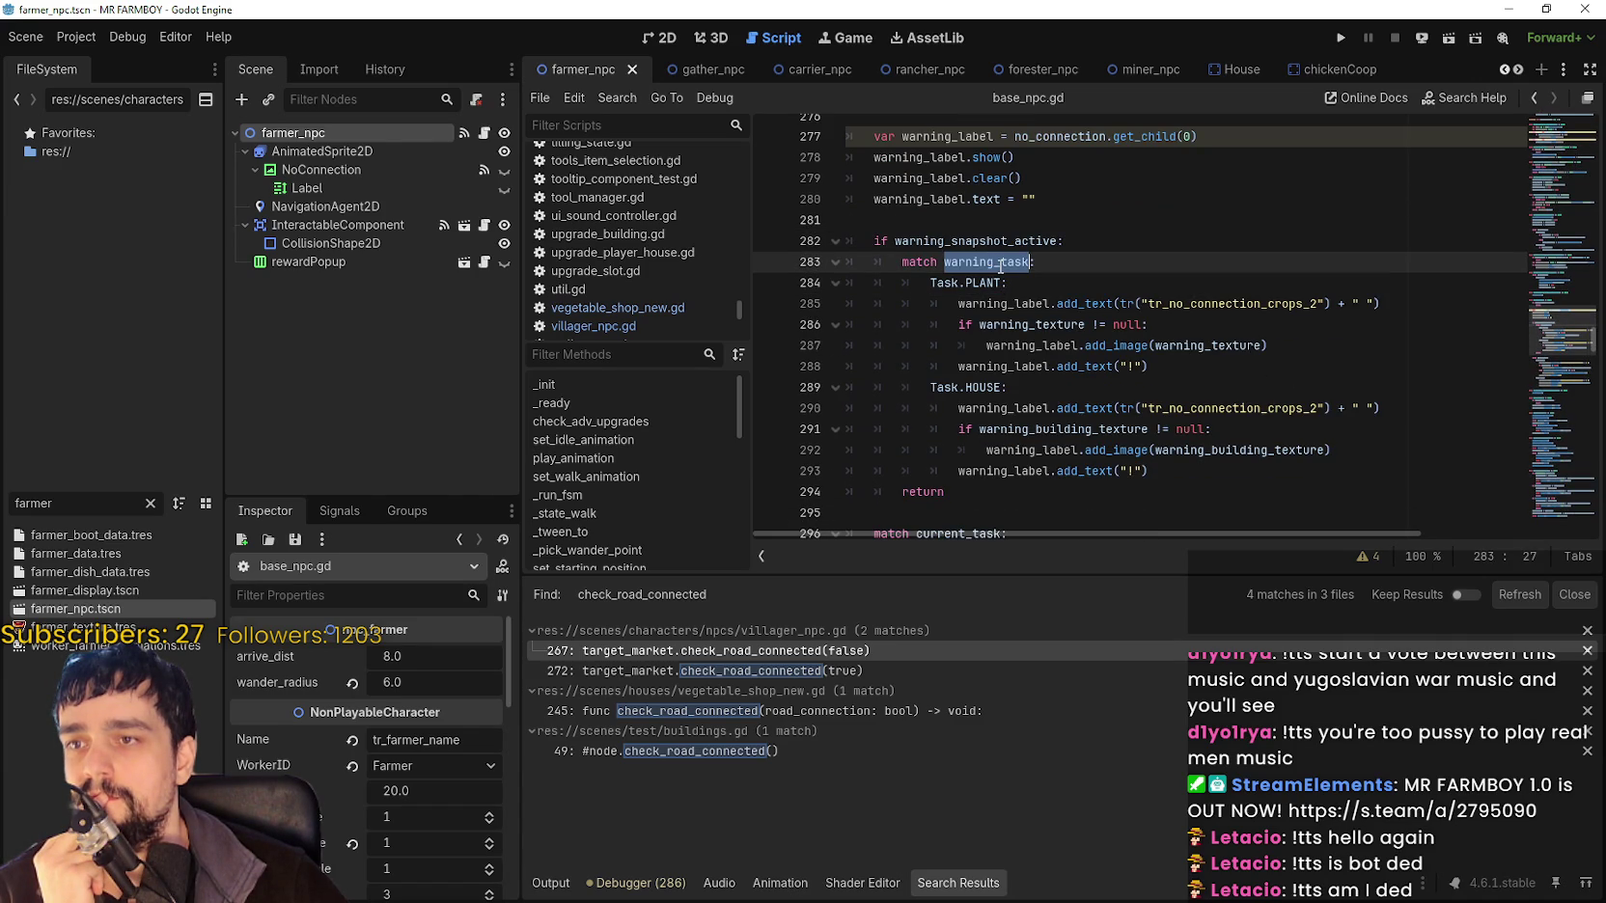
{"action": "mouse_move", "coordinate": [1001, 266]}
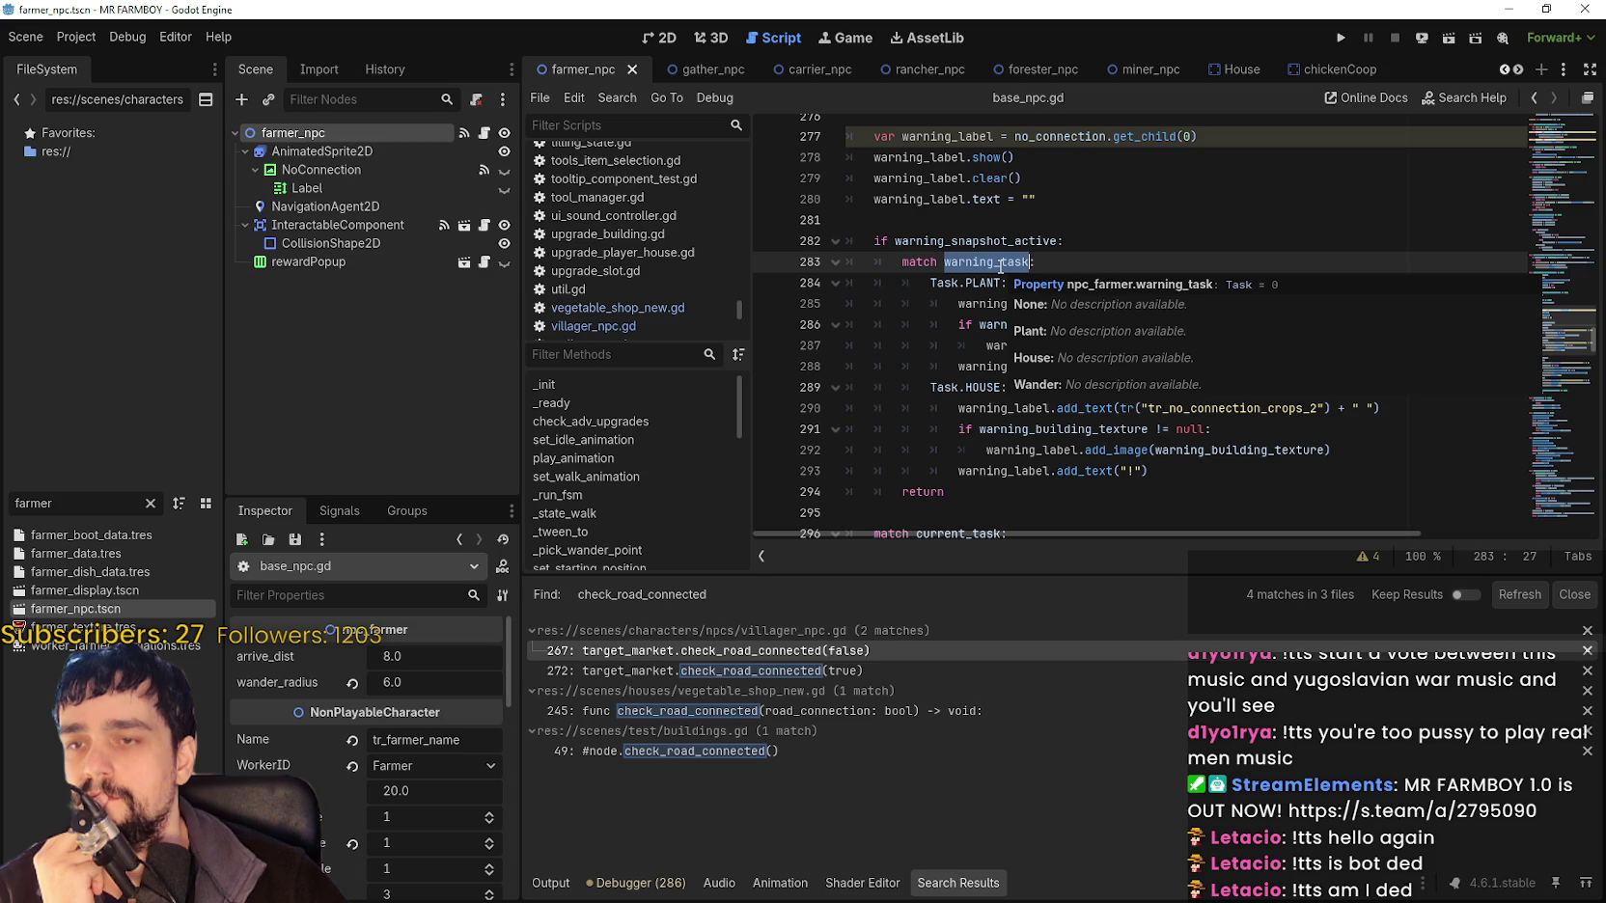
{"action": "right_click", "coordinate": [996, 266]}
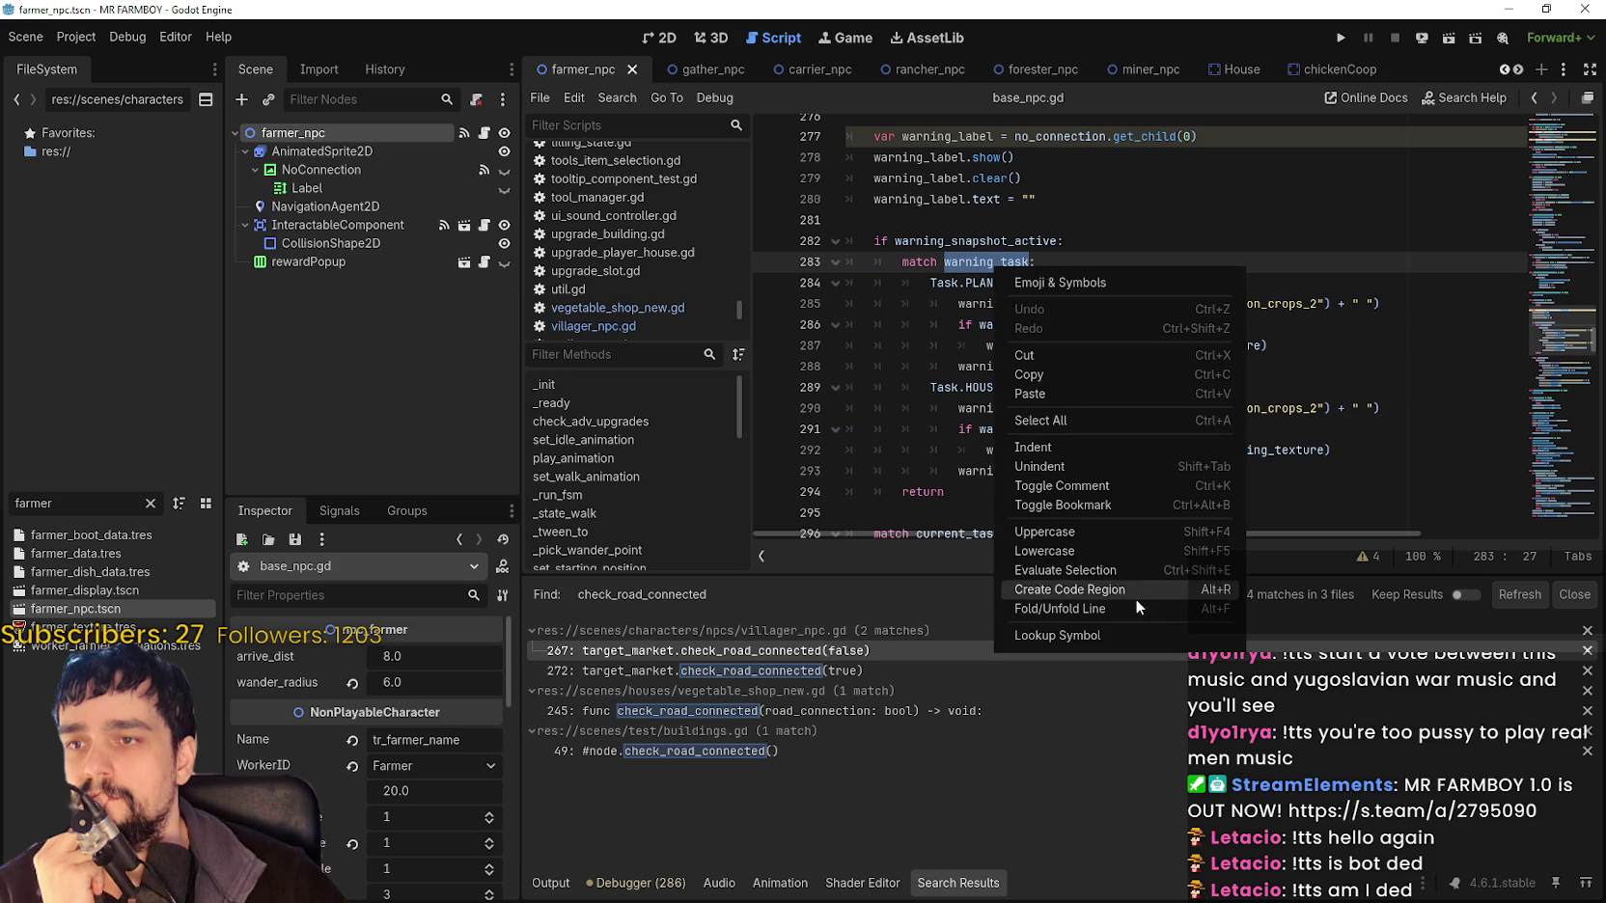
{"action": "key", "text": "Escape"}
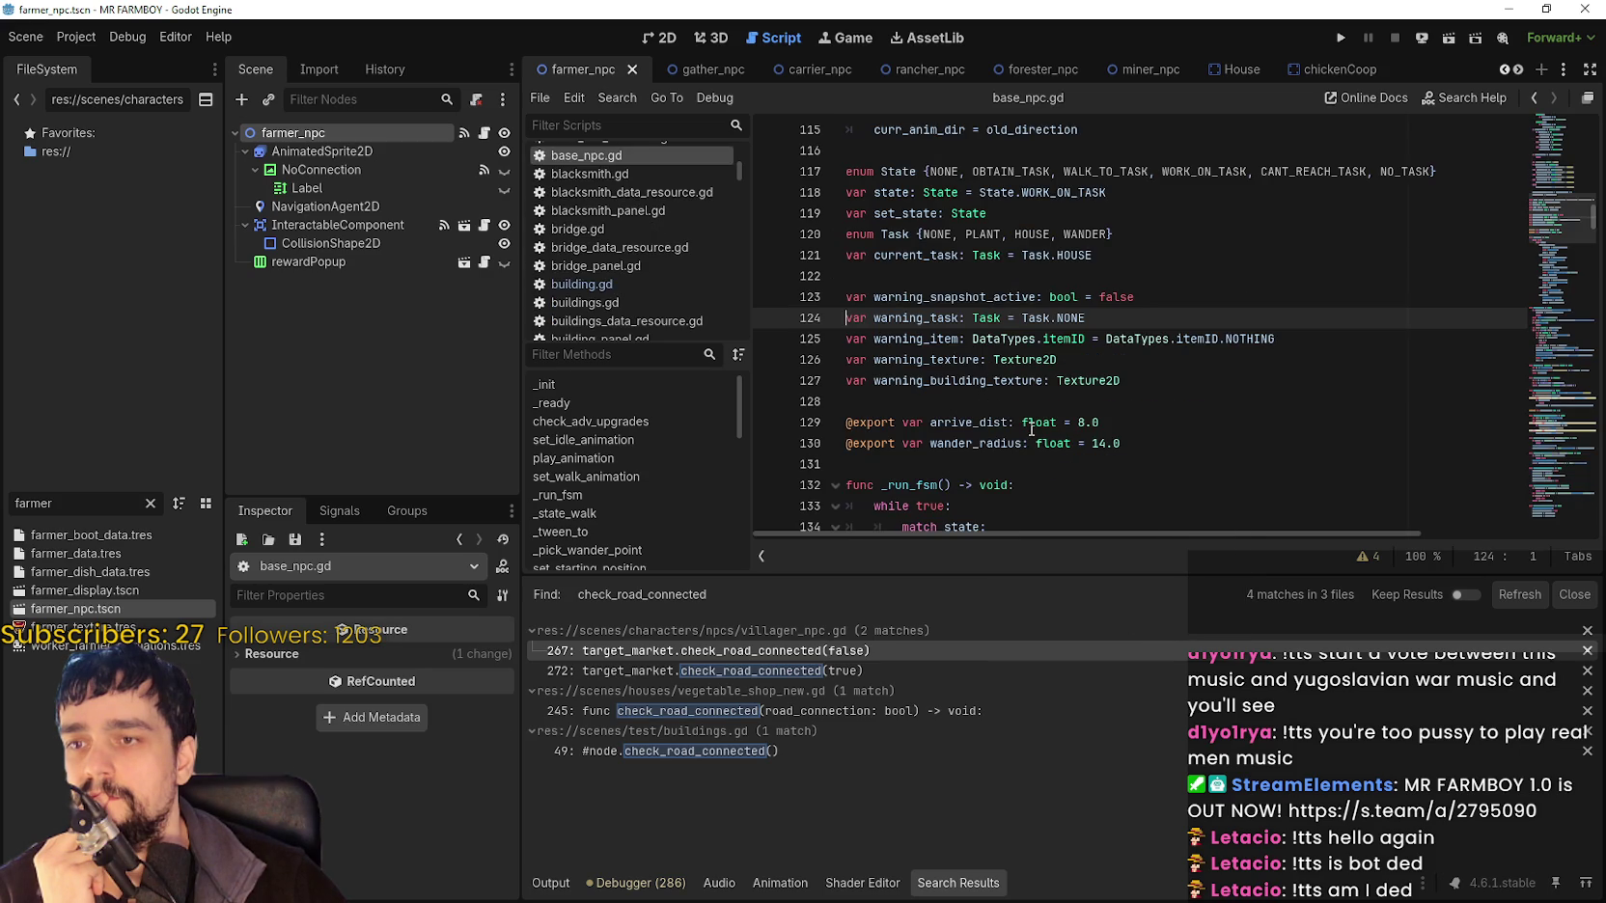
Search base_npc.gd for warning_task and step to its use in _store_warning_snapshot.
{"action": "double_click", "coordinate": [914, 323]}
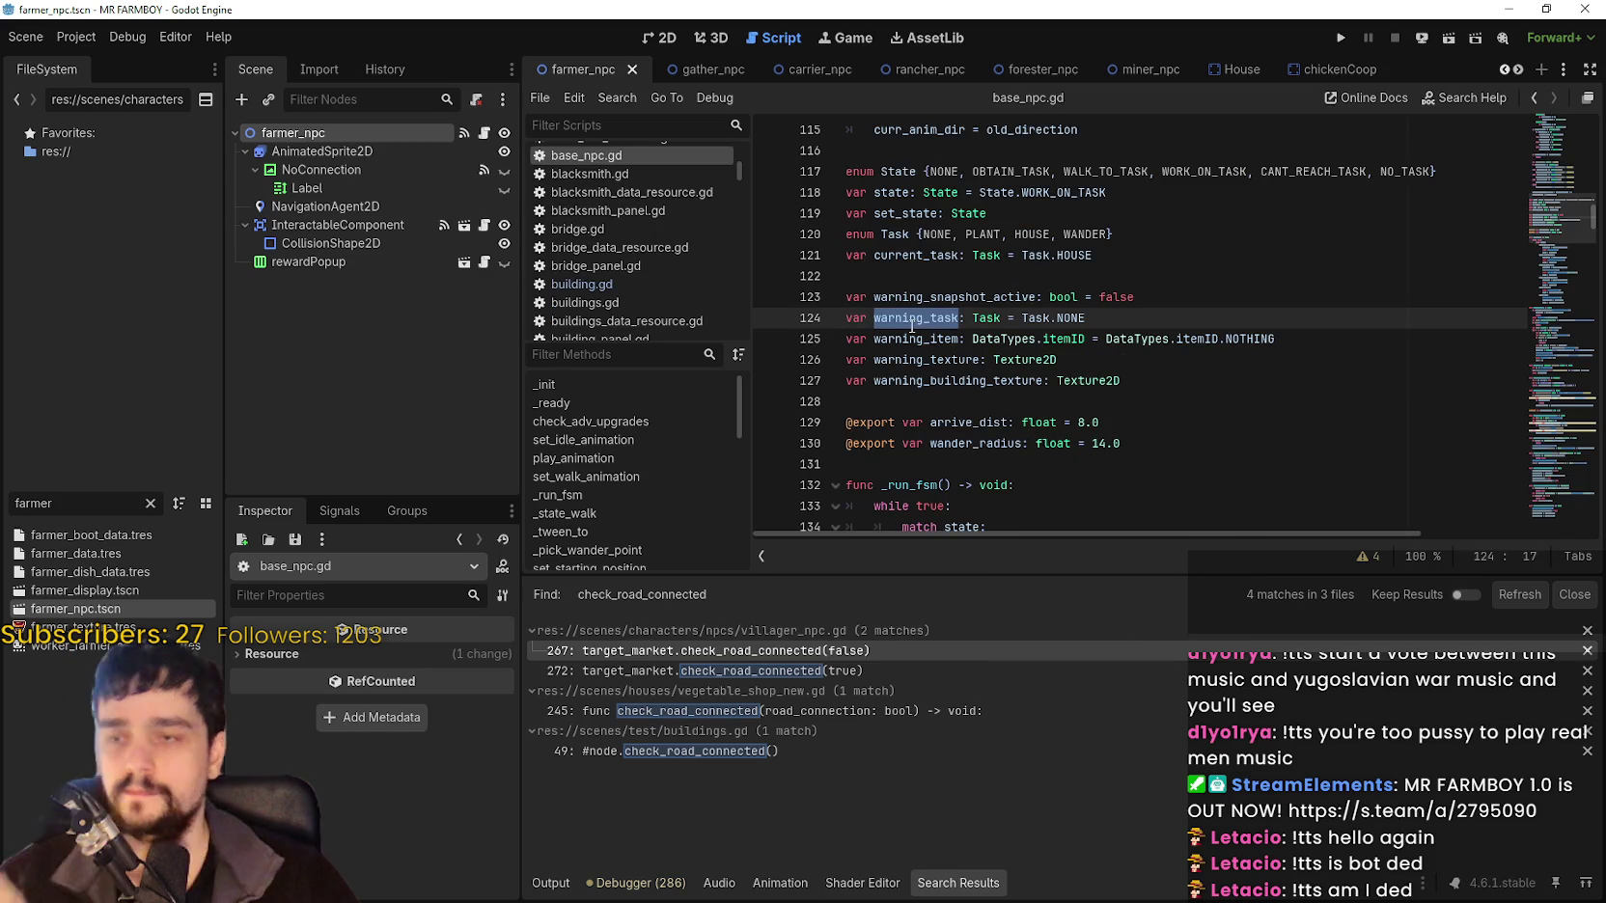
{"action": "key", "text": "ctrl+f"}
{"action": "left_click", "coordinate": [1355, 559]}
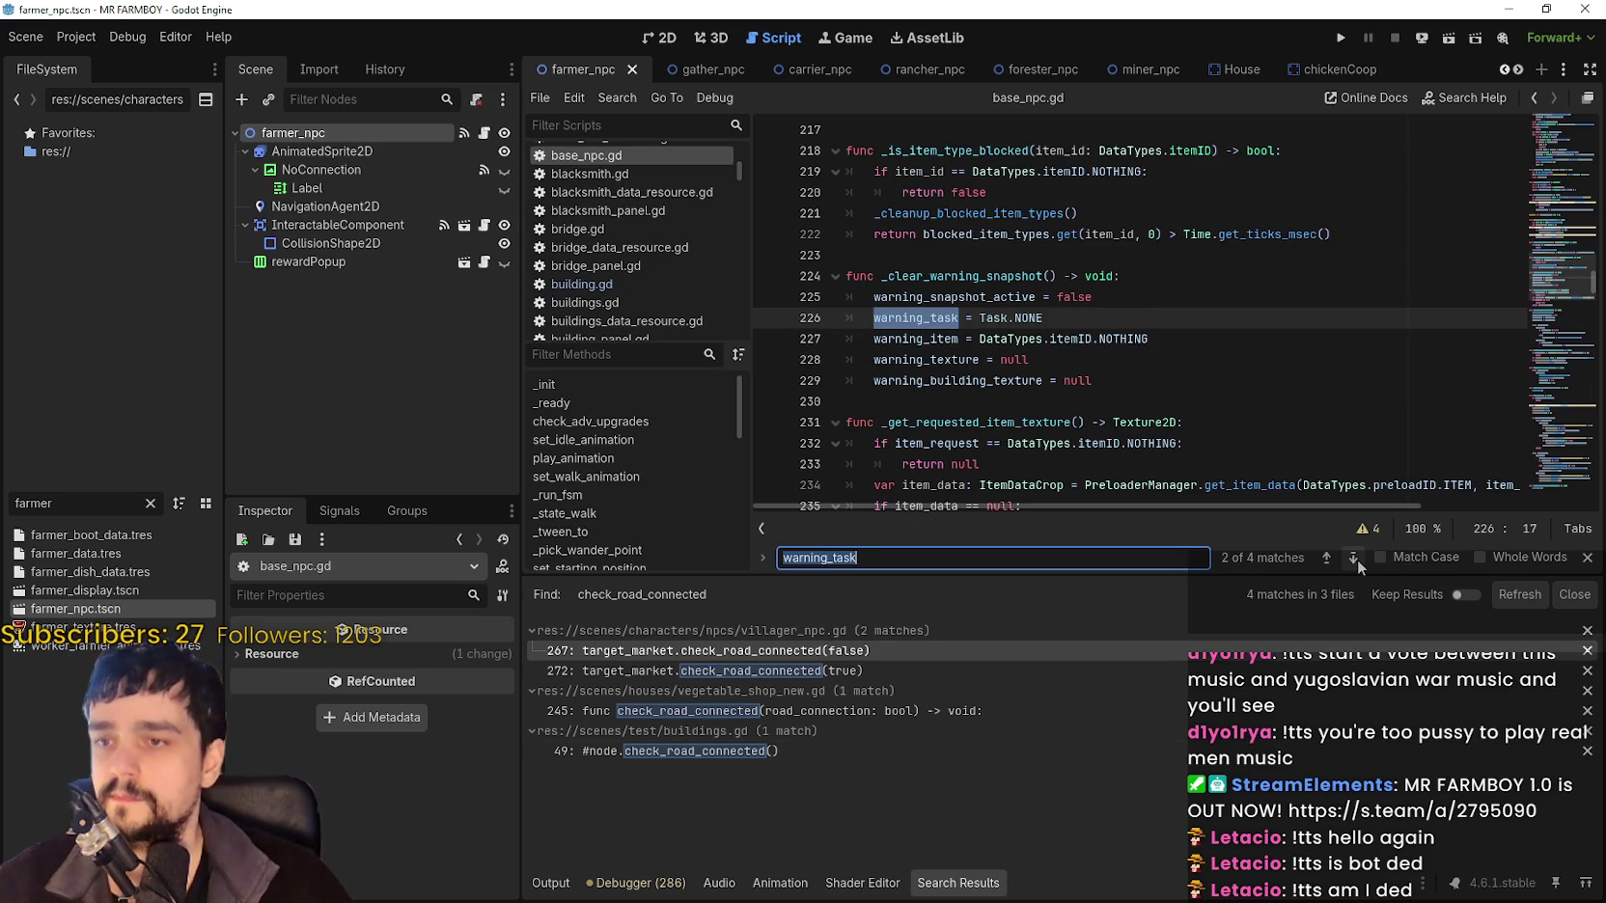
{"action": "left_click", "coordinate": [1355, 558]}
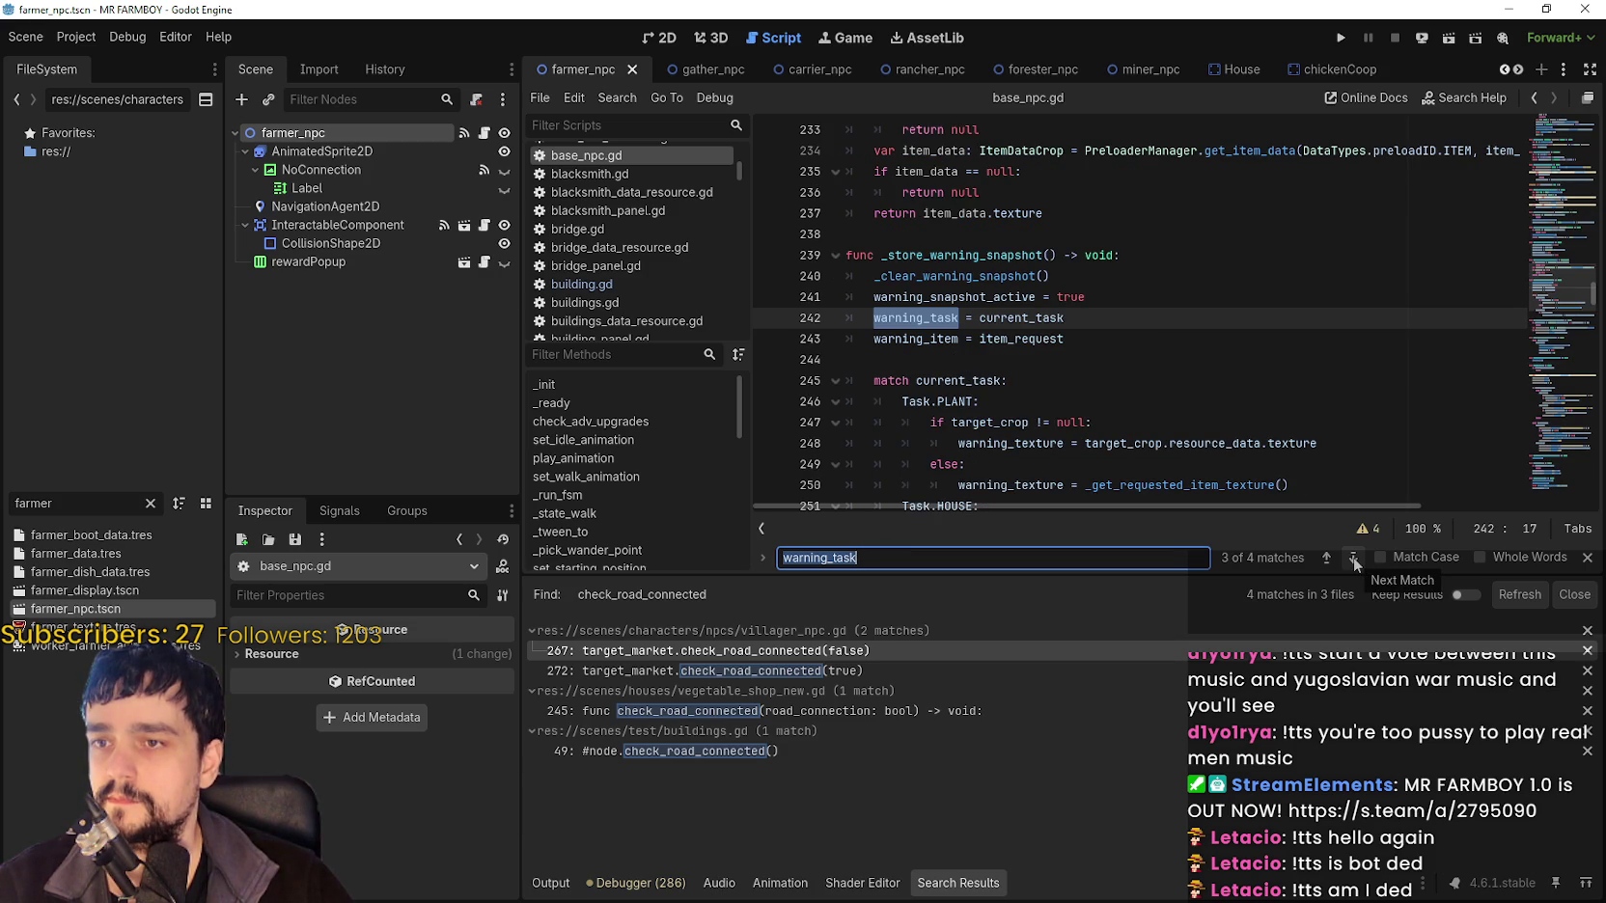
{"action": "scroll", "coordinate": [1188, 422], "scroll_direction": "down", "scroll_amount": 2}
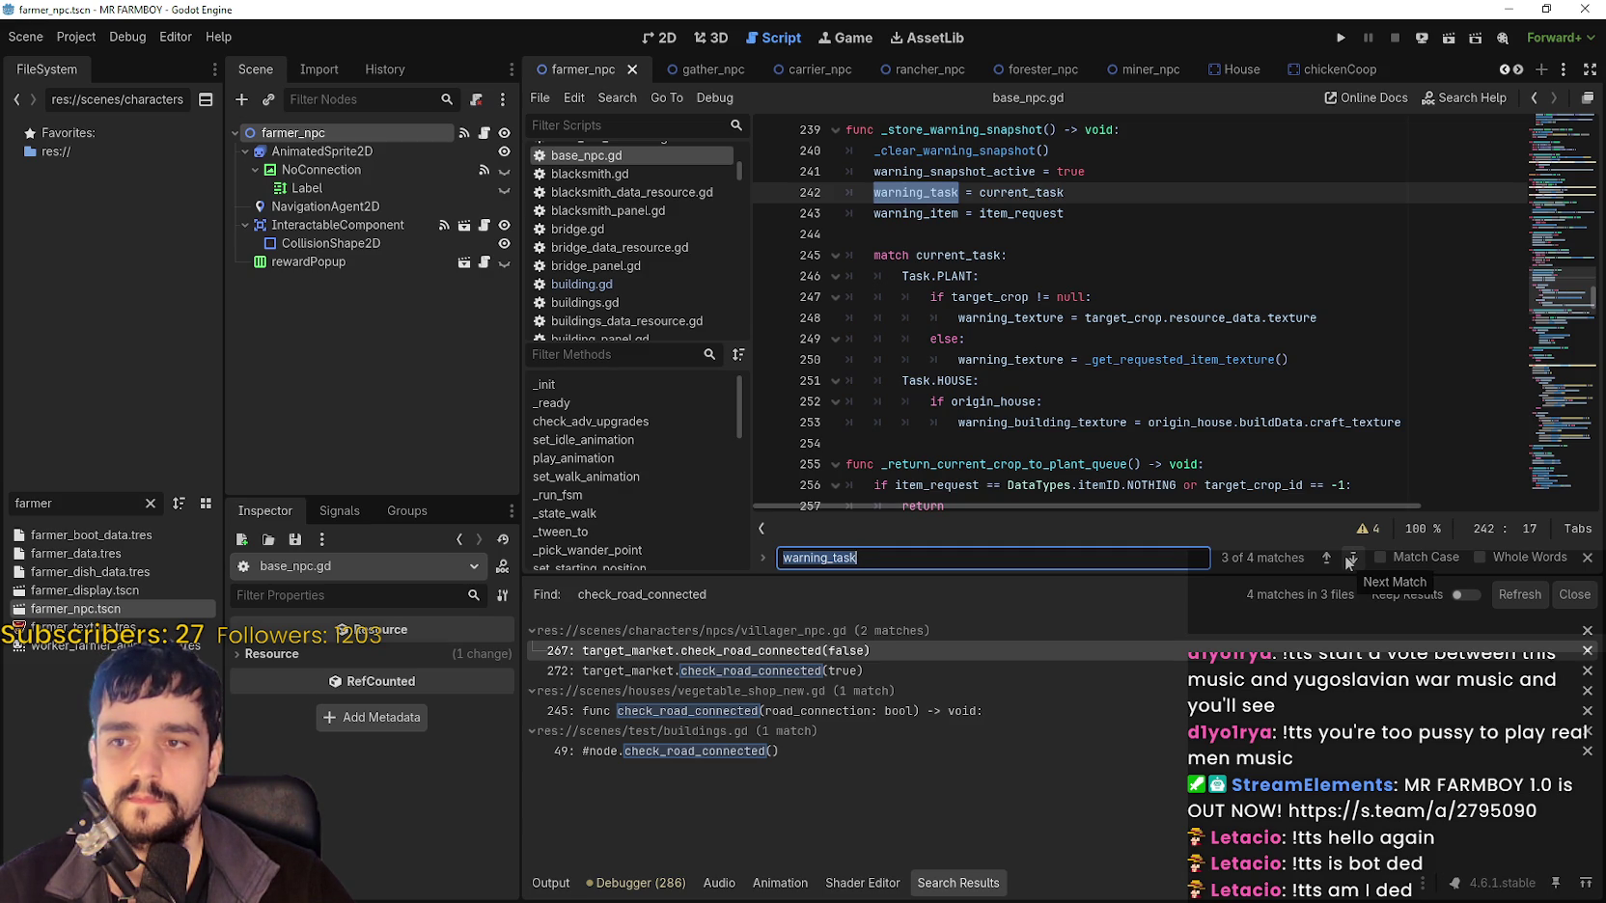
Cycle through all four warning_task matches, ending on line 226 in _clear_warning_snapshot.
{"action": "left_click", "coordinate": [1349, 558]}
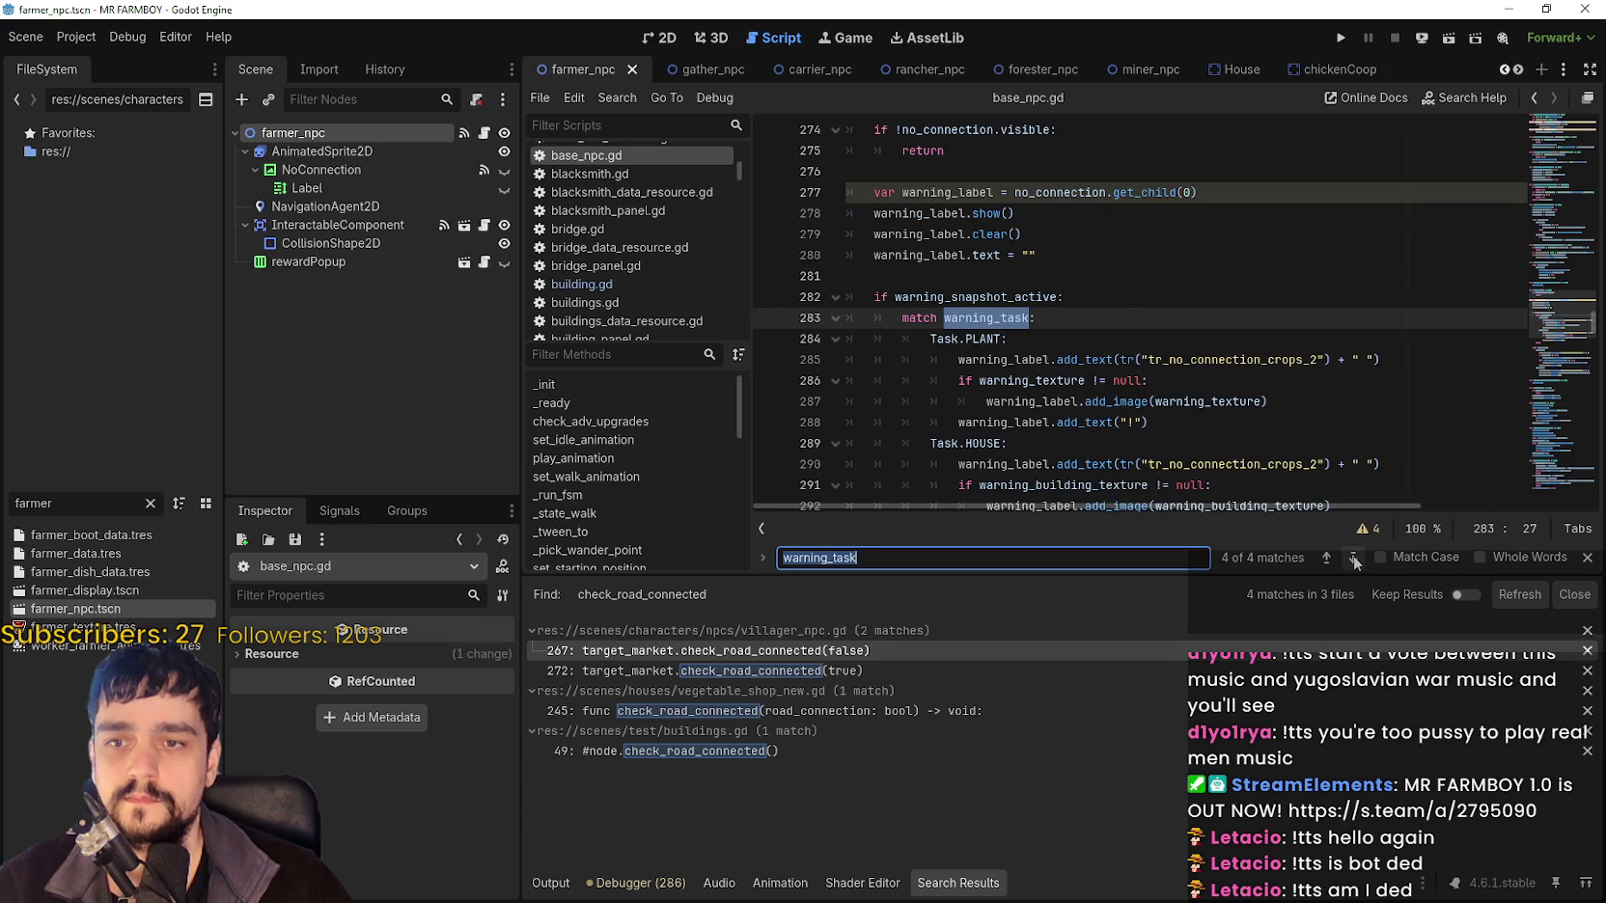
{"action": "left_click", "coordinate": [1353, 558]}
{"action": "left_click", "coordinate": [1353, 558]}
{"action": "left_click", "coordinate": [1354, 558]}
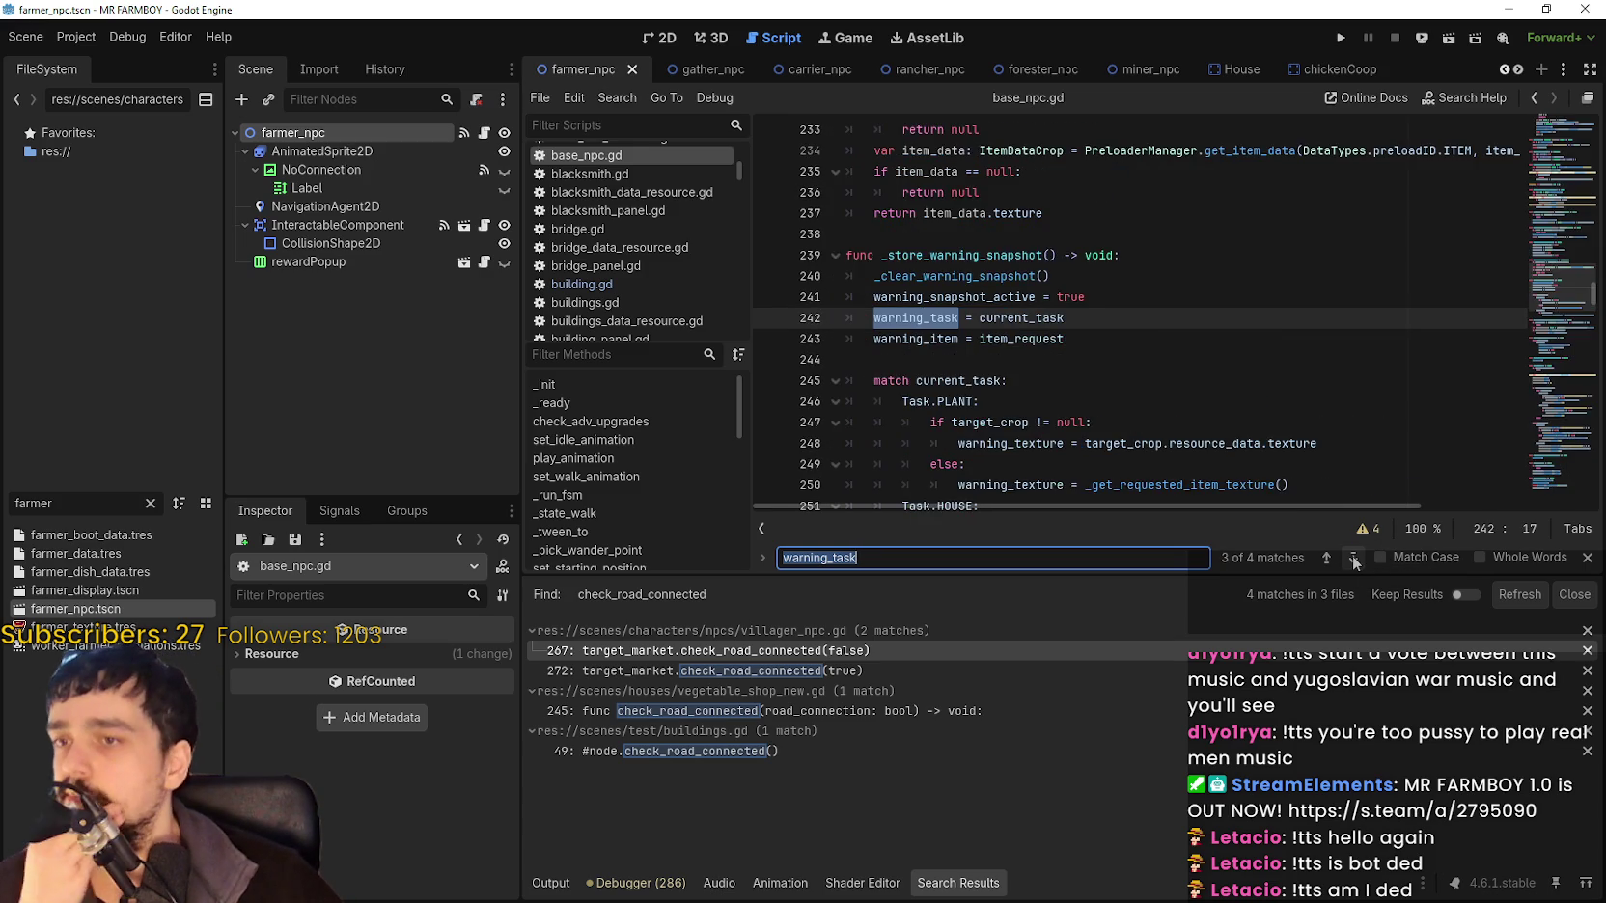
{"action": "left_click", "coordinate": [1353, 558]}
{"action": "left_click", "coordinate": [1353, 558]}
{"action": "left_click", "coordinate": [1353, 558]}
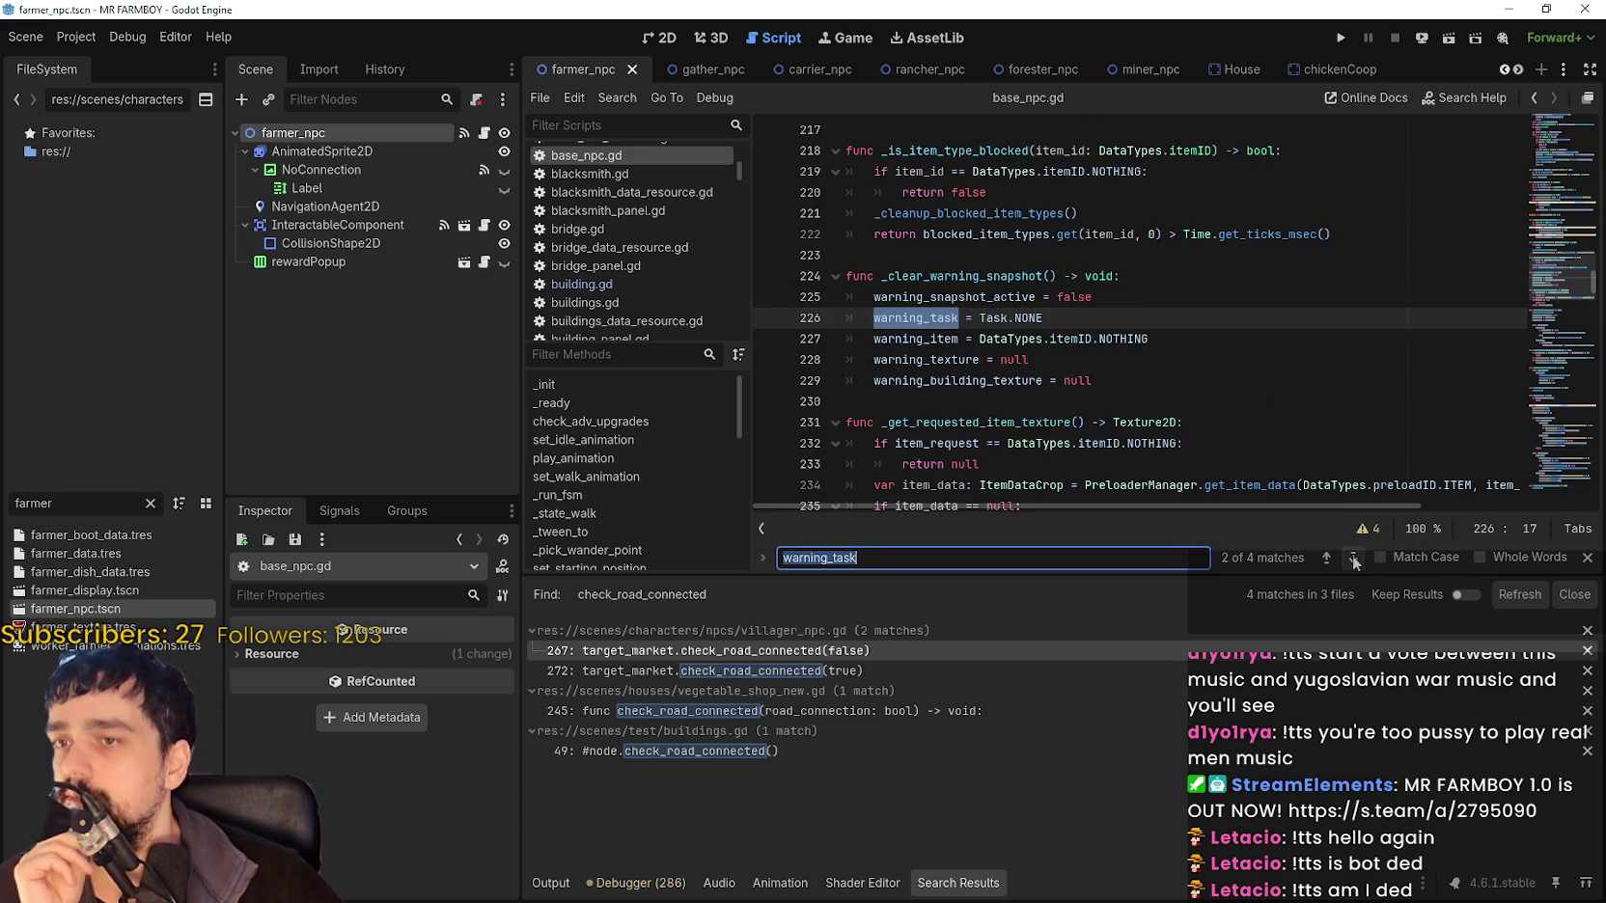
{"action": "right_click", "coordinate": [936, 322]}
{"action": "left_click", "coordinate": [982, 428]}
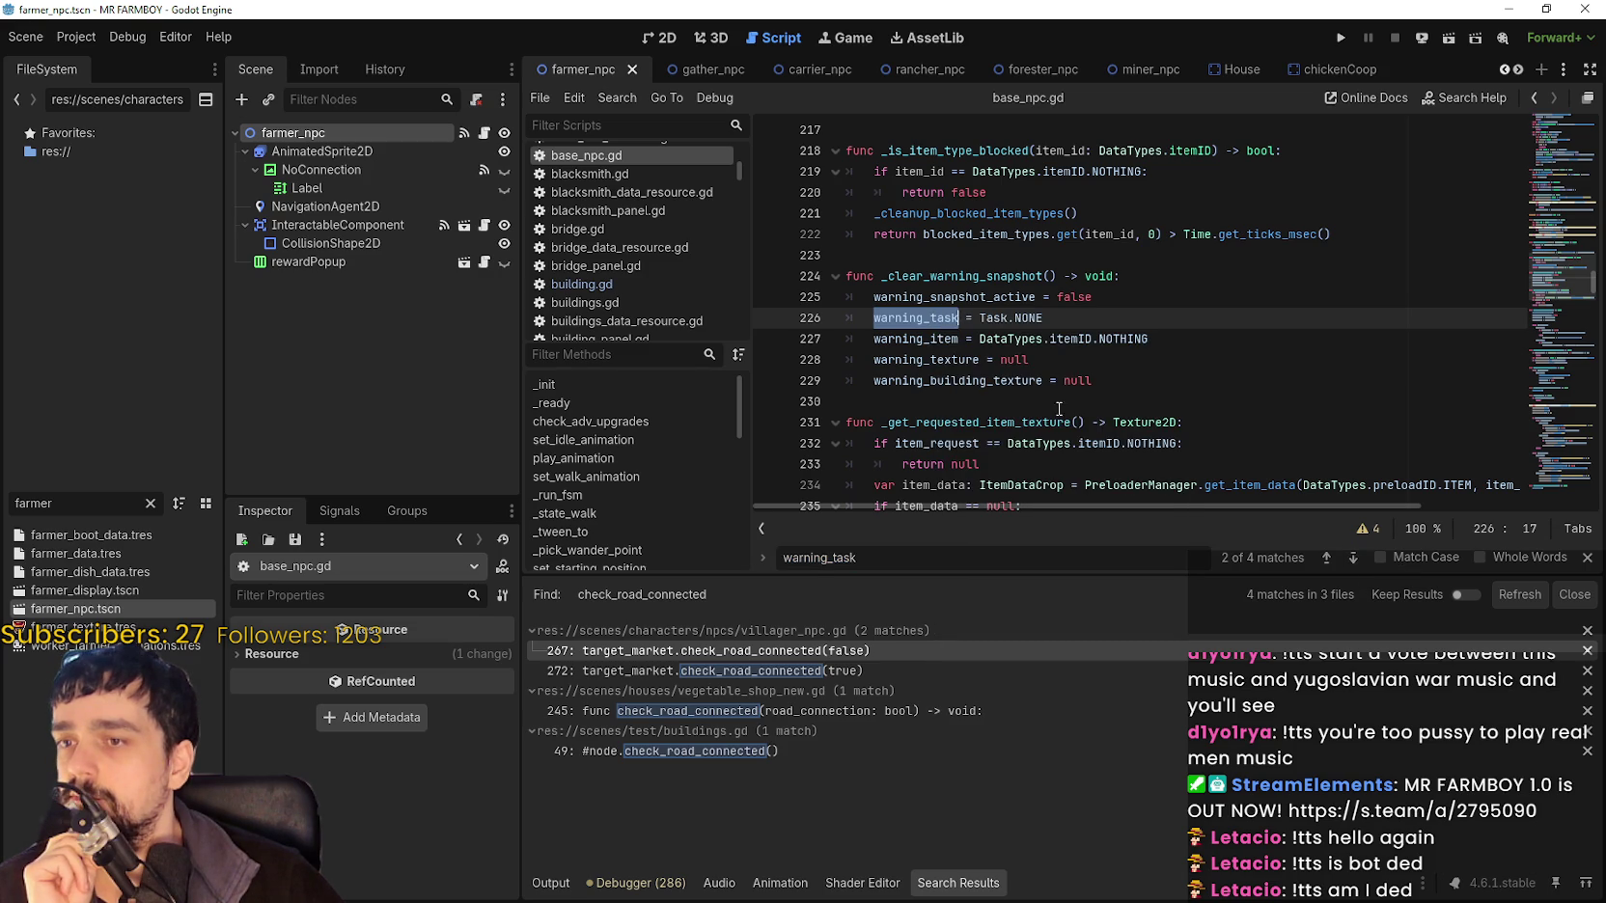
{"action": "scroll", "coordinate": [1549, 272], "scroll_direction": "up", "scroll_amount": 3}
{"action": "left_click_drag", "start_coordinate": [1550, 257], "coordinate": [1547, 336]}
{"action": "scroll", "coordinate": [1105, 338], "scroll_direction": "down", "scroll_amount": 5}
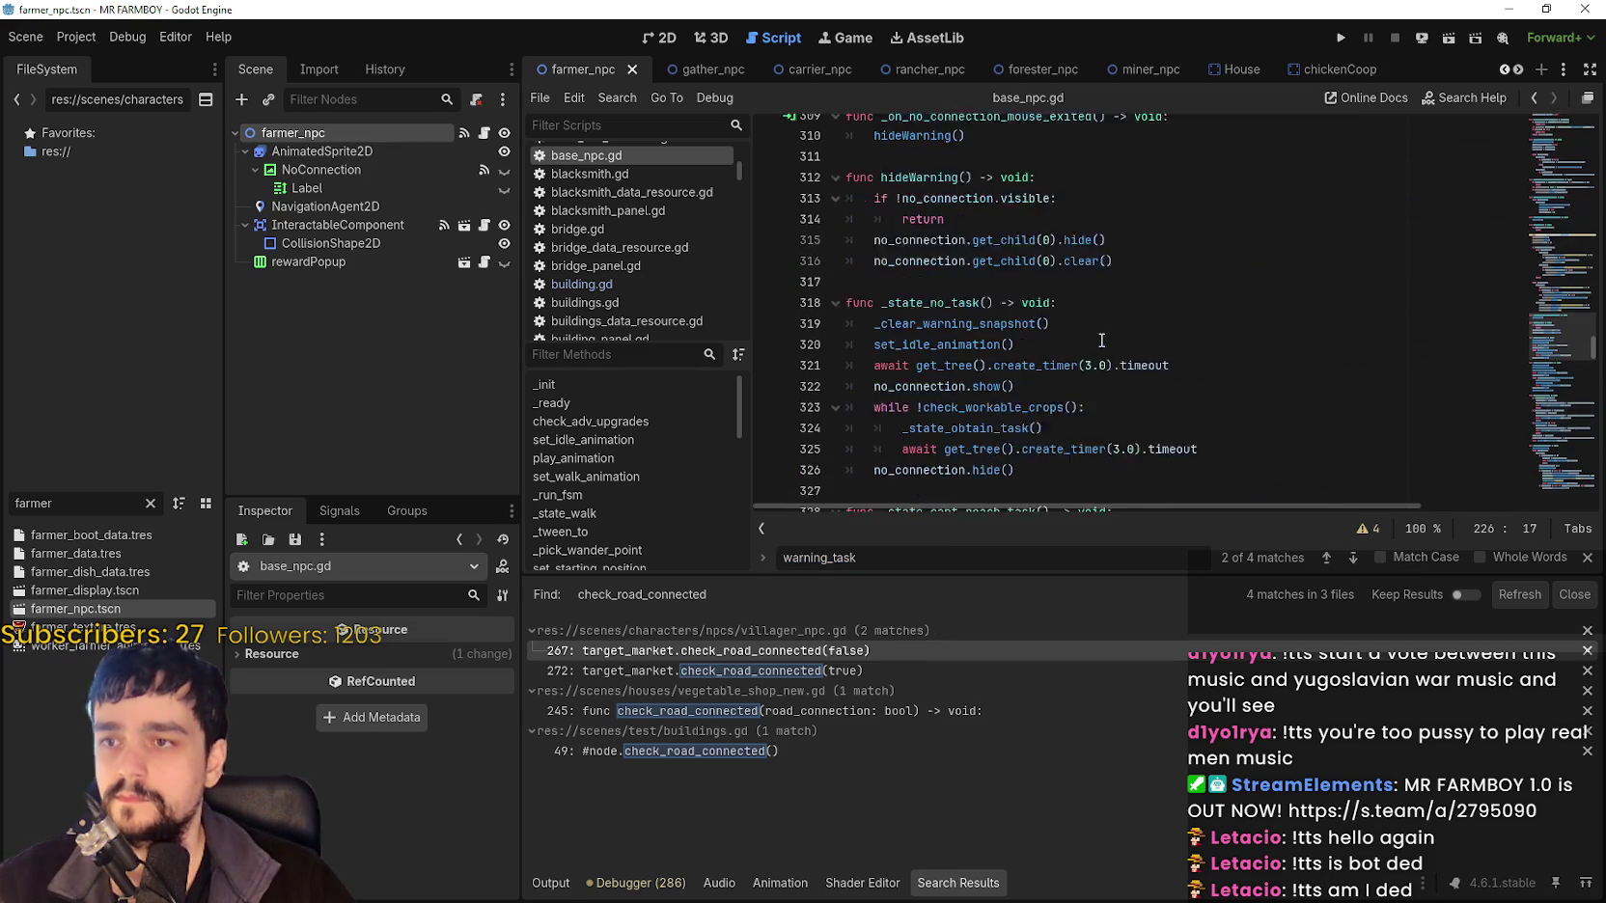
{"action": "scroll", "coordinate": [1248, 431], "scroll_direction": "down", "scroll_amount": 5}
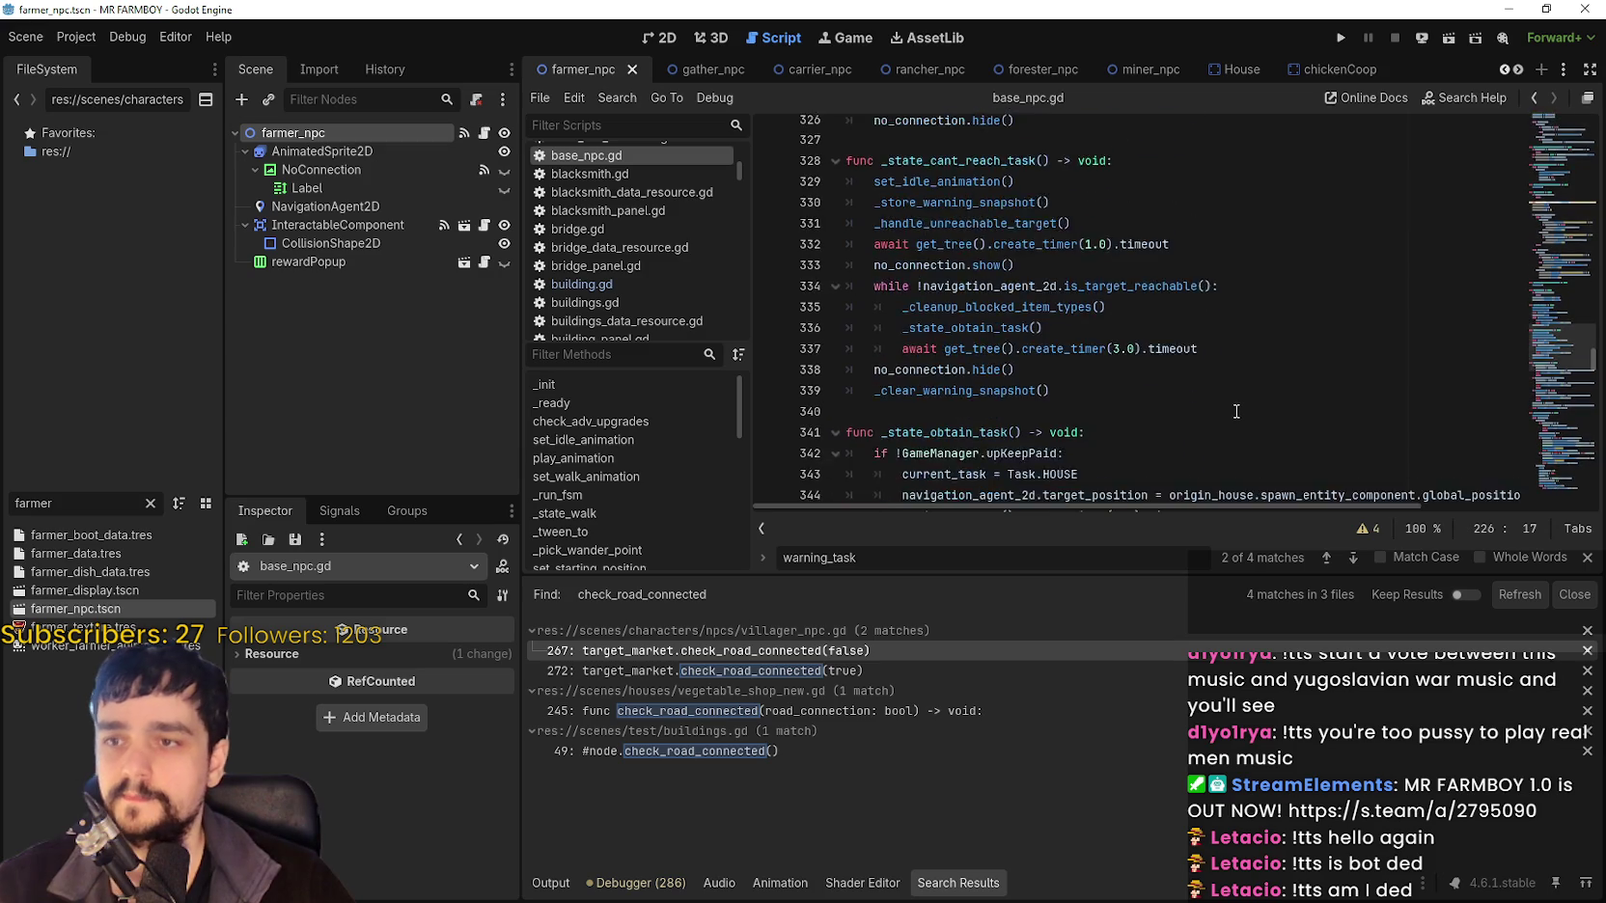
{"action": "scroll", "coordinate": [1246, 397], "scroll_direction": "up", "scroll_amount": 3}
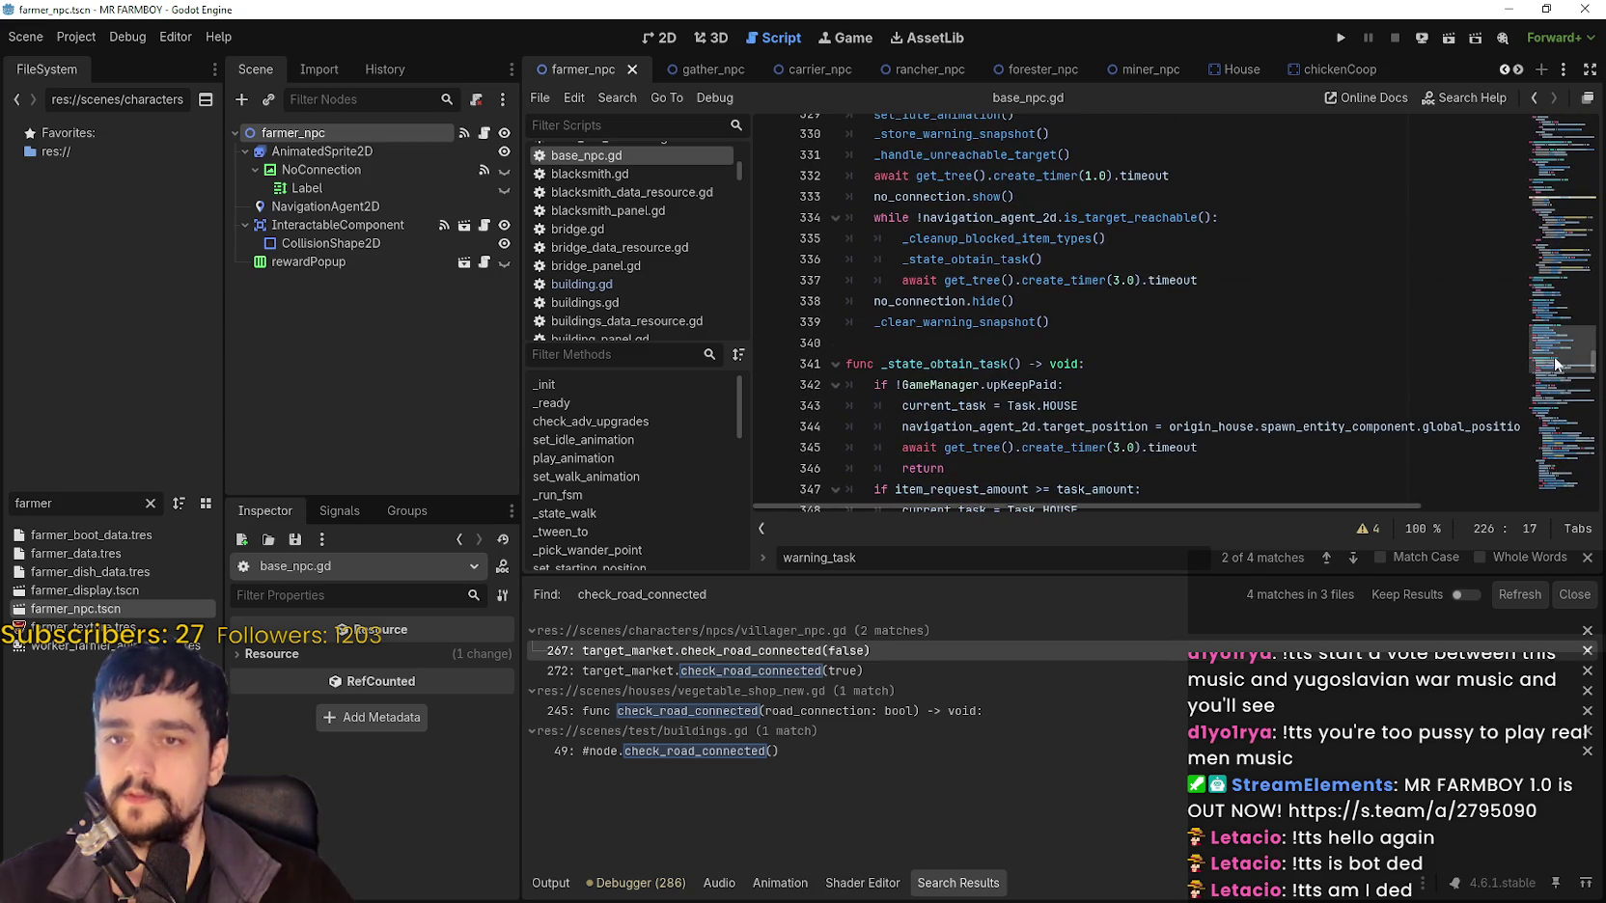
{"action": "scroll", "coordinate": [1561, 367], "scroll_direction": "down", "scroll_amount": 9}
{"action": "scroll", "coordinate": [1561, 365], "scroll_direction": "down", "scroll_amount": 2}
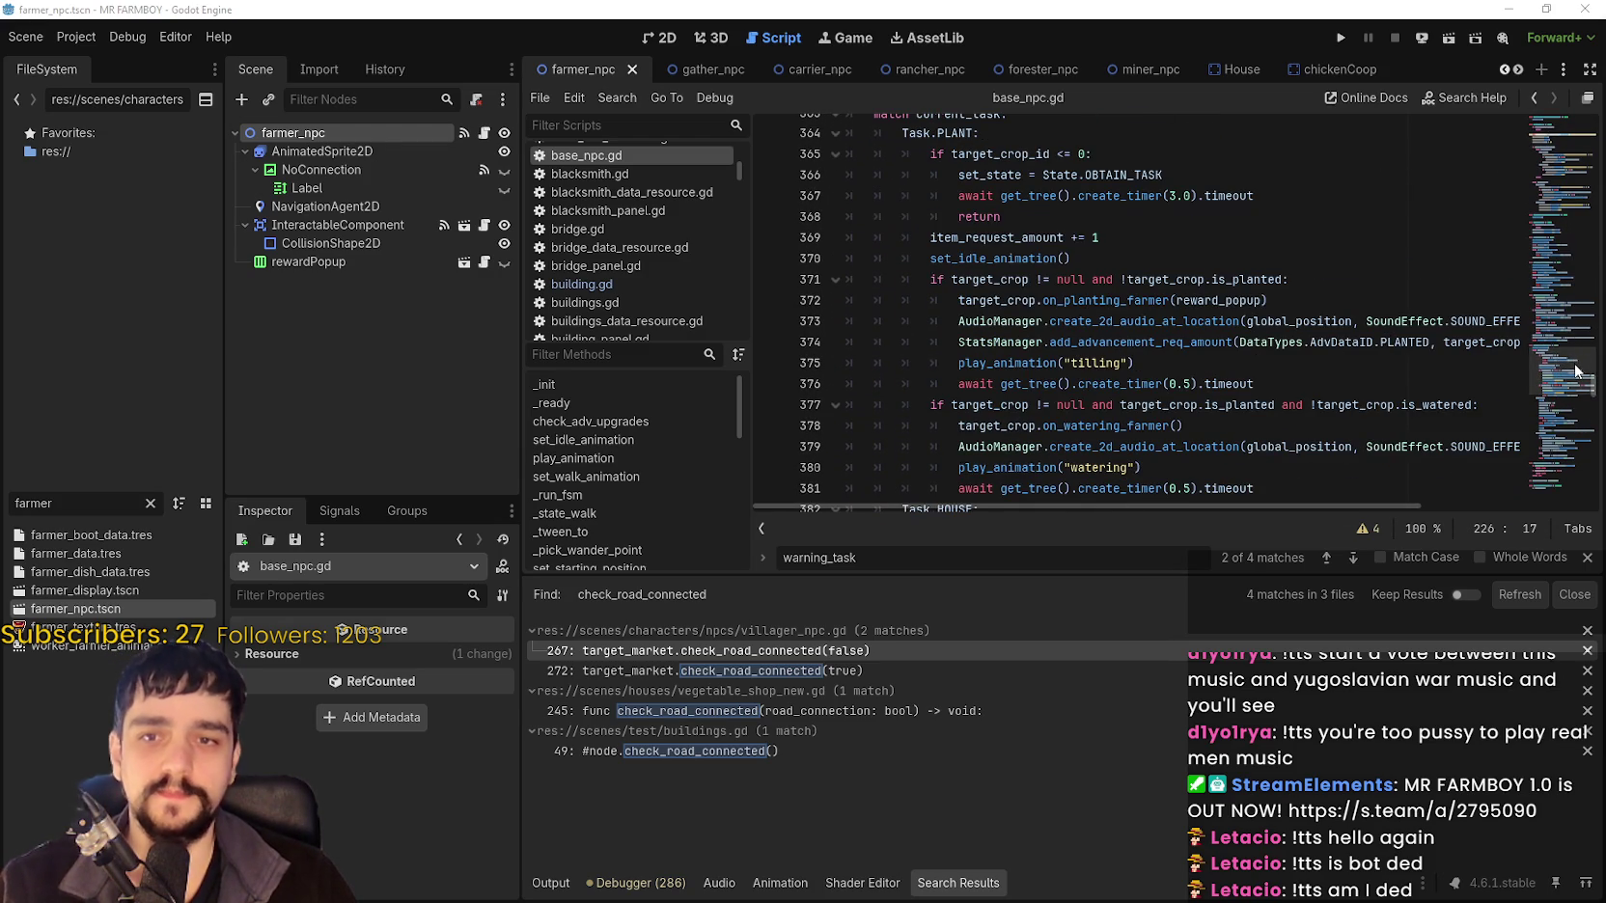
{"action": "scroll", "coordinate": [1574, 370], "scroll_direction": "down", "scroll_amount": 7}
{"action": "scroll", "coordinate": [1568, 362], "scroll_direction": "up", "scroll_amount": 3}
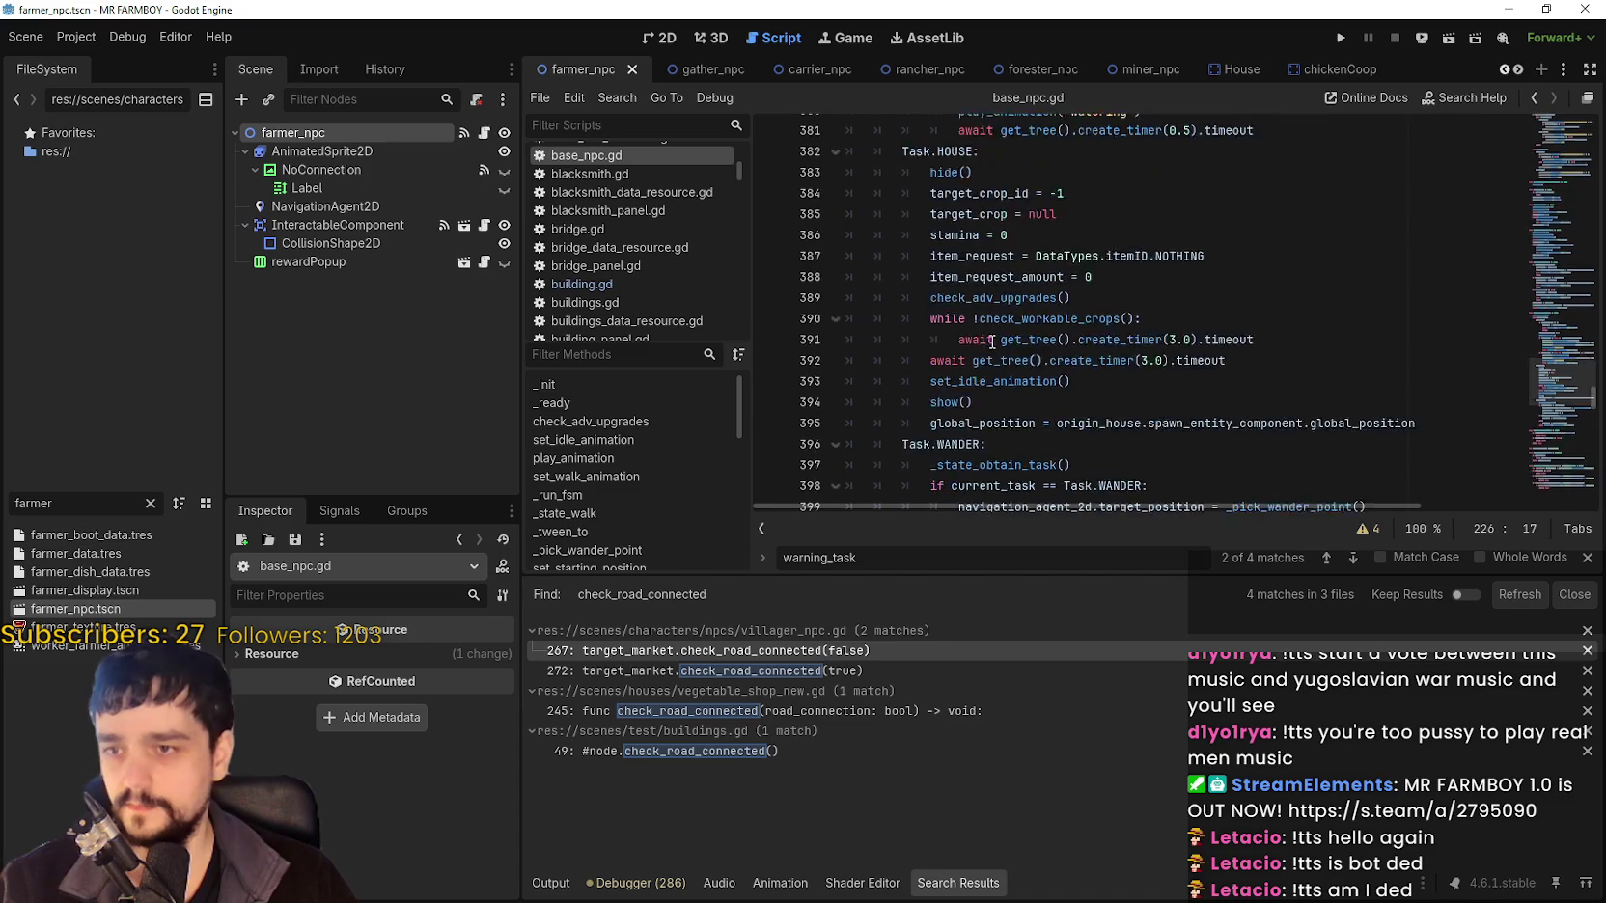
{"action": "scroll", "coordinate": [1003, 341], "scroll_direction": "down", "scroll_amount": 2}
{"action": "left_click", "coordinate": [1106, 380]}
{"action": "left_click", "coordinate": [1440, 357]}
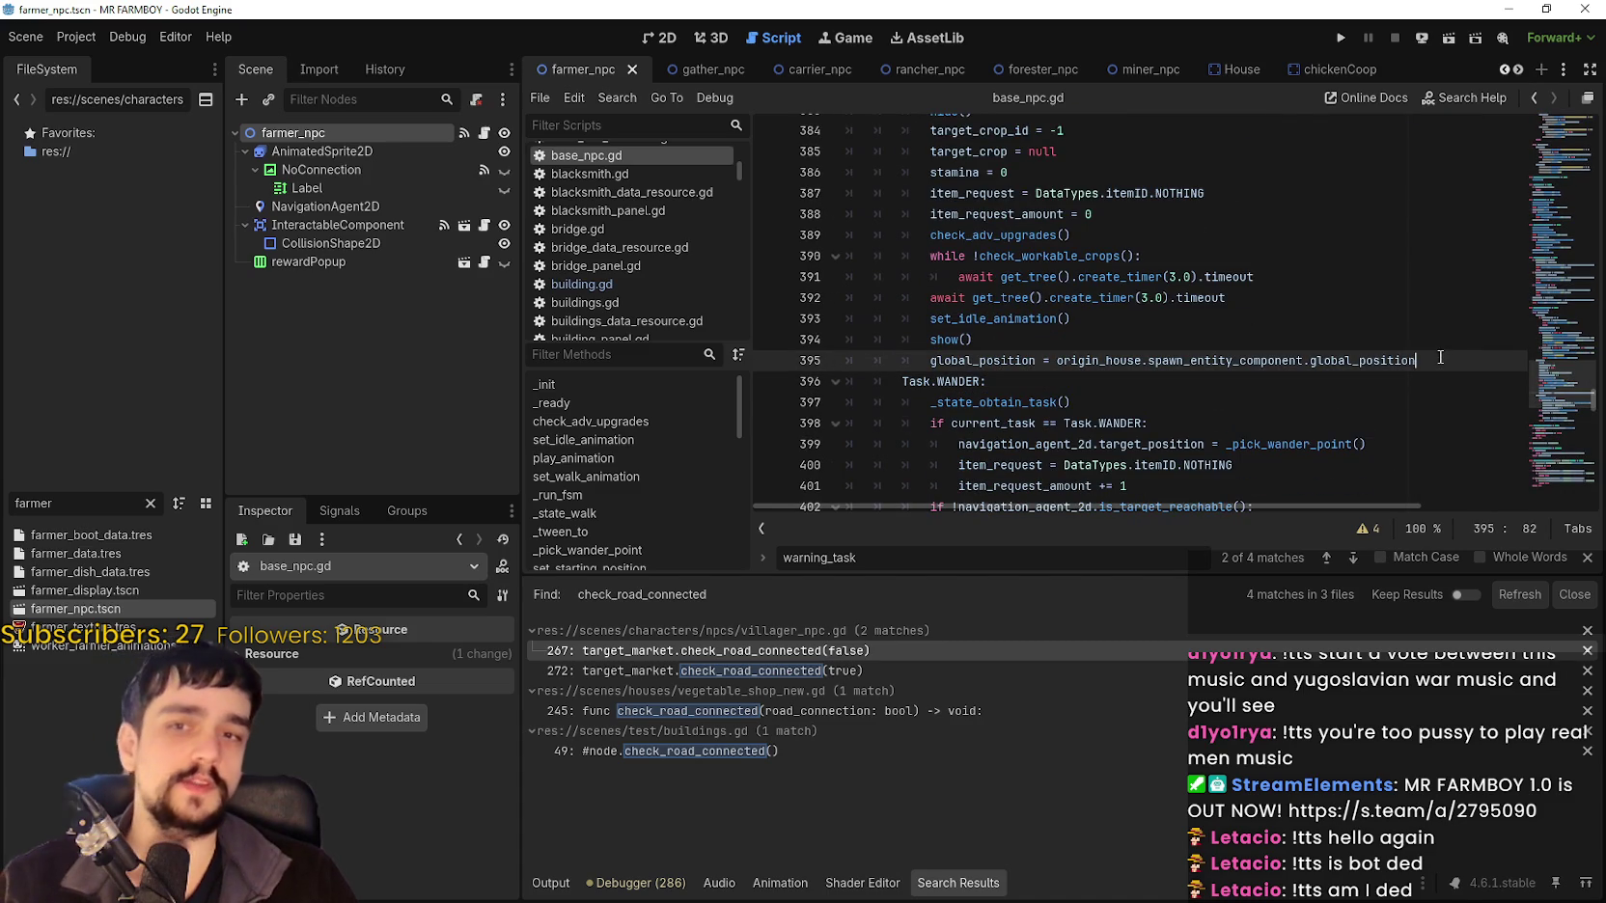
{"action": "left_click", "coordinate": [1048, 367]}
{"action": "scroll", "coordinate": [1549, 425], "scroll_direction": "down", "scroll_amount": 6}
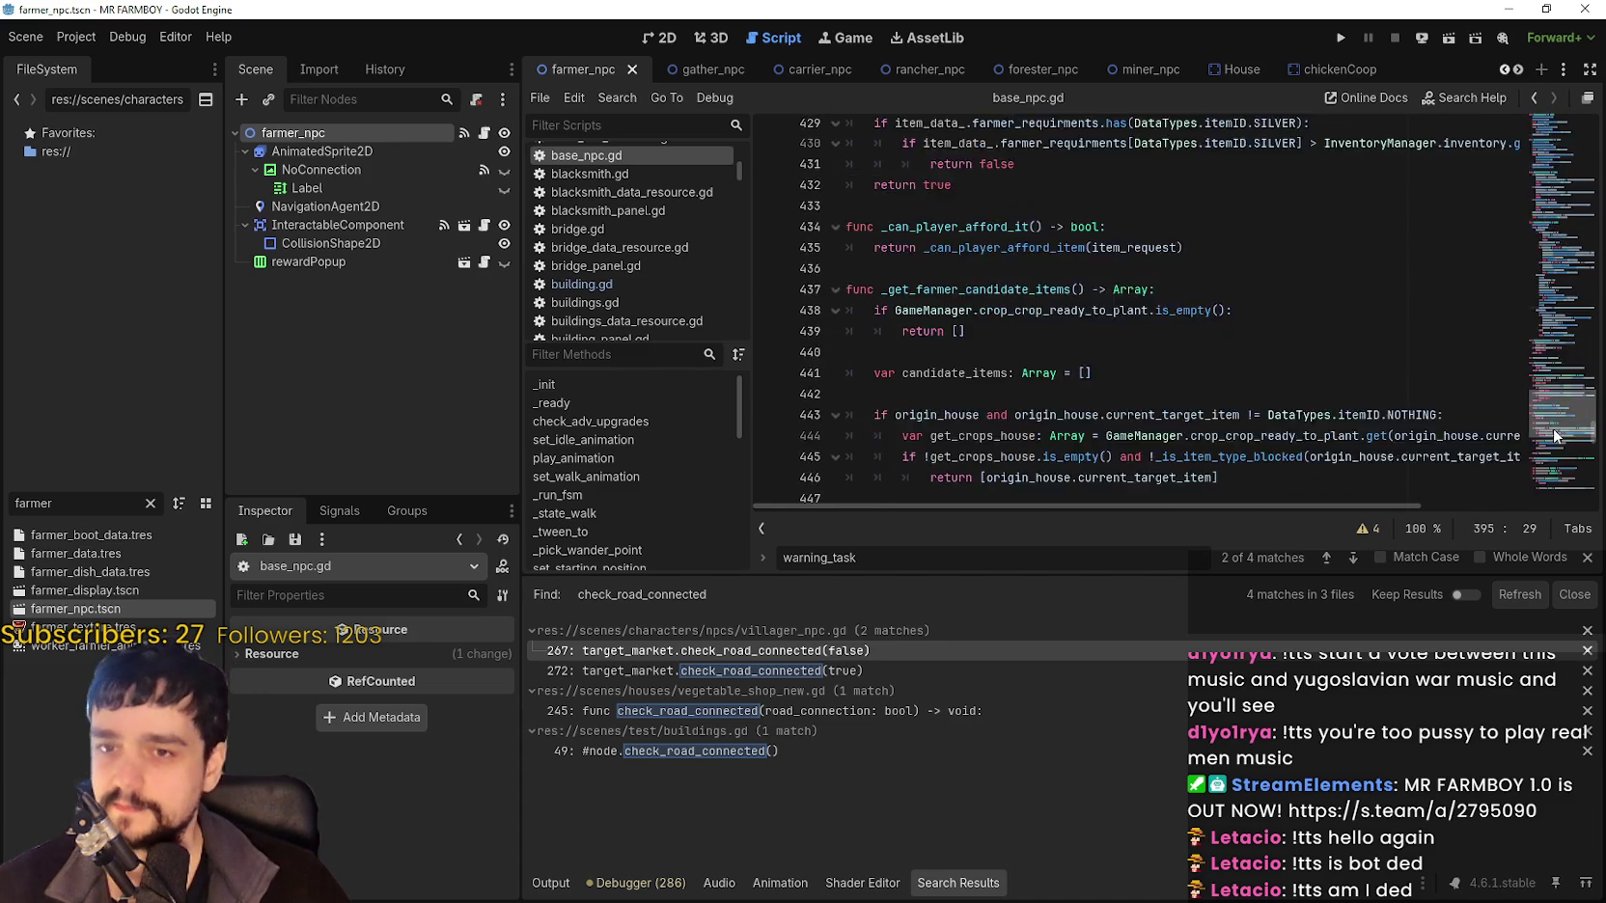
{"action": "scroll", "coordinate": [1546, 417], "scroll_direction": "down", "scroll_amount": 4}
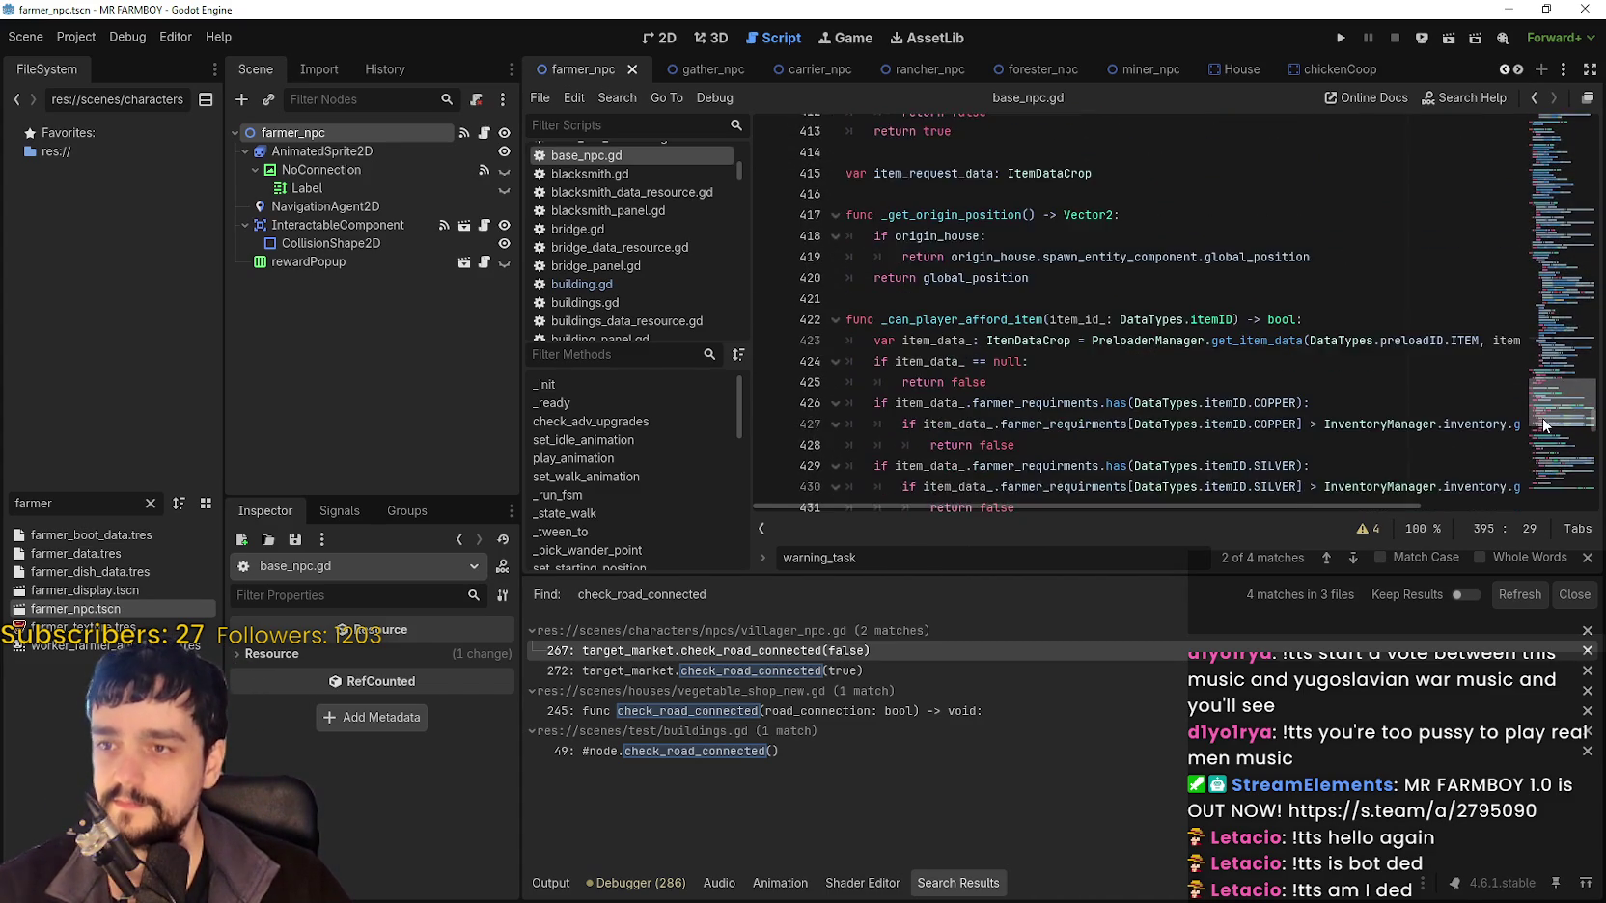
{"action": "scroll", "coordinate": [1541, 425], "scroll_direction": "up", "scroll_amount": 3}
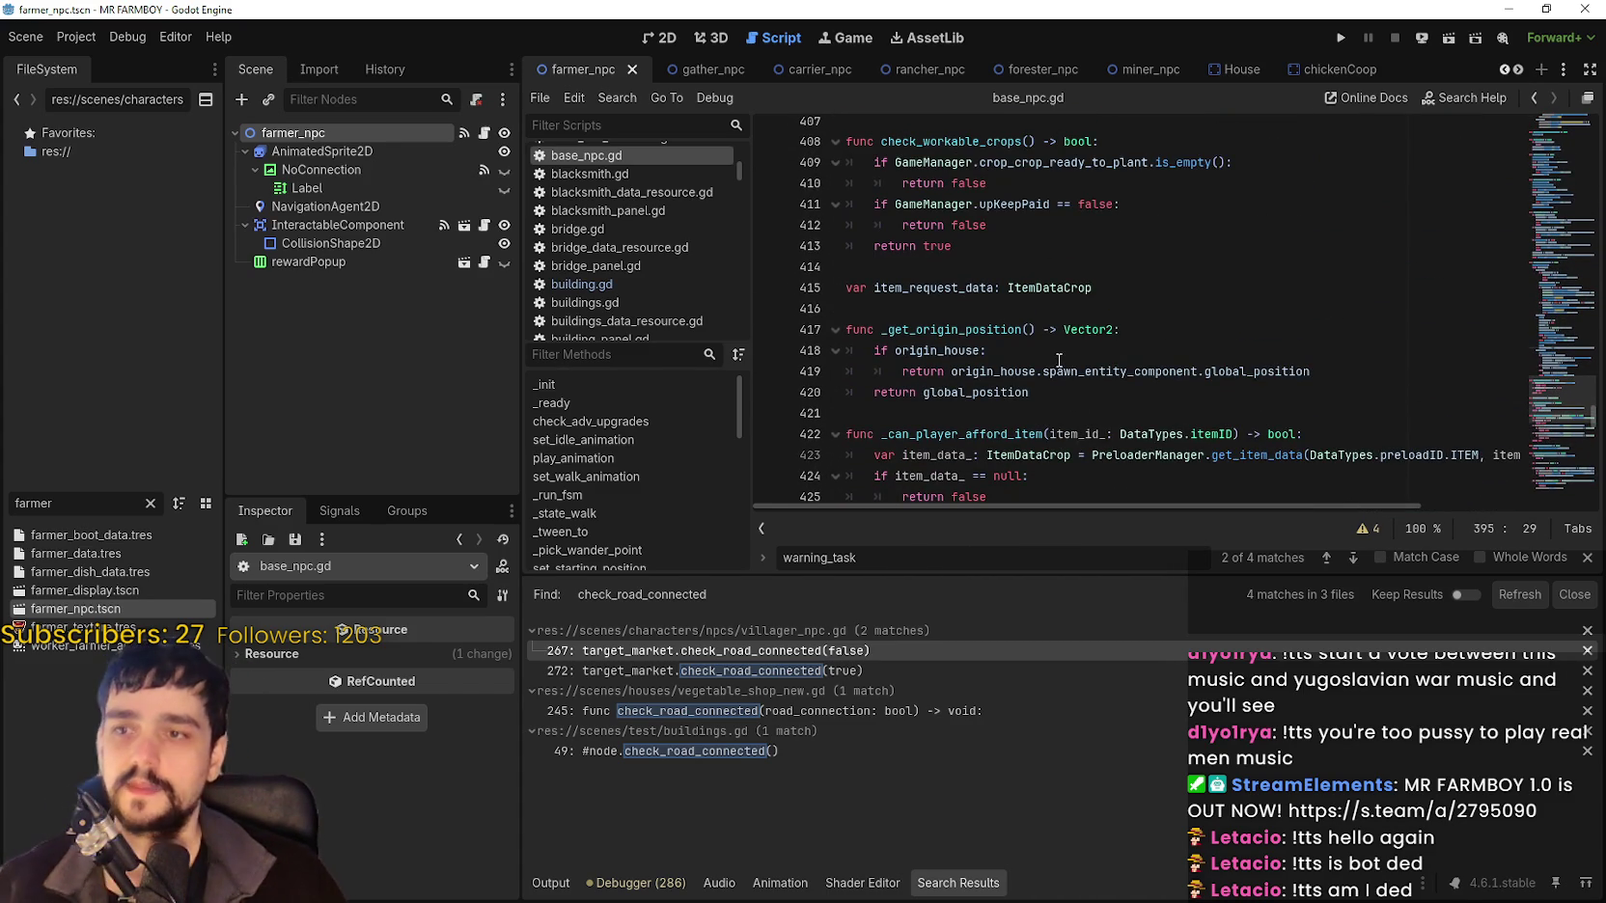
{"action": "scroll", "coordinate": [1054, 339], "scroll_direction": "up", "scroll_amount": 2}
{"action": "scroll", "coordinate": [1054, 340], "scroll_direction": "down", "scroll_amount": 3}
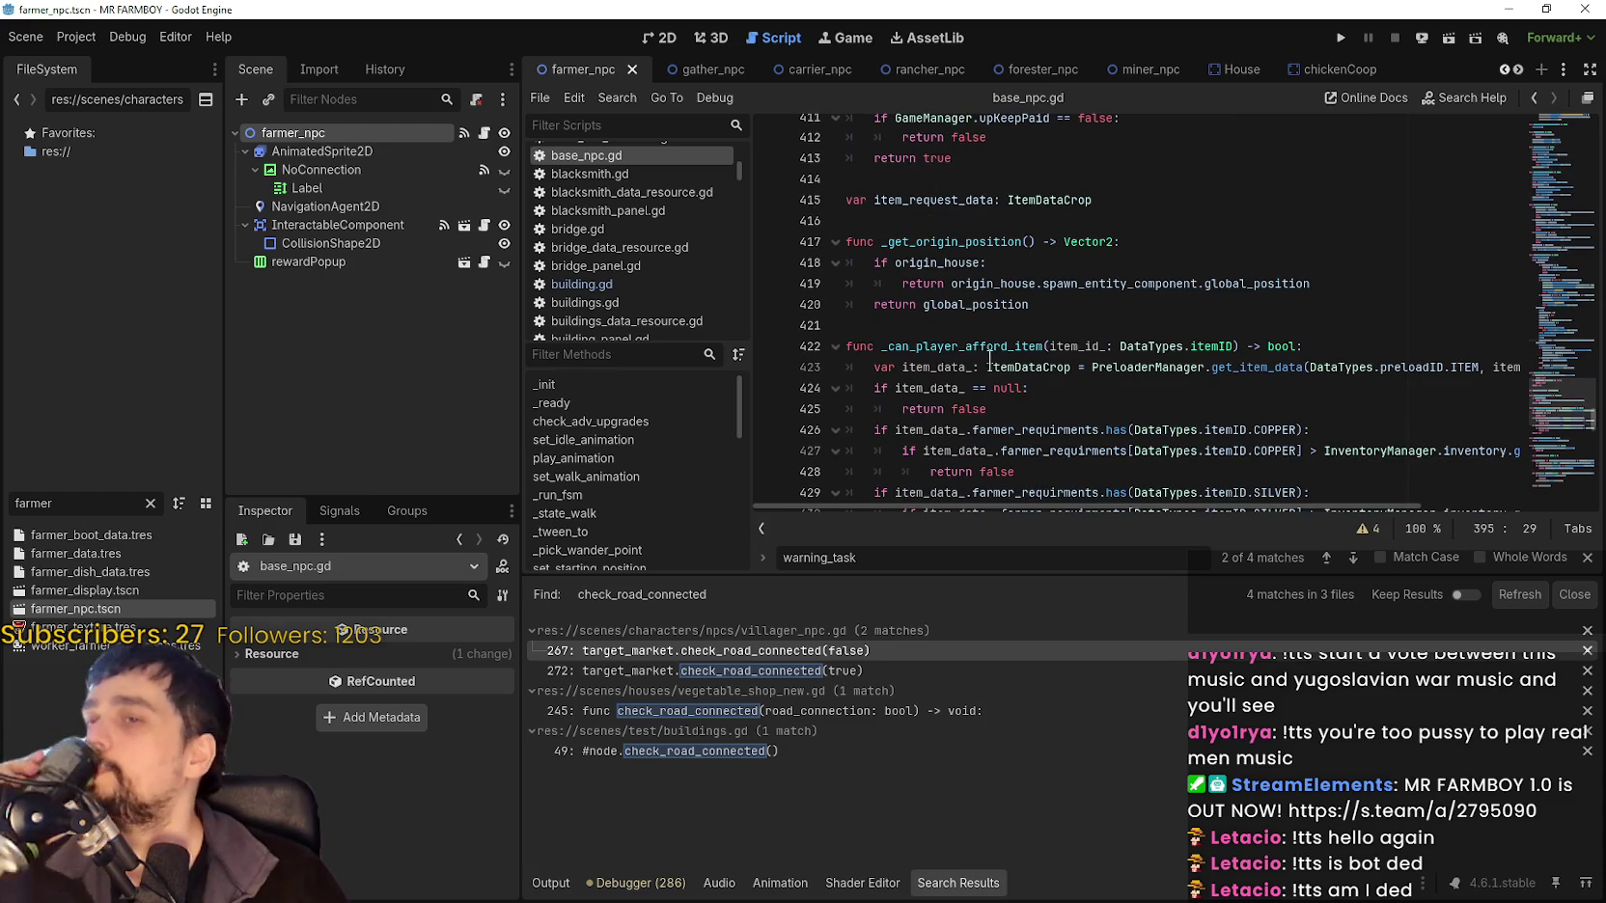
{"action": "left_click", "coordinate": [1587, 558]}
{"action": "scroll", "coordinate": [1254, 386], "scroll_direction": "down", "scroll_amount": 2}
{"action": "left_click", "coordinate": [1254, 359]}
{"action": "scroll", "coordinate": [1555, 464], "scroll_direction": "down", "scroll_amount": 5}
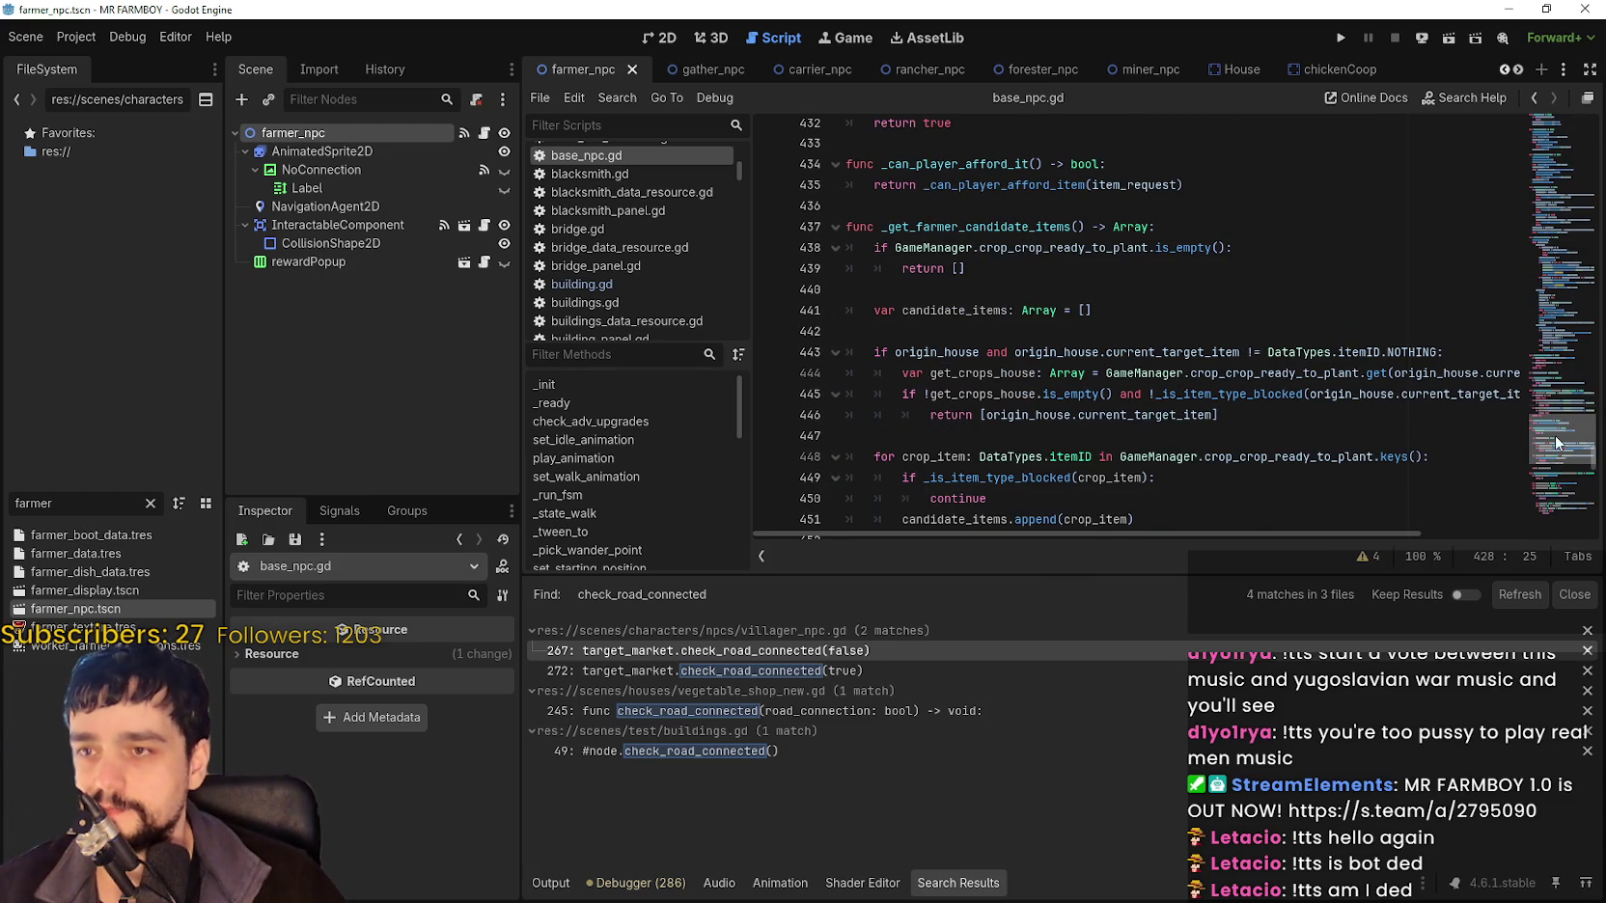
{"action": "scroll", "coordinate": [1555, 442], "scroll_direction": "down", "scroll_amount": 13}
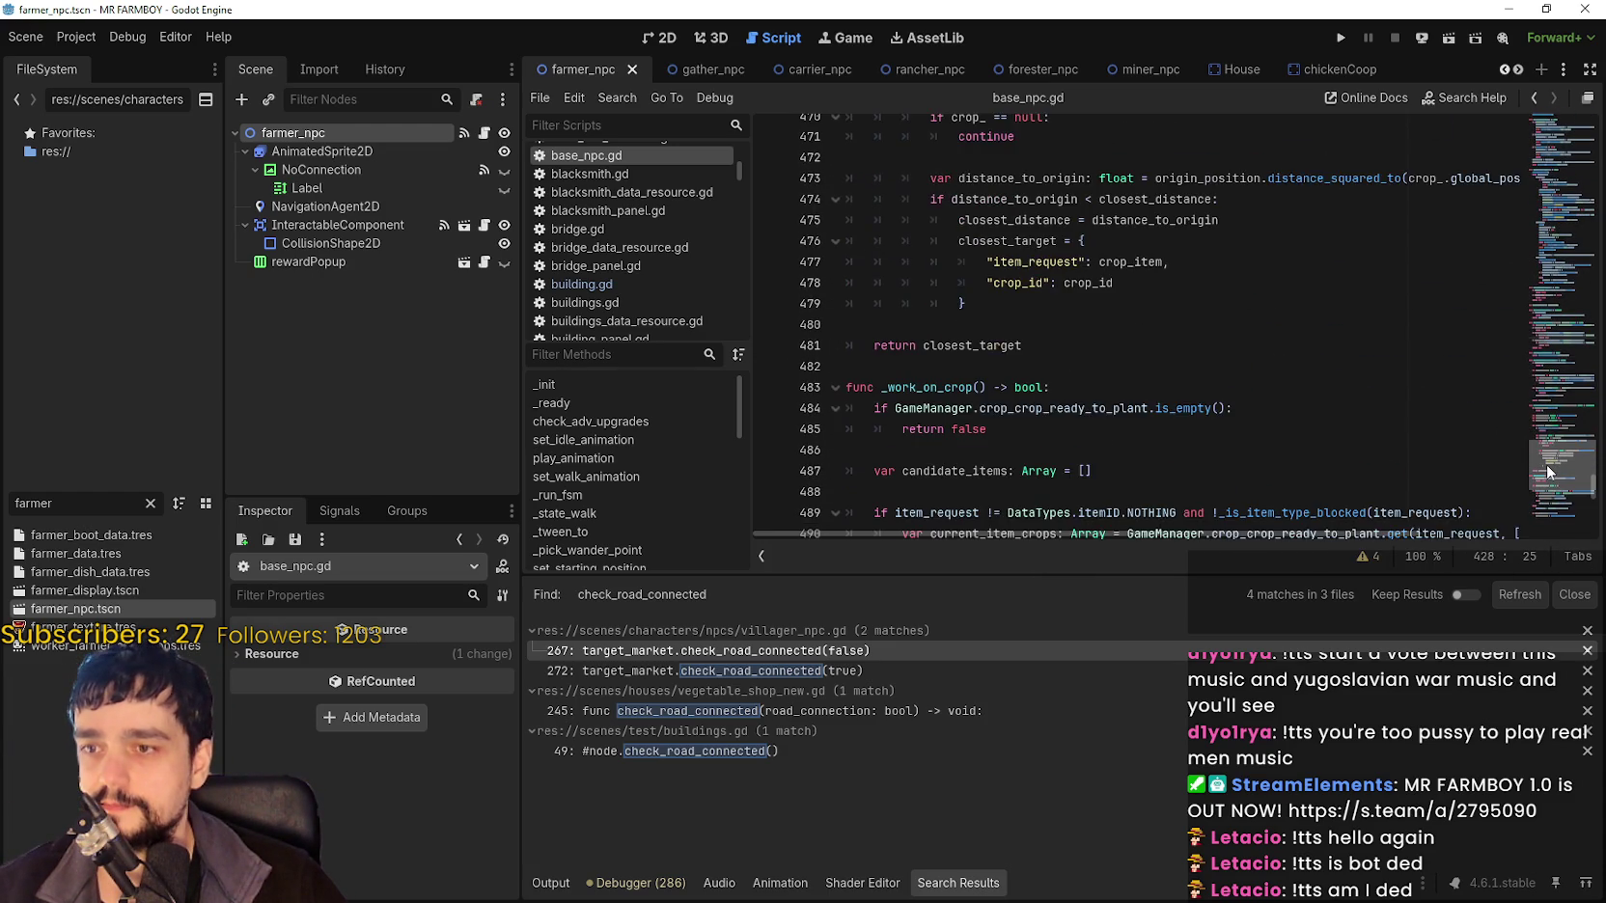
{"action": "left_click_drag", "start_coordinate": [1547, 464], "coordinate": [1548, 363]}
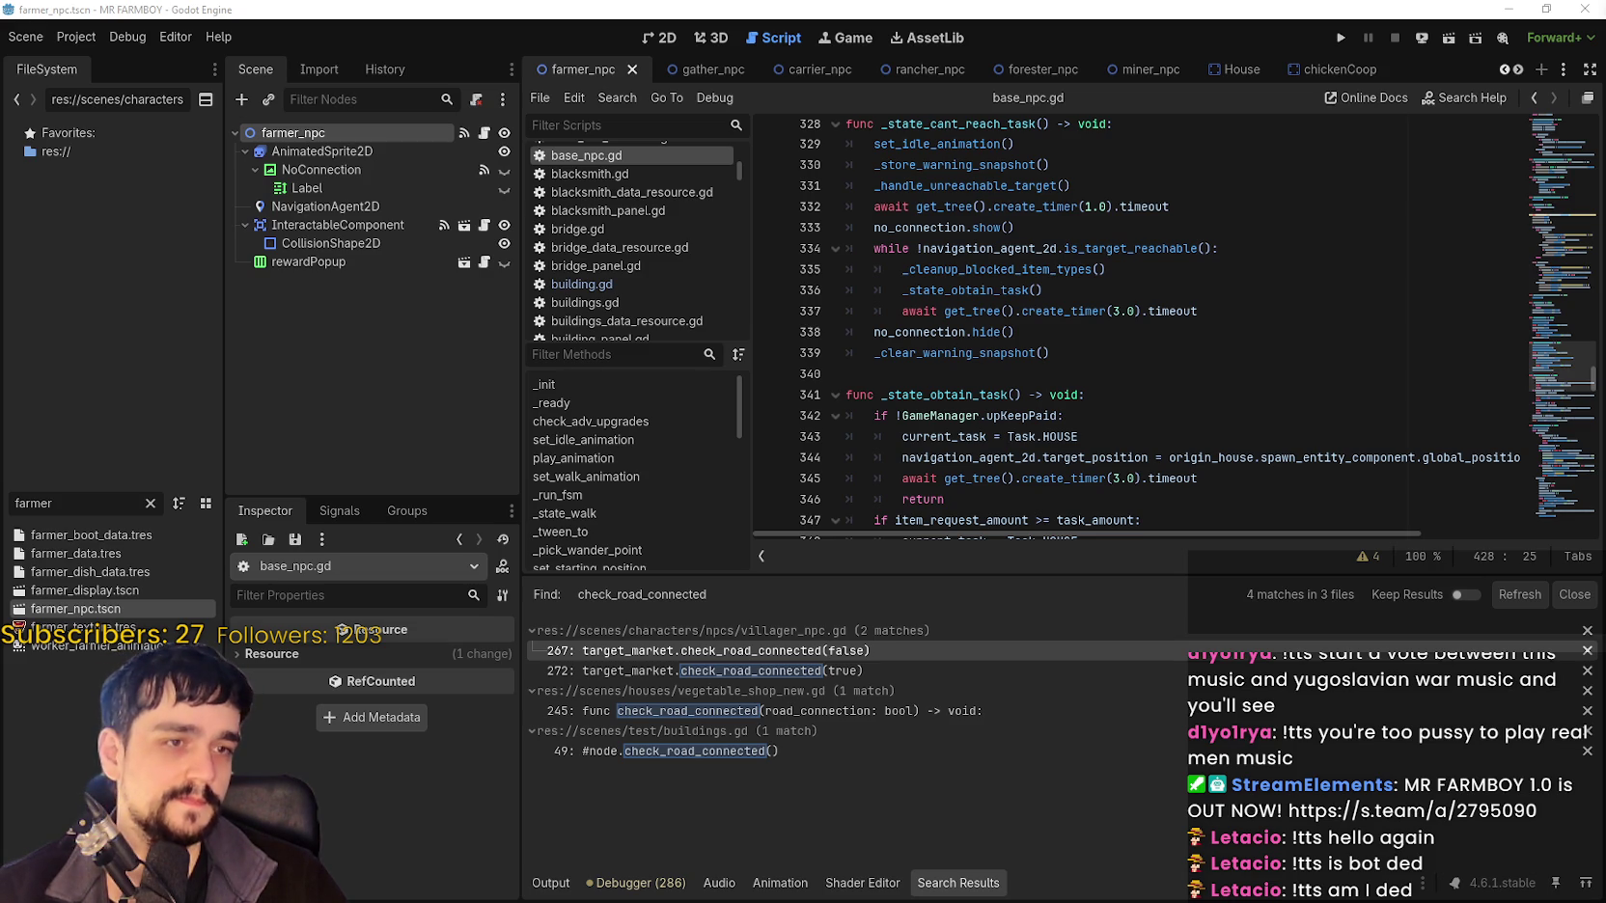
{"action": "left_click", "coordinate": [1147, 378]}
{"action": "scroll", "coordinate": [1580, 380], "scroll_direction": "down", "scroll_amount": 3}
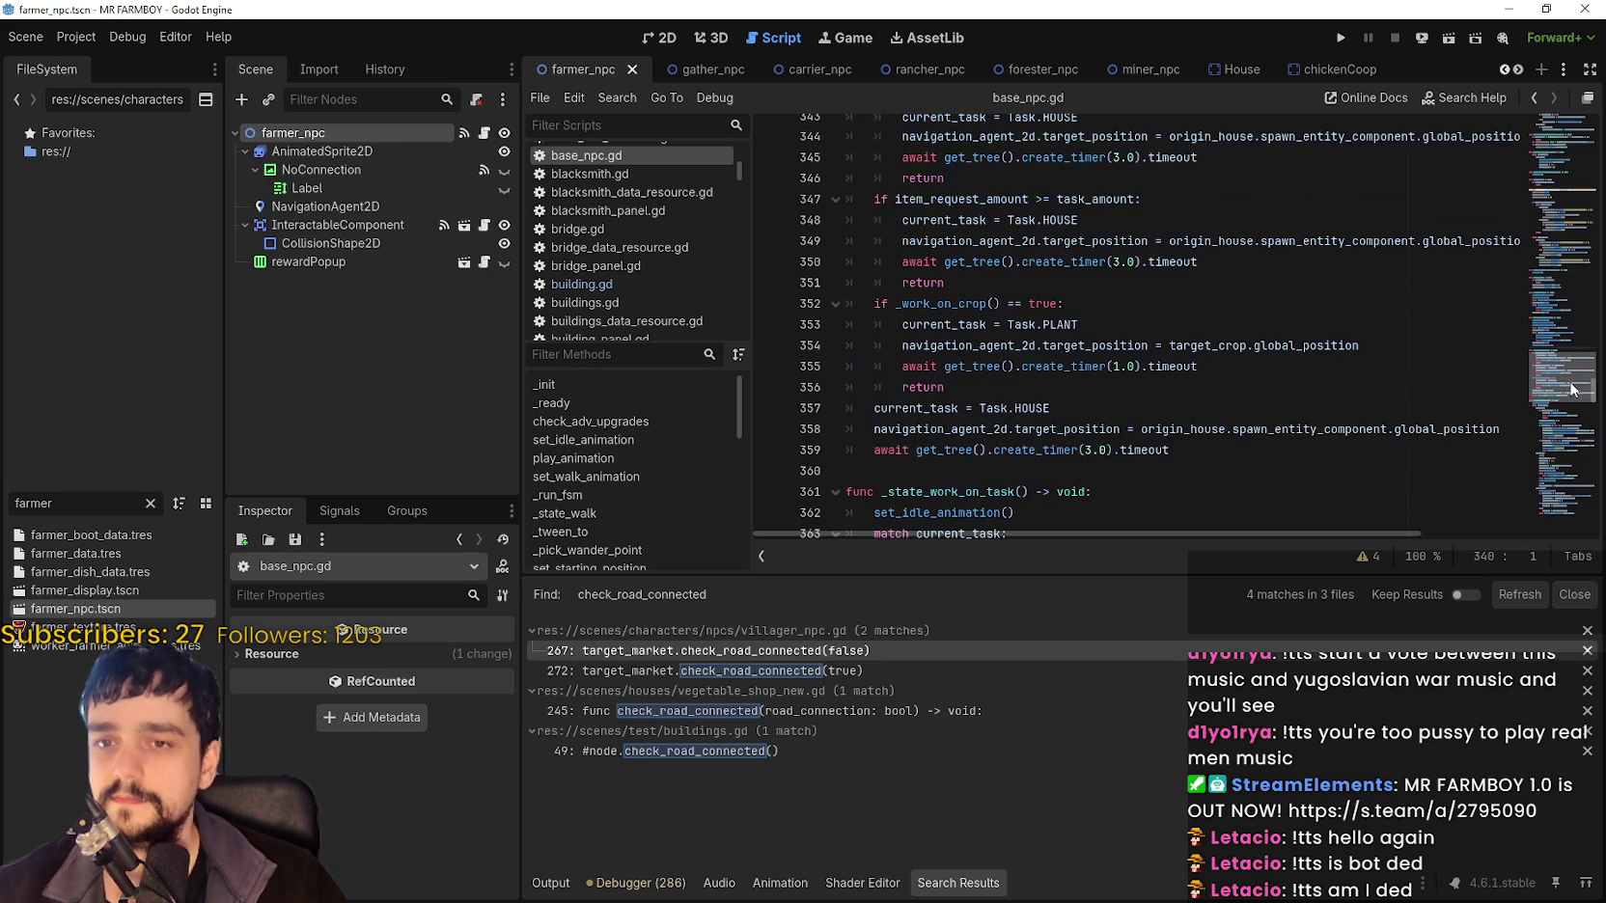
{"action": "scroll", "coordinate": [1564, 376], "scroll_direction": "up", "scroll_amount": 1}
{"action": "left_click_drag", "start_coordinate": [1564, 376], "coordinate": [1563, 355]}
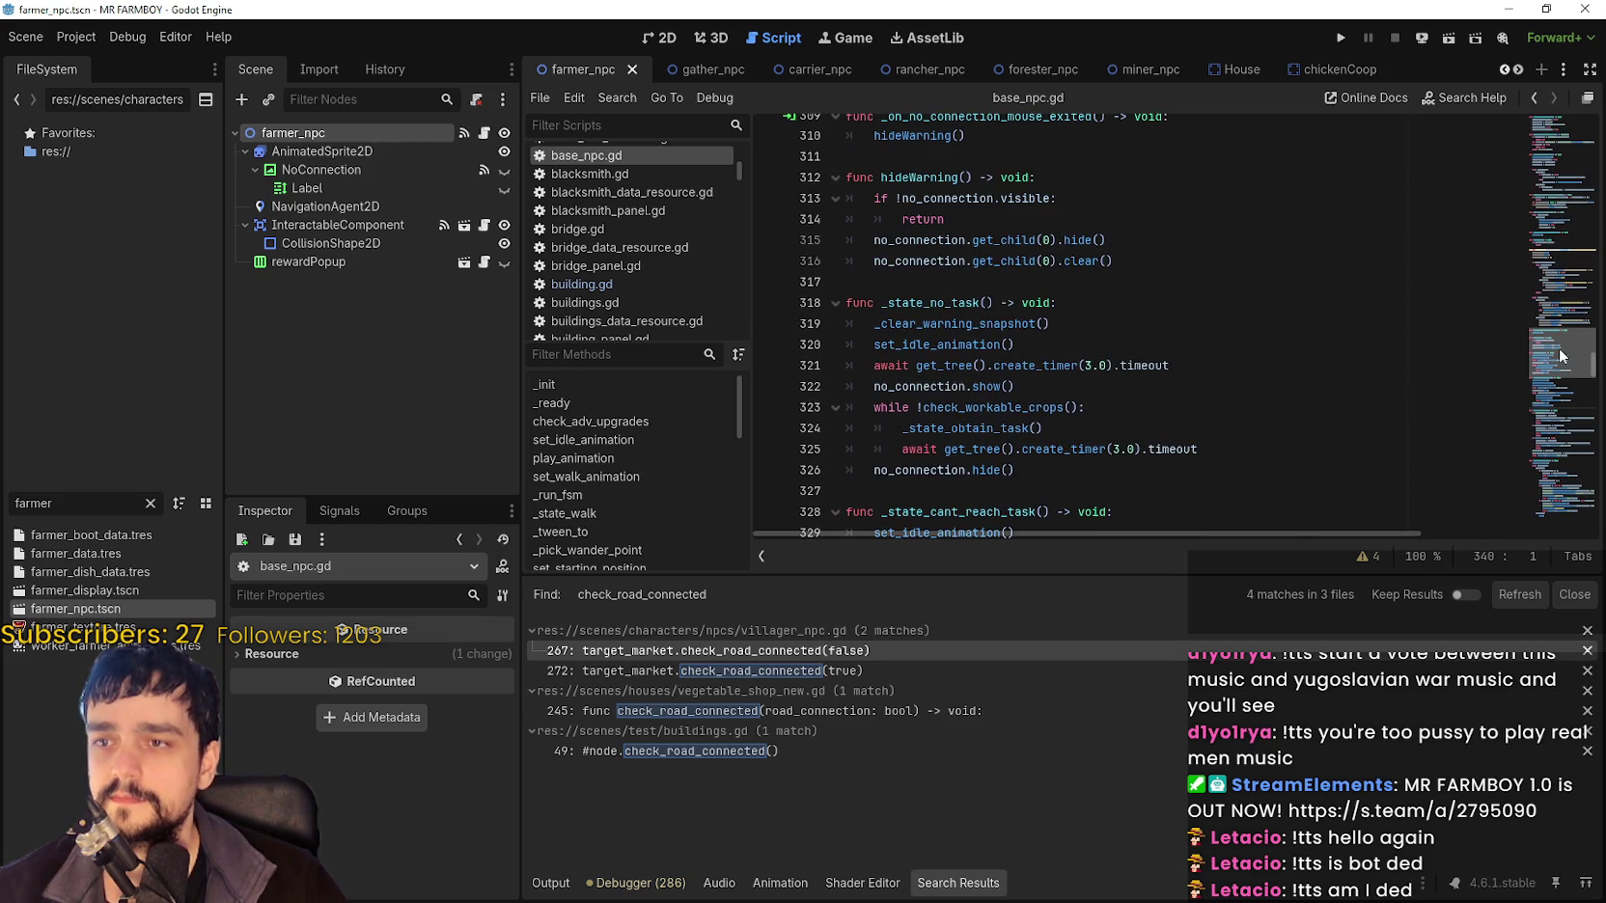
{"action": "scroll", "coordinate": [1563, 357], "scroll_direction": "down", "scroll_amount": 4}
{"action": "left_click", "coordinate": [973, 365]}
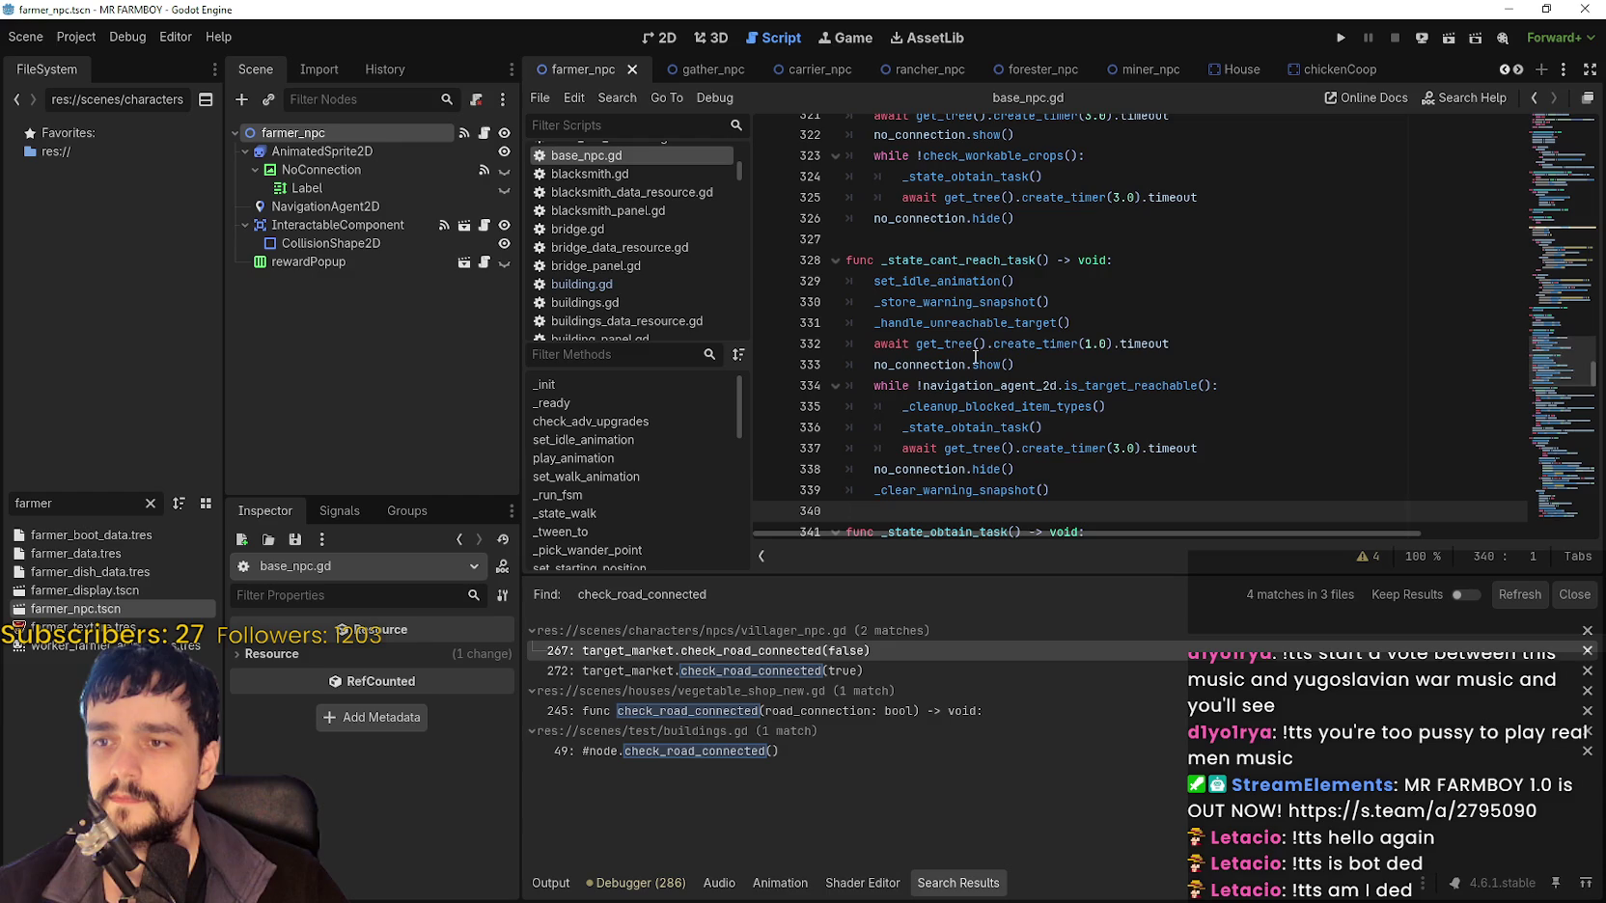
{"action": "scroll", "coordinate": [1190, 431], "scroll_direction": "down", "scroll_amount": 1}
{"action": "left_click", "coordinate": [1133, 368]}
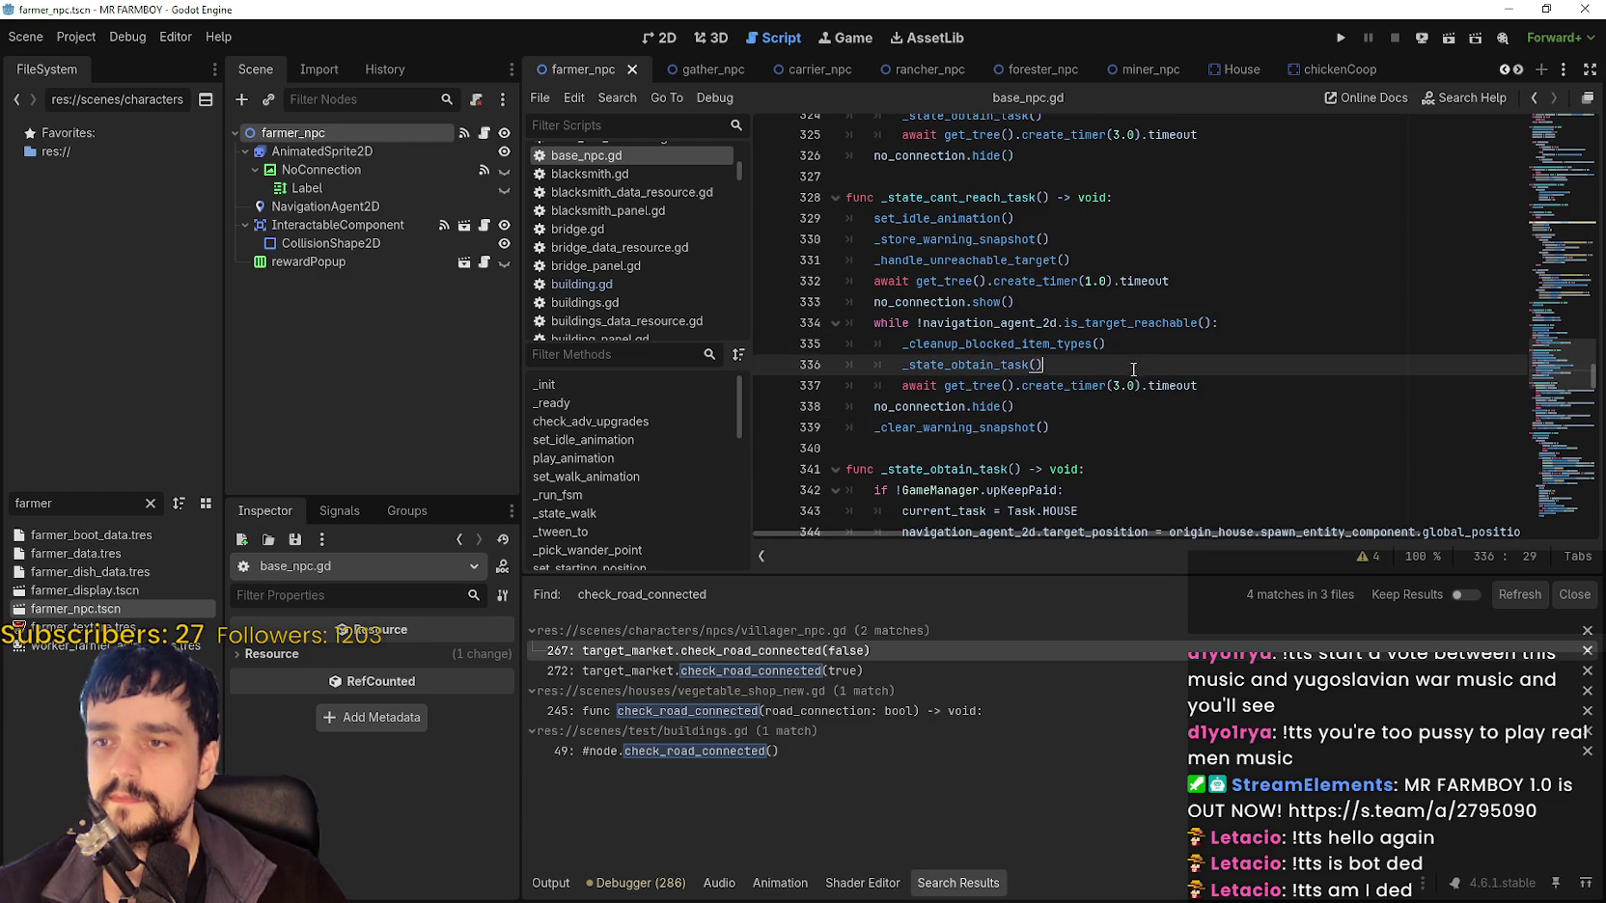
{"action": "double_click", "coordinate": [970, 344]}
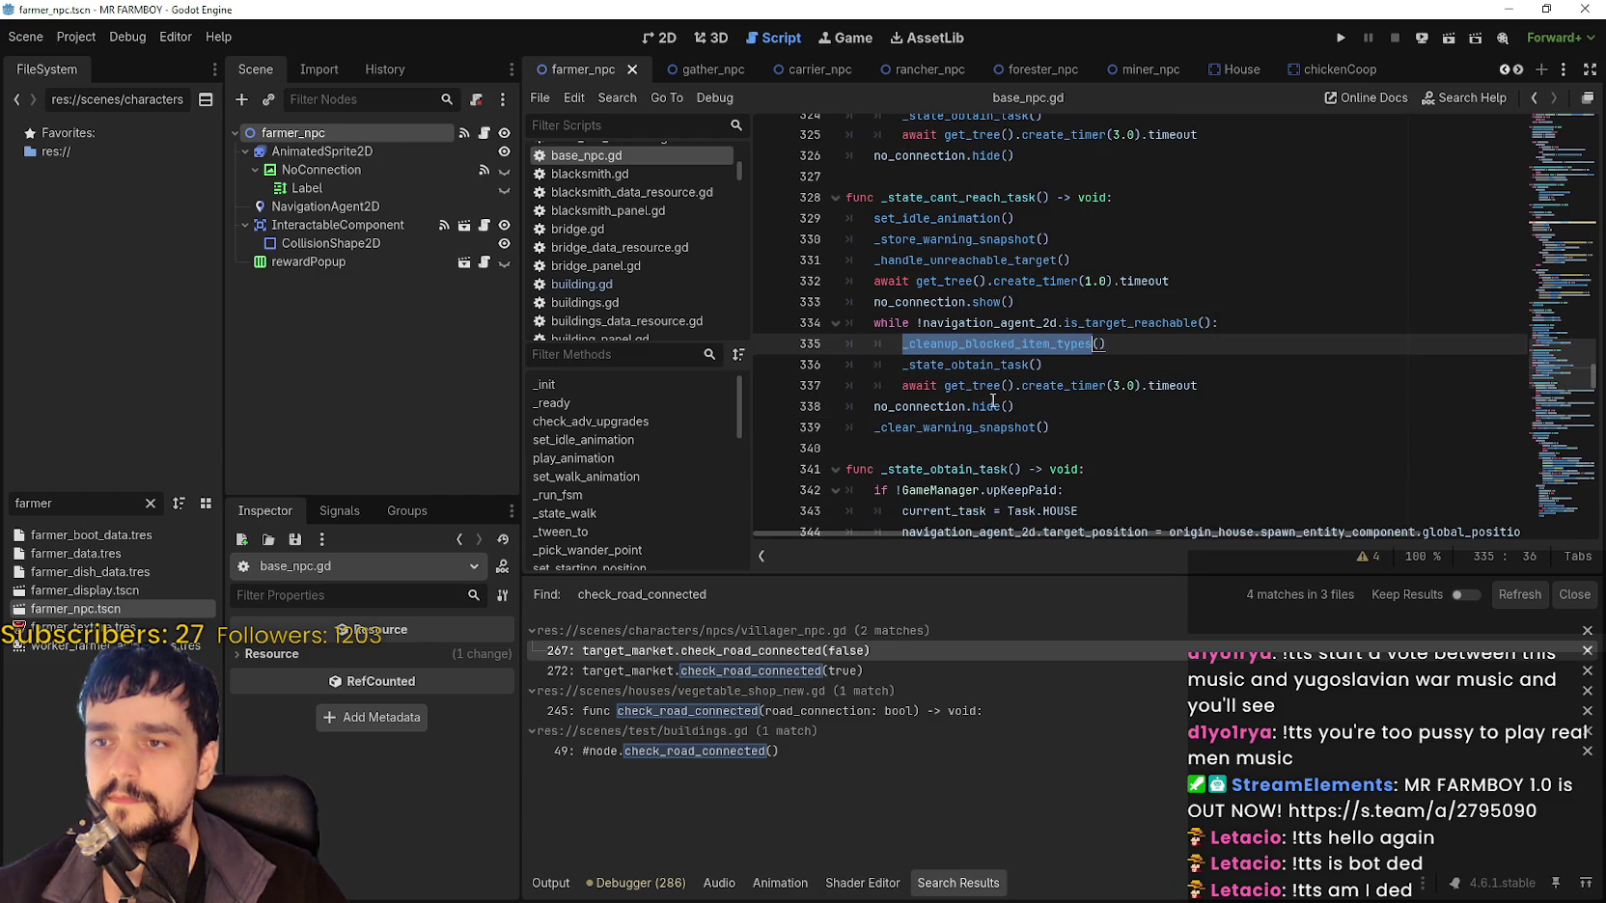
{"action": "left_click", "coordinate": [1077, 446]}
{"action": "left_click", "coordinate": [1139, 416]}
{"action": "left_click", "coordinate": [1131, 450]}
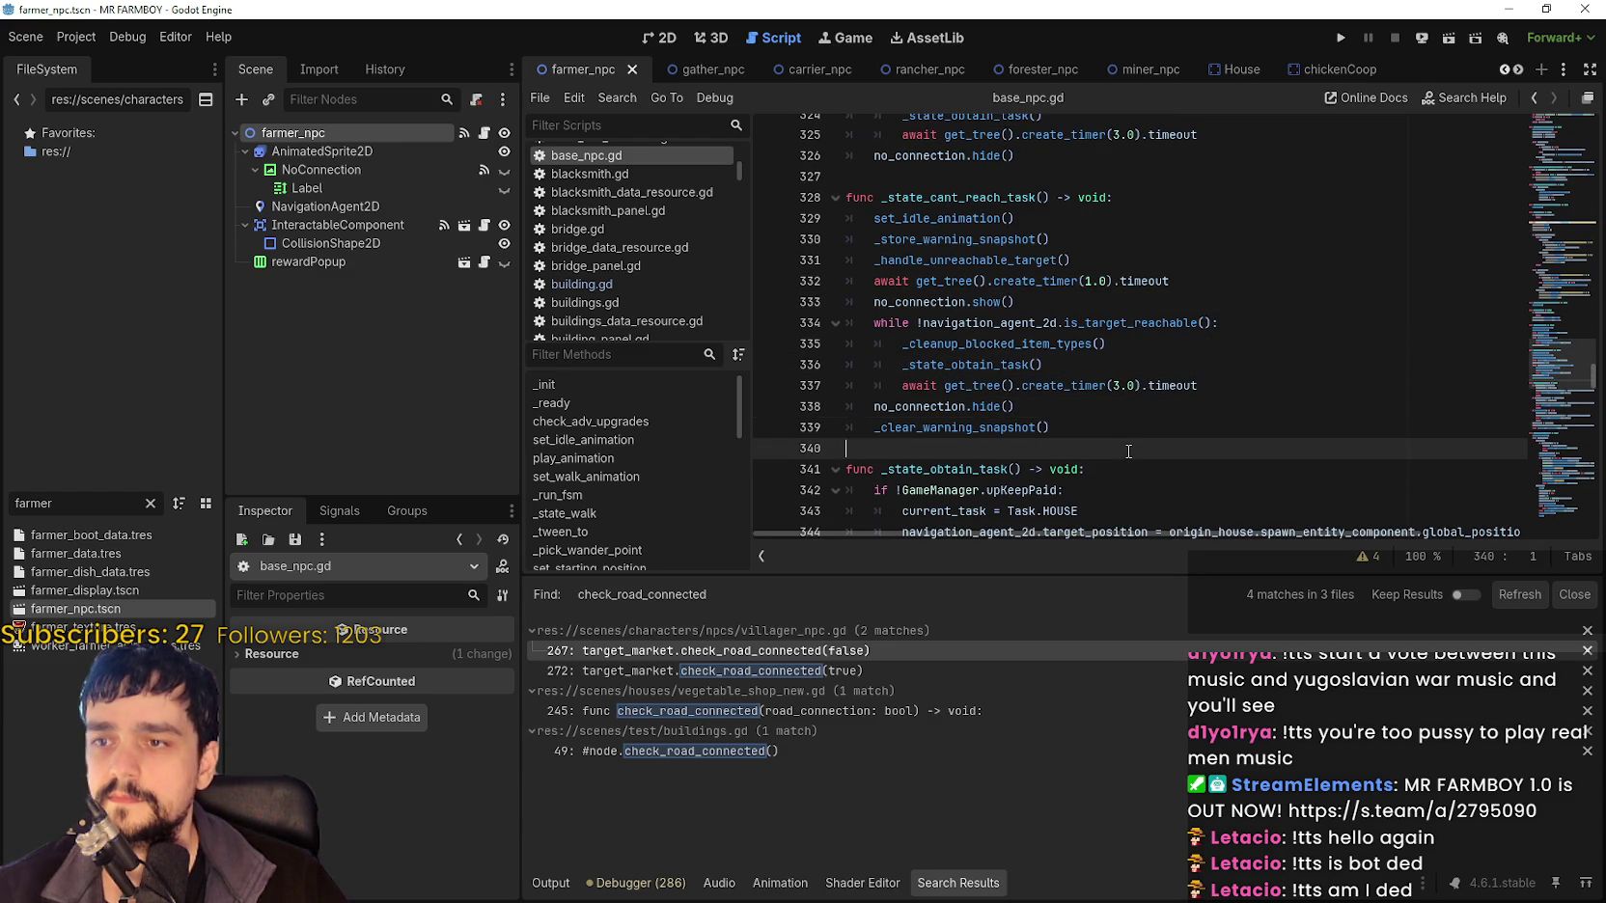
{"action": "left_click", "coordinate": [1133, 426]}
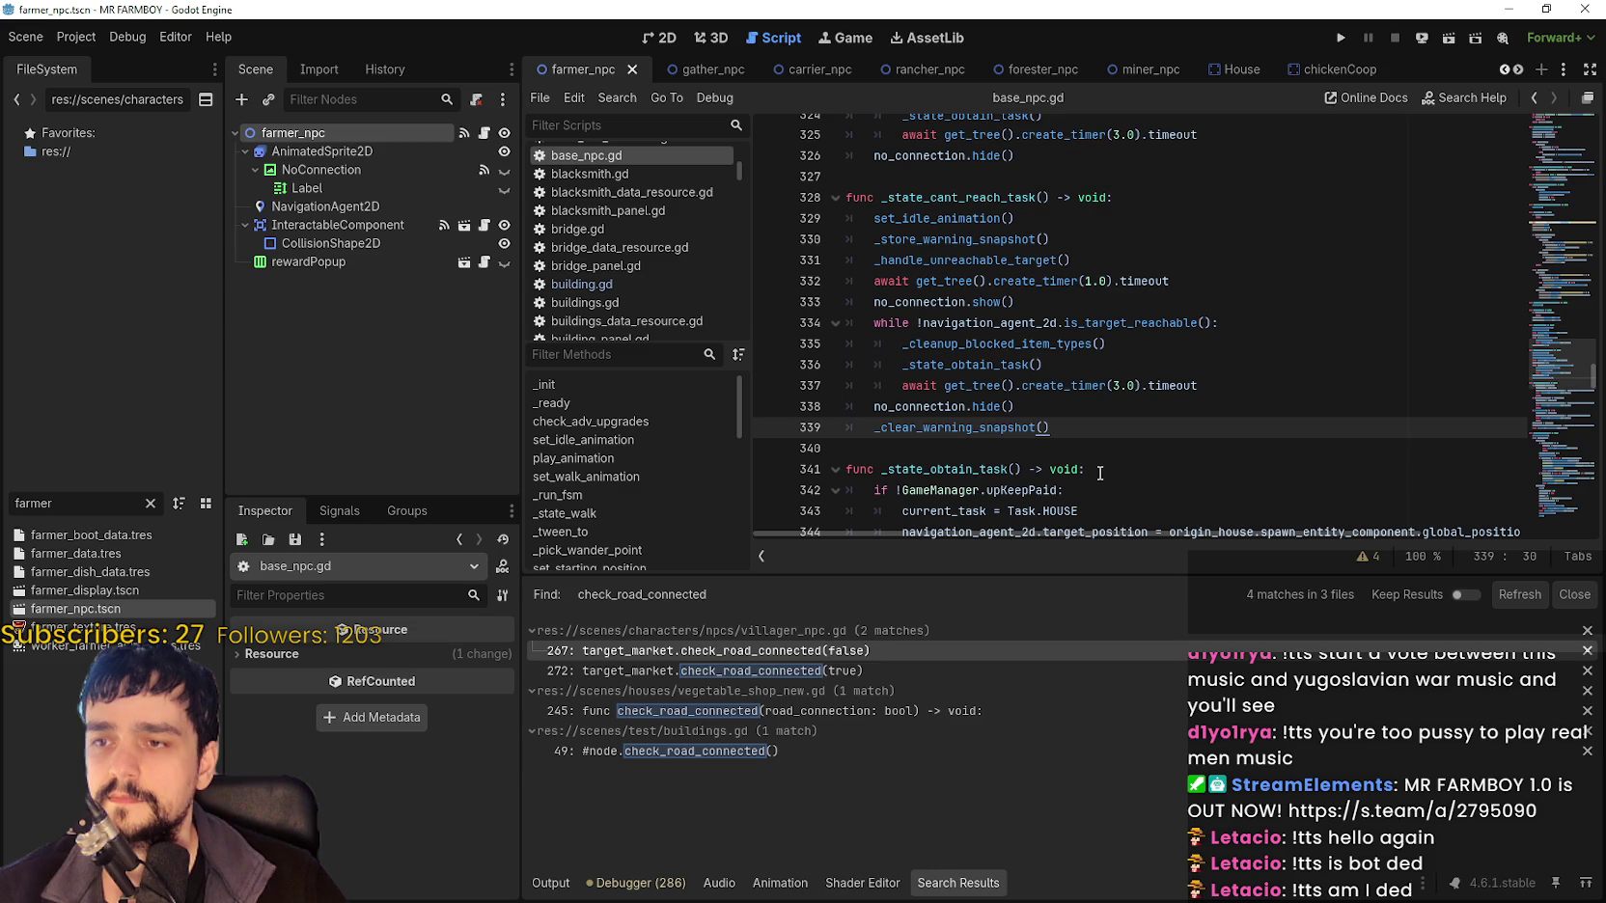
{"action": "double_click", "coordinate": [1011, 426]}
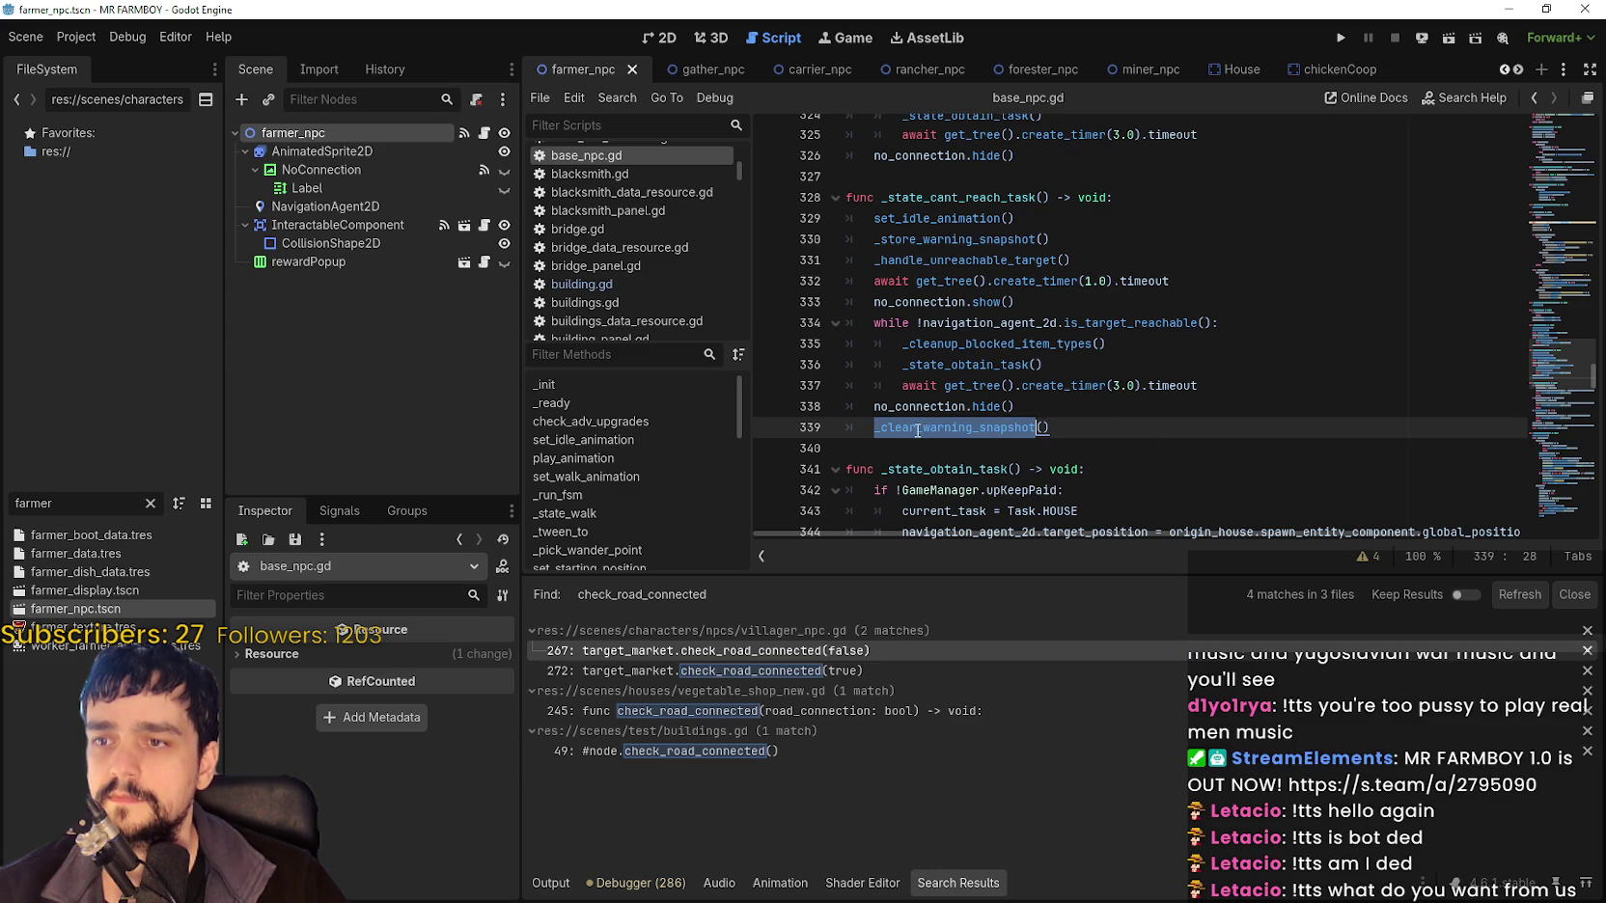
{"action": "mouse_move", "coordinate": [919, 435]}
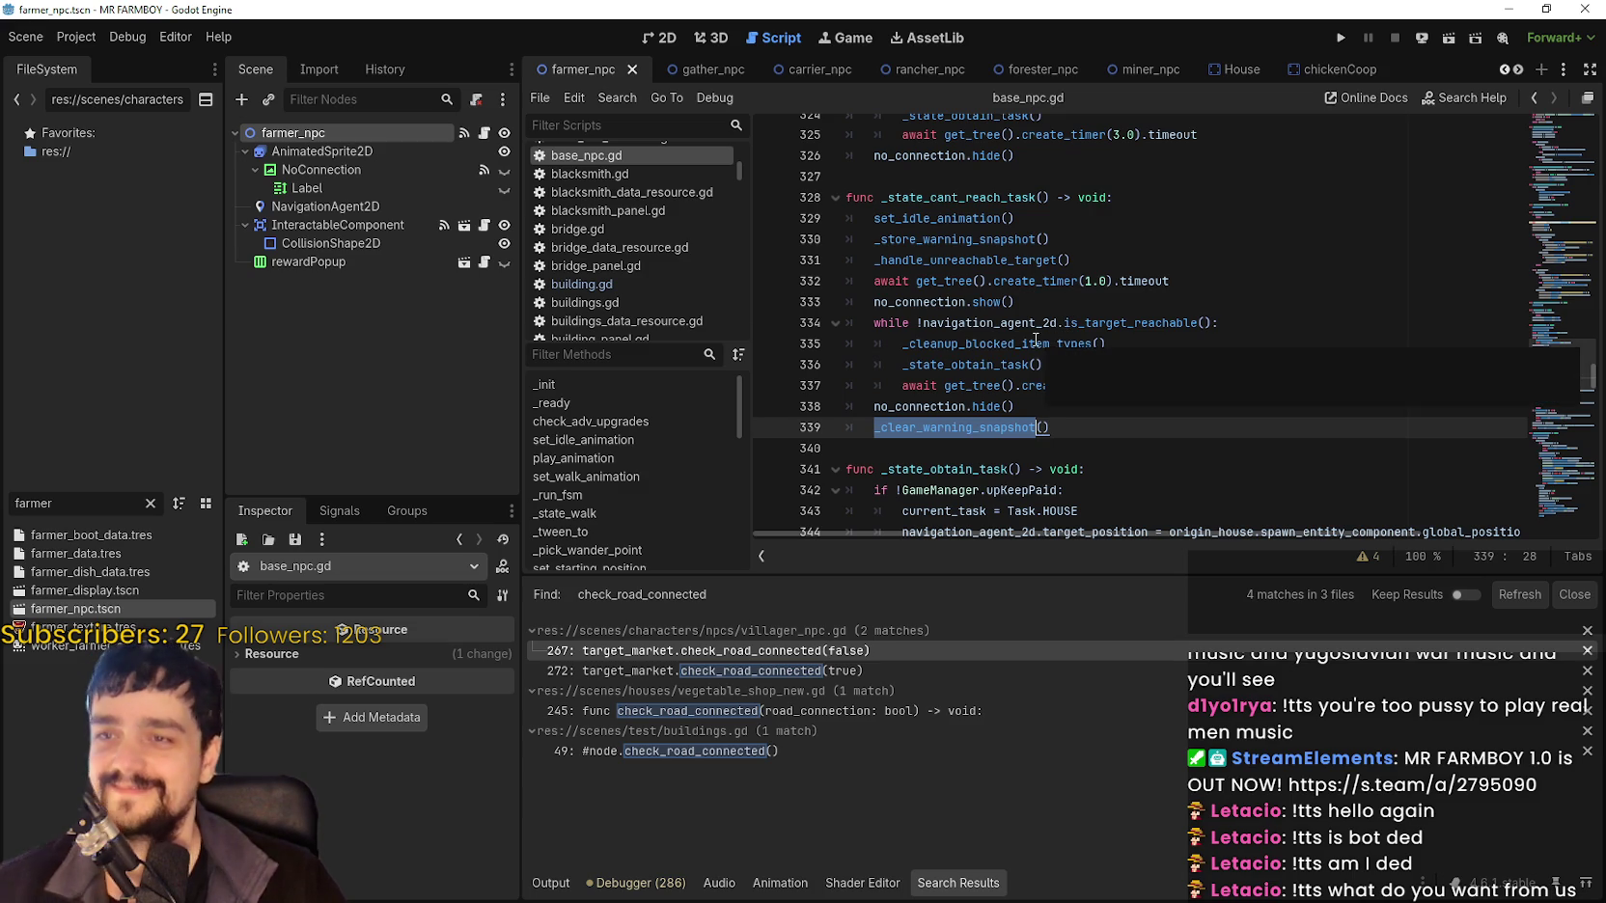
{"action": "mouse_move", "coordinate": [1089, 329]}
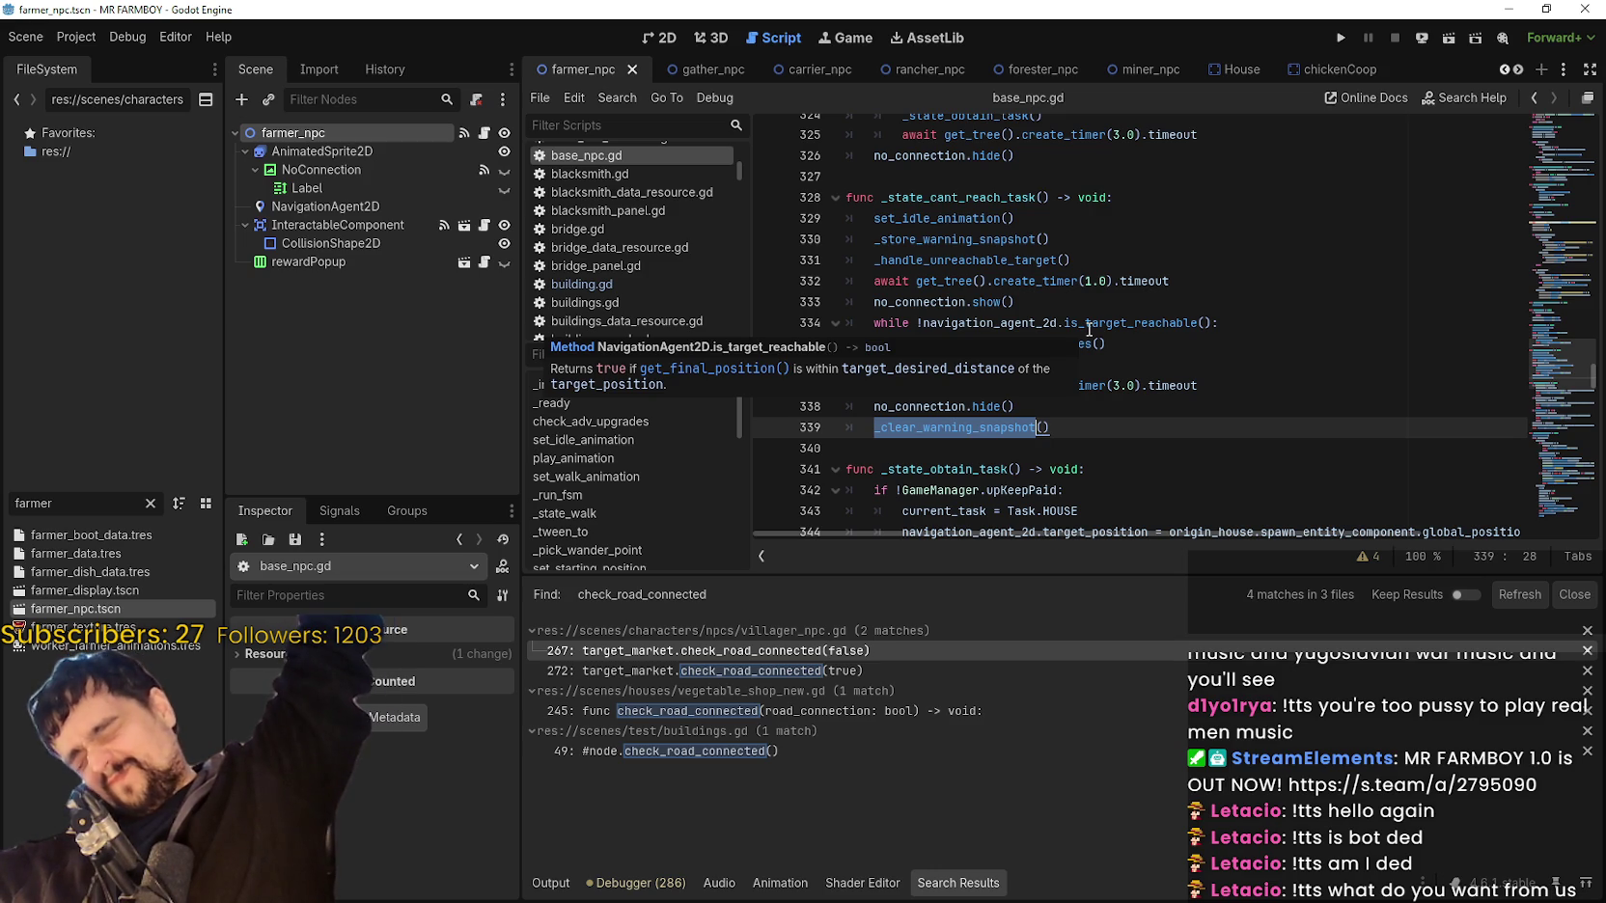
{"action": "left_click", "coordinate": [1176, 384]}
{"action": "left_click", "coordinate": [1179, 337]}
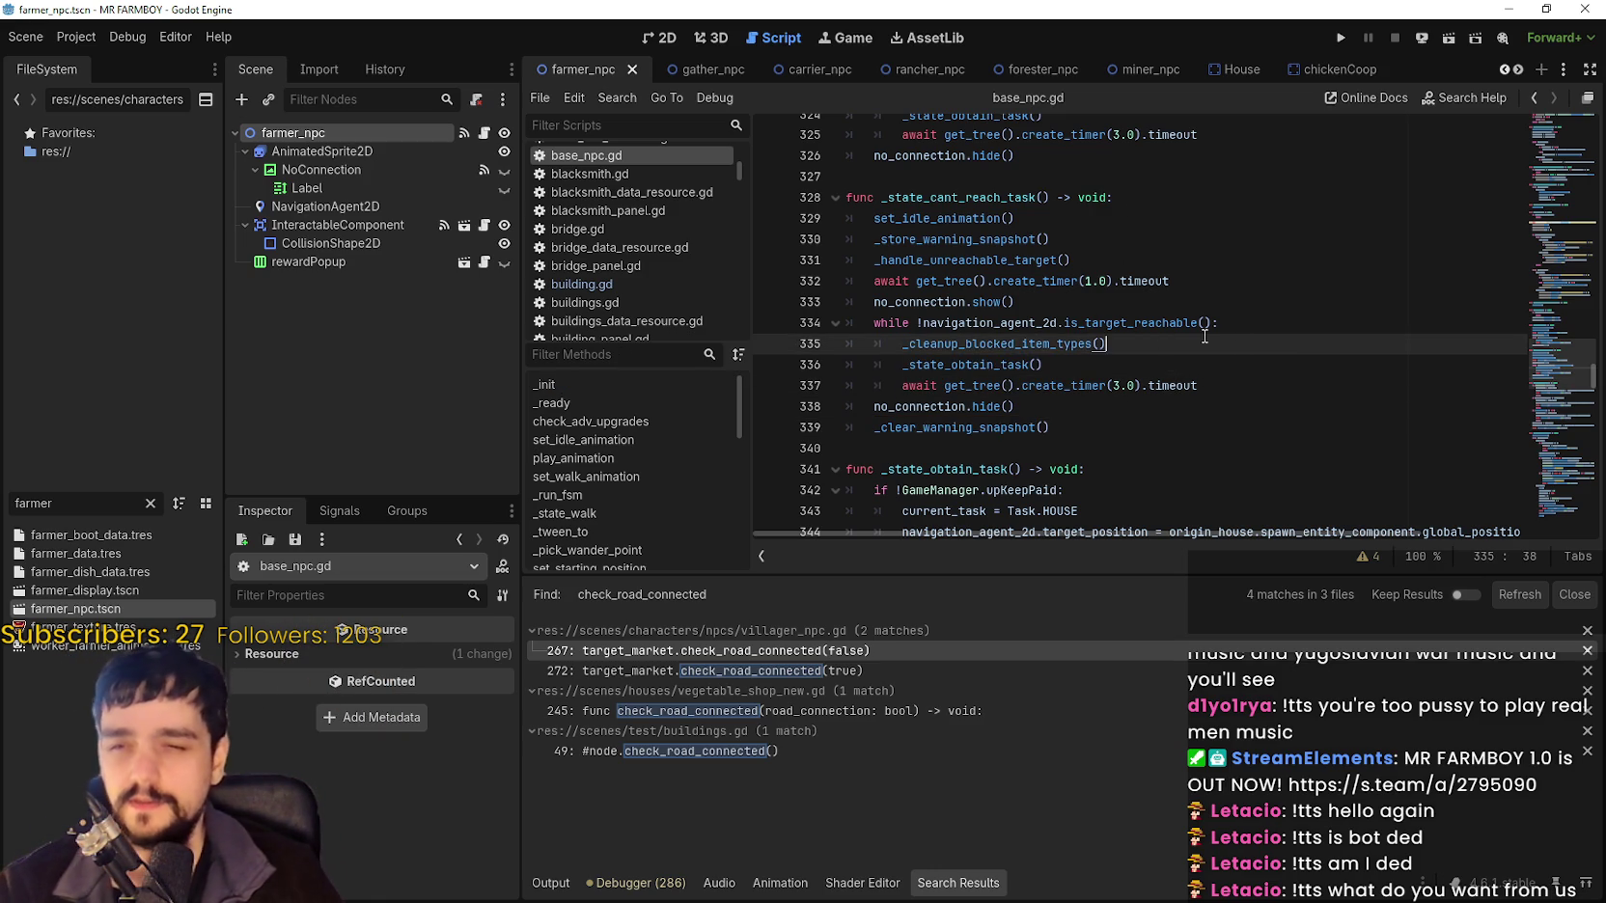
{"action": "left_click", "coordinate": [1286, 326]}
Add 'if warning_task == Task.HOUSE:' inside the while loop.
{"action": "key", "text": "Return"}
{"action": "type", "text": "warning_task"}
{"action": "key", "text": "Home"}
{"action": "type", "text": "if"}
{"action": "key", "text": "End"}
{"action": "type", "text": "House:"}
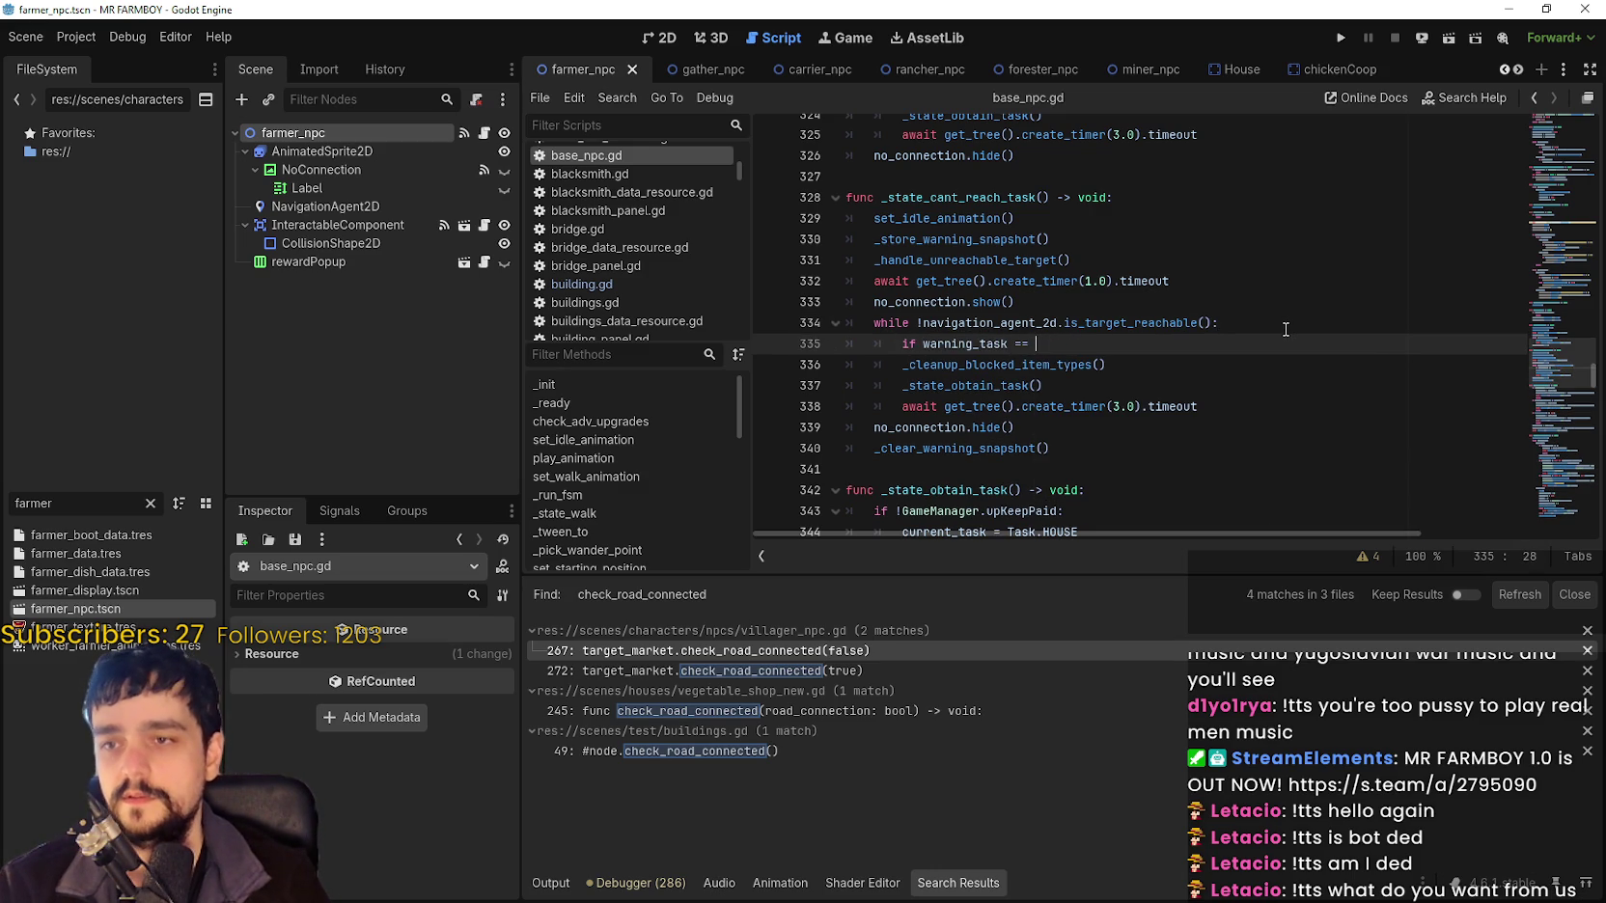
{"action": "key", "text": "BackSpace"}
{"action": "type", "text": "Ty"}
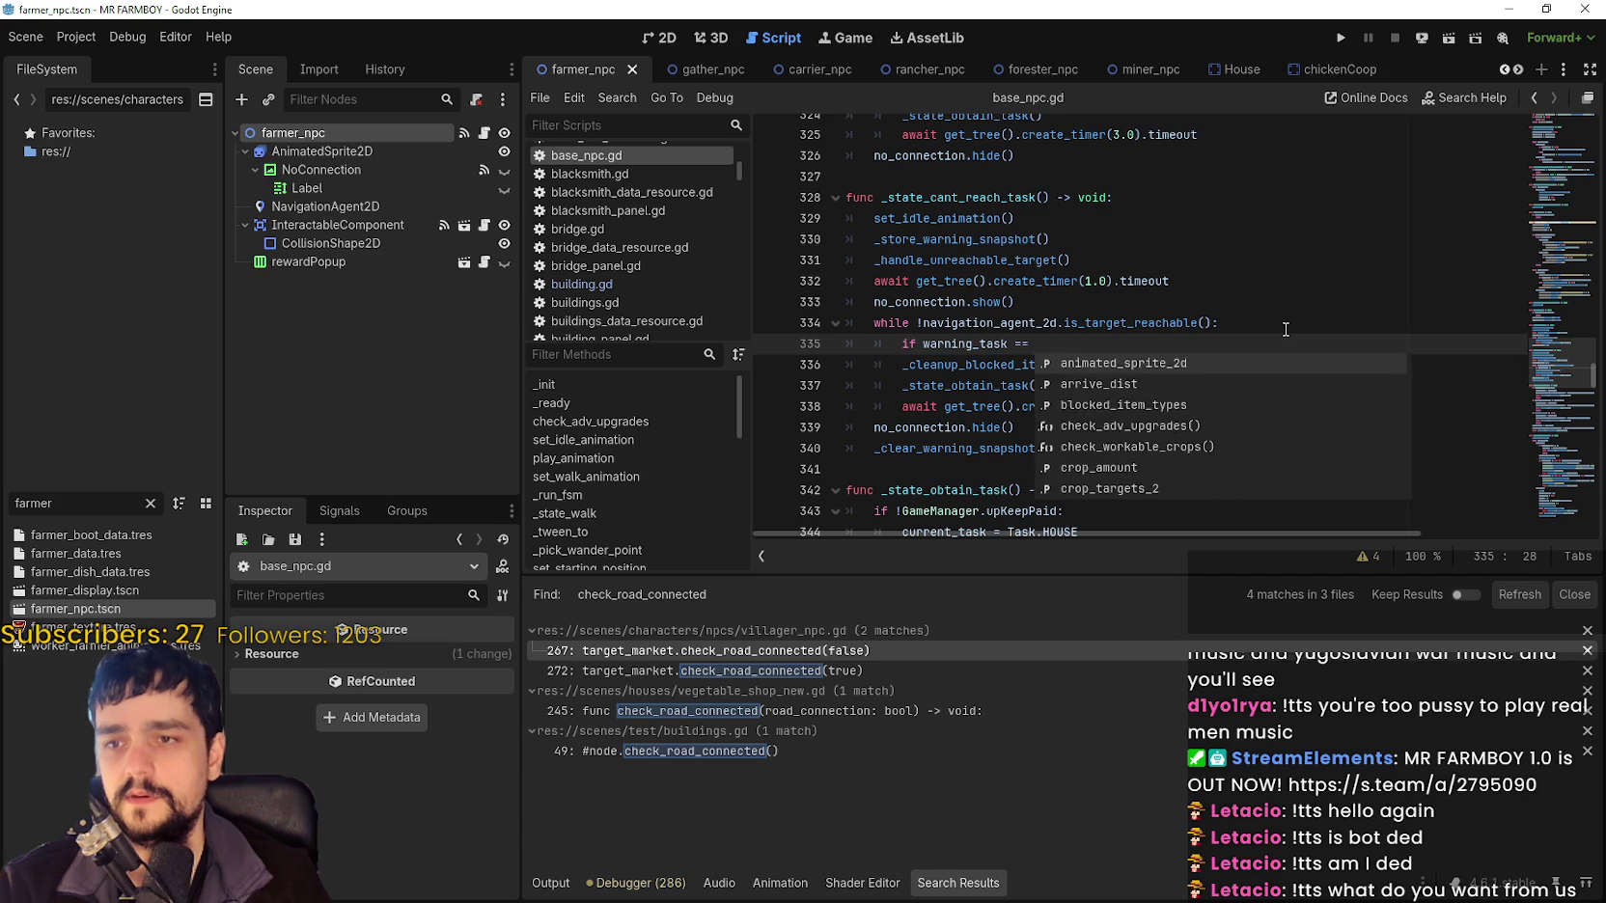
{"action": "key", "text": "BackSpace"}
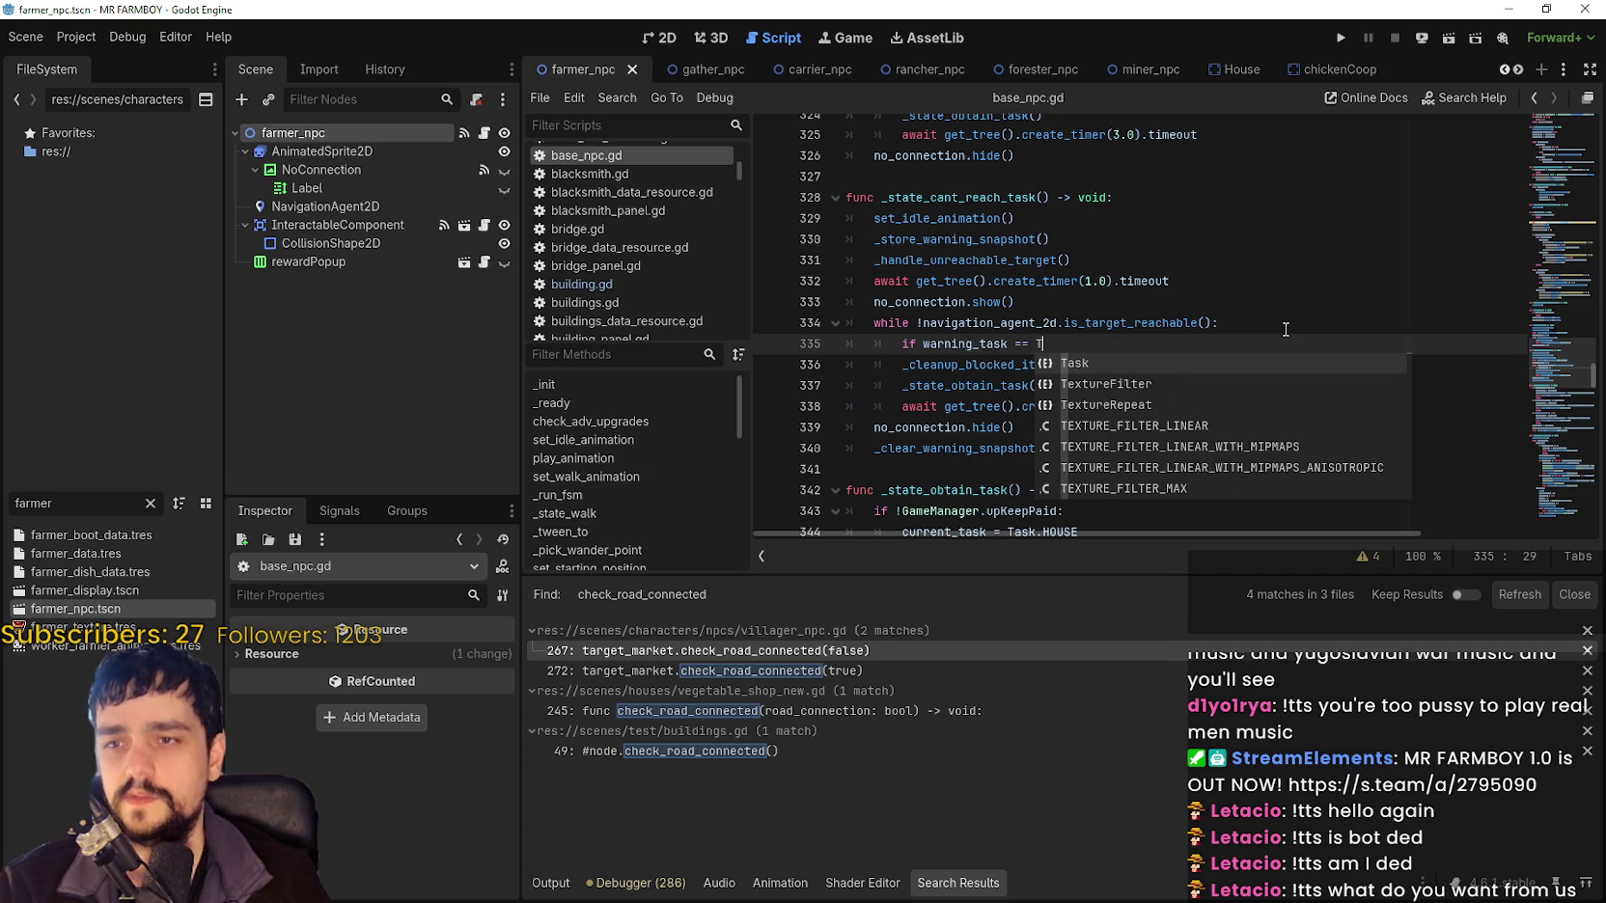
{"action": "key", "text": "Return"}
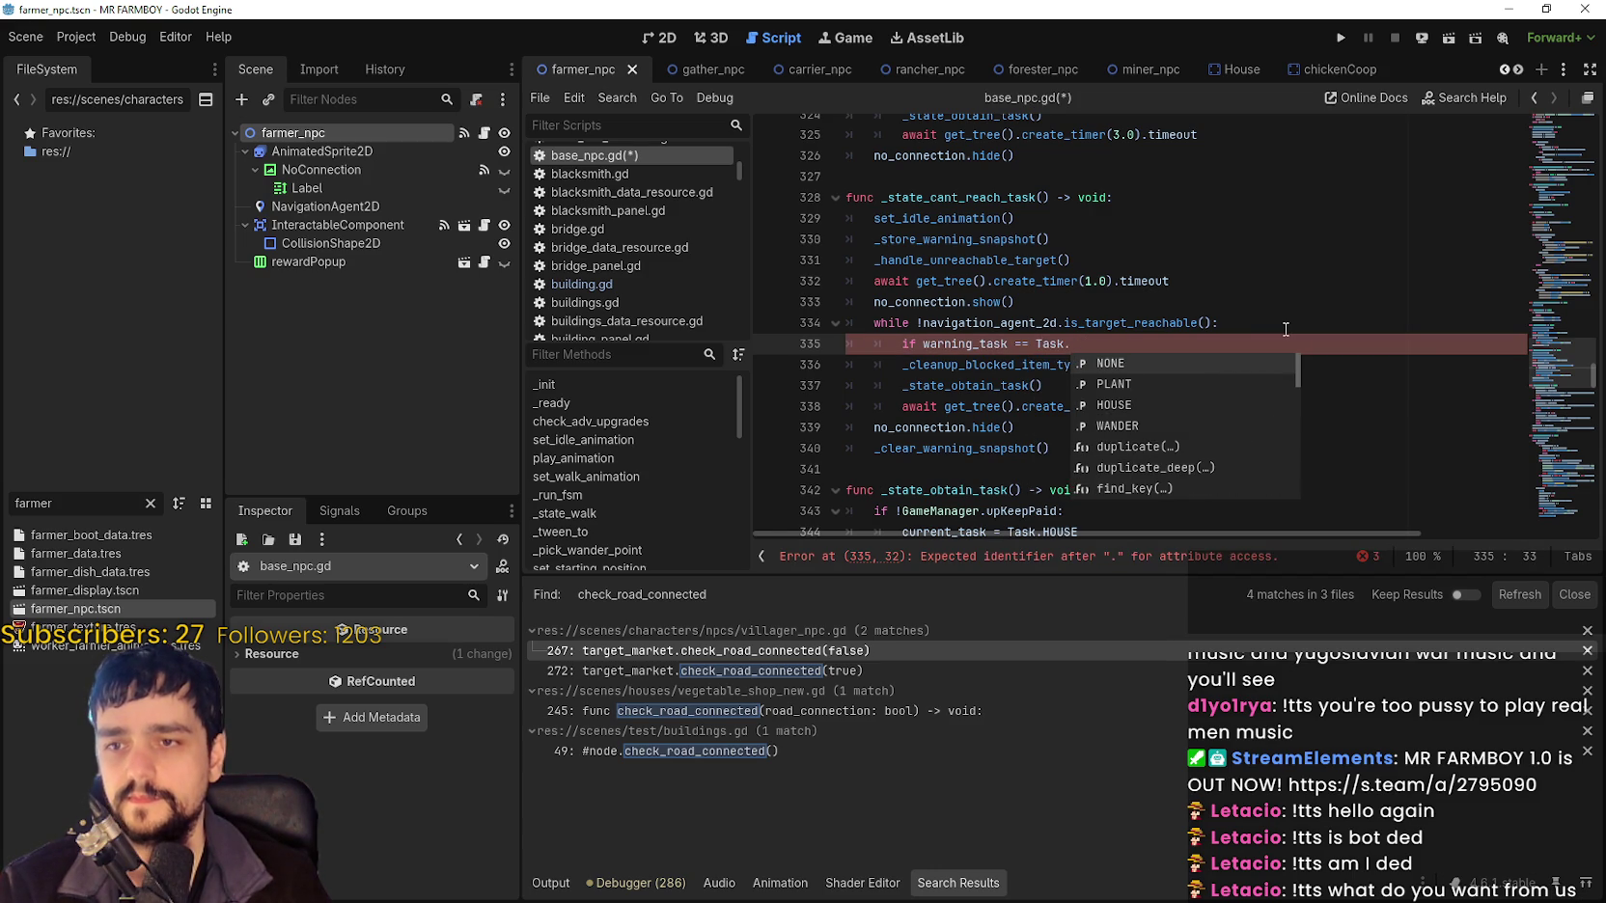
{"action": "key", "text": "Down"}
{"action": "key", "text": "Down"}
{"action": "key", "text": "Return"}
{"action": "type", "text": ":"}
{"action": "key", "text": "Return"}
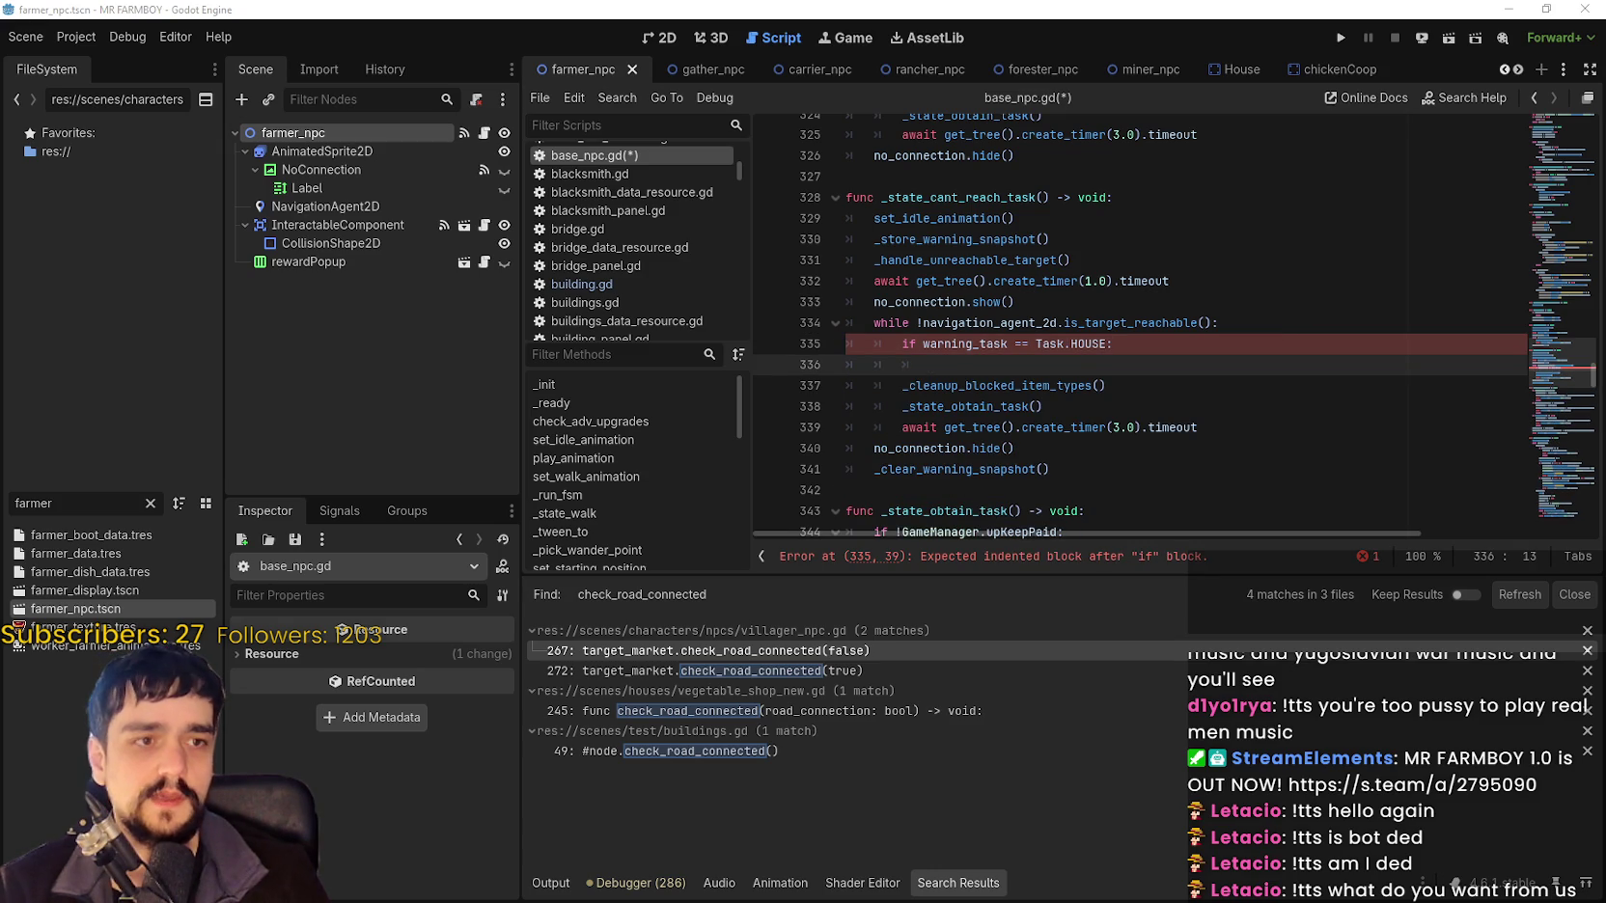
Nest 'if origin_house:' under the Task.HOUSE check.
{"action": "type", "text": "t"}
{"action": "key", "text": "BackSpace"}
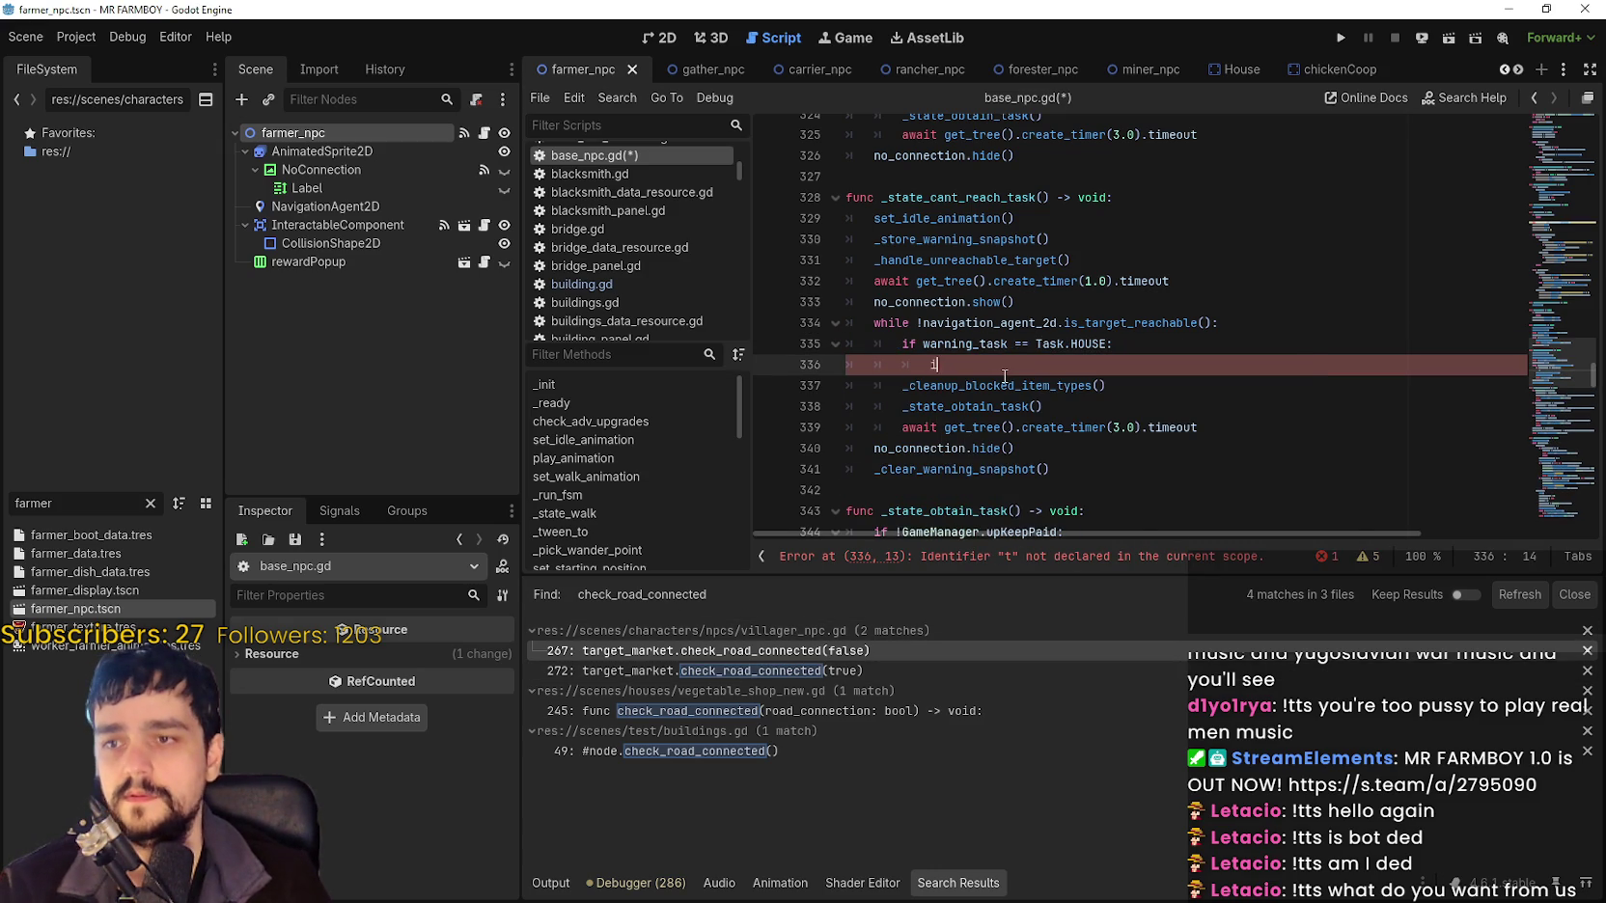
{"action": "type", "text": "f target_"}
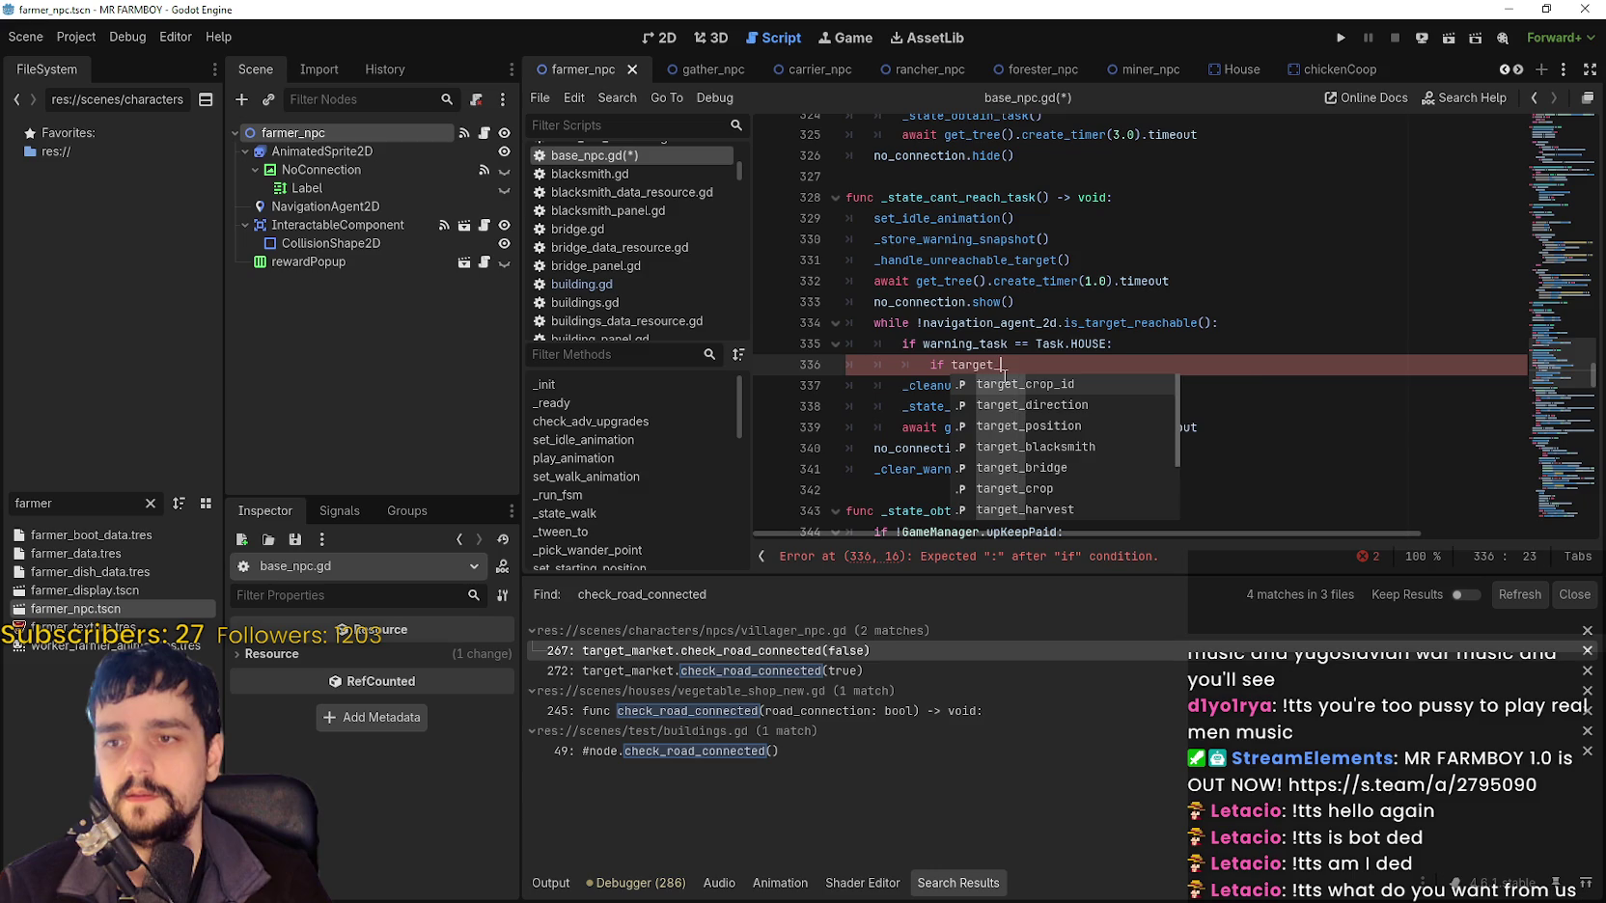
{"action": "key", "text": "BackSpace"}
{"action": "key", "text": "BackSpace"}
{"action": "key", "text": "BackSpace"}
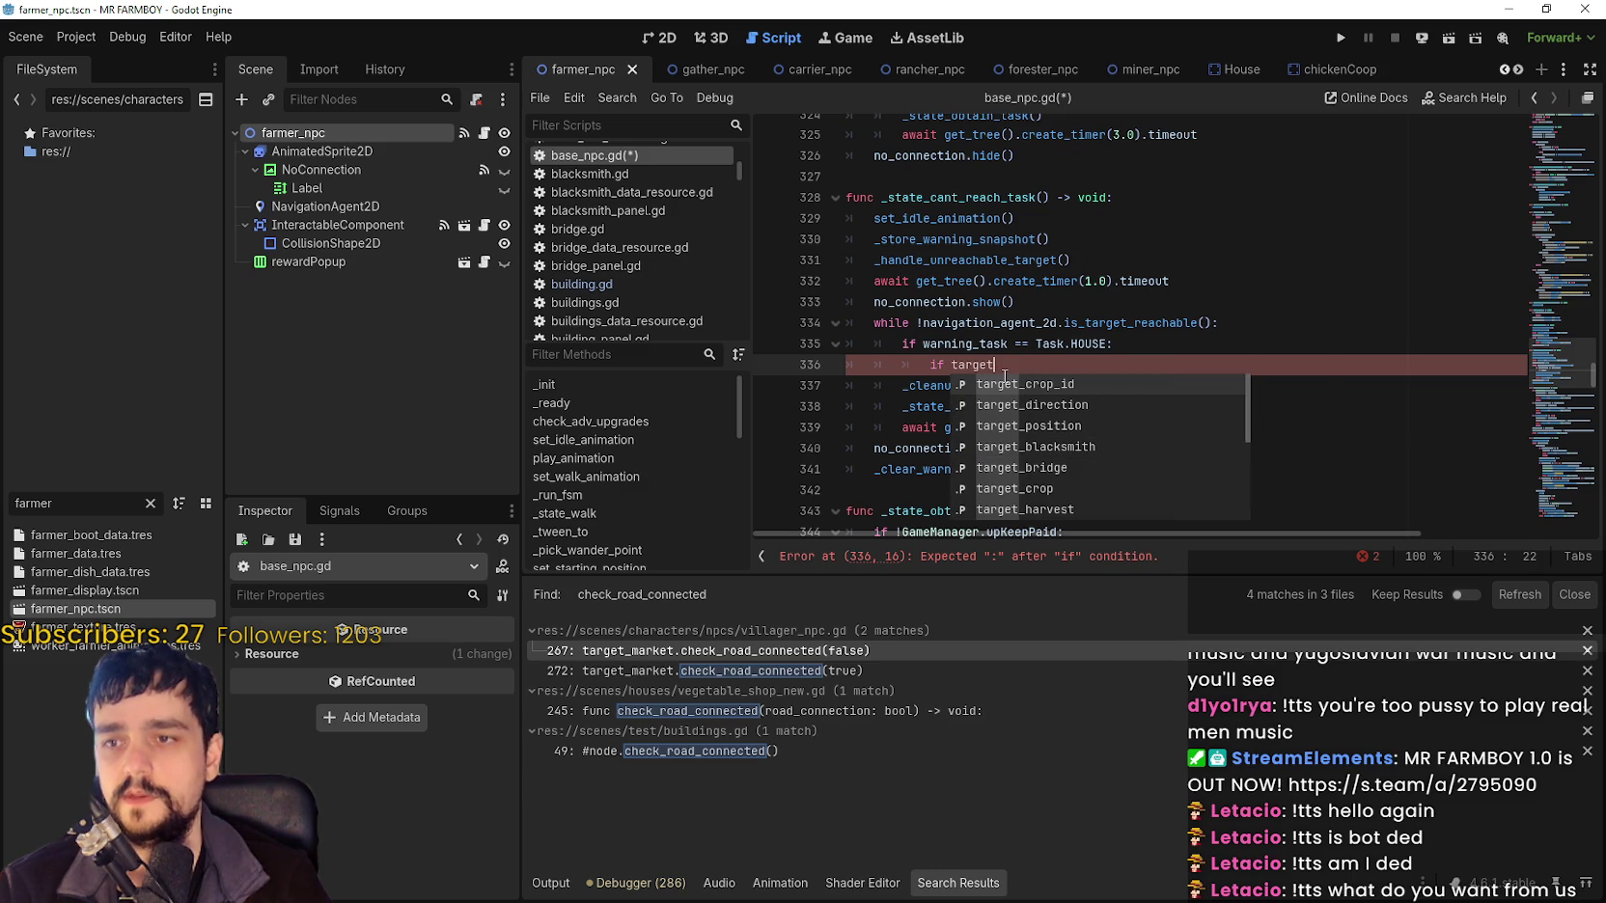
{"action": "key", "text": "BackSpace"}
{"action": "key", "text": "BackSpace"}
{"action": "key", "text": "BackSpace"}
{"action": "type", "text": "orig"}
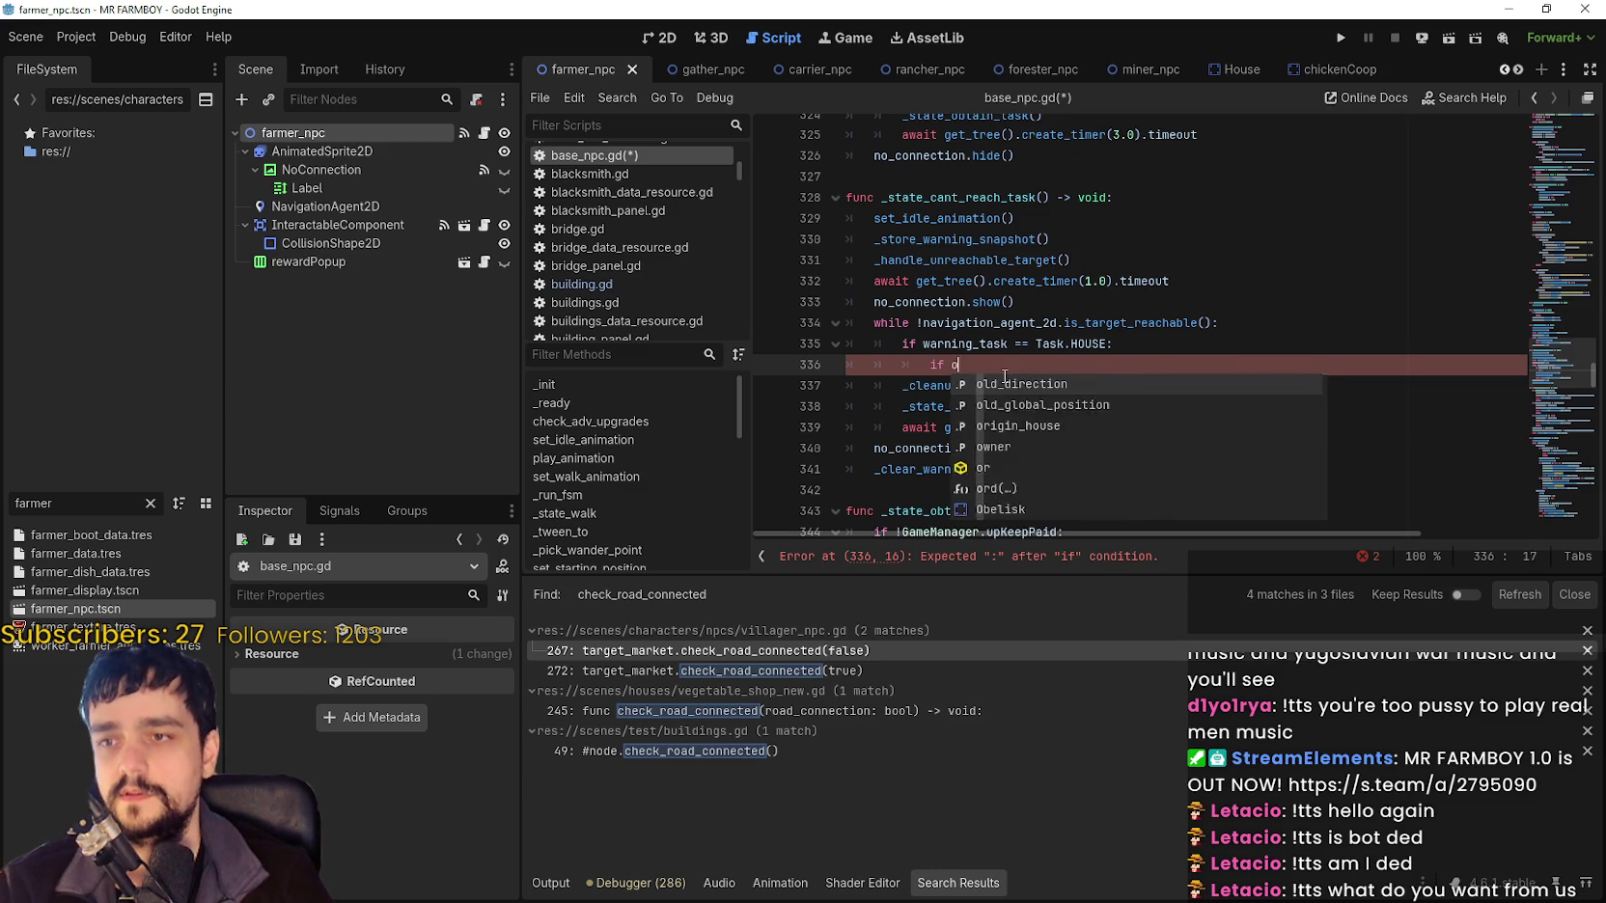
{"action": "key", "text": "Return"}
{"action": "type", "text": ":"}
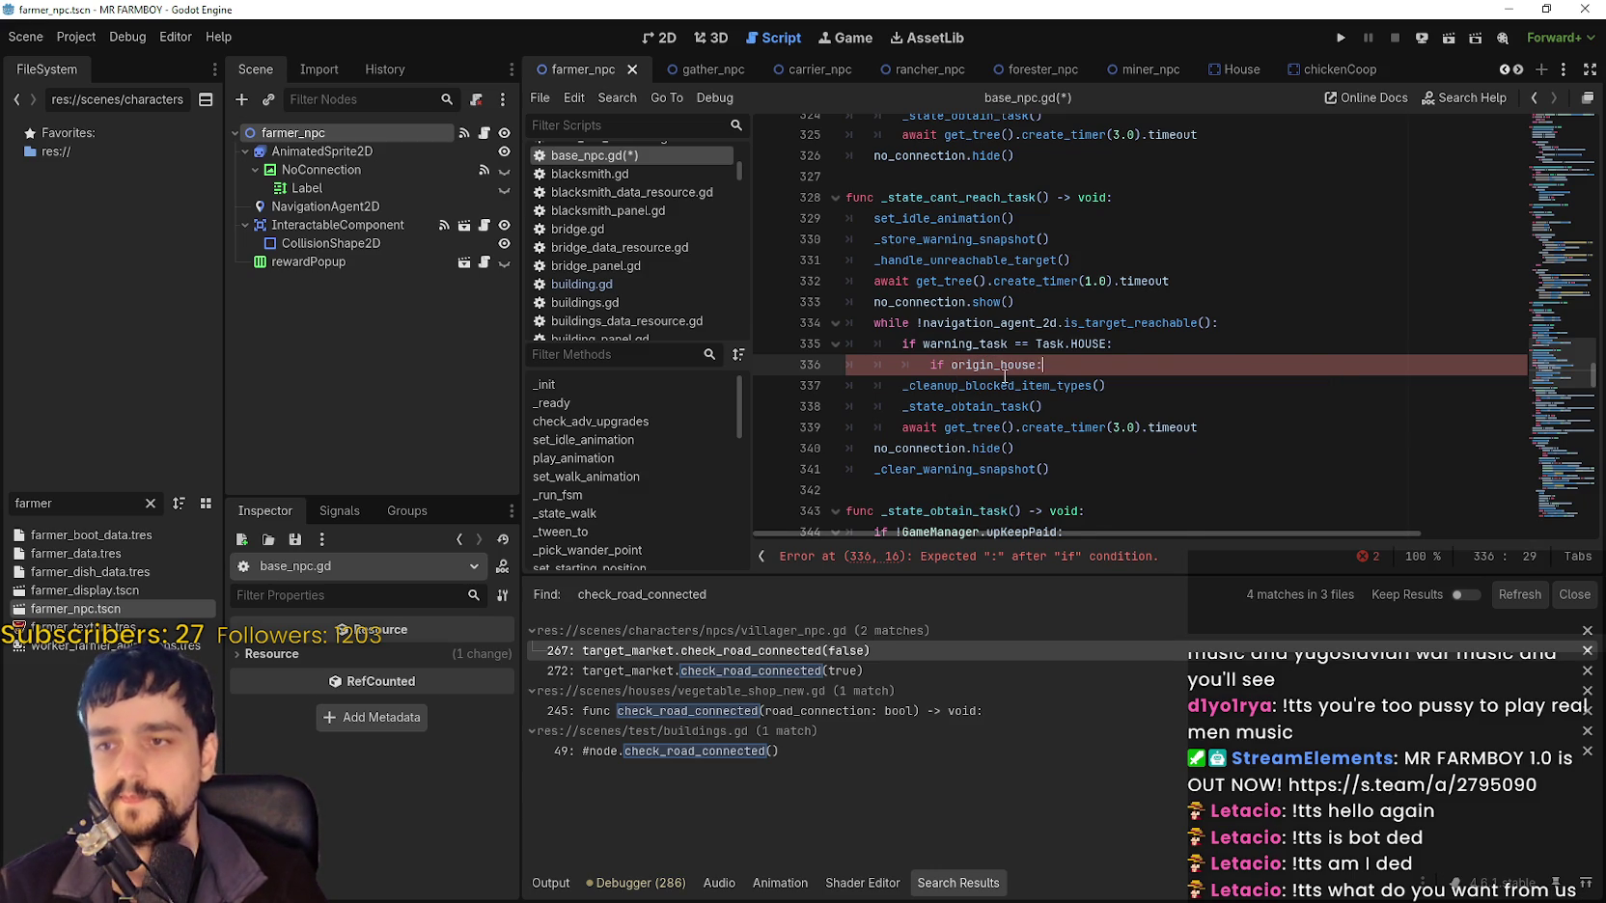
{"action": "key", "text": "Return"}
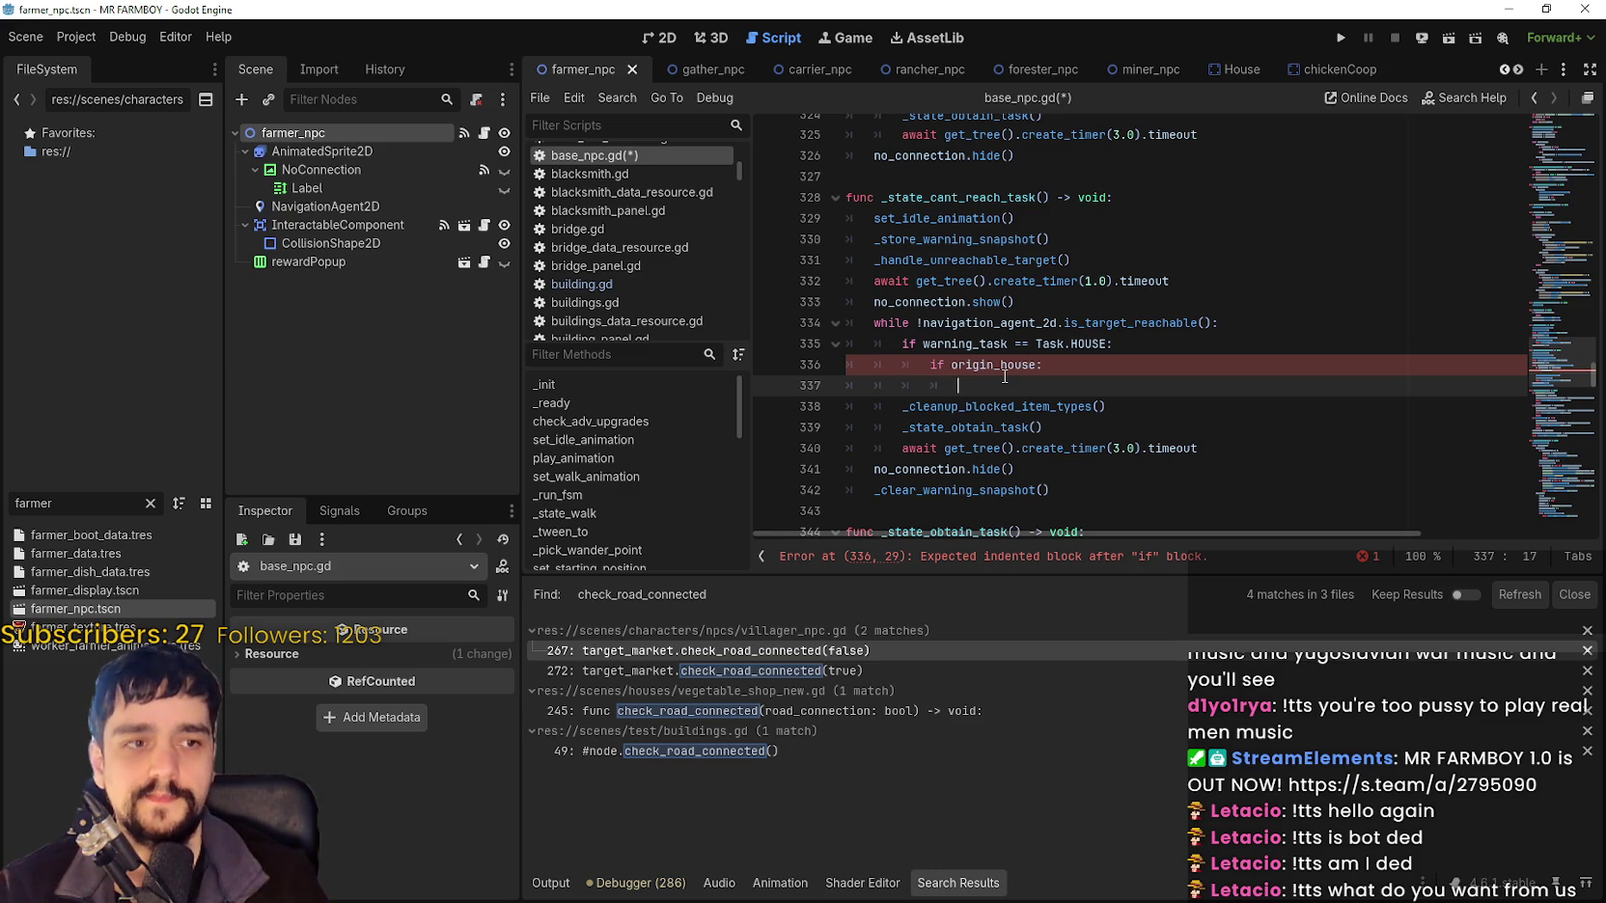
Add 'origin_house.check_road_connected(true)' beneath it and select the three new lines.
{"action": "type", "text": "origin"}
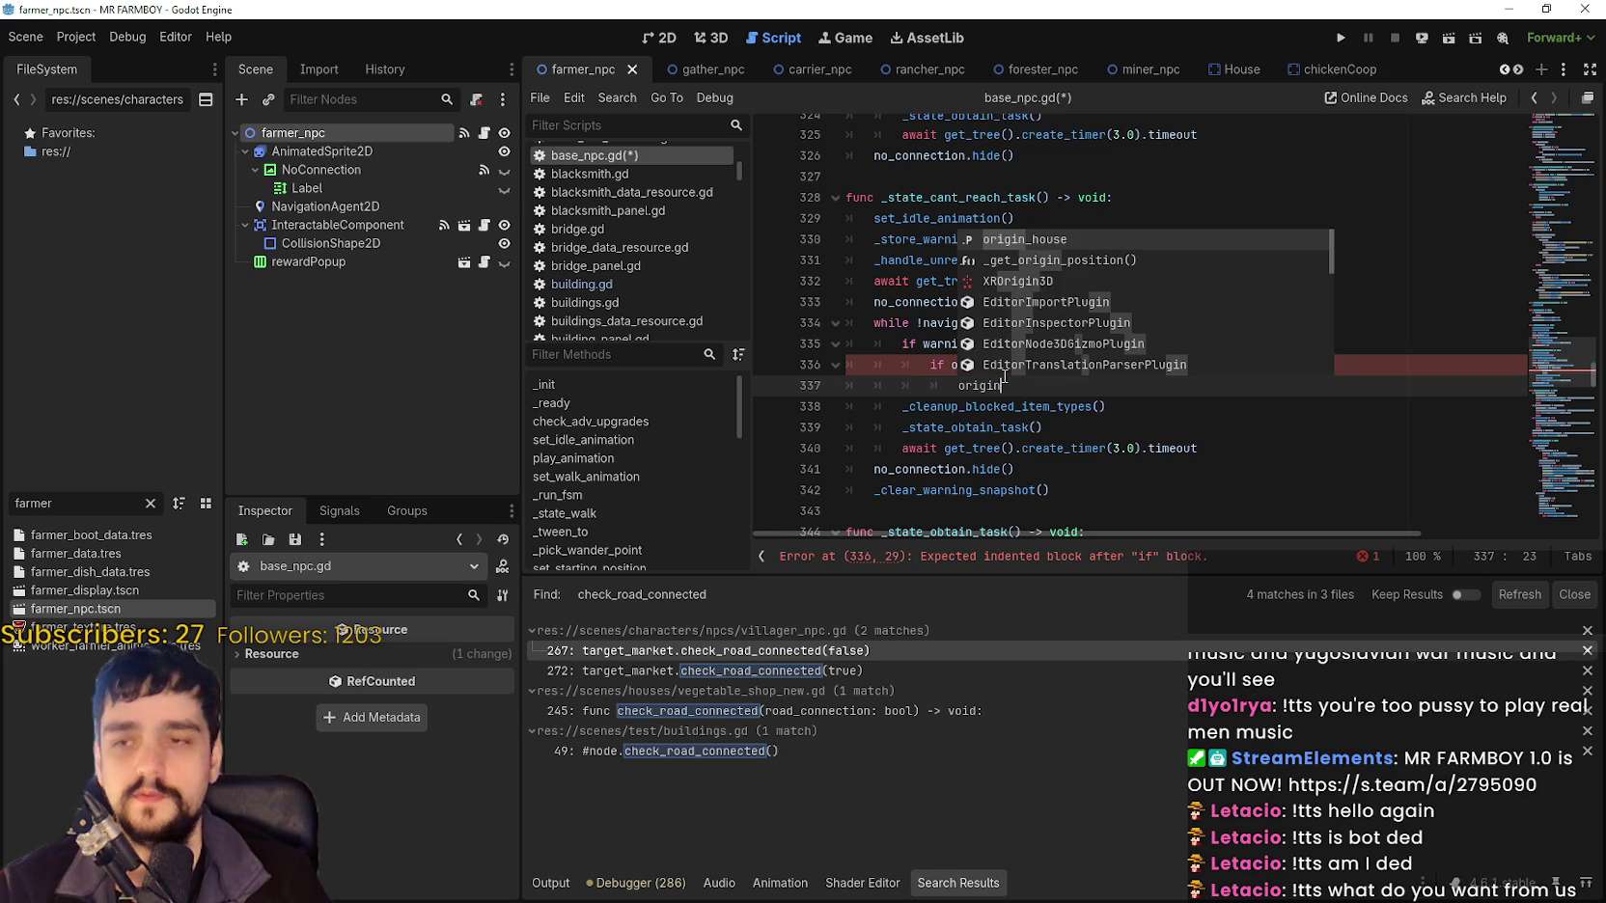
{"action": "key", "text": "Return"}
{"action": "type", "text": ".check"}
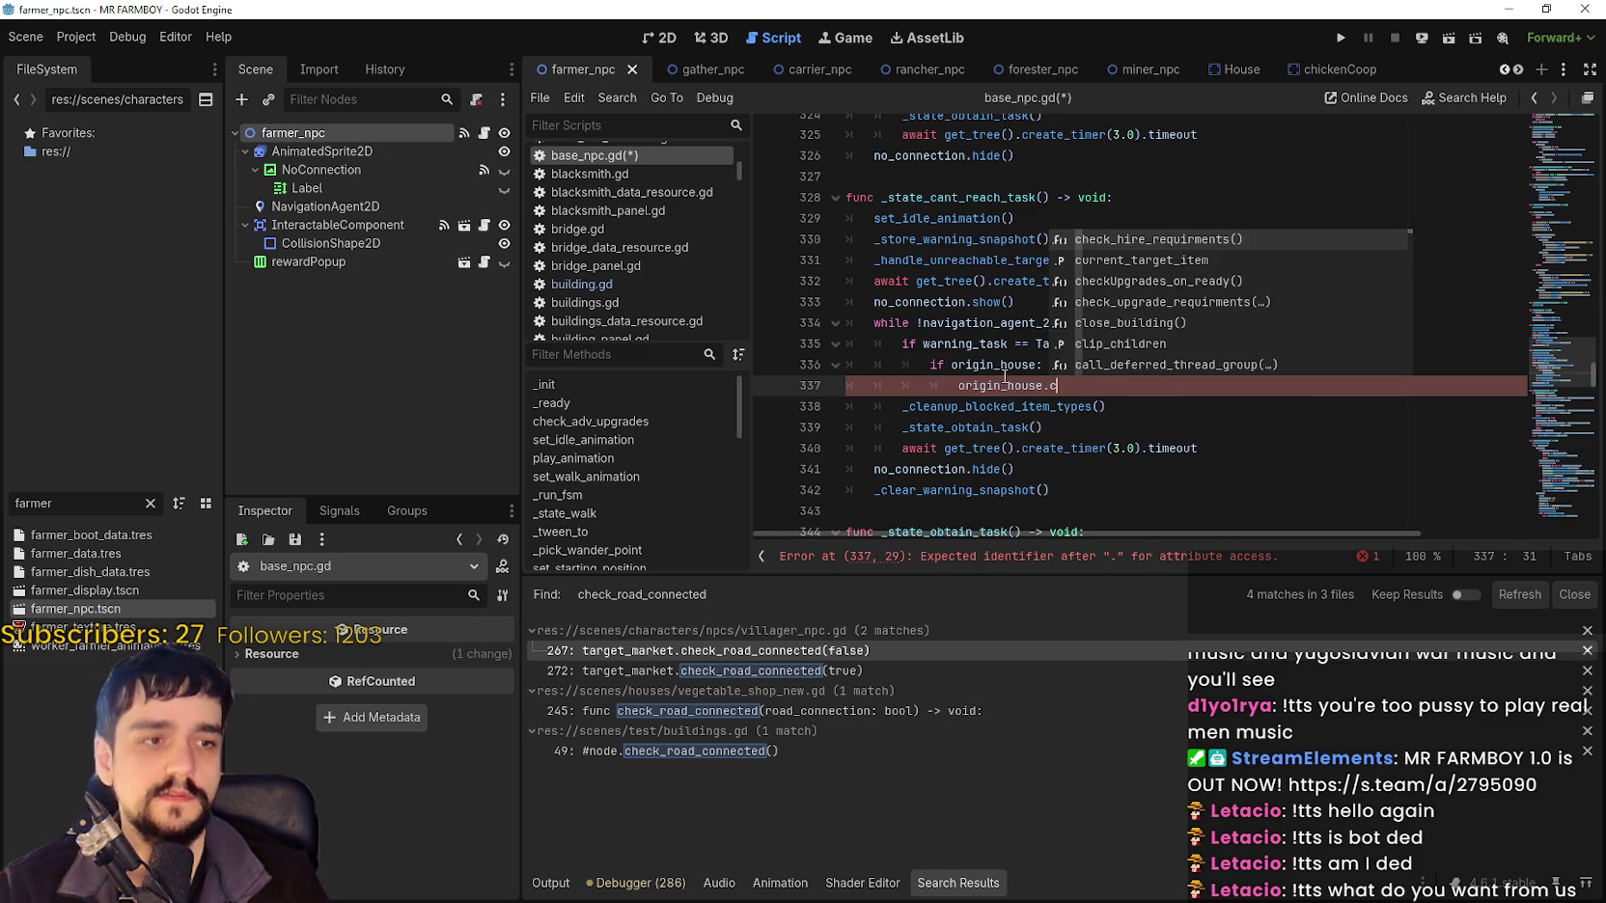
{"action": "key", "text": "Down"}
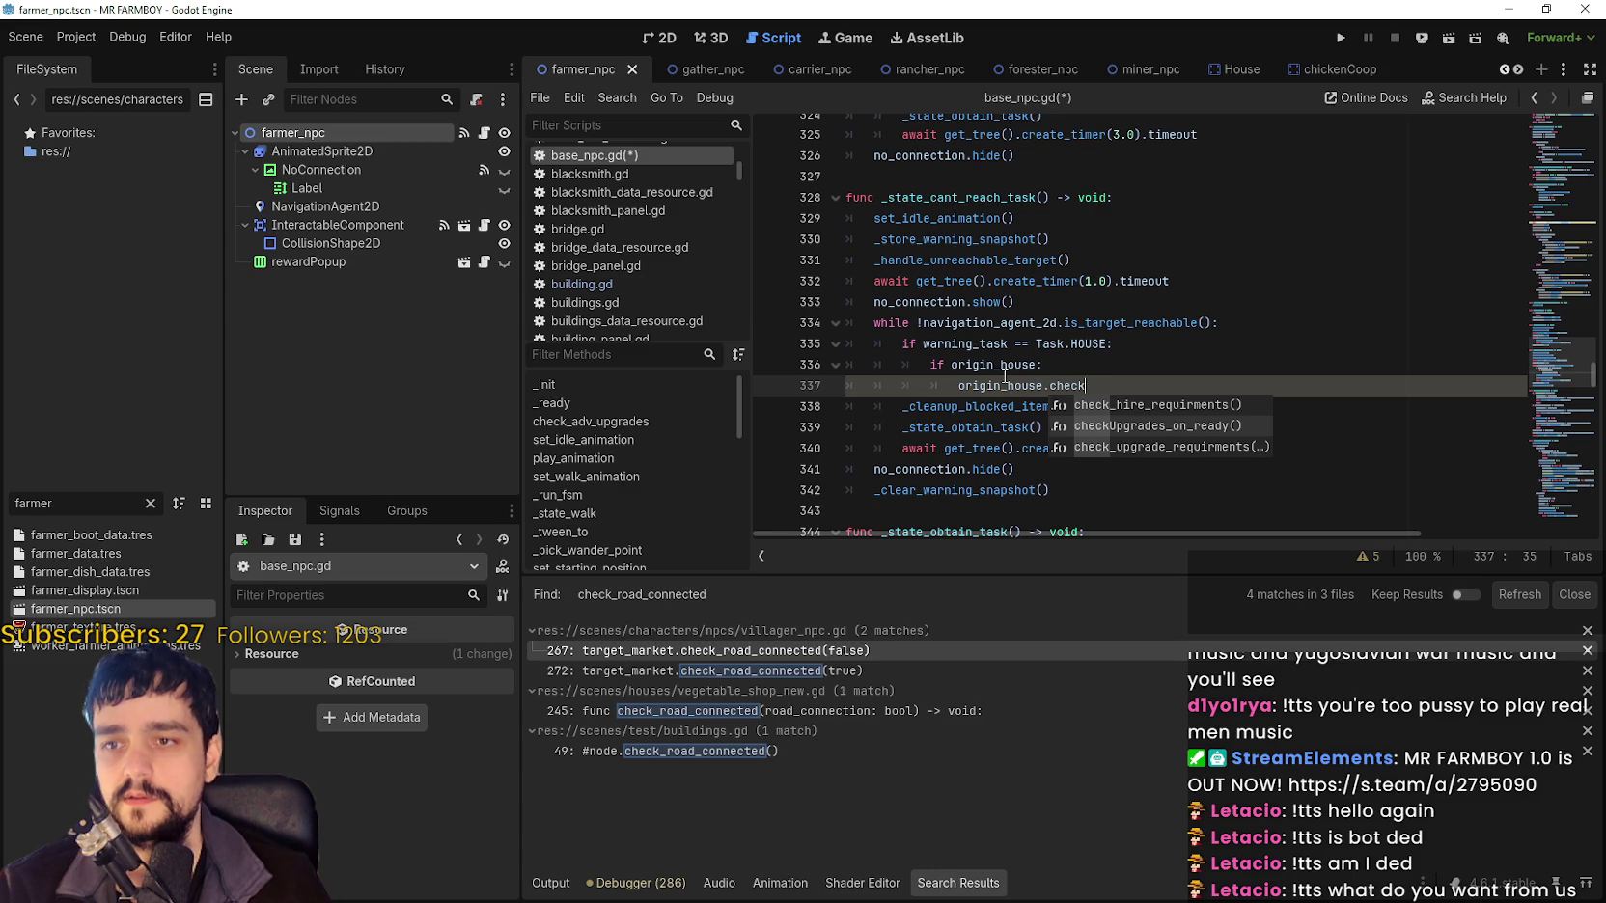
{"action": "key", "text": "Up"}
{"action": "key", "text": "Down"}
{"action": "key", "text": "Up"}
{"action": "key", "text": "Down"}
{"action": "key", "text": "Up"}
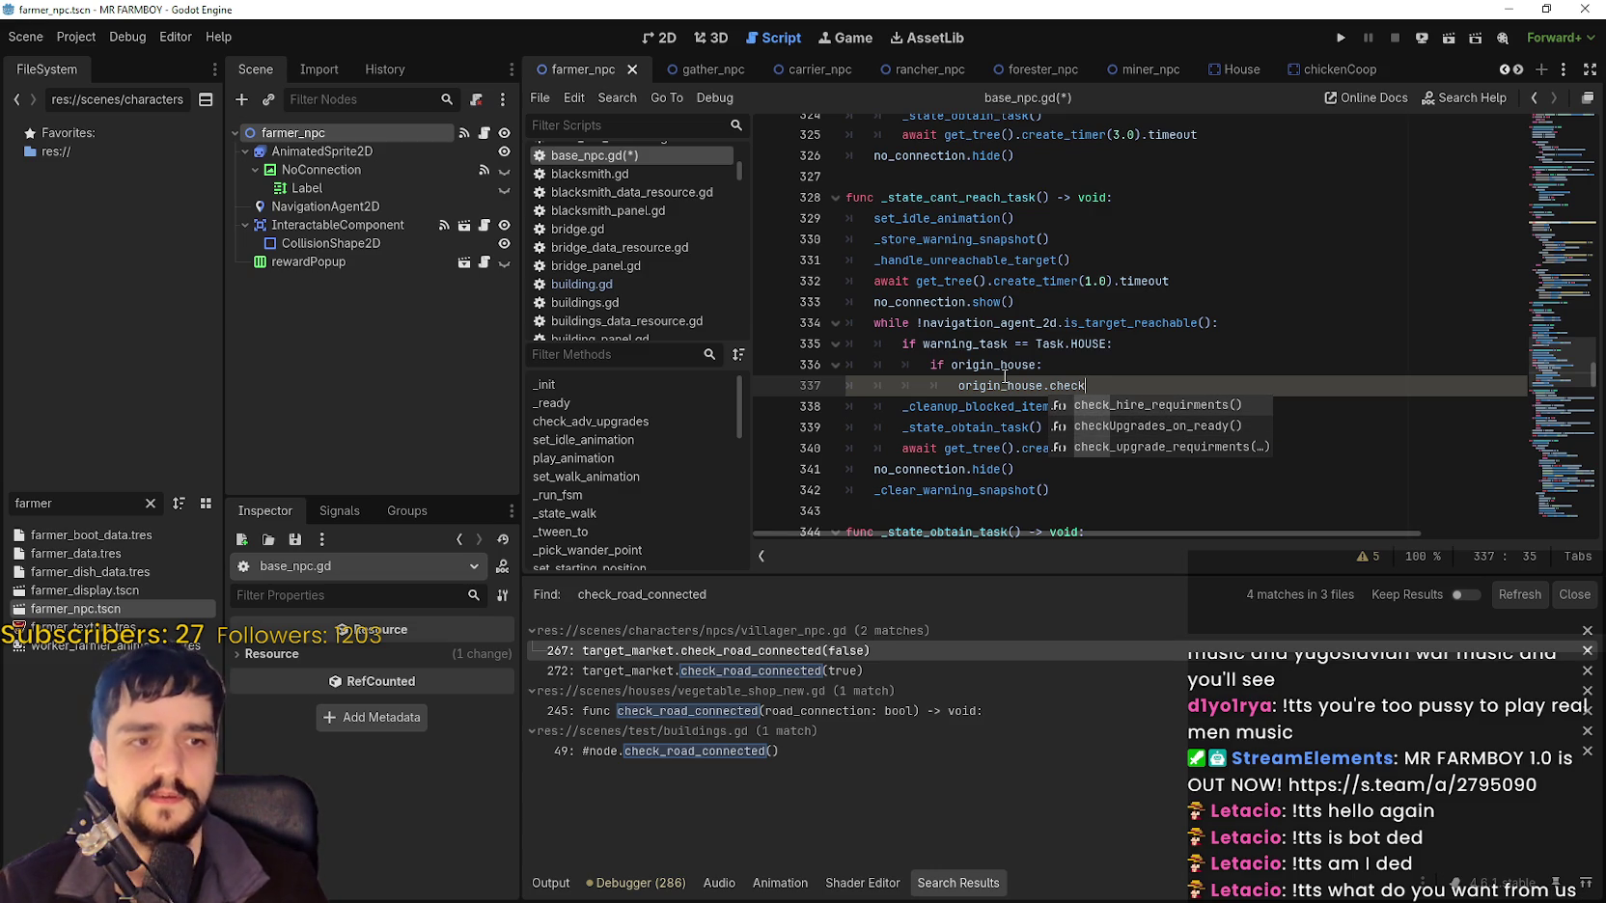
{"action": "type", "text": "_road_"}
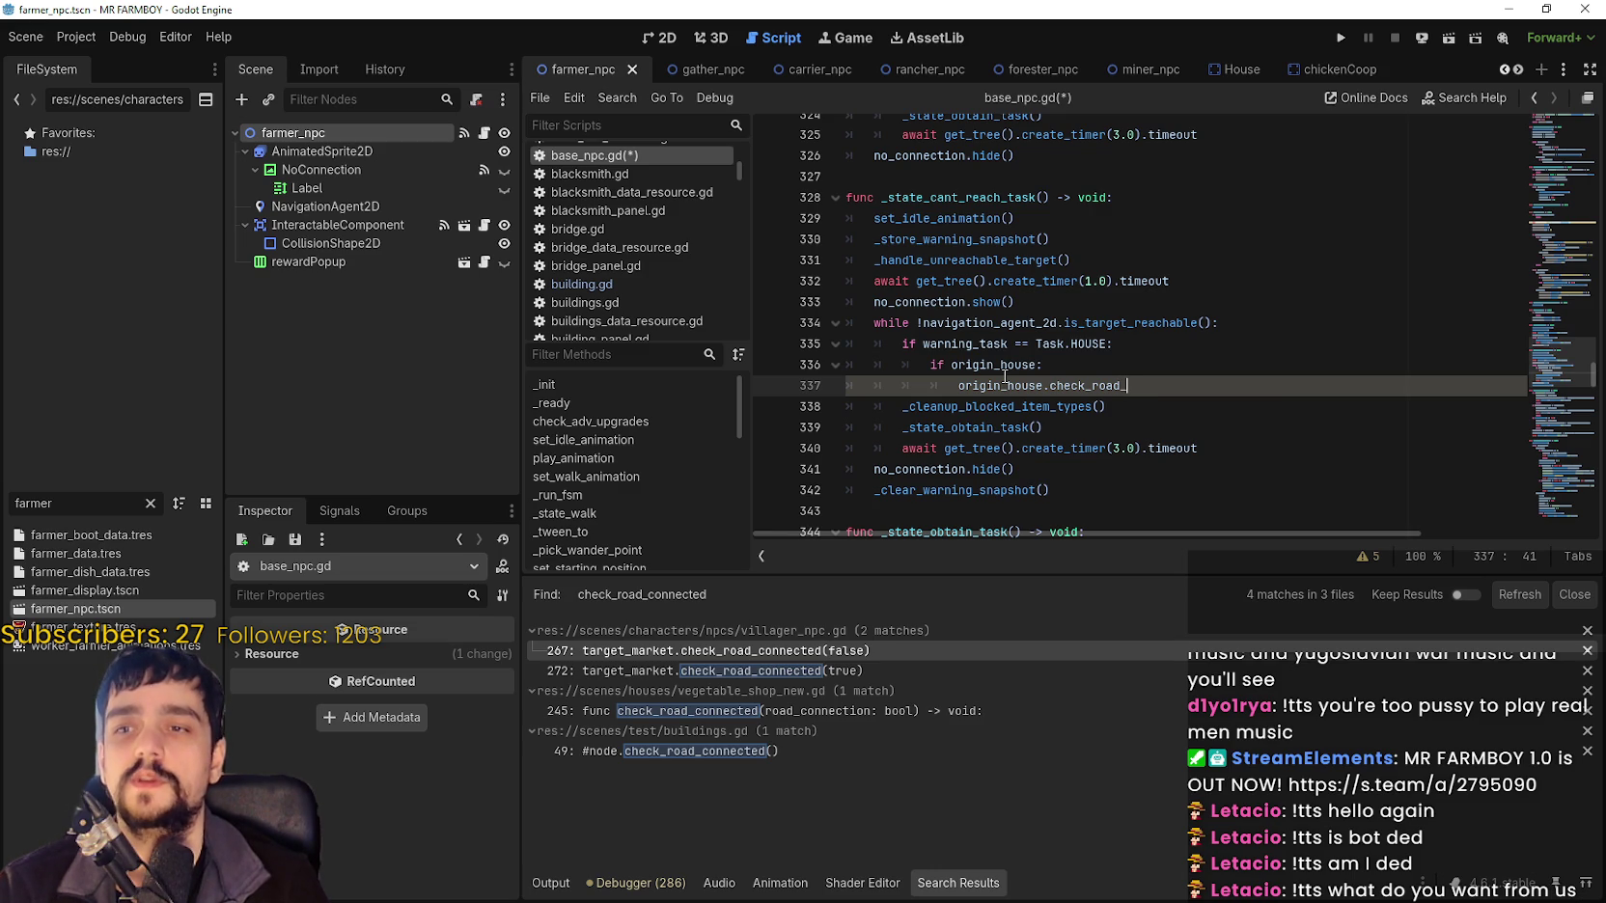
{"action": "type", "text": "conne"}
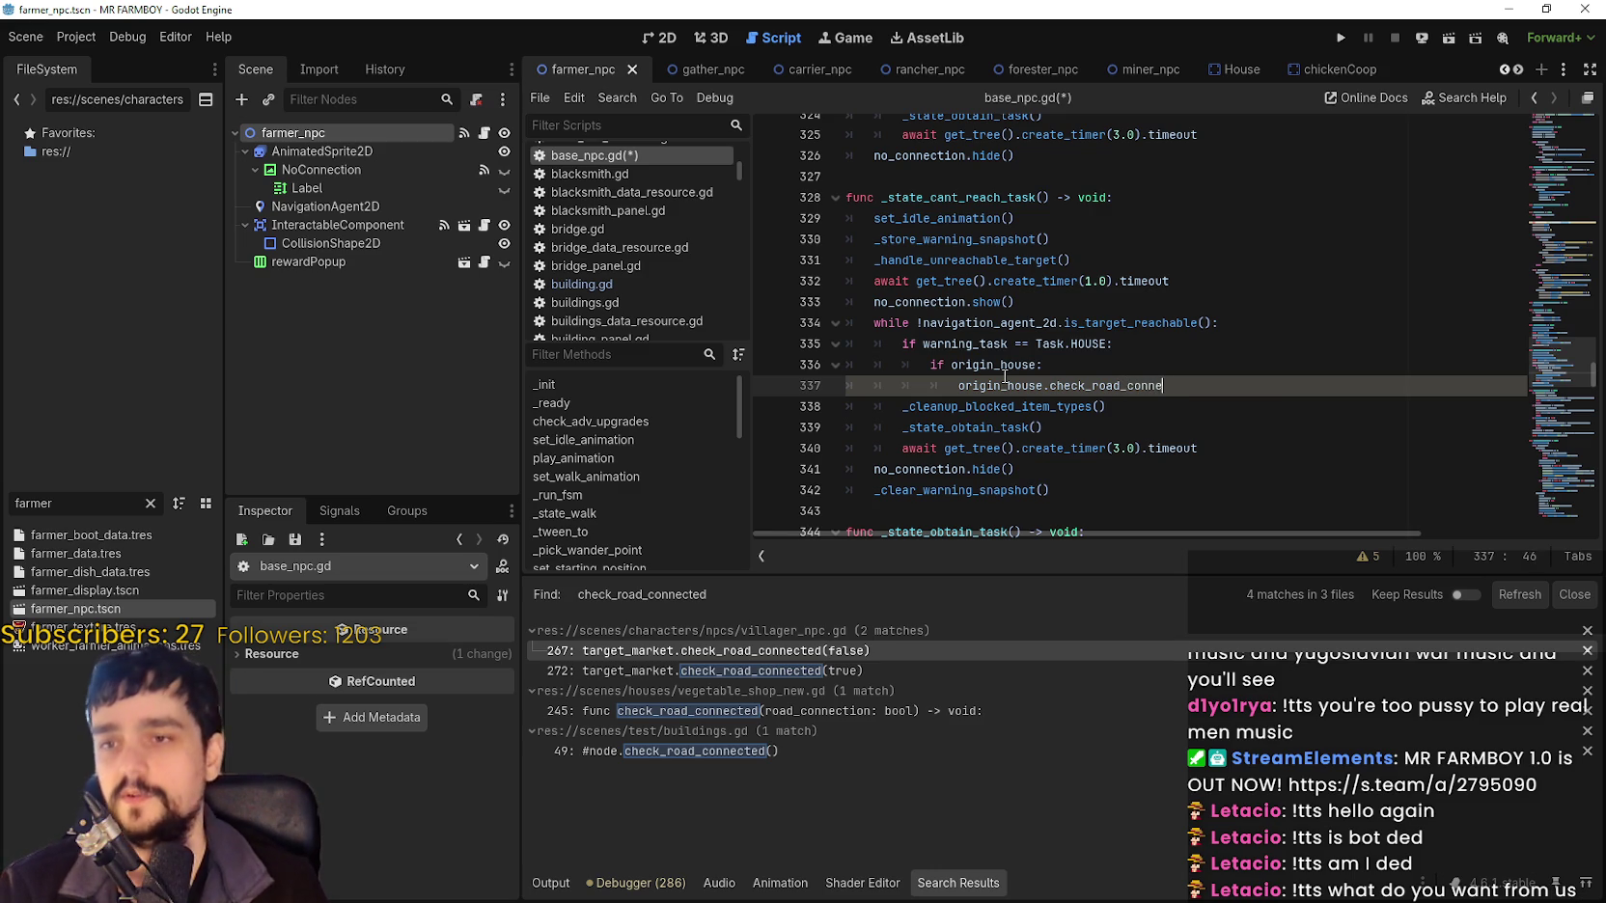
{"action": "type", "text": "cted(true"}
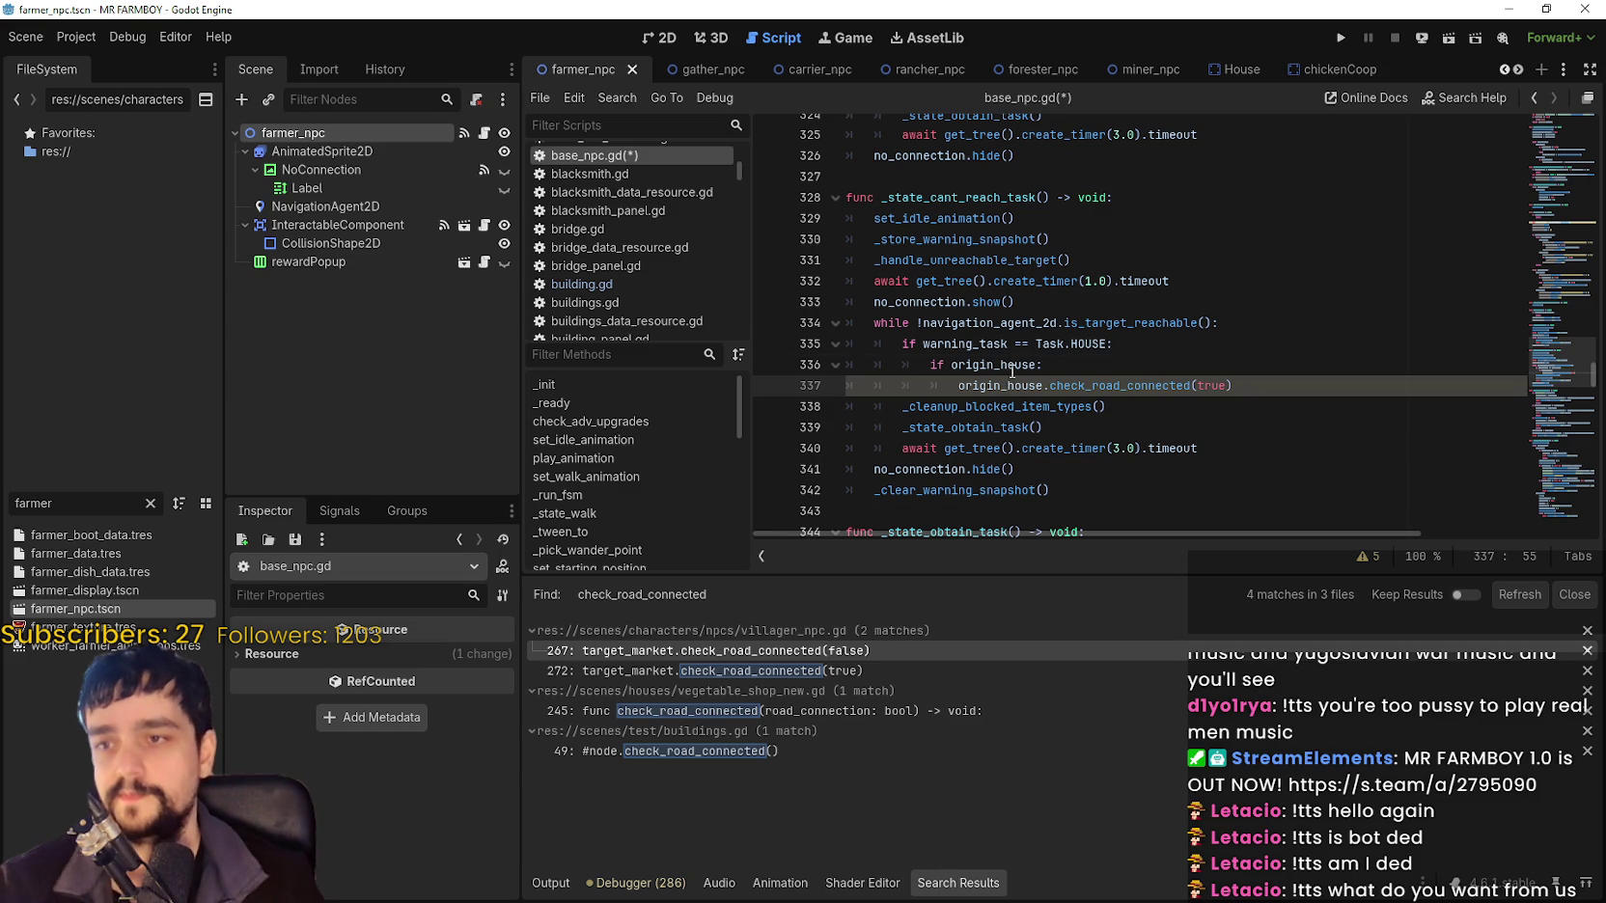
{"action": "left_click", "coordinate": [984, 364], "text": "shift"}
{"action": "mouse_move", "coordinate": [985, 365]}
{"action": "left_mouse_down"}
{"action": "mouse_move", "coordinate": [955, 385]}
{"action": "mouse_move", "coordinate": [838, 343]}
{"action": "left_mouse_up"}
{"action": "key", "text": "ctrl+c"}
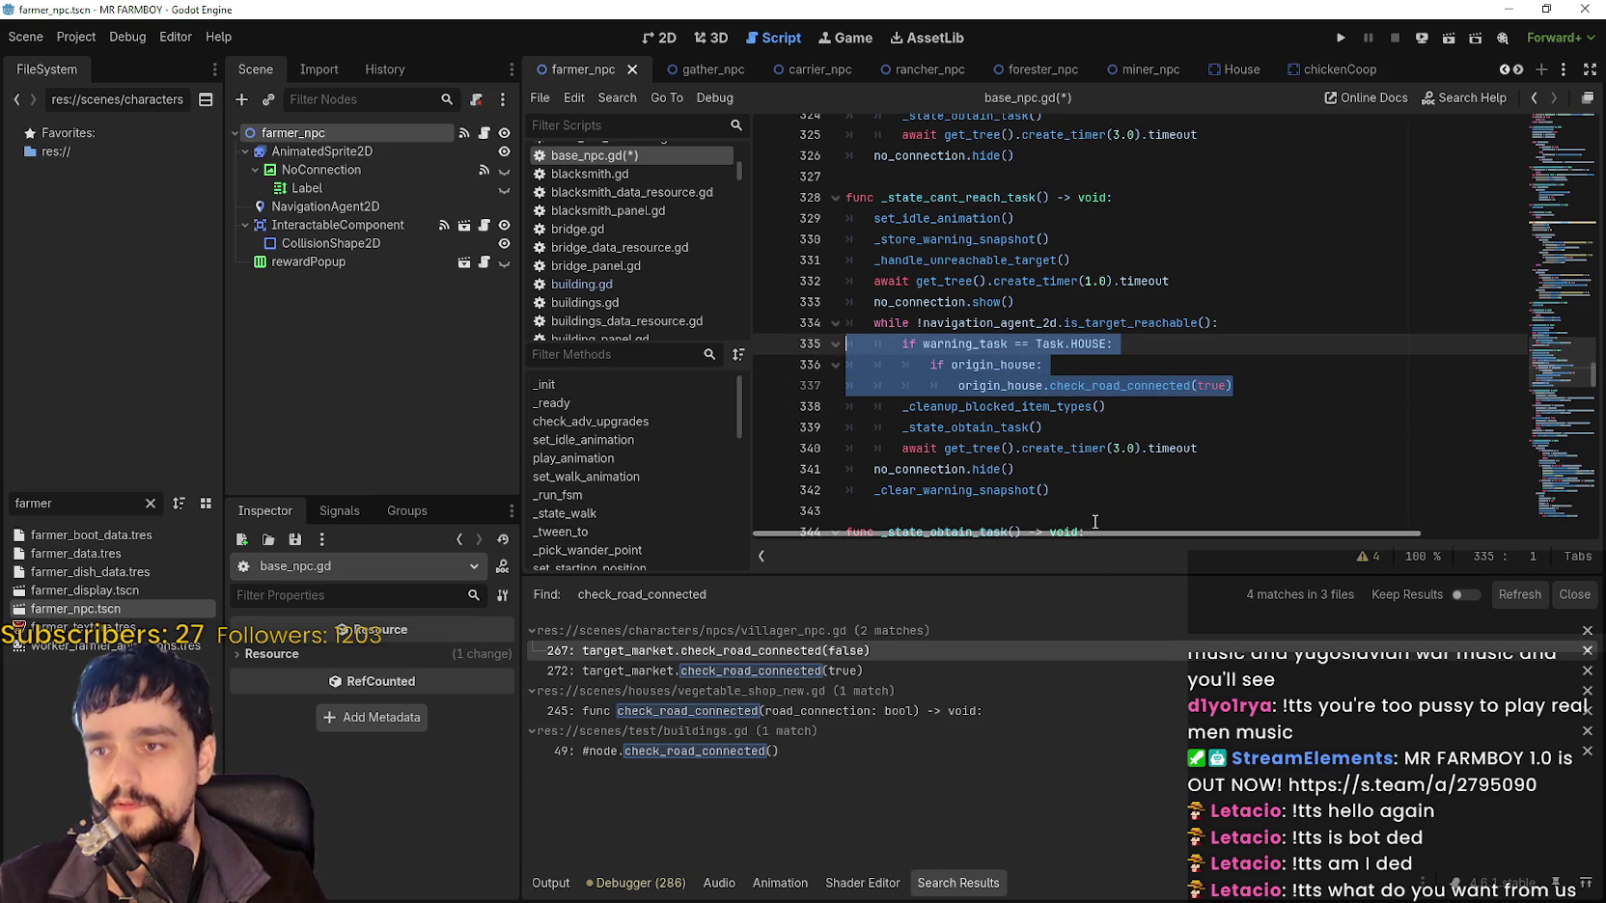
Paste the copied HOUSE road-connection block below _clear_warning_snapshot() and unindent it one level.
{"action": "scroll", "coordinate": [1054, 472], "scroll_direction": "down", "scroll_amount": 1}
{"action": "left_click", "coordinate": [1086, 428]}
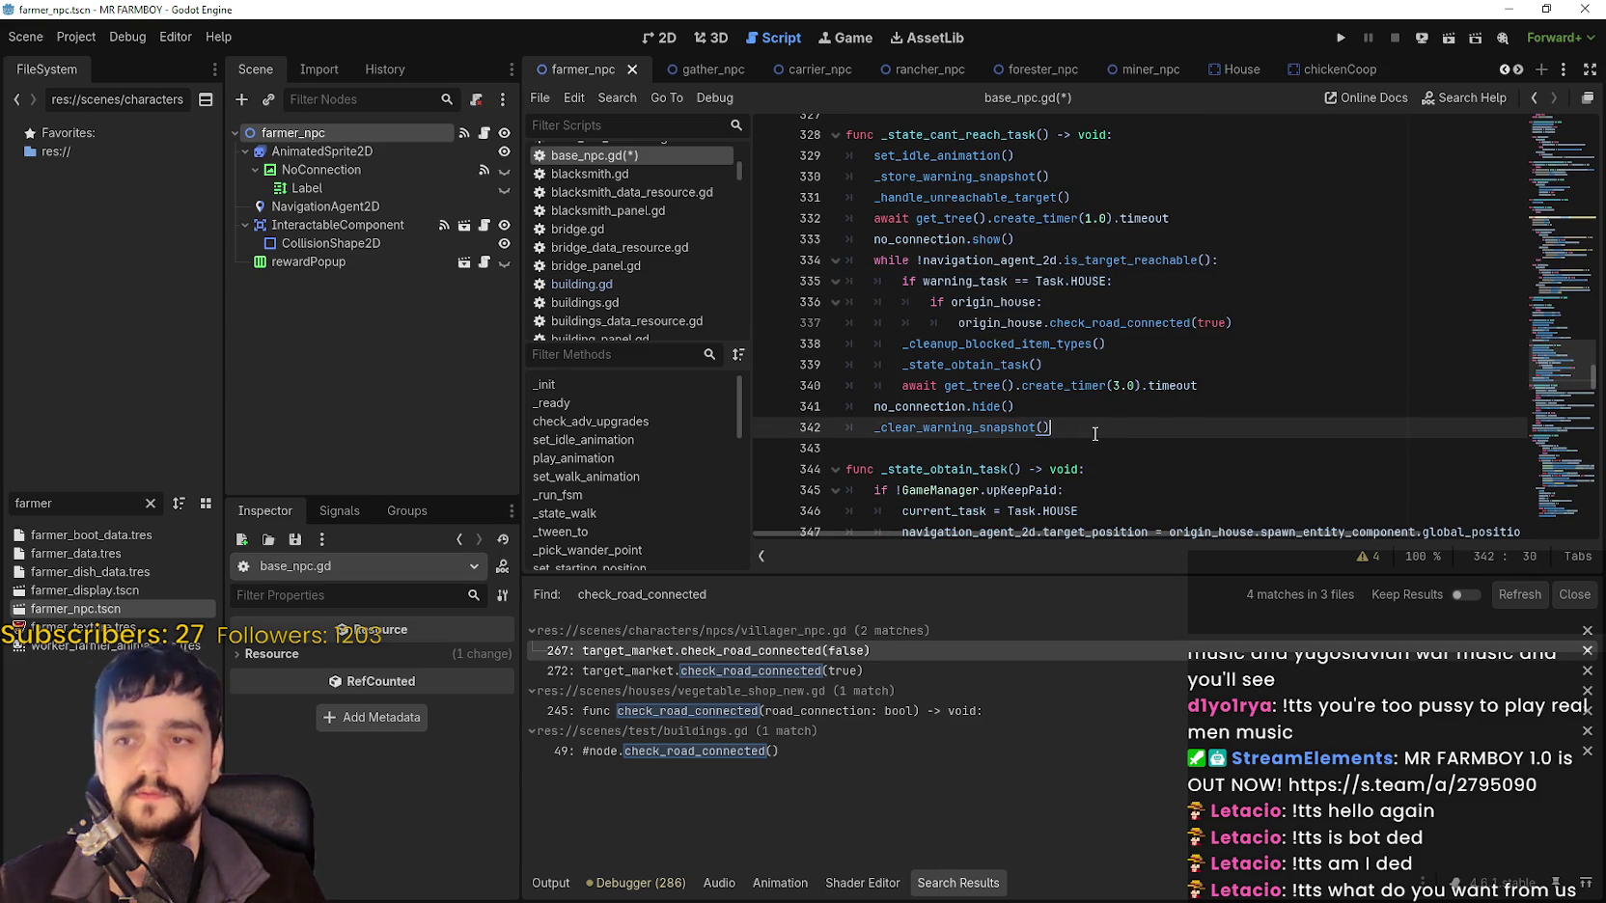
{"action": "key", "text": "Return"}
{"action": "key", "text": "ctrl+v"}
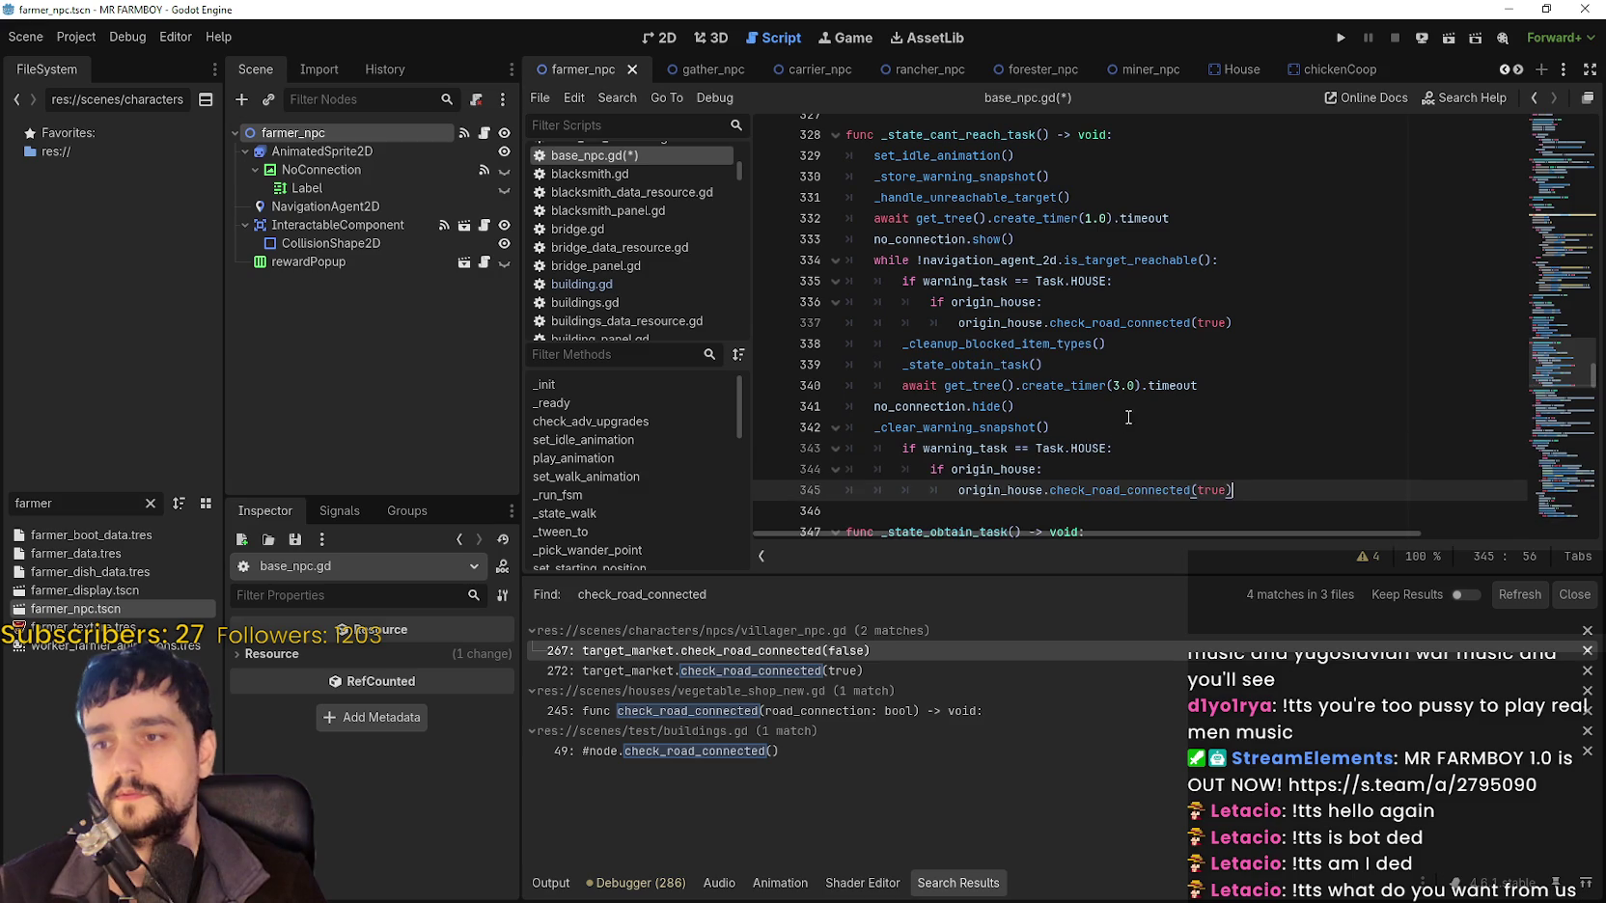
{"action": "key", "text": "shift+Up"}
{"action": "key", "text": "shift+Up"}
{"action": "key", "text": "shift+Home"}
{"action": "key", "text": "shift+Tab"}
{"action": "left_click", "coordinate": [1269, 478]}
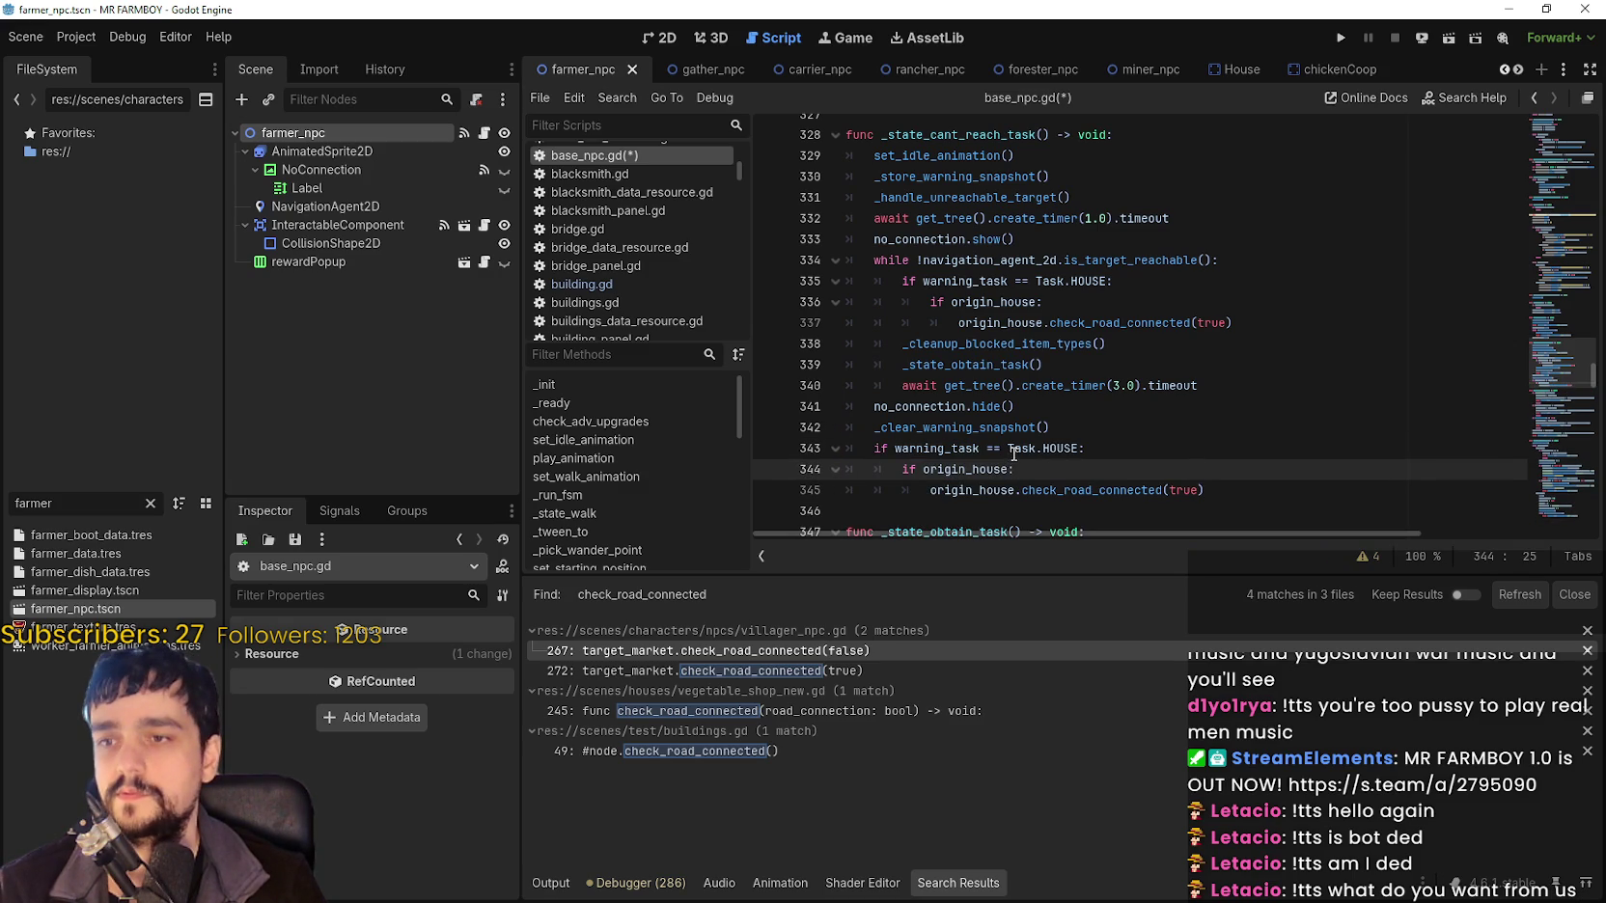
Change the pasted block's condition from Task.HOUSE to Task.NONE.
{"action": "double_click", "coordinate": [1060, 447]}
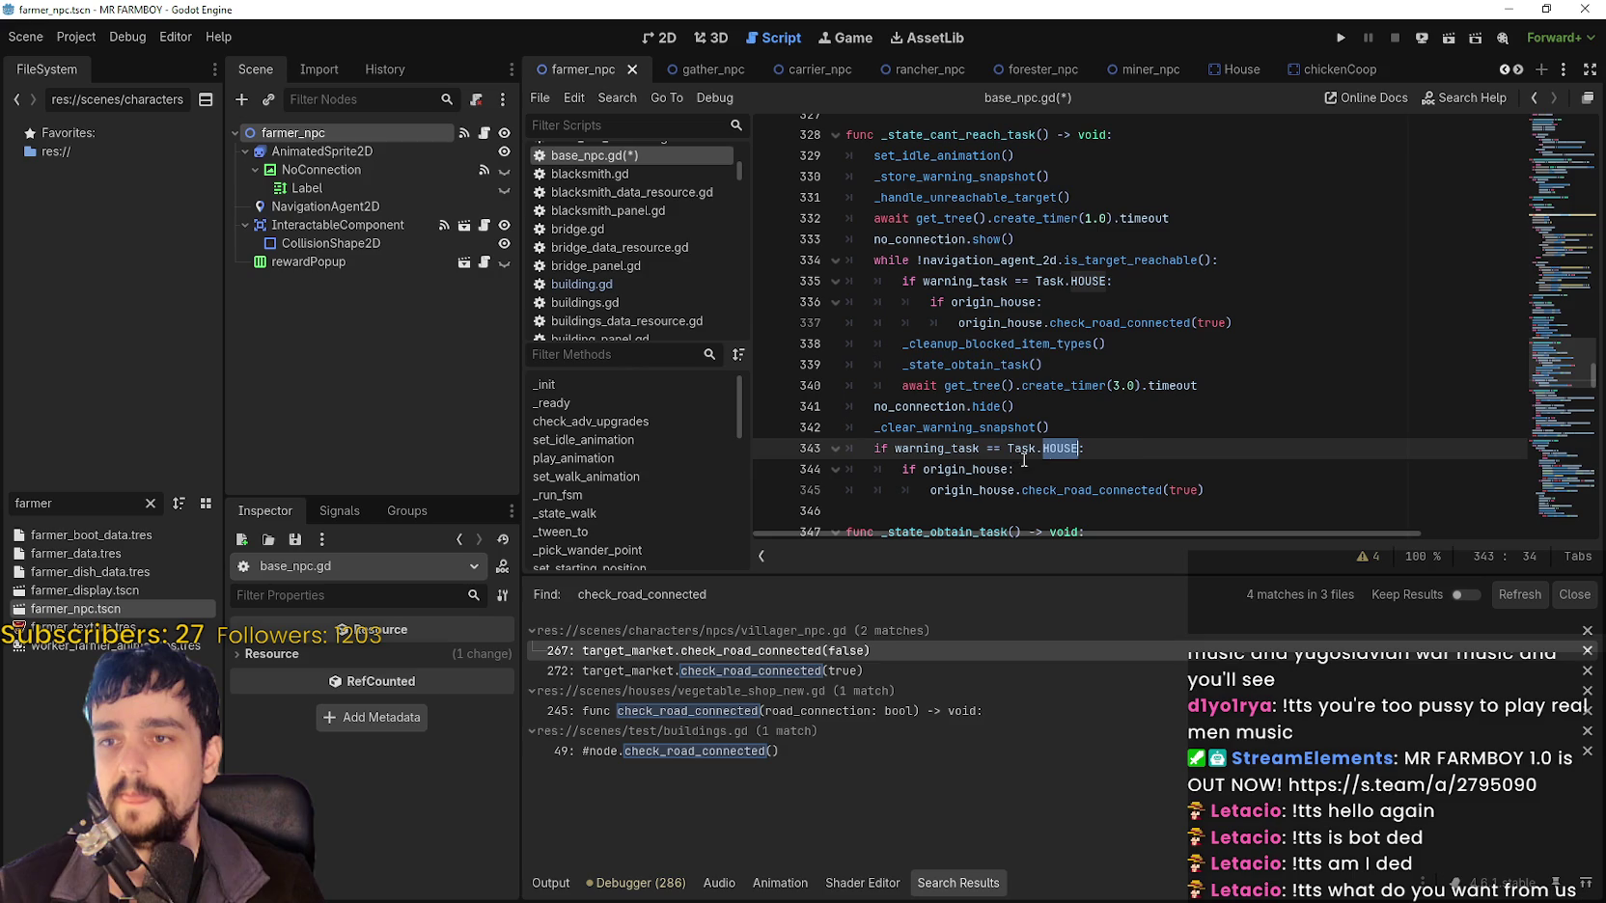
{"action": "left_click_drag", "start_coordinate": [1079, 448], "coordinate": [1002, 447]}
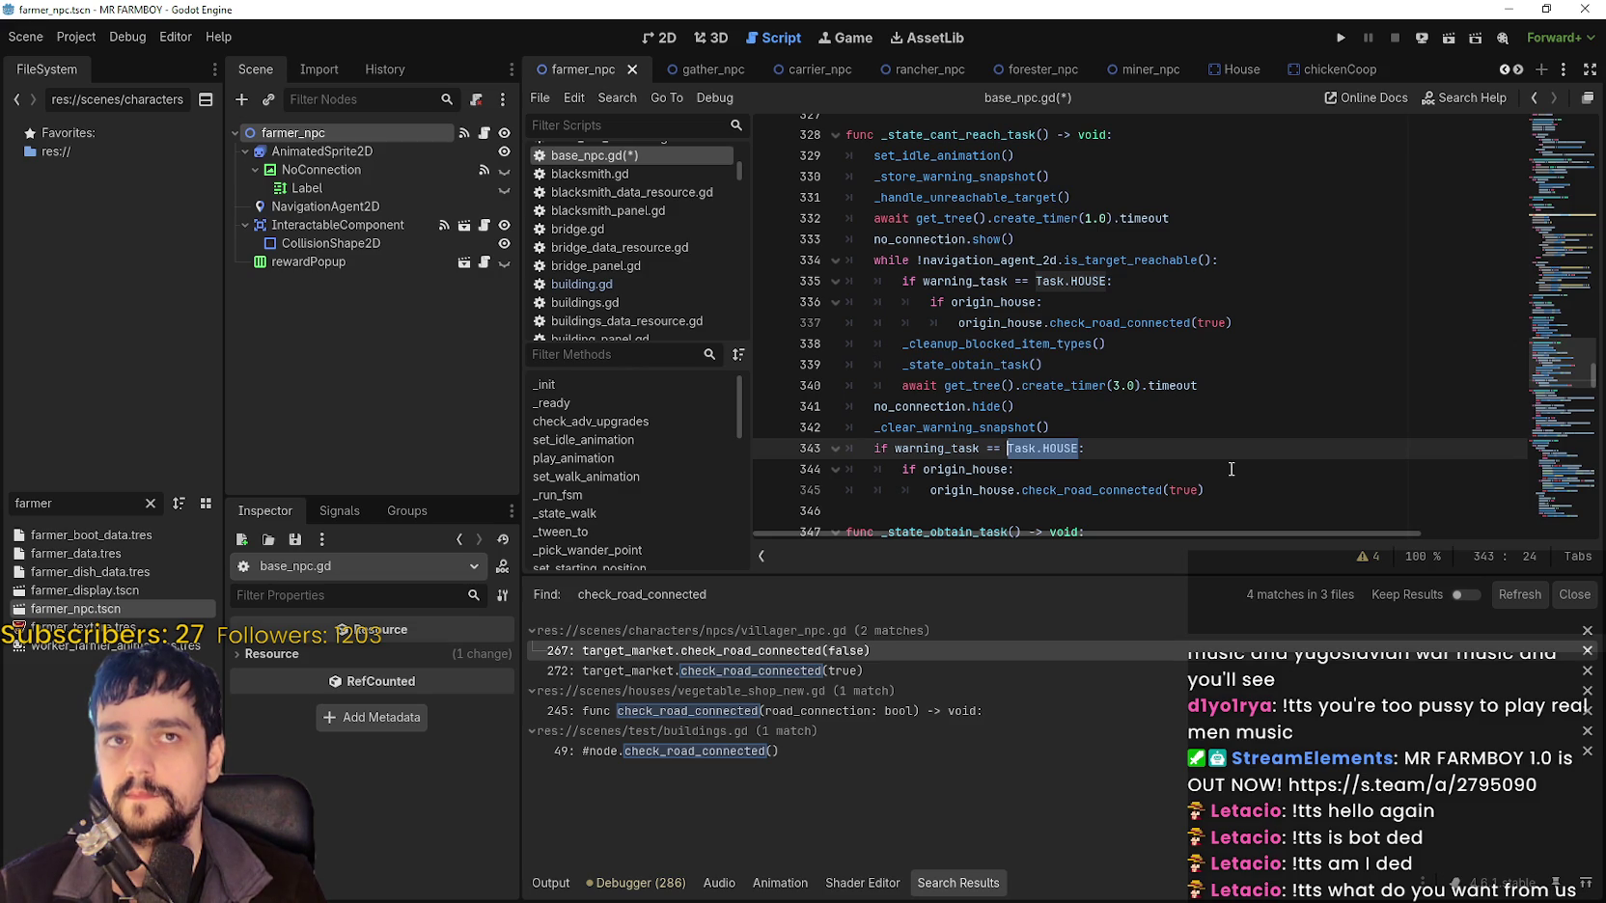
{"action": "type", "text": "TA"}
{"action": "key", "text": "Down"}
{"action": "key", "text": "Return"}
{"action": "type", "text": ".N"}
{"action": "key", "text": "Return"}
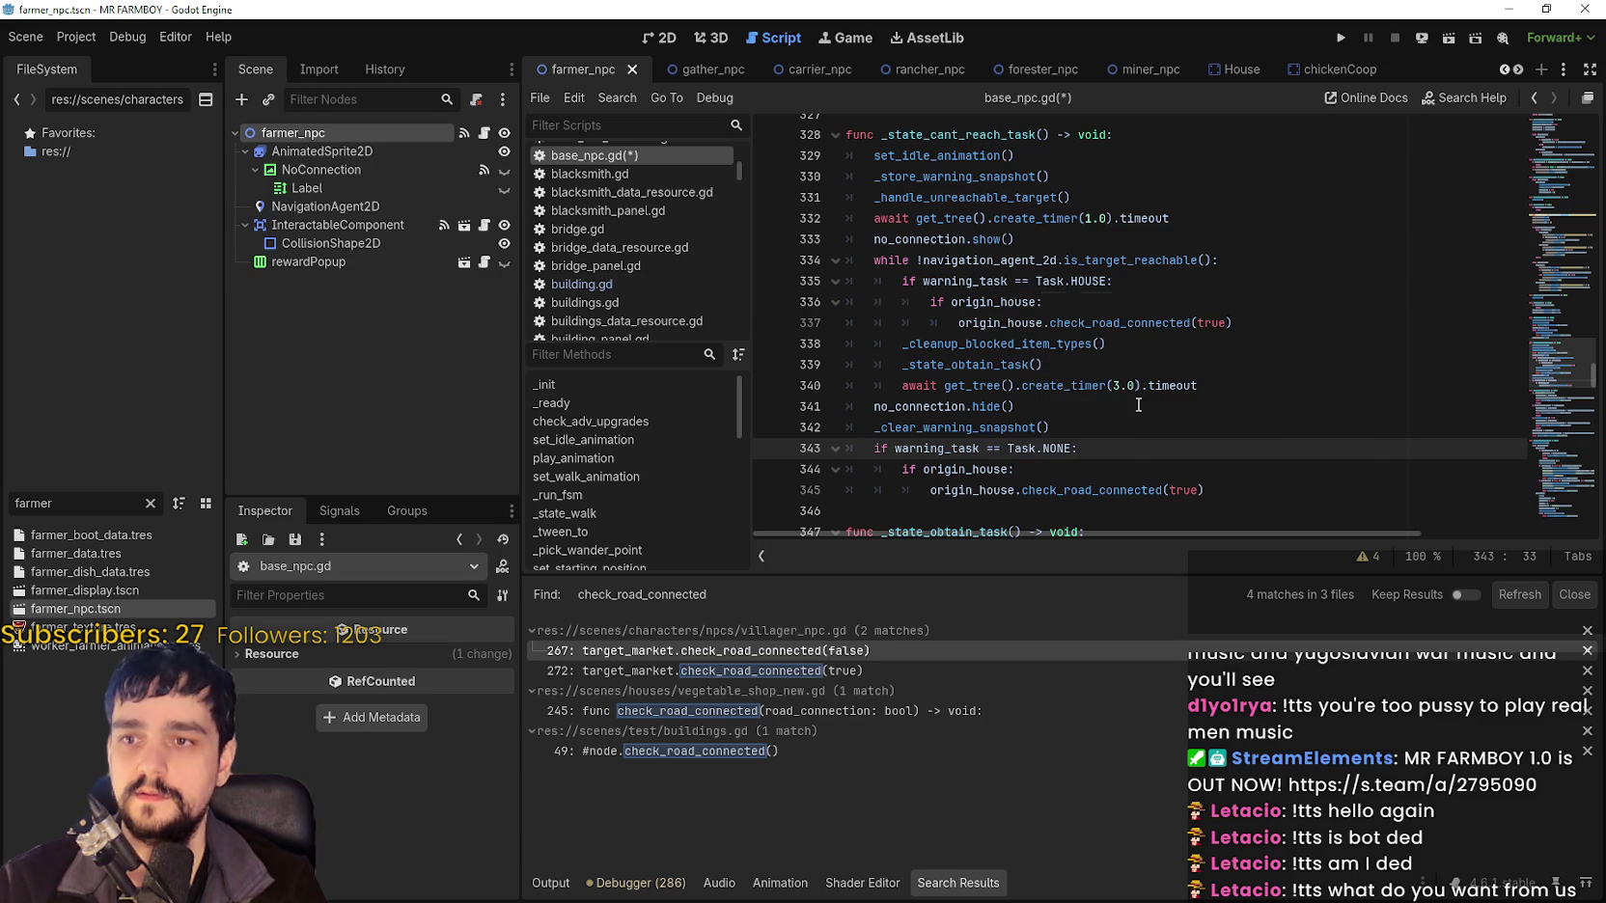
Pass false to check_road_connected on line 337, keeping true in the Task.NONE branch.
{"action": "left_click", "coordinate": [1193, 490]}
{"action": "double_click", "coordinate": [1193, 490]}
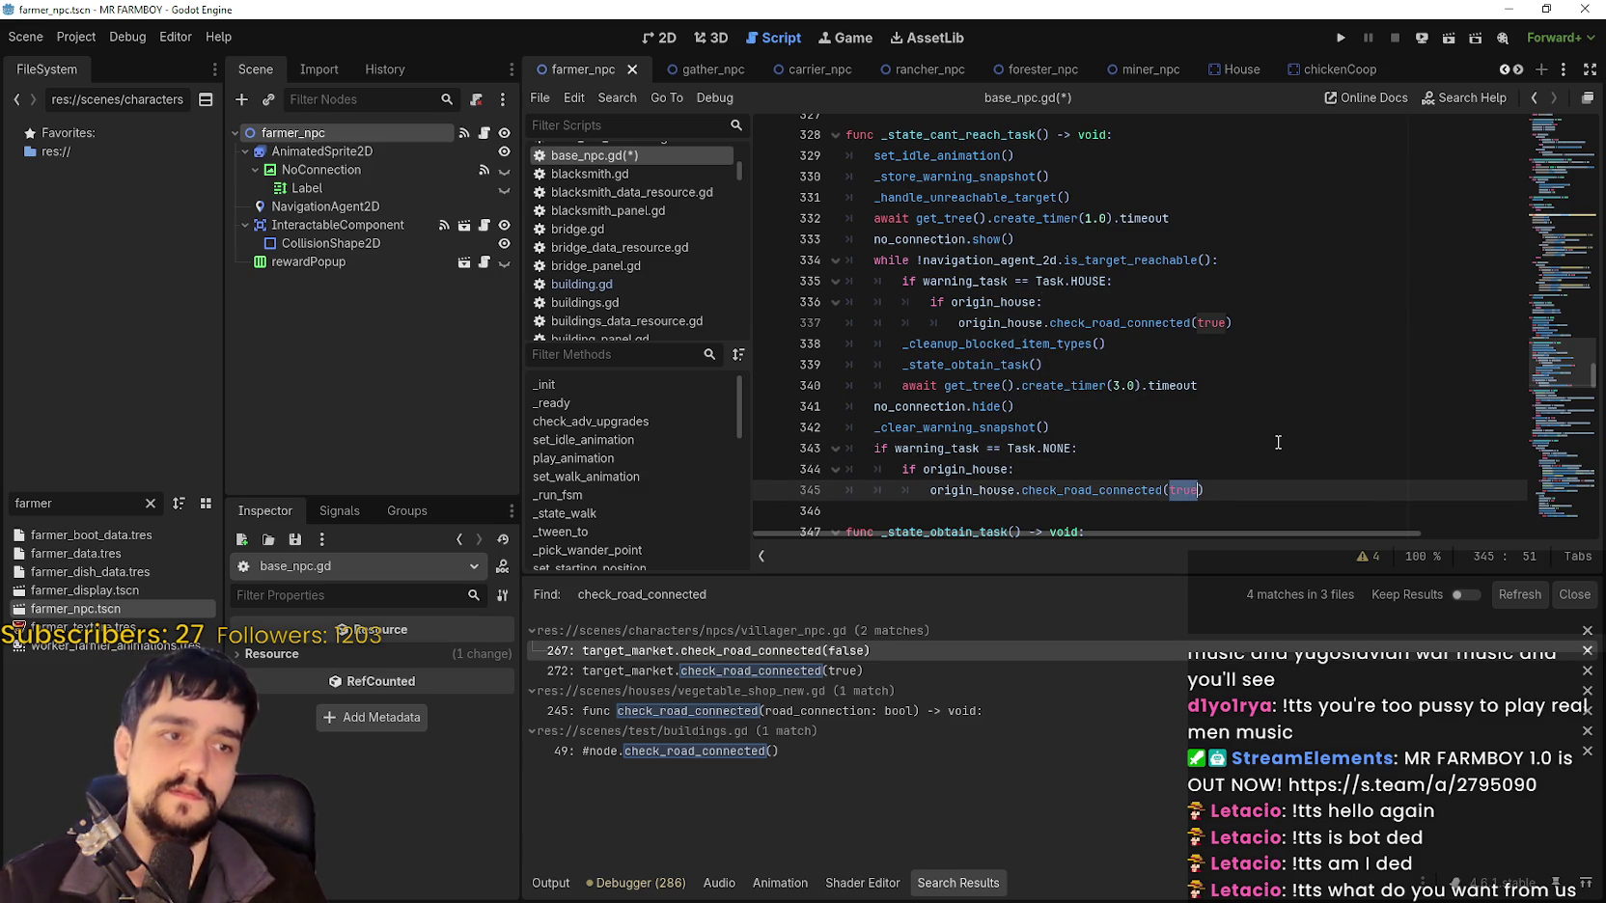
{"action": "type", "text": "false"}
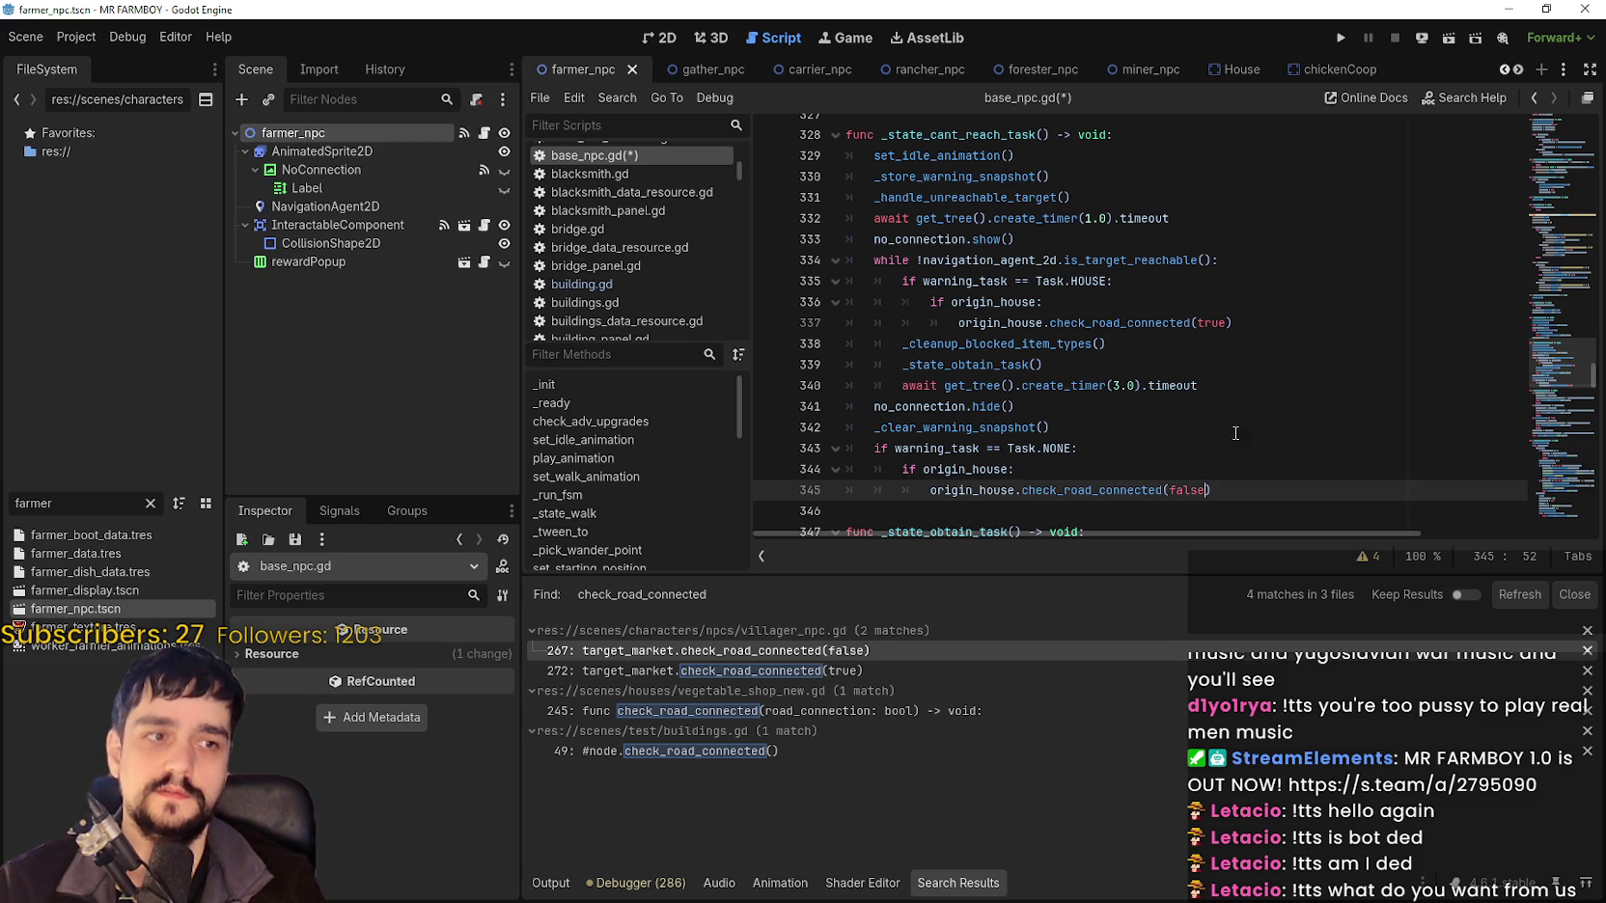
{"action": "double_click", "coordinate": [1200, 324]}
{"action": "type", "text": "false"}
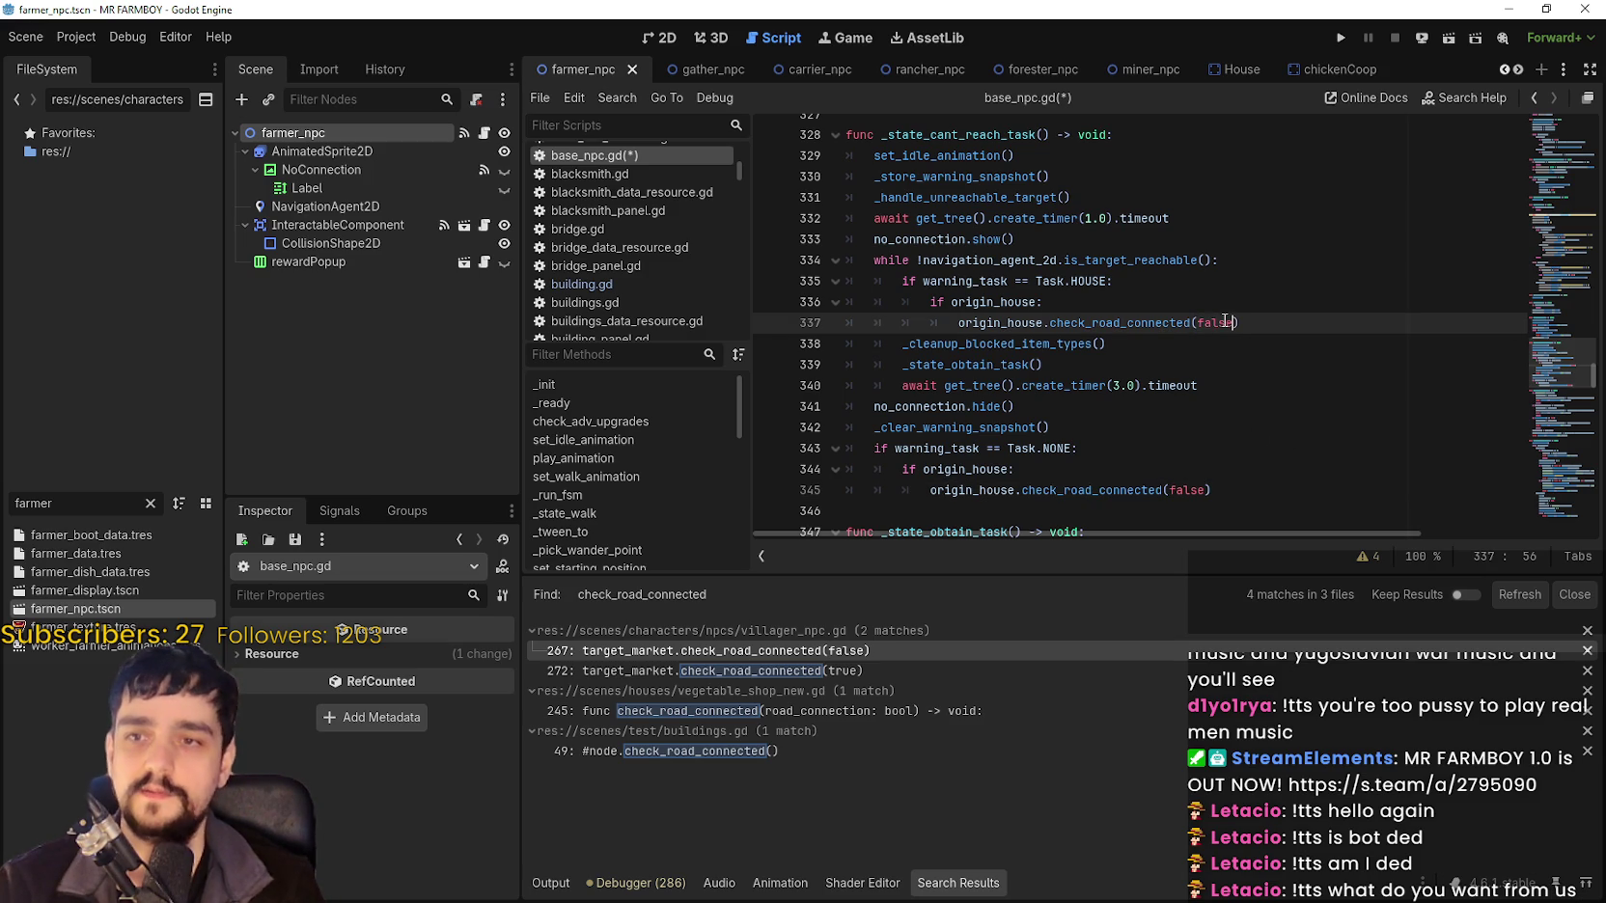
{"action": "double_click", "coordinate": [1200, 491]}
{"action": "type", "text": "true"}
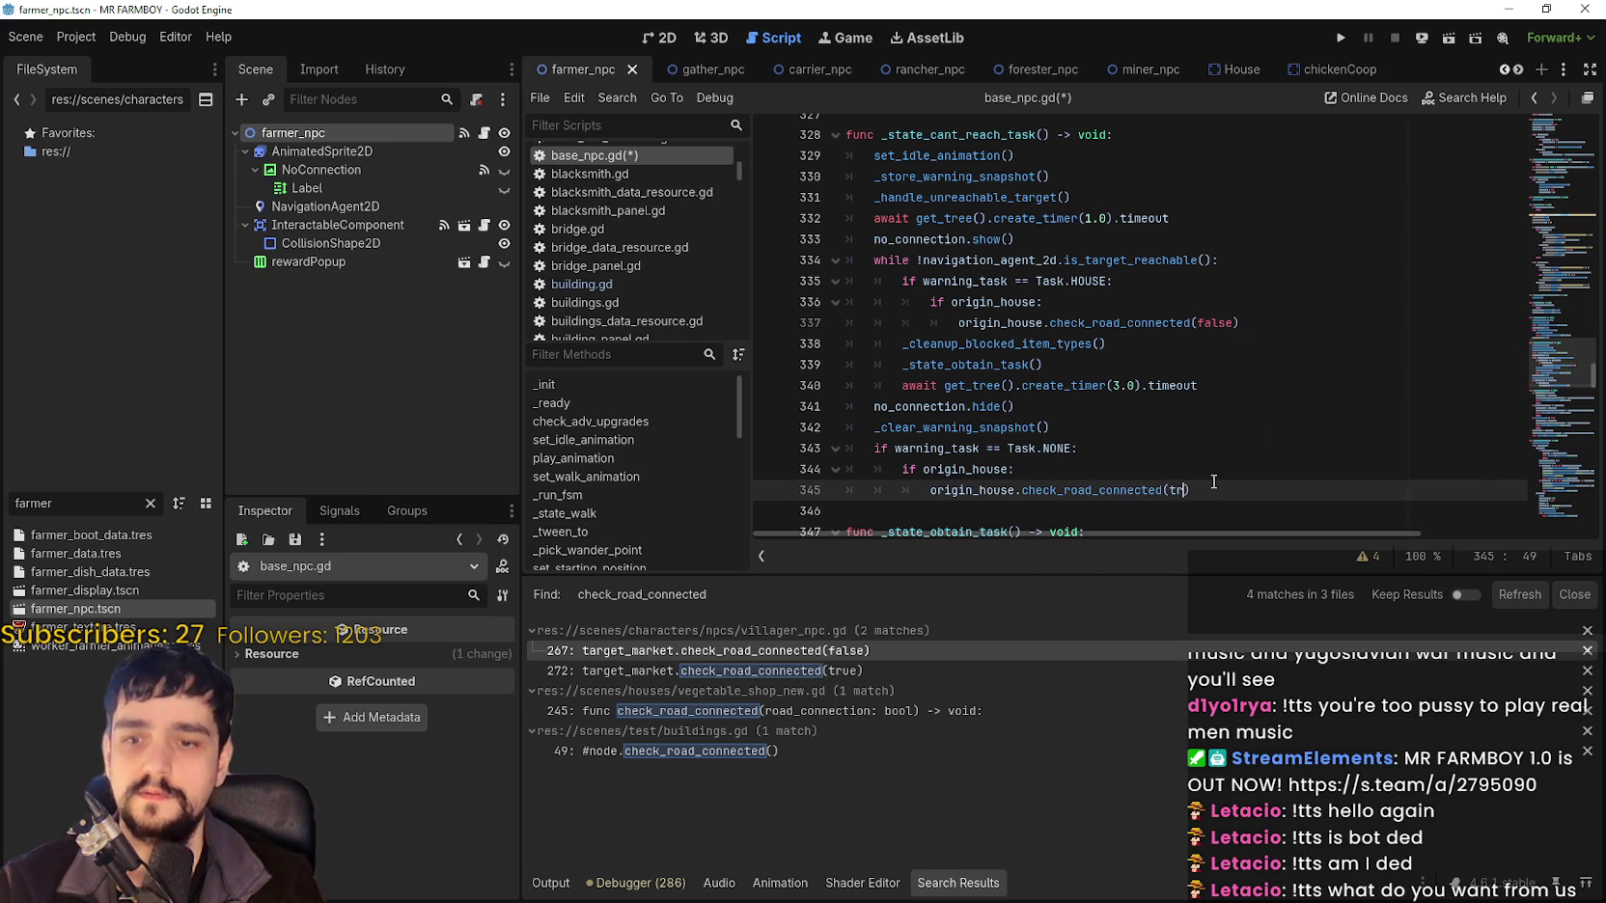
Save base_npc.gd.
{"action": "scroll", "coordinate": [1226, 434], "scroll_direction": "down", "scroll_amount": 2}
{"action": "left_click", "coordinate": [1238, 385]}
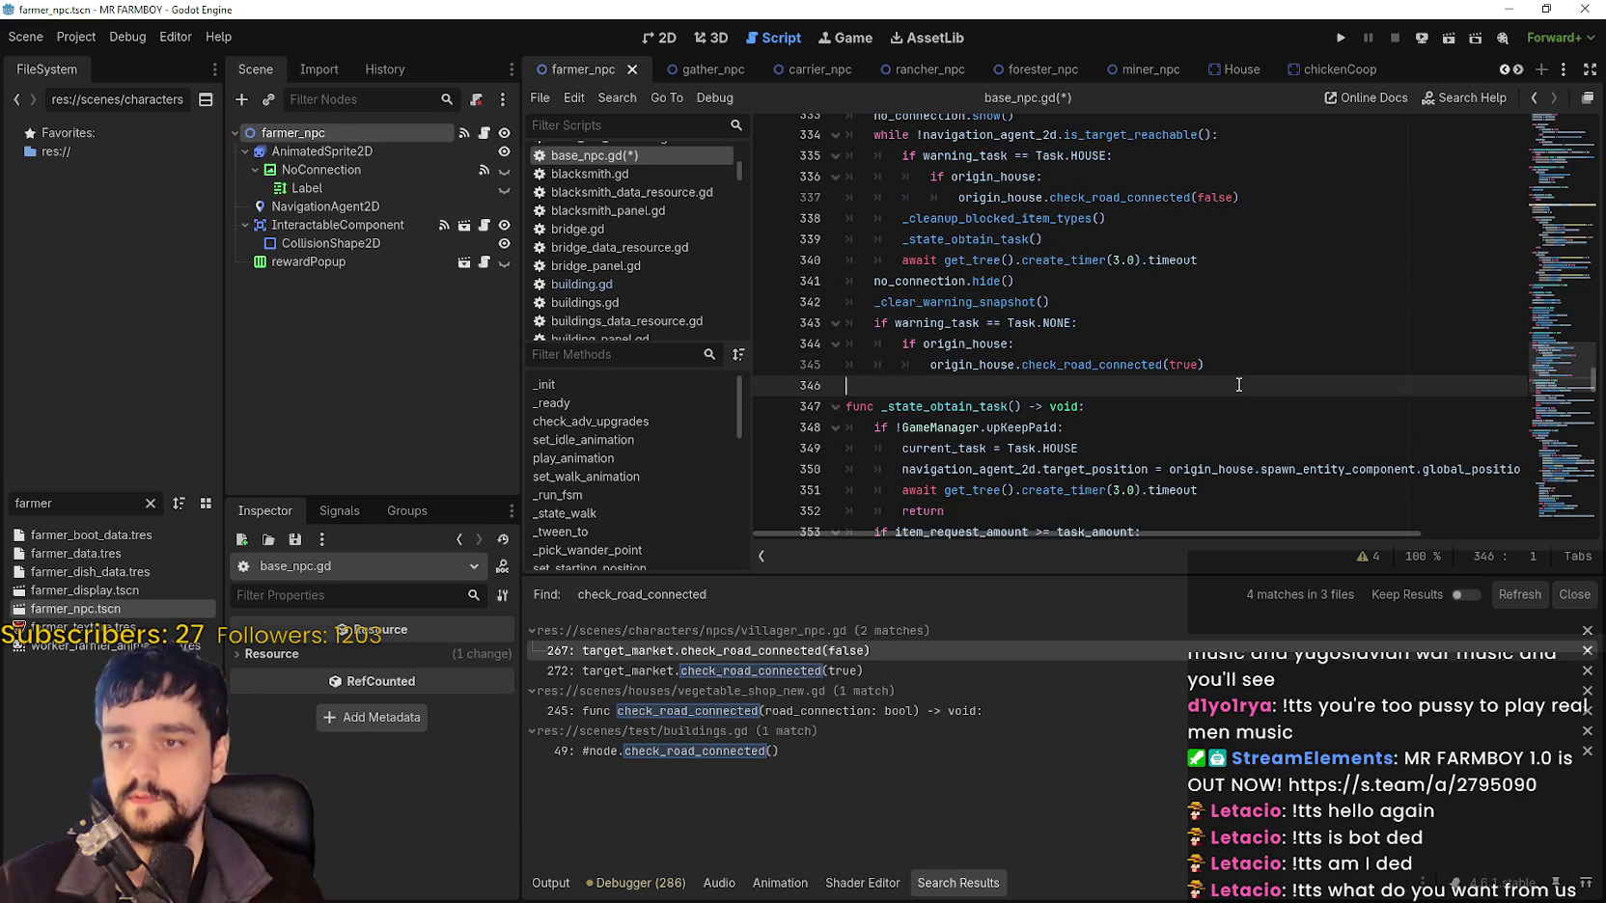
{"action": "key", "text": "ctrl+s"}
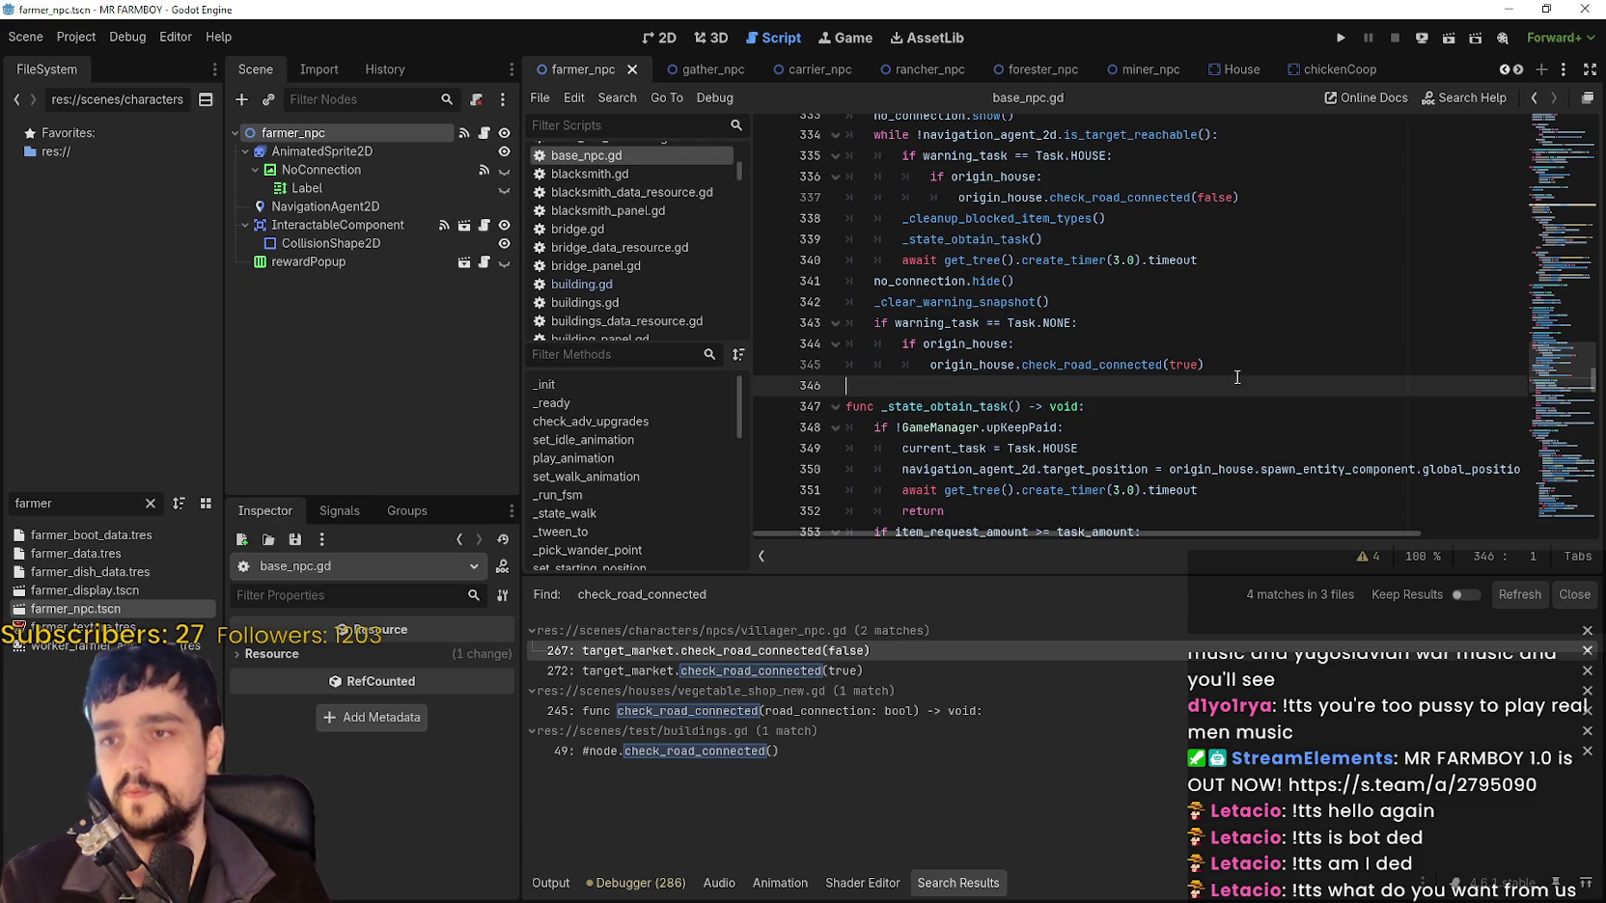
Inspect the edited check_road_connected call on line 337.
{"action": "left_click", "coordinate": [1243, 359]}
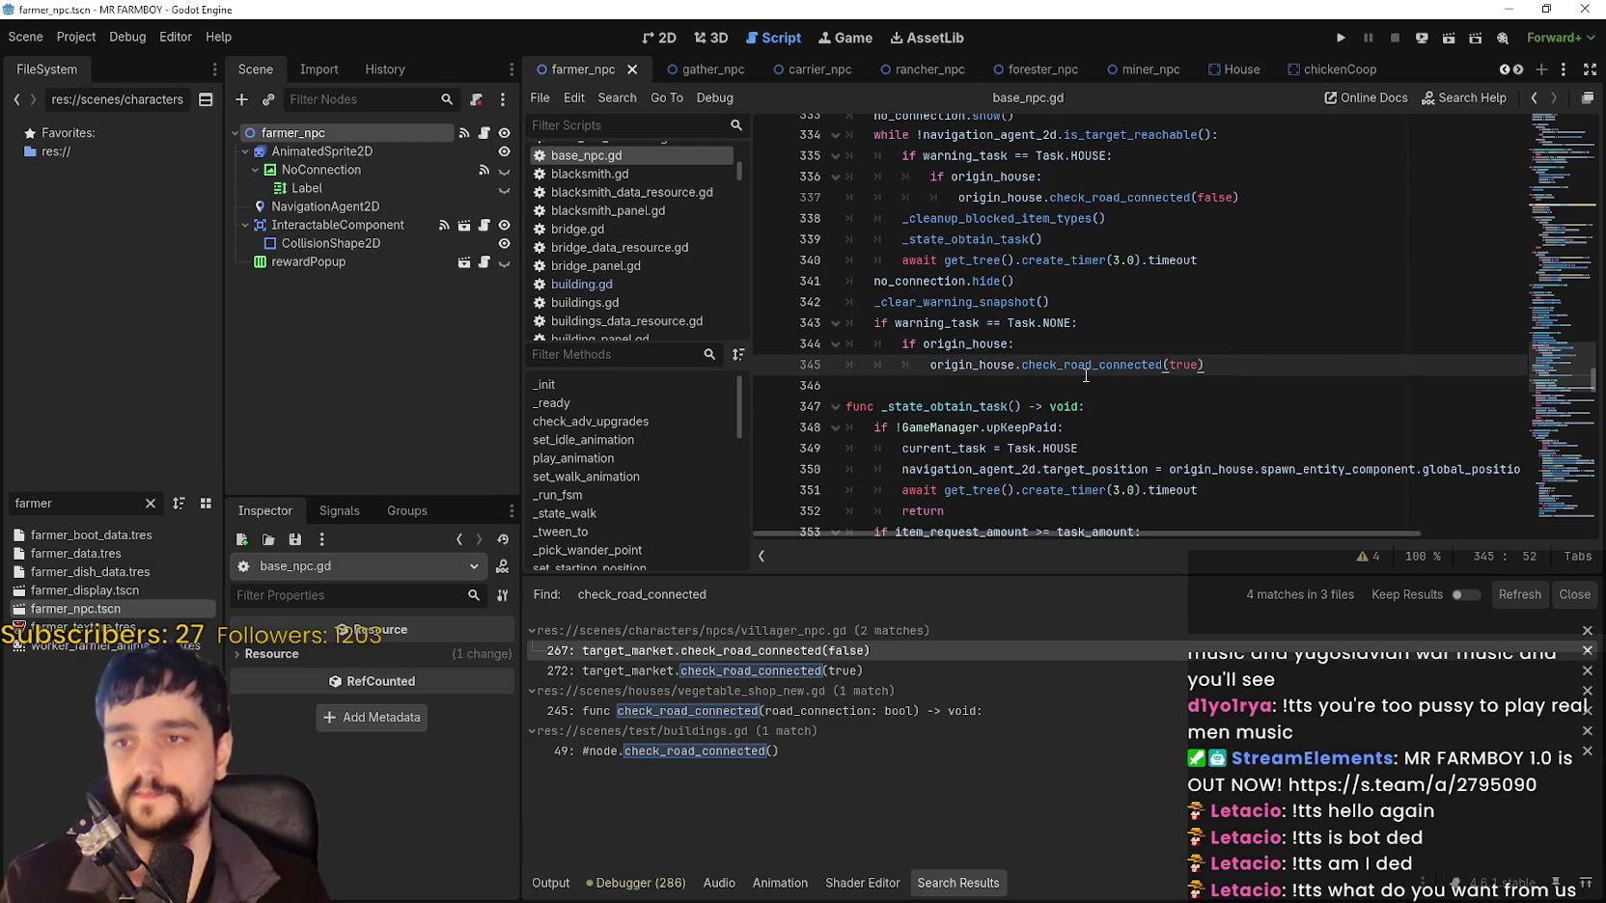
{"action": "left_click", "coordinate": [1119, 197]}
{"action": "double_click", "coordinate": [1120, 196]}
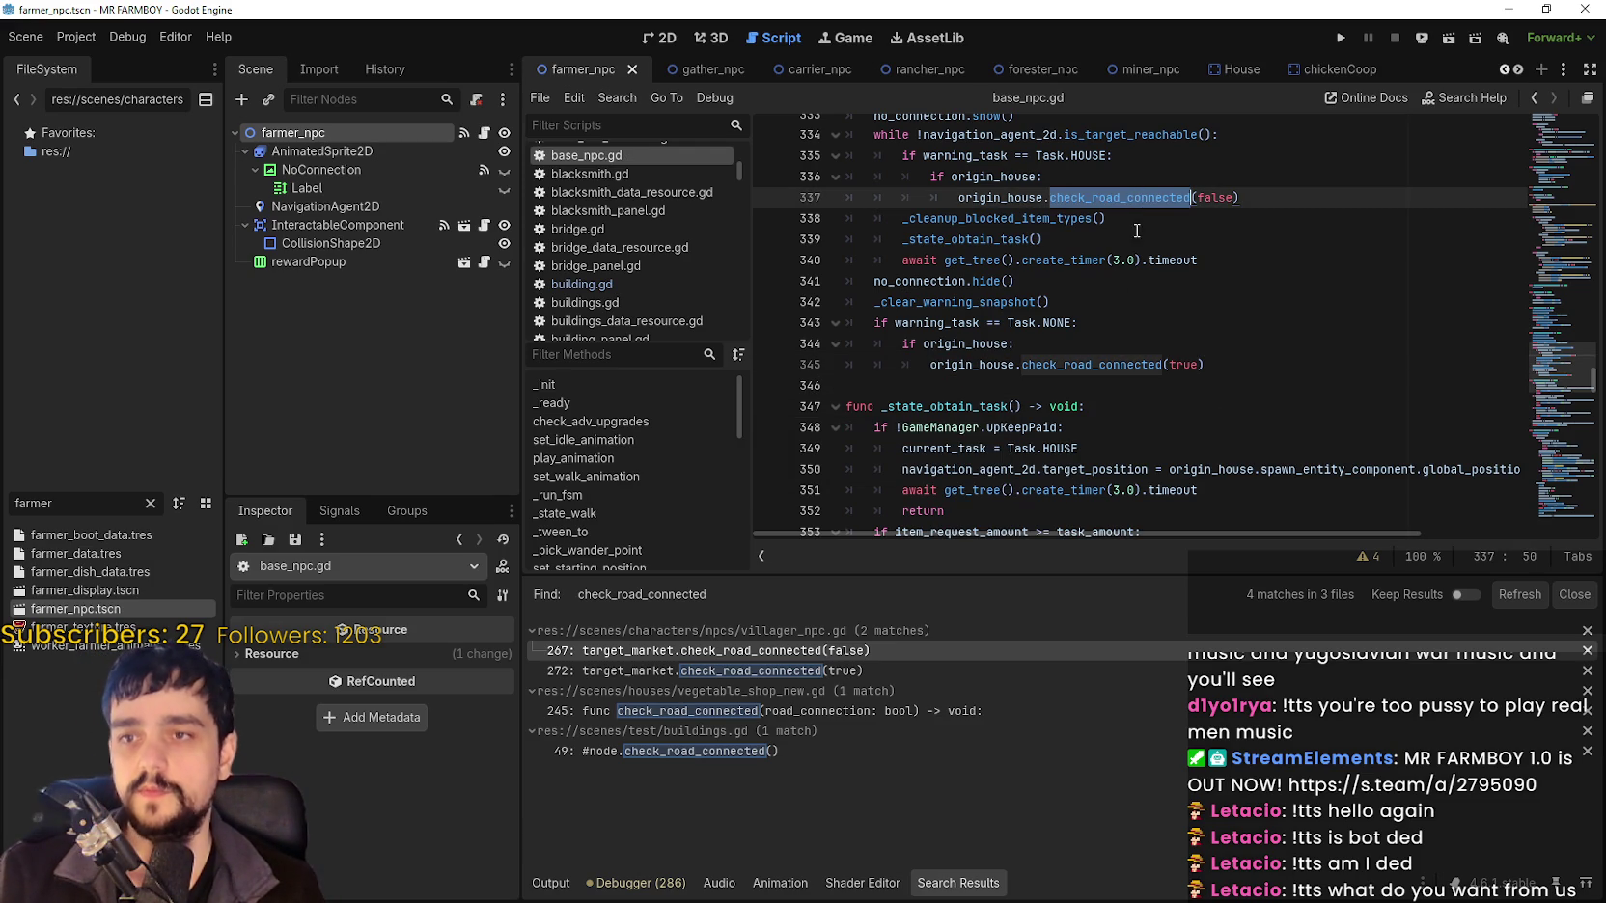
{"action": "left_click", "coordinate": [1100, 387]}
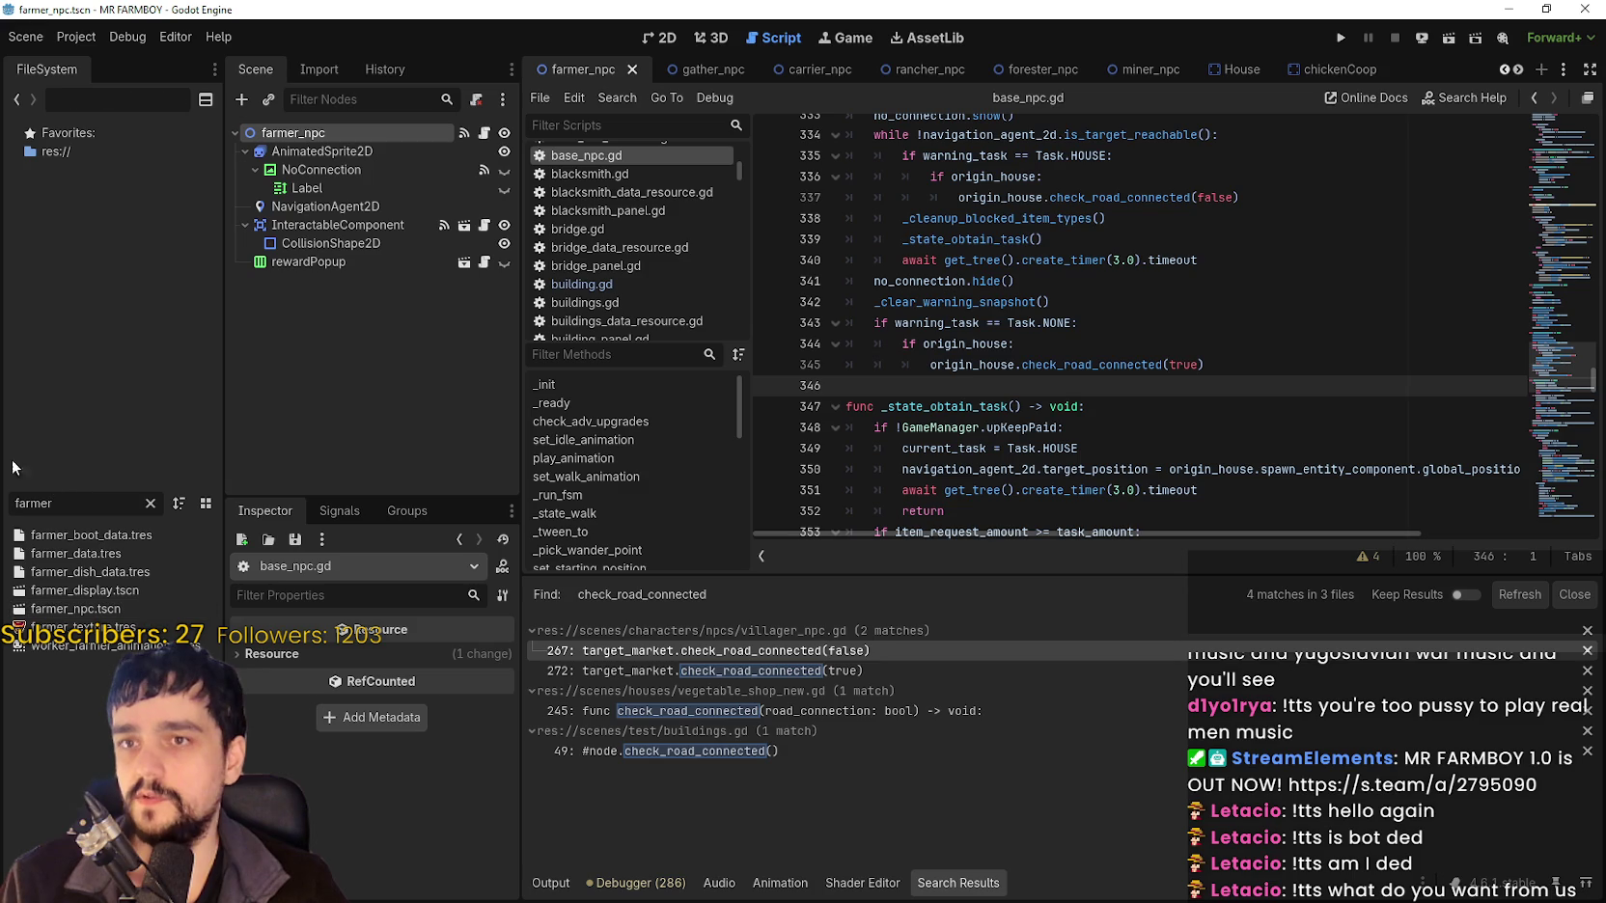
Try selecting the HOUSE branch lines ending at line 337, then clear the selection.
{"action": "scroll", "coordinate": [1206, 326], "scroll_direction": "up", "scroll_amount": 2}
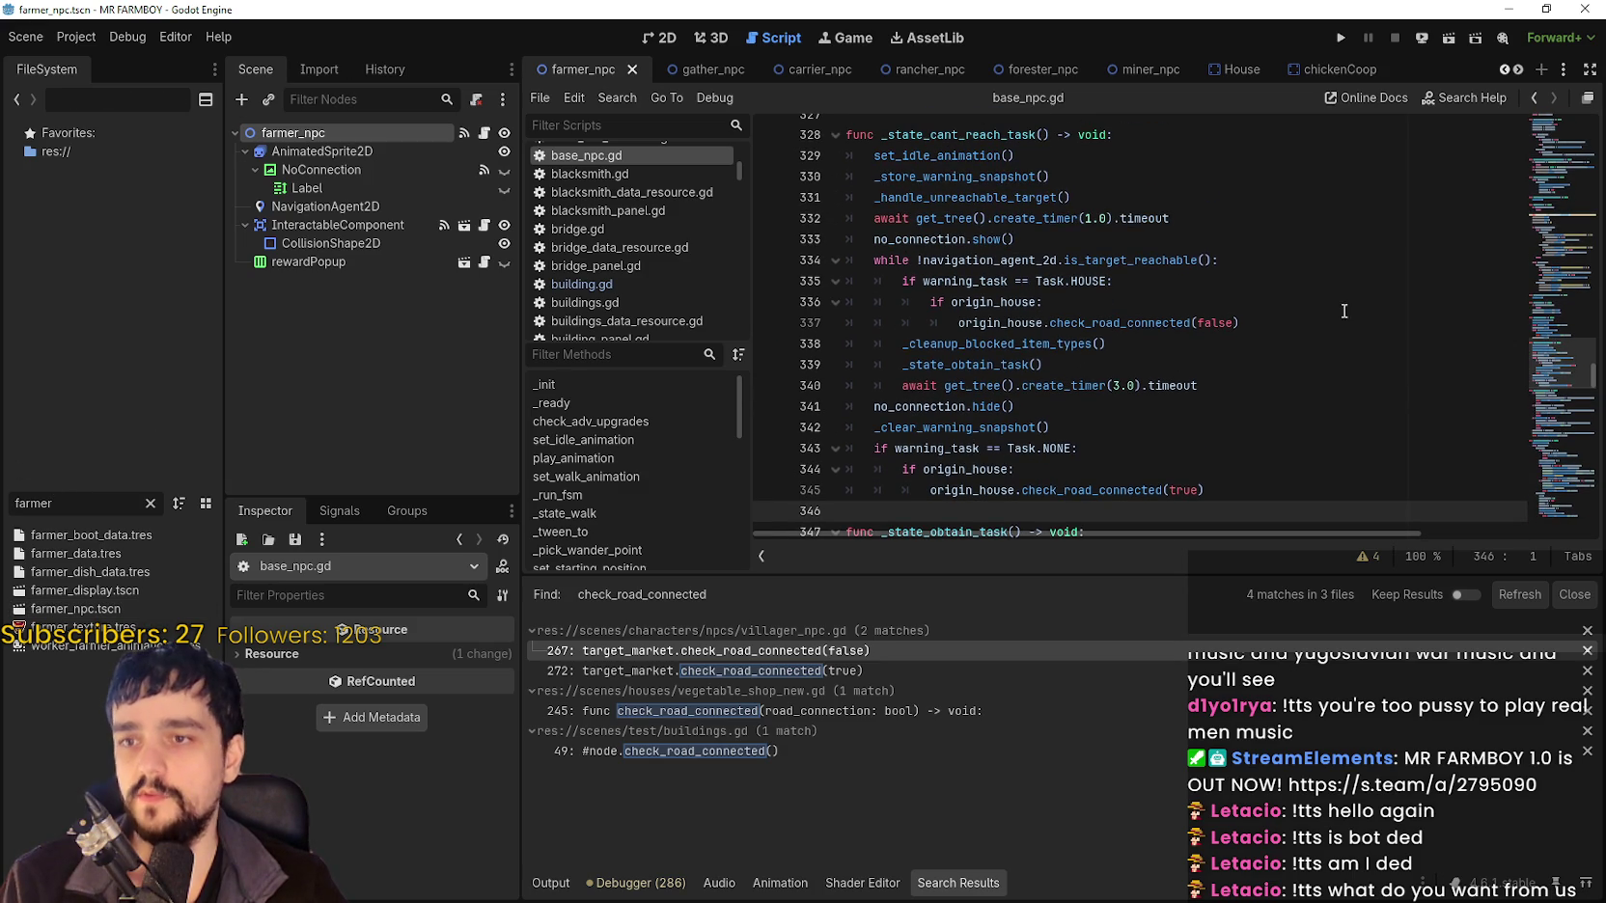
{"action": "left_click", "coordinate": [1299, 320]}
{"action": "left_click_drag", "start_coordinate": [1299, 321], "coordinate": [681, 281]}
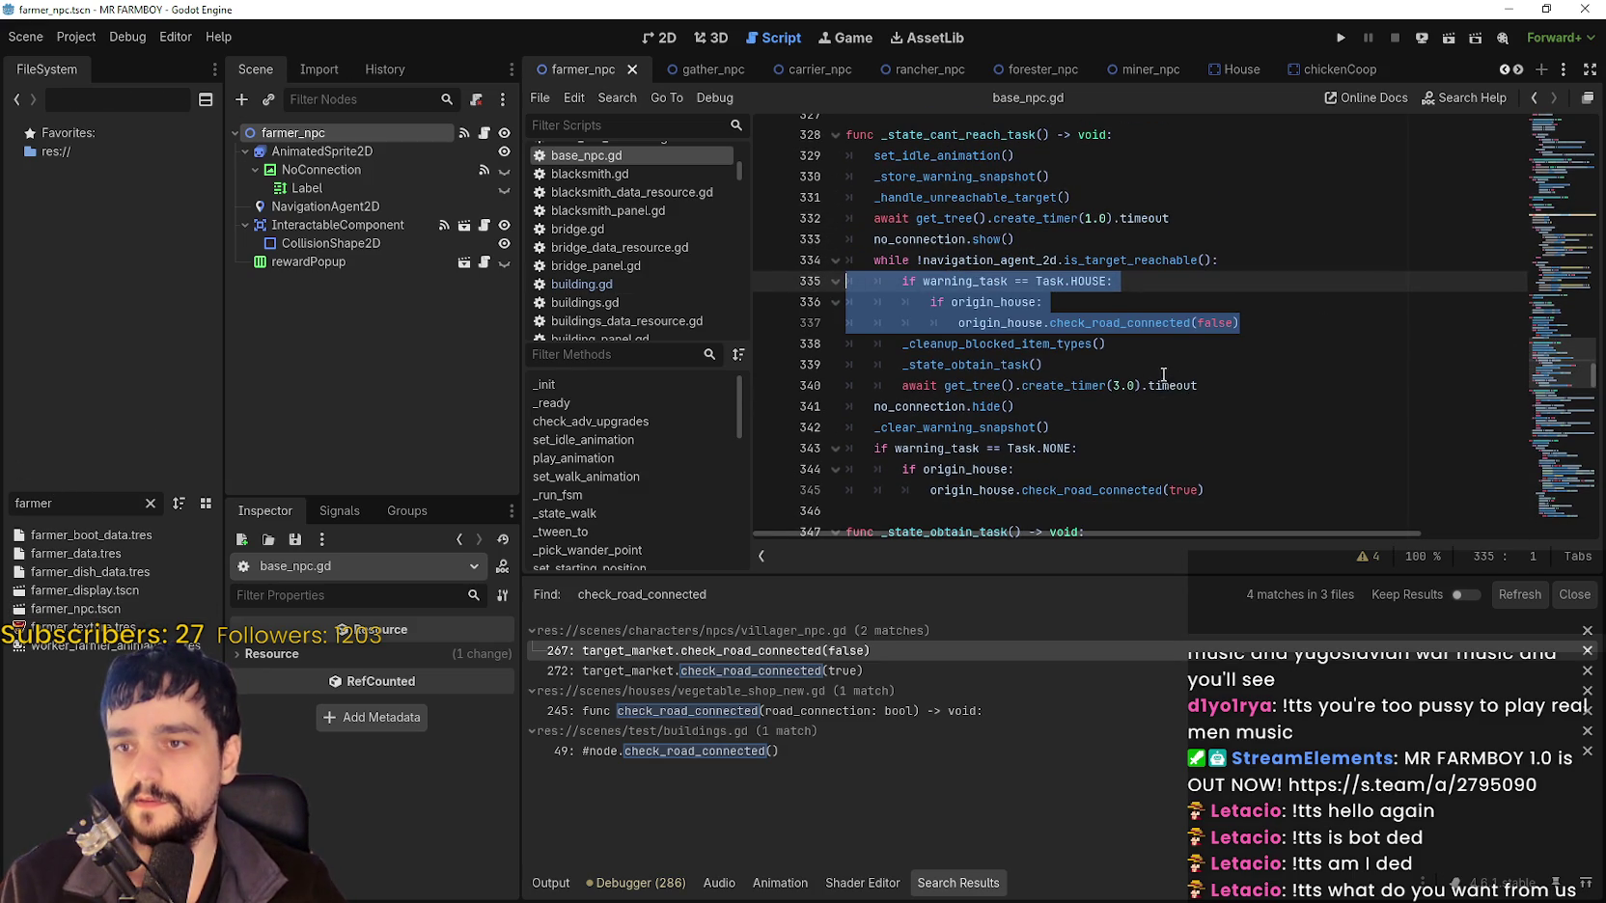
{"action": "scroll", "coordinate": [1167, 366], "scroll_direction": "down", "scroll_amount": 2}
{"action": "left_click", "coordinate": [1239, 364]}
{"action": "scroll", "coordinate": [1239, 364], "scroll_direction": "up", "scroll_amount": 2}
{"action": "left_click_drag", "start_coordinate": [1241, 323], "coordinate": [855, 282]}
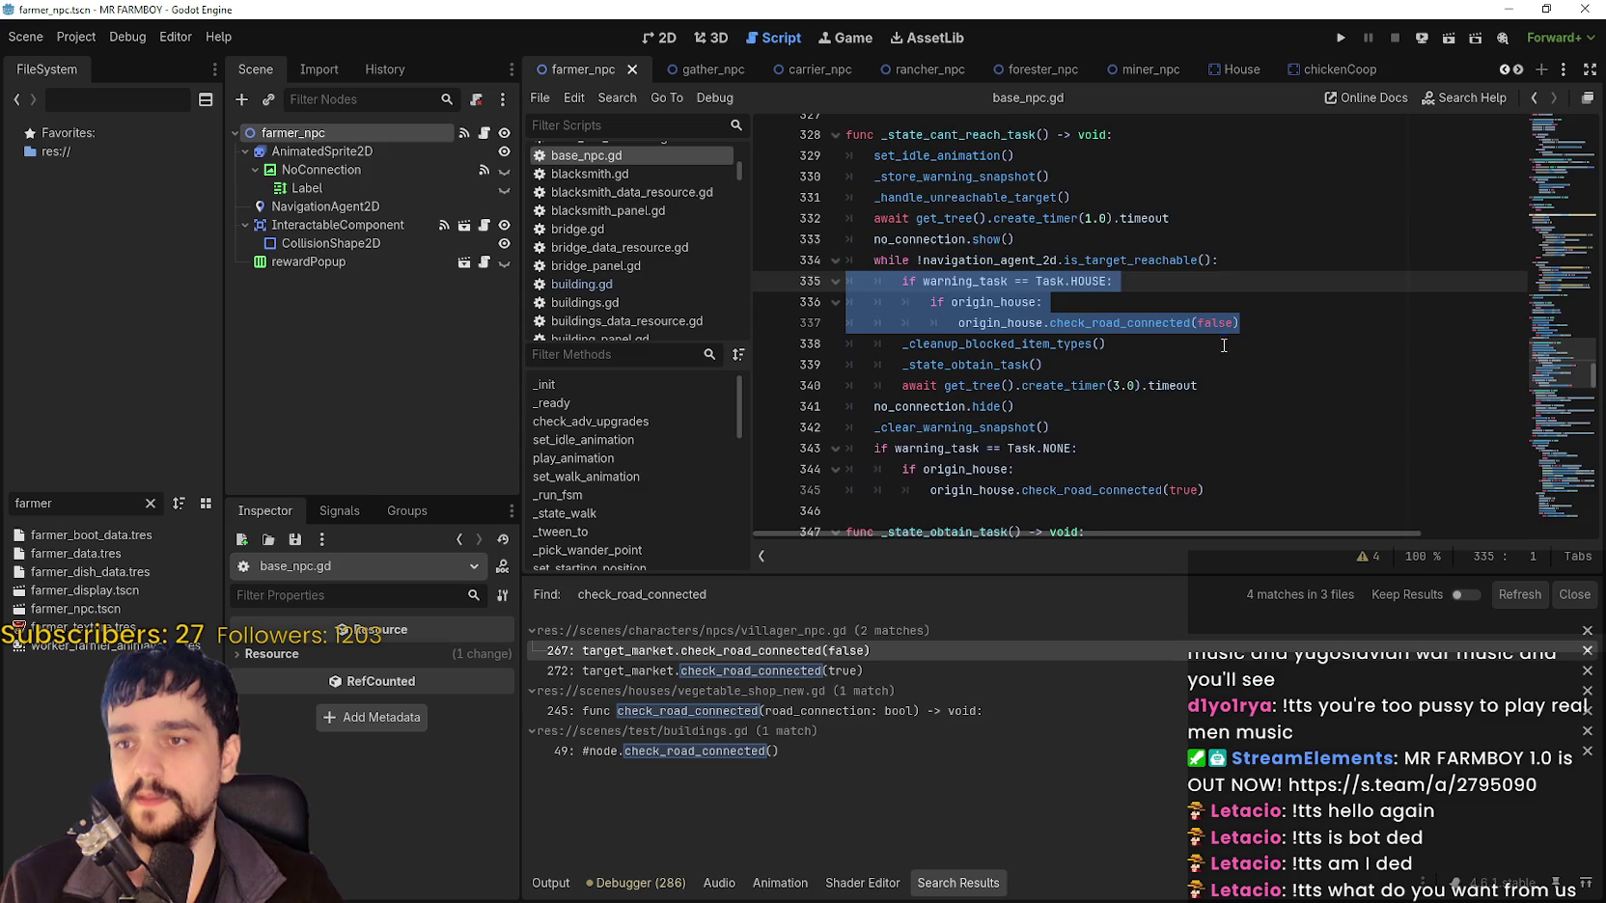
{"action": "scroll", "coordinate": [1216, 352], "scroll_direction": "down", "scroll_amount": 1}
{"action": "left_click", "coordinate": [1086, 386]}
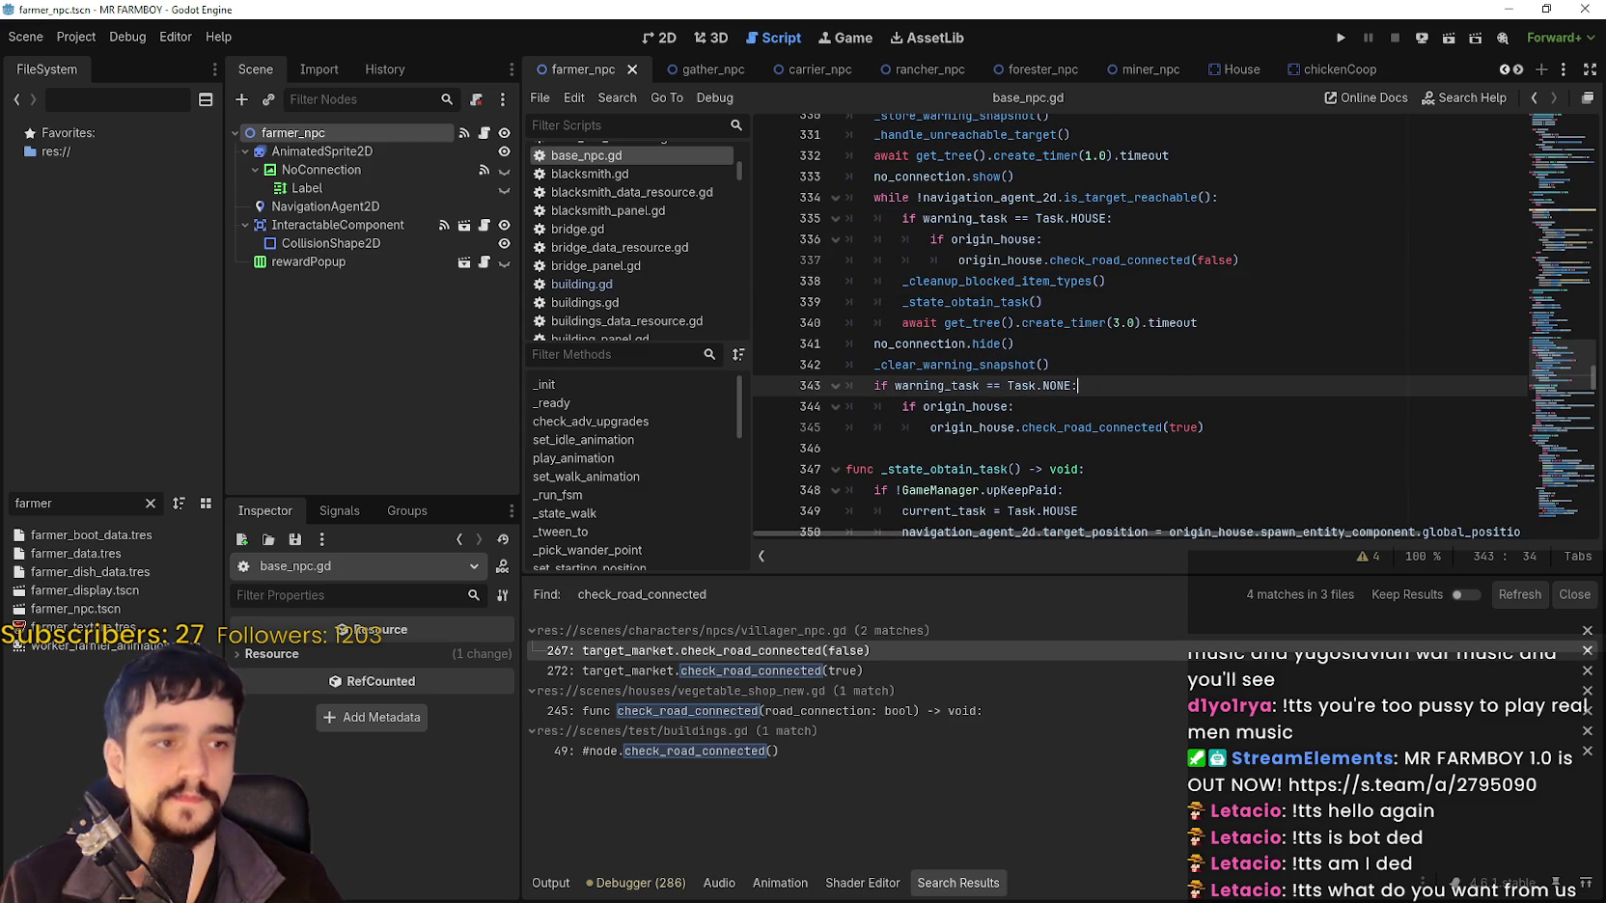
Snip edited lines 332–346, reselect HOUSE branch lines 335–337, and open the gather_npc scene.
{"action": "key", "text": "super+shift+s"}
{"action": "left_click_drag", "start_coordinate": [775, 142], "coordinate": [1288, 459]}
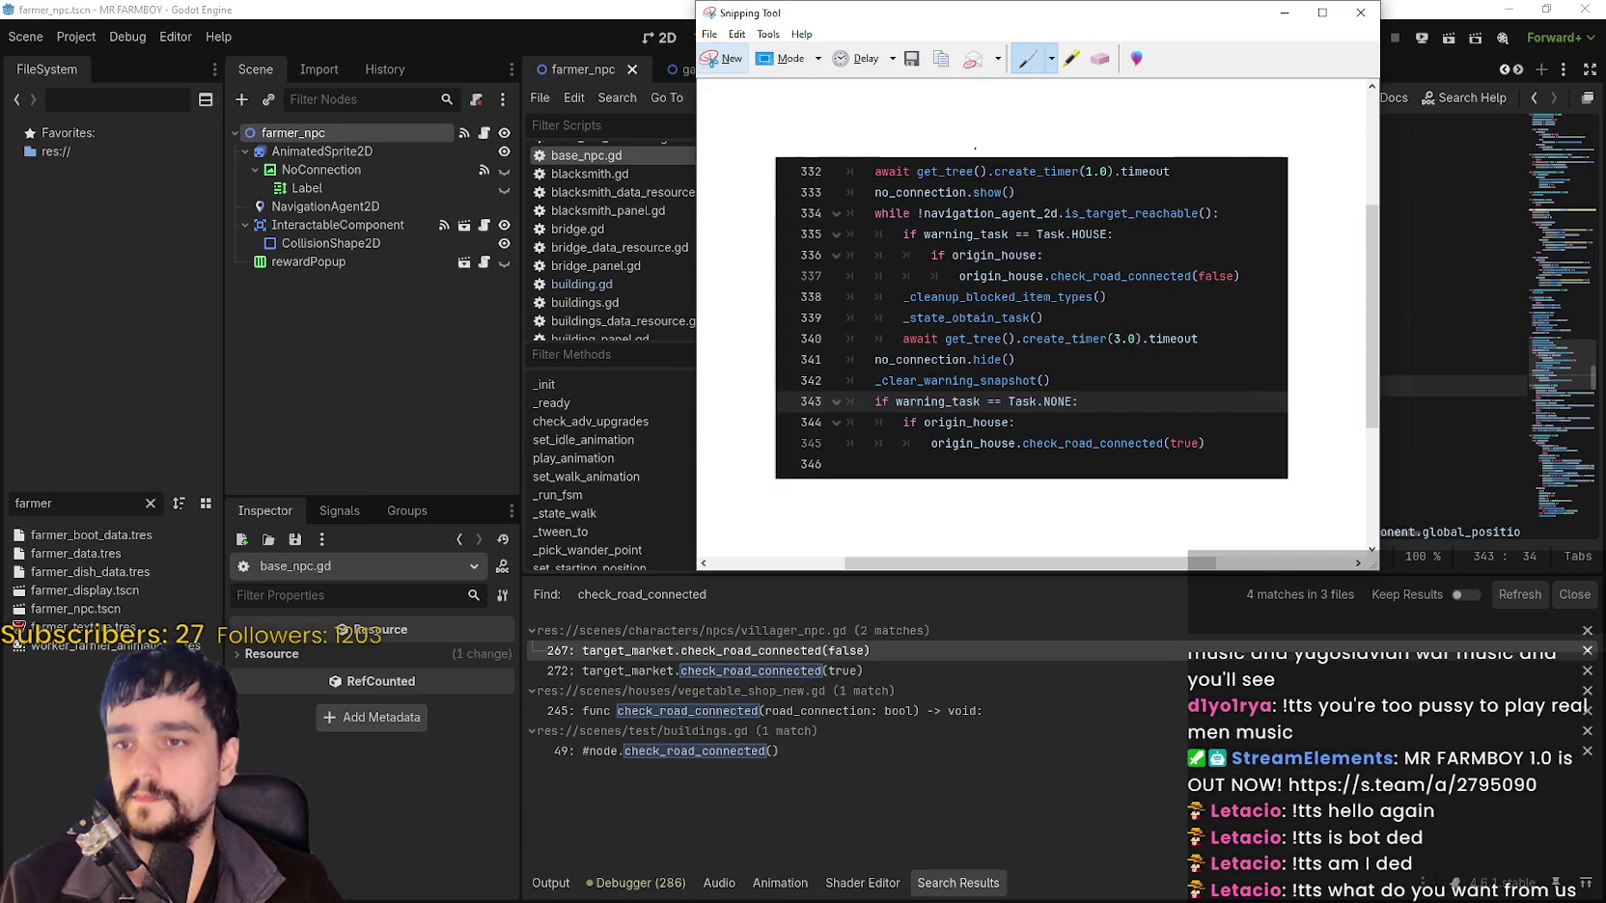
{"action": "key", "text": "alt+Tab"}
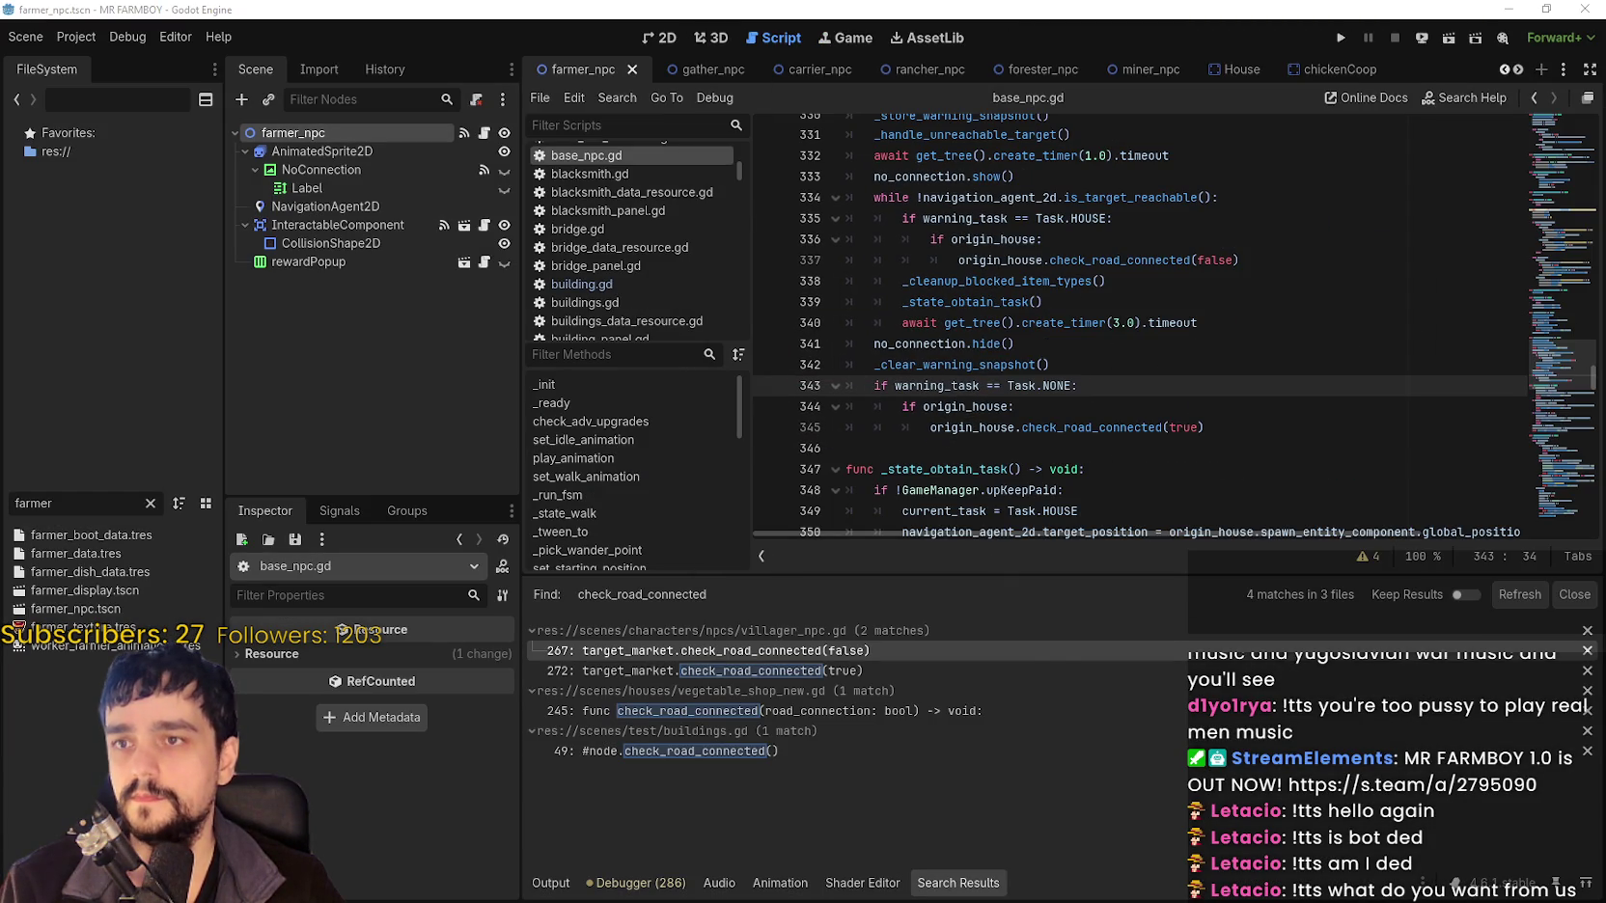
{"action": "mouse_move", "coordinate": [1242, 261]}
{"action": "left_mouse_down"}
{"action": "mouse_move", "coordinate": [873, 261]}
{"action": "mouse_move", "coordinate": [825, 220]}
{"action": "left_mouse_up"}
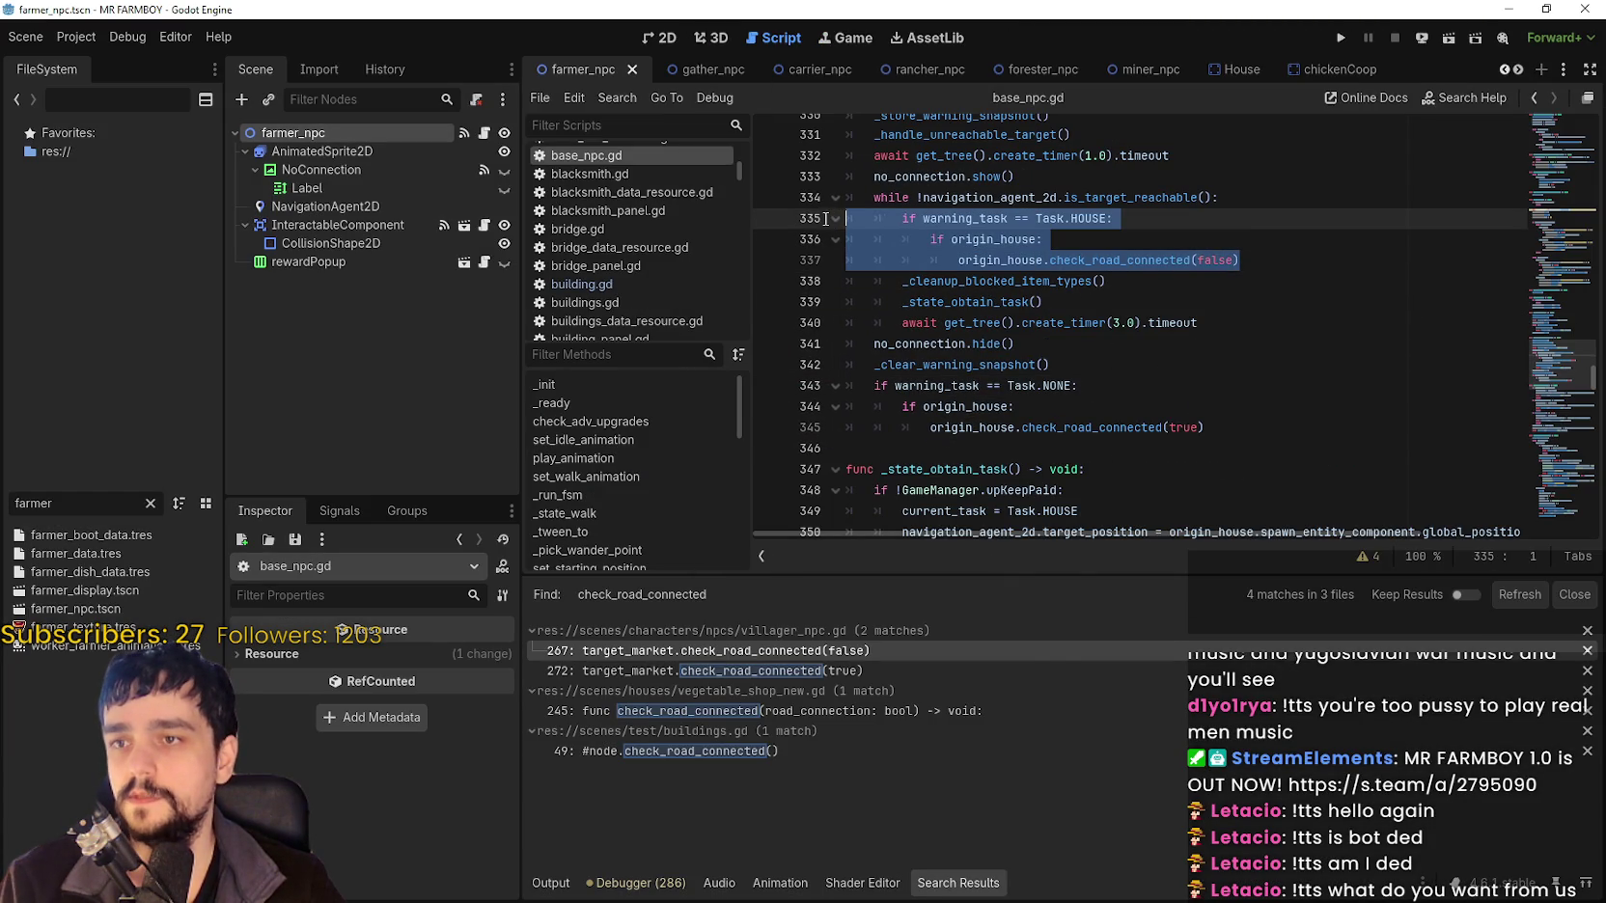
{"action": "left_click", "coordinate": [685, 69]}
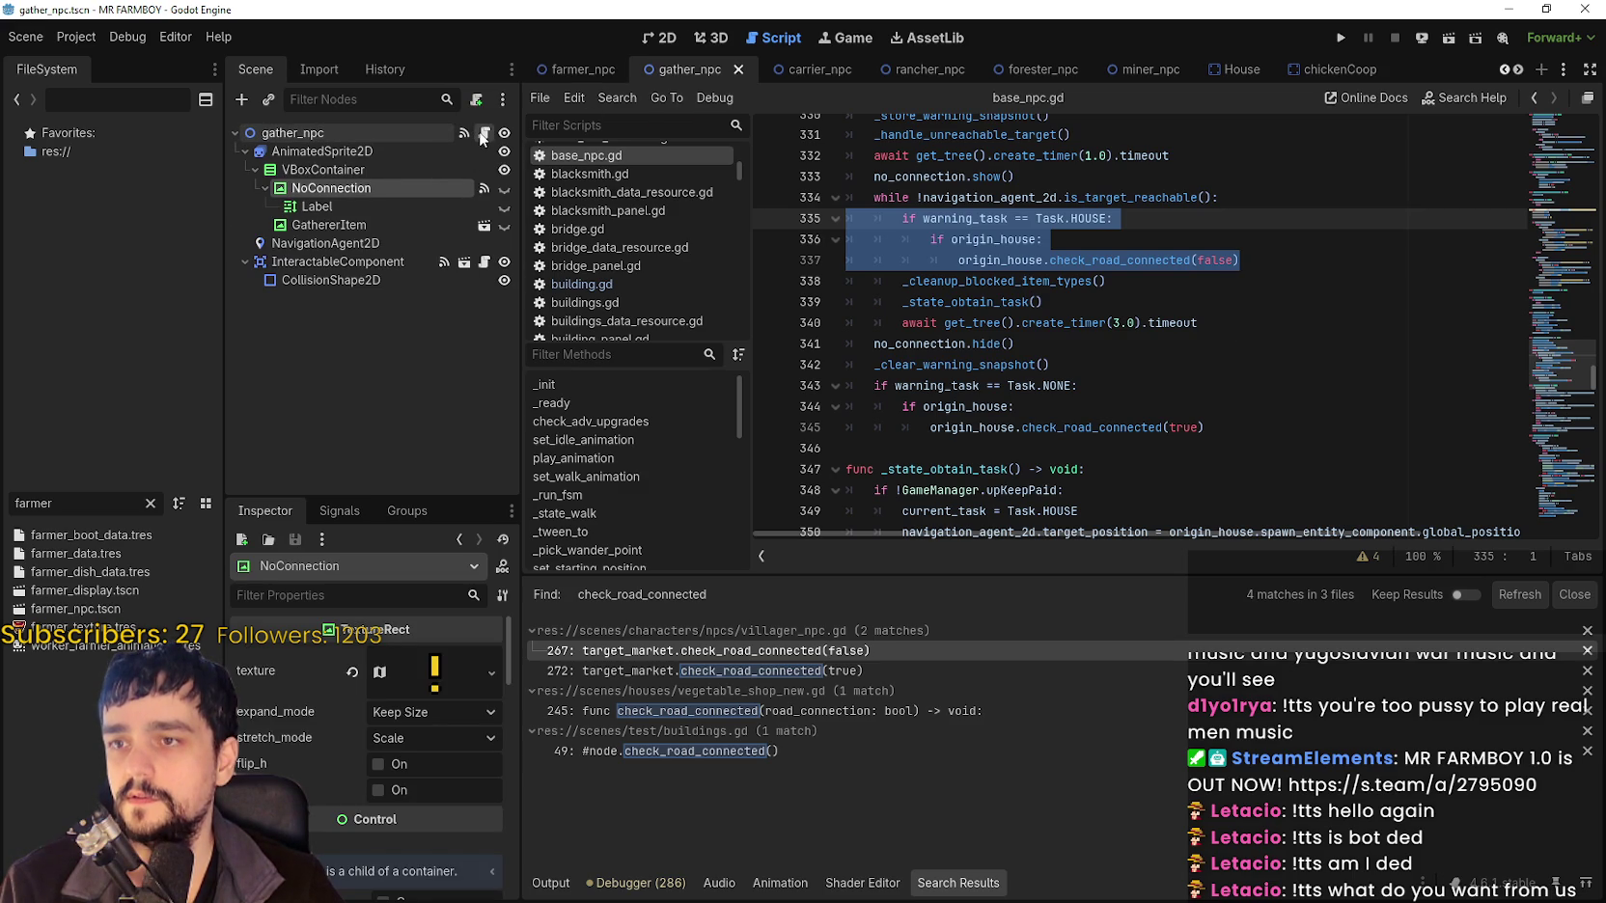
{"action": "scroll", "coordinate": [1159, 257], "scroll_direction": "down", "scroll_amount": 10}
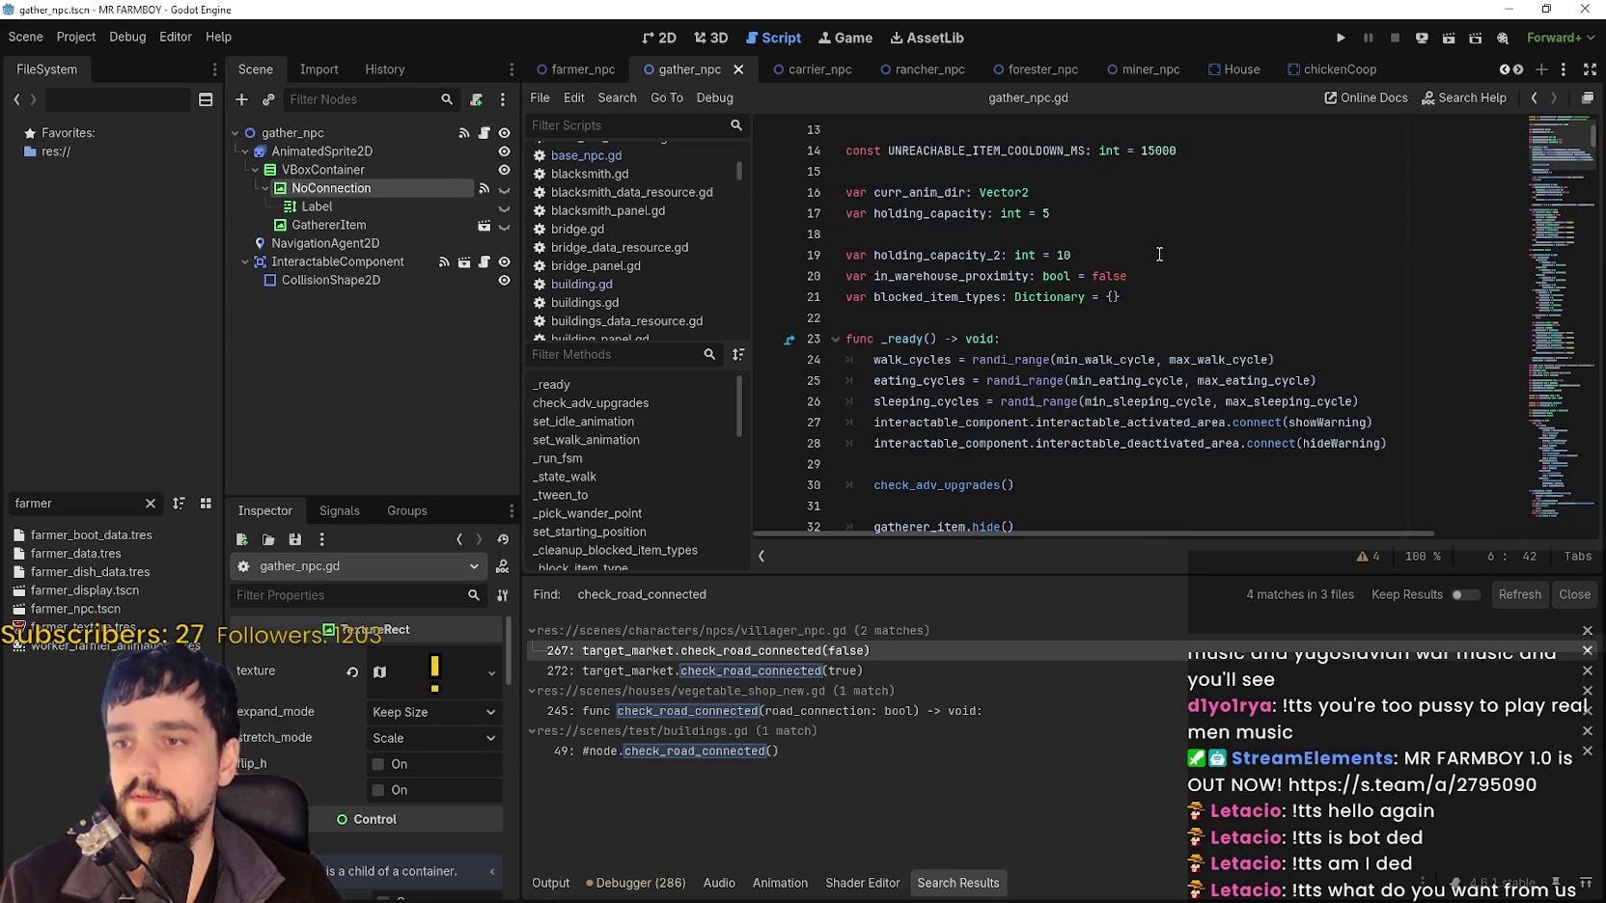
{"action": "scroll", "coordinate": [1159, 252], "scroll_direction": "down", "scroll_amount": 20}
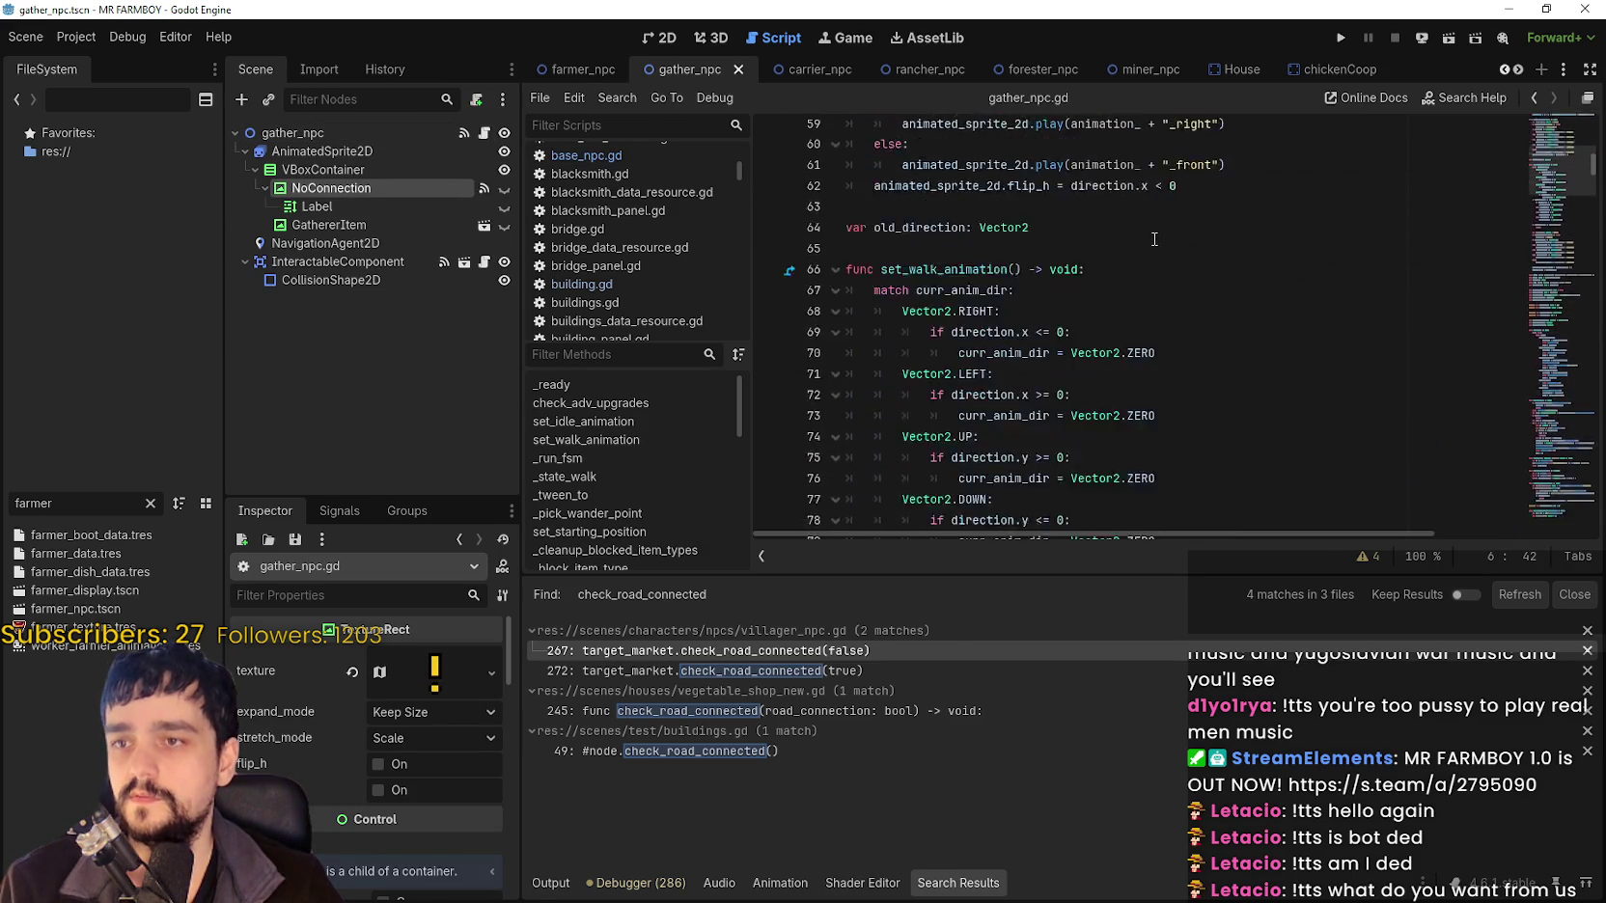
{"action": "scroll", "coordinate": [1153, 232], "scroll_direction": "down", "scroll_amount": 20}
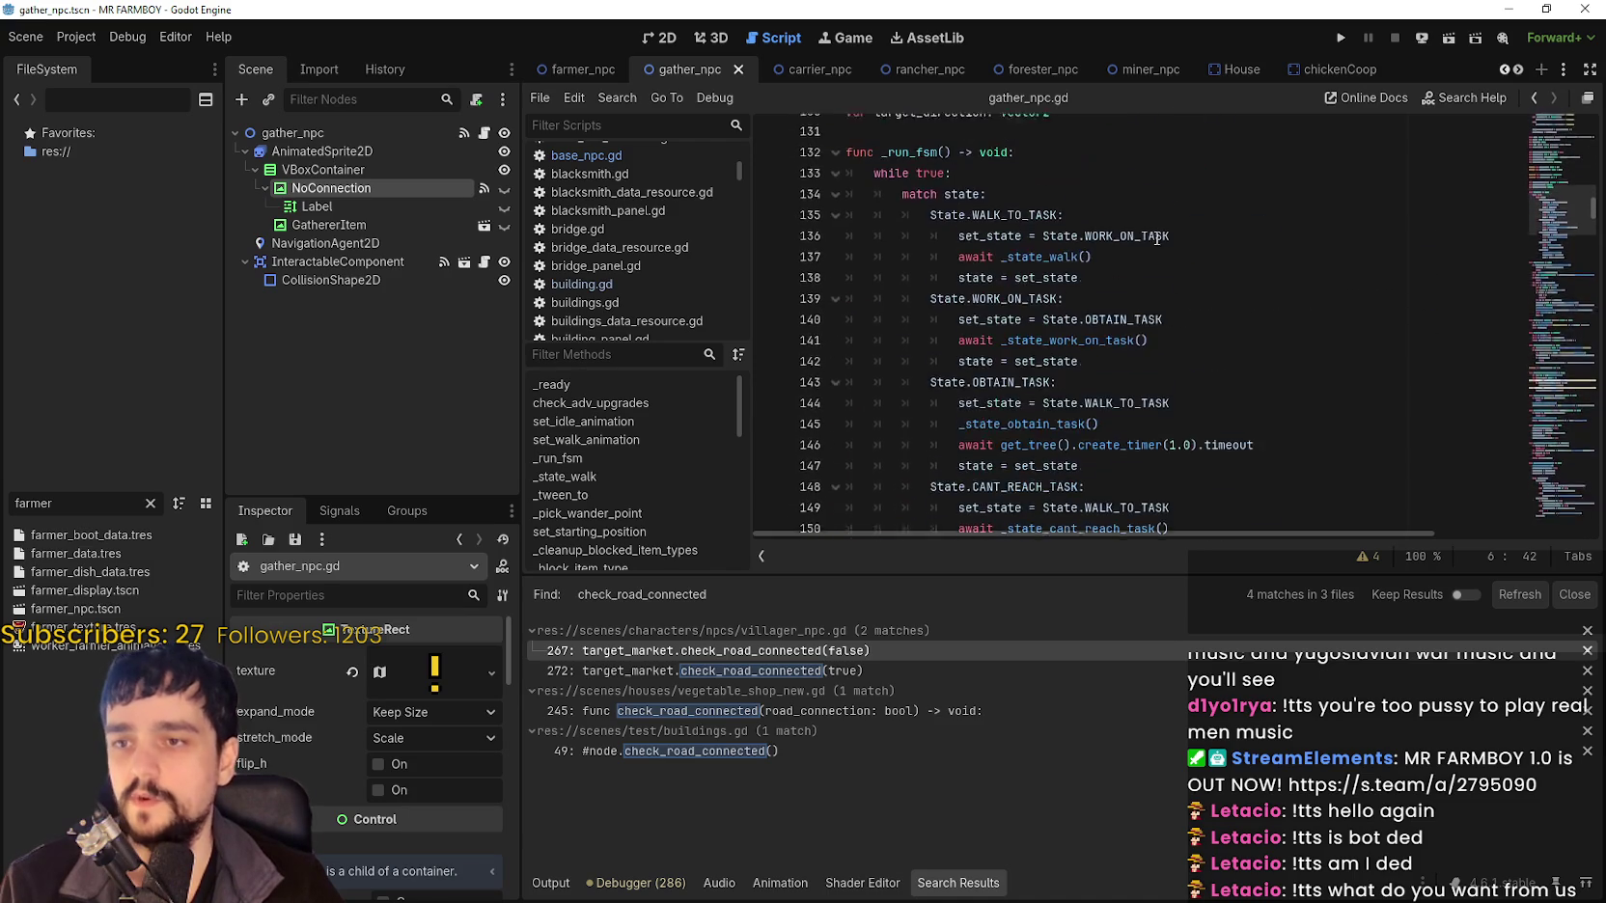
{"action": "scroll", "coordinate": [1159, 260], "scroll_direction": "down", "scroll_amount": 9}
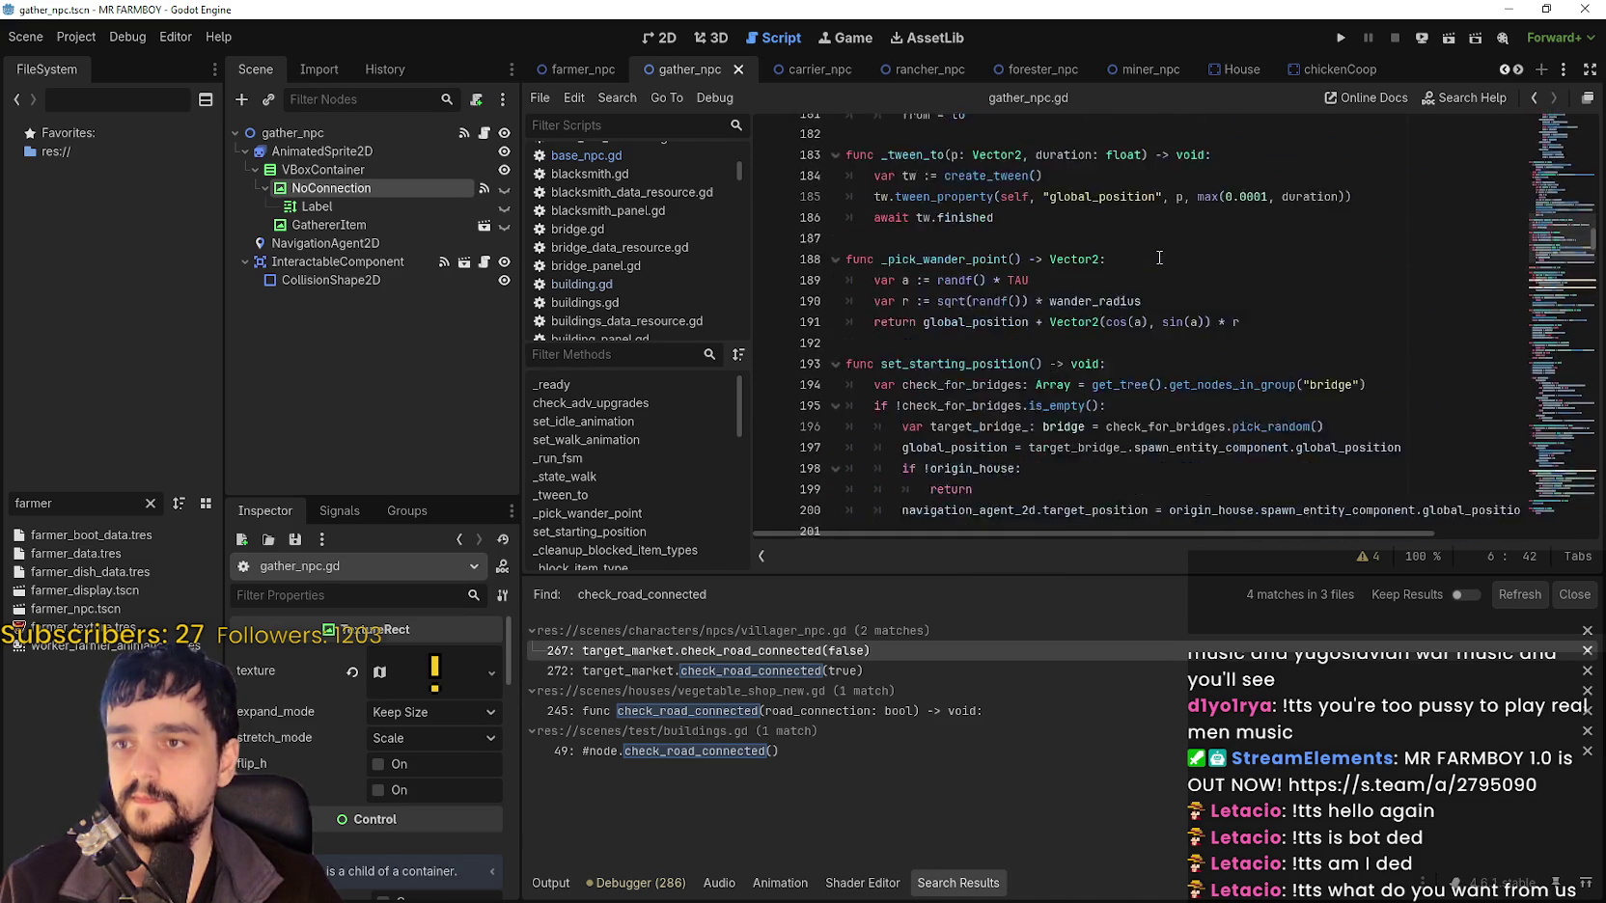
{"action": "scroll", "coordinate": [1160, 254], "scroll_direction": "down", "scroll_amount": 10}
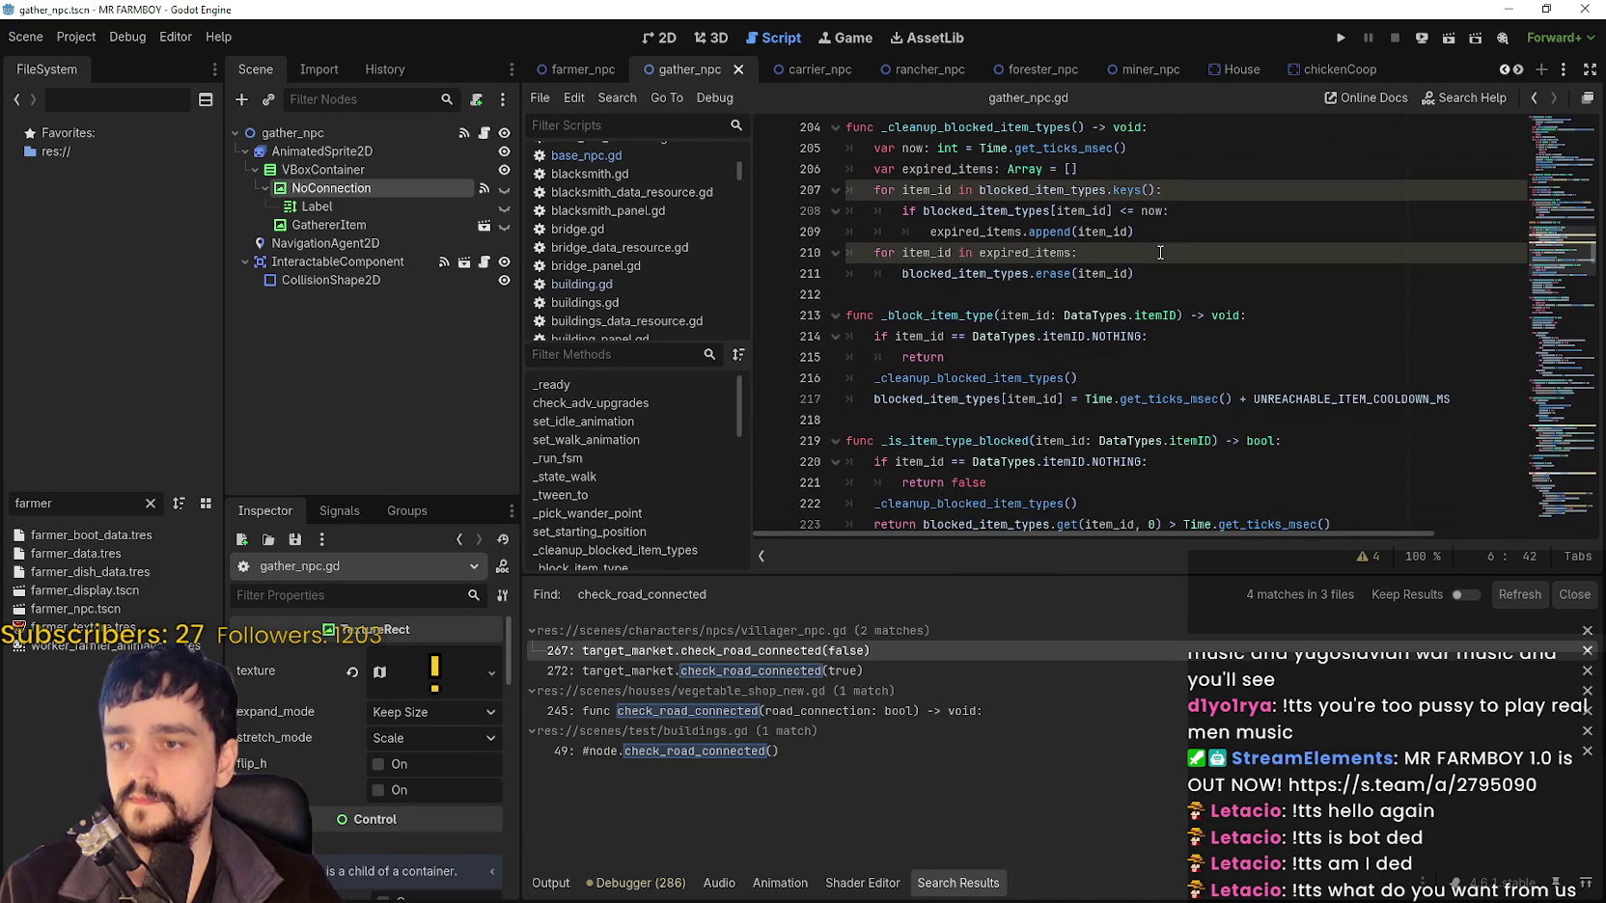
{"action": "scroll", "coordinate": [1159, 250], "scroll_direction": "down", "scroll_amount": 5}
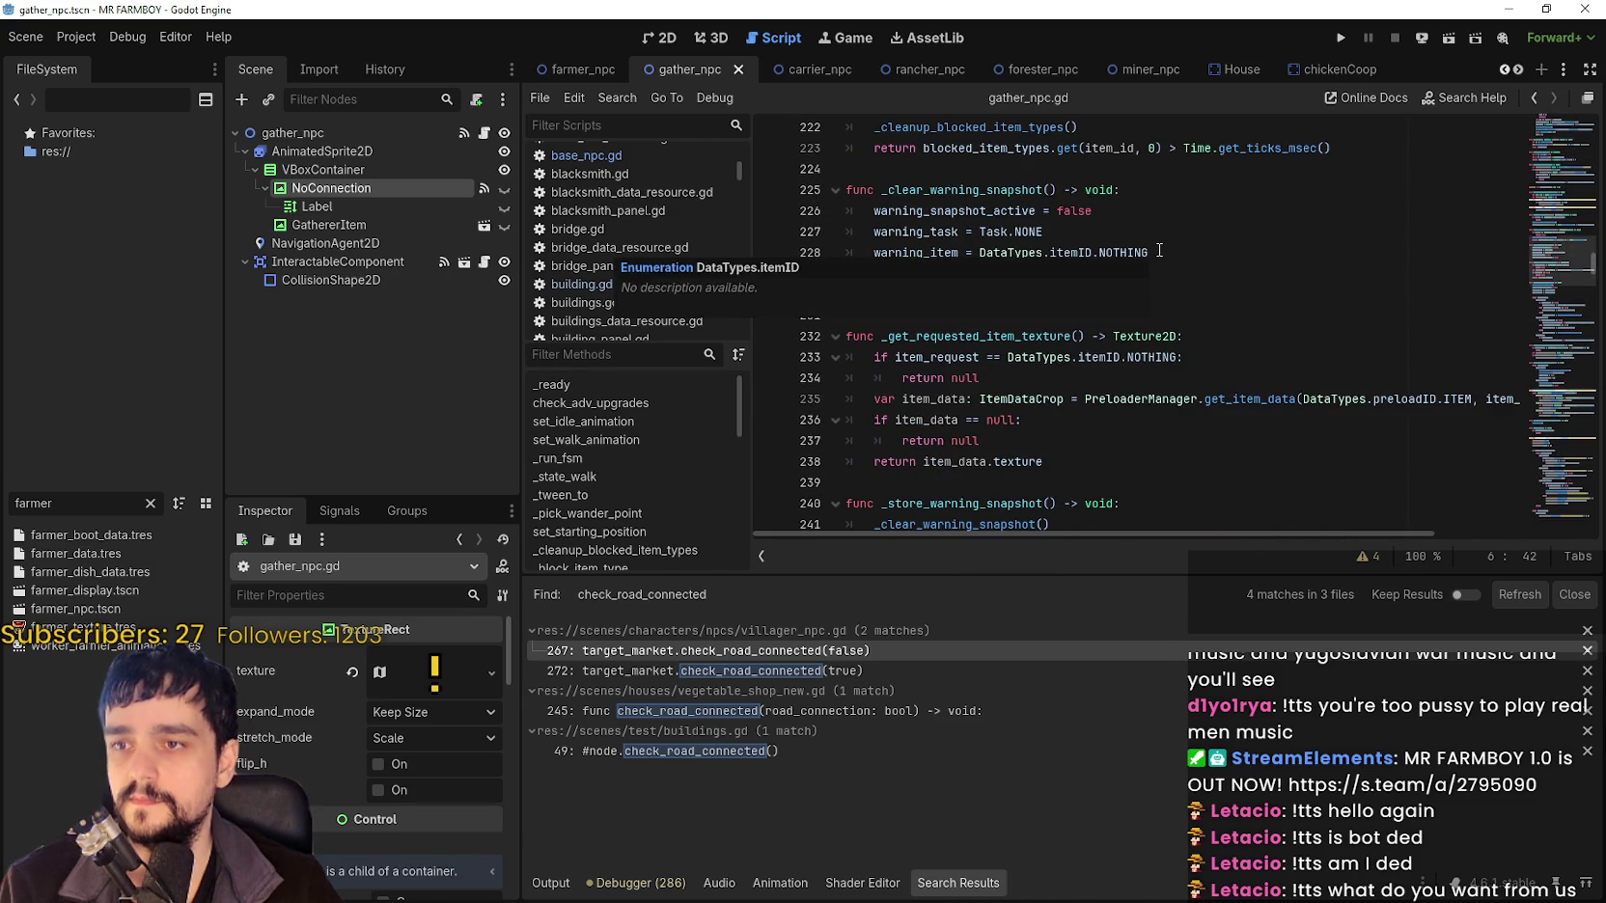
{"action": "scroll", "coordinate": [1203, 452], "scroll_direction": "up", "scroll_amount": 4}
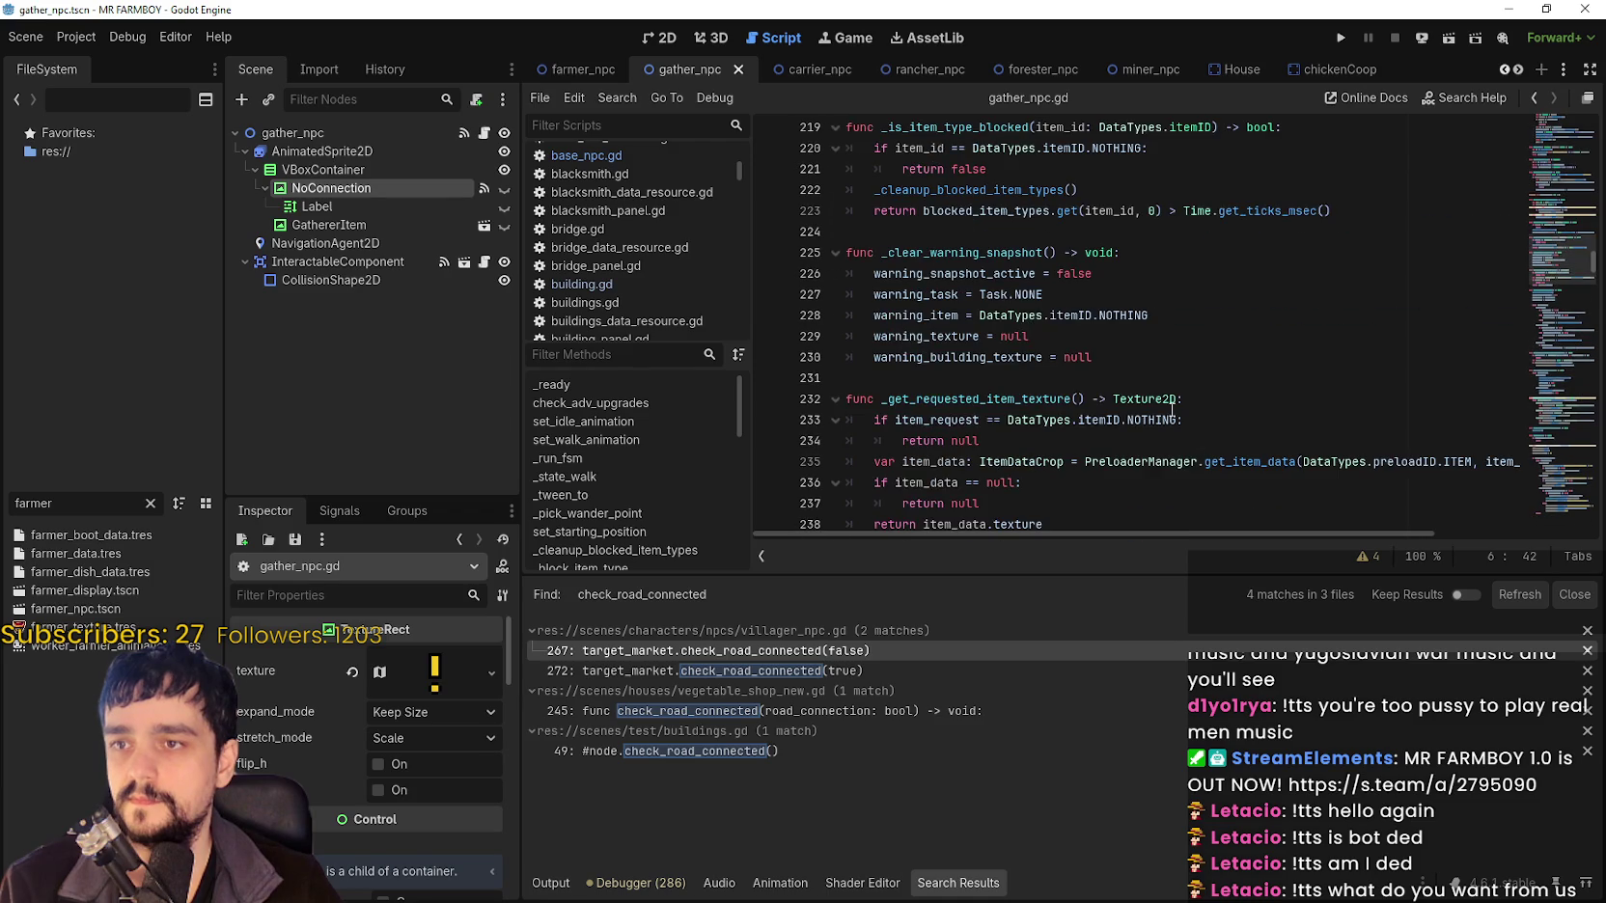
{"action": "scroll", "coordinate": [1174, 409], "scroll_direction": "down", "scroll_amount": 6}
{"action": "scroll", "coordinate": [1172, 407], "scroll_direction": "down", "scroll_amount": 14}
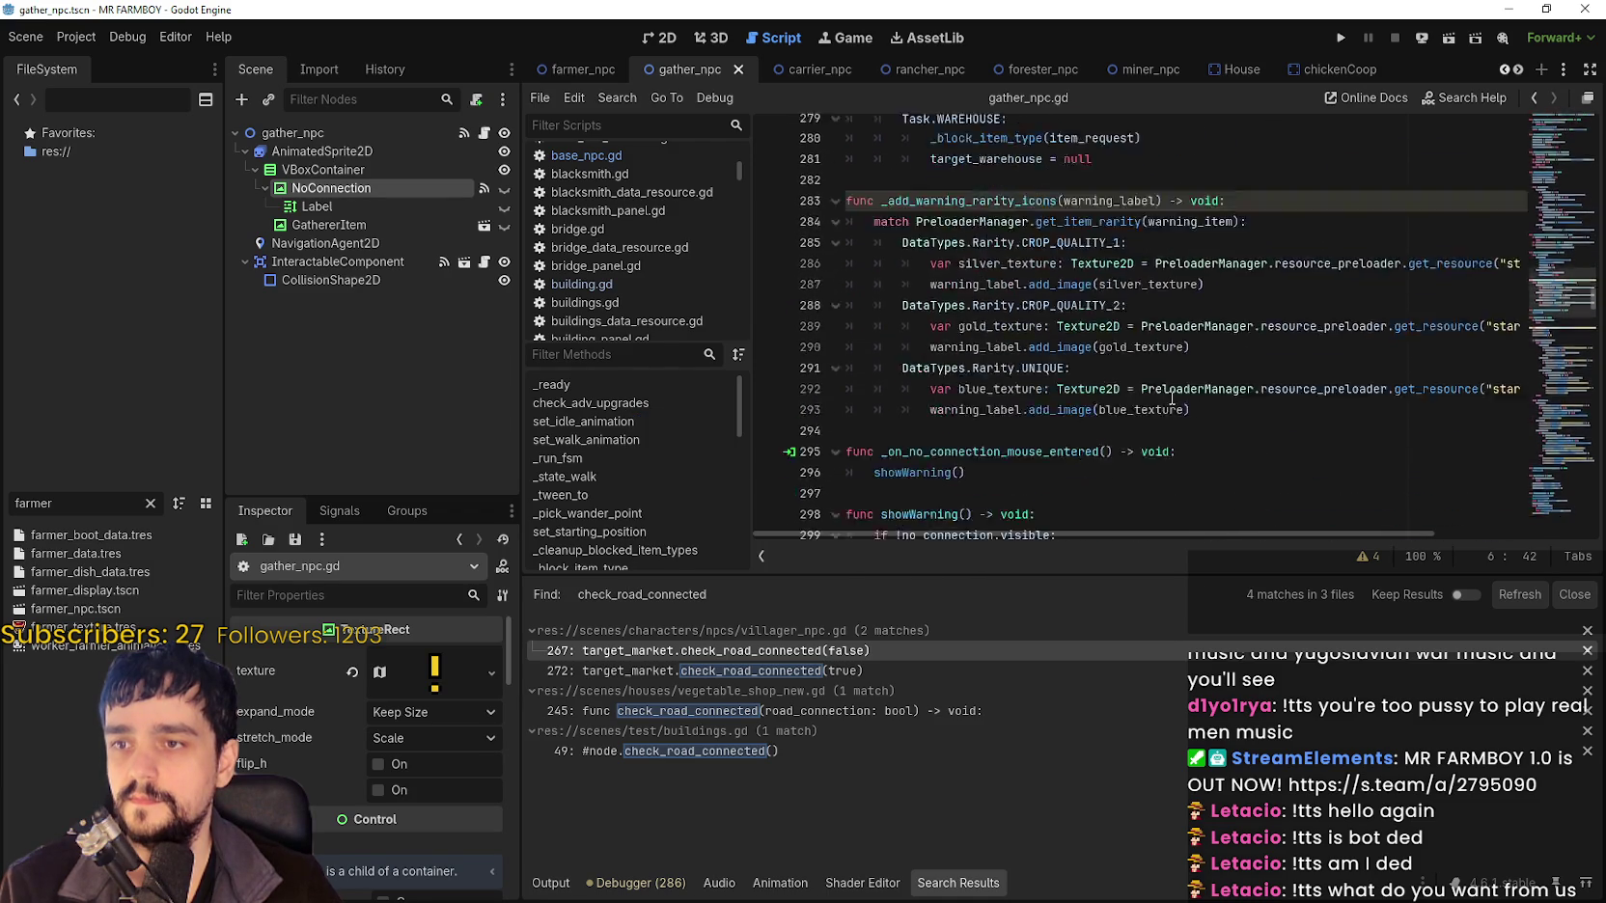
{"action": "scroll", "coordinate": [1172, 398], "scroll_direction": "down", "scroll_amount": 10}
{"action": "scroll", "coordinate": [1172, 393], "scroll_direction": "down", "scroll_amount": 15}
{"action": "scroll", "coordinate": [1172, 391], "scroll_direction": "down", "scroll_amount": 1}
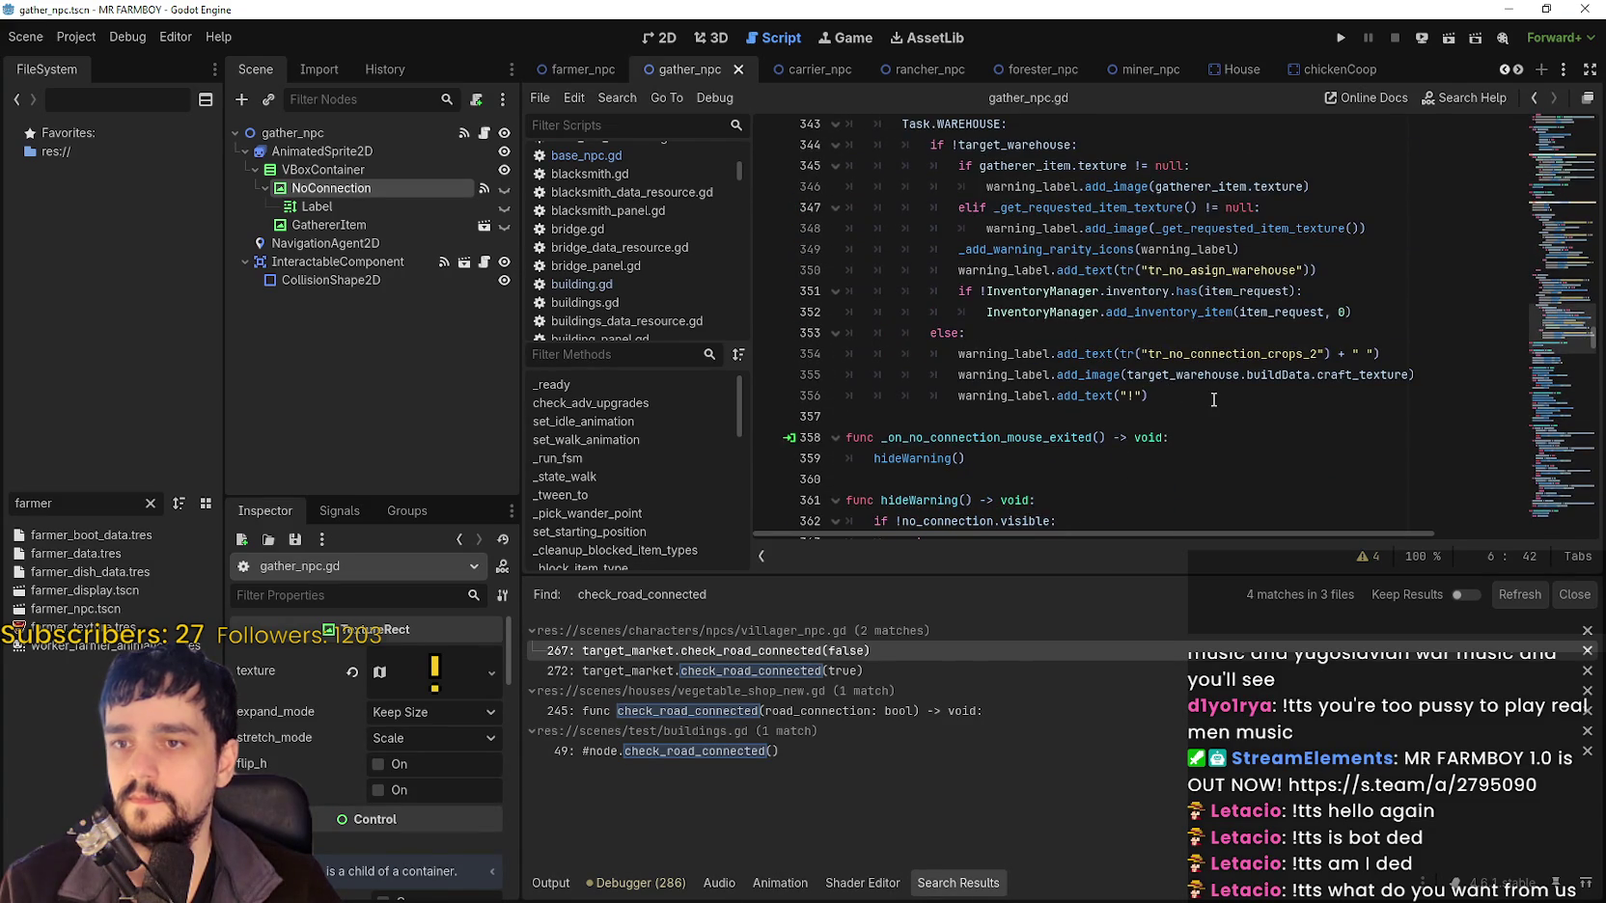
{"action": "left_click", "coordinate": [1210, 416]}
{"action": "scroll", "coordinate": [1214, 409], "scroll_direction": "down", "scroll_amount": 4}
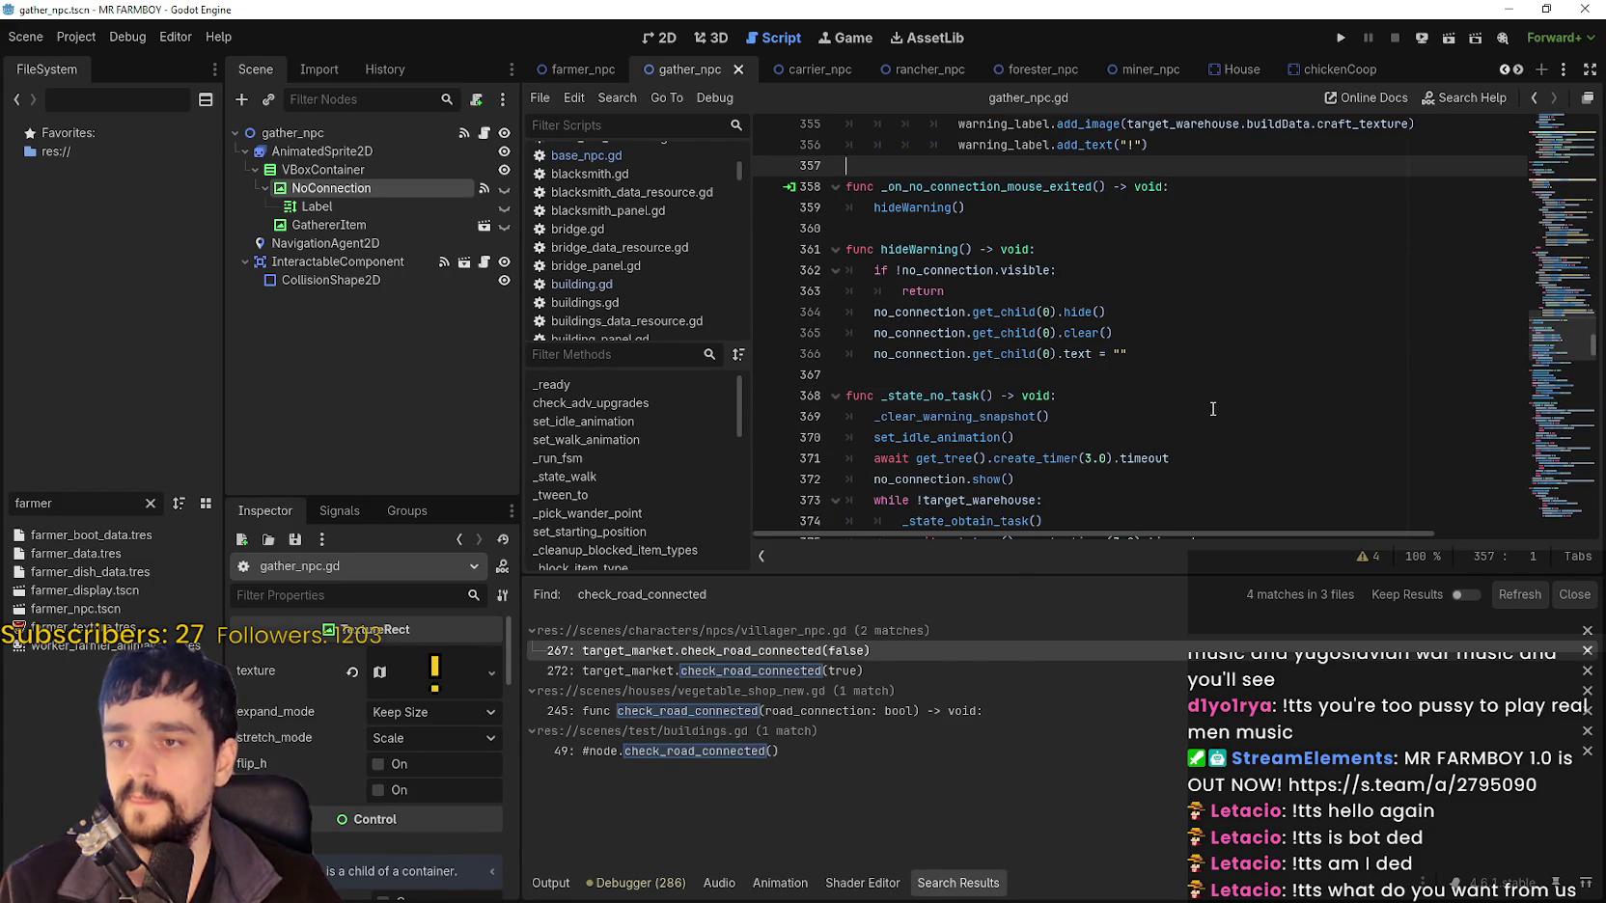
{"action": "scroll", "coordinate": [1214, 409], "scroll_direction": "up", "scroll_amount": 4}
{"action": "scroll", "coordinate": [1206, 403], "scroll_direction": "up", "scroll_amount": 5}
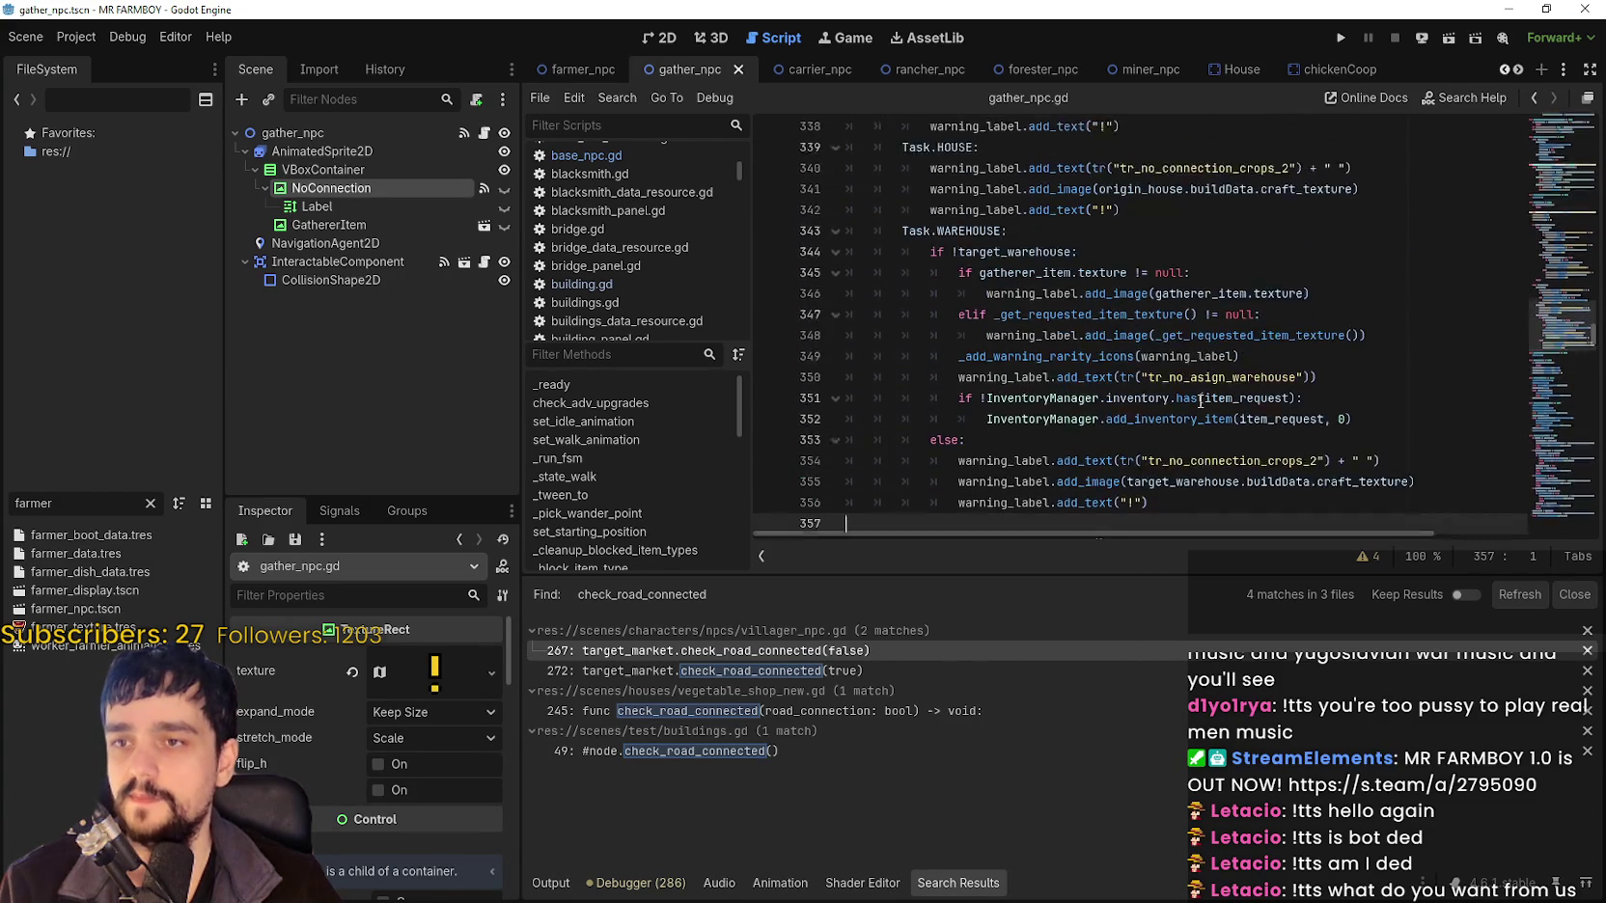
{"action": "scroll", "coordinate": [1189, 394], "scroll_direction": "up", "scroll_amount": 1}
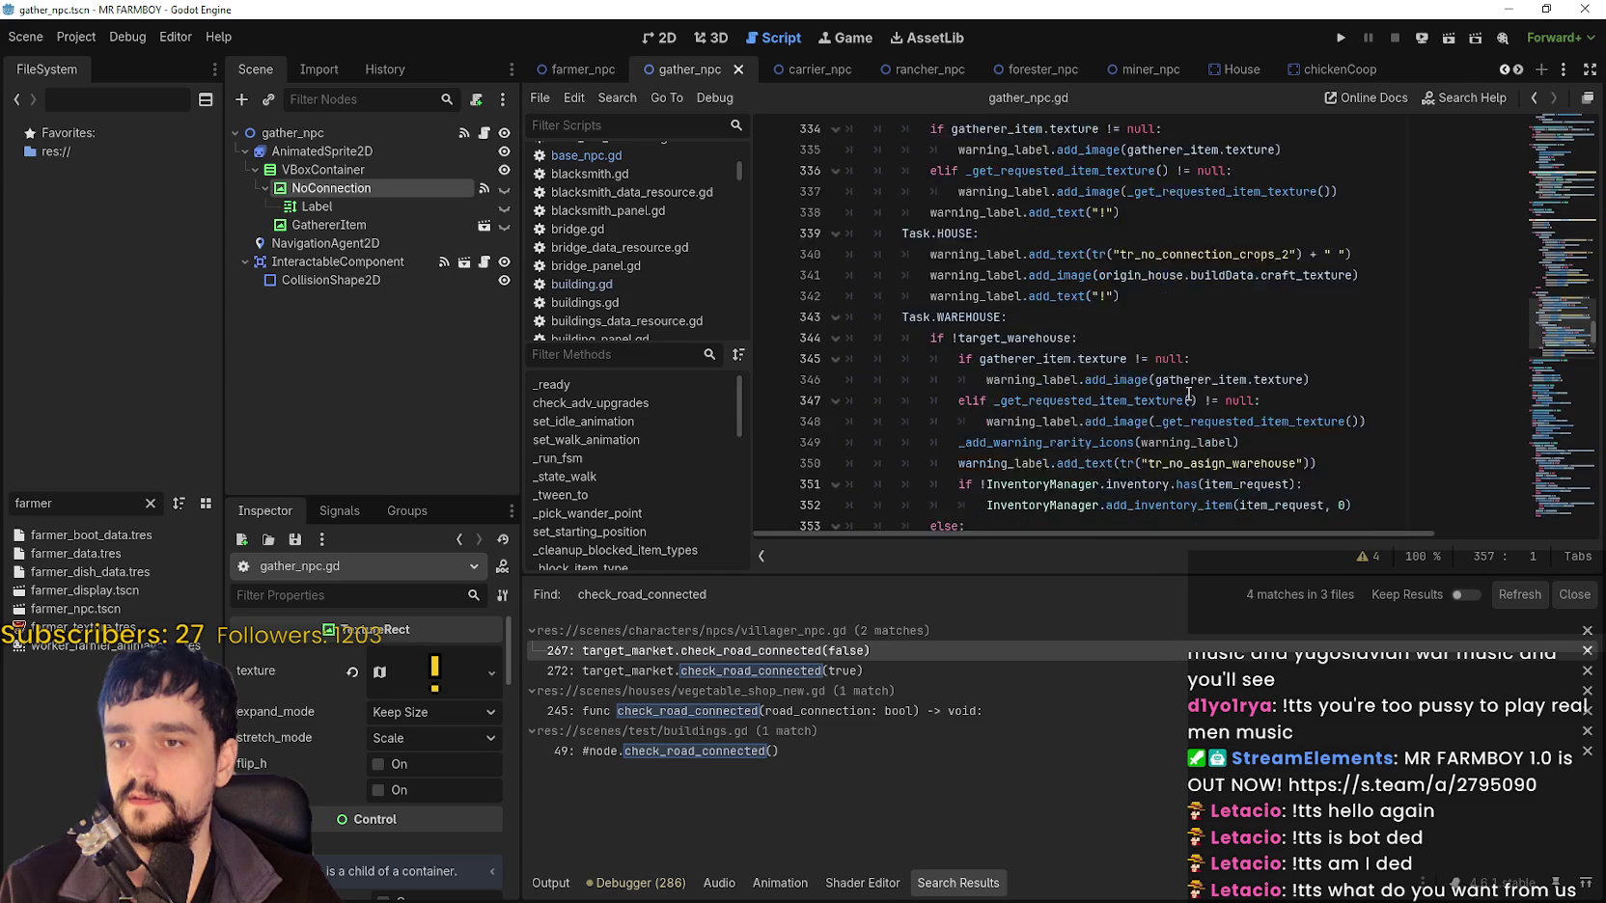
{"action": "scroll", "coordinate": [1331, 436], "scroll_direction": "up", "scroll_amount": 10}
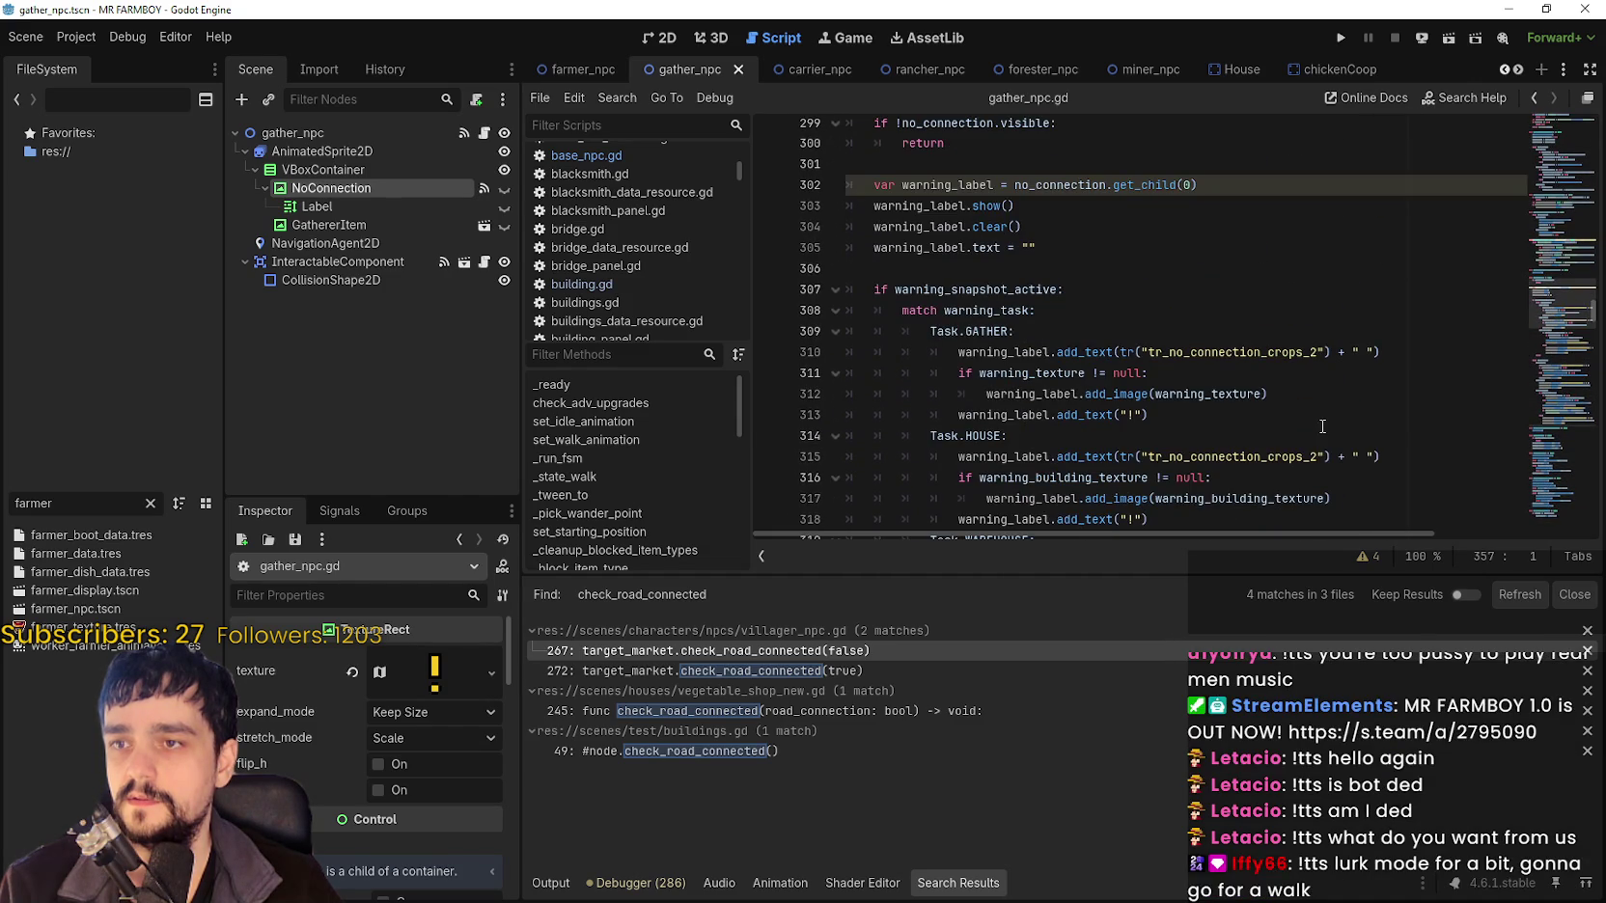
{"action": "scroll", "coordinate": [1322, 425], "scroll_direction": "down", "scroll_amount": 14}
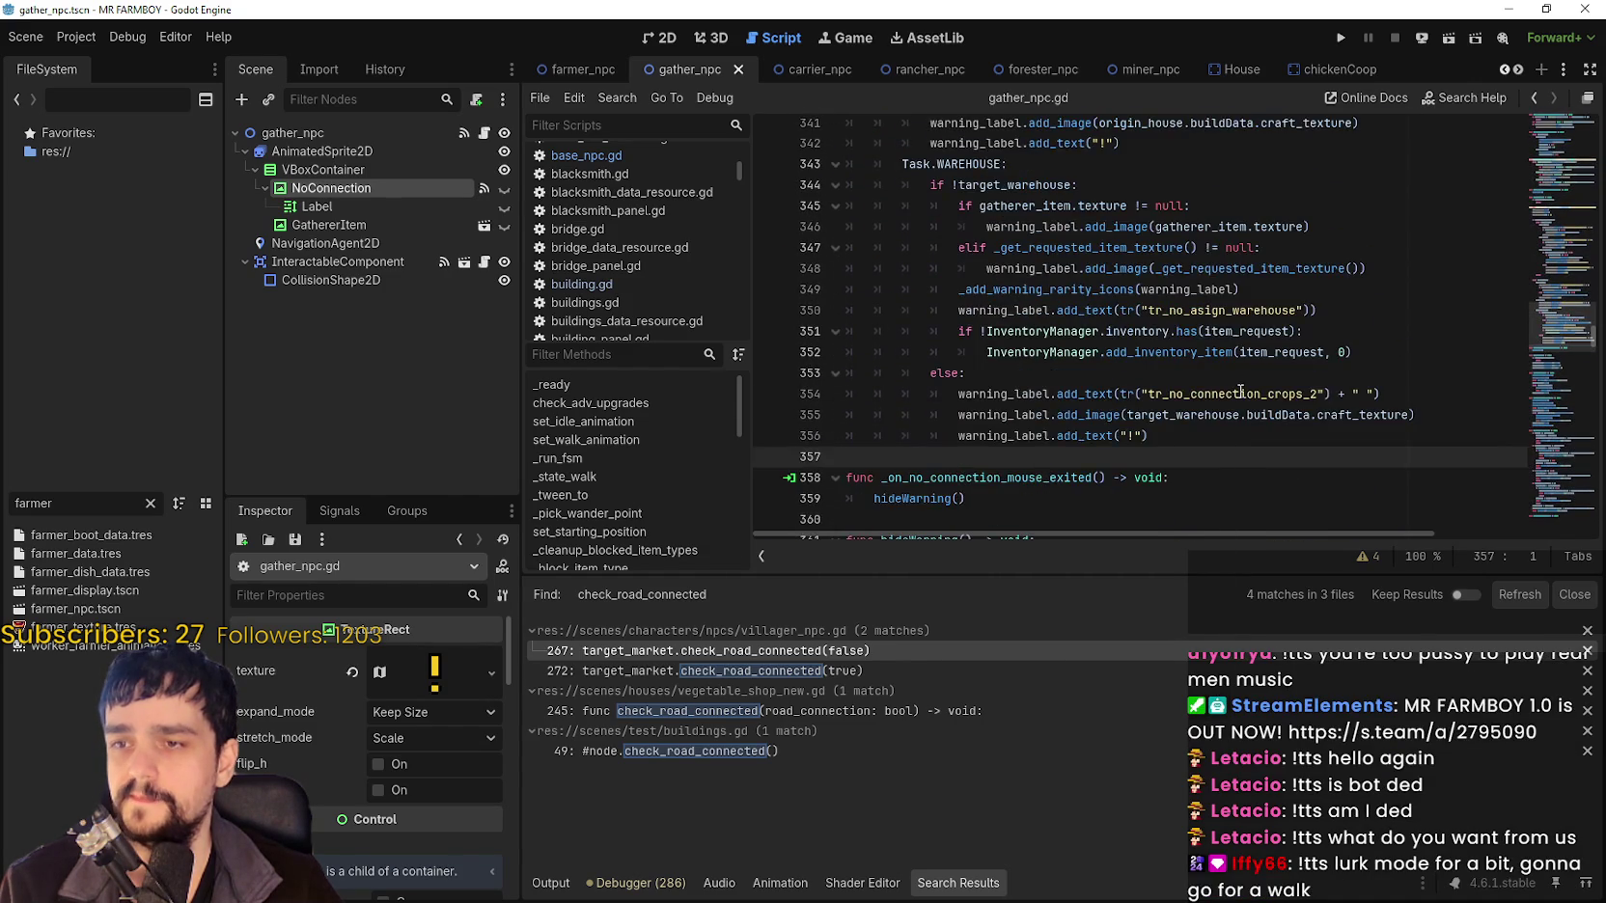
{"action": "scroll", "coordinate": [1240, 391], "scroll_direction": "down", "scroll_amount": 4}
{"action": "left_click", "coordinate": [1084, 280]}
{"action": "scroll", "coordinate": [1126, 320], "scroll_direction": "down", "scroll_amount": 4}
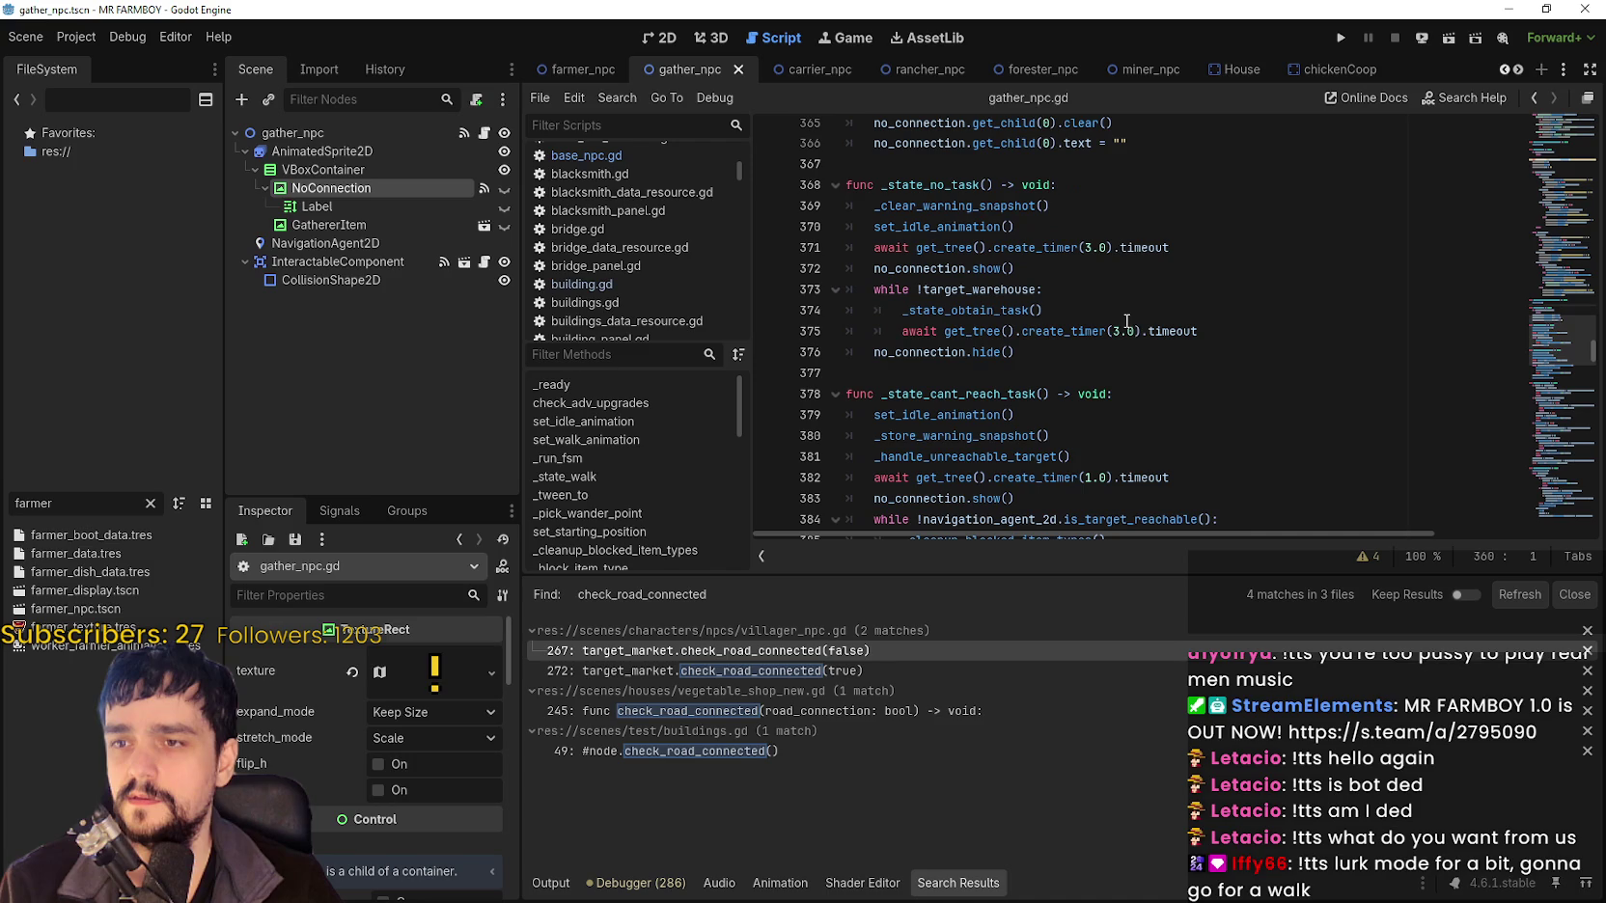
{"action": "left_click", "coordinate": [1014, 352]}
{"action": "scroll", "coordinate": [1023, 357], "scroll_direction": "down", "scroll_amount": 3}
{"action": "left_click", "coordinate": [1045, 373]}
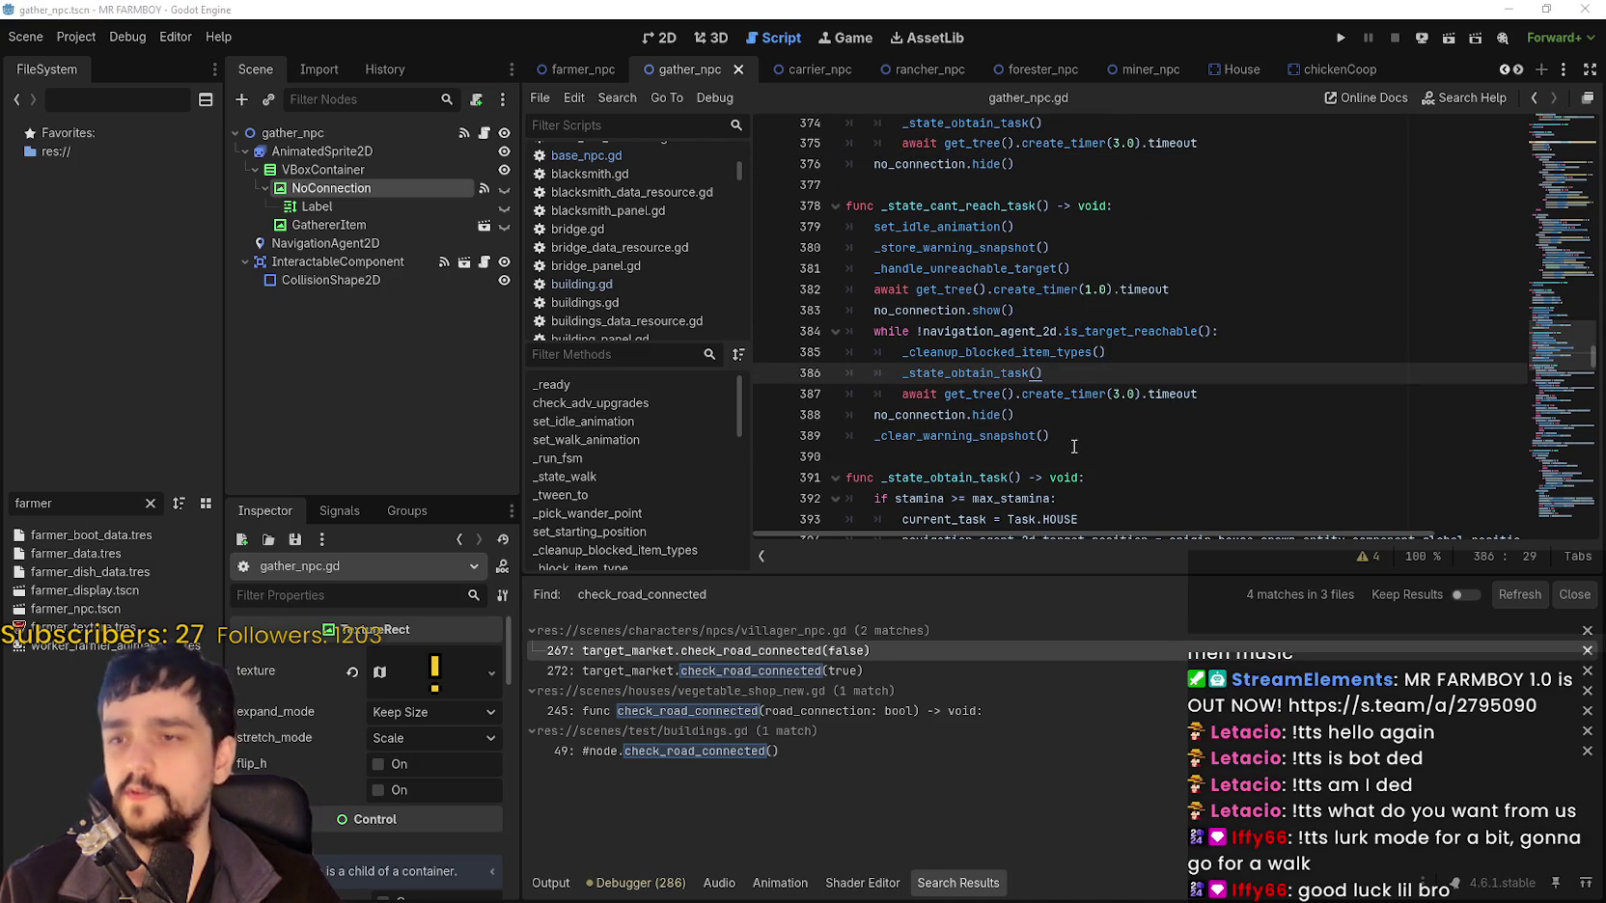
Locate the _store_warning_snapshot call on line 380 above the reachability loop.
{"action": "left_click", "coordinate": [1046, 436]}
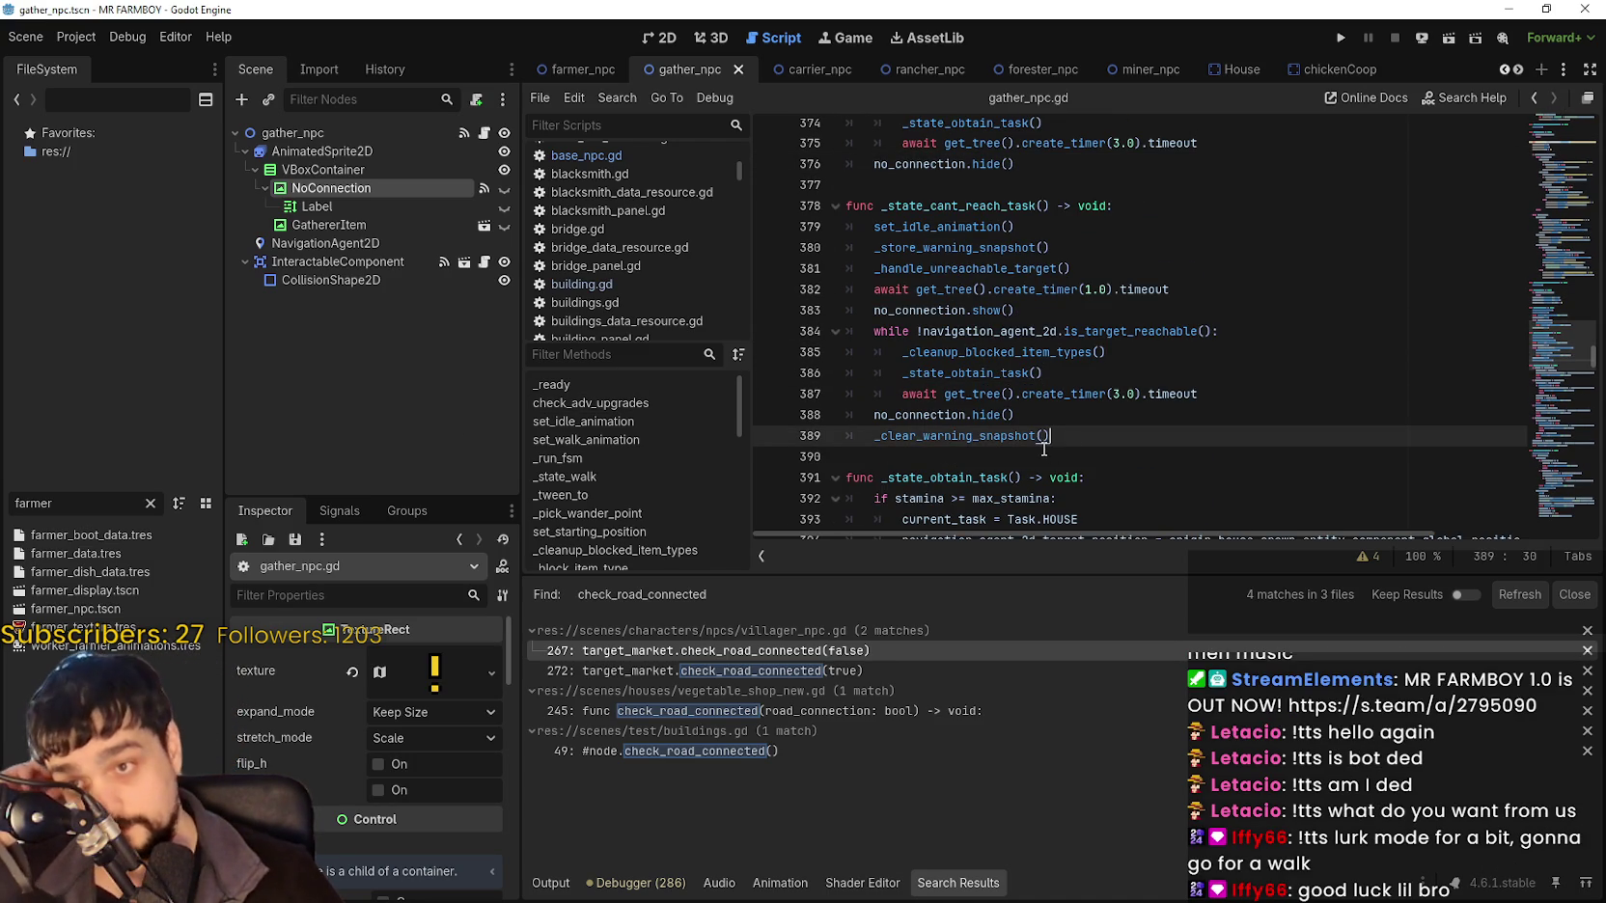
{"action": "scroll", "coordinate": [1072, 349], "scroll_direction": "down", "scroll_amount": 1}
{"action": "key", "text": "Up"}
{"action": "key", "text": "Up"}
{"action": "key", "text": "Up"}
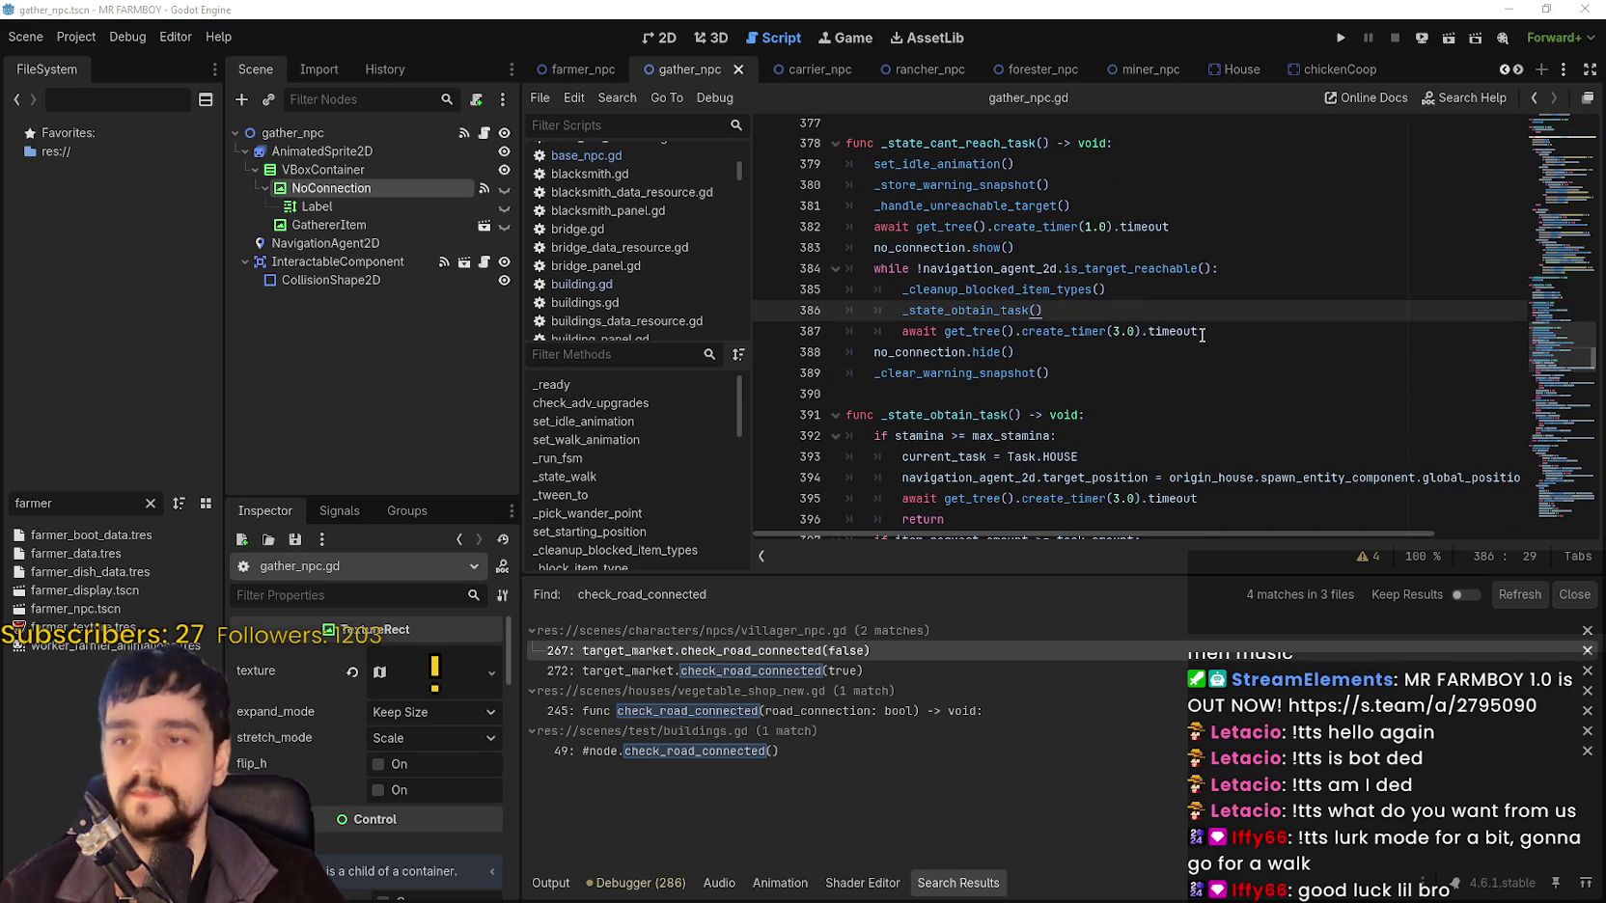
{"action": "left_click", "coordinate": [1188, 288]}
{"action": "left_click", "coordinate": [1272, 269]}
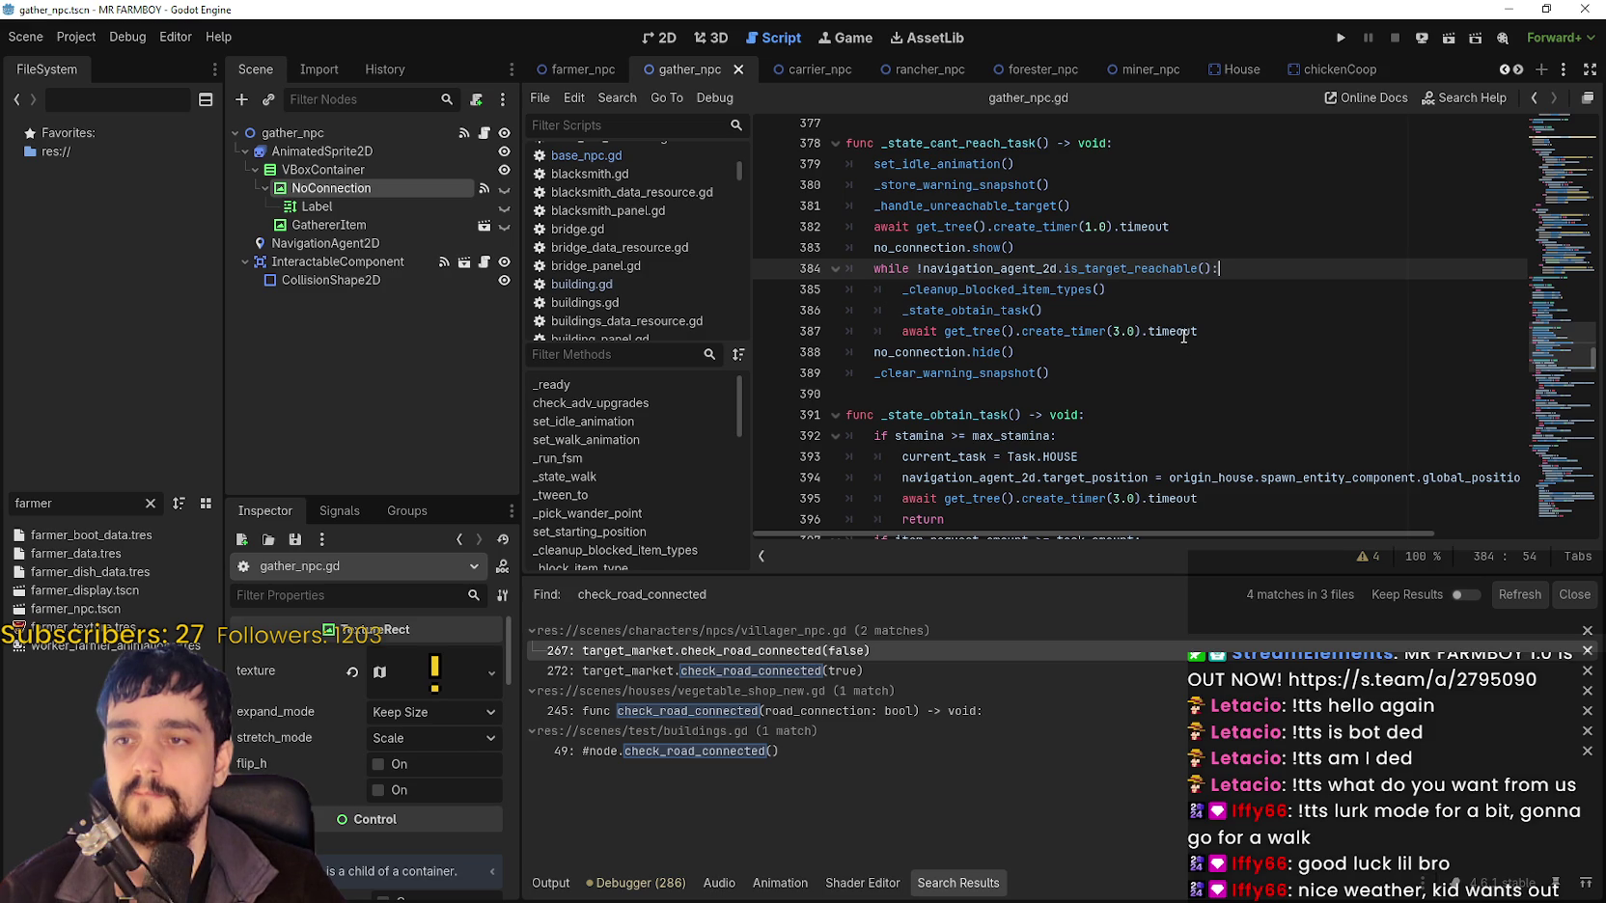
{"action": "mouse_move", "coordinate": [1185, 331]}
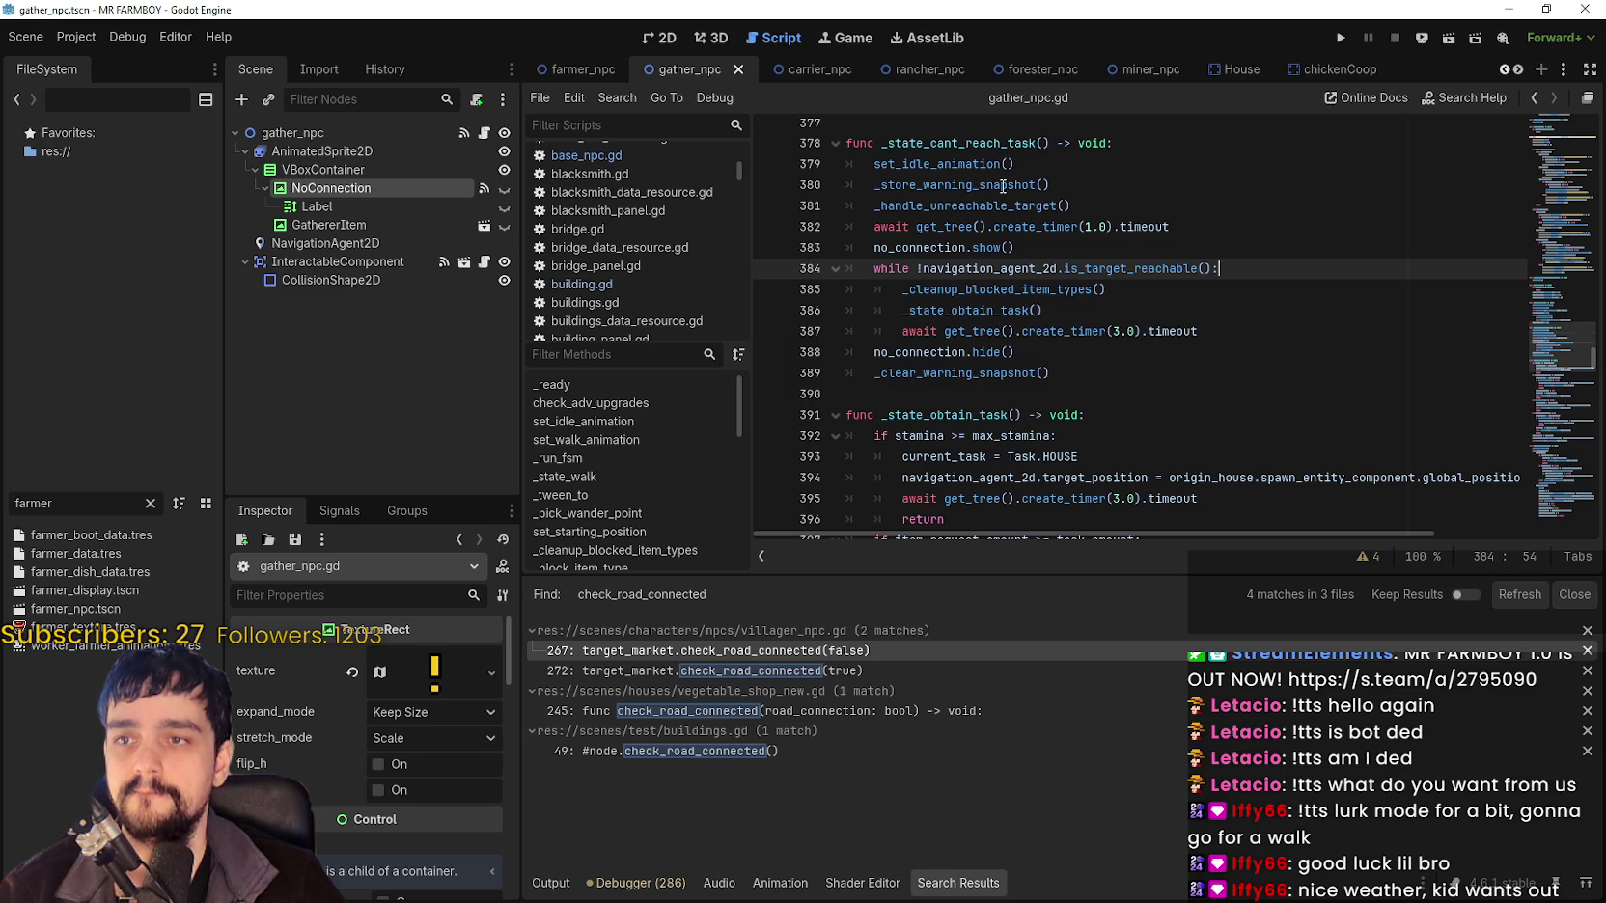
{"action": "double_click", "coordinate": [1005, 184]}
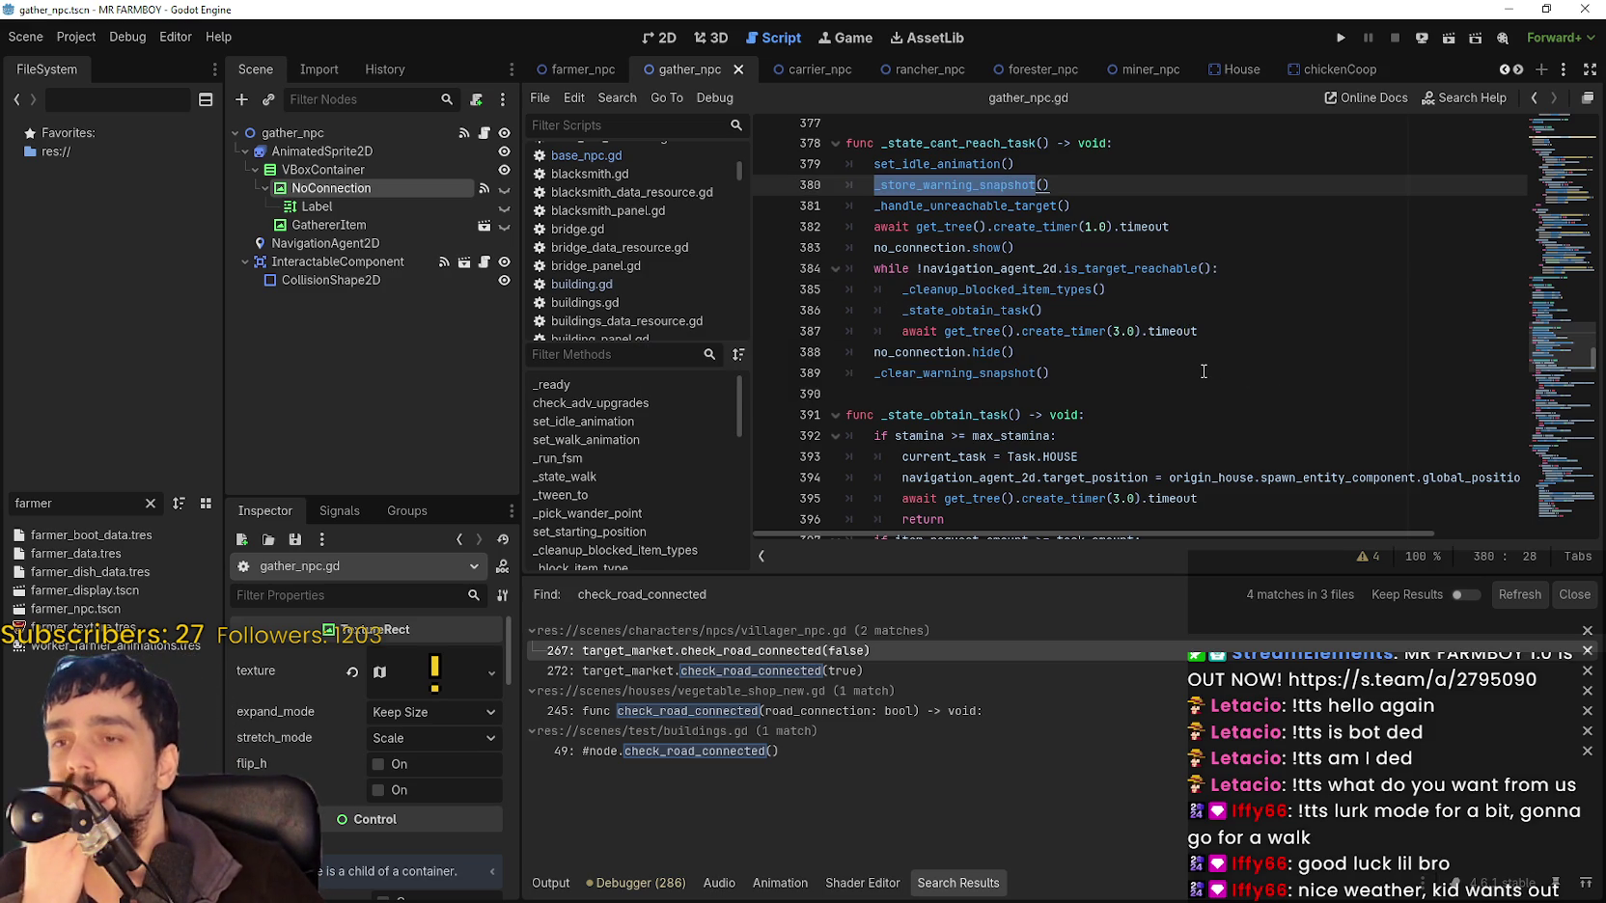
{"action": "left_click", "coordinate": [1008, 376]}
{"action": "double_click", "coordinate": [1007, 375]}
{"action": "left_click", "coordinate": [990, 185]}
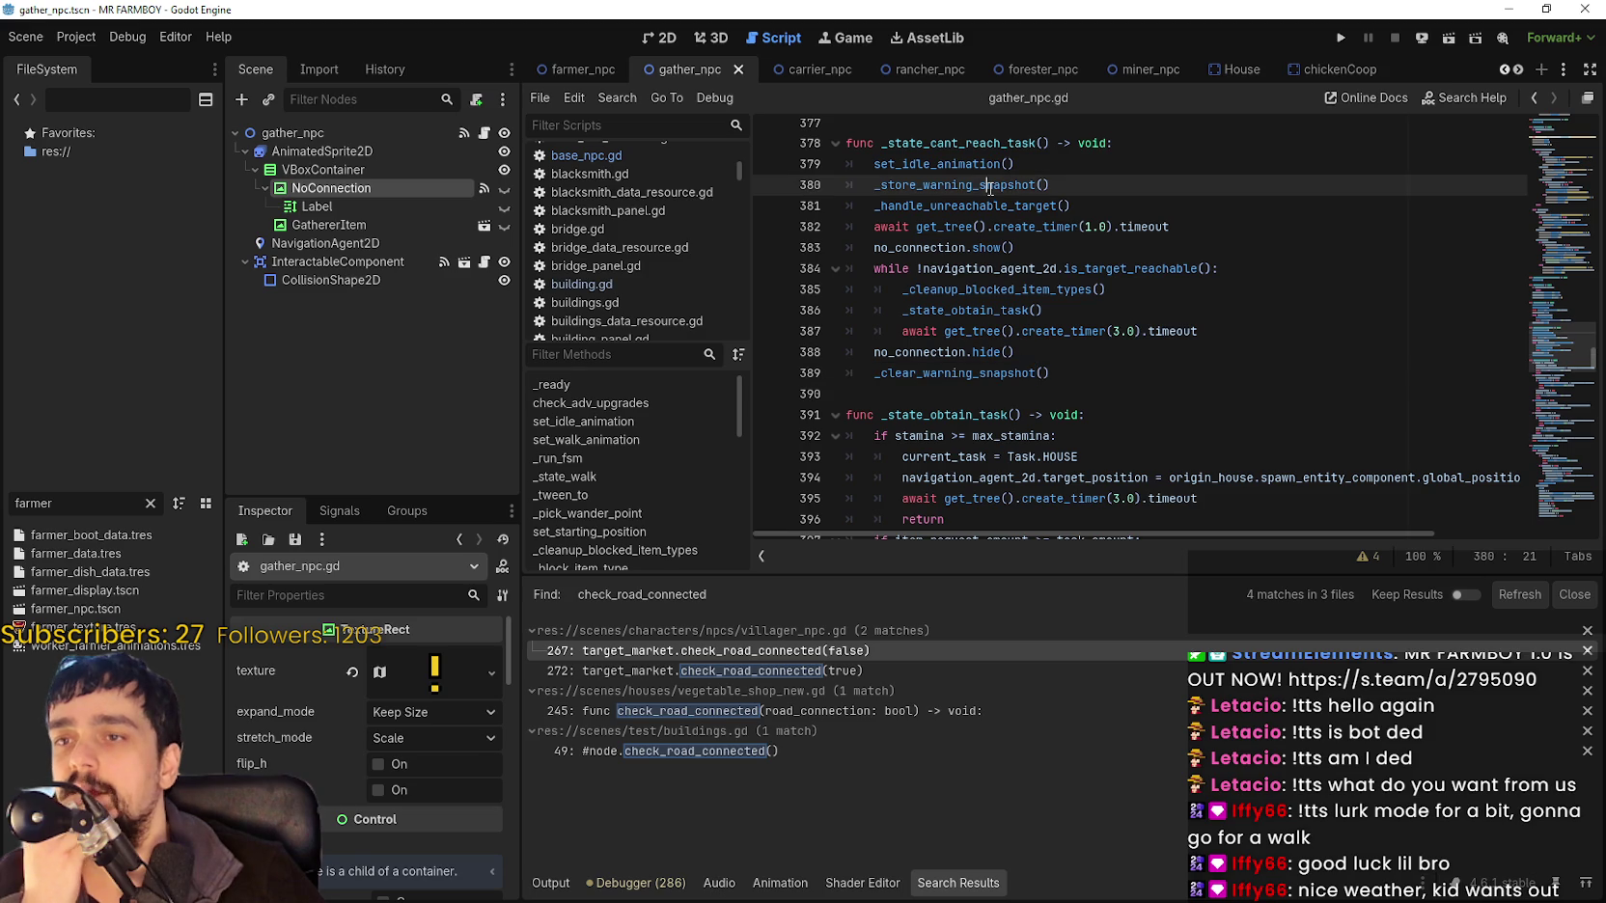
Jump to the _store_warning_snapshot definition with Lookup Symbol.
{"action": "right_click", "coordinate": [994, 188]}
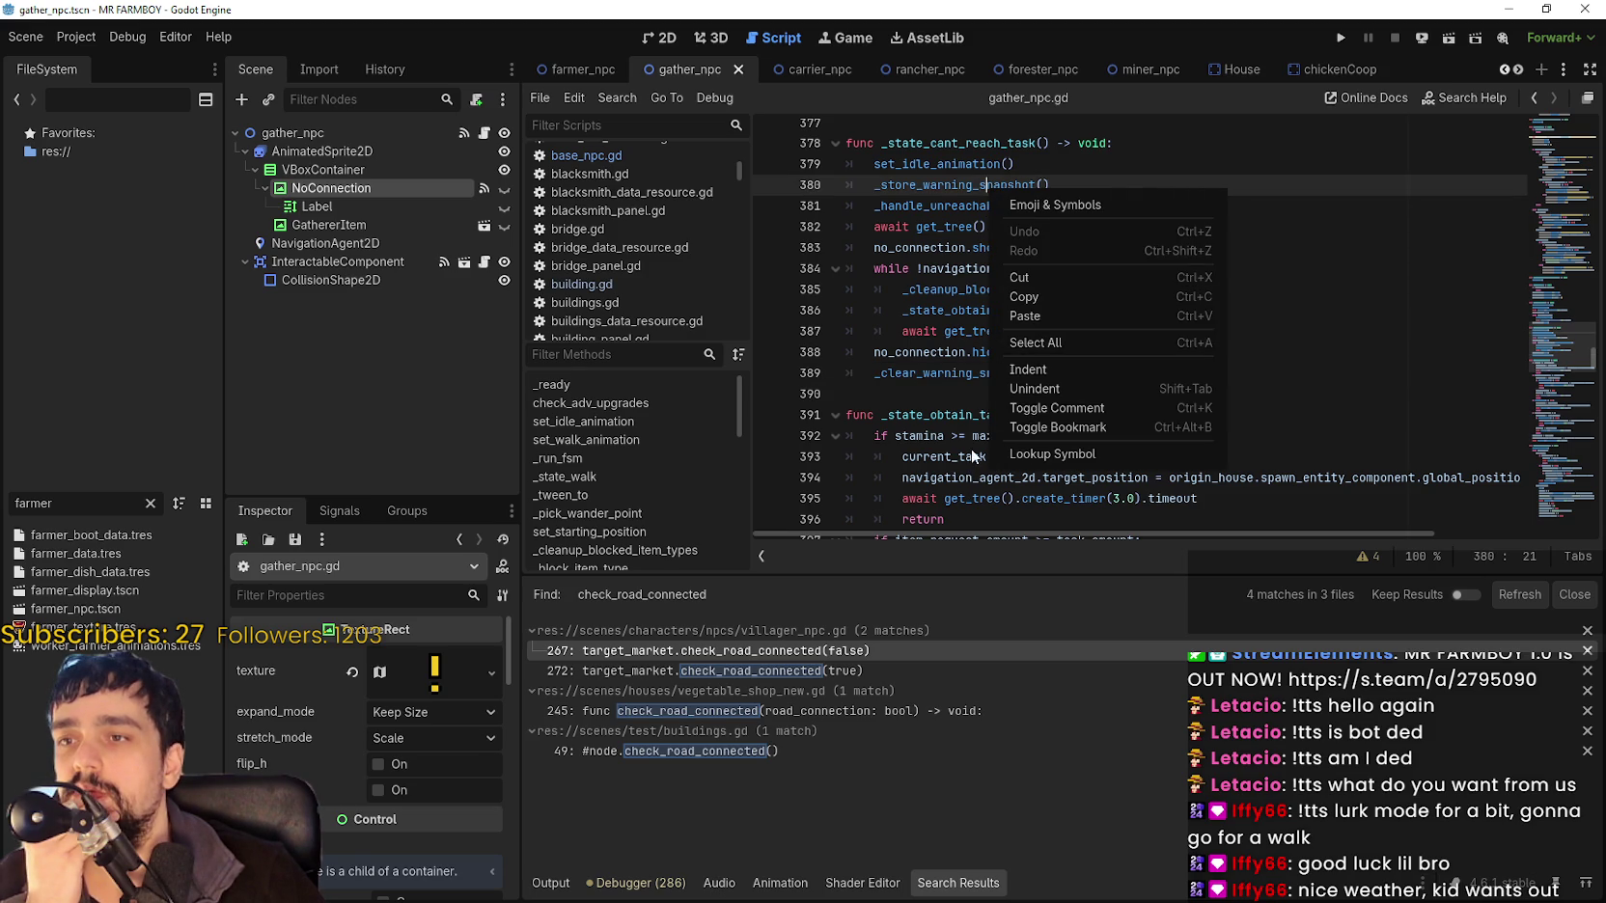
{"action": "left_click", "coordinate": [1104, 460]}
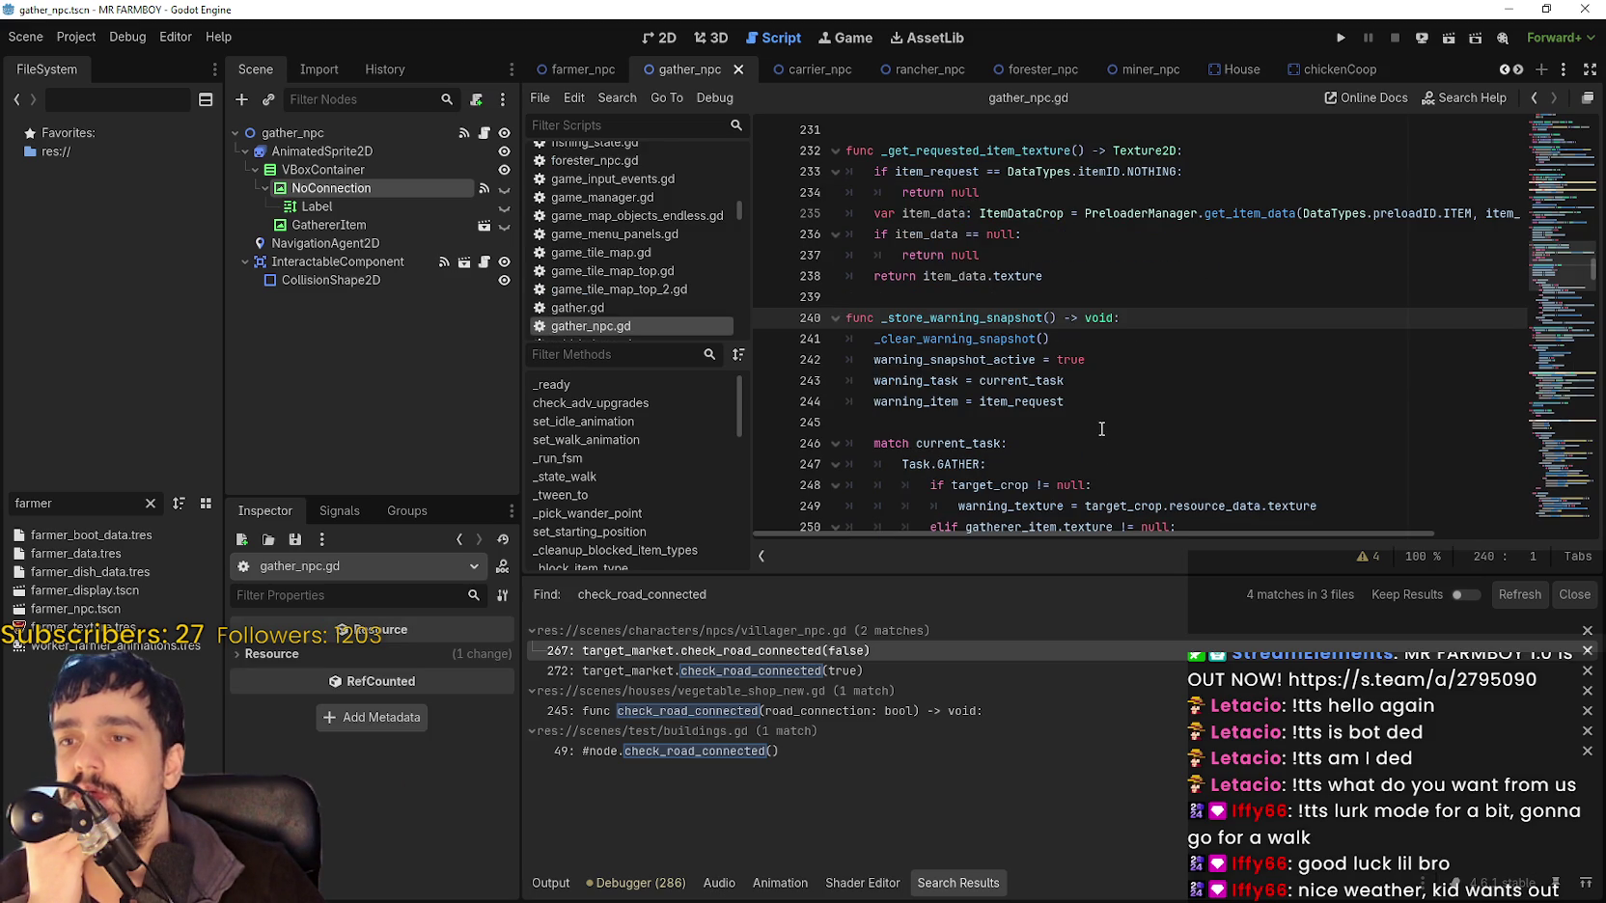
{"action": "scroll", "coordinate": [1101, 435], "scroll_direction": "down", "scroll_amount": 3}
{"action": "scroll", "coordinate": [1100, 428], "scroll_direction": "down", "scroll_amount": 2}
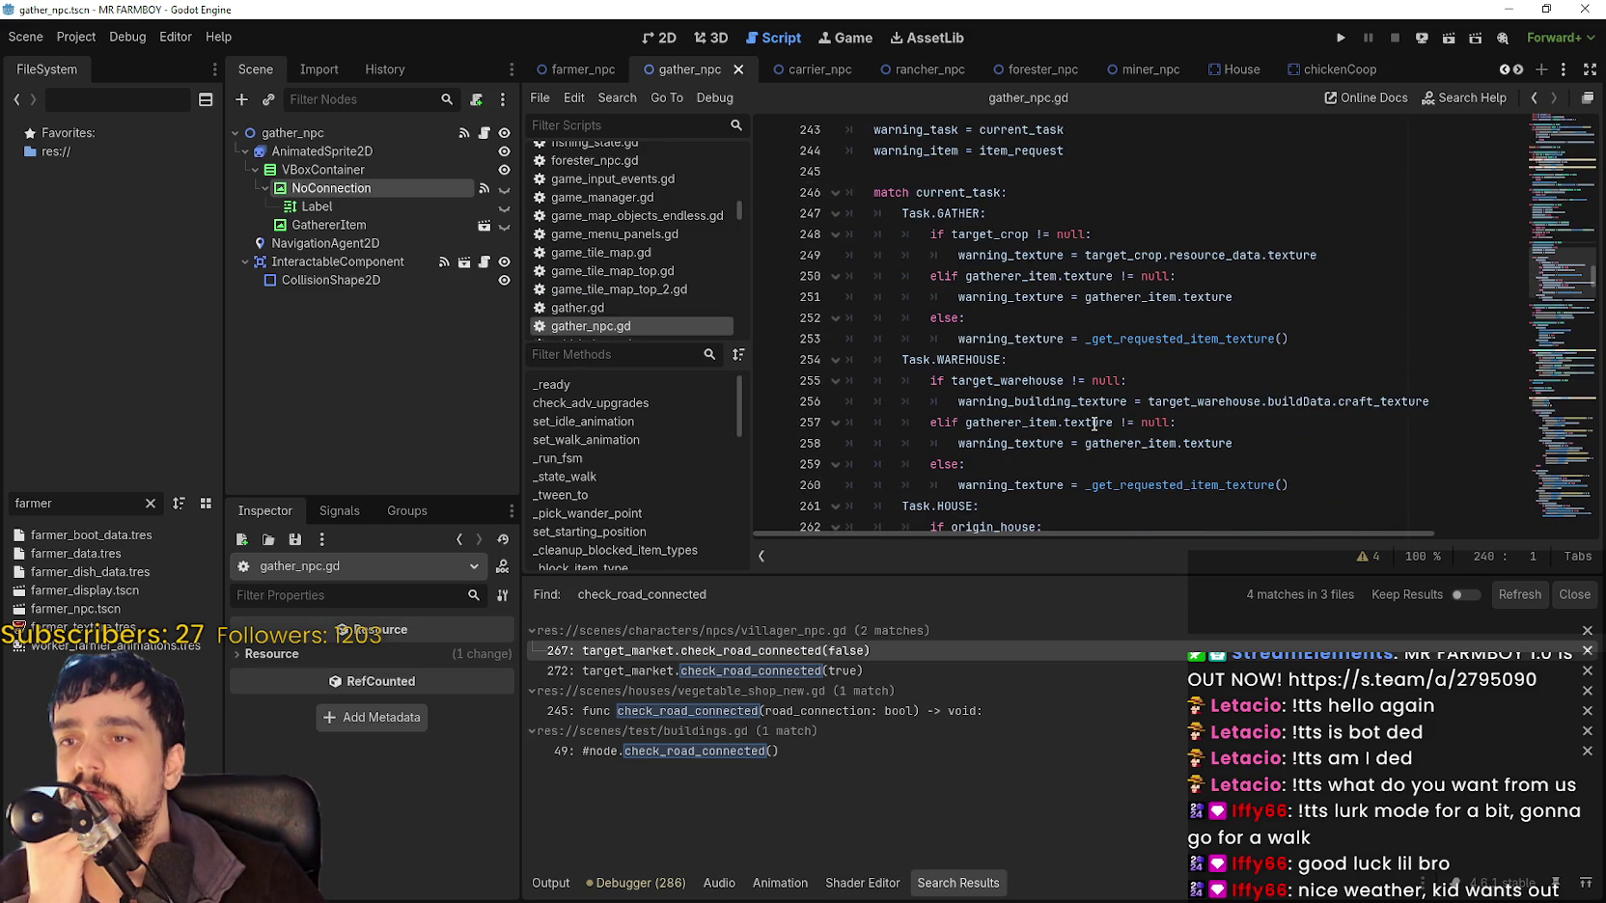
{"action": "scroll", "coordinate": [1094, 424], "scroll_direction": "down", "scroll_amount": 1}
{"action": "scroll", "coordinate": [1094, 425], "scroll_direction": "up", "scroll_amount": 1}
Review warning_texture, warning_snapshot_active and the current_task match in _store_warning_snapshot.
{"action": "double_click", "coordinate": [998, 335]}
{"action": "scroll", "coordinate": [936, 220], "scroll_direction": "up", "scroll_amount": 1}
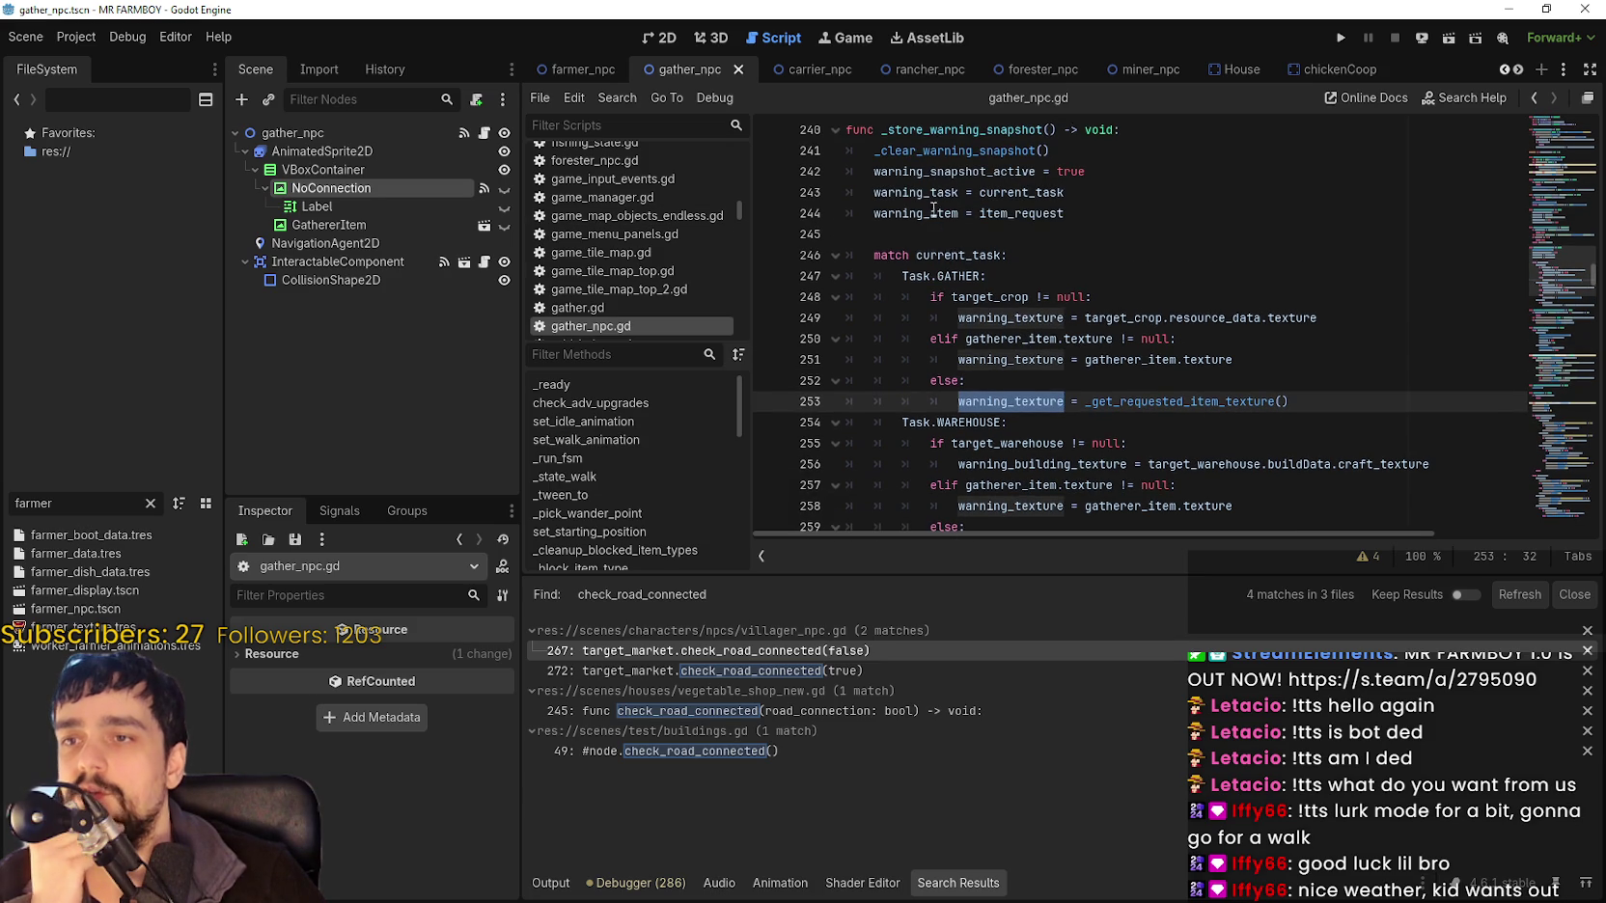
{"action": "scroll", "coordinate": [979, 300], "scroll_direction": "up", "scroll_amount": 2}
{"action": "left_click", "coordinate": [979, 297]}
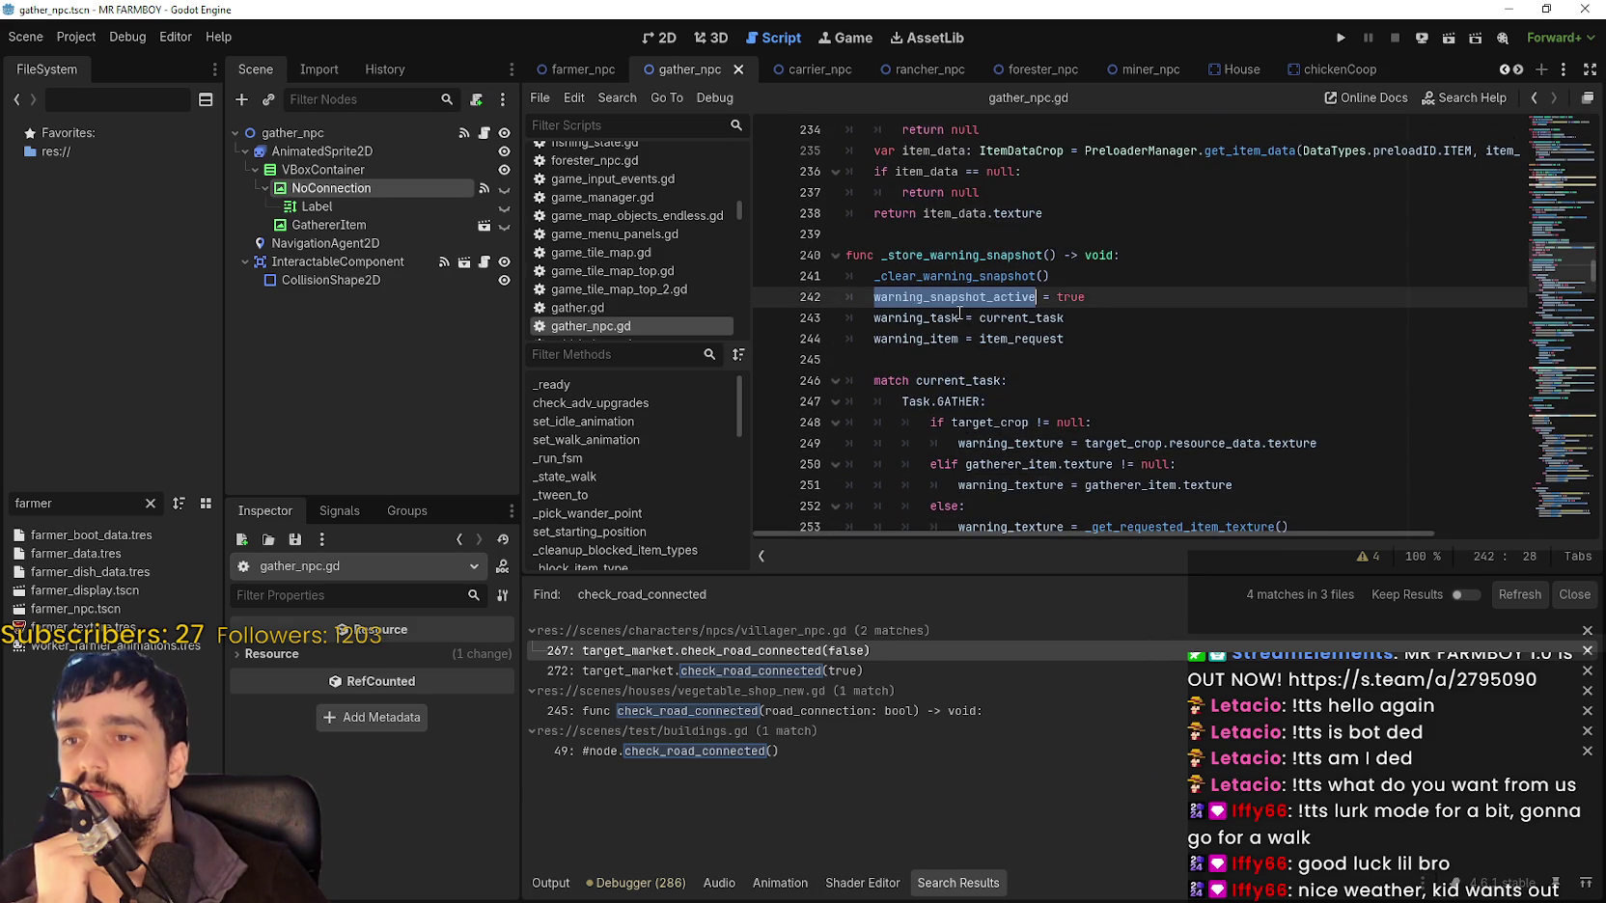
{"action": "scroll", "coordinate": [960, 307], "scroll_direction": "down", "scroll_amount": 4}
{"action": "scroll", "coordinate": [956, 311], "scroll_direction": "down", "scroll_amount": 1}
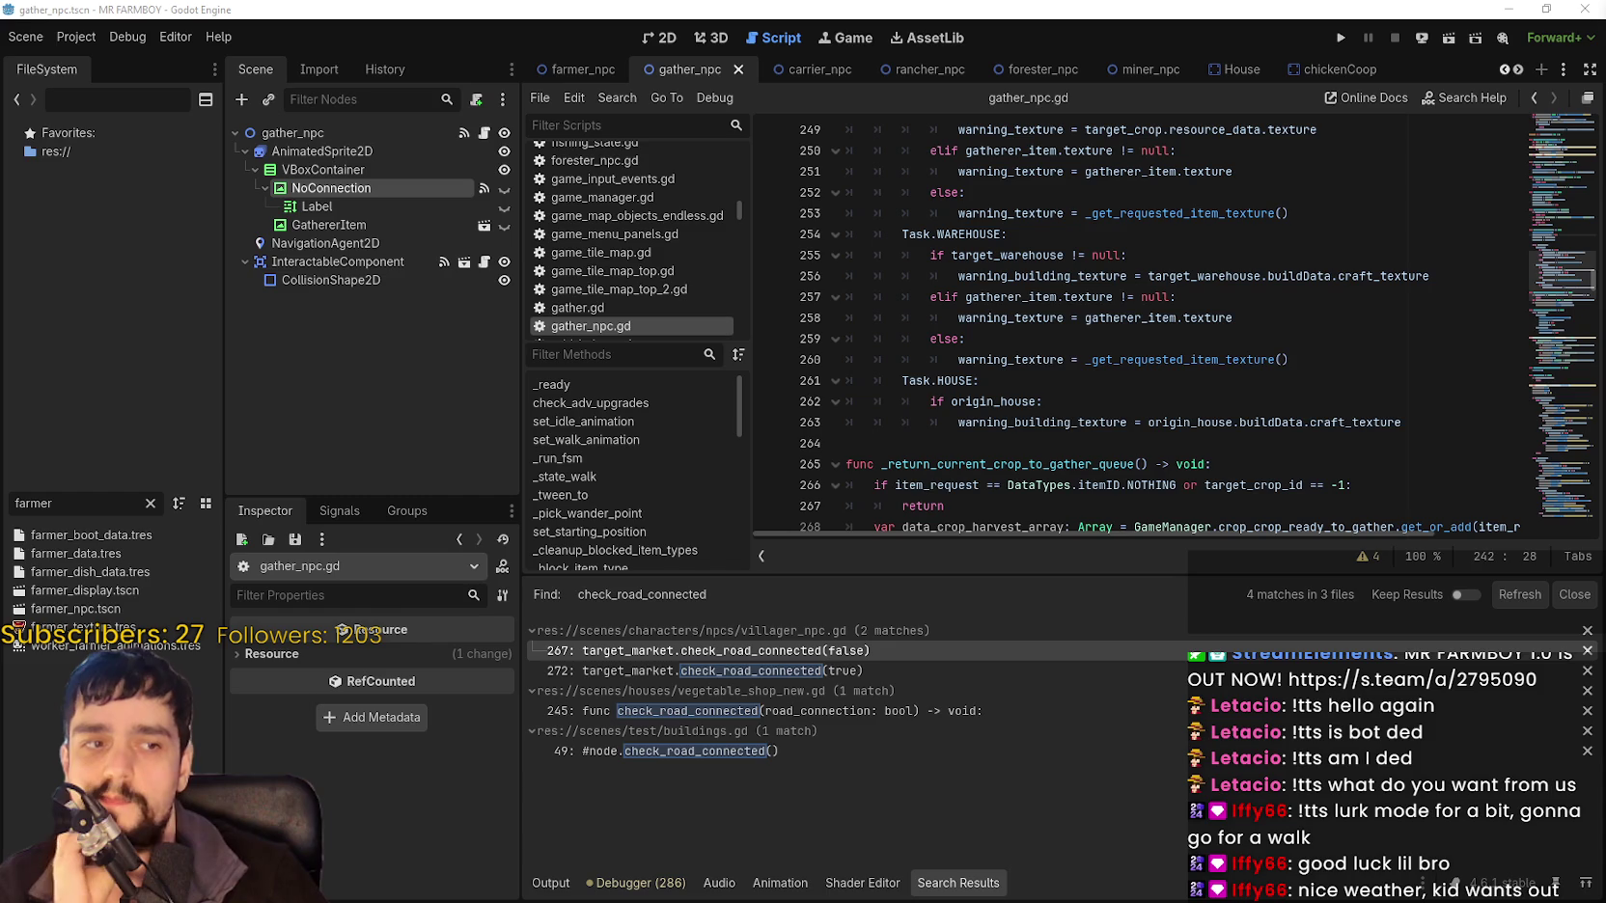
{"action": "scroll", "coordinate": [1271, 353], "scroll_direction": "up", "scroll_amount": 4}
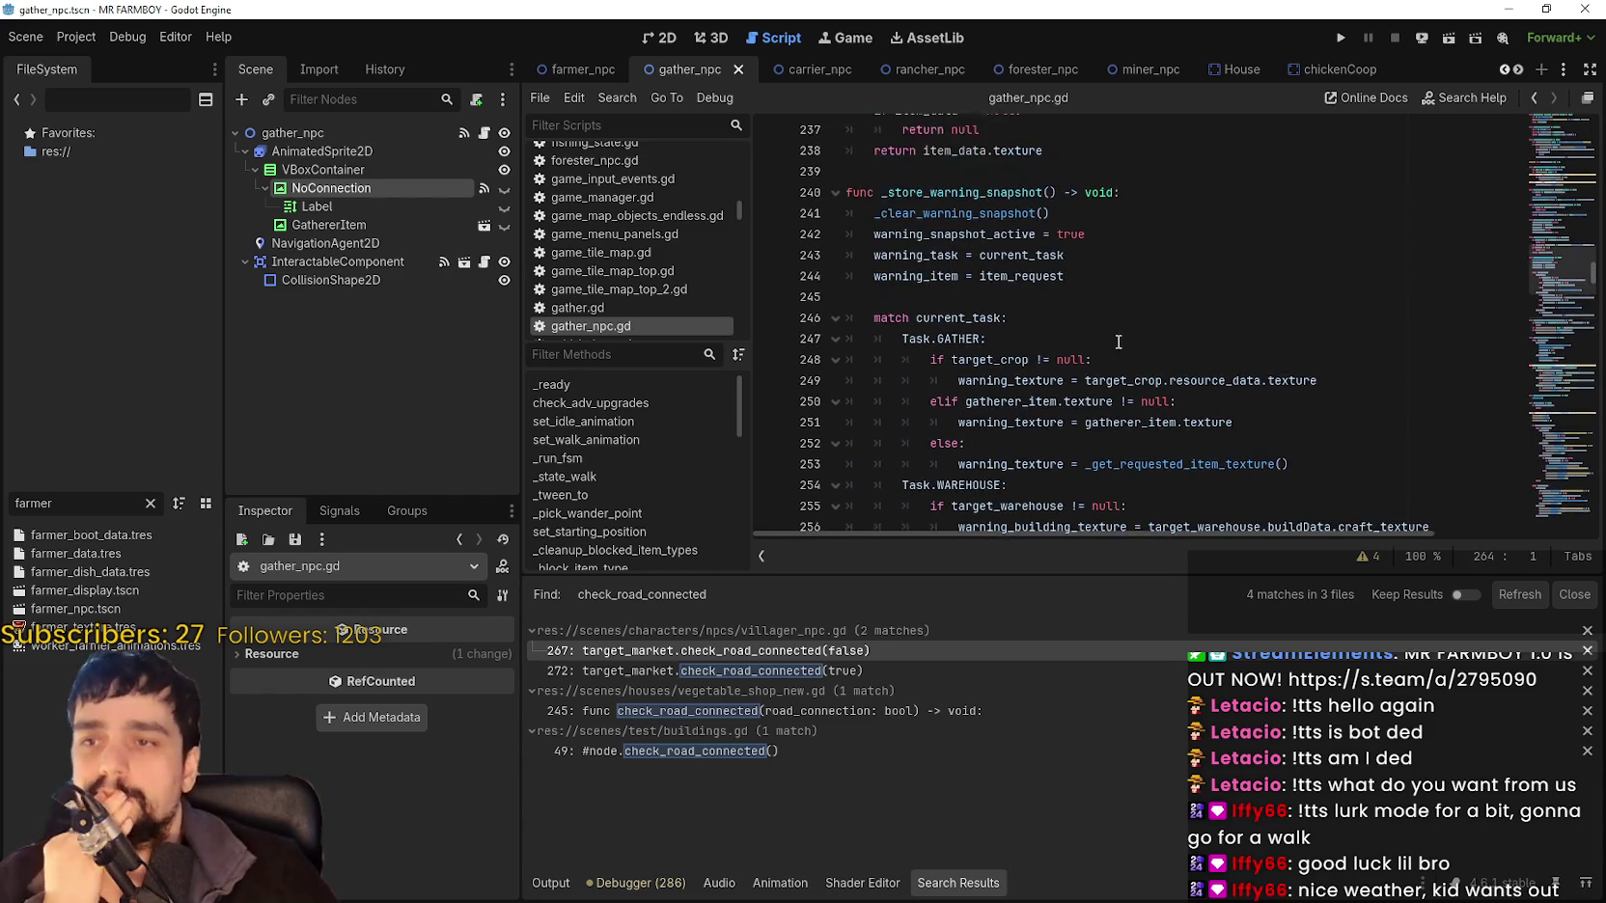
{"action": "double_click", "coordinate": [956, 318]}
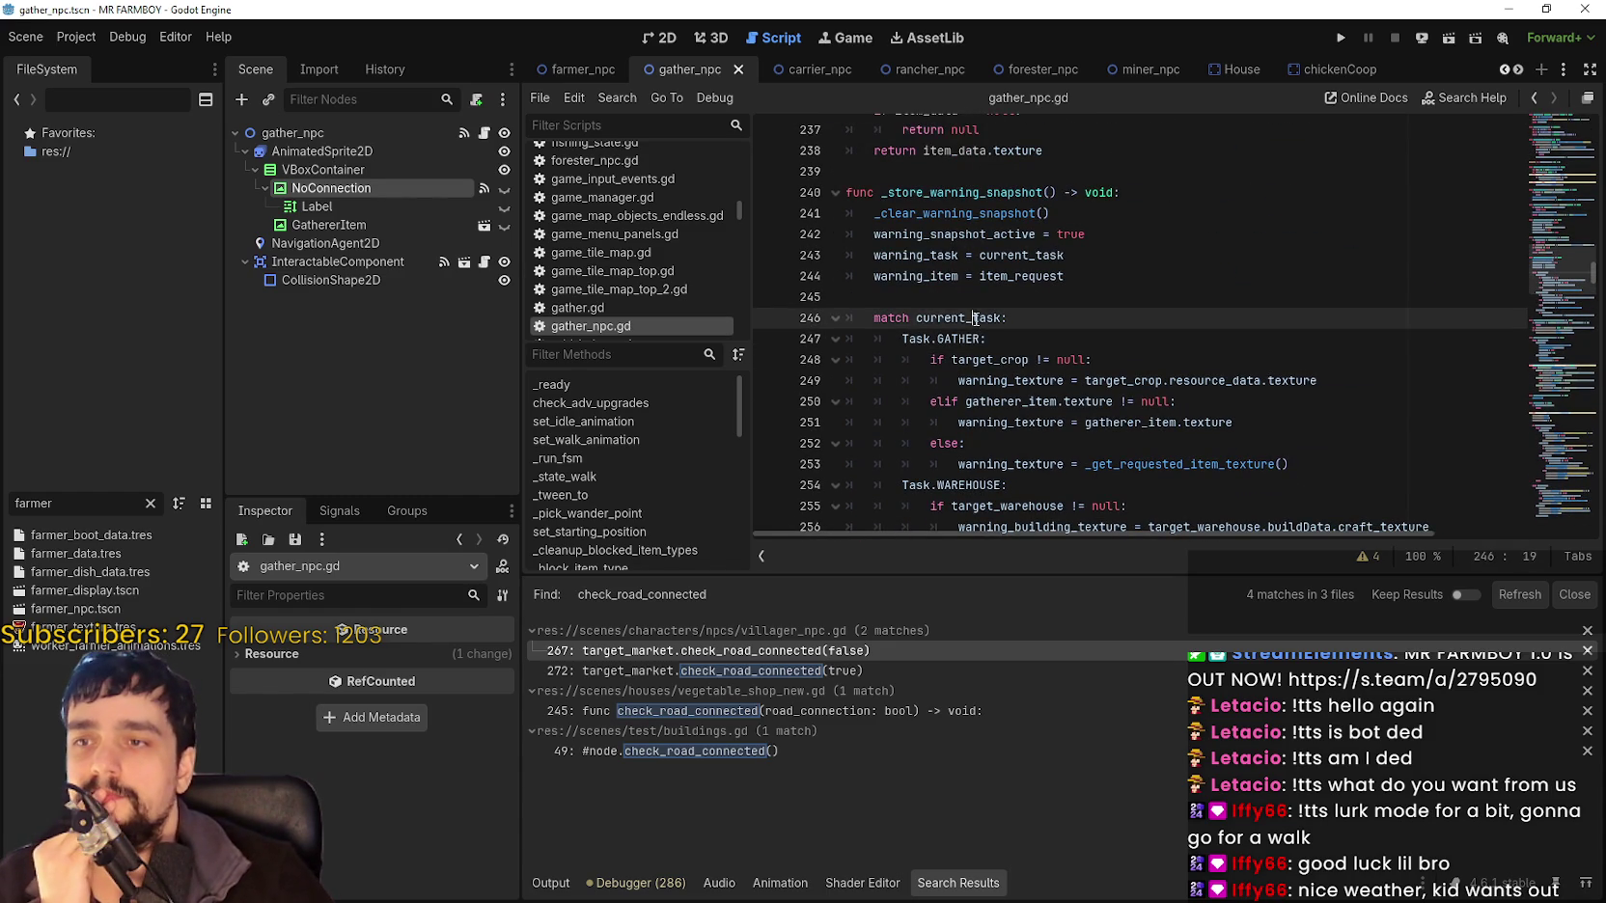
{"action": "scroll", "coordinate": [1297, 339], "scroll_direction": "down", "scroll_amount": 5}
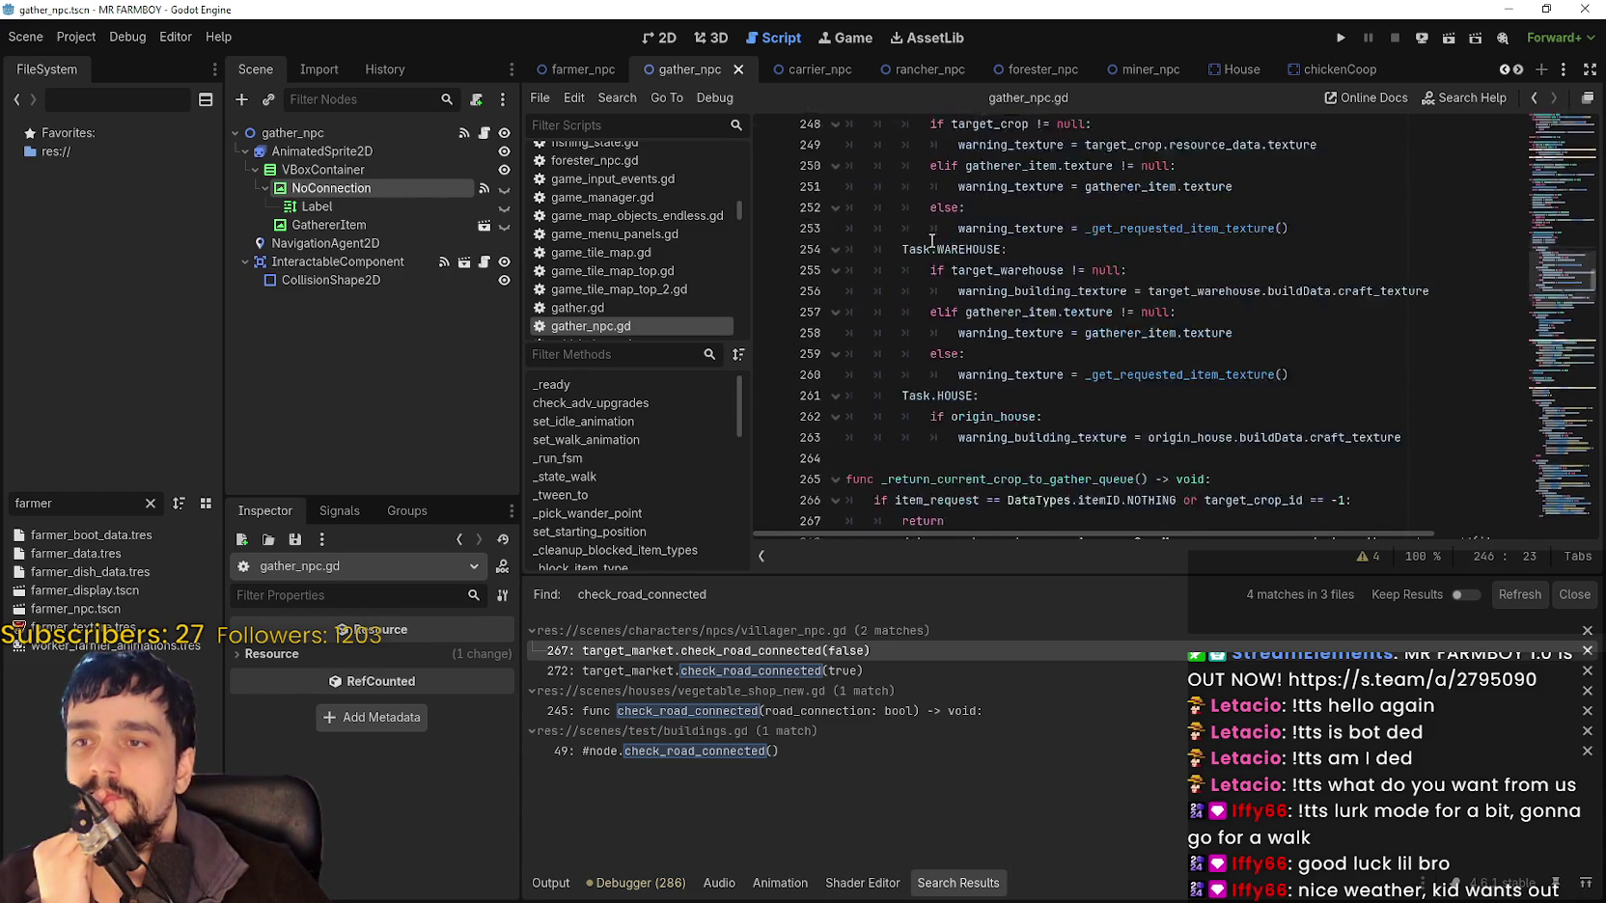
{"action": "scroll", "coordinate": [915, 328], "scroll_direction": "up", "scroll_amount": 4}
{"action": "left_click", "coordinate": [958, 255]}
{"action": "scroll", "coordinate": [1139, 325], "scroll_direction": "down", "scroll_amount": 2}
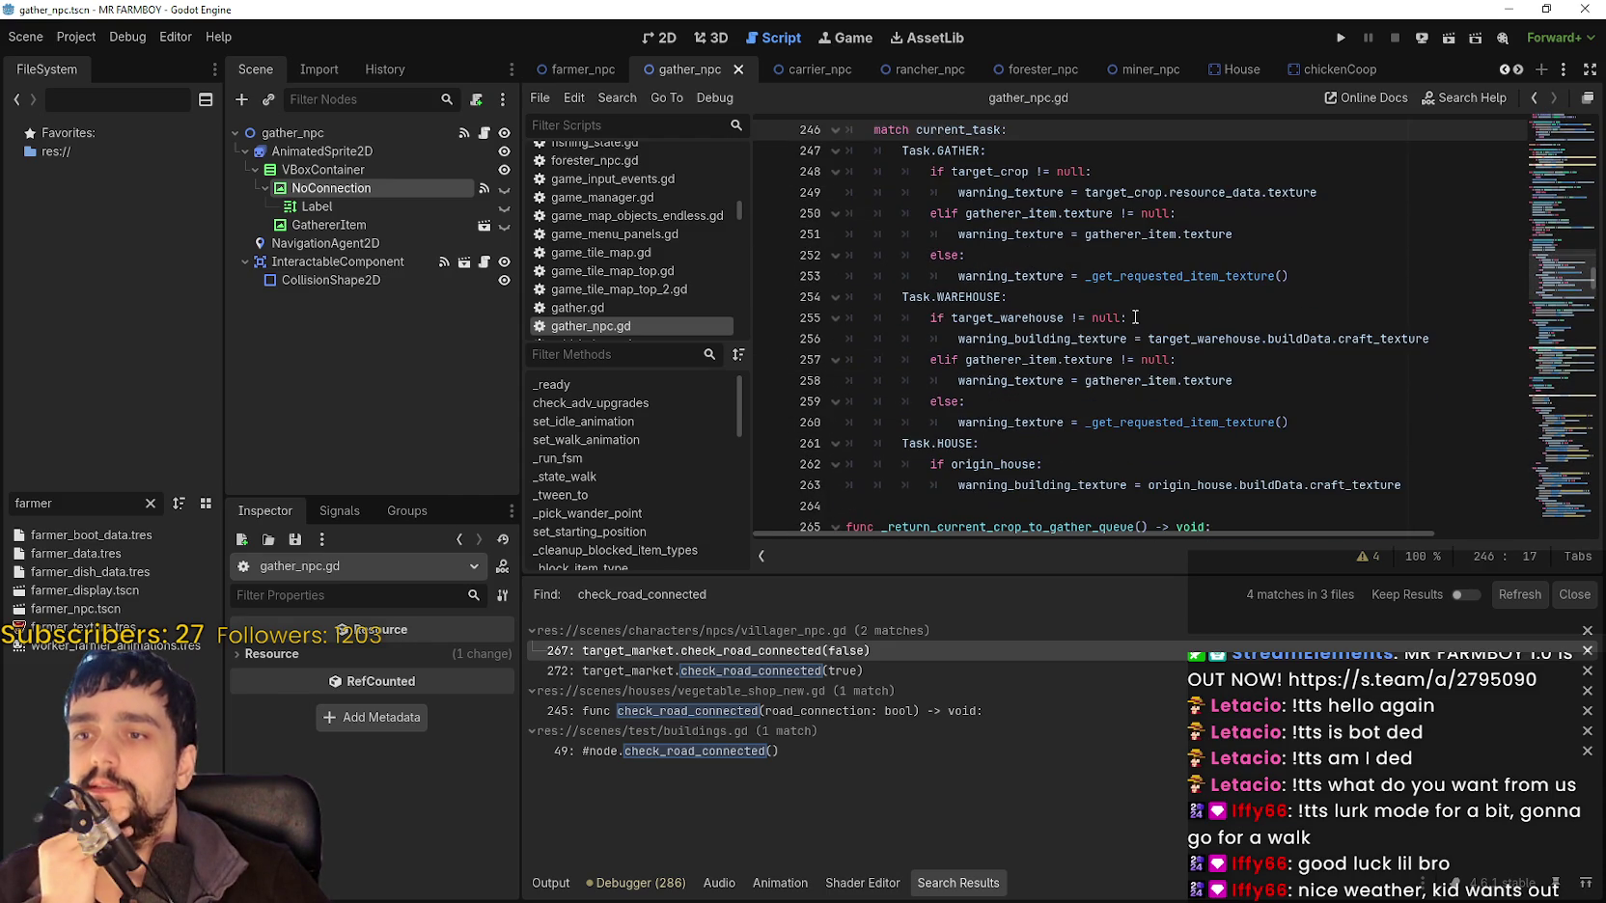
Add an empty line 257 after the WAREHOUSE branch's warning_building_texture assignment.
{"action": "left_click", "coordinate": [1489, 422]}
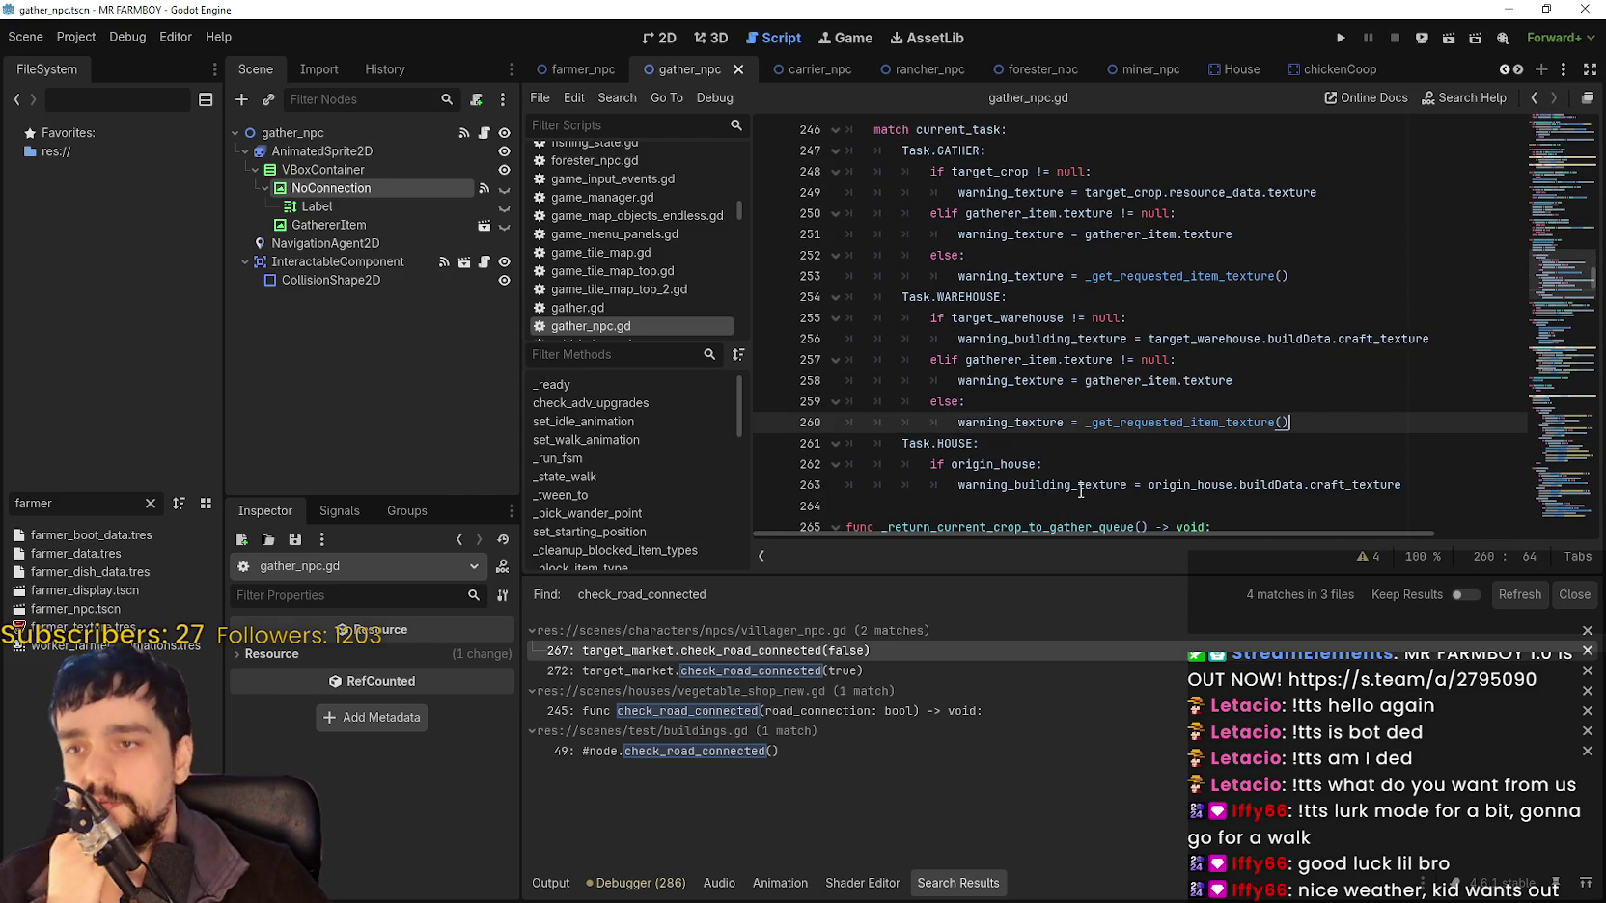
{"action": "mouse_move", "coordinate": [1138, 426]}
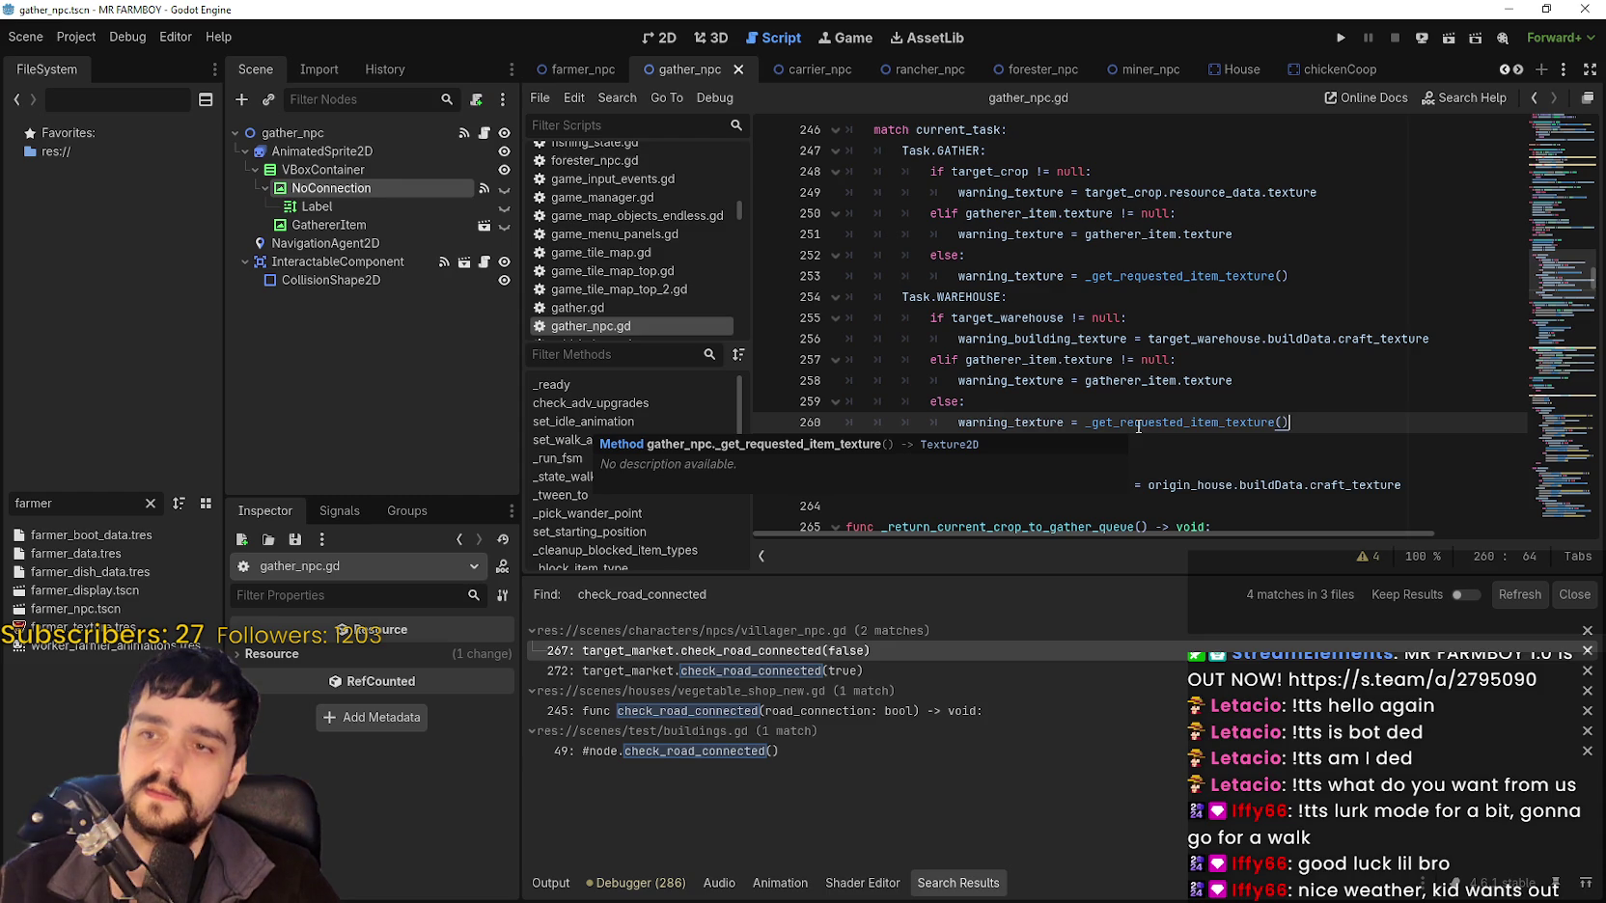
{"action": "double_click", "coordinate": [1037, 342]}
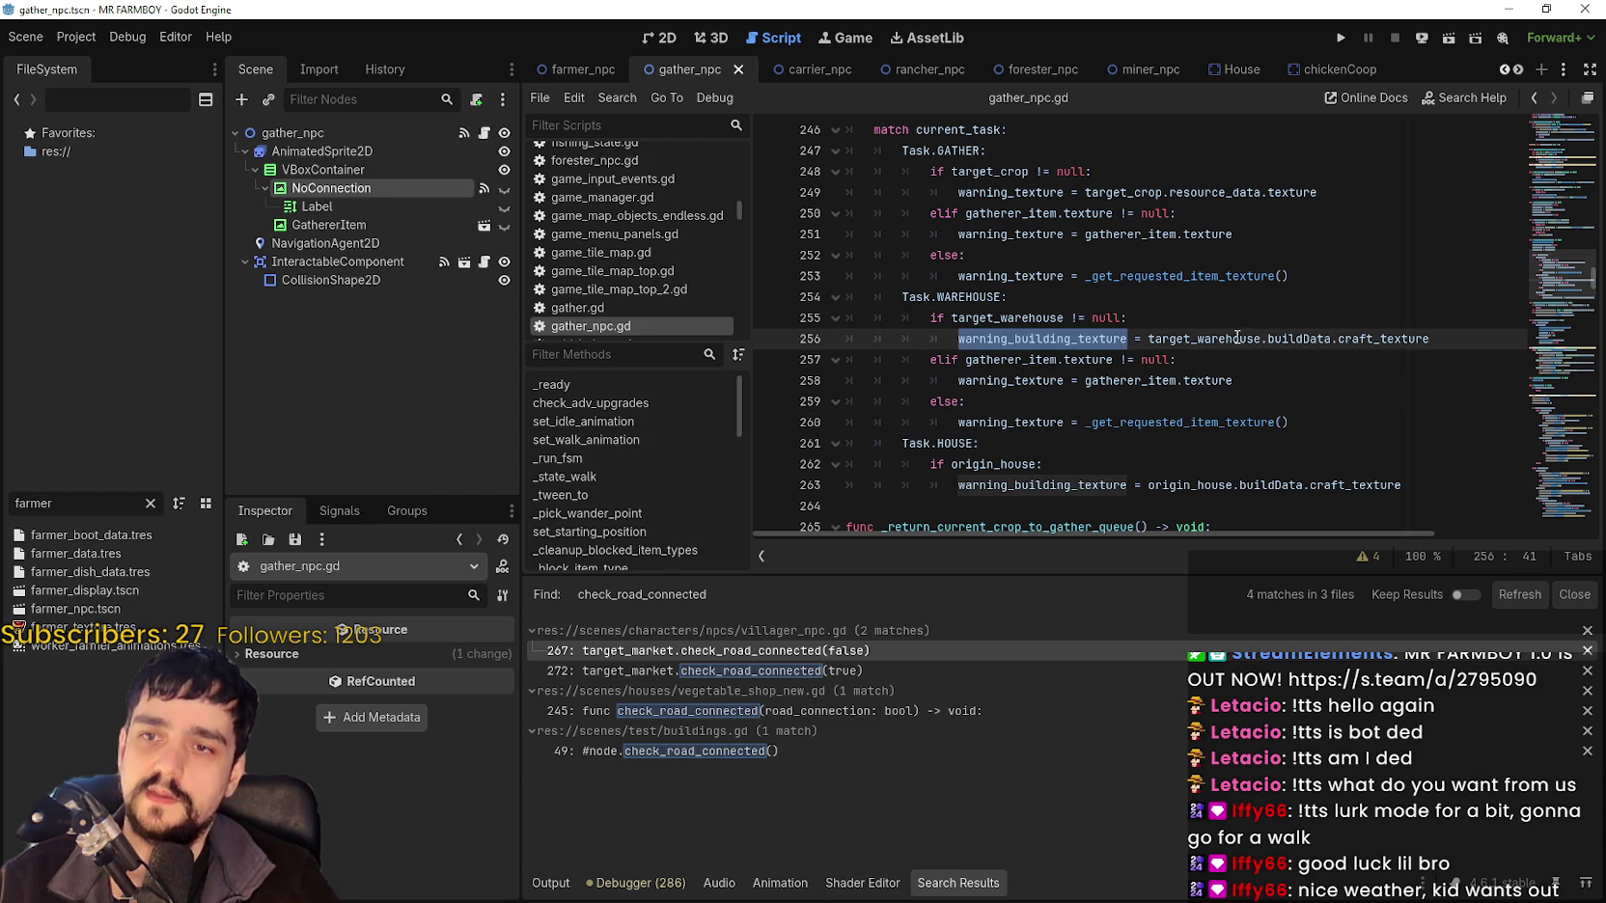
{"action": "key", "text": "ctrl+Right"}
{"action": "key", "text": "ctrl+Right"}
{"action": "key", "text": "ctrl+shift+Left"}
{"action": "left_click", "coordinate": [1045, 317]}
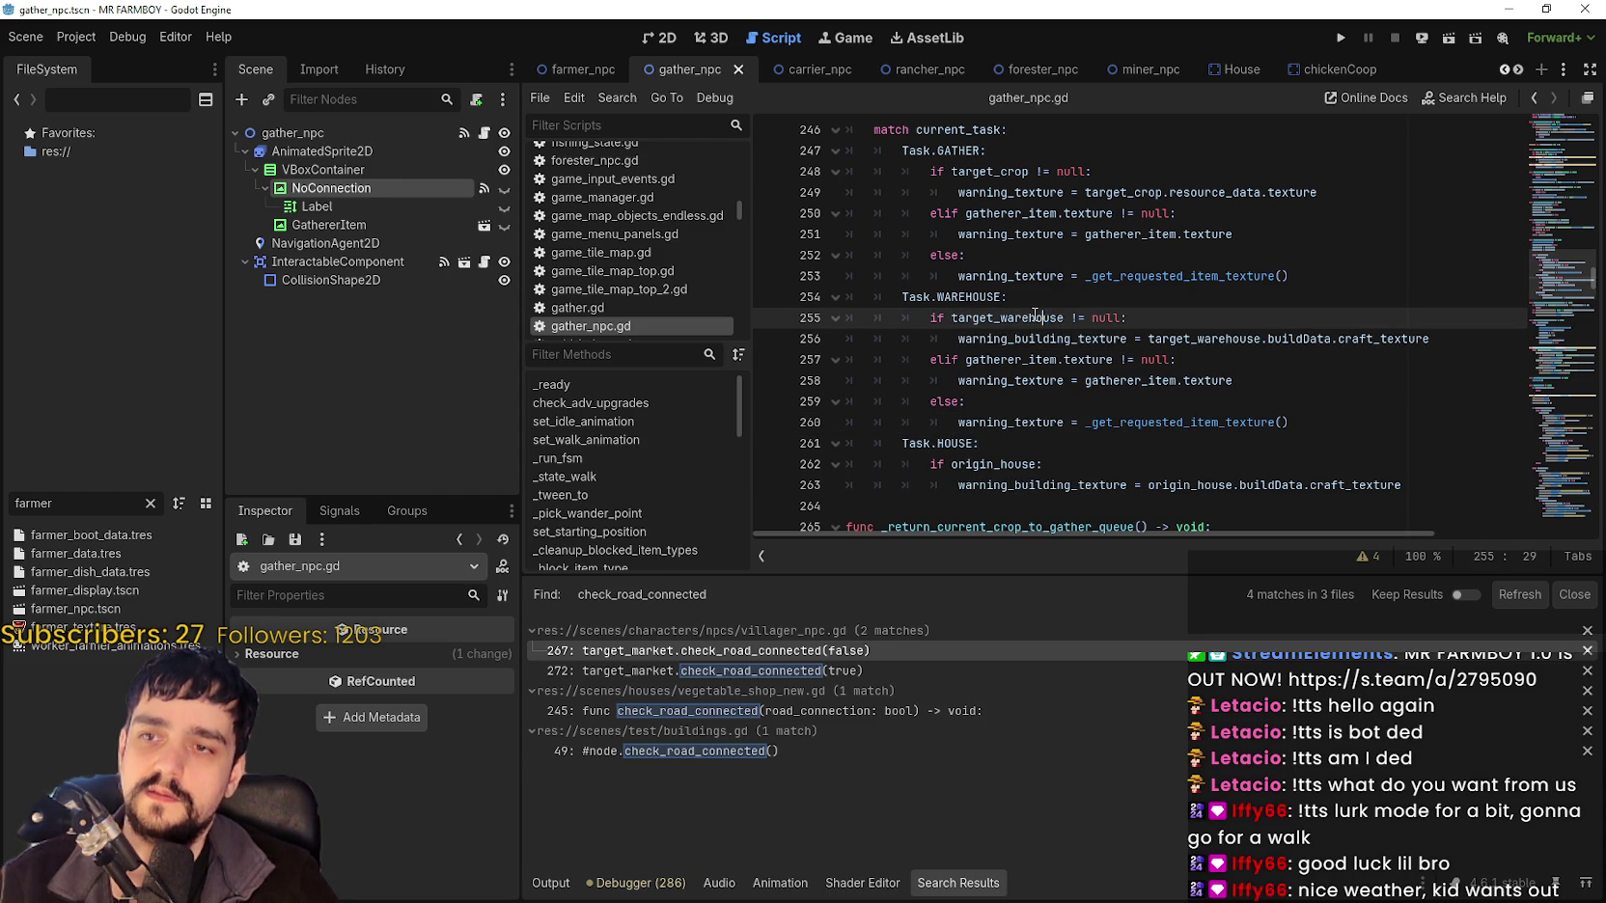
{"action": "double_click", "coordinate": [1034, 317]}
{"action": "left_click_drag", "start_coordinate": [1431, 339], "coordinate": [959, 338]}
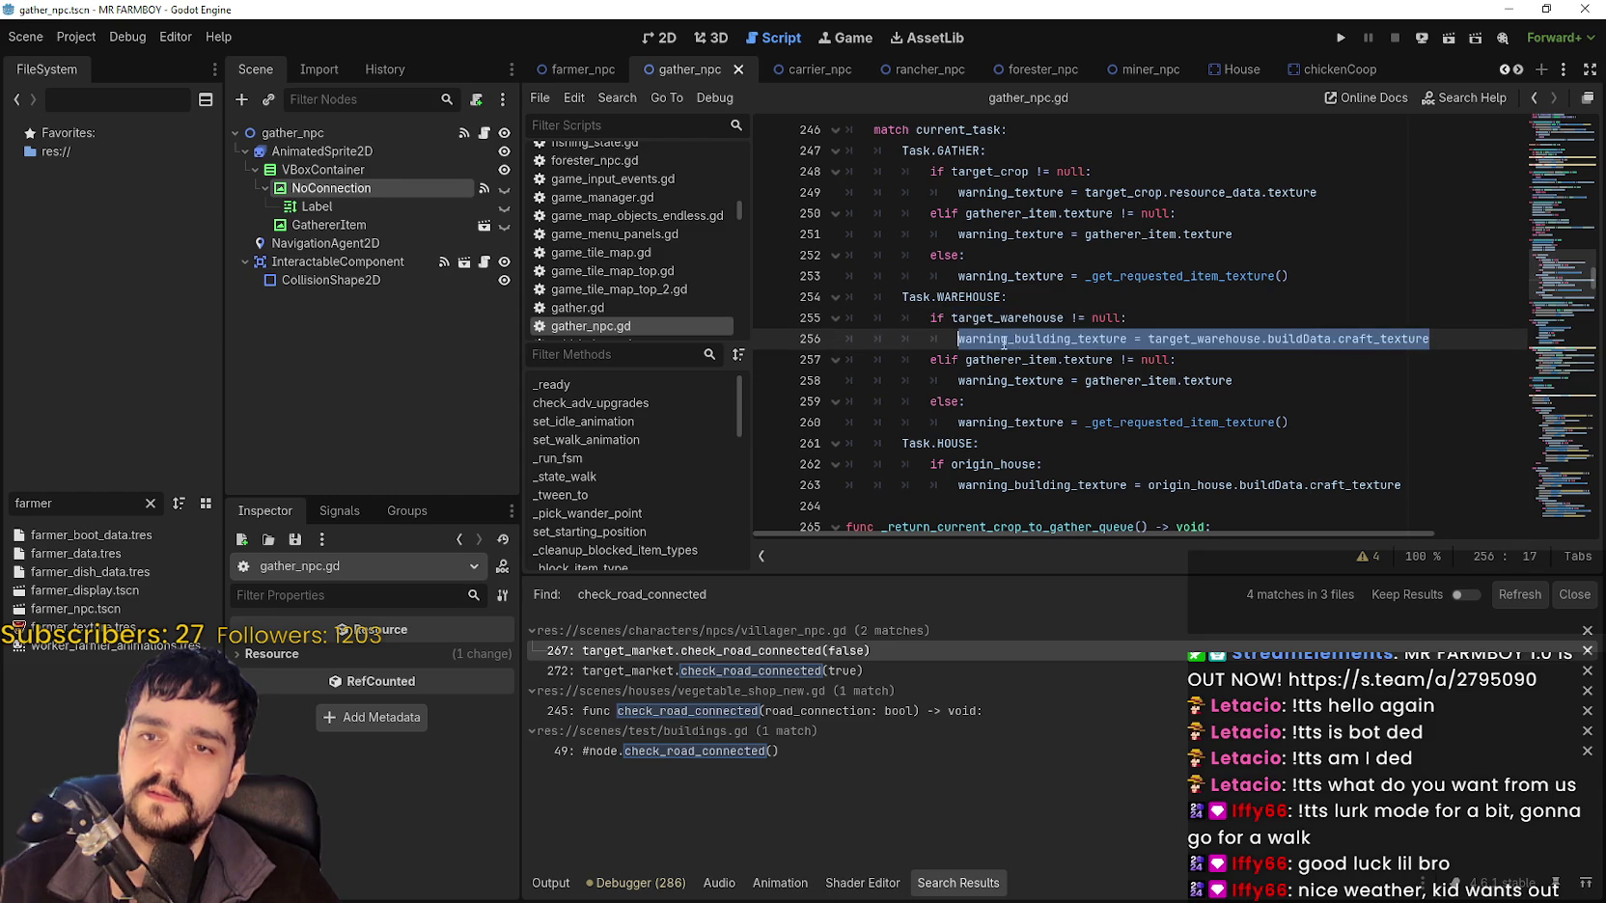
{"action": "key", "text": "End"}
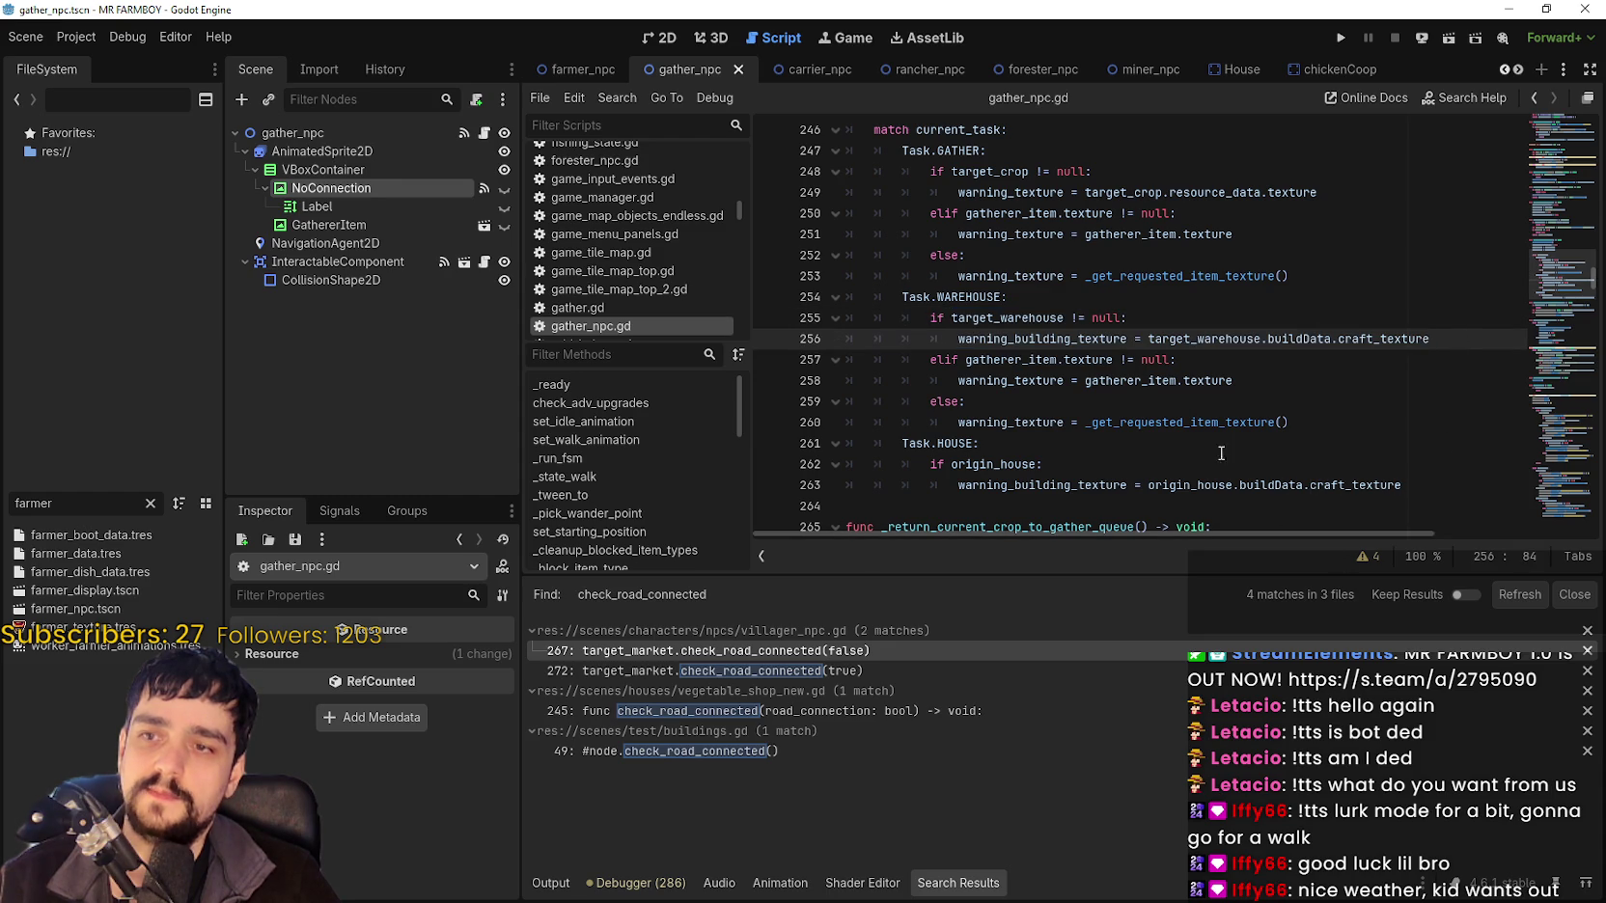
{"action": "key", "text": "Return"}
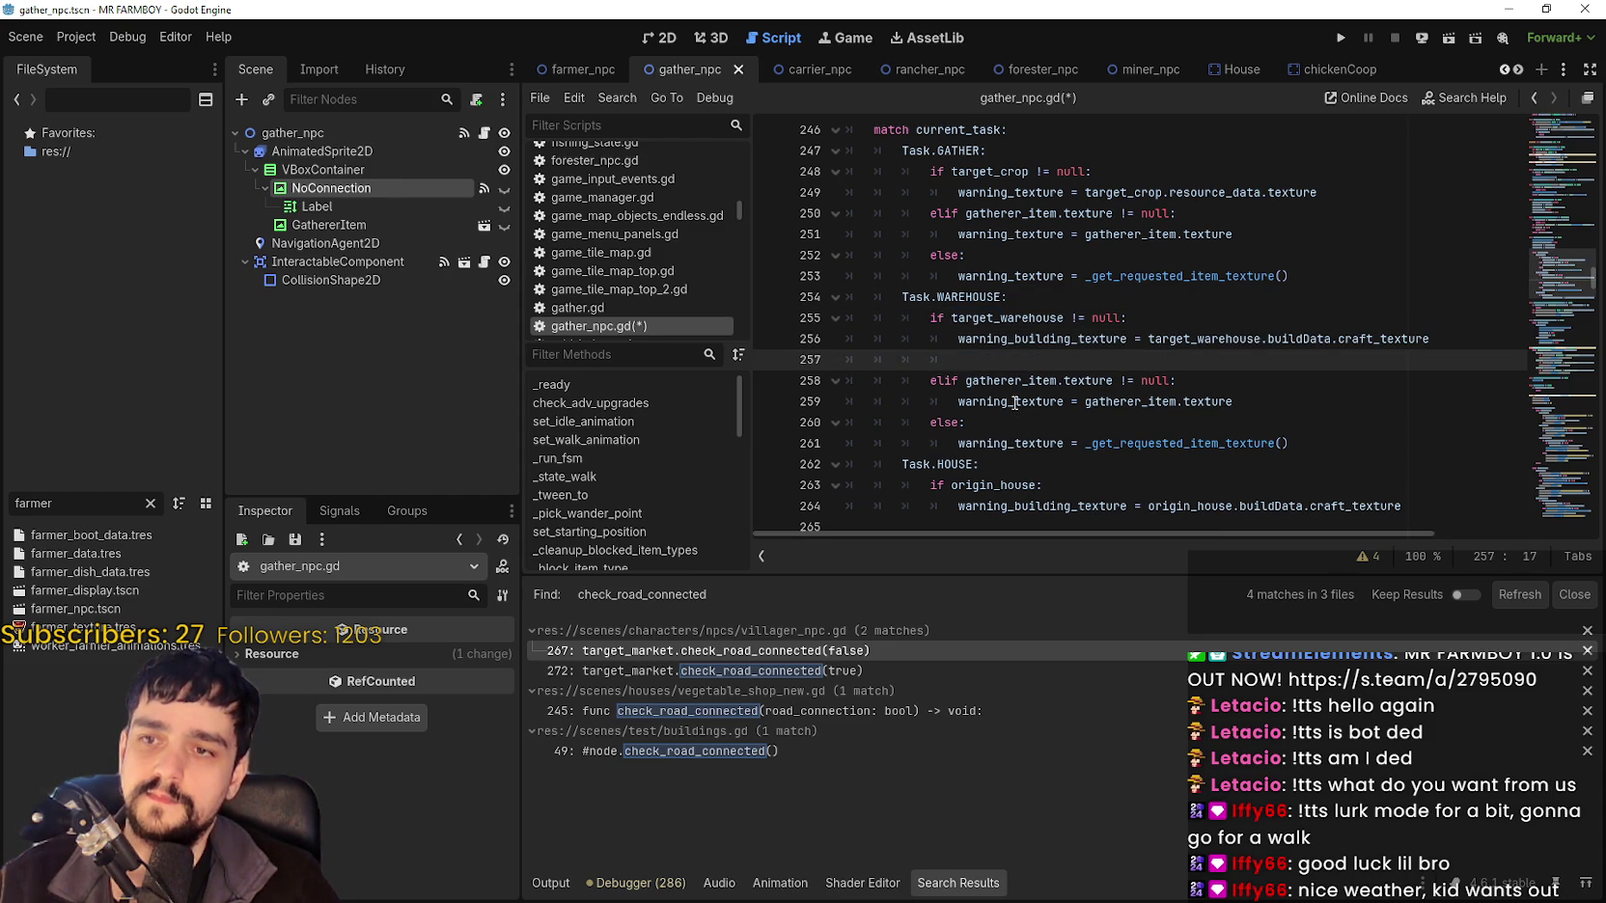
Write target_warehouse.check_road_connected(false) on line 257 in the WAREHOUSE branch.
{"action": "double_click", "coordinate": [1081, 339]}
{"action": "scroll", "coordinate": [1084, 338], "scroll_direction": "down", "scroll_amount": 2}
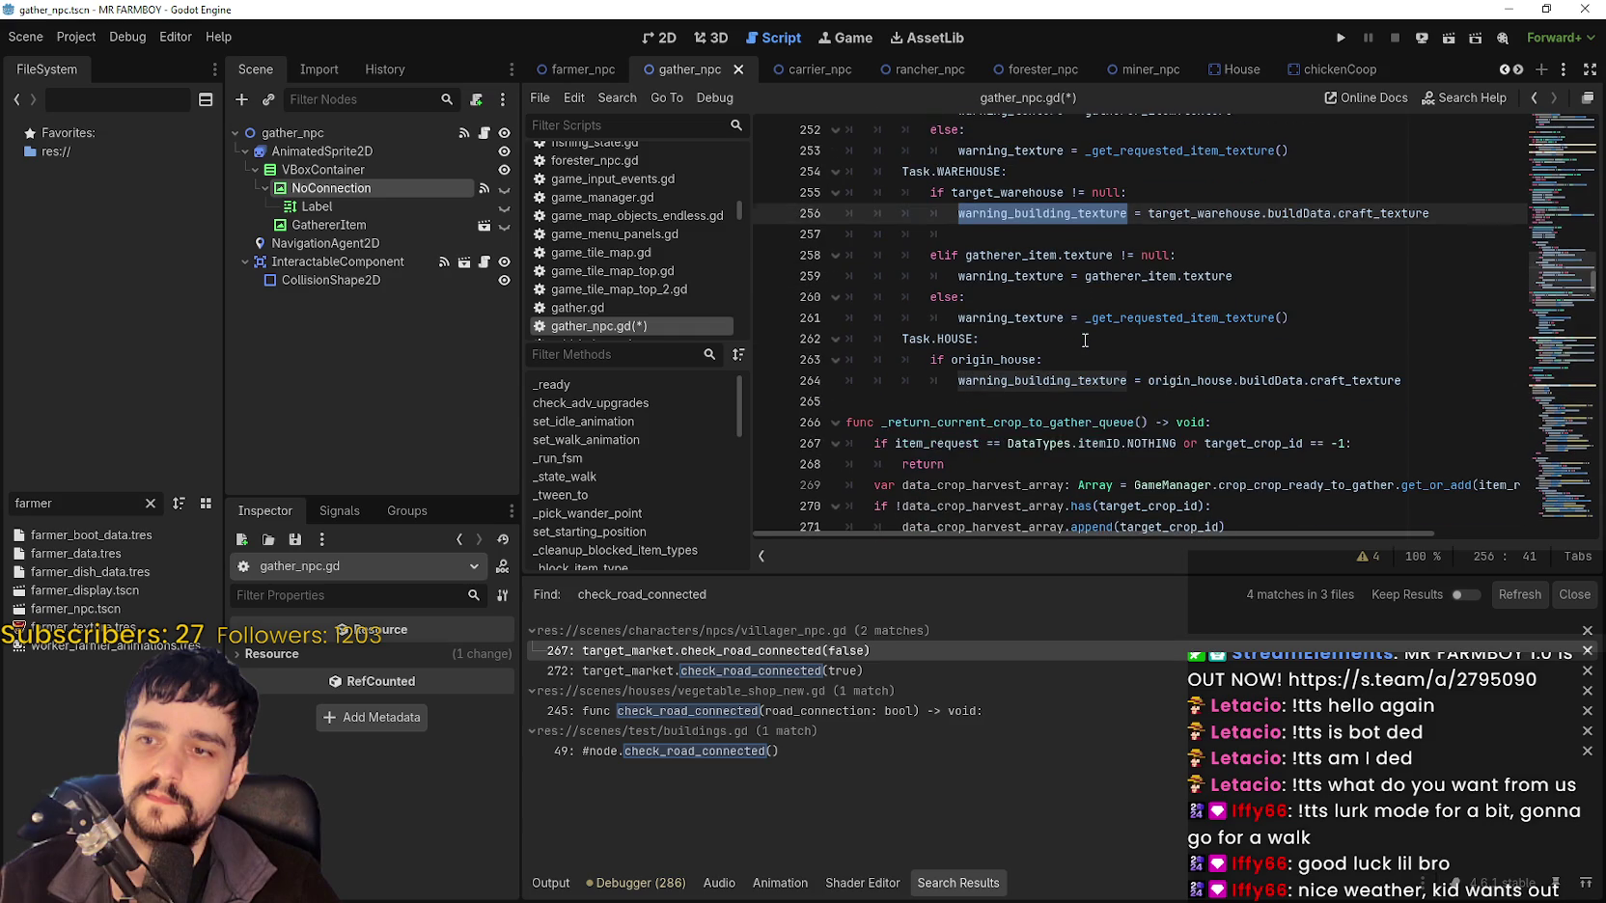
{"action": "left_click", "coordinate": [1284, 228]}
{"action": "left_click", "coordinate": [1091, 276]}
{"action": "left_click", "coordinate": [1001, 233]}
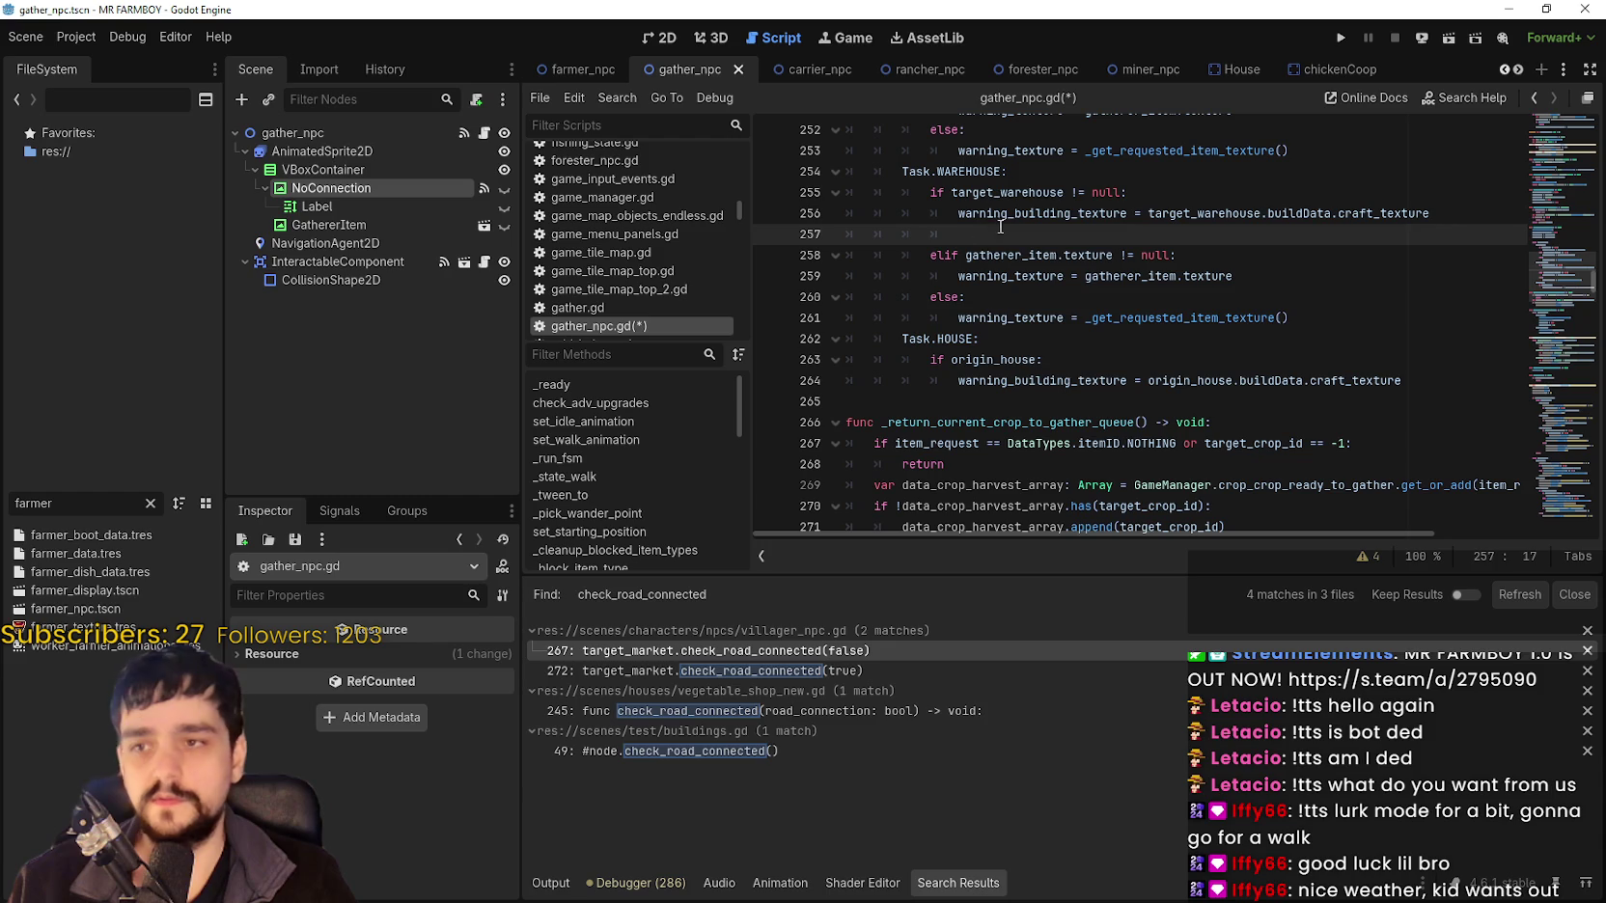
{"action": "double_click", "coordinate": [1204, 213]}
{"action": "key", "text": "ctrl+c"}
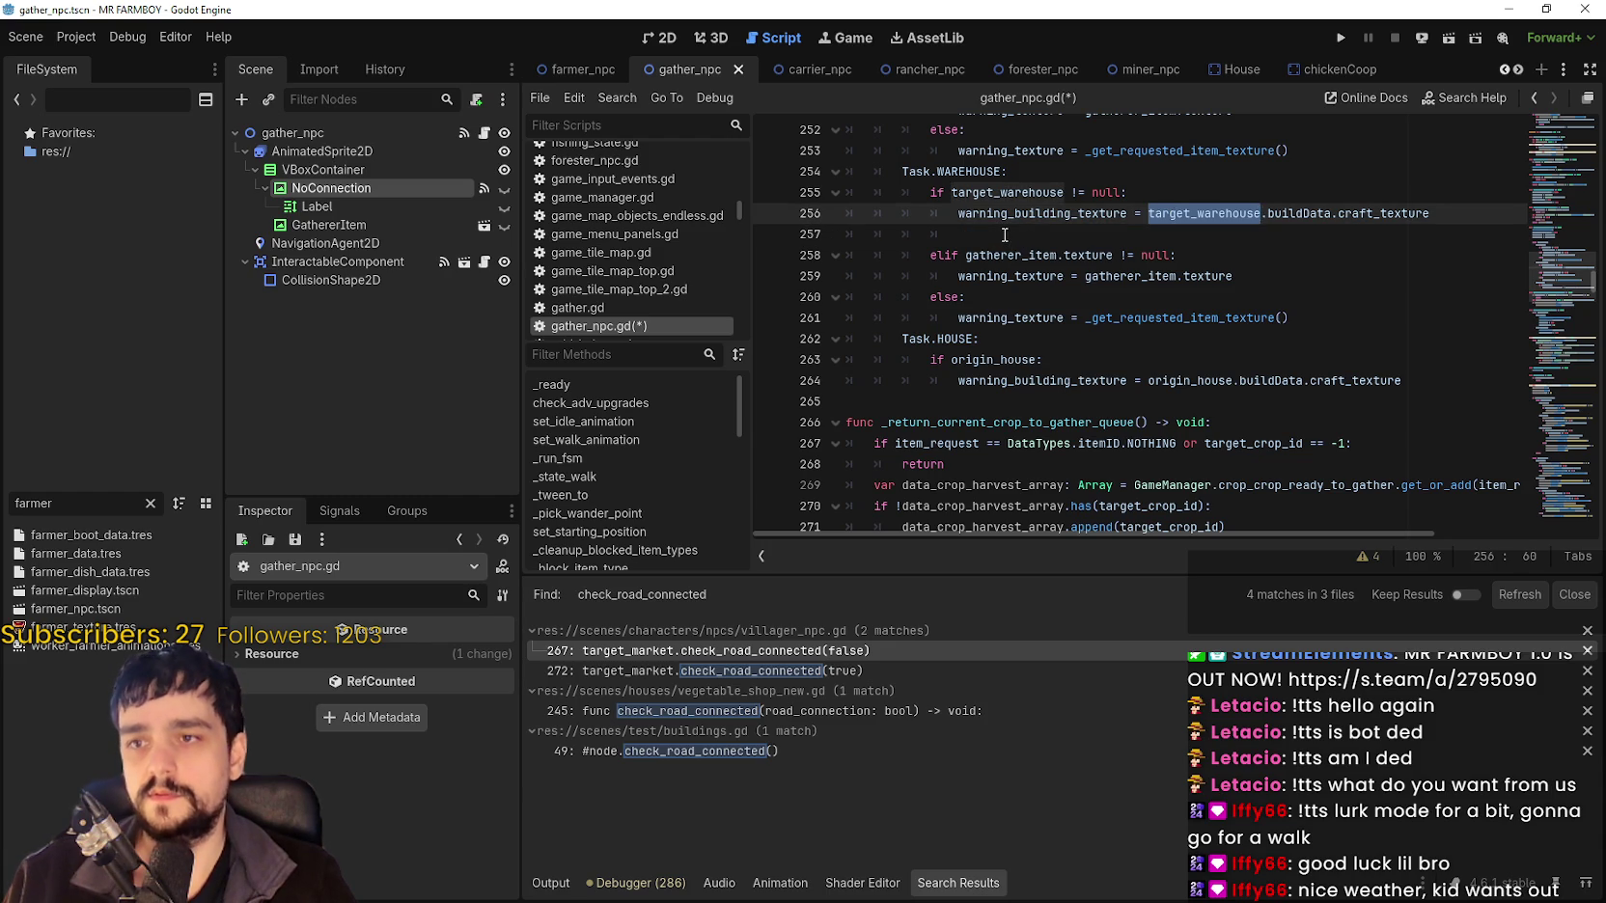
{"action": "left_click", "coordinate": [1009, 236]}
{"action": "key", "text": "ctrl+v"}
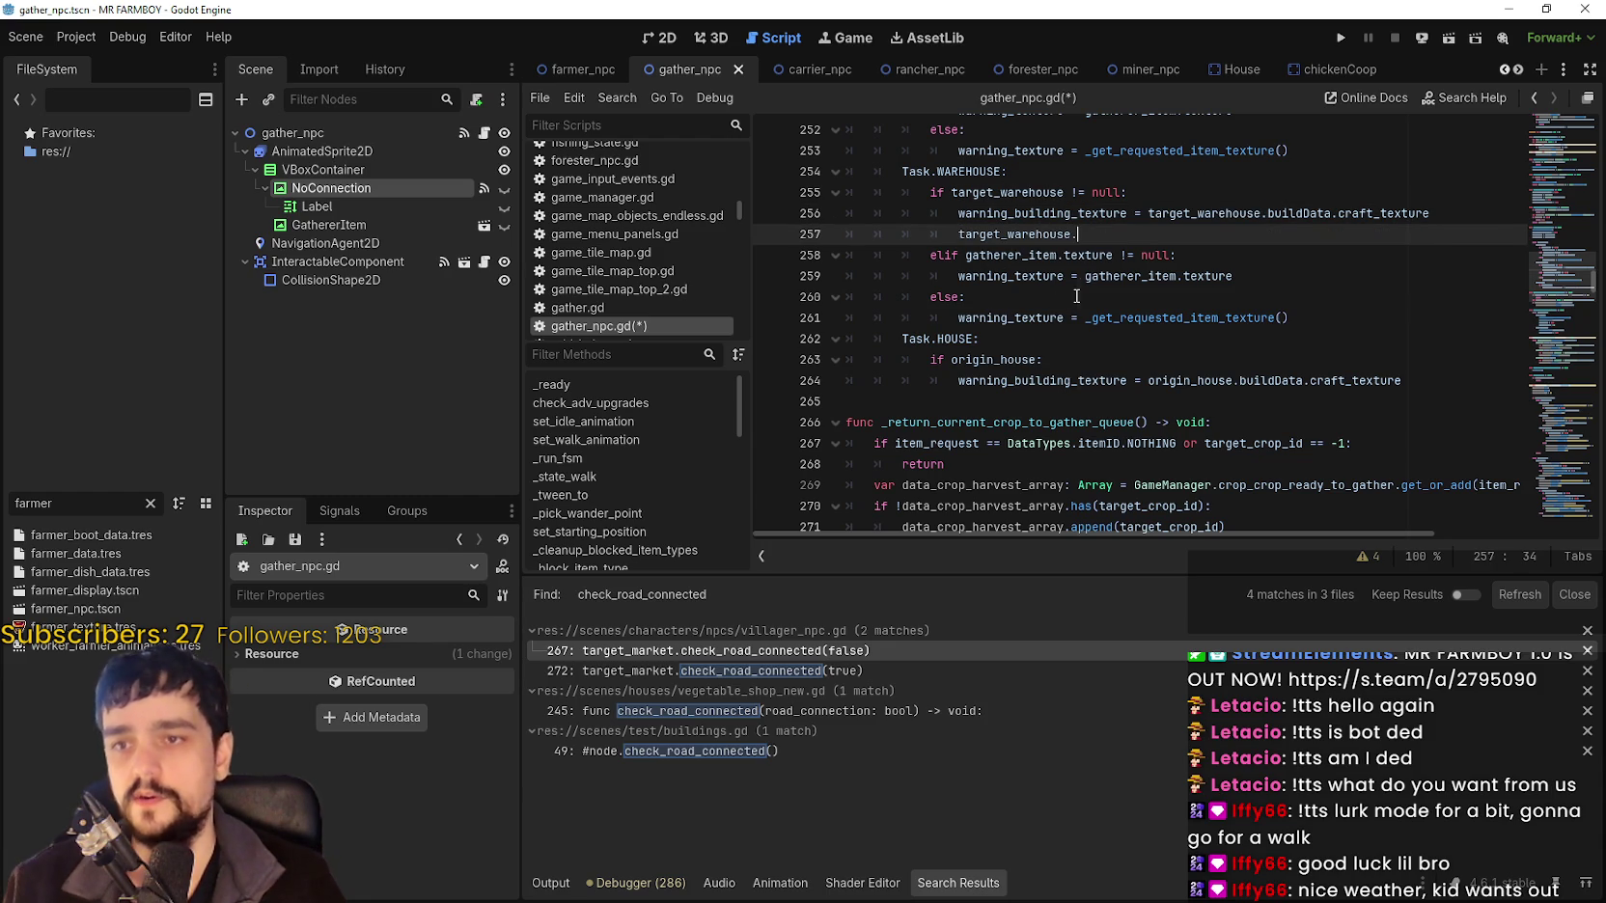
{"action": "type", "text": ".check"}
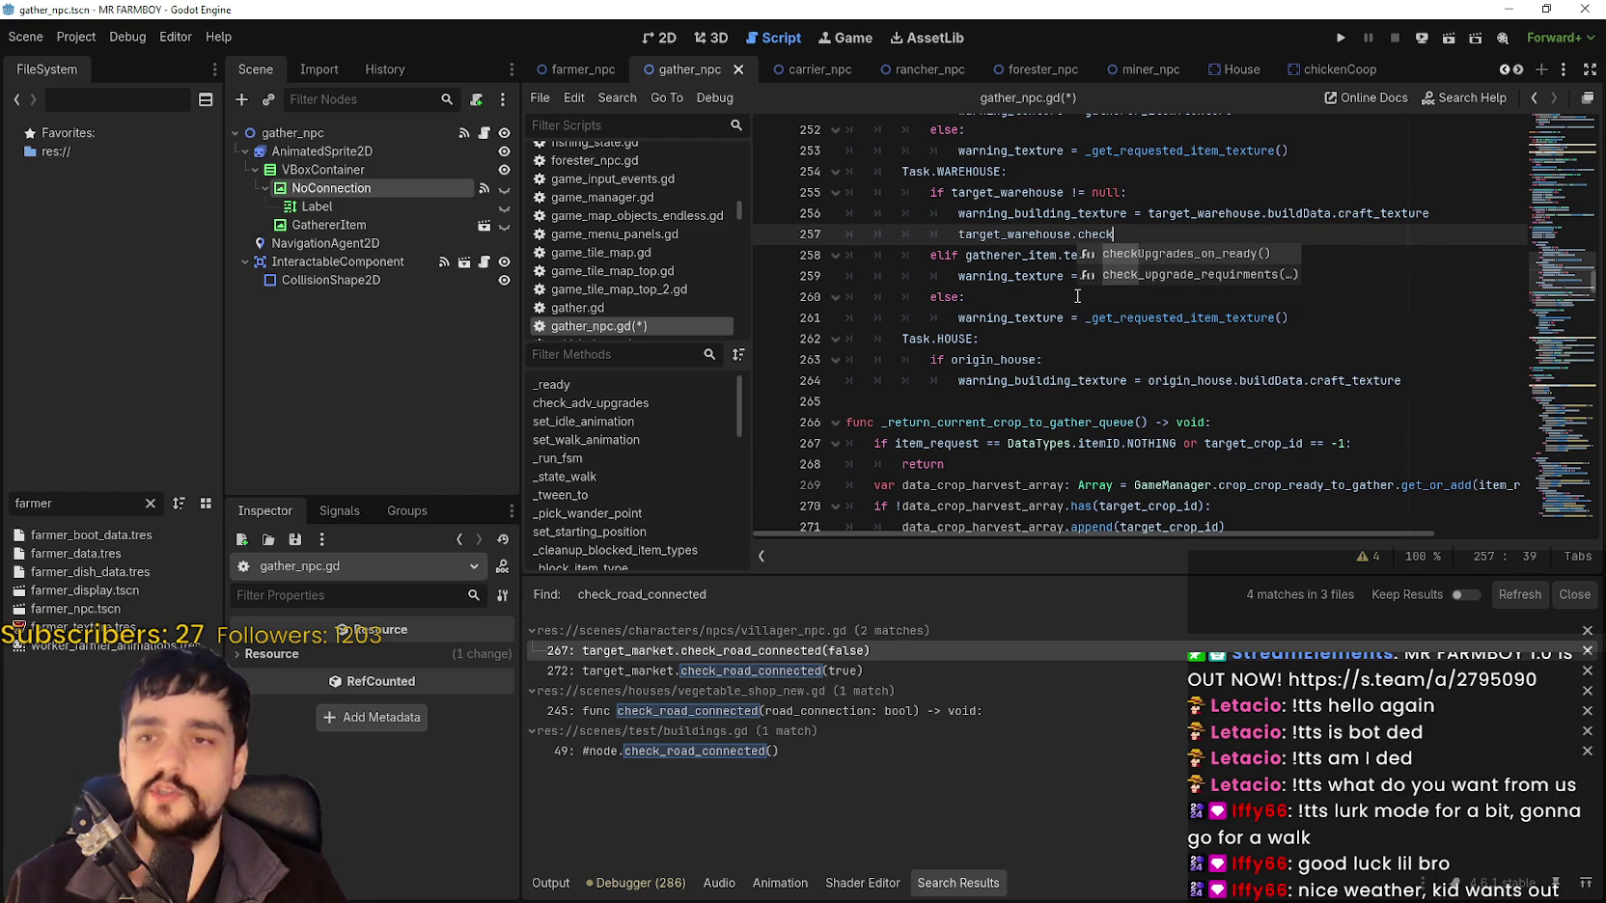
{"action": "type", "text": "_road_"}
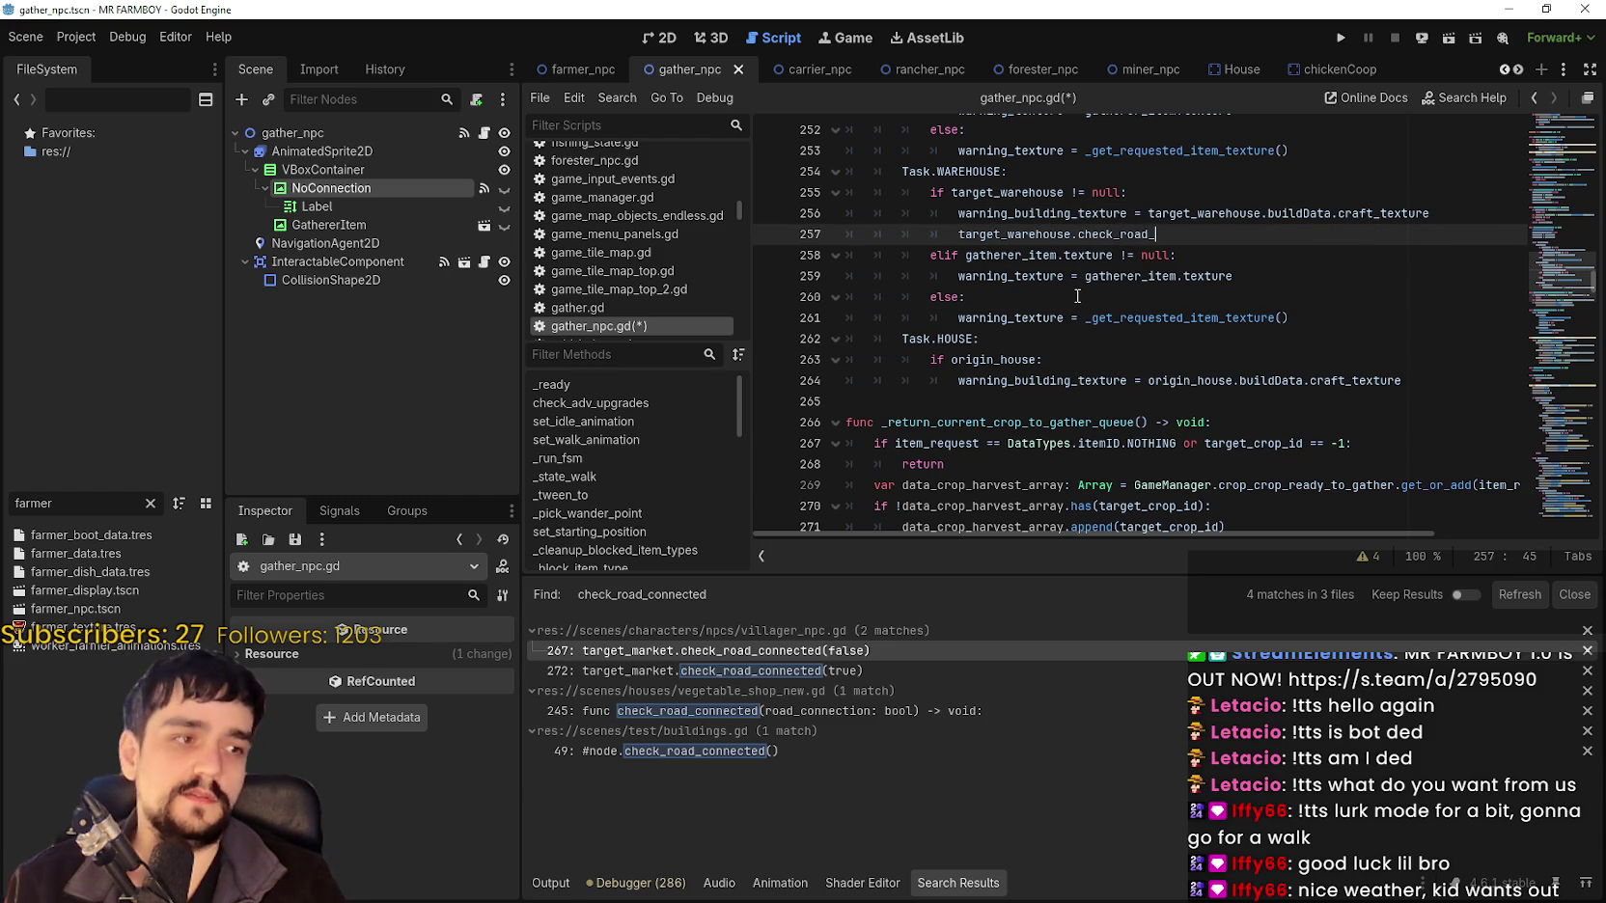
{"action": "type", "text": "connected(false"}
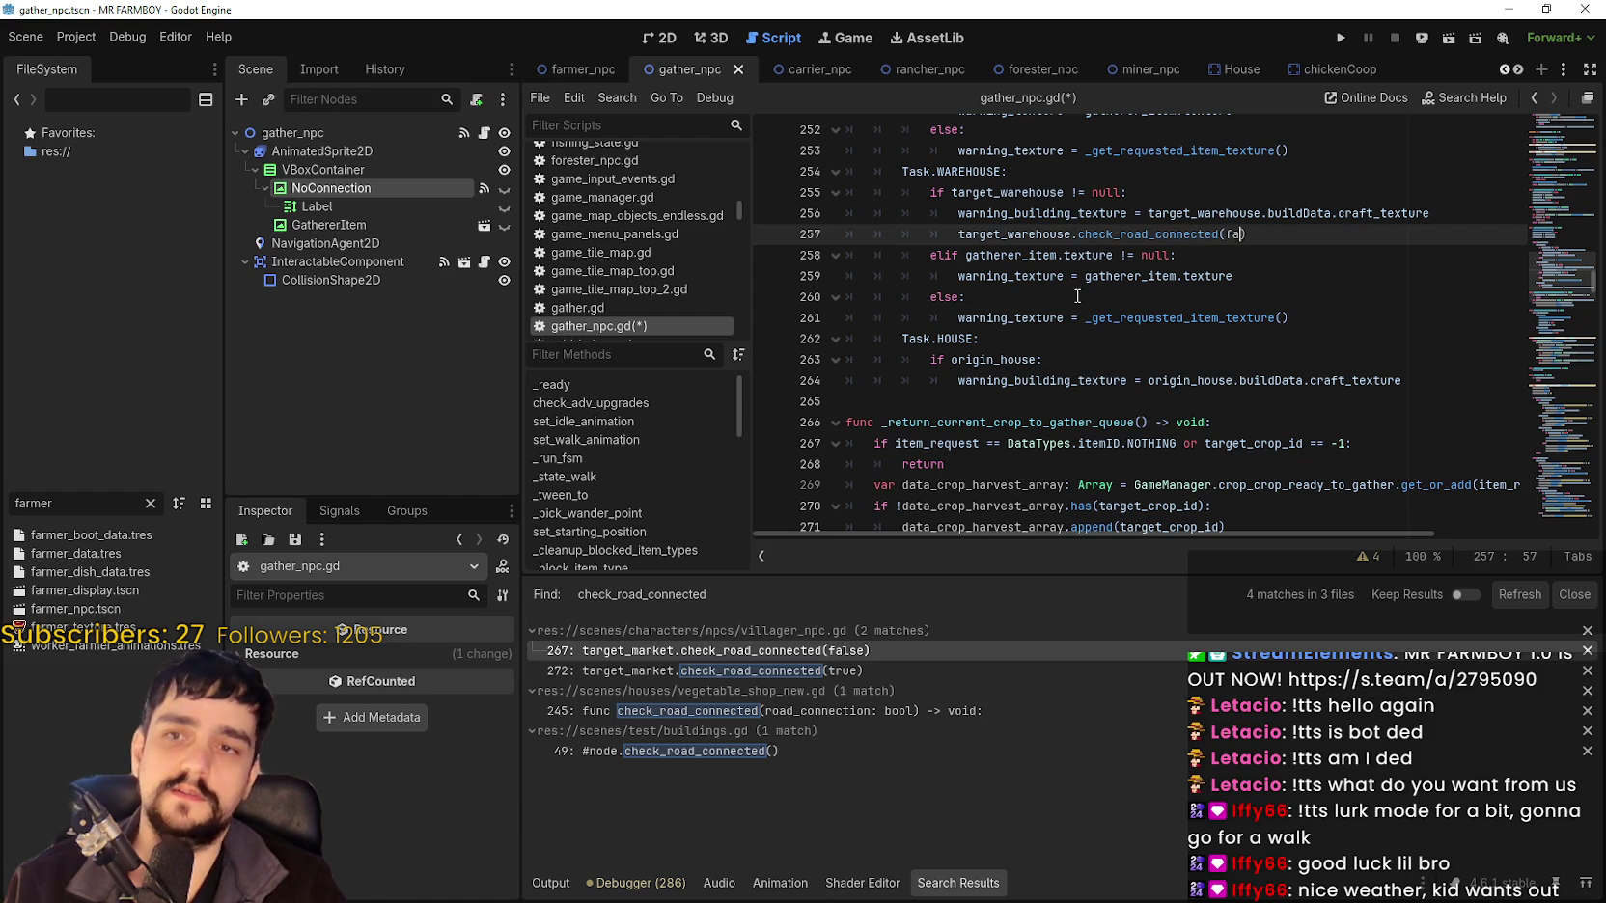
Compare the new line 257 call with the target_warehouse condition above it.
{"action": "left_click_drag", "start_coordinate": [1268, 234], "coordinate": [959, 234]}
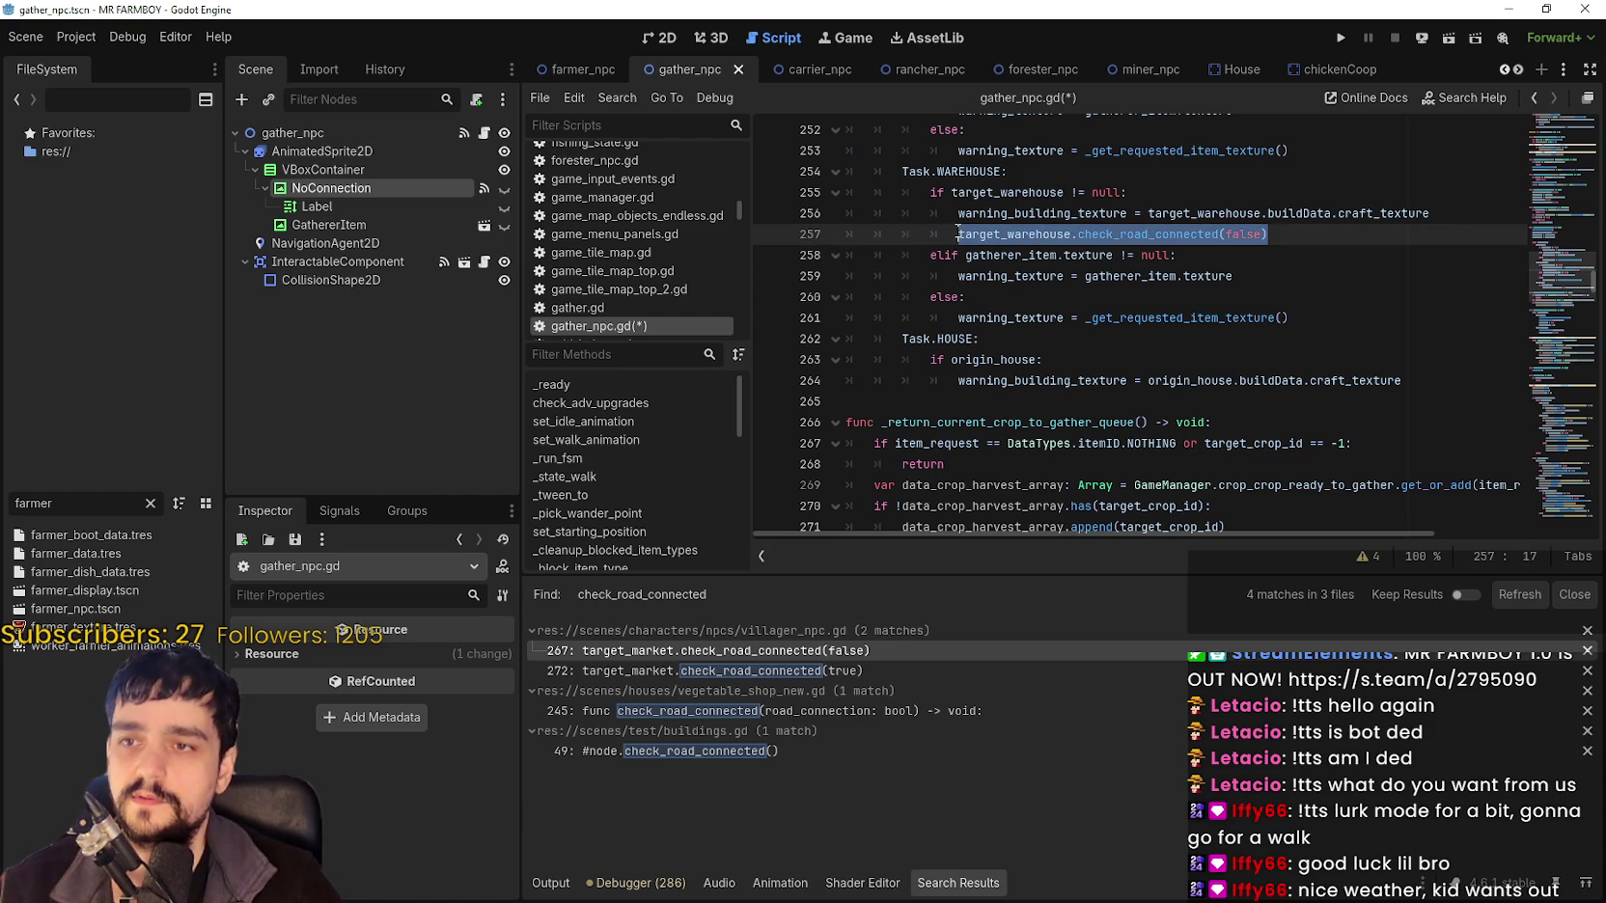
{"action": "double_click", "coordinate": [999, 194]}
{"action": "key", "text": "Down"}
{"action": "key", "text": "Down"}
{"action": "key", "text": "Down"}
{"action": "key", "text": "End"}
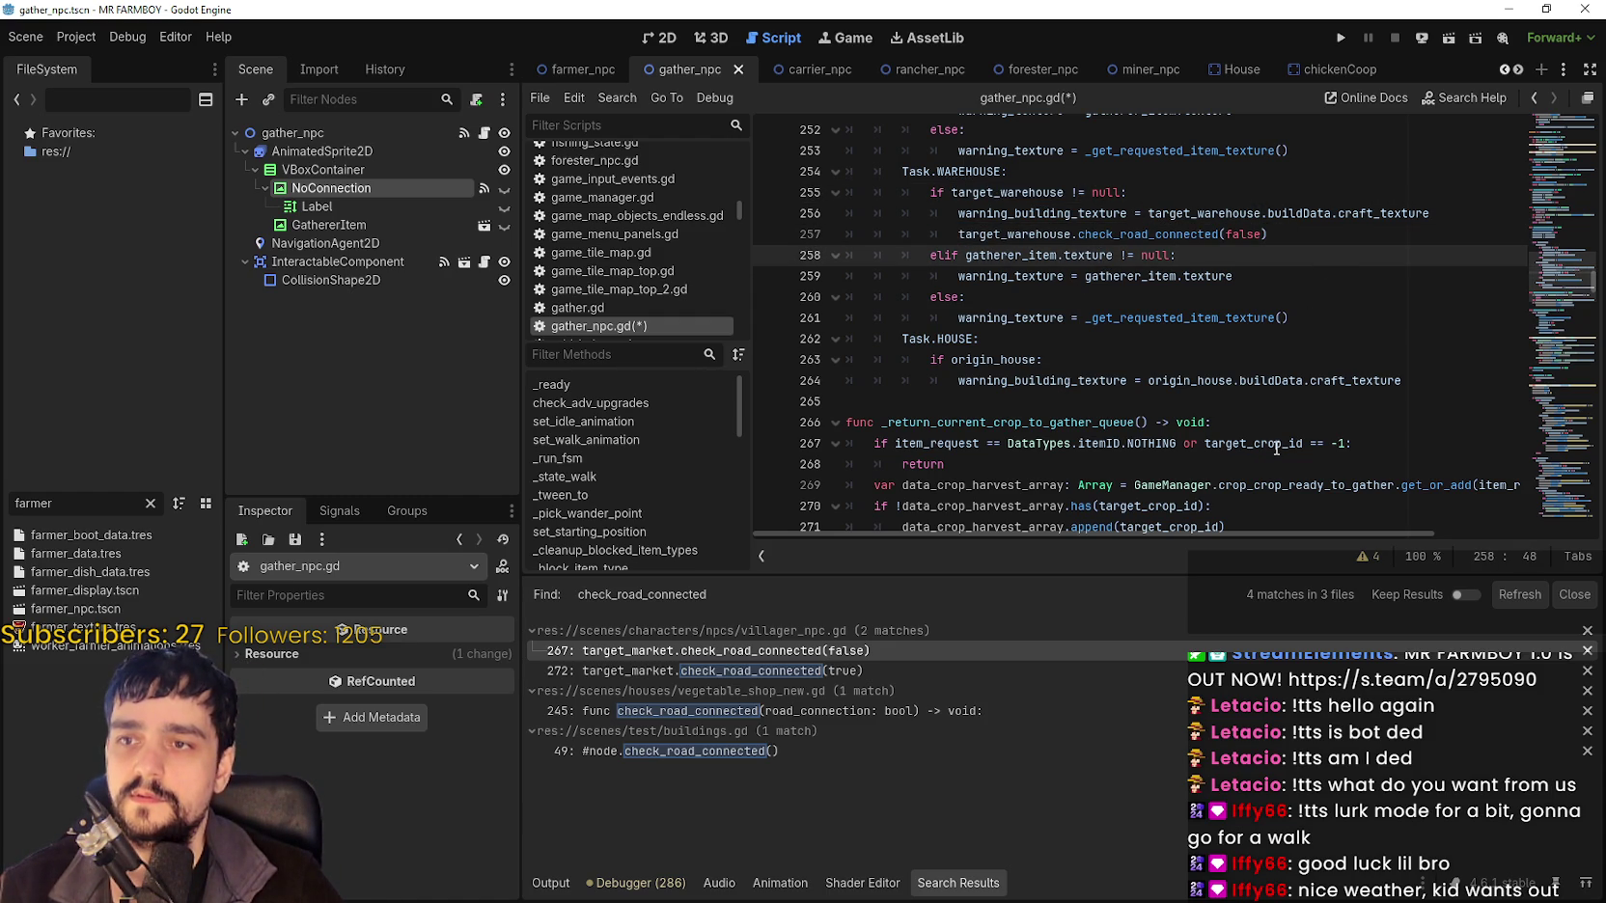
{"action": "scroll", "coordinate": [1276, 443], "scroll_direction": "up", "scroll_amount": 4}
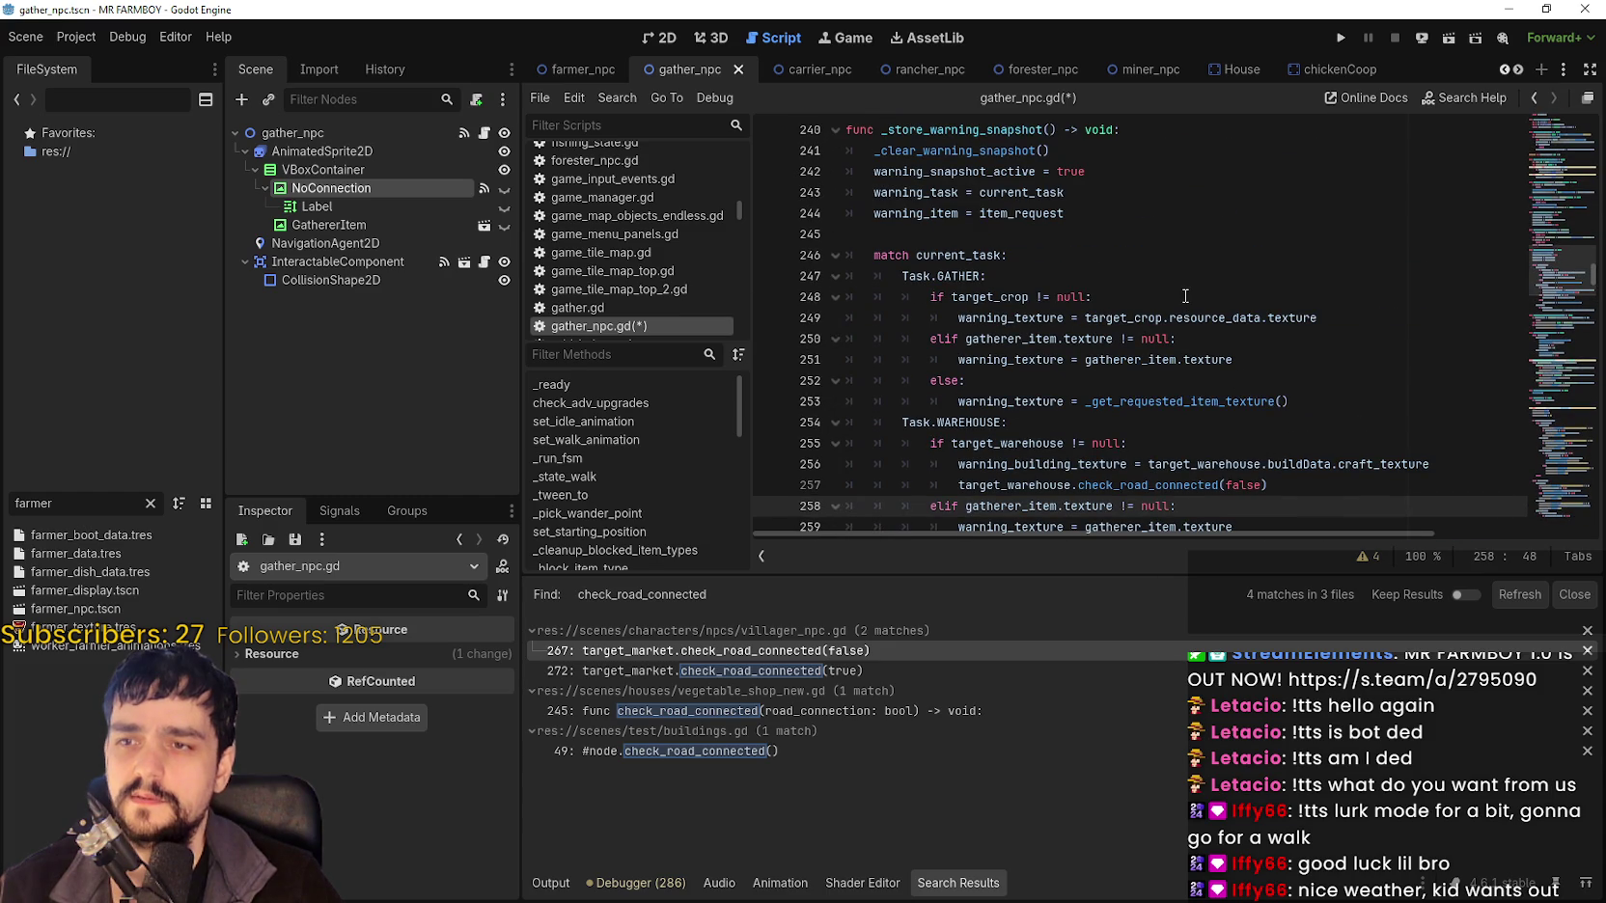
{"action": "scroll", "coordinate": [1185, 295], "scroll_direction": "down", "scroll_amount": 2}
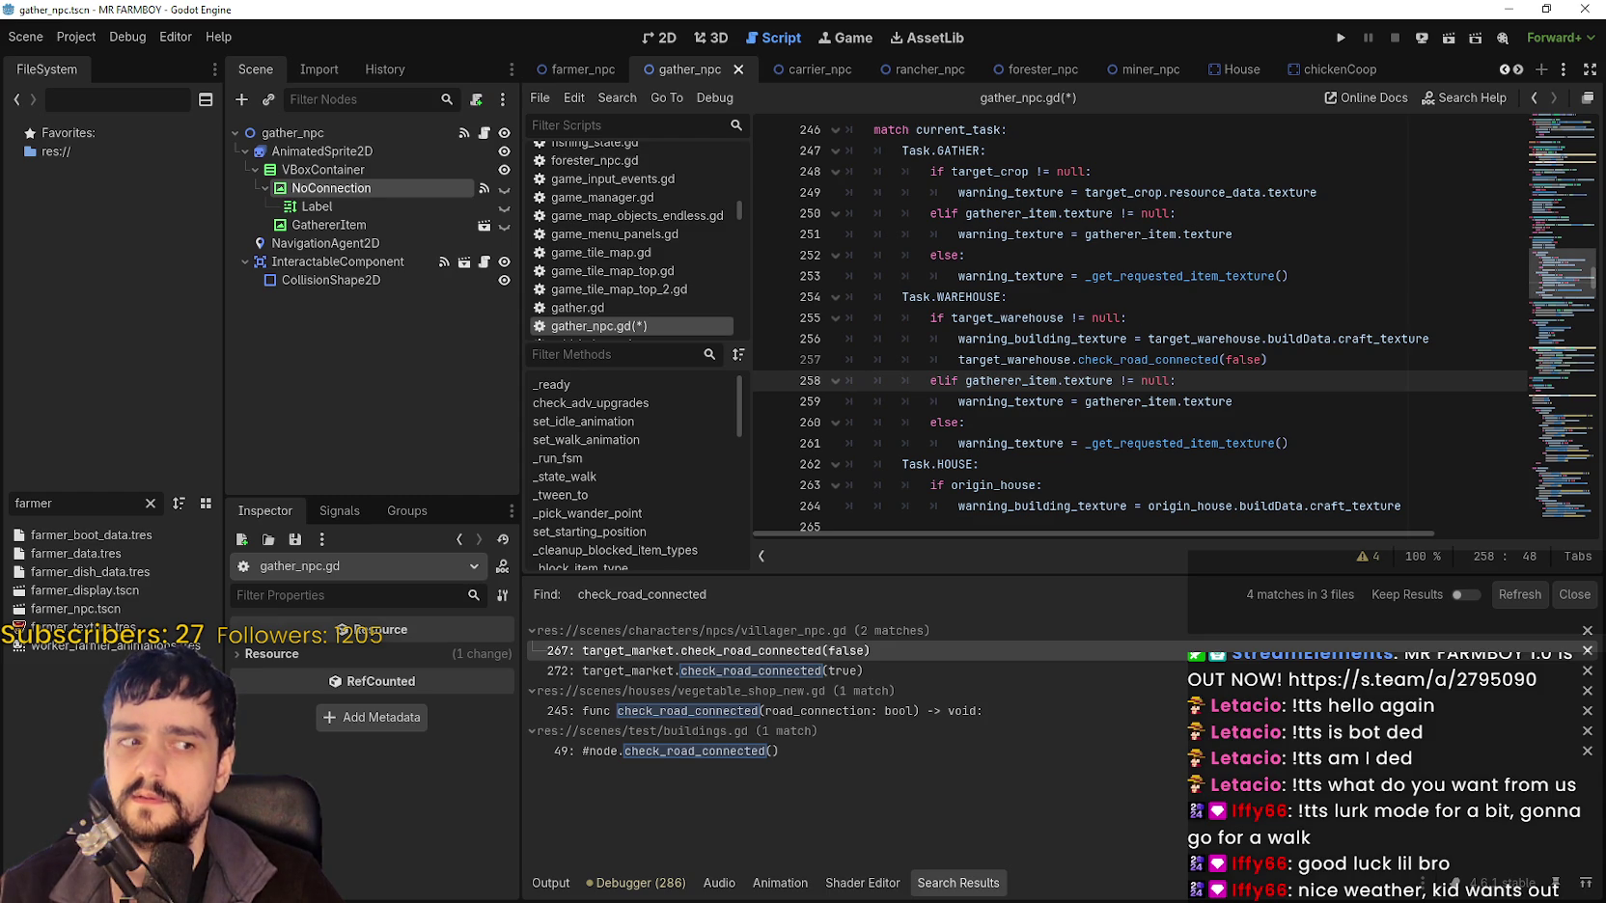
Add the same check_road_connected(false) call as line 265 in the HOUSE branch and save.
{"action": "mouse_move", "coordinate": [1329, 353]}
{"action": "left_mouse_down"}
{"action": "mouse_move", "coordinate": [941, 359]}
{"action": "mouse_move", "coordinate": [956, 357]}
{"action": "left_mouse_up"}
{"action": "key", "text": "ctrl+c"}
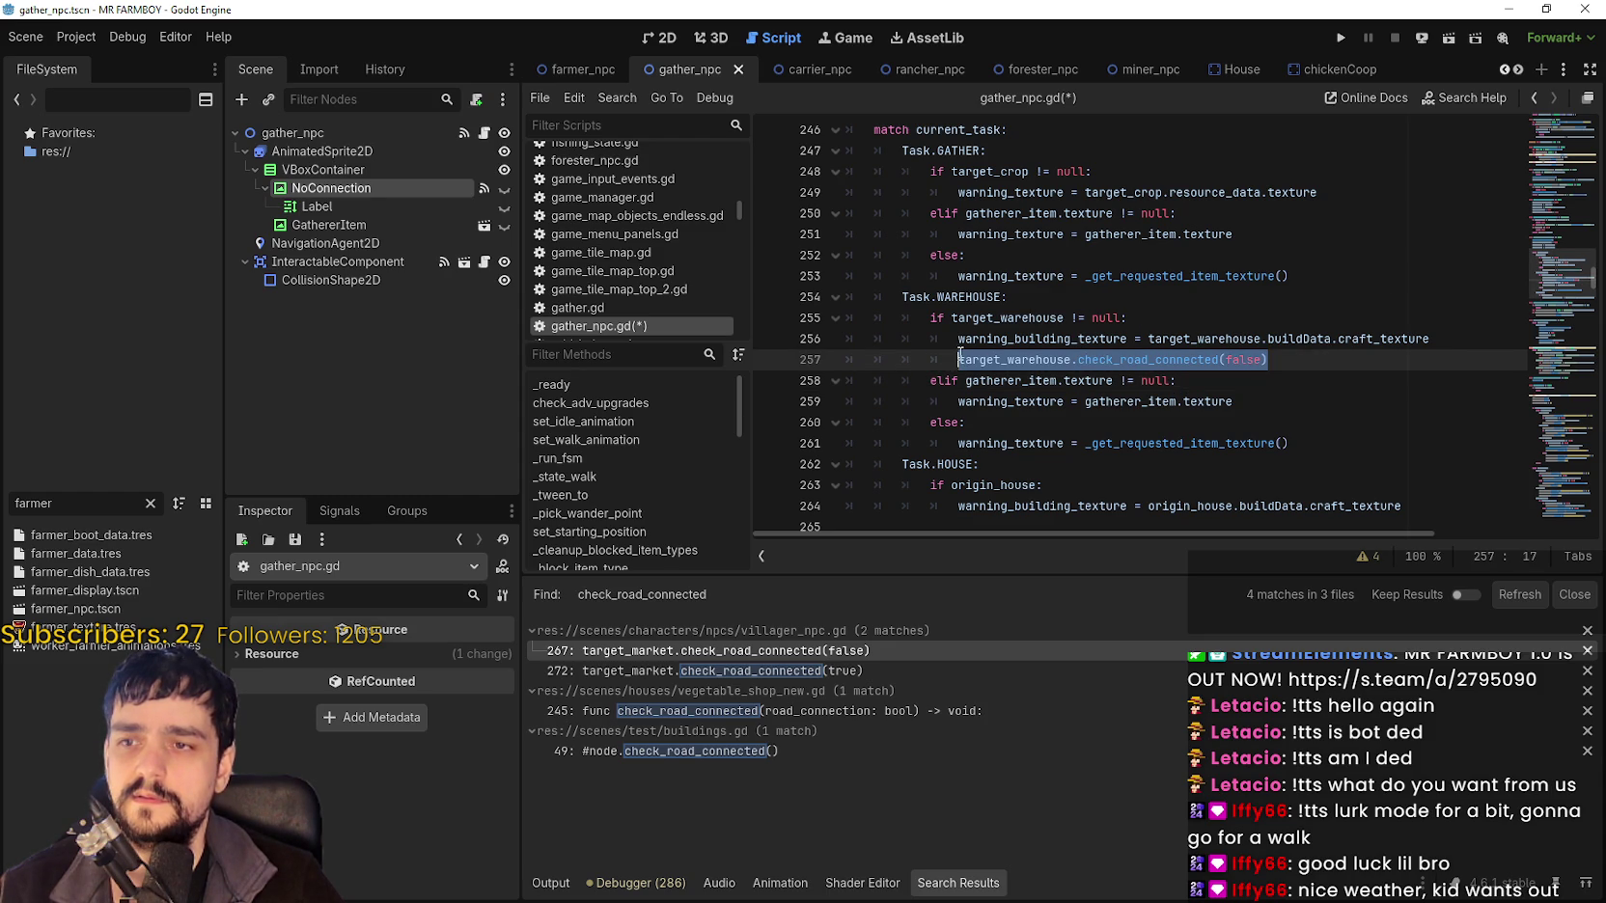
{"action": "scroll", "coordinate": [1158, 362], "scroll_direction": "down", "scroll_amount": 2}
{"action": "left_click", "coordinate": [1458, 379]}
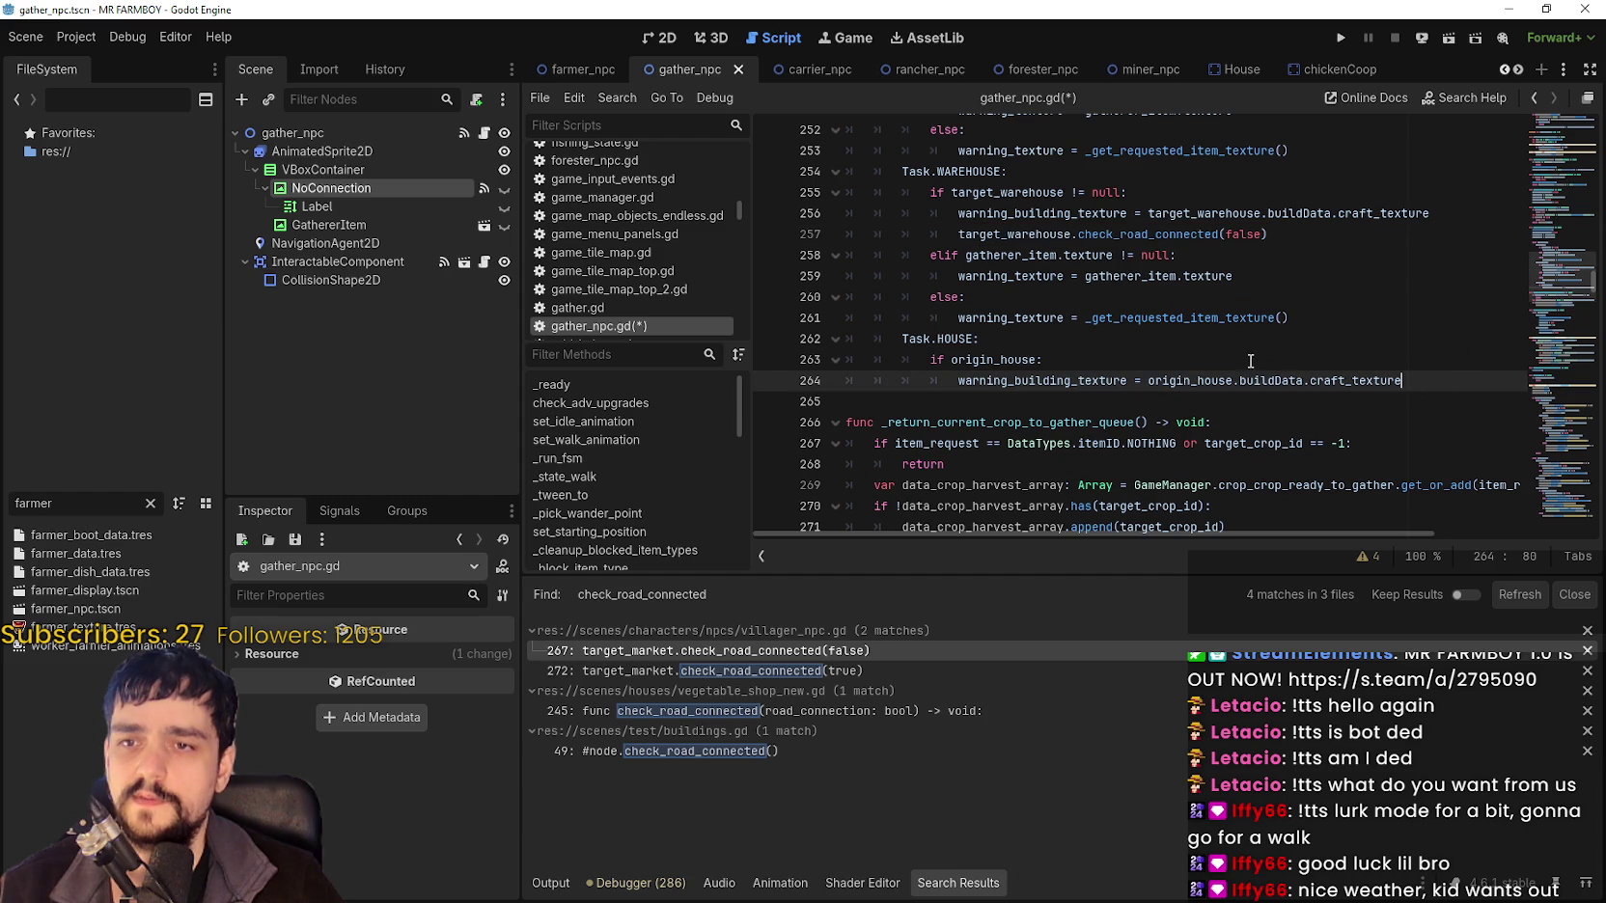
{"action": "key", "text": "Return"}
{"action": "key", "text": "ctrl+v"}
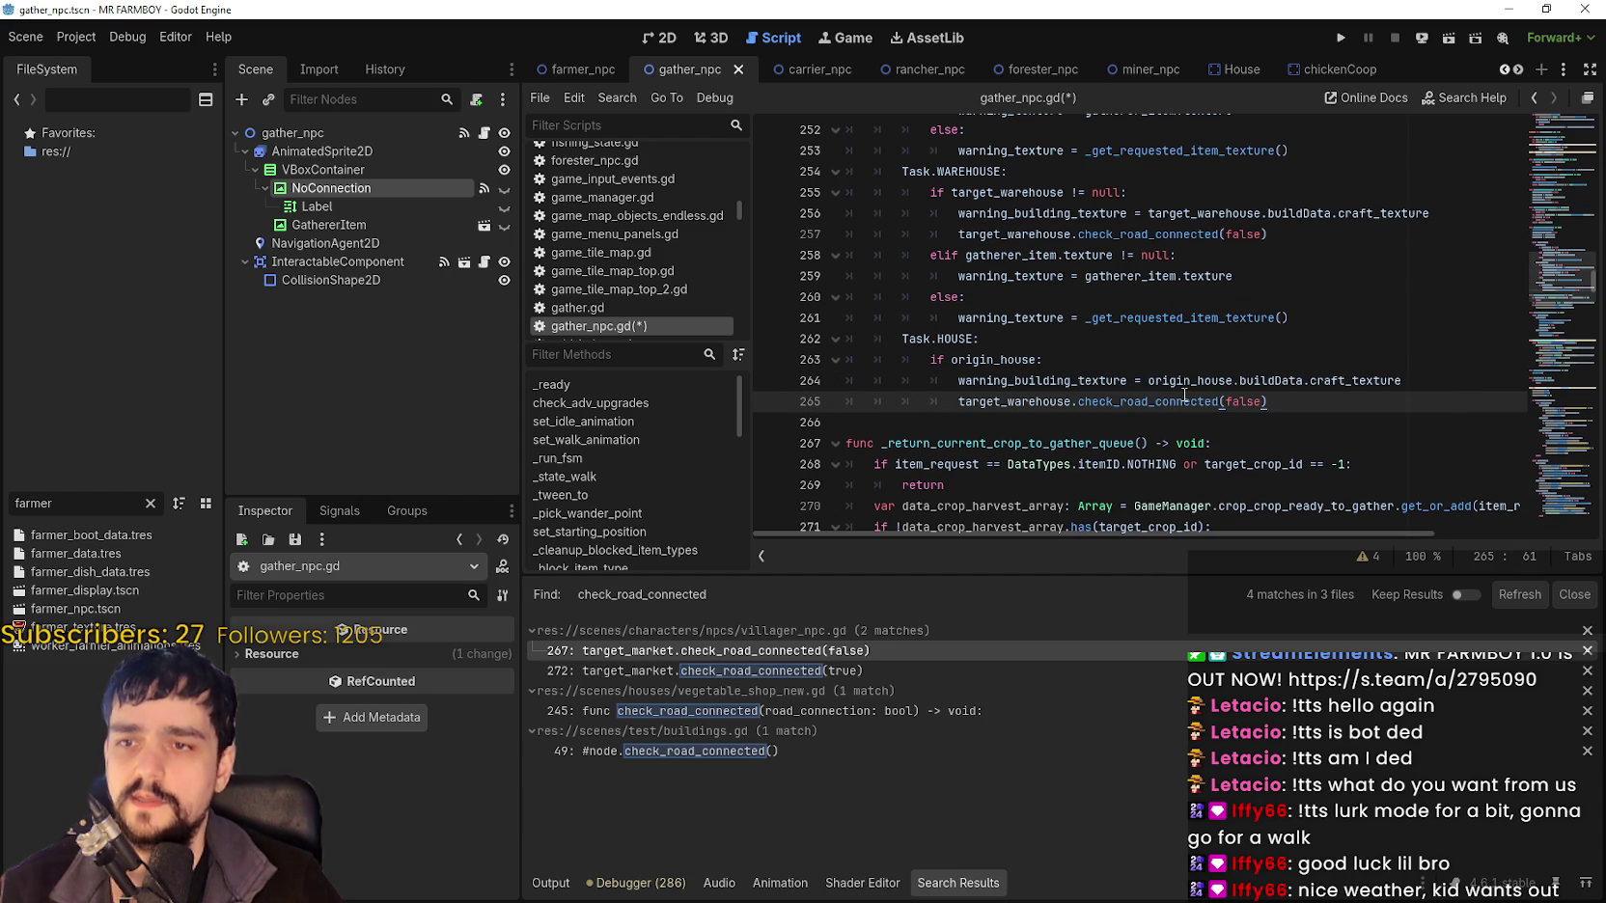
{"action": "double_click", "coordinate": [1240, 403]}
{"action": "left_click", "coordinate": [1321, 405]}
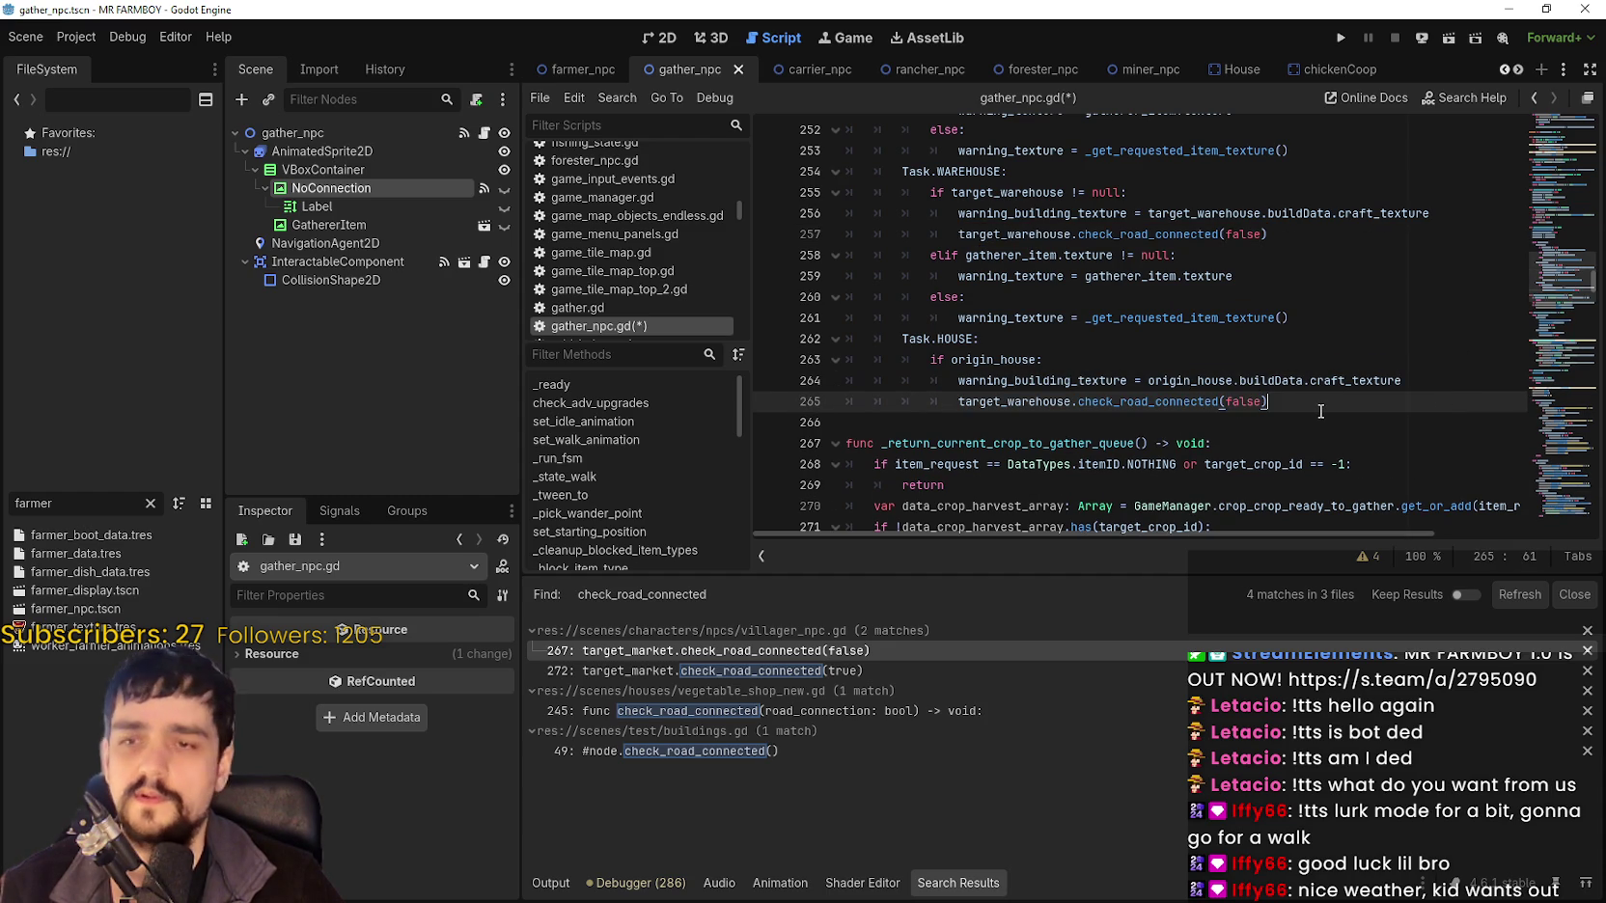
{"action": "key", "text": "ctrl+s"}
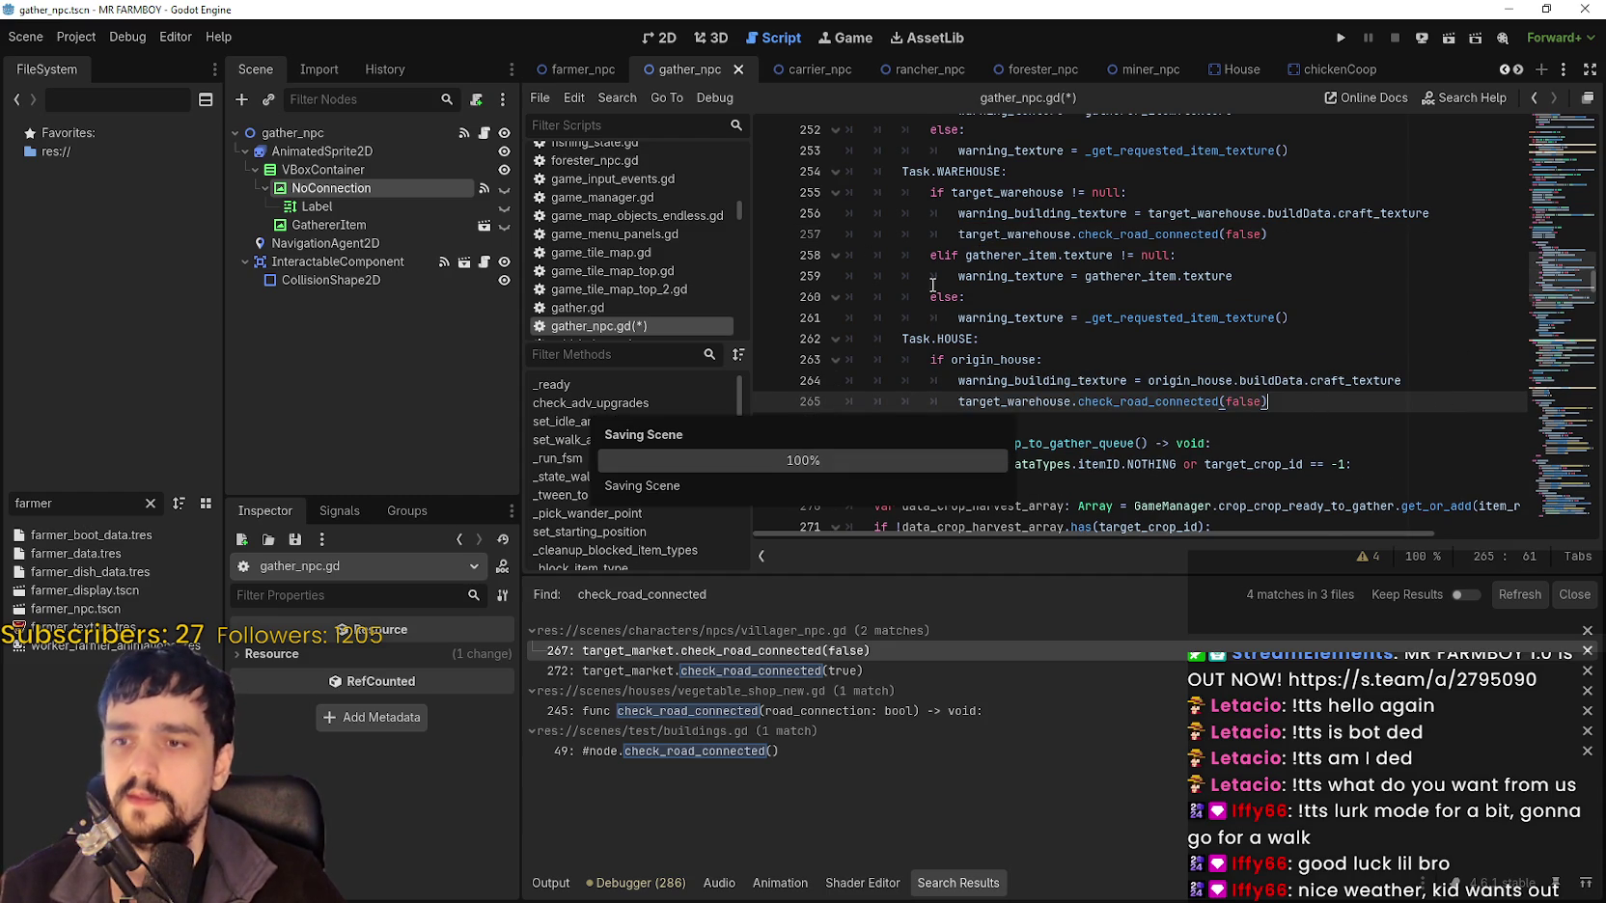
{"action": "scroll", "coordinate": [1048, 320], "scroll_direction": "up", "scroll_amount": 5}
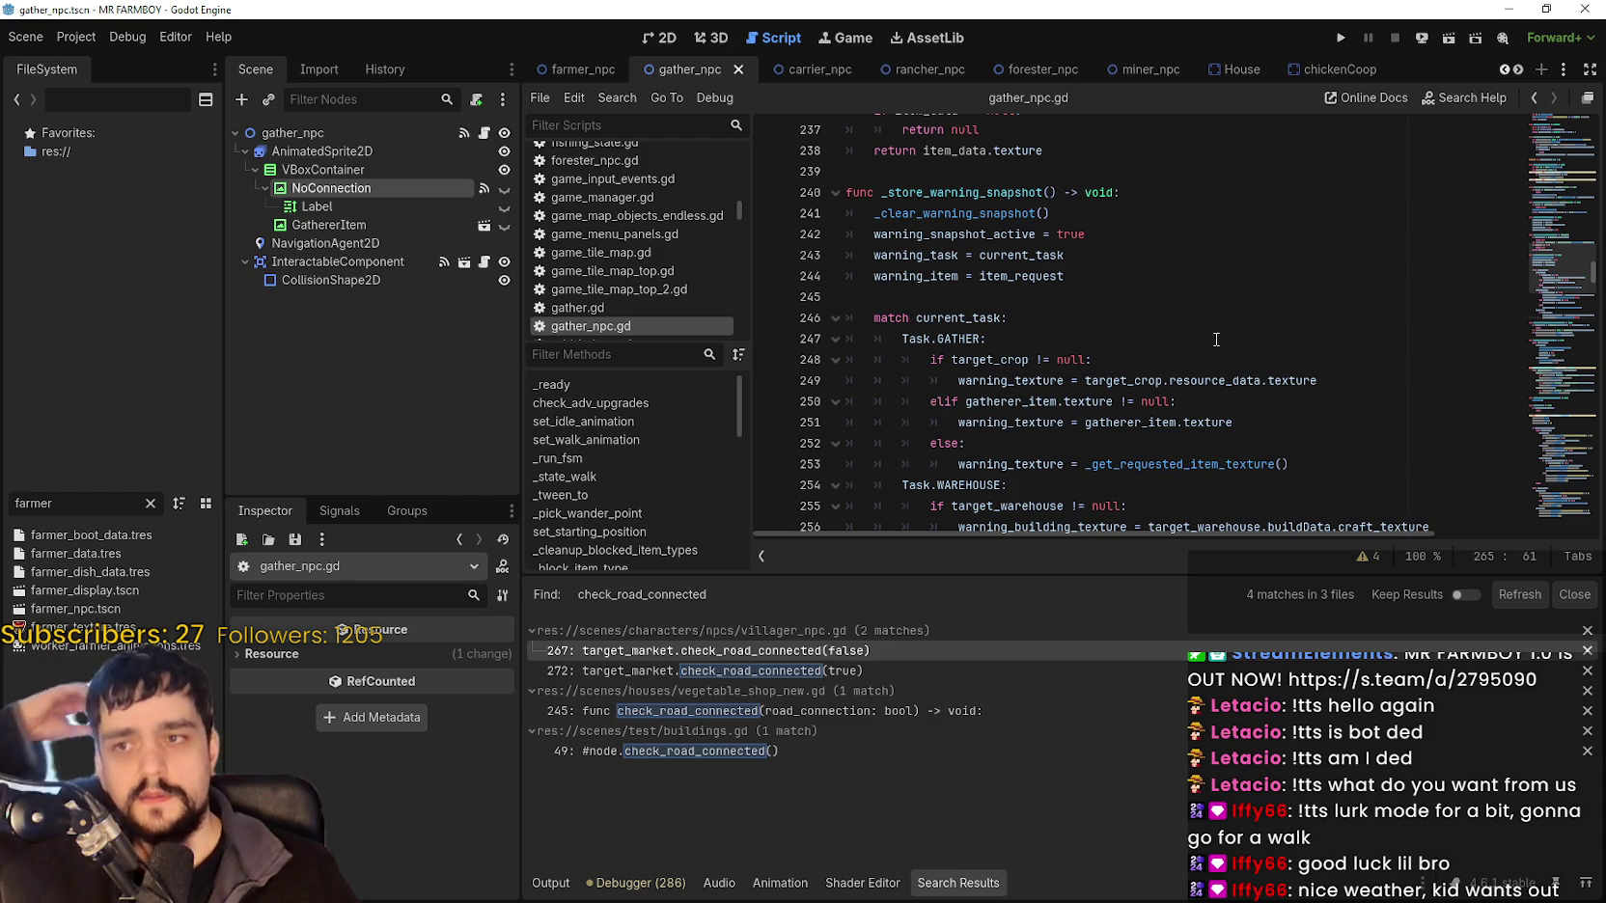
Look up the _clear_warning_snapshot definition from its call.
{"action": "left_click", "coordinate": [946, 212]}
{"action": "scroll", "coordinate": [1096, 260], "scroll_direction": "up", "scroll_amount": 1}
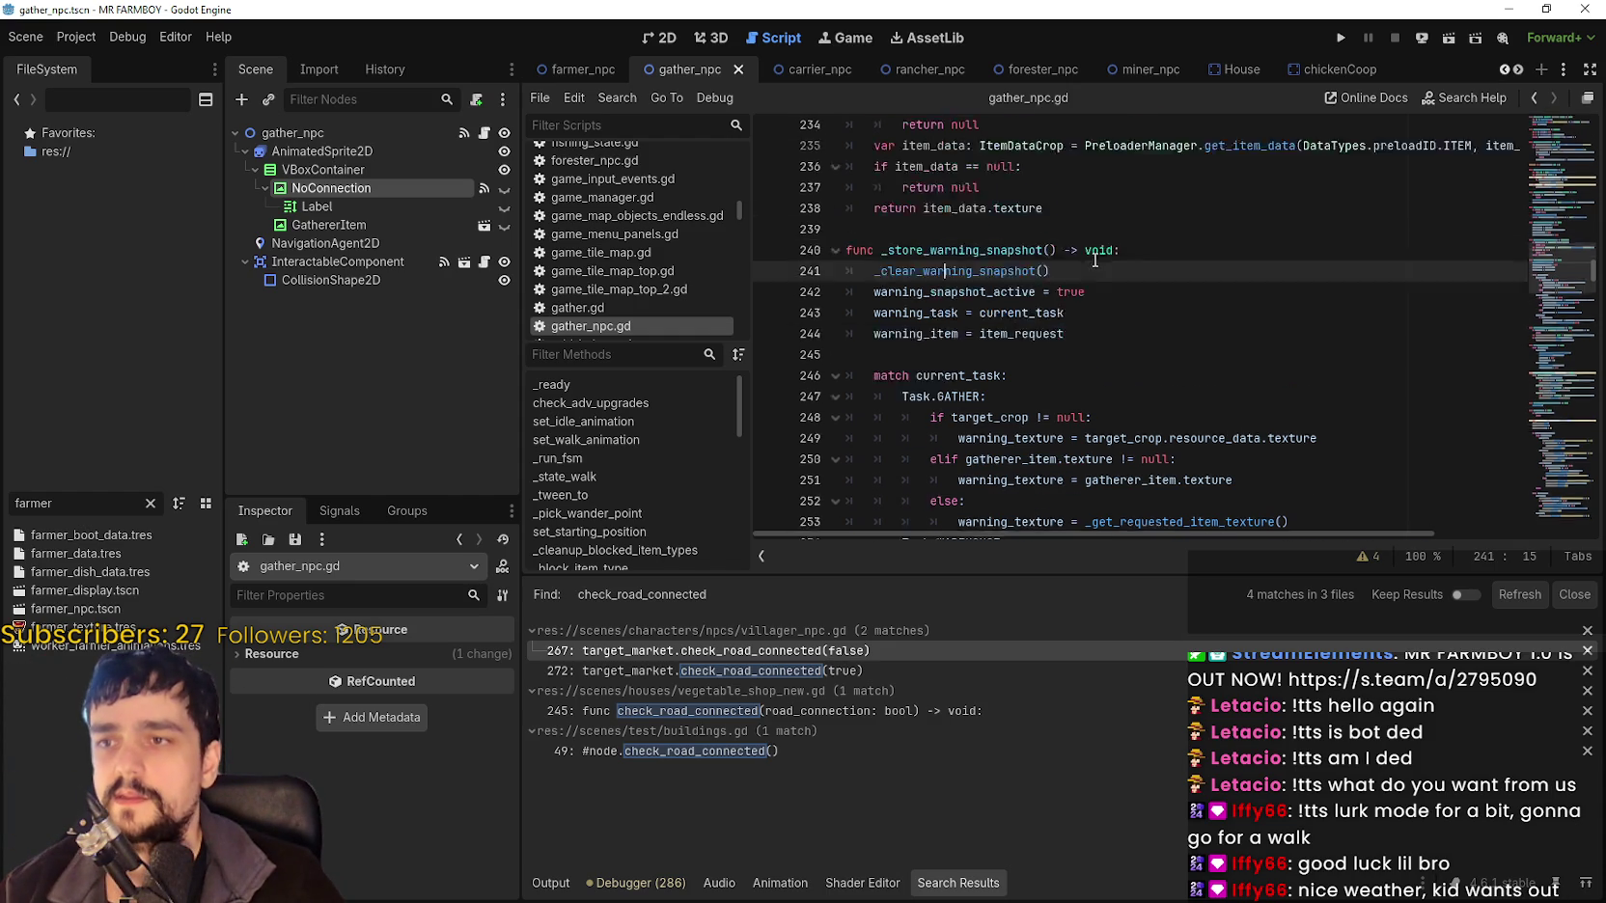
{"action": "scroll", "coordinate": [1095, 259], "scroll_direction": "up", "scroll_amount": 2}
{"action": "right_click", "coordinate": [976, 338]}
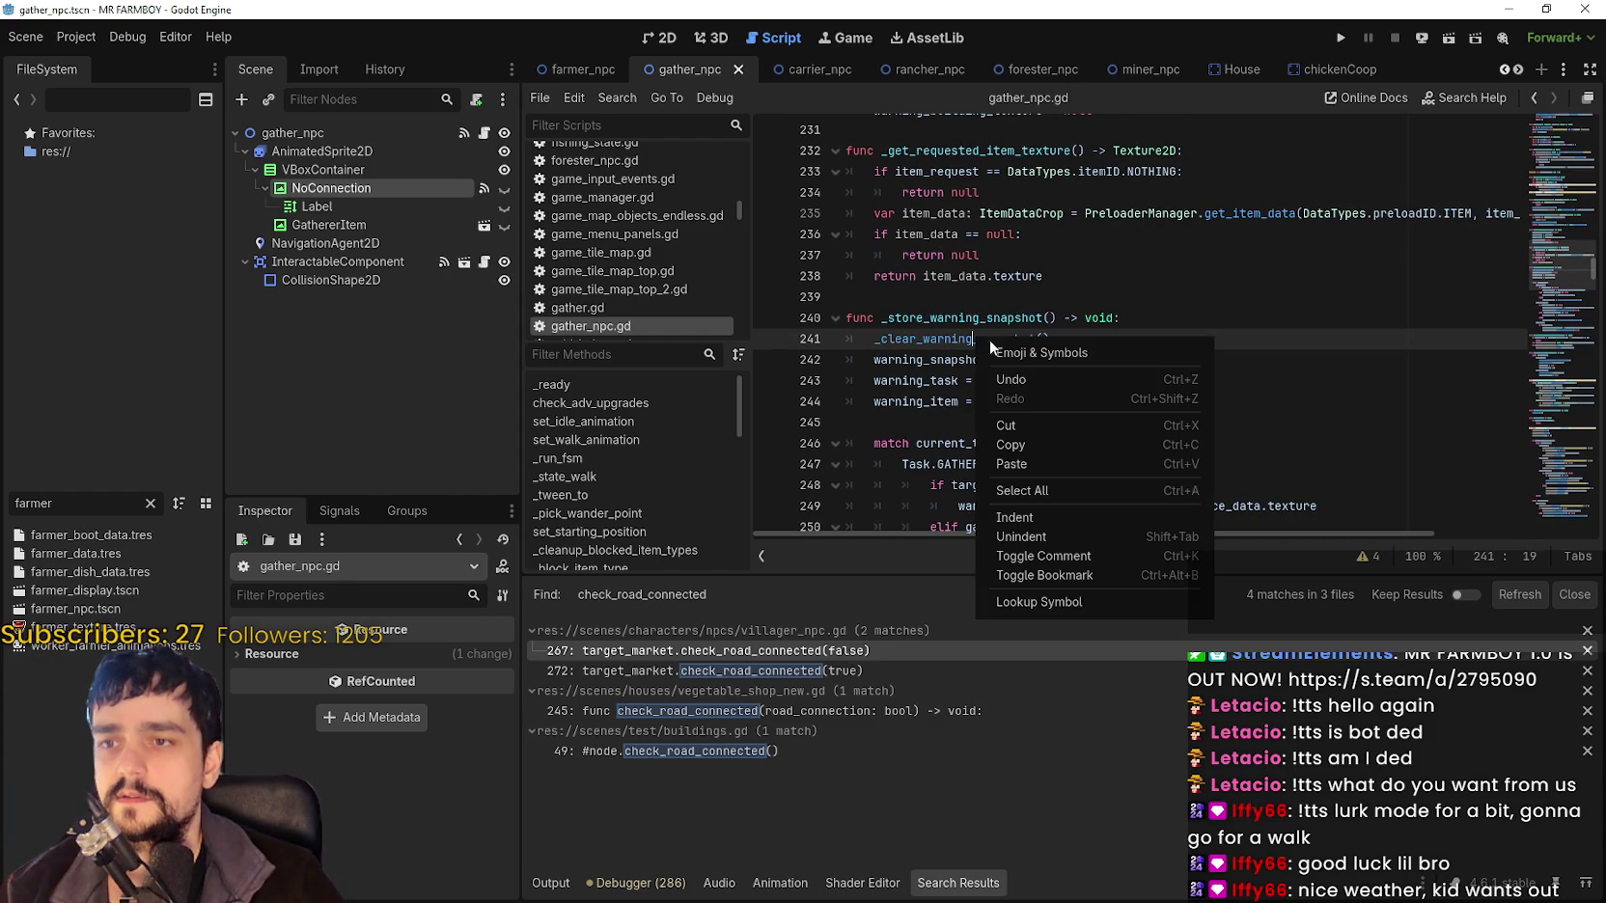
{"action": "left_click", "coordinate": [1105, 605]}
{"action": "scroll", "coordinate": [1085, 334], "scroll_direction": "down", "scroll_amount": 3}
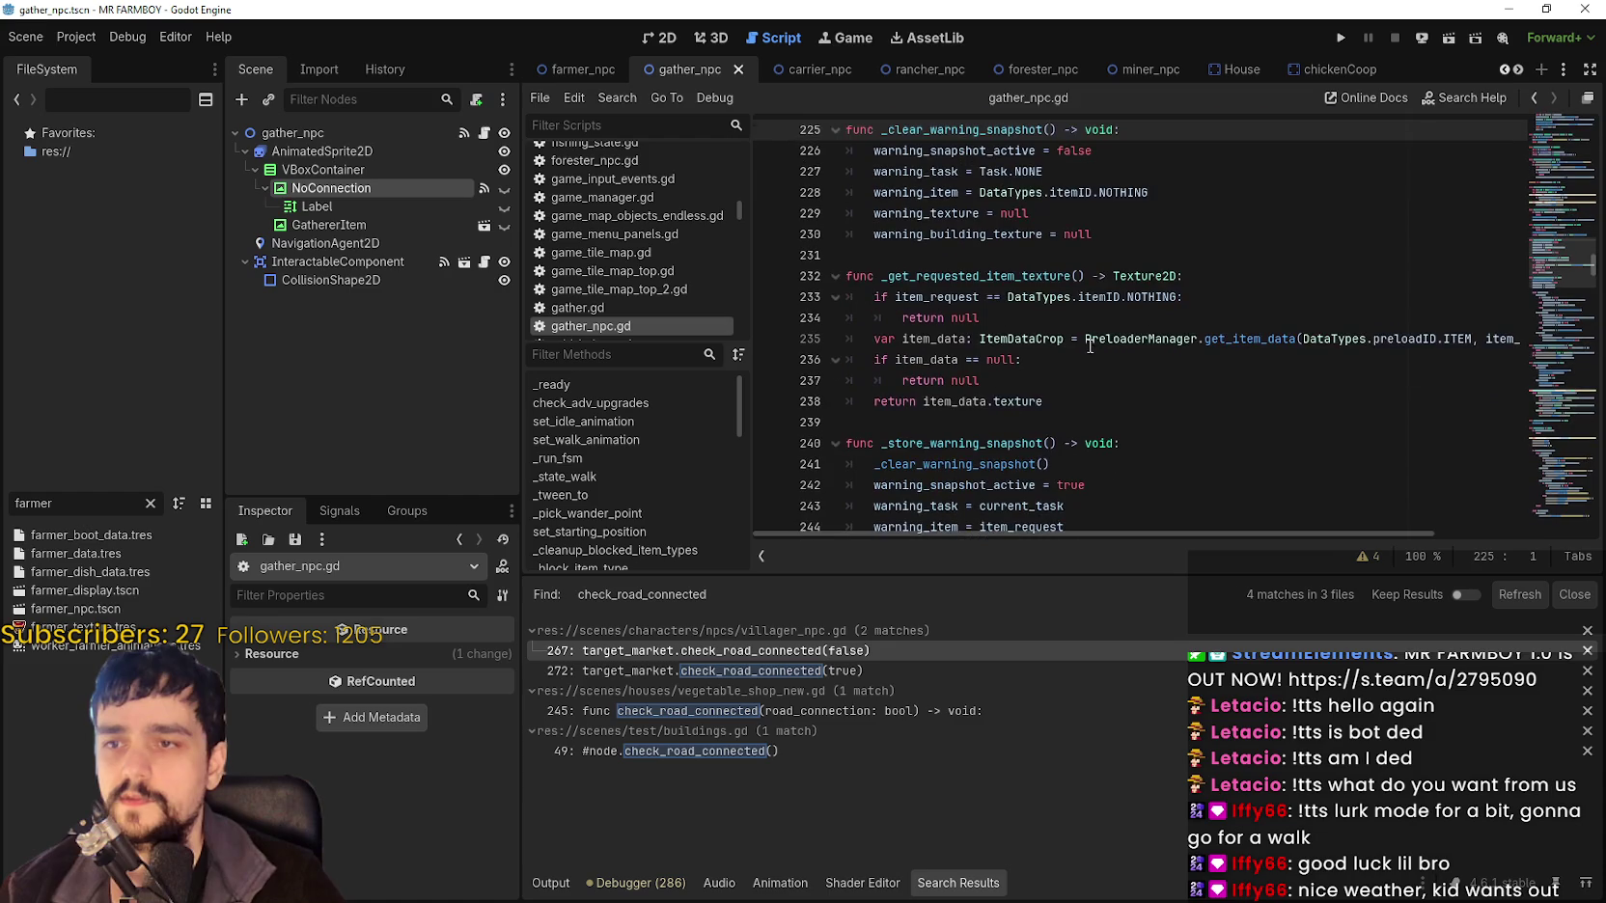
{"action": "scroll", "coordinate": [1119, 342], "scroll_direction": "up", "scroll_amount": 3}
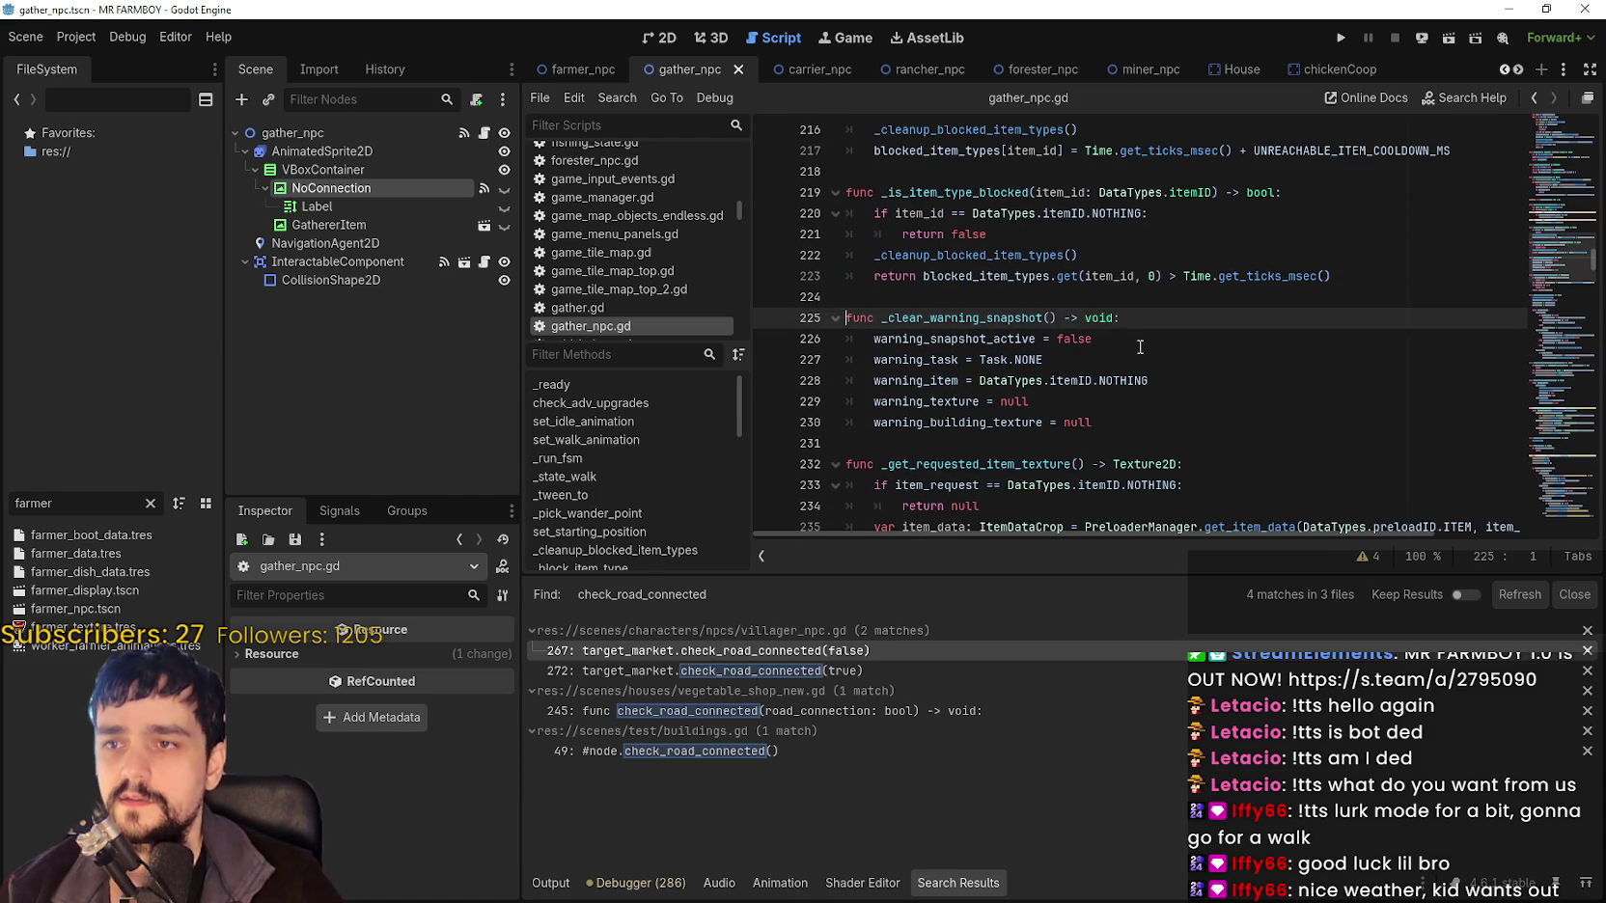
{"action": "left_click", "coordinate": [1190, 437]}
{"action": "left_click", "coordinate": [1206, 420]}
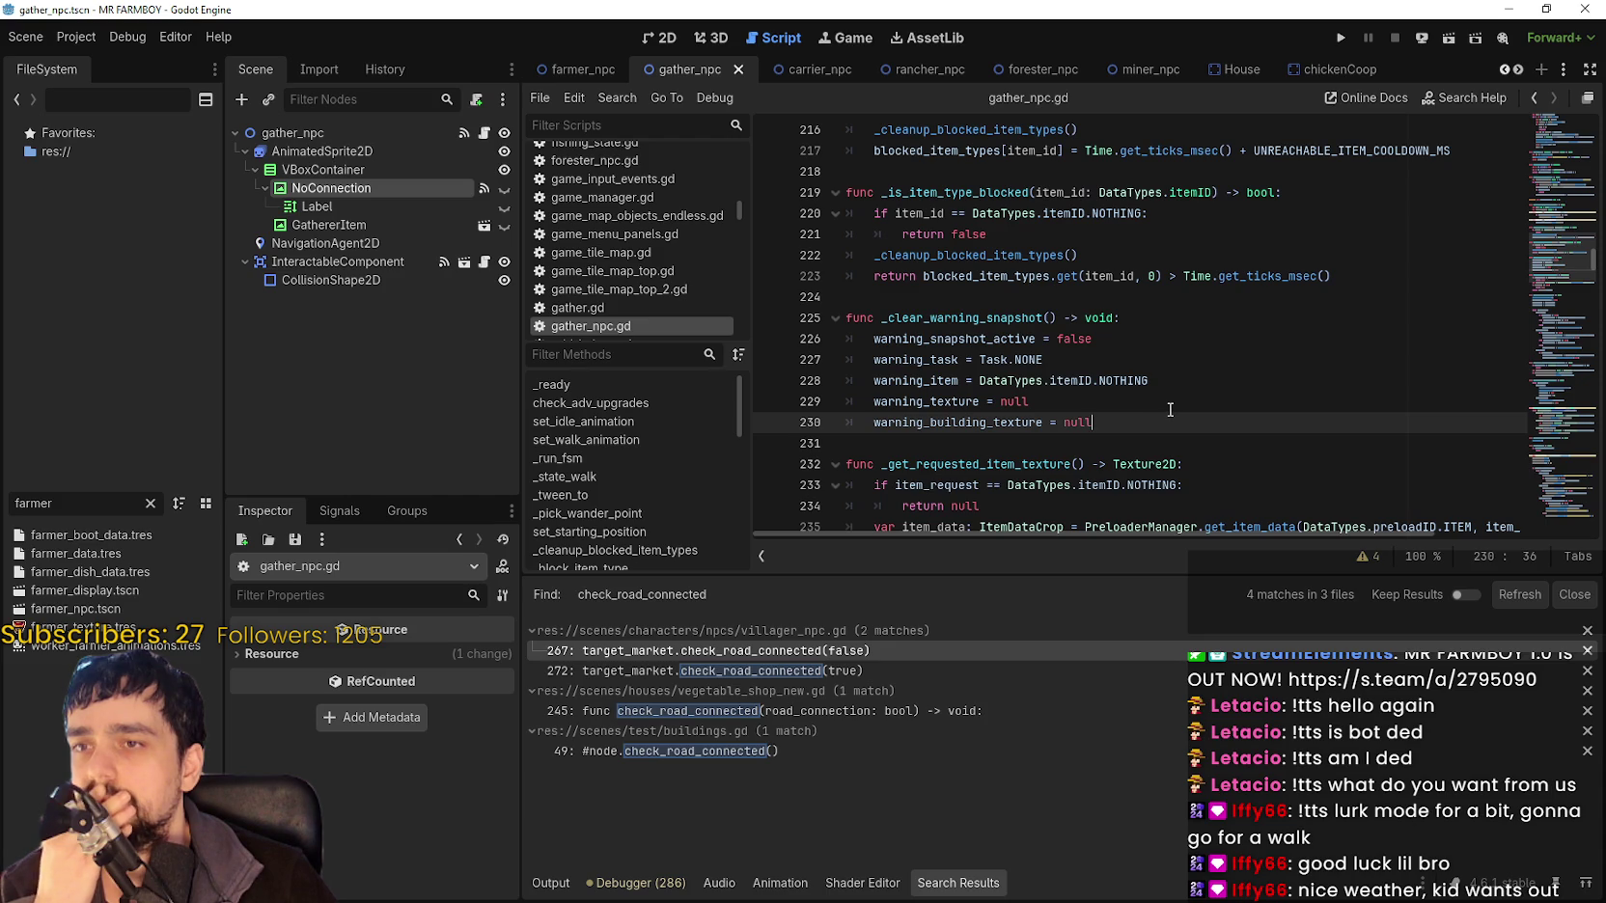
Search for _clear_warning_snapshot, reaching its line 391 call after the _store_warning_snapshot call on 382.
{"action": "scroll", "coordinate": [1171, 406], "scroll_direction": "up", "scroll_amount": 5}
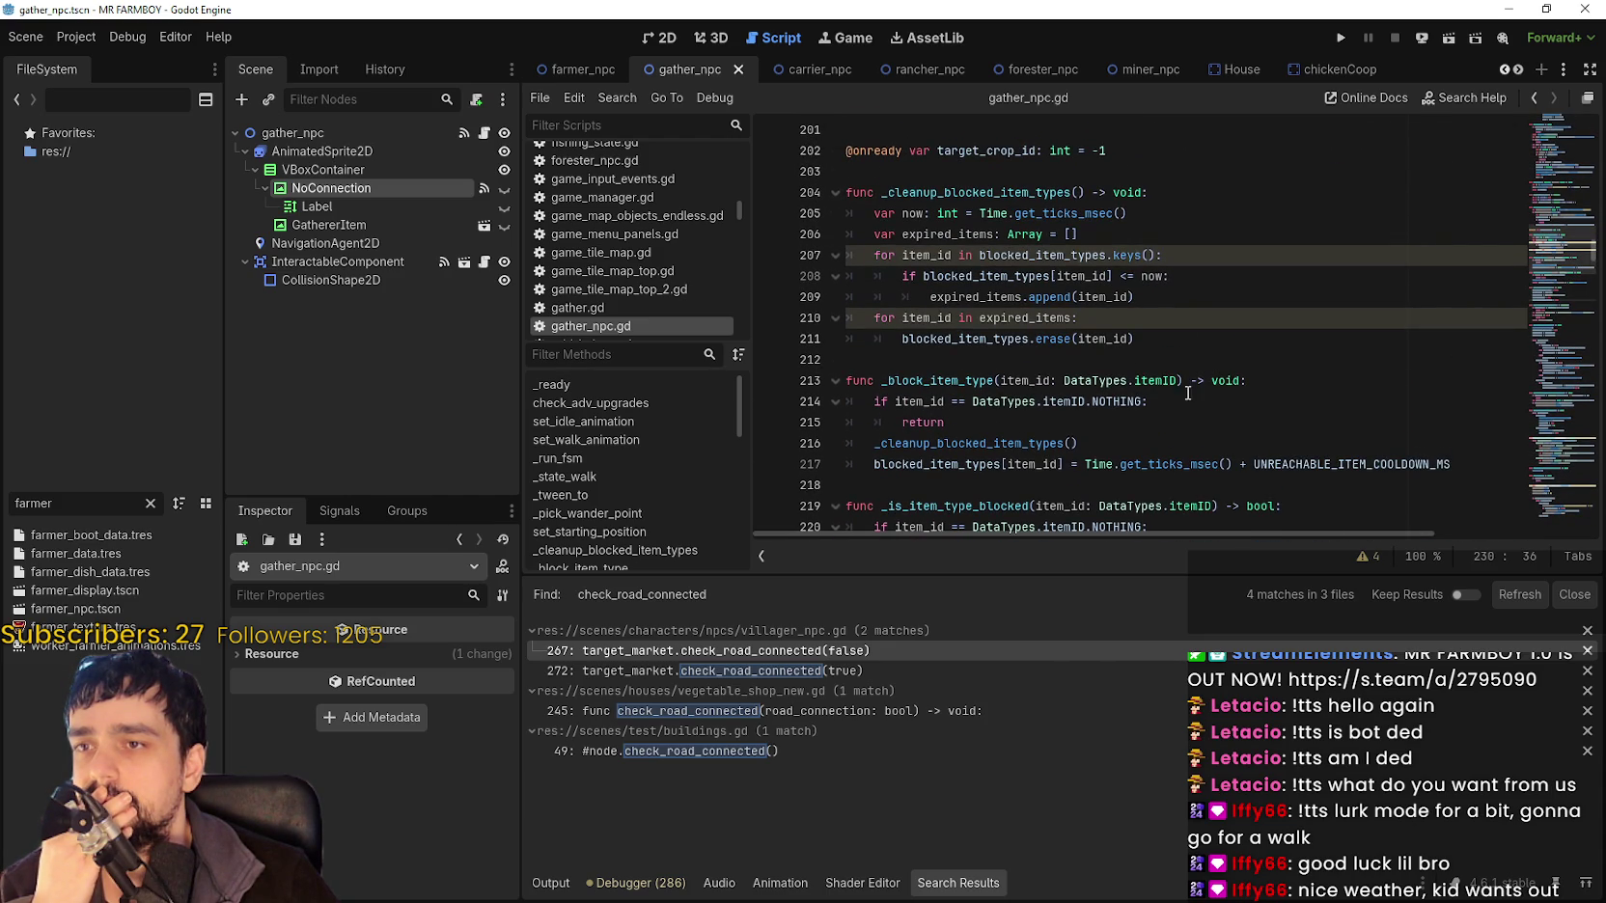
{"action": "scroll", "coordinate": [1180, 400], "scroll_direction": "down", "scroll_amount": 3}
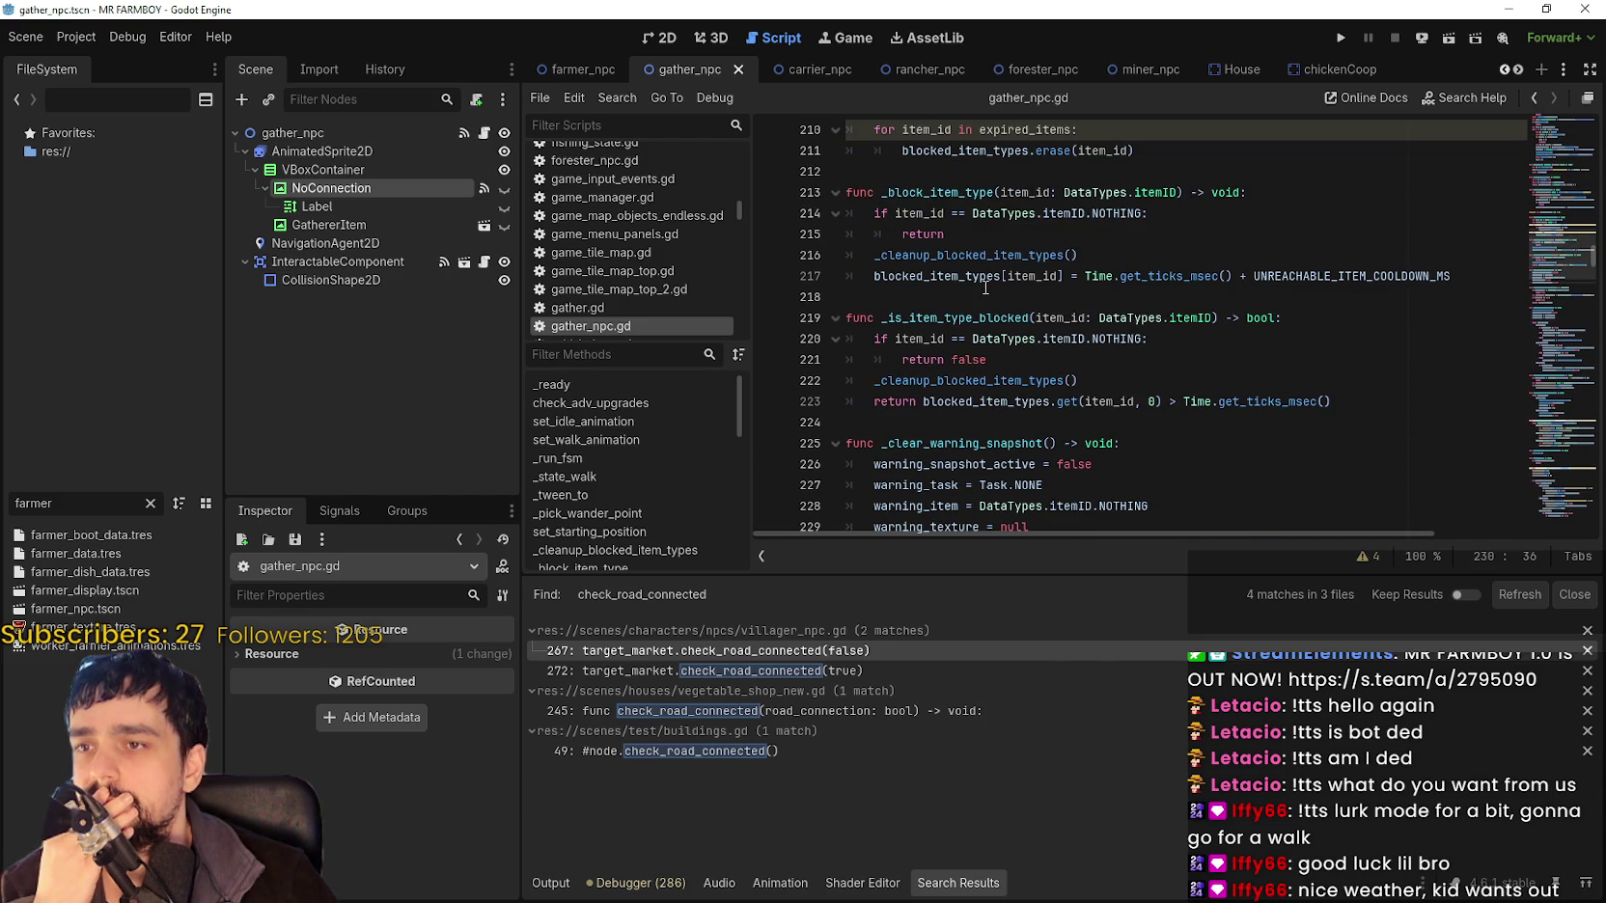
{"action": "scroll", "coordinate": [986, 288], "scroll_direction": "up", "scroll_amount": 3}
{"action": "scroll", "coordinate": [989, 319], "scroll_direction": "down", "scroll_amount": 4}
{"action": "double_click", "coordinate": [1010, 382]}
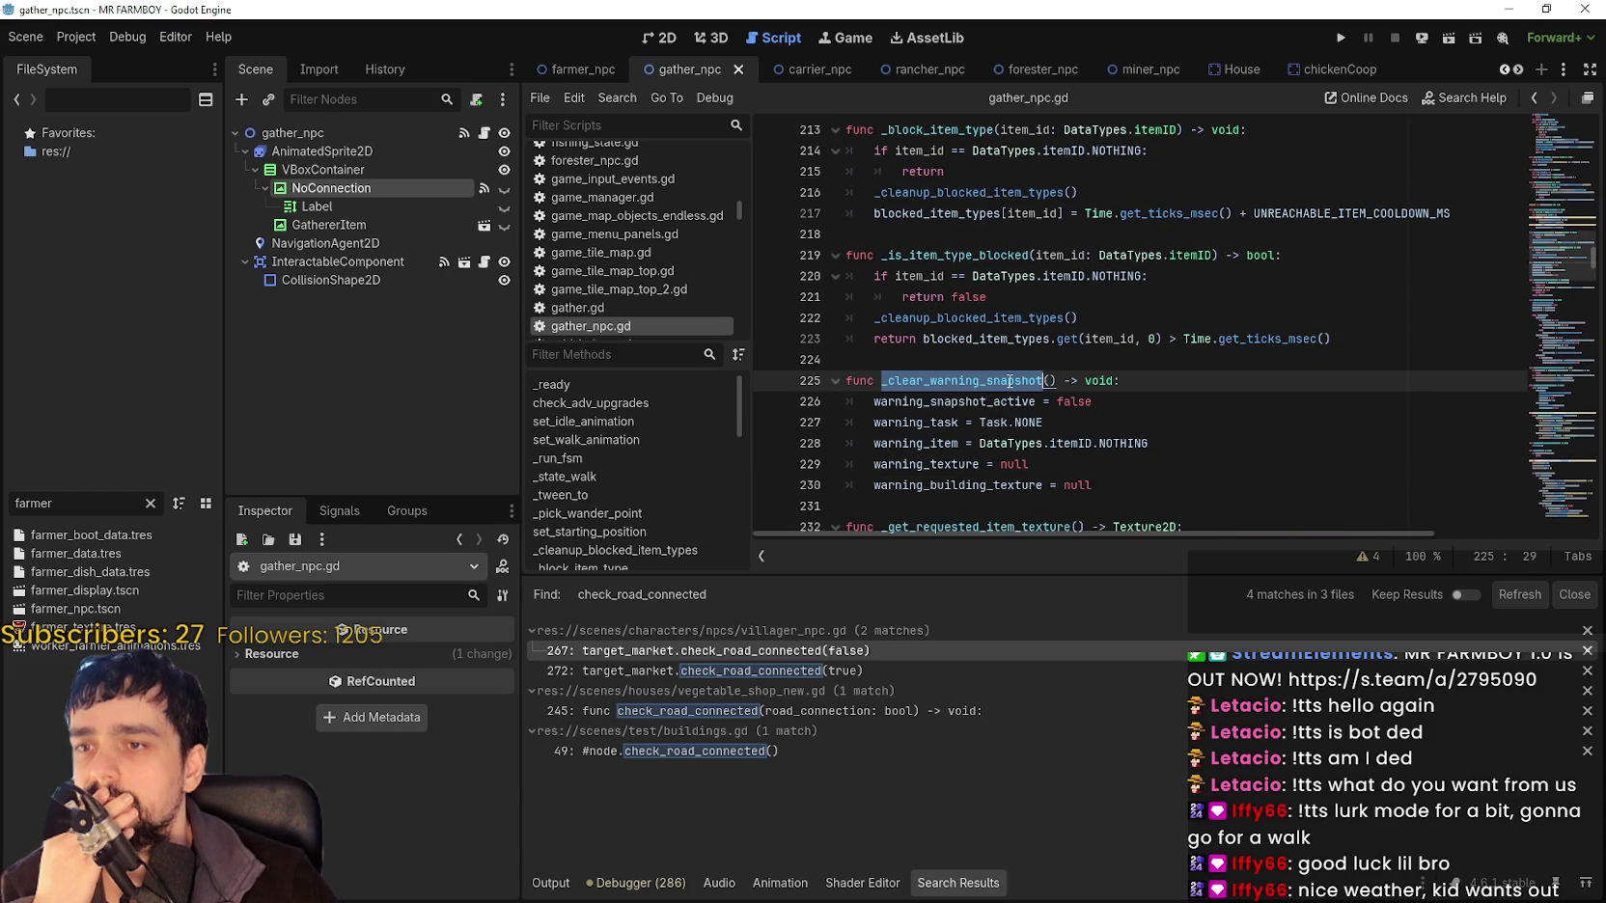
{"action": "key", "text": "ctrl+f"}
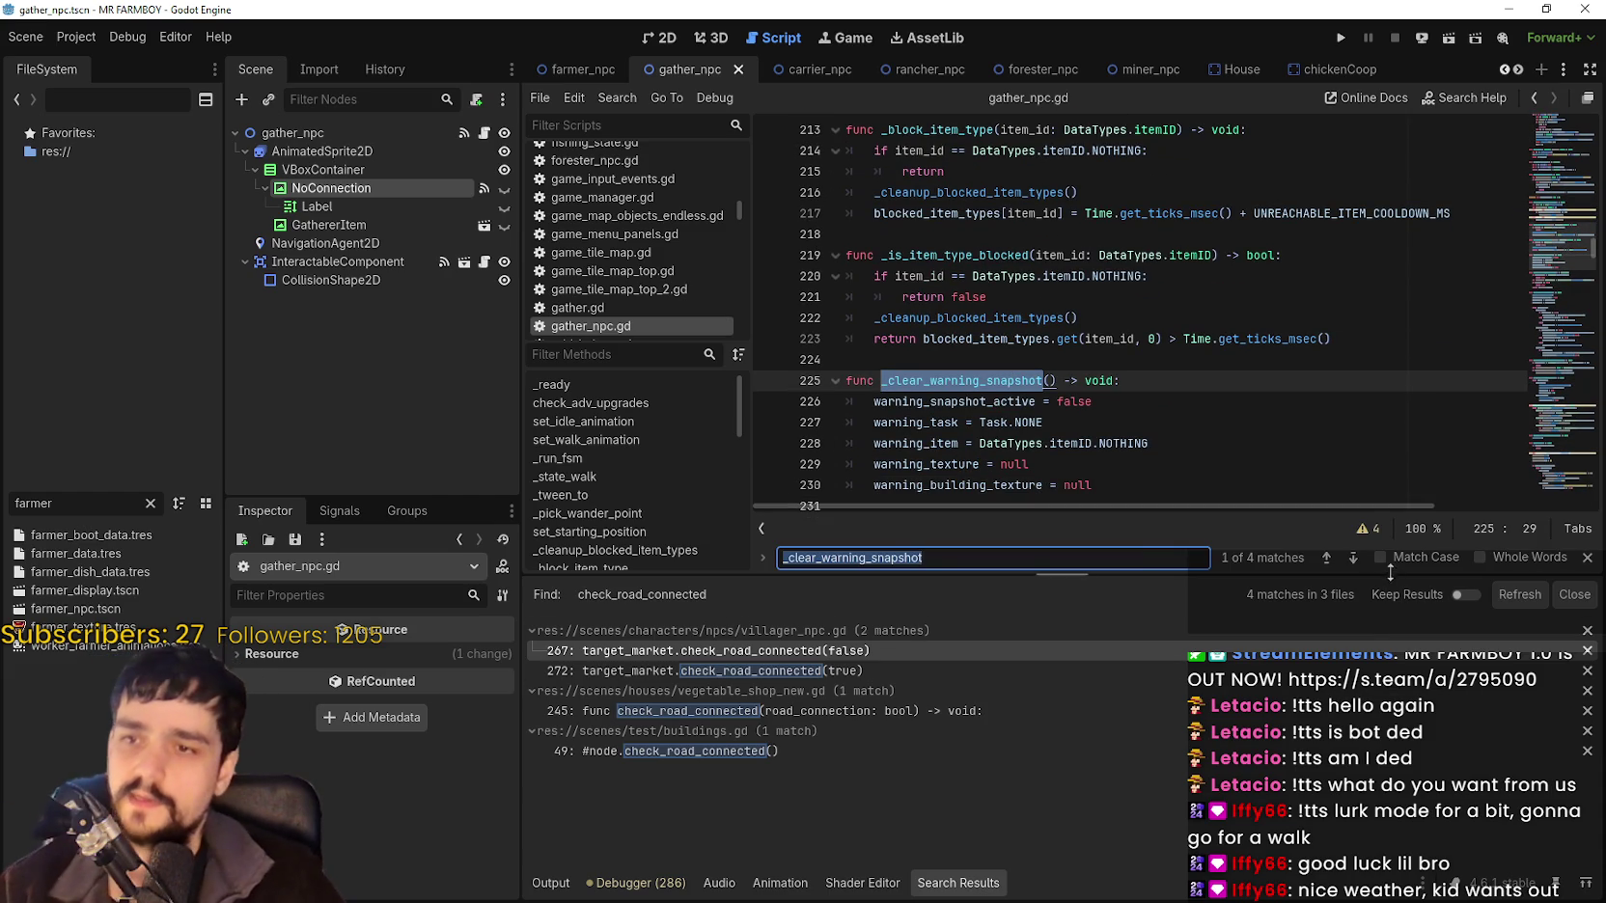
{"action": "left_click", "coordinate": [1324, 558]}
{"action": "scroll", "coordinate": [1052, 357], "scroll_direction": "up", "scroll_amount": 2}
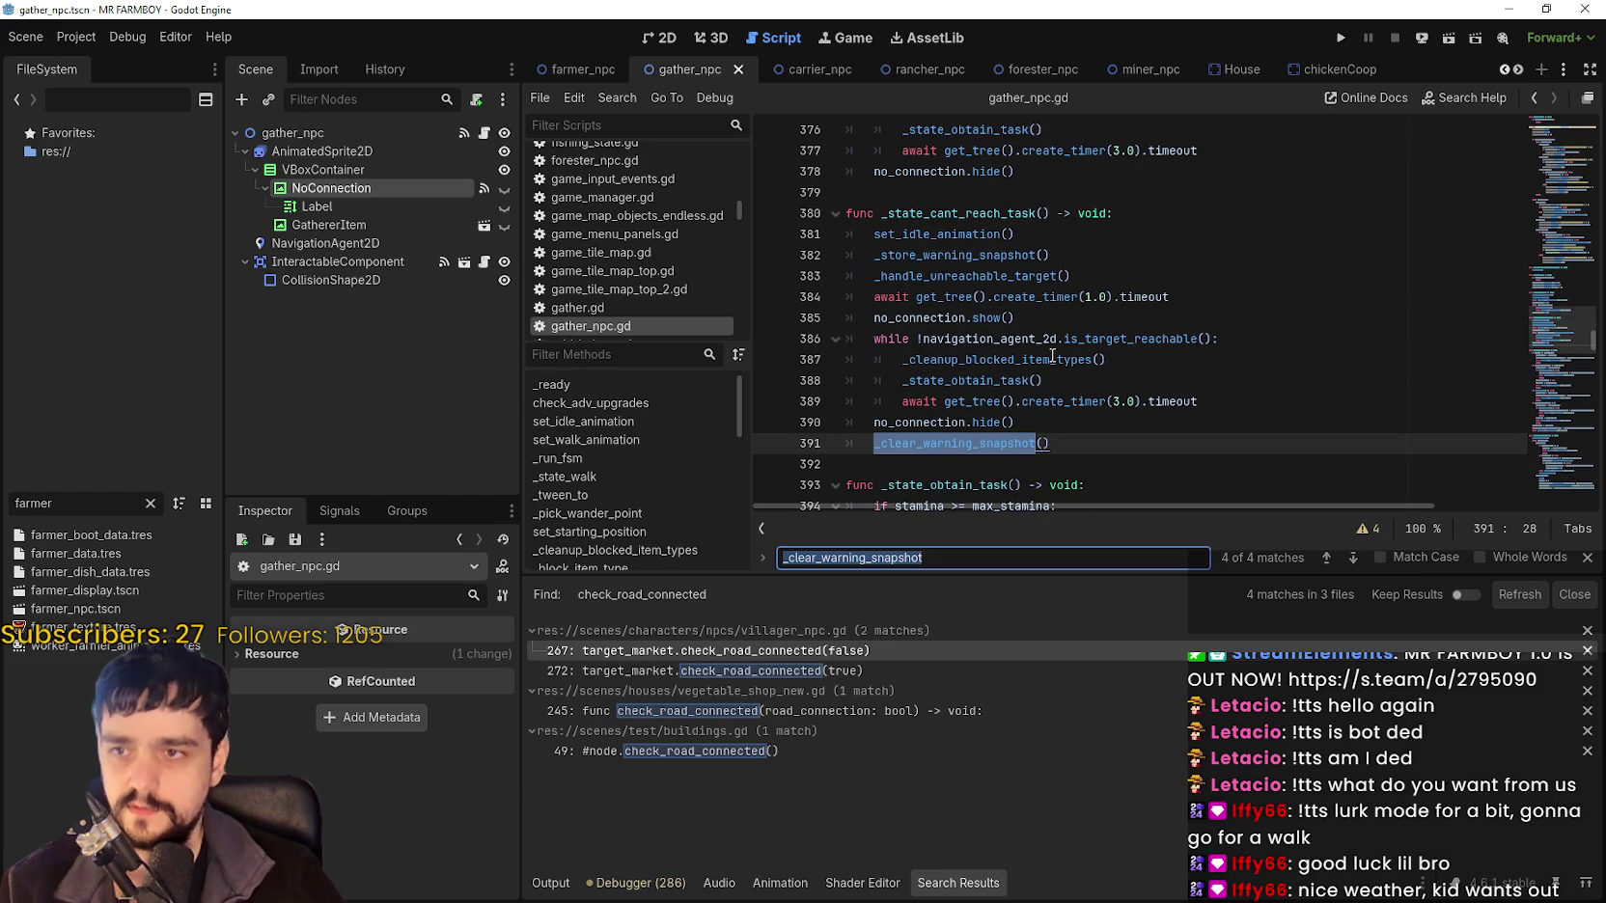
{"action": "left_click", "coordinate": [1154, 449]}
{"action": "double_click", "coordinate": [928, 442]}
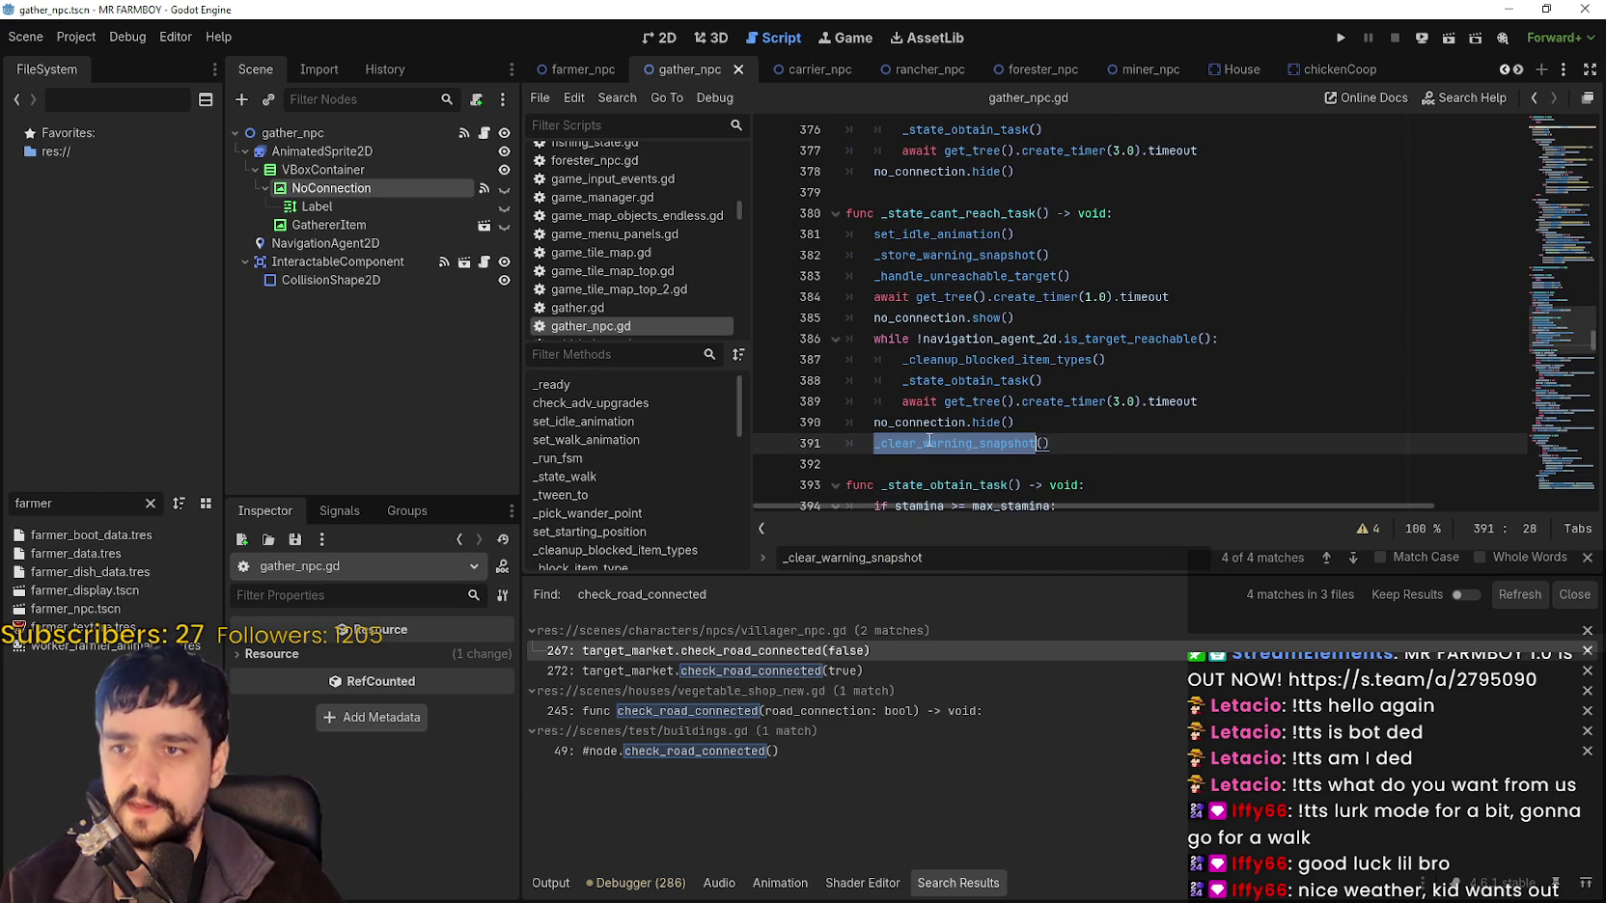
{"action": "double_click", "coordinate": [999, 255]}
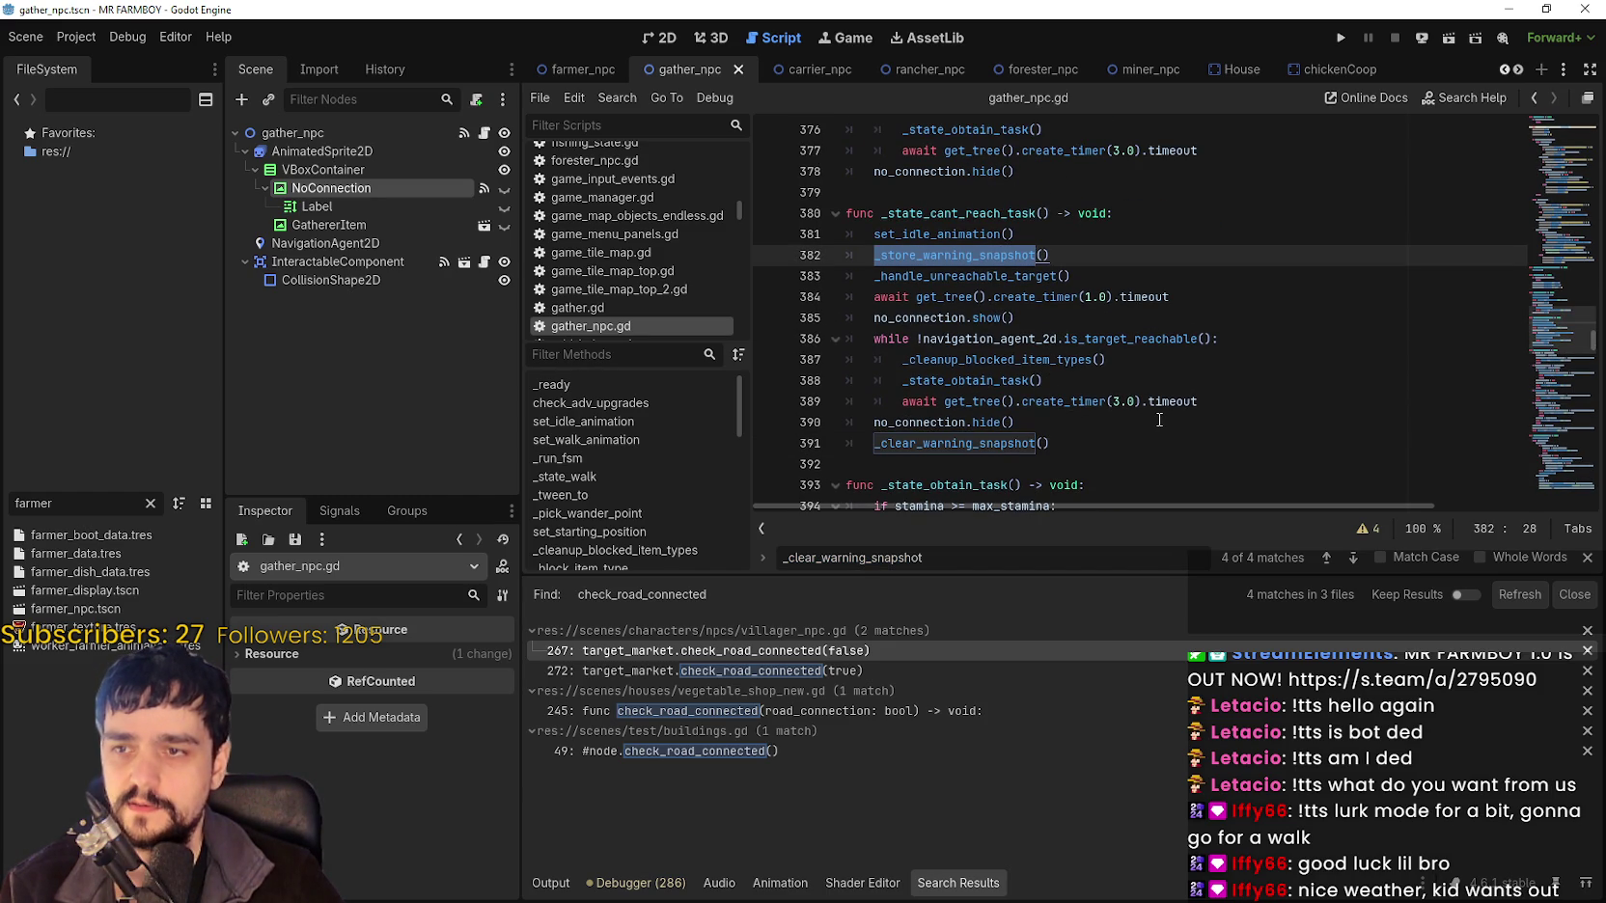
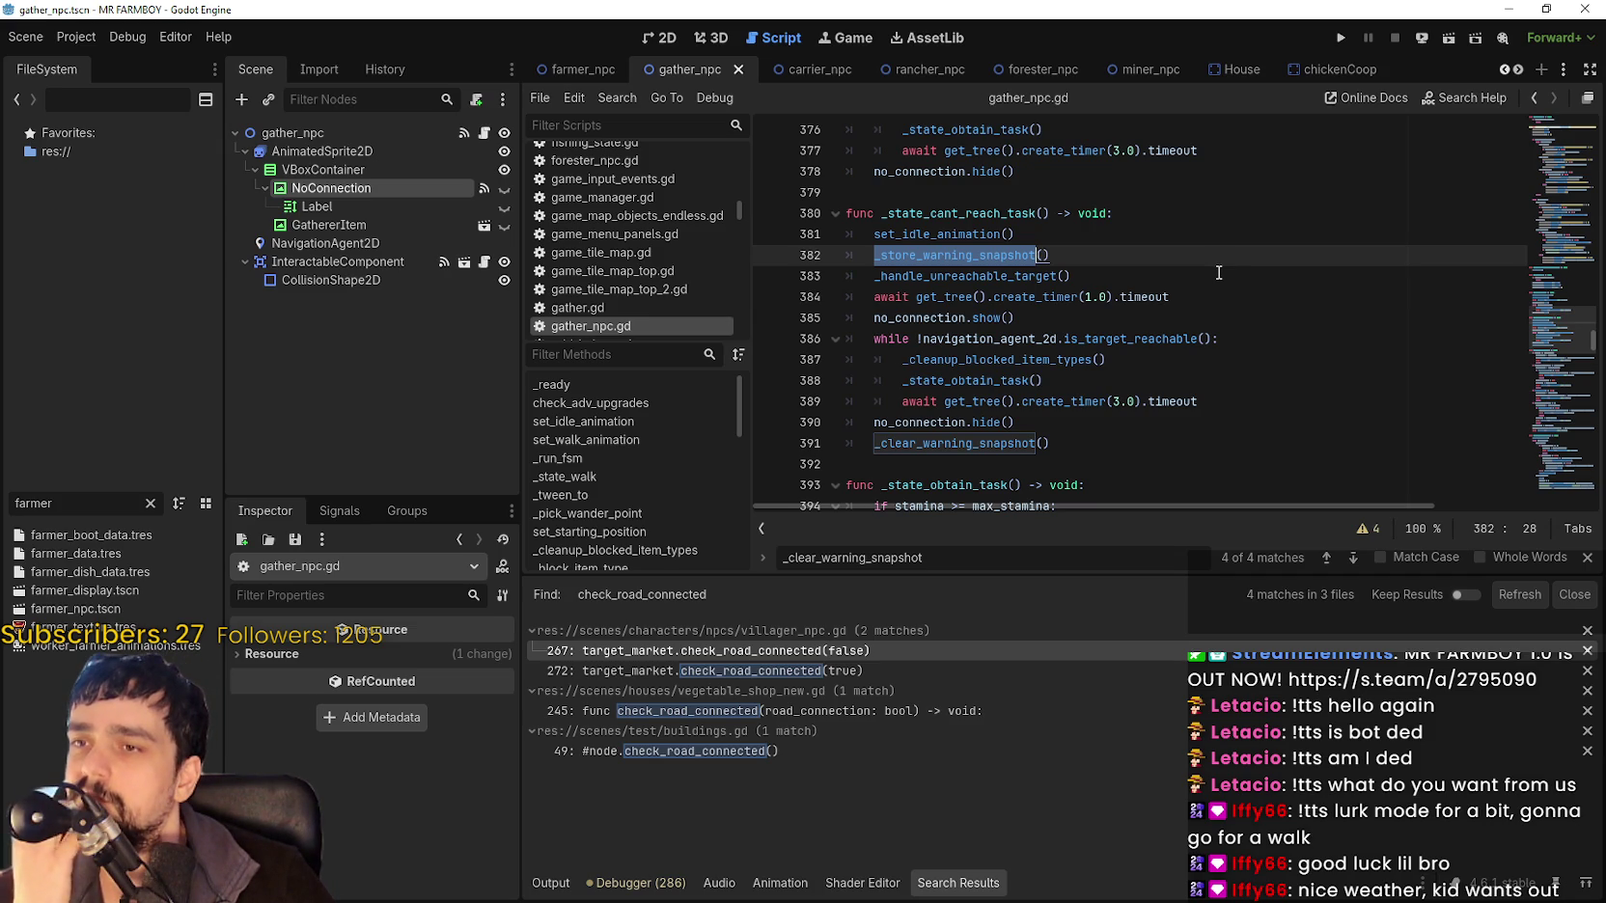
Jump to the _store_warning_snapshot definition and review its GATHER and target_warehouse checks.
{"action": "right_click", "coordinate": [1002, 255]}
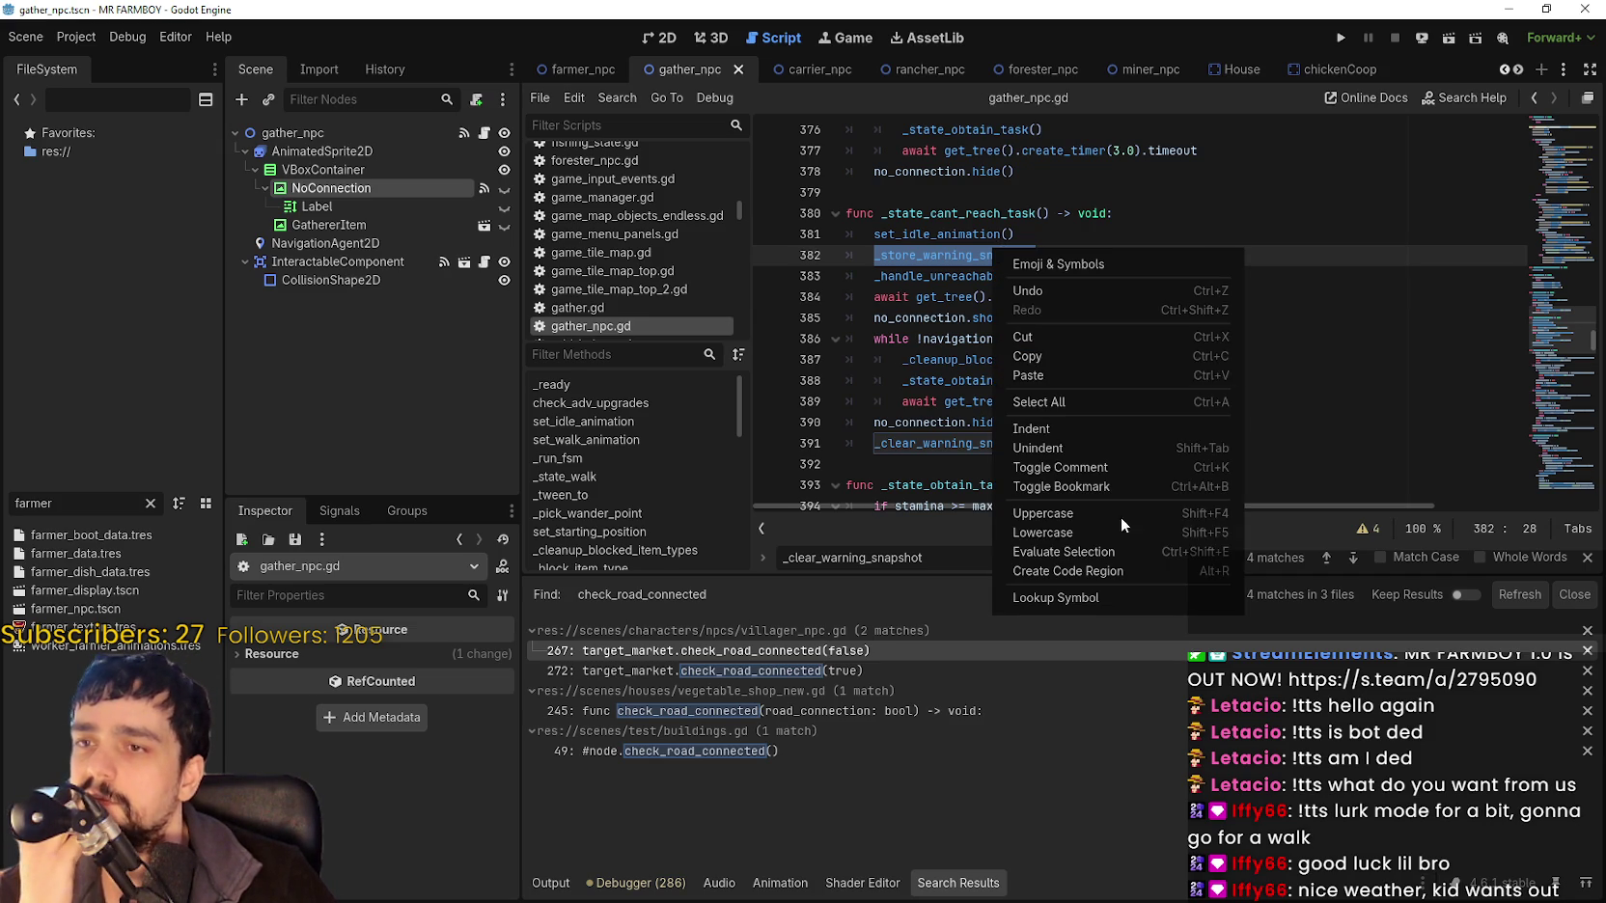
{"action": "left_click", "coordinate": [1098, 598]}
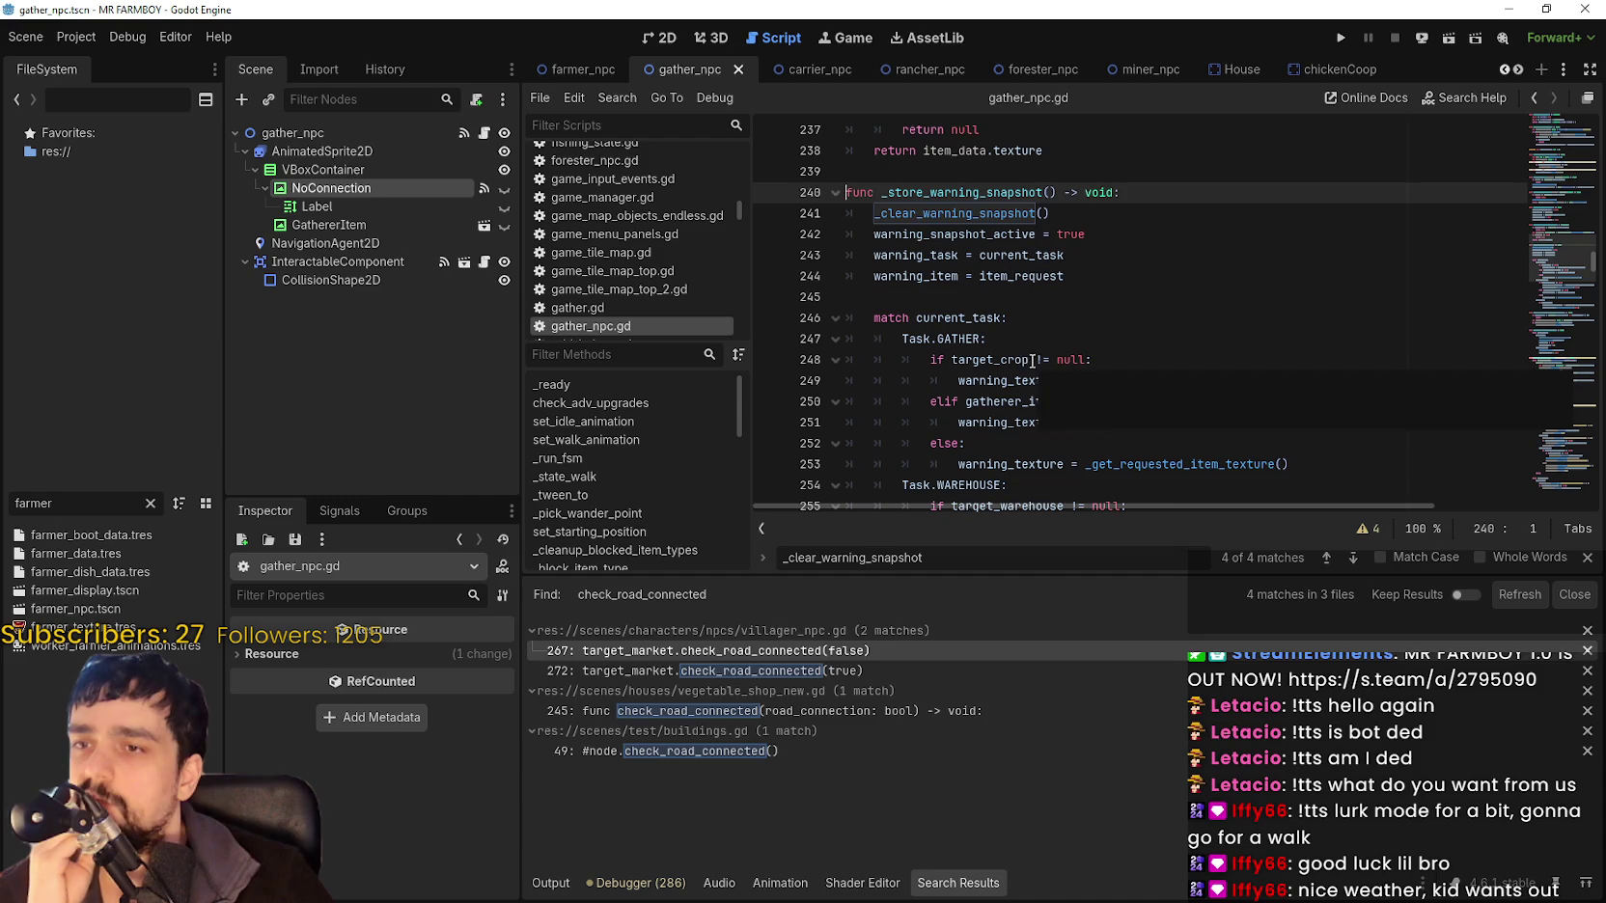
{"action": "scroll", "coordinate": [1036, 342], "scroll_direction": "down", "scroll_amount": 2}
{"action": "triple_click", "coordinate": [1077, 338]}
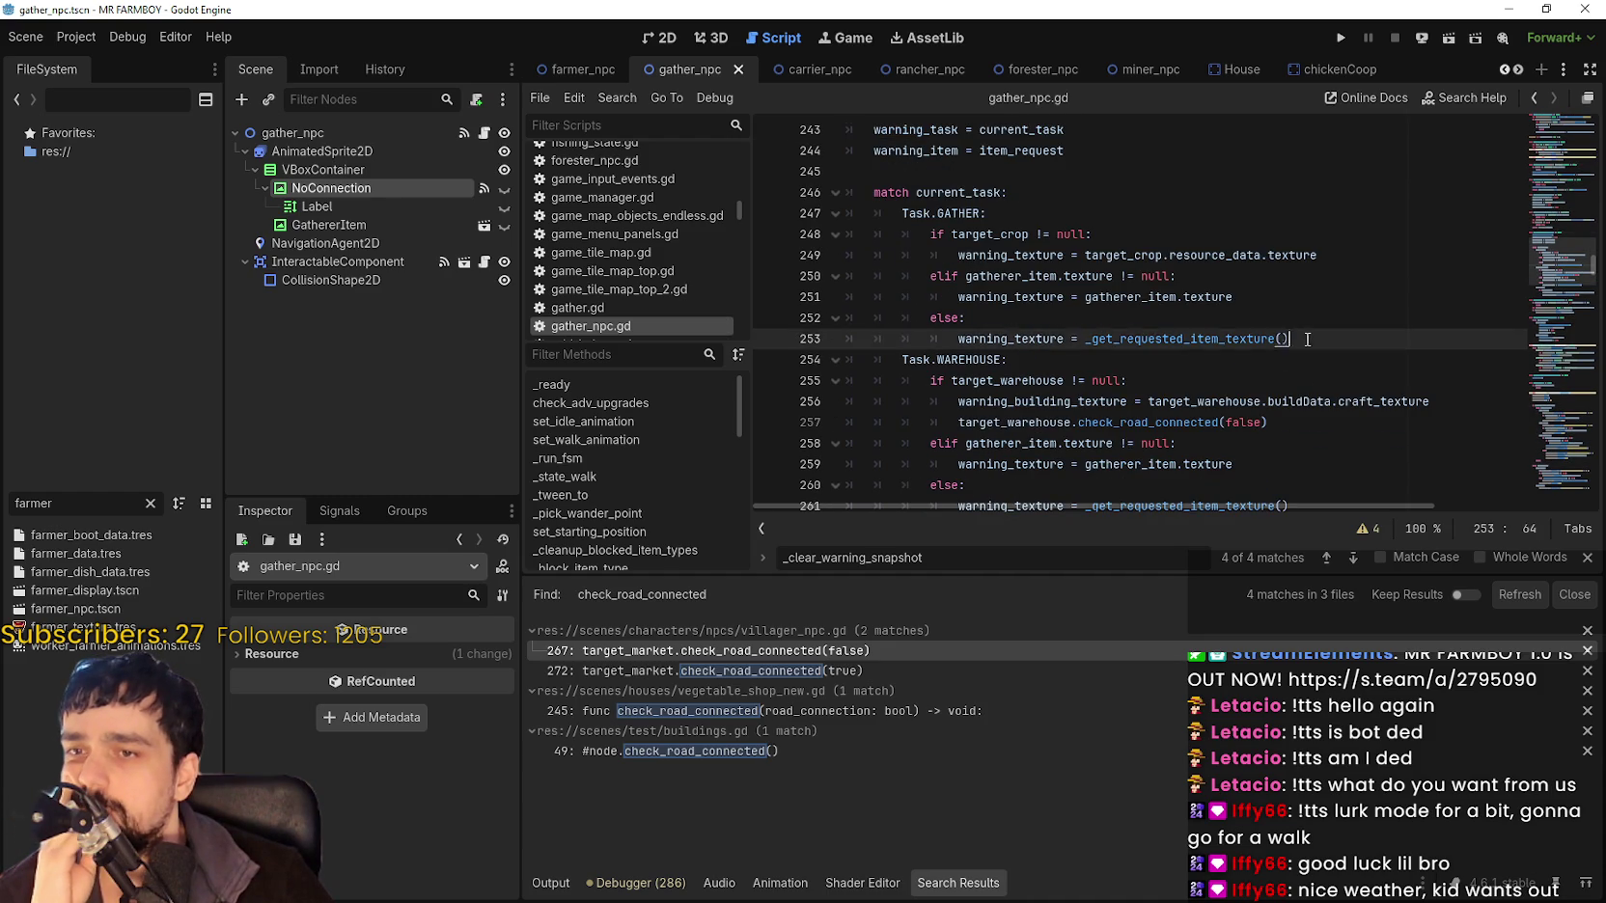
{"action": "scroll", "coordinate": [1076, 345], "scroll_direction": "down", "scroll_amount": 2}
{"action": "left_click_drag", "start_coordinate": [1291, 380], "coordinate": [957, 377]}
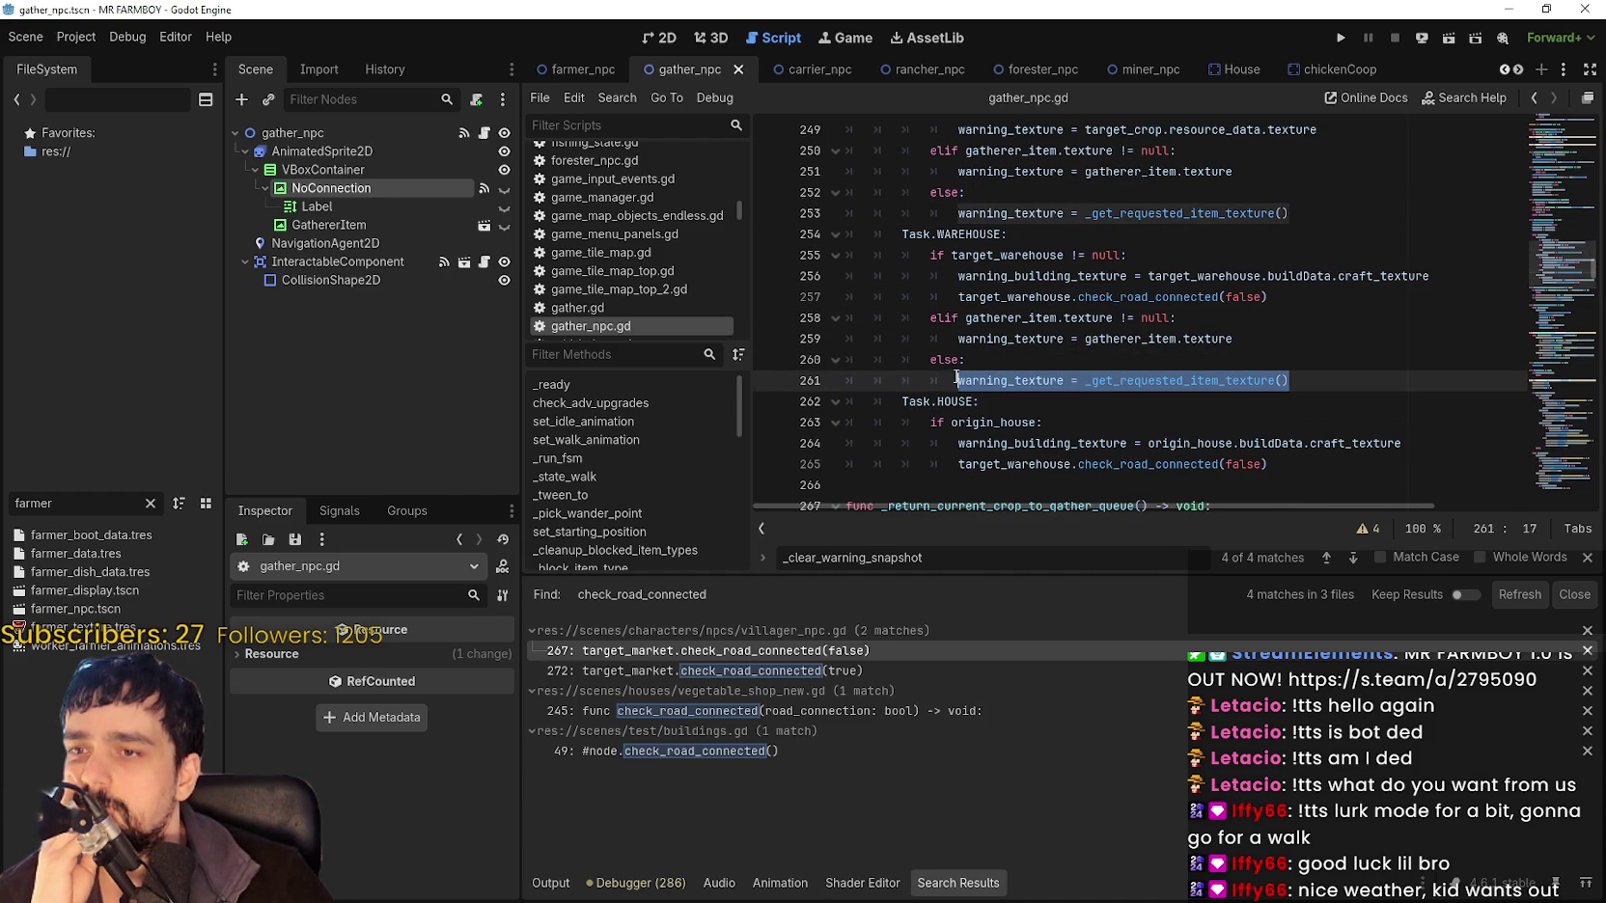
{"action": "left_click", "coordinate": [1297, 316]}
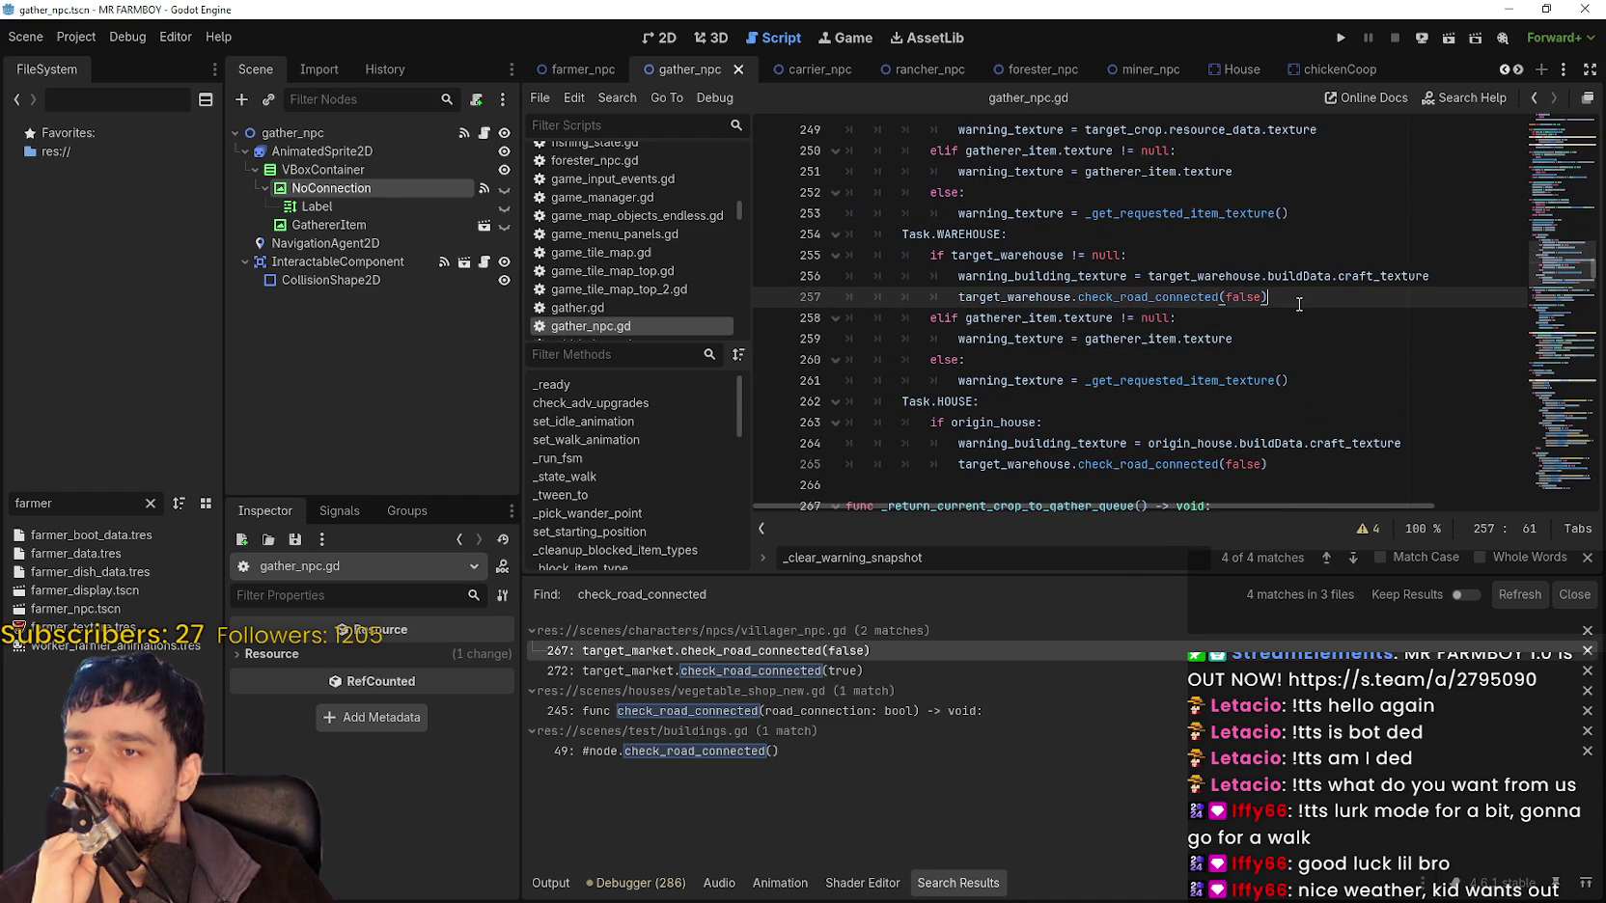
{"action": "mouse_move", "coordinate": [1029, 256]}
{"action": "left_mouse_down"}
{"action": "mouse_move", "coordinate": [1151, 269]}
{"action": "mouse_move", "coordinate": [1120, 255]}
{"action": "left_mouse_up"}
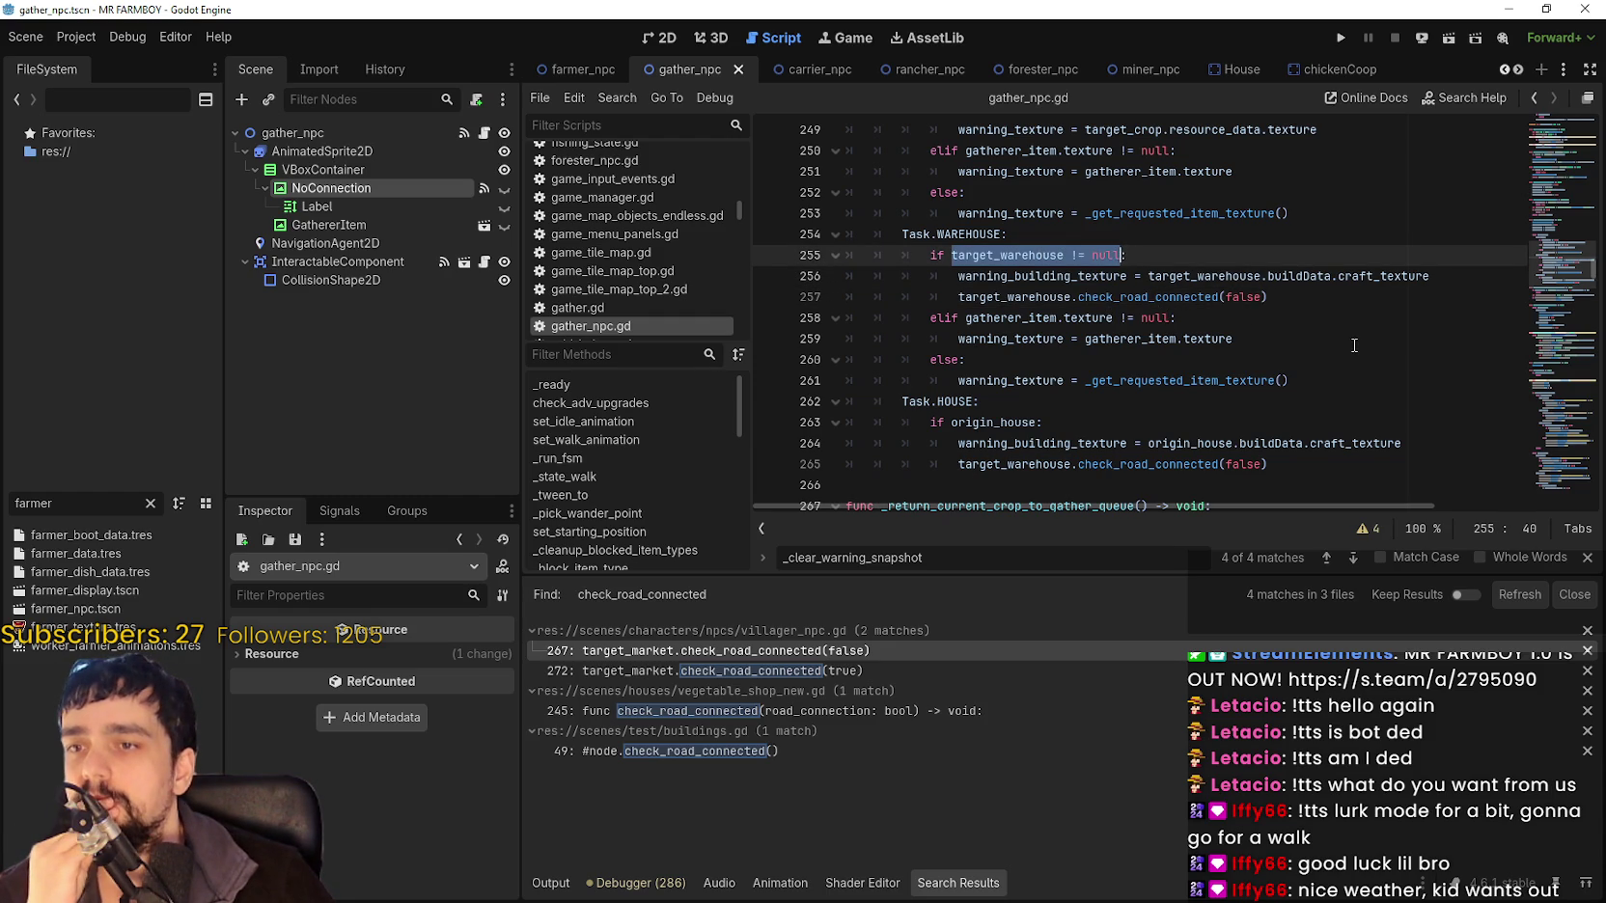
{"action": "scroll", "coordinate": [1352, 343], "scroll_direction": "down", "scroll_amount": 1}
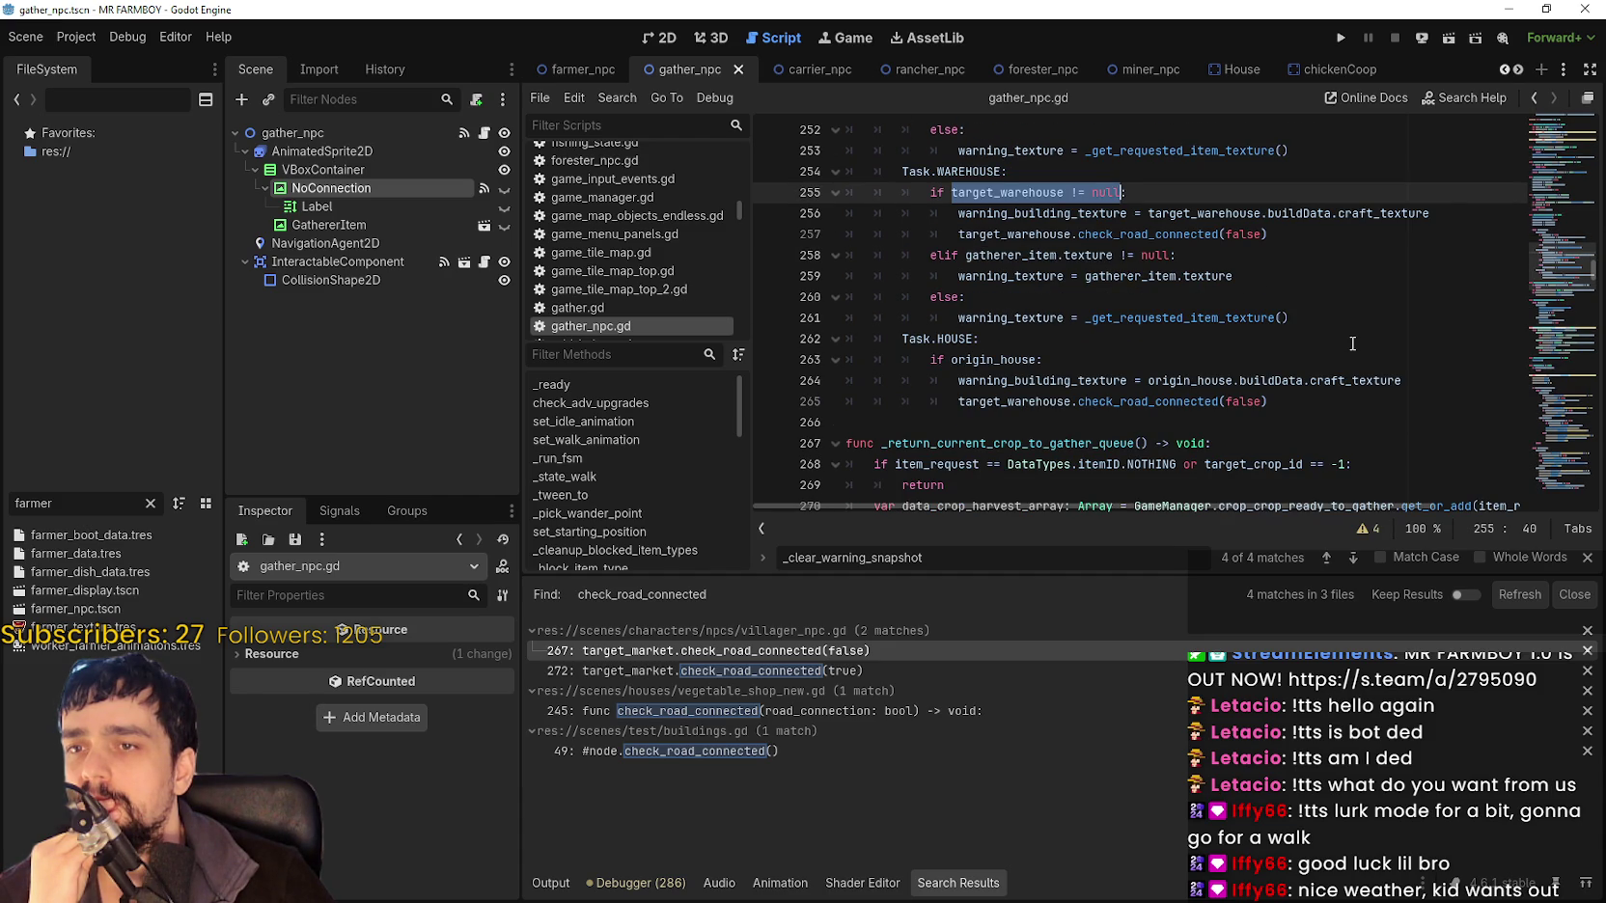
Replace target_warehouse with origin_house in the HOUSE branch call on line 265 and save.
{"action": "double_click", "coordinate": [1043, 401]}
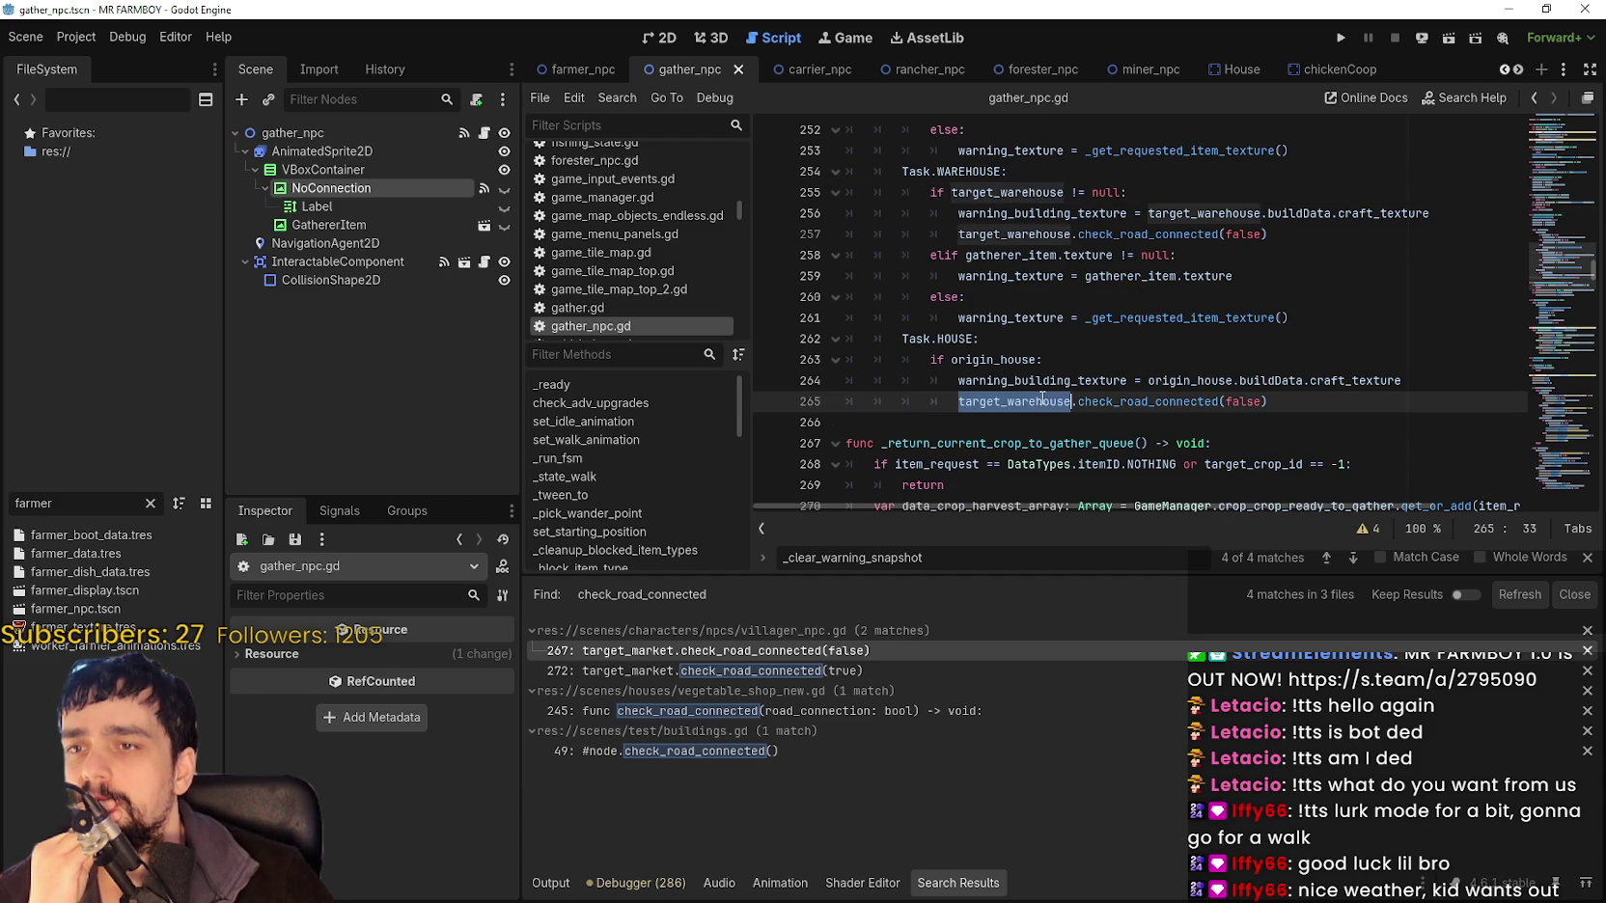
{"action": "type", "text": "o"}
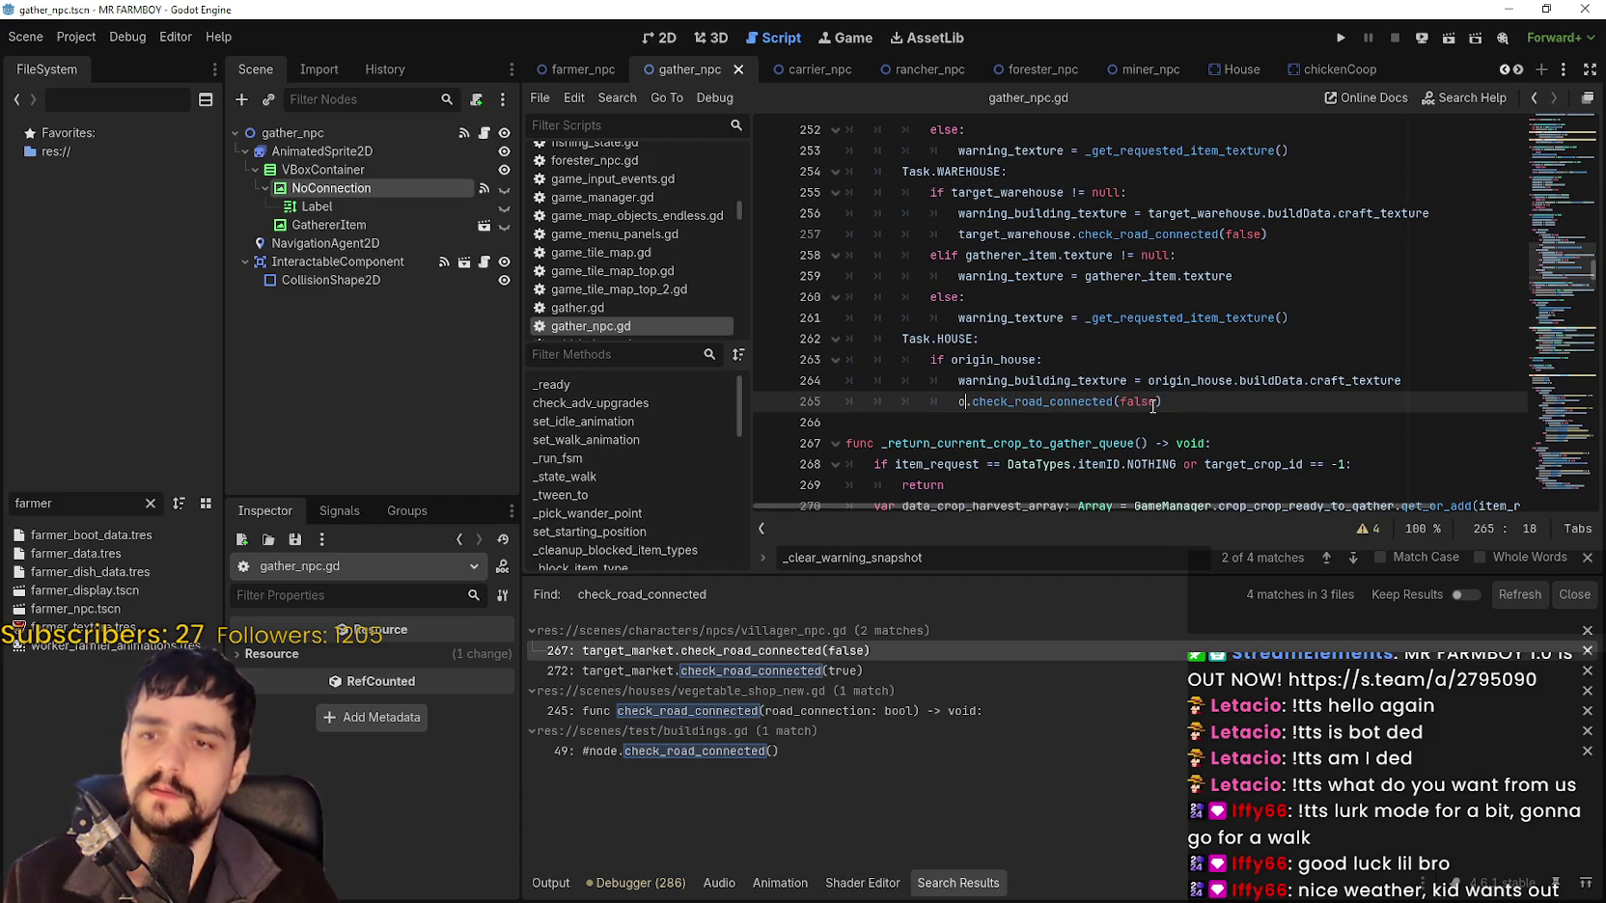
{"action": "type", "text": "rigin"}
{"action": "key", "text": "Return"}
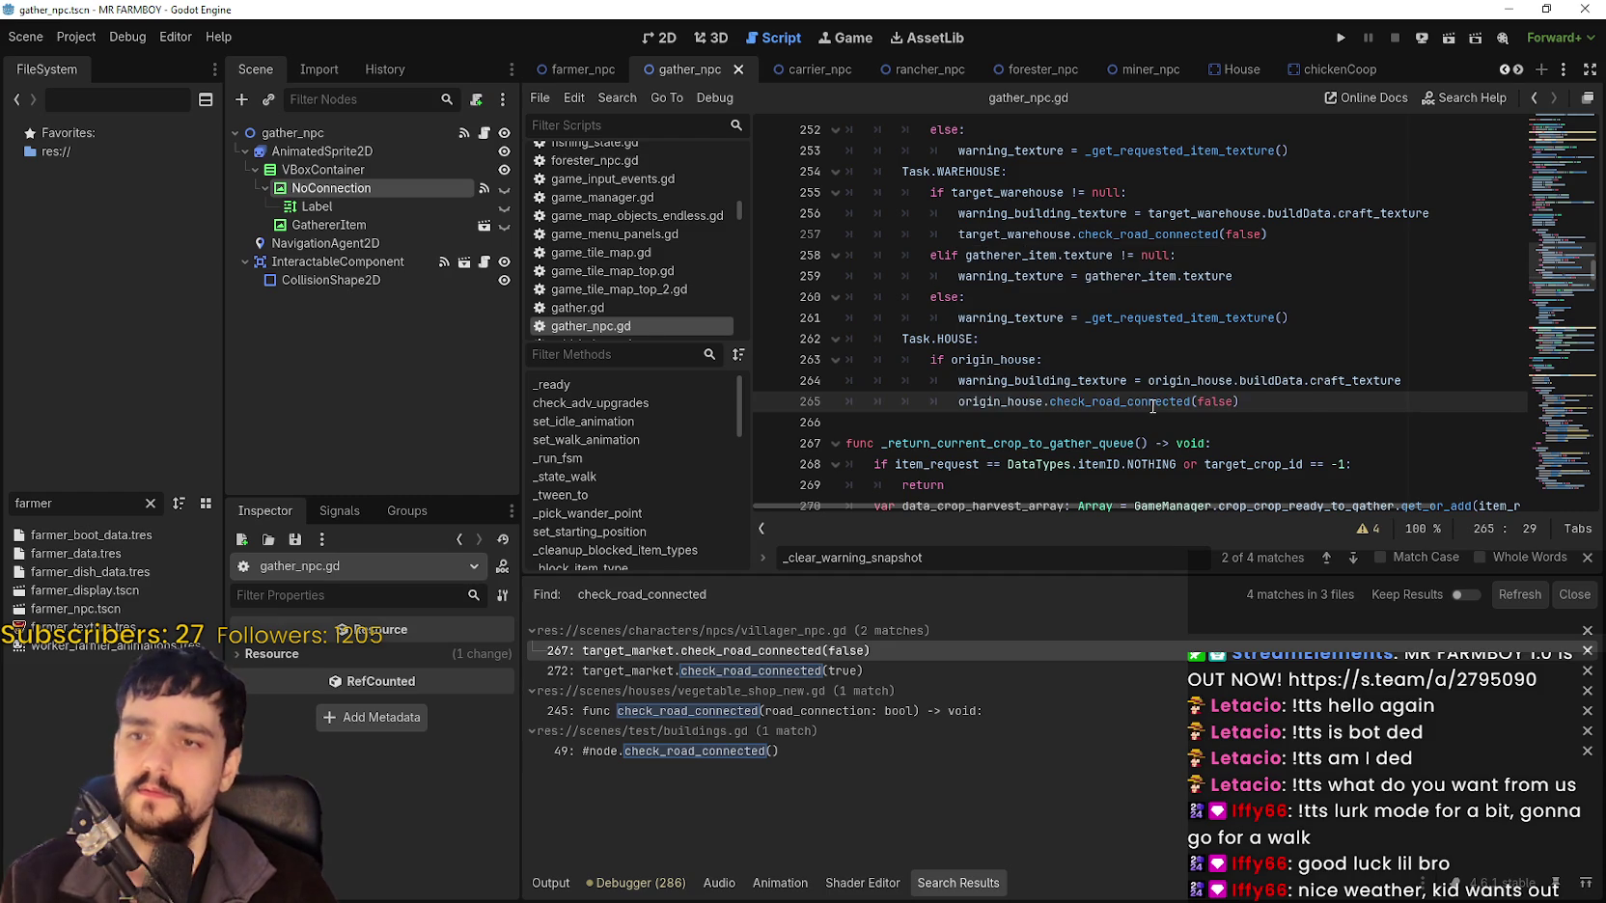
{"action": "key", "text": "ctrl+s"}
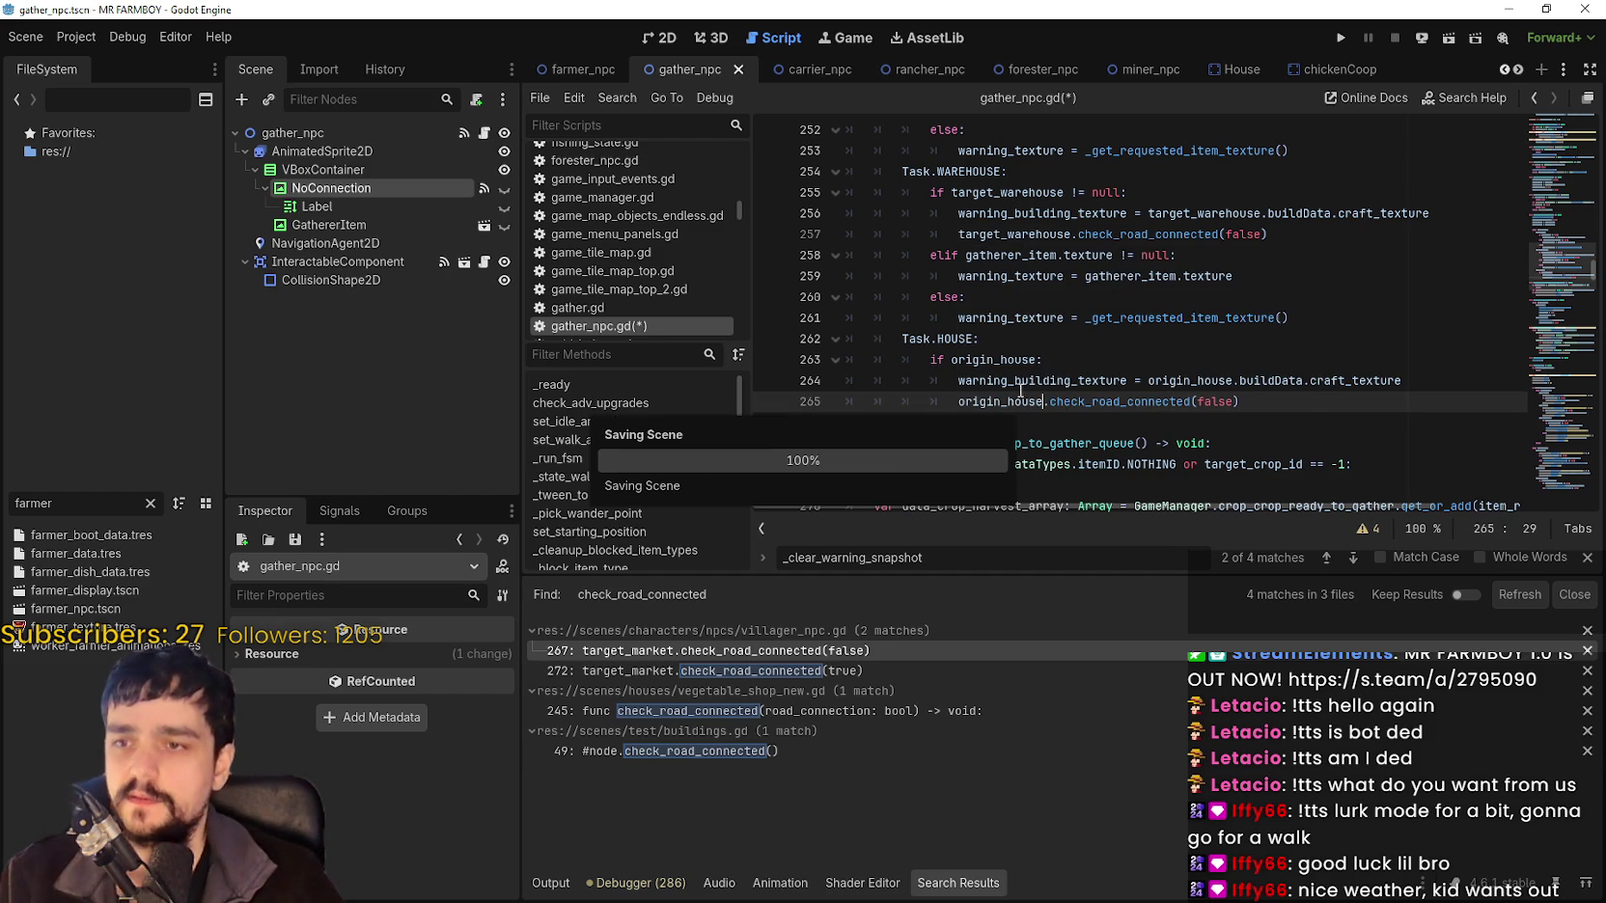
Check the edited origin_house line, then return to the _clear_warning_snapshot call.
{"action": "left_click", "coordinate": [1024, 384]}
{"action": "mouse_move", "coordinate": [1024, 389]}
{"action": "left_mouse_down"}
{"action": "mouse_move", "coordinate": [1097, 400]}
{"action": "mouse_move", "coordinate": [960, 401]}
{"action": "left_mouse_up"}
{"action": "double_click", "coordinate": [1108, 400]}
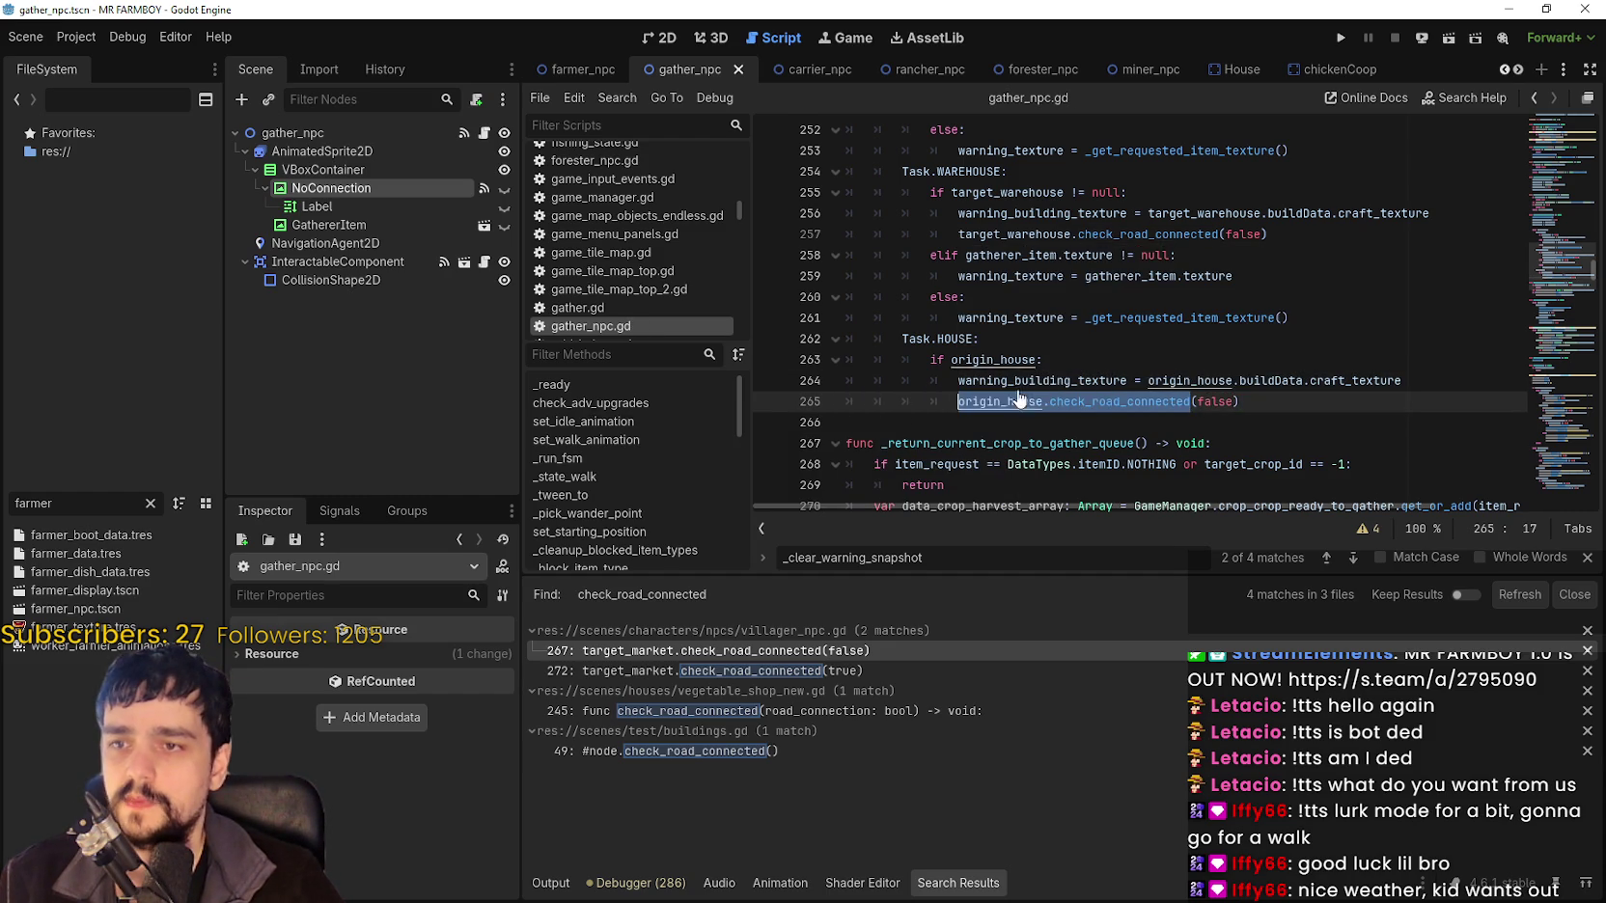
{"action": "scroll", "coordinate": [1017, 377], "scroll_direction": "up", "scroll_amount": 2}
{"action": "scroll", "coordinate": [1018, 377], "scroll_direction": "up", "scroll_amount": 3}
{"action": "left_click", "coordinate": [977, 214]}
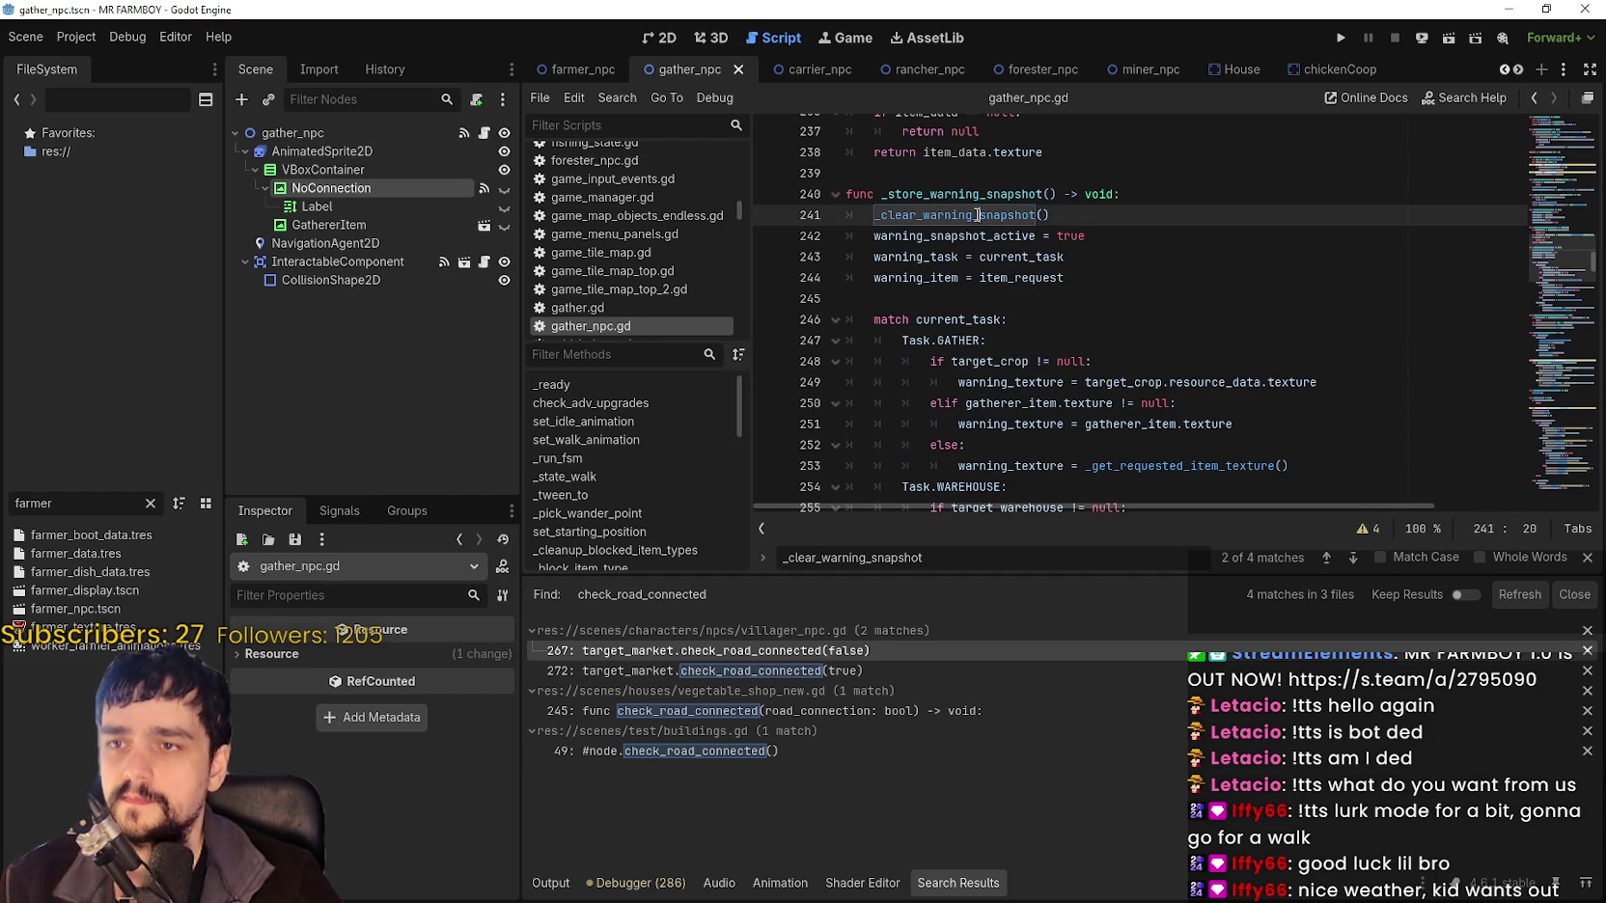
Jump to _clear_warning_snapshot and paste origin_house.check_road_connected on a new line after line 230.
{"action": "right_click", "coordinate": [977, 216]}
{"action": "left_click", "coordinate": [1038, 478]}
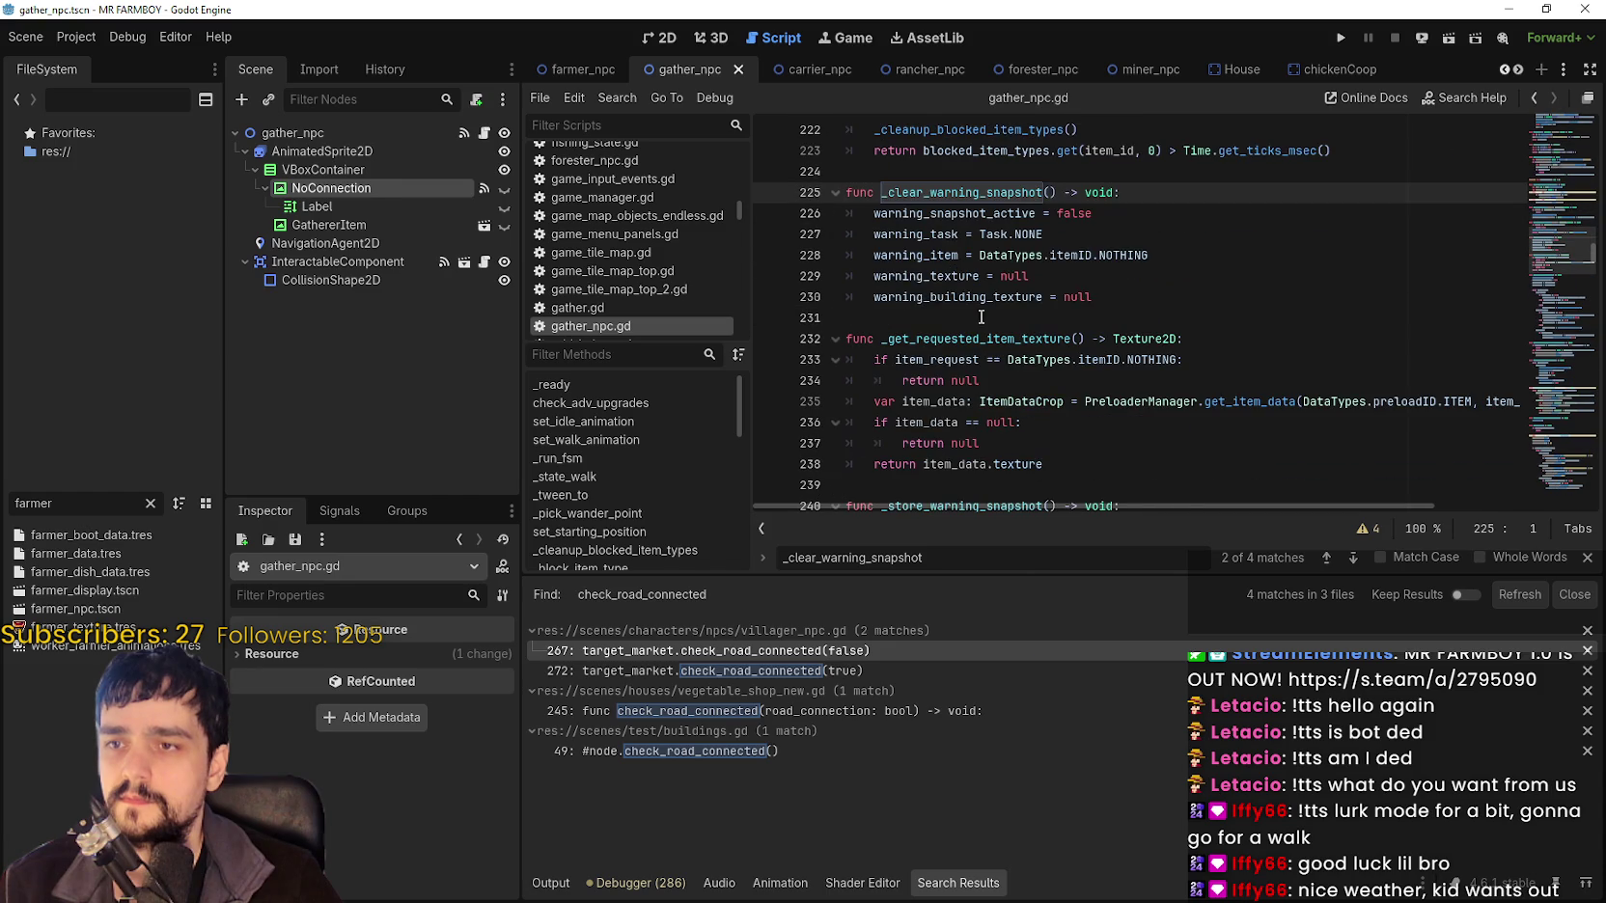
{"action": "left_click", "coordinate": [1163, 288]}
{"action": "key", "text": "Return"}
{"action": "type", "text": "origin_house.check_road_connected"}
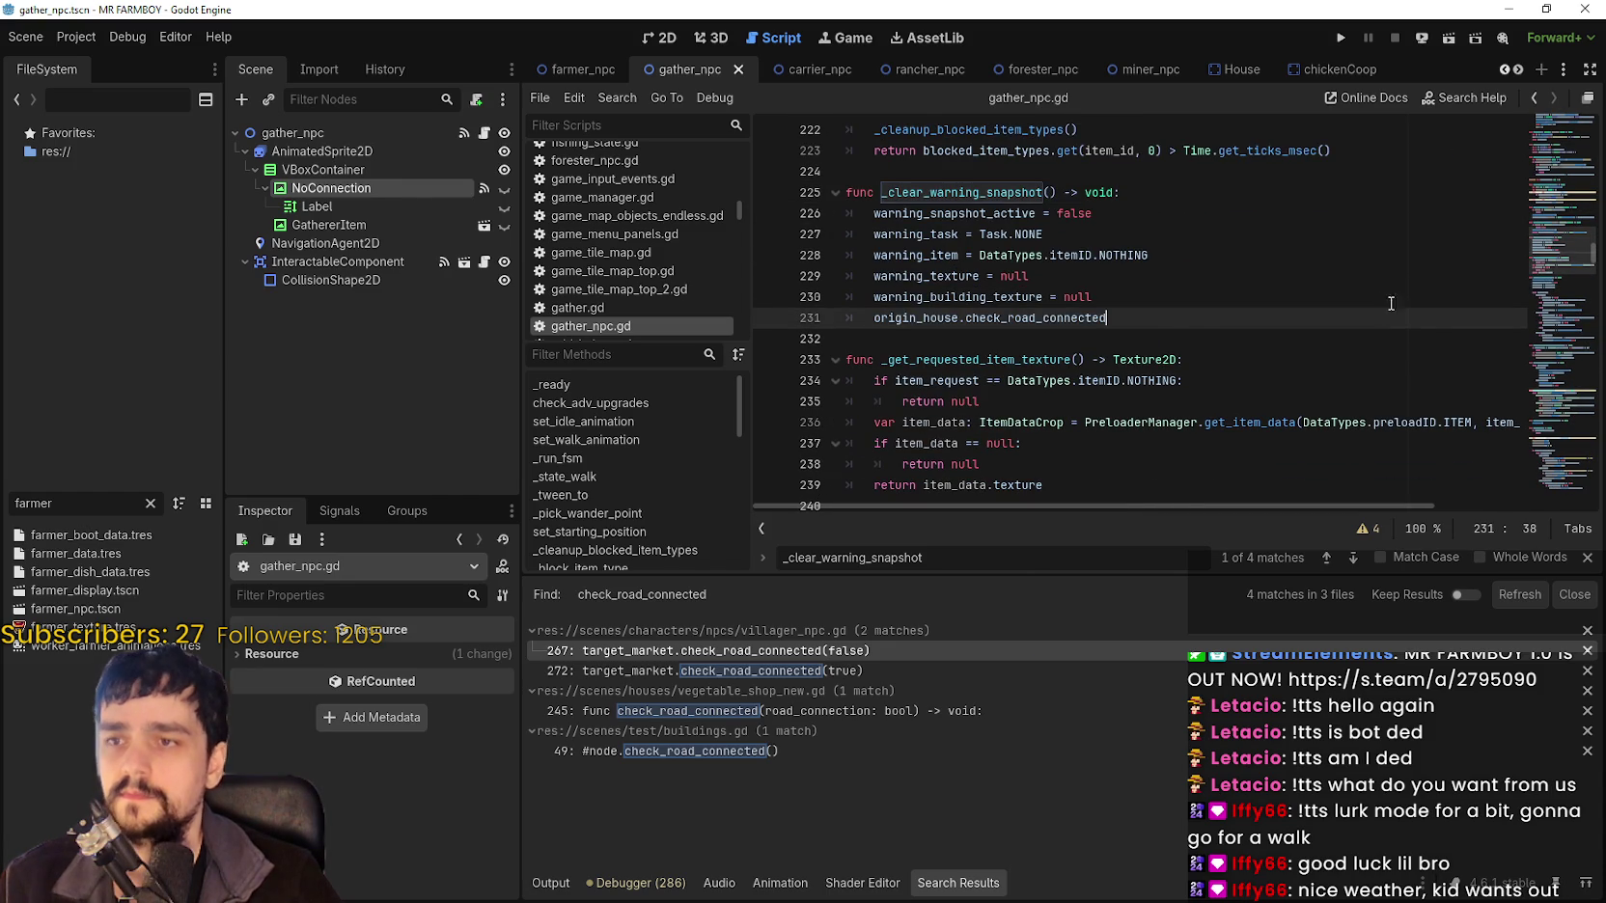
Review the warning_item and warning_task resets and the new line, ending after warning_snapshot_active = false.
{"action": "left_click", "coordinate": [1158, 295]}
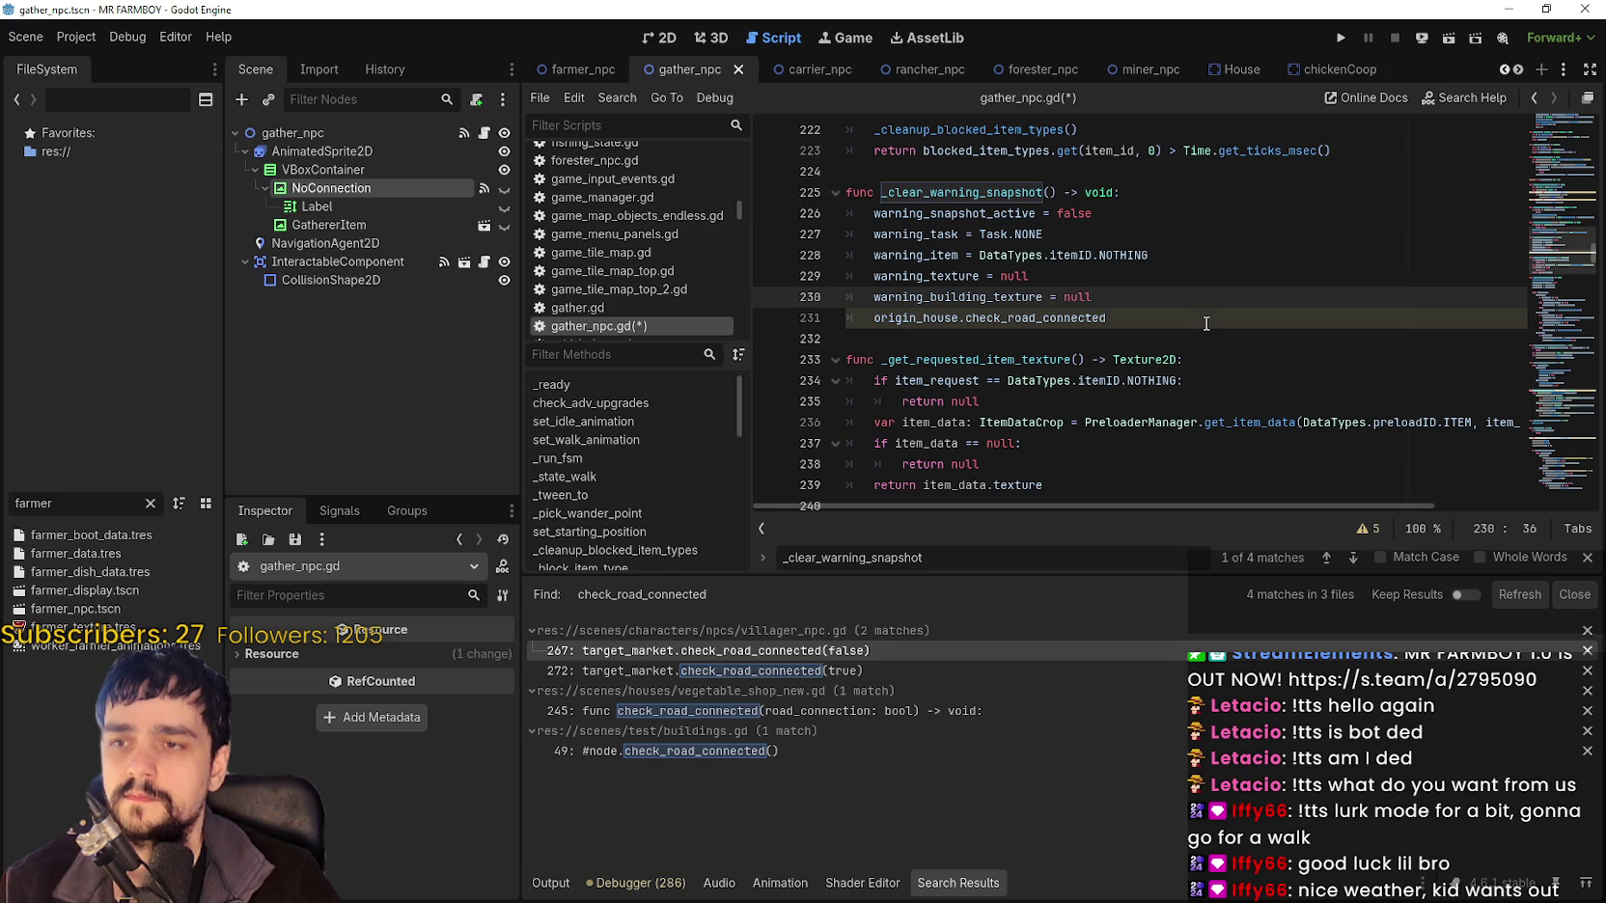
{"action": "key", "text": "Up"}
{"action": "key", "text": "Up"}
{"action": "key", "text": "End"}
{"action": "key", "text": "shift+Home"}
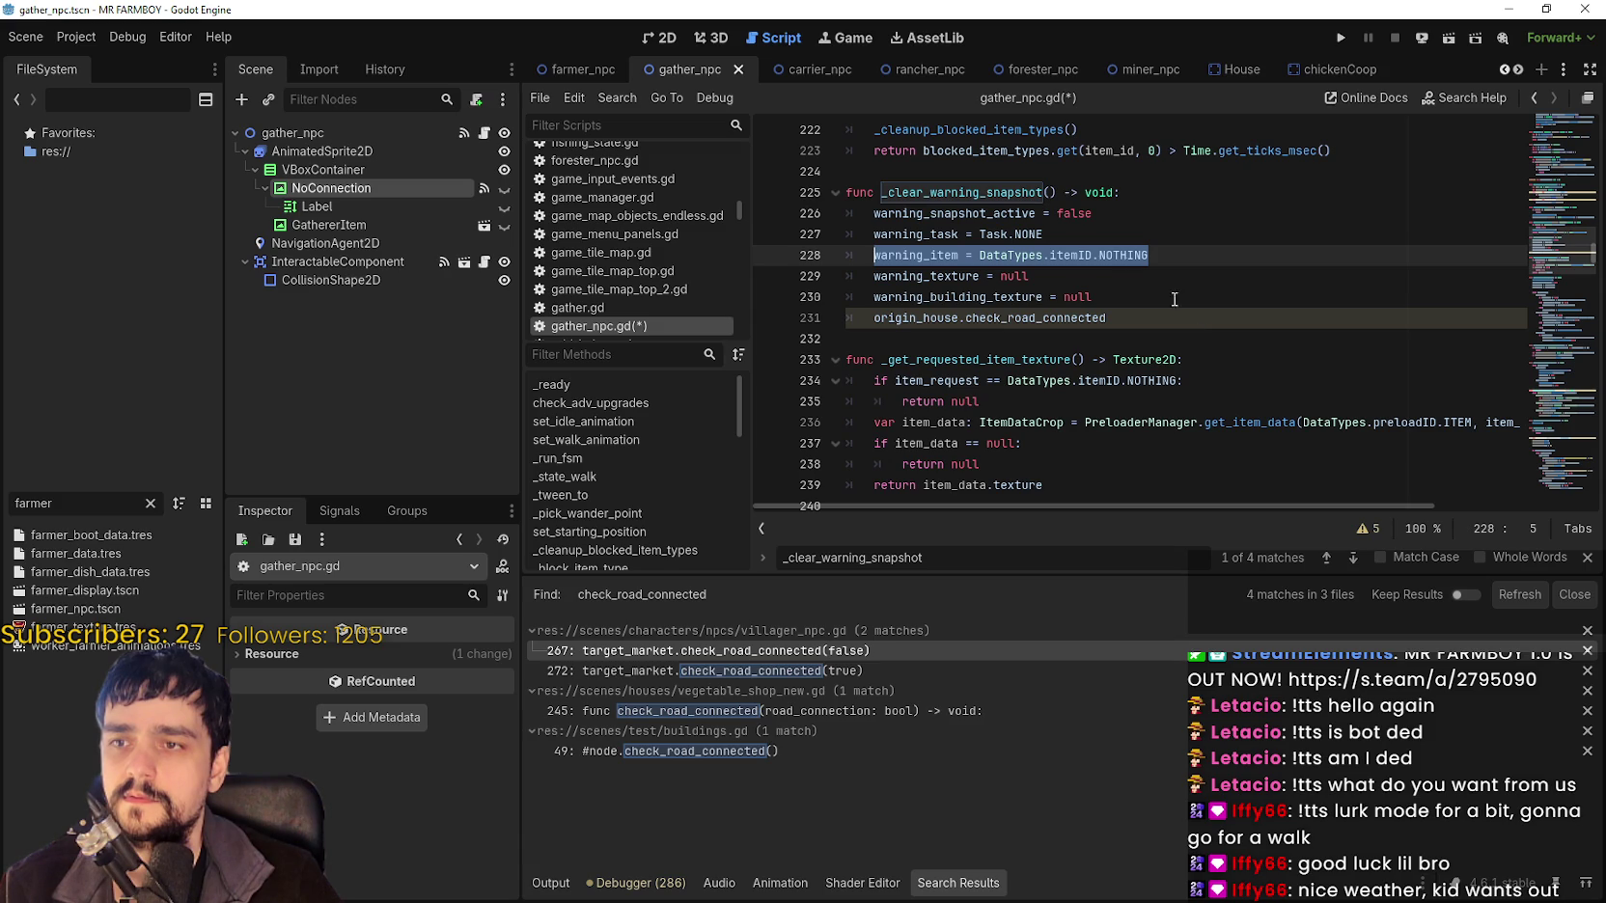
{"action": "double_click", "coordinate": [917, 235]}
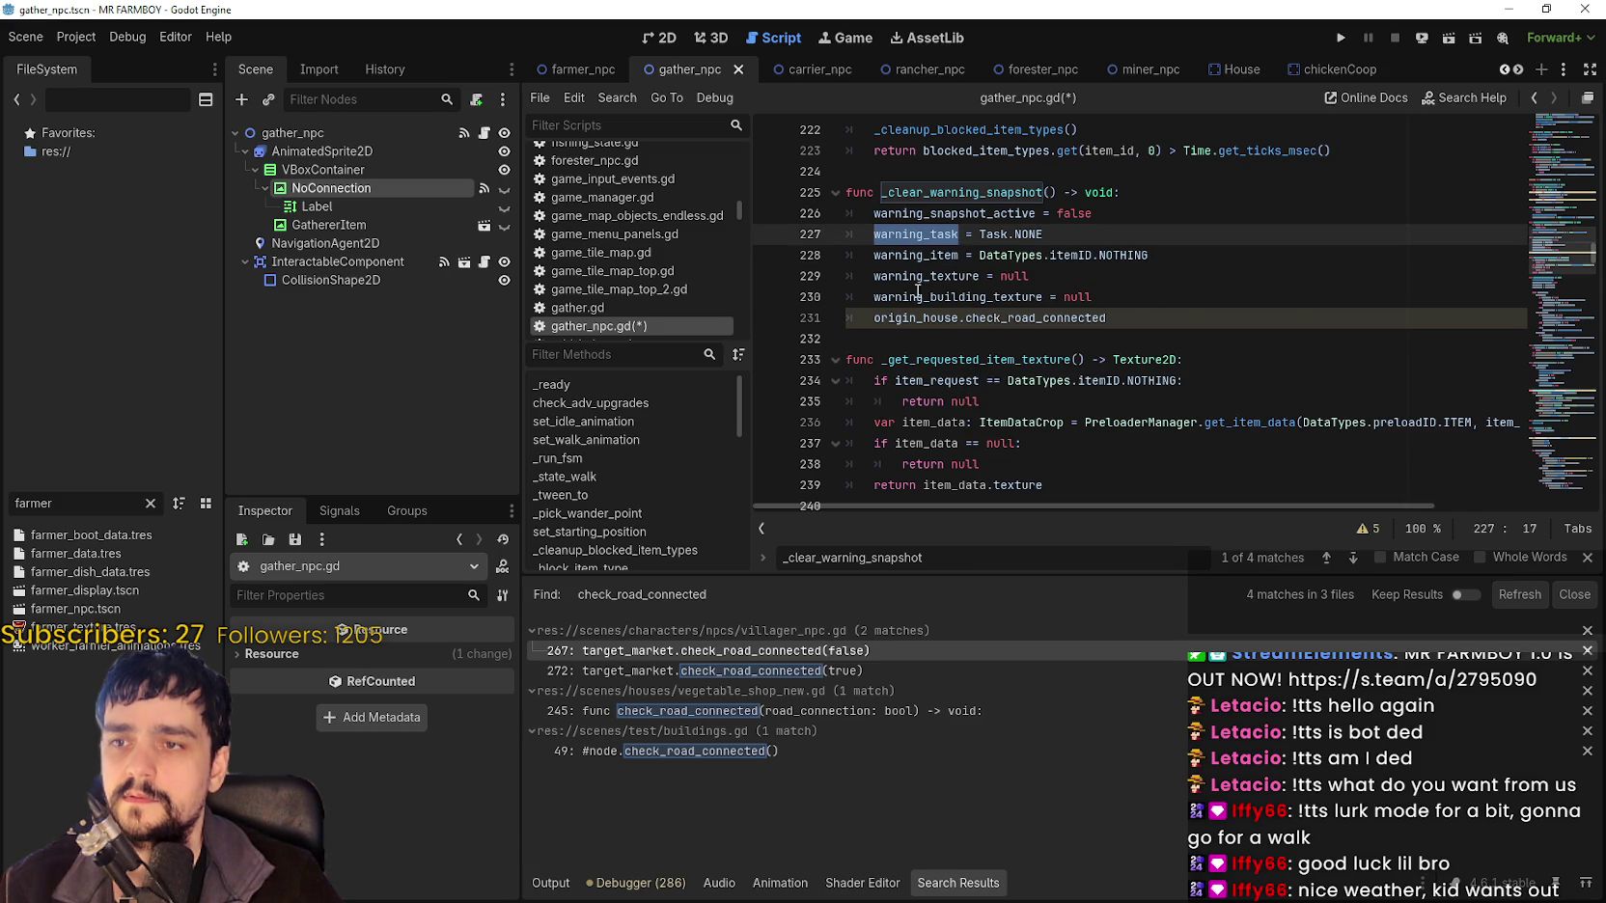
{"action": "key", "text": "Escape"}
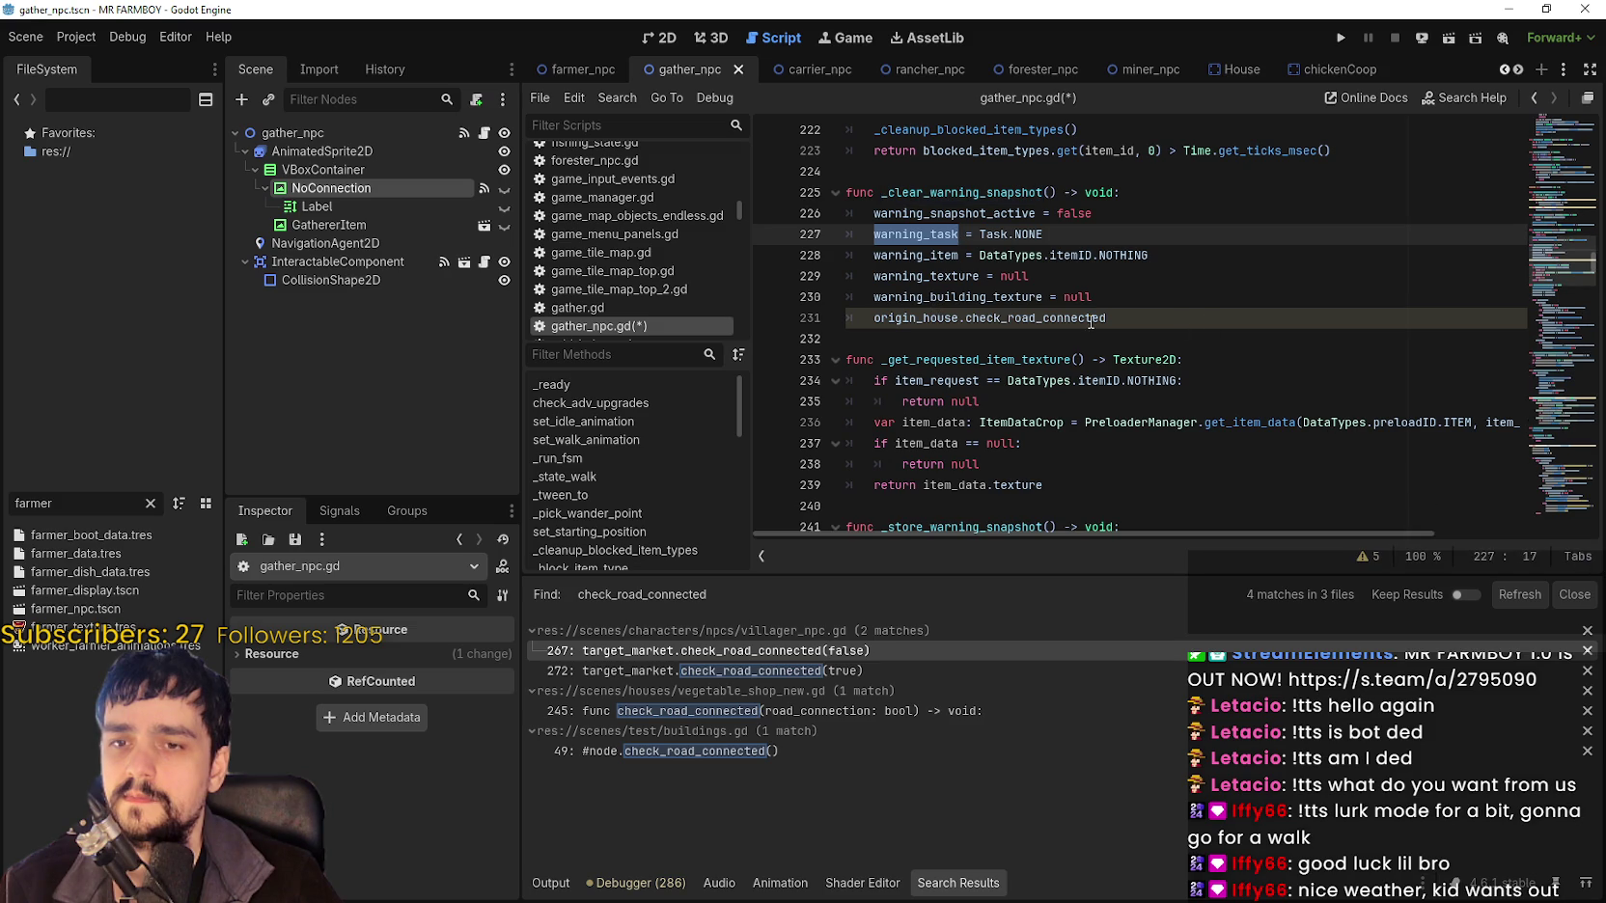
{"action": "left_click", "coordinate": [1119, 309]}
{"action": "left_click", "coordinate": [862, 311], "text": "shift"}
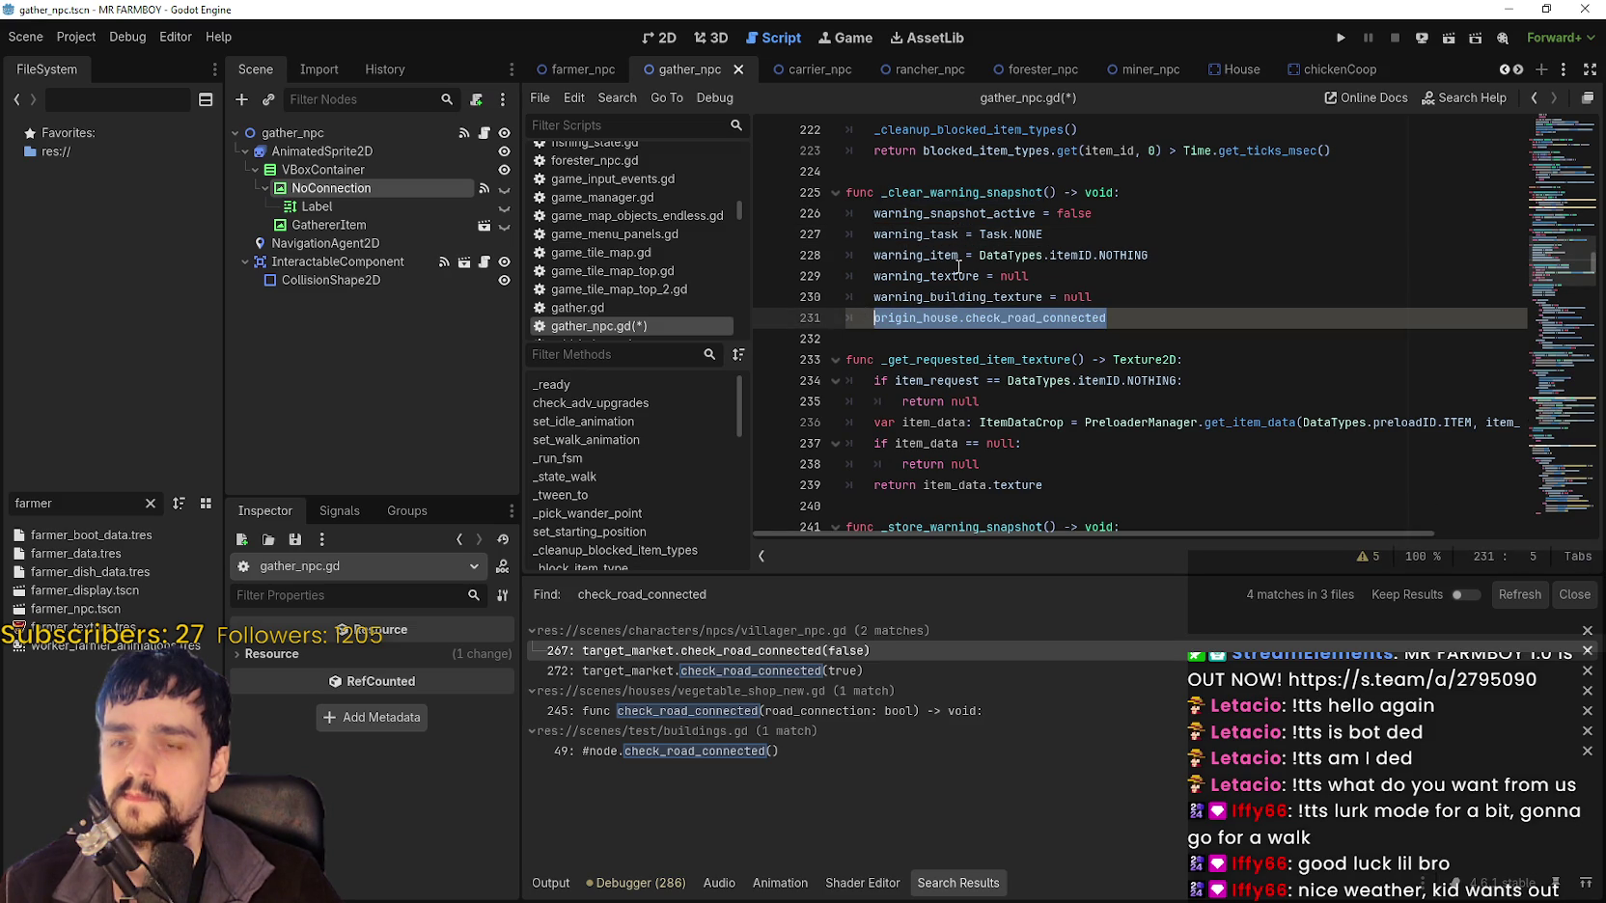
{"action": "mouse_move", "coordinate": [956, 274]}
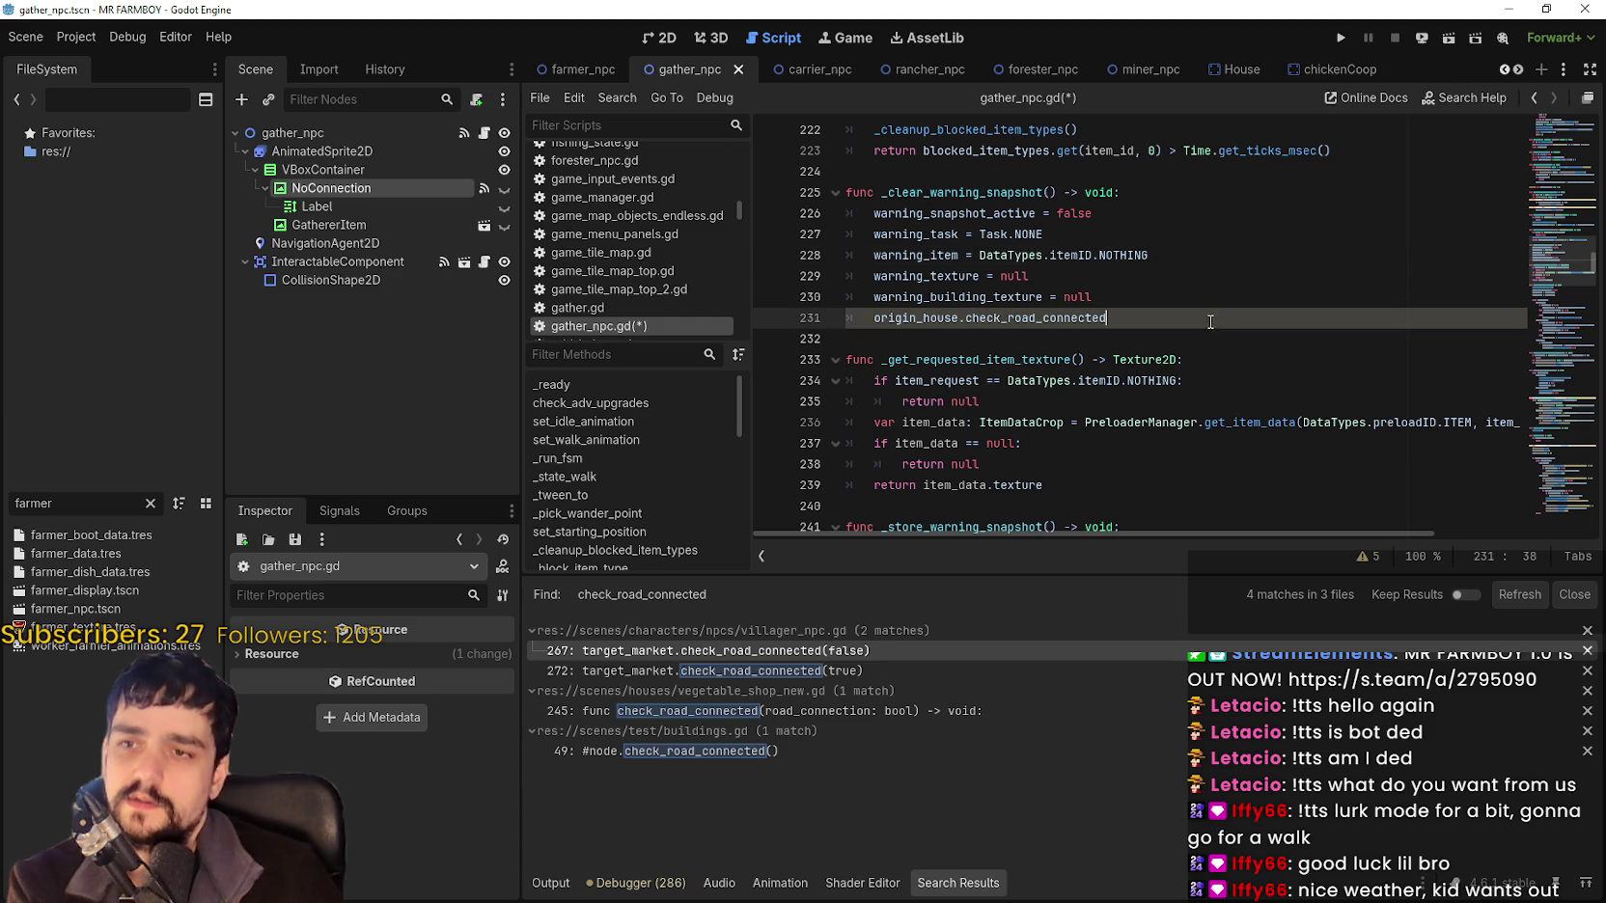
{"action": "left_click", "coordinate": [1139, 212]}
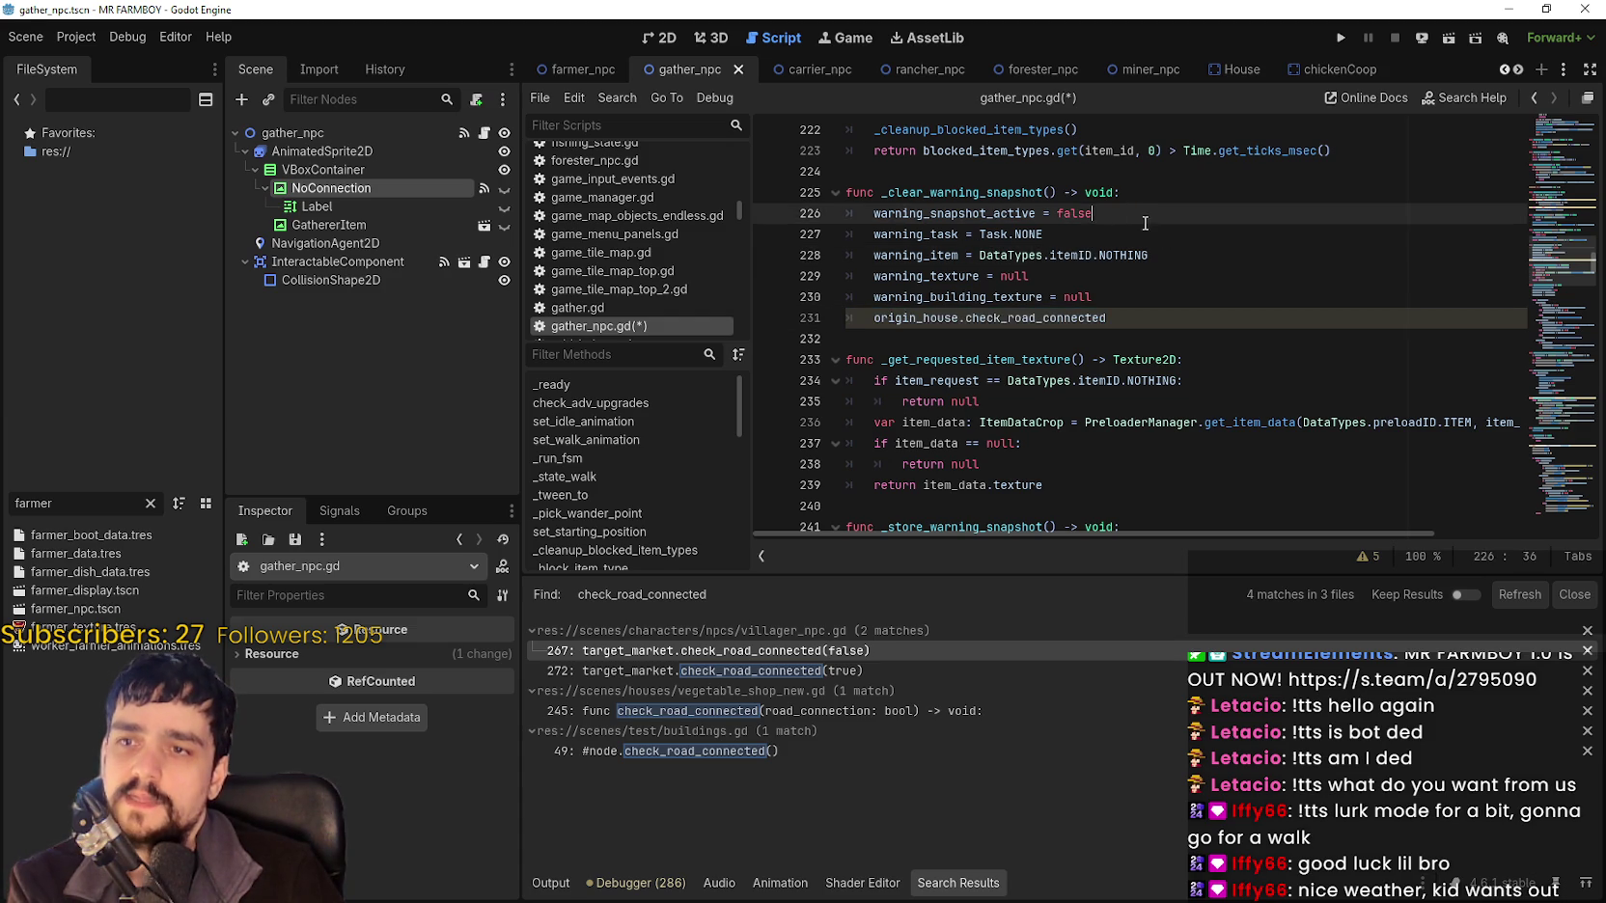
Add an 'if warning_item == Task.WAREHOUSE:' check after the flag reset.
{"action": "key", "text": "Return"}
{"action": "type", "text": "if warn"}
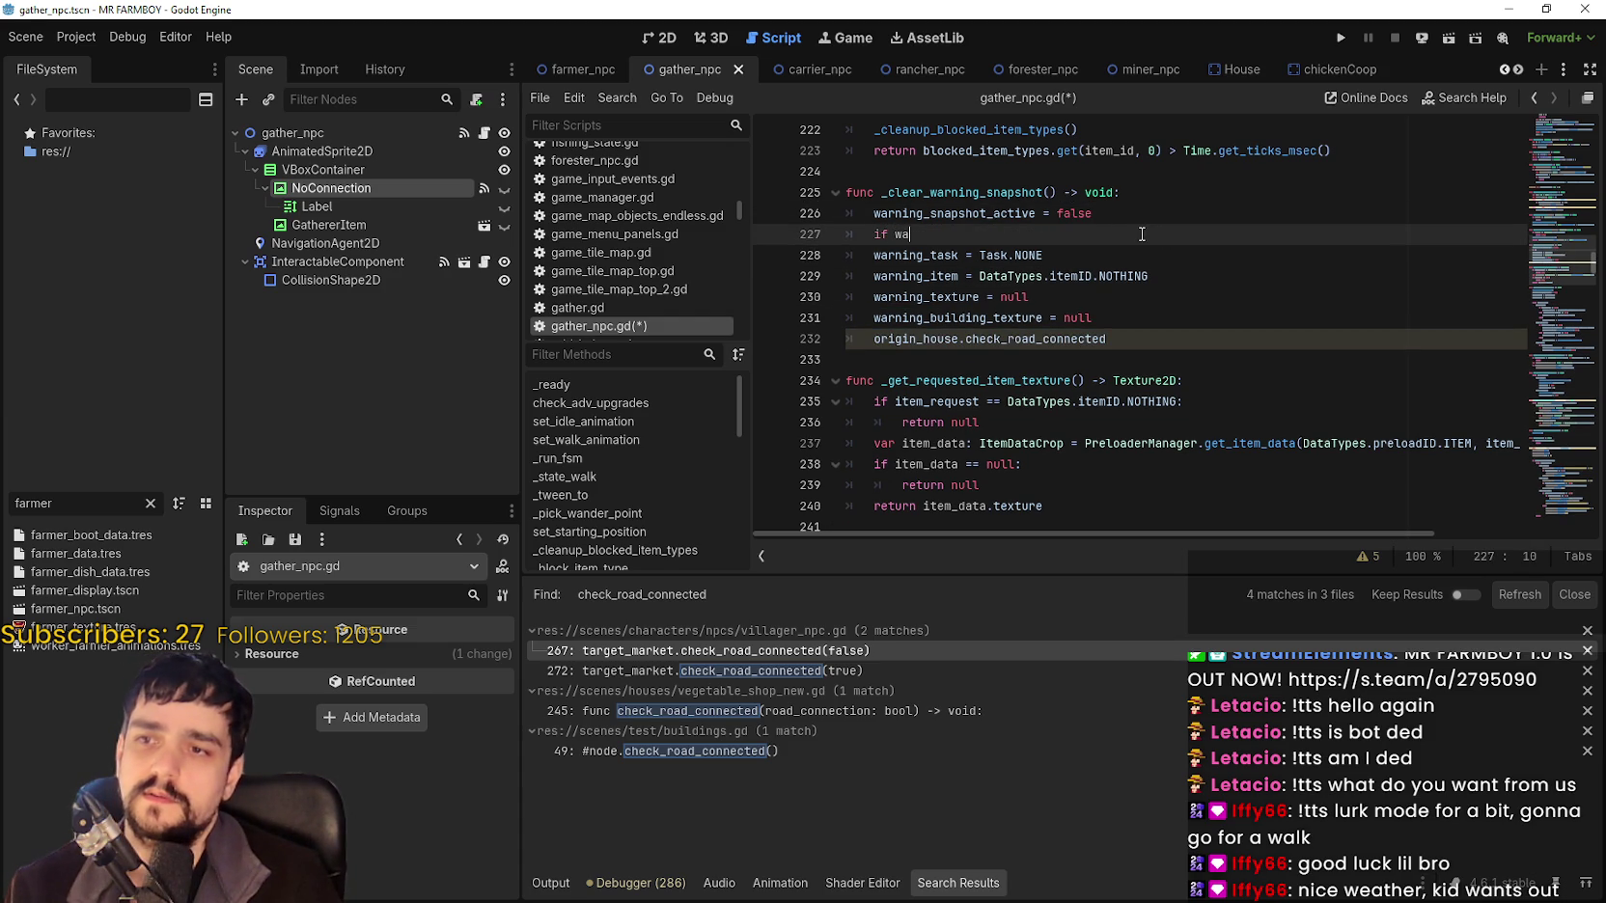
{"action": "key", "text": "Down"}
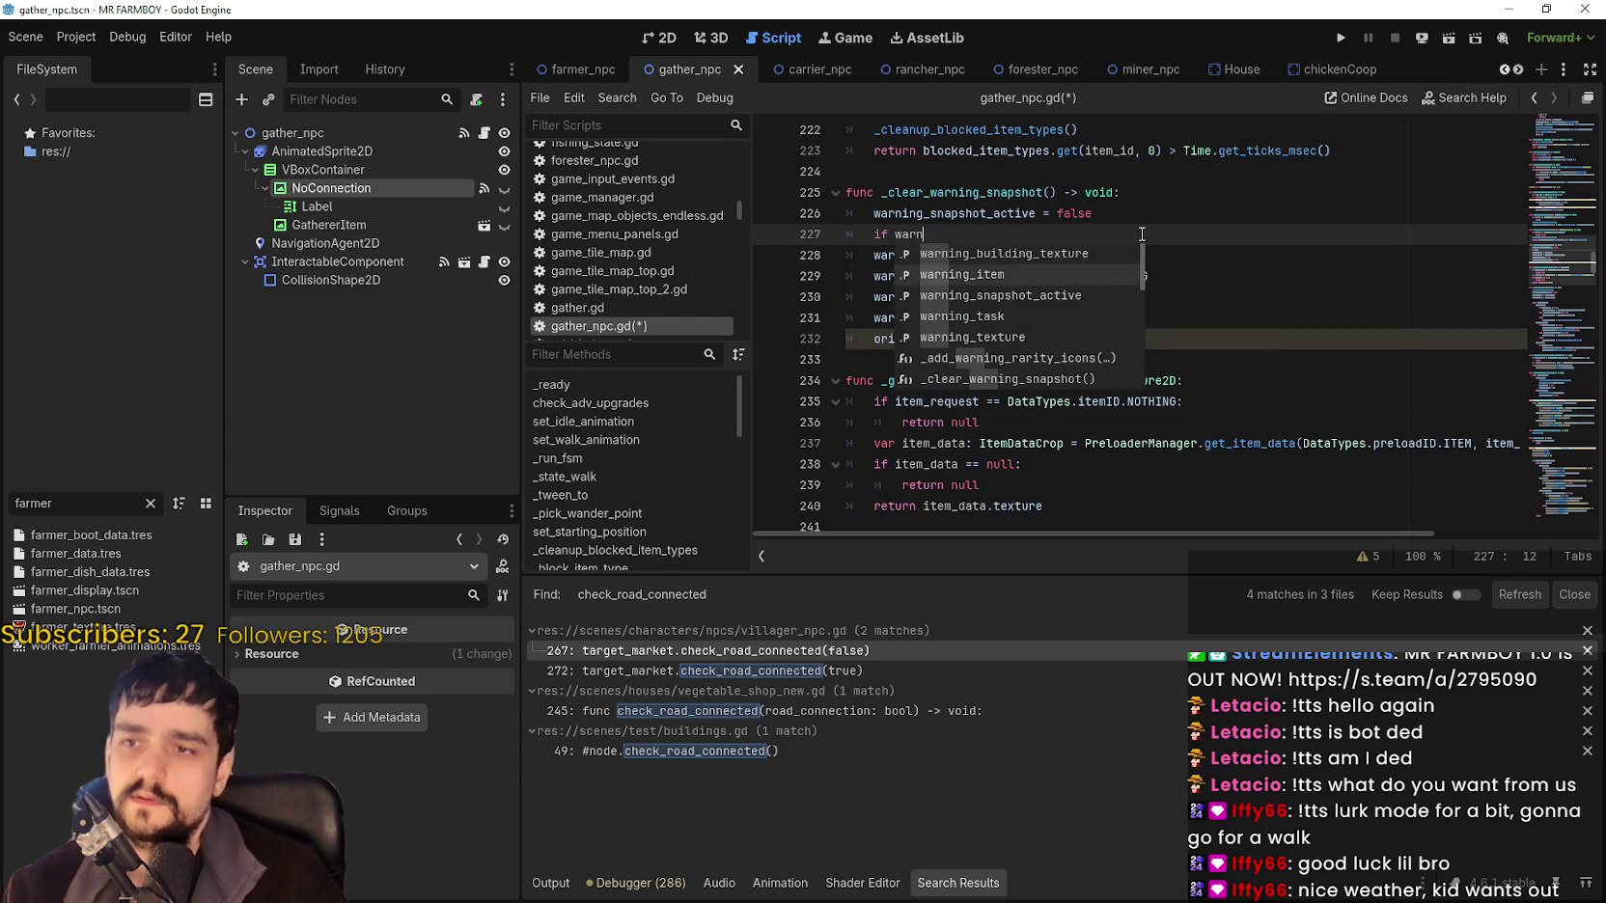
{"action": "key", "text": "Return"}
{"action": "type", "text": "=="}
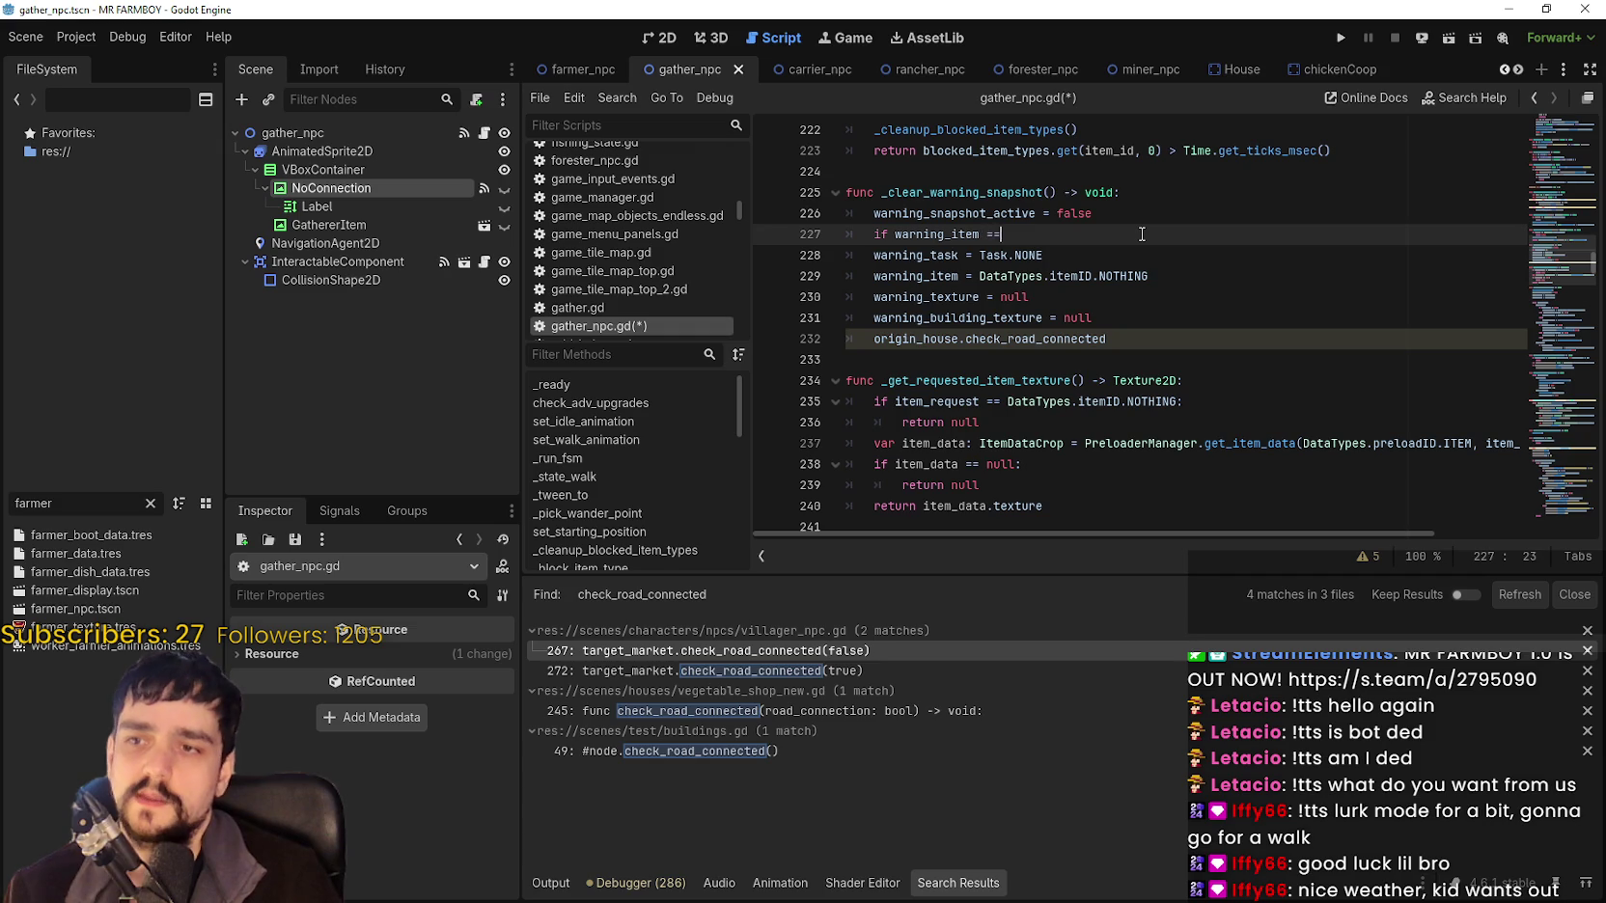
{"action": "type", "text": " Task.N"}
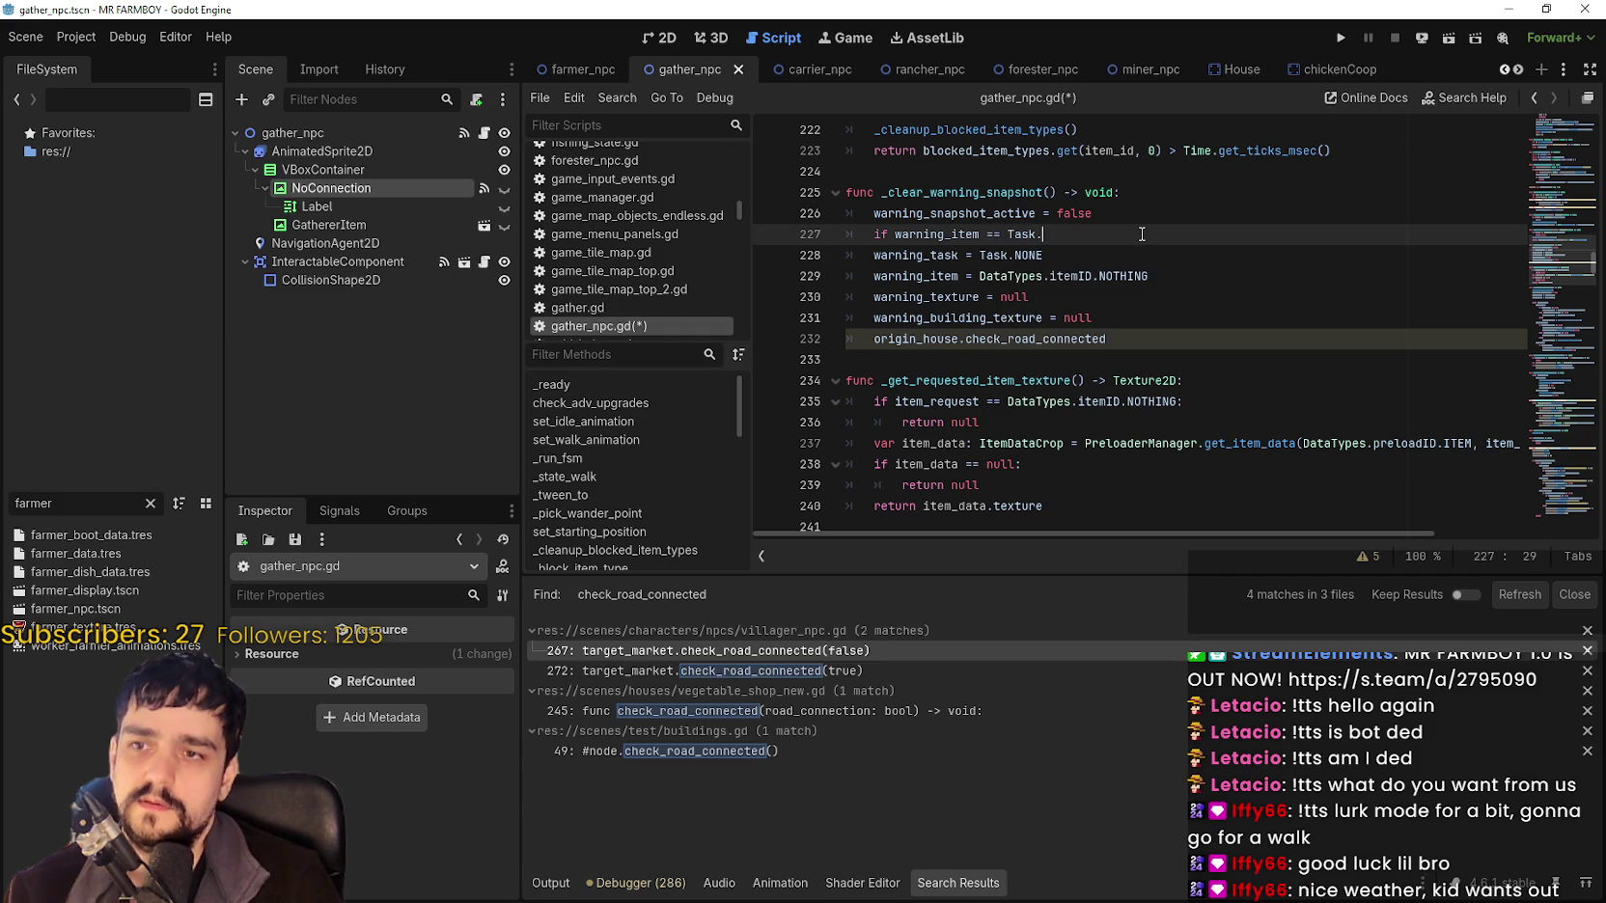
{"action": "key", "text": "BackSpace"}
{"action": "type", "text": "WAR"}
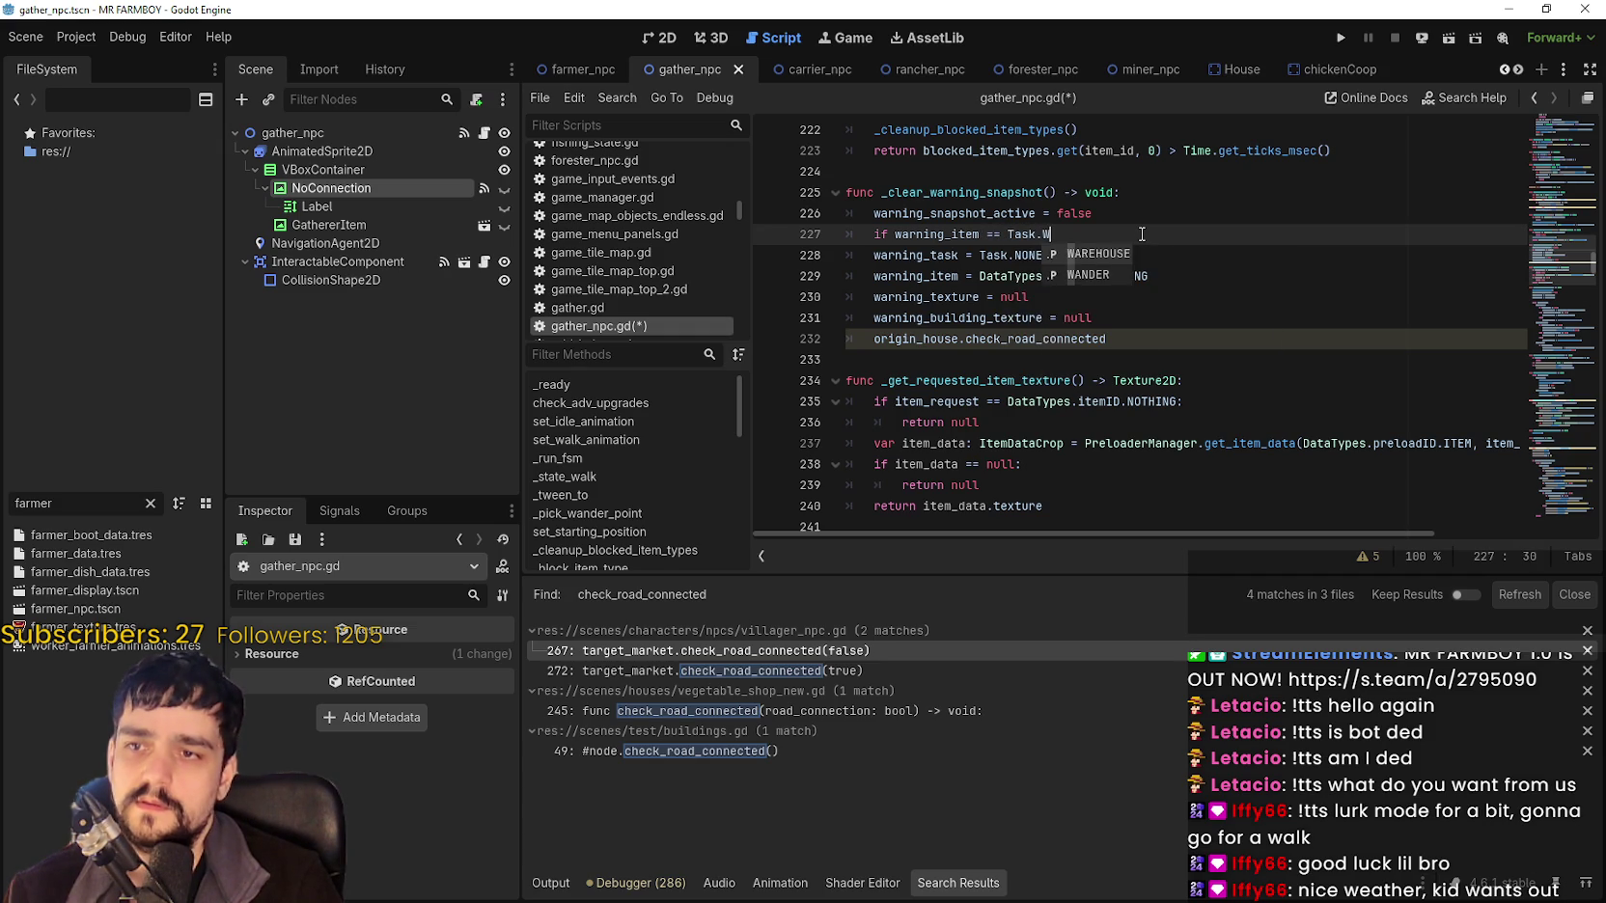
{"action": "key", "text": "Return"}
{"action": "type", "text": ":"}
{"action": "key", "text": "Return"}
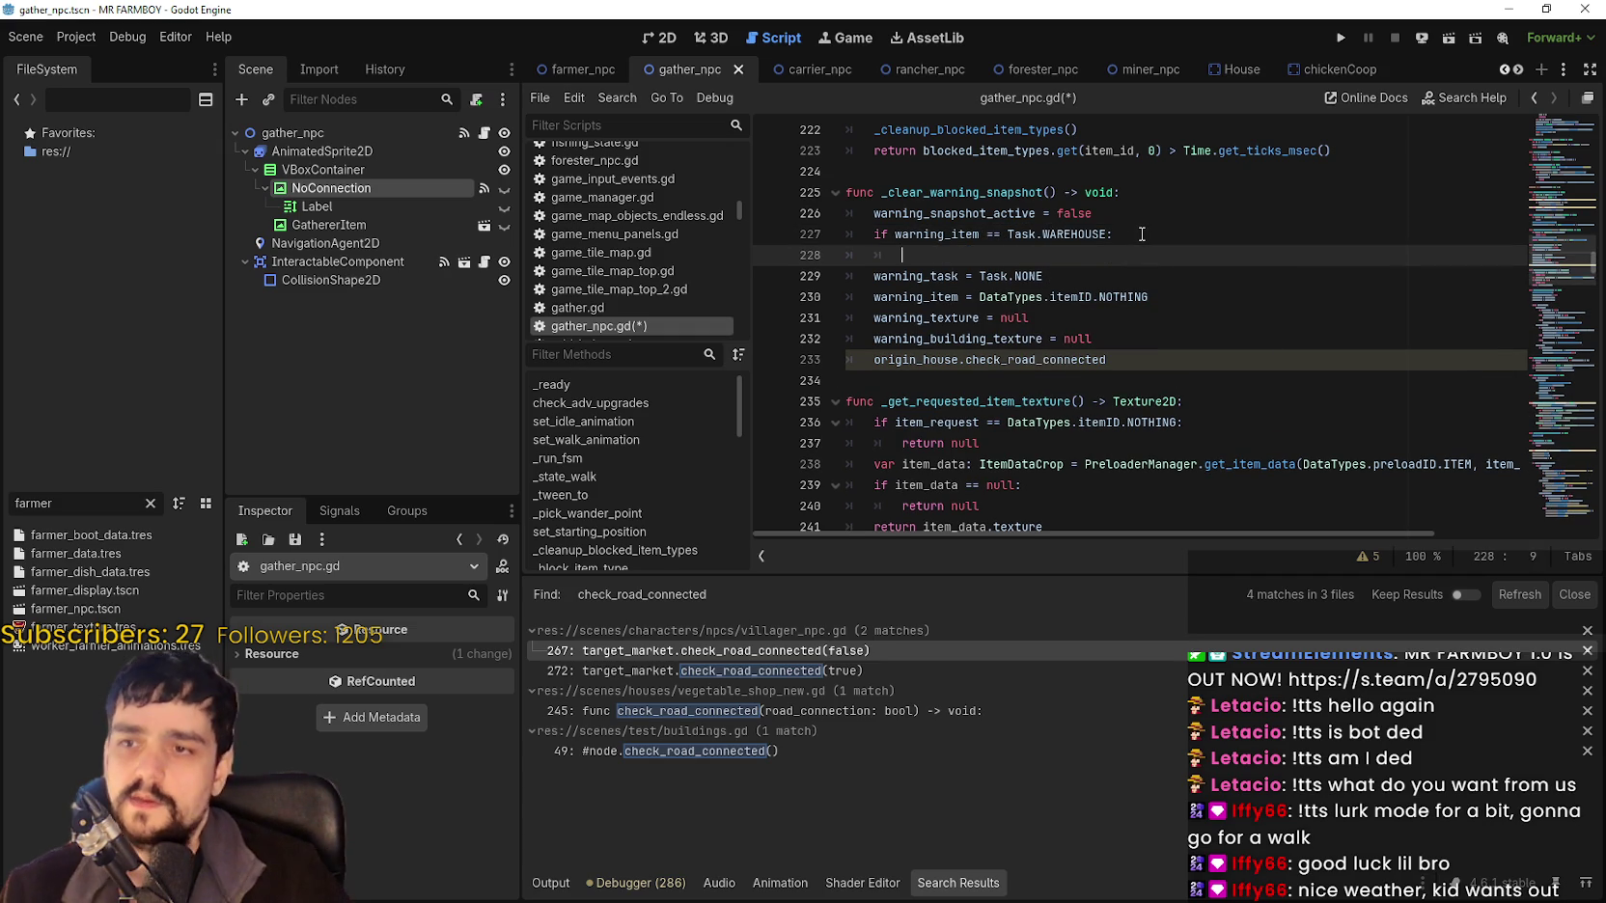
Copy the origin_house call under the WAREHOUSE check and add an 'if target_warehouse' guard above it.
{"action": "double_click", "coordinate": [907, 362]}
{"action": "key", "text": "shift+End"}
{"action": "key", "text": "ctrl+c"}
{"action": "left_click", "coordinate": [1027, 252]}
{"action": "key", "text": "ctrl+v"}
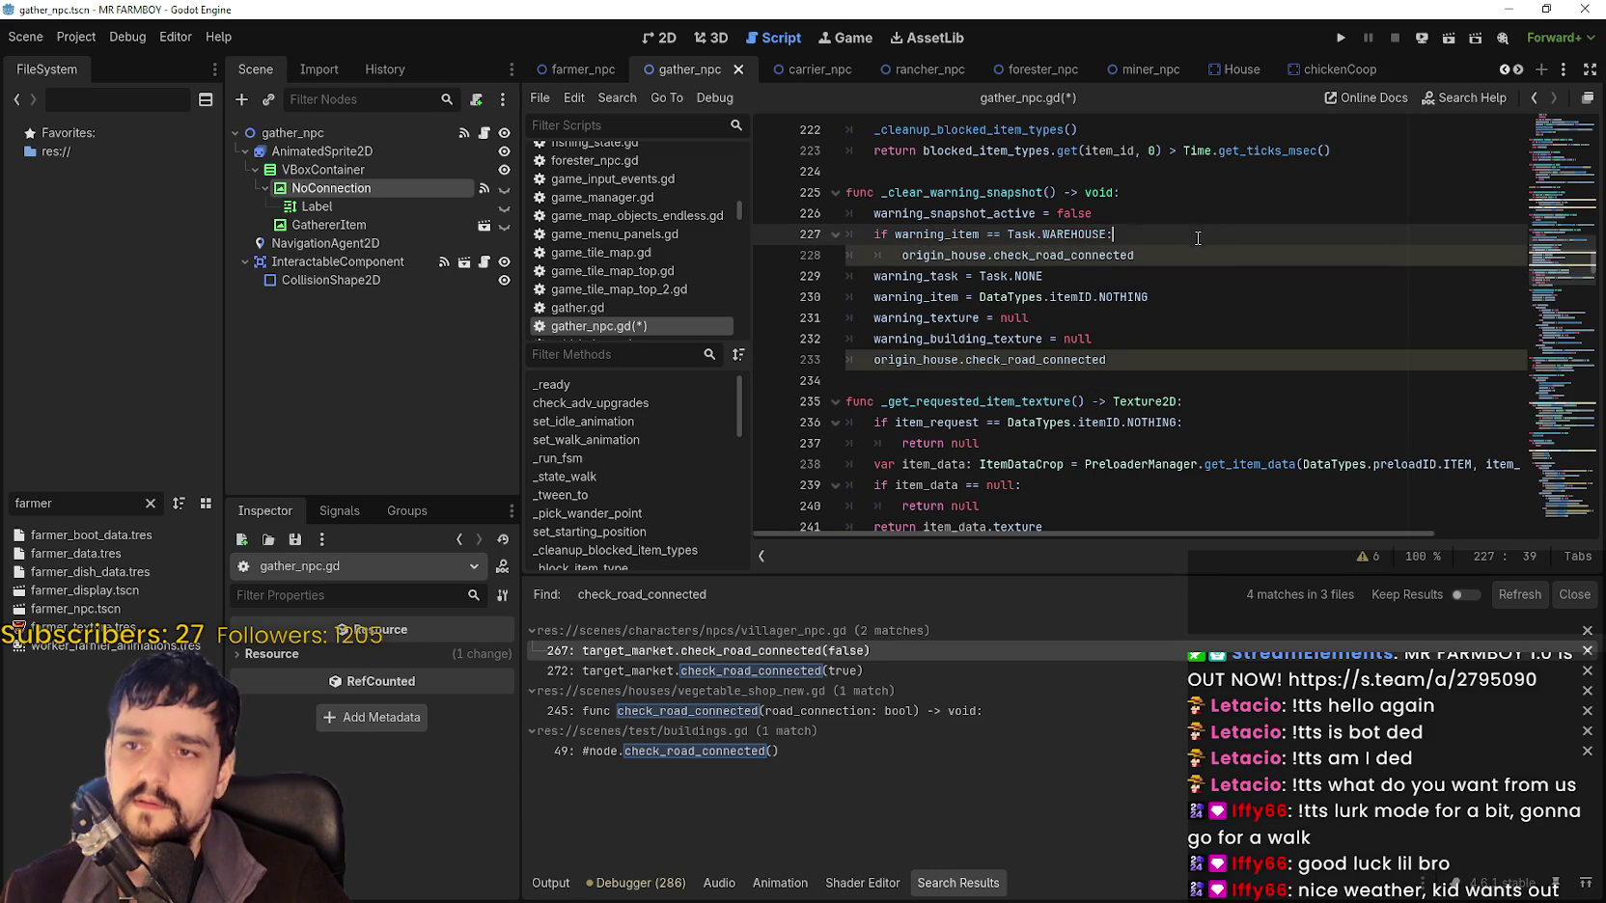
{"action": "key", "text": "ctrl+shift+Return"}
{"action": "key", "text": "BackSpace"}
{"action": "key", "text": "BackSpace"}
{"action": "type", "text": "if "}
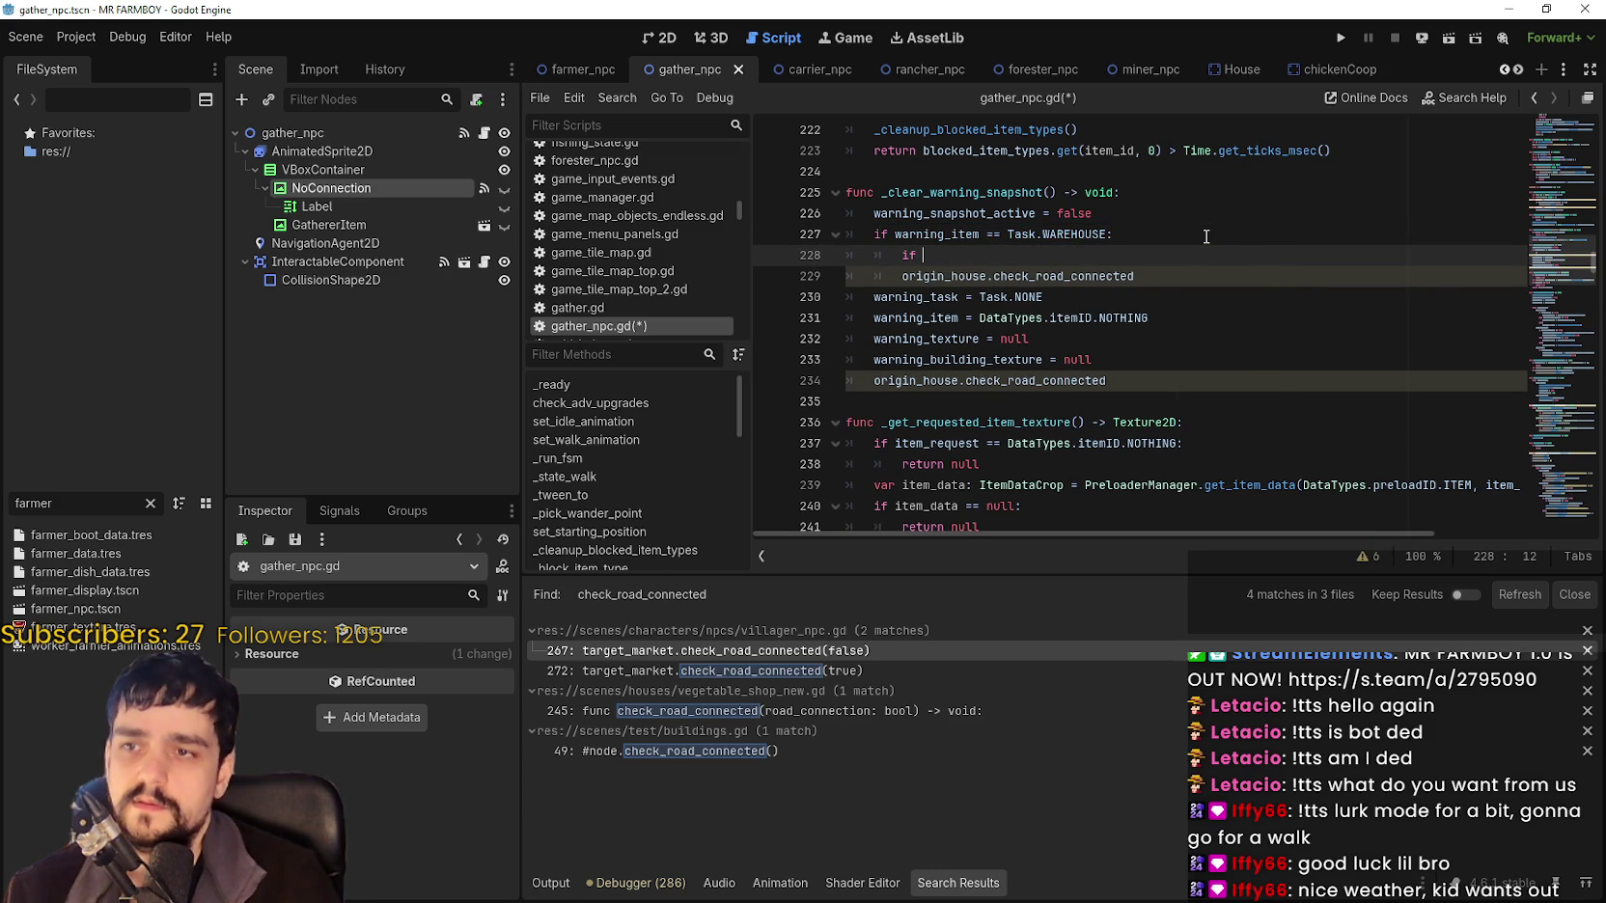
{"action": "type", "text": "target_wa"}
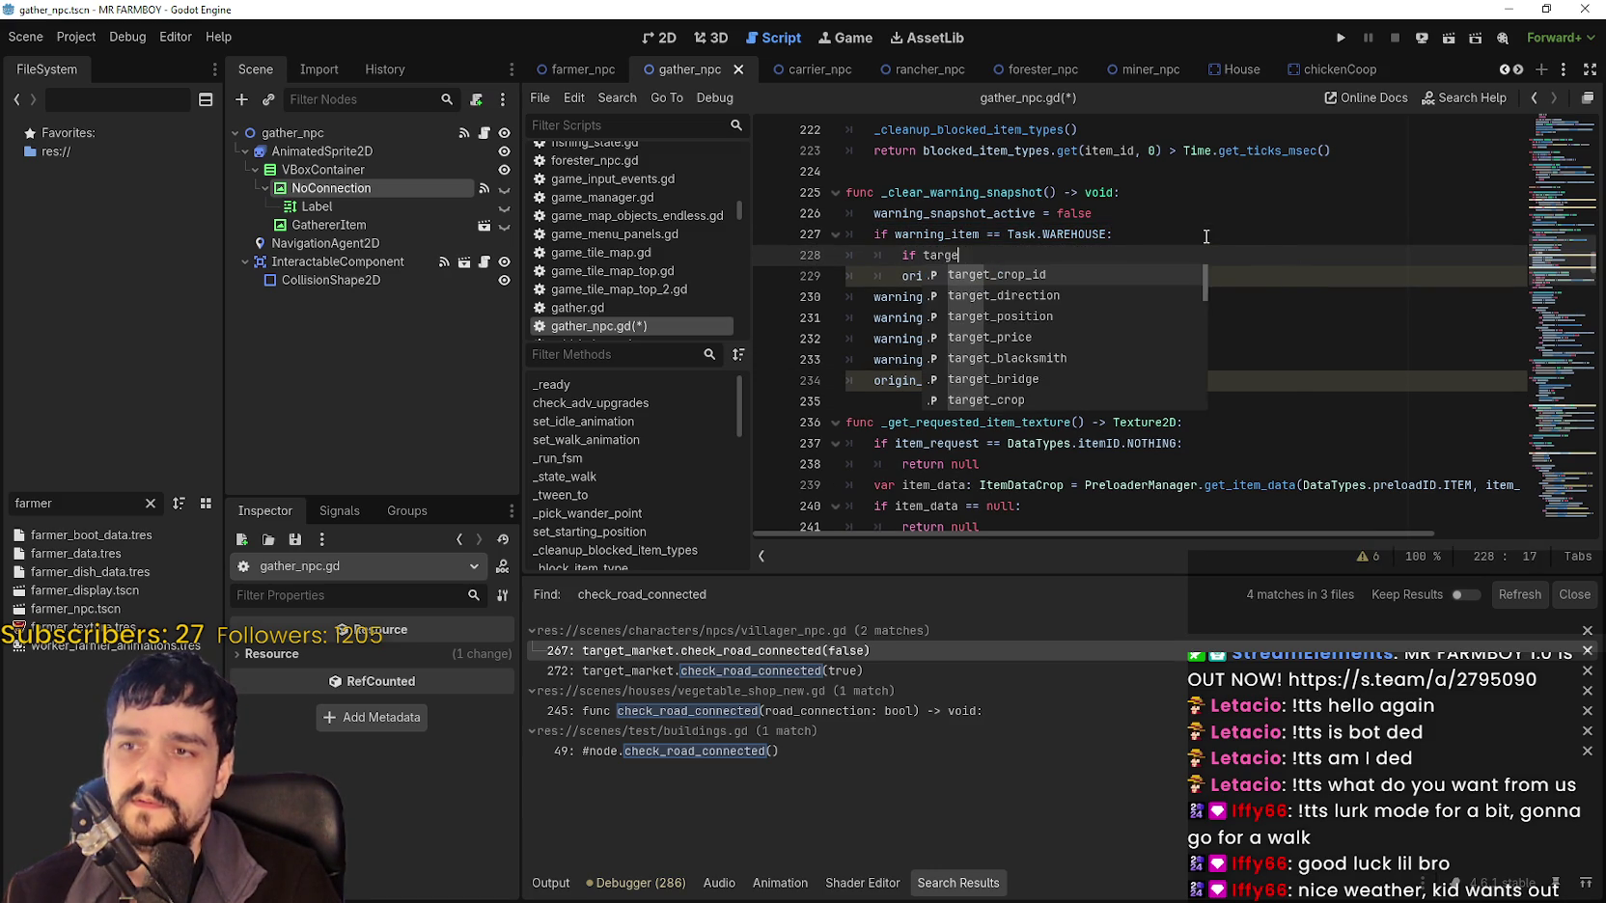
{"action": "key", "text": "Return"}
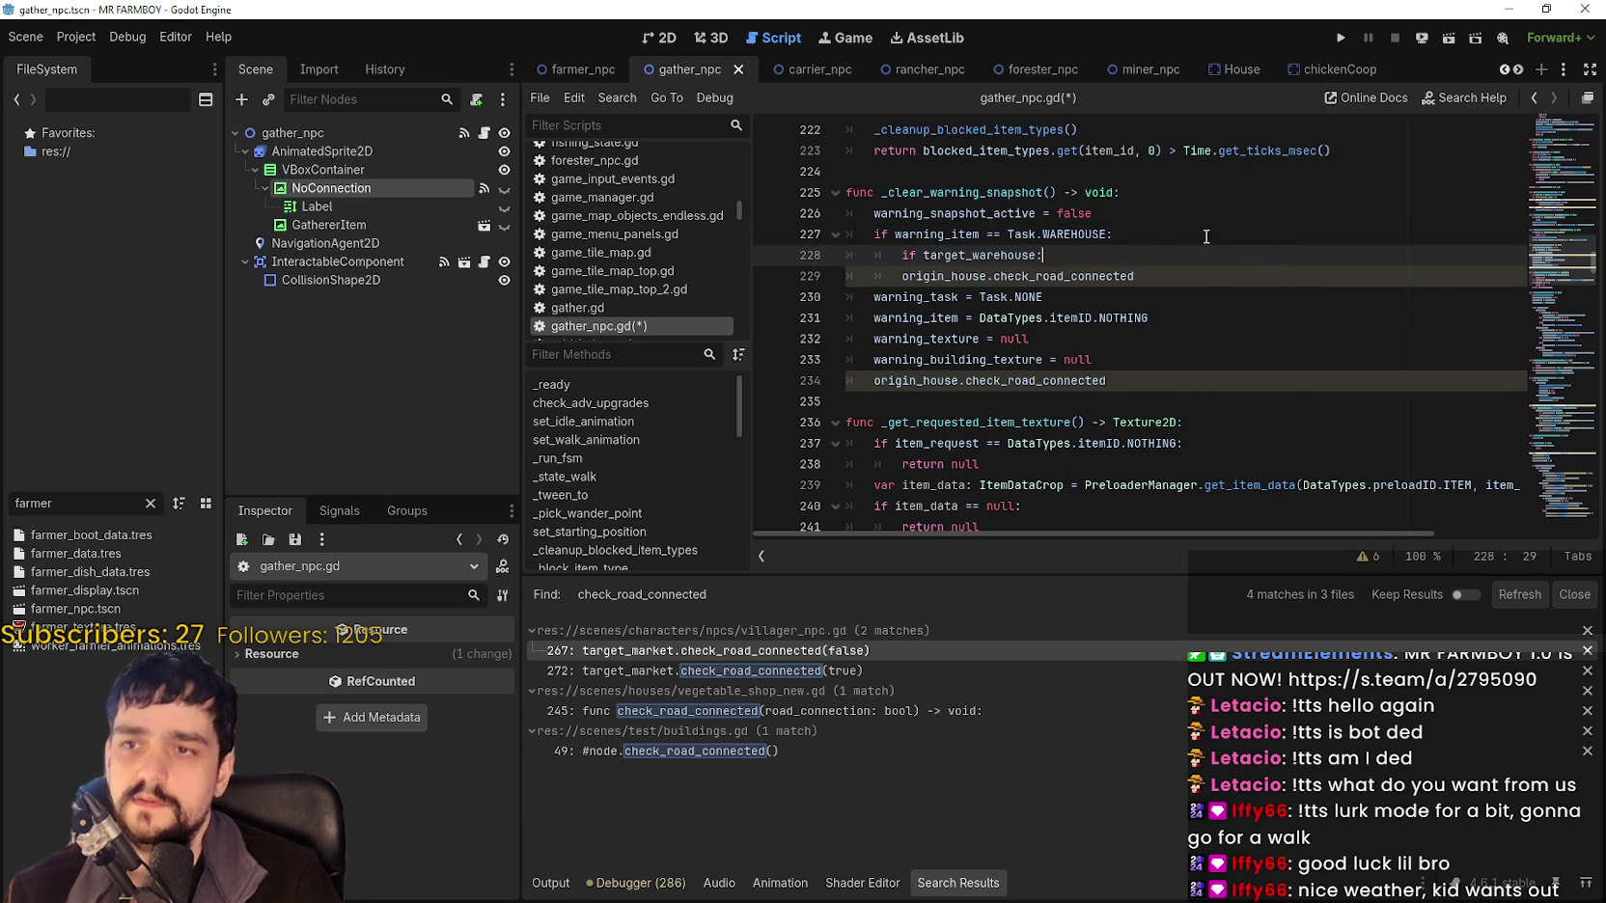
Make the guarded line an indented target_warehouse.check_road_connected(true) call.
{"action": "double_click", "coordinate": [940, 255]}
{"action": "key", "text": "ctrl+c"}
{"action": "double_click", "coordinate": [945, 276]}
{"action": "key", "text": "ctrl+v"}
{"action": "key", "text": "Home"}
{"action": "key", "text": "Tab"}
{"action": "key", "text": "End"}
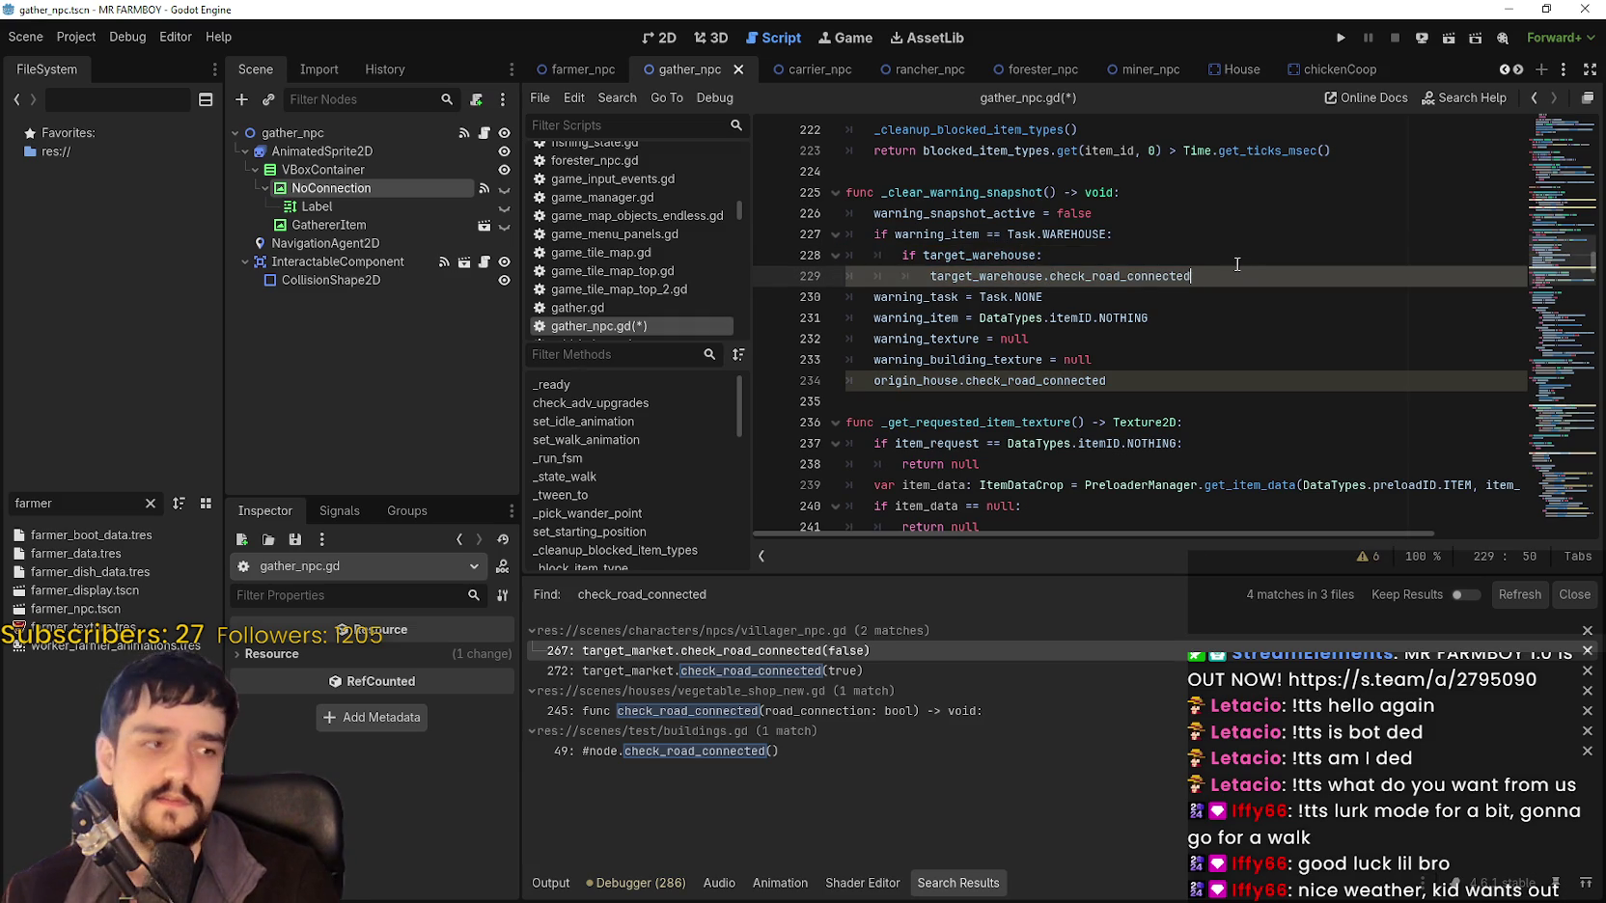
{"action": "type", "text": "("}
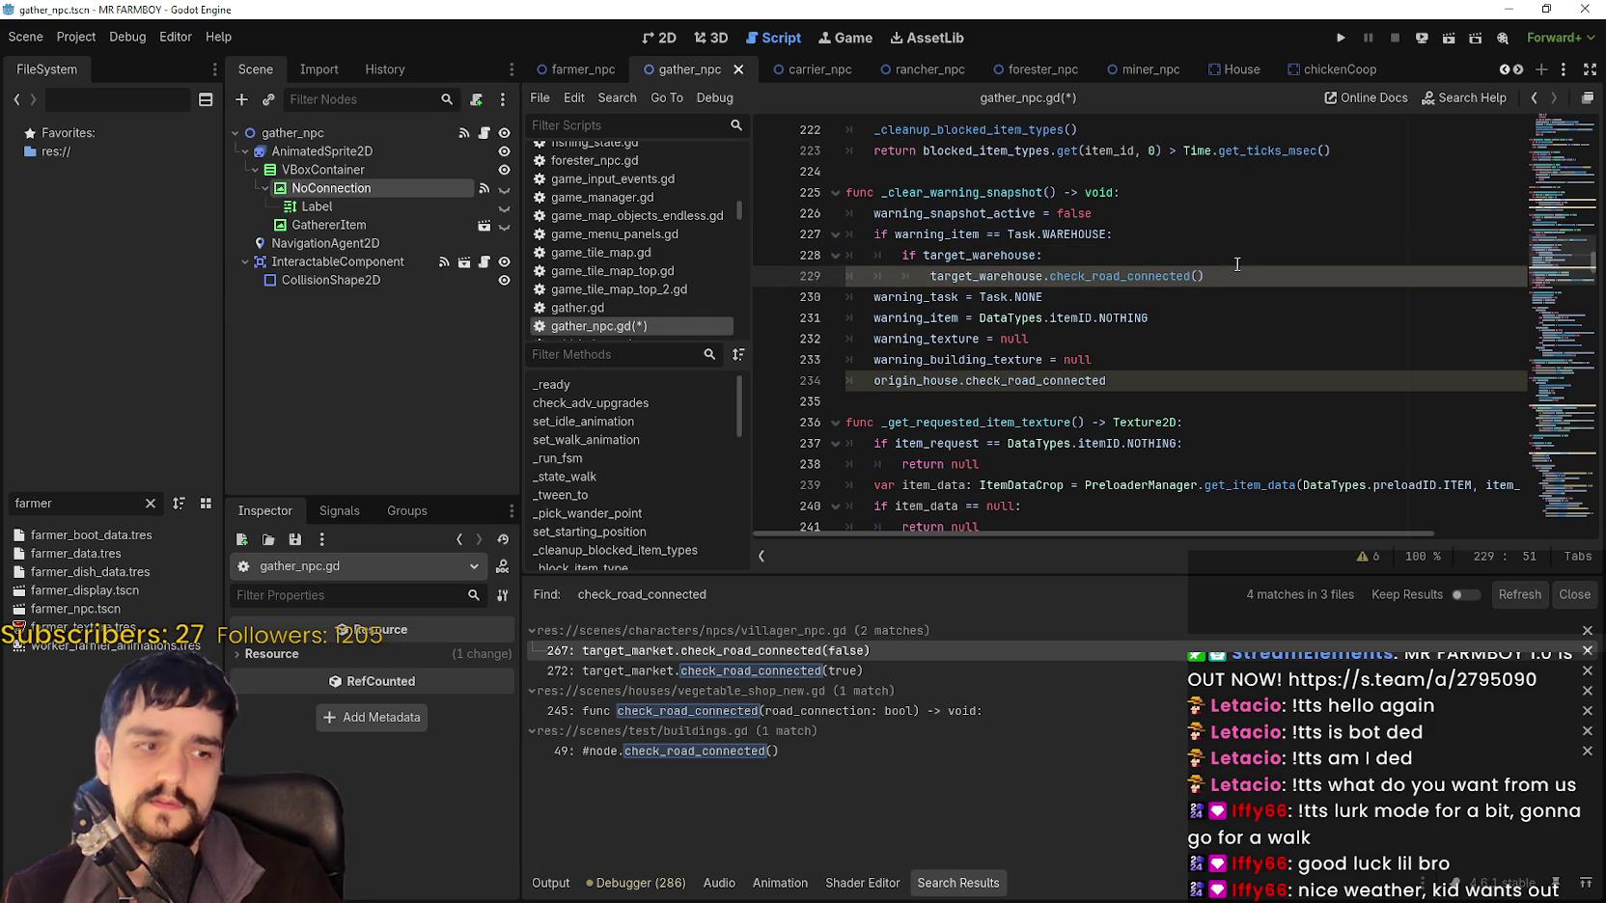
{"action": "type", "text": "true"}
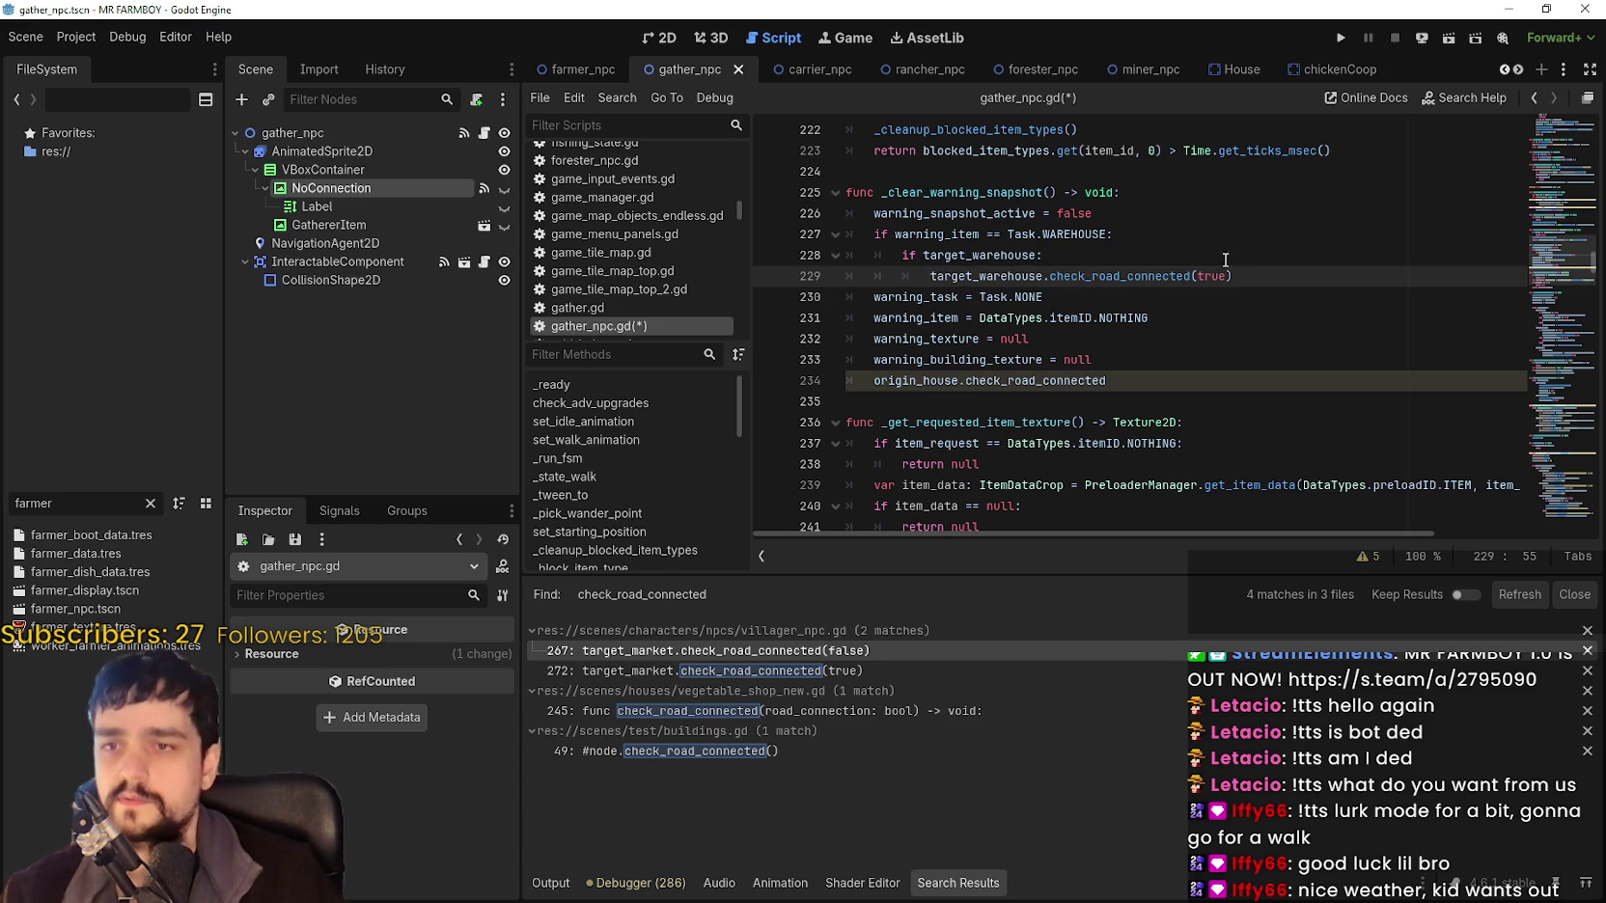
{"action": "key", "text": "Up"}
Duplicate the WAREHOUSE block below and turn its condition into 'elif warning_item == Task.HOUSE'.
{"action": "mouse_move", "coordinate": [1255, 274]}
{"action": "left_mouse_down"}
{"action": "mouse_move", "coordinate": [819, 251]}
{"action": "mouse_move", "coordinate": [823, 238]}
{"action": "left_mouse_up"}
{"action": "left_click", "coordinate": [1255, 277]}
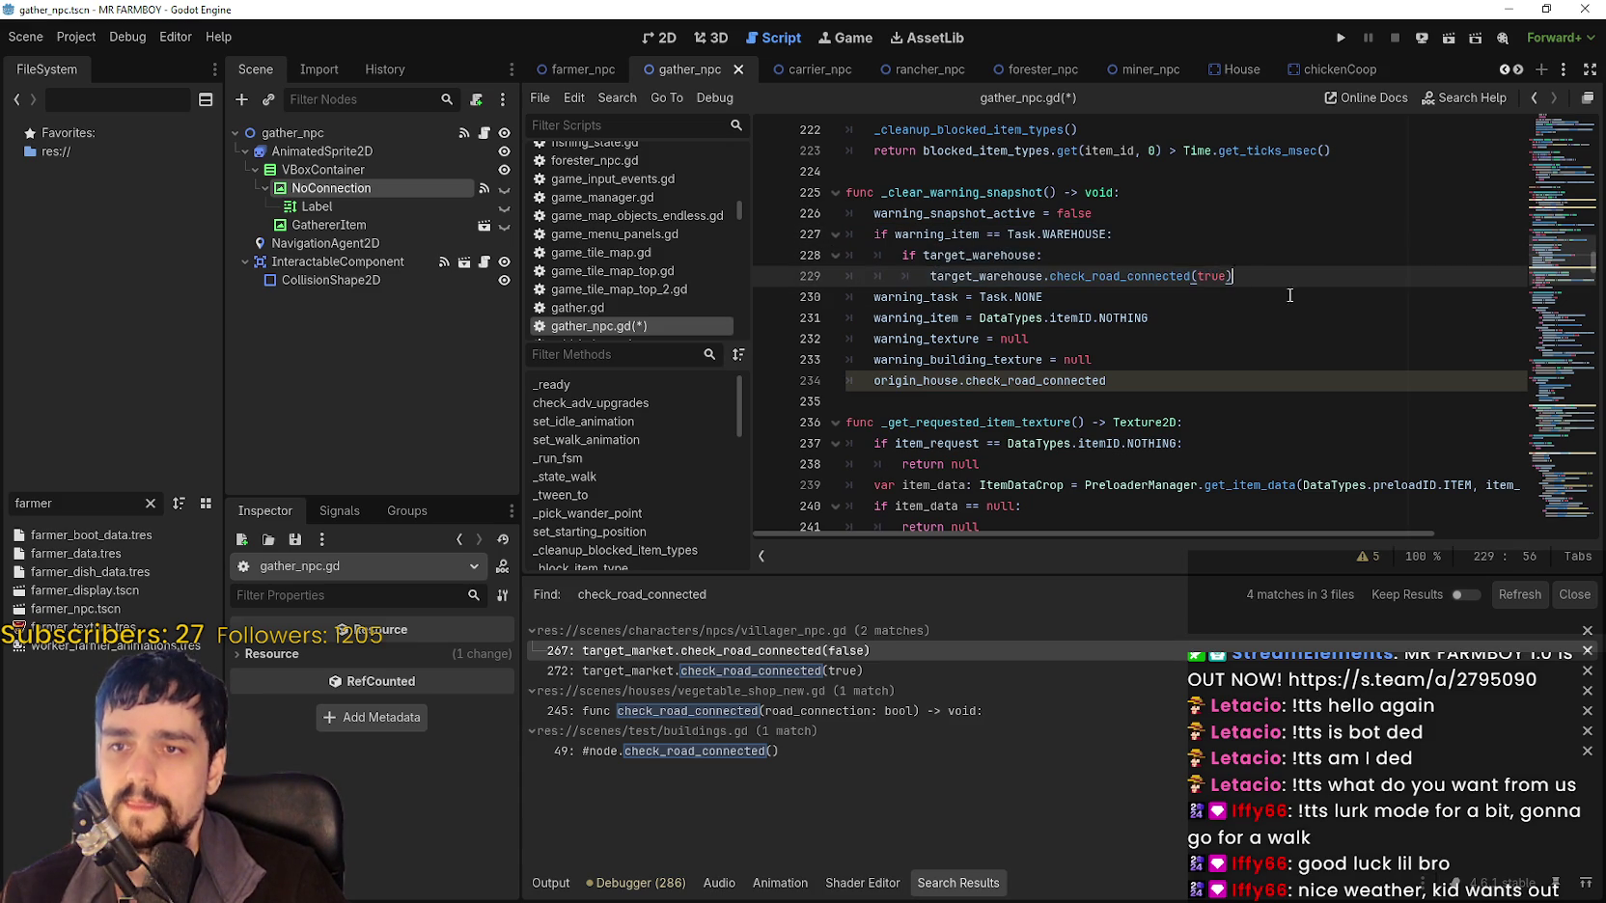
{"action": "key", "text": "Return"}
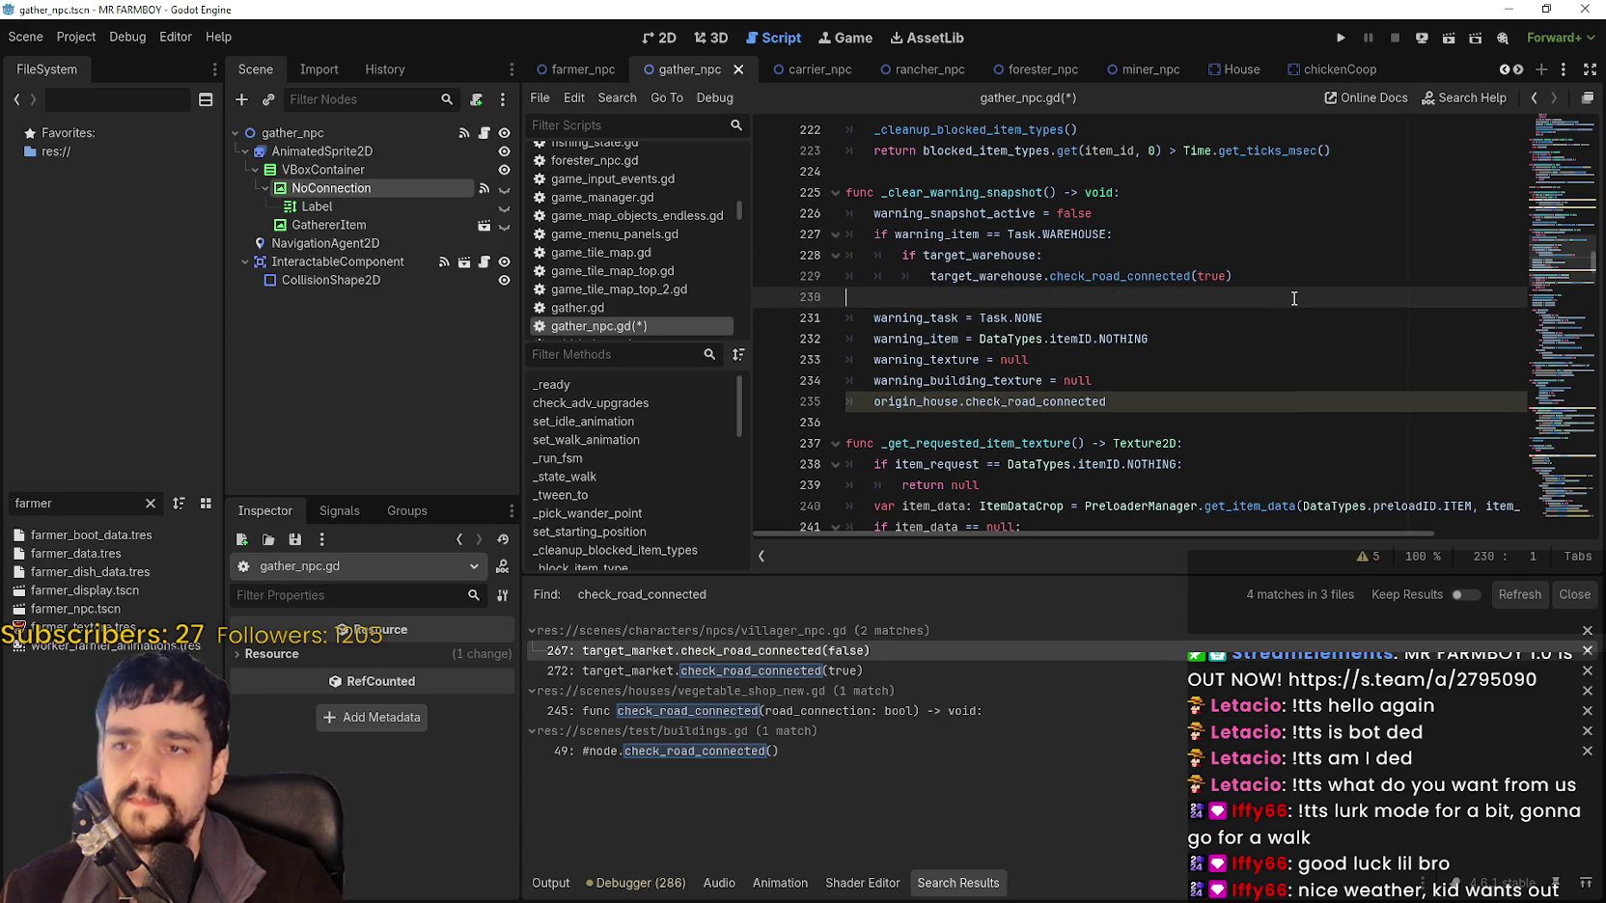
{"action": "key", "text": "ctrl+v"}
{"action": "left_click", "coordinate": [946, 298]}
{"action": "double_click", "coordinate": [1120, 338]}
{"action": "double_click", "coordinate": [1071, 297]}
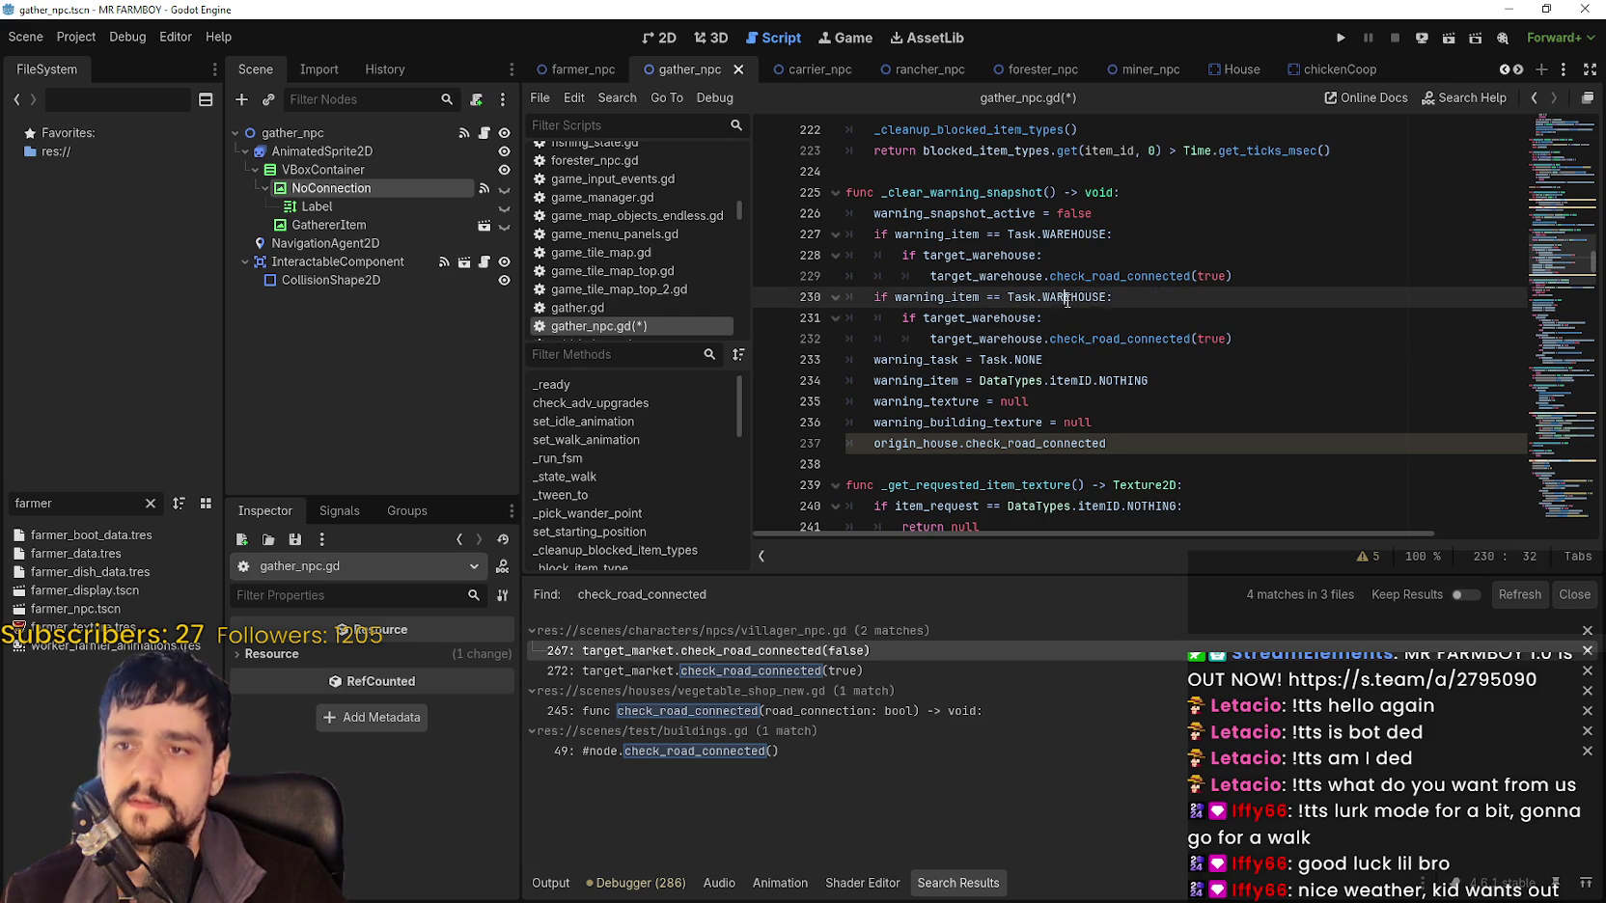
{"action": "type", "text": "House"}
{"action": "key", "text": "Return"}
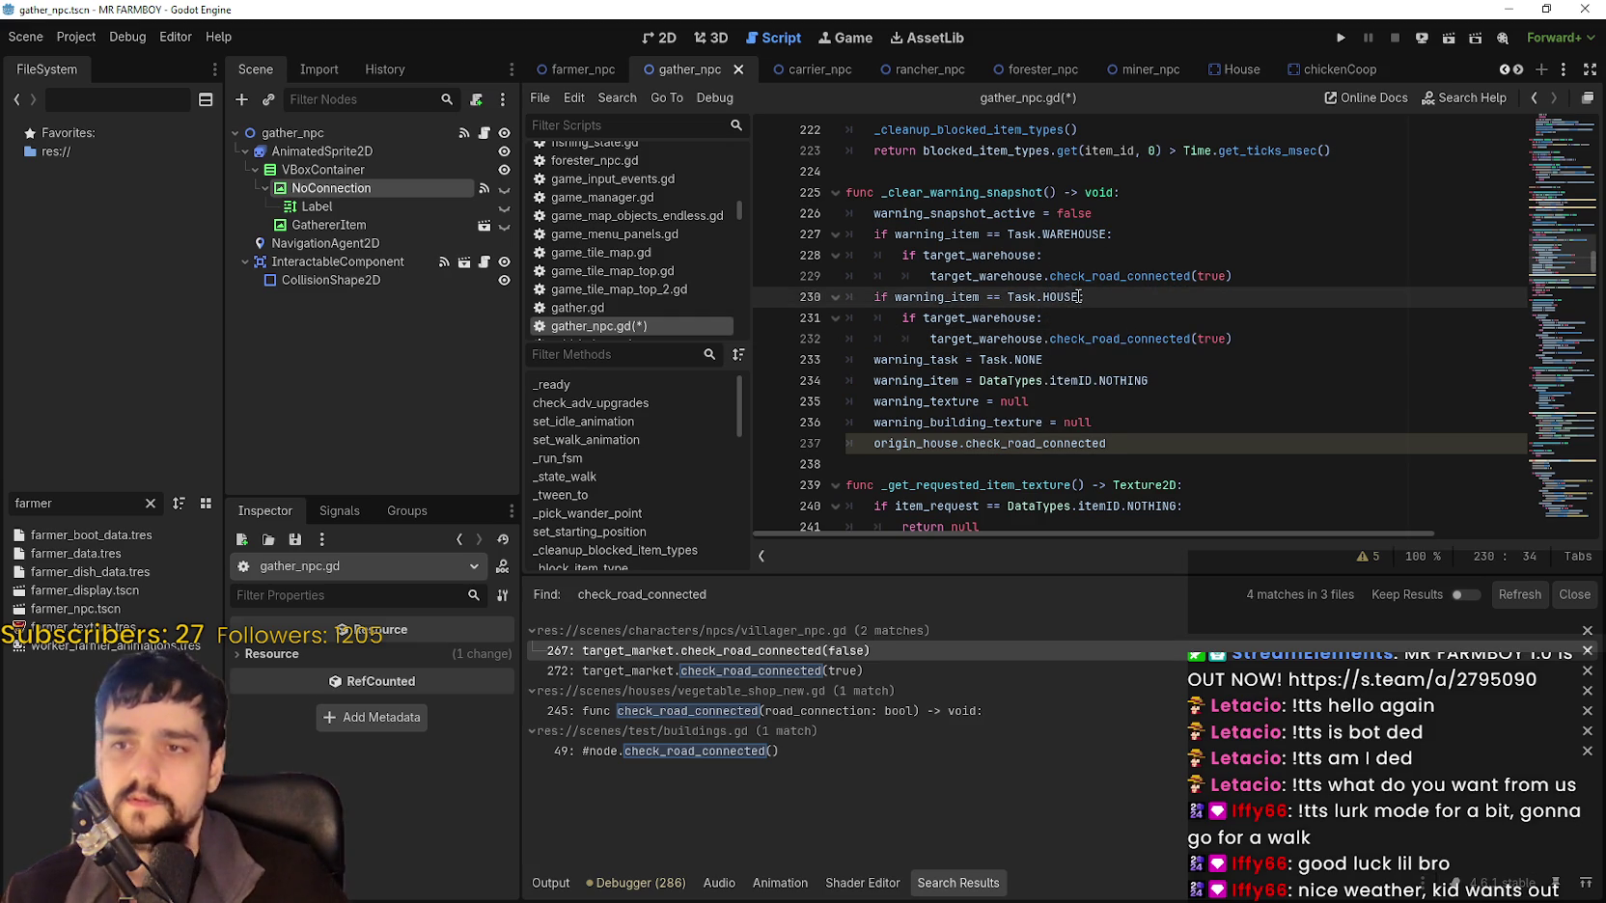
{"action": "type", "text": ":"}
{"action": "double_click", "coordinate": [881, 297]}
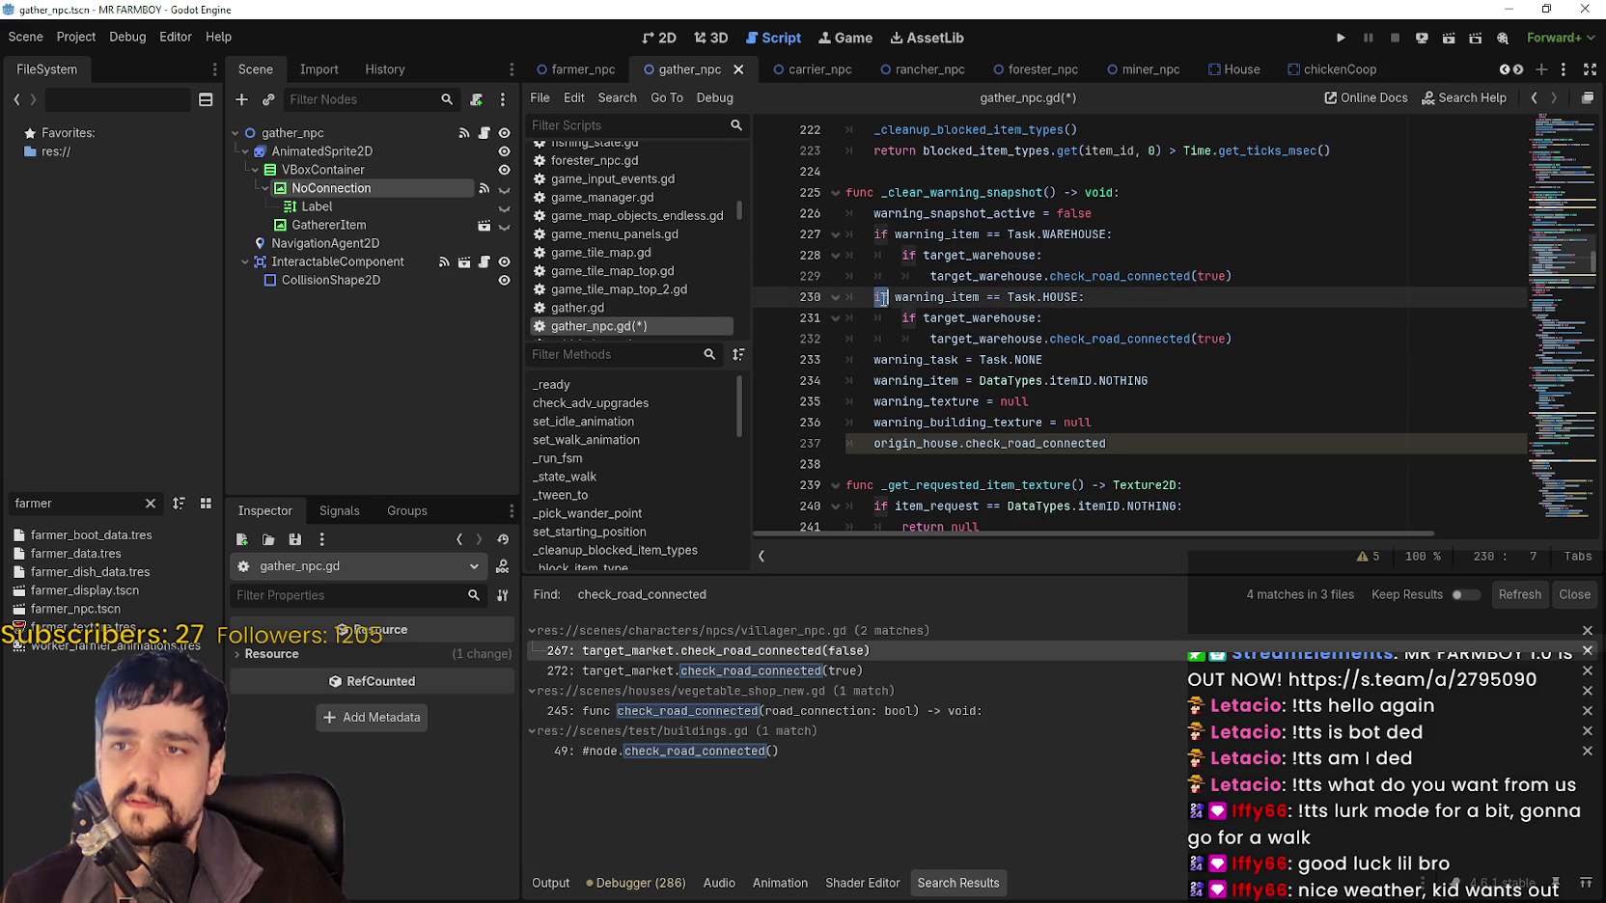
{"action": "type", "text": "elif"}
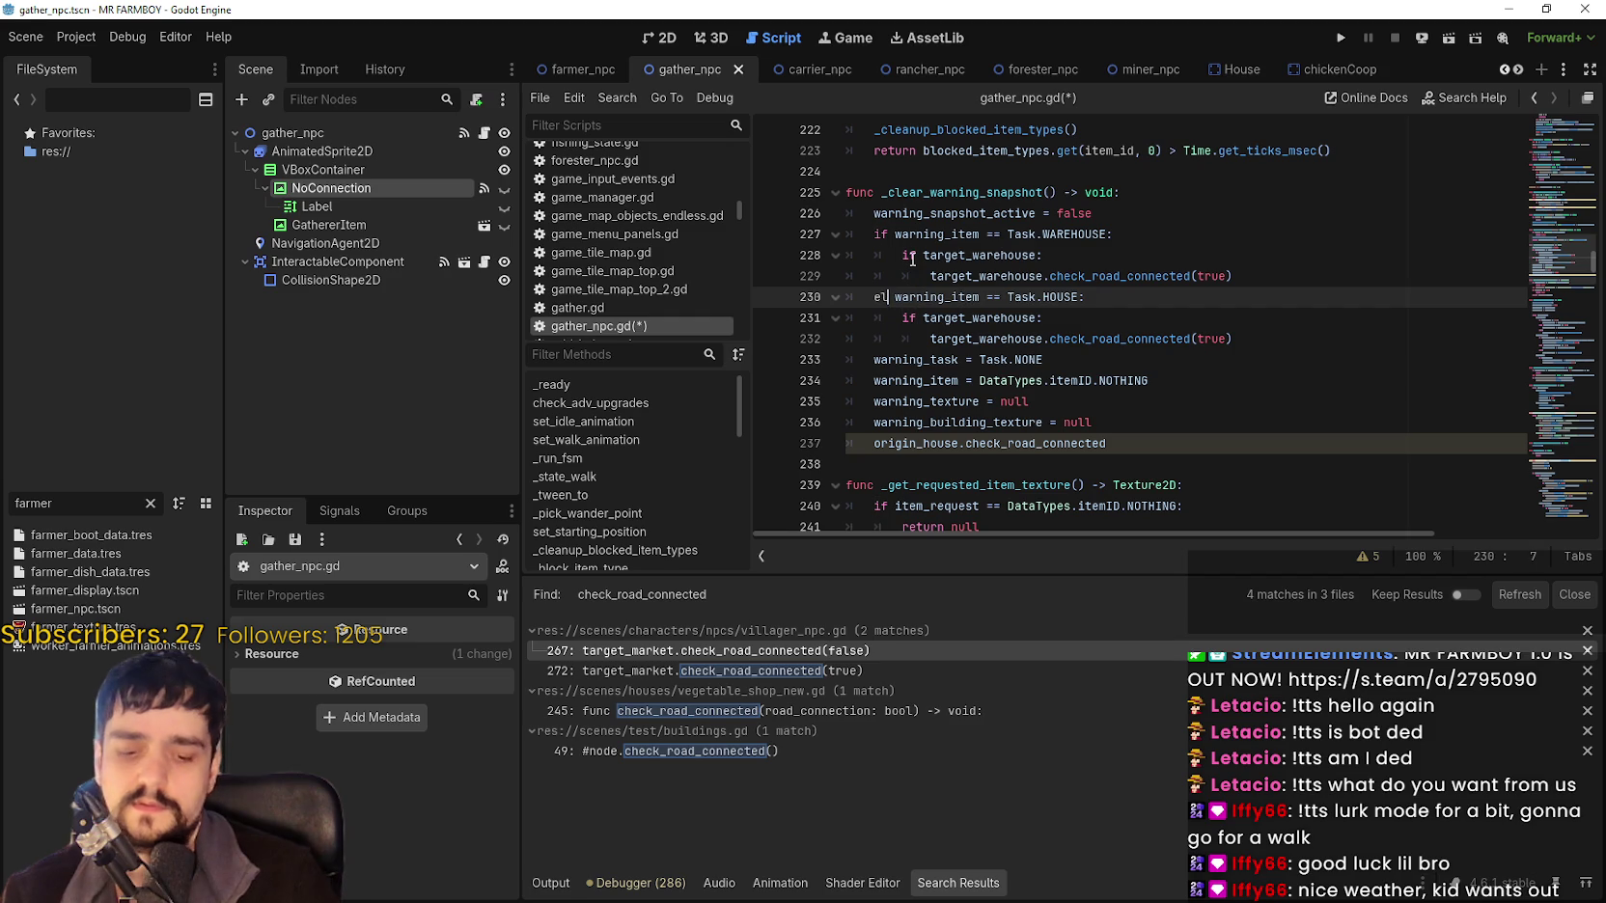
{"action": "key", "text": "Escape"}
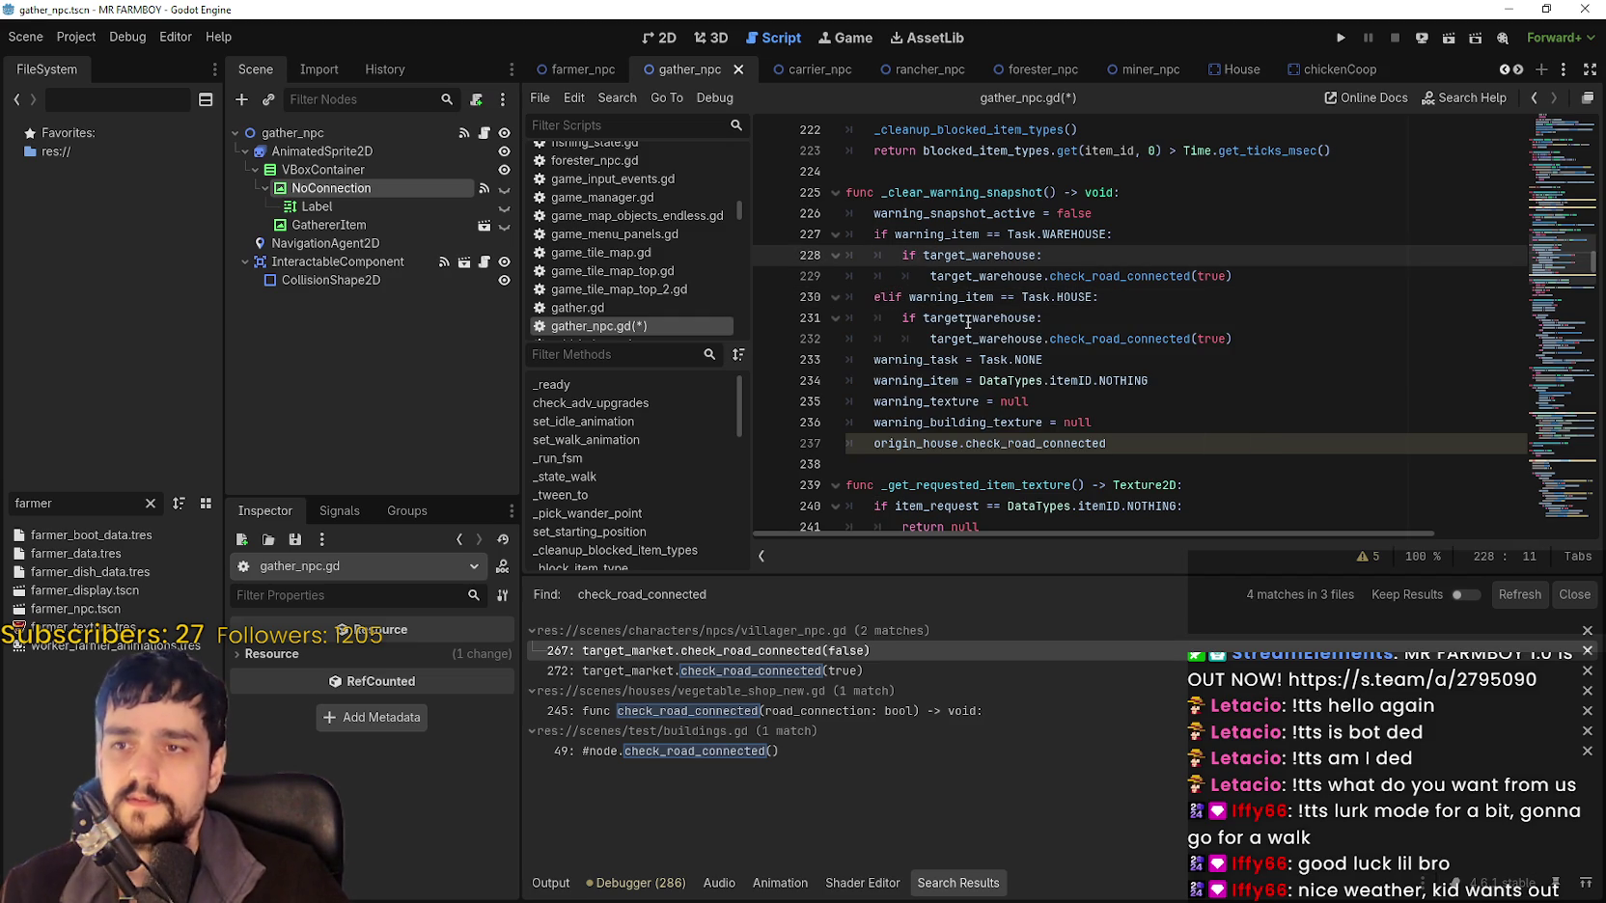
Change target_warehouse to origin_house in the duplicated guard and check_road_connected(true) call.
{"action": "double_click", "coordinate": [968, 320]}
{"action": "type", "text": "origin_house"}
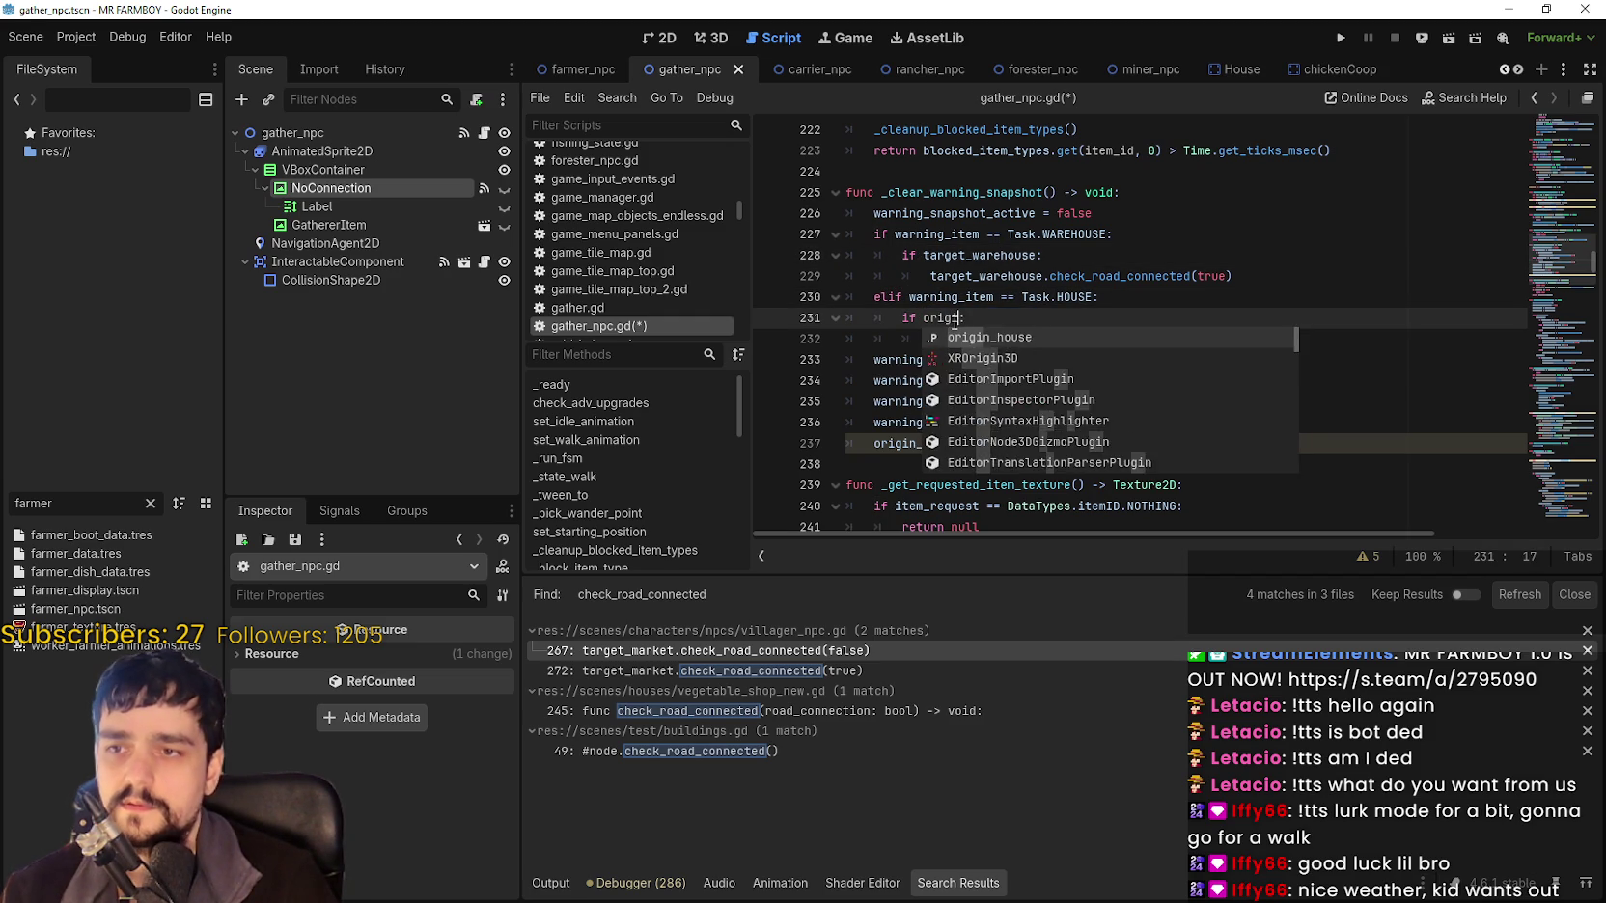
{"action": "double_click", "coordinate": [940, 442]}
{"action": "key", "text": "ctrl+c"}
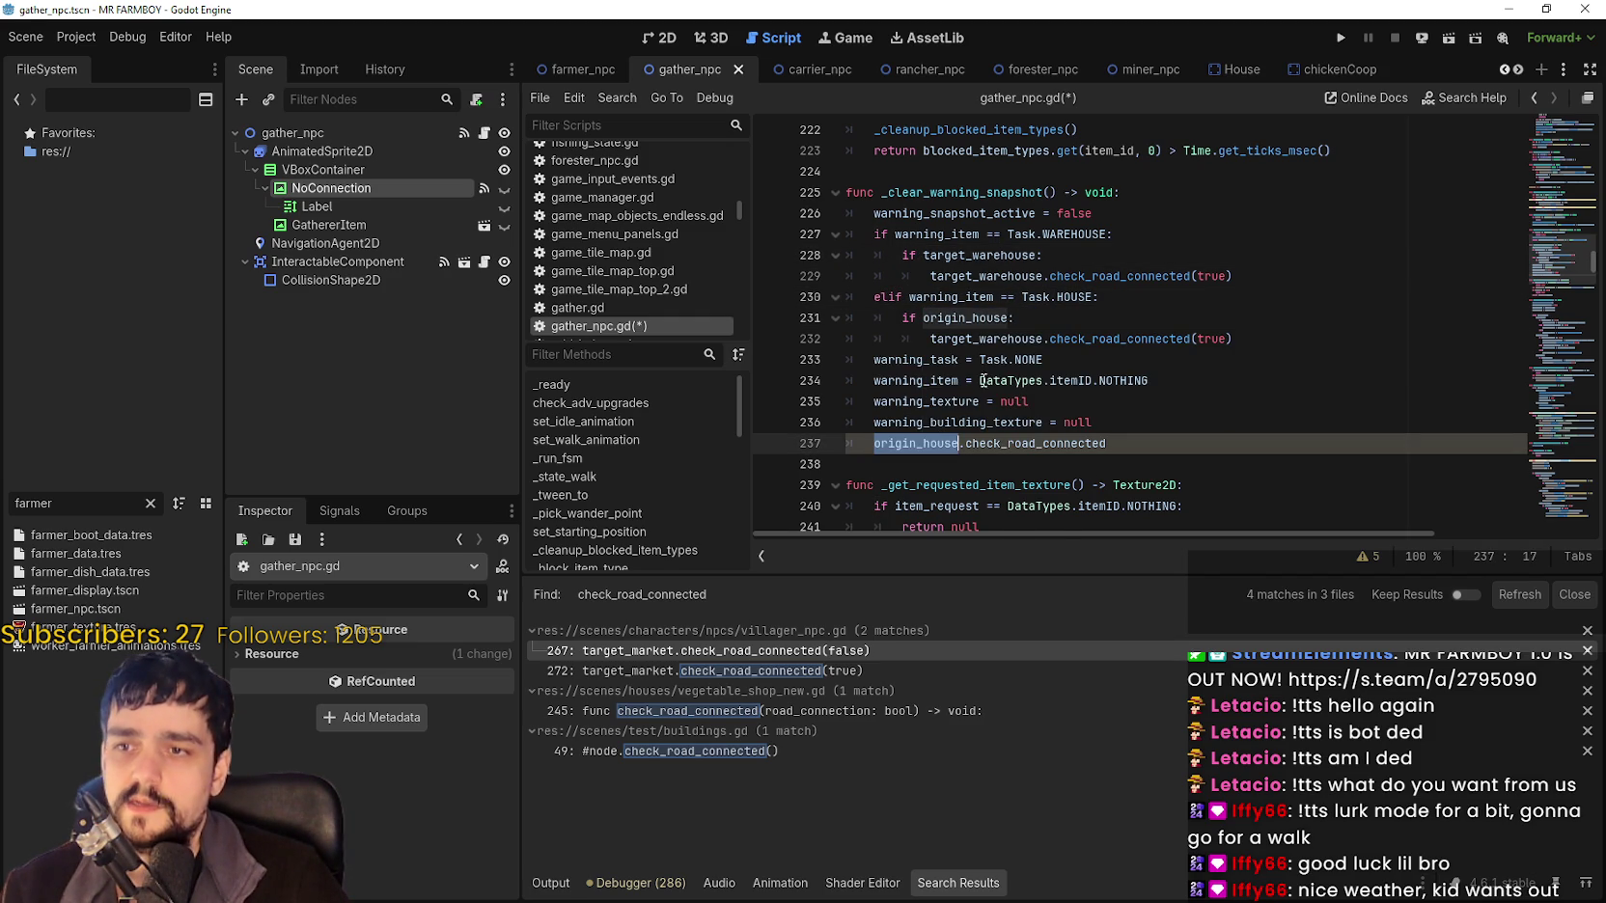
{"action": "double_click", "coordinate": [976, 340]}
{"action": "key", "text": "ctrl+v"}
Delete the leftover trailing origin_house call and save gather_npc.gd.
{"action": "left_click_drag", "start_coordinate": [1119, 444], "coordinate": [848, 444]}
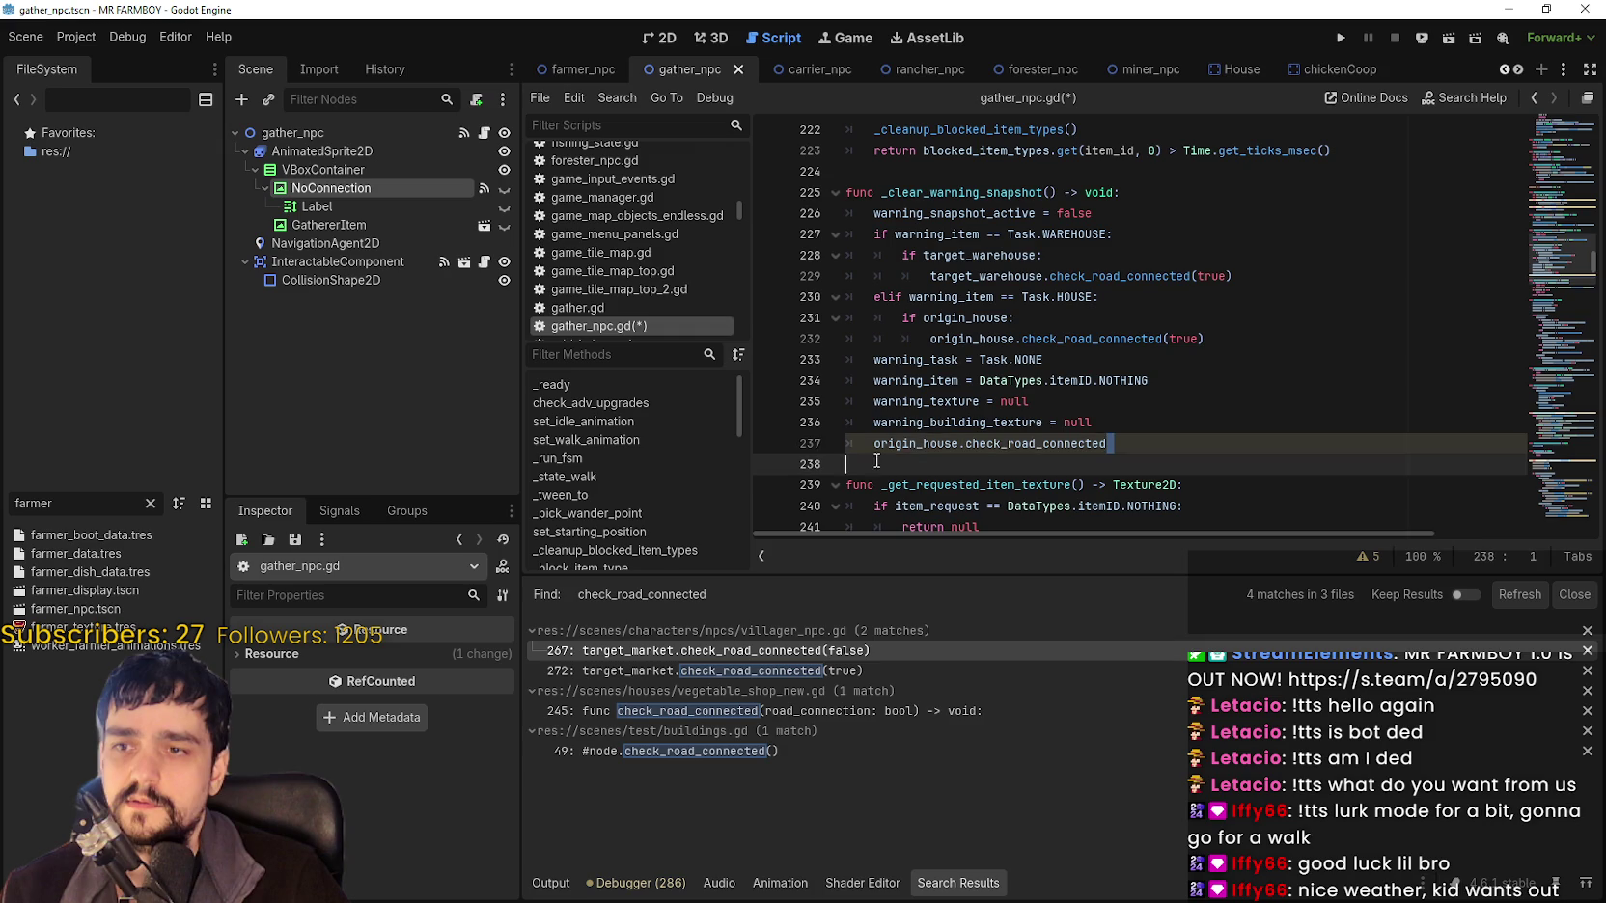
{"action": "key", "text": "BackSpace"}
{"action": "key", "text": "BackSpace"}
{"action": "key", "text": "ctrl+s"}
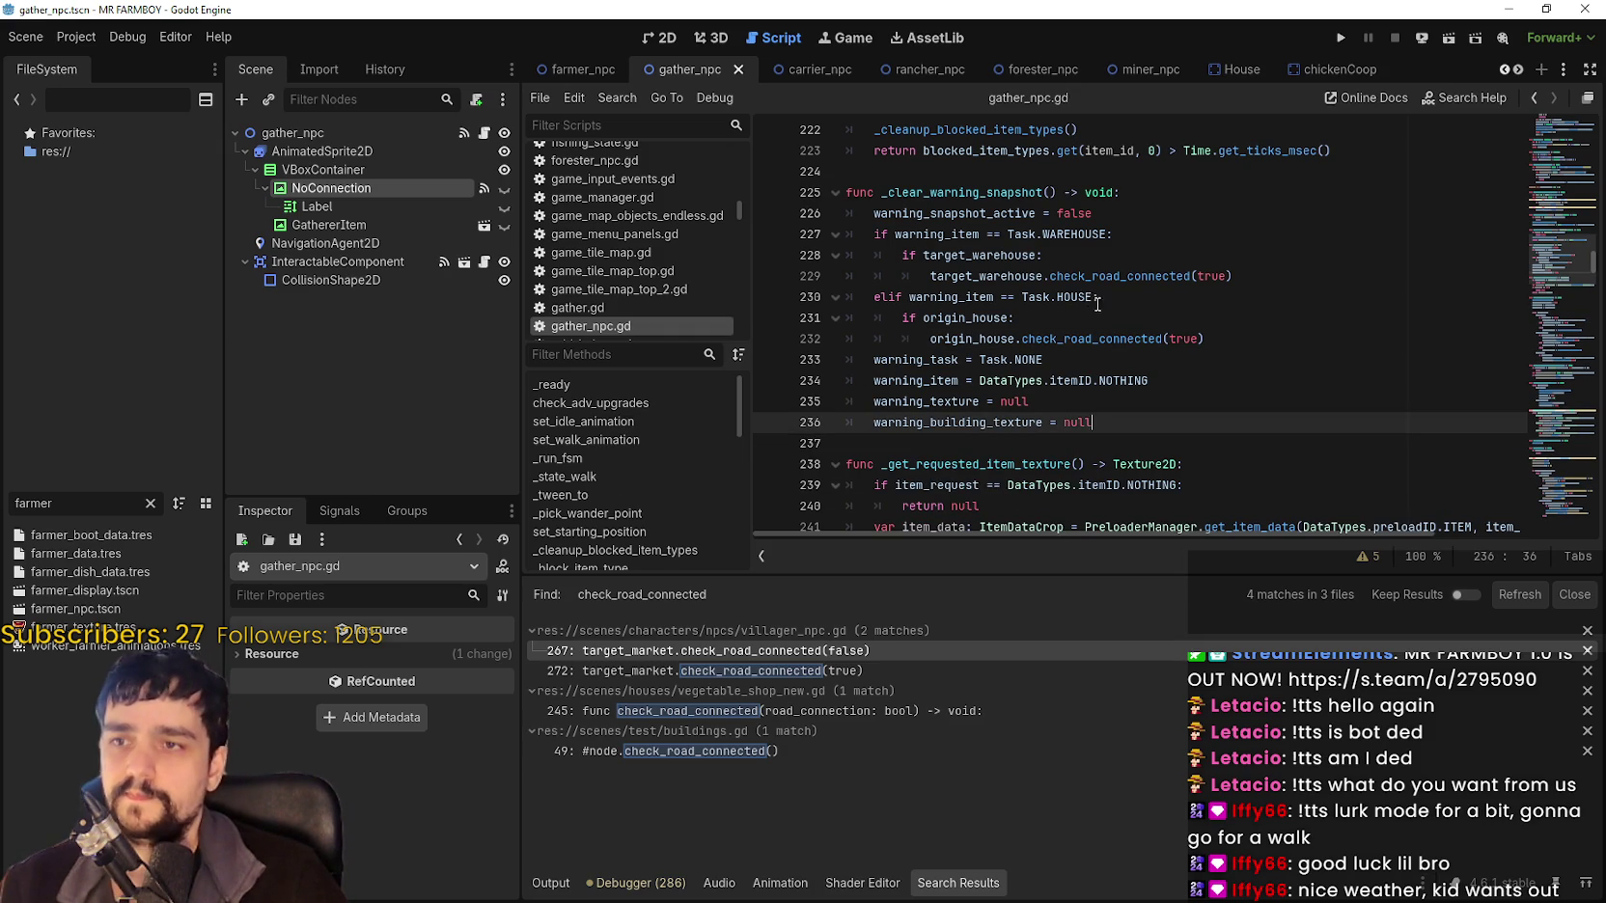
{"action": "scroll", "coordinate": [1111, 310], "scroll_direction": "up", "scroll_amount": 1}
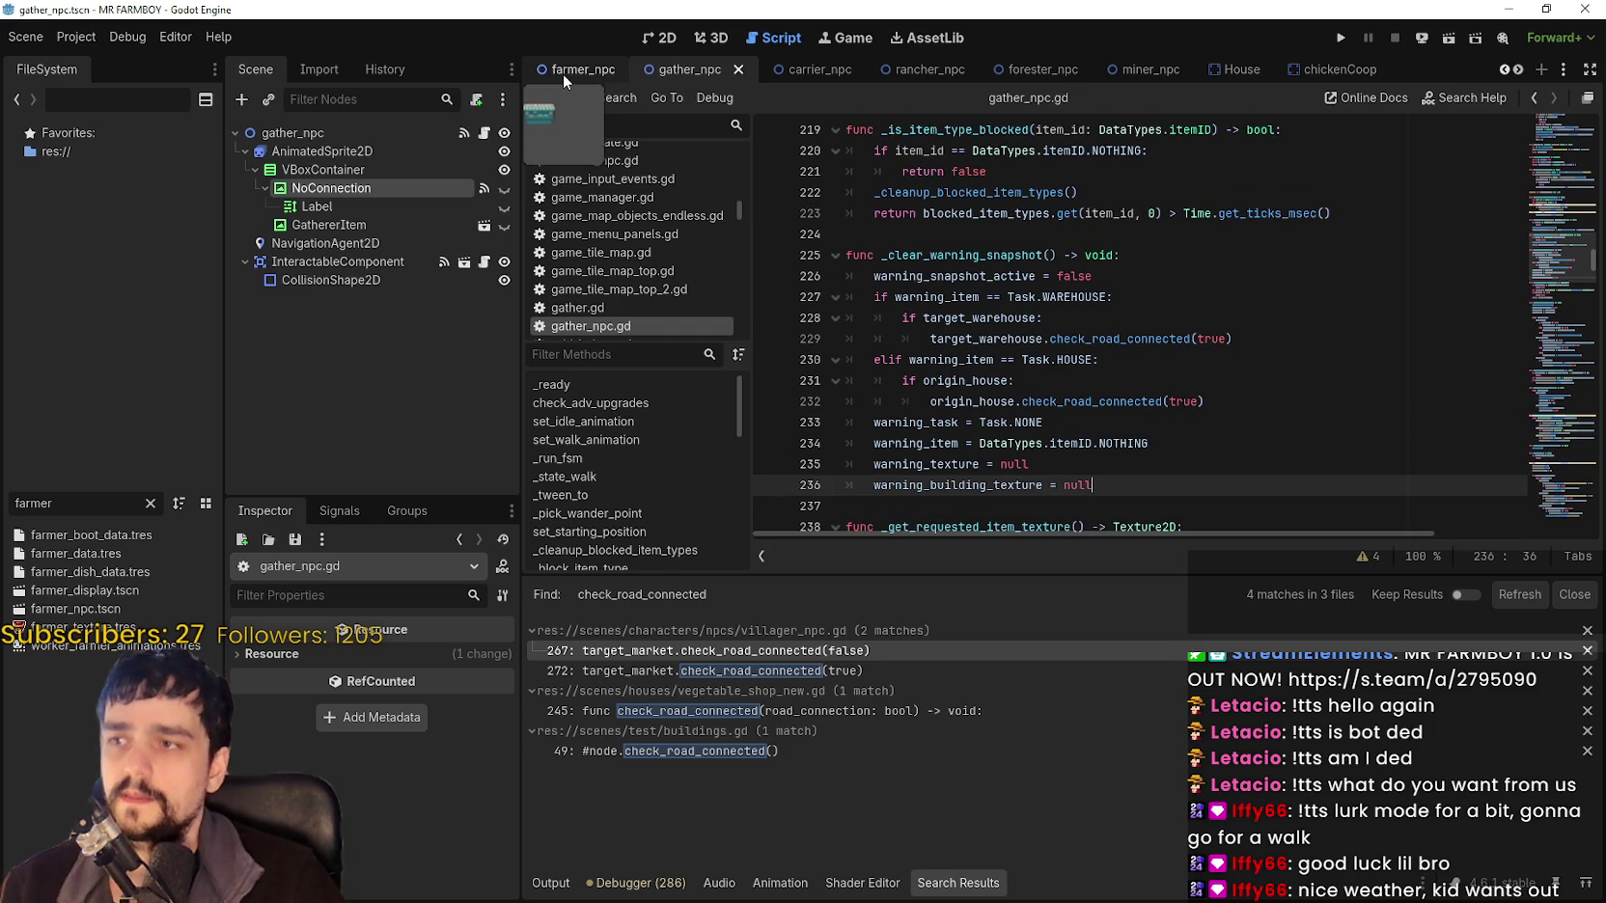
{"action": "left_click_drag", "start_coordinate": [1245, 339], "coordinate": [762, 287]}
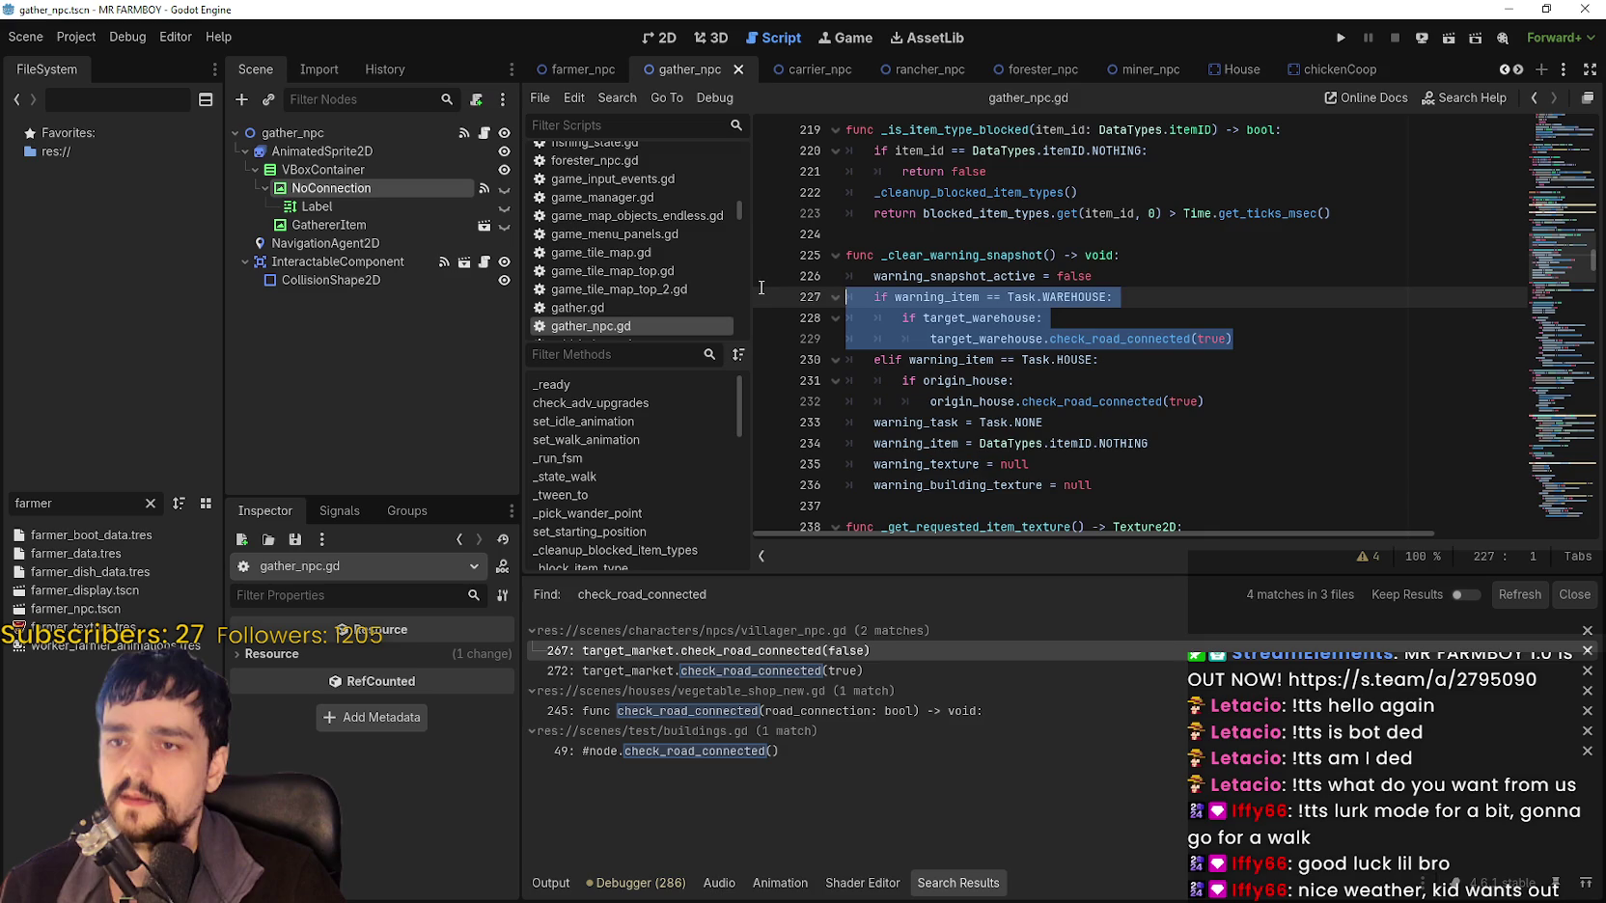
Copy the WAREHOUSE road-check block and open base_npc.gd from the farmer_npc scene.
{"action": "right_click", "coordinate": [949, 314]}
{"action": "left_click", "coordinate": [975, 423]}
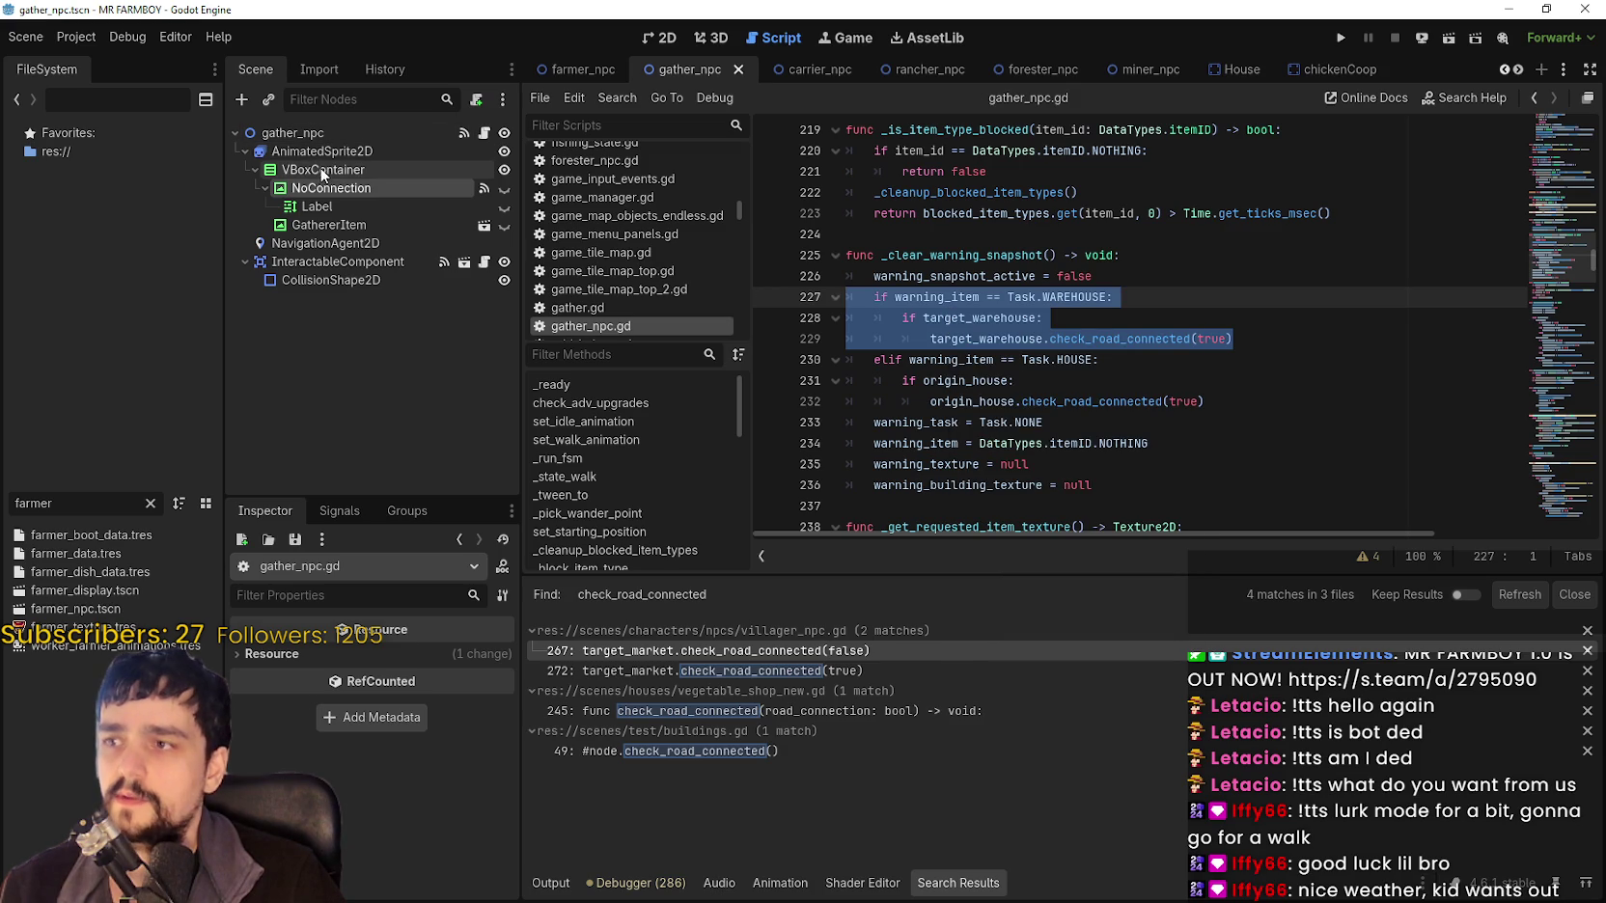
{"action": "left_click", "coordinate": [569, 70]}
{"action": "left_click", "coordinate": [483, 132]}
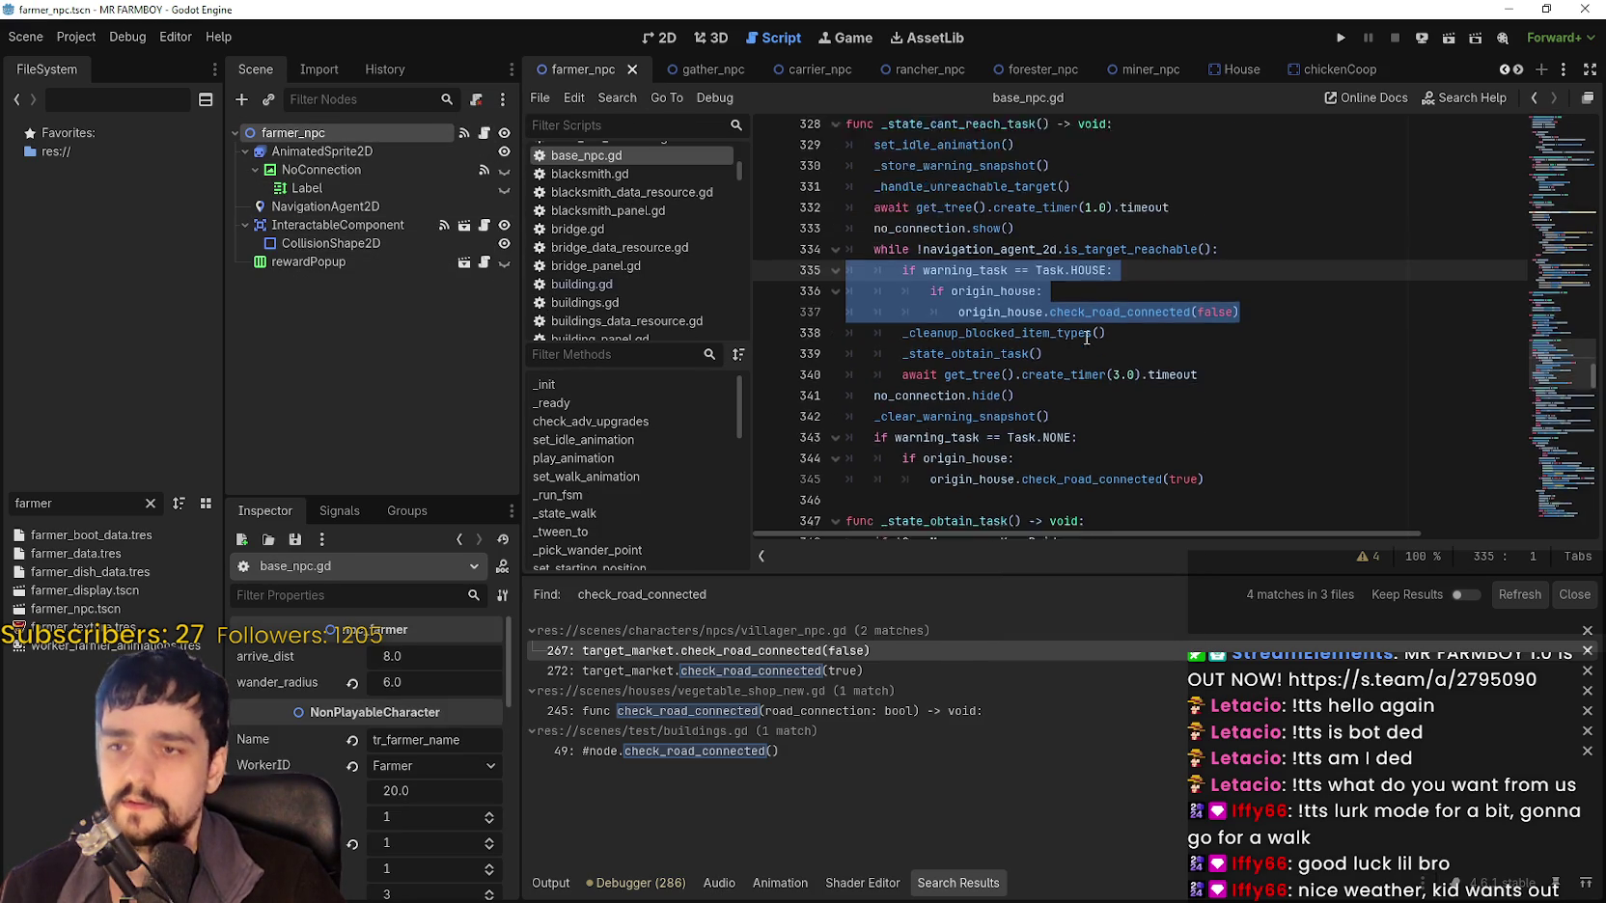
Delete the Task.HOUSE and Task.NONE road-check blocks from _state_cant_reach_task.
{"action": "scroll", "coordinate": [1233, 444], "scroll_direction": "down", "scroll_amount": 2}
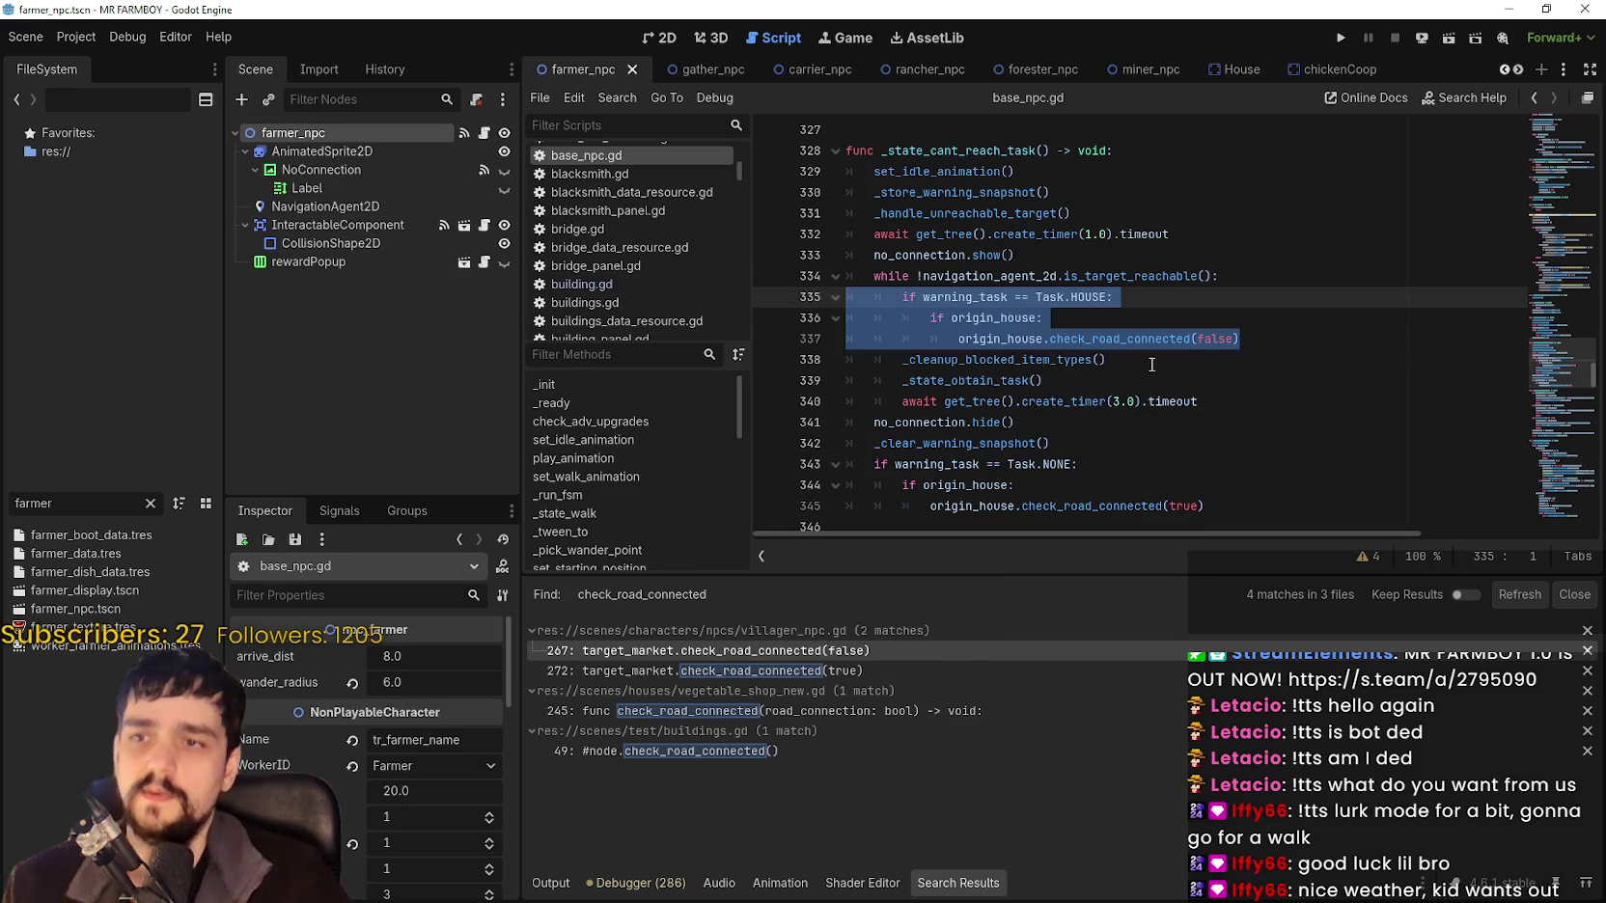
{"action": "key", "text": "BackSpace"}
{"action": "key", "text": "BackSpace"}
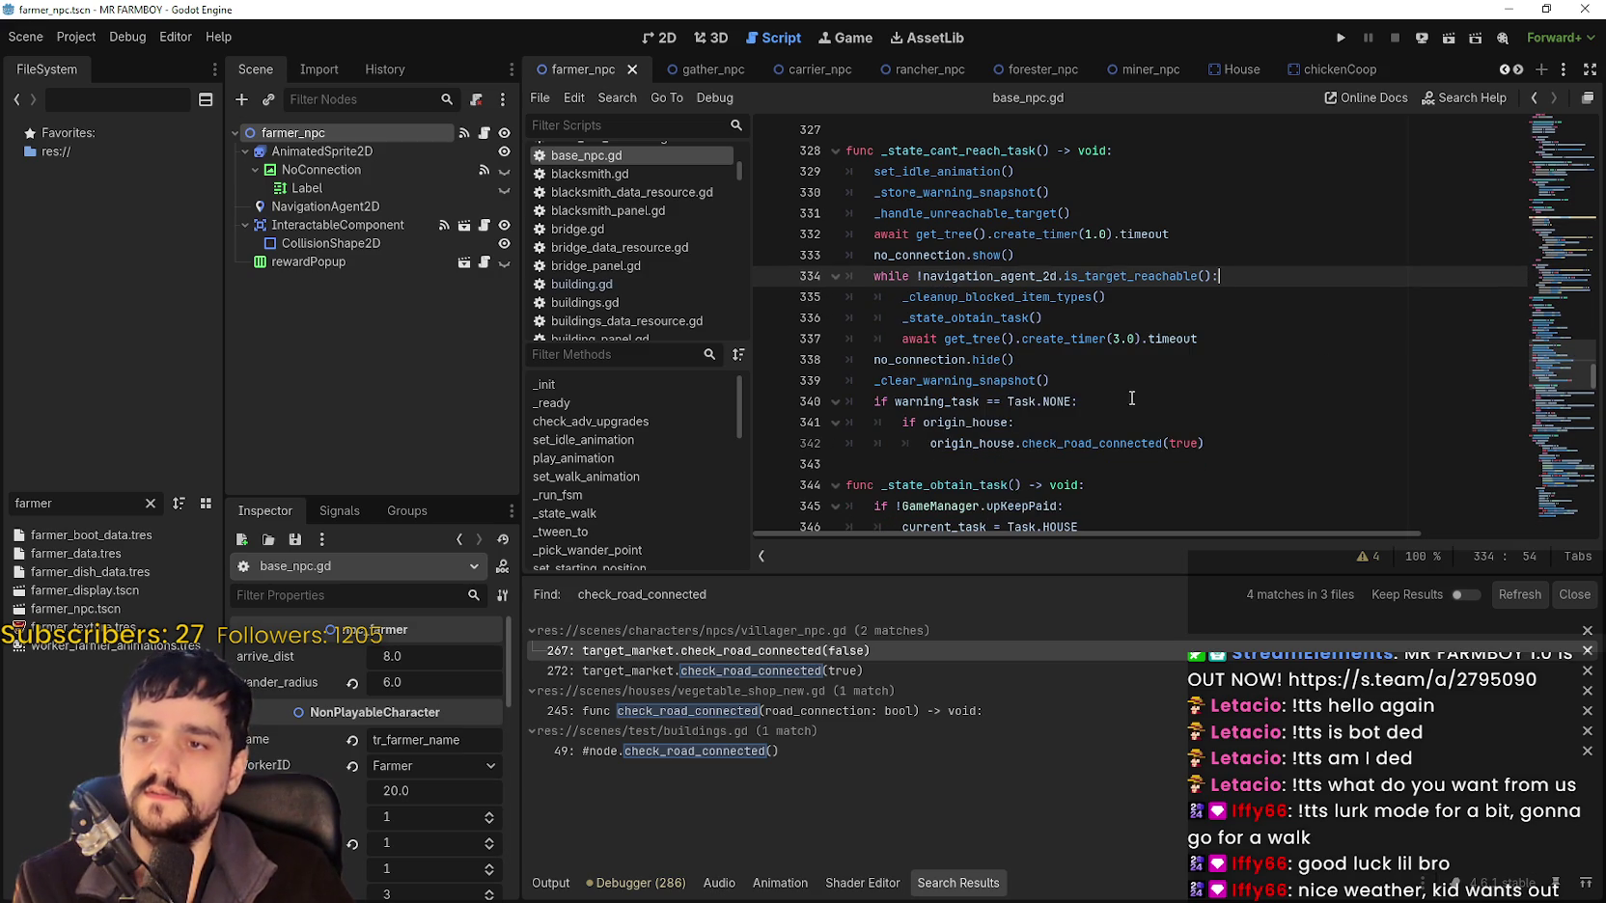
{"action": "left_click", "coordinate": [1232, 453]}
{"action": "key", "text": "shift+Up"}
{"action": "key", "text": "shift+Up"}
{"action": "key", "text": "shift+Up"}
{"action": "key", "text": "BackSpace"}
{"action": "scroll", "coordinate": [1031, 314], "scroll_direction": "up", "scroll_amount": 1}
{"action": "scroll", "coordinate": [1031, 313], "scroll_direction": "up", "scroll_amount": 1}
Jump to _store_warning_snapshot and paste the road-check lines after the Task.HOUSE branch.
{"action": "right_click", "coordinate": [875, 318]}
{"action": "left_click", "coordinate": [875, 318]}
{"action": "right_click", "coordinate": [907, 318]}
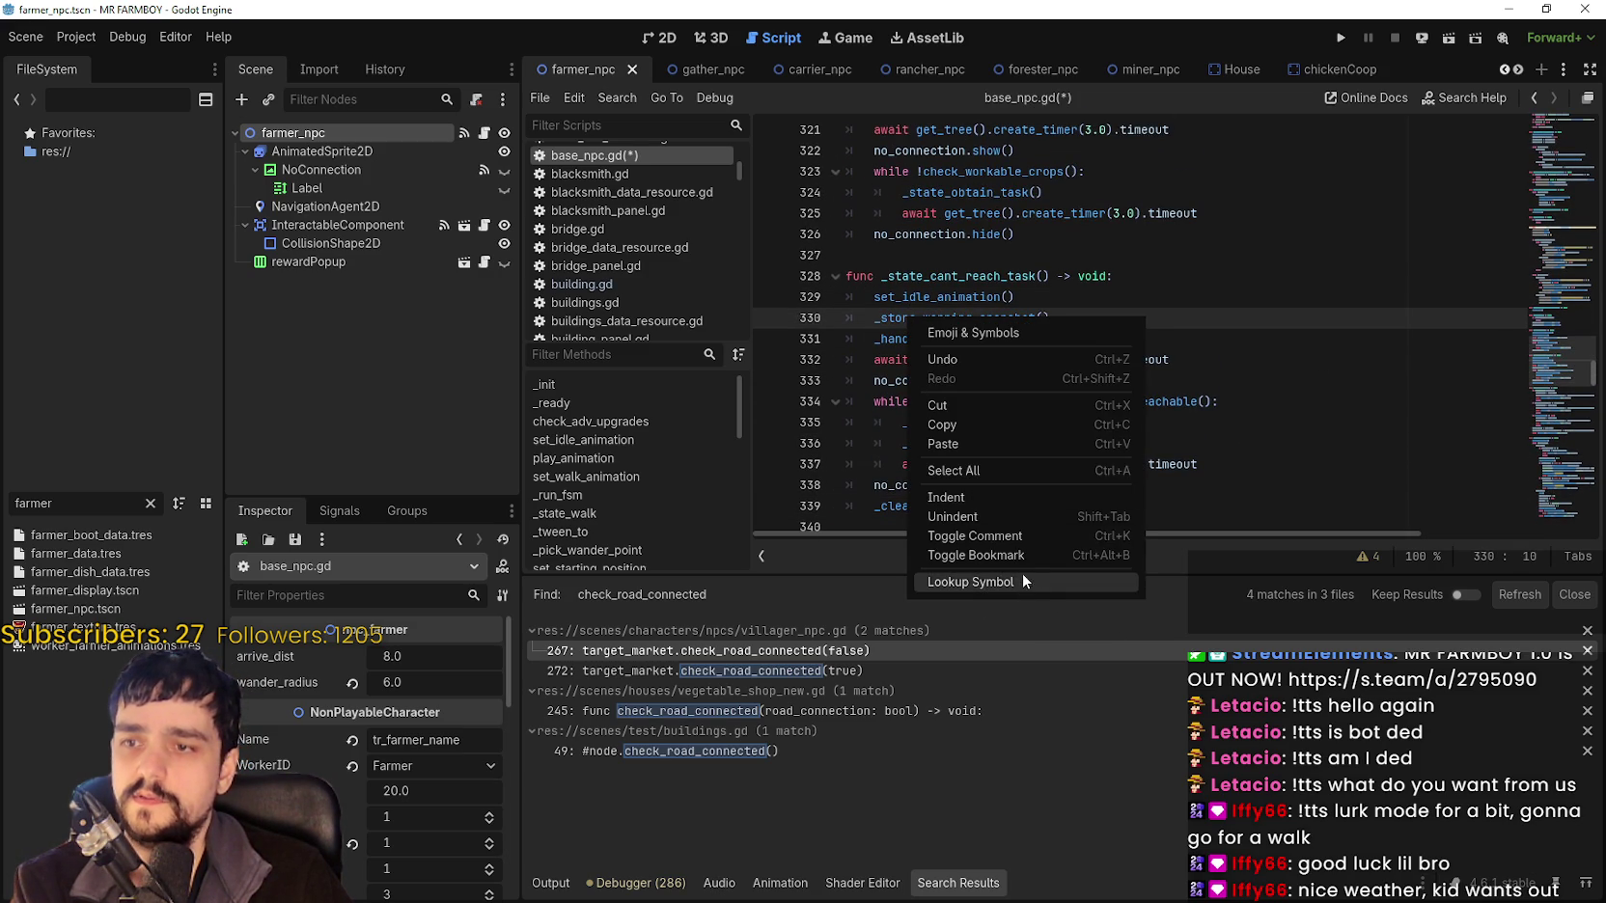
{"action": "left_click", "coordinate": [1023, 580]}
{"action": "scroll", "coordinate": [1028, 348], "scroll_direction": "down", "scroll_amount": 2}
{"action": "left_click", "coordinate": [1018, 304]}
{"action": "scroll", "coordinate": [1021, 304], "scroll_direction": "down", "scroll_amount": 2}
{"action": "left_click", "coordinate": [1357, 383]}
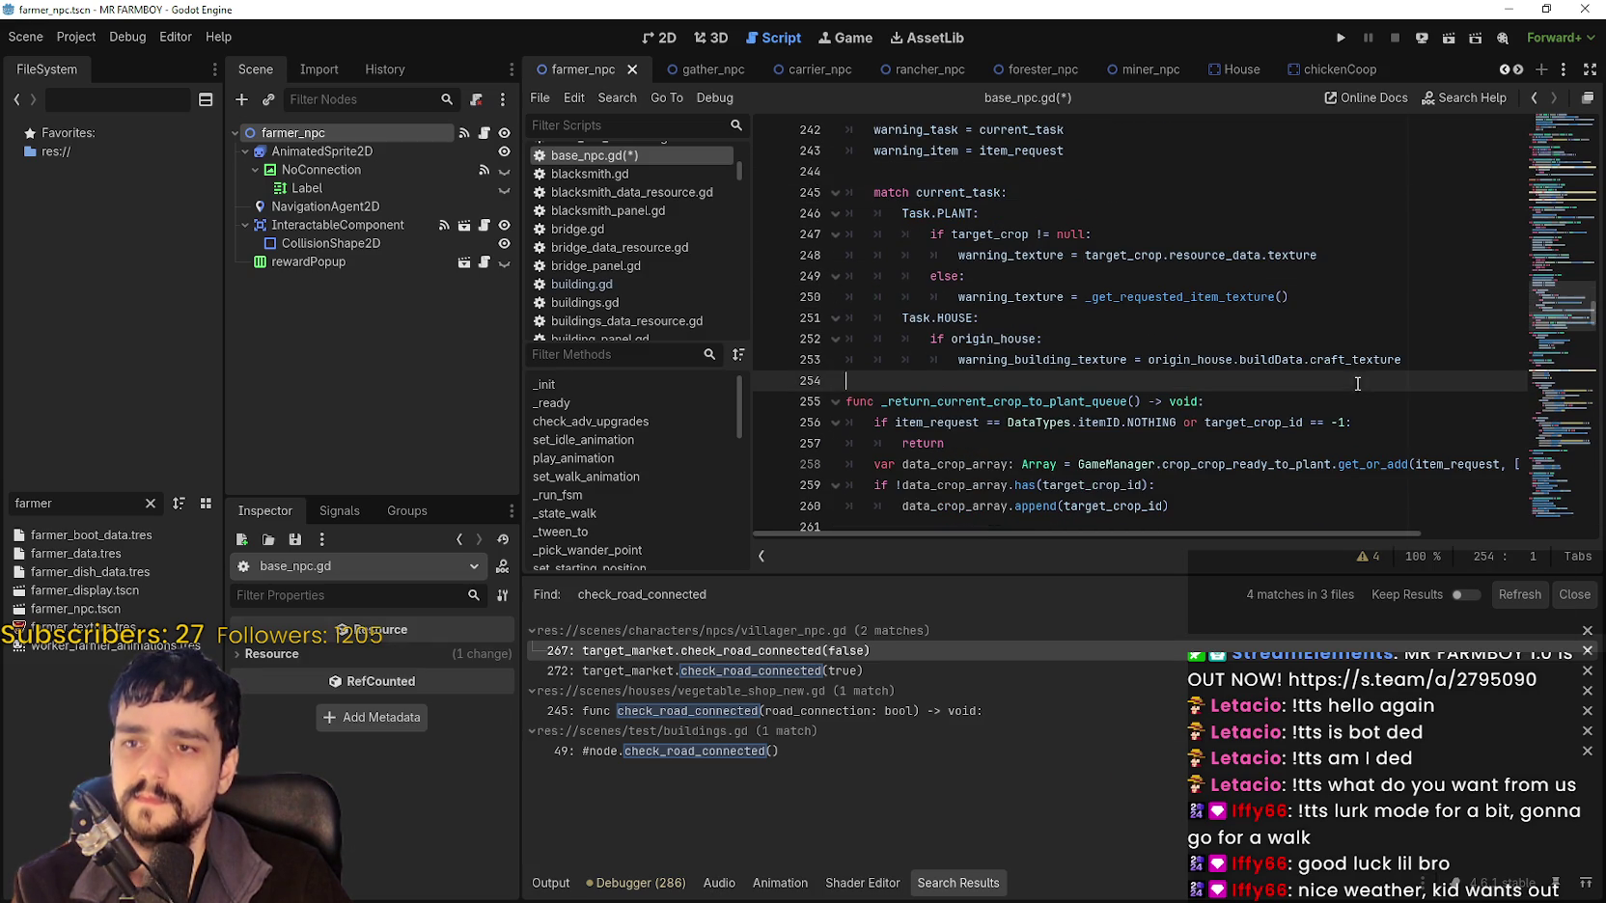
{"action": "key", "text": "ctrl+v"}
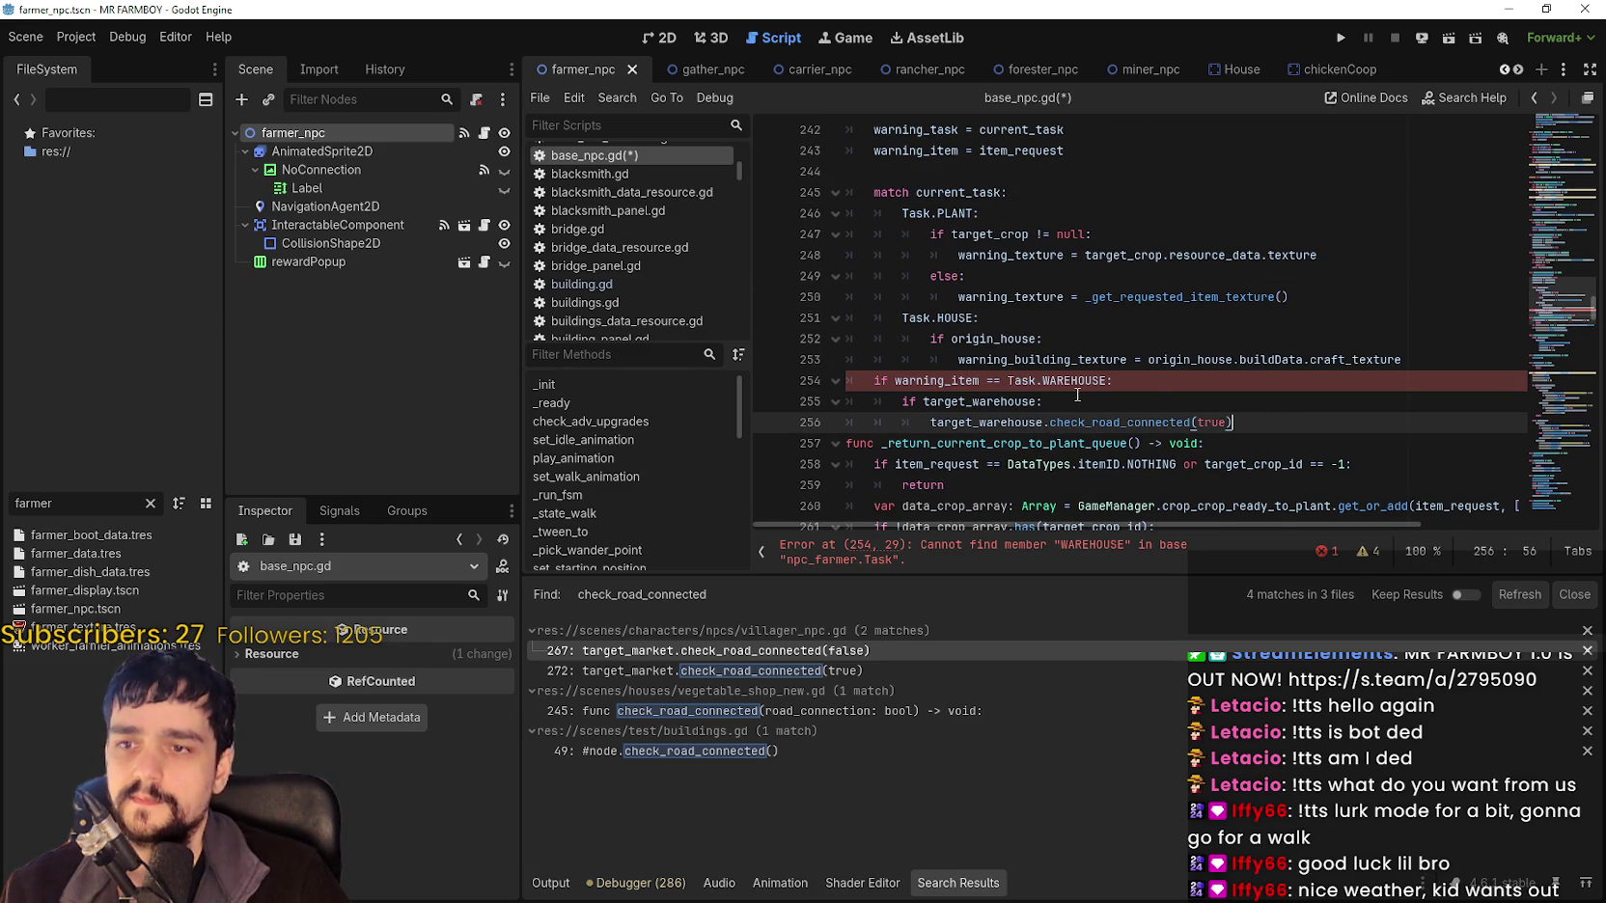
Remove the two pasted condition lines, leaving the call indented under the HOUSE branch.
{"action": "left_click_drag", "start_coordinate": [1047, 403], "coordinate": [851, 384]}
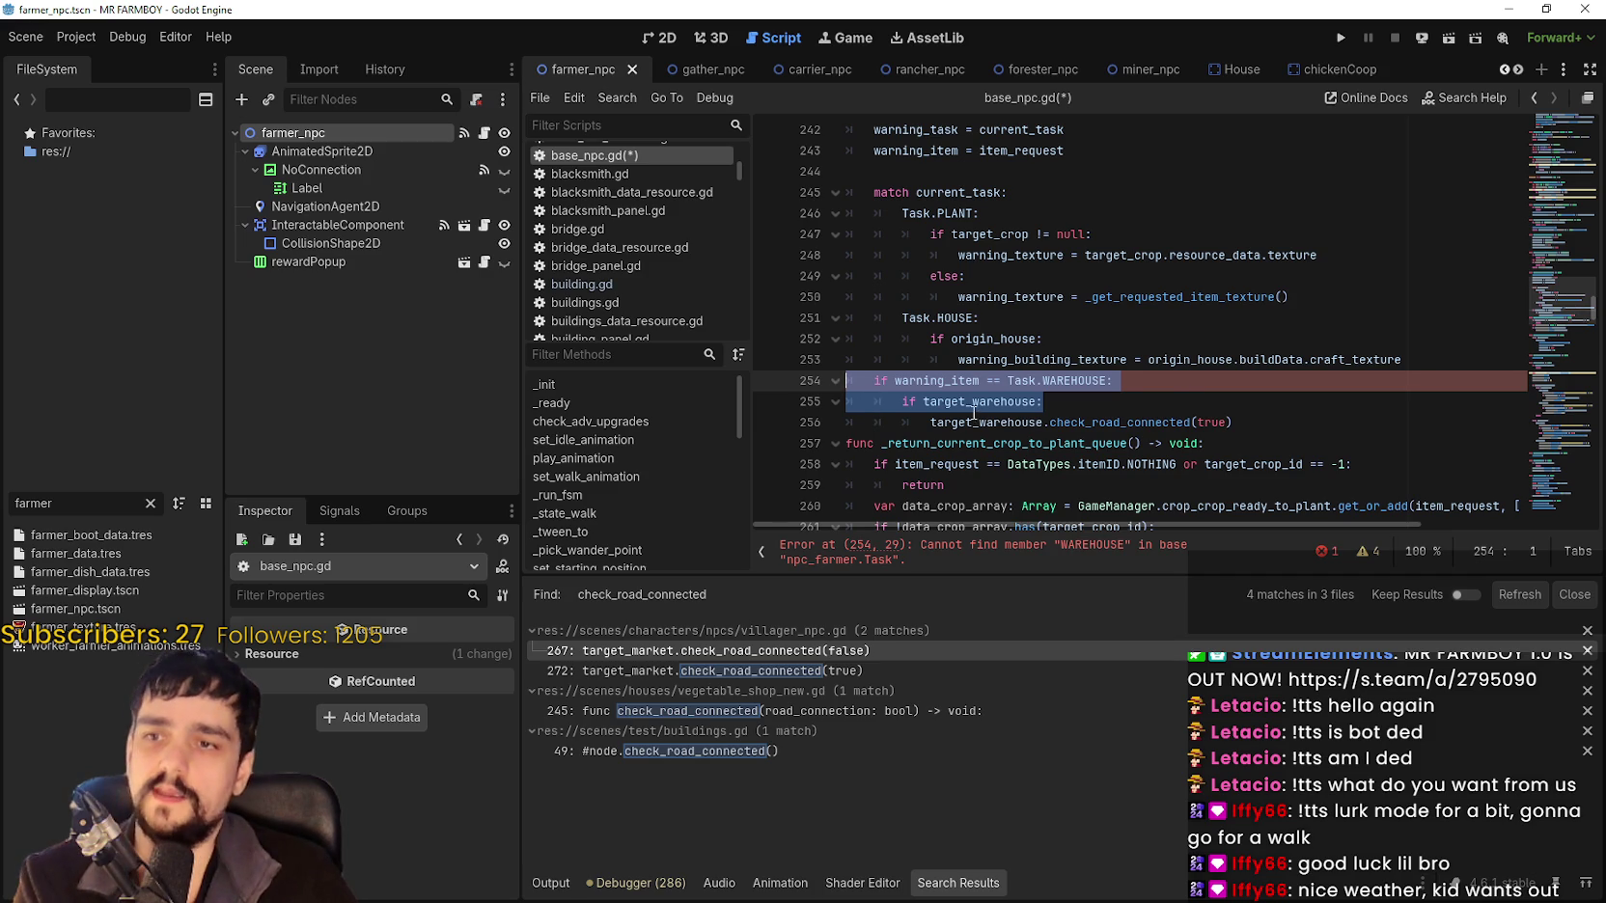
{"action": "key", "text": "BackSpace"}
{"action": "key", "text": "Delete"}
{"action": "key", "text": "Home"}
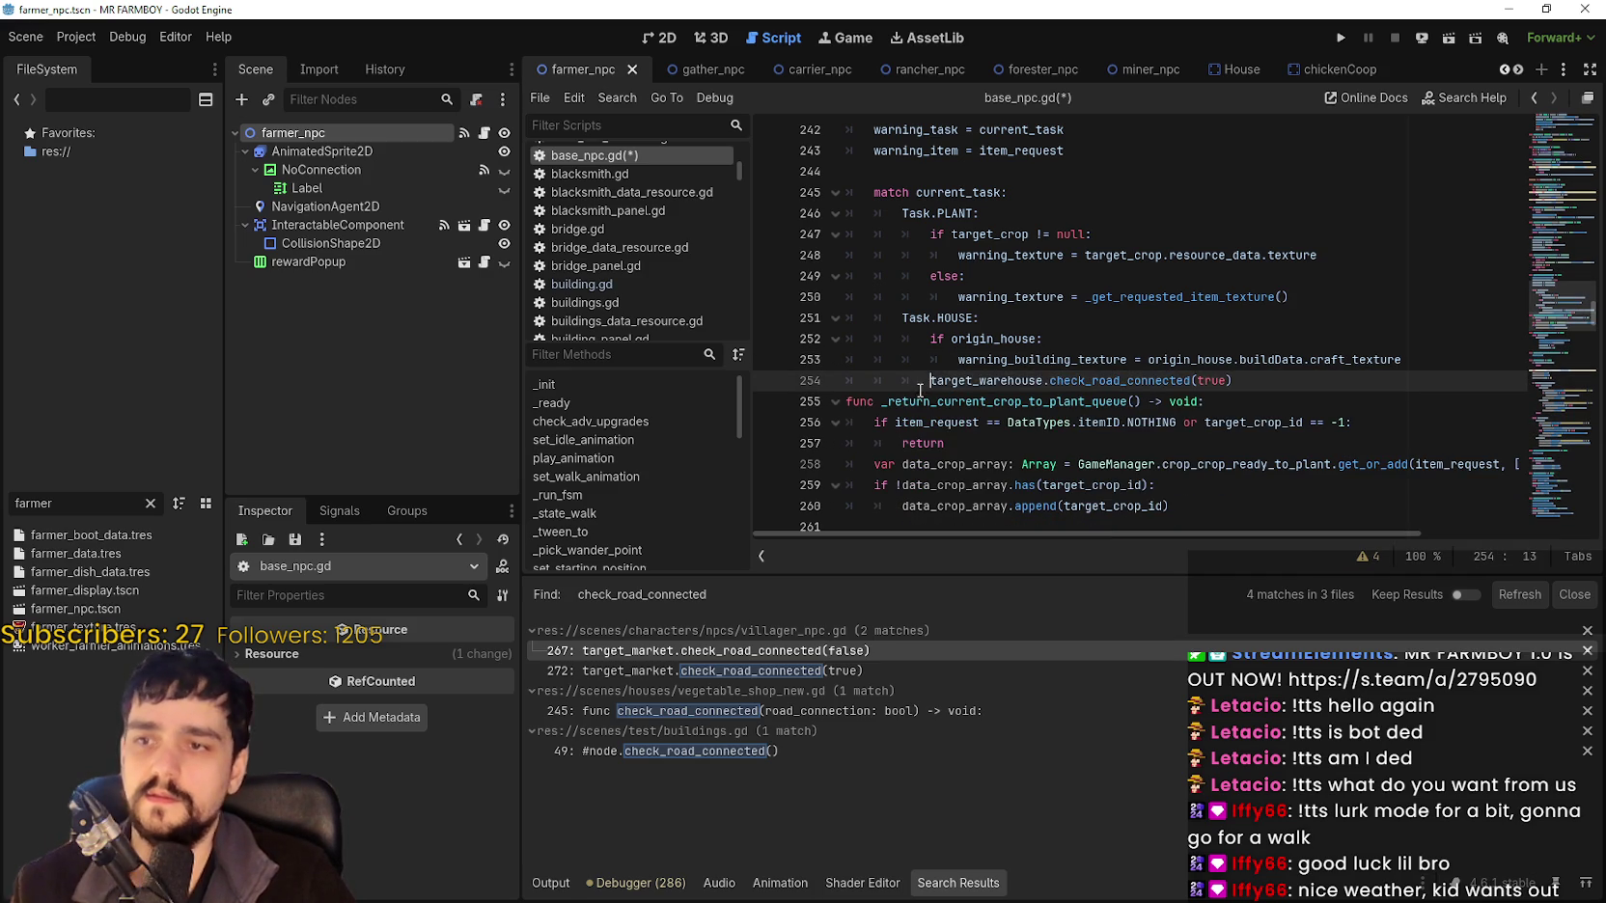
{"action": "key", "text": "Tab"}
Make the call origin_house.check_road_connected(false) and save base_npc.gd.
{"action": "double_click", "coordinate": [973, 381]}
{"action": "type", "text": "o"}
{"action": "key", "text": "BackSpace"}
{"action": "type", "text": "origin"}
{"action": "key", "text": "Return"}
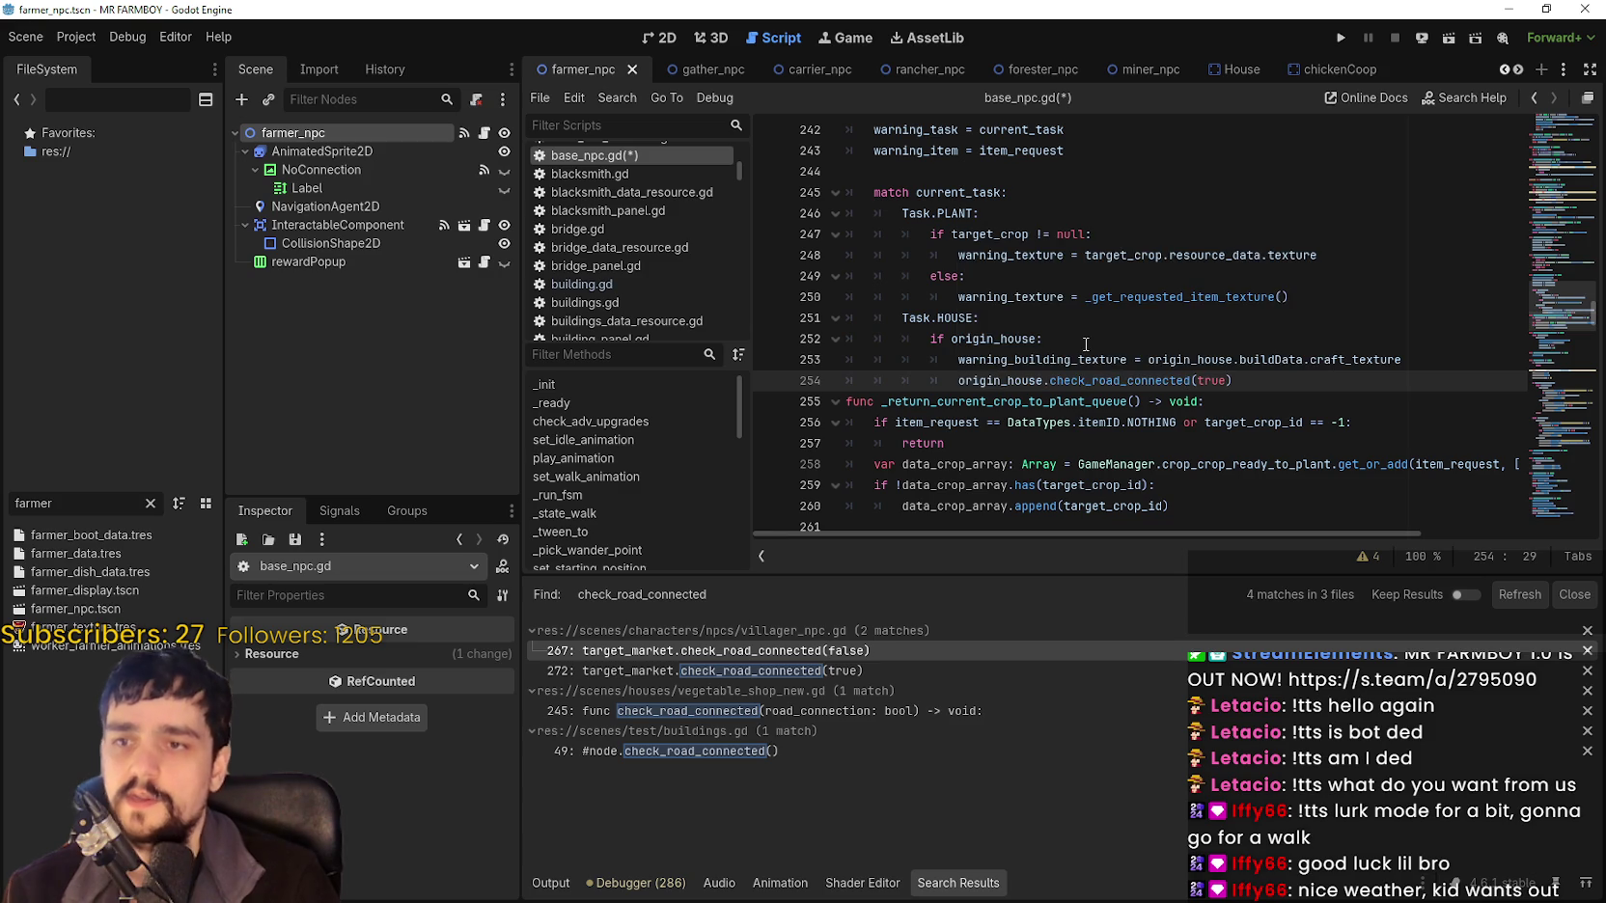
{"action": "double_click", "coordinate": [1201, 383]}
{"action": "type", "text": "lse"}
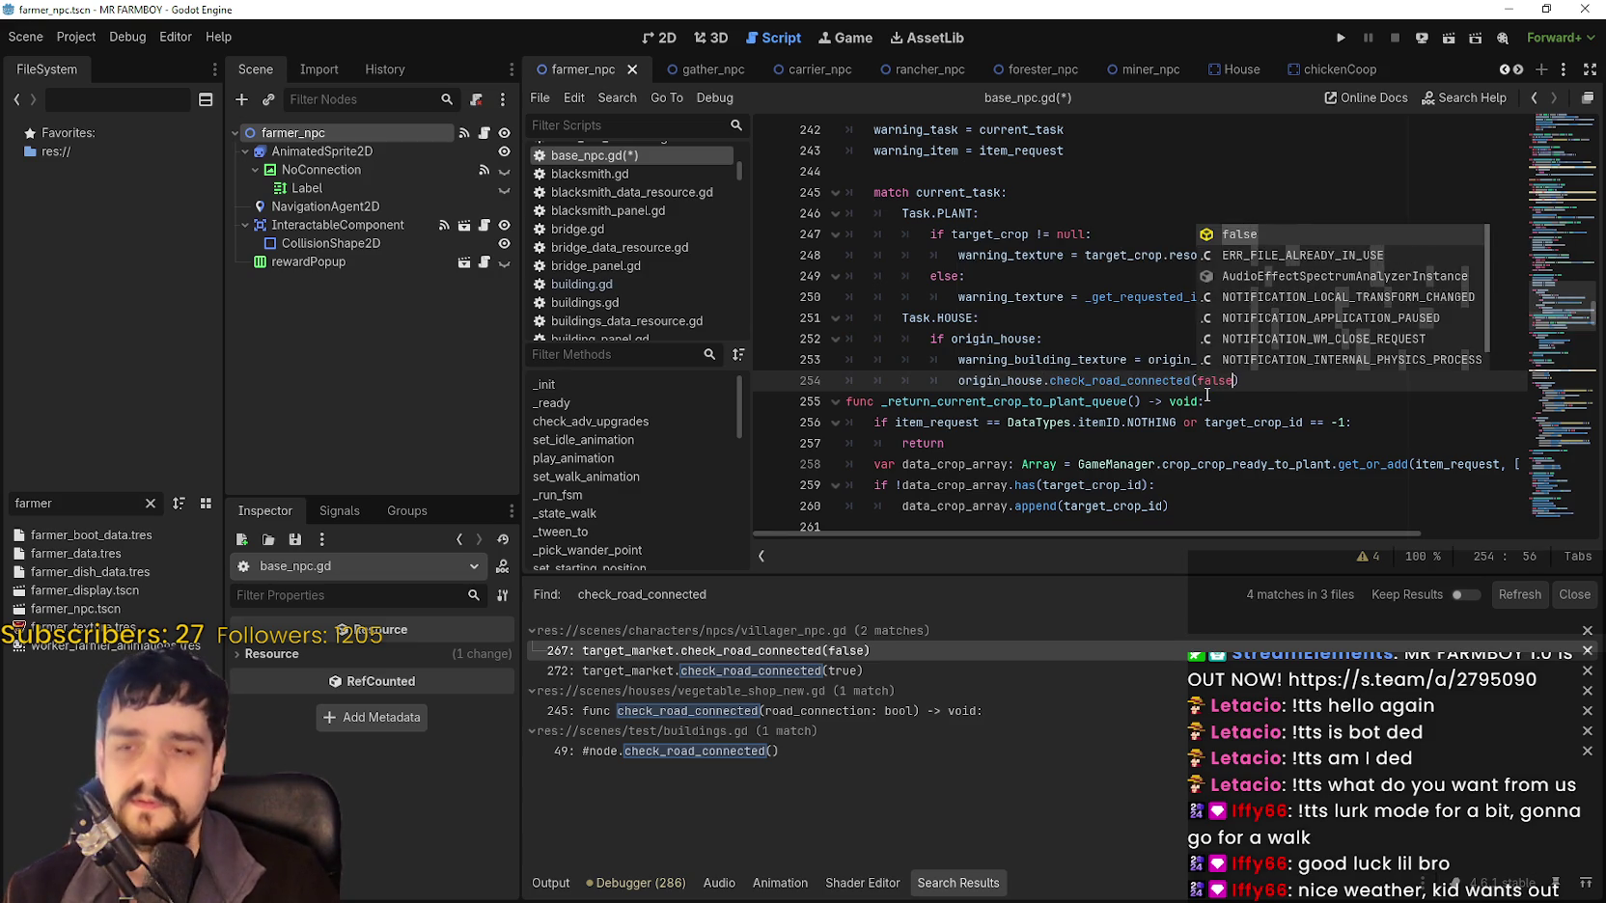
{"action": "key", "text": "Return"}
{"action": "key", "text": "ctrl+s"}
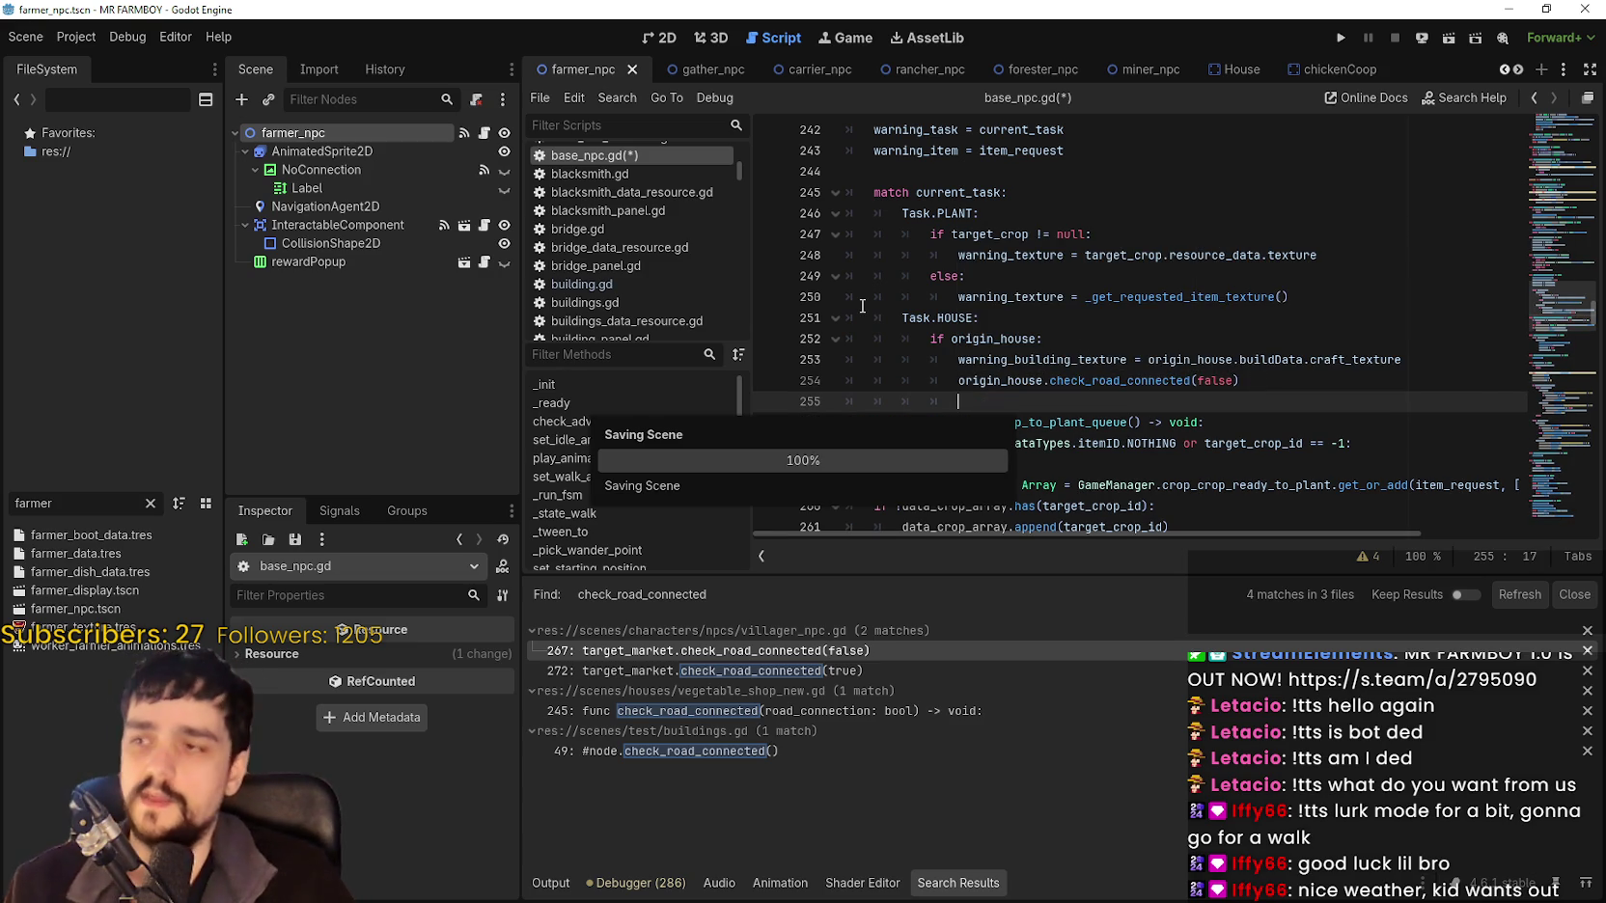
Jump to the _clear_warning_snapshot definition and paste the road-check block into it.
{"action": "scroll", "coordinate": [1048, 323], "scroll_direction": "down", "scroll_amount": 8}
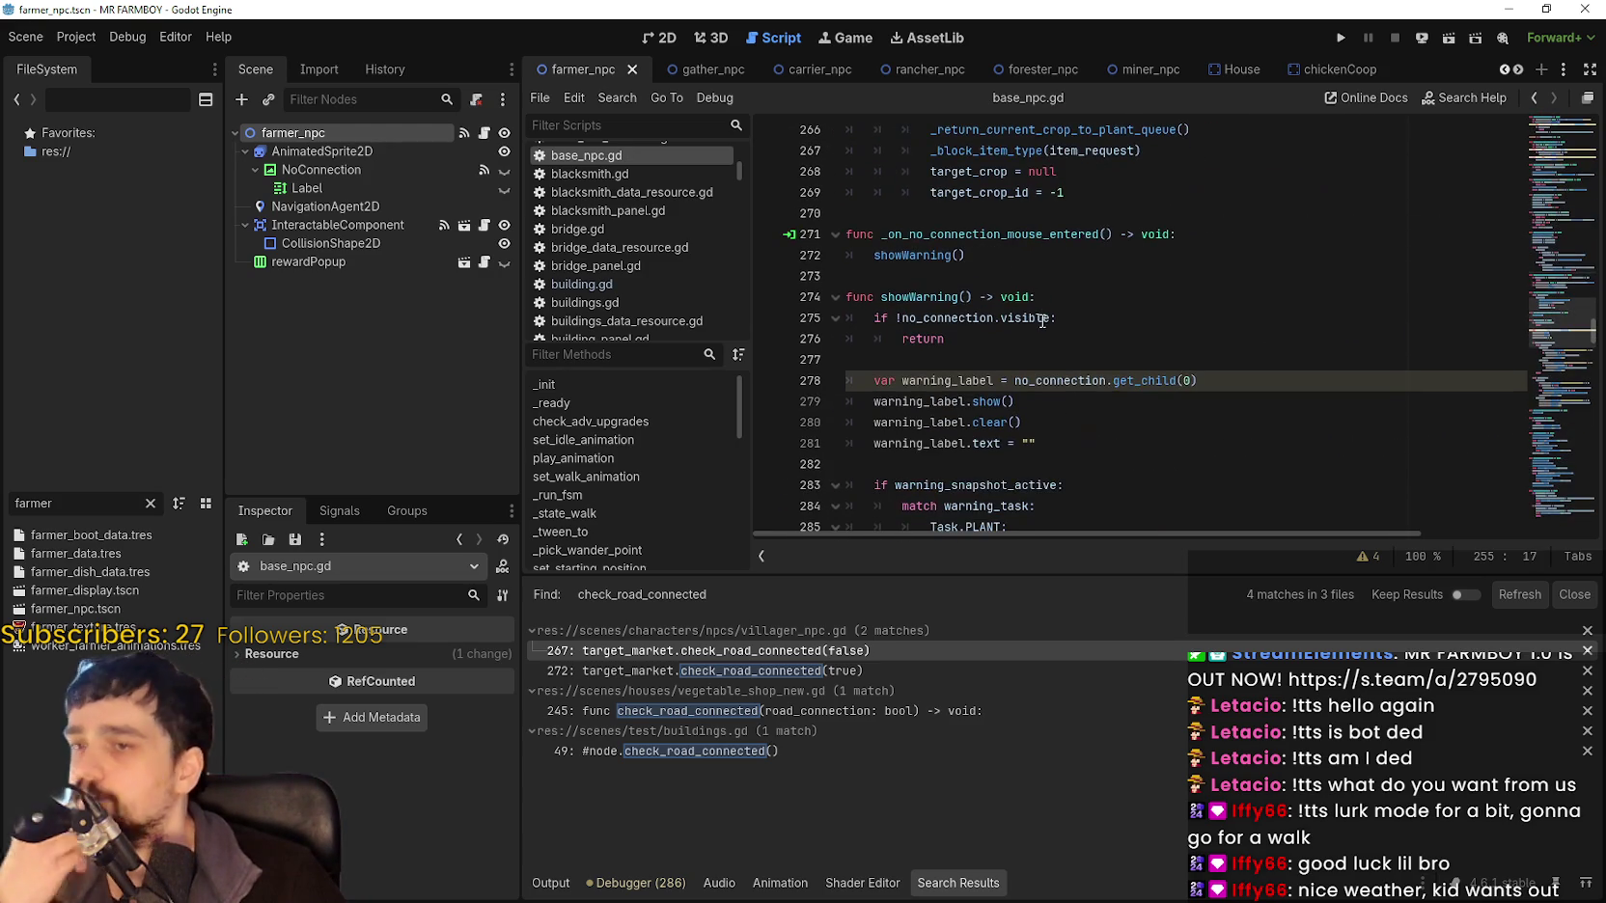
{"action": "scroll", "coordinate": [1043, 321], "scroll_direction": "down", "scroll_amount": 5}
{"action": "scroll", "coordinate": [1041, 323], "scroll_direction": "up", "scroll_amount": 8}
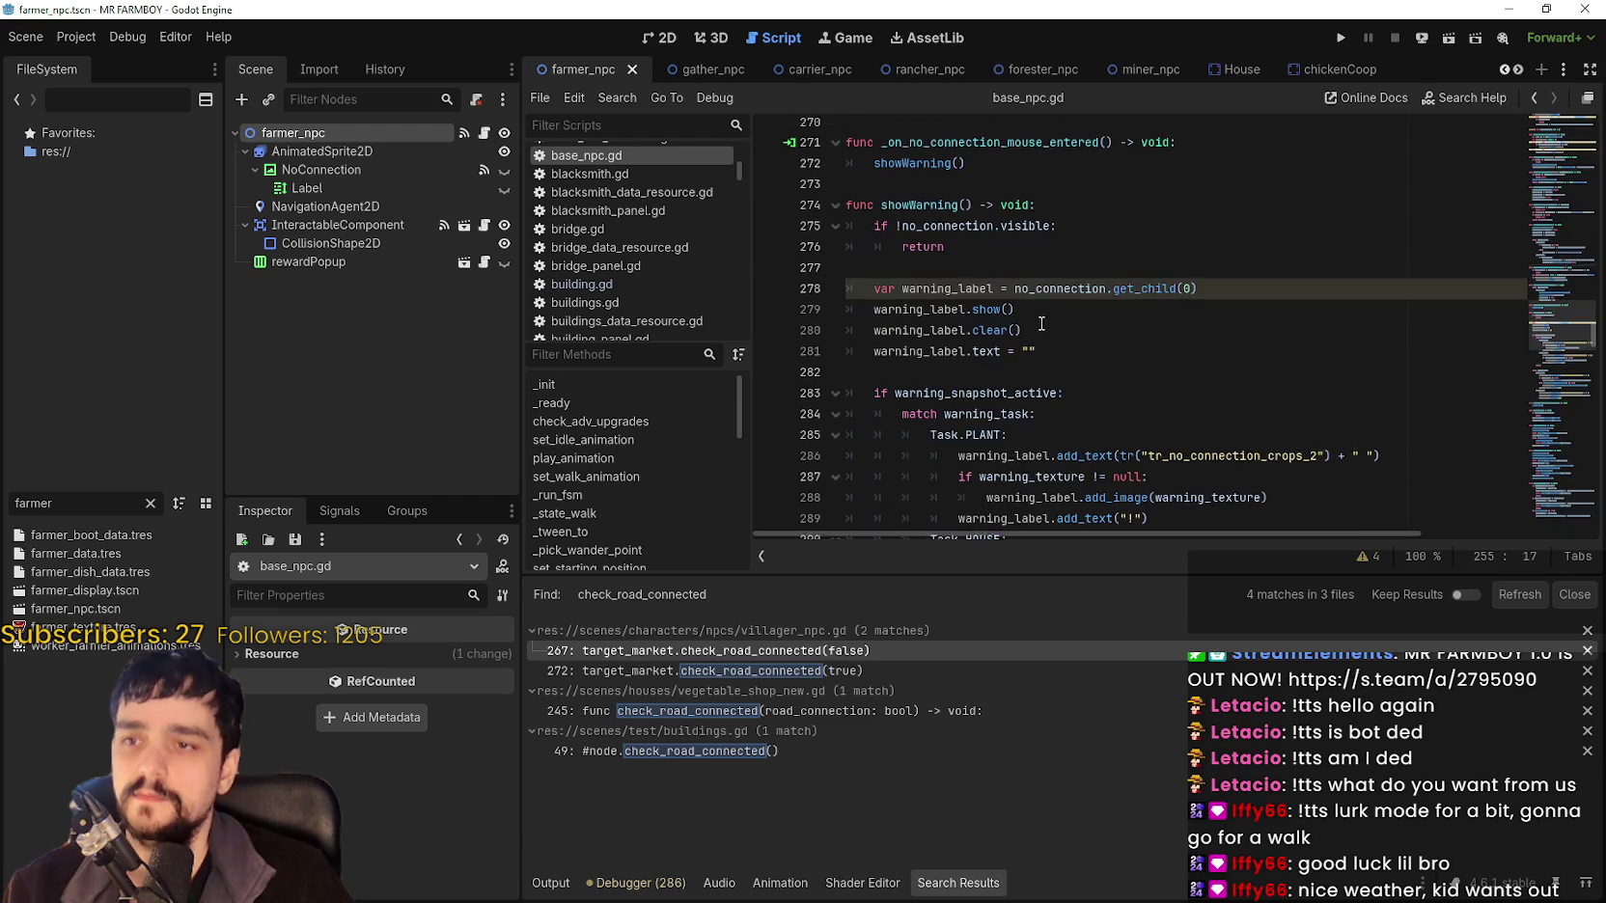
{"action": "scroll", "coordinate": [1040, 323], "scroll_direction": "up", "scroll_amount": 10}
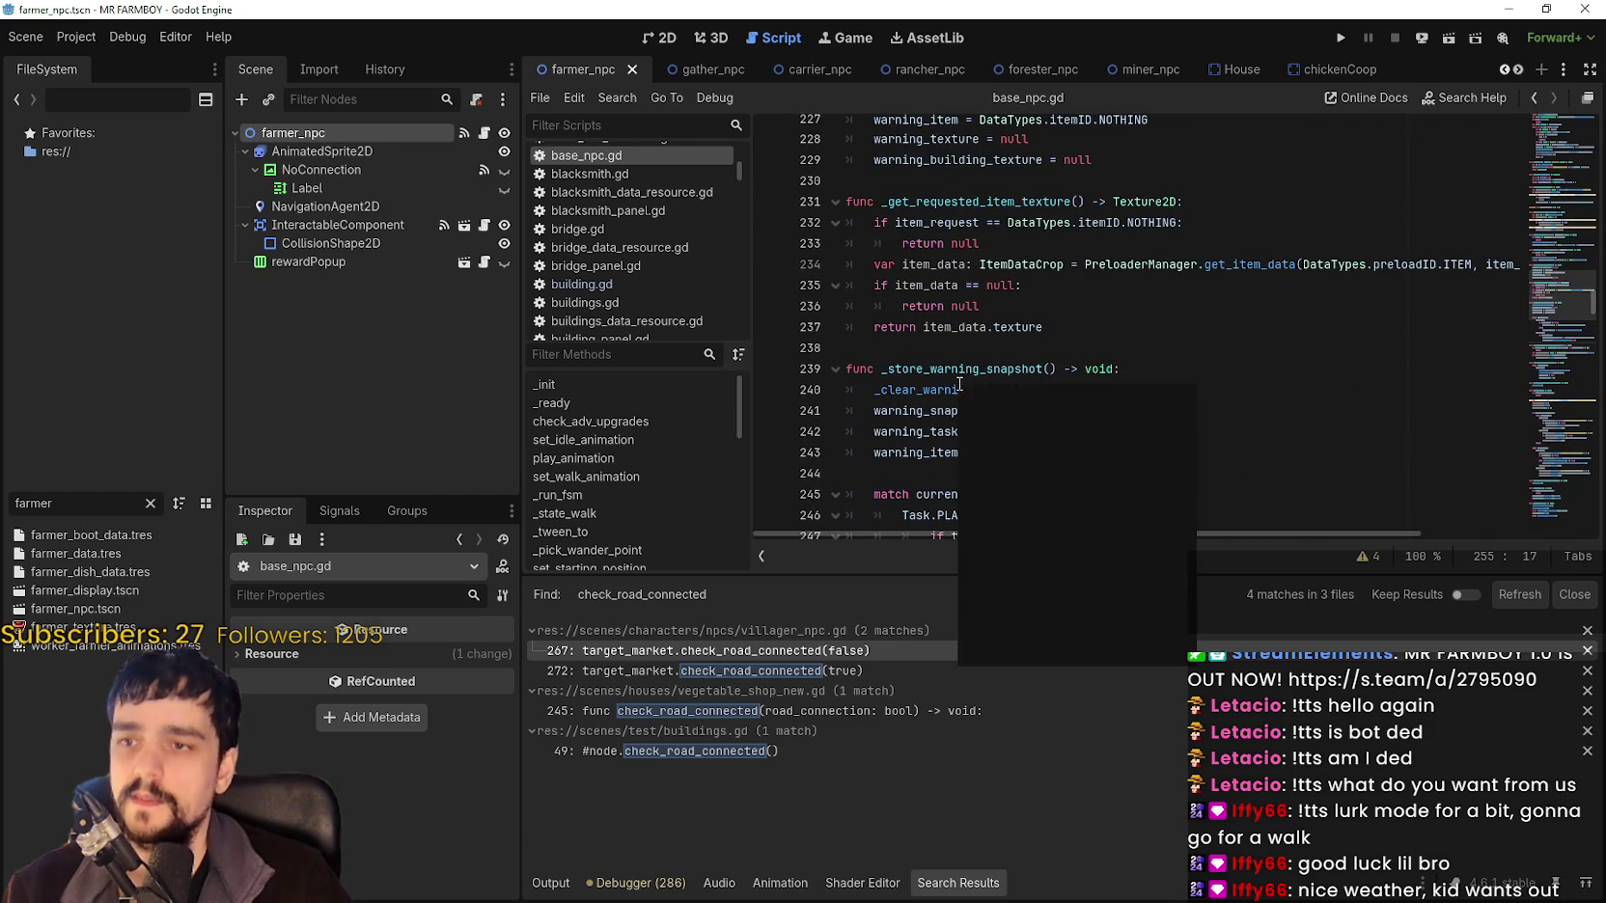
{"action": "right_click", "coordinate": [959, 384]}
{"action": "left_click", "coordinate": [1048, 650]}
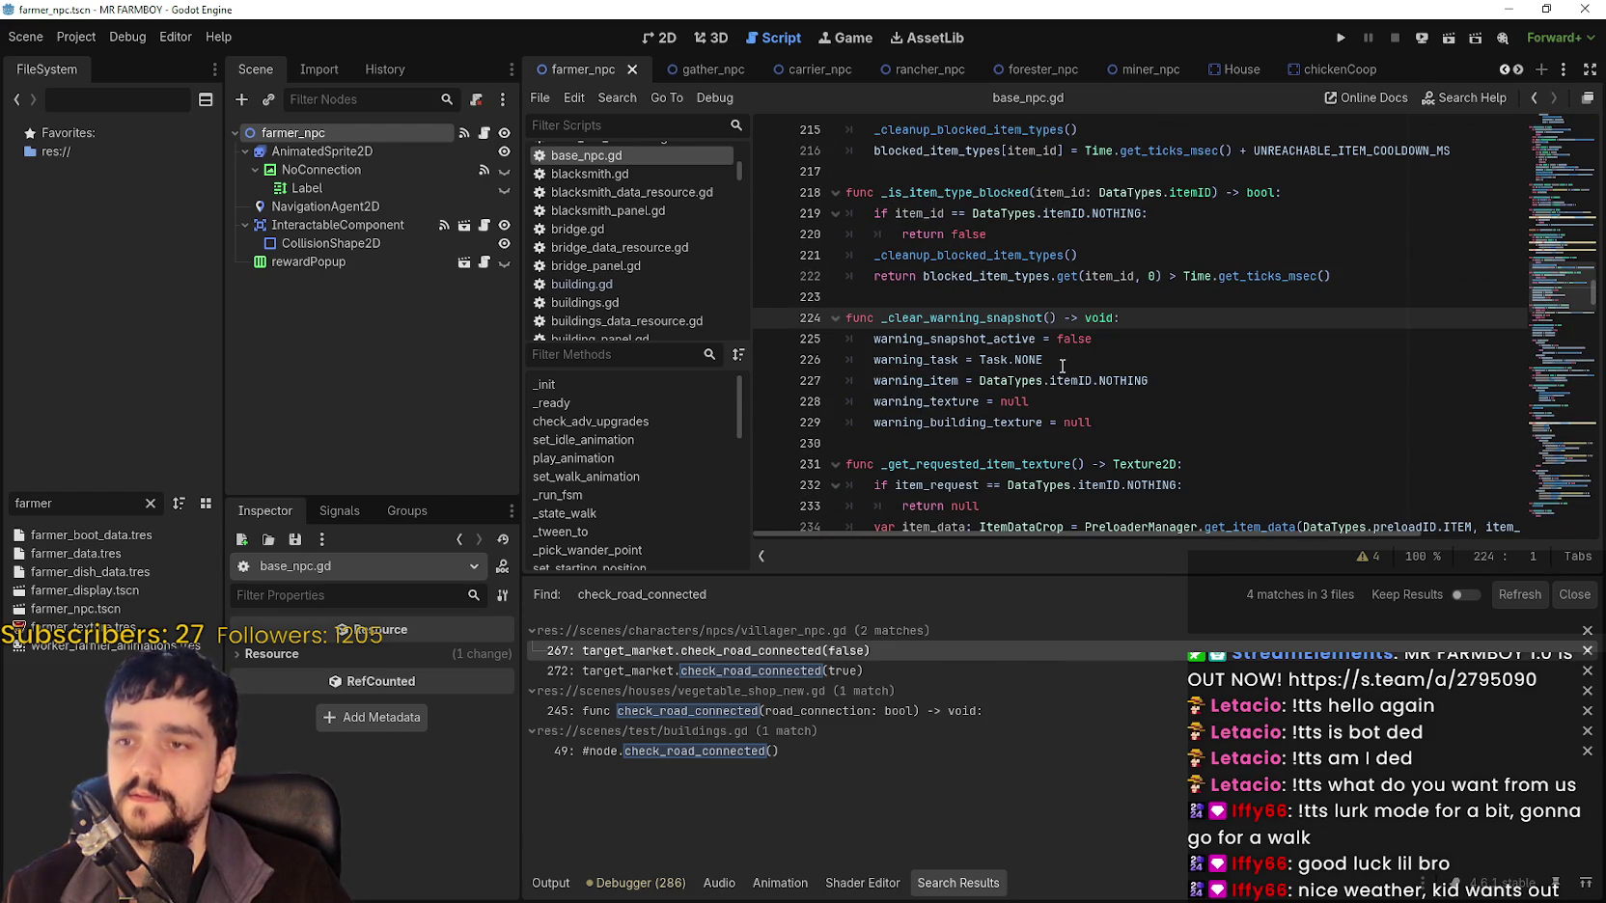
{"action": "left_click", "coordinate": [1095, 339]}
{"action": "key", "text": "Return"}
{"action": "type", "text": "if warning_item == Task.WAREHOUSE: \t\tif target_warehouse: \t\t\ttarget_warehouse.check_road_connected(true)"}
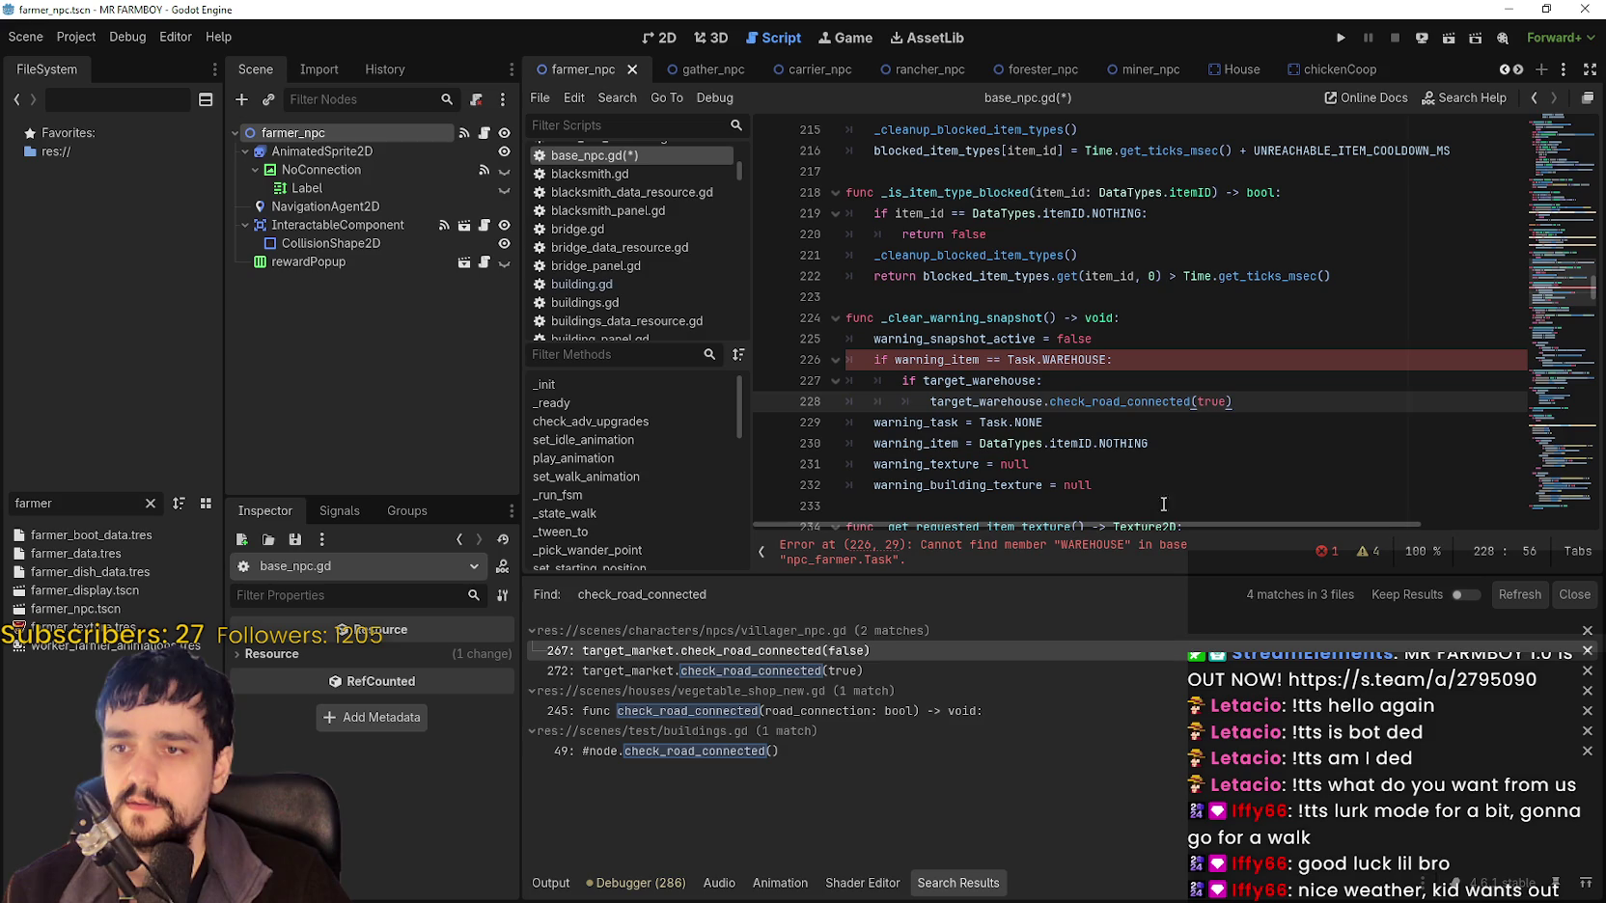
Change the pasted condition to Task.HOUSE and both target_warehouse references to origin_house.
{"action": "double_click", "coordinate": [1061, 360]}
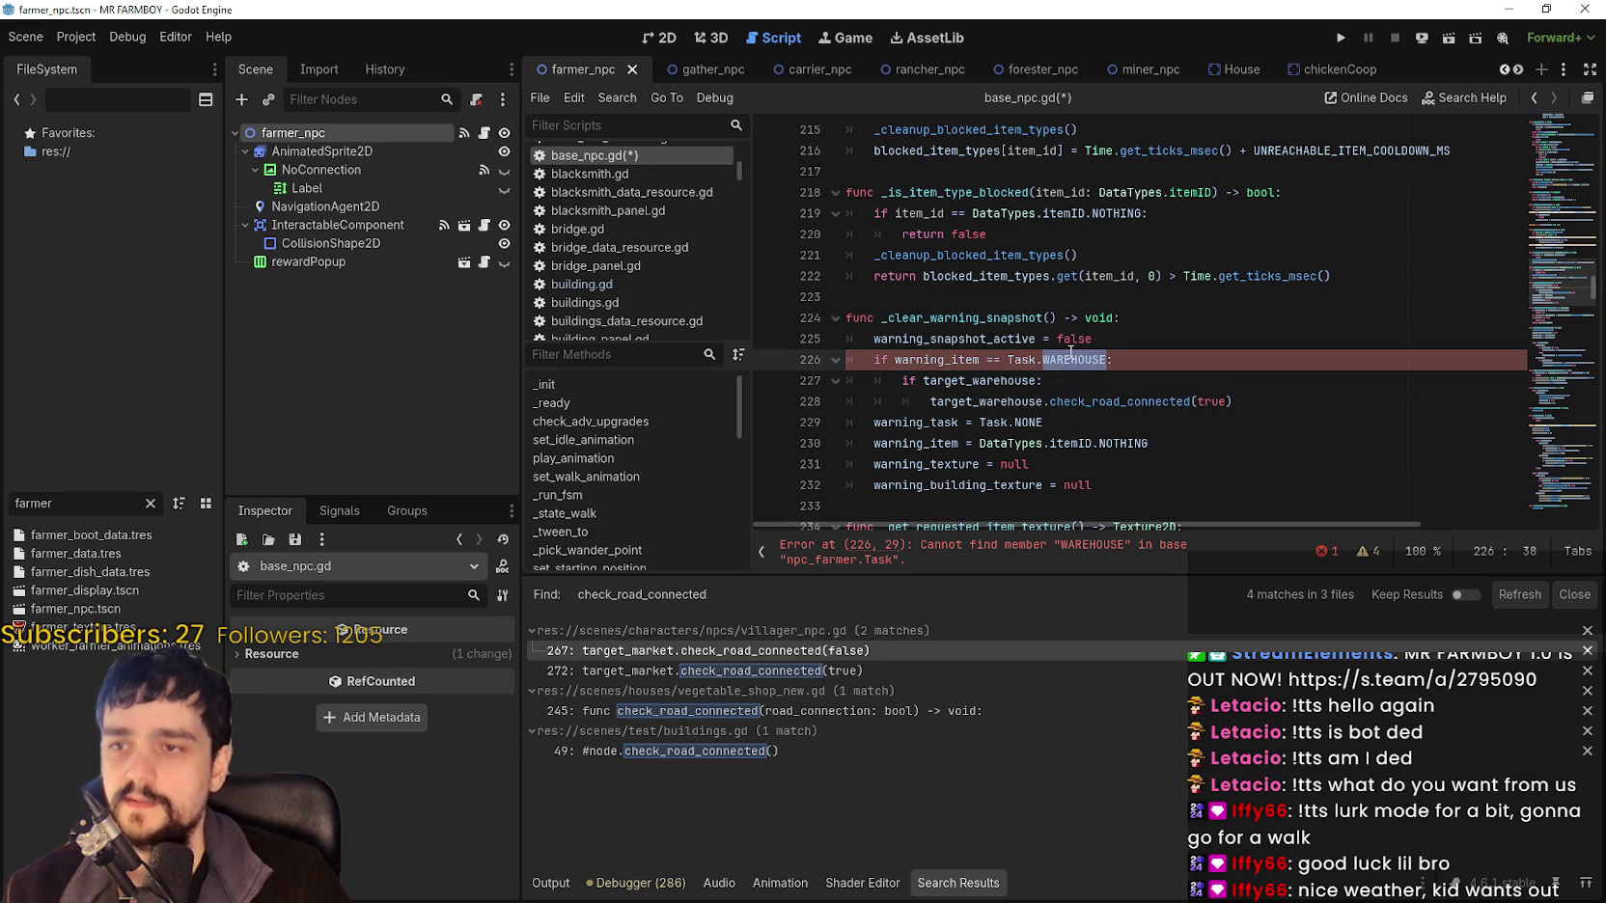
{"action": "type", "text": "Hp"}
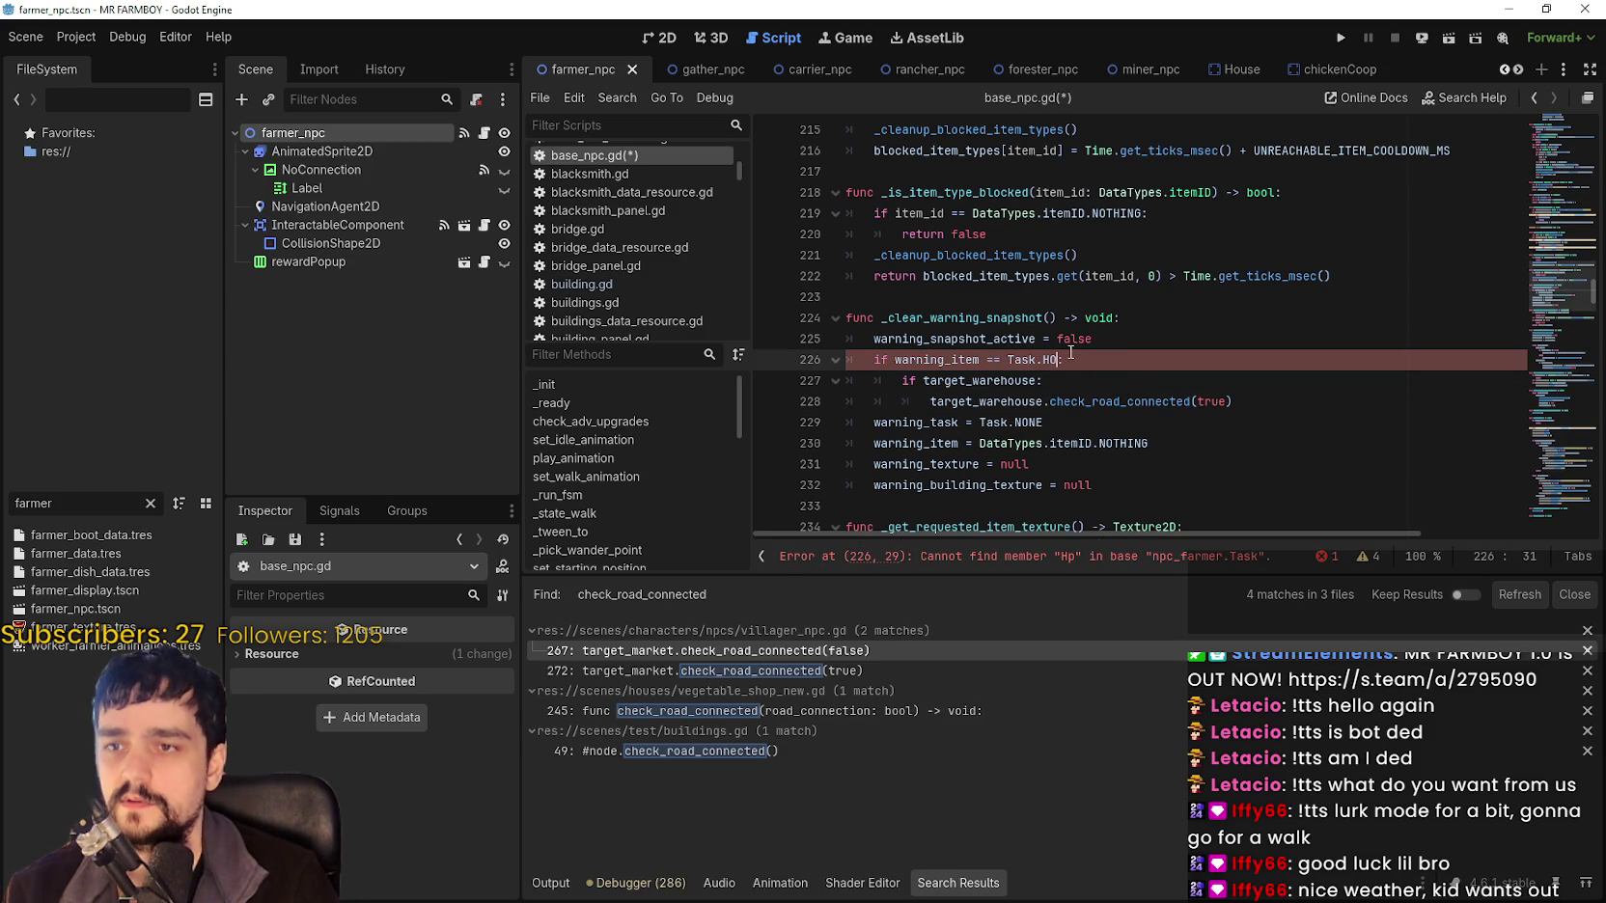
{"action": "key", "text": "Return"}
{"action": "left_click", "coordinate": [1267, 405]}
{"action": "scroll", "coordinate": [1110, 395], "scroll_direction": "down", "scroll_amount": 2}
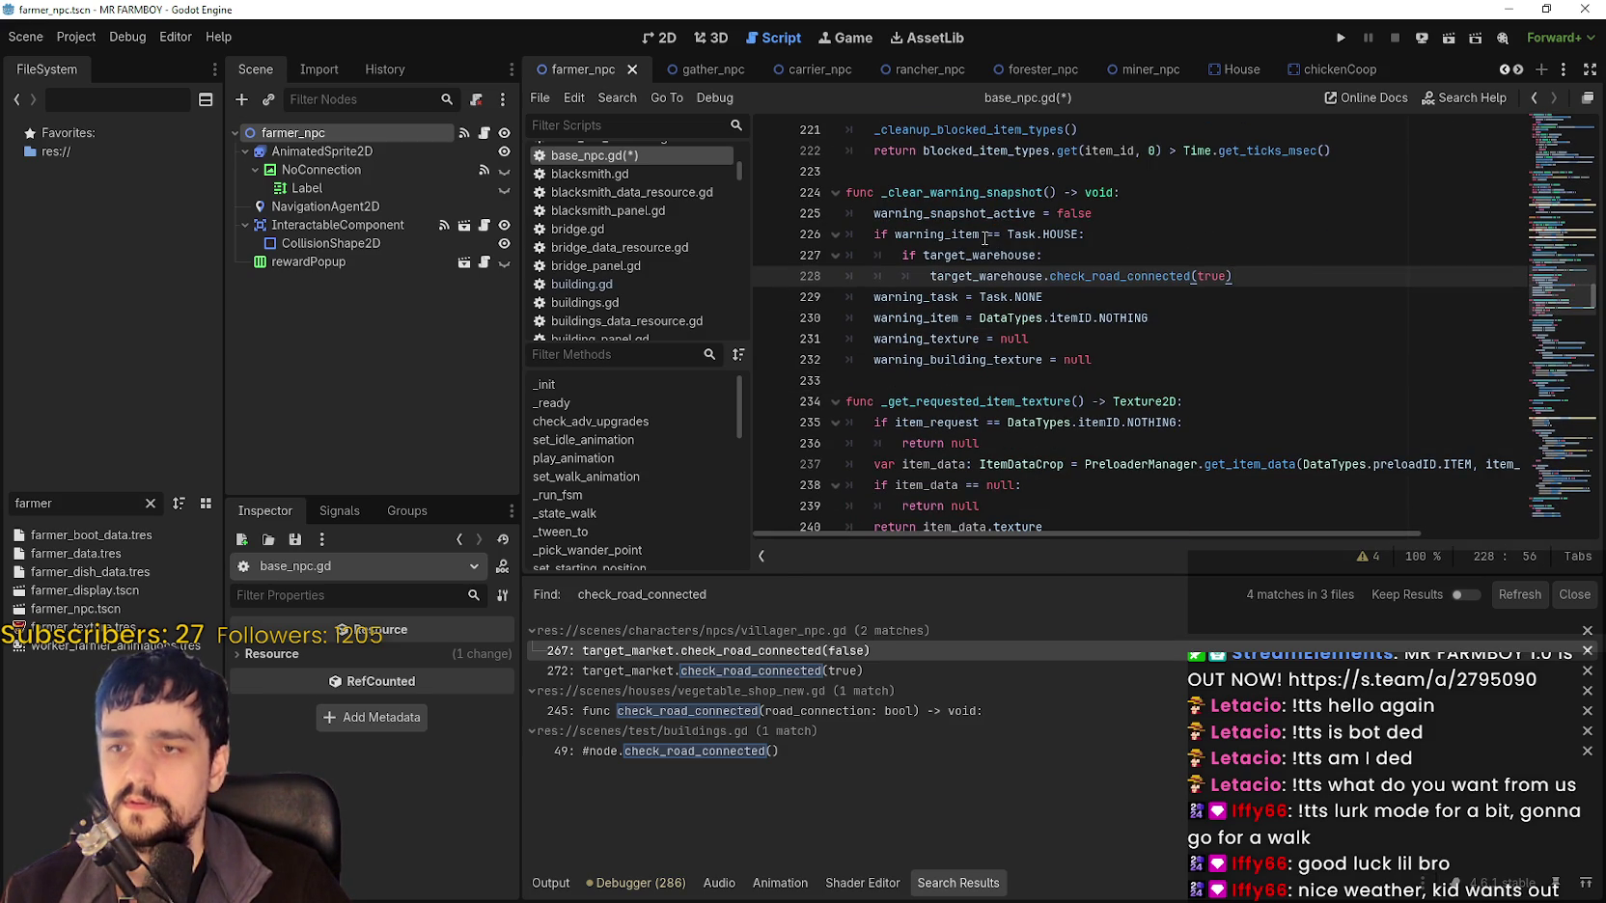
{"action": "double_click", "coordinate": [1007, 255]}
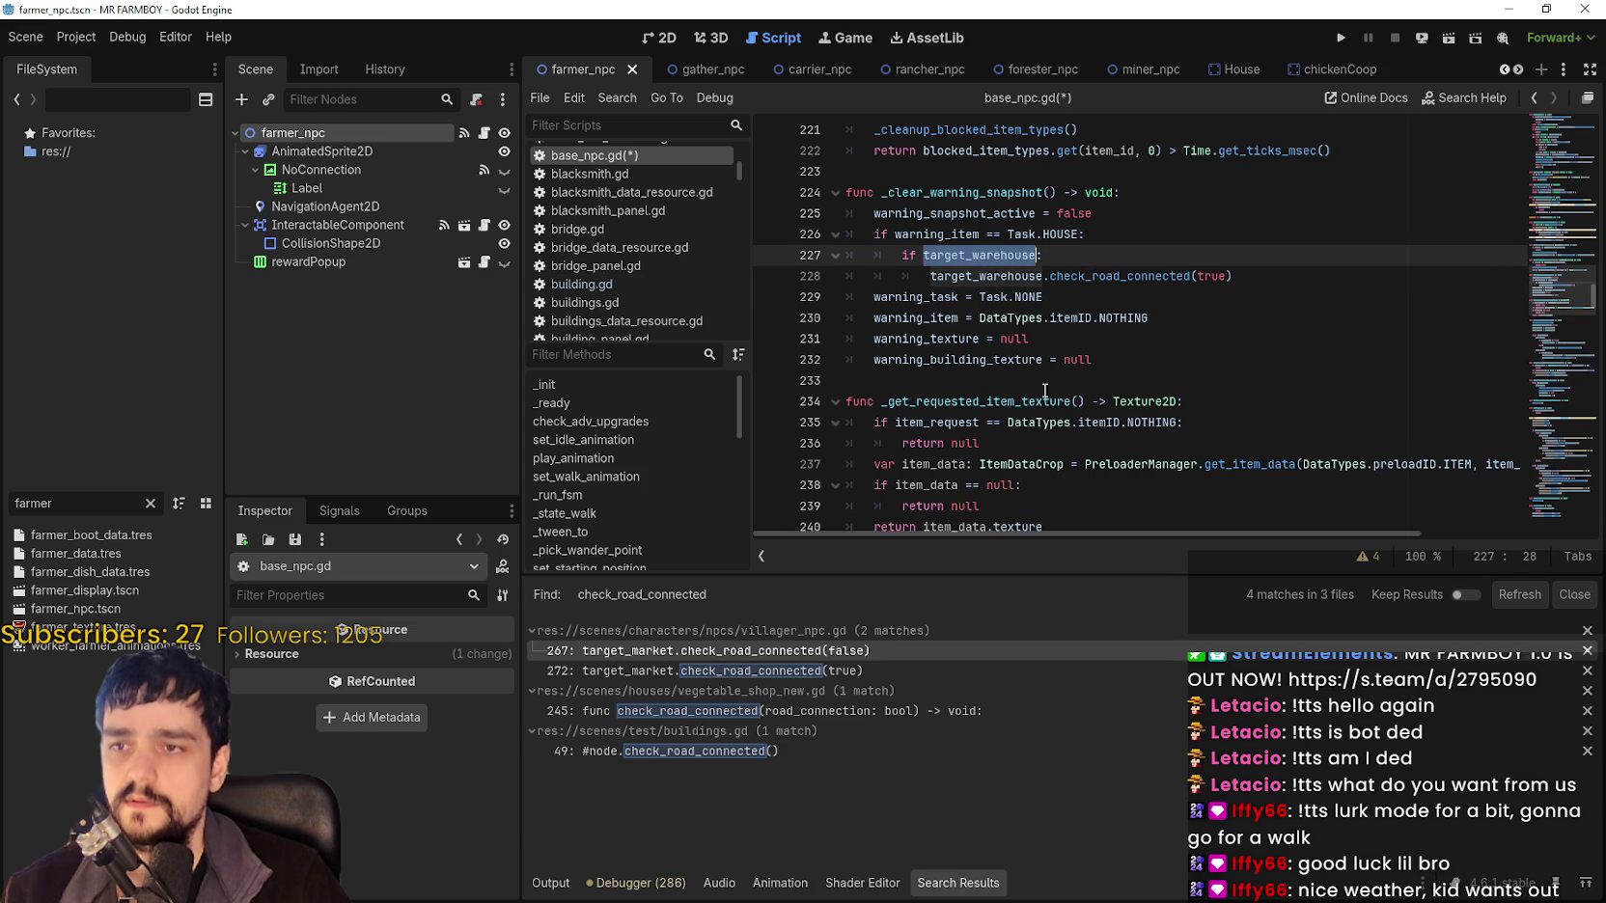
{"action": "type", "text": "origin_house"}
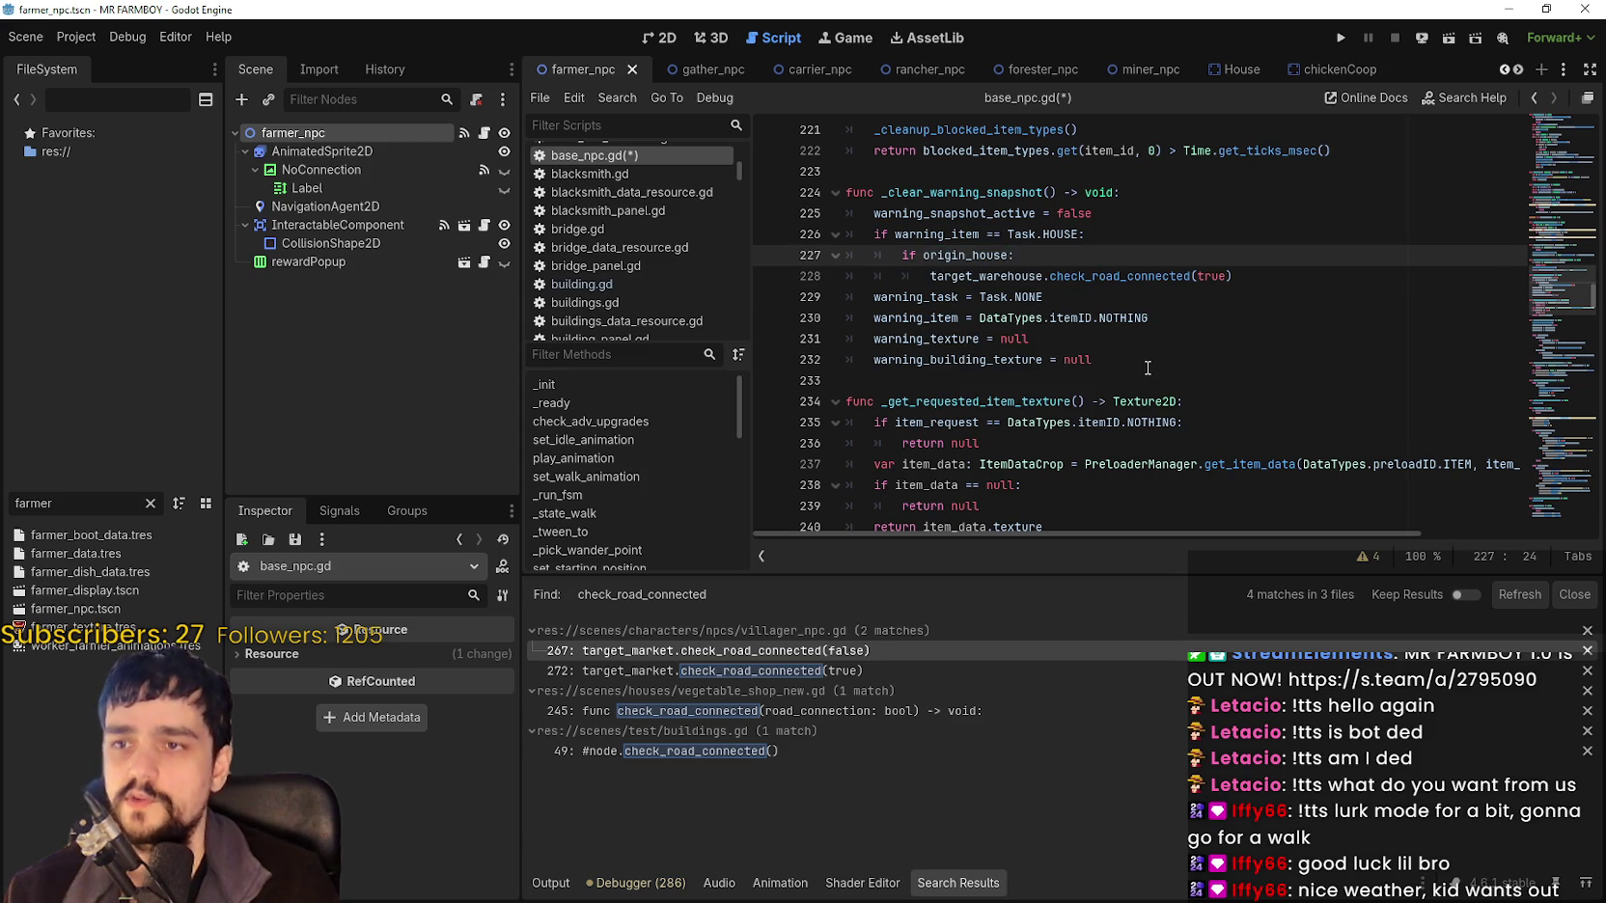
{"action": "double_click", "coordinate": [986, 276]}
{"action": "type", "text": "o"}
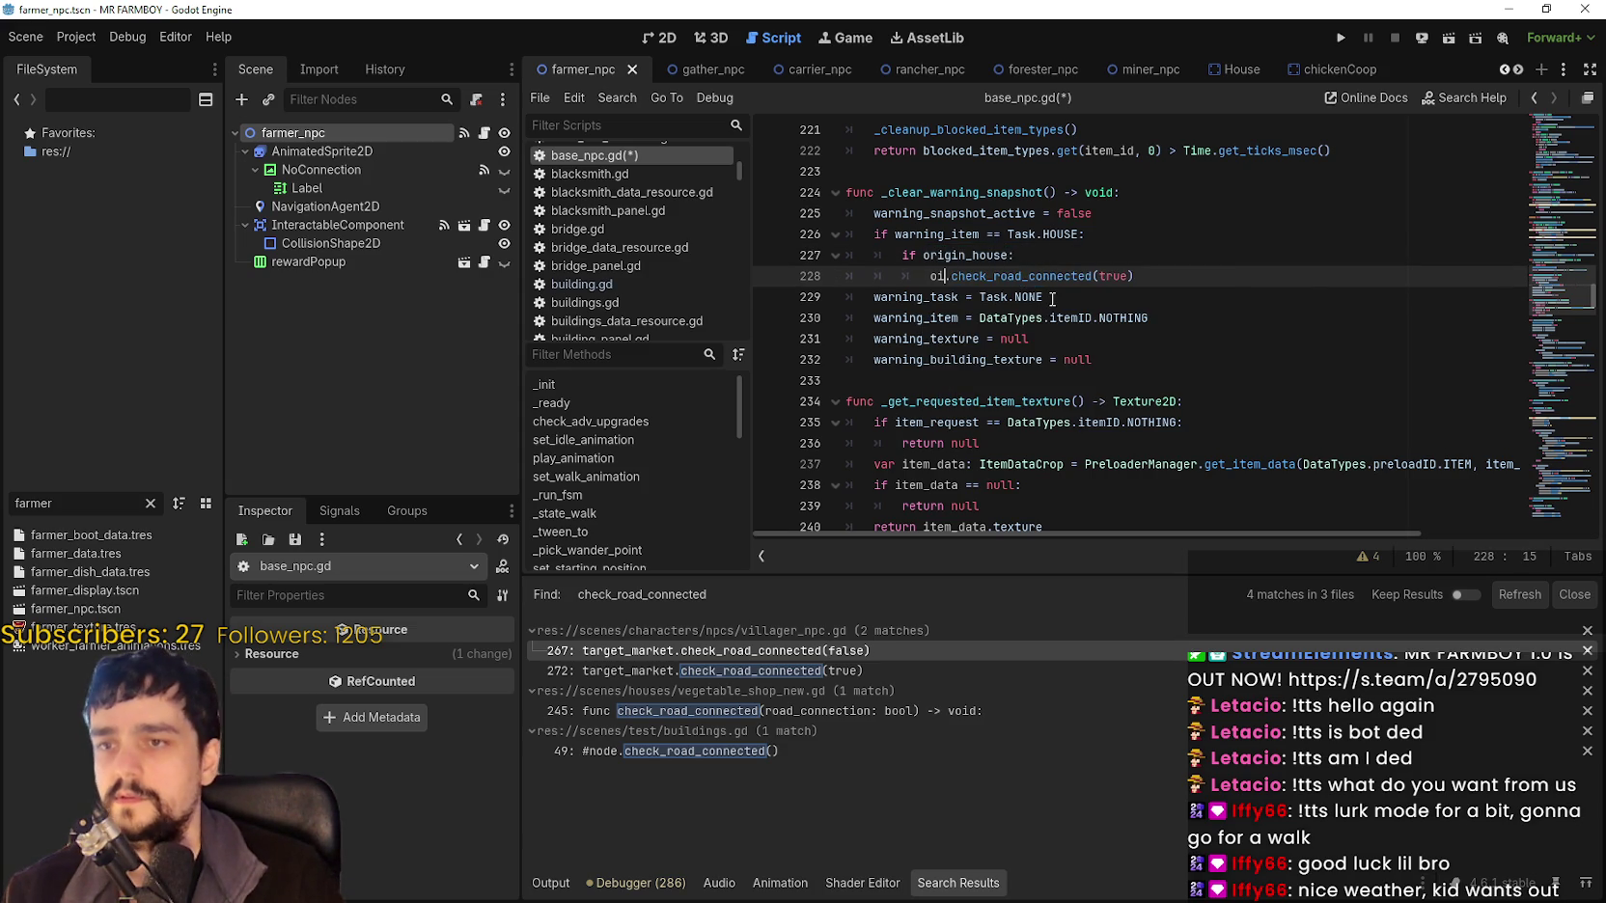
{"action": "type", "text": "r"}
{"action": "key", "text": "Return"}
Save base_npc.gd with Ctrl+S.
{"action": "key", "text": "ctrl+s"}
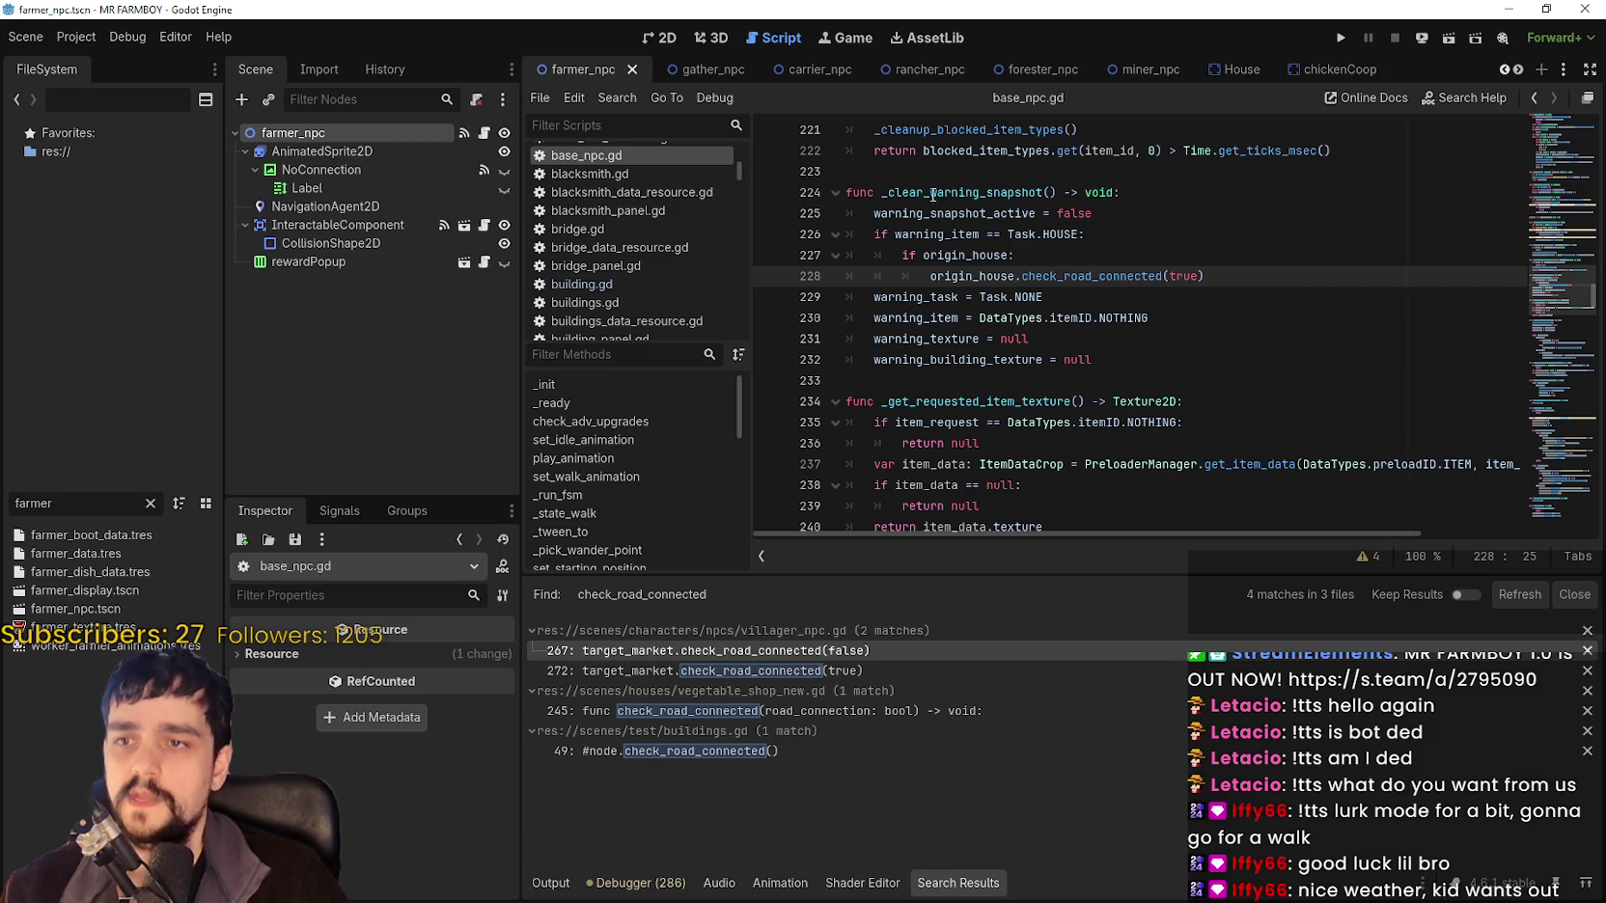
{"action": "left_click", "coordinate": [1279, 338]}
{"action": "left_click", "coordinate": [1206, 380]}
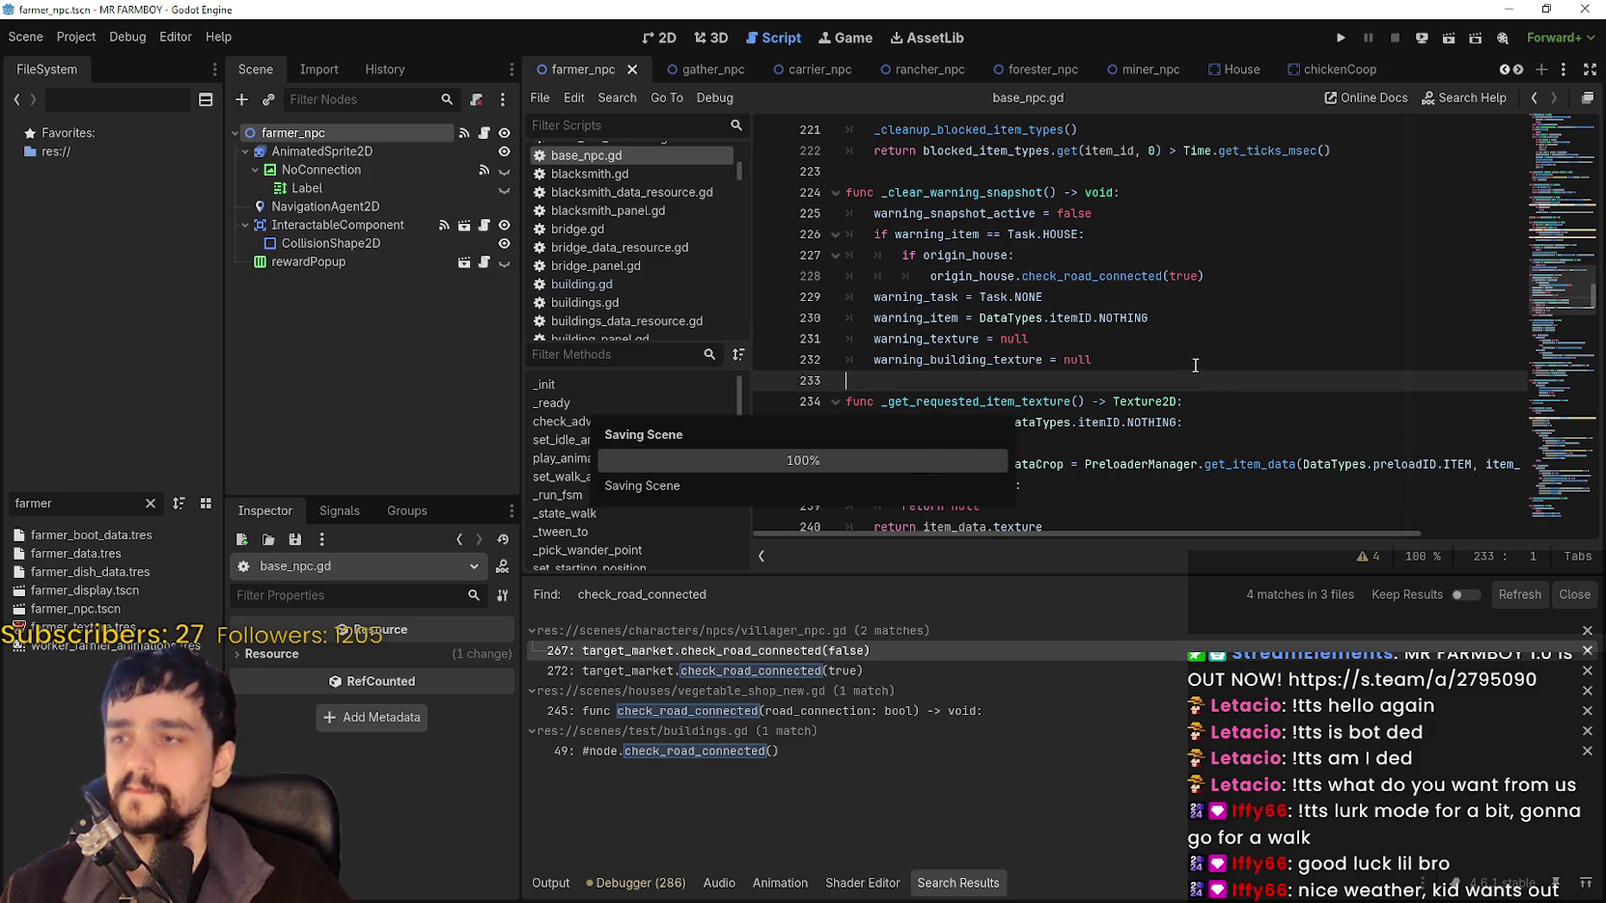